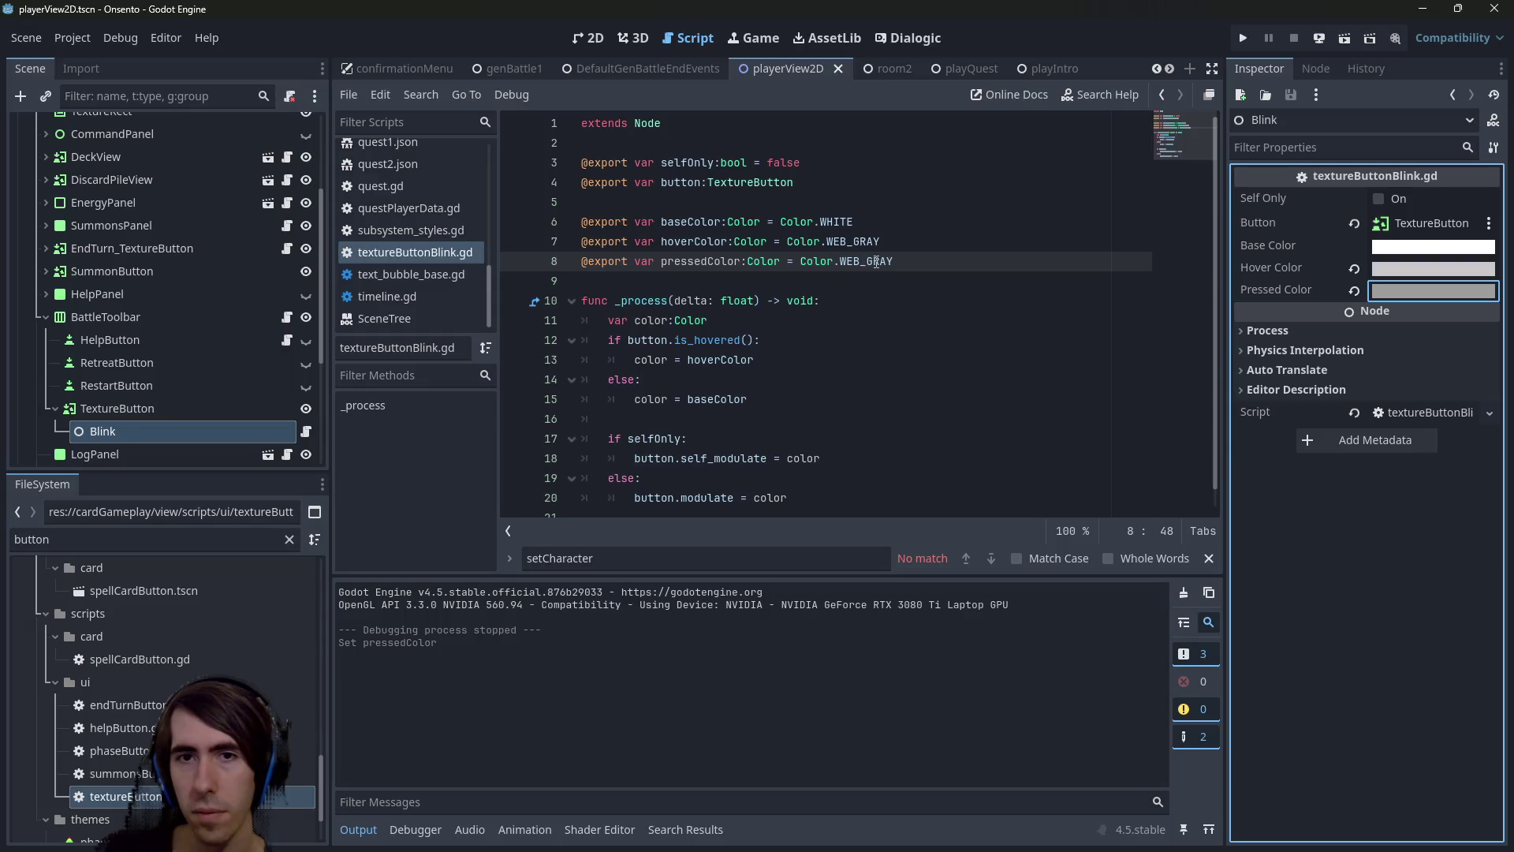
- Add a new line 12 under the color declaration that starts 'if button.is'
{"action": "left_click", "coordinate": [753, 399]}
{"action": "key", "text": "Up"}
{"action": "key", "text": "Up"}
{"action": "key", "text": "Up"}
{"action": "key", "text": "Return"}
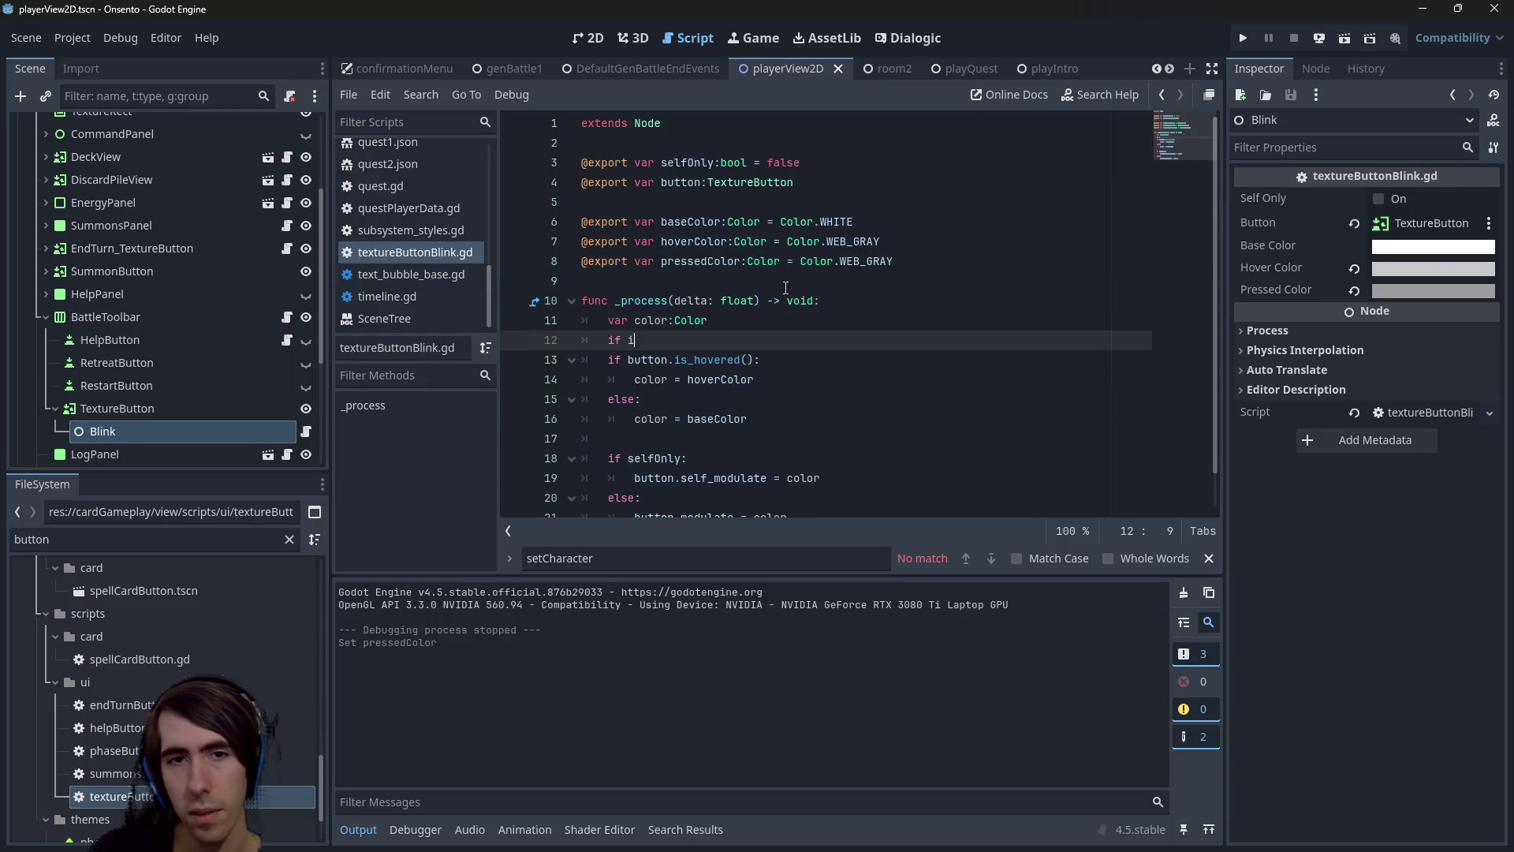
{"action": "key", "text": "BackSpace"}
{"action": "type", "text": "button.is"}
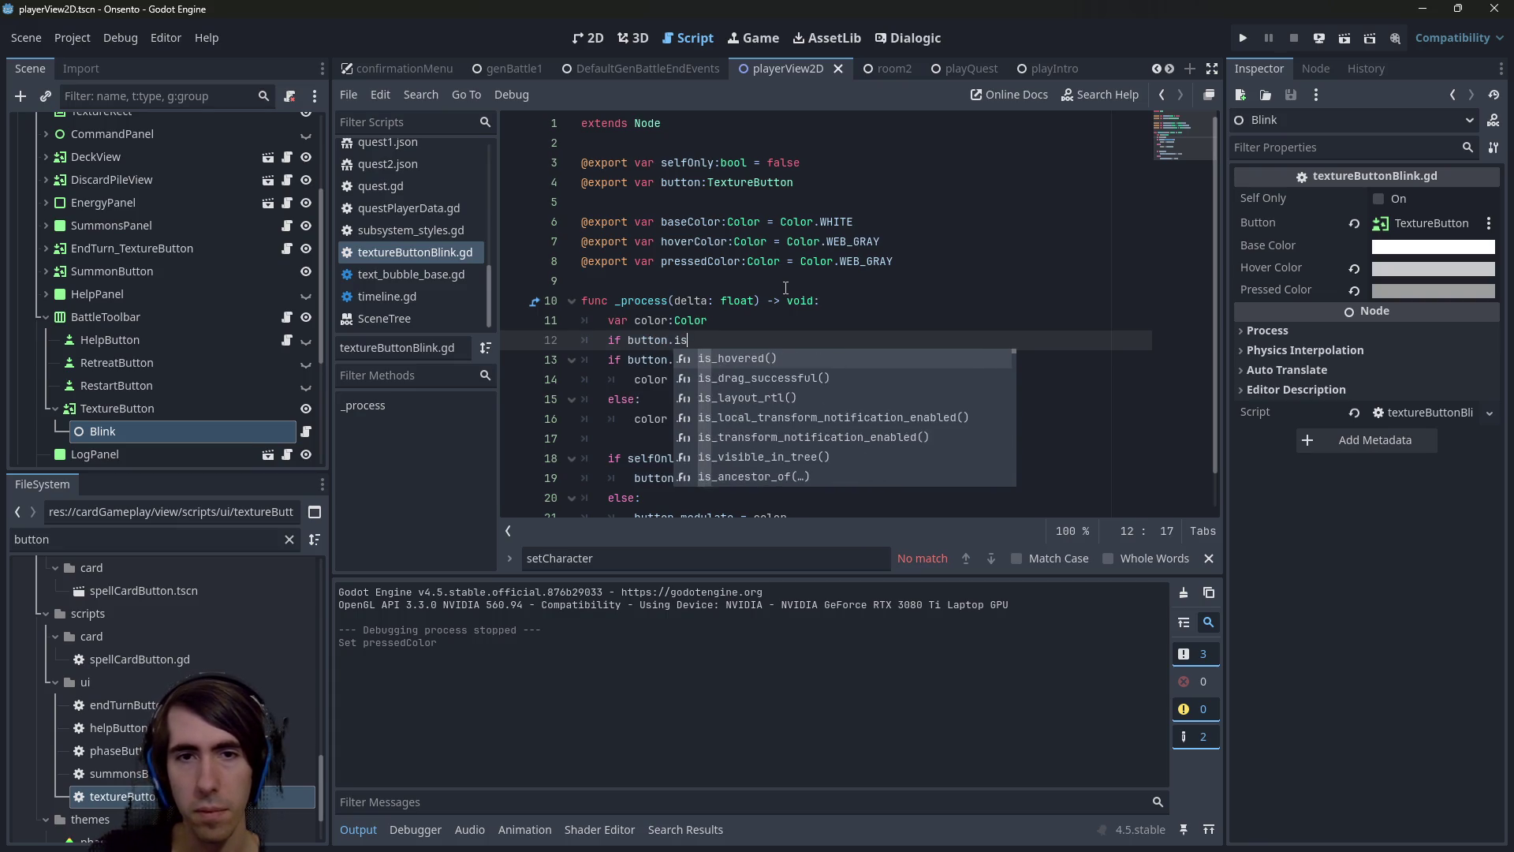
{"action": "type", "text": "_pressed"}
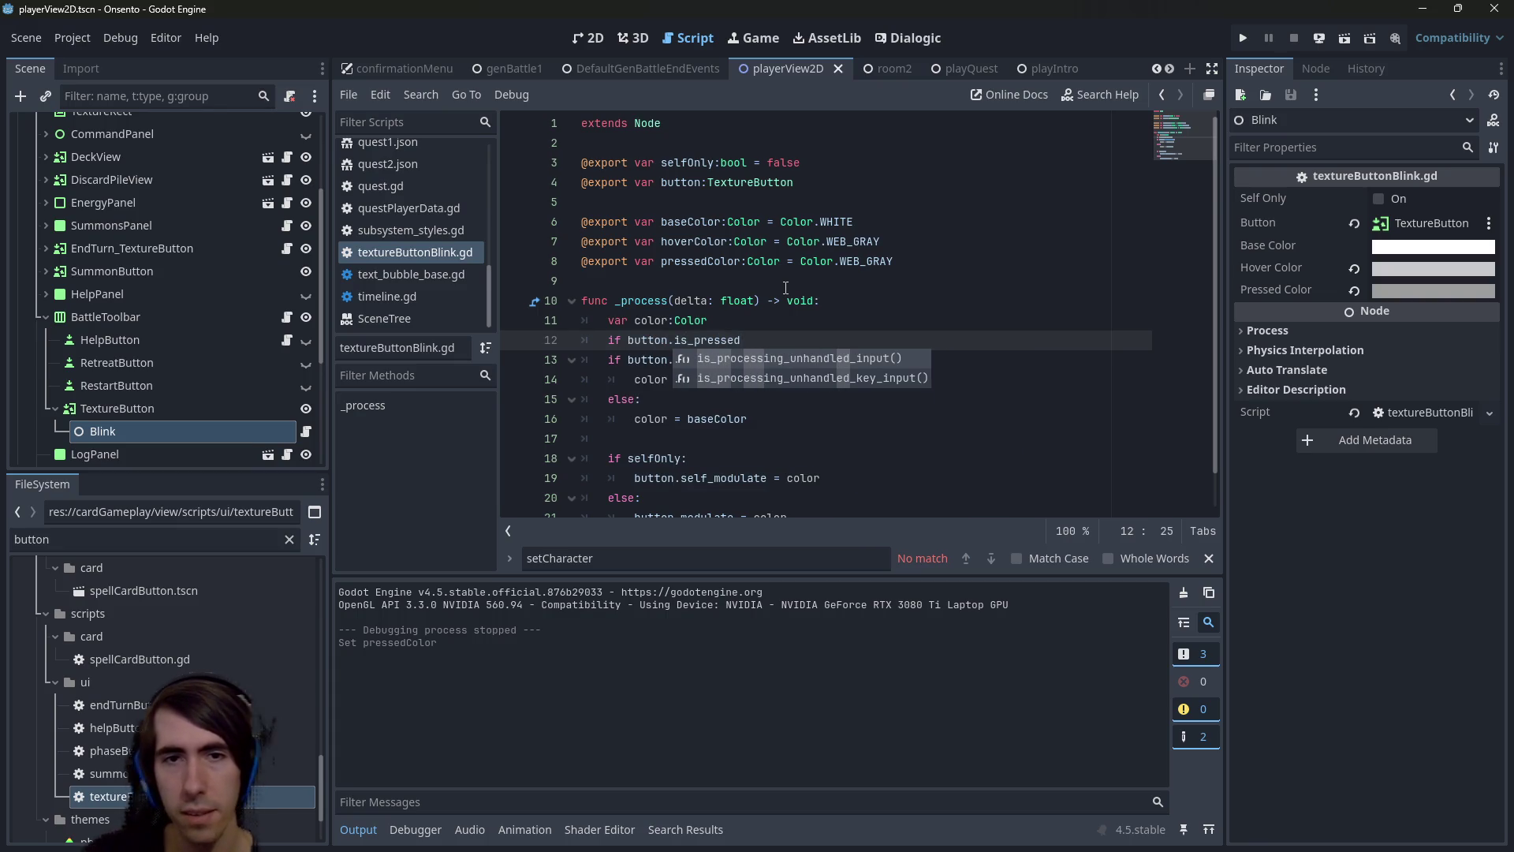
{"action": "key", "text": "BackSpace"}
{"action": "key", "text": "BackSpace"}
{"action": "key", "text": "BackSpace"}
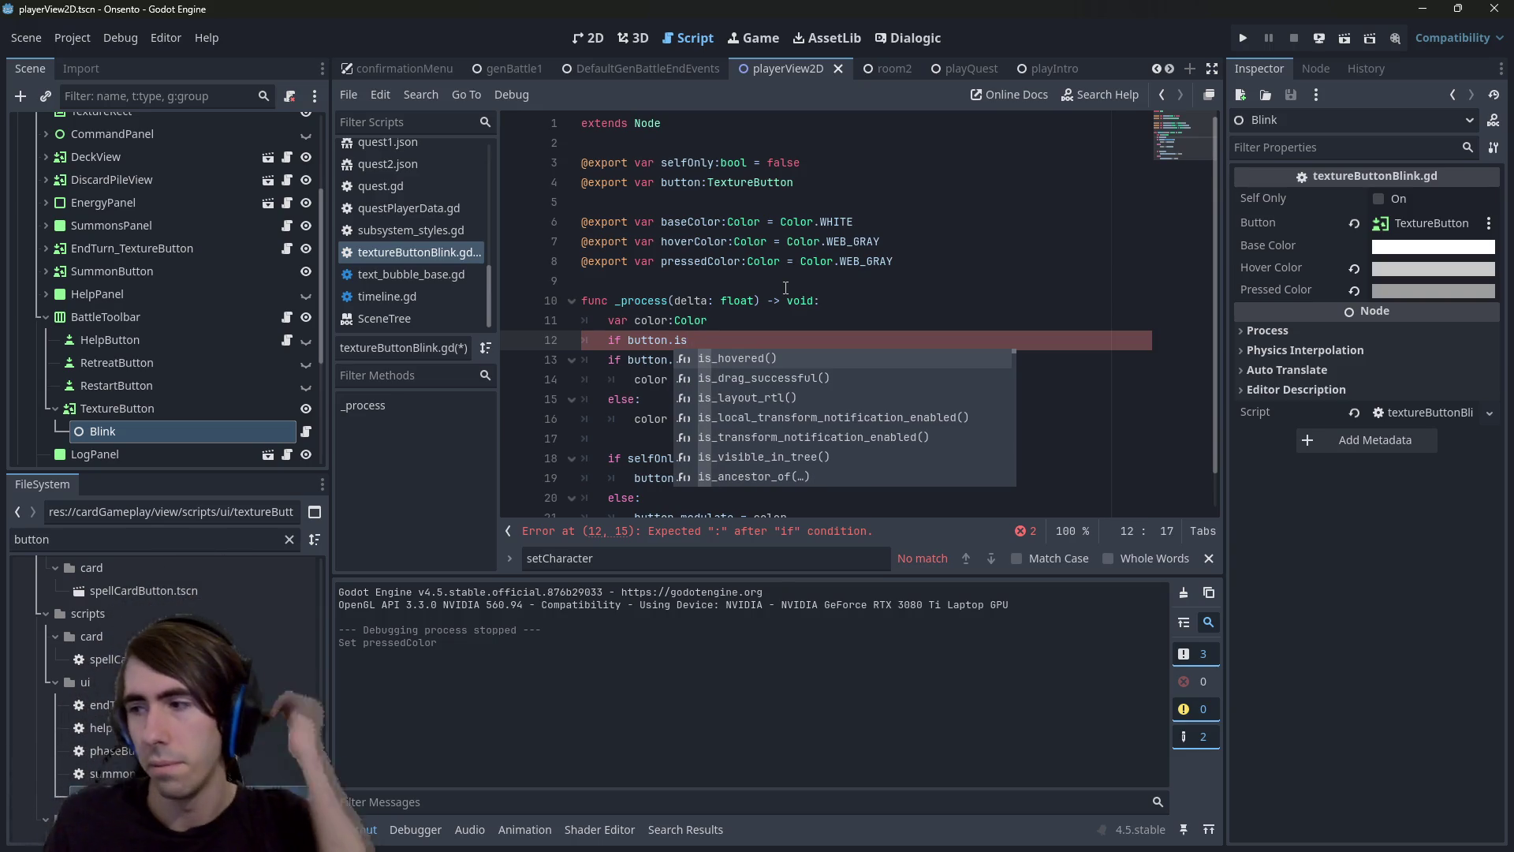
- Read the Google results for TextureButton is pressed, then return to Godot
{"action": "scroll", "coordinate": [954, 372], "scroll_direction": "down", "scroll_amount": 5}
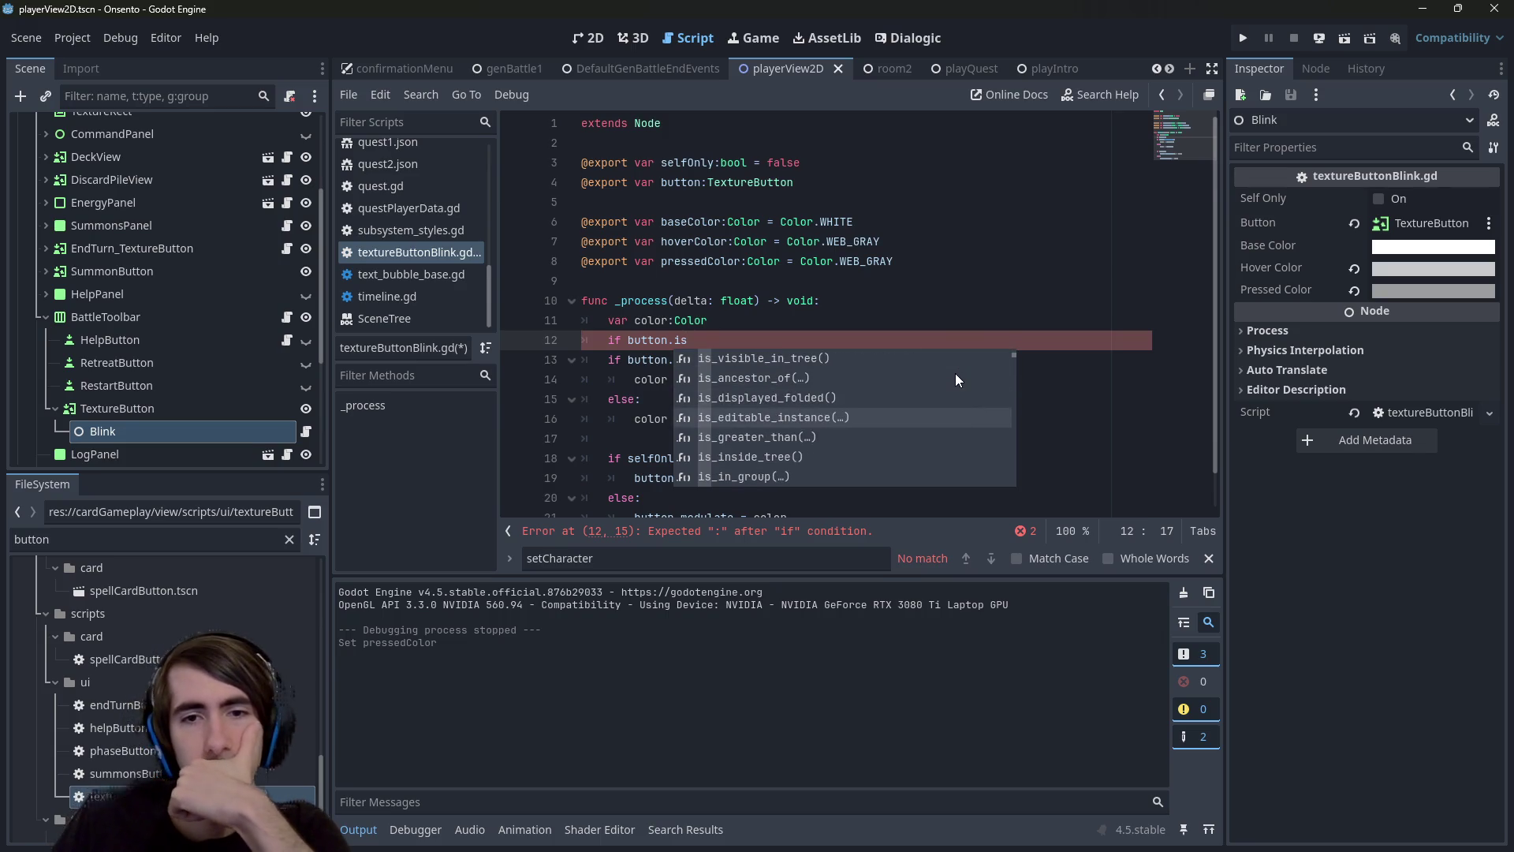
{"action": "scroll", "coordinate": [955, 372], "scroll_direction": "down", "scroll_amount": 4}
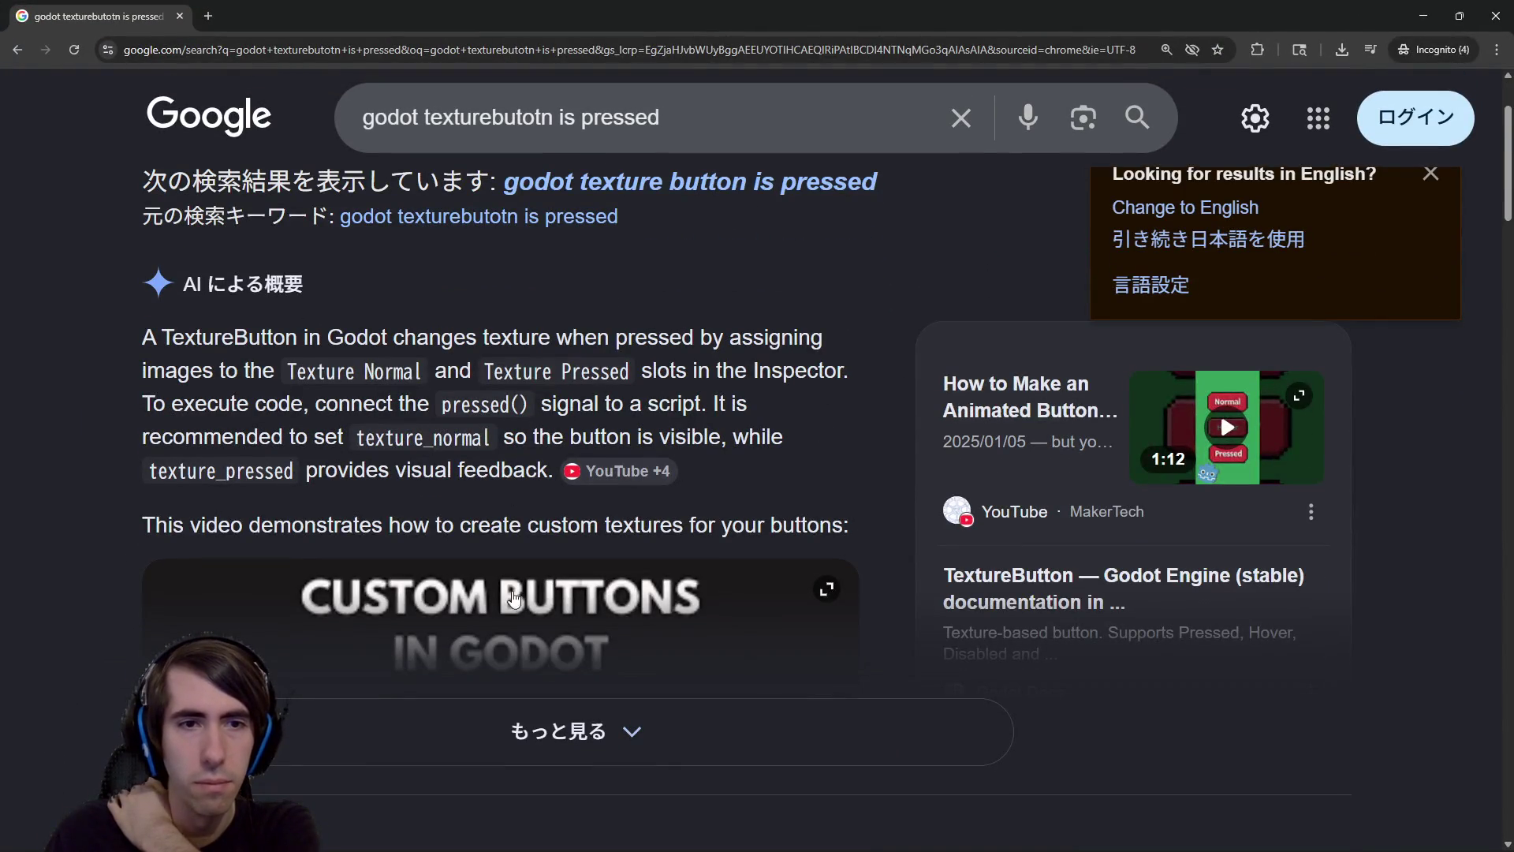
{"action": "left_click", "coordinate": [513, 714]}
{"action": "scroll", "coordinate": [537, 605], "scroll_direction": "down", "scroll_amount": 5}
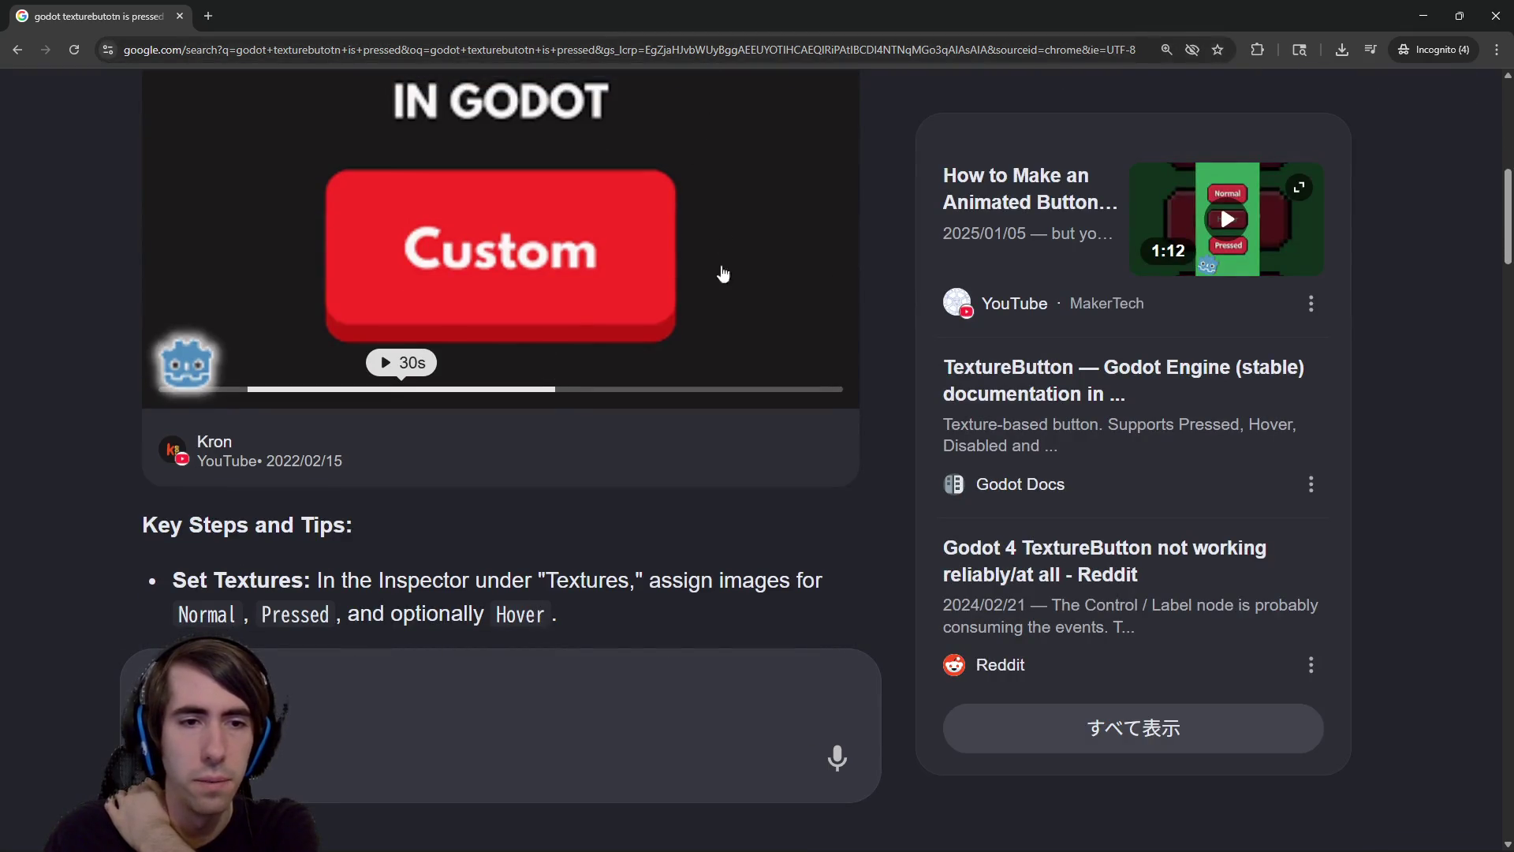
{"action": "scroll", "coordinate": [722, 276], "scroll_direction": "down", "scroll_amount": 4}
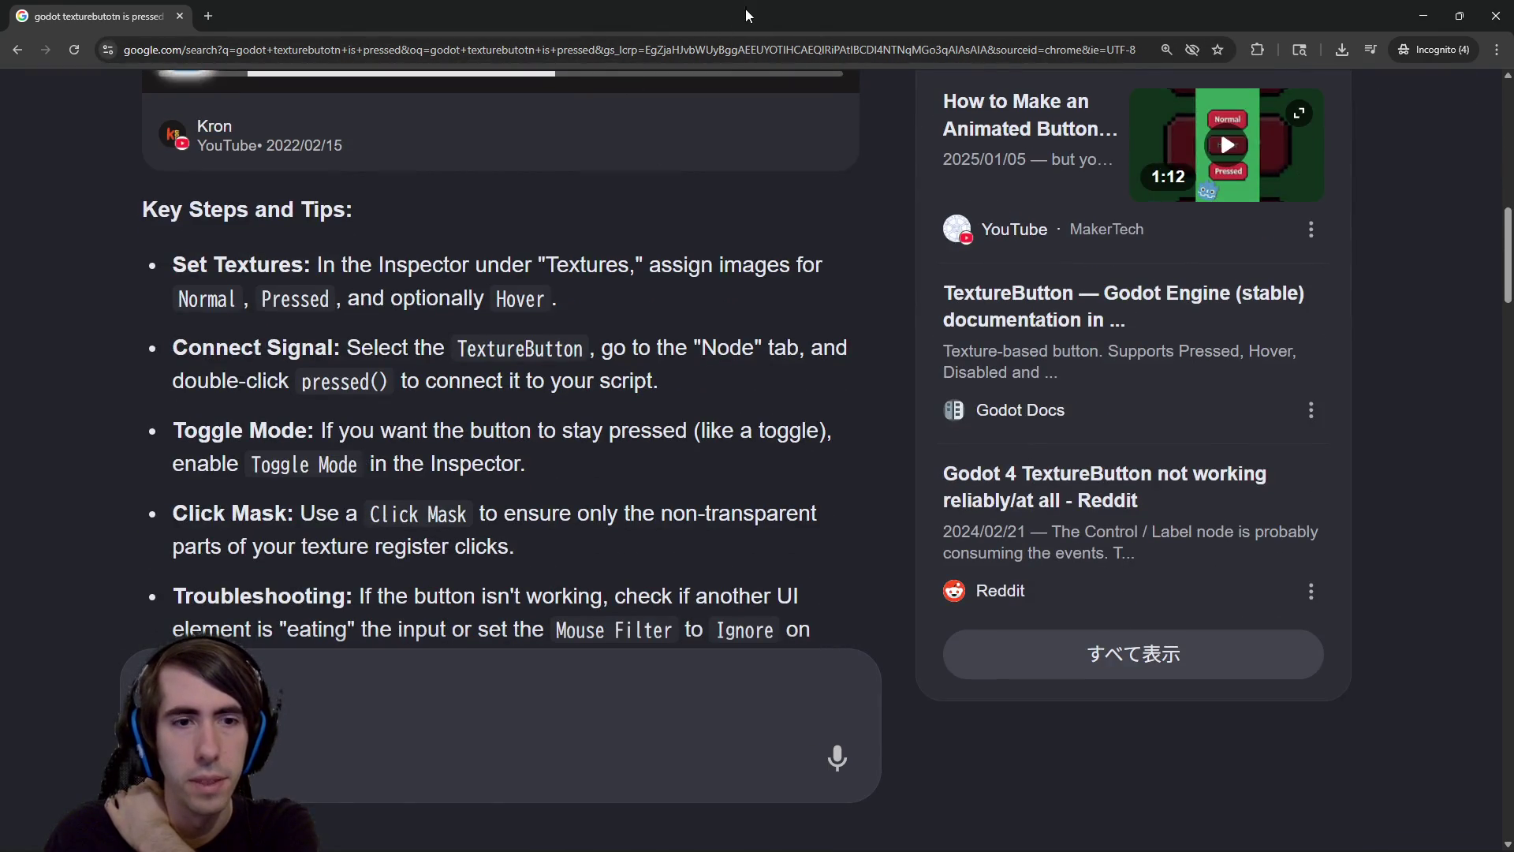
{"action": "key", "text": "alt+Tab"}
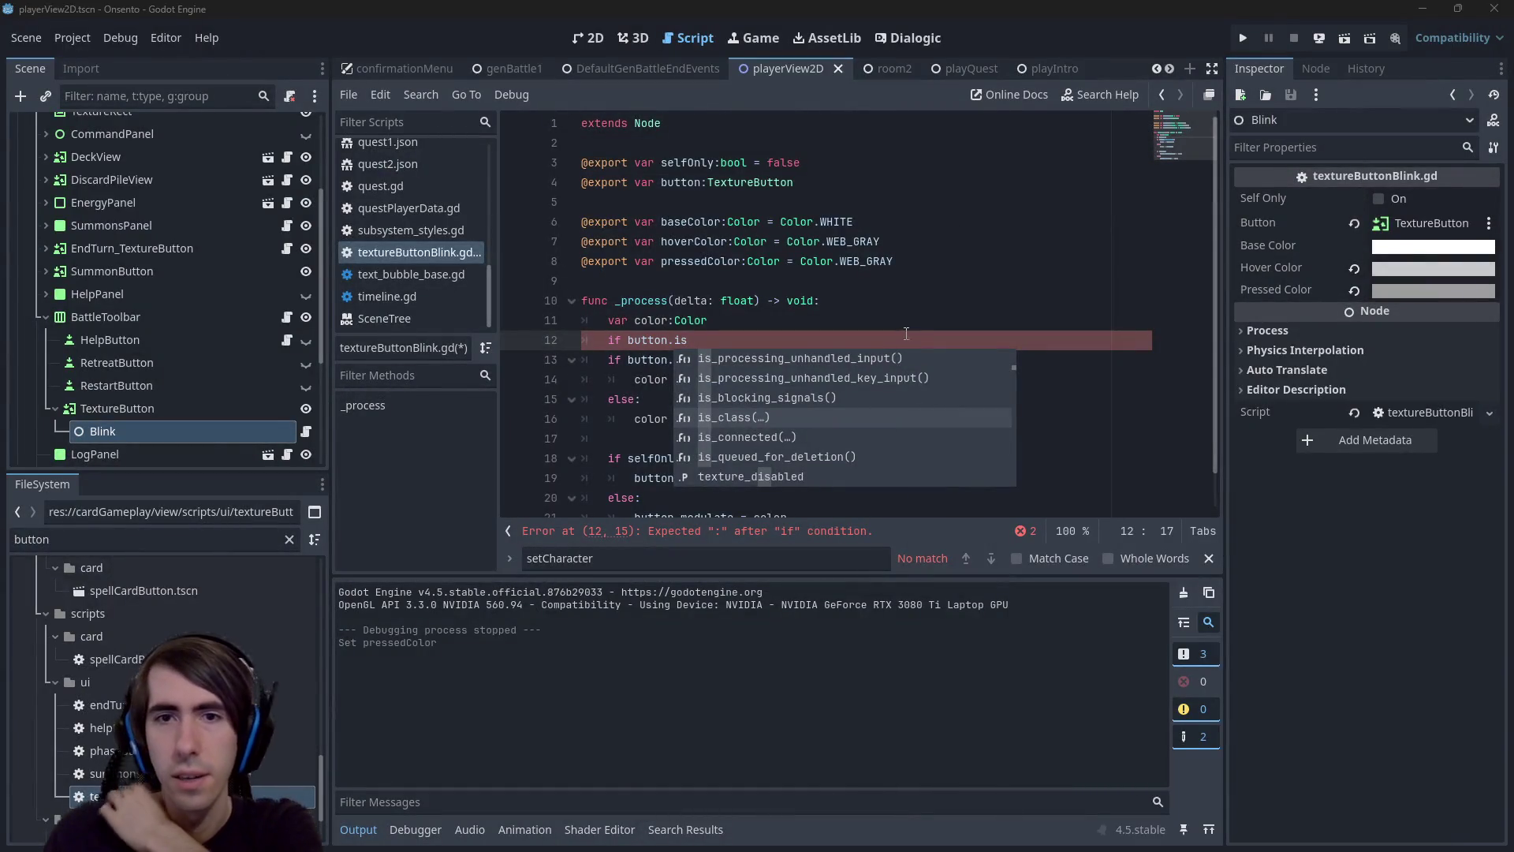
- Change line 12 so it reads 'if button.click'
{"action": "left_click", "coordinate": [909, 331]}
{"action": "type", "text": "click"}
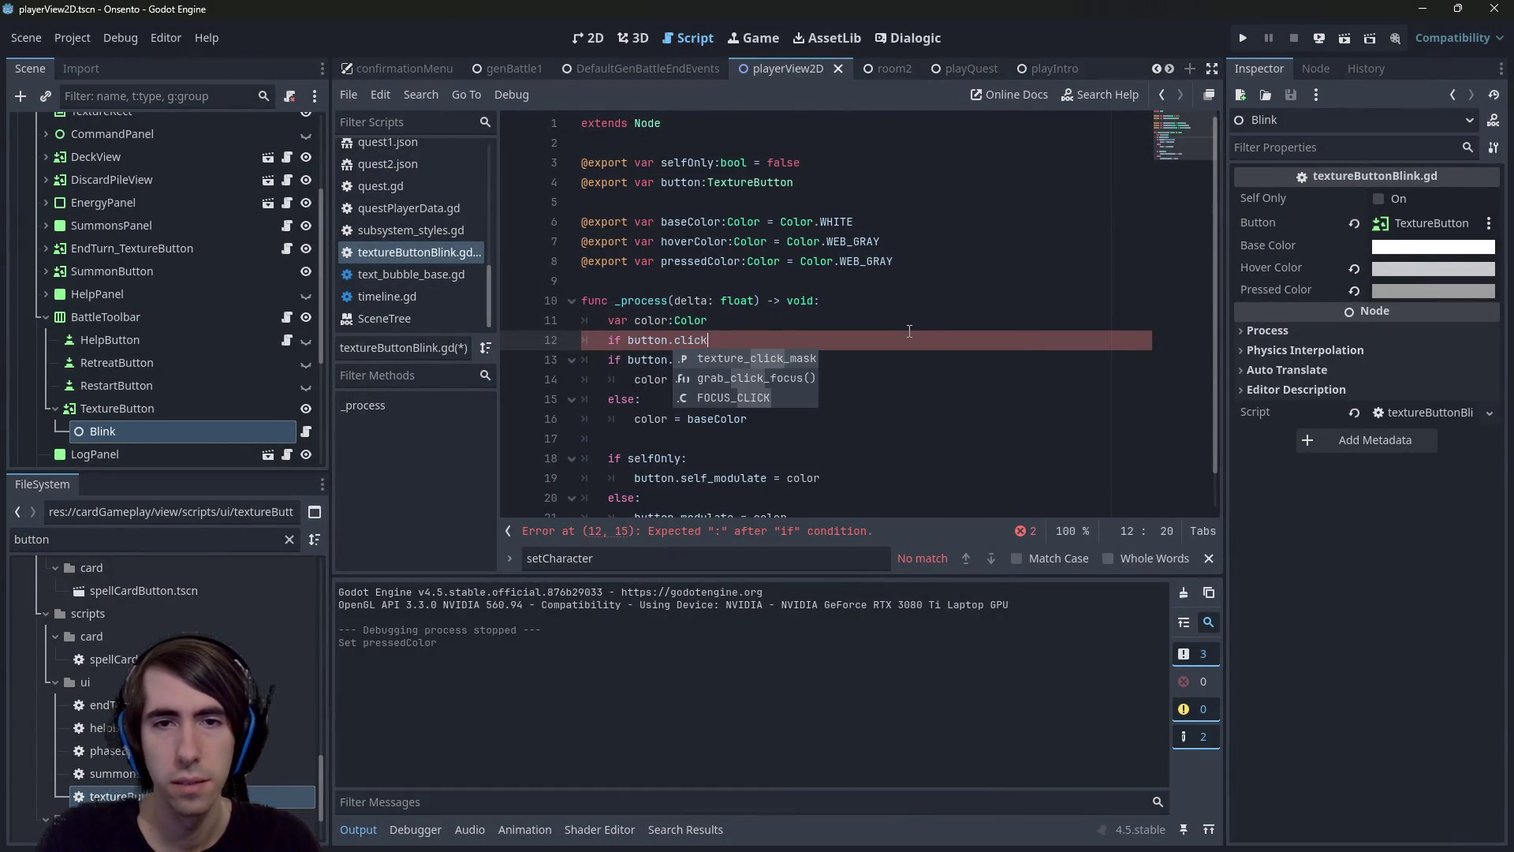
{"action": "key", "text": "Escape"}
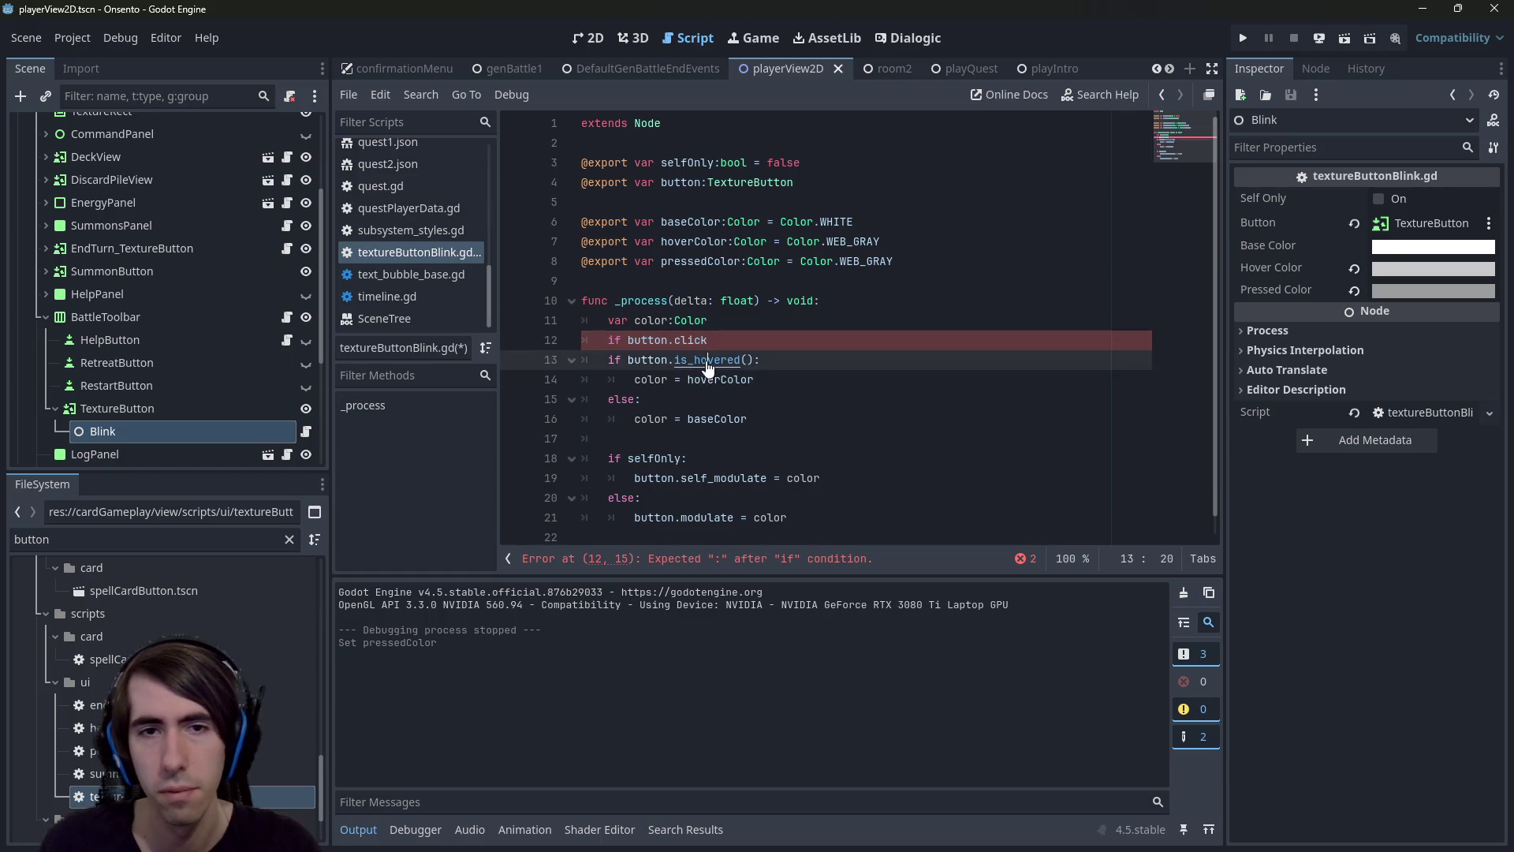
- Read the BaseButton docs for is_hovered and the button_pressed property, then return to the script
{"action": "left_click", "coordinate": [707, 356], "text": "ctrl"}
{"action": "scroll", "coordinate": [707, 340], "scroll_direction": "up", "scroll_amount": 2}
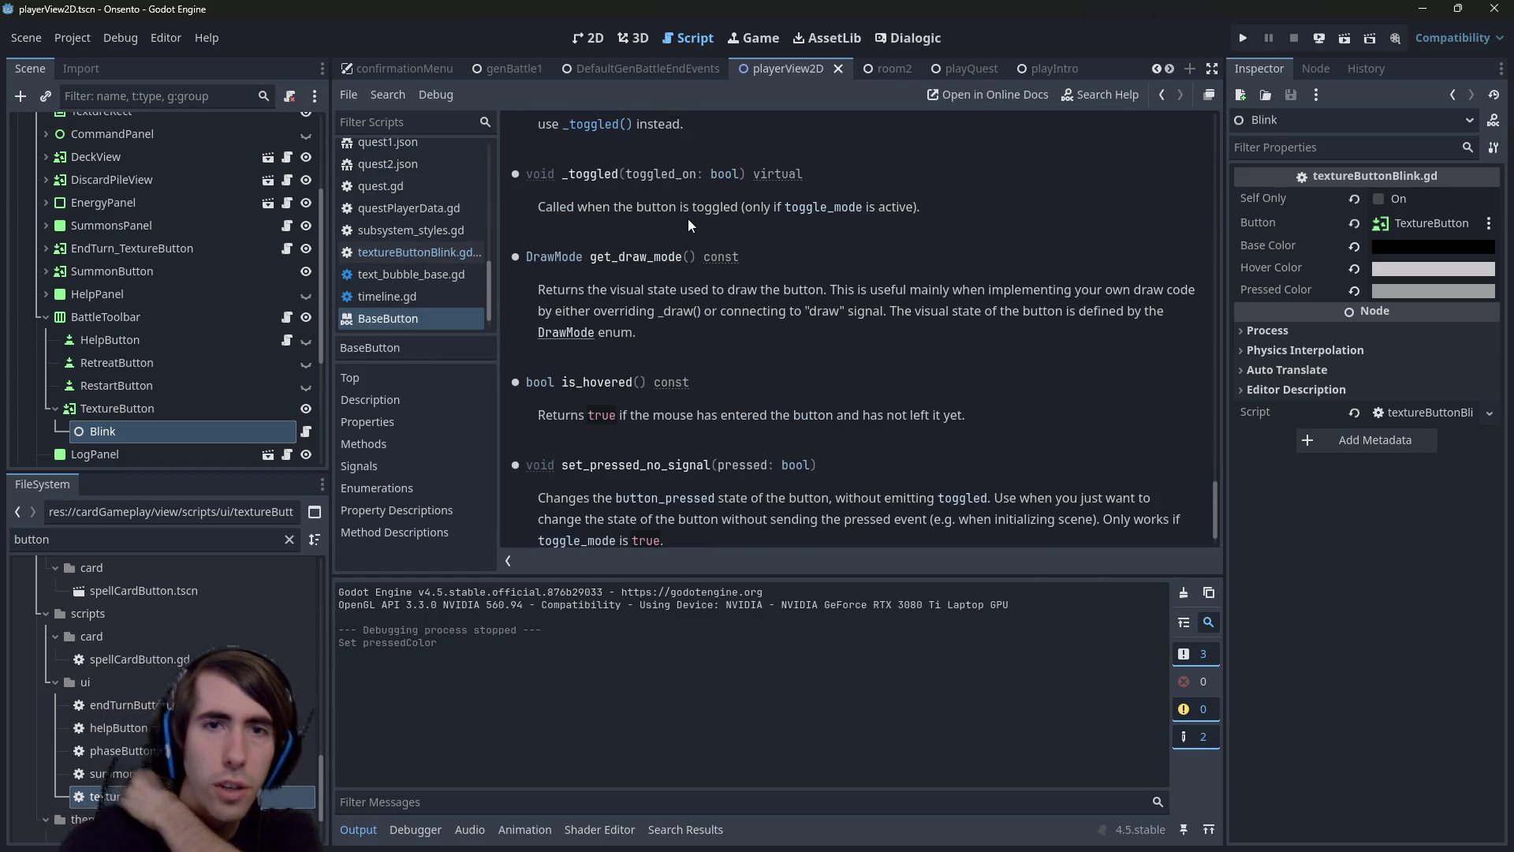
{"action": "scroll", "coordinate": [688, 220], "scroll_direction": "down", "scroll_amount": 2}
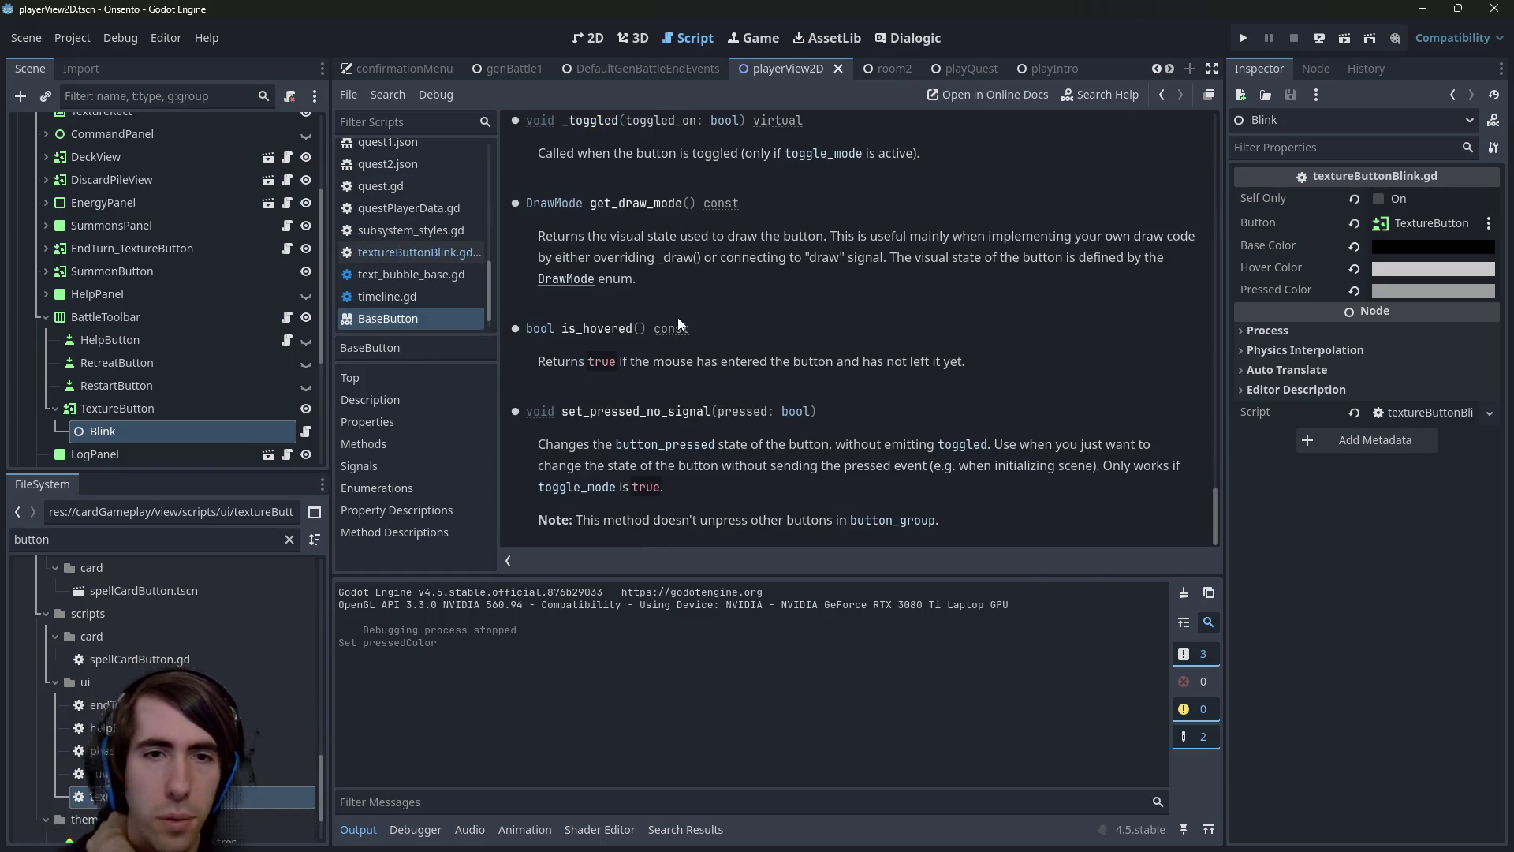
{"action": "mouse_move", "coordinate": [820, 361]}
{"action": "left_mouse_down"}
{"action": "mouse_move", "coordinate": [966, 361]}
{"action": "mouse_move", "coordinate": [825, 359]}
{"action": "left_mouse_up"}
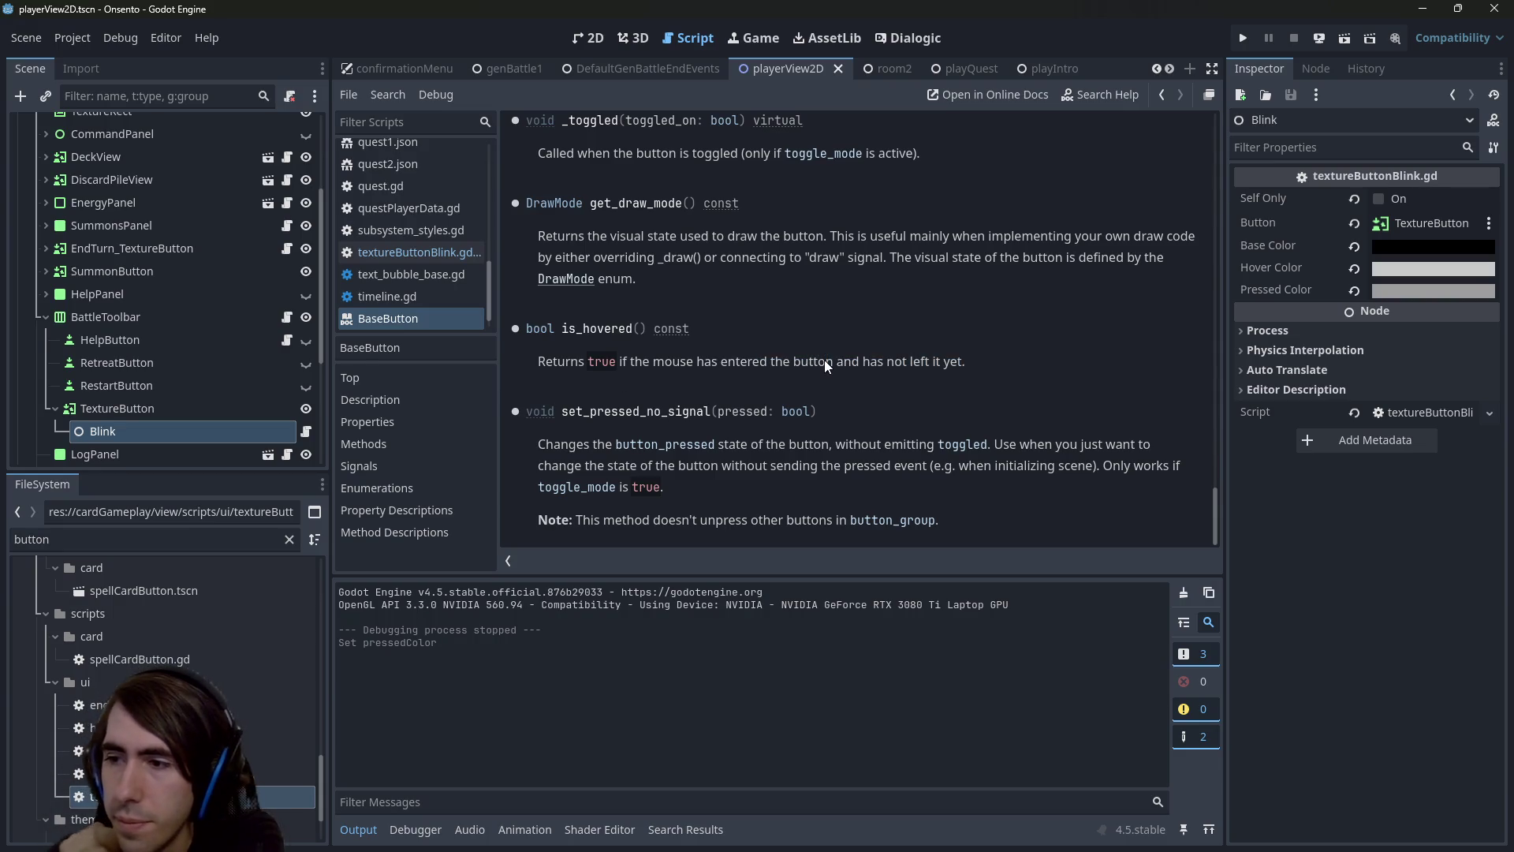
{"action": "scroll", "coordinate": [825, 360], "scroll_direction": "up", "scroll_amount": 6}
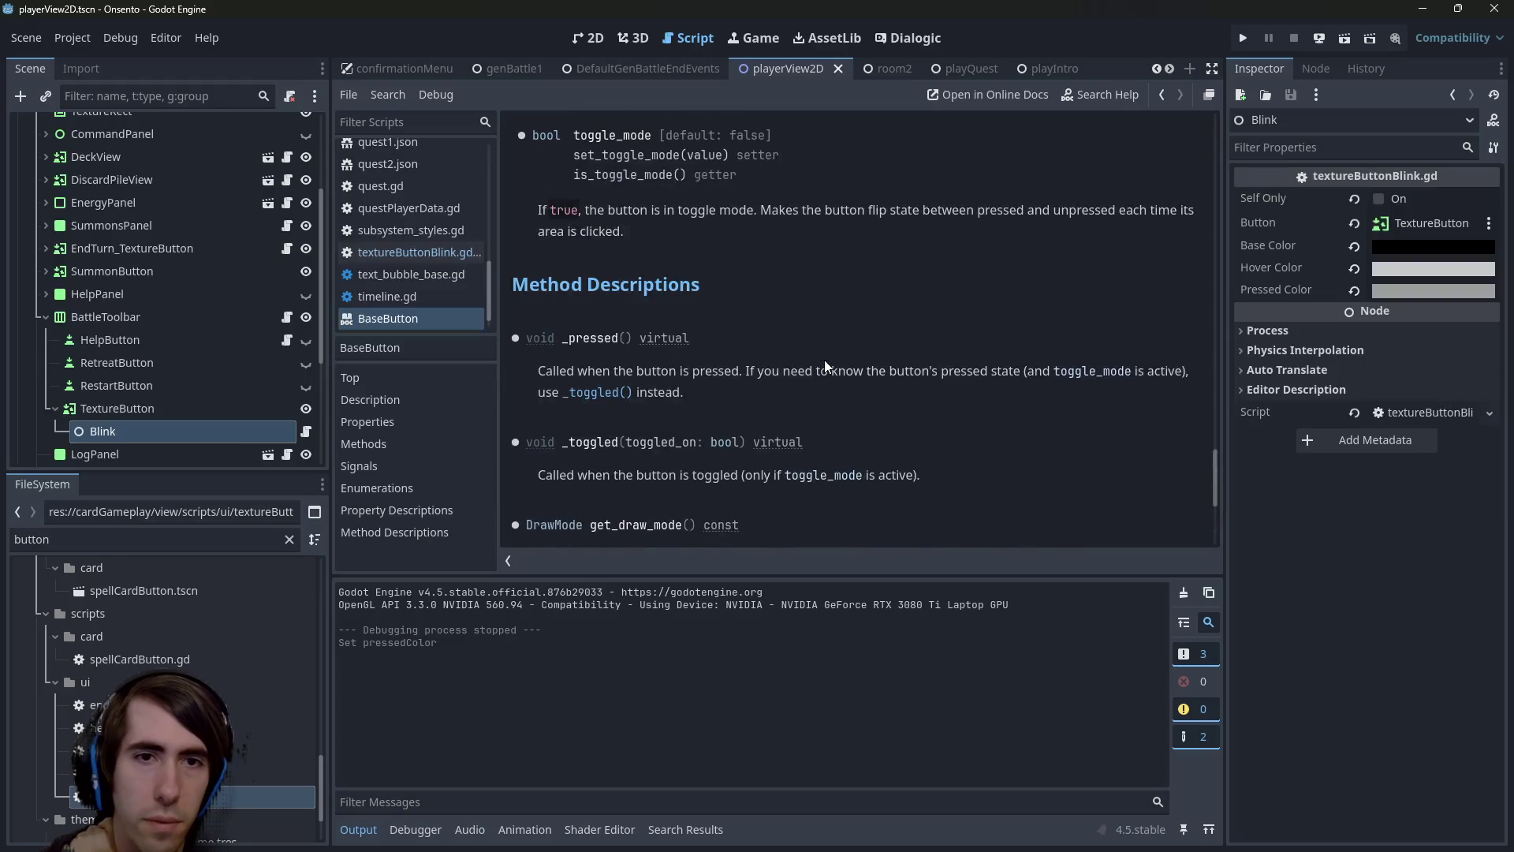
{"action": "scroll", "coordinate": [768, 361], "scroll_direction": "down", "scroll_amount": 2}
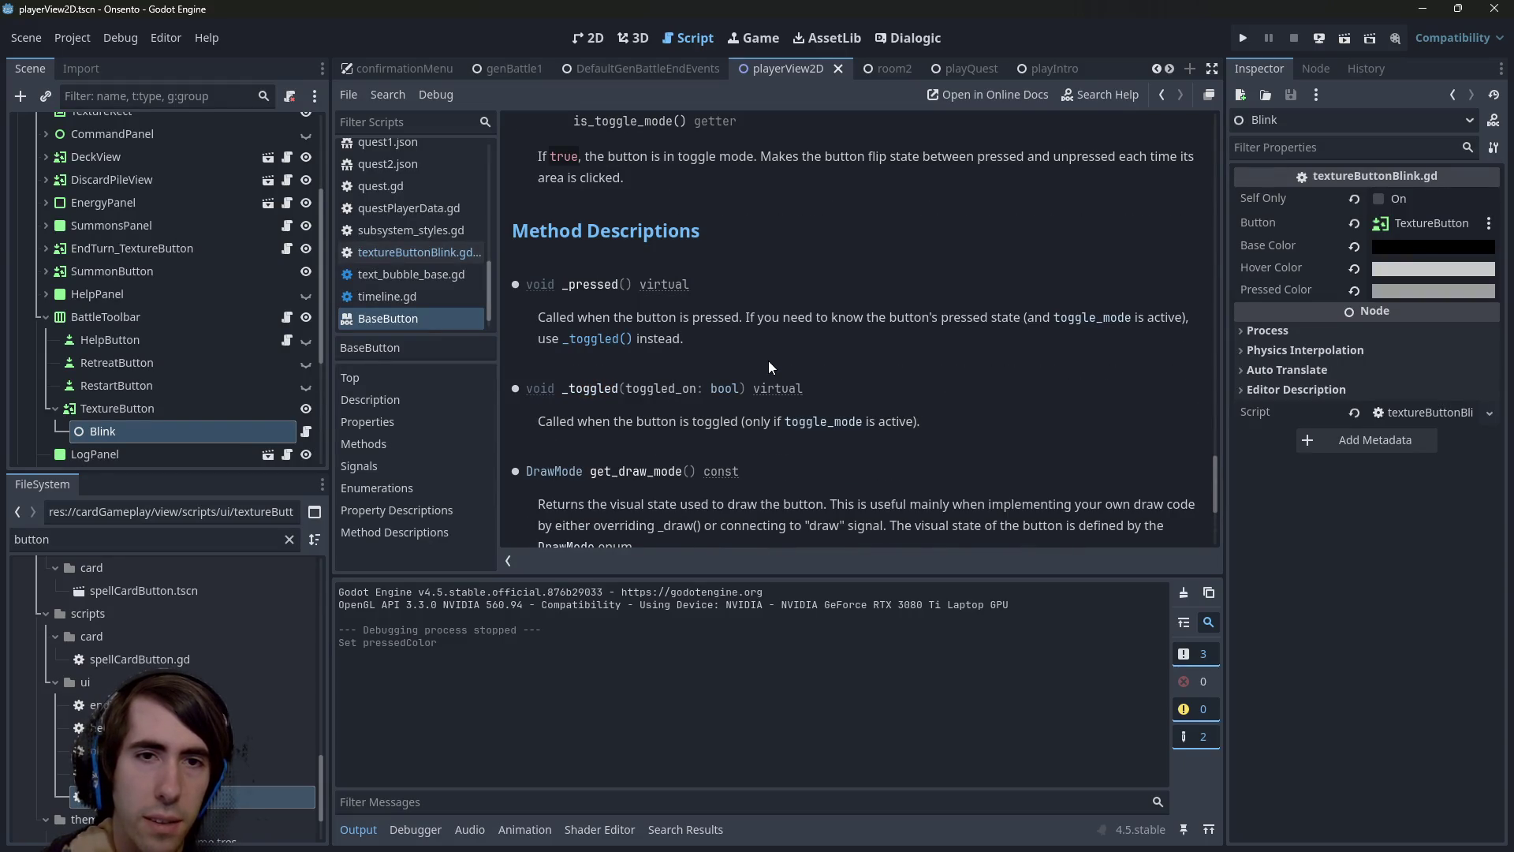
{"action": "scroll", "coordinate": [768, 361], "scroll_direction": "up", "scroll_amount": 3}
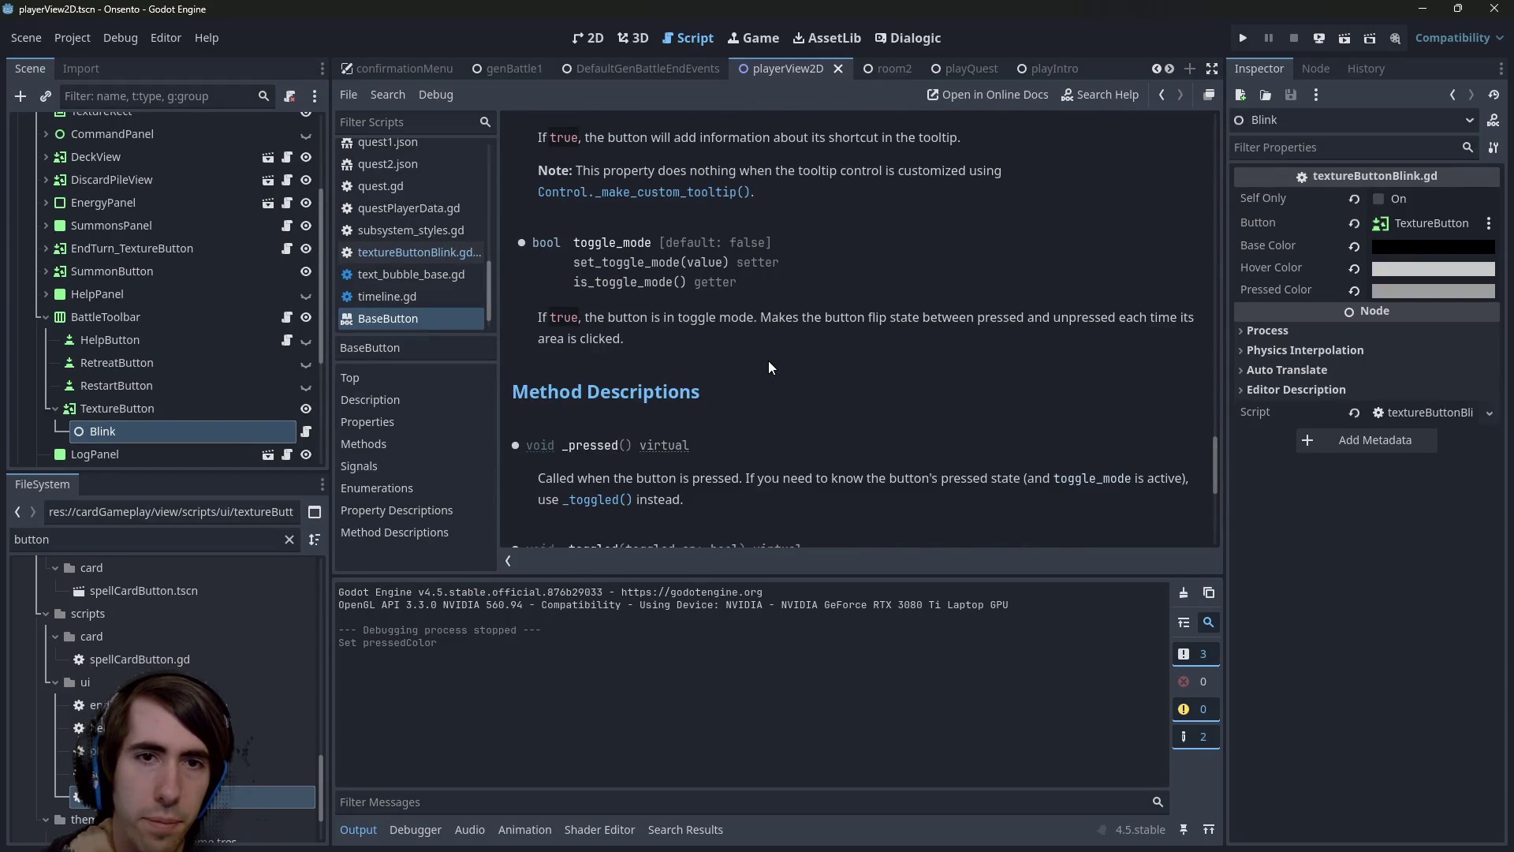
{"action": "scroll", "coordinate": [772, 367], "scroll_direction": "up", "scroll_amount": 6}
{"action": "scroll", "coordinate": [769, 367], "scroll_direction": "up", "scroll_amount": 8}
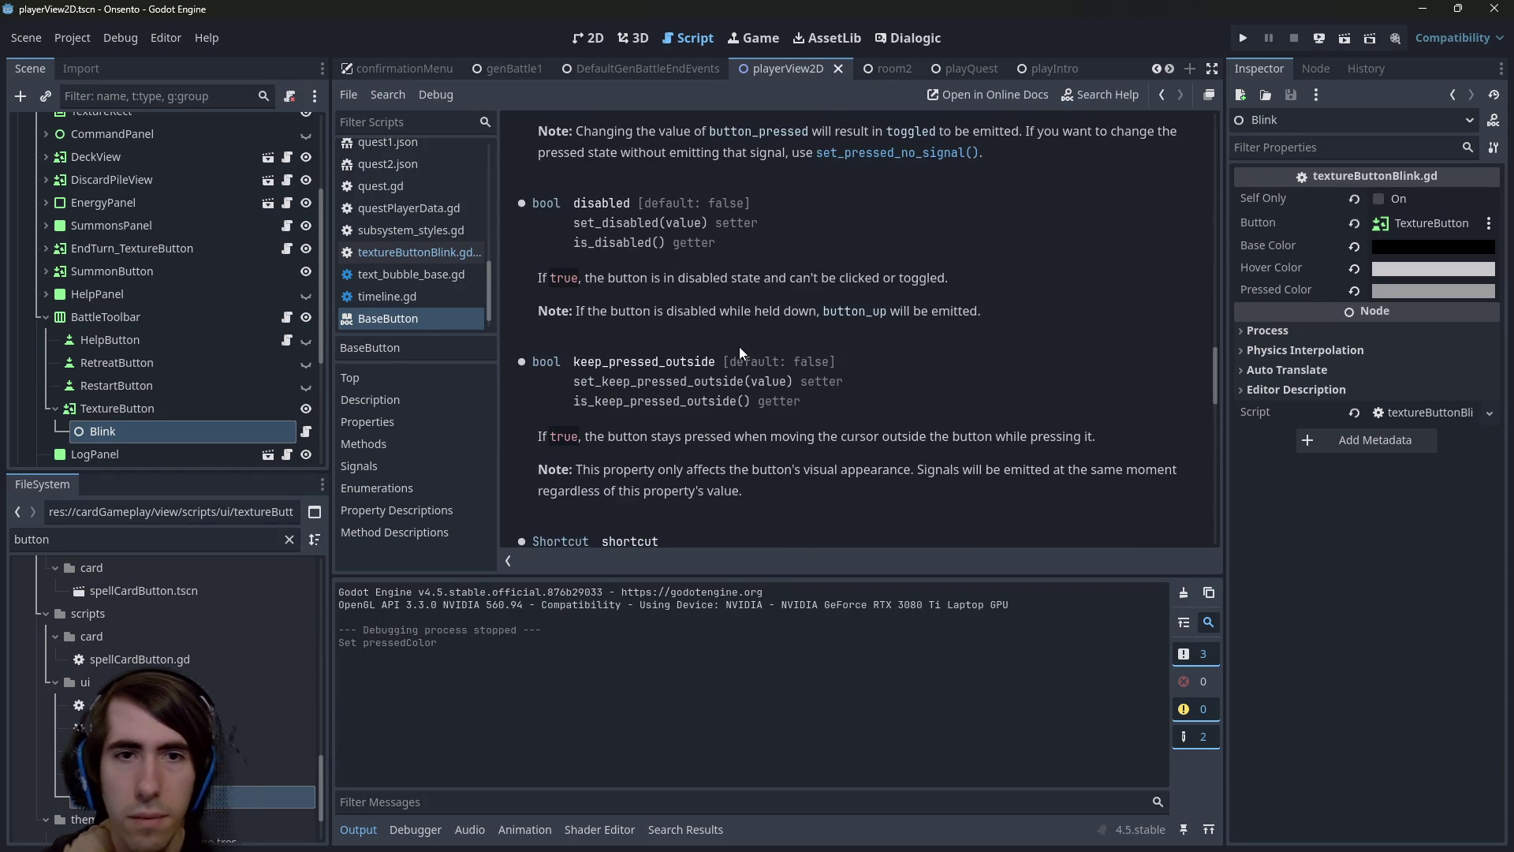
{"action": "scroll", "coordinate": [740, 353], "scroll_direction": "up", "scroll_amount": 7}
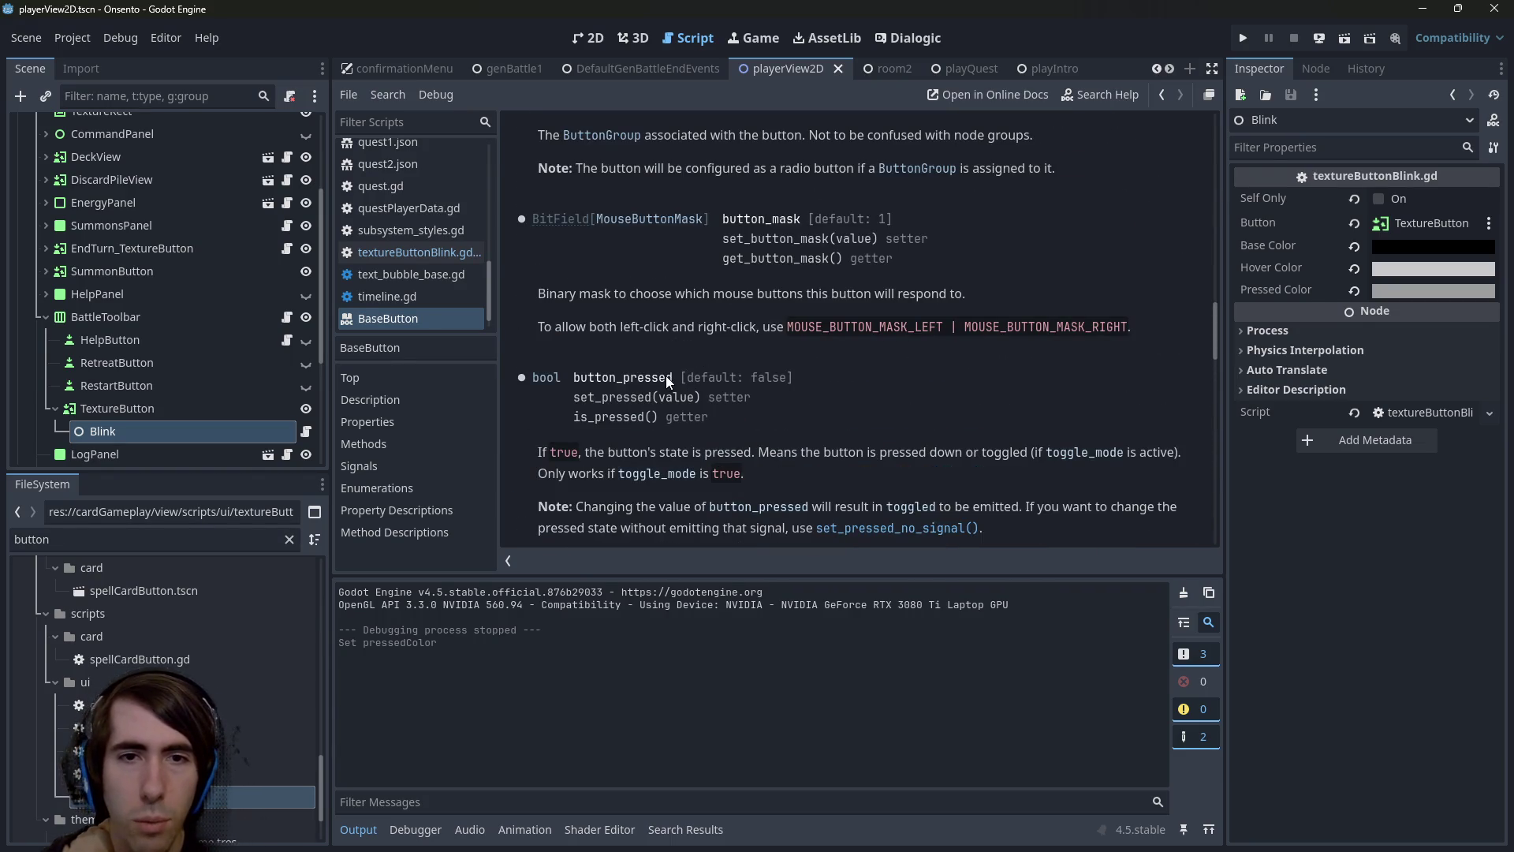
{"action": "scroll", "coordinate": [667, 376], "scroll_direction": "down", "scroll_amount": 1}
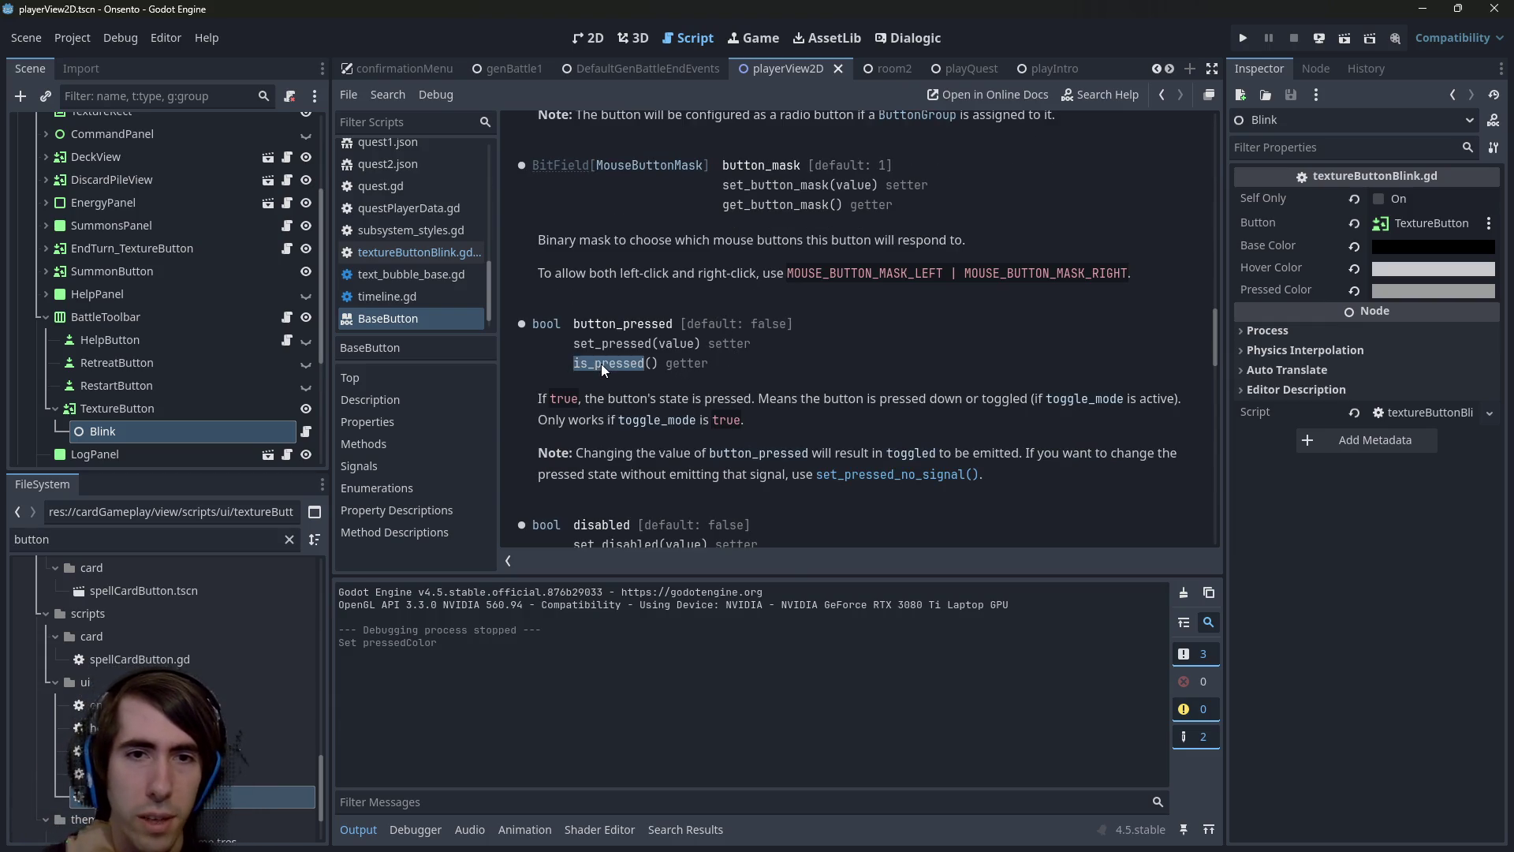
{"action": "left_click_drag", "start_coordinate": [672, 325], "coordinate": [576, 324]}
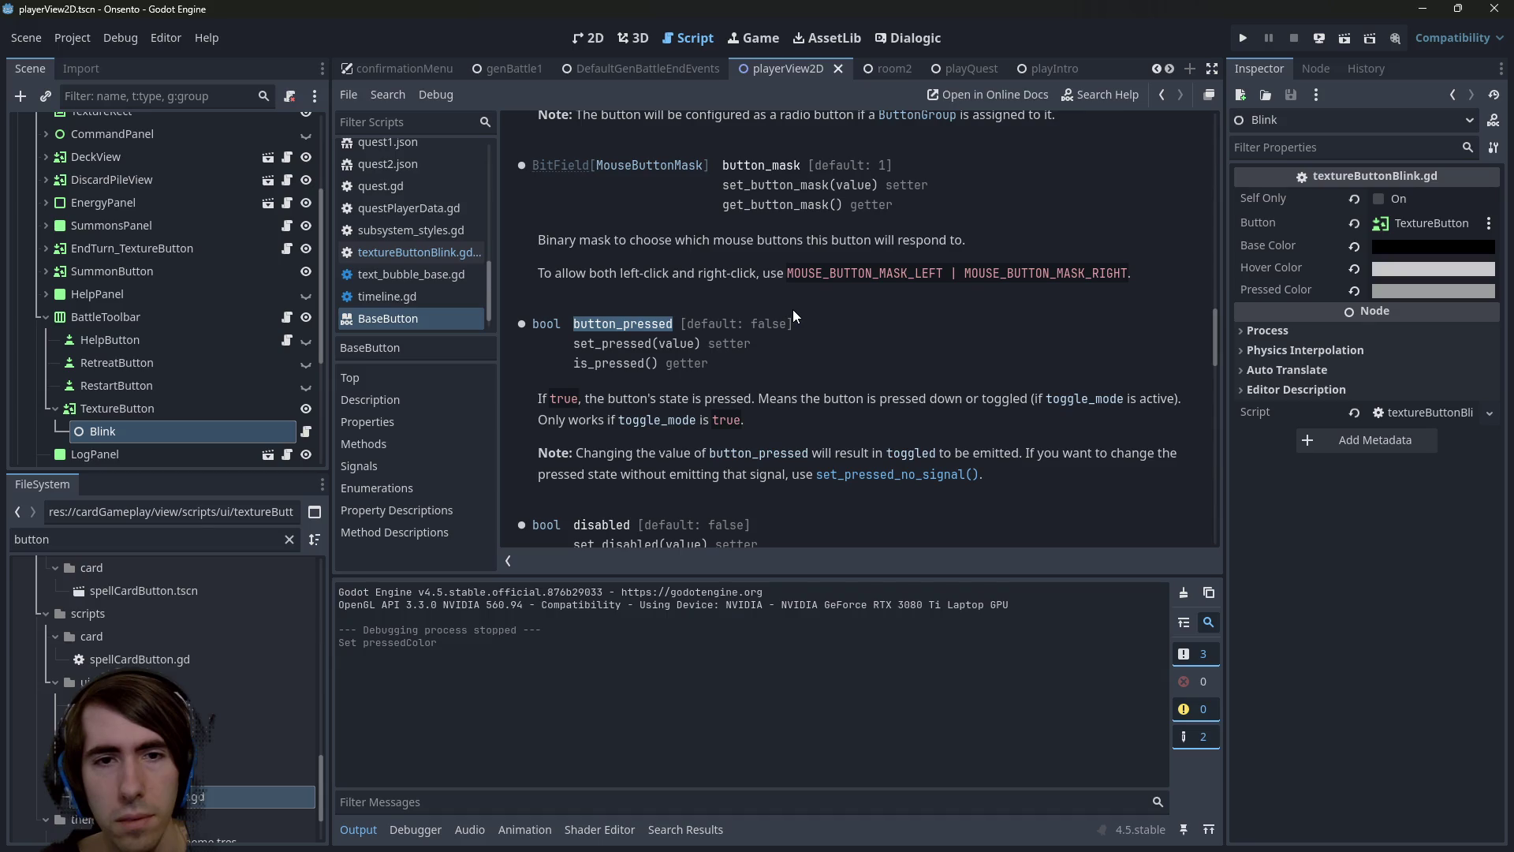
{"action": "key", "text": "alt+Left"}
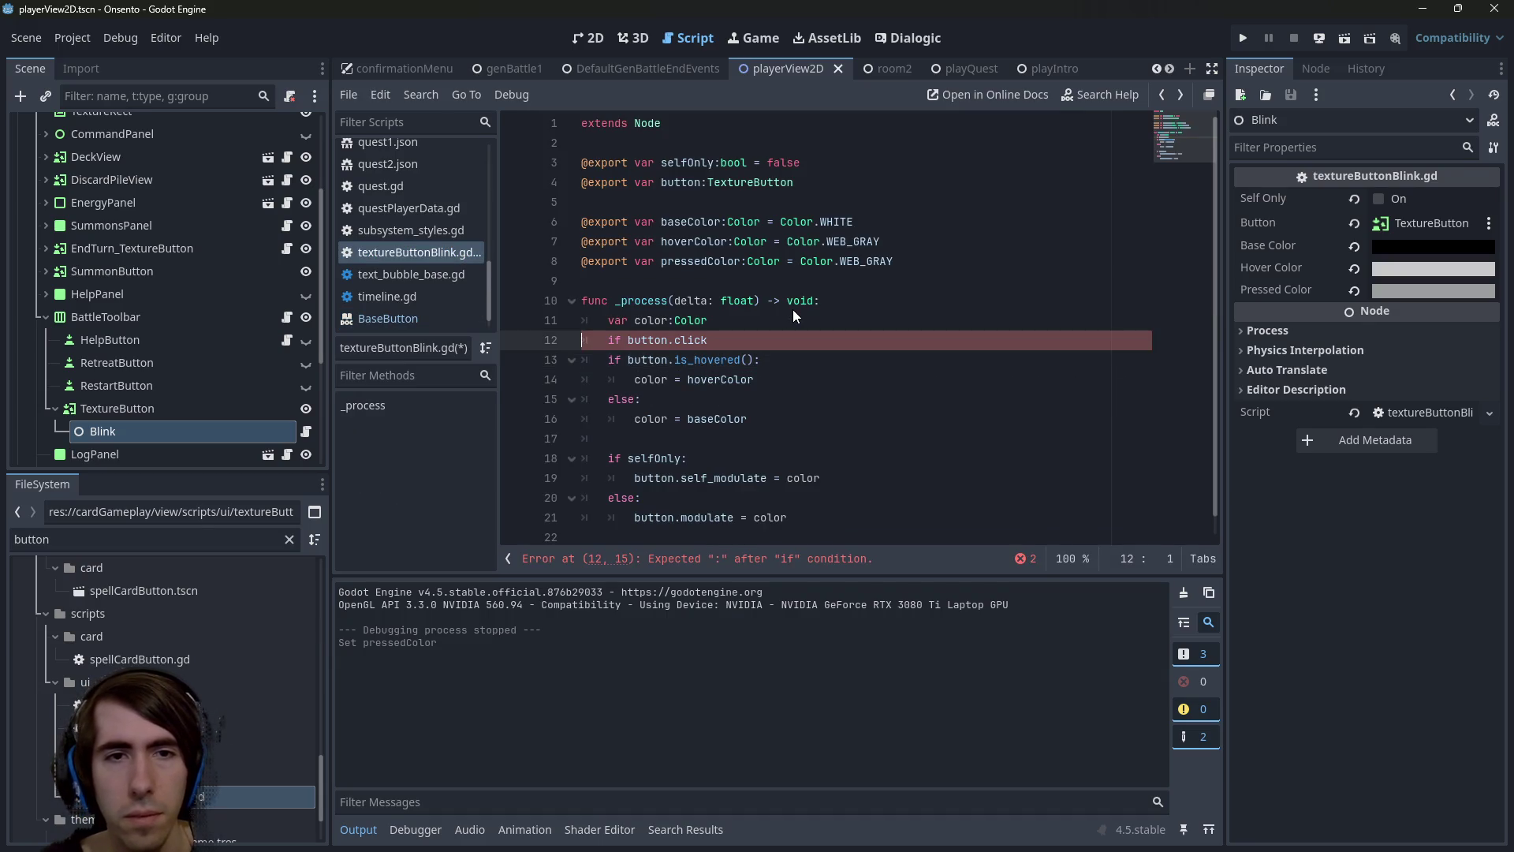
{"action": "key", "text": "ctrl+BackSpace"}
{"action": "type", "text": "is_pre"}
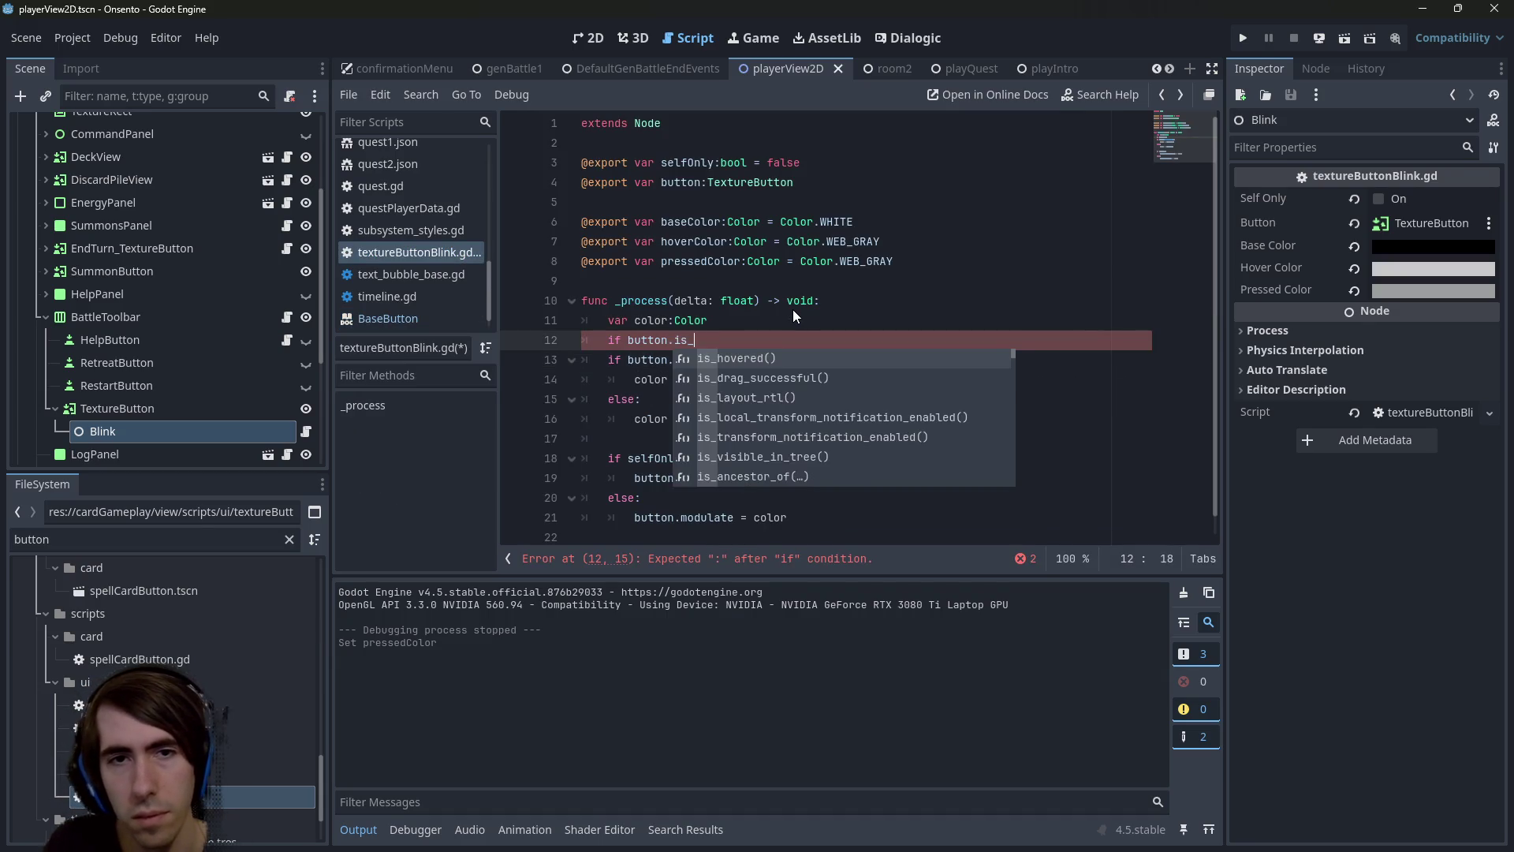
{"action": "type", "text": "ssed"}
{"action": "key", "text": "Return"}
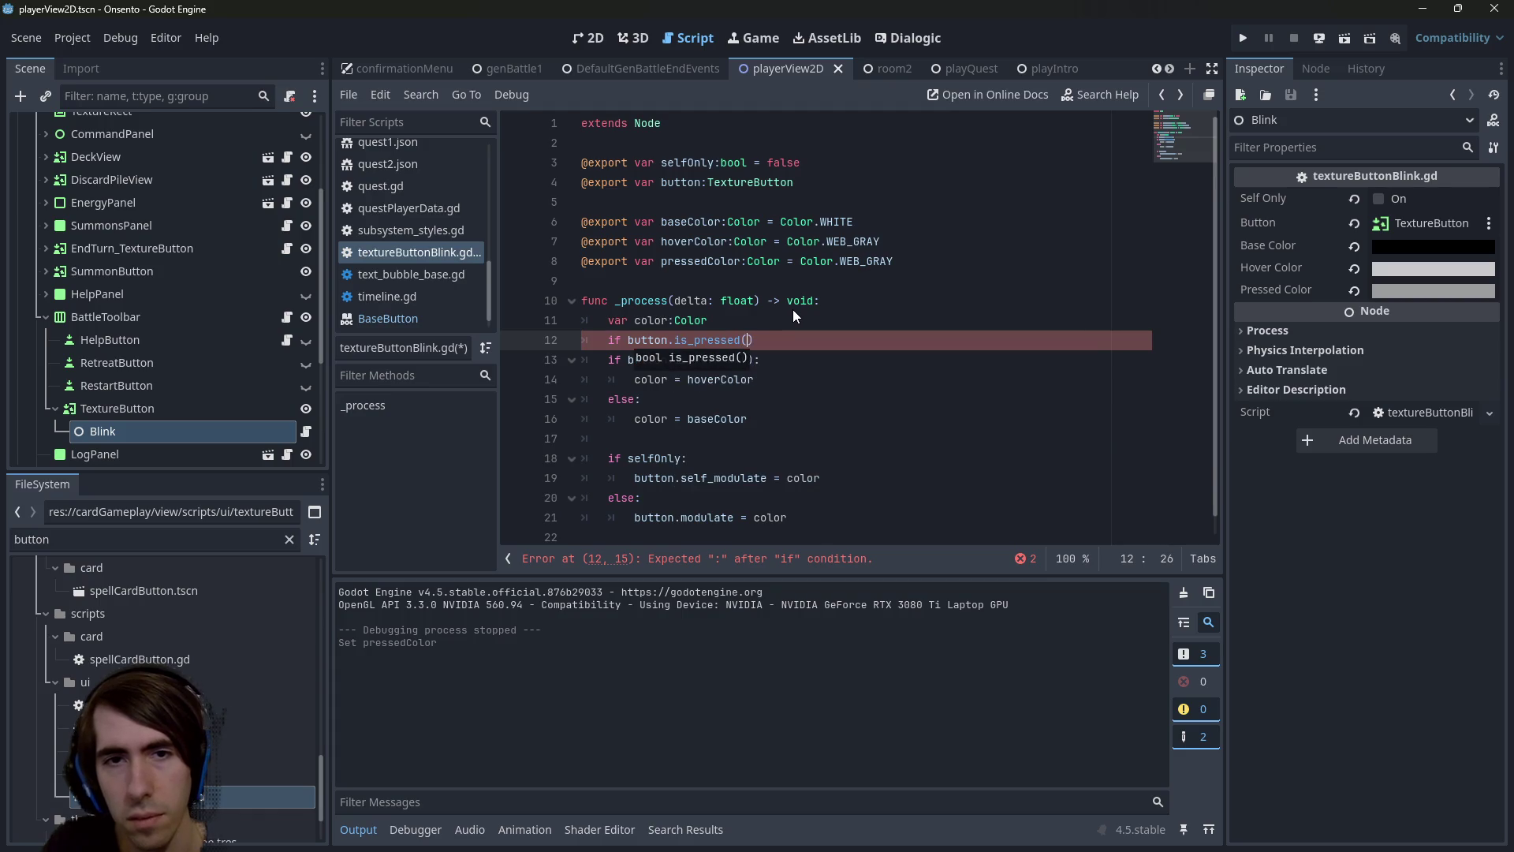
{"action": "type", "text": ":"}
{"action": "key", "text": "Return"}
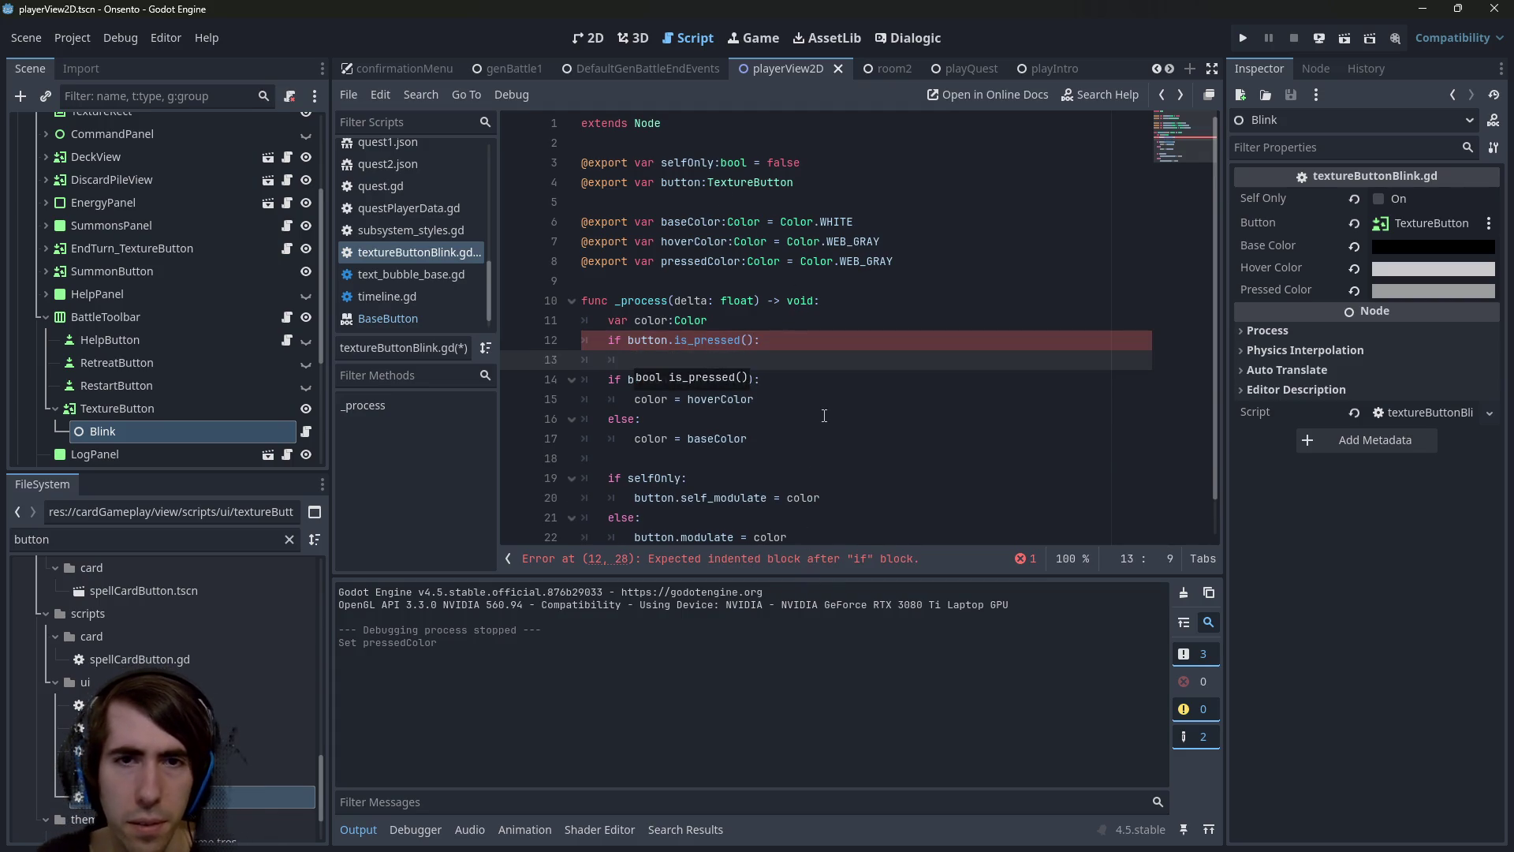
{"action": "type", "text": "color ="}
{"action": "key", "text": "Escape"}
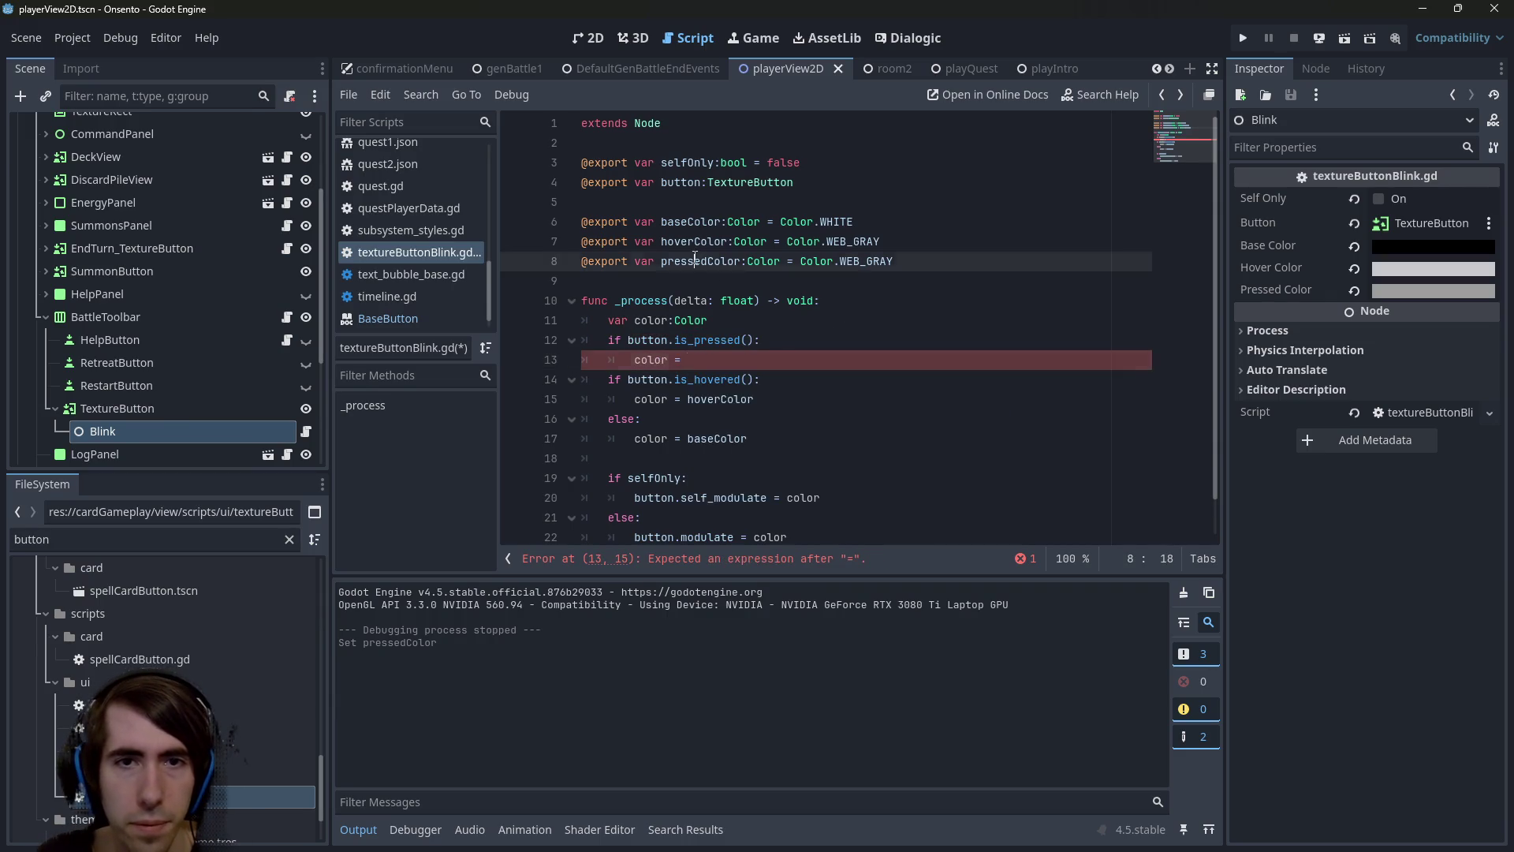
{"action": "left_click", "coordinate": [730, 340]}
{"action": "left_click", "coordinate": [710, 359]}
{"action": "type", "text": "pressedColor"}
{"action": "left_click", "coordinate": [616, 380]}
{"action": "key", "text": "Left"}
{"action": "type", "text": "el"}
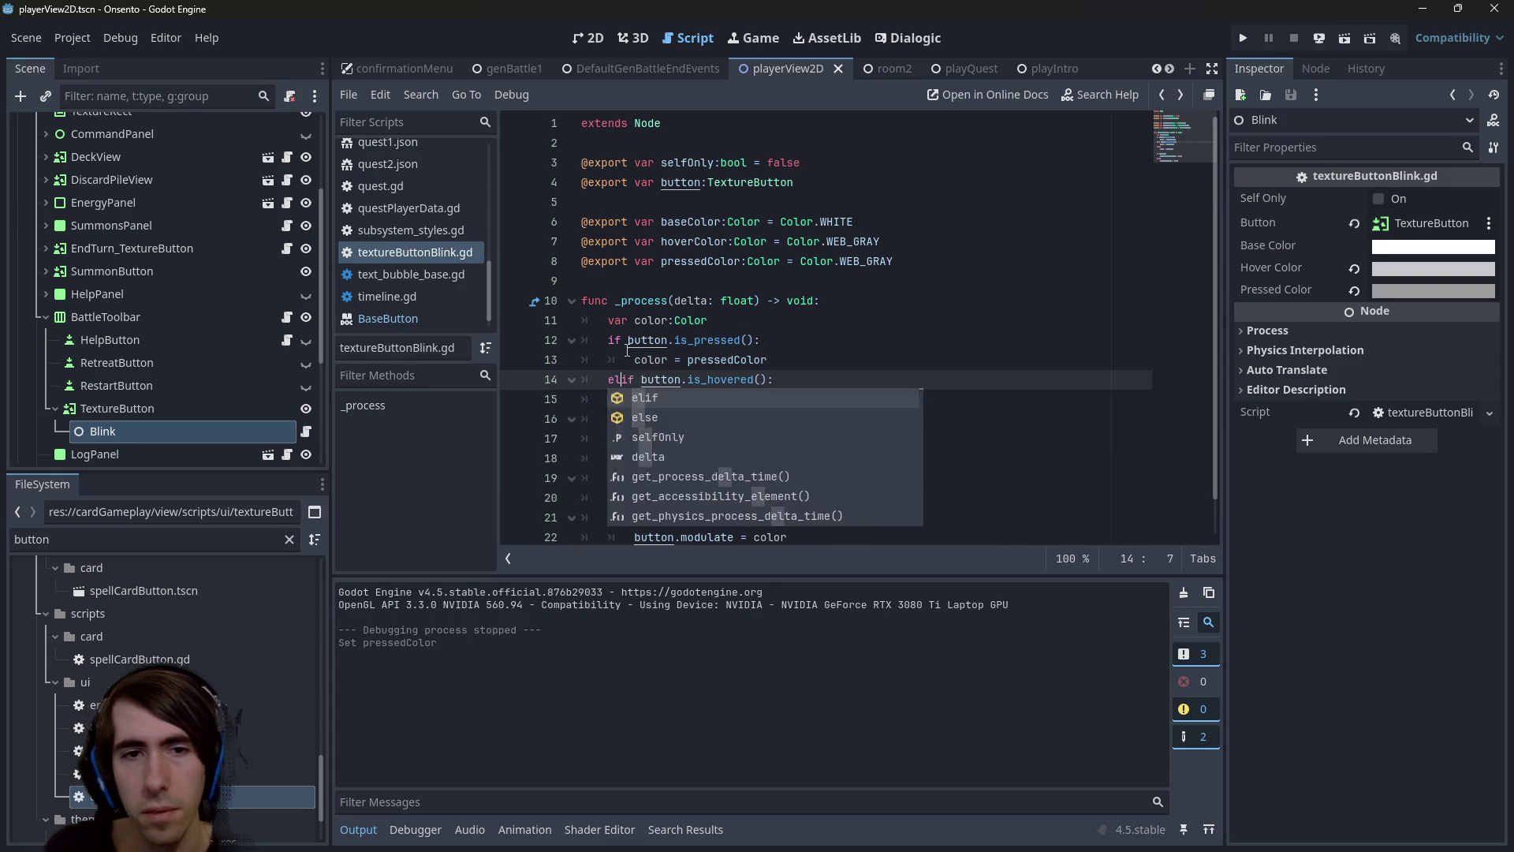
{"action": "left_click", "coordinate": [845, 352]}
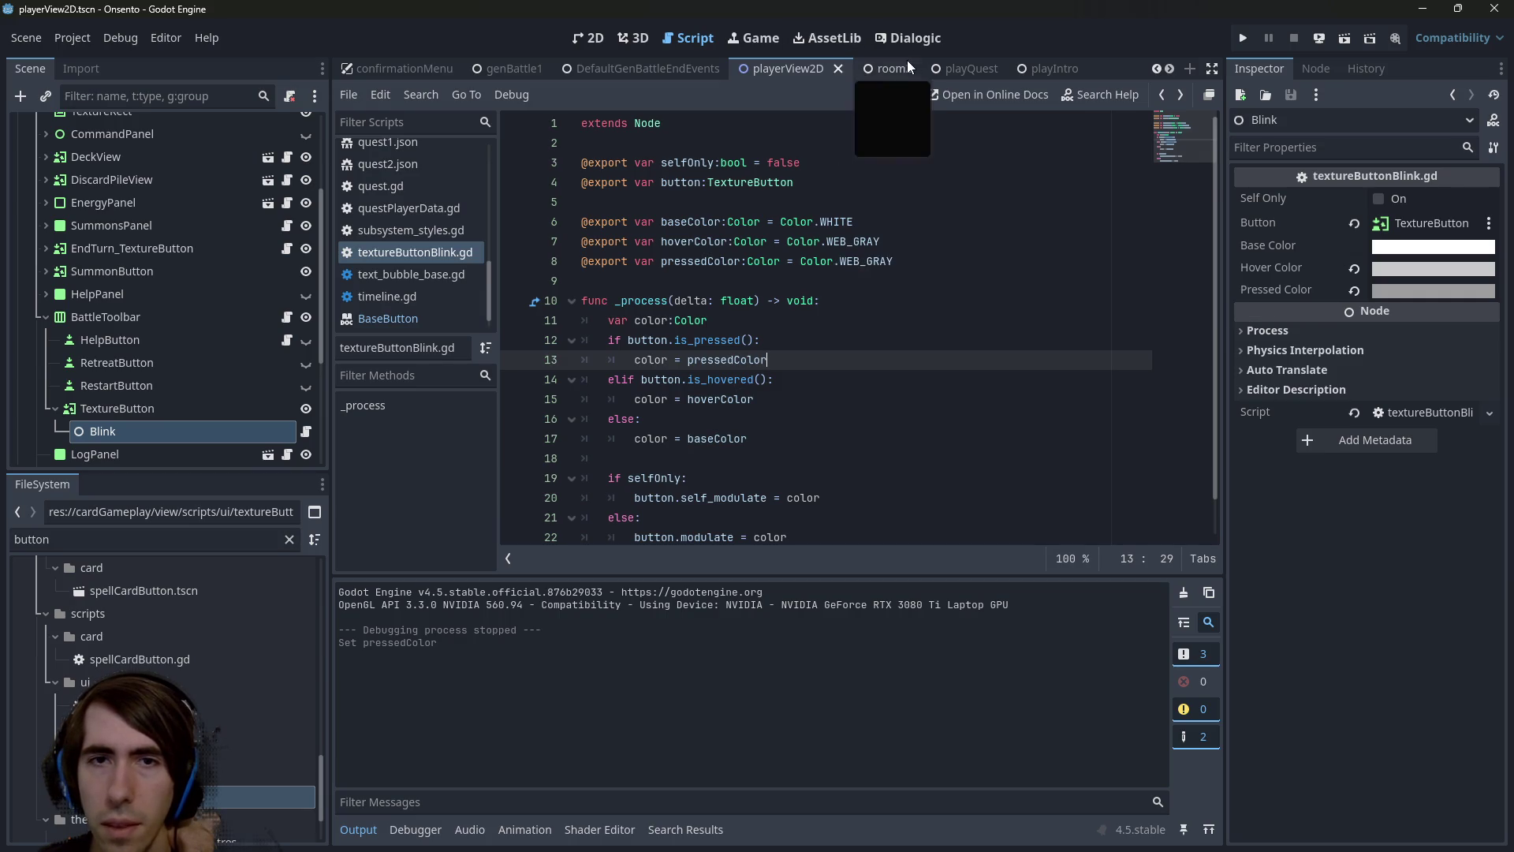
{"action": "double_click", "coordinate": [713, 343]}
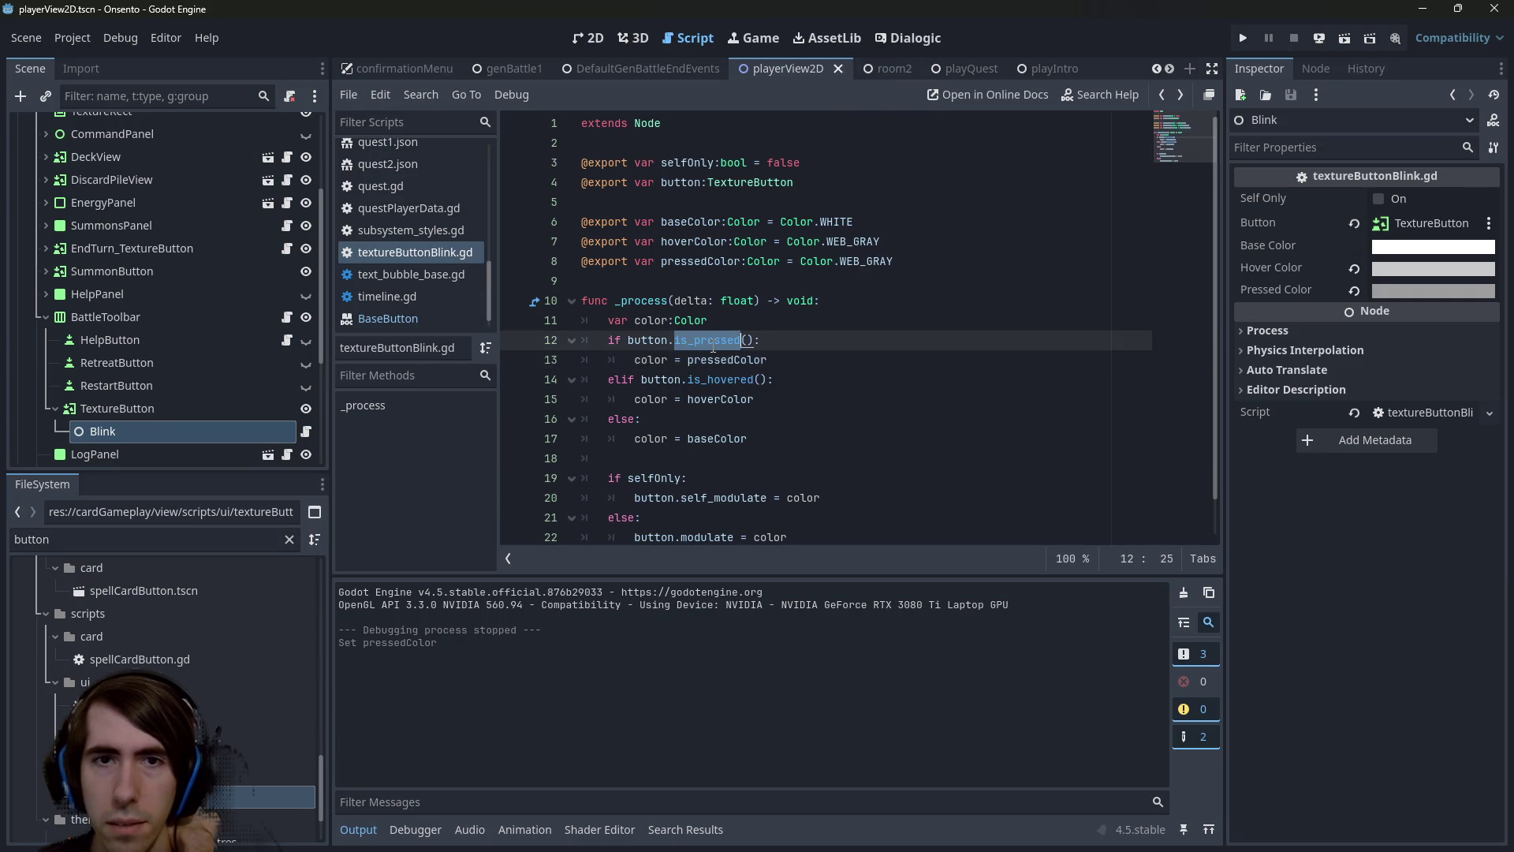
{"action": "double_click", "coordinate": [750, 182]}
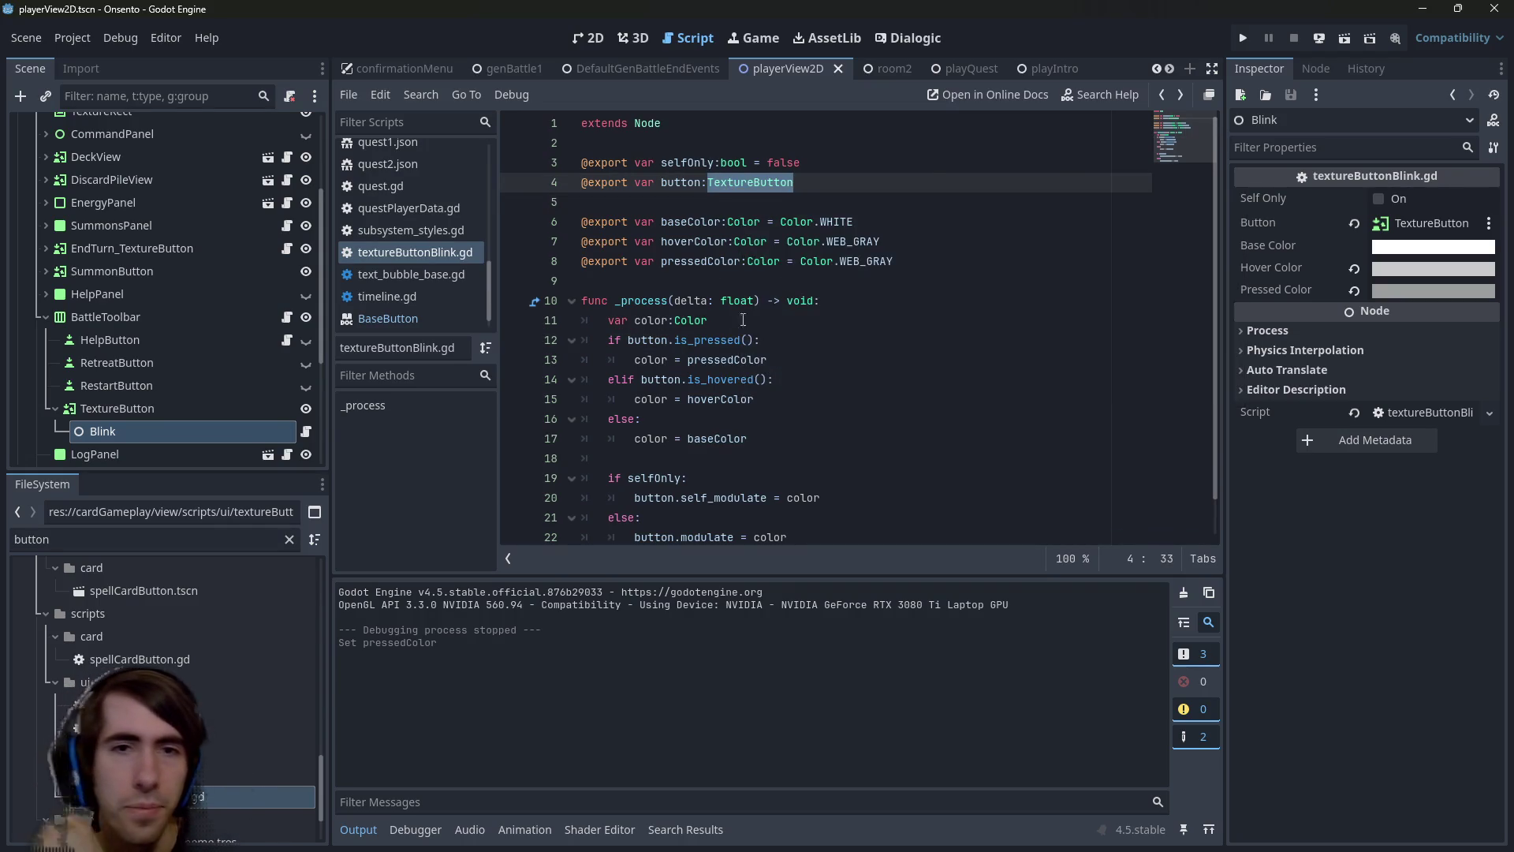
{"action": "left_click", "coordinate": [776, 186]}
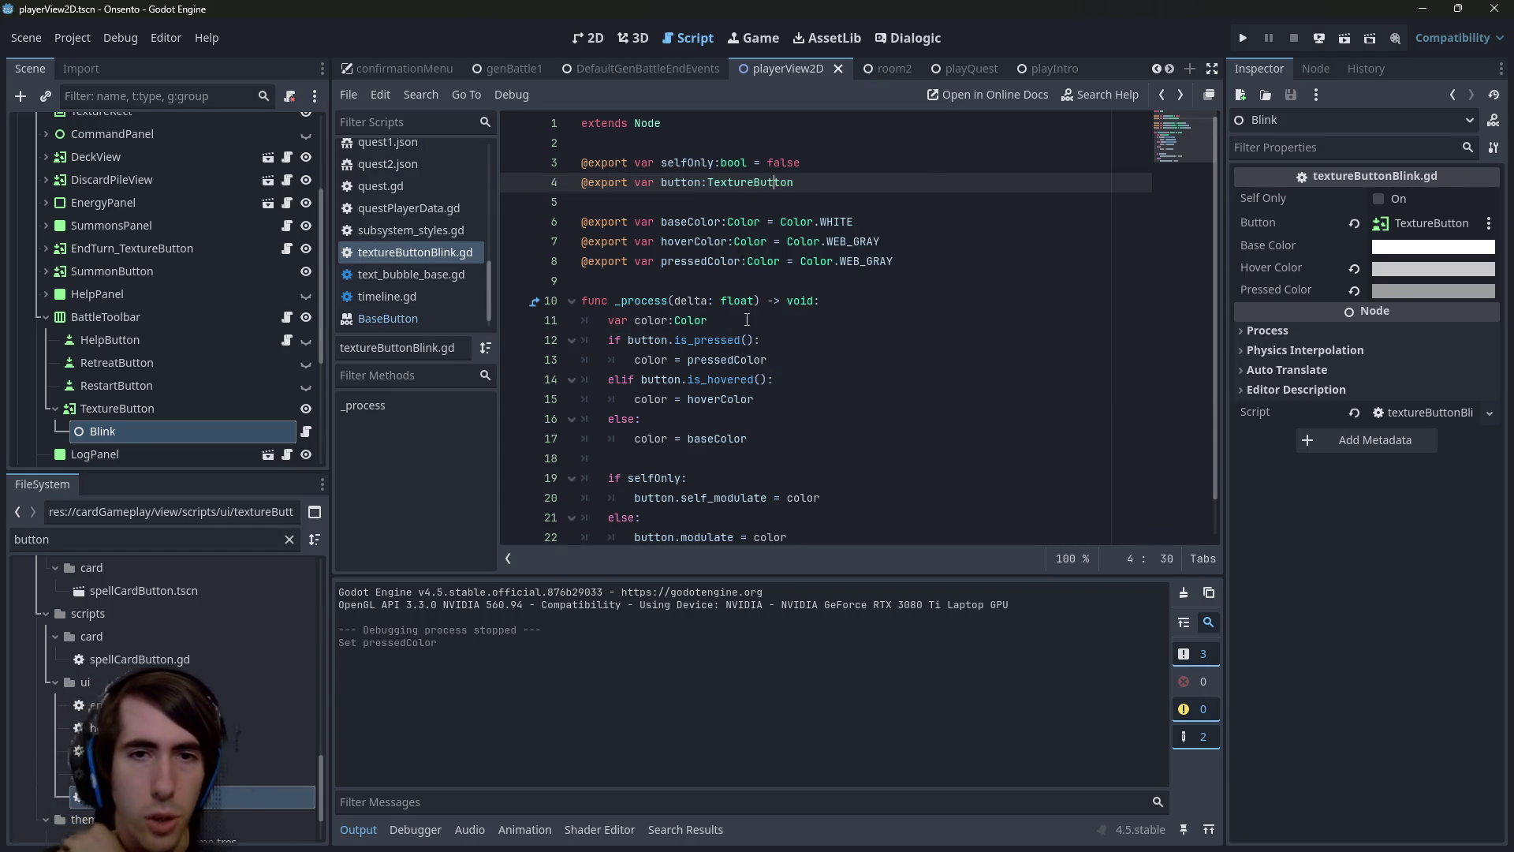
{"action": "left_click", "coordinate": [701, 340], "text": "ctrl"}
{"action": "key", "text": "alt+Left"}
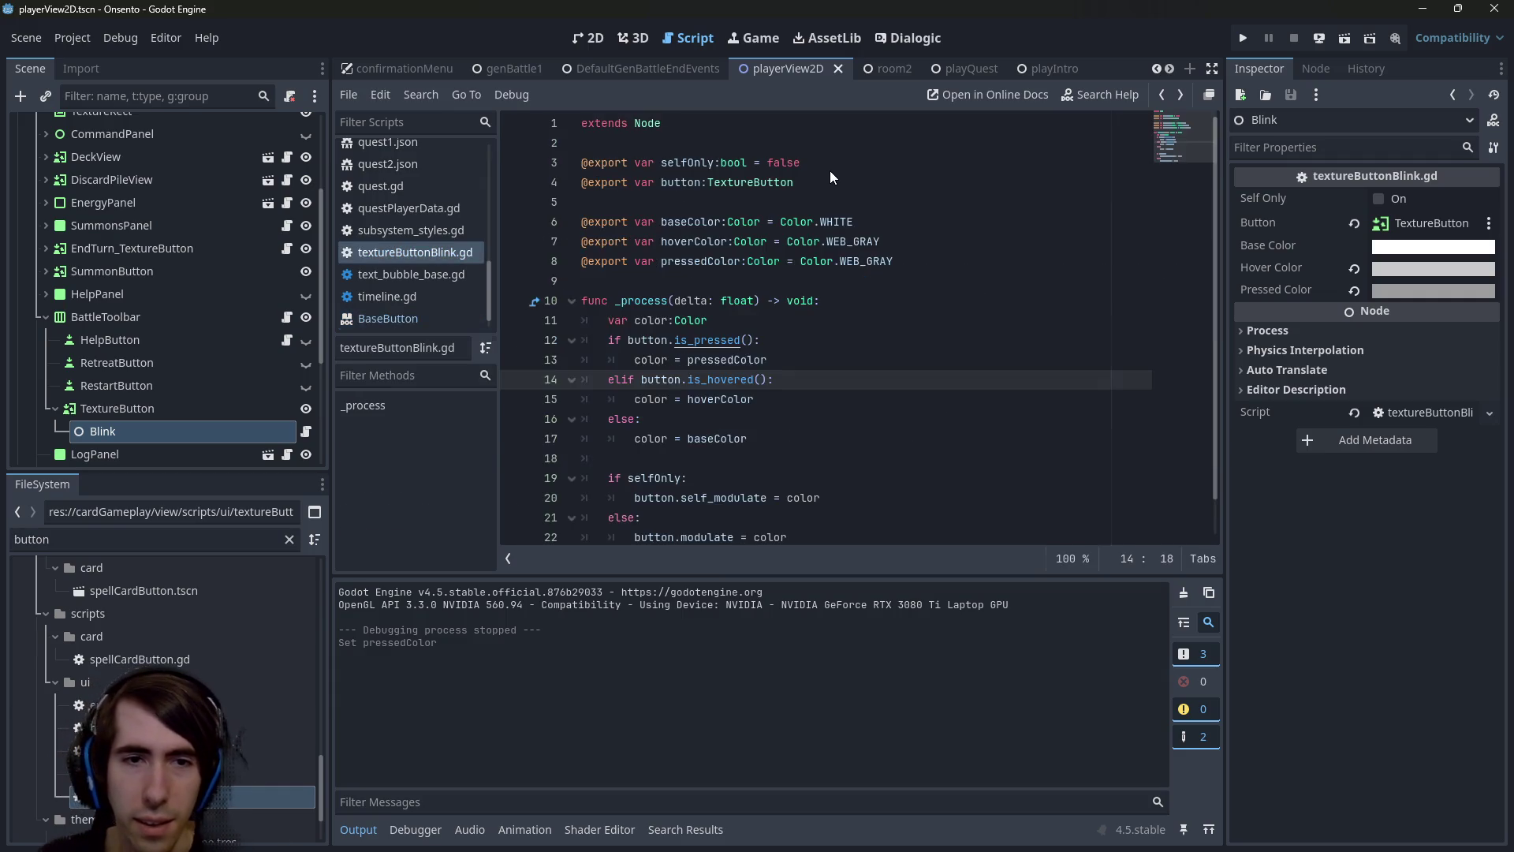
{"action": "key", "text": "ctrl+Tab"}
- Test-run the room2 battle scene, then close the game window
{"action": "left_click", "coordinate": [1341, 41]}
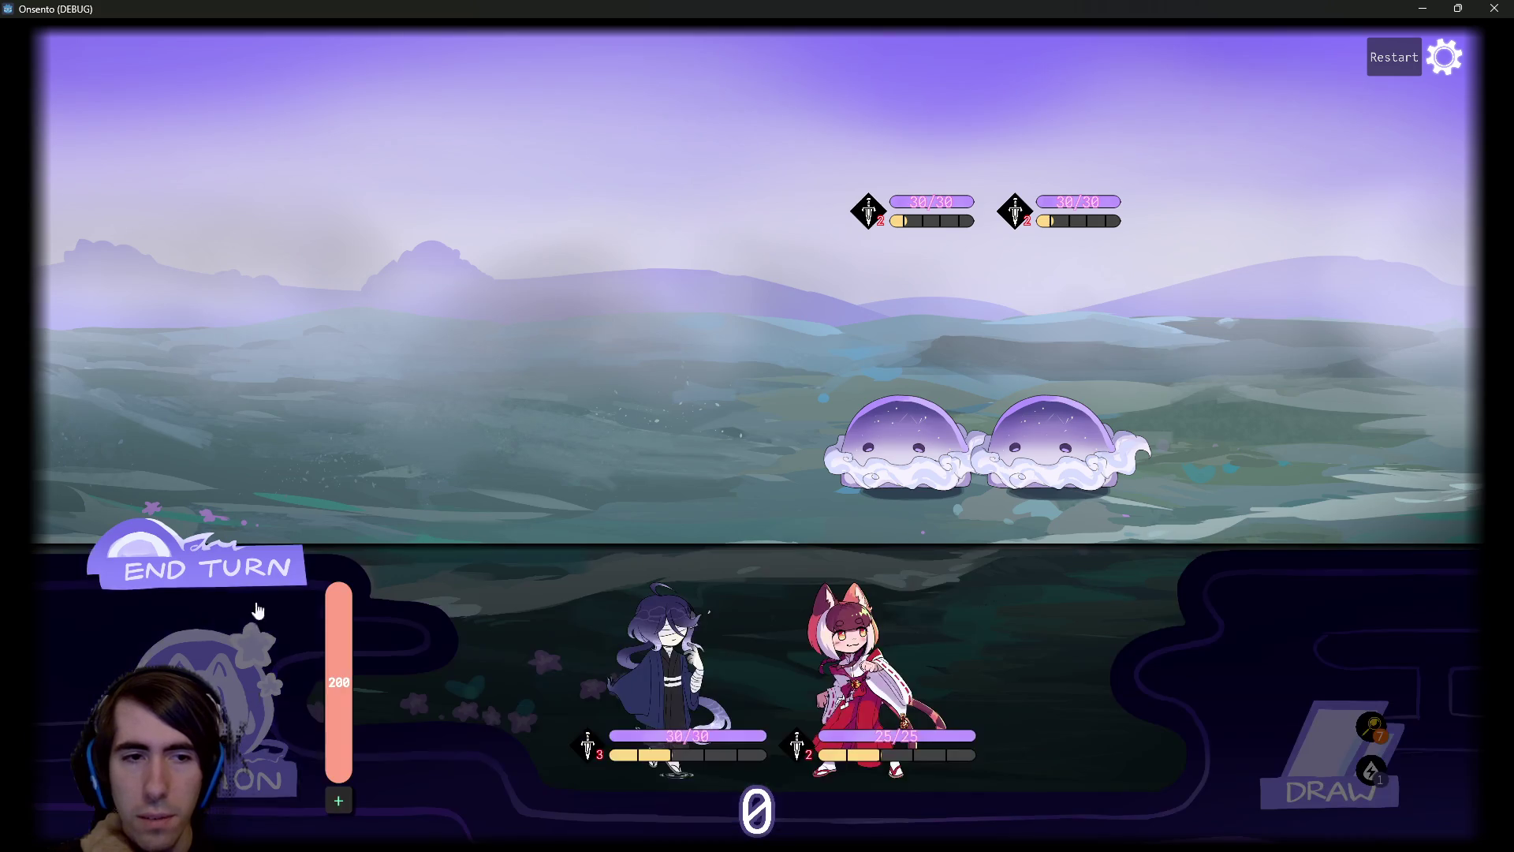
{"action": "left_click", "coordinate": [1494, 8]}
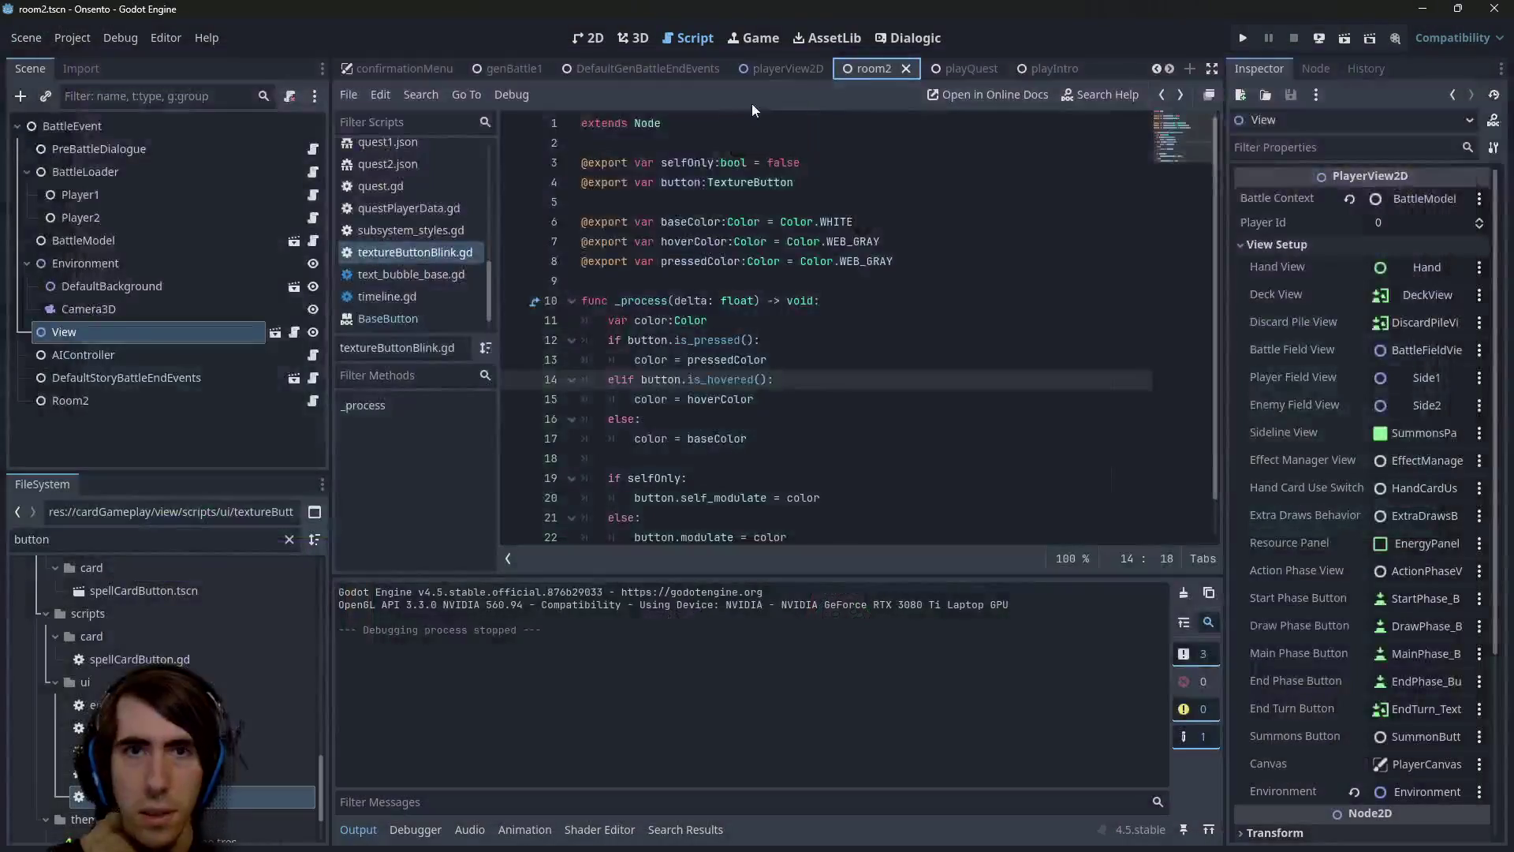
- Change pressedColor on line 8 to Color.WEB_GRAY * 0.8 and relaunch the game
{"action": "double_click", "coordinate": [887, 261]}
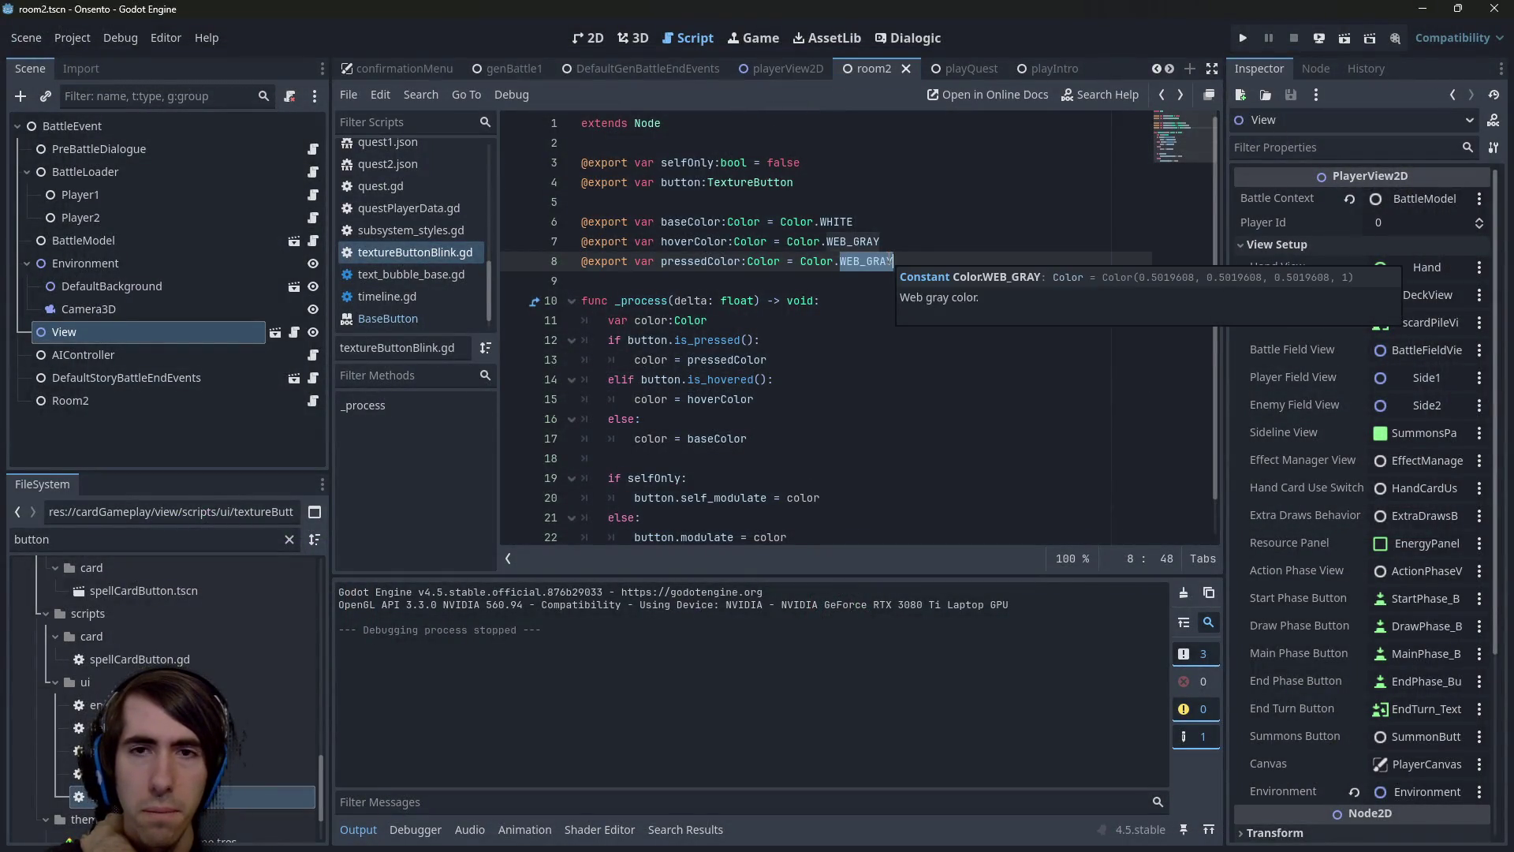
{"action": "left_click", "coordinate": [917, 261]}
{"action": "type", "text": "* 0"}
{"action": "type", "text": ".8"}
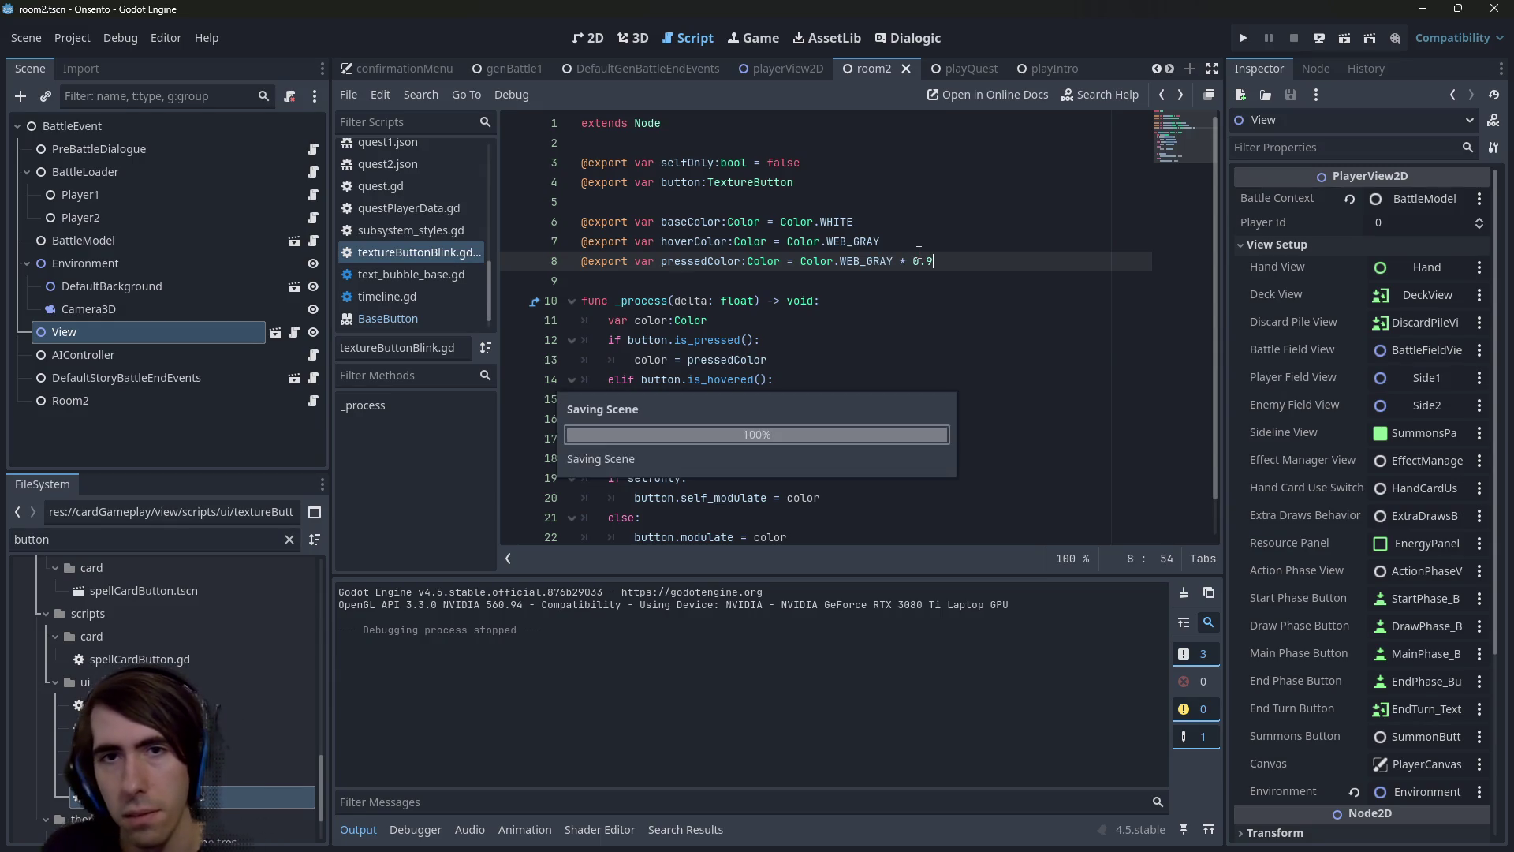
{"action": "left_click", "coordinate": [1347, 37]}
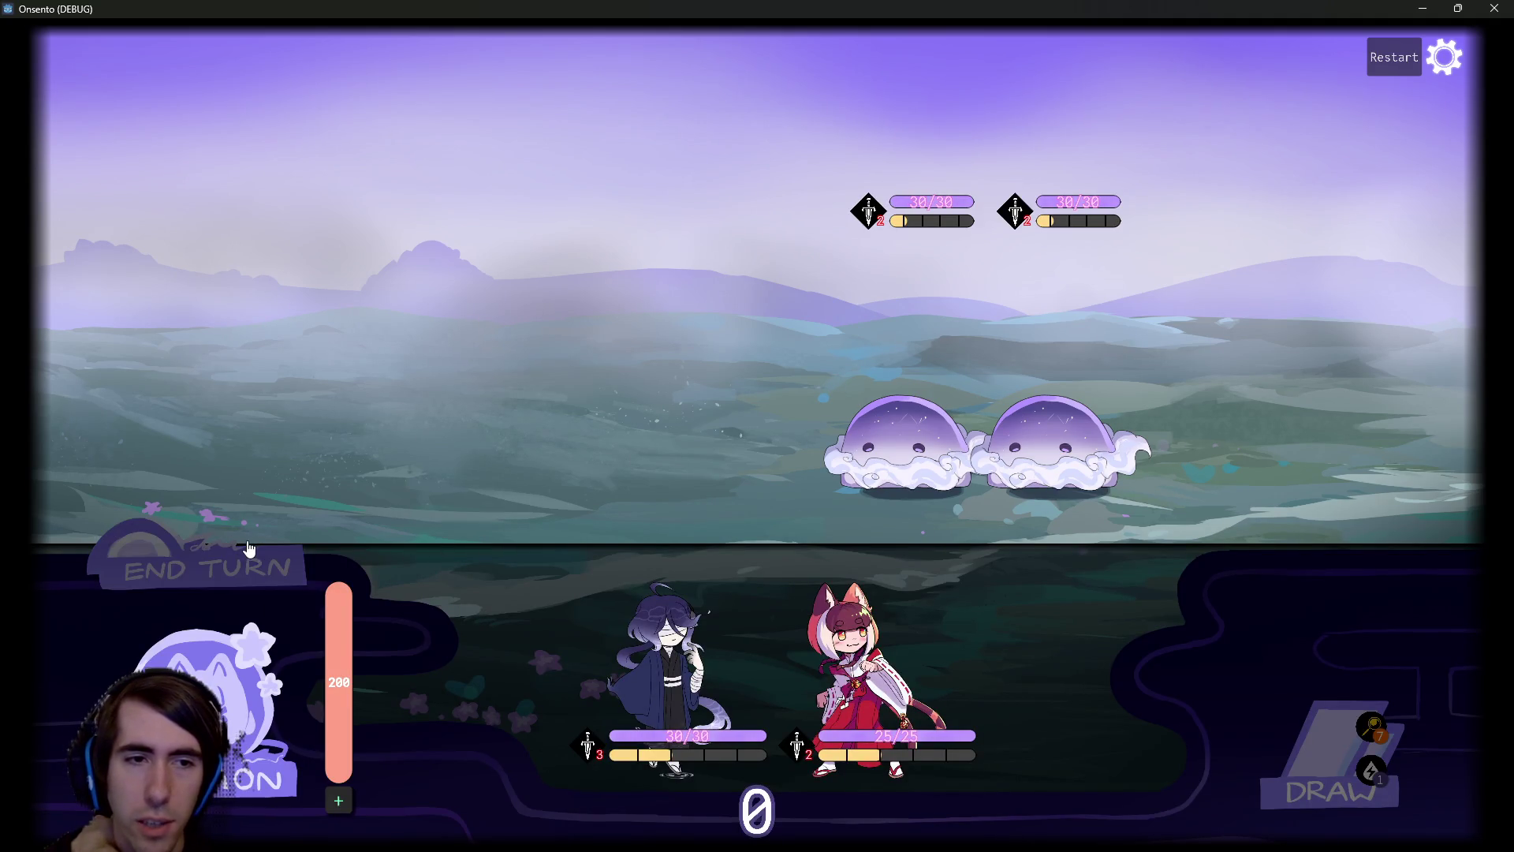
- End the turn so both heroes move onto the battlefield, then close the game
{"action": "left_click", "coordinate": [306, 571]}
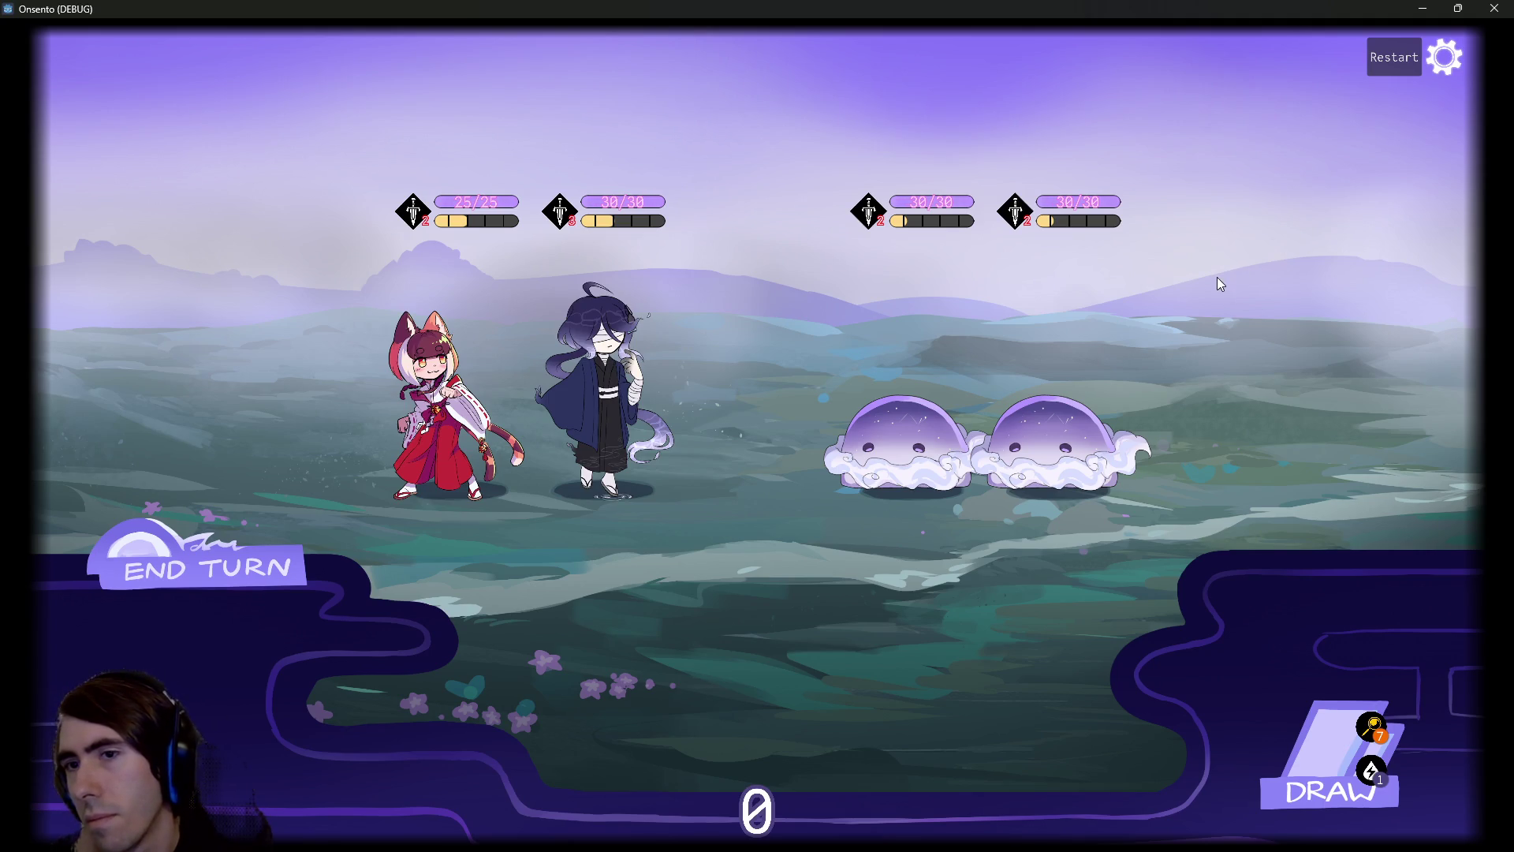
{"action": "left_click", "coordinate": [1495, 9]}
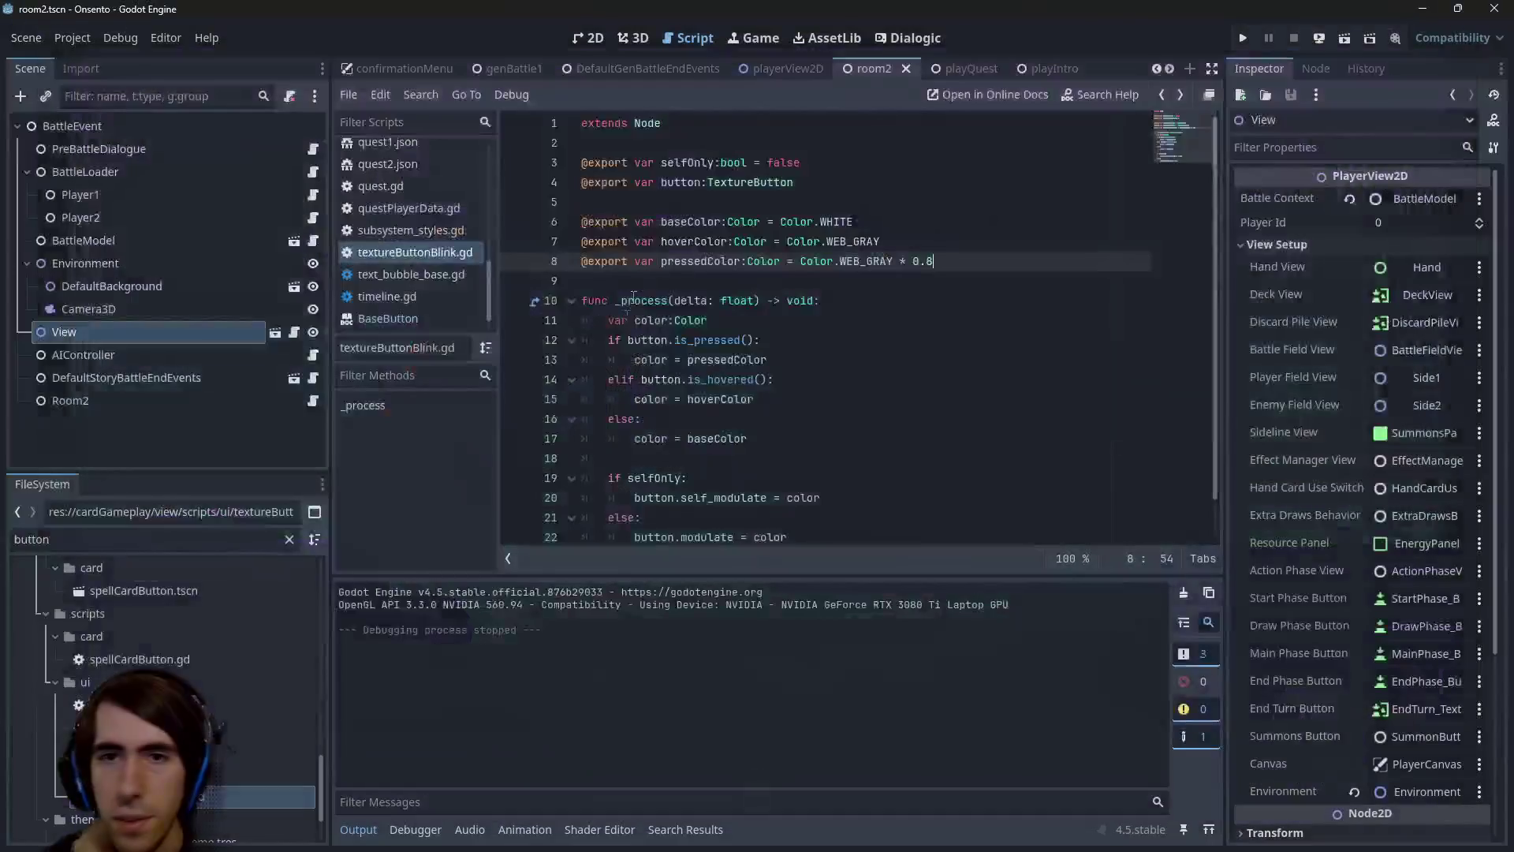
- Rename the playerView2D toolbar's TextureButton node to OpenIngameMenu_TextureButton and save the scene
{"action": "left_click", "coordinate": [275, 332]}
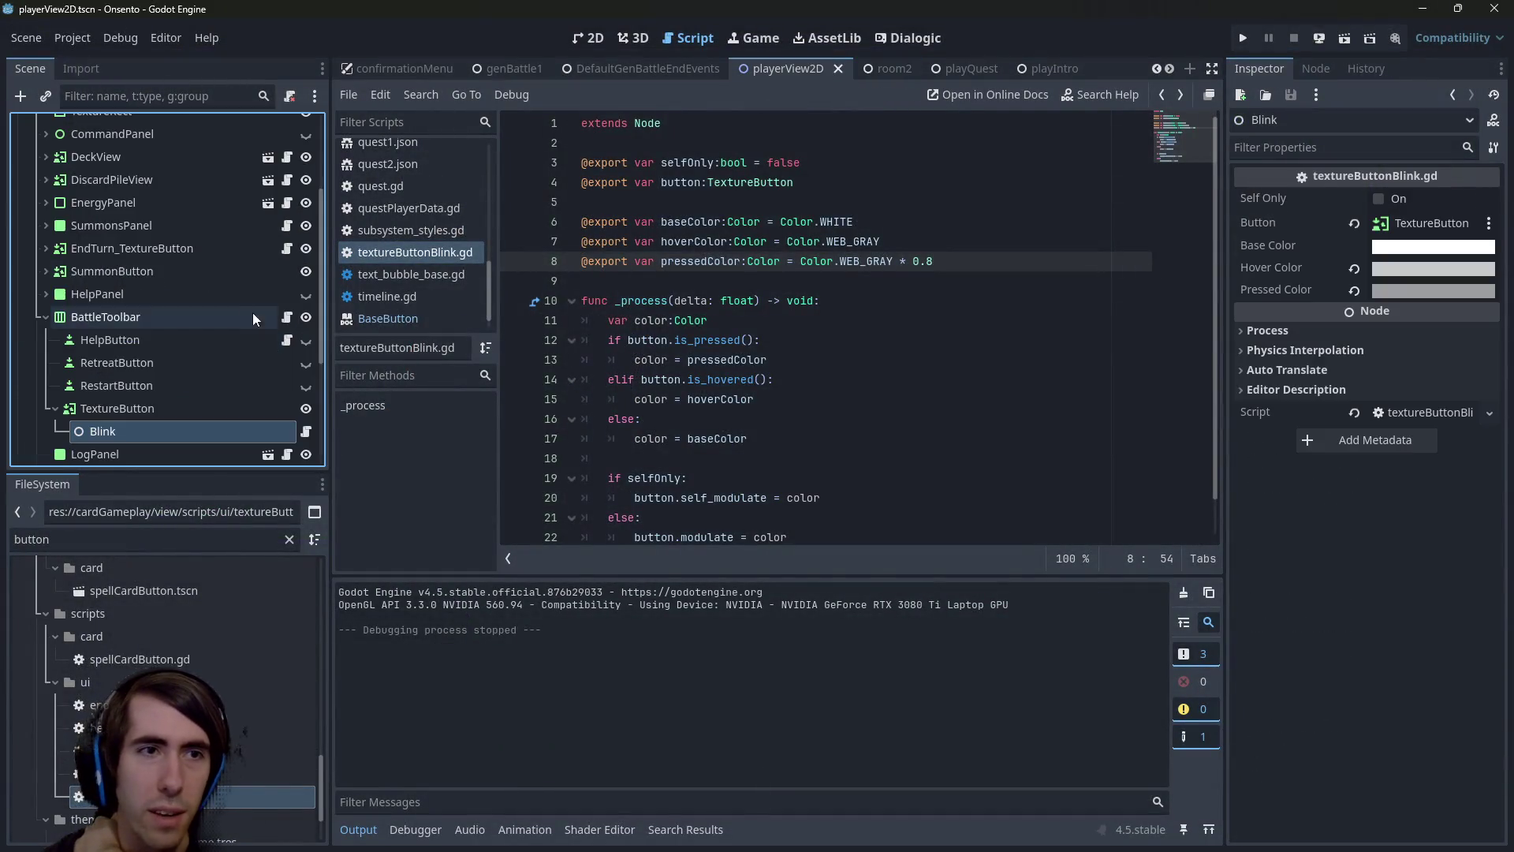
{"action": "left_click", "coordinate": [167, 408]}
{"action": "left_click", "coordinate": [158, 405]}
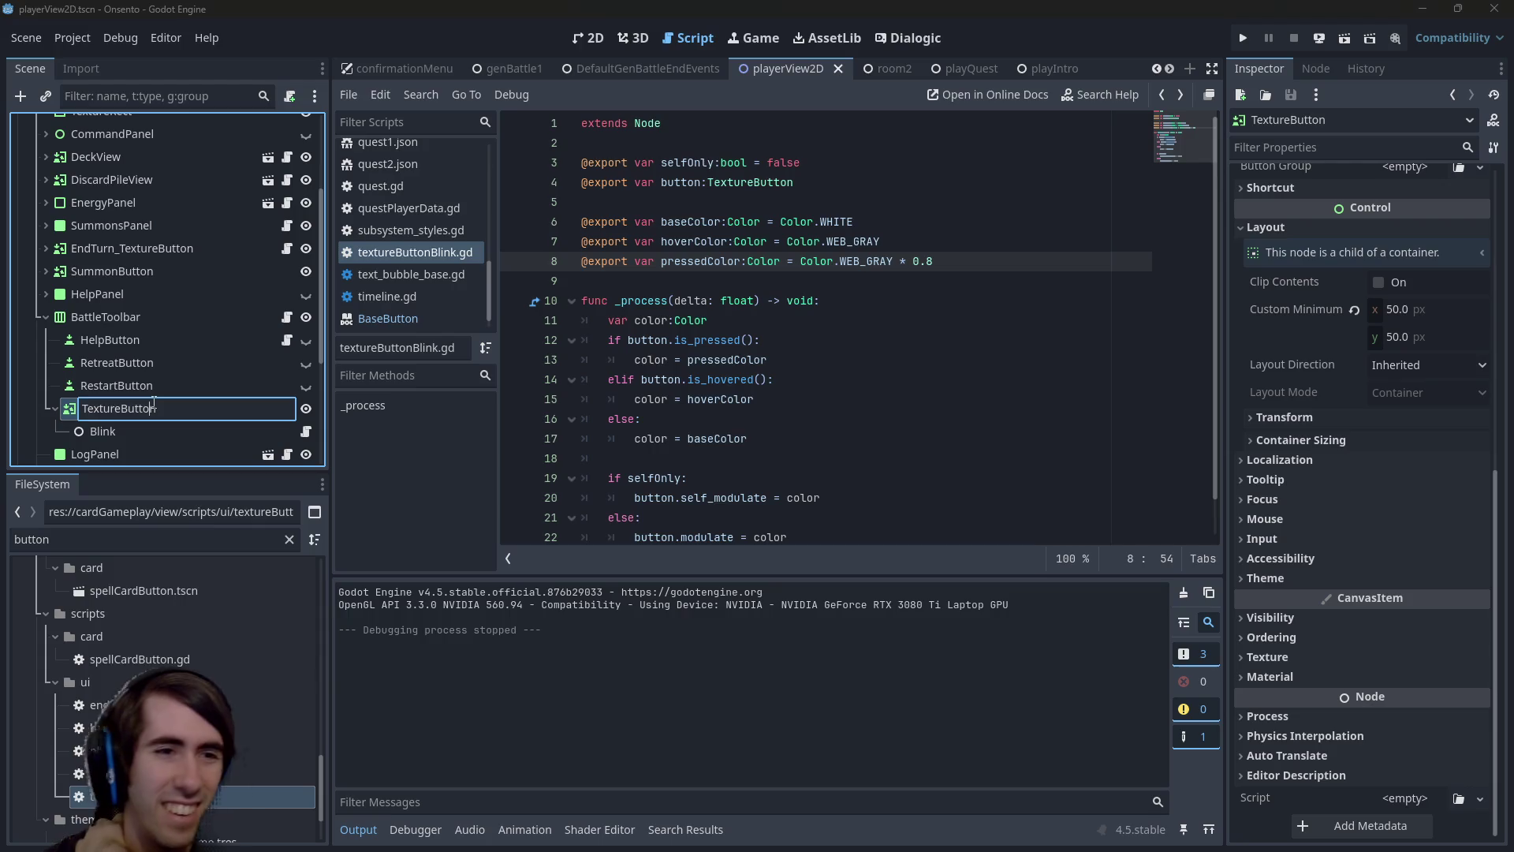
{"action": "type", "text": "OpenMenu"}
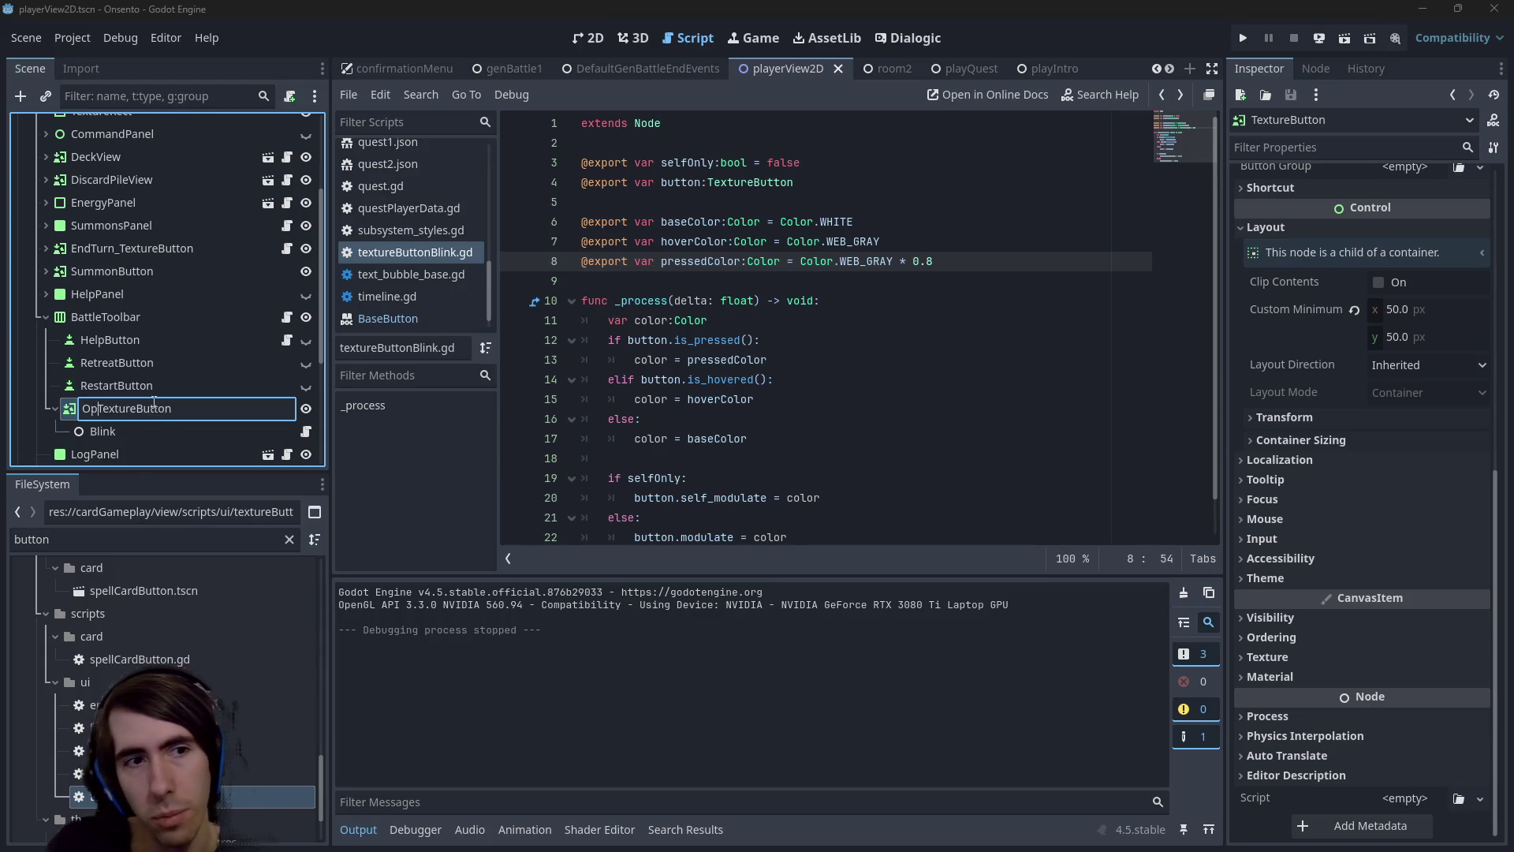
{"action": "type", "text": "_"}
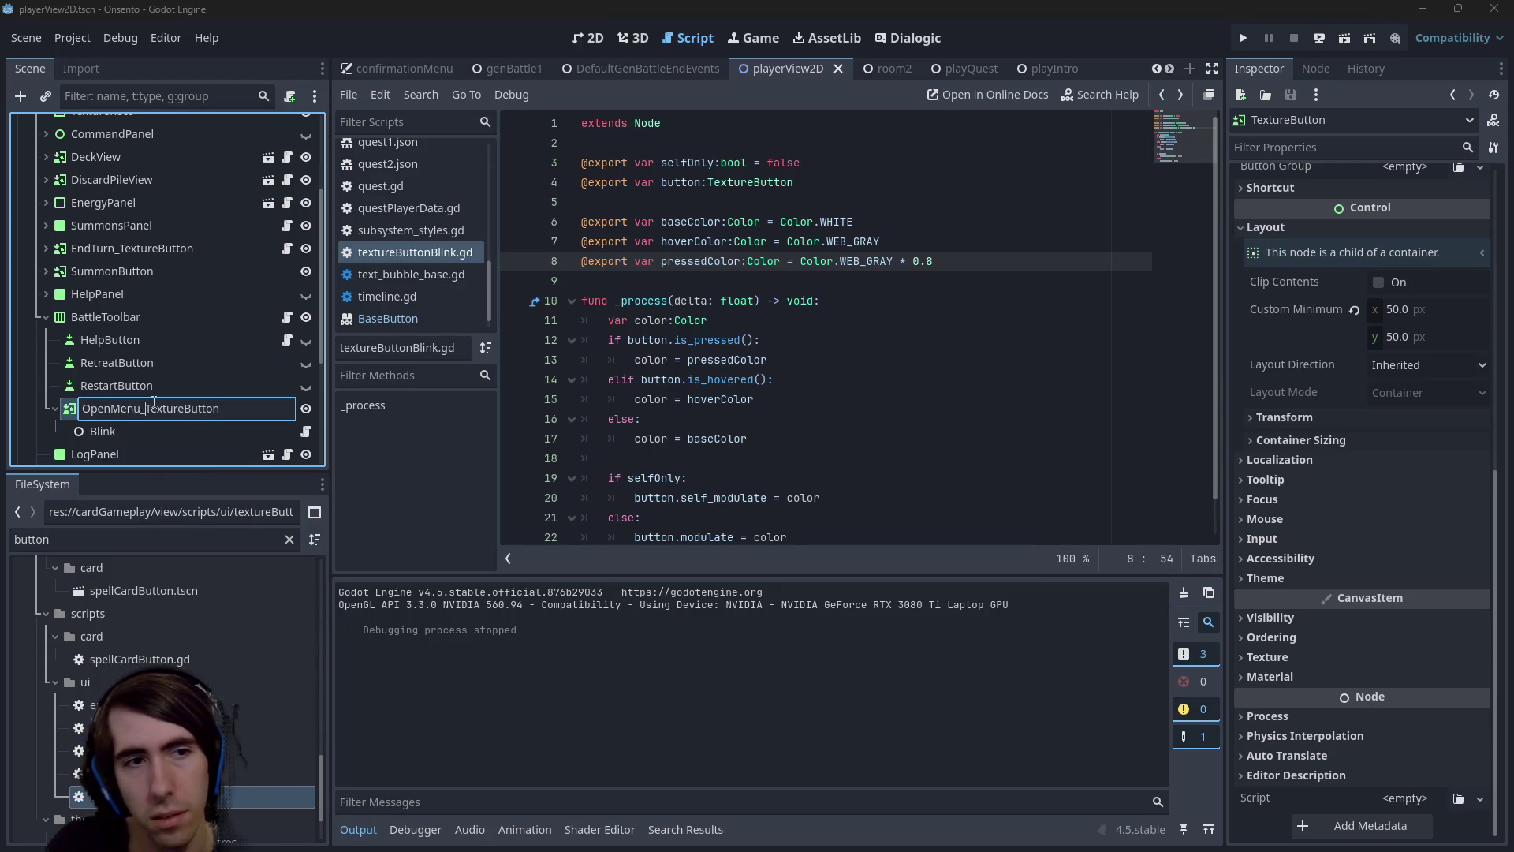
{"action": "type", "text": "Ingame"}
{"action": "key", "text": "Return"}
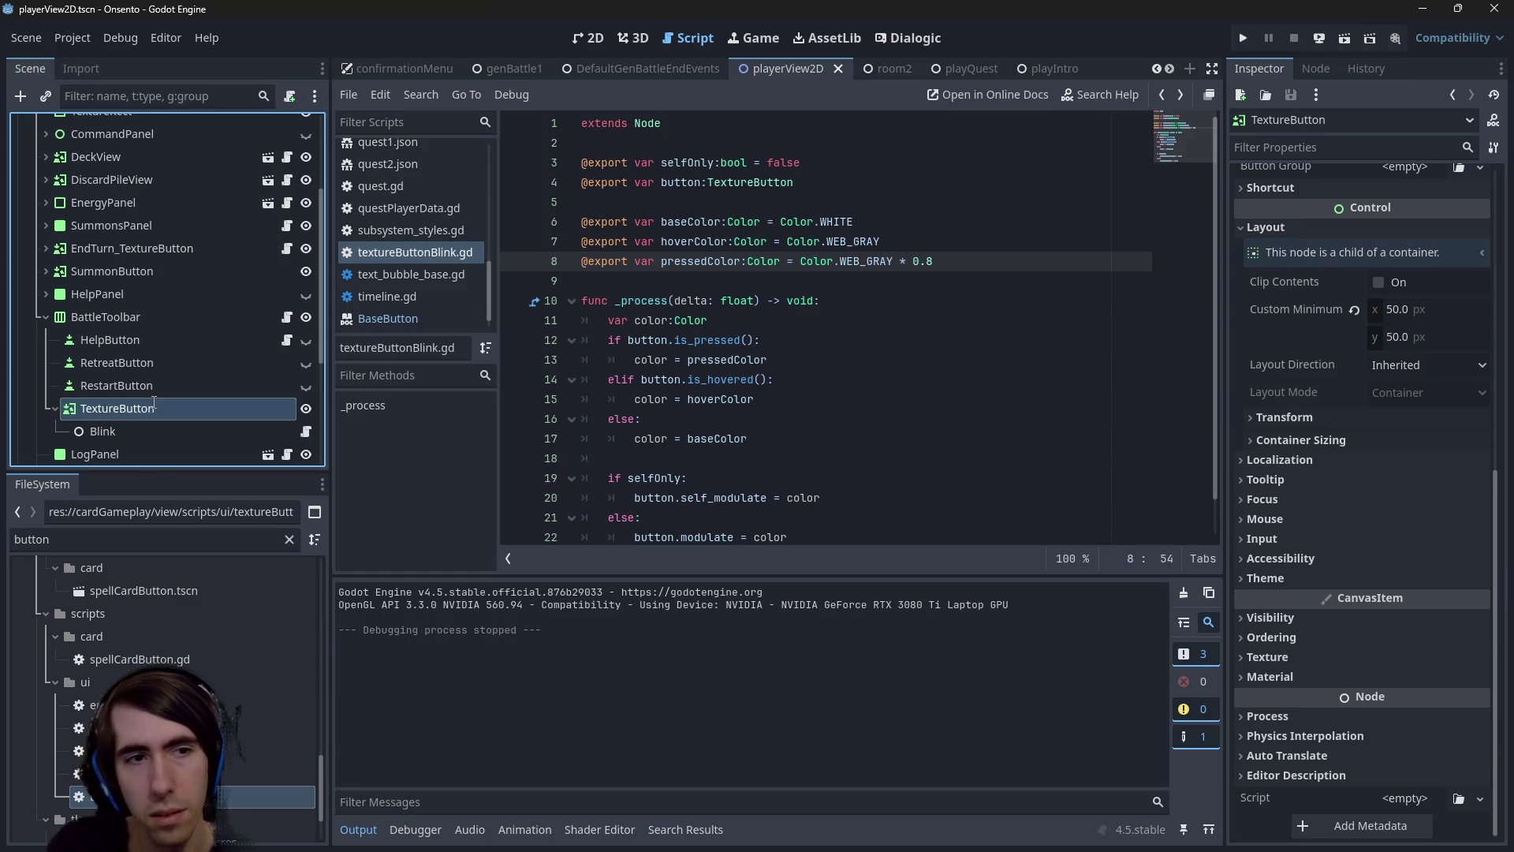
{"action": "key", "text": "ctrl+s"}
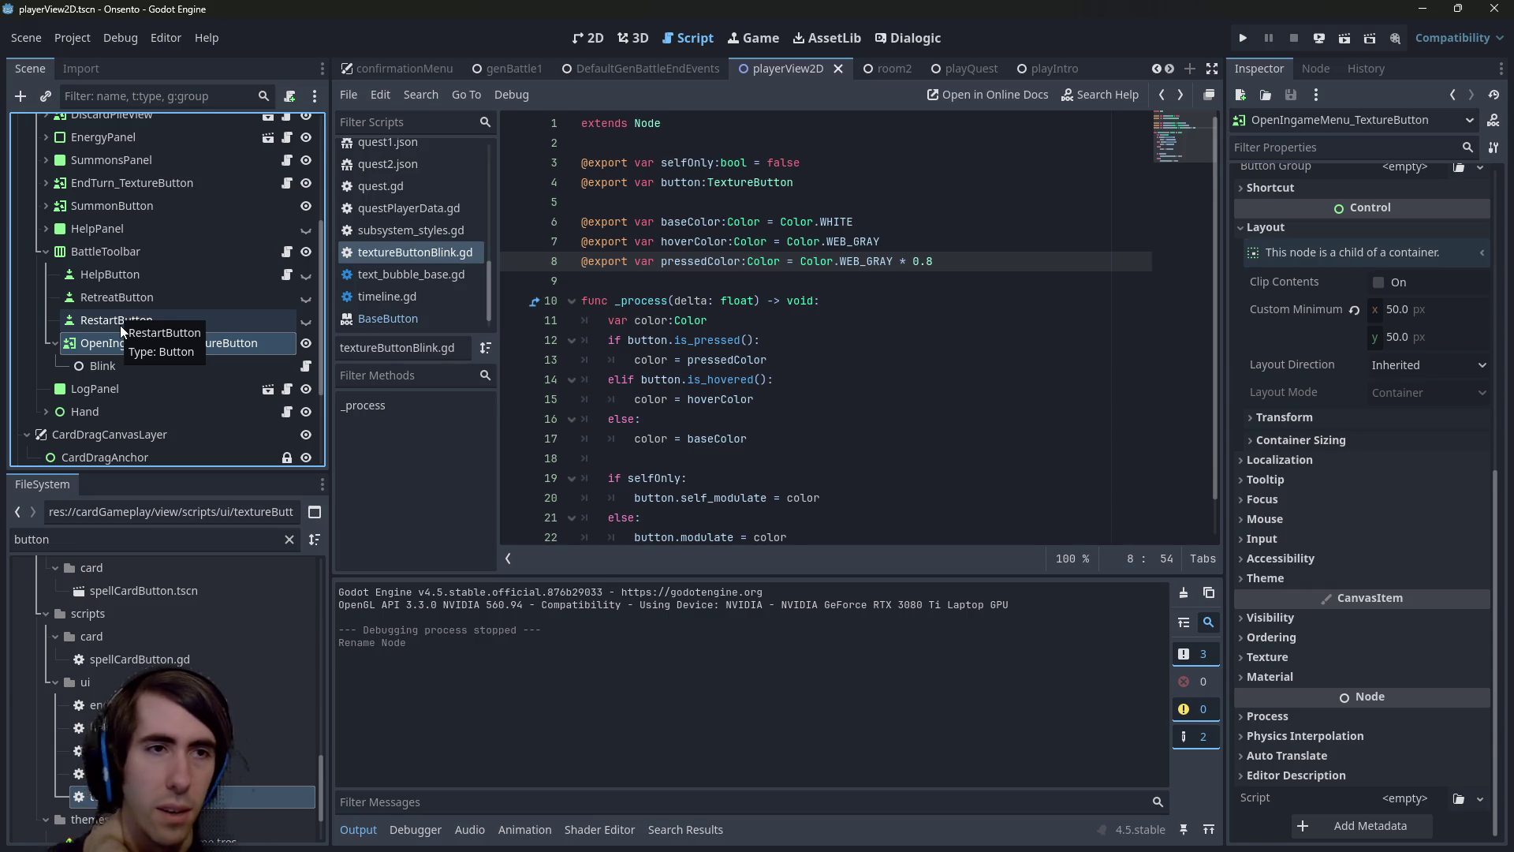
{"action": "scroll", "coordinate": [122, 315], "scroll_direction": "up", "scroll_amount": 5}
{"action": "left_click", "coordinate": [144, 129]}
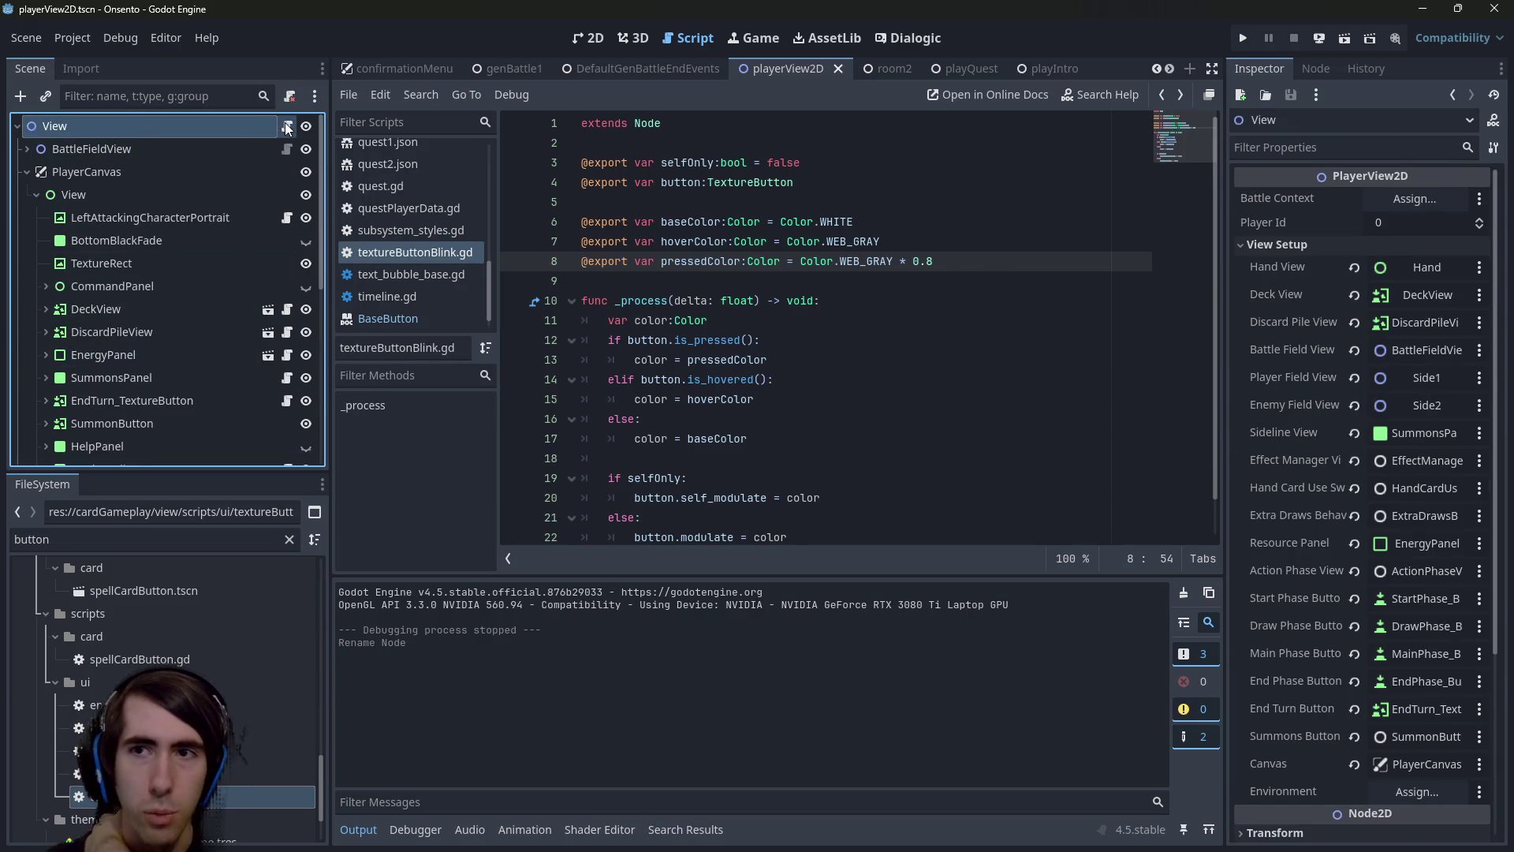
- Open the BattleToolbar node's battleToolbar.gd script
{"action": "left_click", "coordinate": [286, 126]}
{"action": "scroll", "coordinate": [784, 331], "scroll_direction": "up", "scroll_amount": 10}
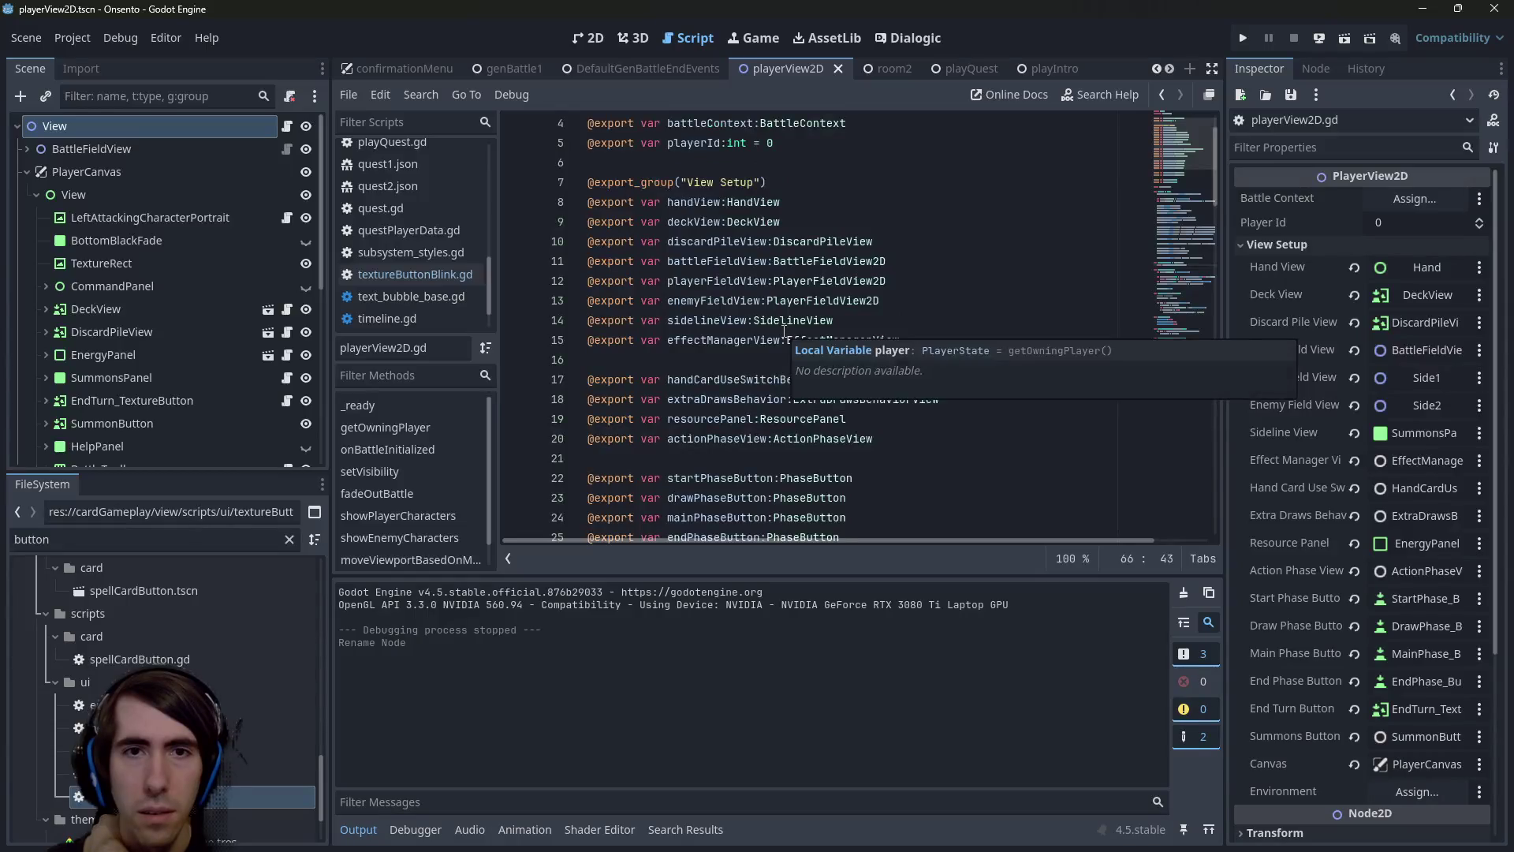
{"action": "scroll", "coordinate": [784, 331], "scroll_direction": "down", "scroll_amount": 4}
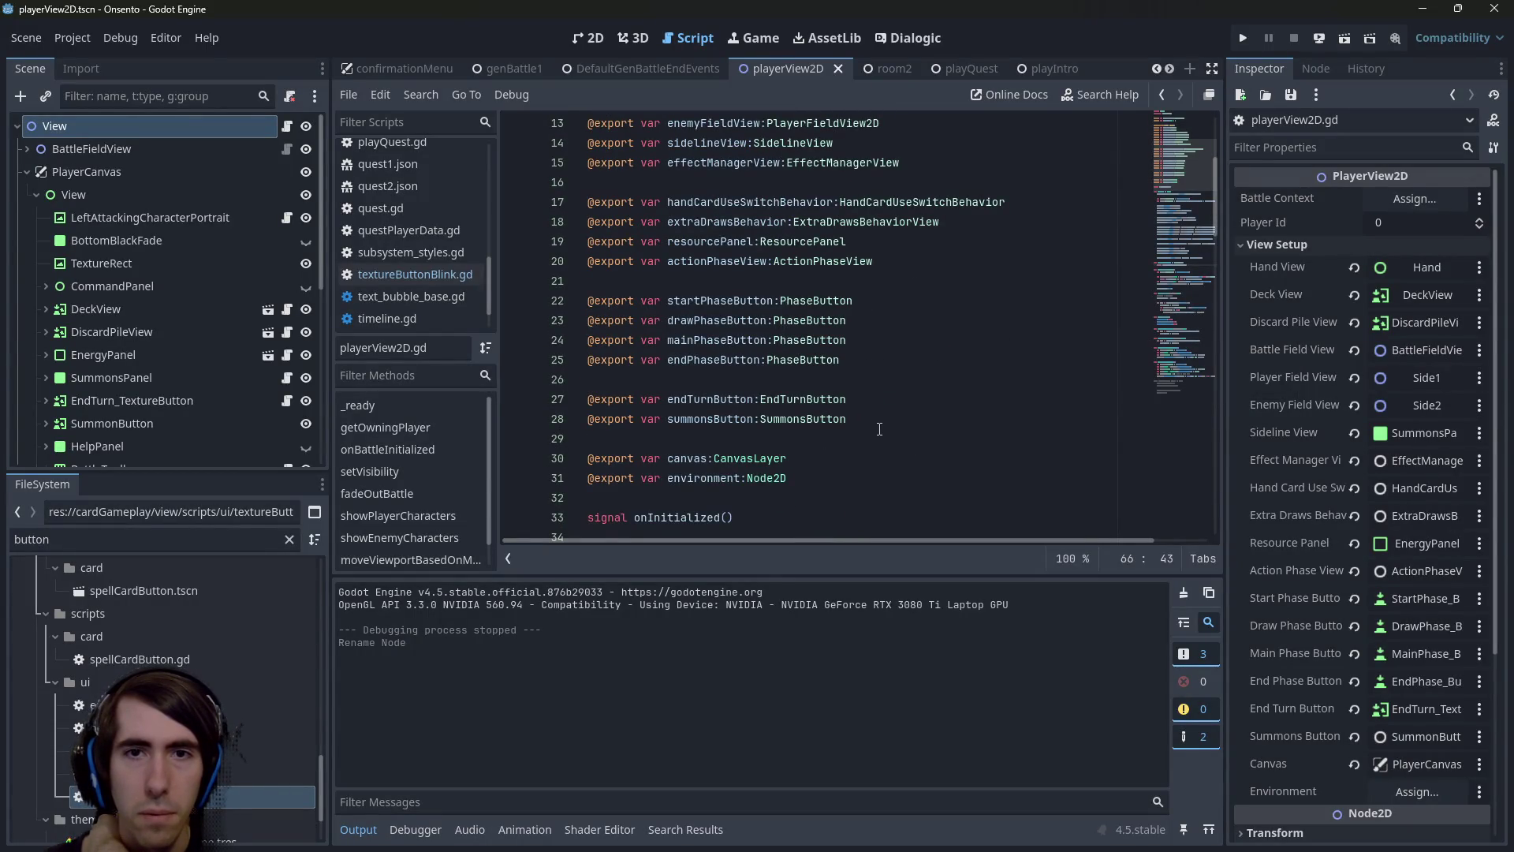
{"action": "scroll", "coordinate": [879, 429], "scroll_direction": "down", "scroll_amount": 2}
{"action": "scroll", "coordinate": [880, 429], "scroll_direction": "up", "scroll_amount": 5}
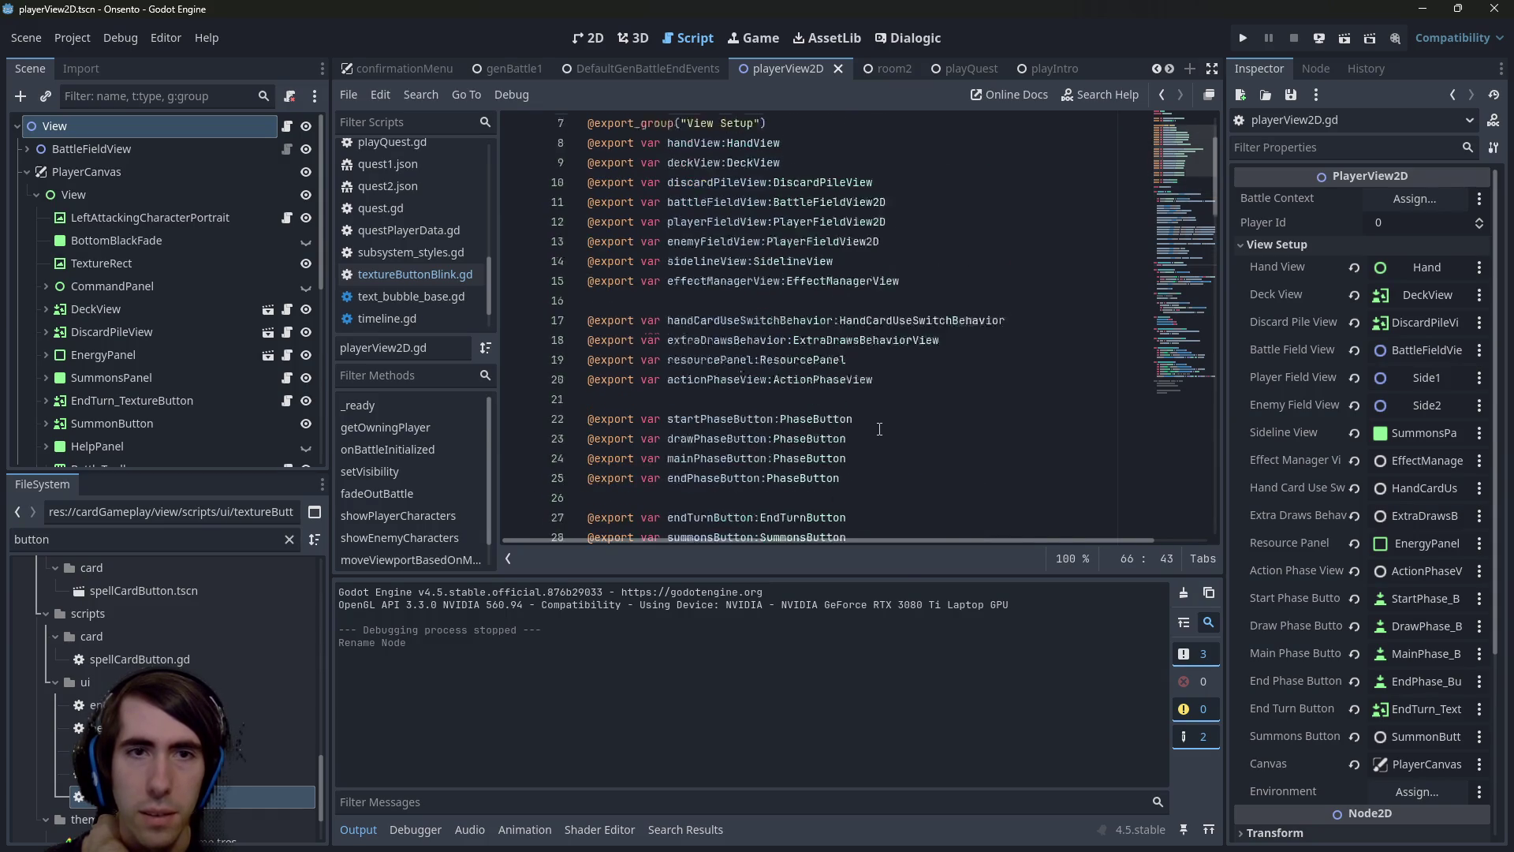
{"action": "scroll", "coordinate": [164, 360], "scroll_direction": "down", "scroll_amount": 8}
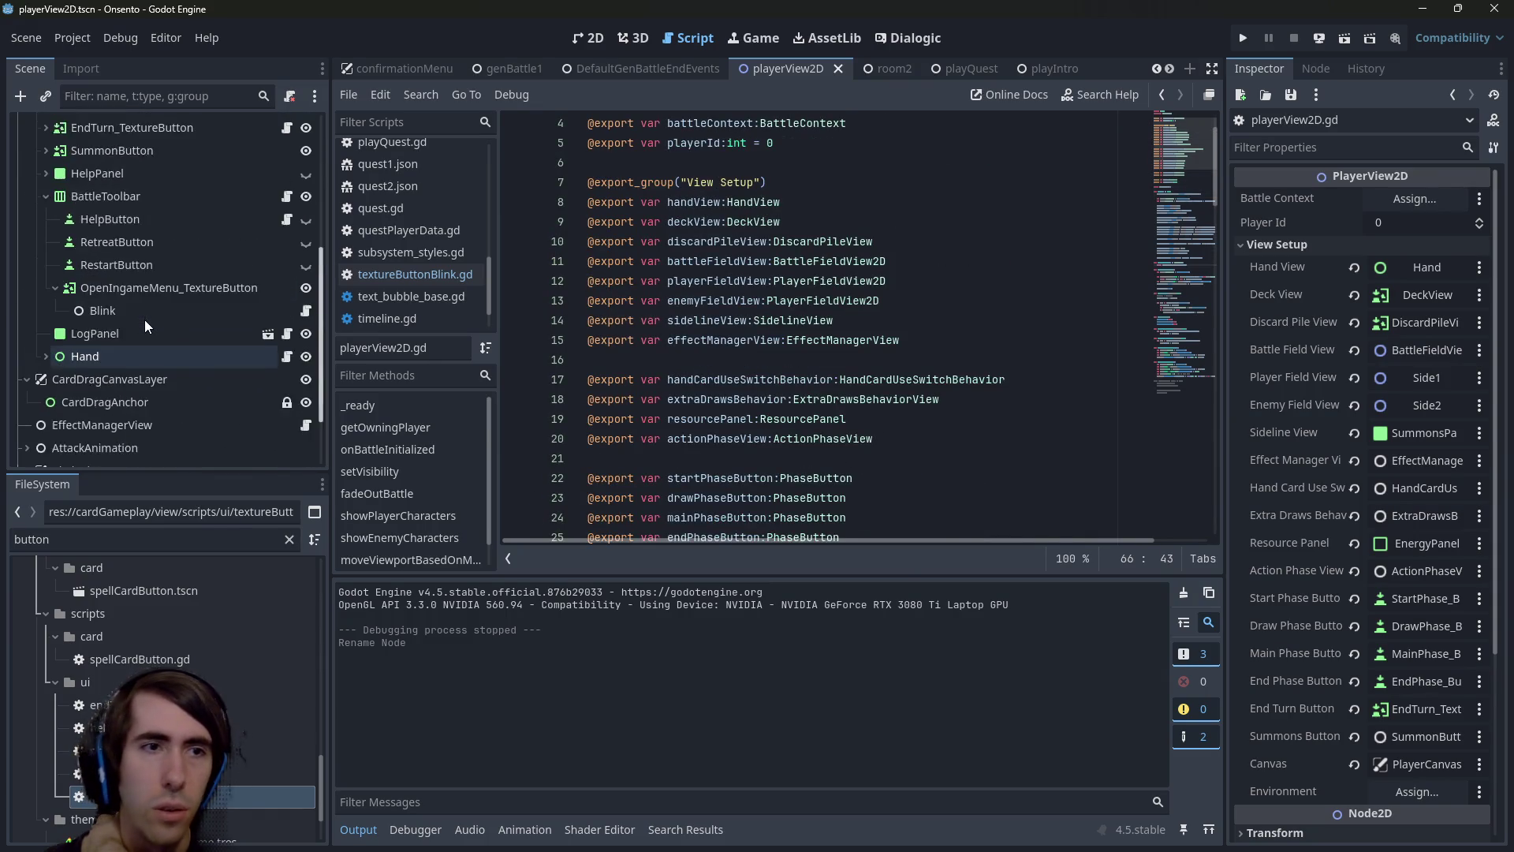
{"action": "scroll", "coordinate": [145, 319], "scroll_direction": "up", "scroll_amount": 2}
{"action": "left_click", "coordinate": [130, 281]}
{"action": "left_click", "coordinate": [287, 283]}
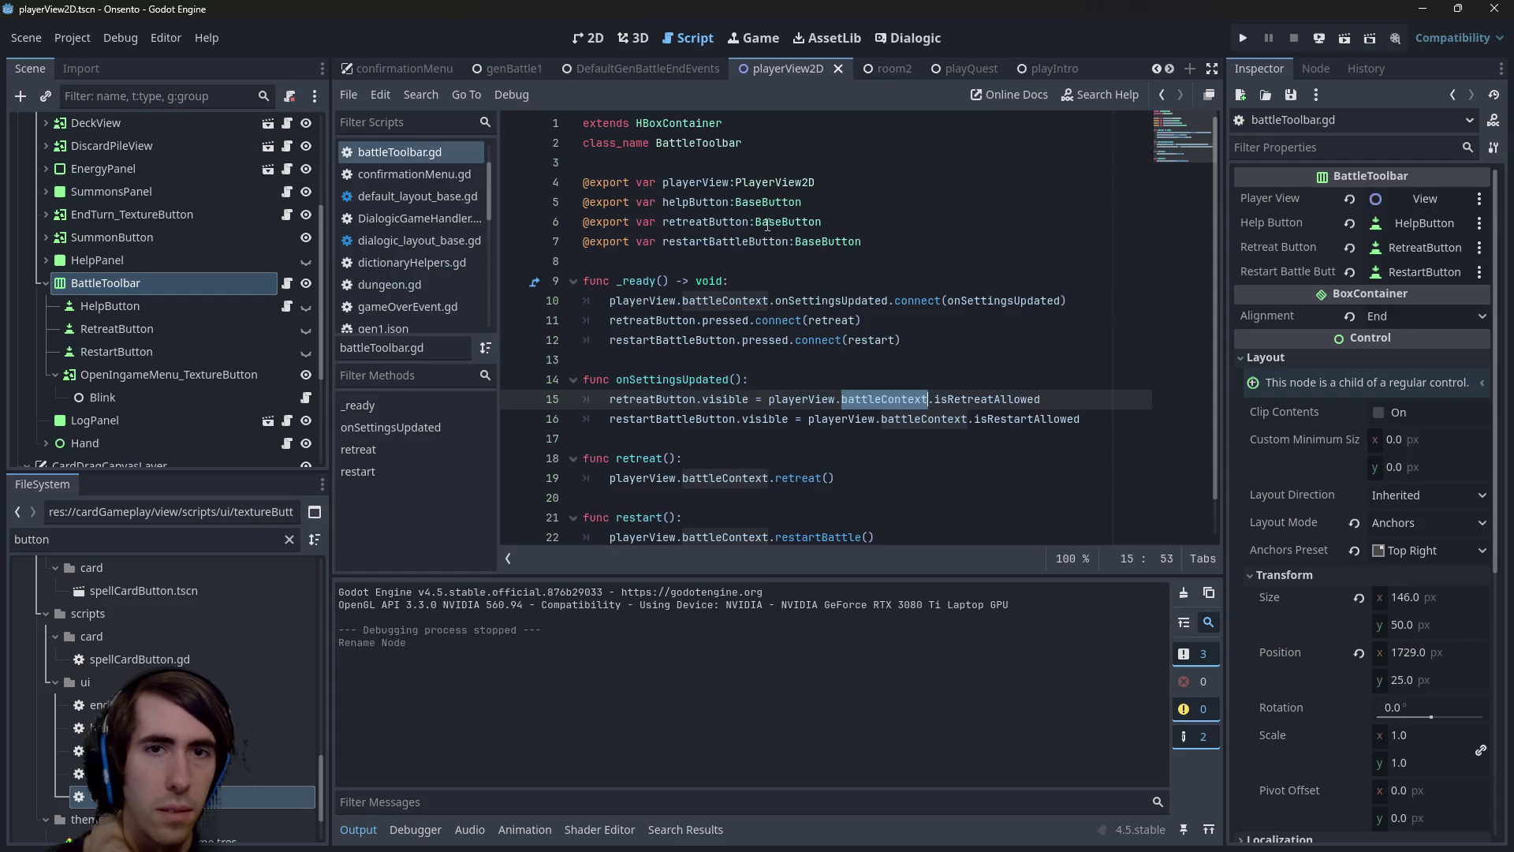
{"action": "left_click", "coordinate": [891, 234]}
{"action": "key", "text": "Return"}
{"action": "key", "text": "Return"}
{"action": "type", "text": "@export var openG"}
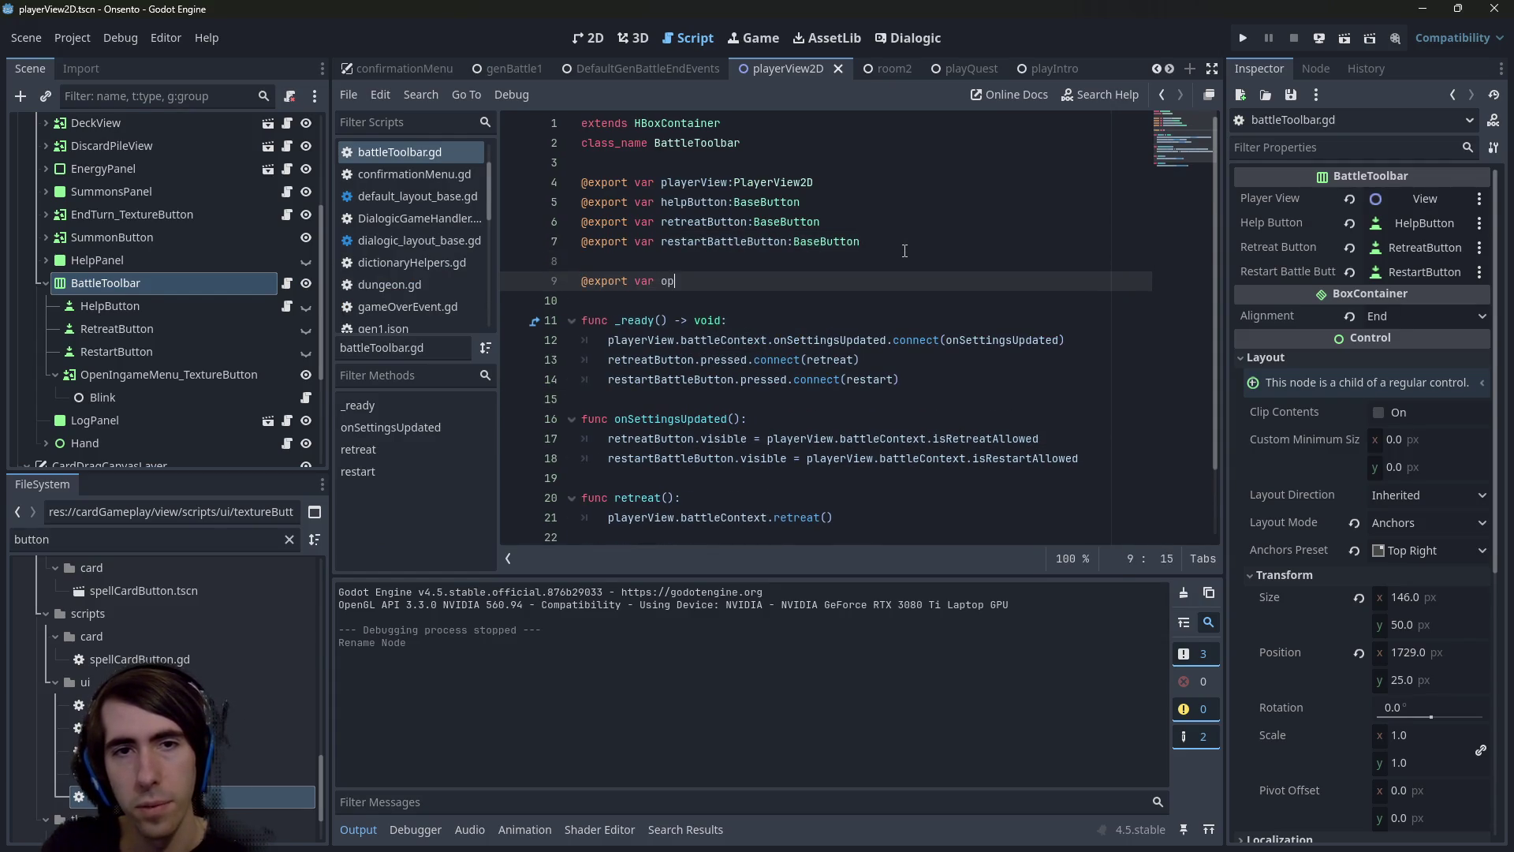
{"action": "key", "text": "BackSpace"}
{"action": "type", "text": "IngameMenuu"}
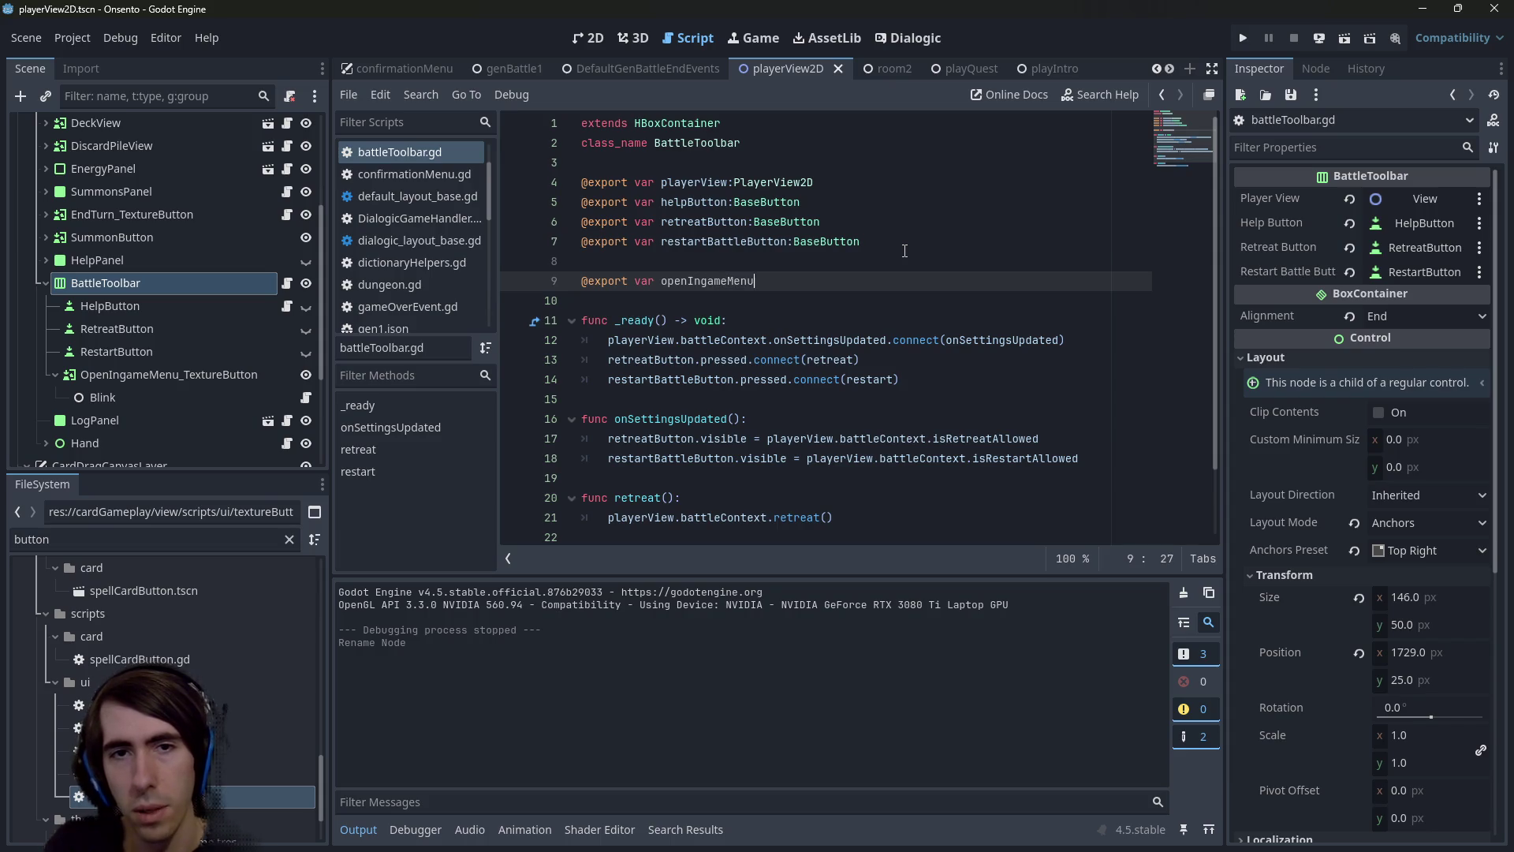
{"action": "key", "text": "BackSpace"}
{"action": "type", "text": "Button:BaseButton"}
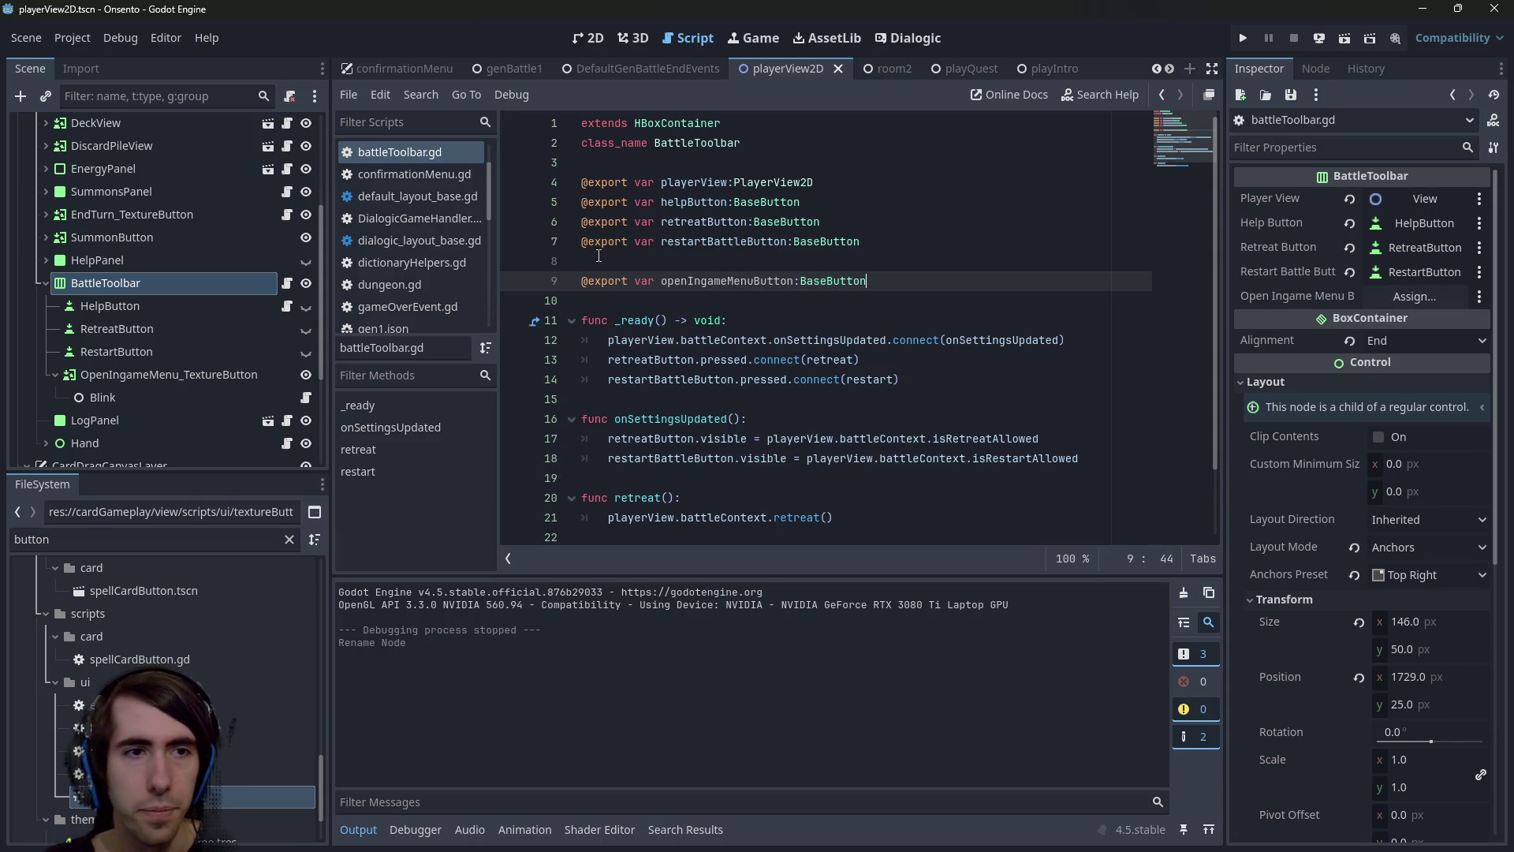
- Assign OpenIngameMenu_TextureButton to the new openIngameMenuButton Inspector field and save
{"action": "left_click_drag", "start_coordinate": [168, 374], "coordinate": [1413, 297]}
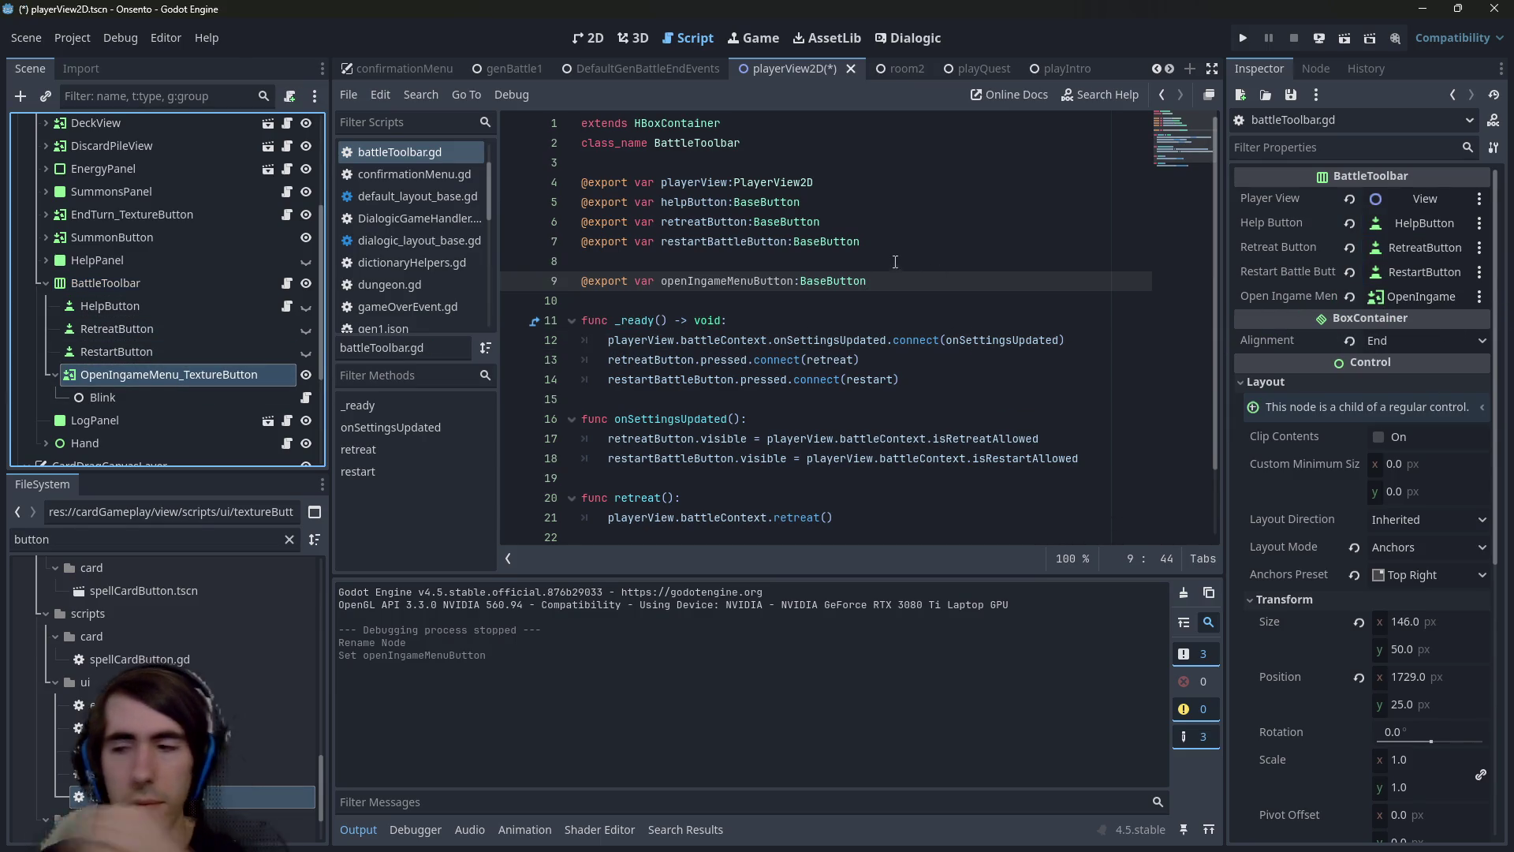
{"action": "left_click", "coordinate": [743, 281]}
{"action": "key", "text": "ctrl+s"}
{"action": "double_click", "coordinate": [743, 281]}
{"action": "key", "text": "ctrl+c"}
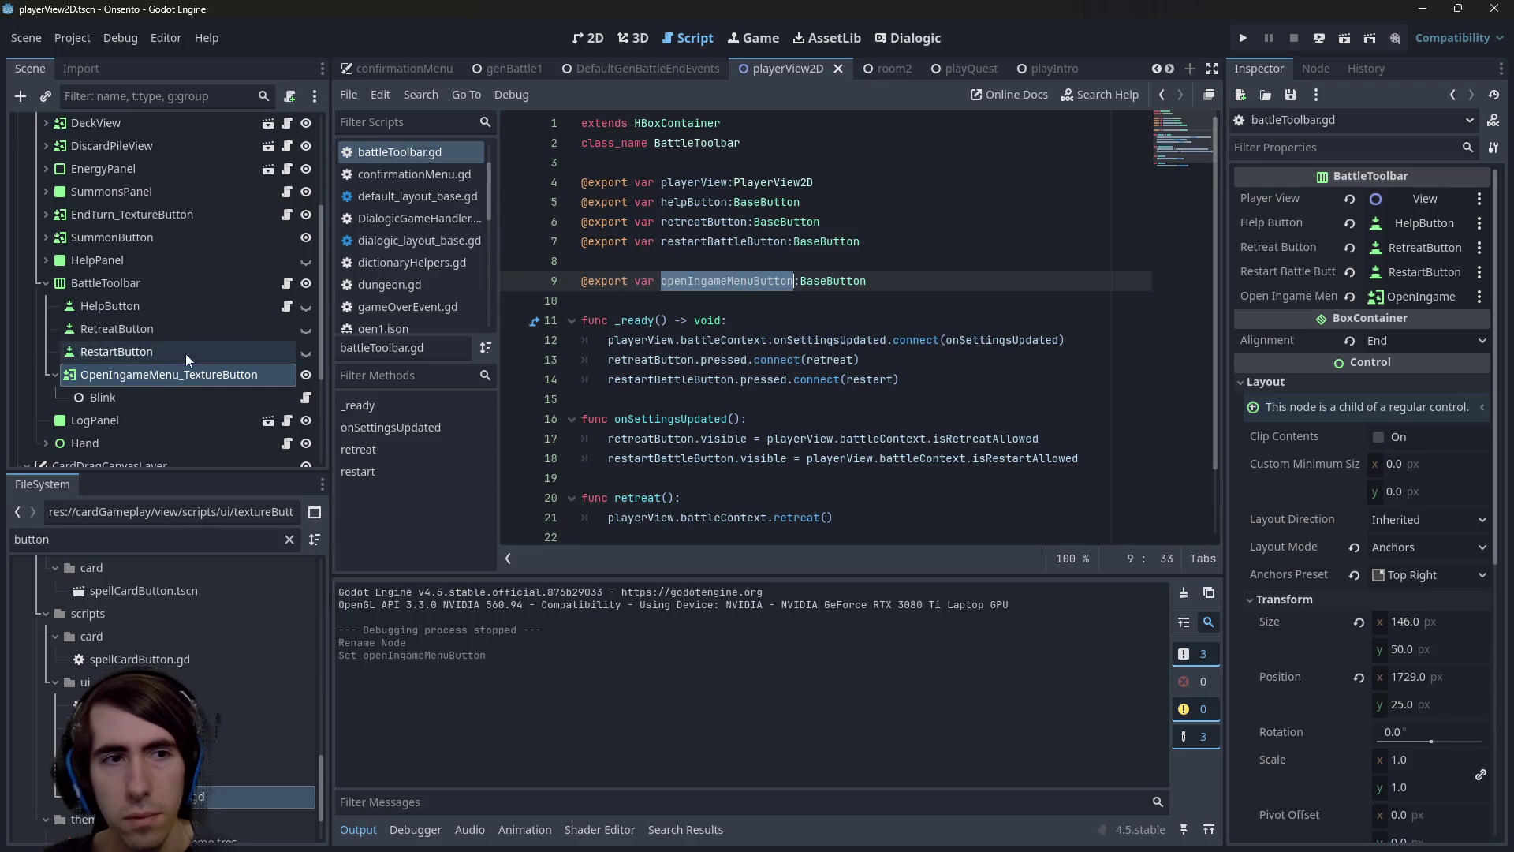
{"action": "left_click", "coordinate": [186, 353]}
{"action": "left_click", "coordinate": [145, 374]}
{"action": "scroll", "coordinate": [1458, 401], "scroll_direction": "up", "scroll_amount": 5}
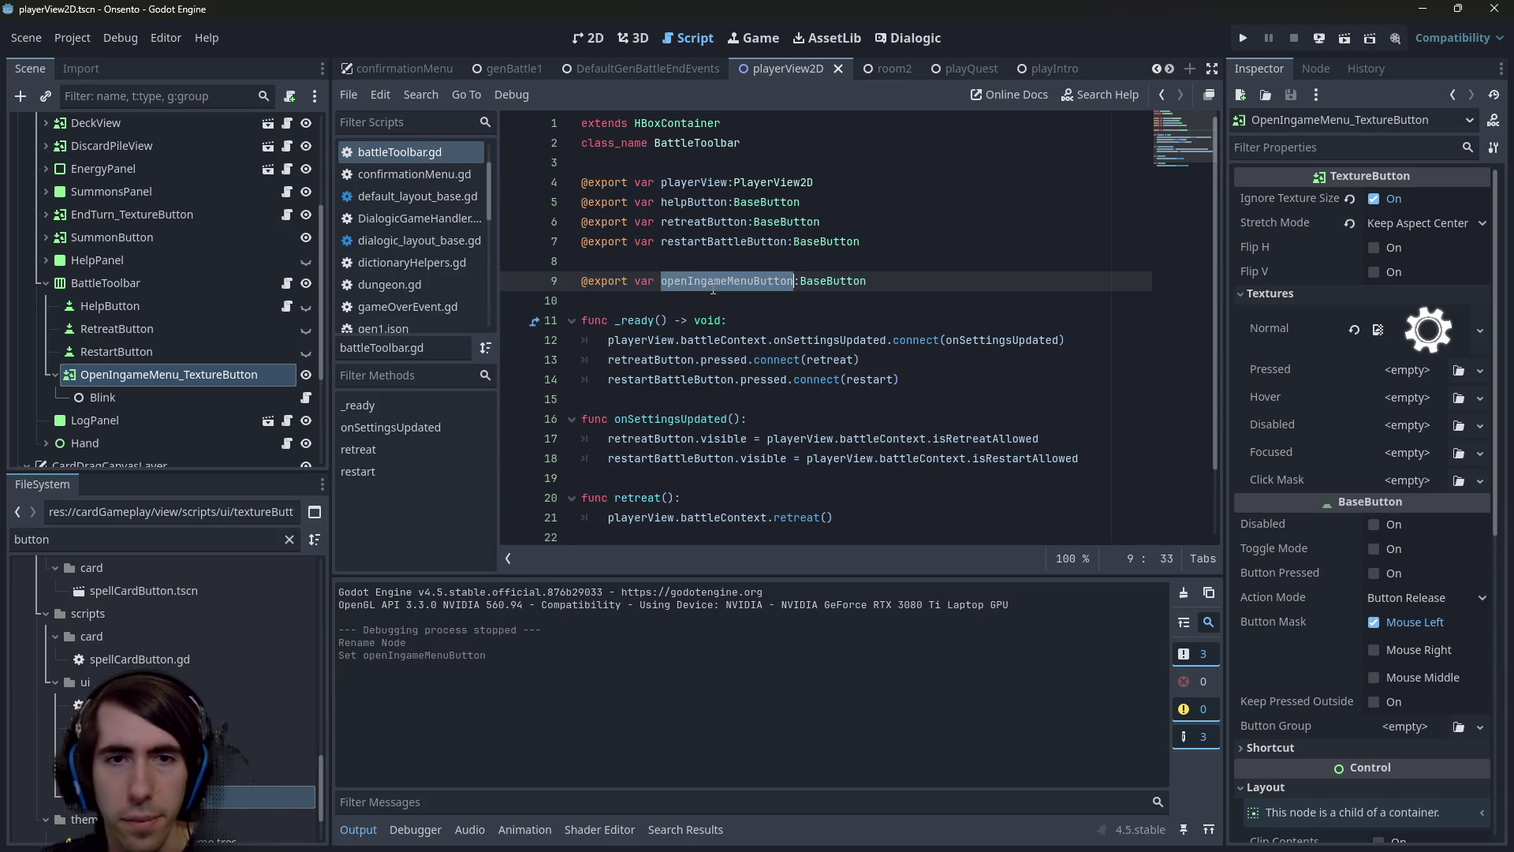
{"action": "scroll", "coordinate": [867, 307], "scroll_direction": "down", "scroll_amount": 1}
{"action": "left_click", "coordinate": [934, 317]}
- Connect openIngameMenuButton to openIngameMenu inside _ready
{"action": "key", "text": "Return"}
{"action": "key", "text": "ctrl+v"}
{"action": "type", "text": "."}
{"action": "type", "text": "connect(openIn"}
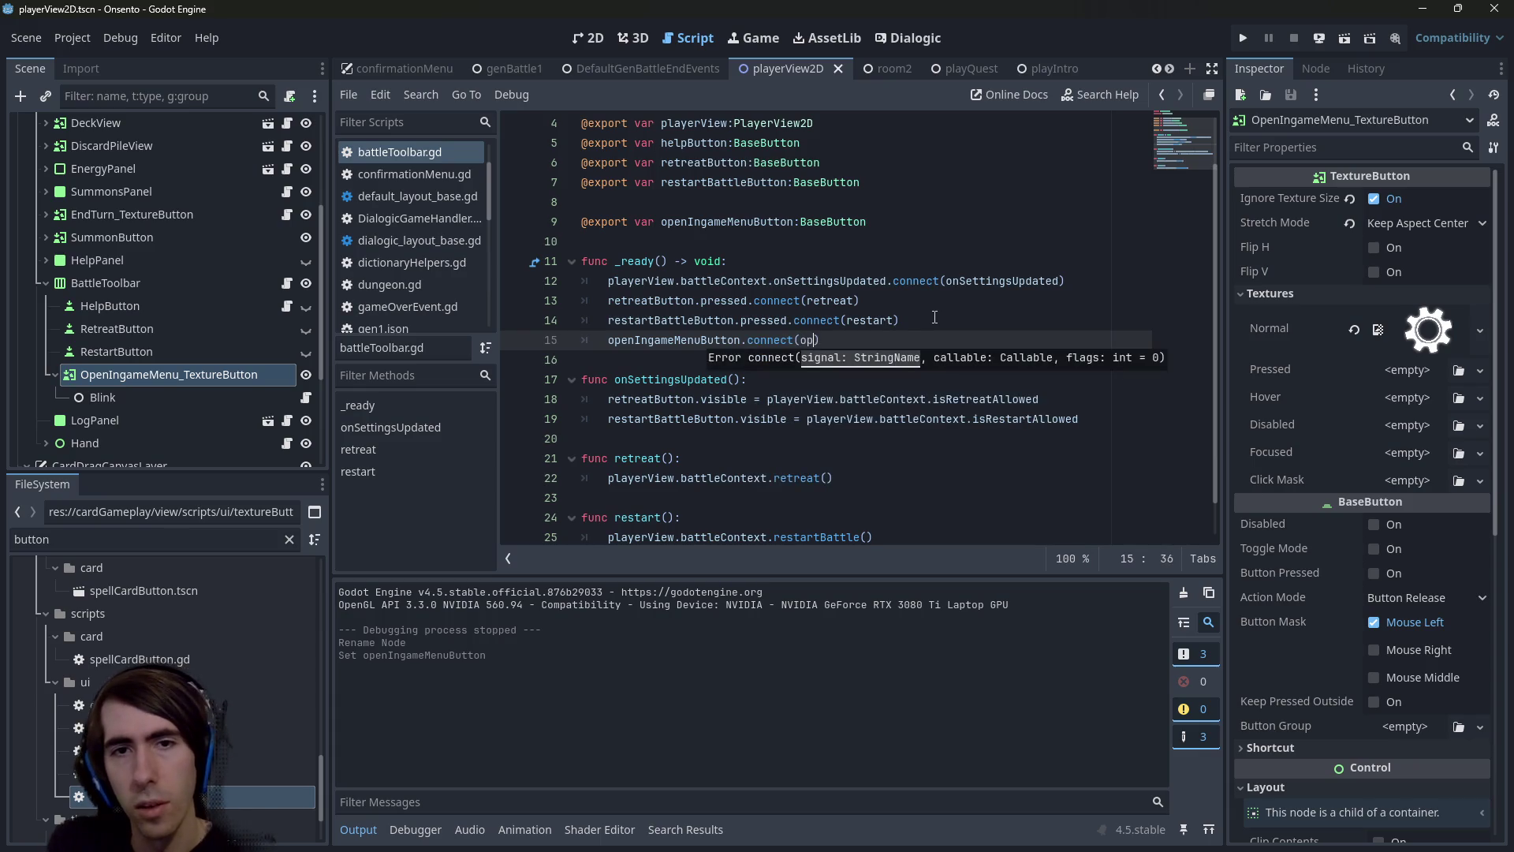
{"action": "type", "text": "gameMenu"}
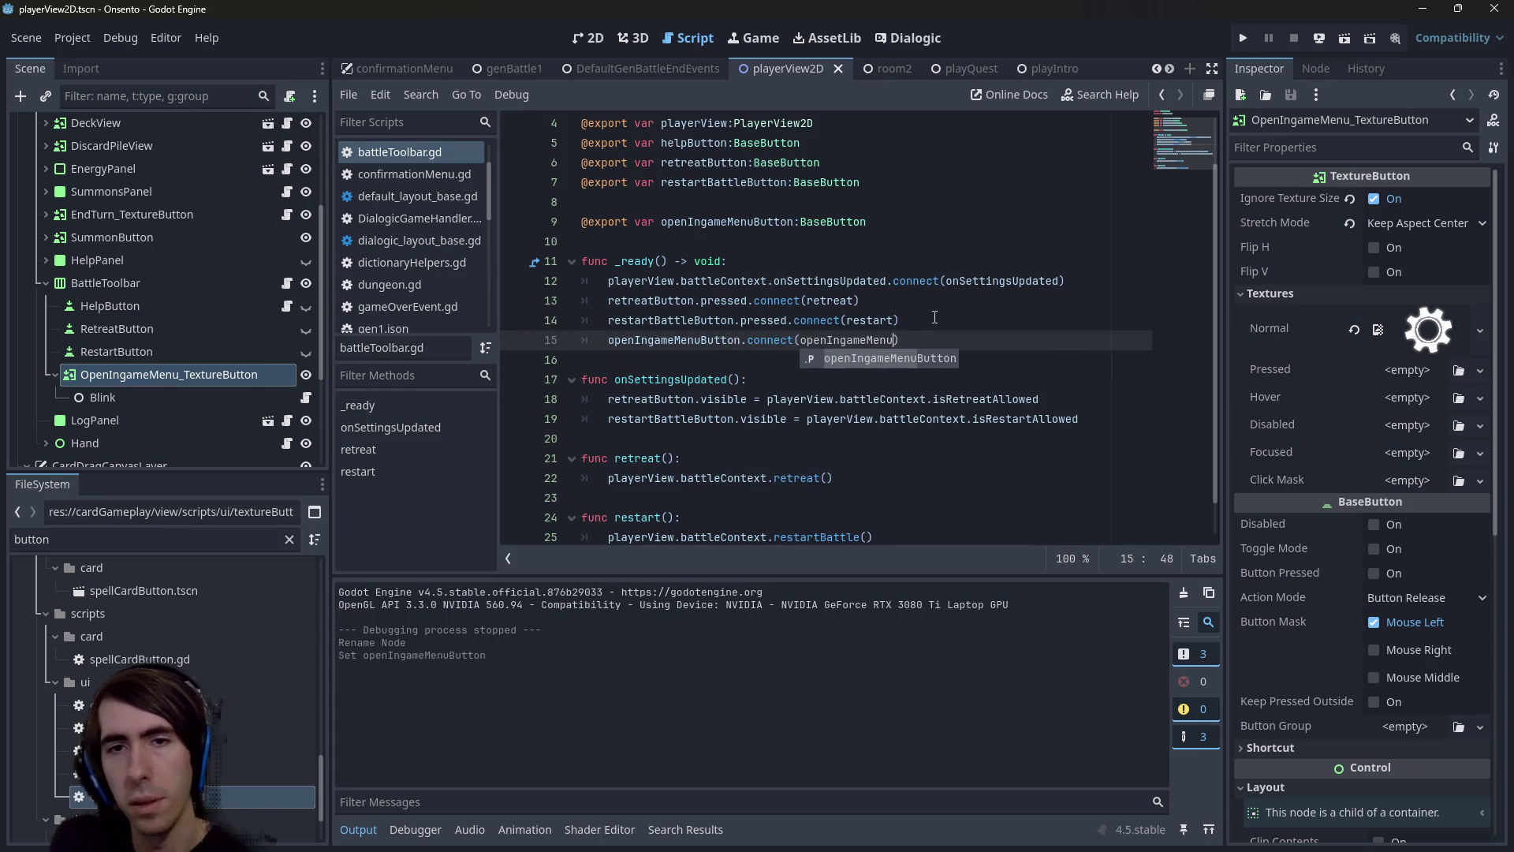
{"action": "key", "text": "ctrl+shift+Left"}
- Start a new function openIngameMenu() below _ready
{"action": "key", "text": "End"}
{"action": "key", "text": "Return"}
{"action": "key", "text": "Return"}
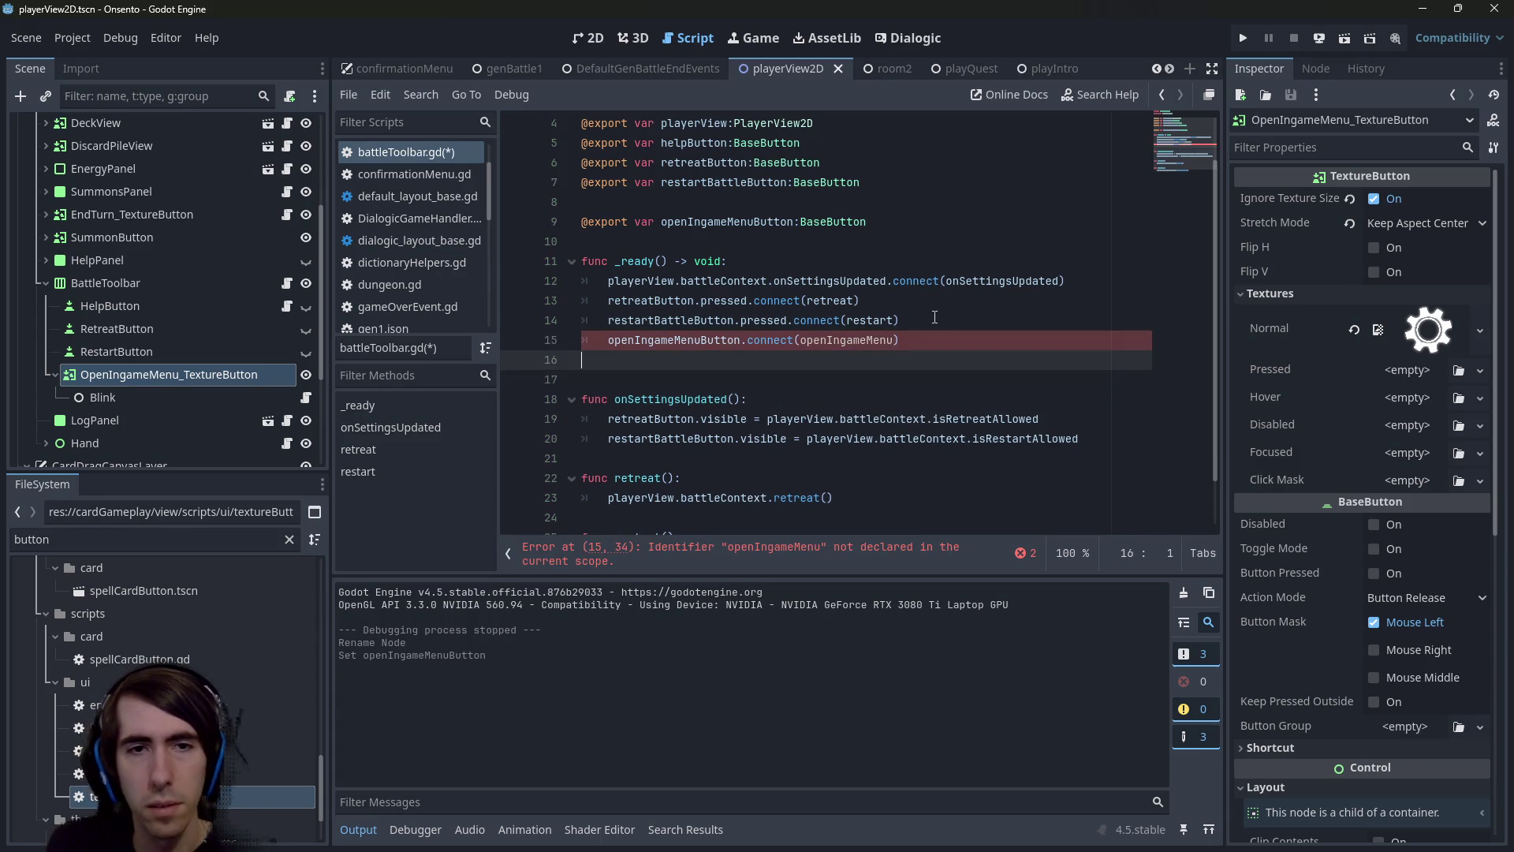
{"action": "key", "text": "BackSpace"}
{"action": "type", "text": "func"}
{"action": "type", "text": "openIngameMenu"}
{"action": "type", "text": "():"}
{"action": "key", "text": "Return"}
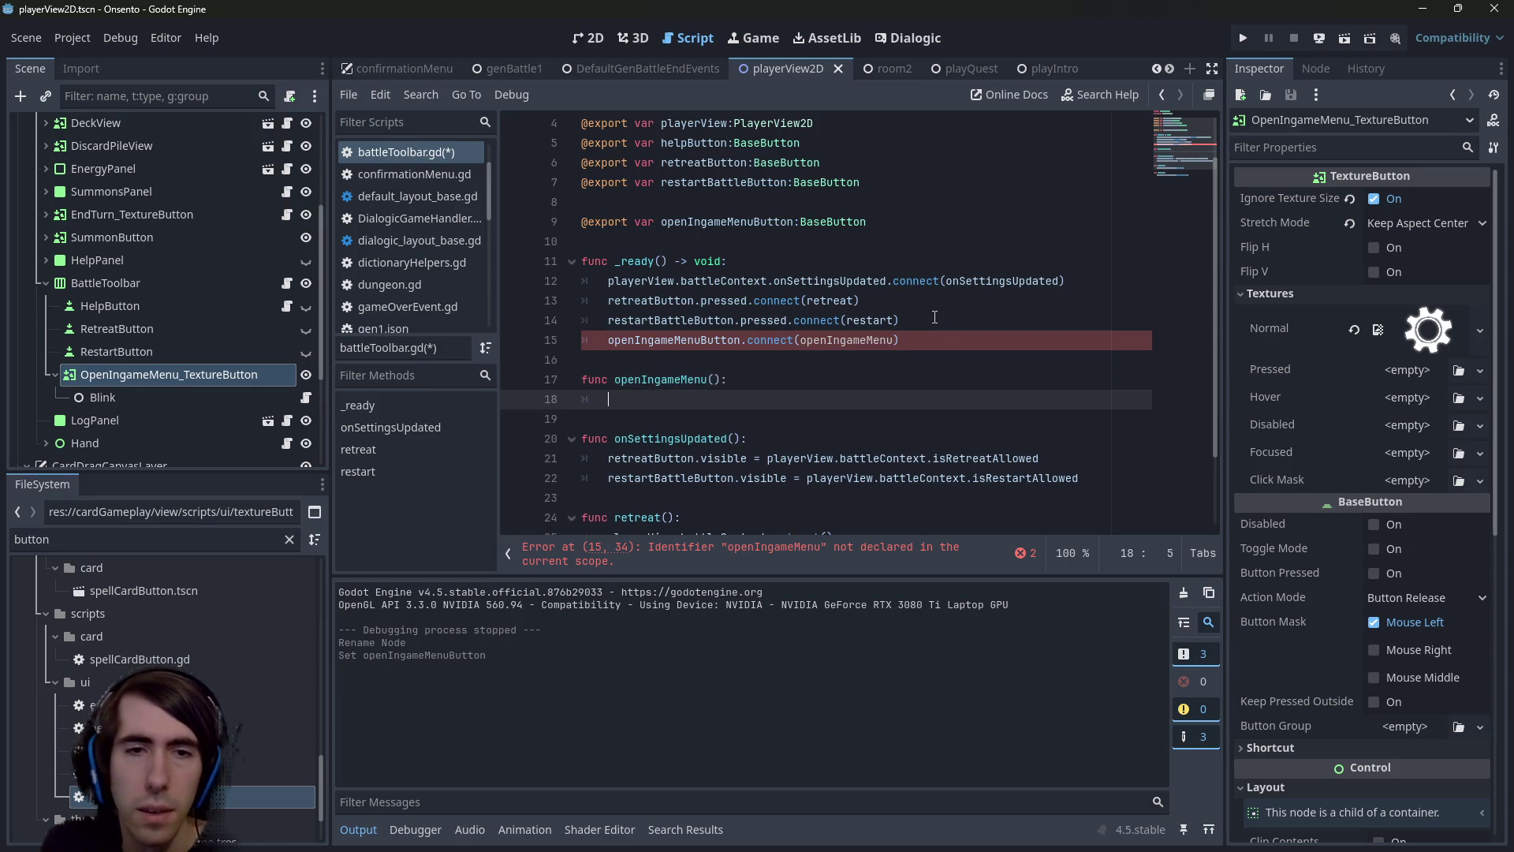
- Store PlayerData.questPlayerData in a playerQuestData variable typed QuestPlayerData
{"action": "type", "text": "PlayerData."}
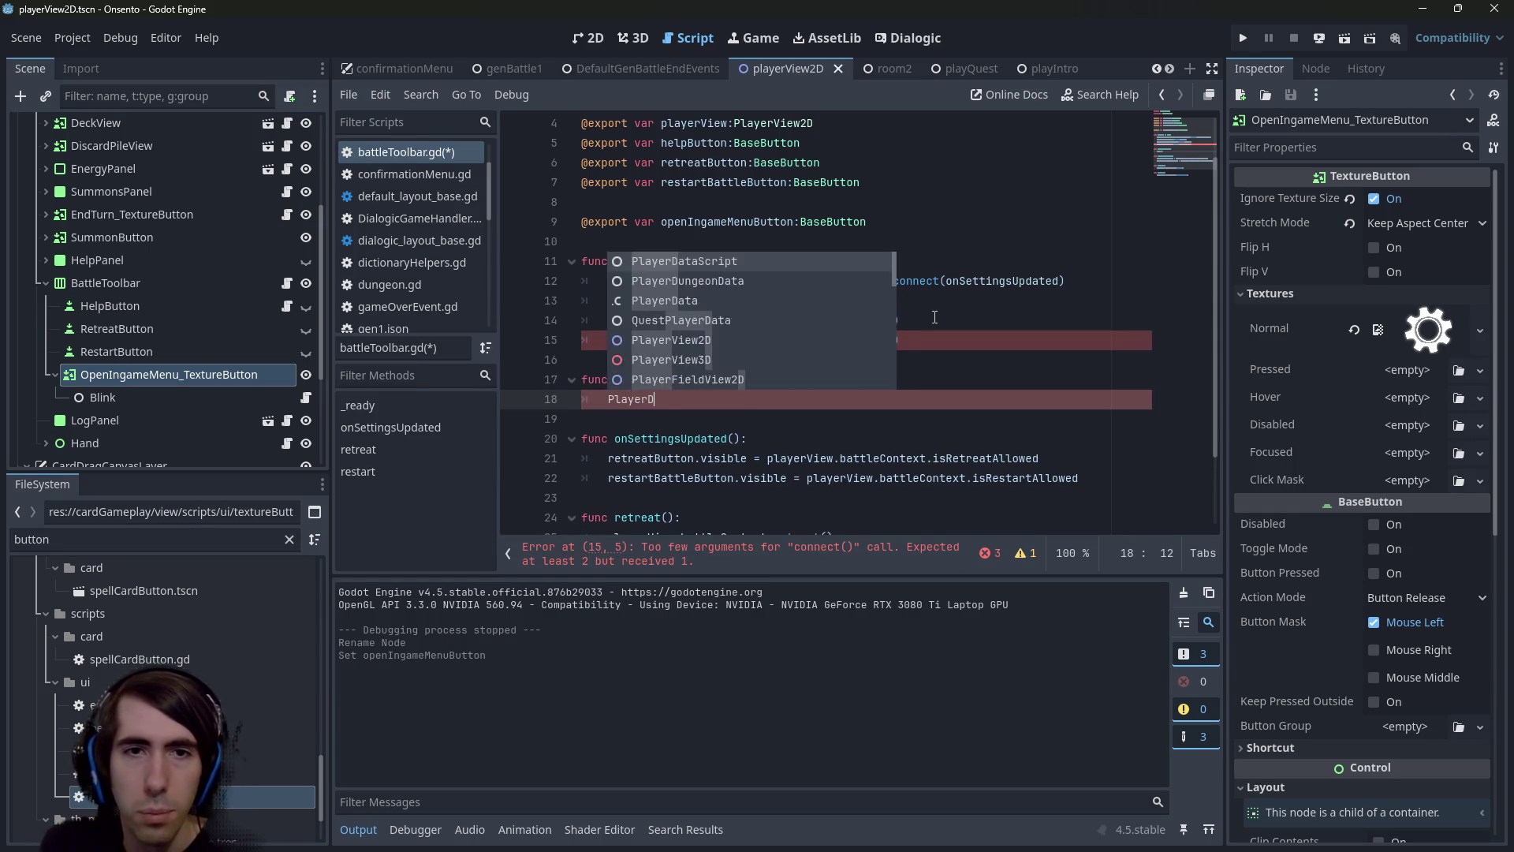
{"action": "type", "text": "questPlayerData"}
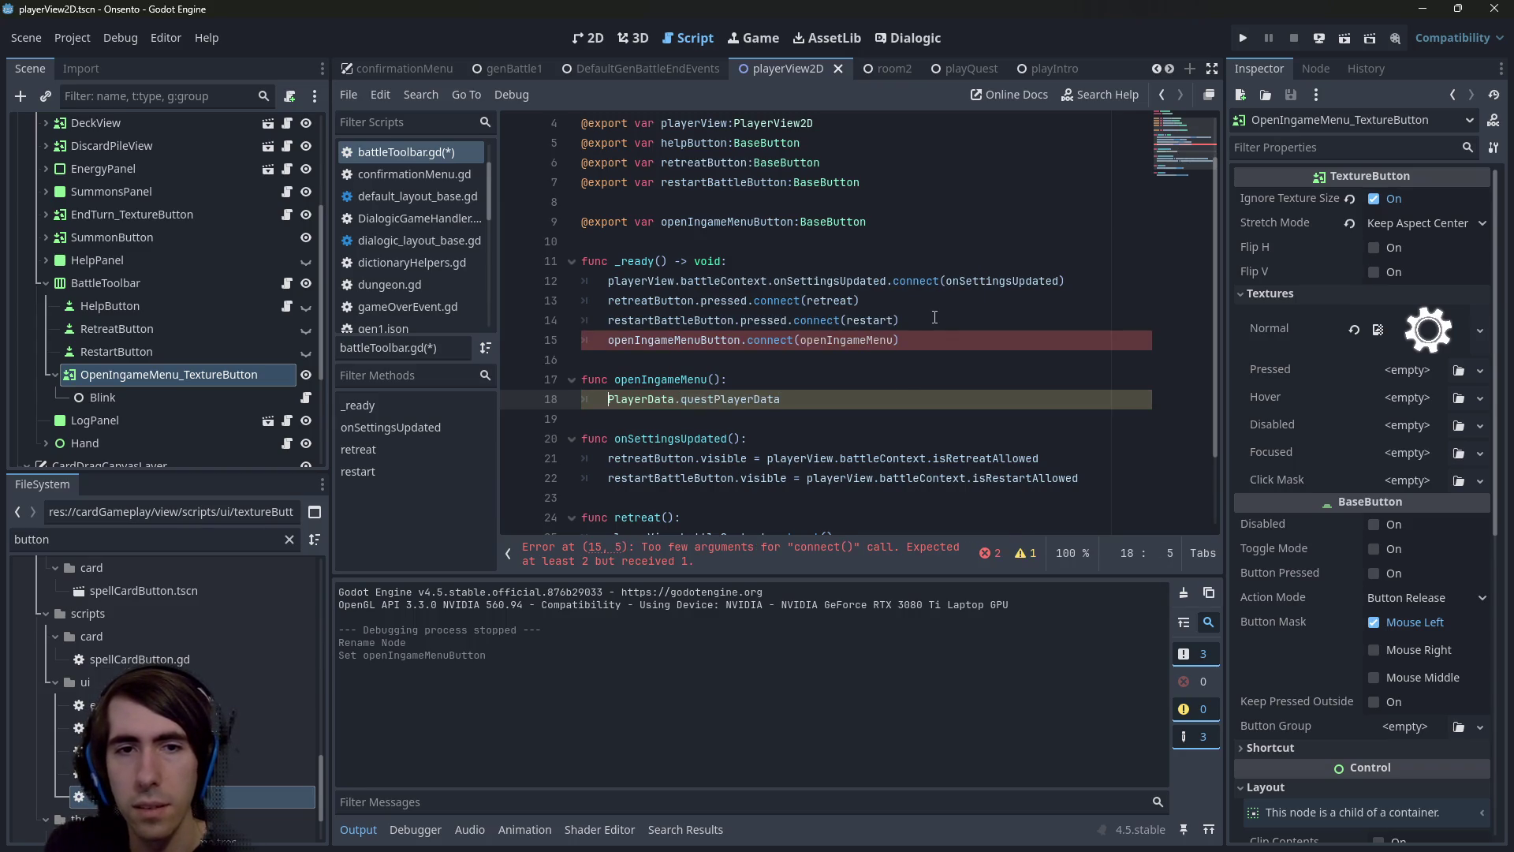
{"action": "type", "text": "var q"}
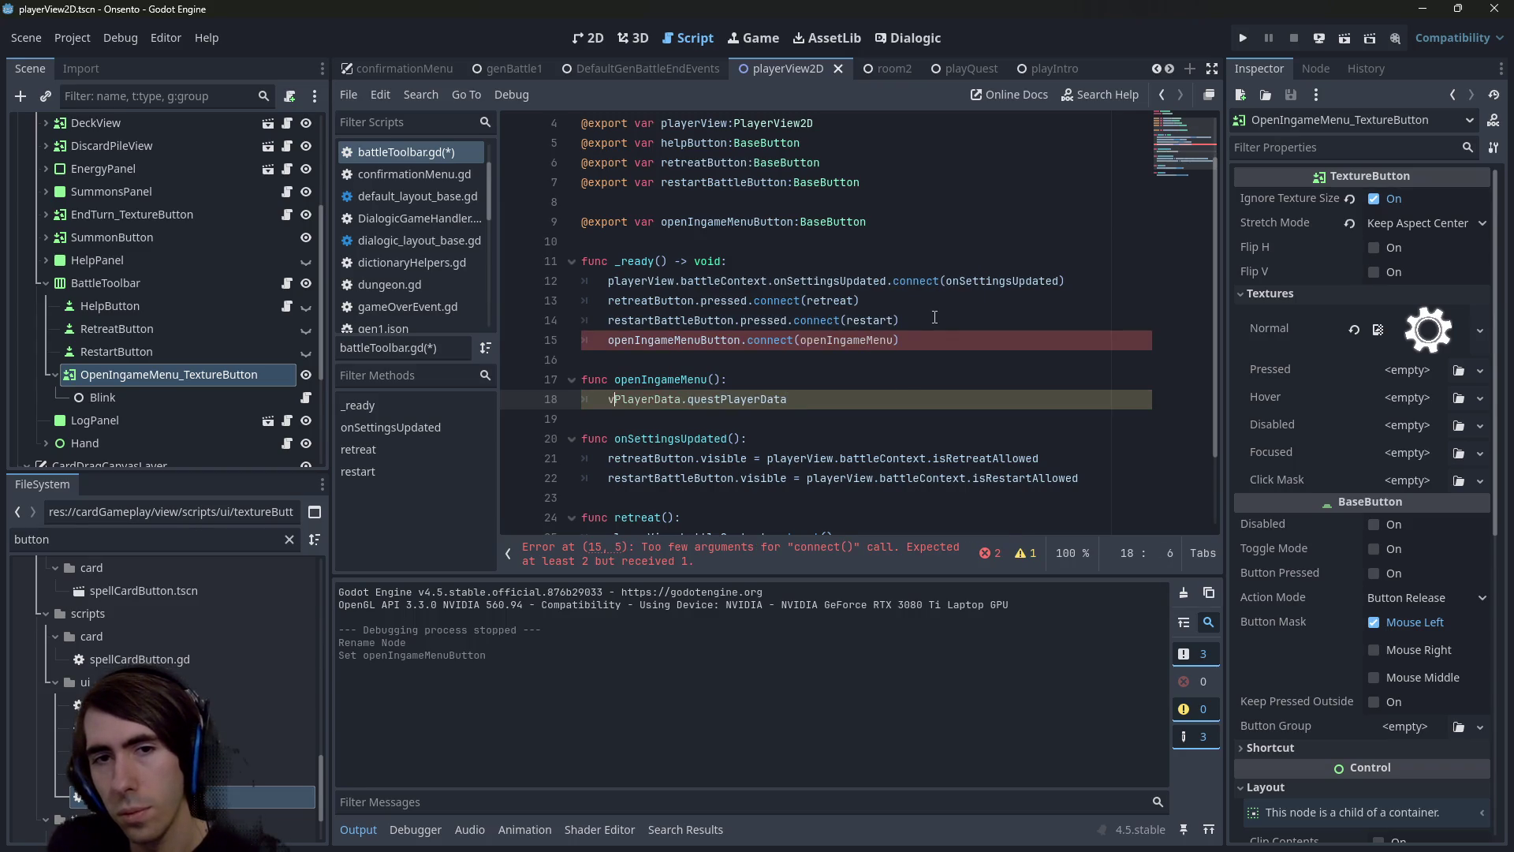
{"action": "type", "text": "uestData"}
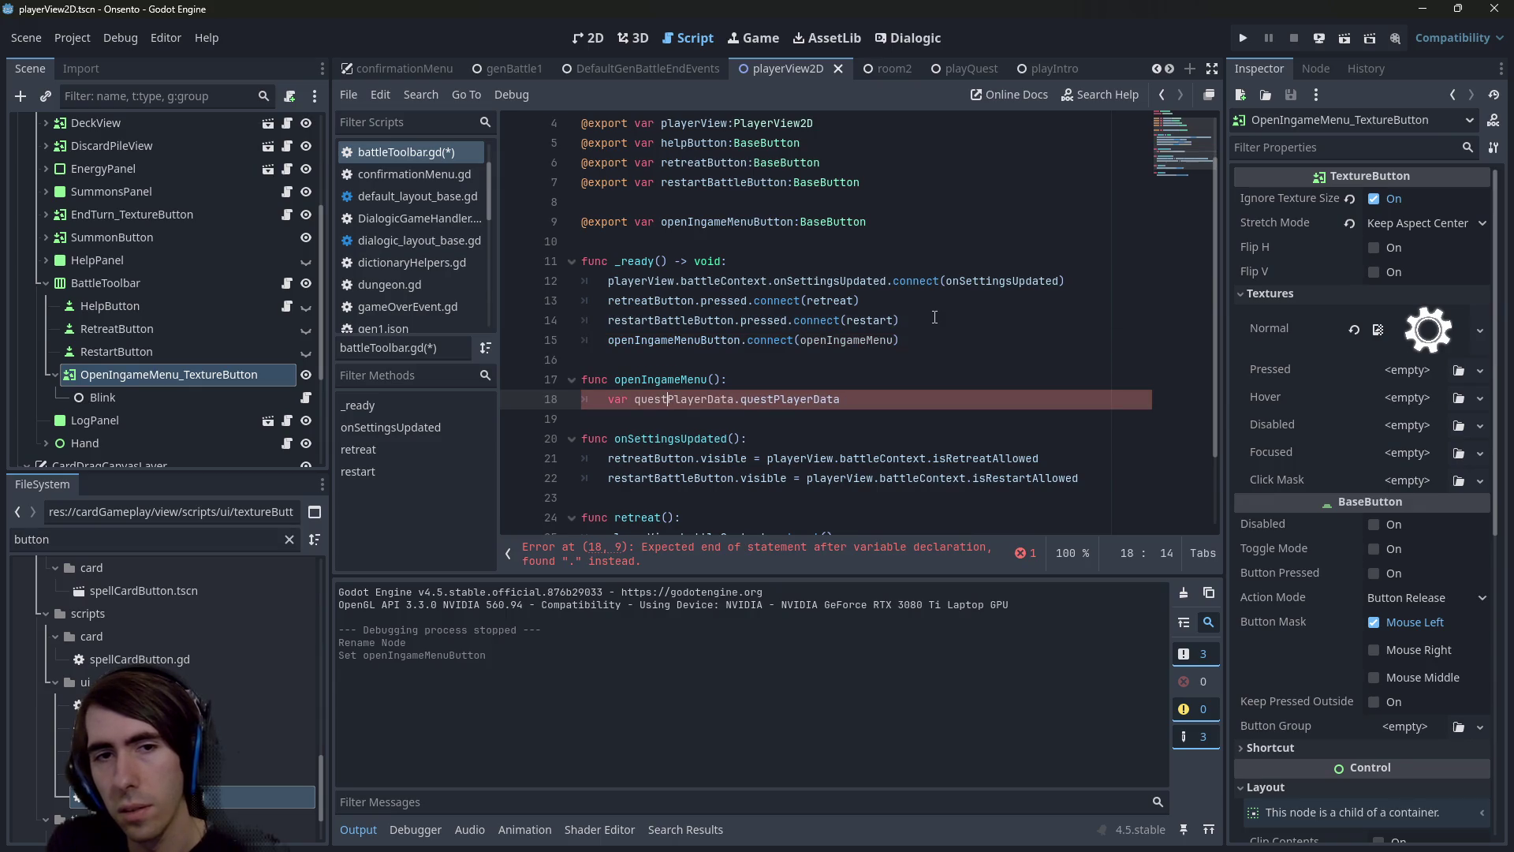
{"action": "type", "text": " ="}
{"action": "key", "text": "ctrl+Left"}
{"action": "key", "text": "ctrl+Left"}
{"action": "type", "text": "player"}
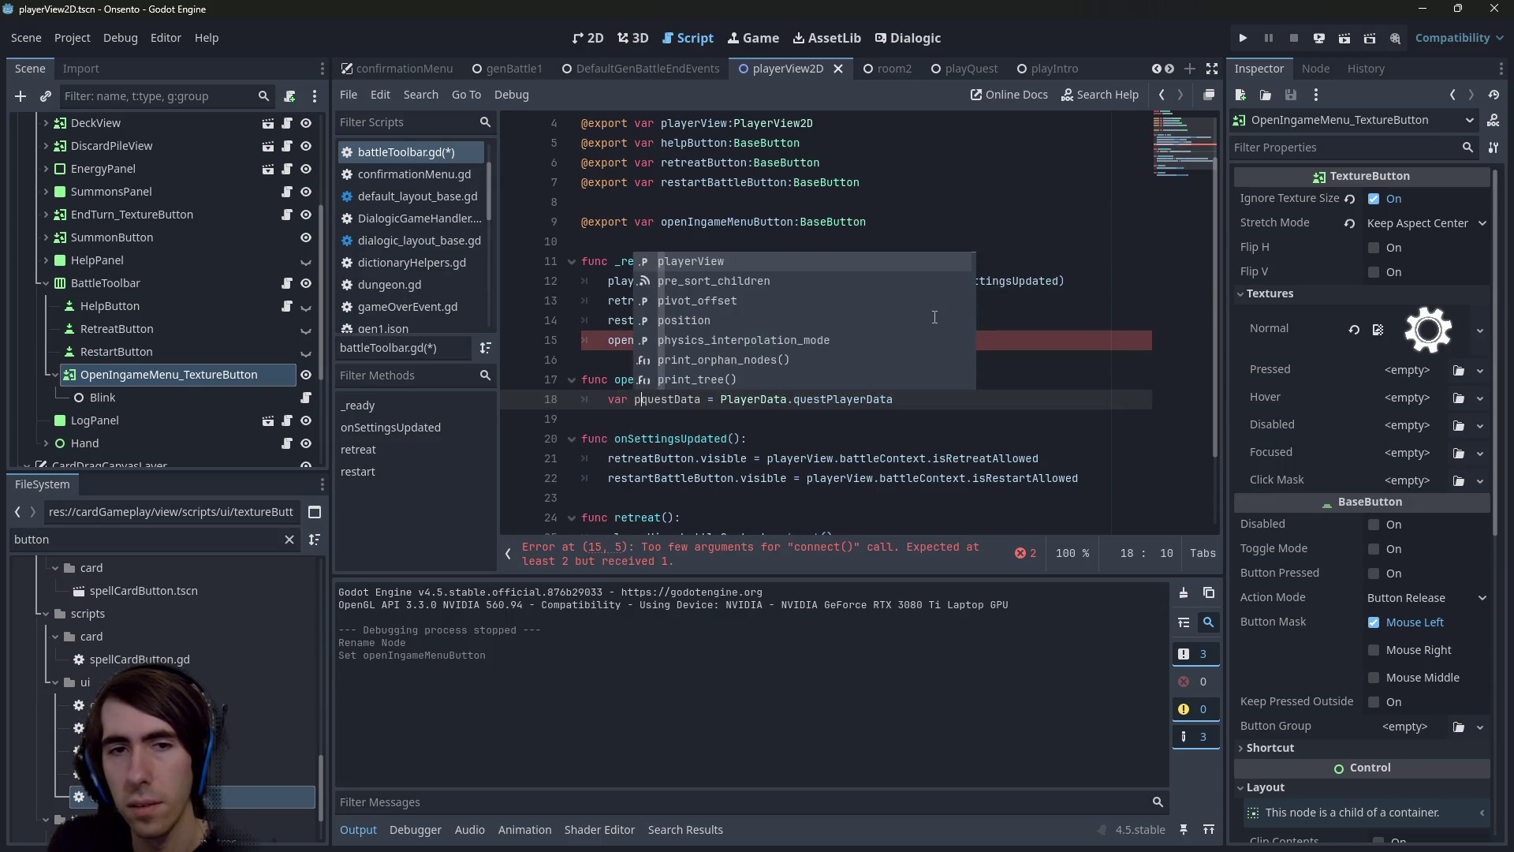
{"action": "key", "text": "Delete"}
{"action": "type", "text": "Q"}
{"action": "key", "text": "ctrl+Right"}
{"action": "type", "text": ":PlayerQu"}
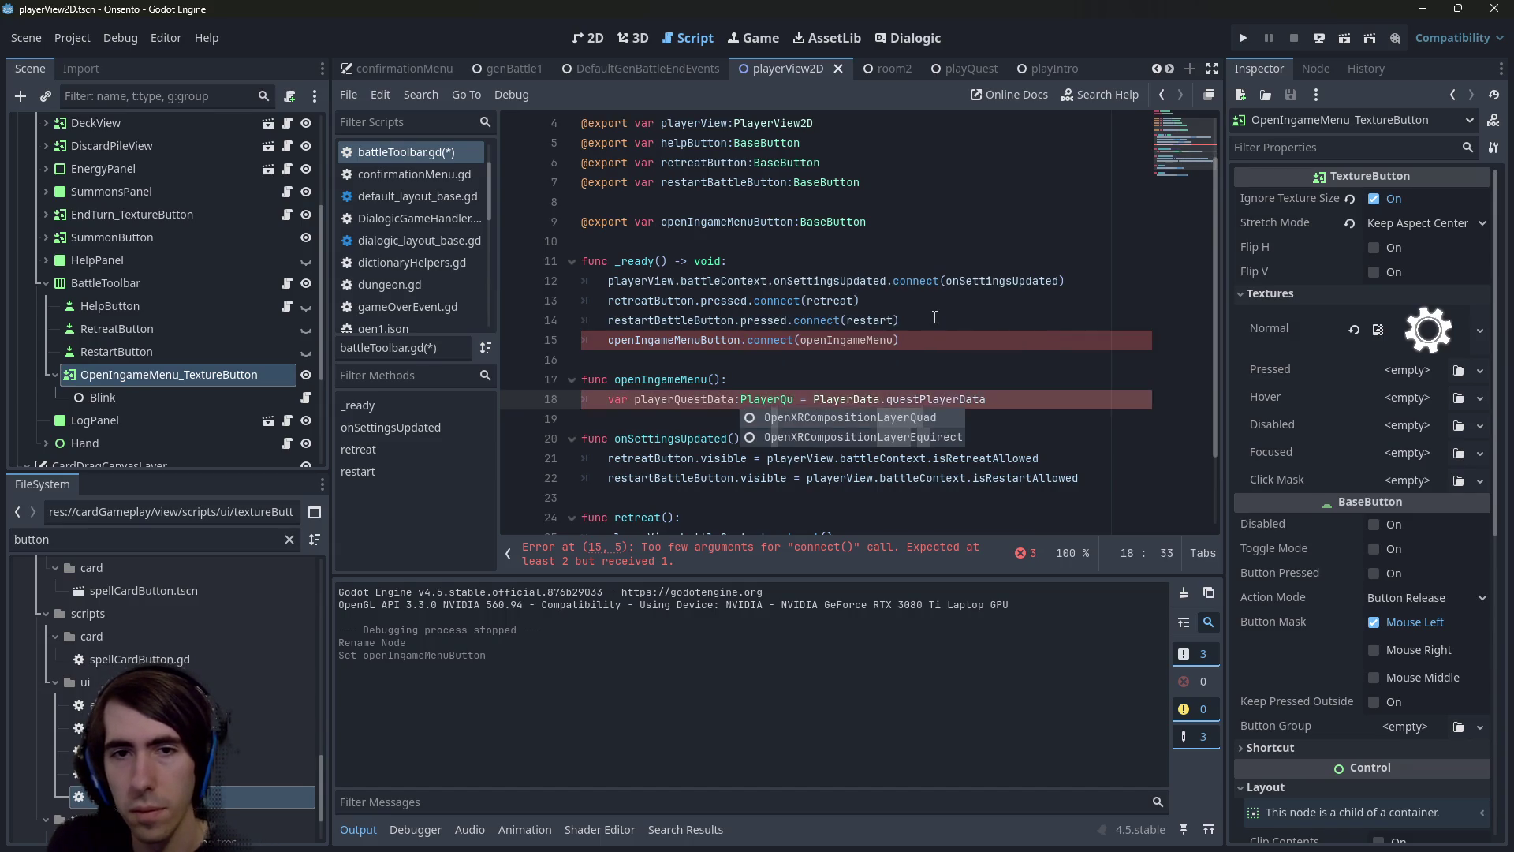
{"action": "key", "text": "BackSpace"}
{"action": "key", "text": "BackSpace"}
{"action": "key", "text": "BackSpace"}
{"action": "type", "text": "QuestP"}
{"action": "key", "text": "Return"}
- Add a null check on playerQuestData that calls playerQuestData.openIngameMenu()
{"action": "key", "text": "Down"}
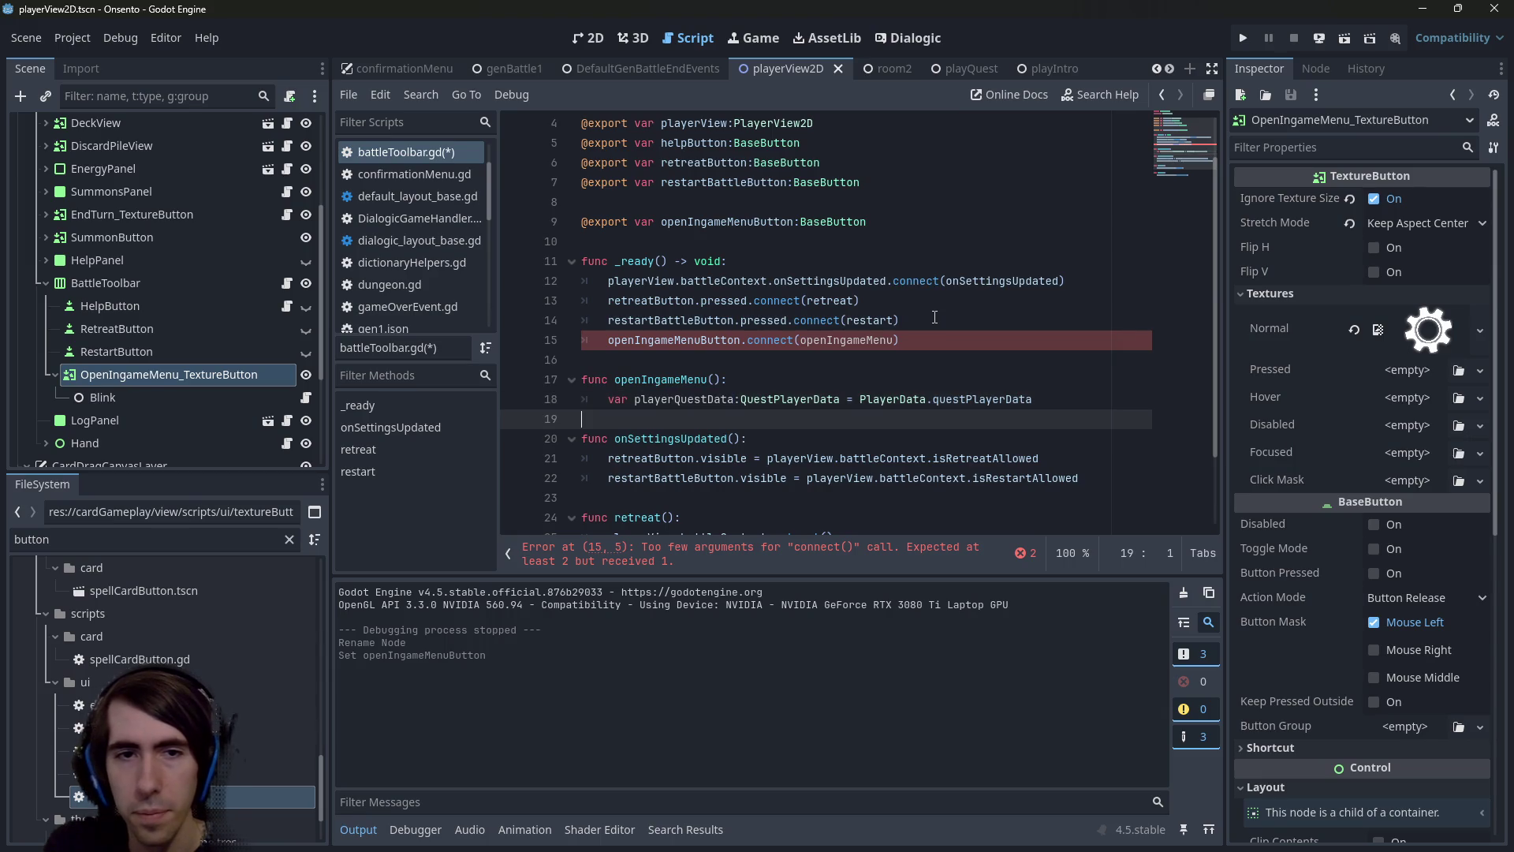
{"action": "key", "text": "Return"}
{"action": "key", "text": "Up"}
{"action": "type", "text": "if playerQuestData"}
{"action": "type", "text": " null:"}
{"action": "key", "text": "Return"}
{"action": "type", "text": "playerQuestData.open"}
{"action": "key", "text": "Return"}
{"action": "key", "text": "Return"}
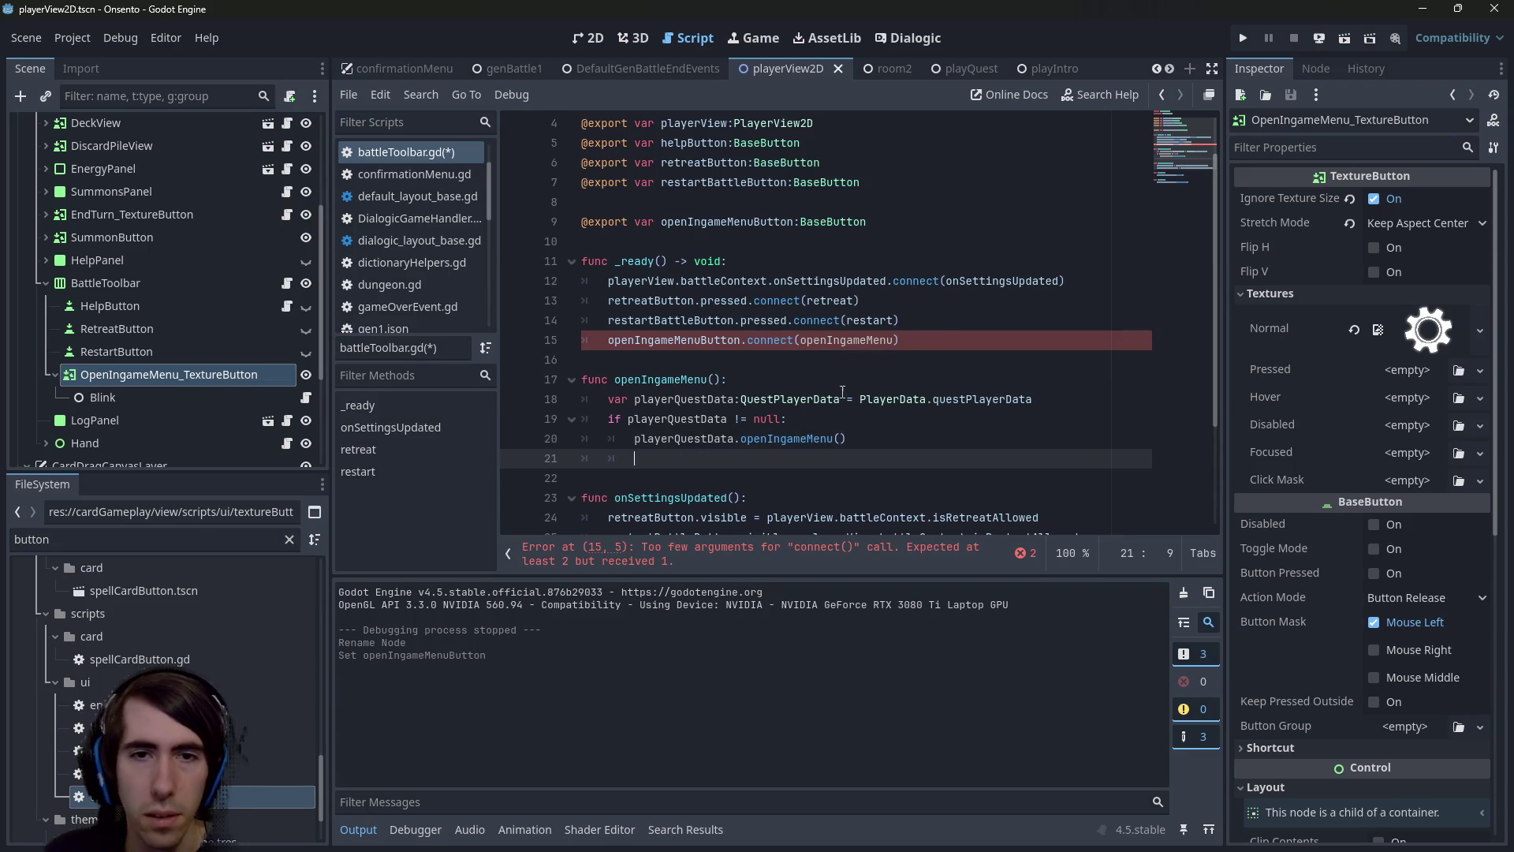
{"action": "left_click", "coordinate": [797, 439], "text": "ctrl"}
- Search questPlayerData.gd for openIngameMenu, then go back to battleToolbar.gd
{"action": "double_click", "coordinate": [661, 419]}
{"action": "key", "text": "ctrl+f"}
{"action": "key", "text": "Return"}
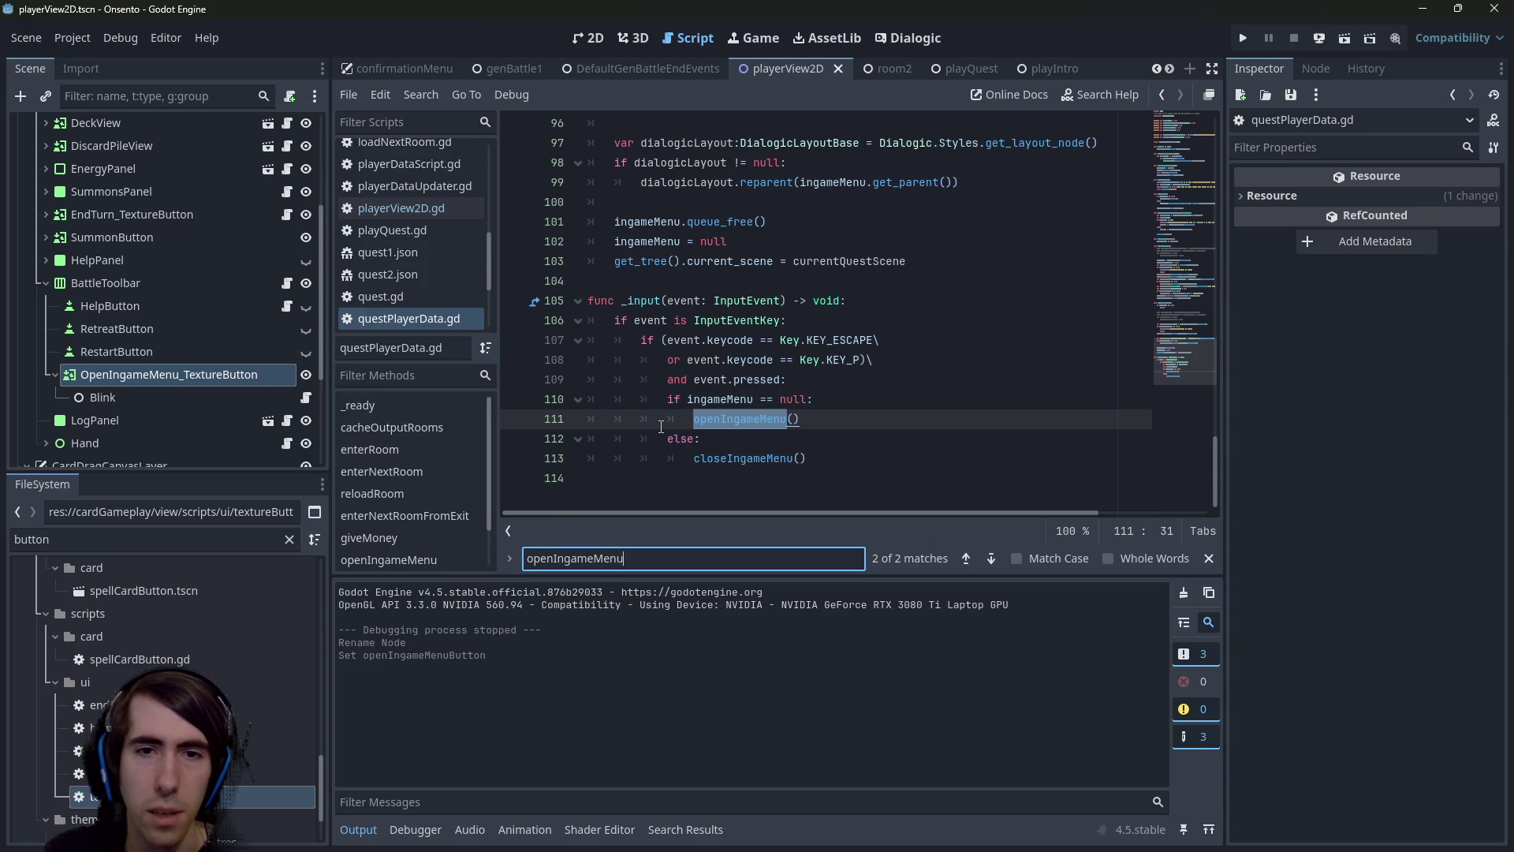
{"action": "key", "text": "alt+Left"}
{"action": "key", "text": "alt+Left"}
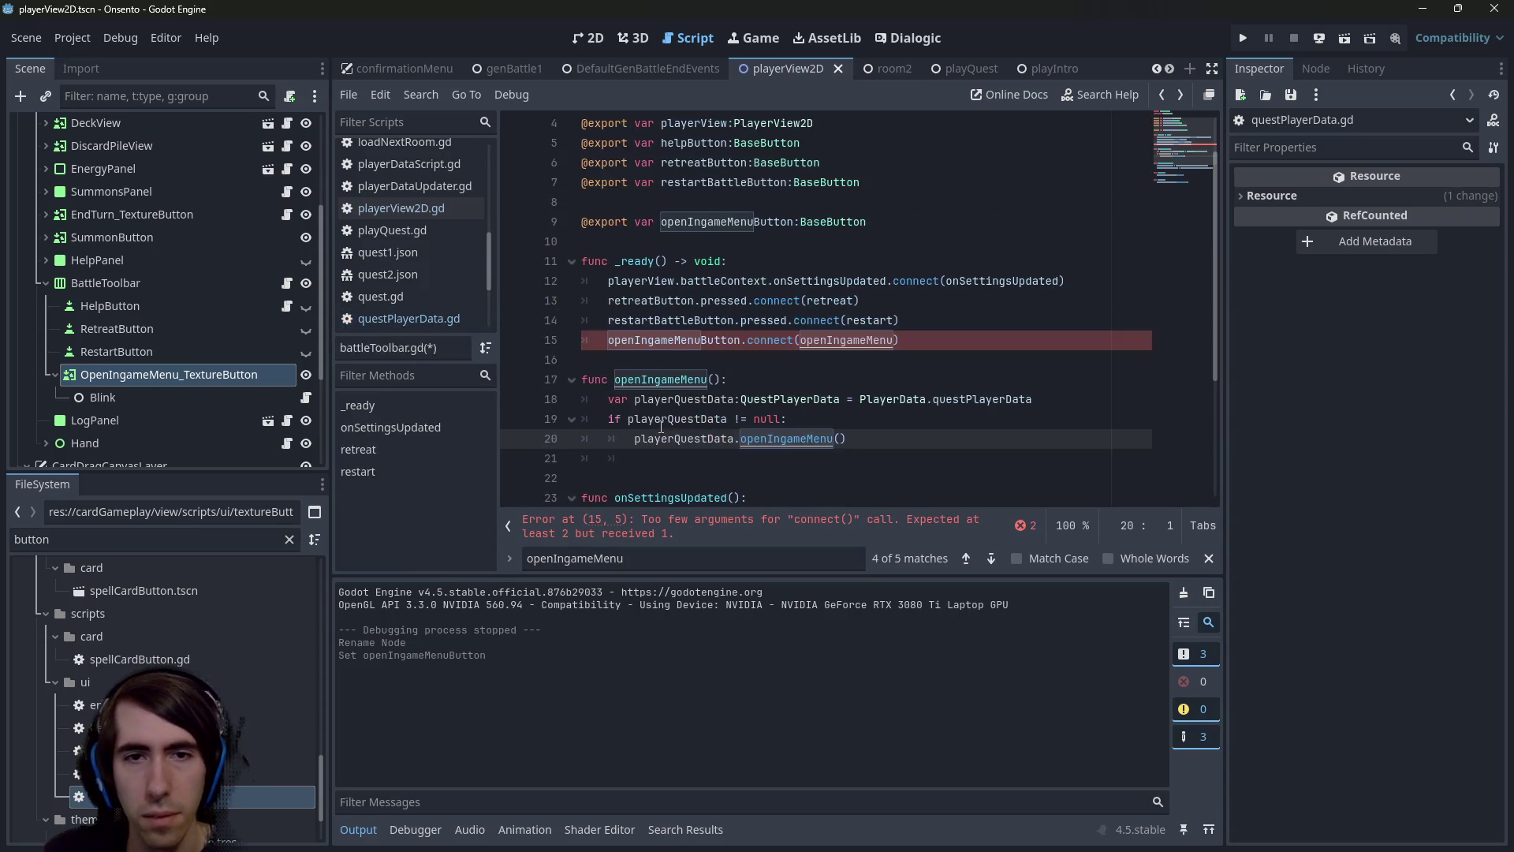
- Add an empty else: branch under the null check
{"action": "left_click", "coordinate": [663, 464]}
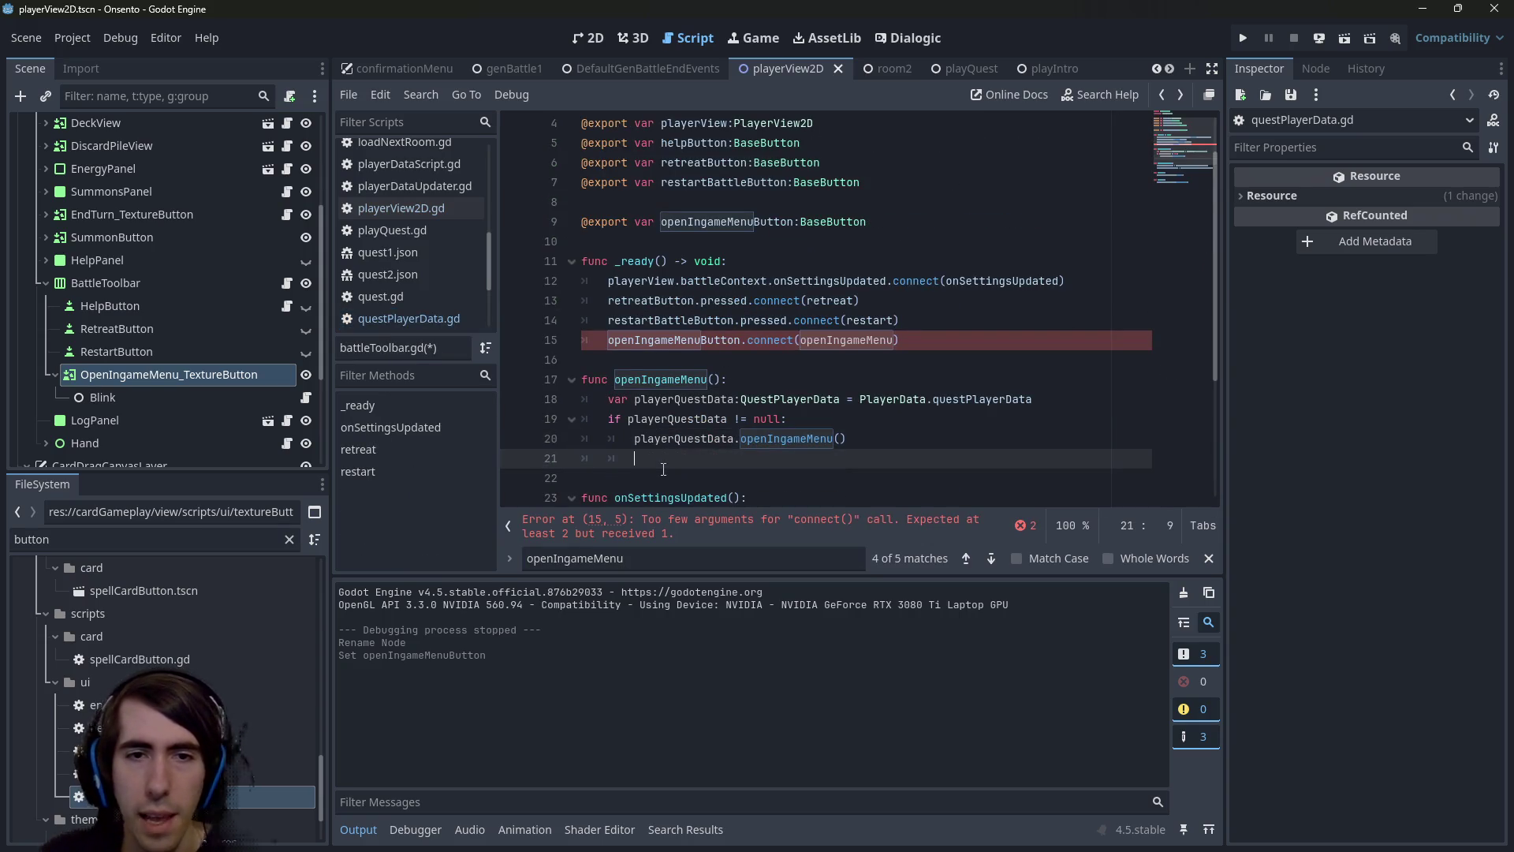
{"action": "type", "text": "else:"}
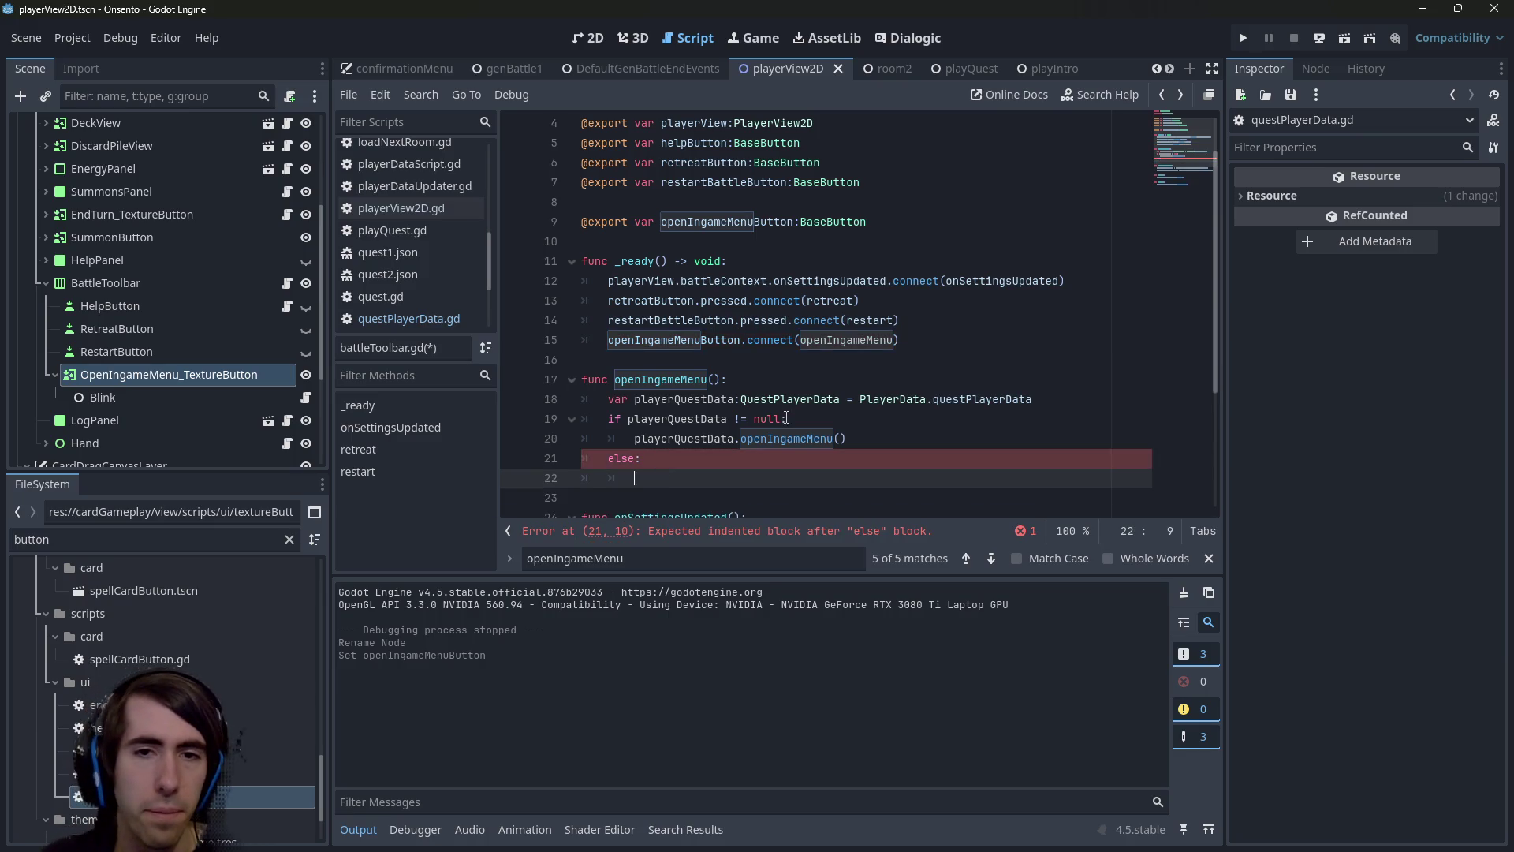
{"action": "key", "text": "Return"}
{"action": "scroll", "coordinate": [778, 384], "scroll_direction": "down", "scroll_amount": 1}
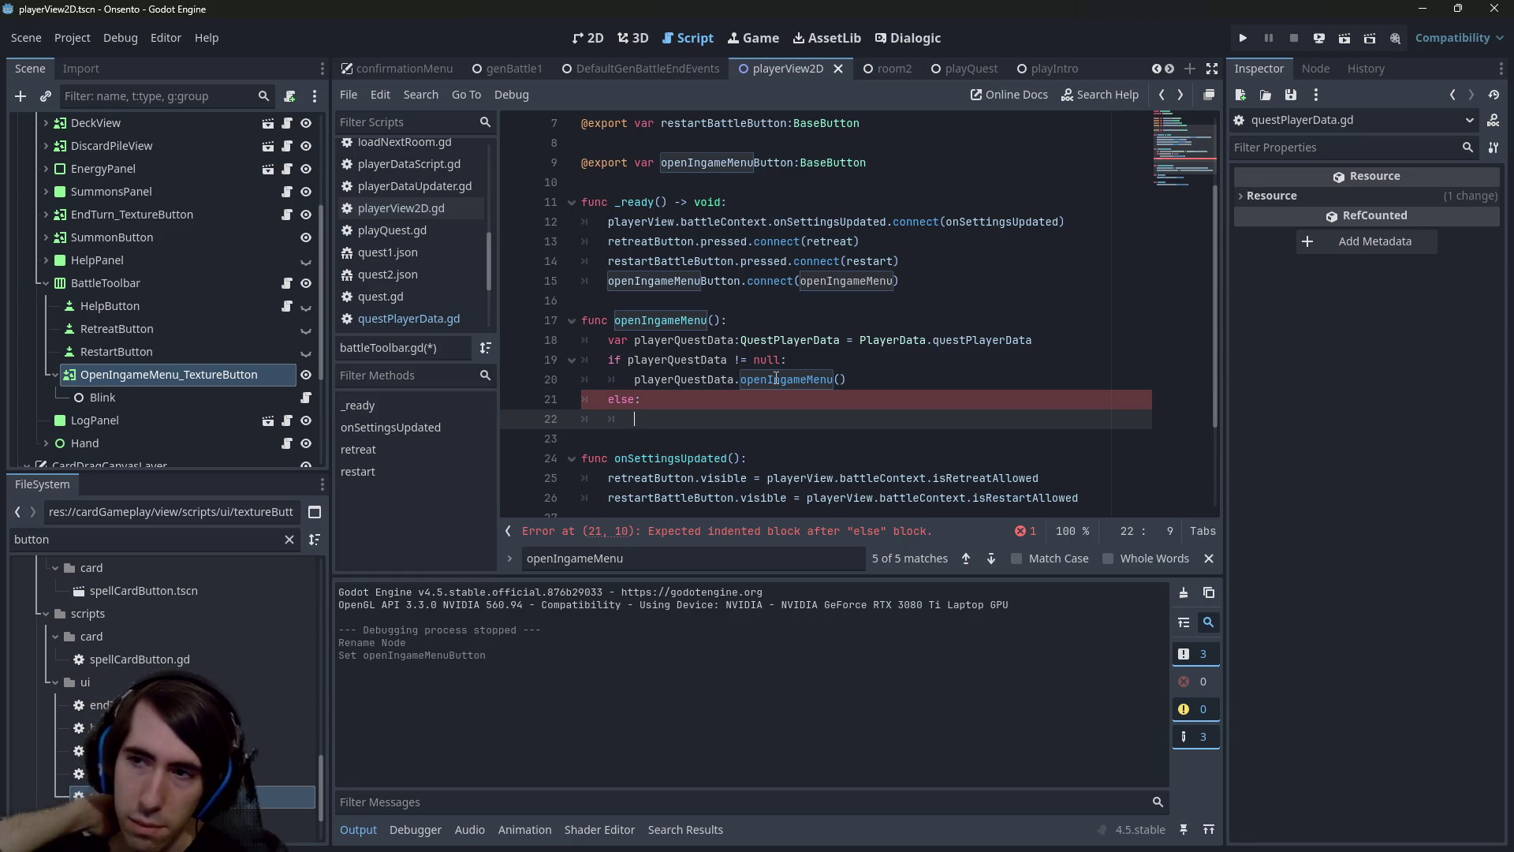
- Jump to openIngameMenu's definition in questPlayerData.gd and scroll to the file's top
{"action": "left_click", "coordinate": [776, 379]}
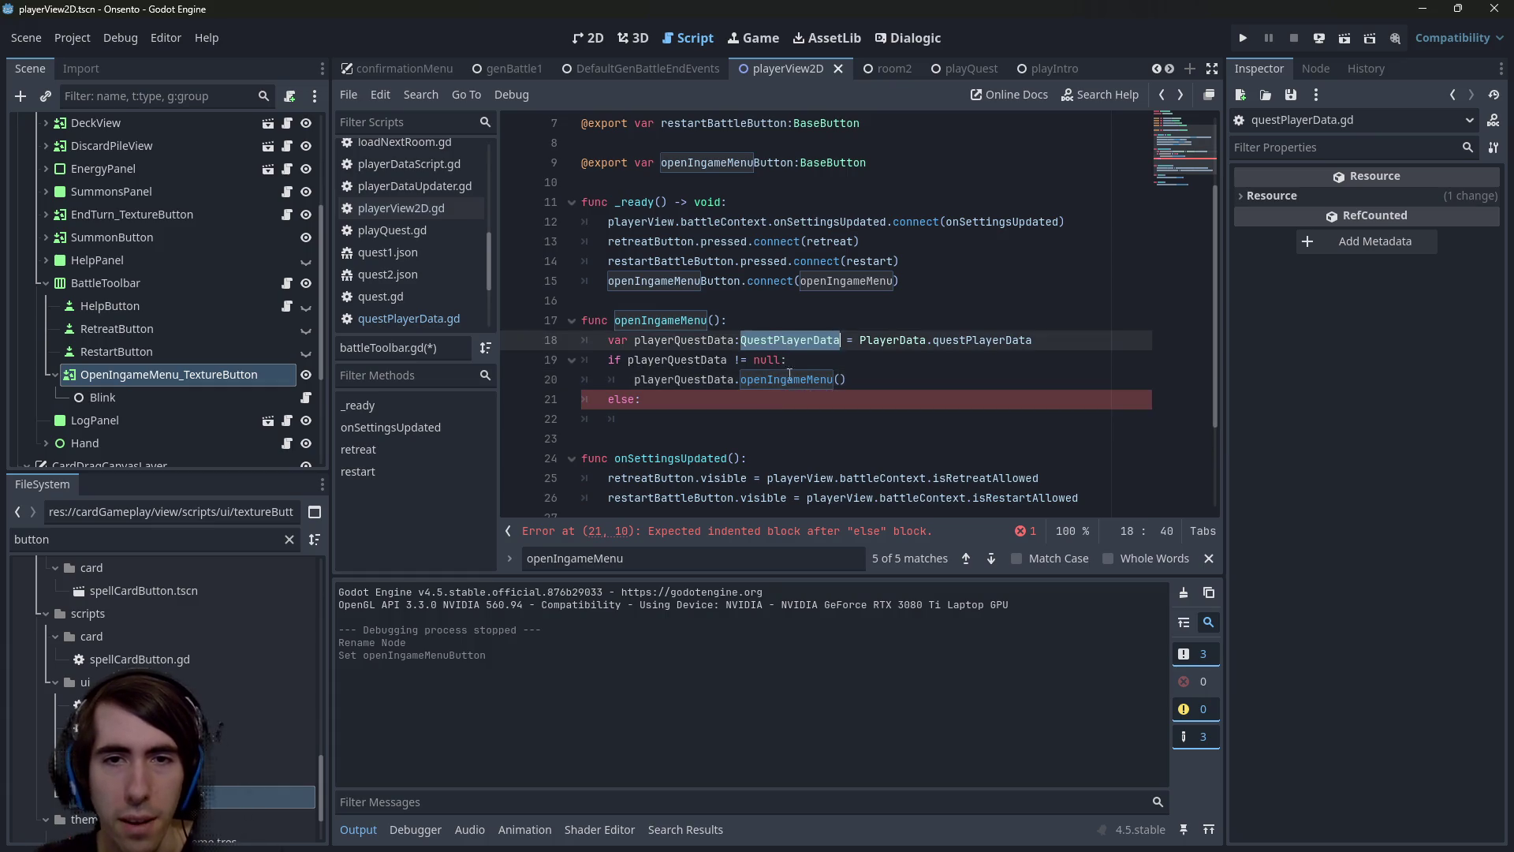
{"action": "left_click", "coordinate": [787, 380], "text": "ctrl"}
{"action": "scroll", "coordinate": [783, 404], "scroll_direction": "down", "scroll_amount": 2}
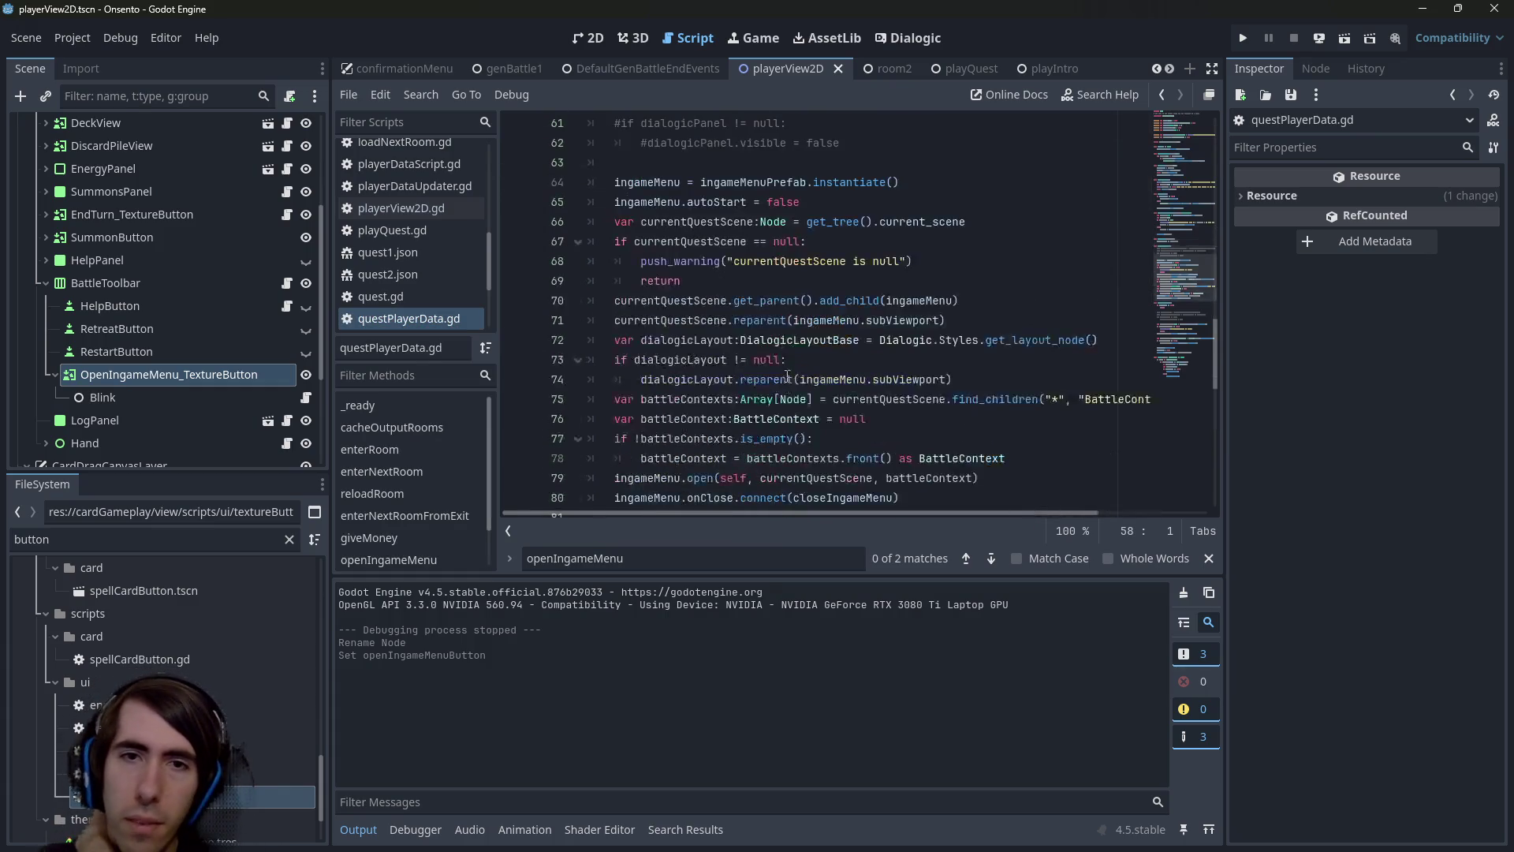
{"action": "scroll", "coordinate": [785, 366], "scroll_direction": "down", "scroll_amount": 3}
{"action": "scroll", "coordinate": [784, 361], "scroll_direction": "up", "scroll_amount": 2}
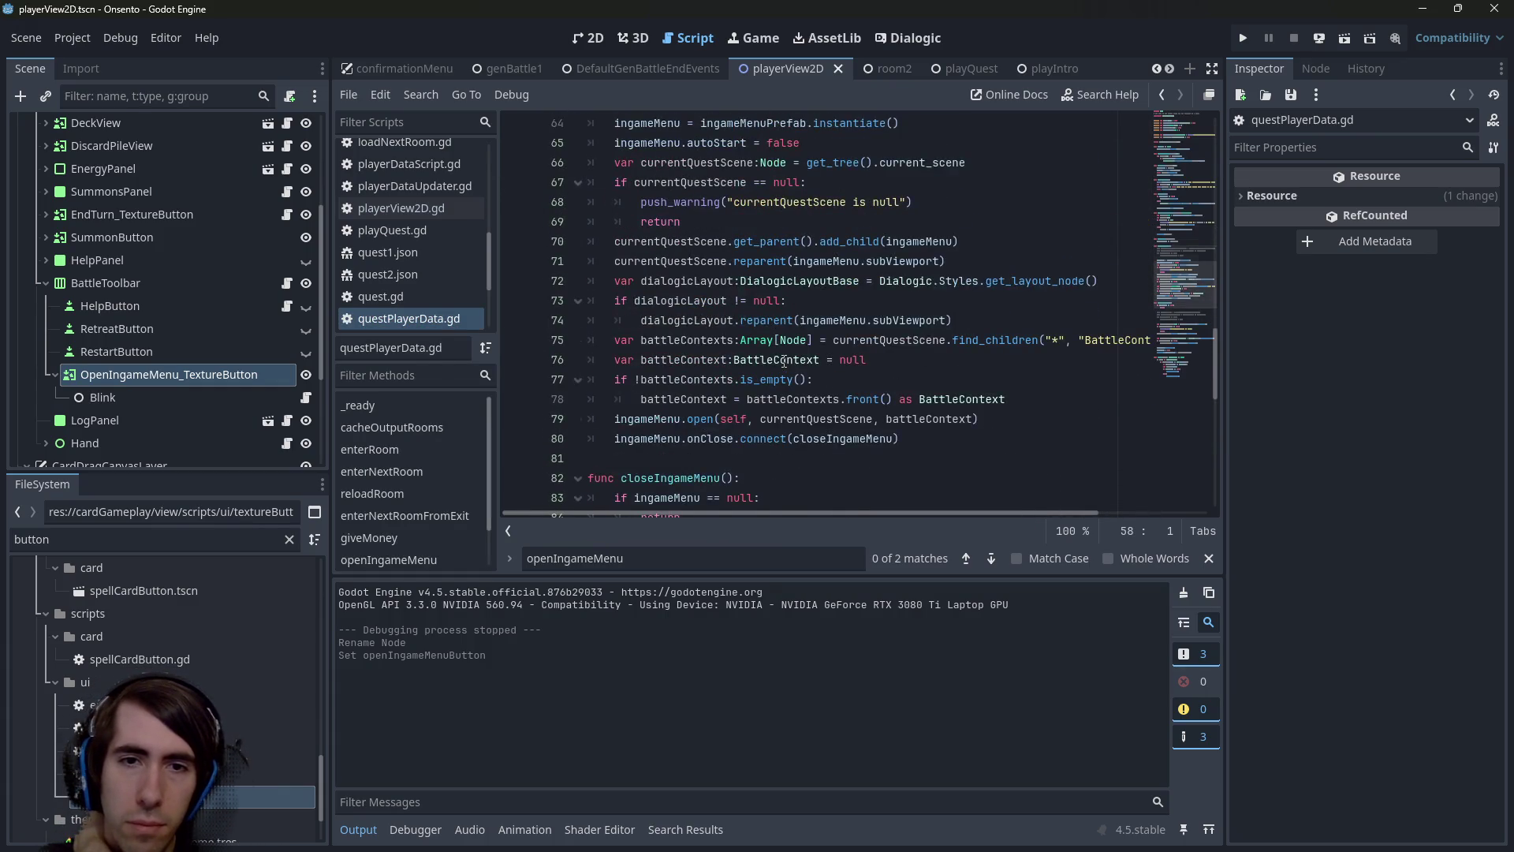
{"action": "scroll", "coordinate": [783, 361], "scroll_direction": "up", "scroll_amount": 1}
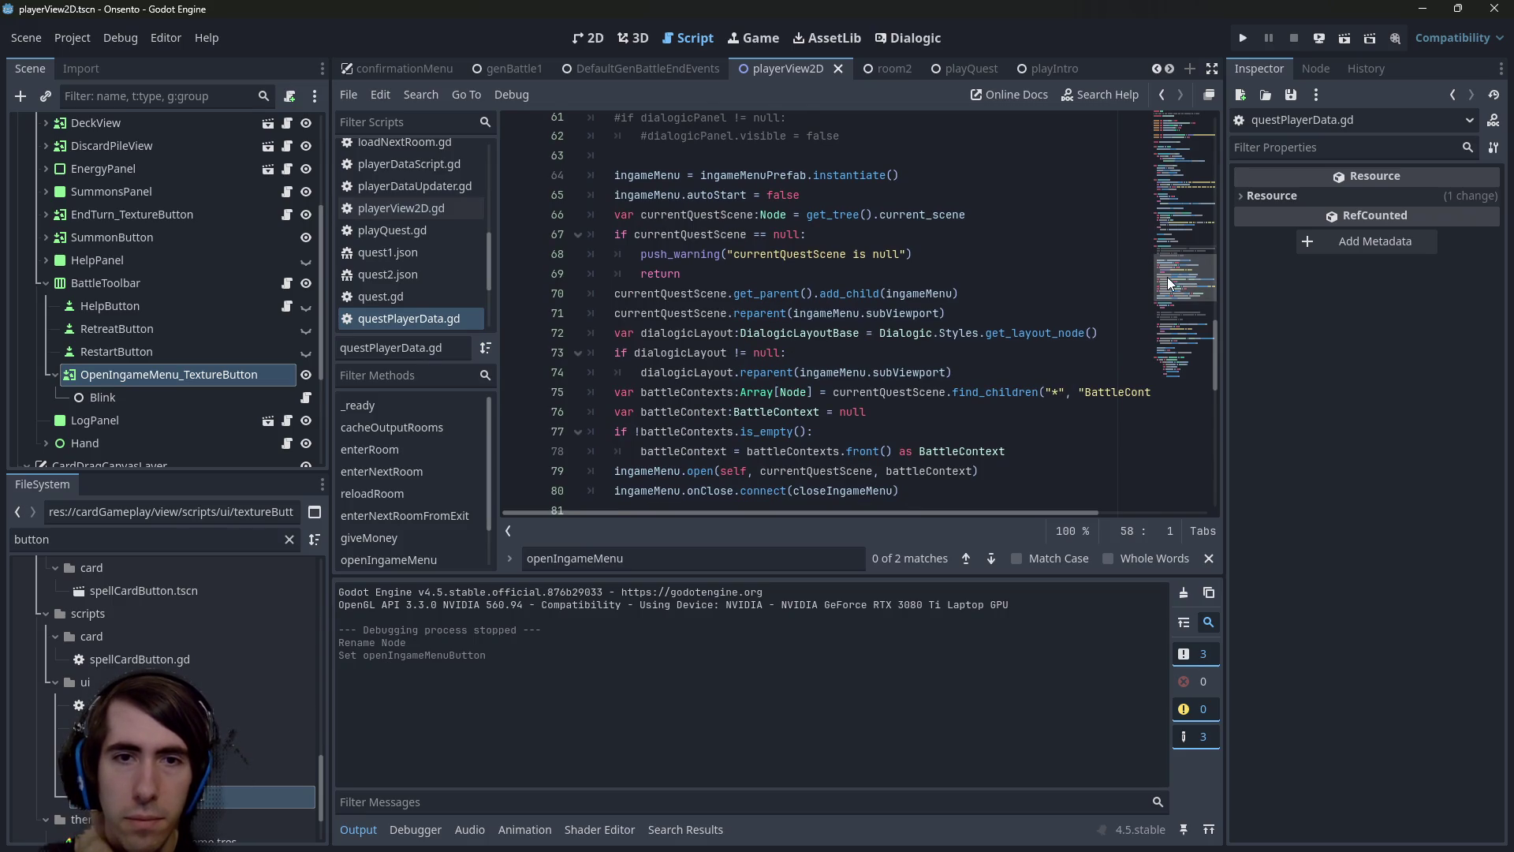
{"action": "scroll", "coordinate": [843, 245], "scroll_direction": "up", "scroll_amount": 1}
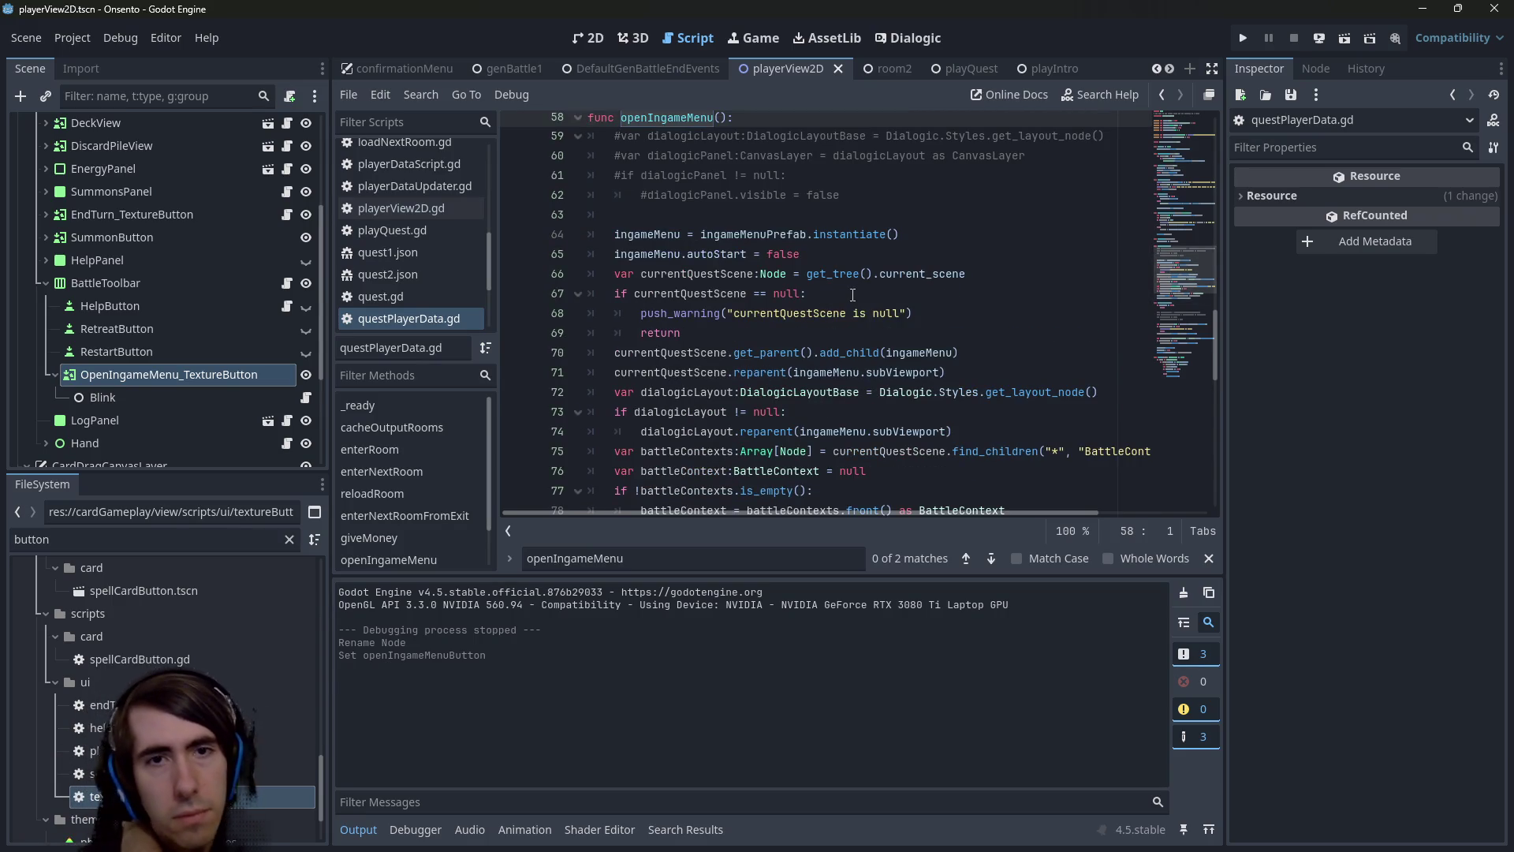
{"action": "scroll", "coordinate": [852, 295], "scroll_direction": "up", "scroll_amount": 19}
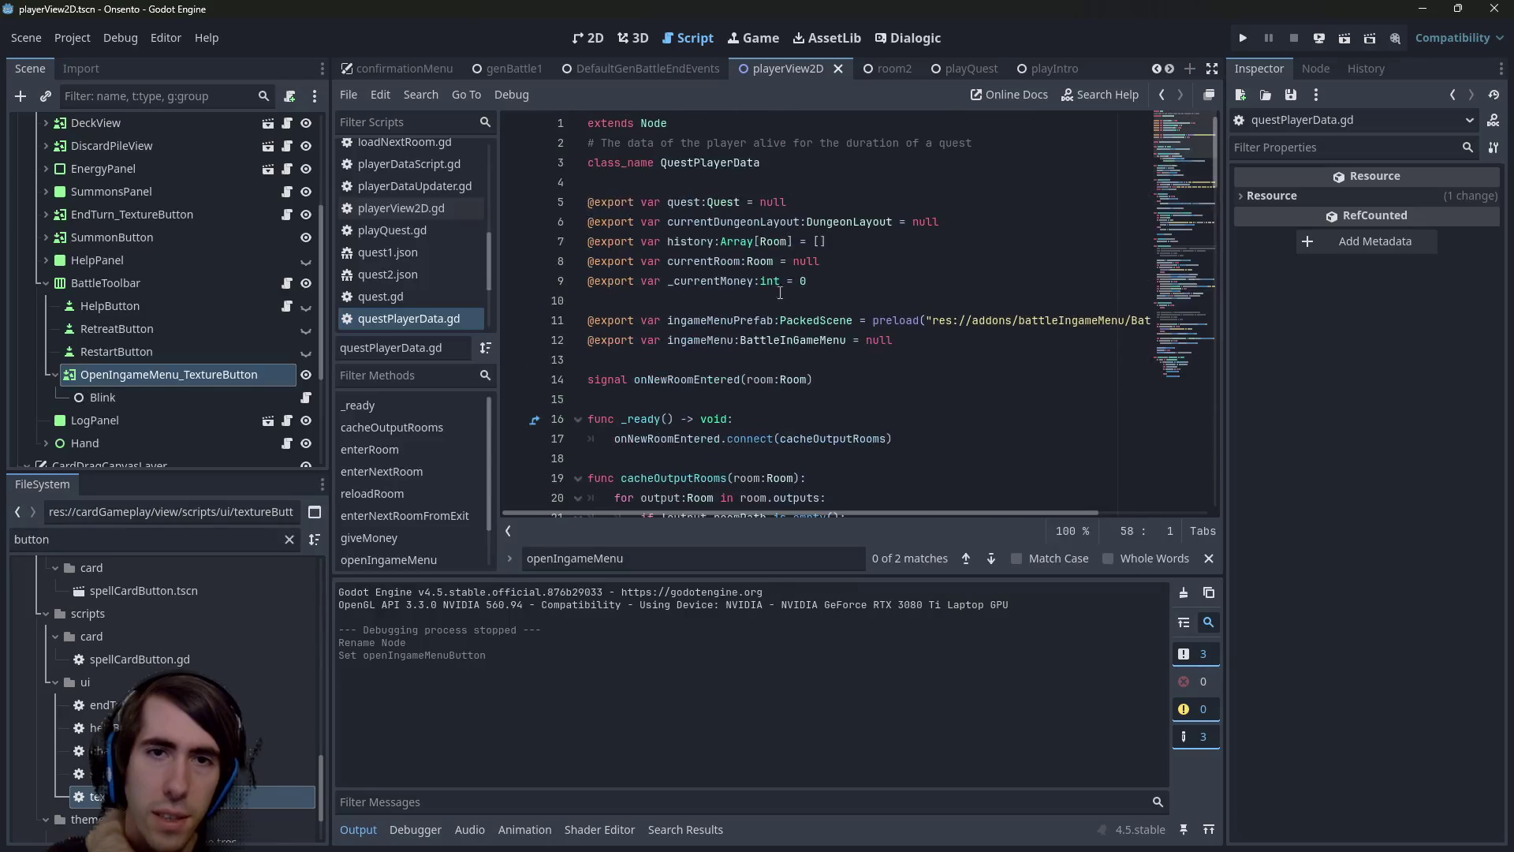
- Search all files for QuestPlayerData.new() and open the playerDataScript.gd match
{"action": "double_click", "coordinate": [709, 162]}
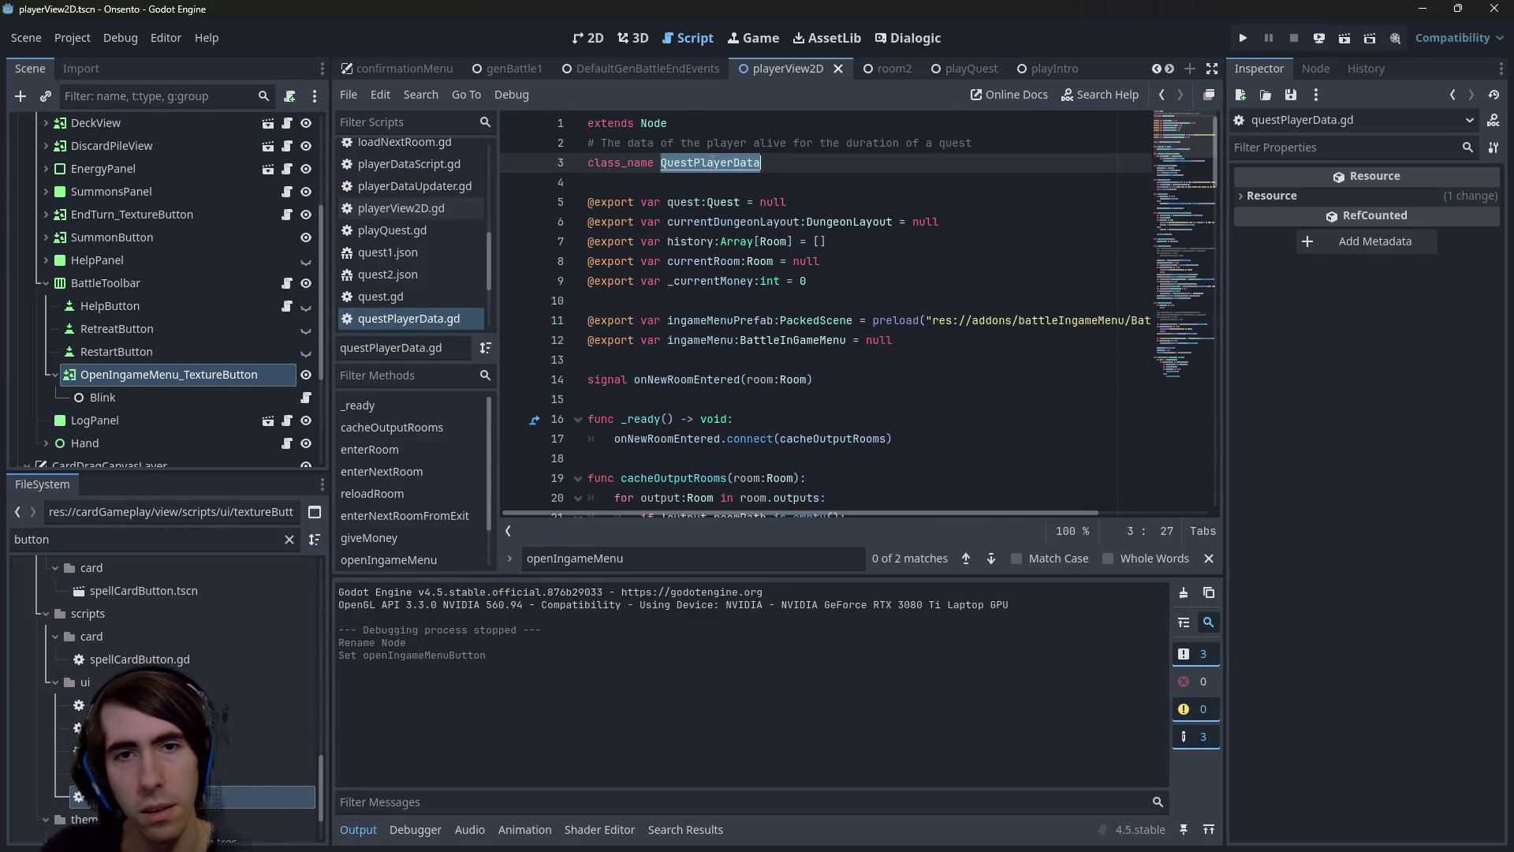
{"action": "key", "text": "ctrl+shift+f"}
{"action": "type", "text": ".new()"}
{"action": "key", "text": "Return"}
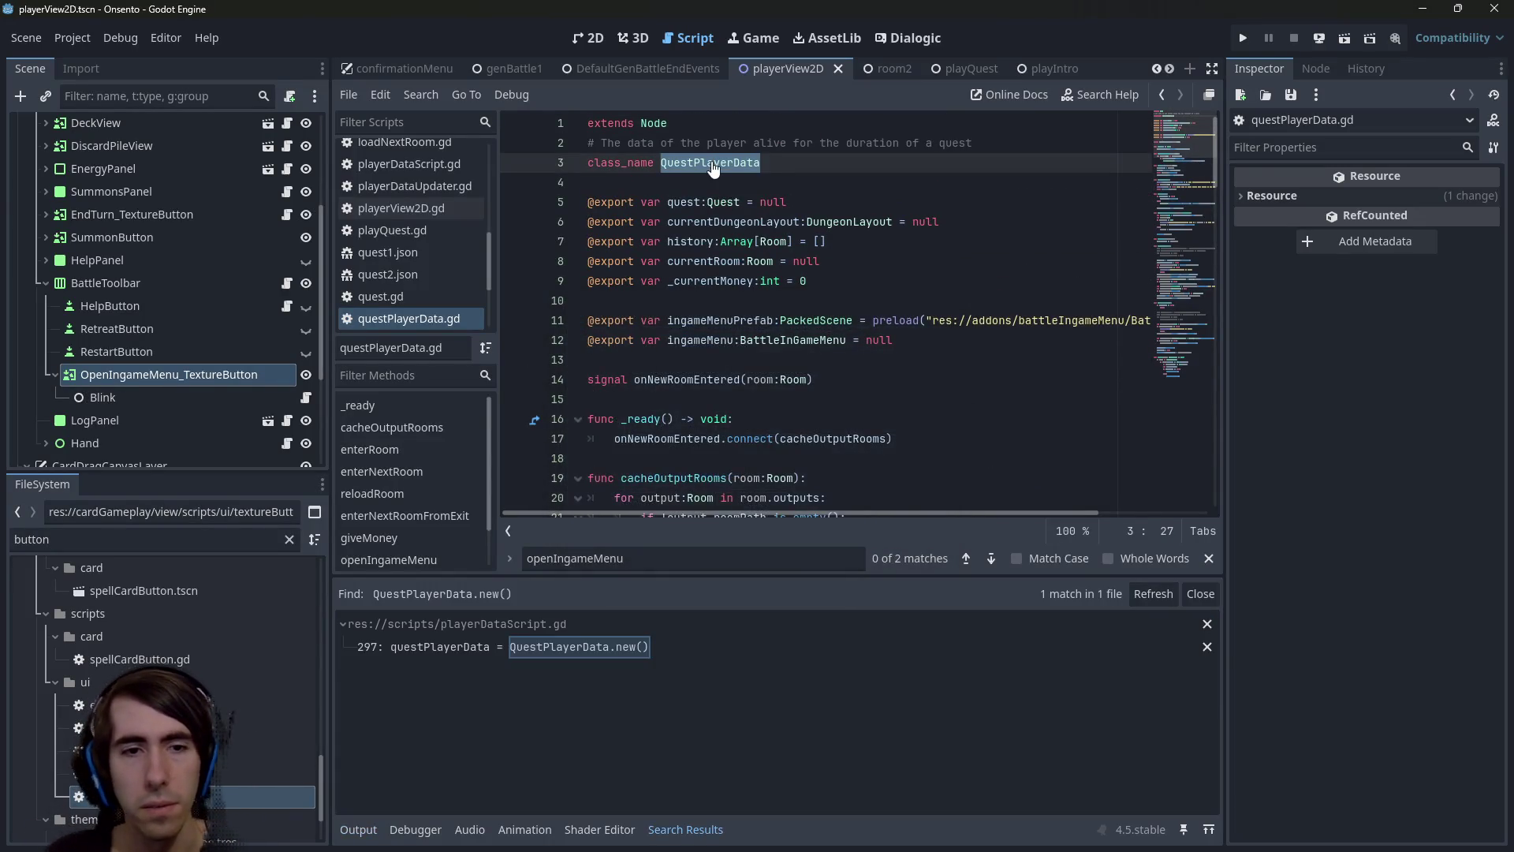
{"action": "left_click", "coordinate": [629, 645]}
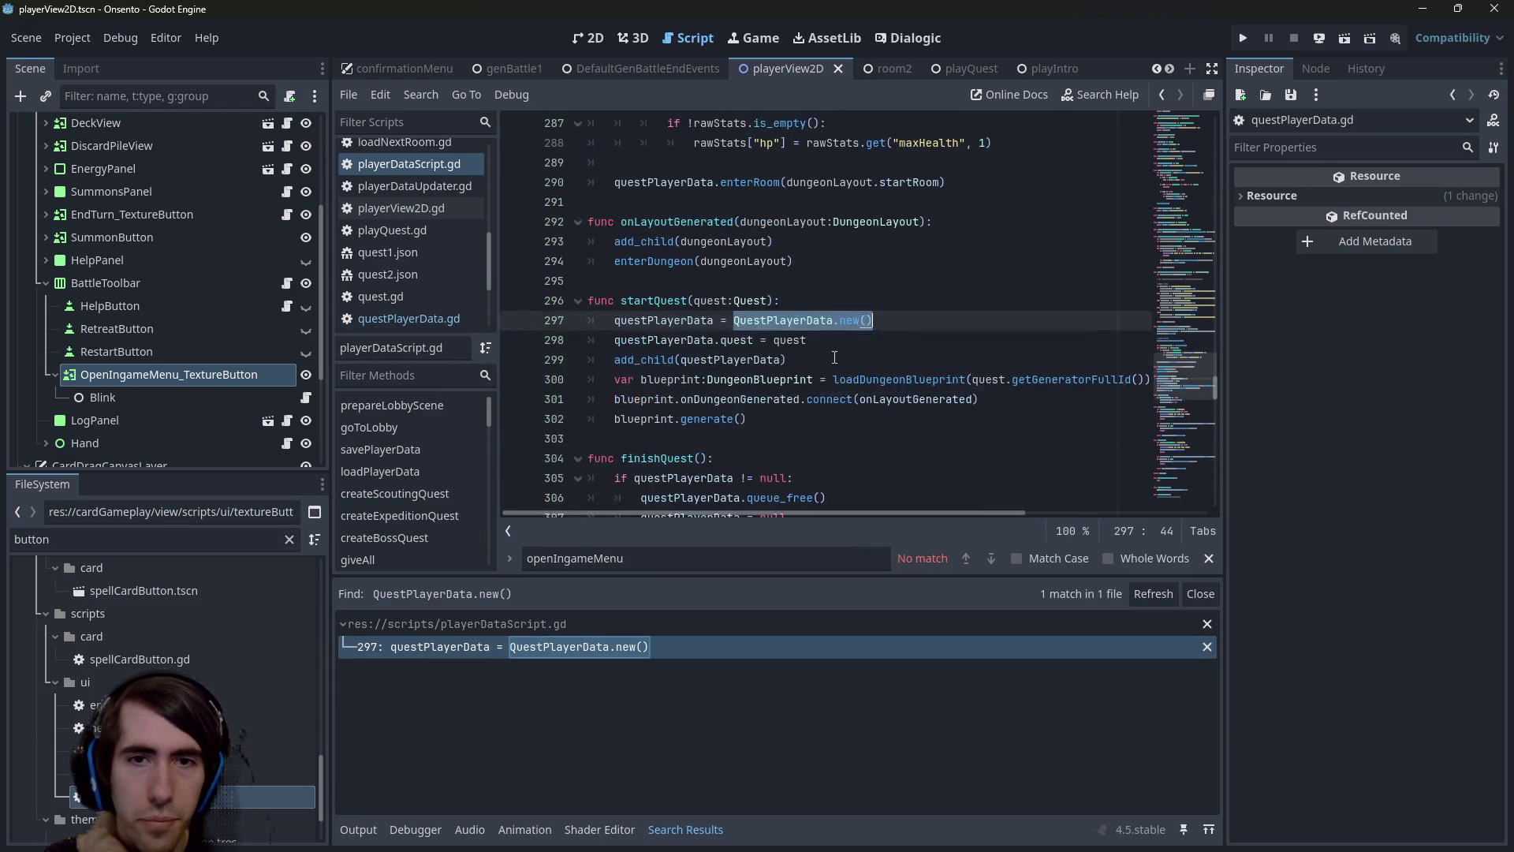
- Study startQuest's QuestPlayerData creation and add_child lines, then return to battleToolbar.gd
{"action": "key", "text": "Down"}
{"action": "left_click_drag", "start_coordinate": [860, 347], "coordinate": [511, 331]}
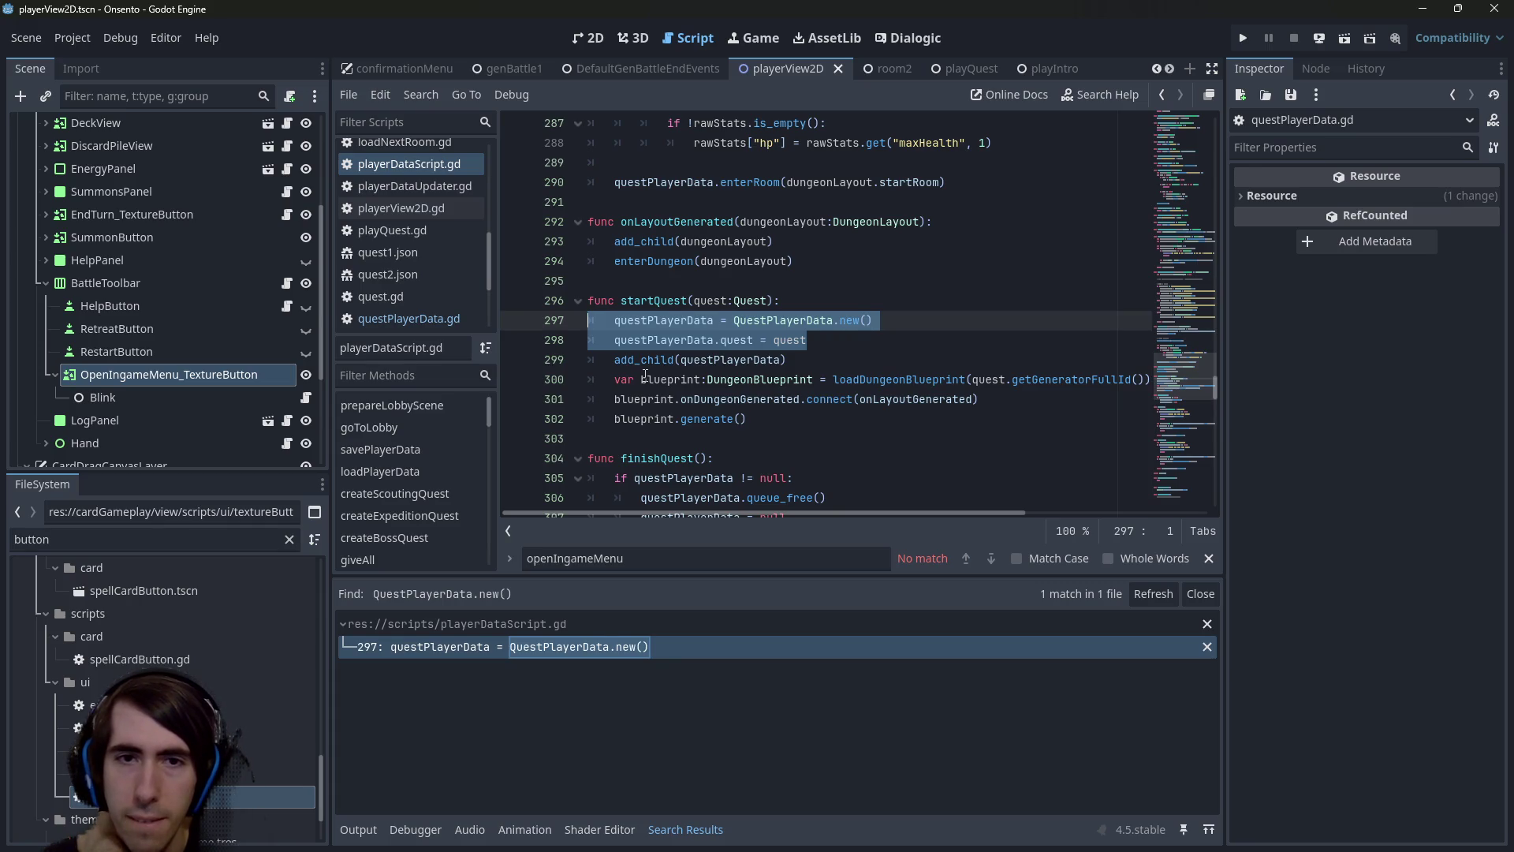
{"action": "left_click_drag", "start_coordinate": [772, 404], "coordinate": [556, 314]}
{"action": "scroll", "coordinate": [756, 306], "scroll_direction": "up", "scroll_amount": 2}
{"action": "scroll", "coordinate": [733, 316], "scroll_direction": "up", "scroll_amount": 2}
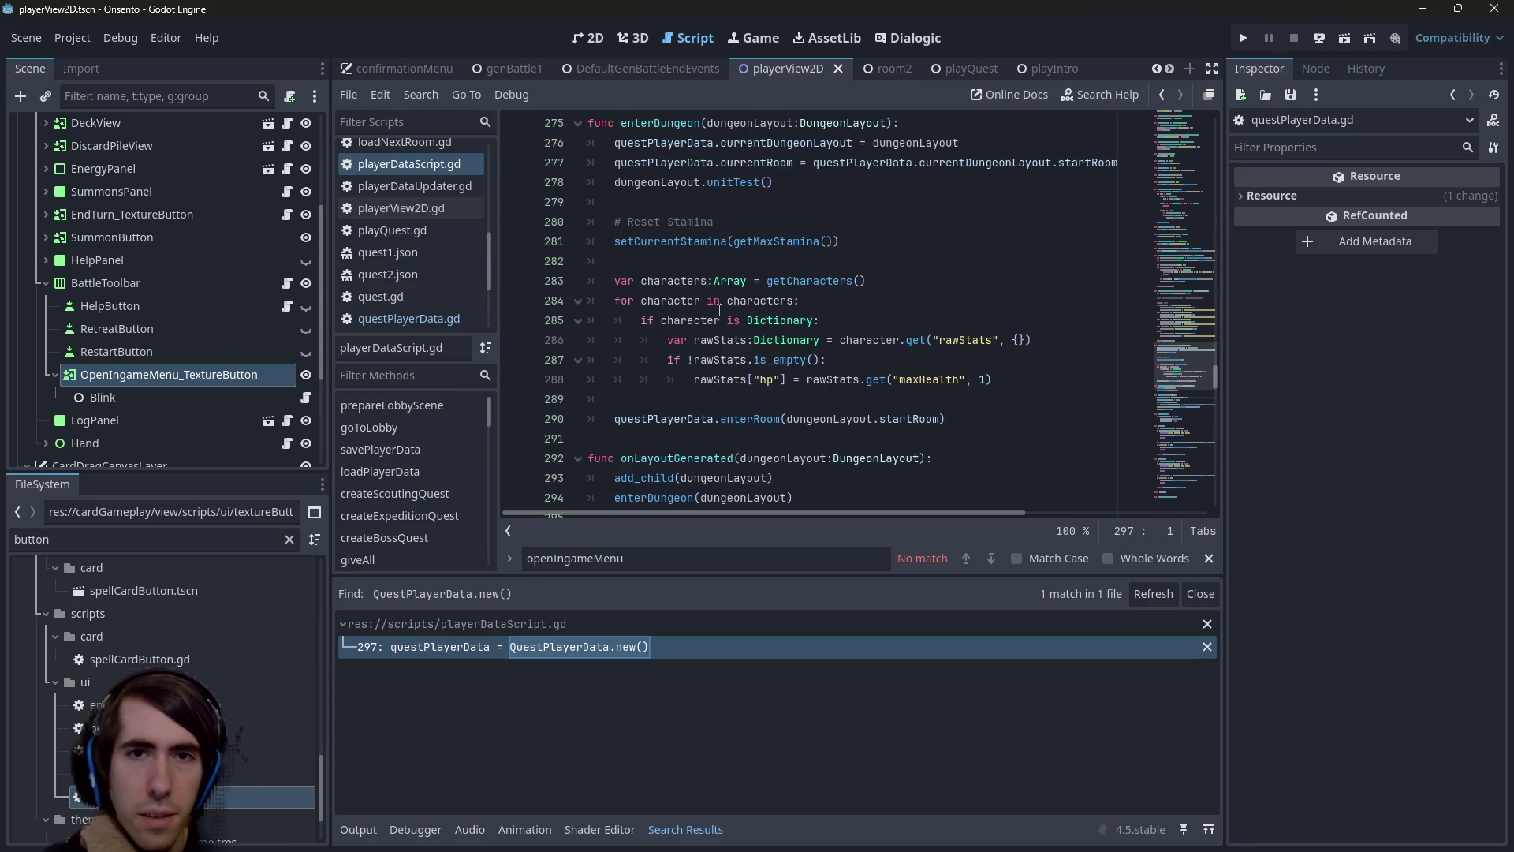
{"action": "mouse_move", "coordinate": [776, 172]}
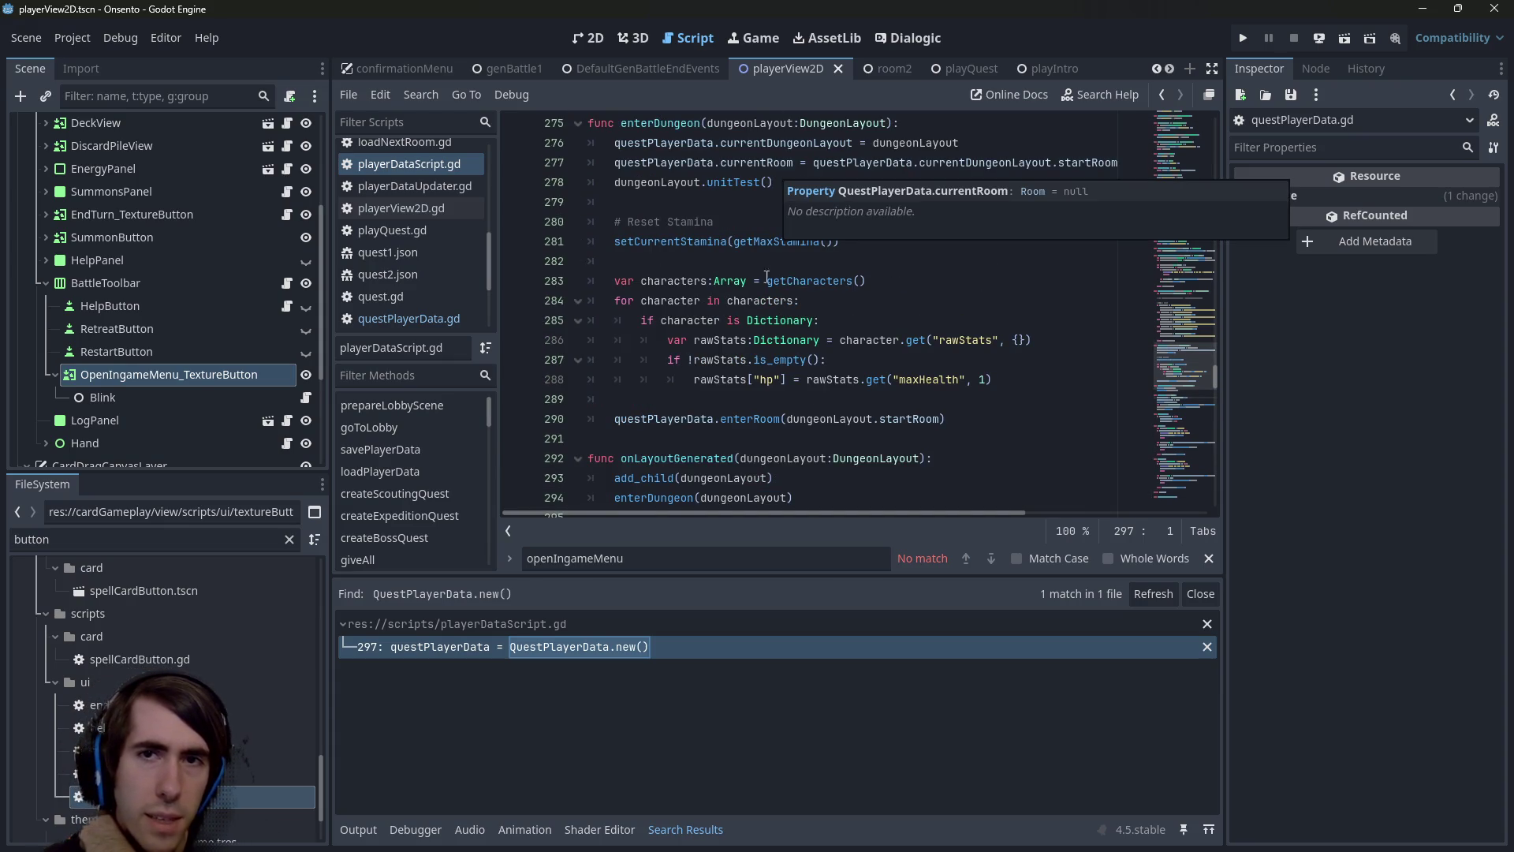
{"action": "scroll", "coordinate": [766, 276], "scroll_direction": "down", "scroll_amount": 3}
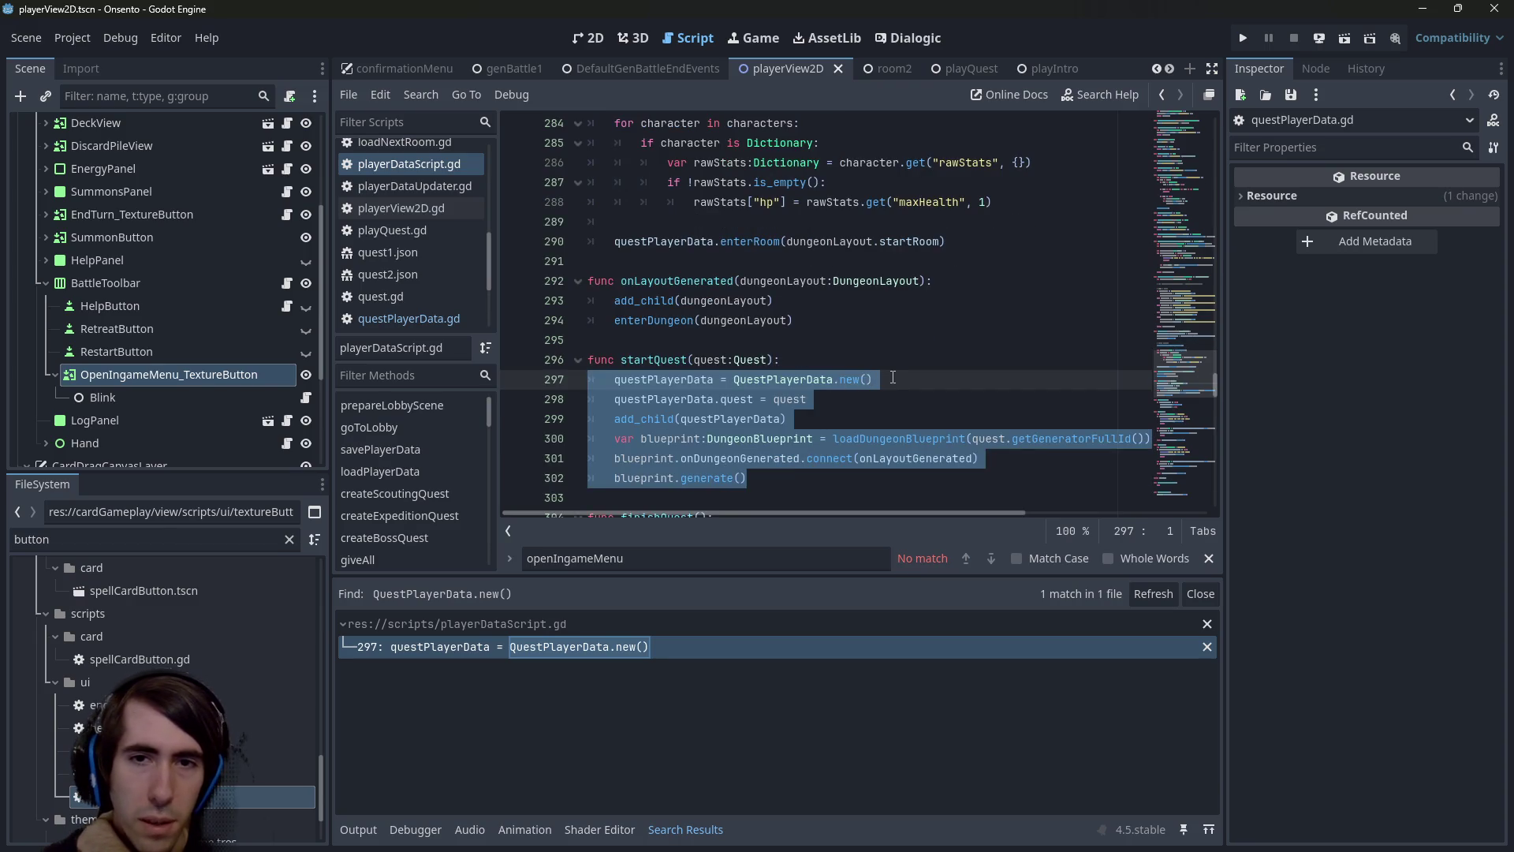
{"action": "left_click_drag", "start_coordinate": [873, 379], "coordinate": [733, 380]}
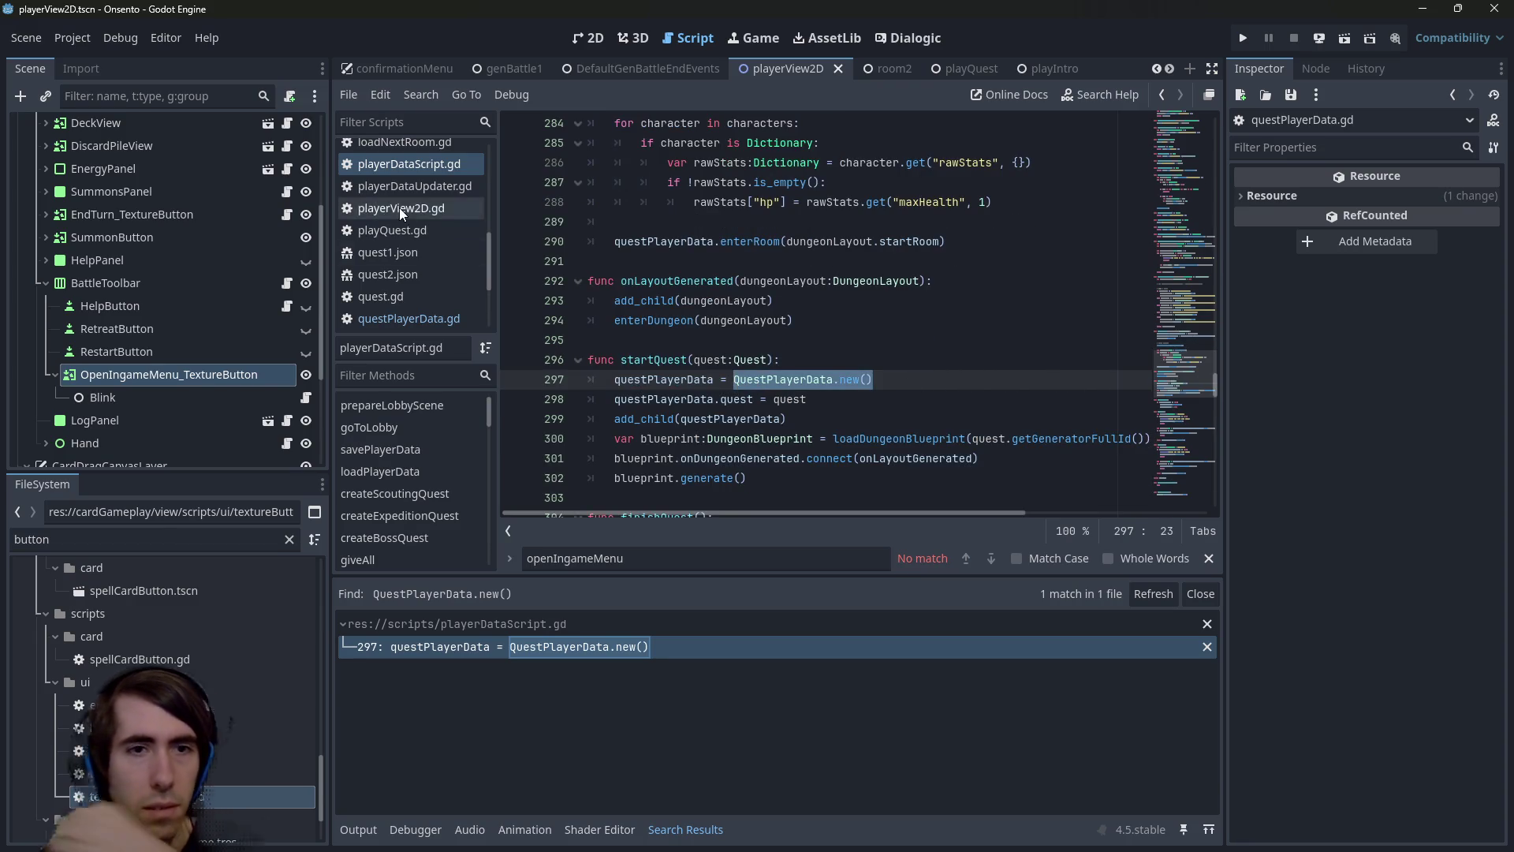
{"action": "scroll", "coordinate": [737, 336], "scroll_direction": "down", "scroll_amount": 1}
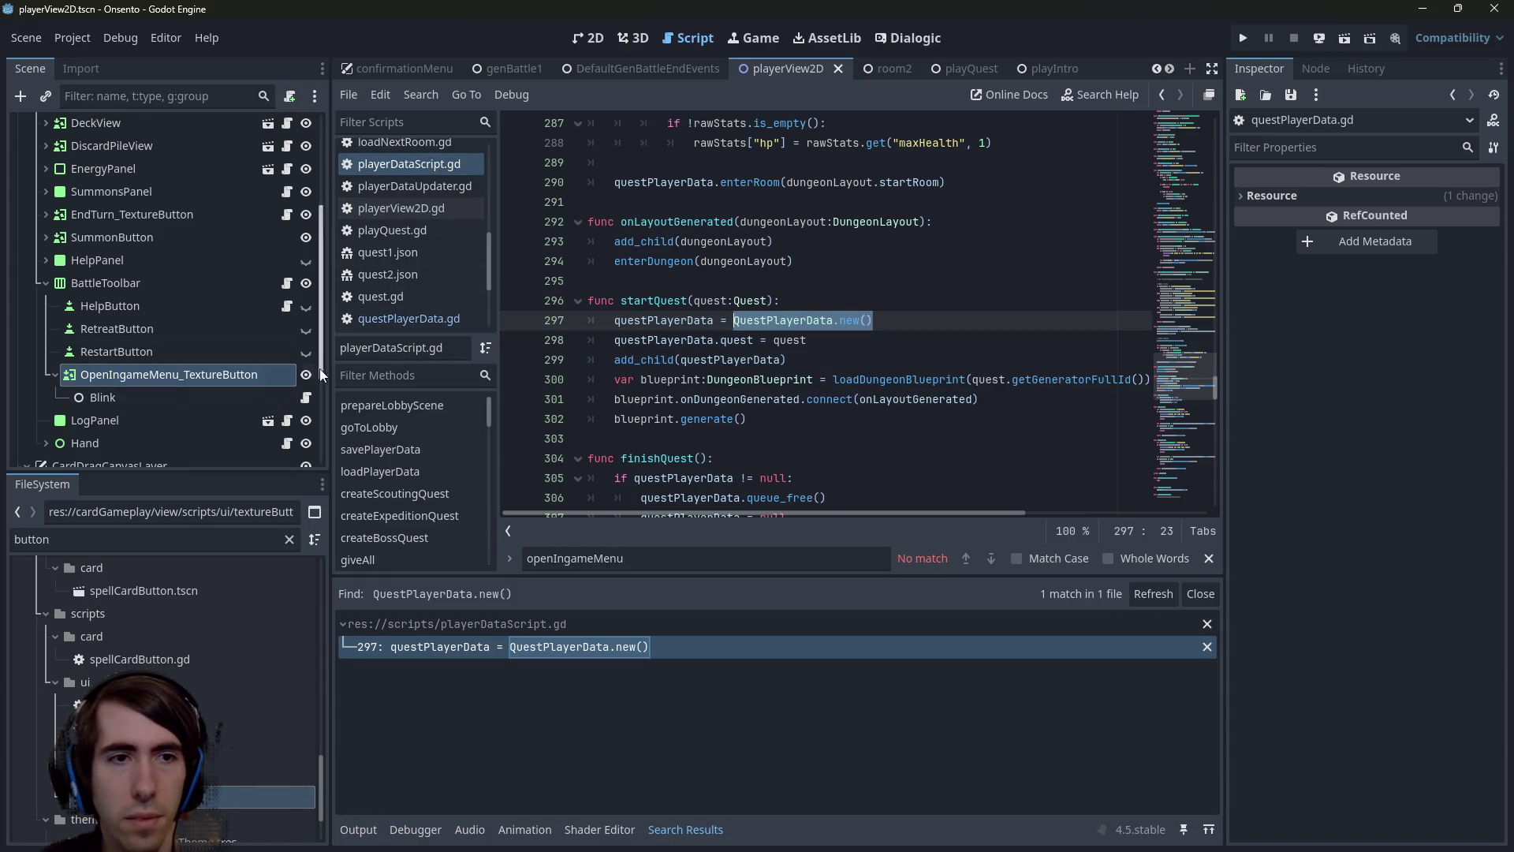
{"action": "left_click", "coordinate": [789, 362]}
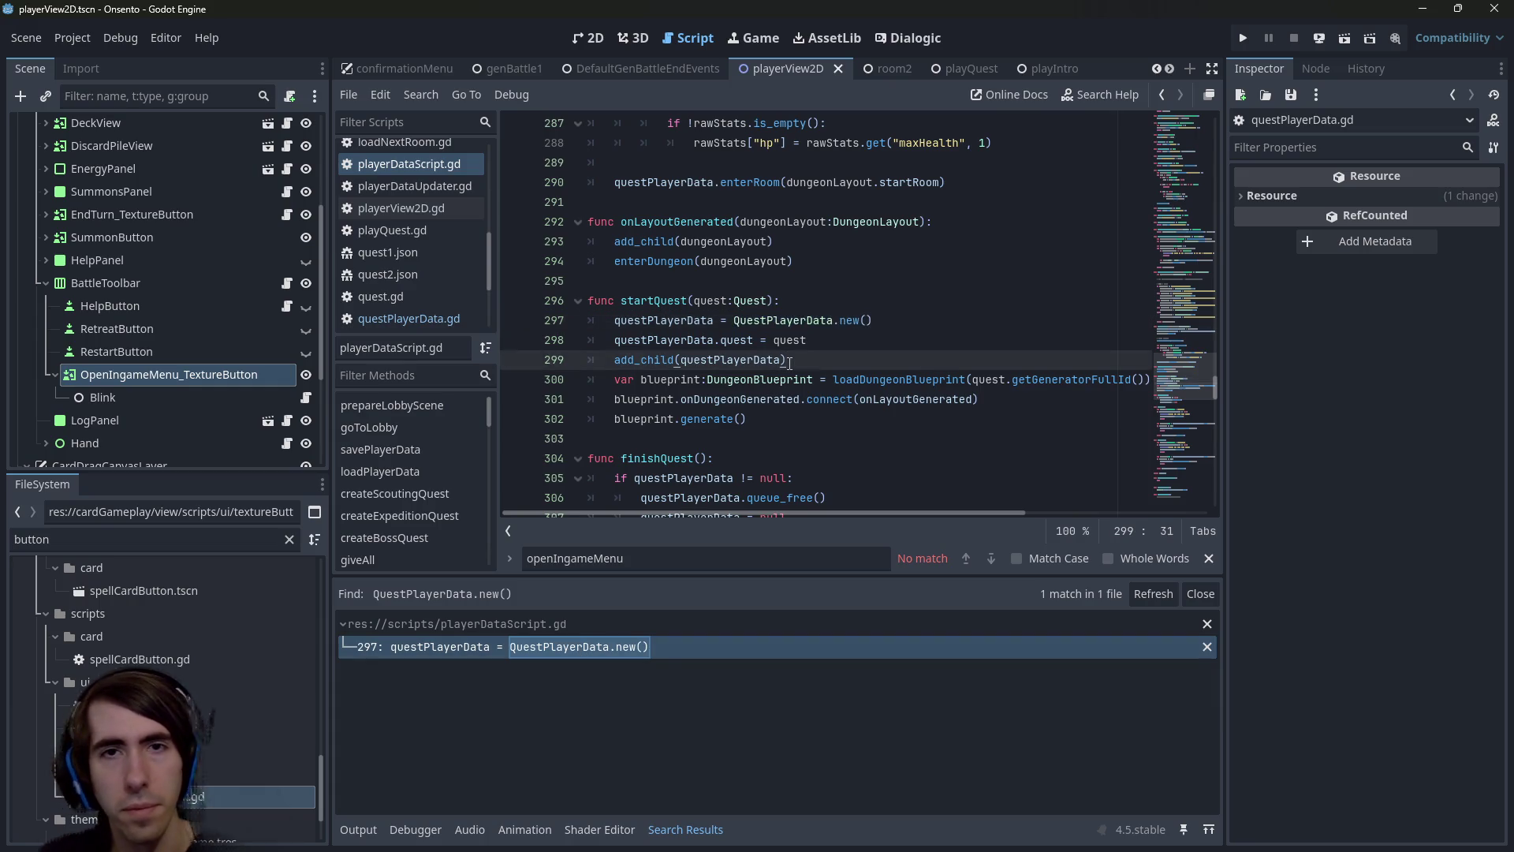
{"action": "key", "text": "alt+Left"}
{"action": "key", "text": "alt+Left"}
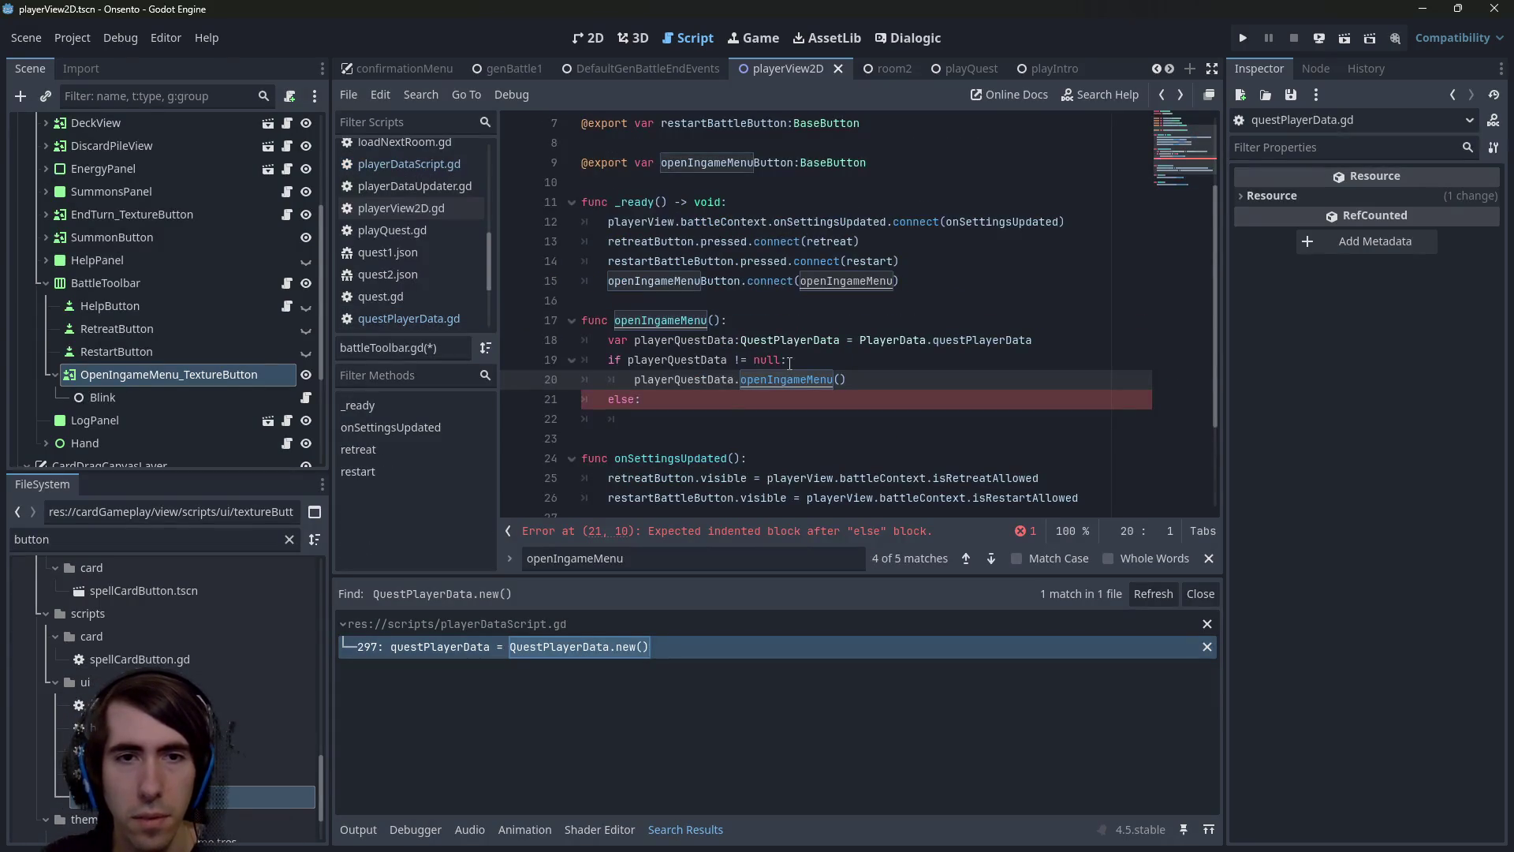
- Turn the else line into 'else if Engine.is_editor_hint():' using autocompletion
{"action": "key", "text": "Down"}
{"action": "key", "text": "End"}
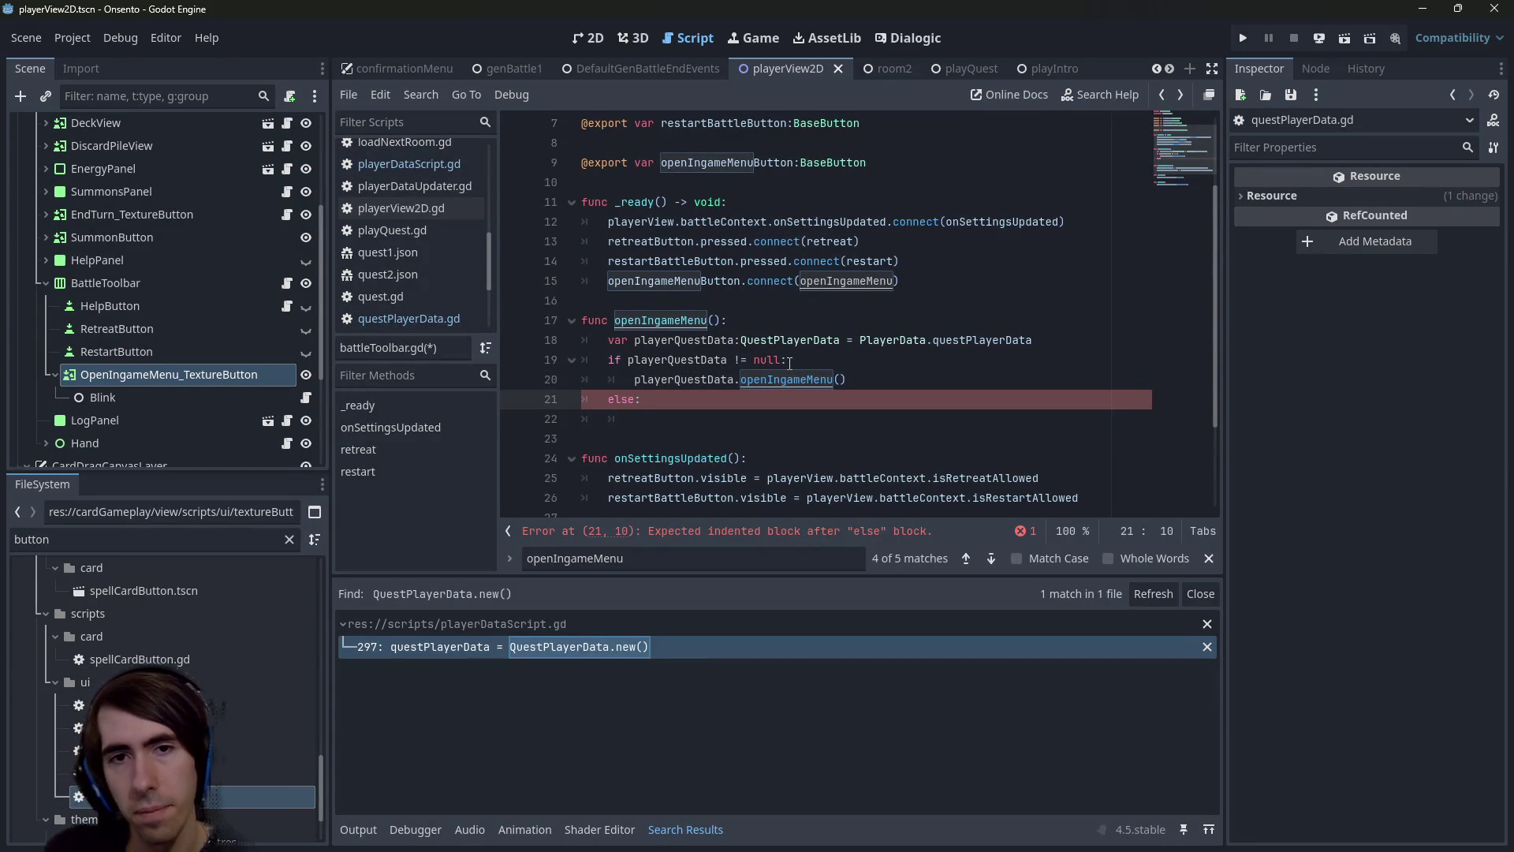
{"action": "key", "text": "BackSpace"}
{"action": "type", "text": "if "}
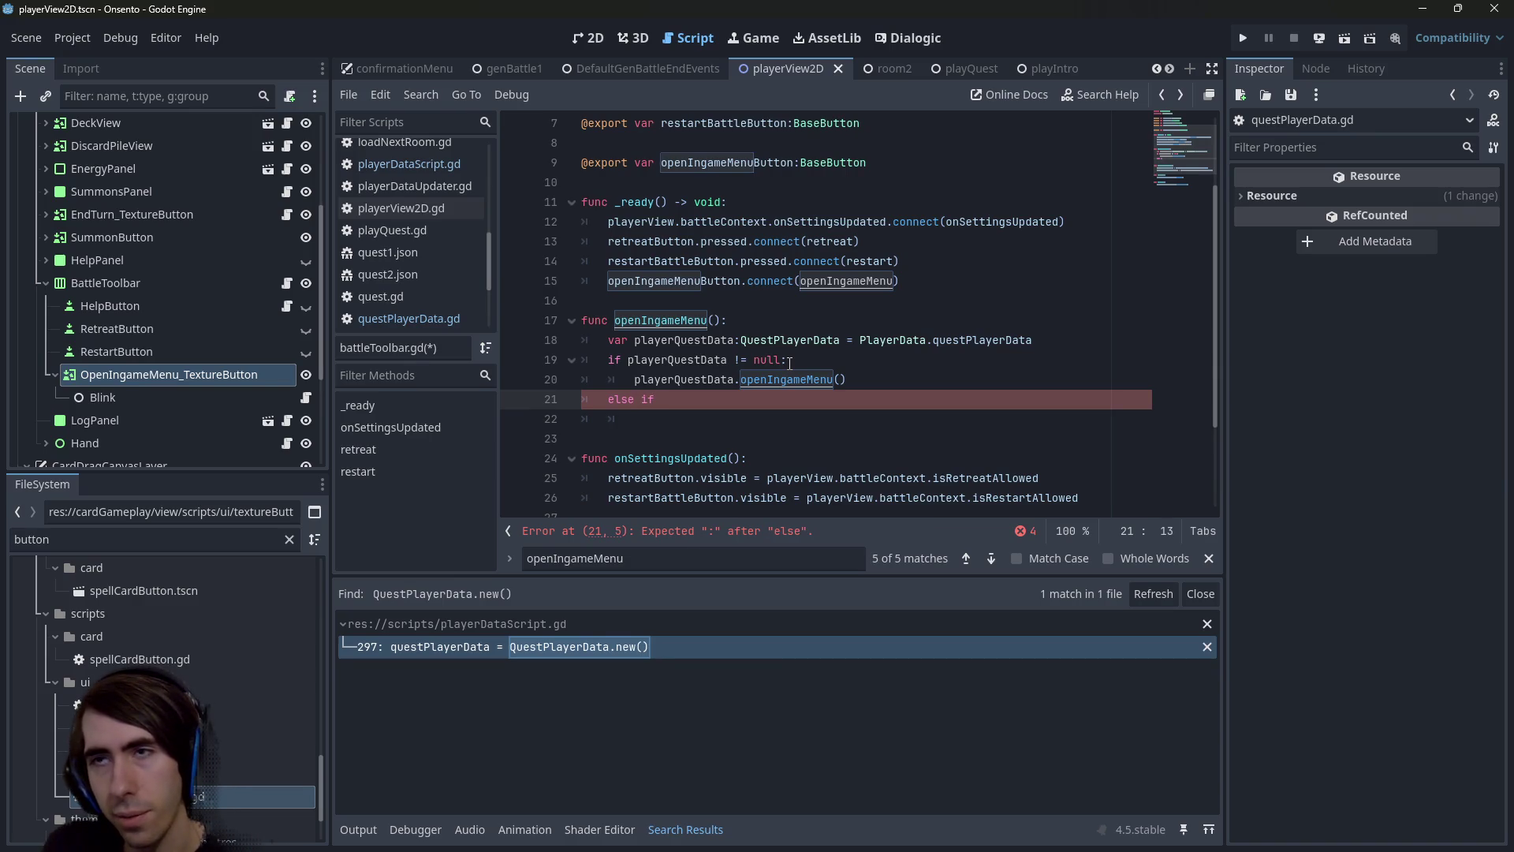
{"action": "type", "text": "in_ed"}
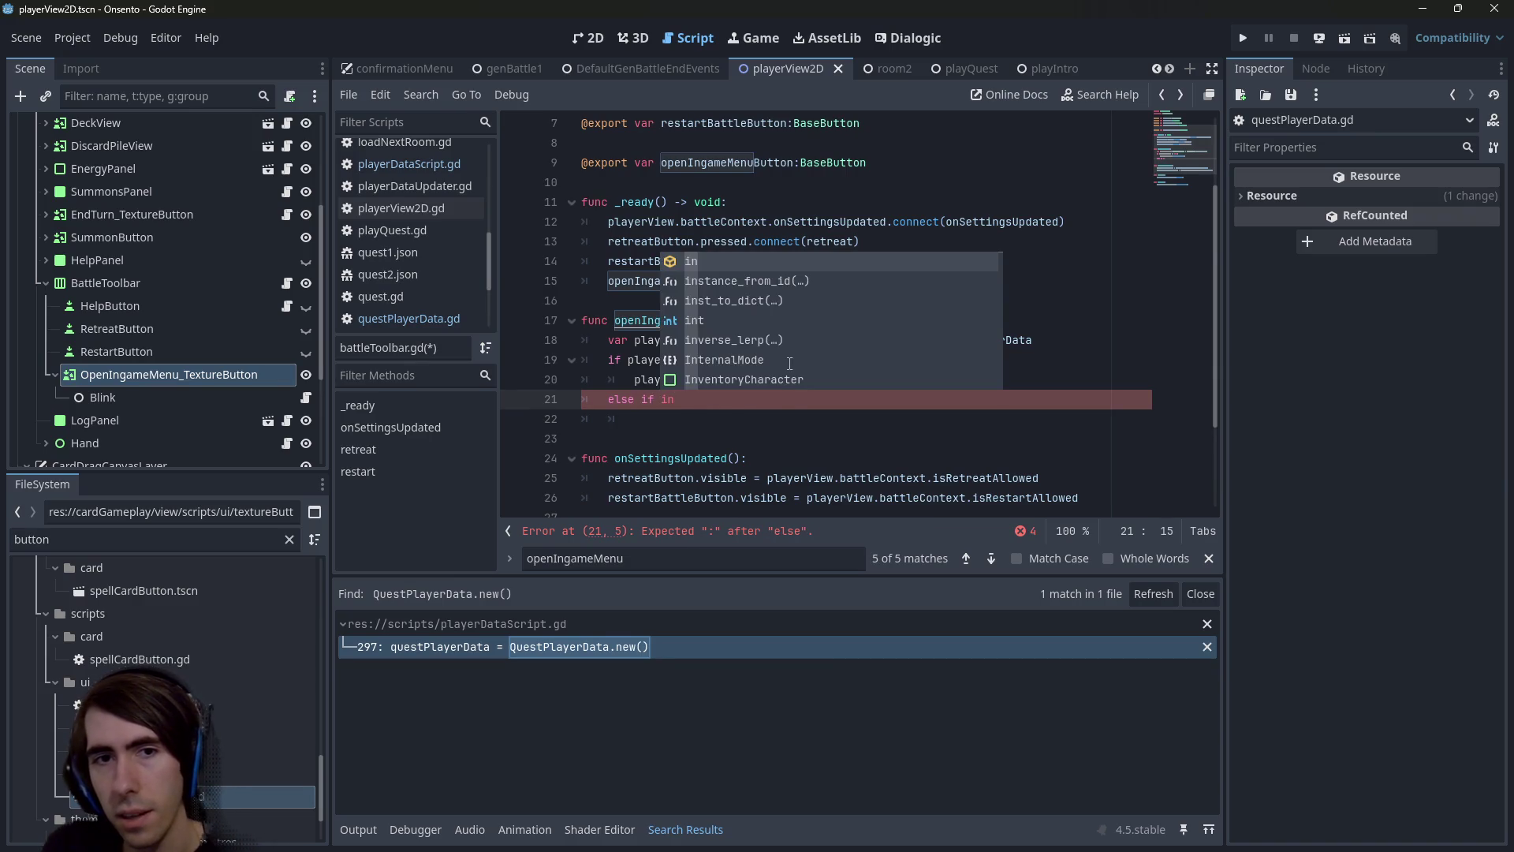
{"action": "key", "text": "BackSpace"}
{"action": "key", "text": "BackSpace"}
{"action": "key", "text": "BackSpace"}
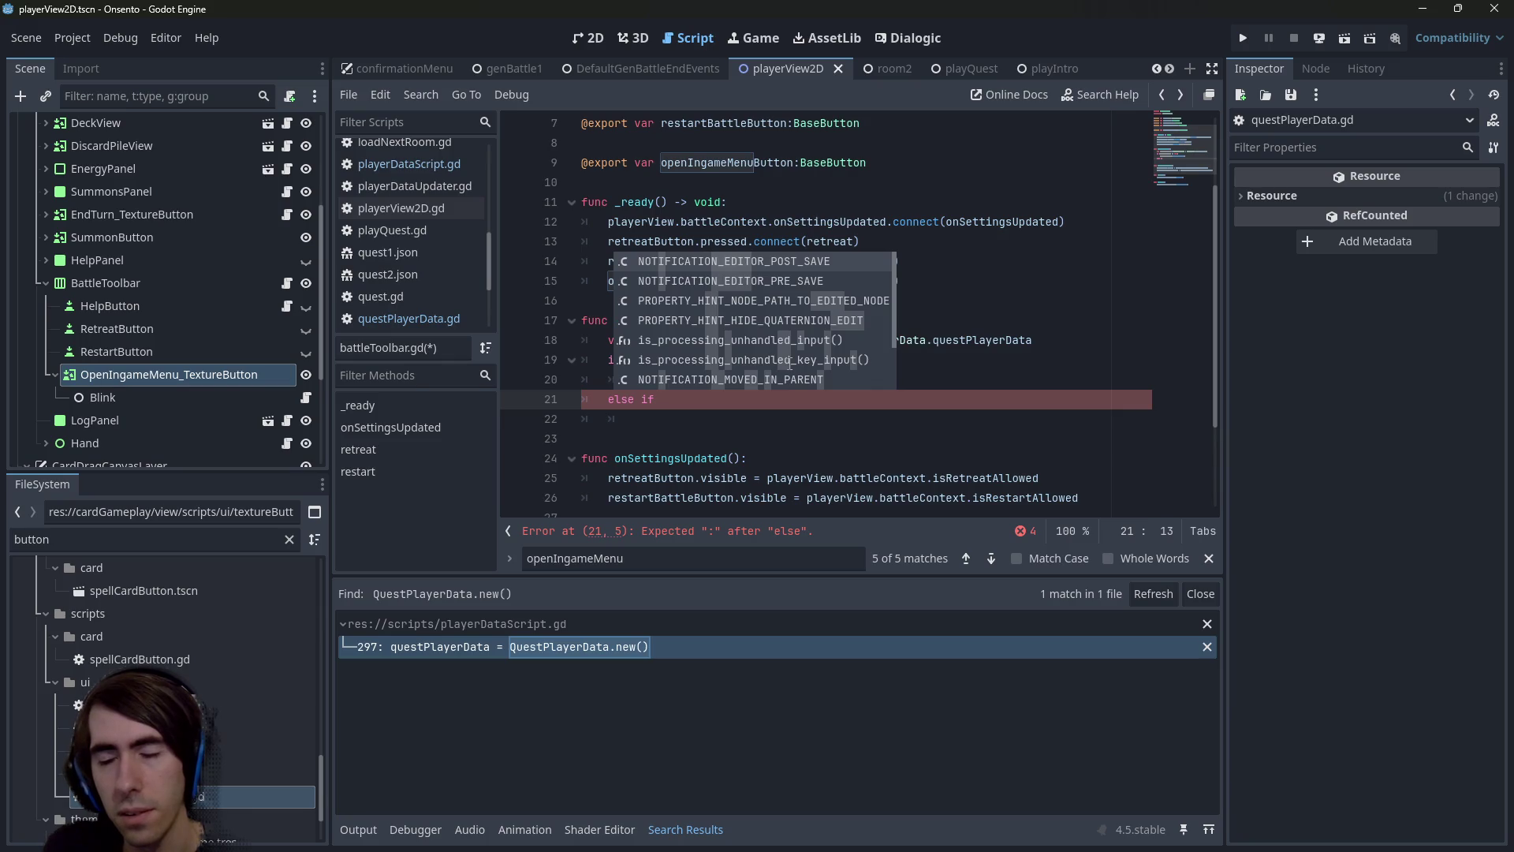
{"action": "type", "text": "editor"}
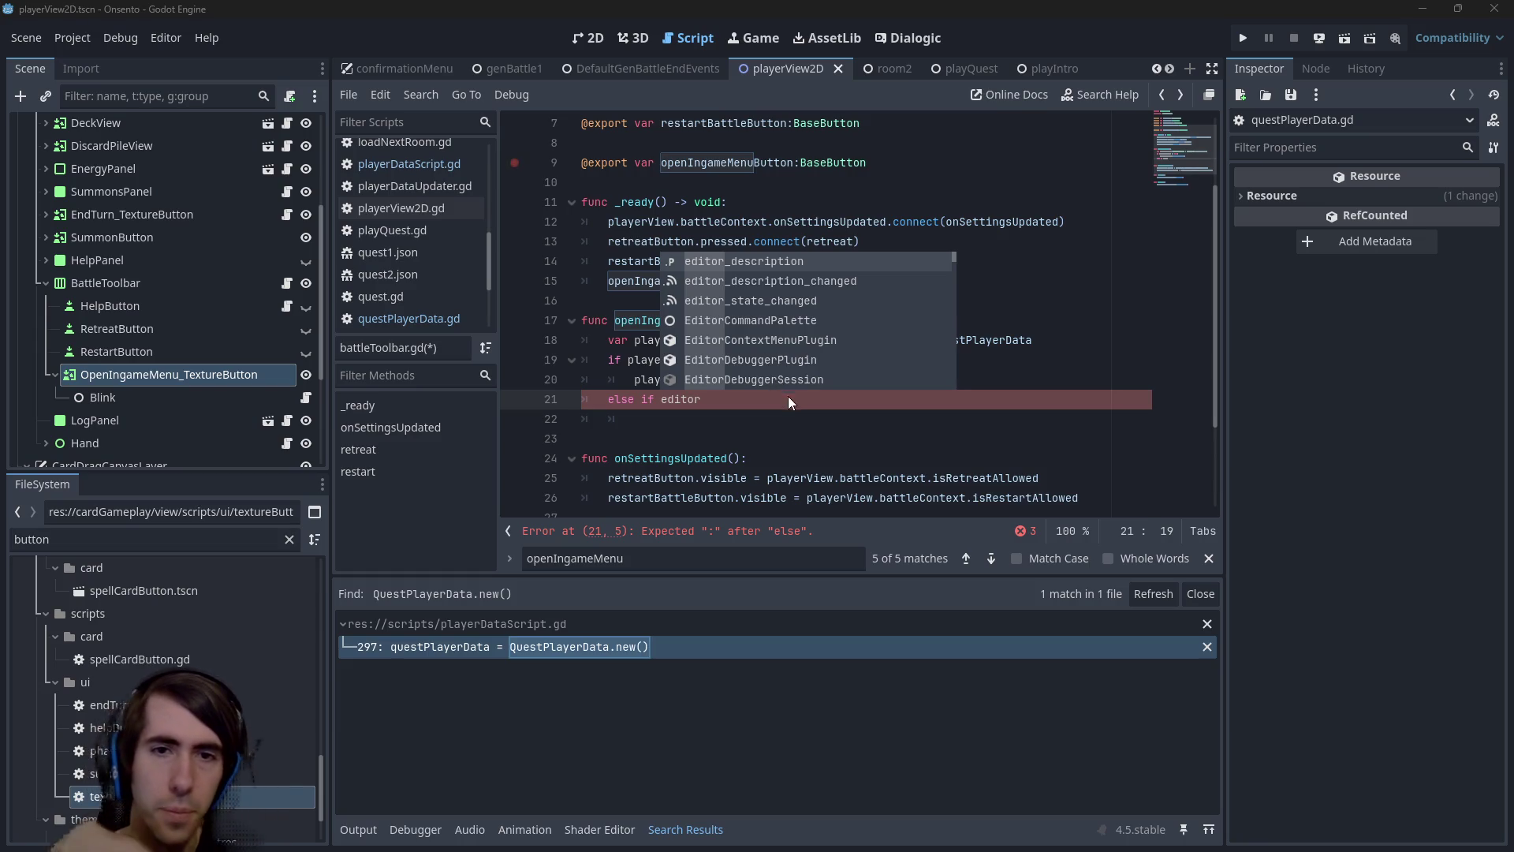
{"action": "key", "text": "Escape"}
{"action": "key", "text": "ctrl+BackSpace"}
{"action": "type", "text": "Engine.is_edi"}
{"action": "key", "text": "Return"}
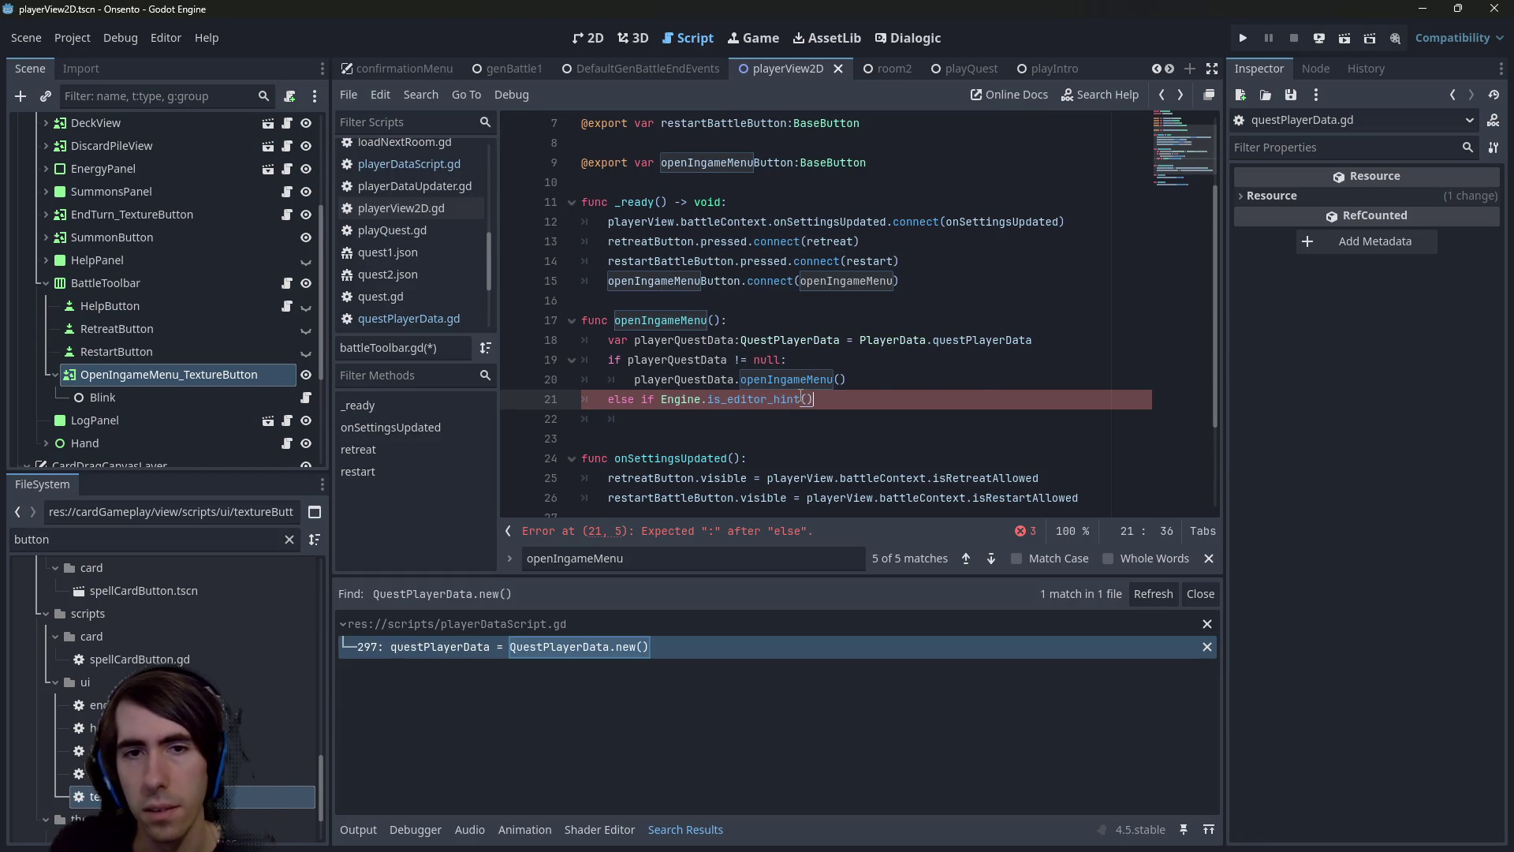
- Add 'playerQuestData = QuestPlayerData.new()' under the condition and move it above the openIngameMenu call
{"action": "key", "text": "Return"}
{"action": "type", "text": "QuestPlayerData.new()"}
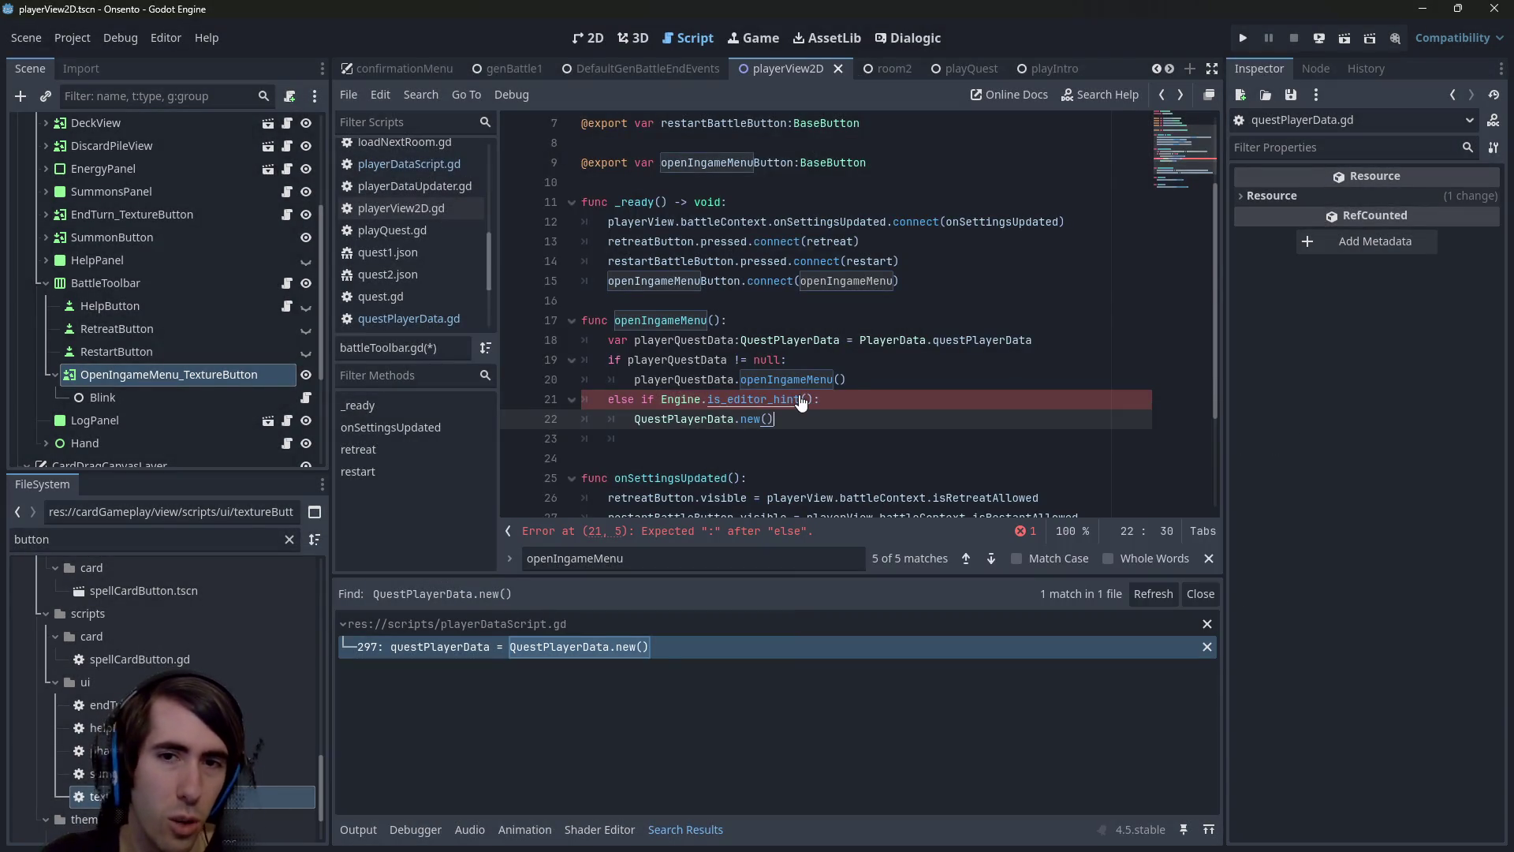
{"action": "double_click", "coordinate": [700, 373]}
{"action": "key", "text": "ctrl+c"}
{"action": "key", "text": "Down"}
{"action": "key", "text": "Down"}
{"action": "key", "text": "Home"}
{"action": "key", "text": "ctrl+v"}
{"action": "type", "text": "="}
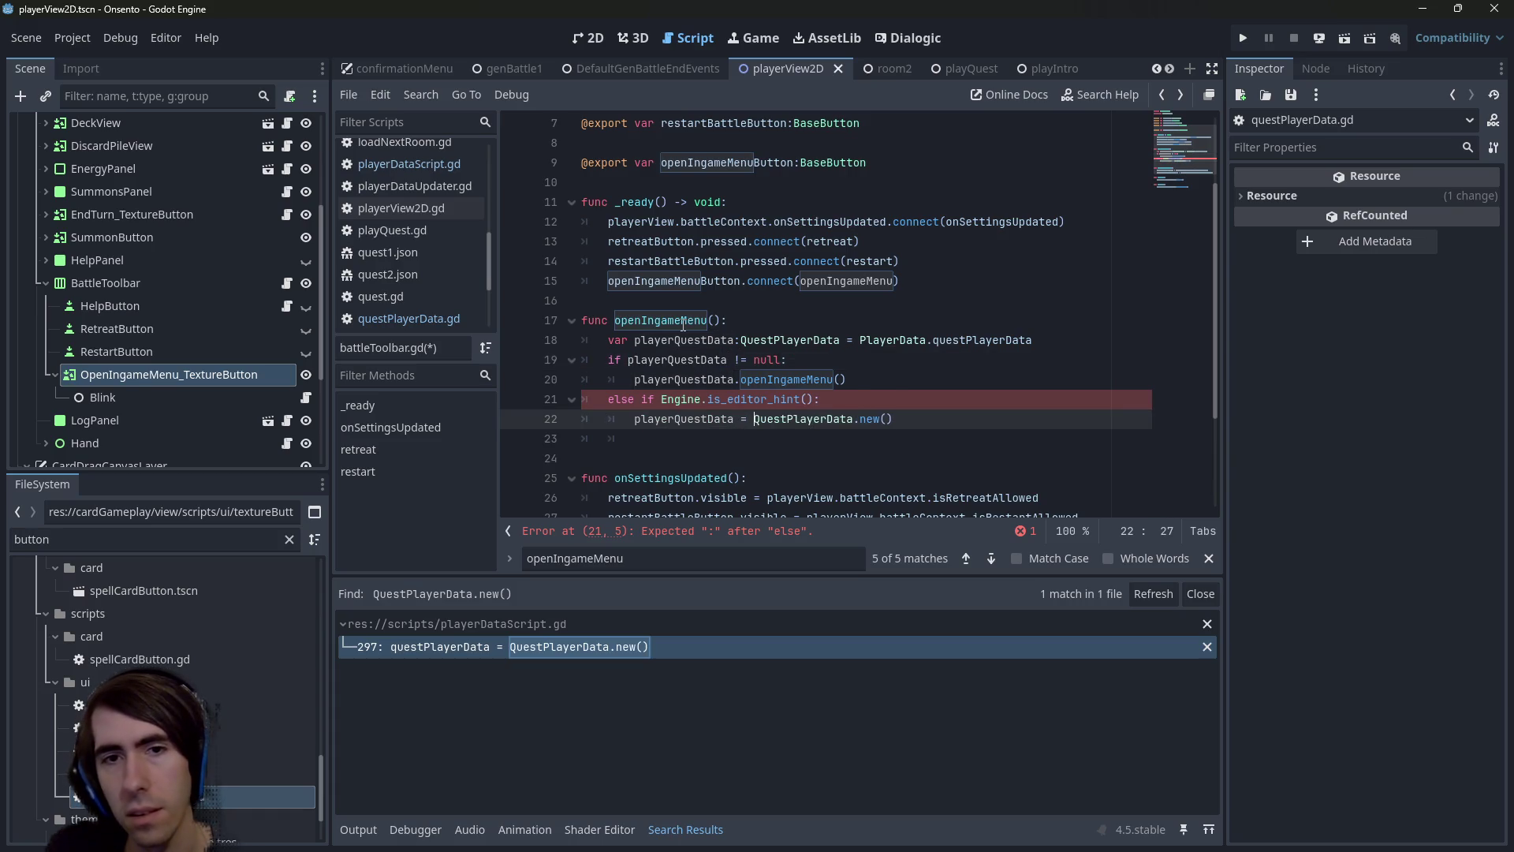
{"action": "key", "text": "End"}
{"action": "key", "text": "Left"}
{"action": "key", "text": "End"}
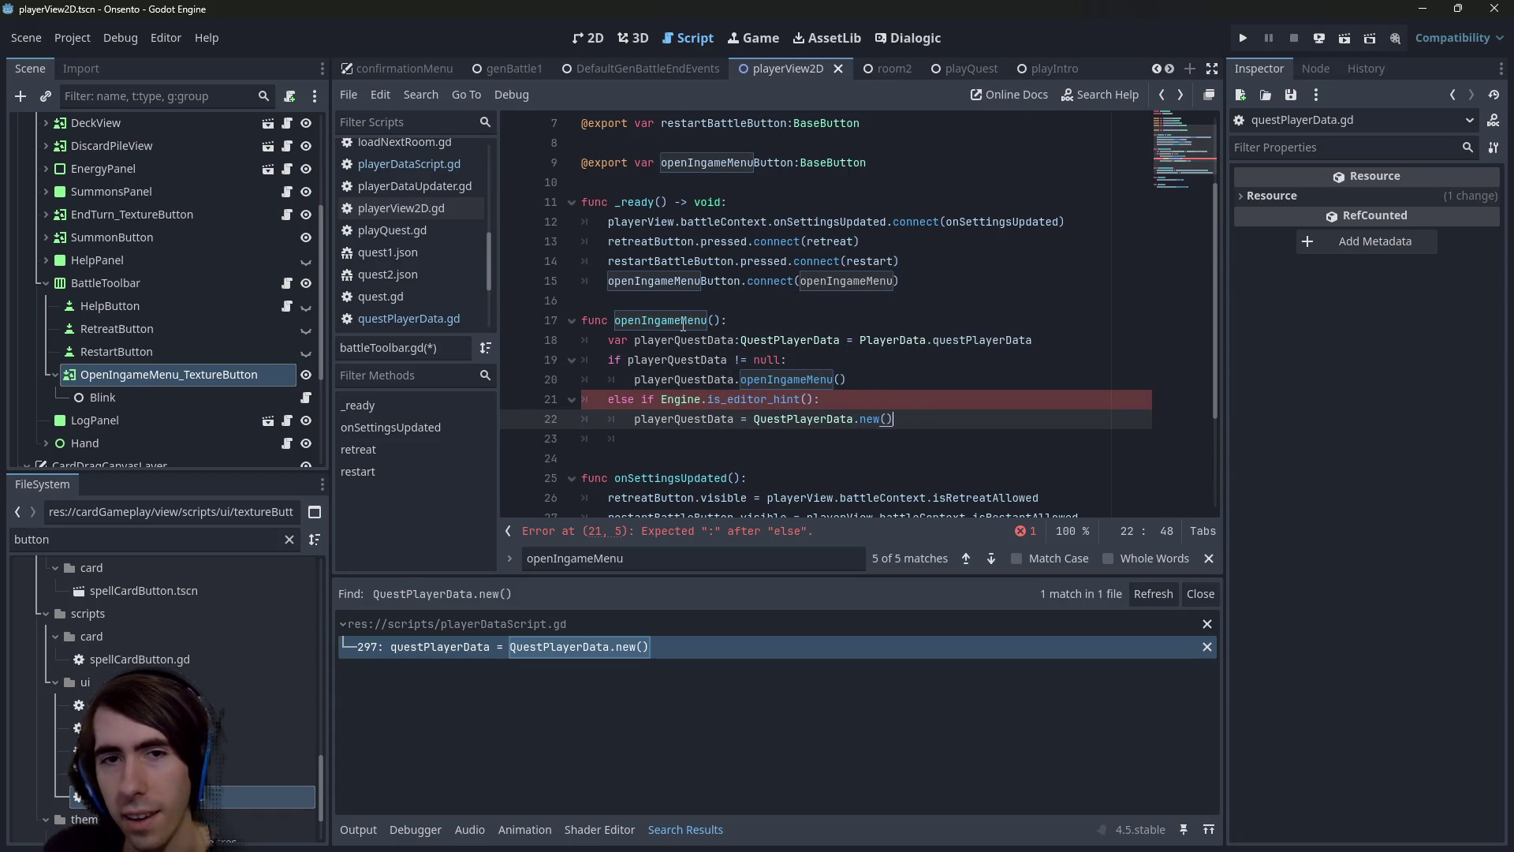
{"action": "key", "text": "alt+Up"}
{"action": "key", "text": "alt+Up"}
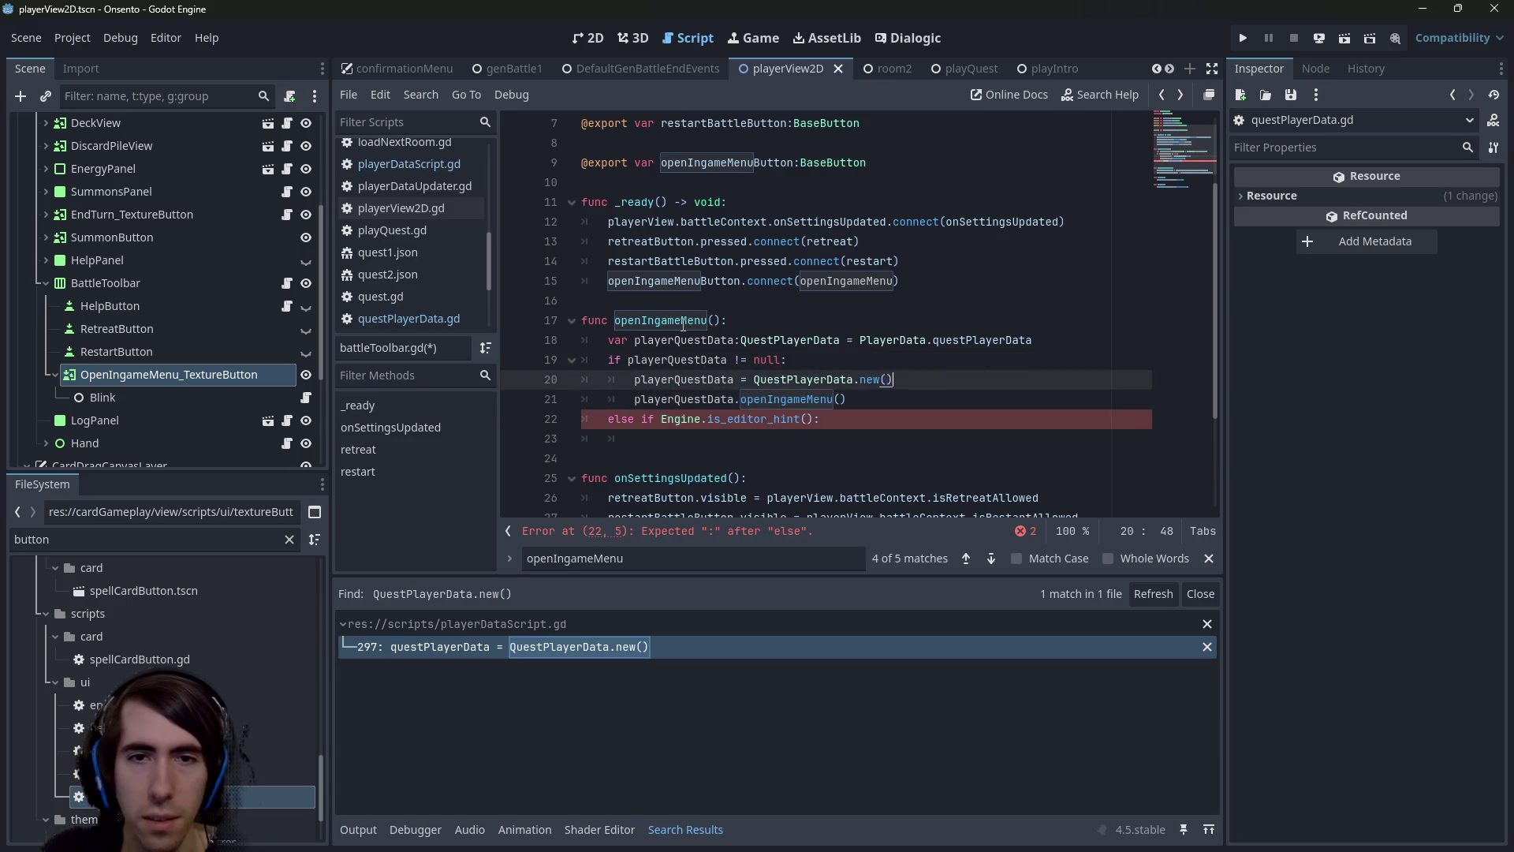
- Try changing the null check's != to ==, then undo the edits and save the script
{"action": "key", "text": "Up"}
{"action": "key", "text": "ctrl+Left"}
{"action": "key", "text": "ctrl+Left"}
{"action": "key", "text": "BackSpace"}
{"action": "type", "text": "="}
{"action": "left_click_drag", "start_coordinate": [661, 418], "coordinate": [812, 421]}
{"action": "key", "text": "ctrl+z"}
{"action": "key", "text": "ctrl+z"}
{"action": "key", "text": "ctrl+z"}
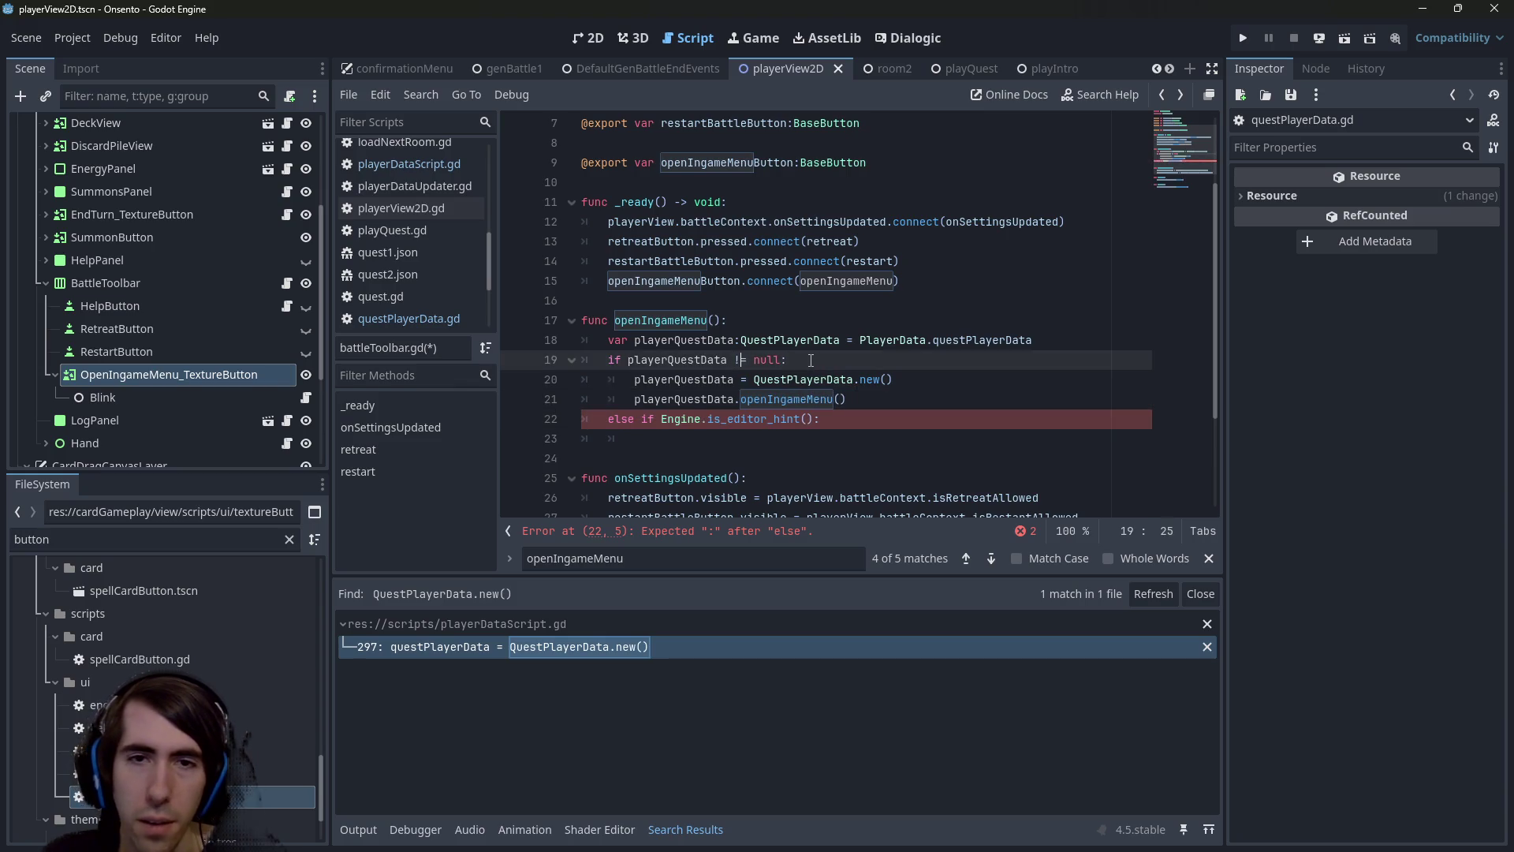
{"action": "key", "text": "ctrl+s"}
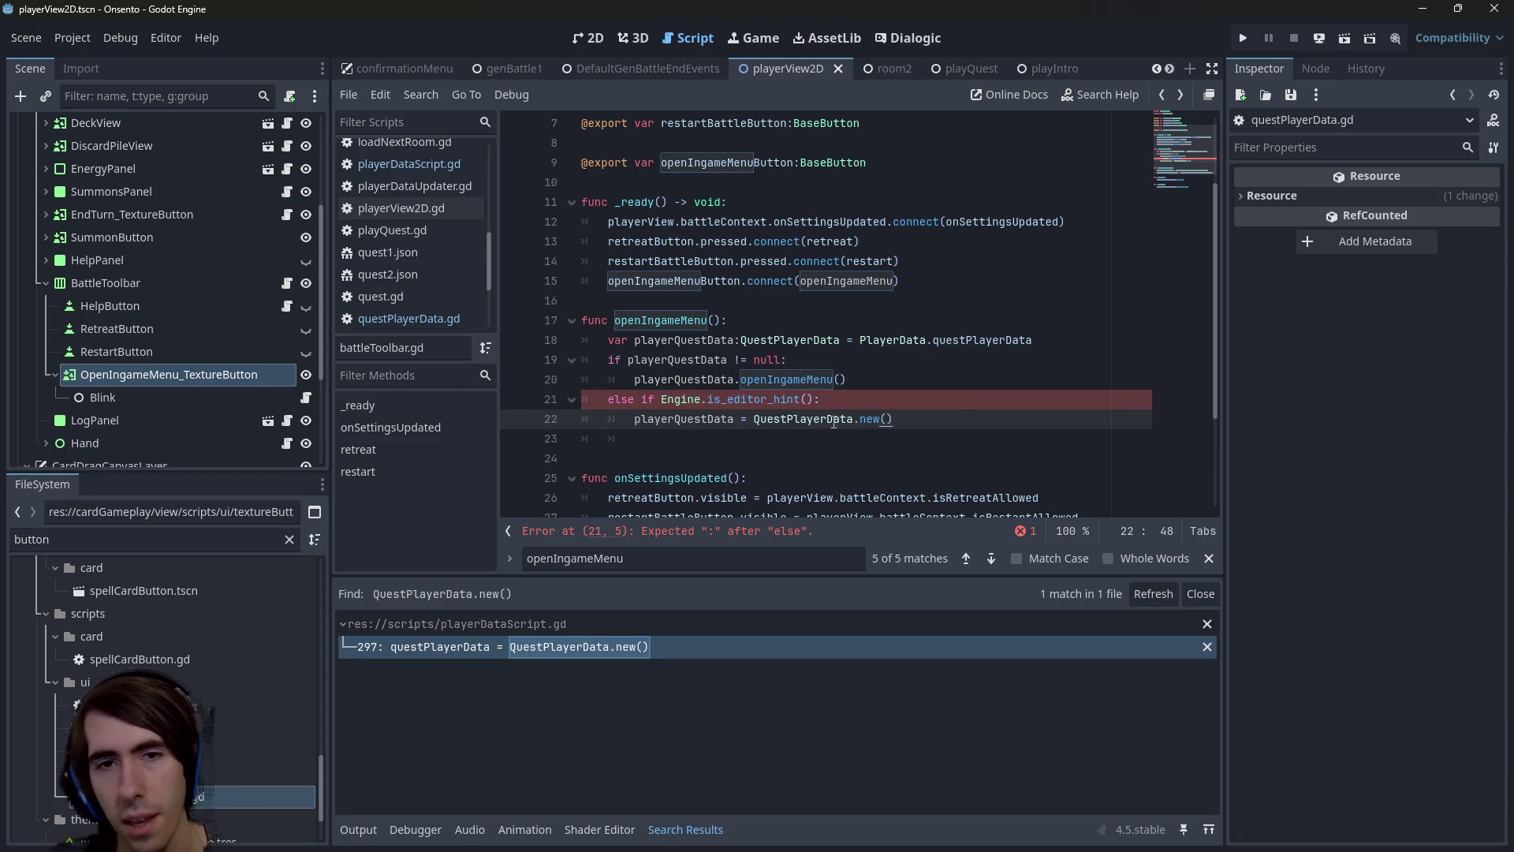
- Paste the playerQuestData.openIngameMenu() call below the new QuestPlayerData assignment
{"action": "left_click", "coordinate": [841, 372]}
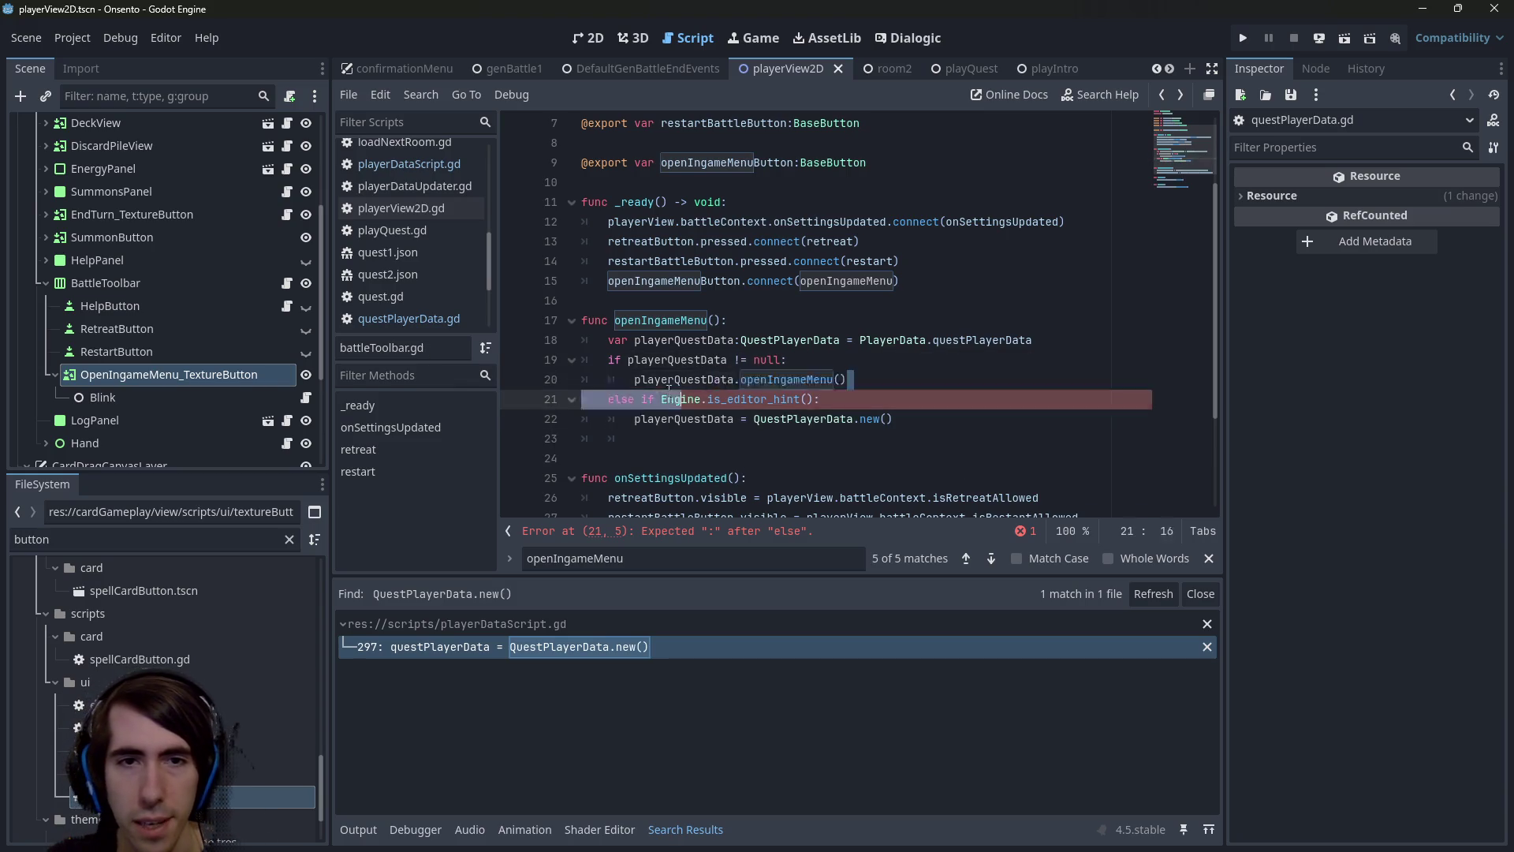
{"action": "left_click", "coordinate": [935, 416]}
{"action": "key", "text": "Return"}
{"action": "key", "text": "Return"}
{"action": "key", "text": "ctrl+v"}
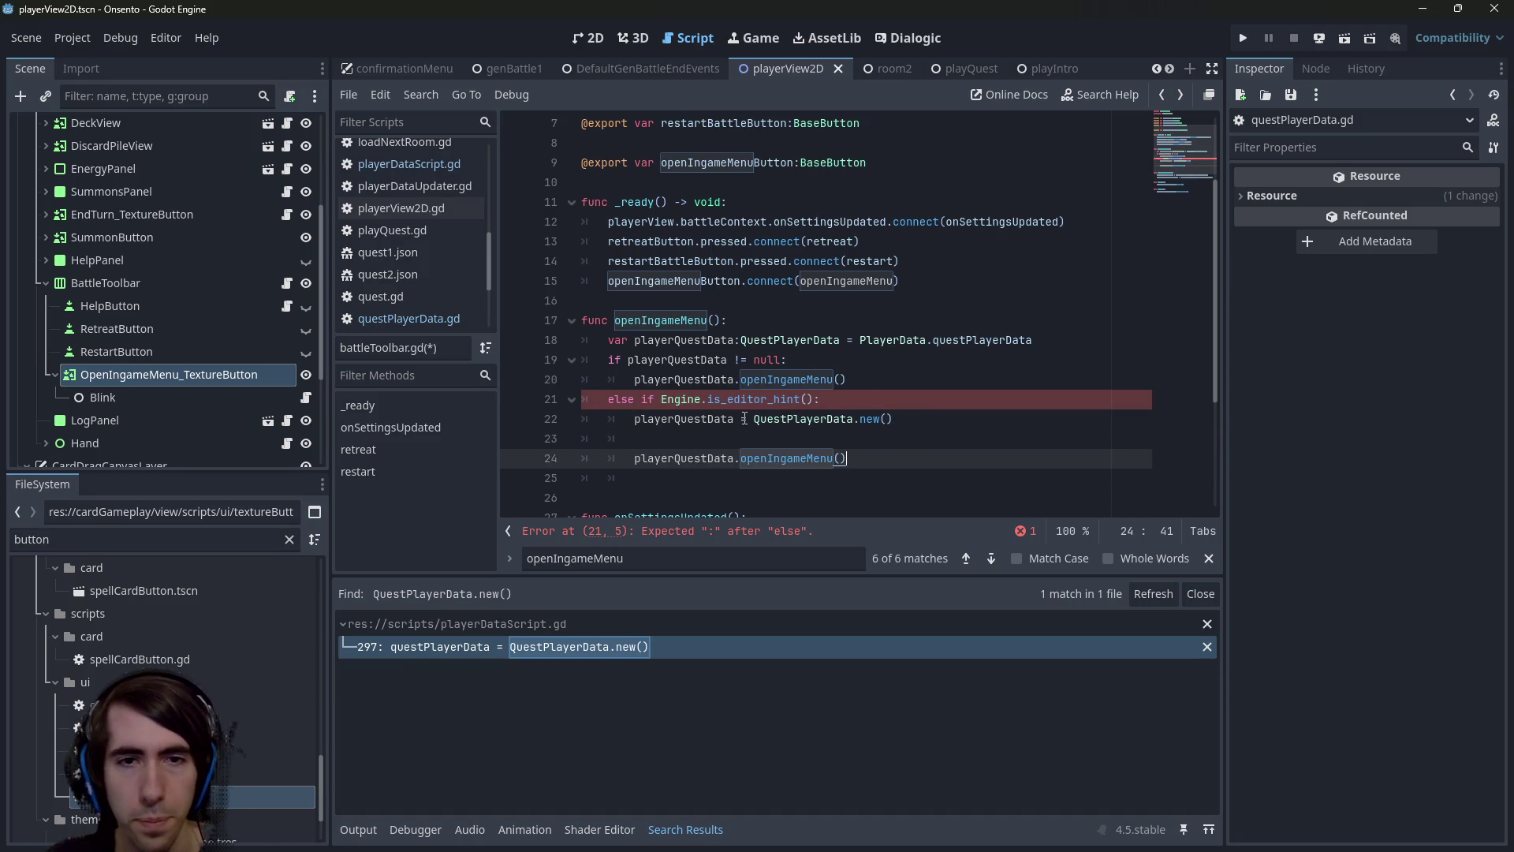
{"action": "double_click", "coordinate": [744, 419]}
{"action": "left_click", "coordinate": [728, 438]}
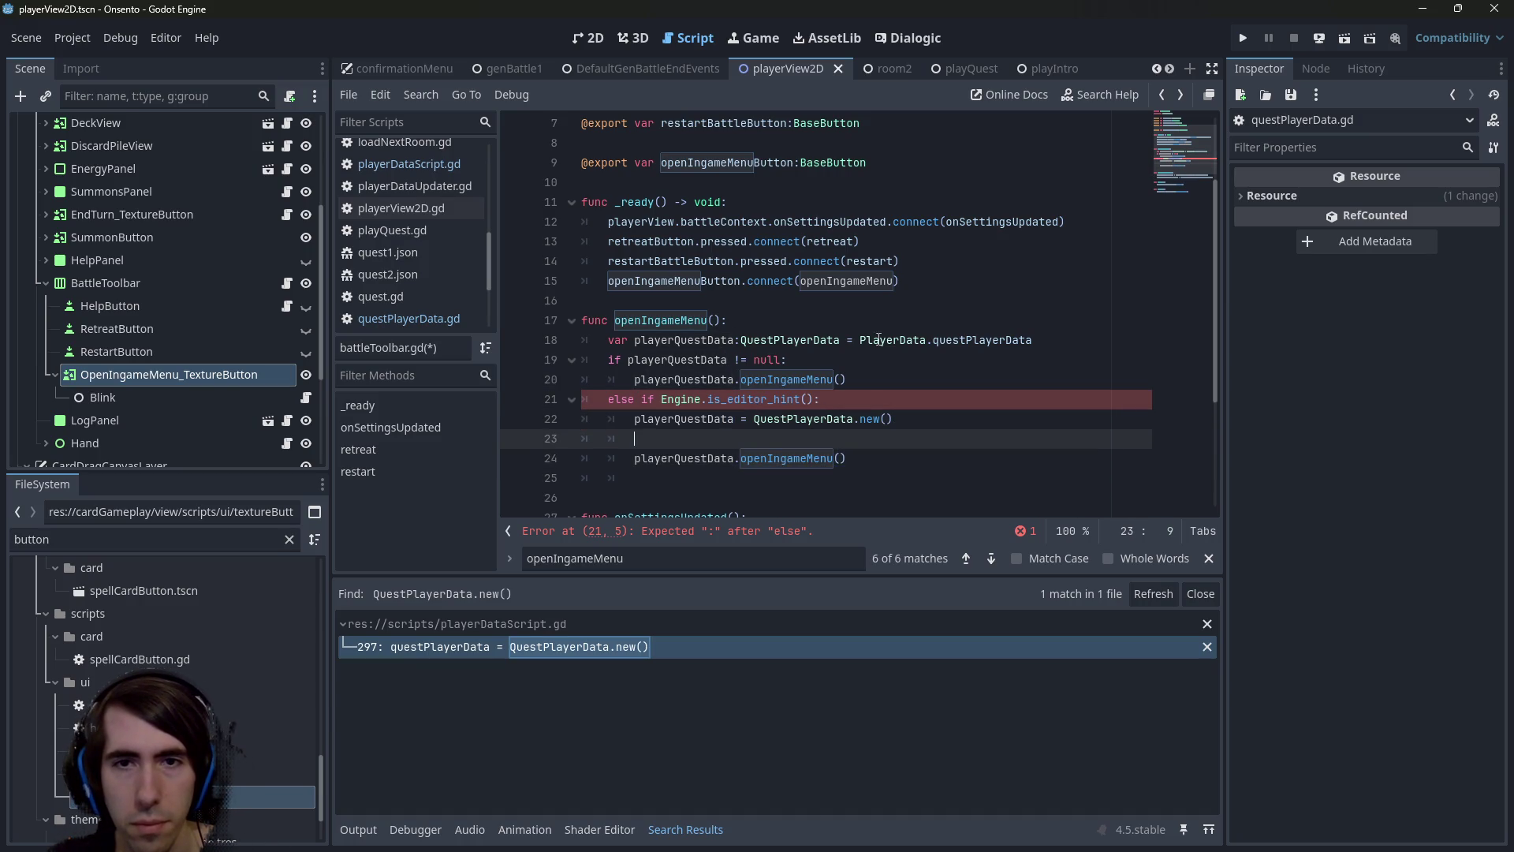
- Inspect PlayerData.questPlayerData and playerQuestData usages, then jump to the openIngameMenu definition
{"action": "left_click_drag", "start_coordinate": [859, 345], "coordinate": [1046, 337]}
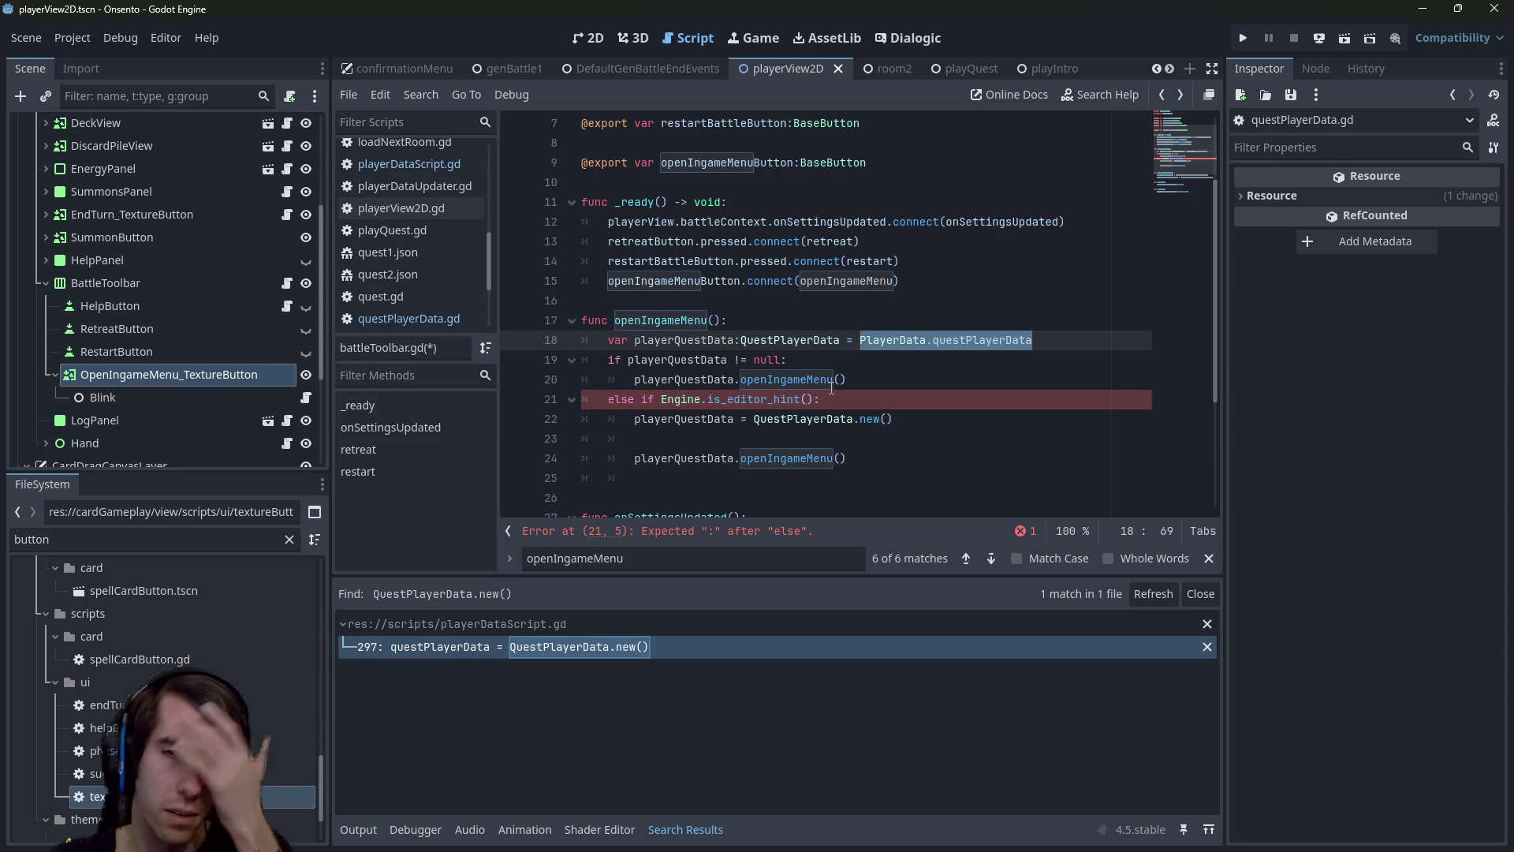
{"action": "mouse_move", "coordinate": [831, 387]}
{"action": "left_click", "coordinate": [757, 435]}
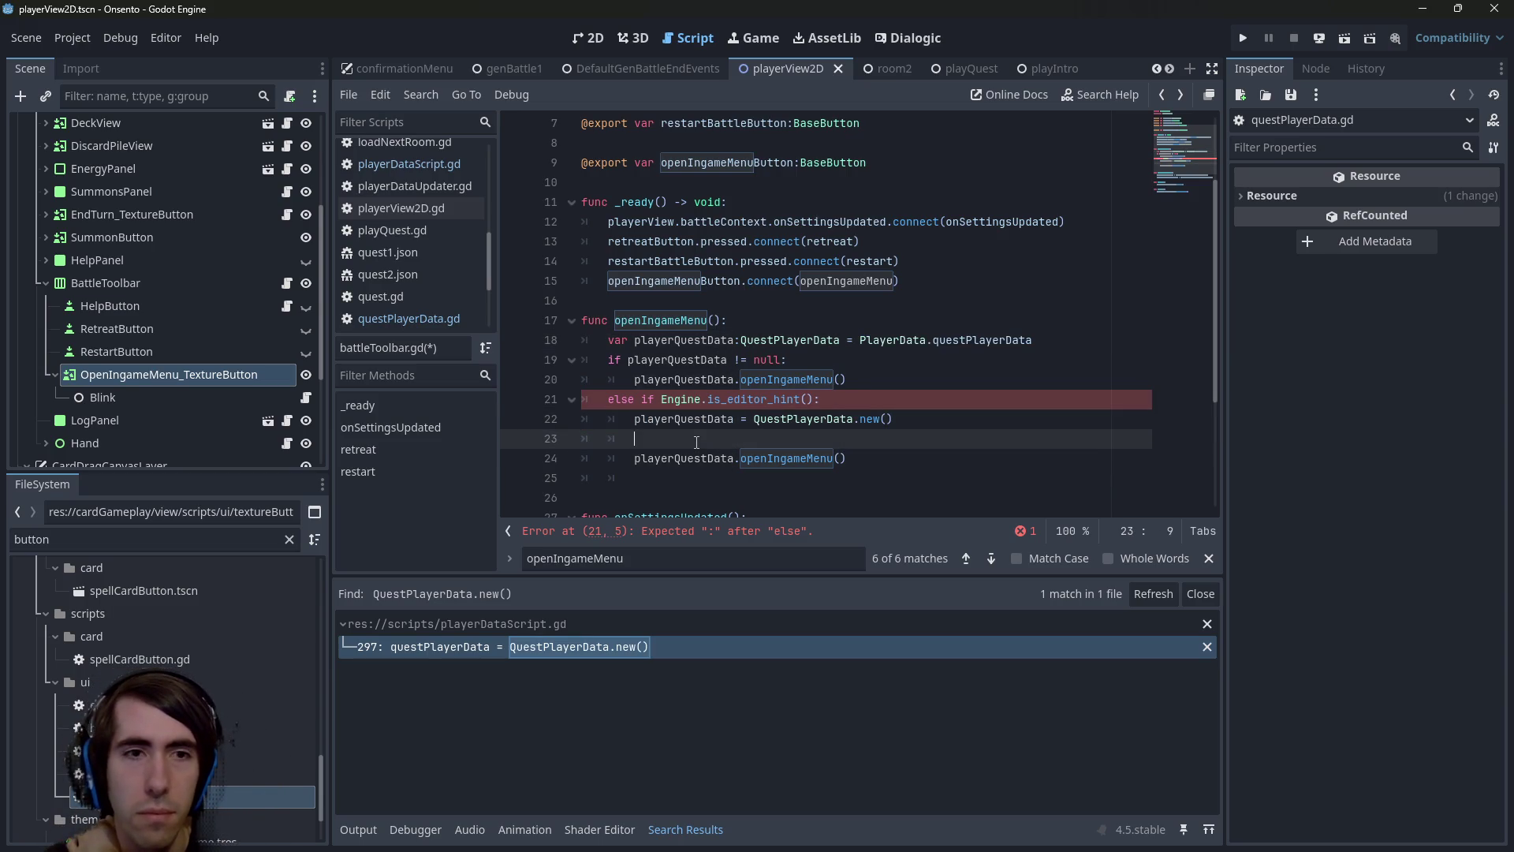
{"action": "double_click", "coordinate": [683, 419]}
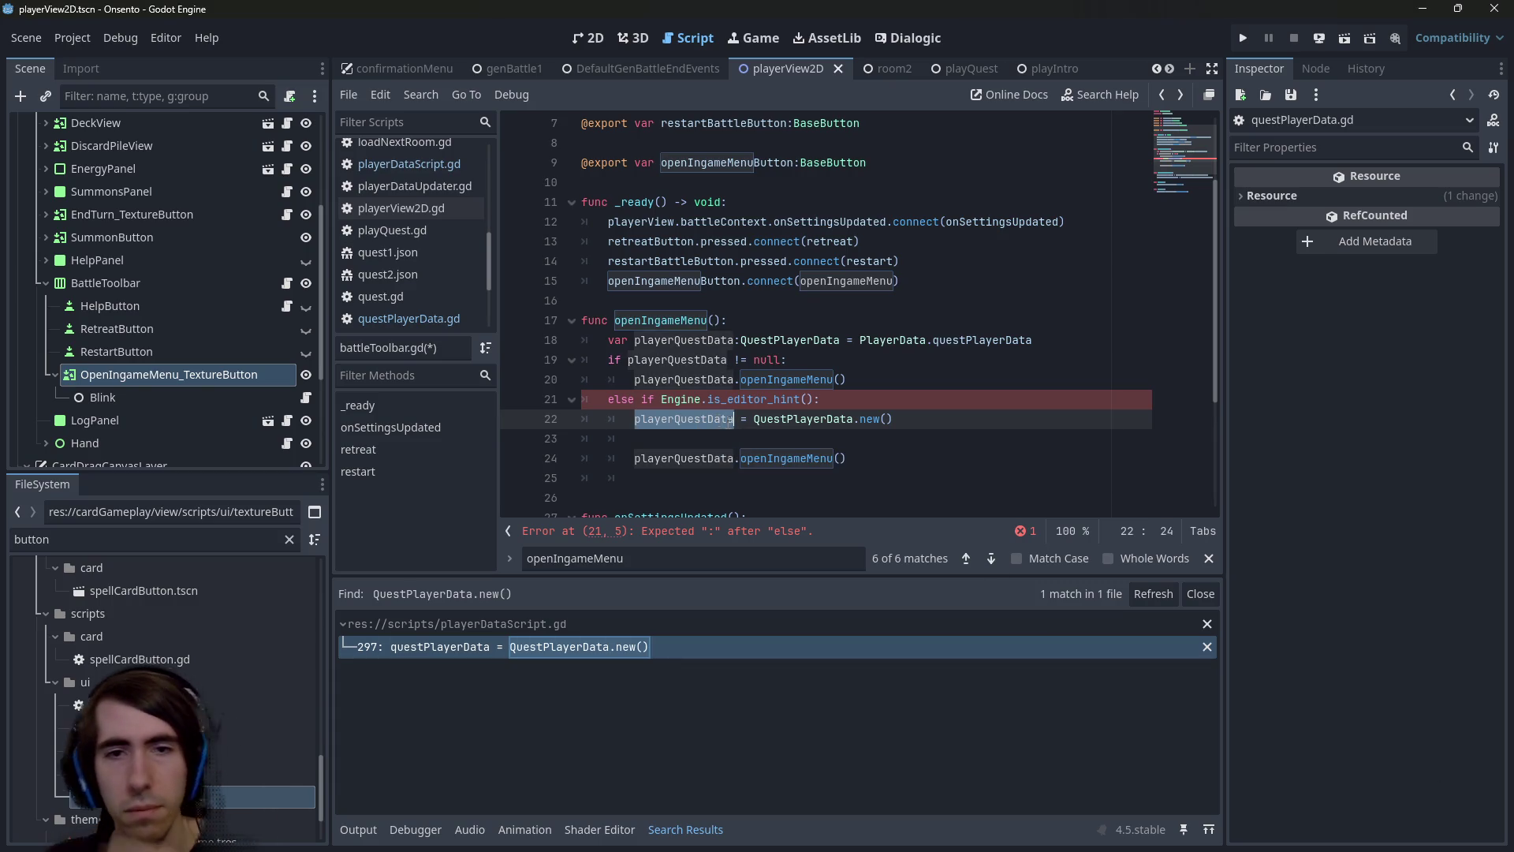
{"action": "key", "text": "Down"}
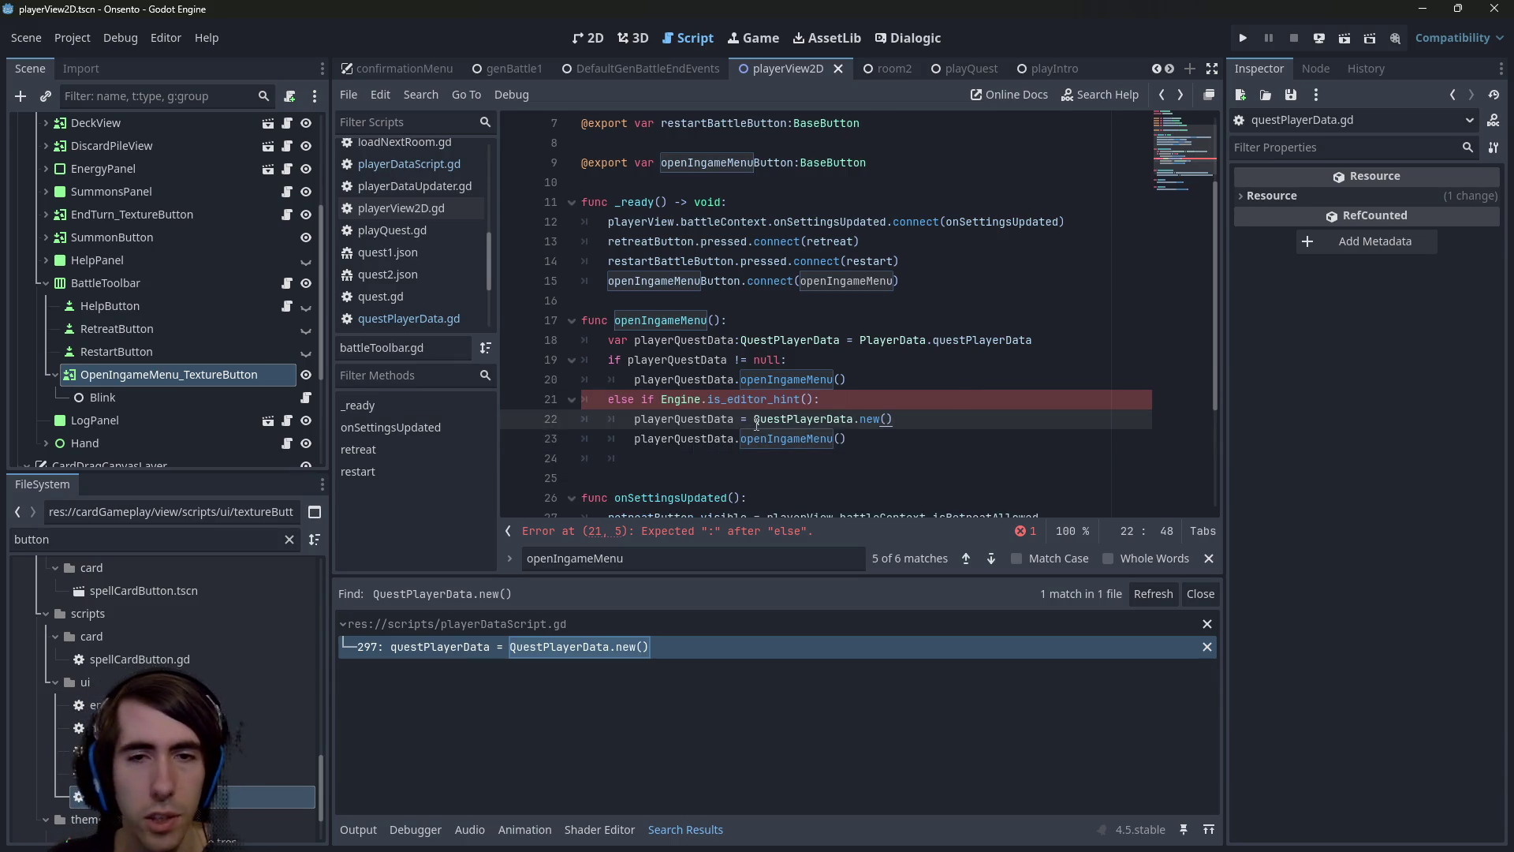
{"action": "left_click", "coordinate": [764, 438], "text": "ctrl"}
- Examine ingameMenuPrefab's declaration and the current scene lookup in questPlayerData.gd, then return to playerDataScript.gd
{"action": "scroll", "coordinate": [752, 402], "scroll_direction": "down", "scroll_amount": 1}
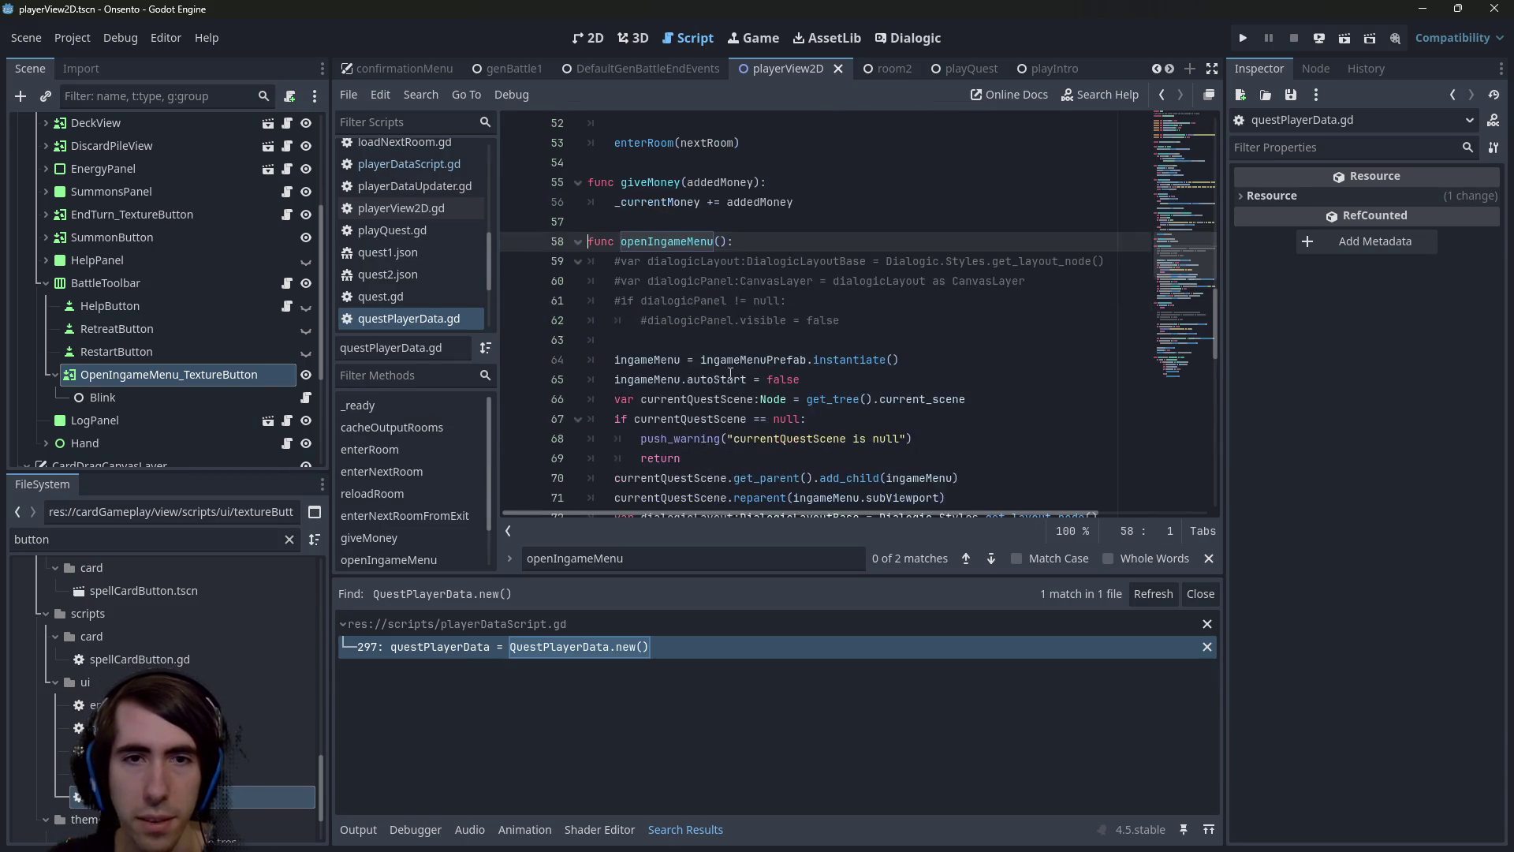
{"action": "double_click", "coordinate": [709, 360]}
{"action": "scroll", "coordinate": [710, 359], "scroll_direction": "down", "scroll_amount": 2}
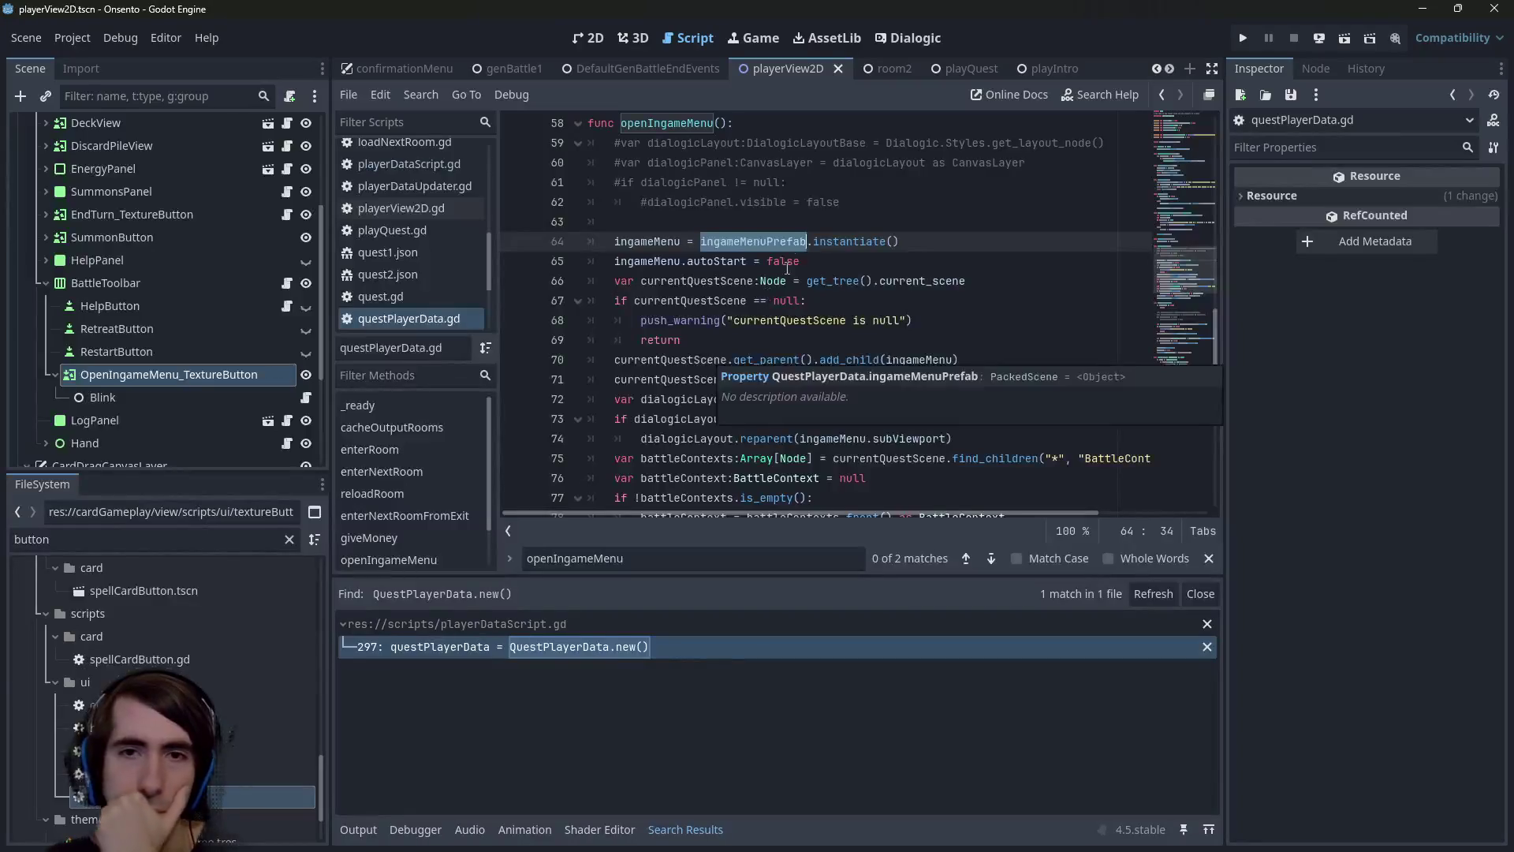
{"action": "scroll", "coordinate": [797, 253], "scroll_direction": "up", "scroll_amount": 2}
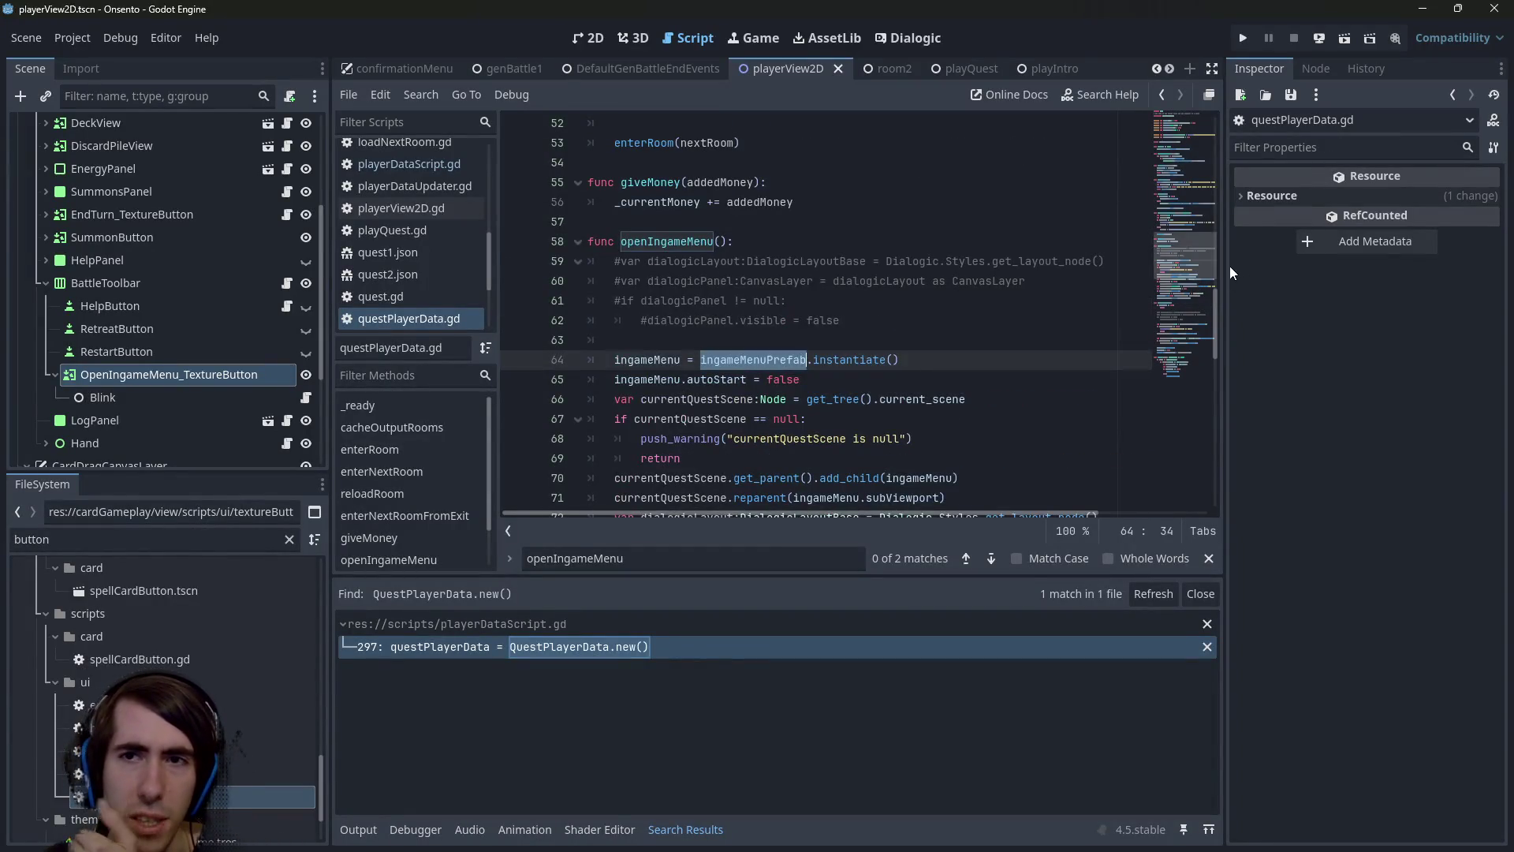
{"action": "left_click", "coordinate": [1190, 140]}
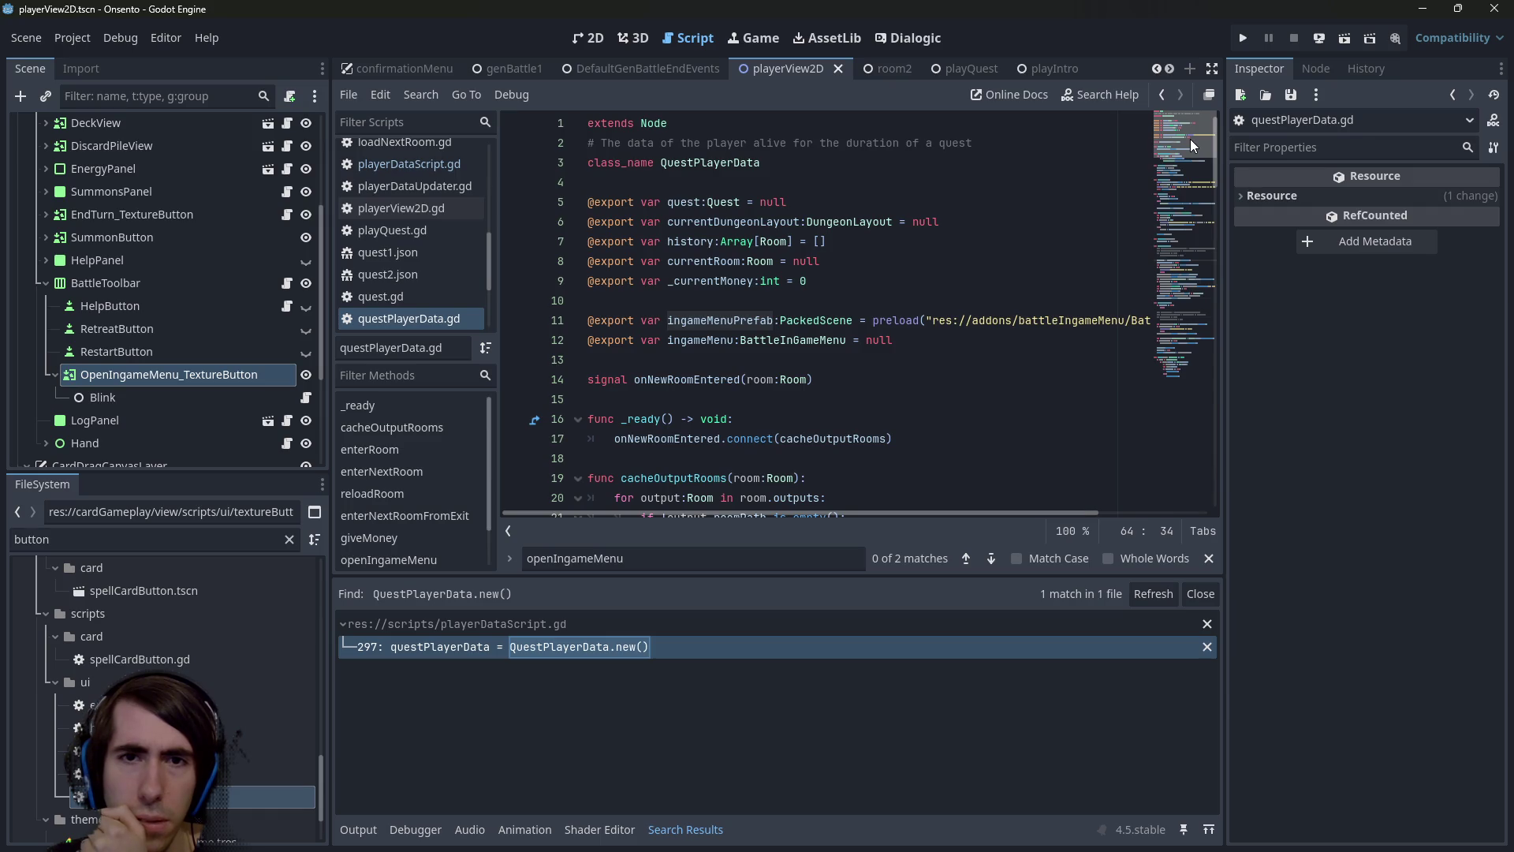
{"action": "left_click_drag", "start_coordinate": [1190, 142], "coordinate": [1148, 279]}
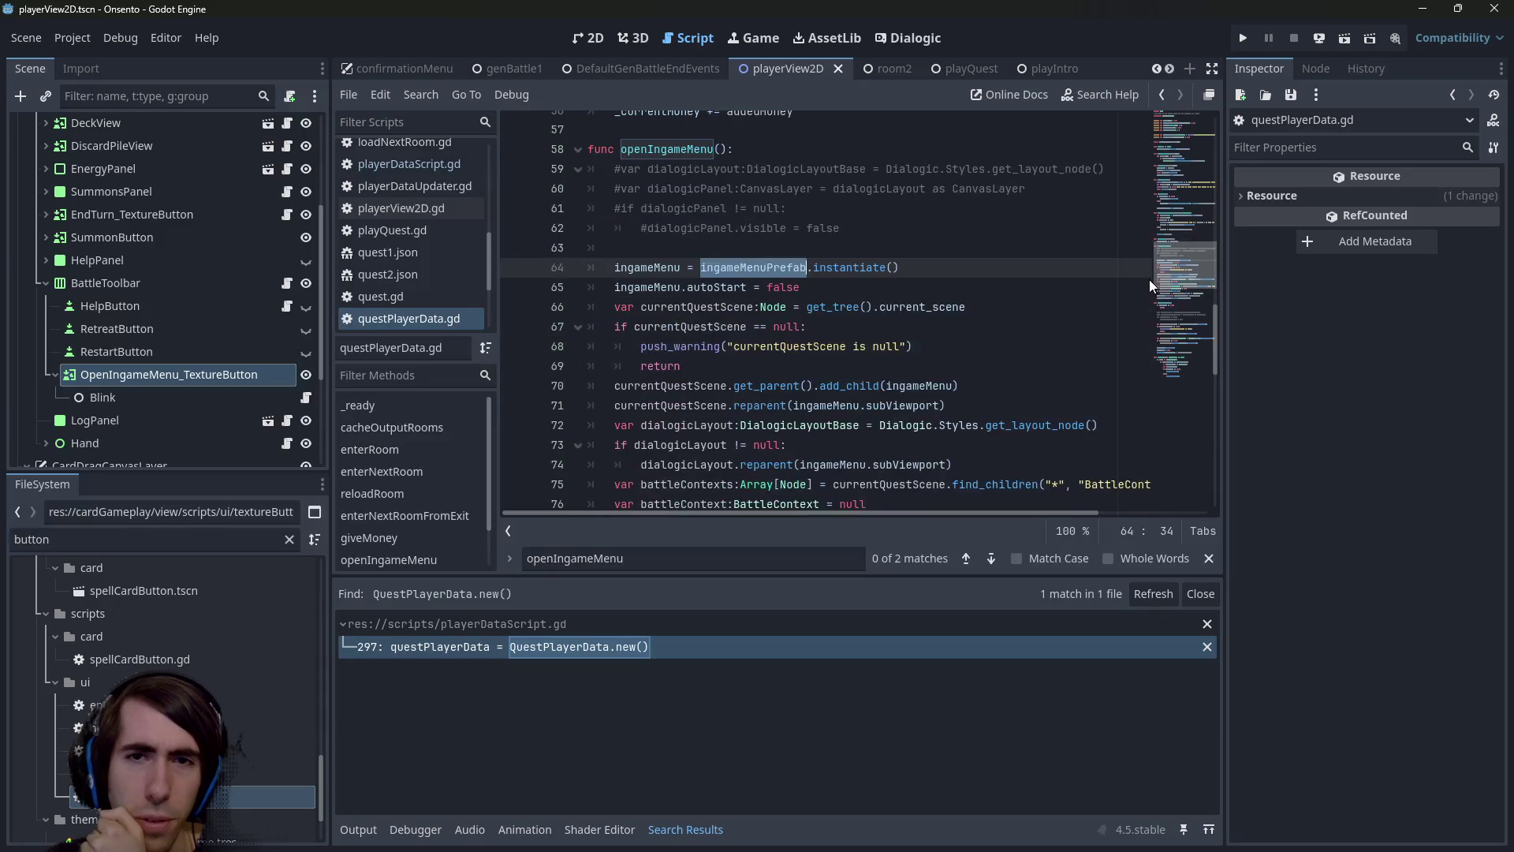
{"action": "triple_click", "coordinate": [731, 307]}
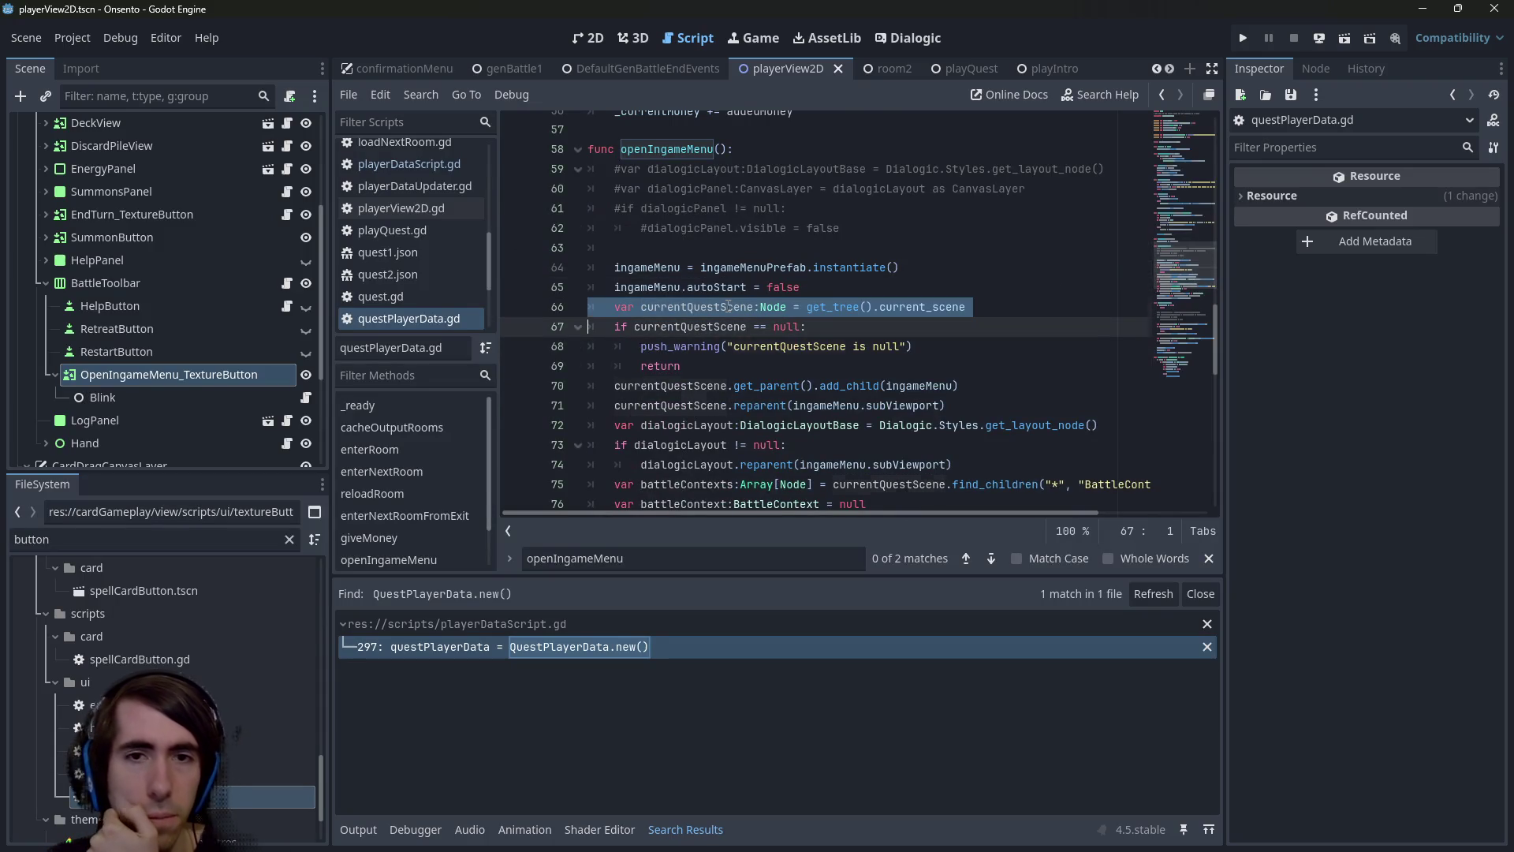
{"action": "left_click", "coordinate": [830, 326]}
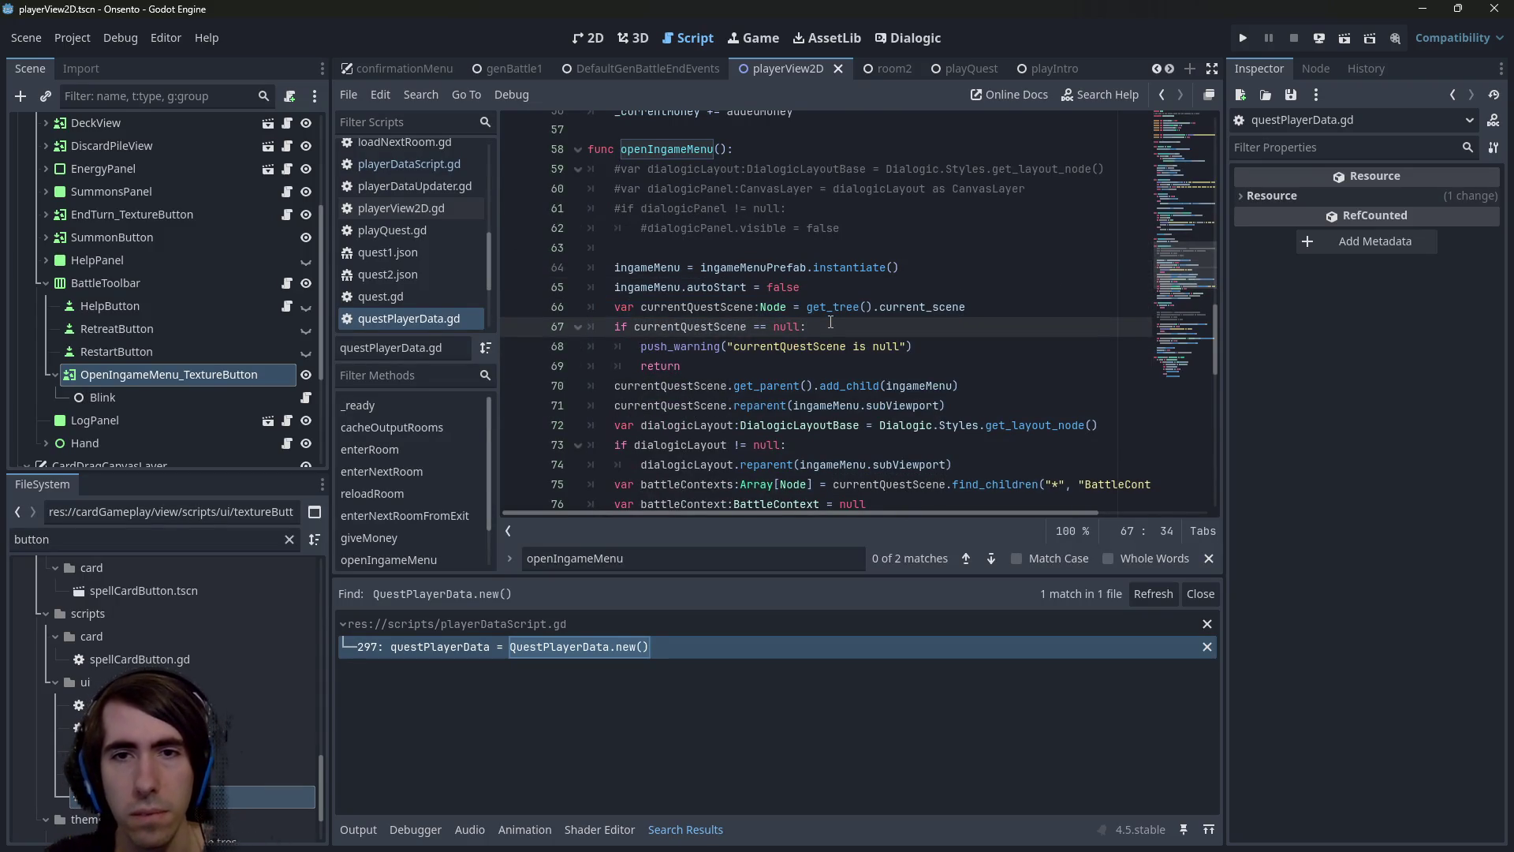
{"action": "key", "text": "alt+Left"}
{"action": "scroll", "coordinate": [830, 322], "scroll_direction": "up", "scroll_amount": 10}
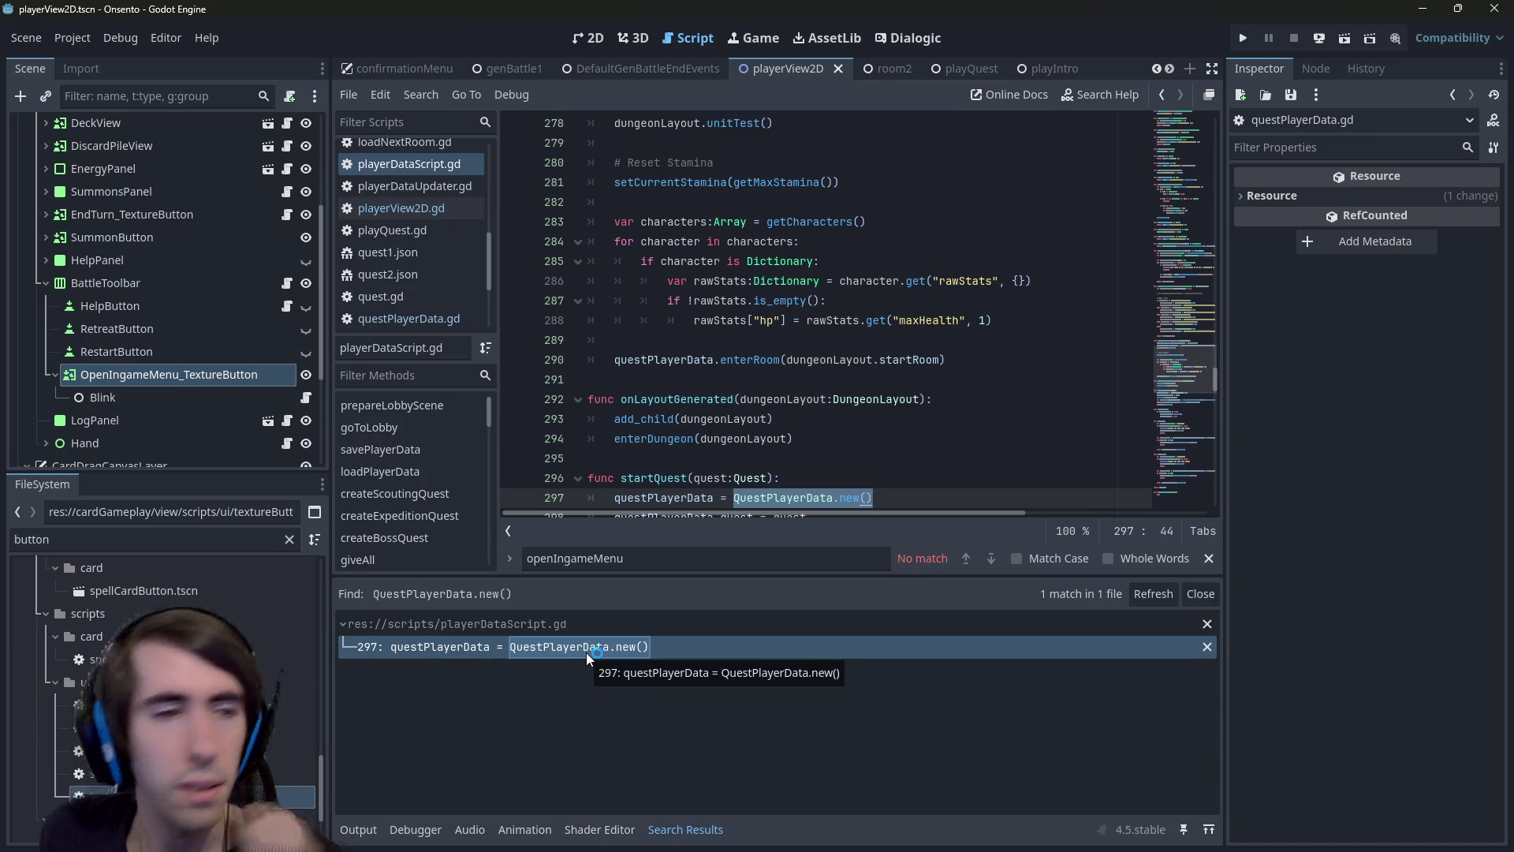
- Scroll past startQuest's QuestPlayerData.new() line in playerDataScript.gd, then switch to the room2 scene
{"action": "scroll", "coordinate": [882, 389], "scroll_direction": "down", "scroll_amount": 2}
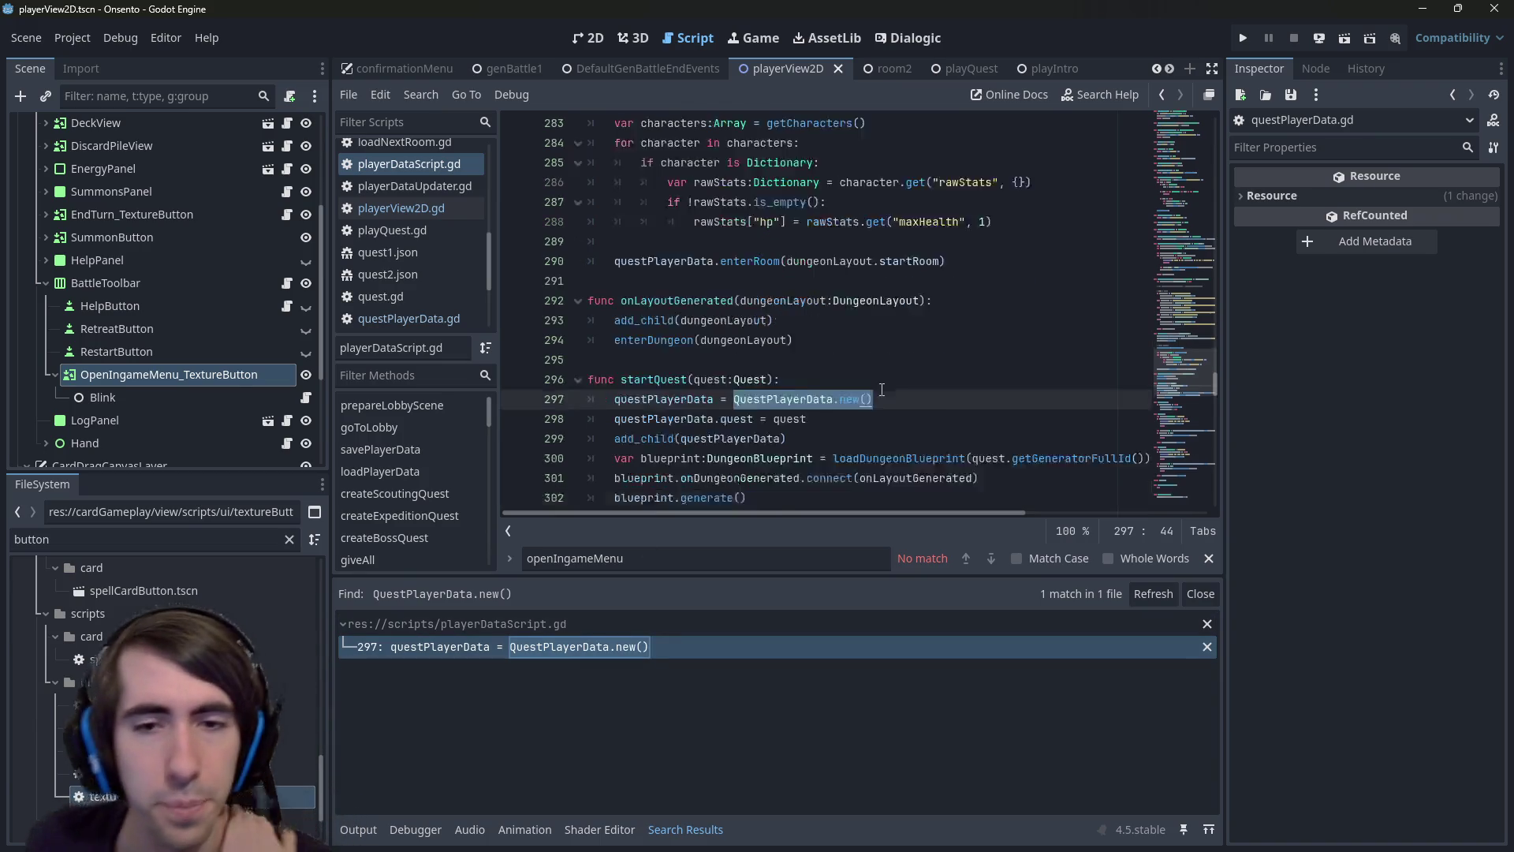
{"action": "key", "text": "ctrl+Tab"}
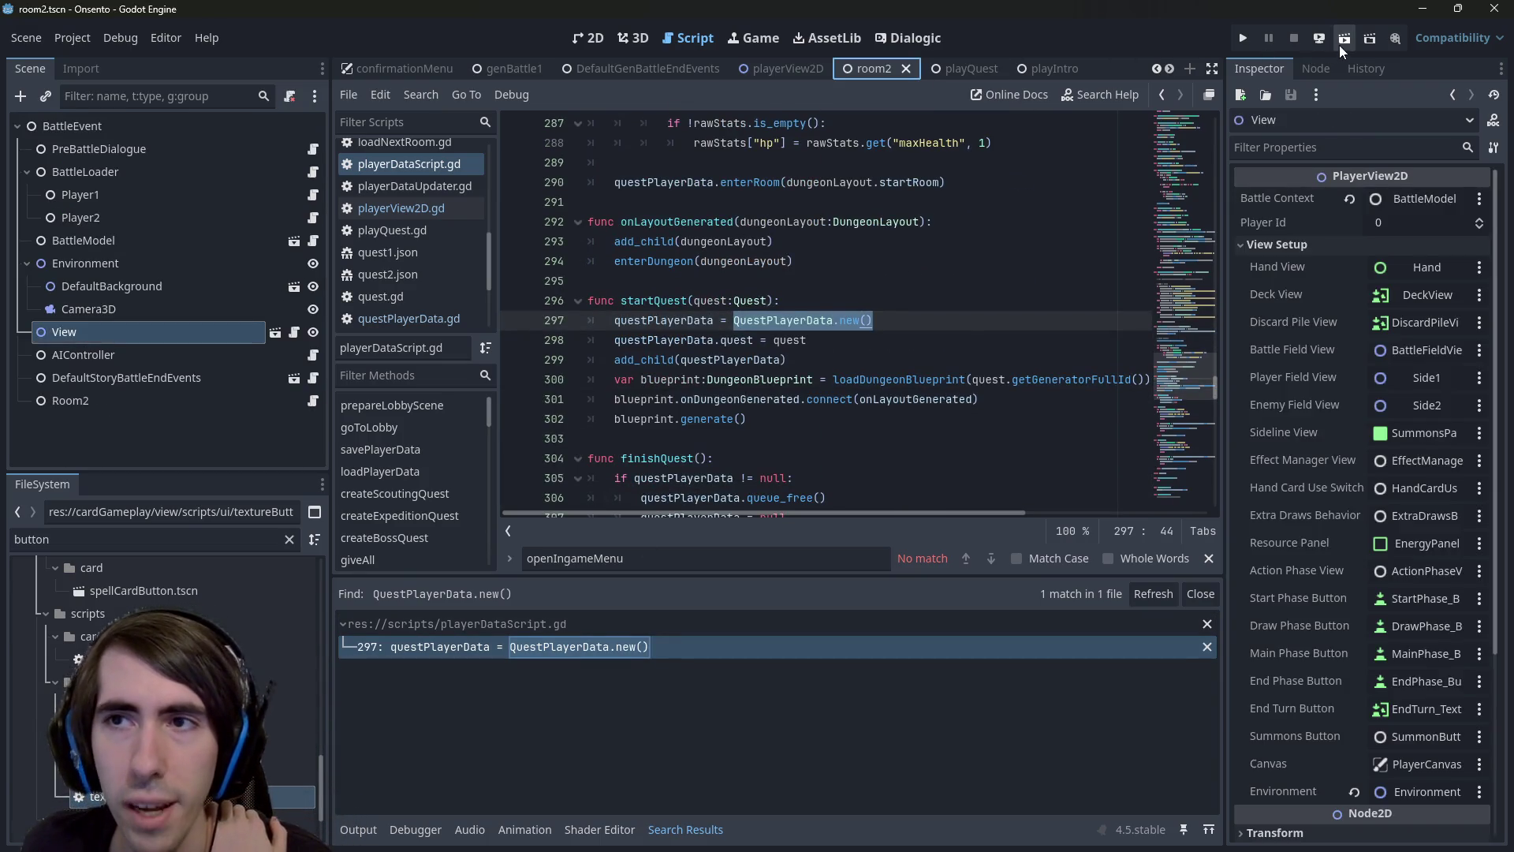
- Run the room2 battle, change 'else if' to 'elif' on line 21, save and rerun
{"action": "left_click", "coordinate": [1340, 45]}
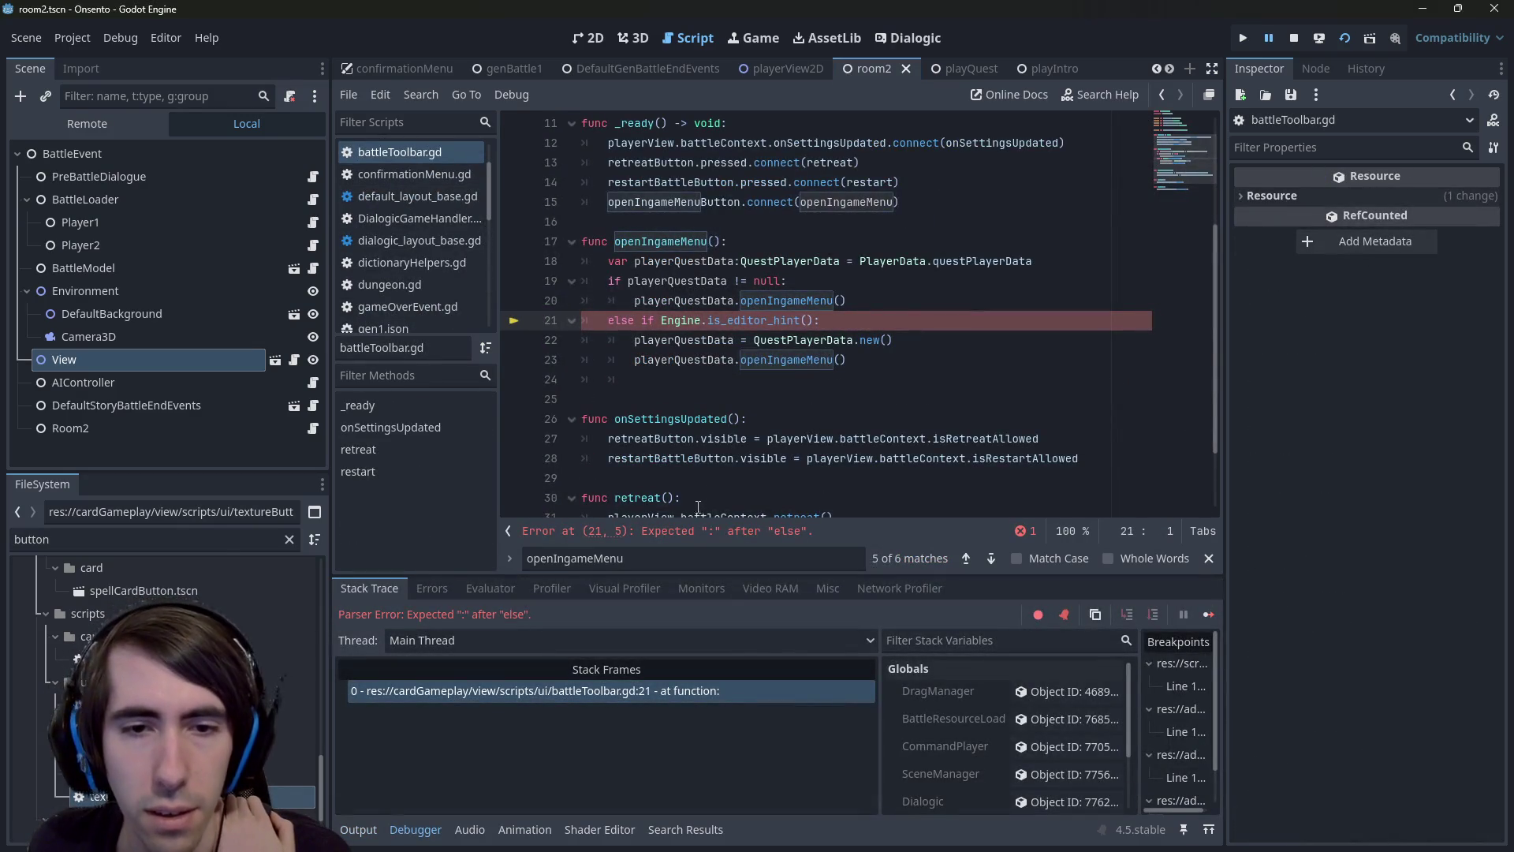
{"action": "key", "text": "BackSpace"}
{"action": "key", "text": "BackSpace"}
{"action": "key", "text": "BackSpace"}
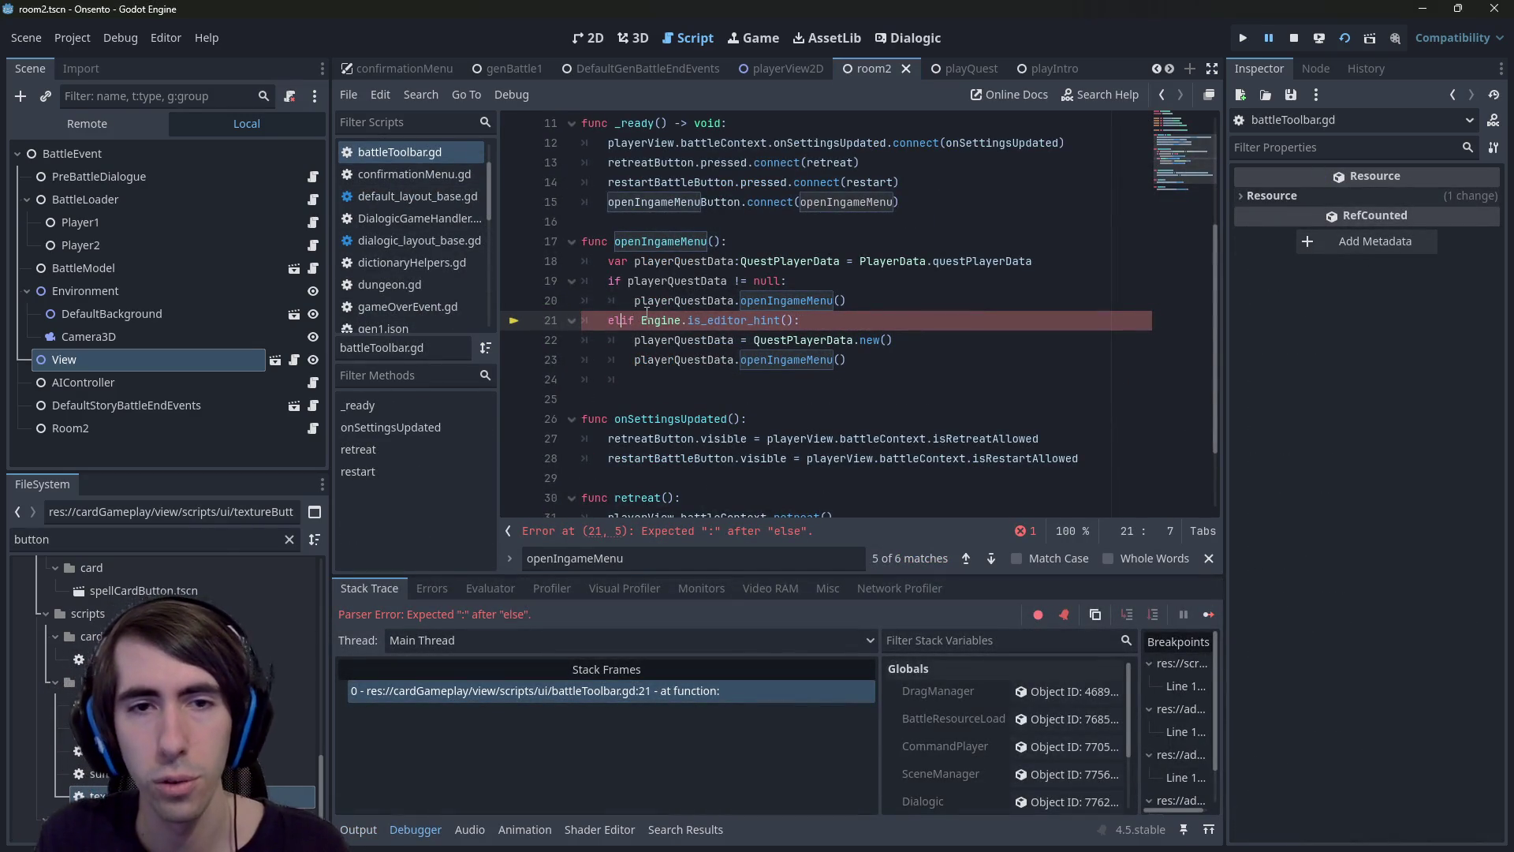
{"action": "key", "text": "ctrl+s"}
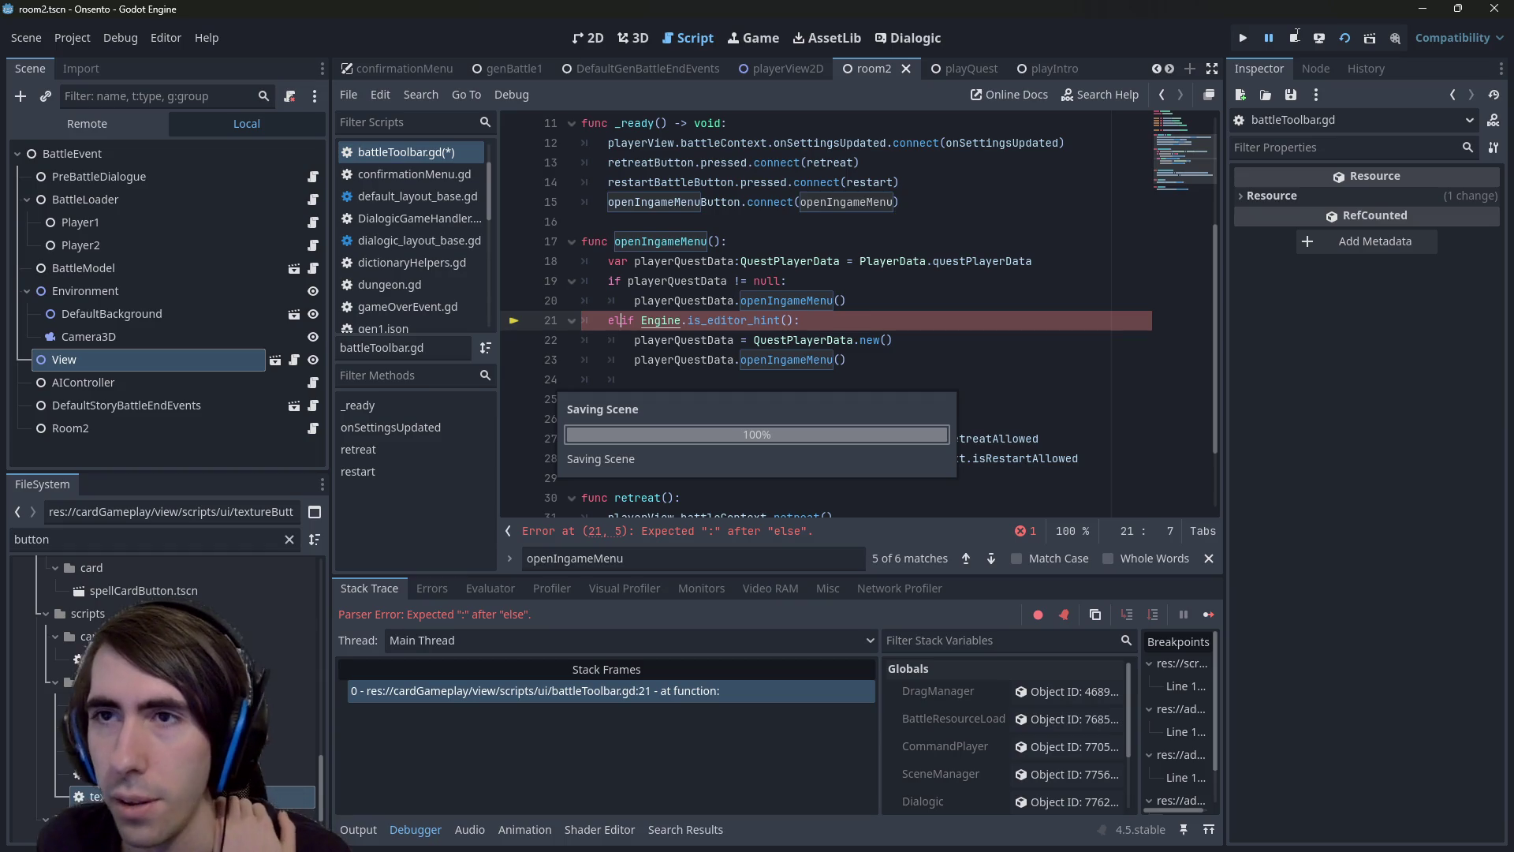
{"action": "key", "text": "Return"}
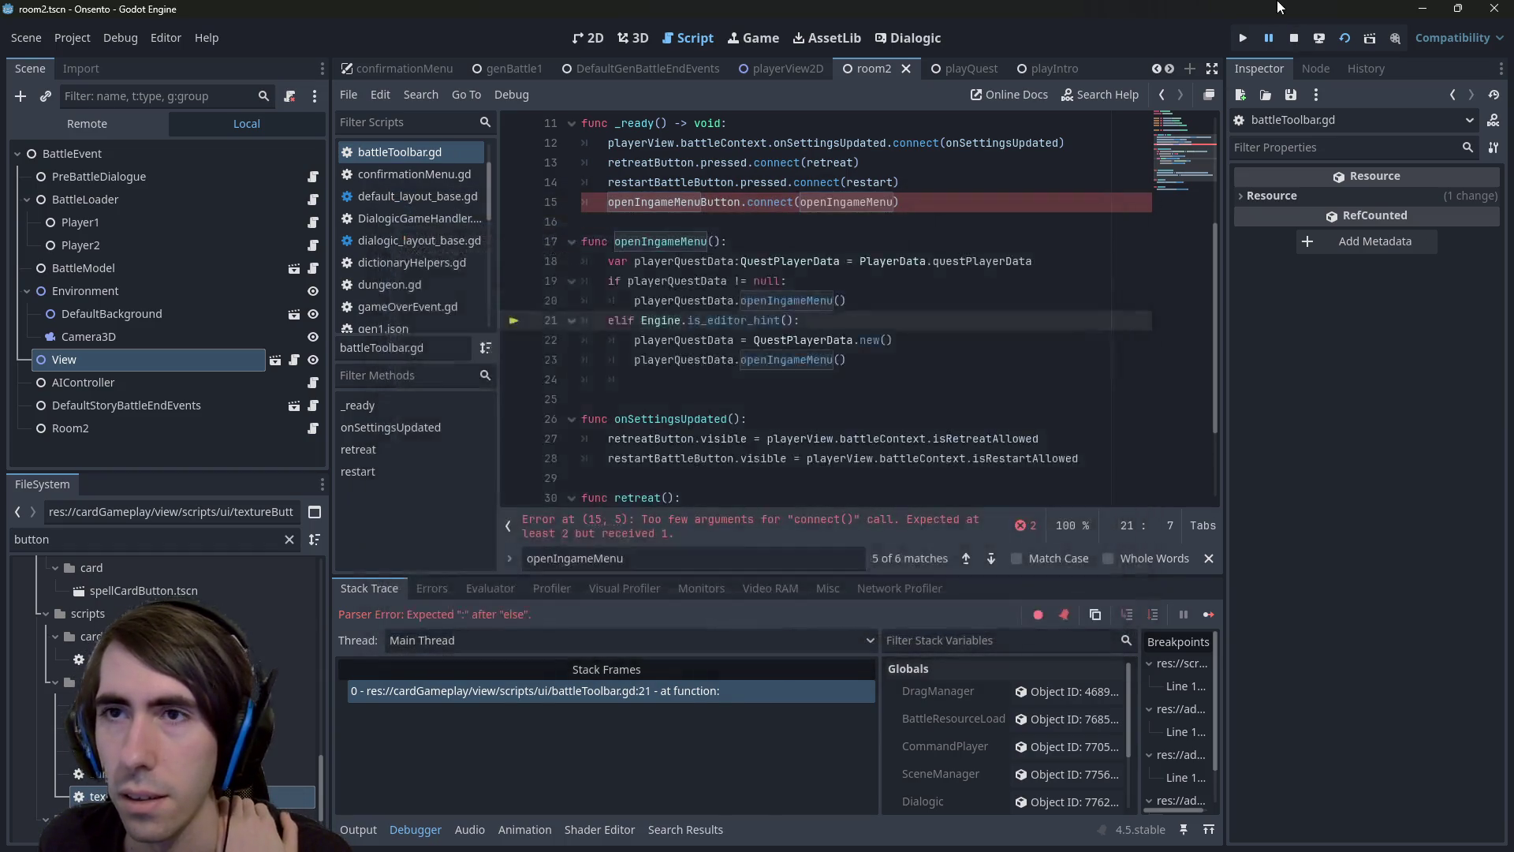
{"action": "left_click", "coordinate": [1294, 38]}
{"action": "key", "text": "F6"}
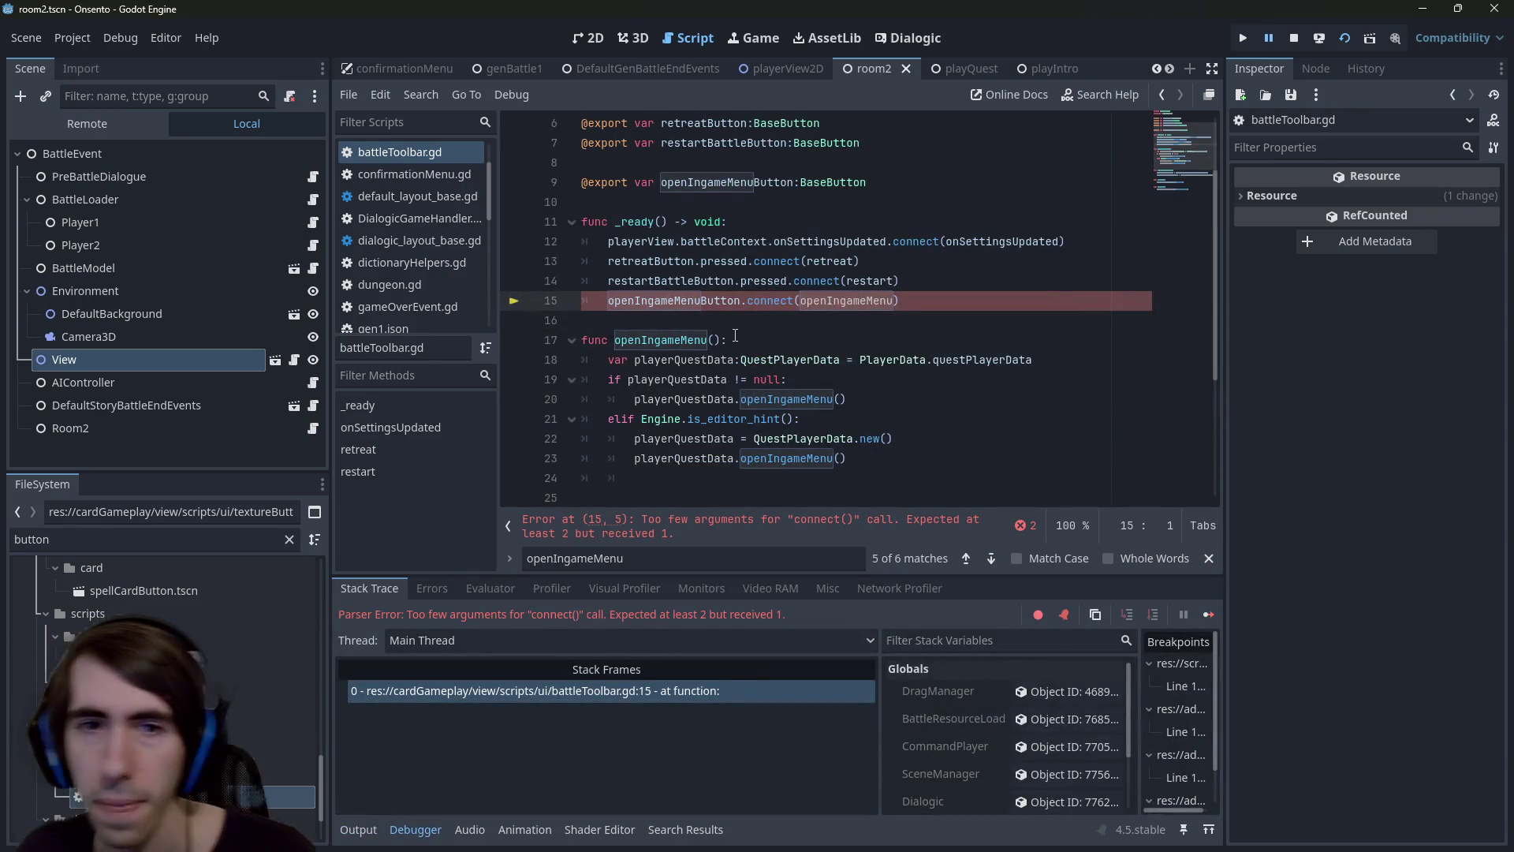
- Insert 'pressed.' before connect on line 15, save, and relaunch the game
{"action": "left_click", "coordinate": [748, 301]}
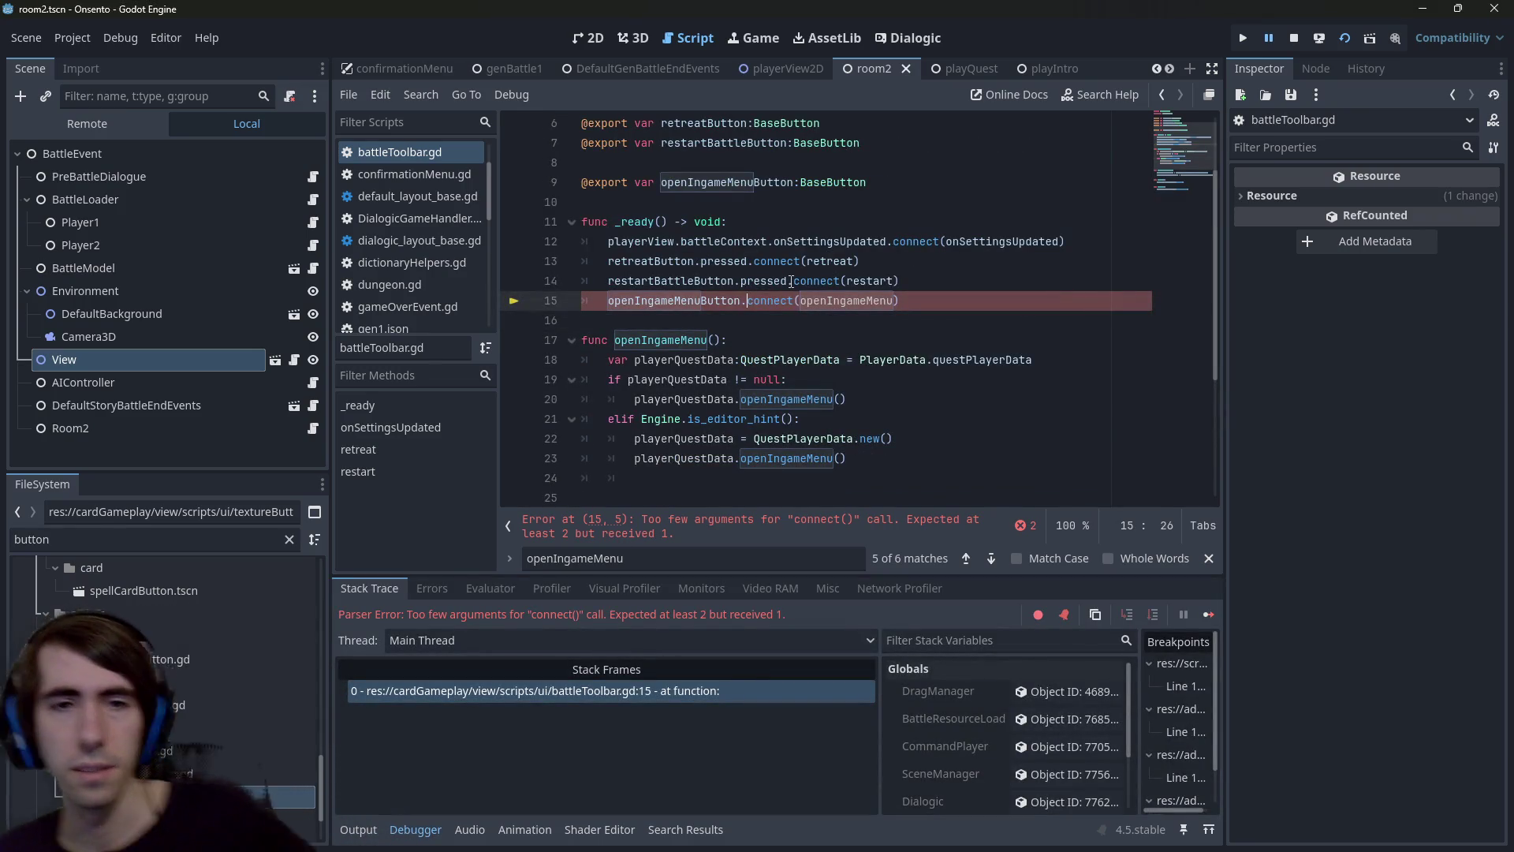
{"action": "type", "text": "pressed."}
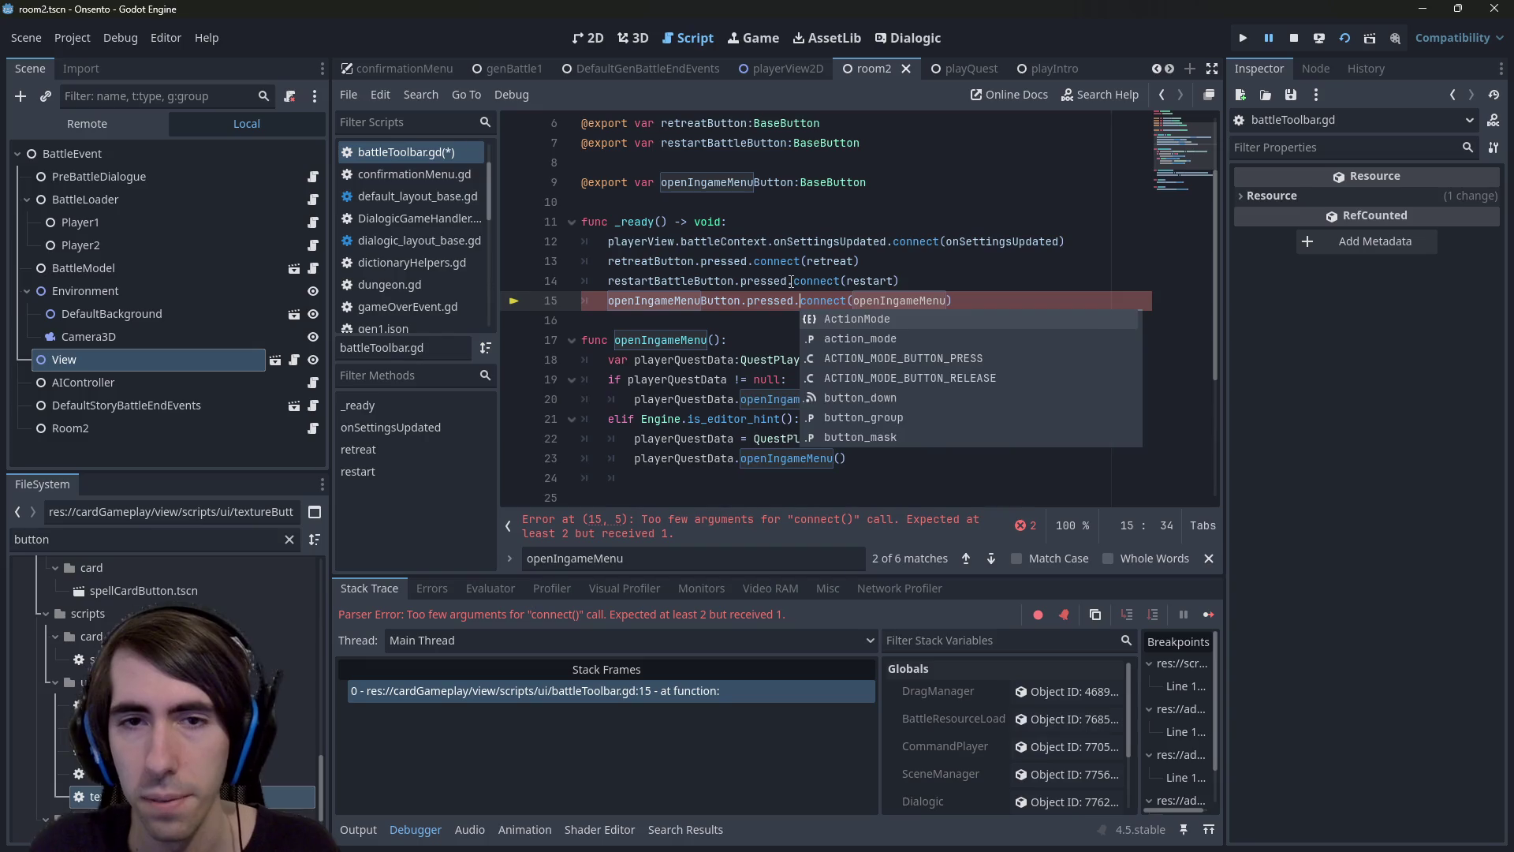
{"action": "key", "text": "ctrl+s"}
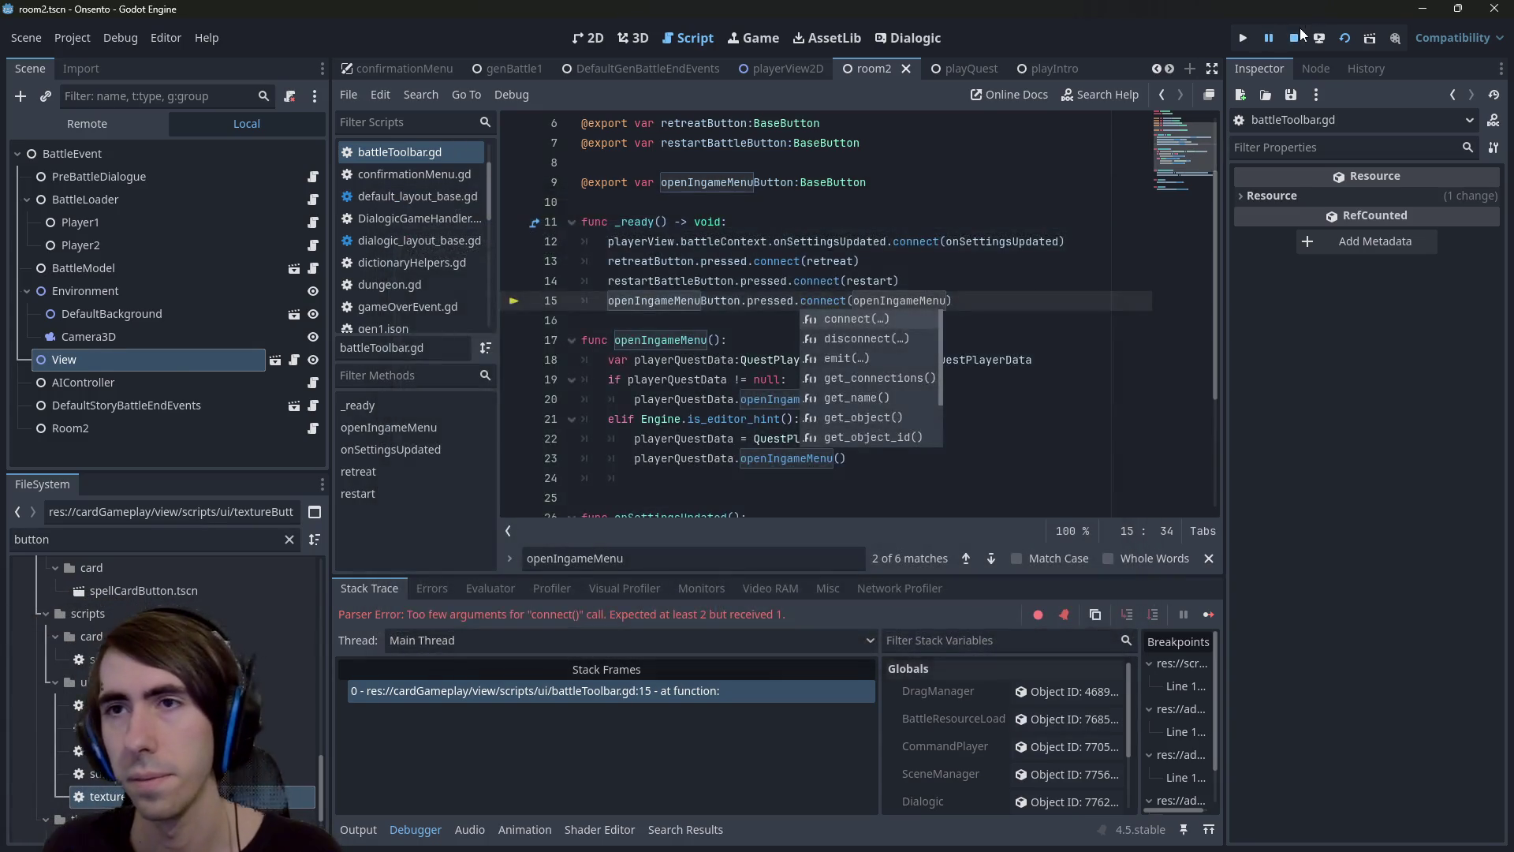
{"action": "left_click", "coordinate": [1294, 38]}
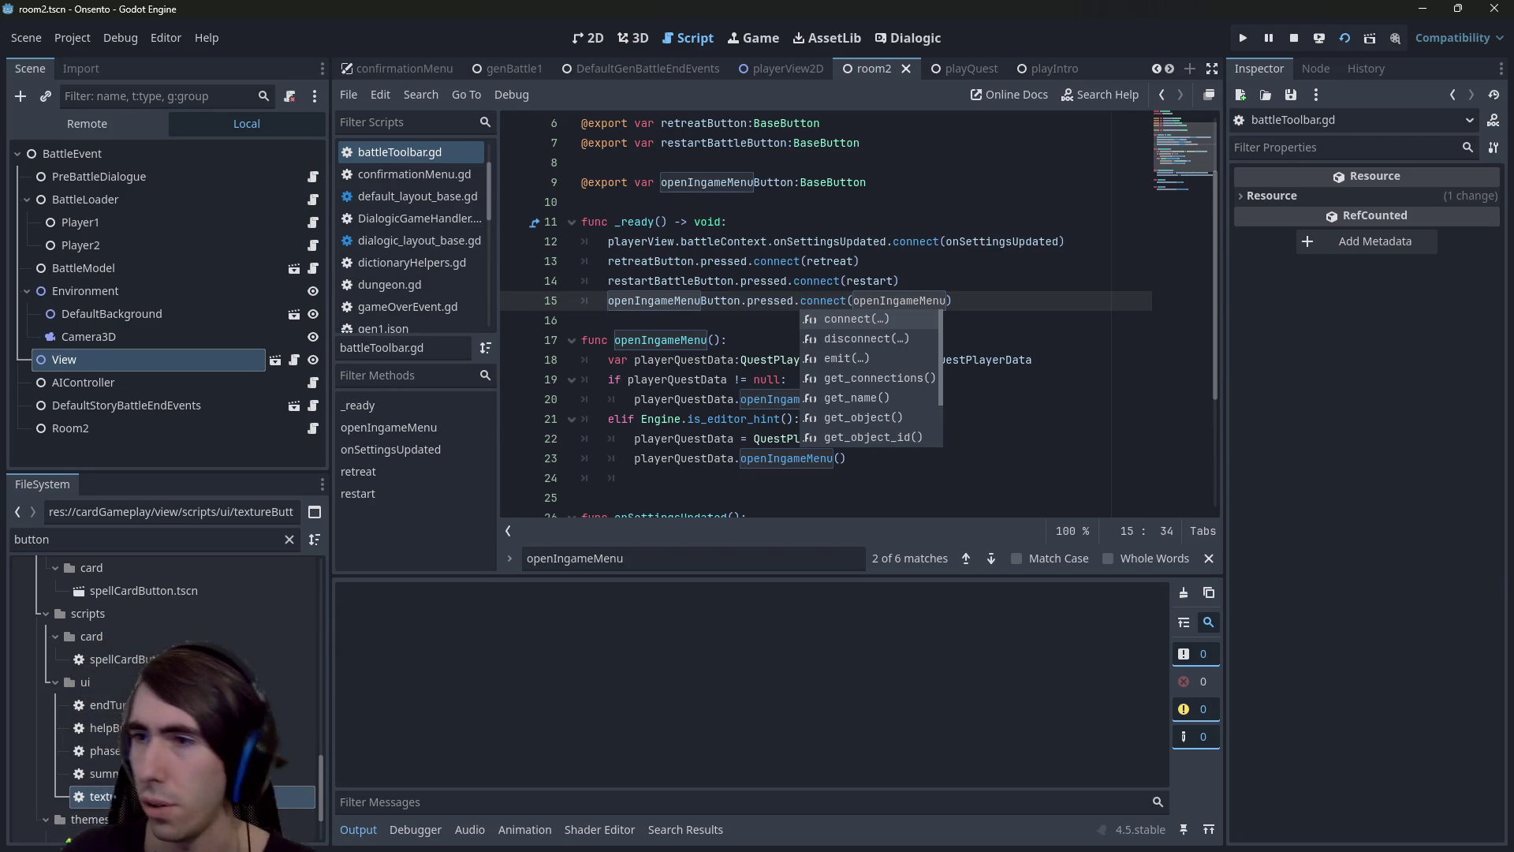
{"action": "key", "text": "F5"}
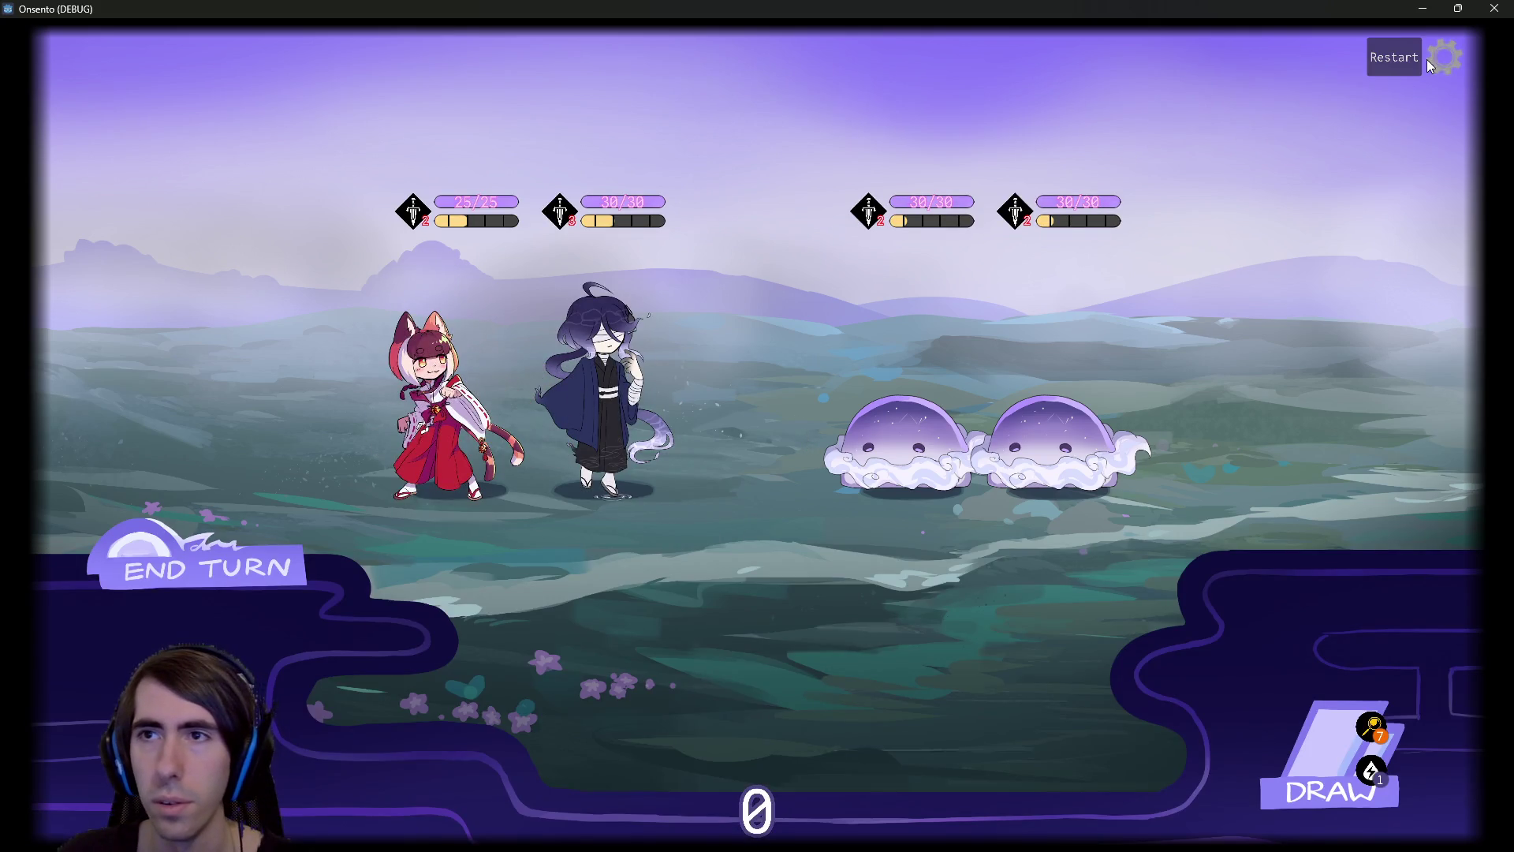
- Check the connect call, set a breakpoint on line 18, and select playerView2D's BattleToolbar node
{"action": "left_click", "coordinate": [1422, 8]}
{"action": "left_click", "coordinate": [730, 398]}
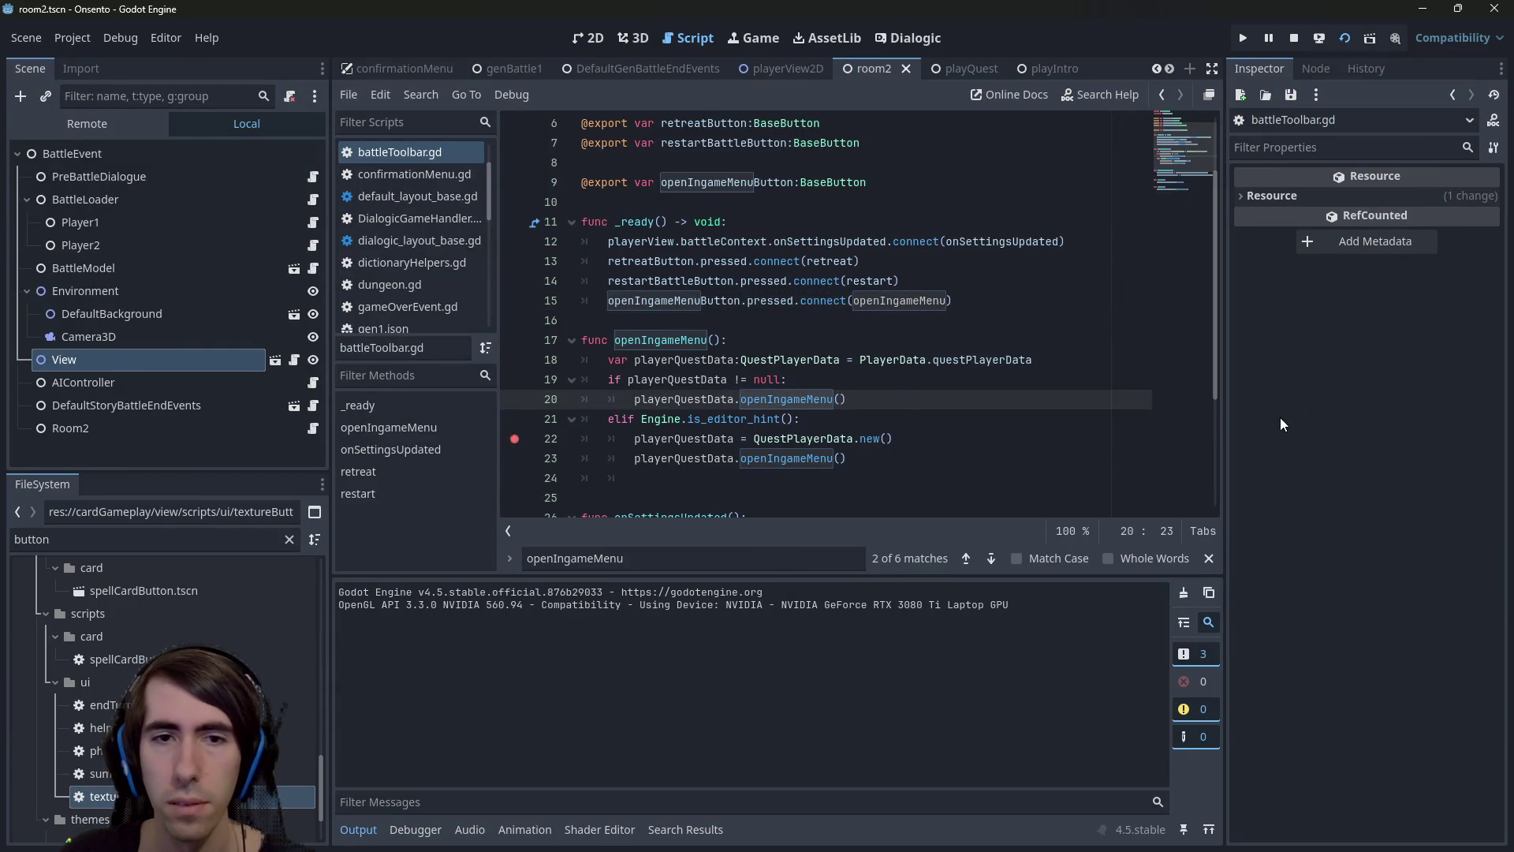
{"action": "key", "text": "F5"}
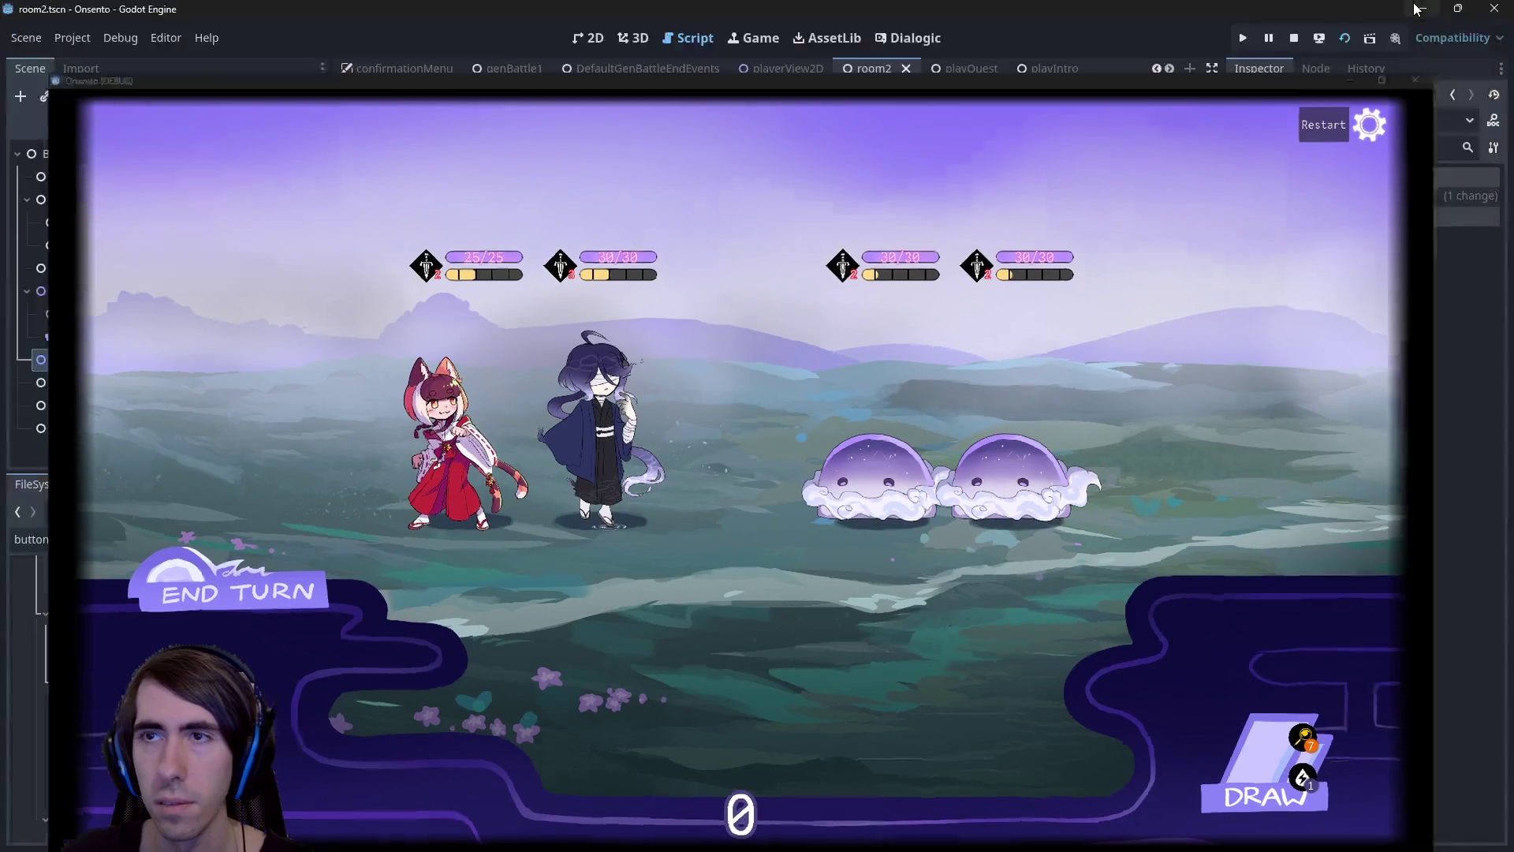
{"action": "key", "text": "alt+Tab"}
{"action": "double_click", "coordinate": [712, 300]}
{"action": "double_click", "coordinate": [906, 300]}
{"action": "left_click", "coordinate": [524, 362]}
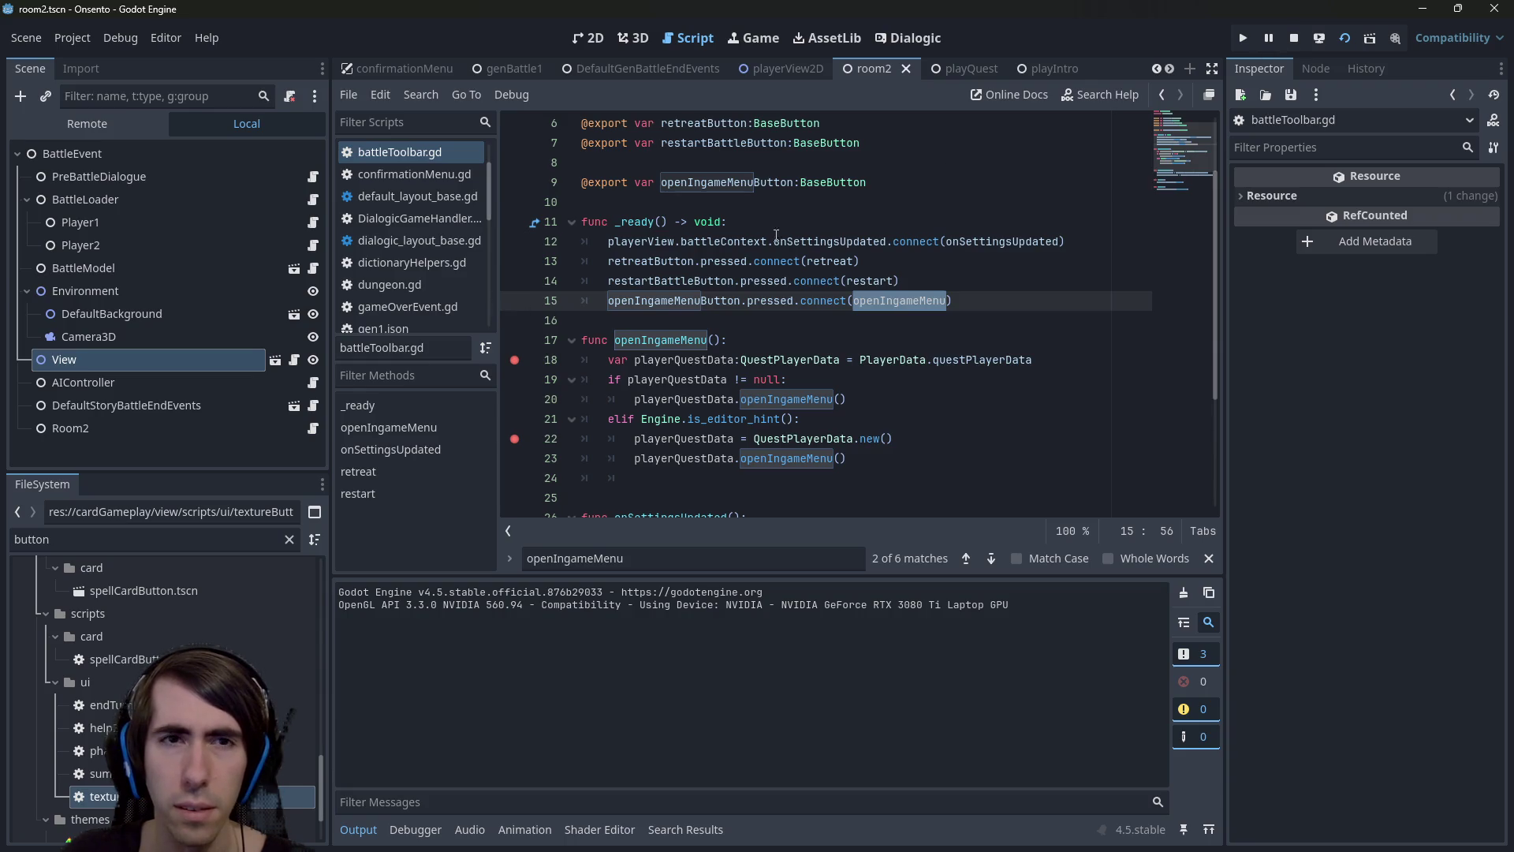
{"action": "left_click", "coordinate": [785, 69]}
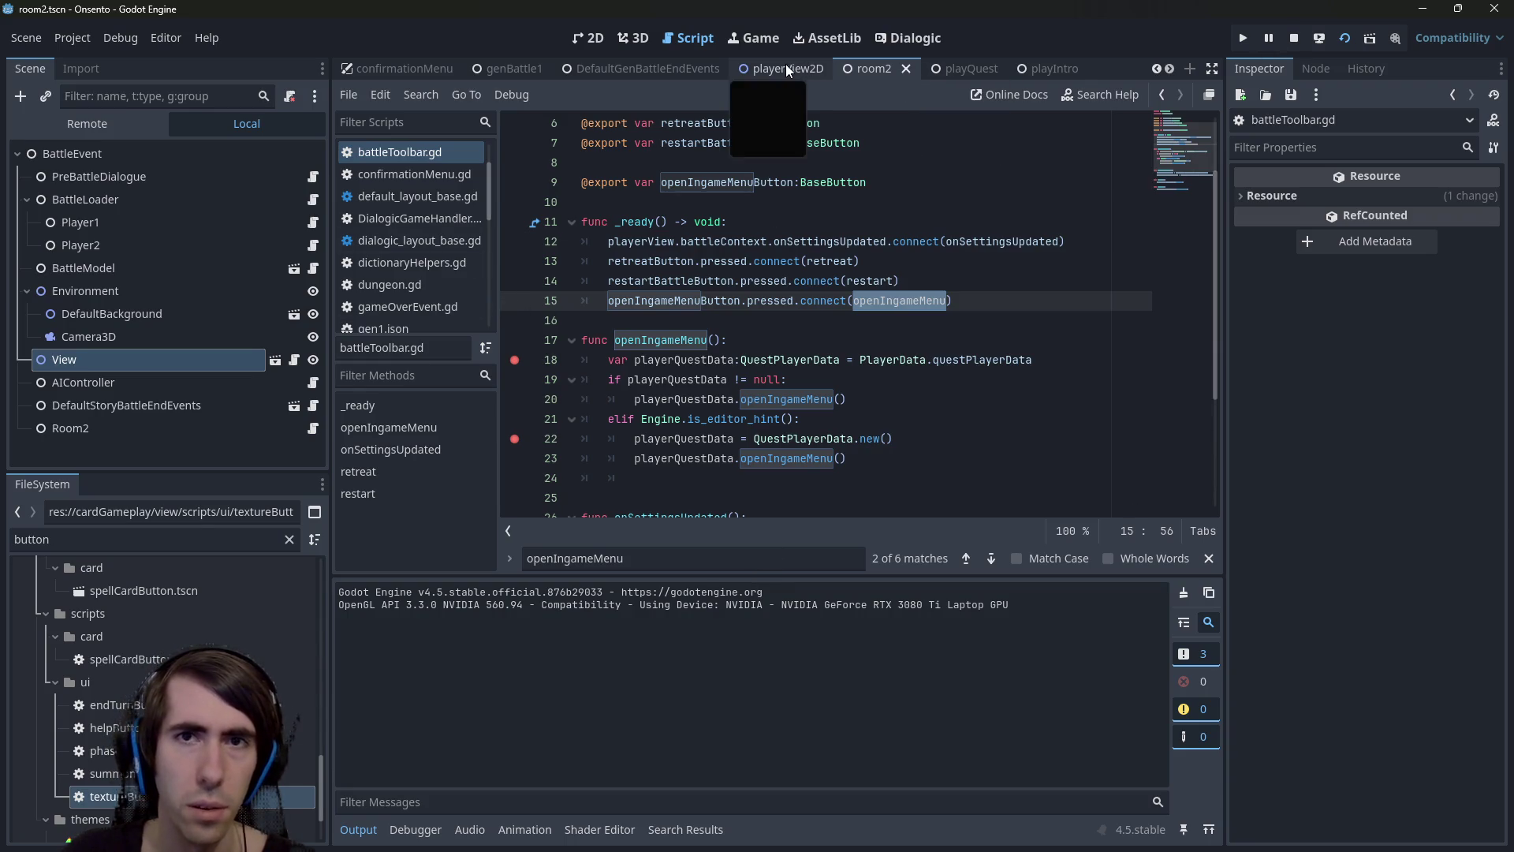
{"action": "left_click", "coordinate": [146, 357]}
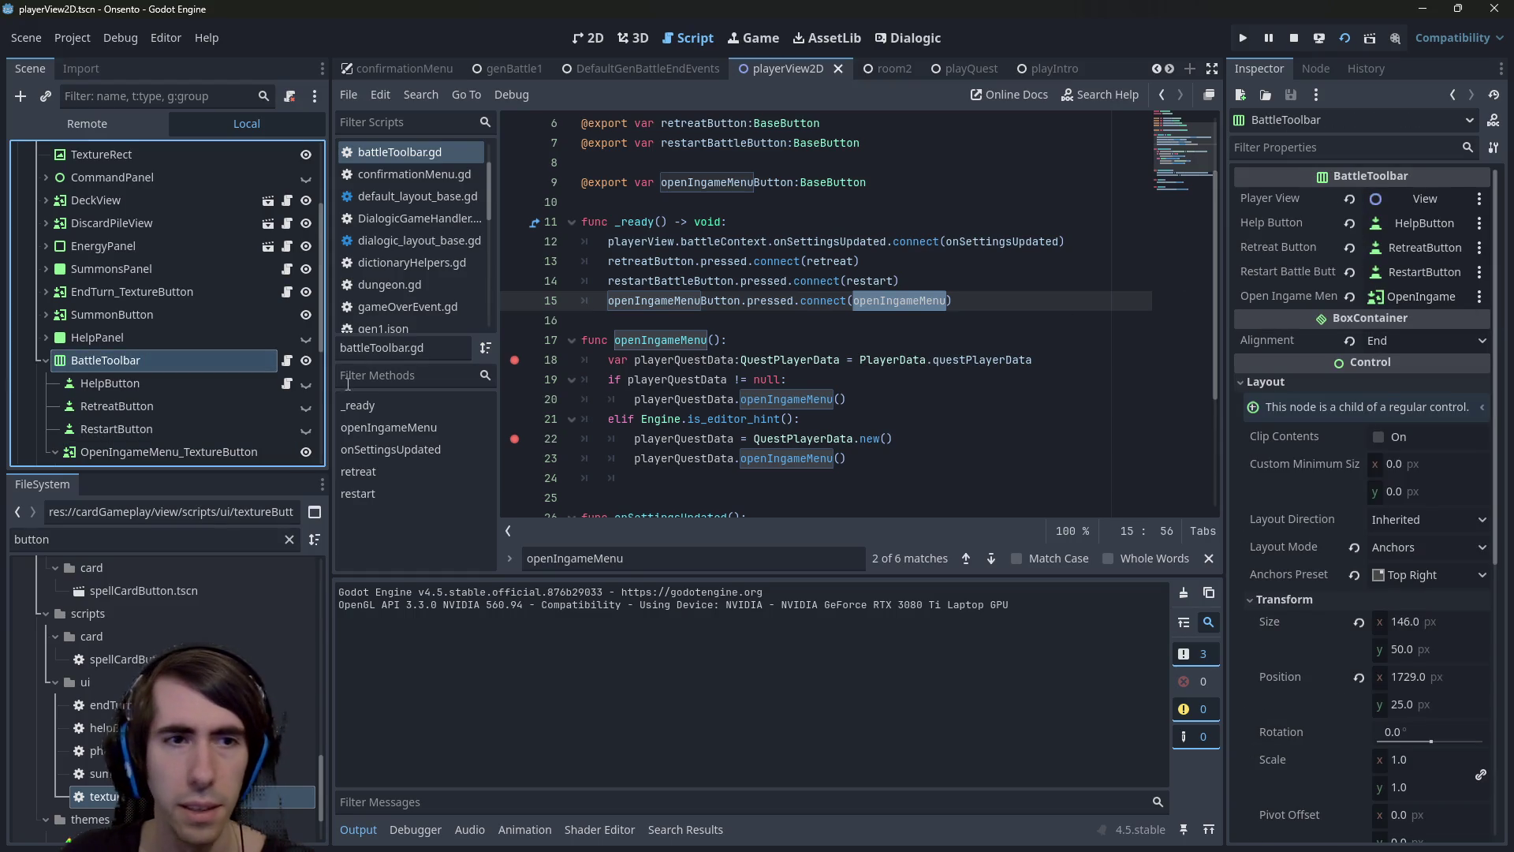
- Open the in-game menu to hit the breakpoint and step through openIngameMenu into dragManager.gd
{"action": "left_click", "coordinate": [287, 360]}
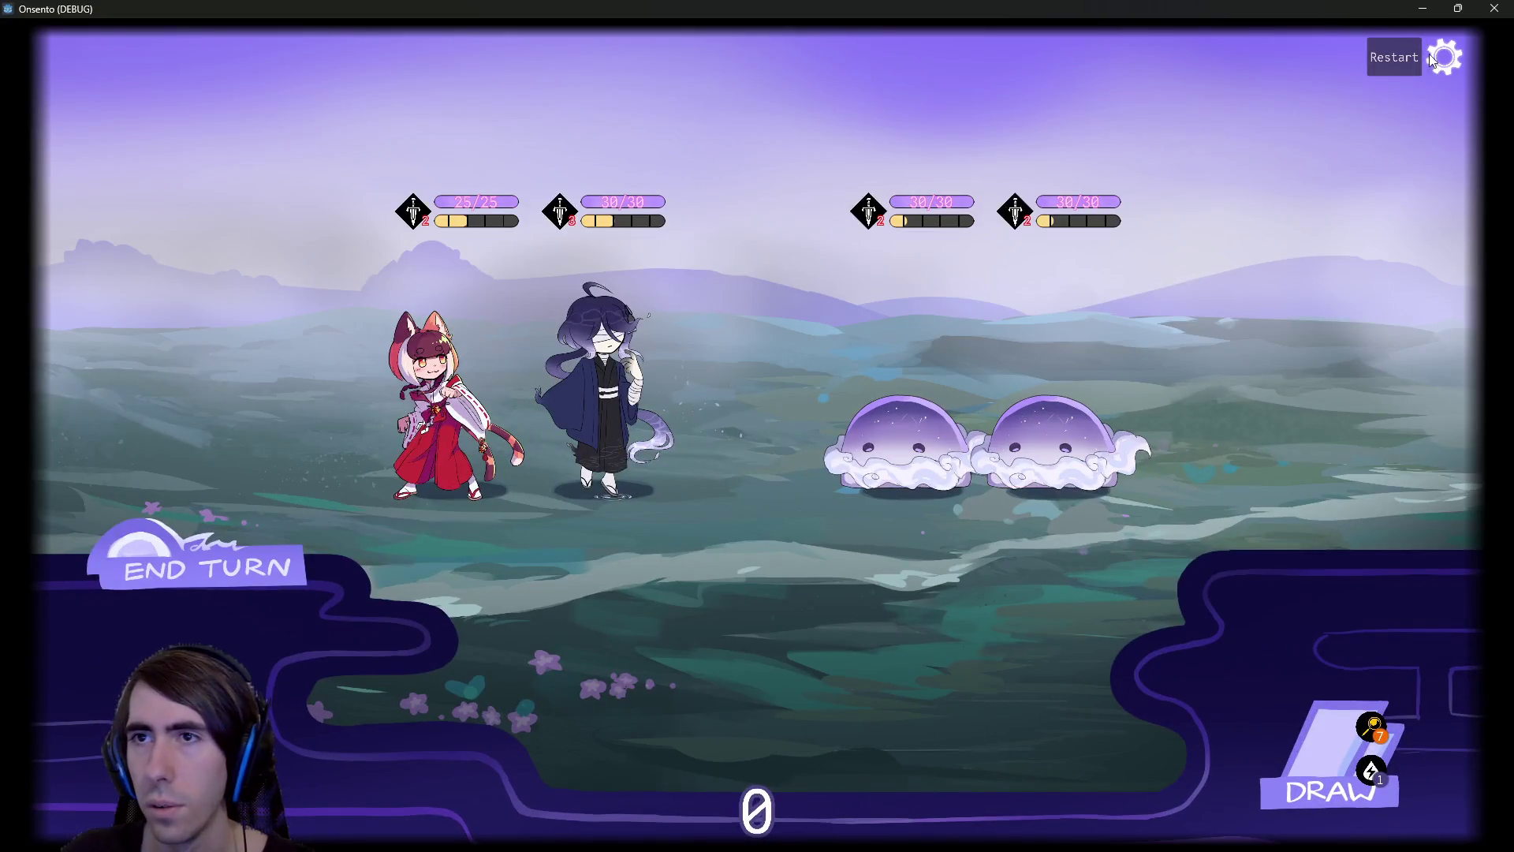
{"action": "left_click", "coordinate": [1442, 58]}
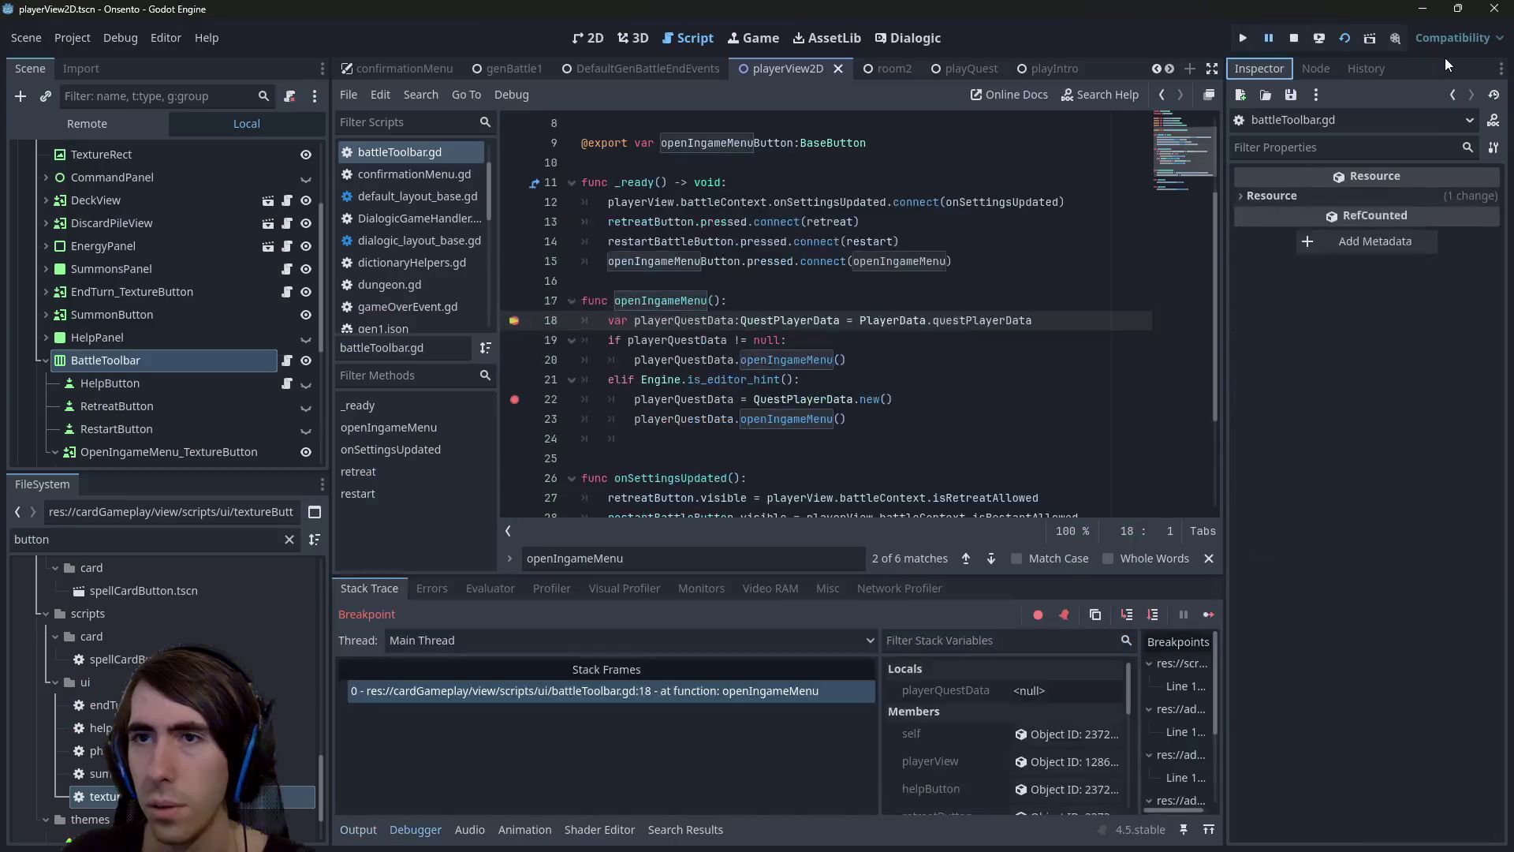
{"action": "left_click", "coordinate": [1155, 614]}
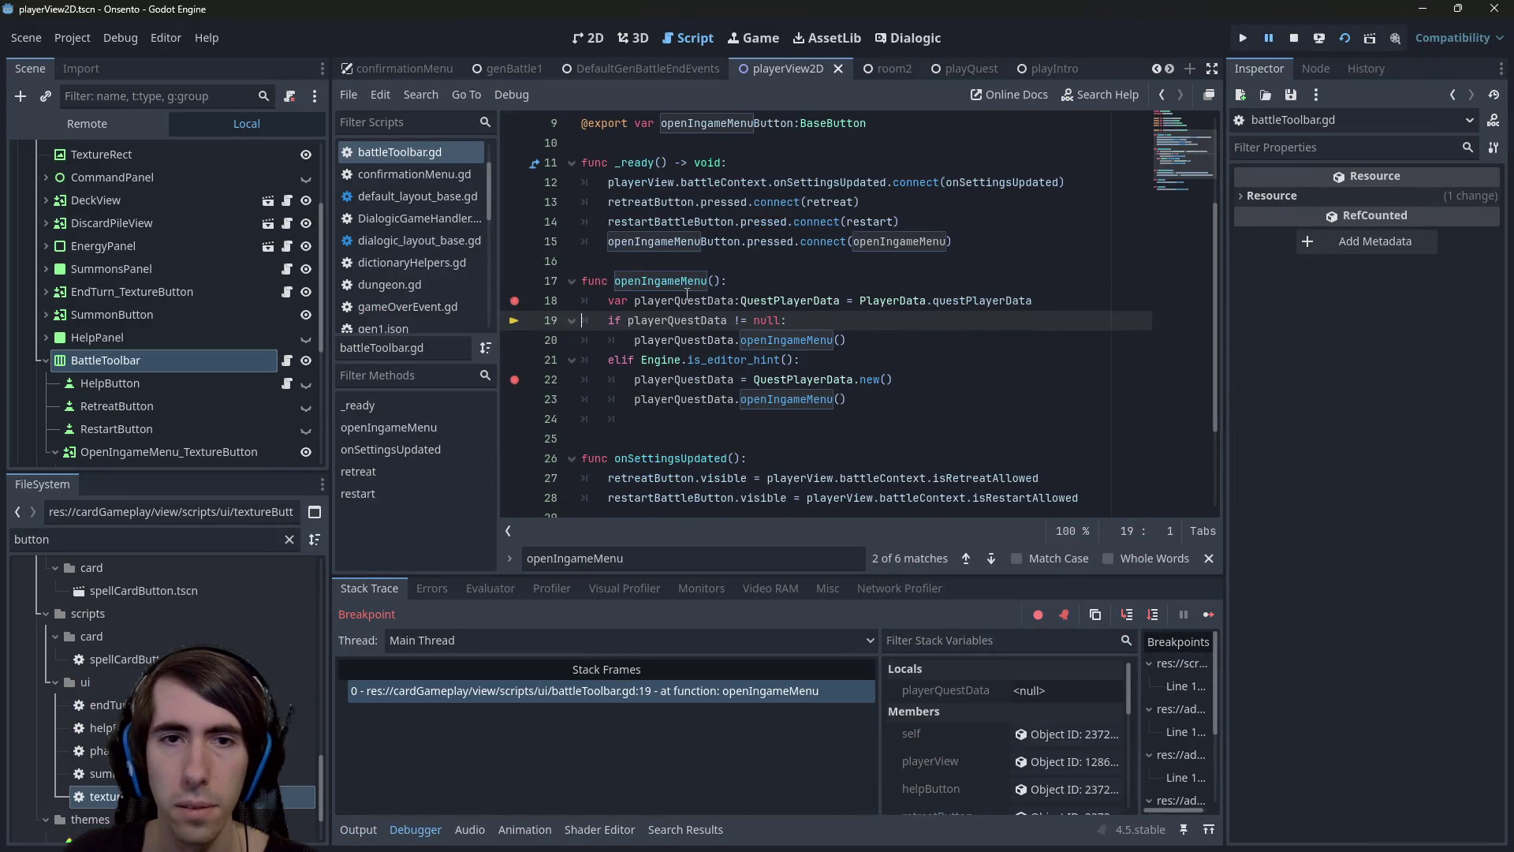
{"action": "left_click", "coordinate": [1154, 615]}
{"action": "left_click", "coordinate": [1154, 615]}
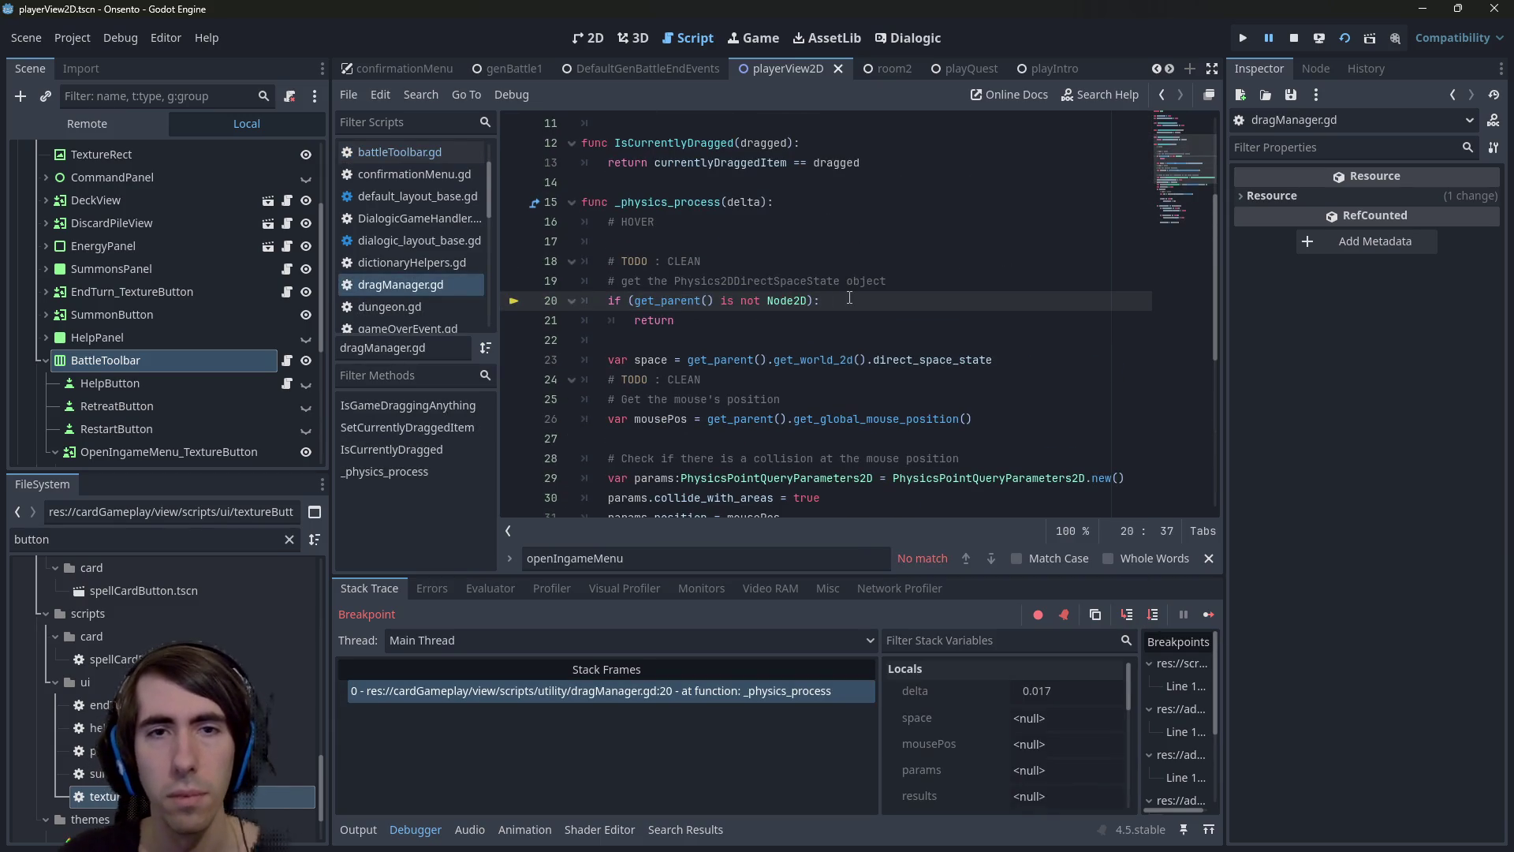
{"action": "key", "text": "alt+Left"}
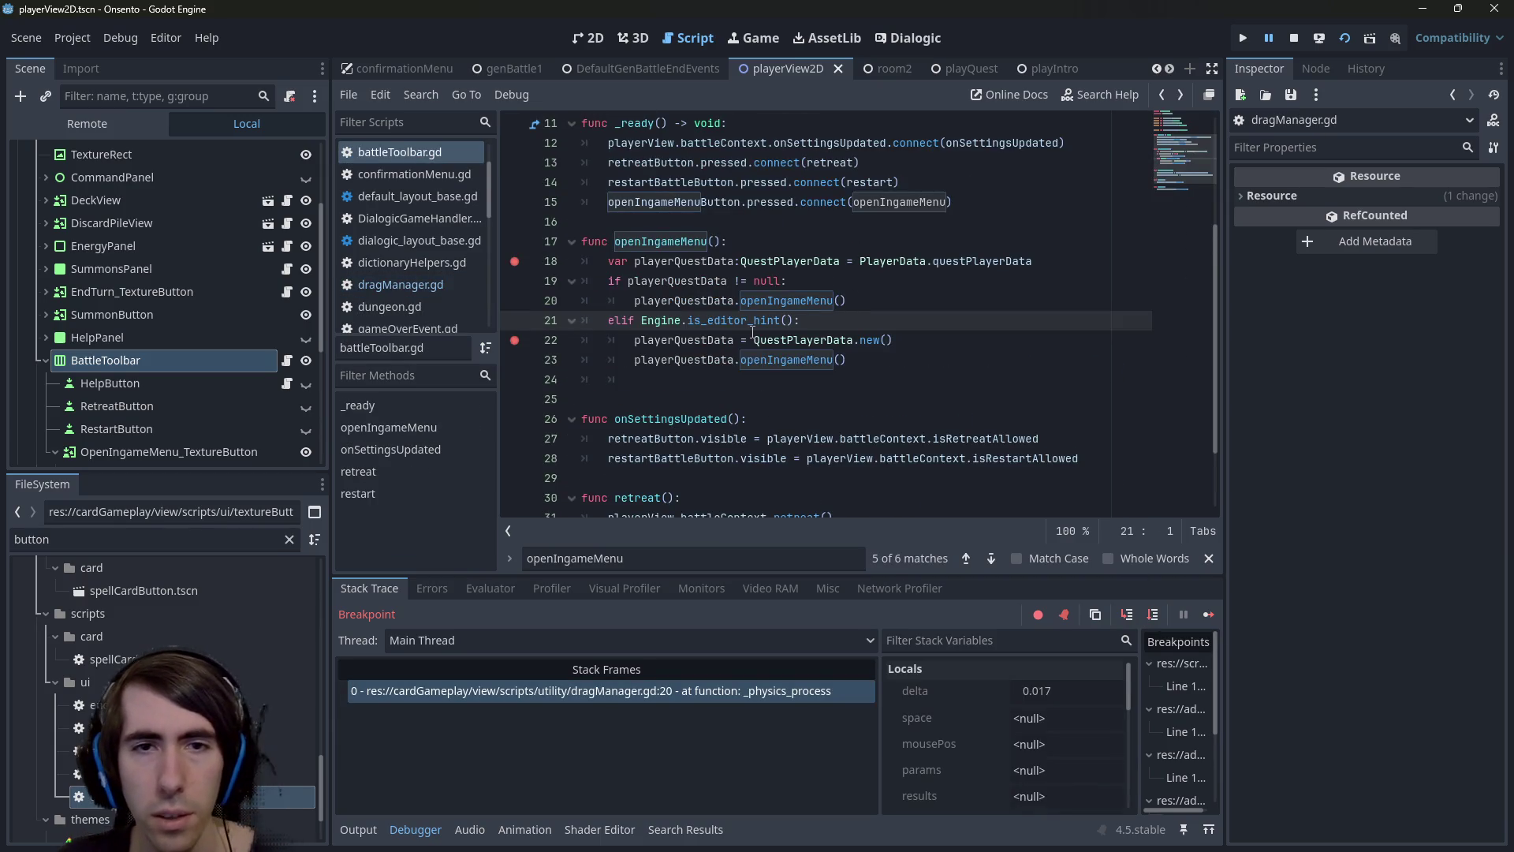
- Read the is_editor_hint documentation about running in the editor, then return to the script
{"action": "left_click", "coordinate": [738, 318], "text": "ctrl"}
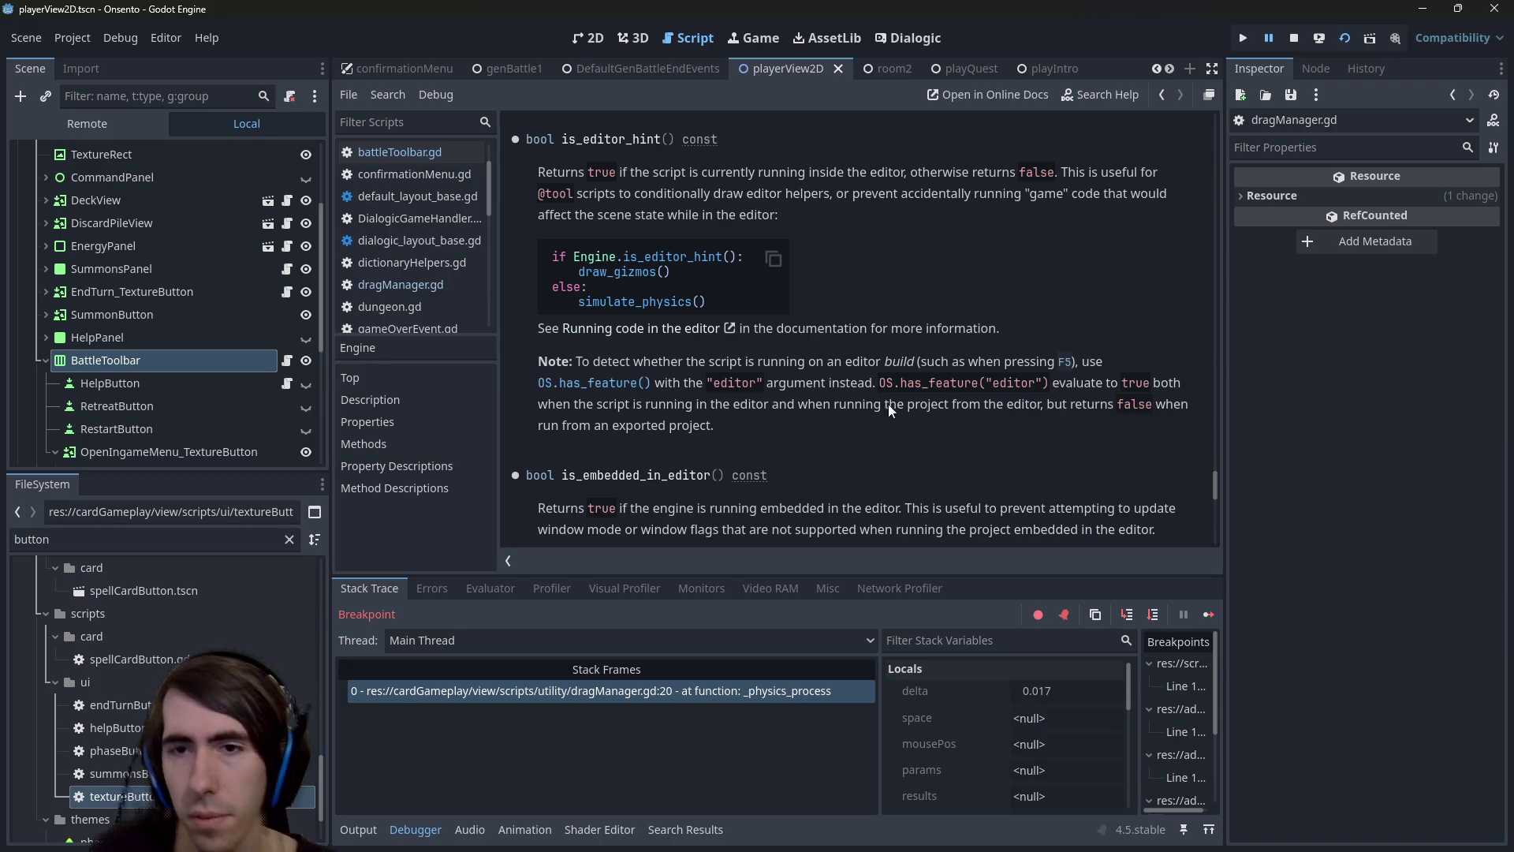
{"action": "left_click_drag", "start_coordinate": [983, 405], "coordinate": [1046, 403]}
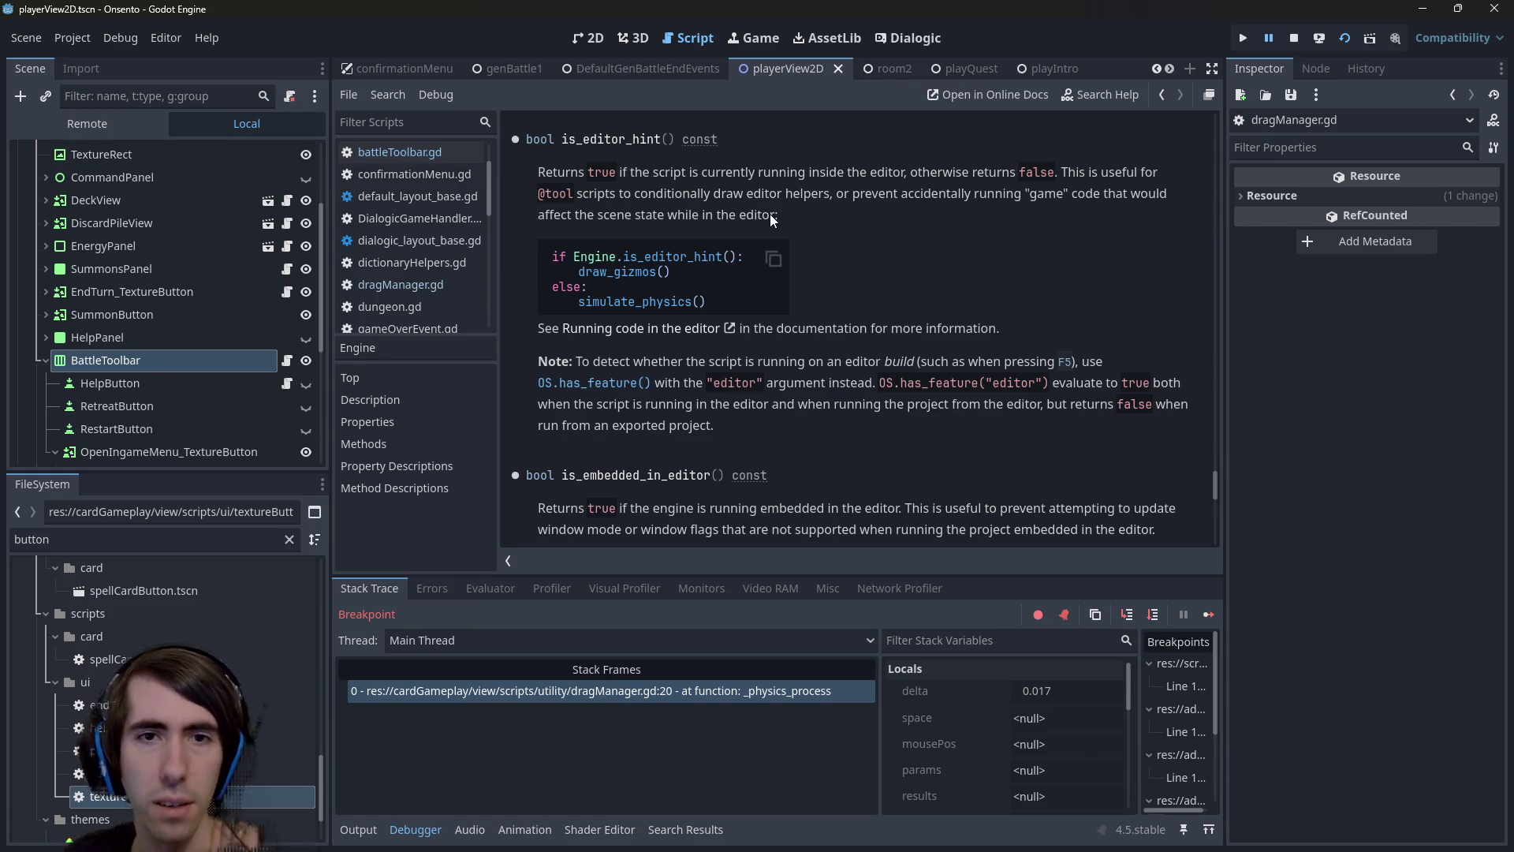
{"action": "key", "text": "alt+Left"}
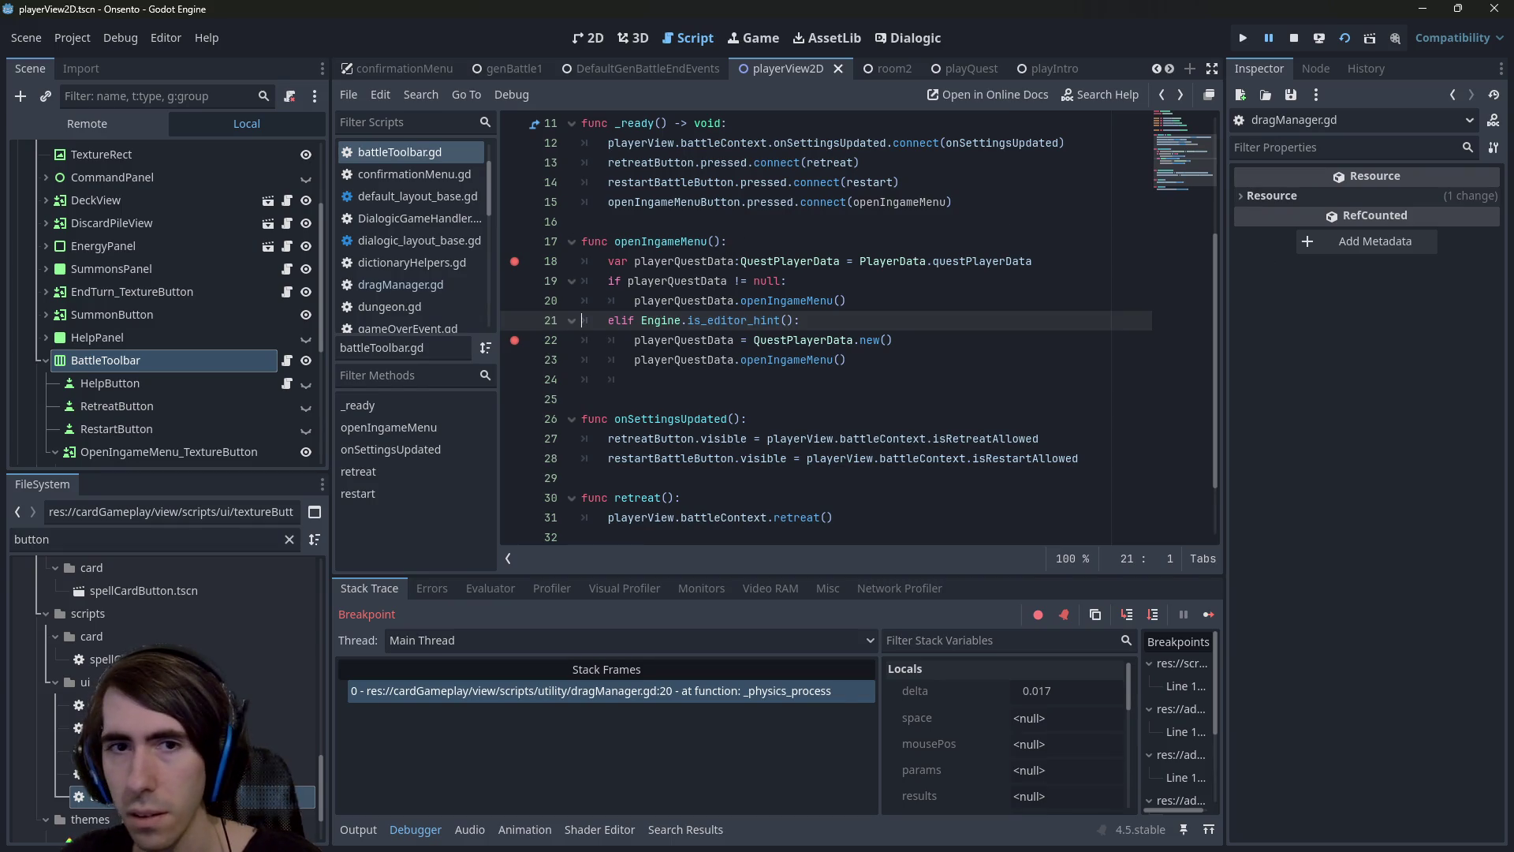
- Restart the battle, reopen the in-game menu, step past the null check, and resume
{"action": "double_click", "coordinate": [668, 280]}
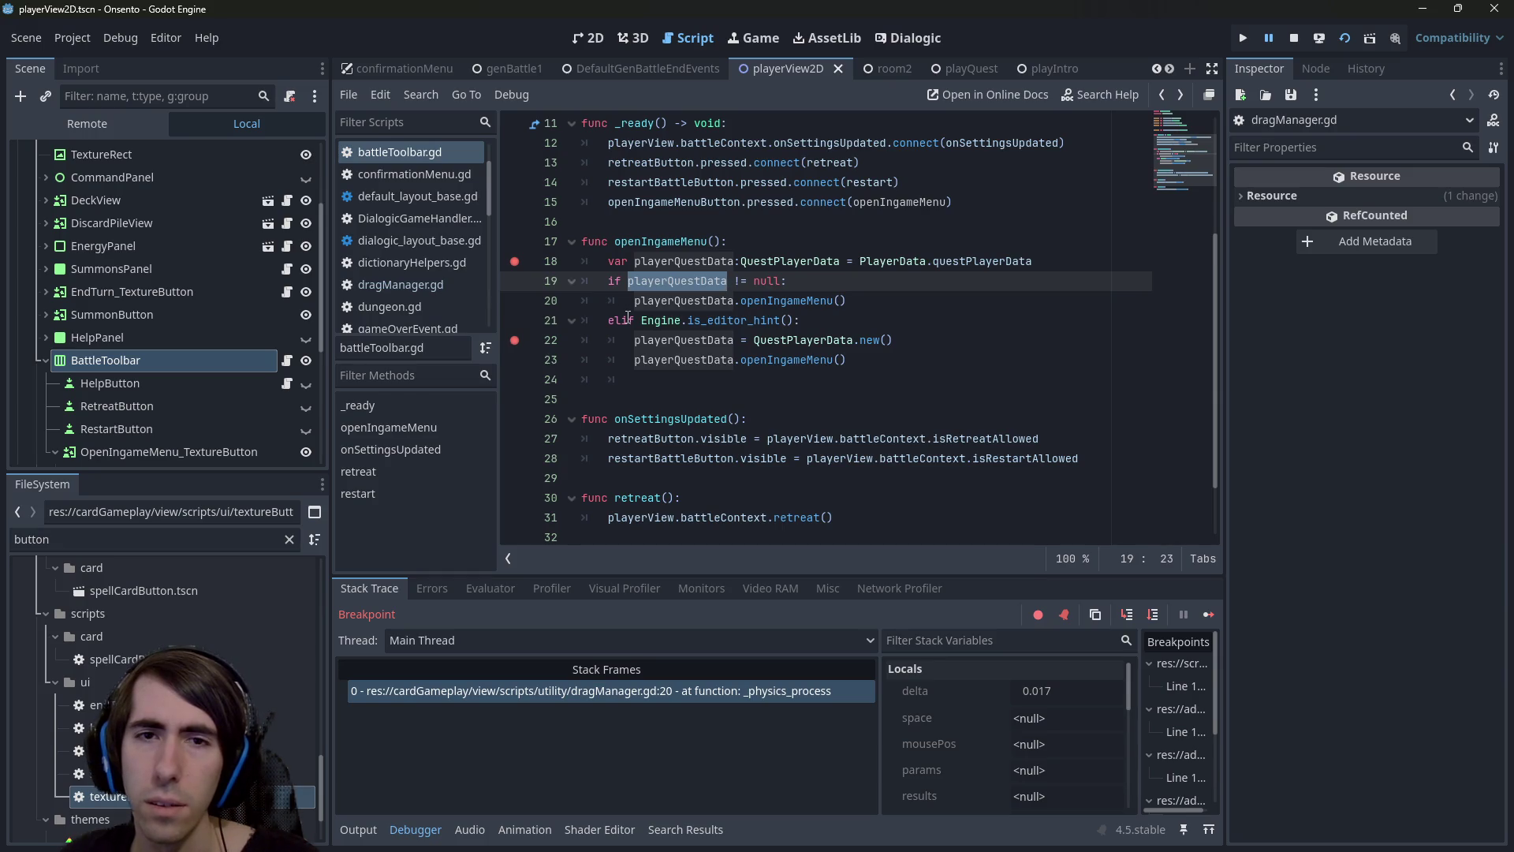
{"action": "key", "text": "F12"}
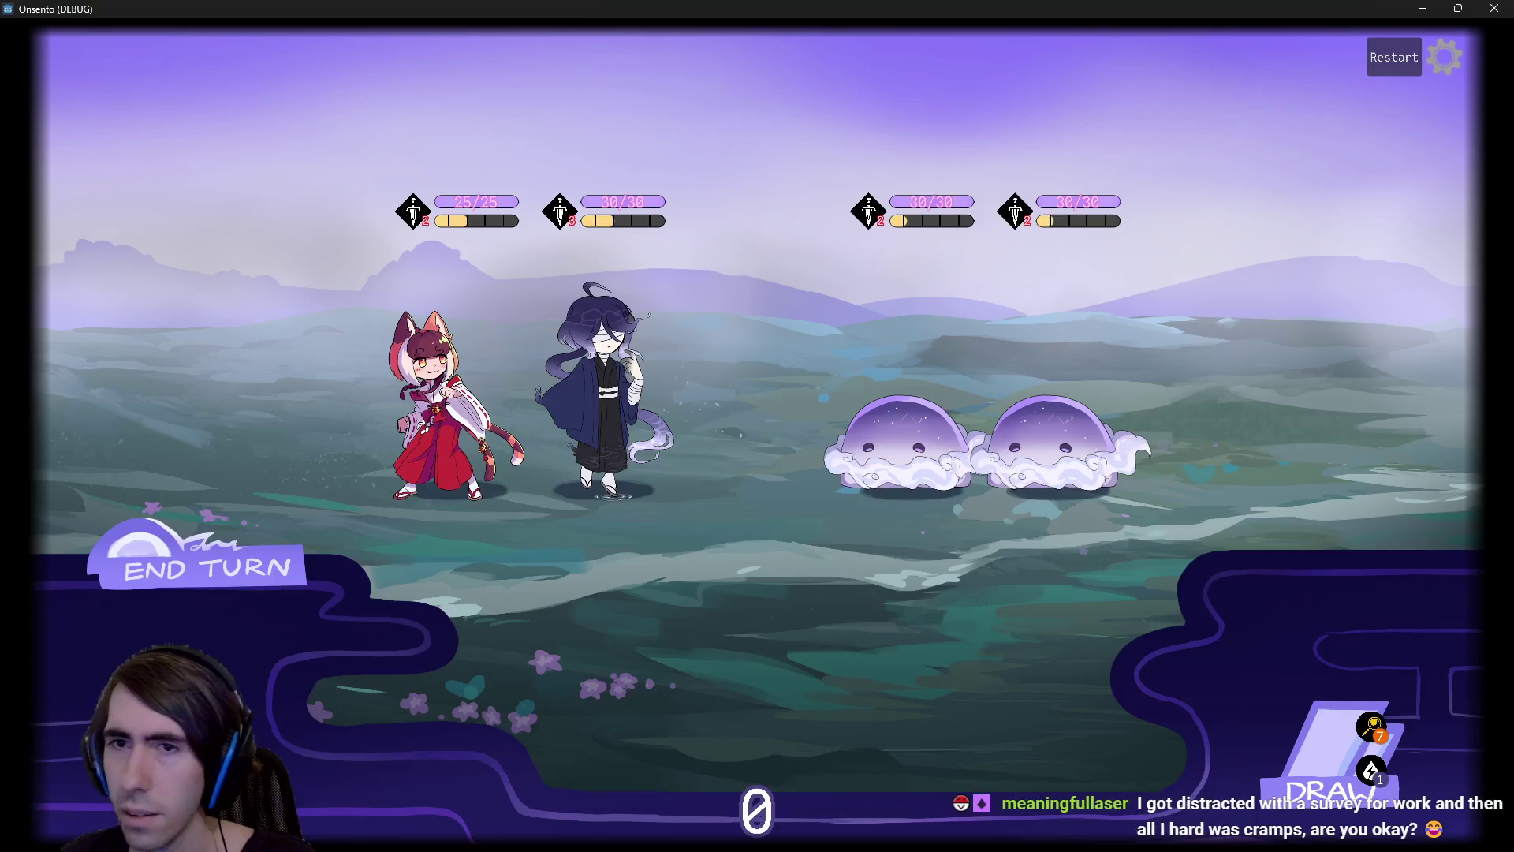
{"action": "left_click", "coordinate": [1408, 45]}
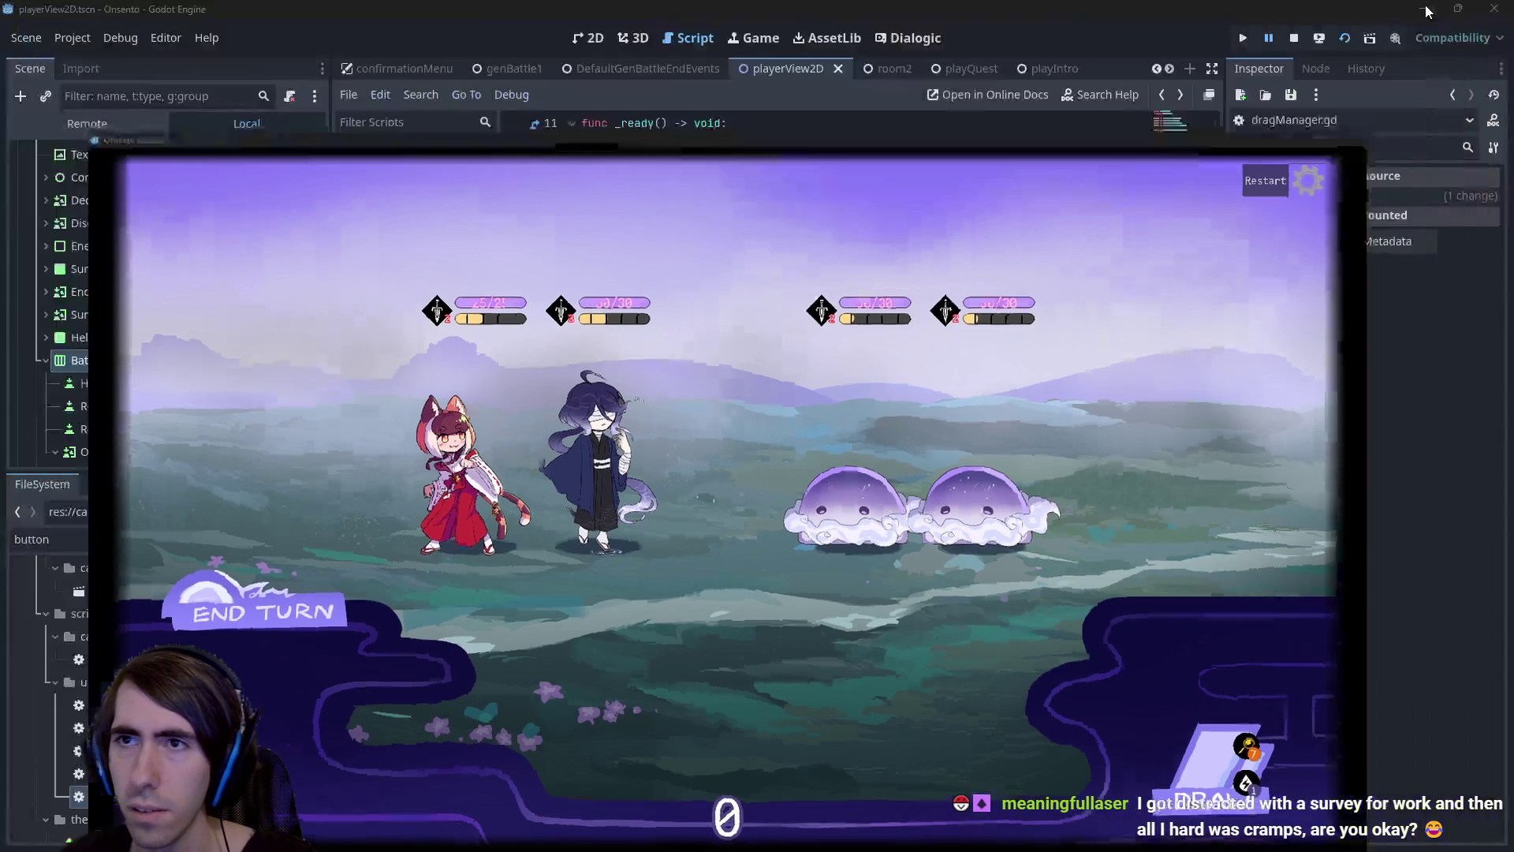
{"action": "left_click", "coordinate": [1206, 619]}
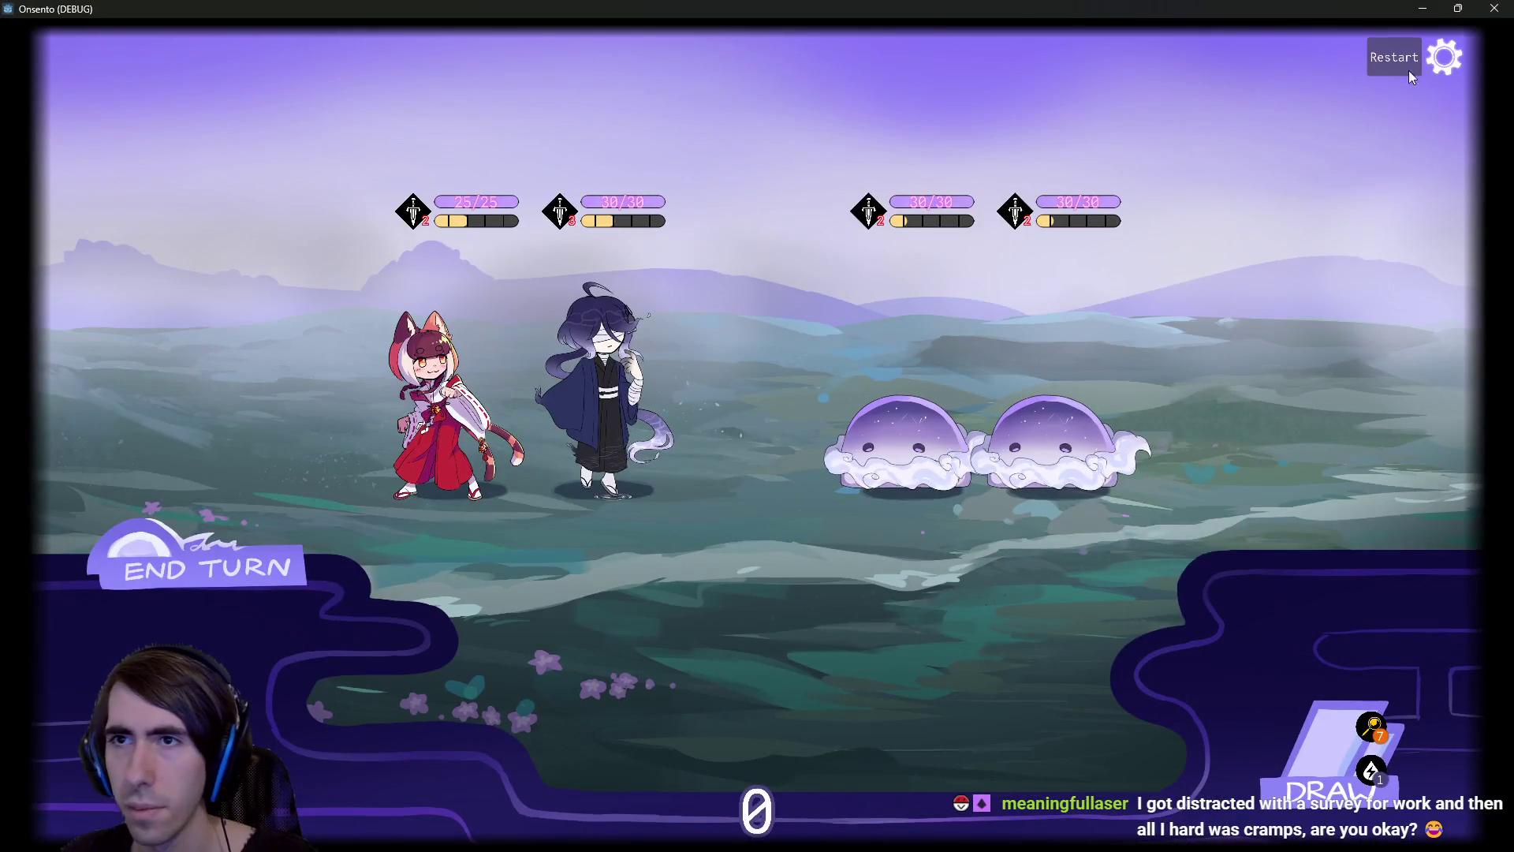
{"action": "left_click", "coordinate": [1444, 62]}
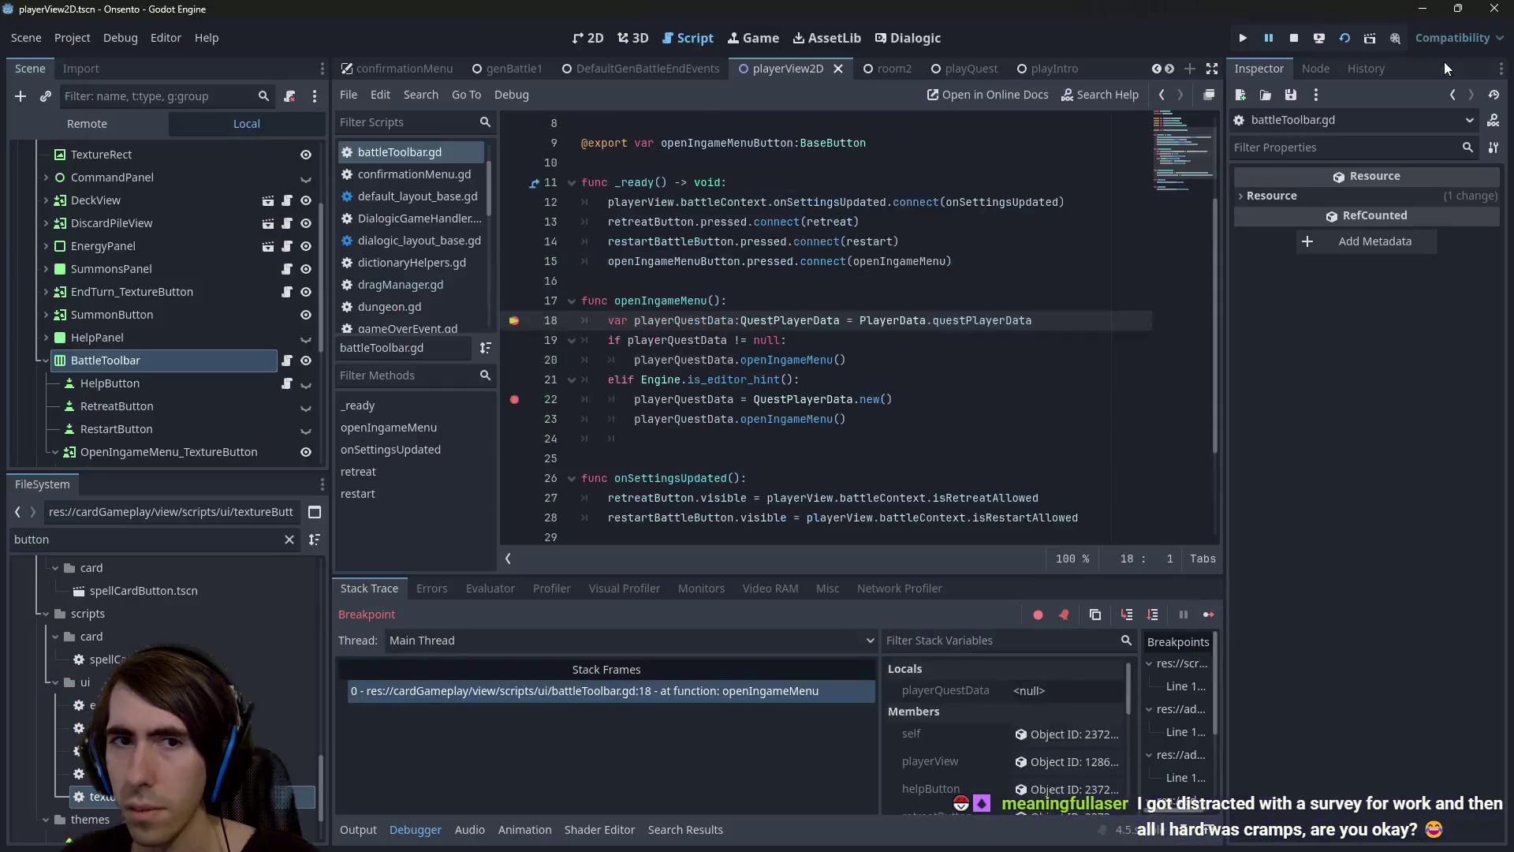
{"action": "left_click", "coordinate": [1150, 616]}
{"action": "mouse_move", "coordinate": [693, 307]}
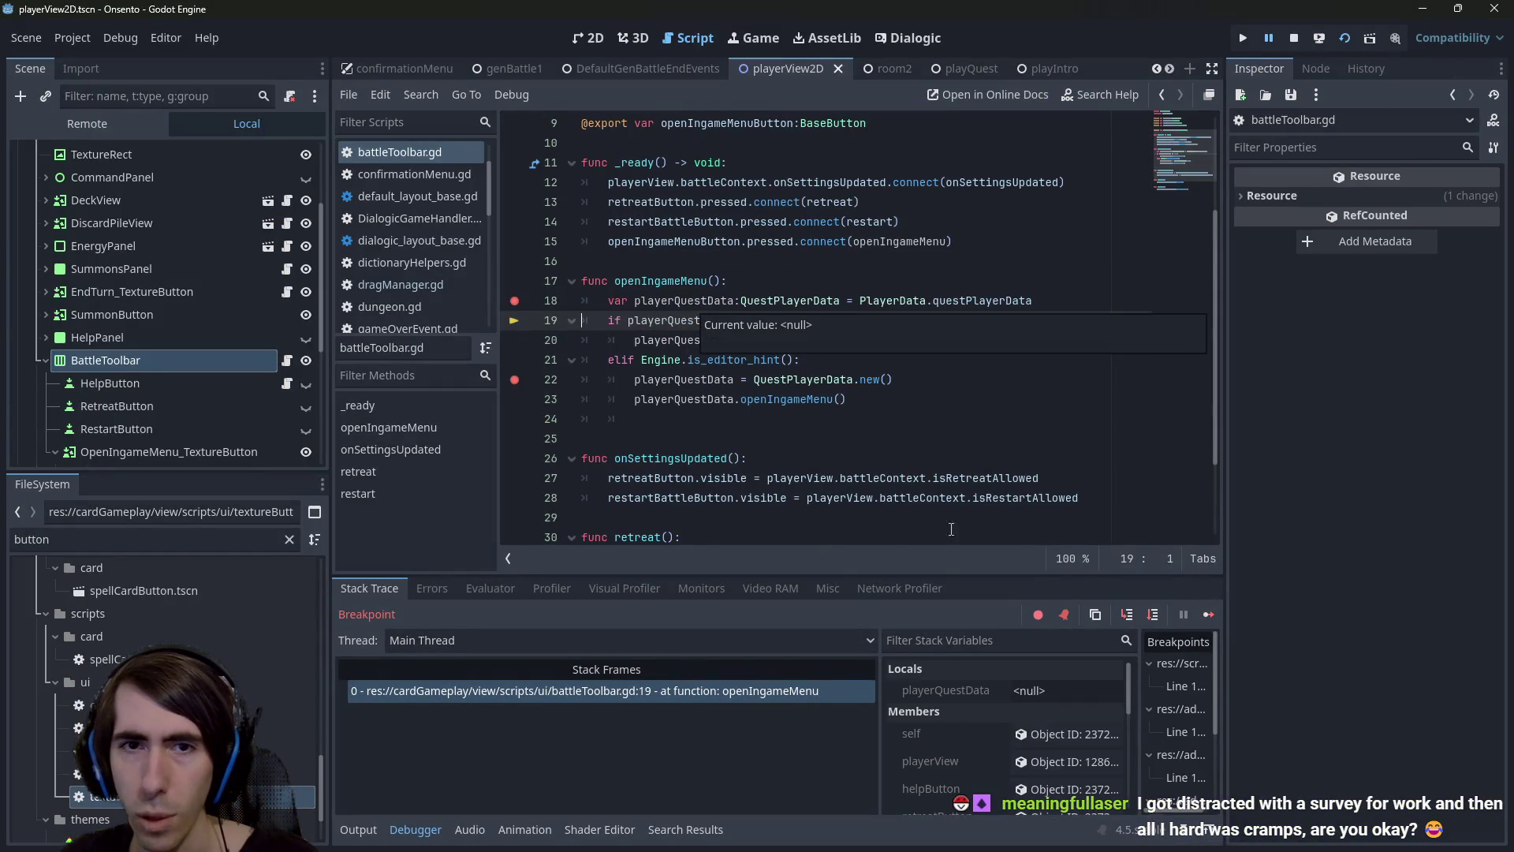
{"action": "key", "text": "F10"}
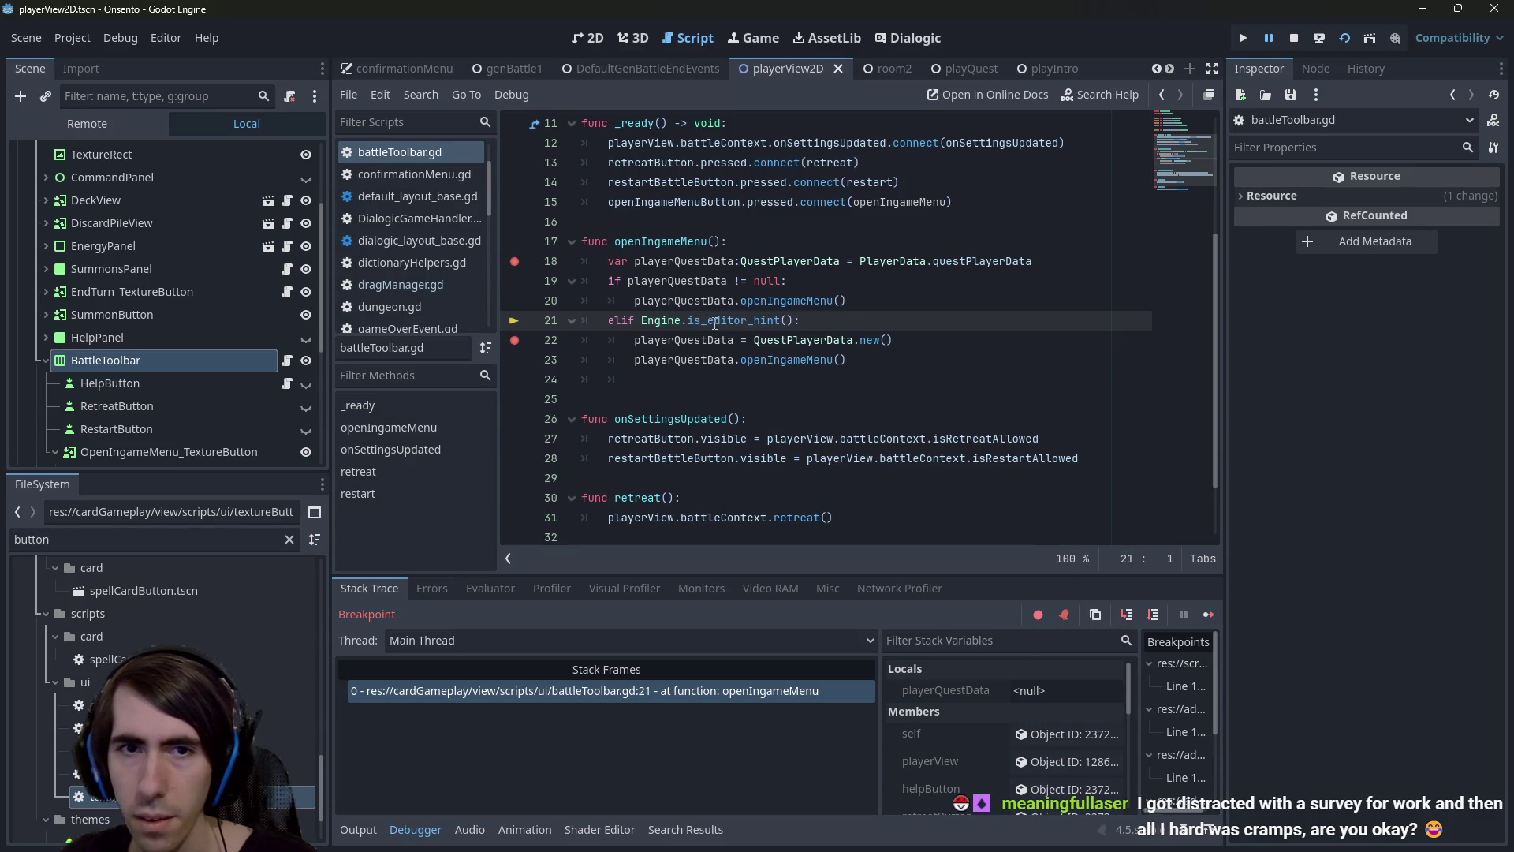
{"action": "left_click", "coordinate": [1128, 619]}
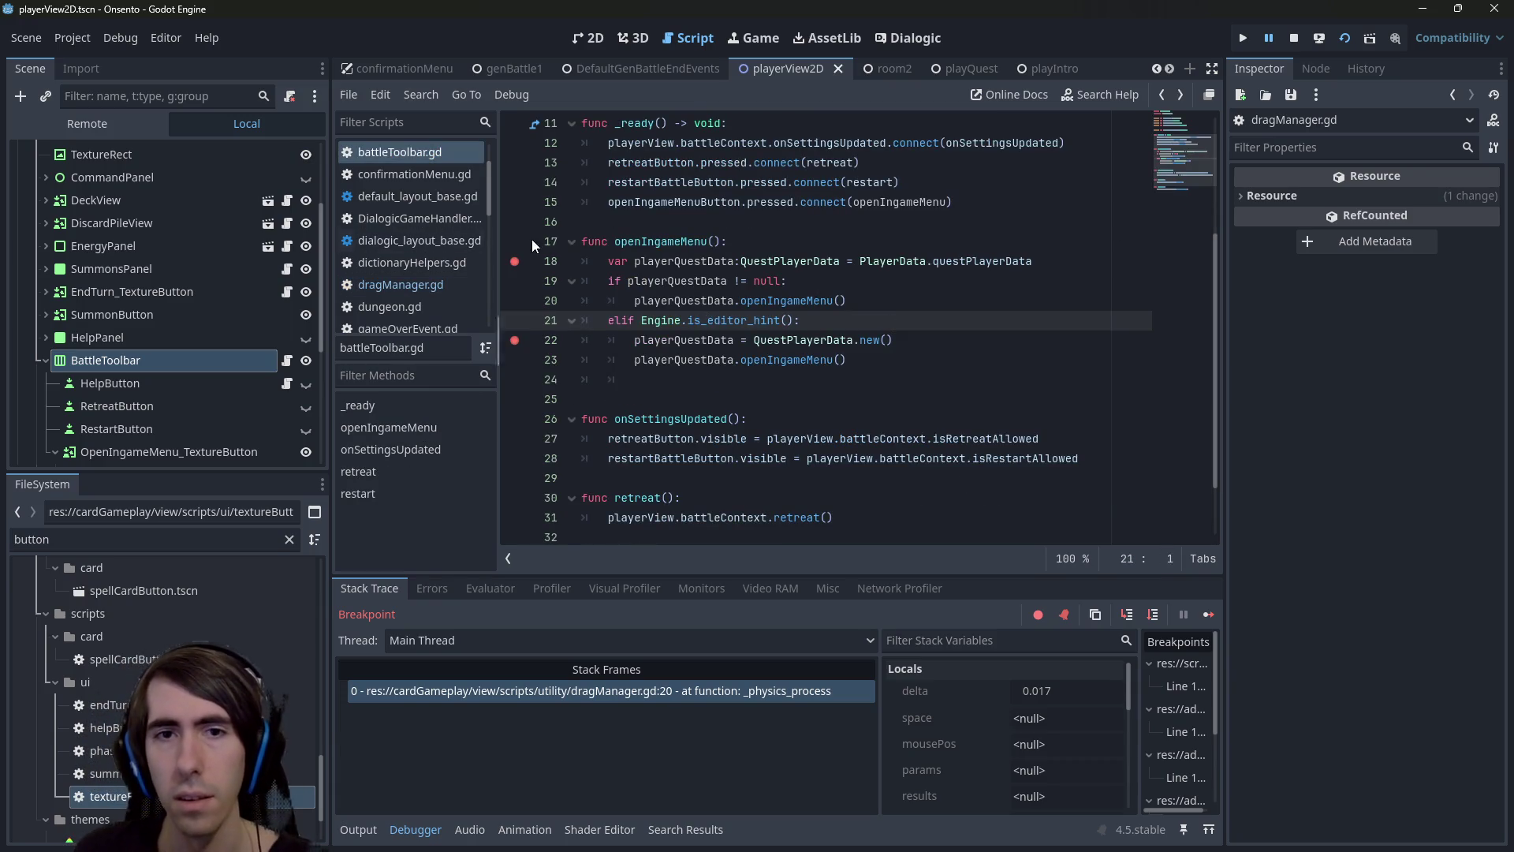
- Stop debugging, rerun the scene, check is_editor_hint docs, and launch the project with F5
{"action": "left_click_drag", "start_coordinate": [643, 320], "coordinate": [802, 321]}
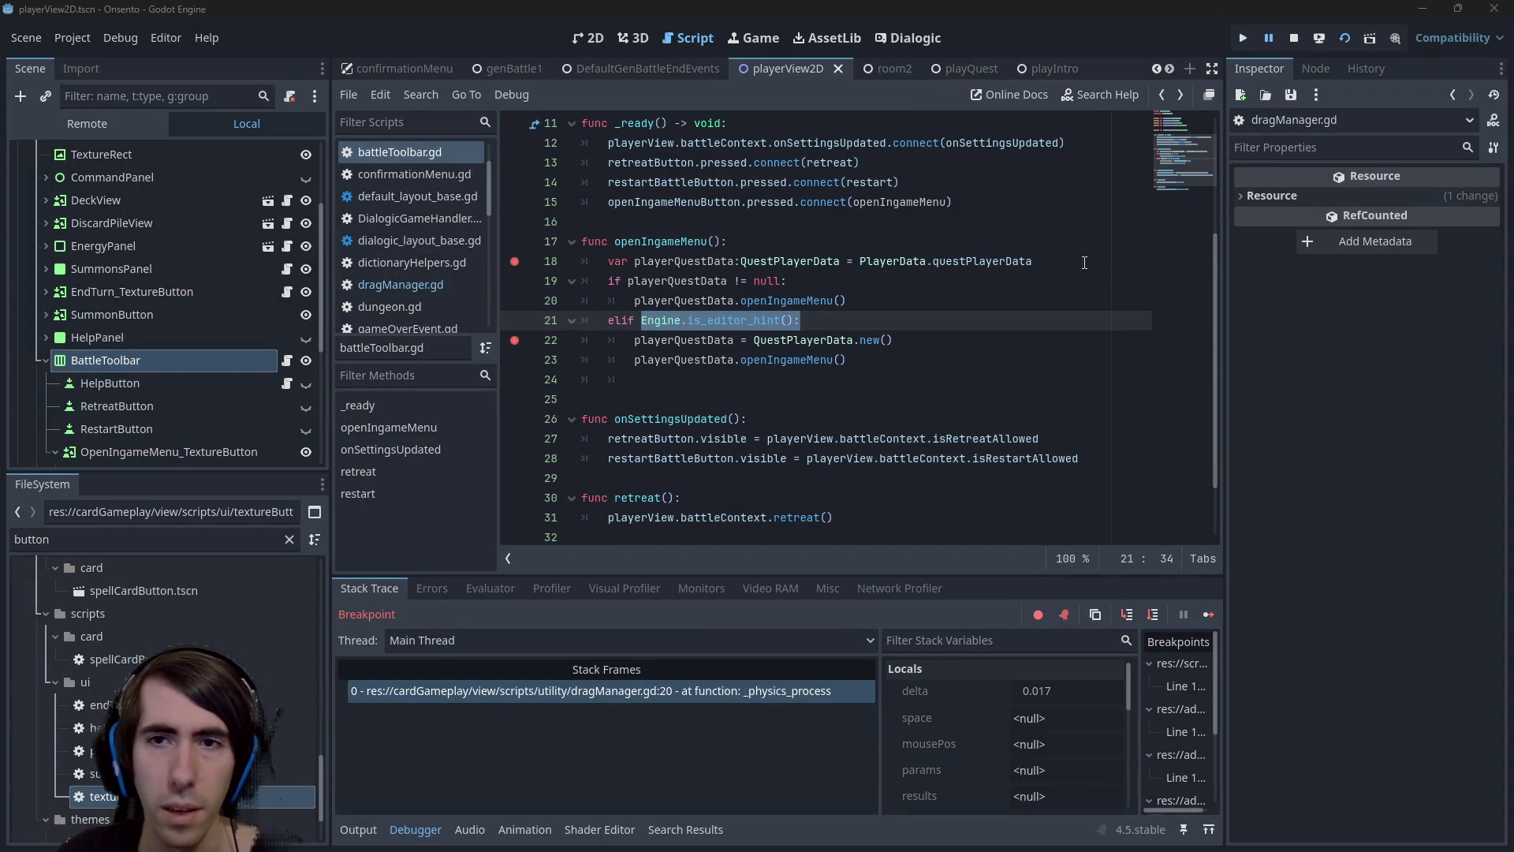
{"action": "left_click", "coordinate": [1085, 263]}
{"action": "left_click", "coordinate": [1324, 43]}
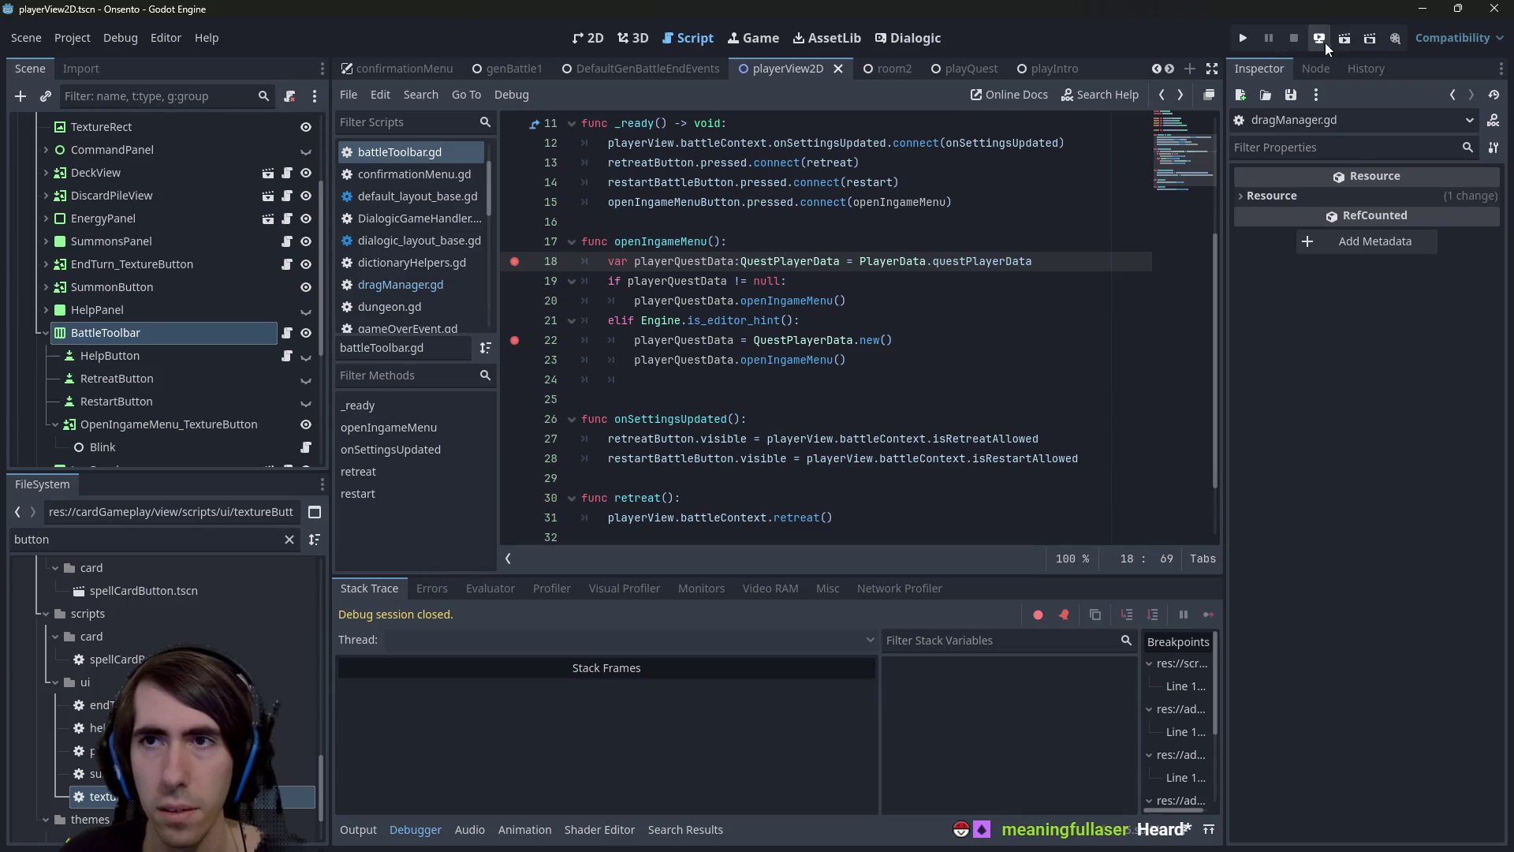
{"action": "key", "text": "F6"}
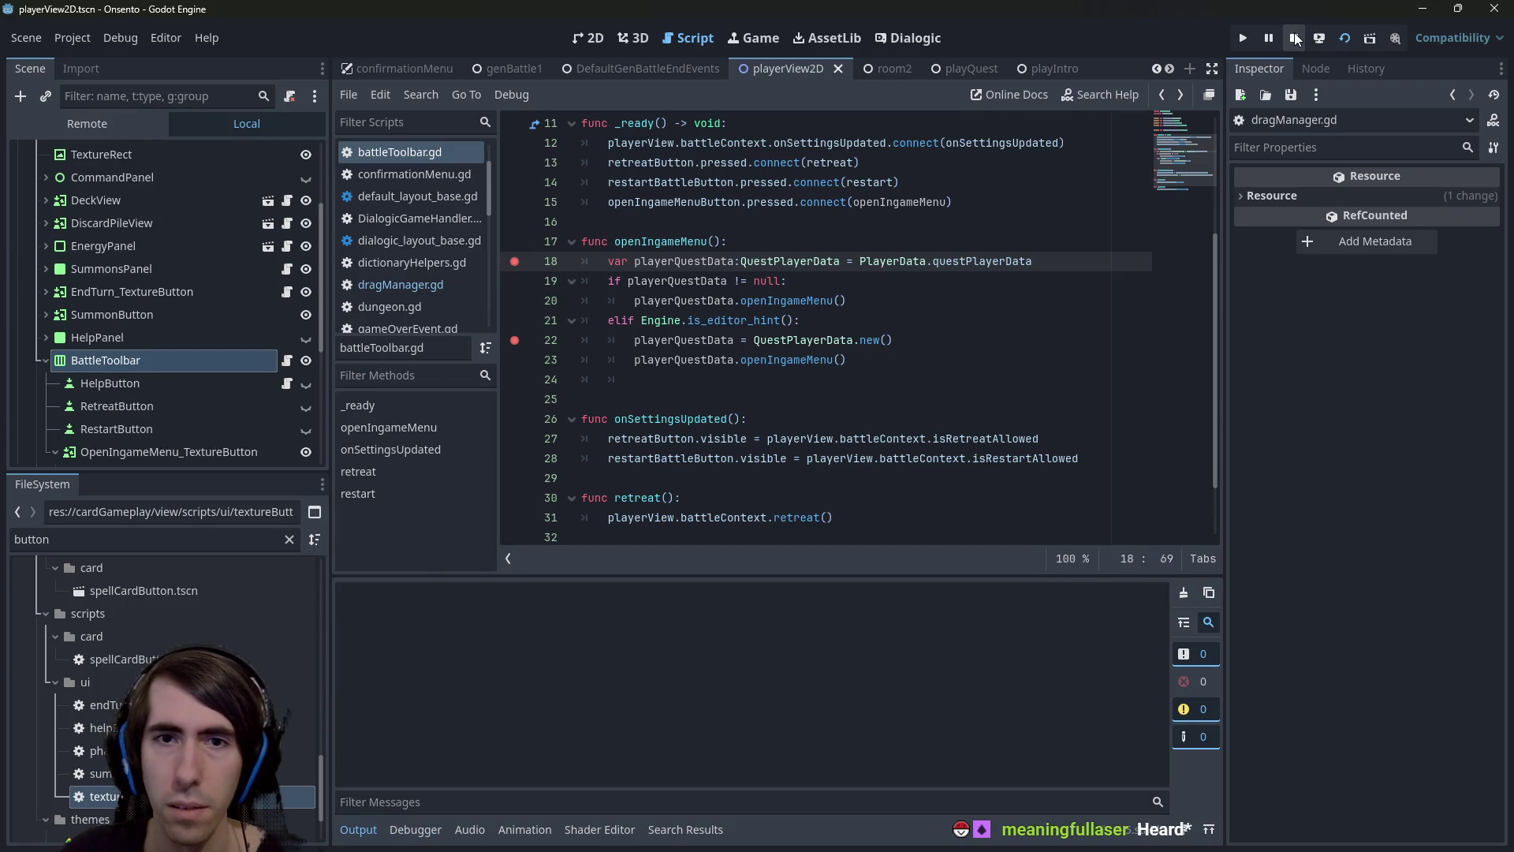
{"action": "left_click", "coordinate": [722, 322], "text": "ctrl"}
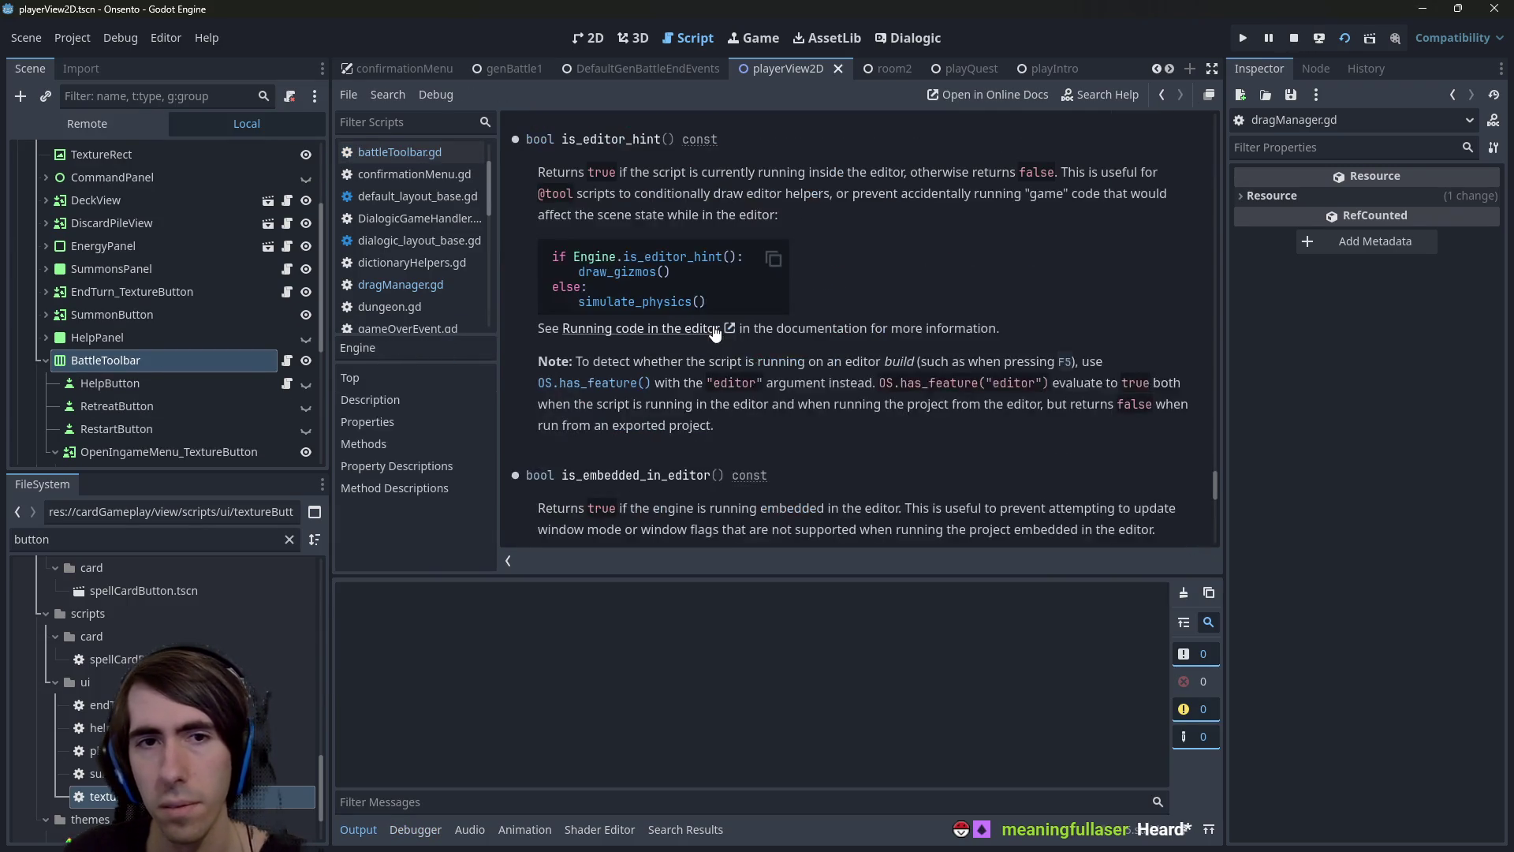
{"action": "key", "text": "F5"}
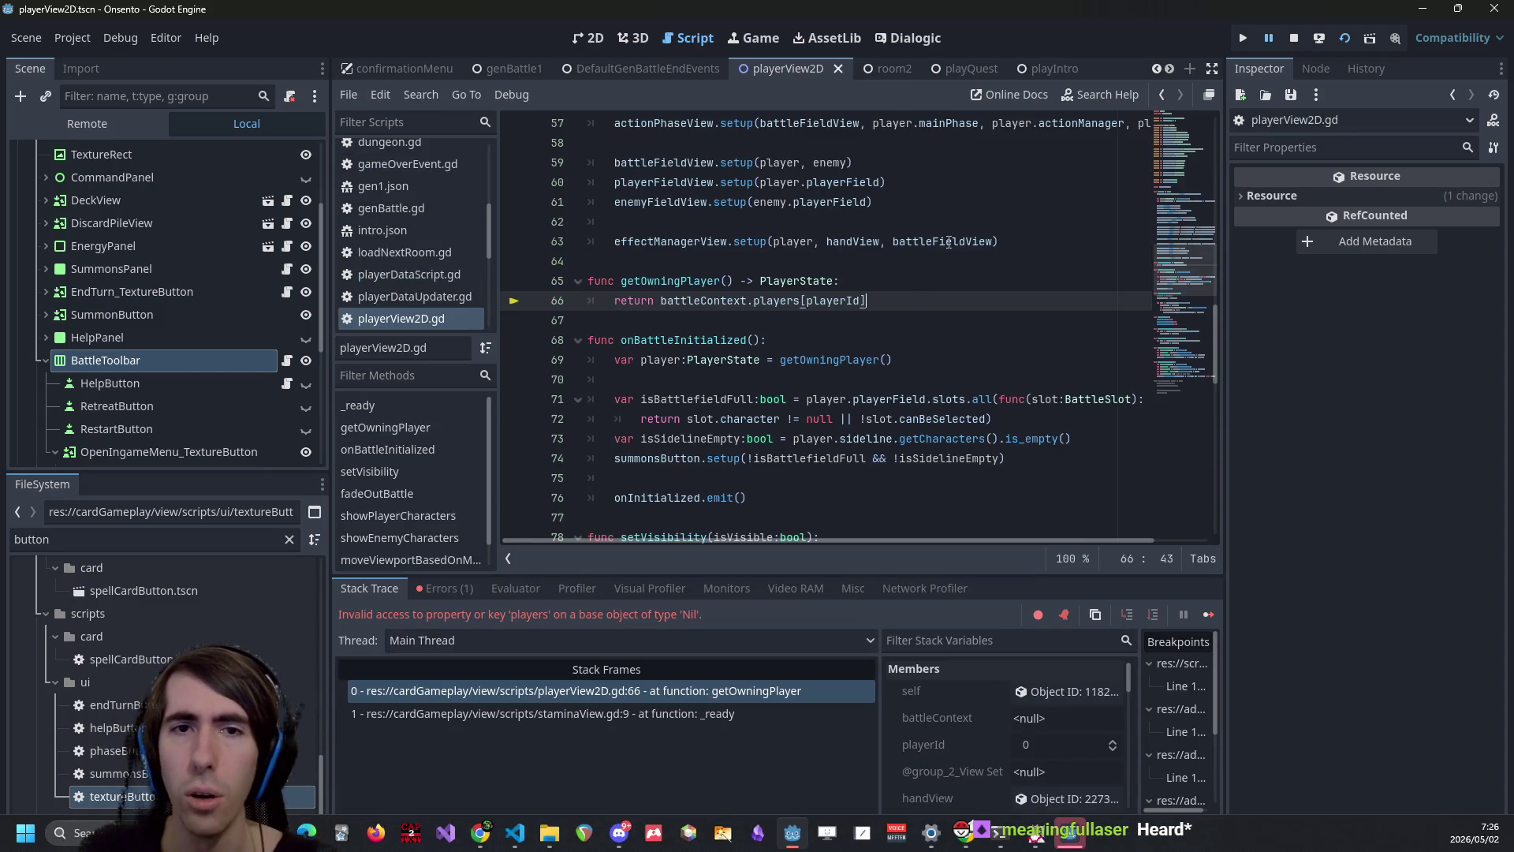
- Stop the debug session with F8 and navigate back toward battleToolbar.gd
{"action": "key", "text": "F8"}
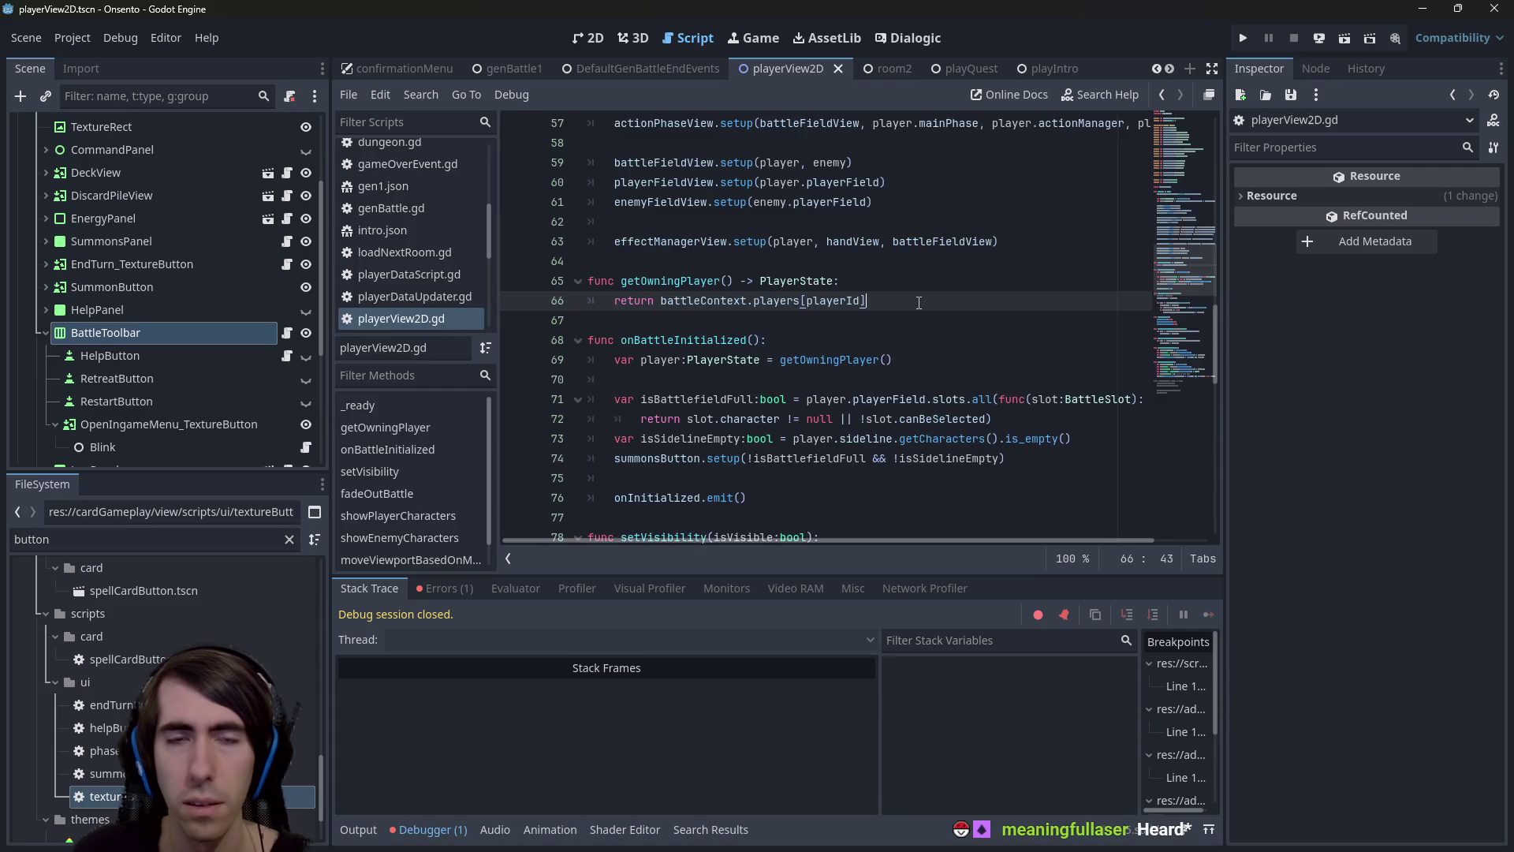
{"action": "key", "text": "alt+Left"}
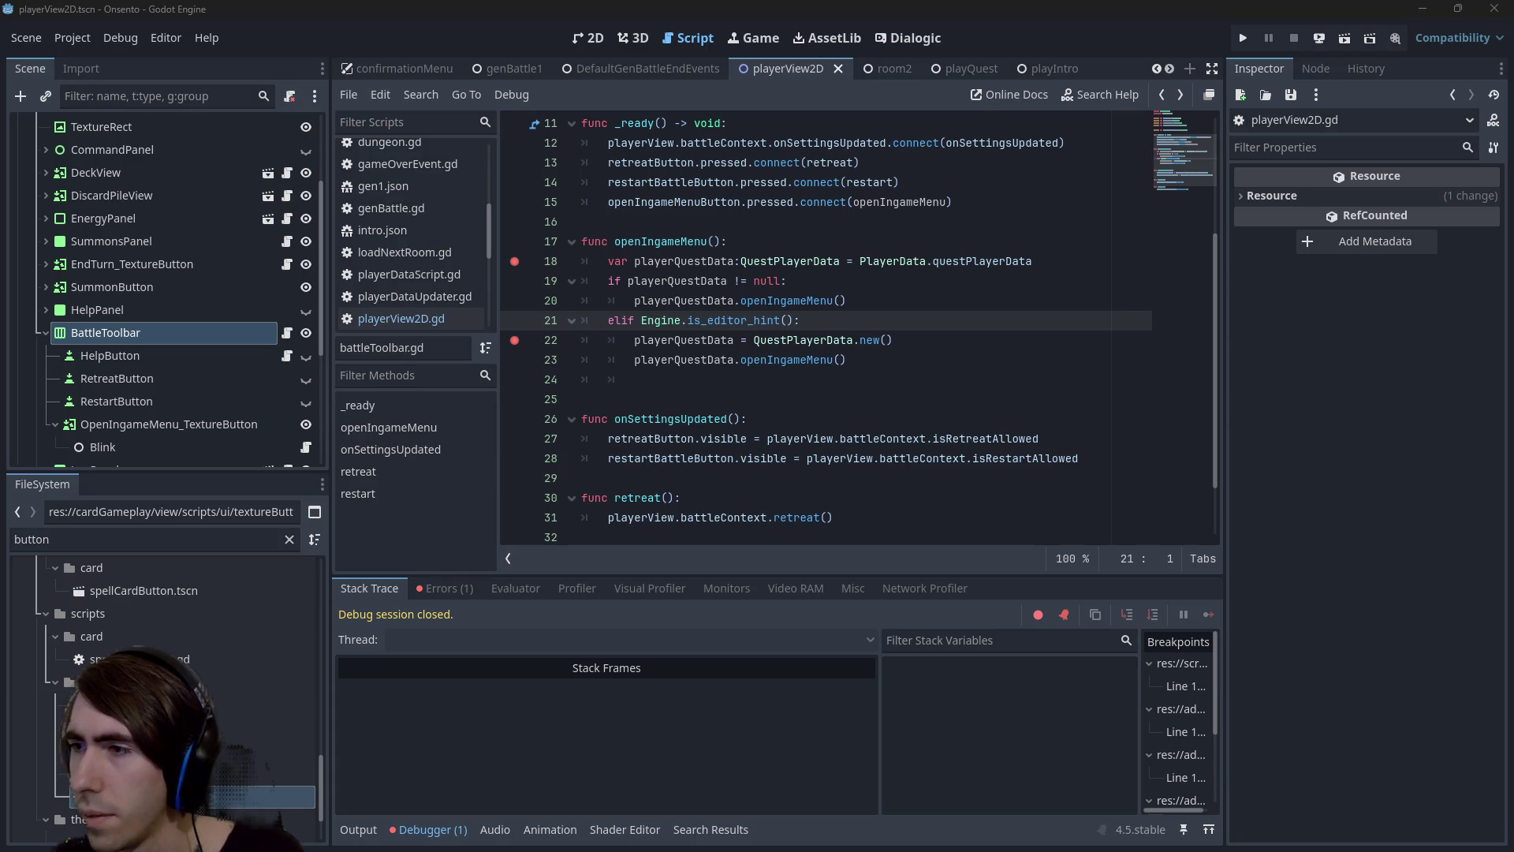
- Search the project for is_editor_hint and open the battleToolbar.gd line 21 match
{"action": "left_click", "coordinate": [877, 347]}
{"action": "key", "text": "ctrl+shift+f"}
{"action": "key", "text": "Return"}
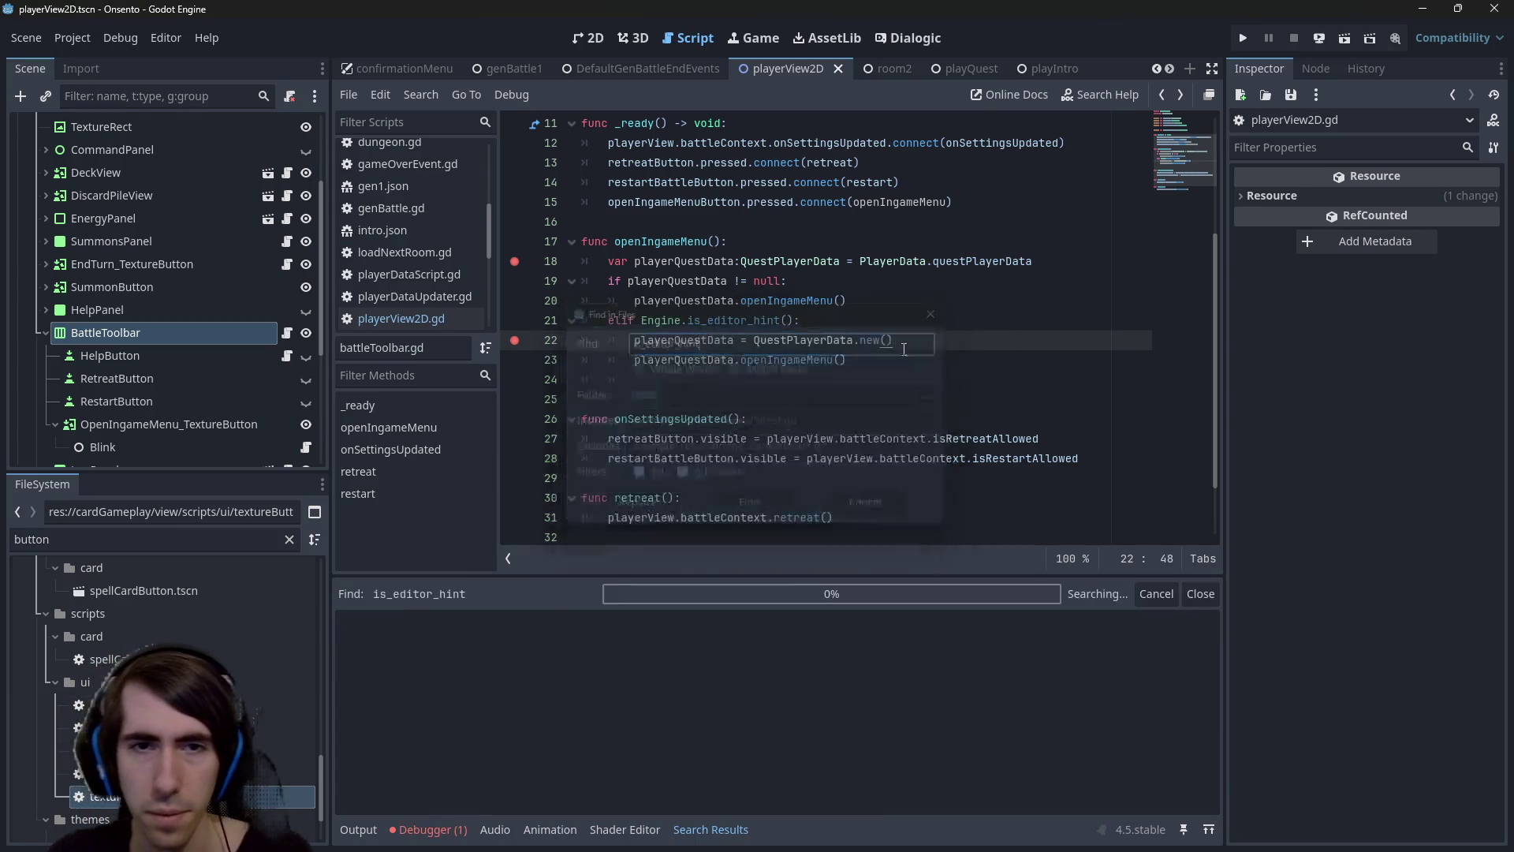
{"action": "scroll", "coordinate": [1043, 730], "scroll_direction": "down", "scroll_amount": 10}
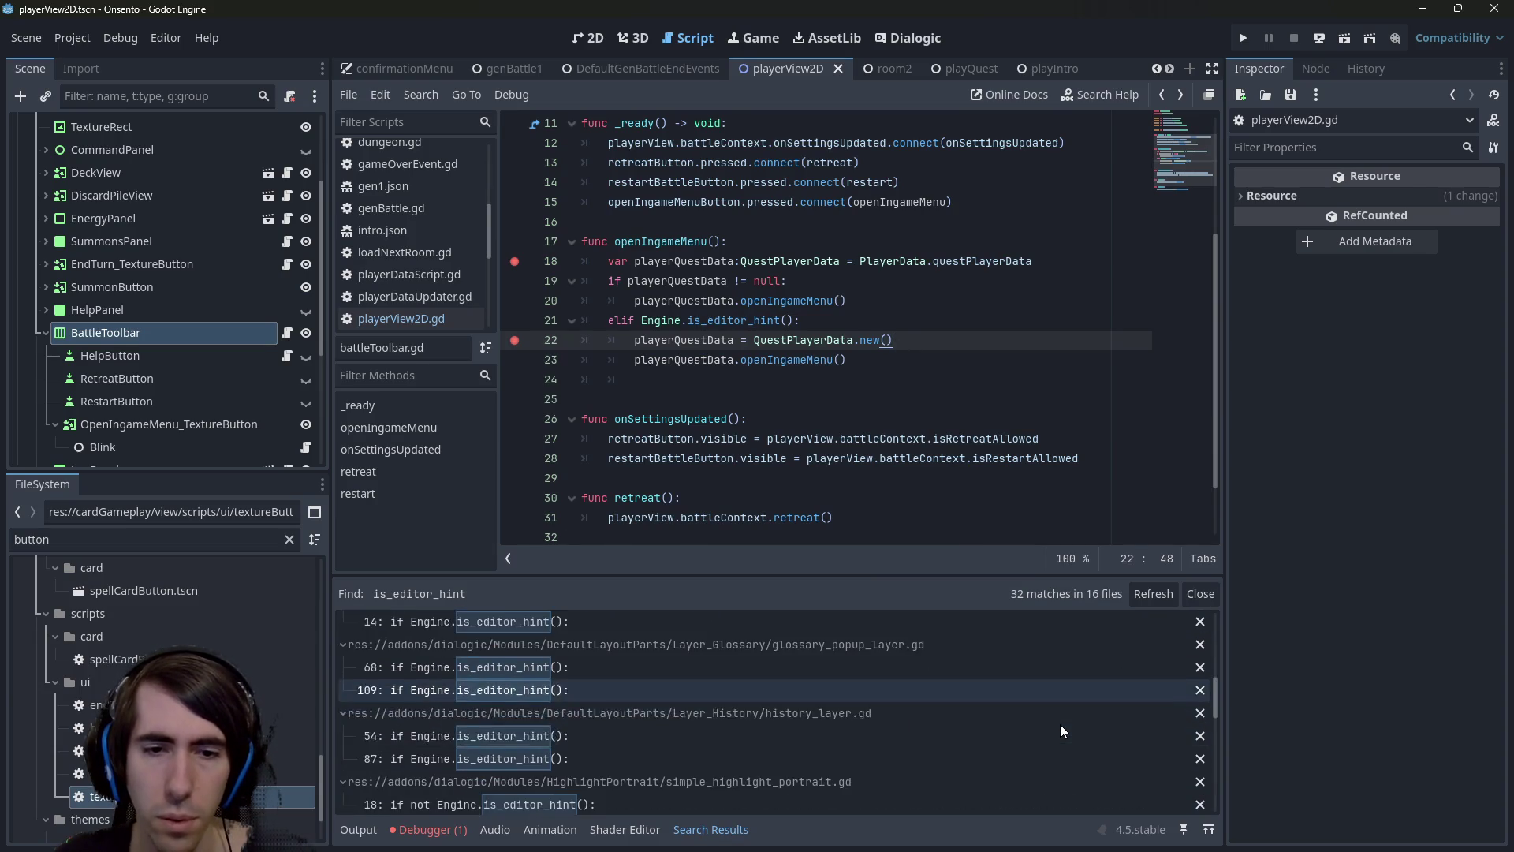
{"action": "scroll", "coordinate": [1061, 726], "scroll_direction": "down", "scroll_amount": 10}
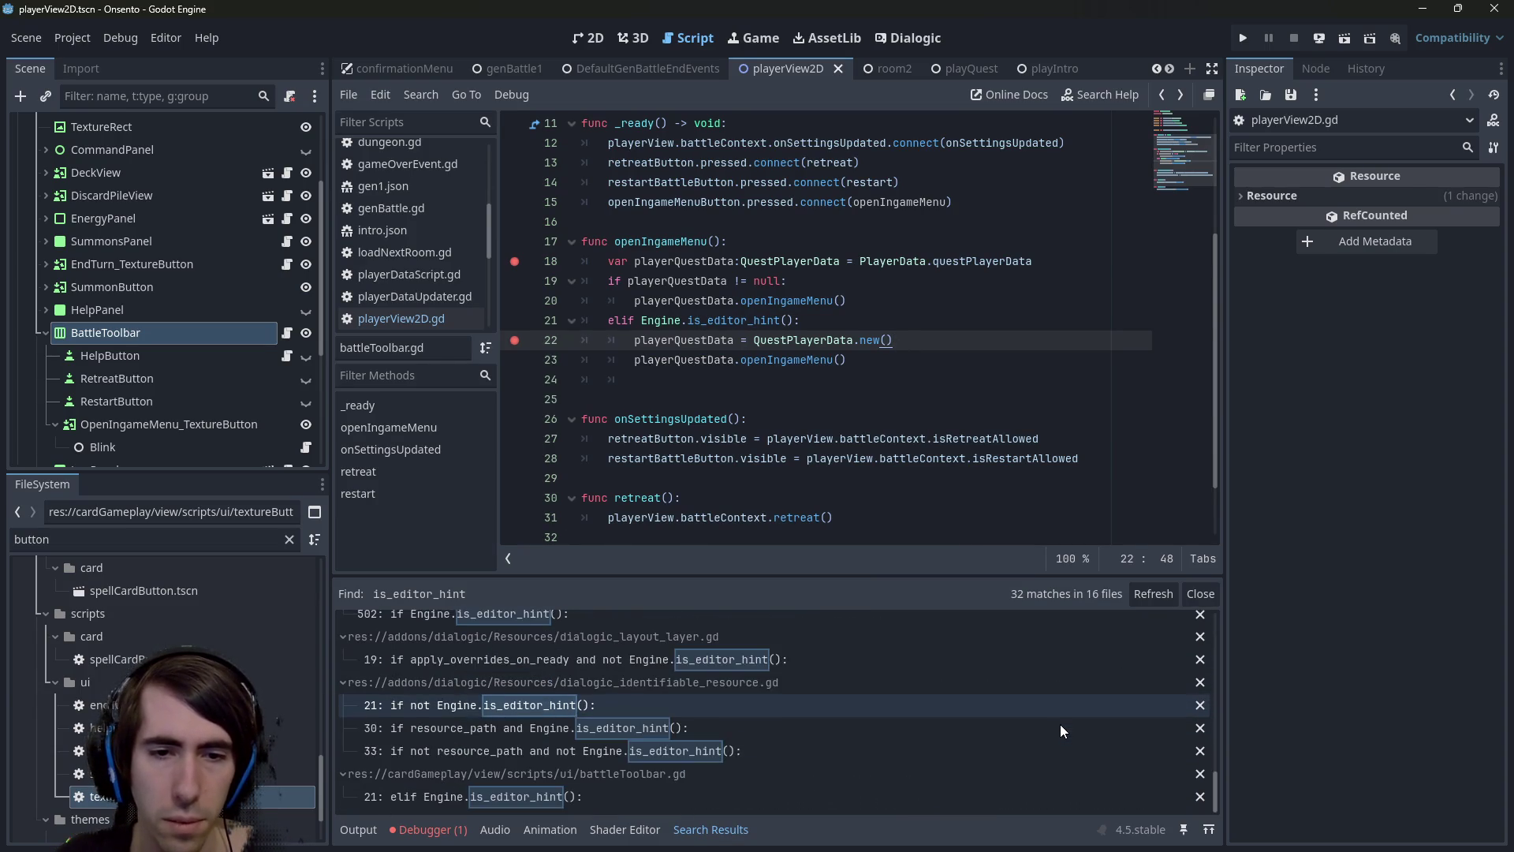
{"action": "left_click", "coordinate": [584, 796]}
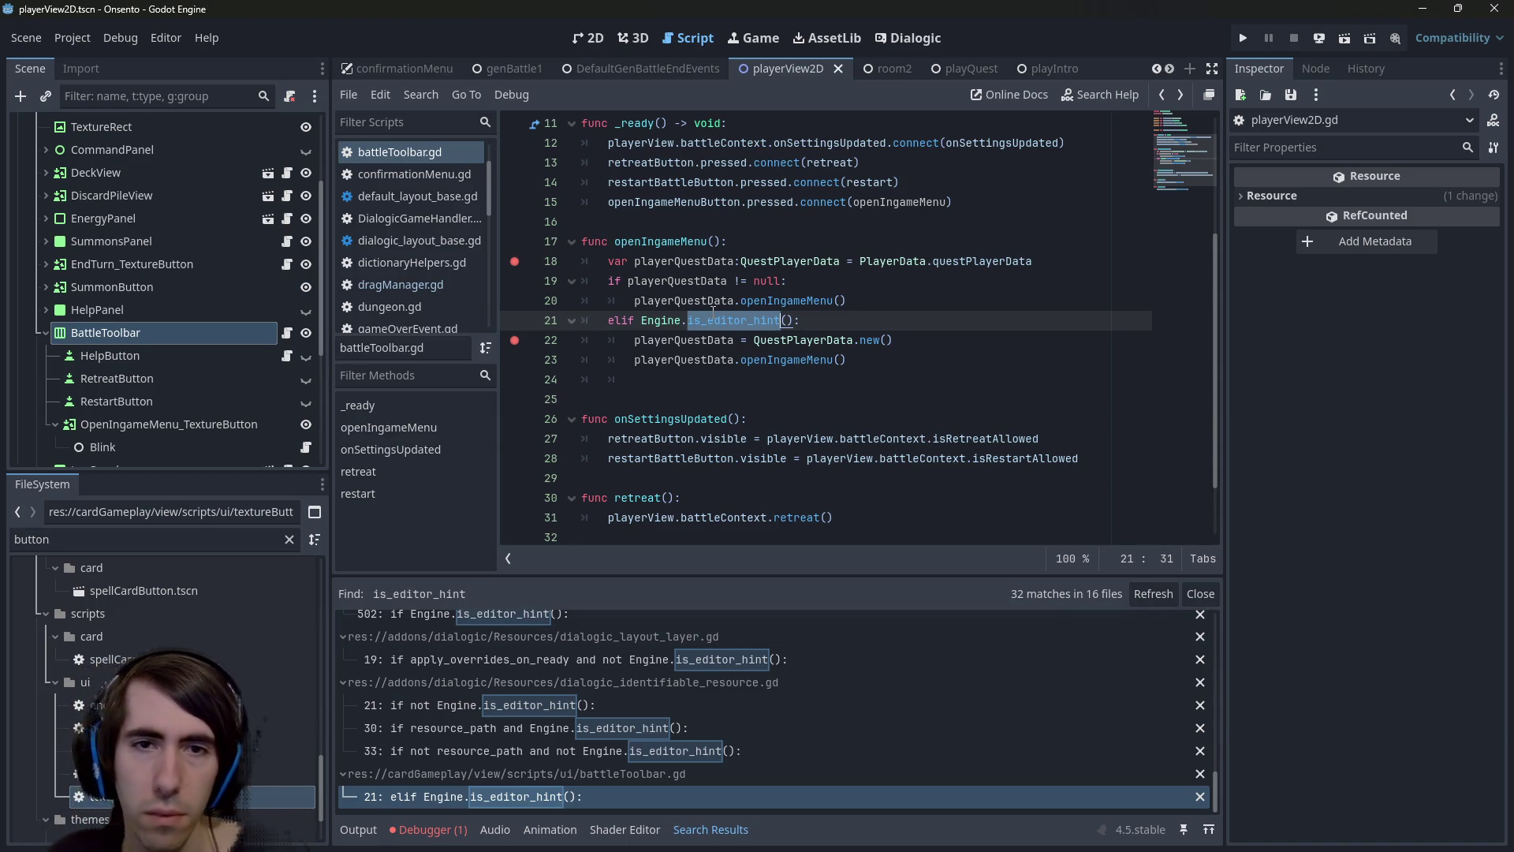
- Replace Engine.is_editor_hint() with OS.is_debug_build() and rerun the room2 battle scene
{"action": "key", "text": "ctrl+BackSpace"}
{"action": "key", "text": "ctrl+BackSpace"}
{"action": "key", "text": "ctrl+BackSpace"}
{"action": "type", "text": "OS.is_debug_build()"}
{"action": "key", "text": "Delete"}
{"action": "key", "text": "Delete"}
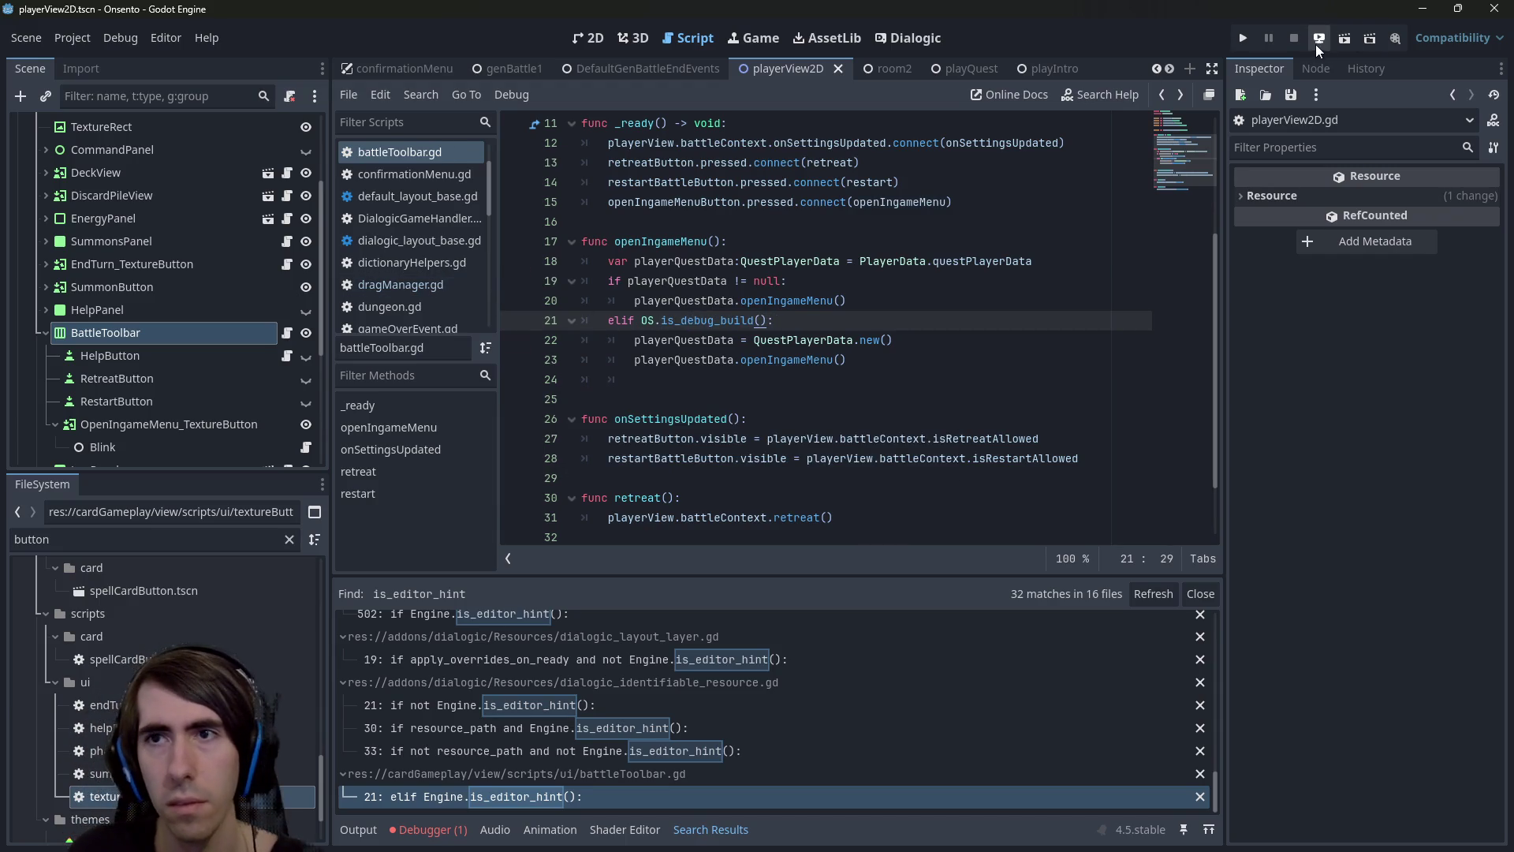
{"action": "left_click", "coordinate": [1344, 41]}
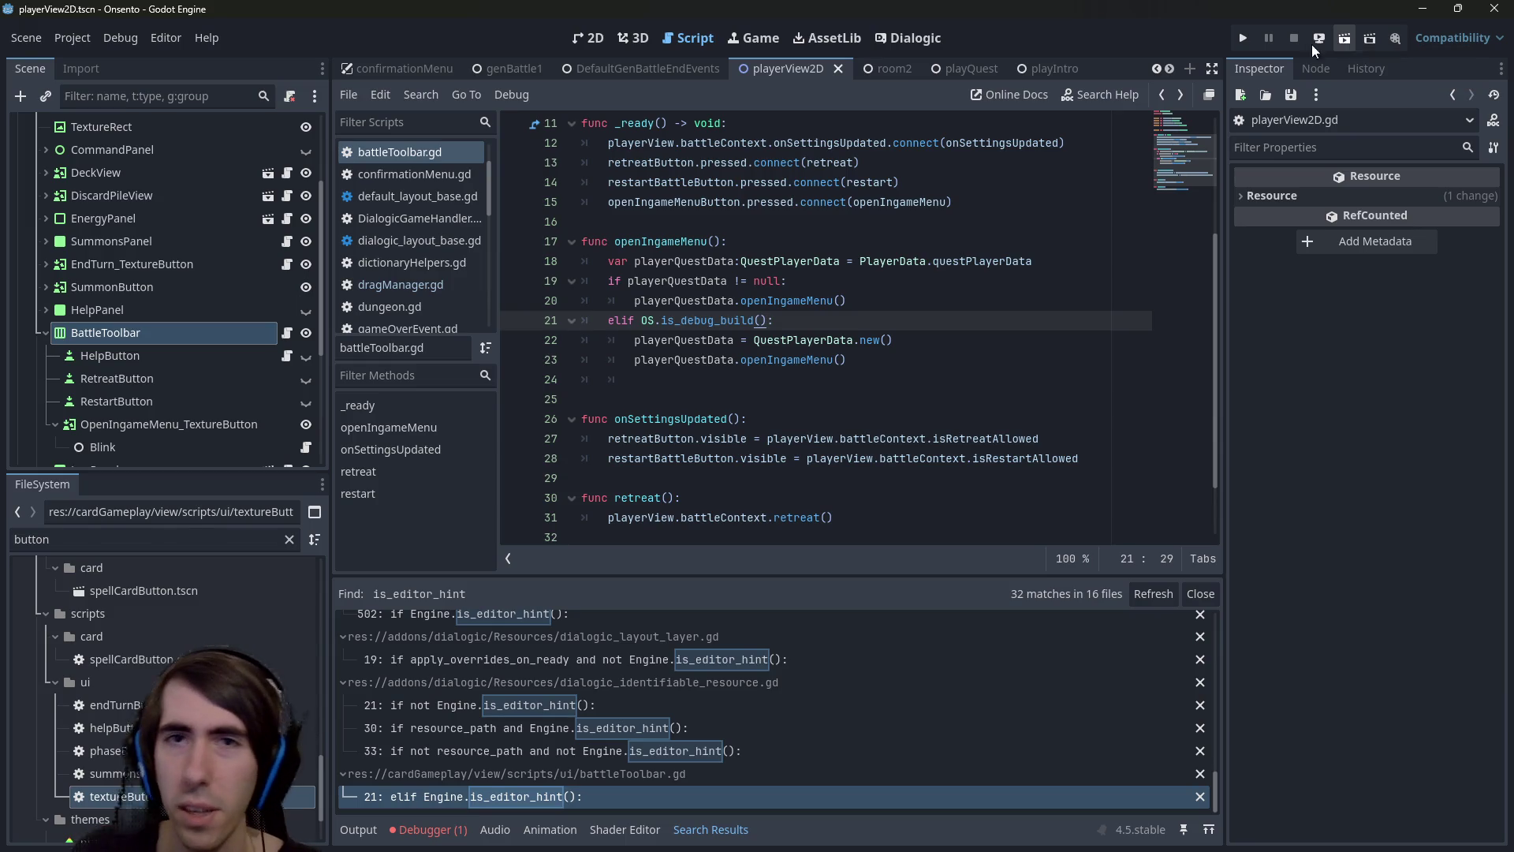
{"action": "left_click", "coordinate": [875, 64]}
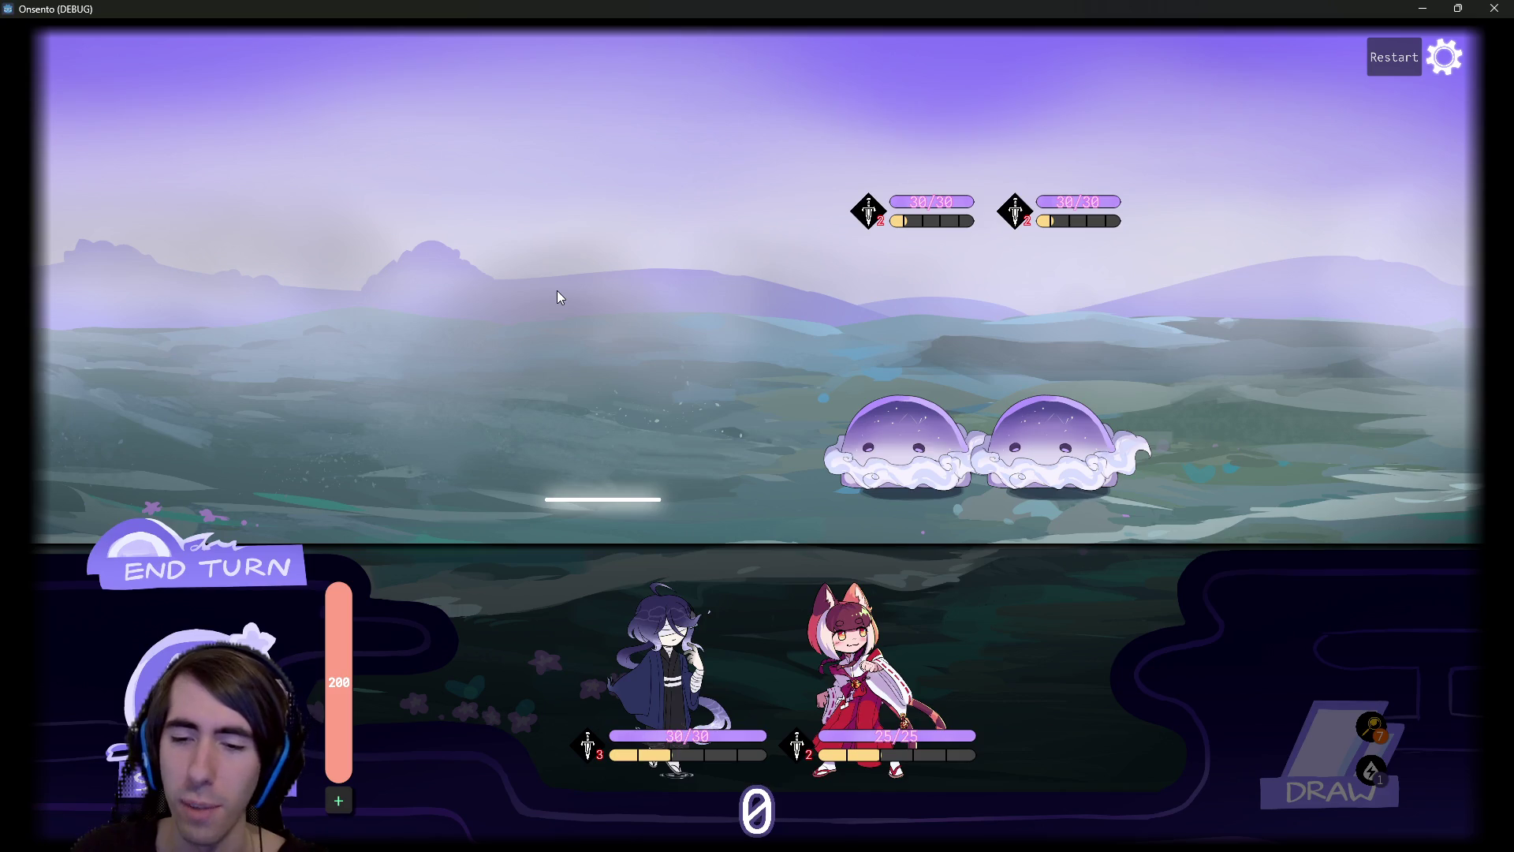
- Open the in-game menu and inspect the null current_scene at questPlayerData.gd line 66
{"action": "left_click", "coordinate": [1448, 55]}
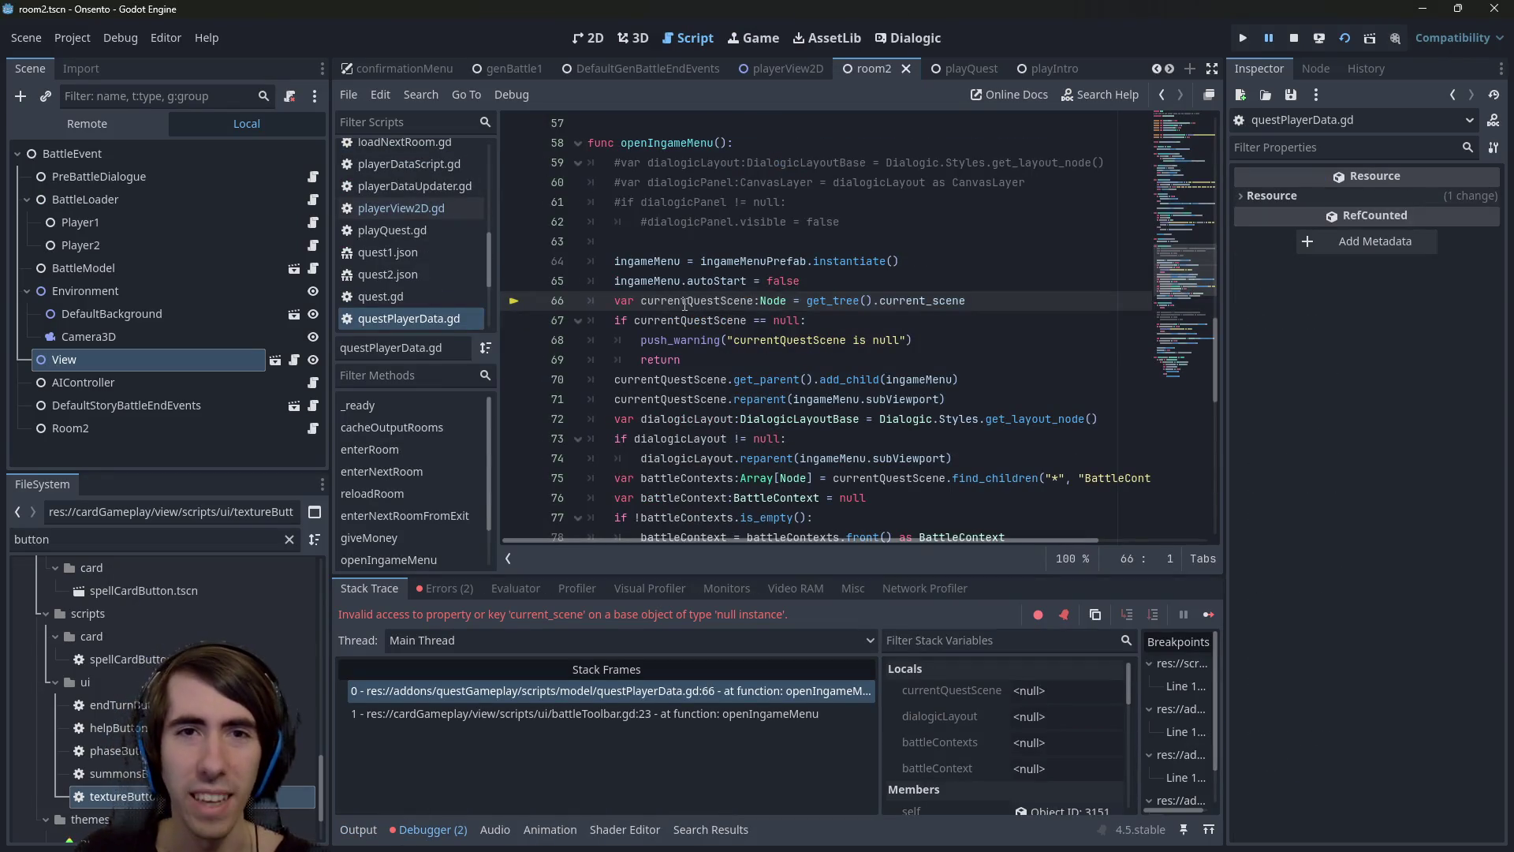
{"action": "mouse_move", "coordinate": [685, 303]}
{"action": "left_click", "coordinate": [824, 304]}
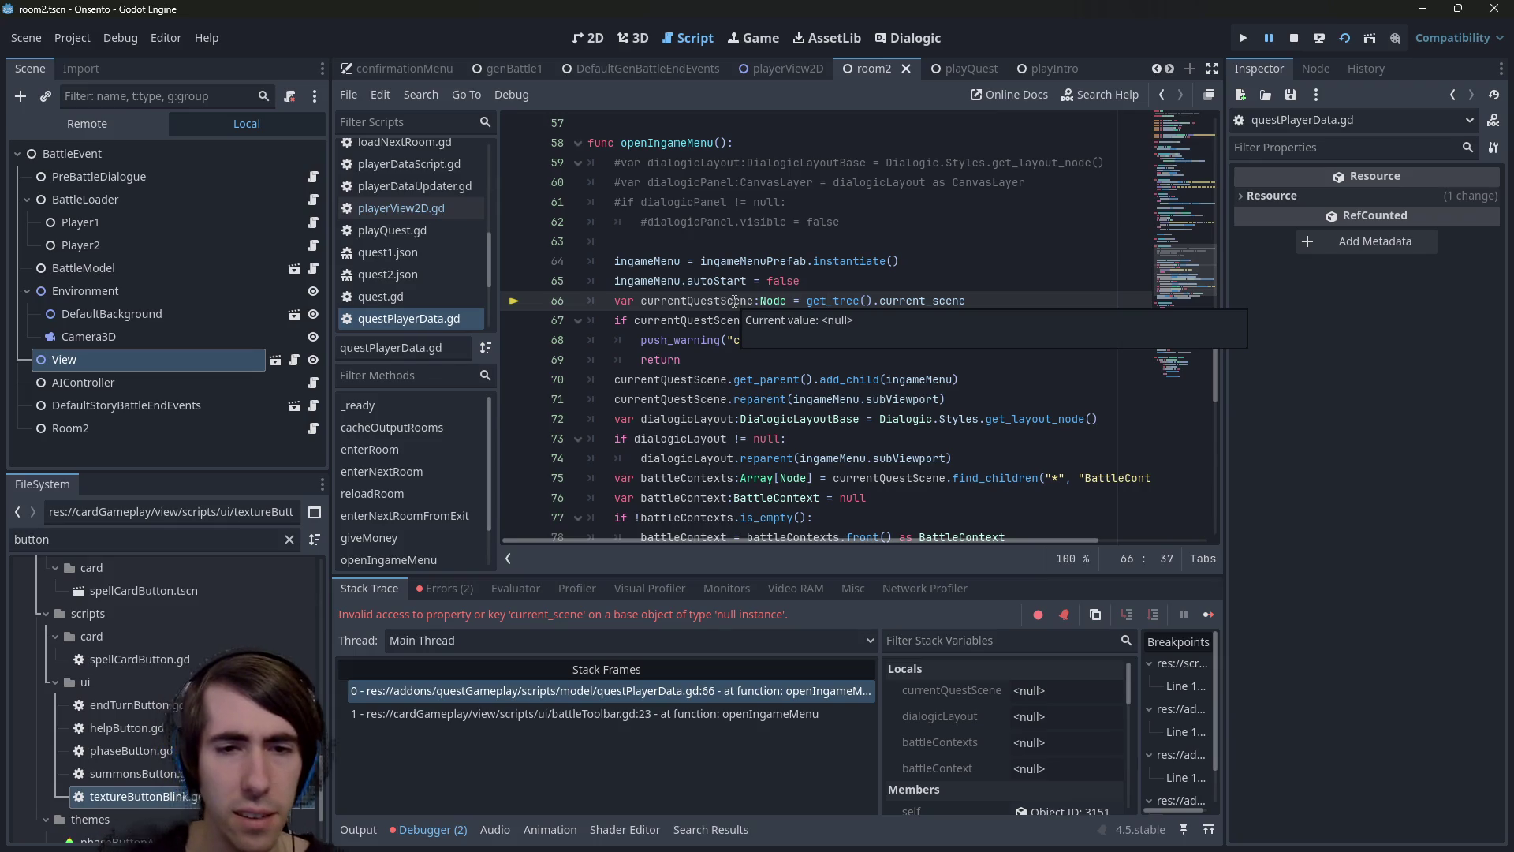
{"action": "mouse_move", "coordinate": [914, 298]}
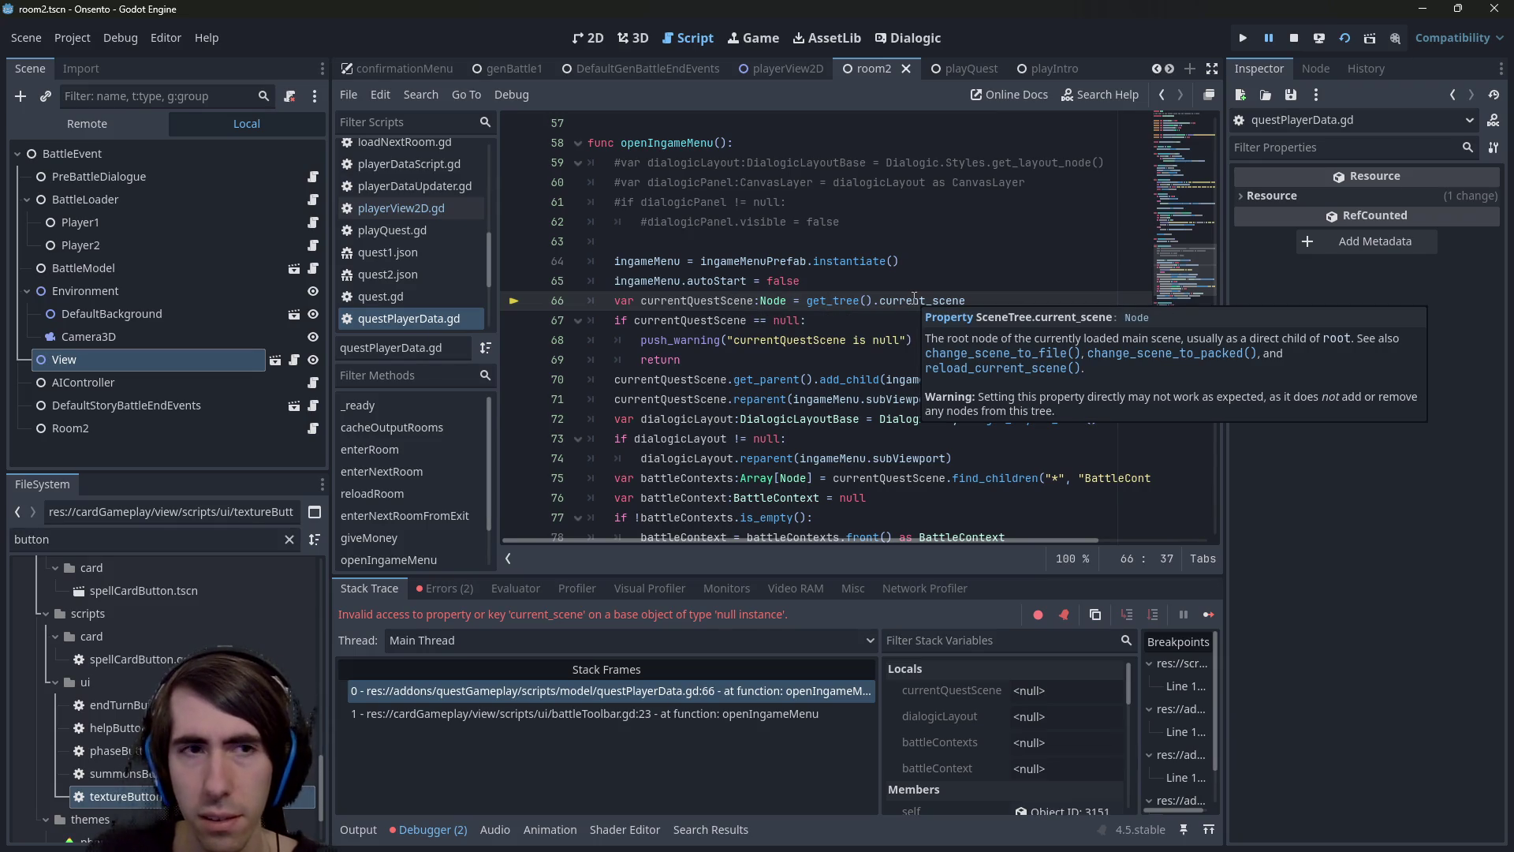
{"action": "scroll", "coordinate": [786, 320], "scroll_direction": "up", "scroll_amount": 3}
{"action": "mouse_move", "coordinate": [787, 320]}
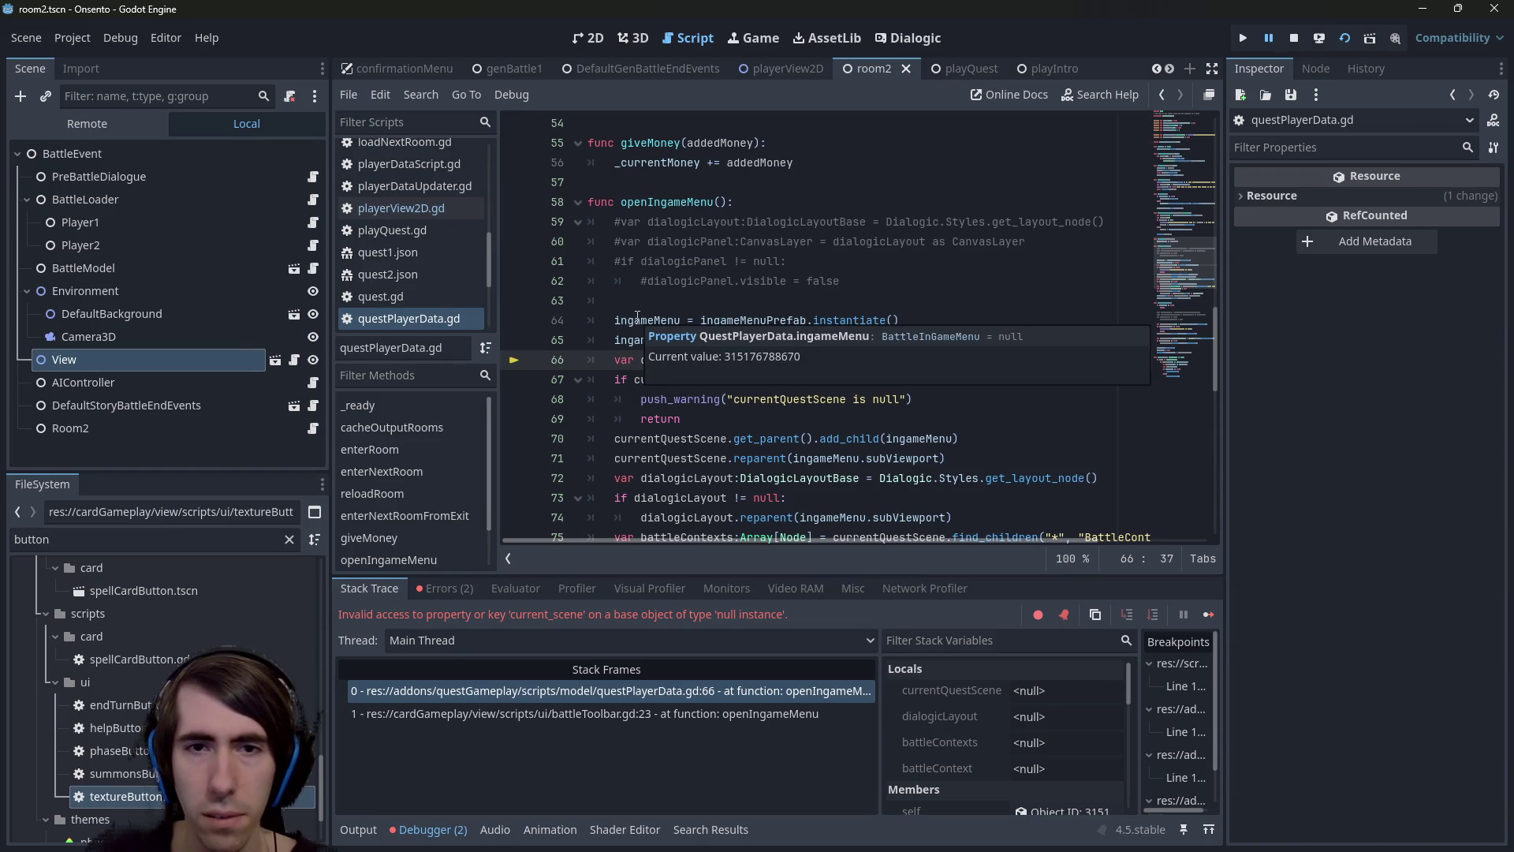
{"action": "left_click", "coordinate": [669, 261]}
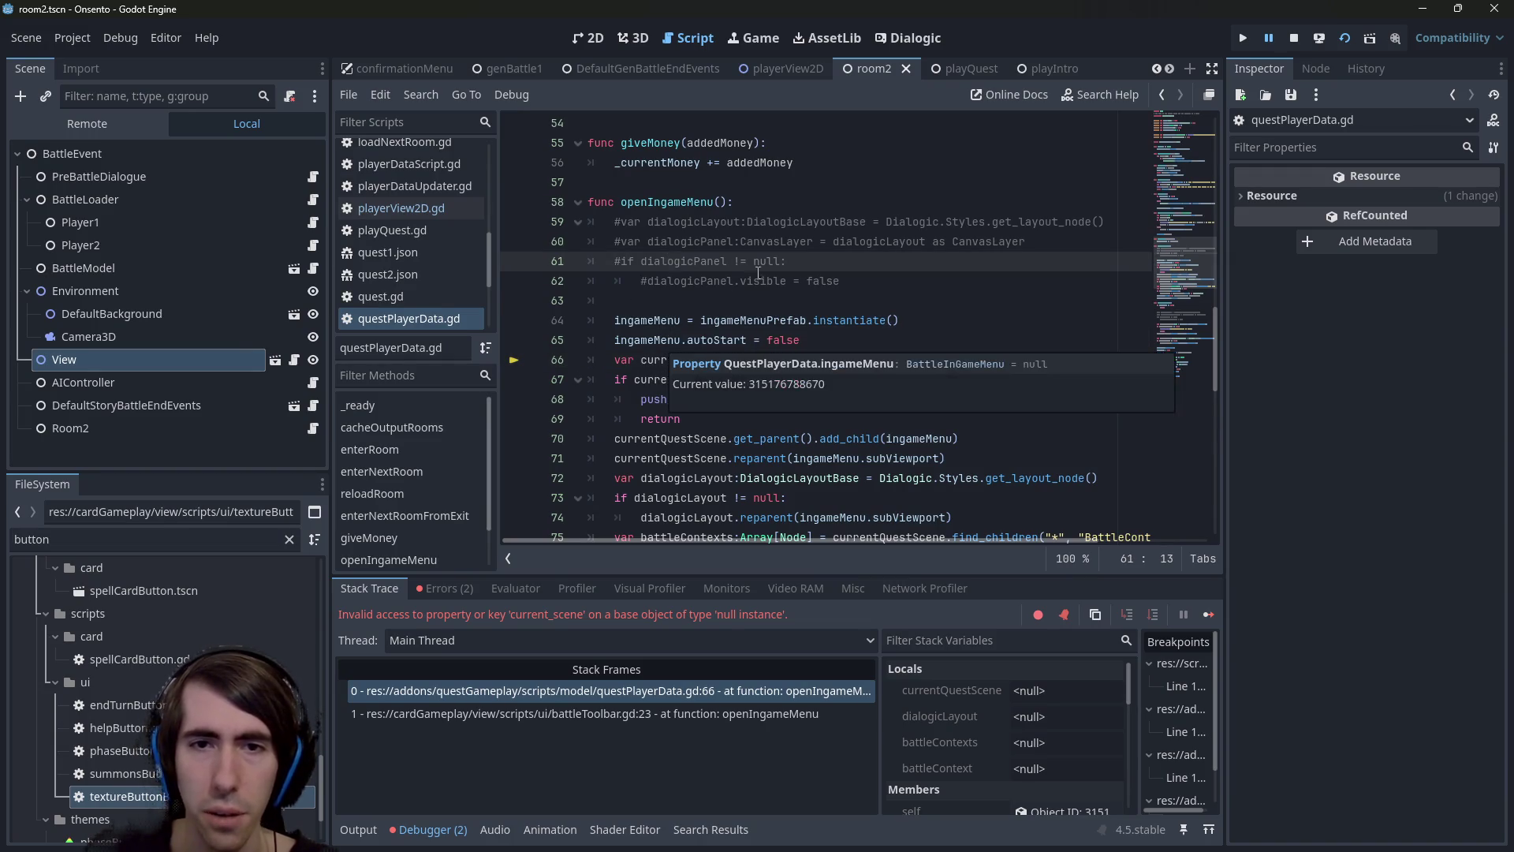
{"action": "left_click", "coordinate": [800, 280]}
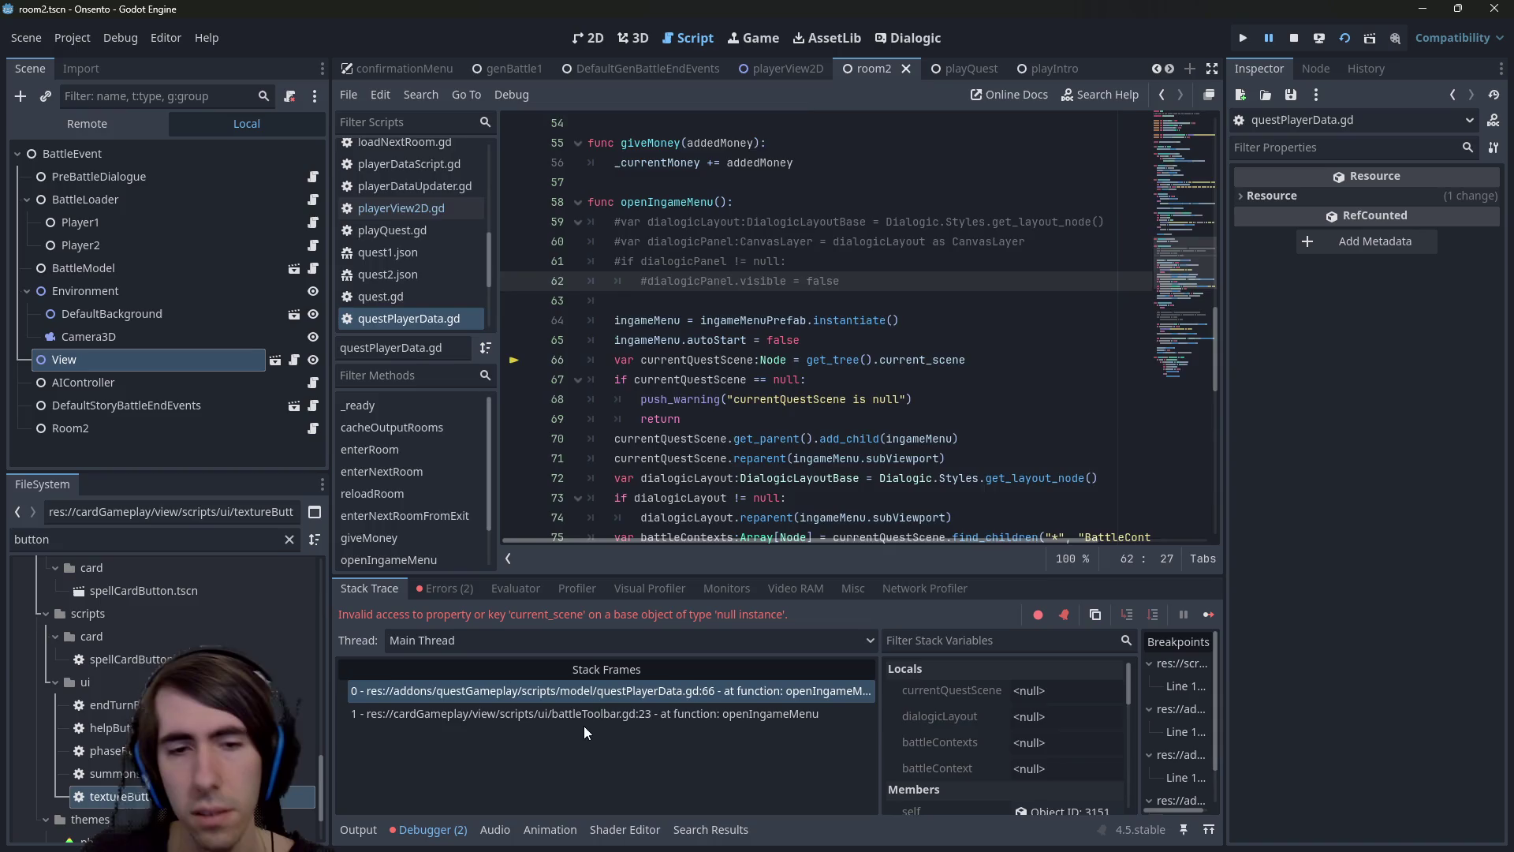
- Switch between the battleToolbar.gd and questPlayerData.gd stack frames and read get_tree's documentation
{"action": "left_click", "coordinate": [586, 715]}
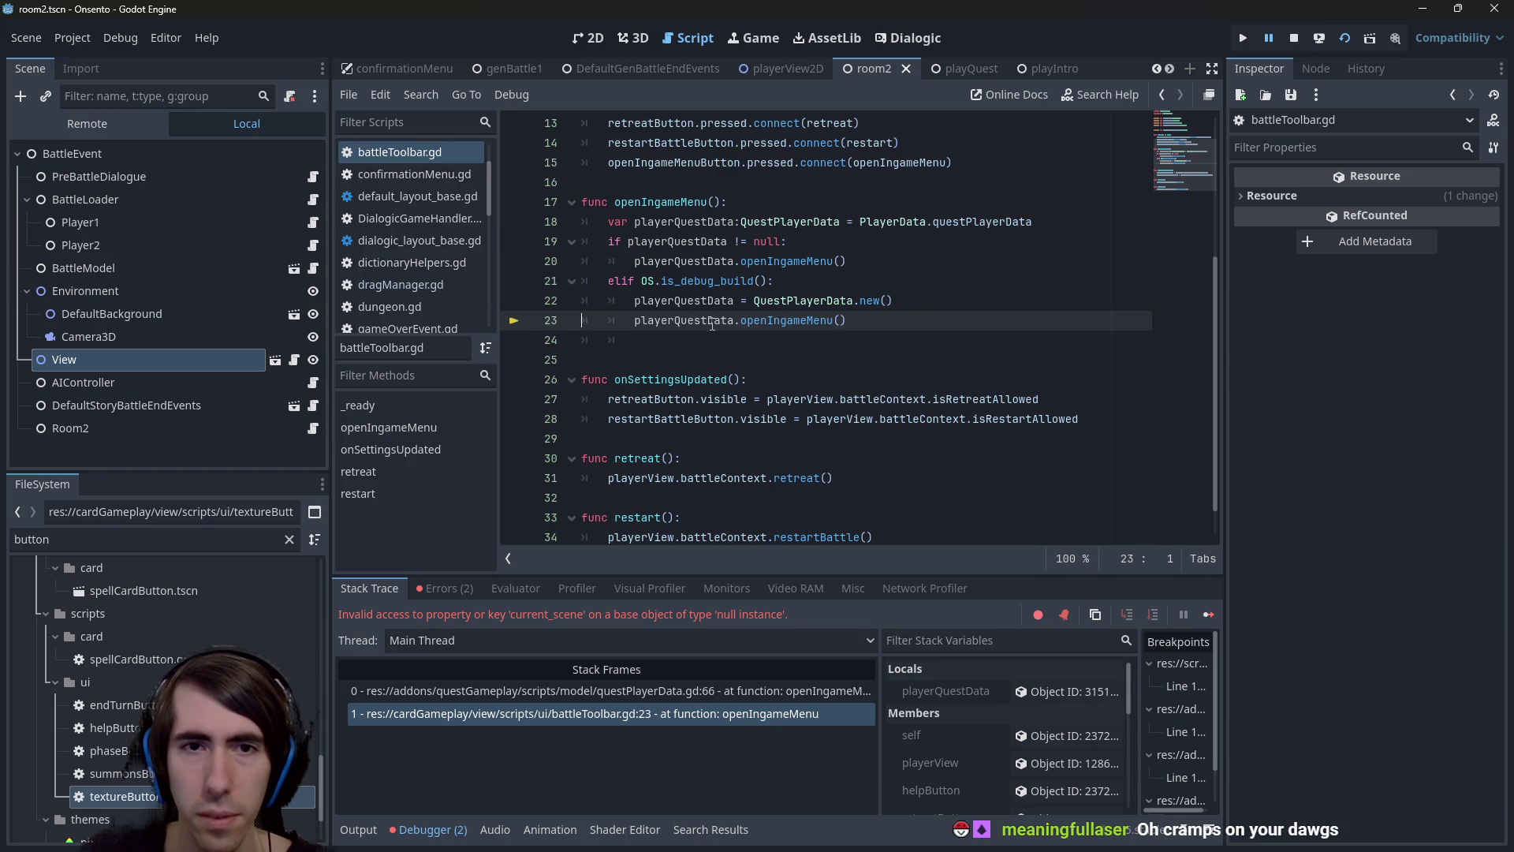
{"action": "mouse_move", "coordinate": [712, 324]}
{"action": "left_click", "coordinate": [736, 698]}
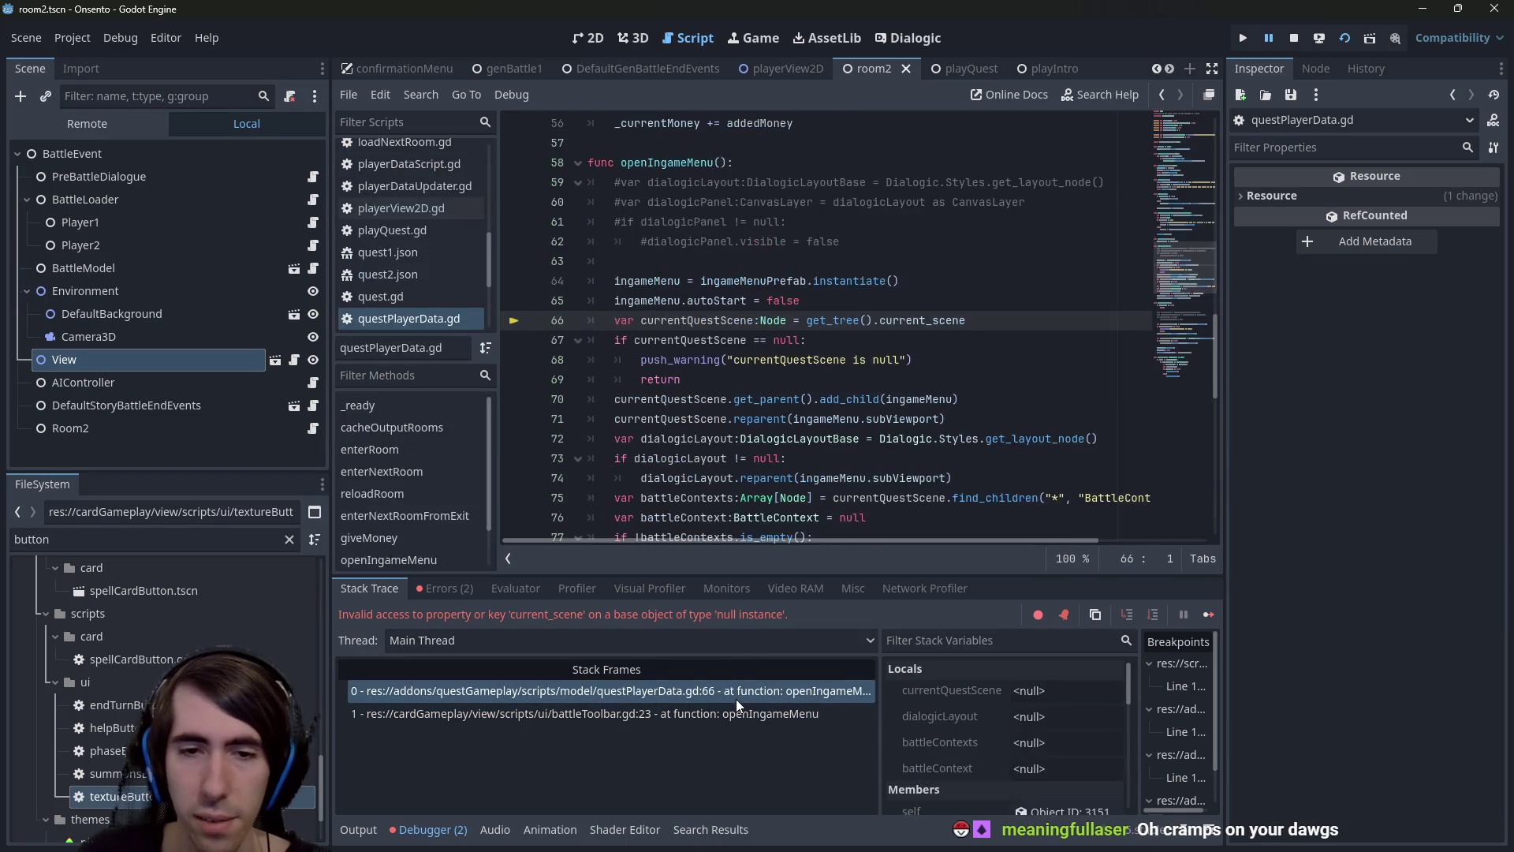
{"action": "double_click", "coordinate": [834, 320]}
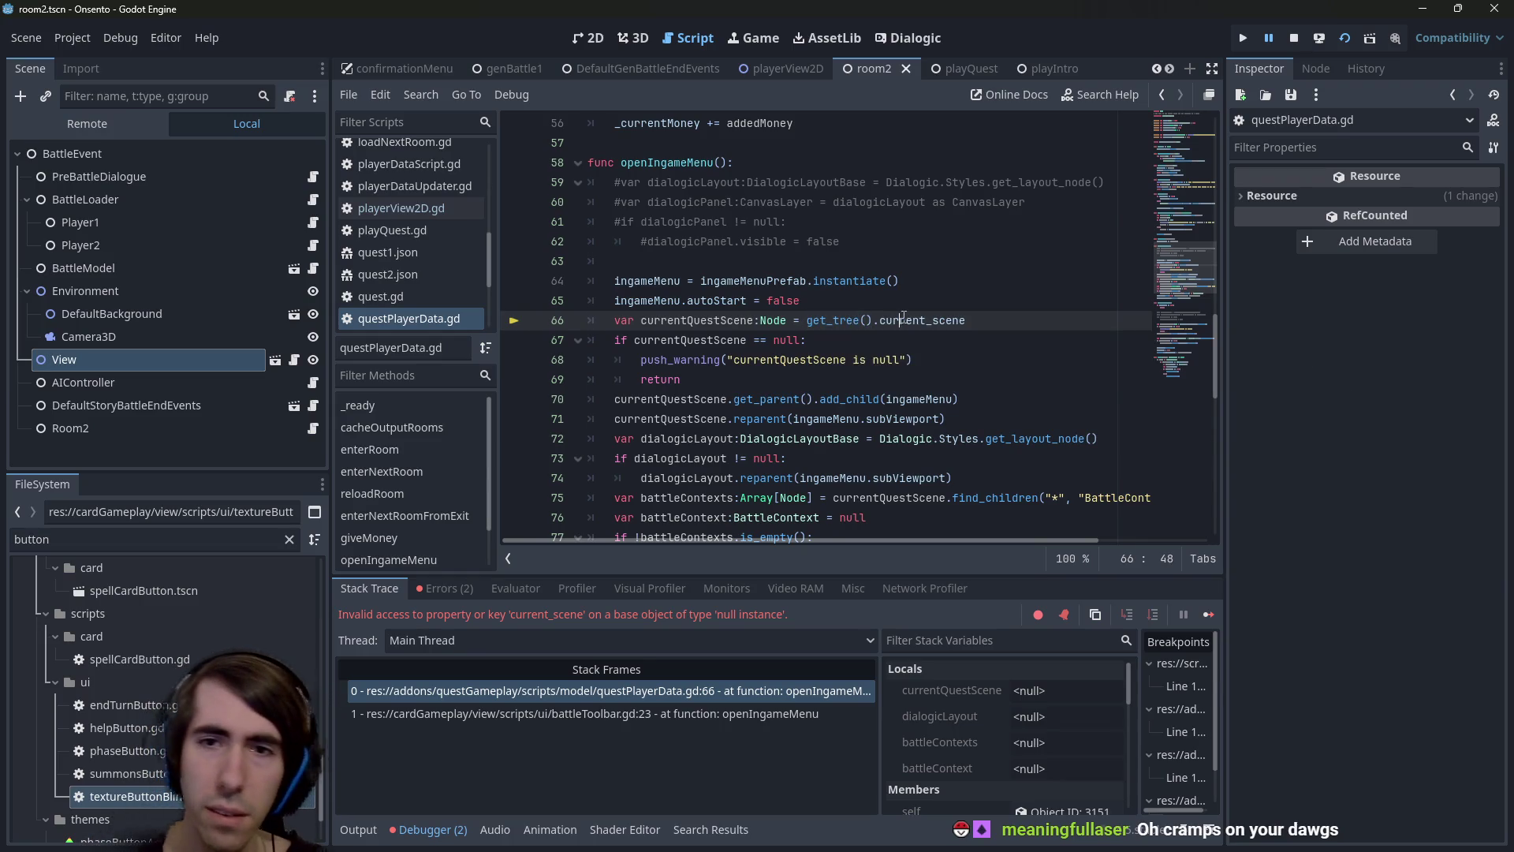
{"action": "scroll", "coordinate": [798, 438], "scroll_direction": "up", "scroll_amount": 3}
{"action": "scroll", "coordinate": [798, 438], "scroll_direction": "down", "scroll_amount": 1}
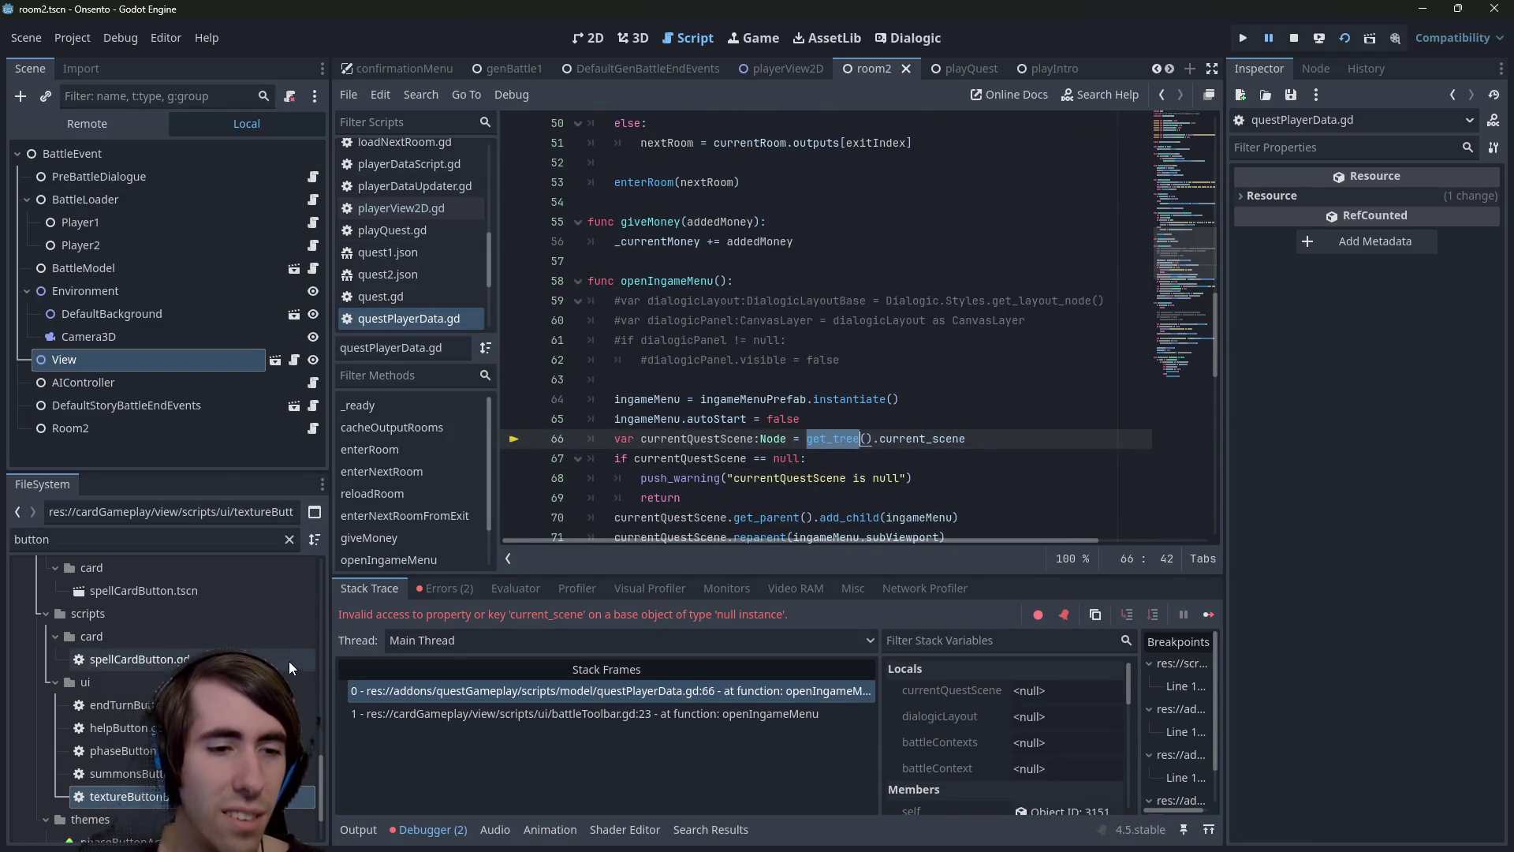
{"action": "left_click", "coordinate": [715, 714]}
- Start a new line 23 after line 22 beginning with get_tree()
{"action": "left_click", "coordinate": [920, 300]}
{"action": "type", "text": "add"}
{"action": "key", "text": "BackSpace"}
{"action": "key", "text": "BackSpace"}
{"action": "key", "text": "BackSpace"}
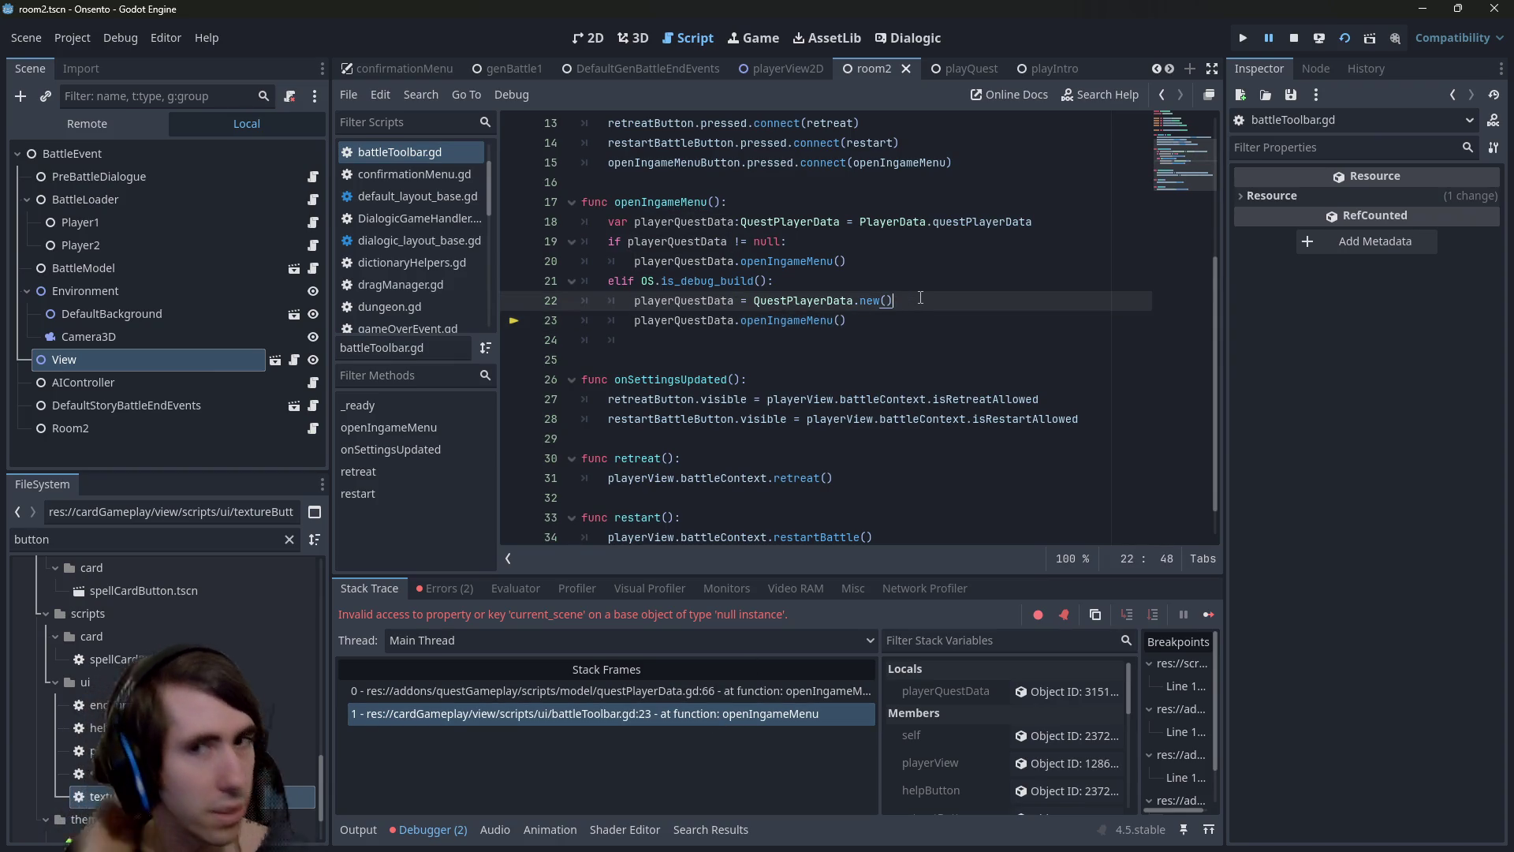
{"action": "key", "text": "Return"}
{"action": "type", "text": "get_tr"}
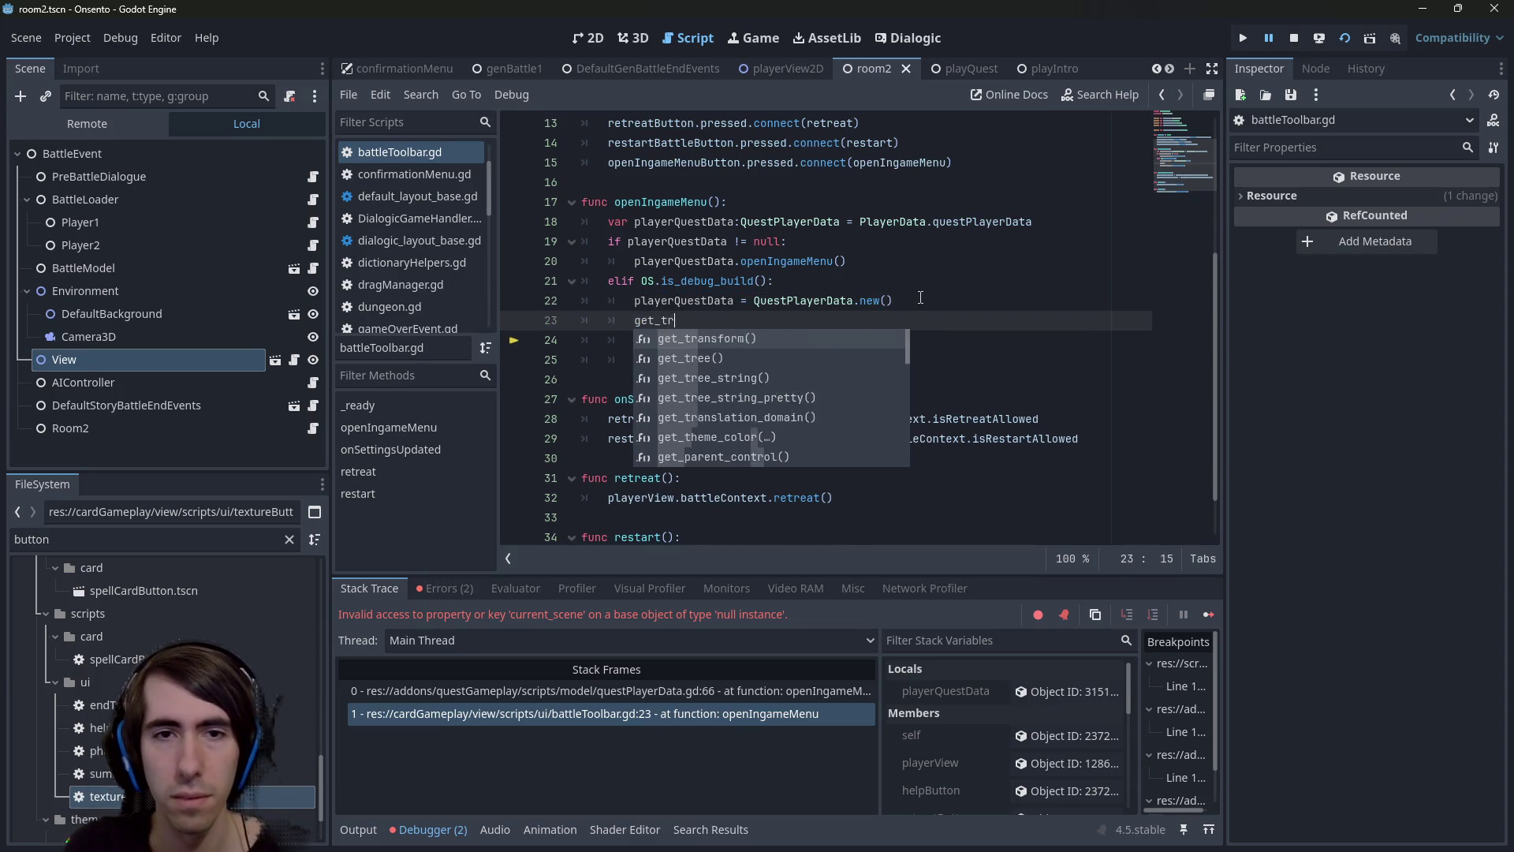
{"action": "key", "text": "Down"}
{"action": "key", "text": "Return"}
- Complete line 23 as get_tree().root.add_child(playerQuestData)
{"action": "type", "text": ".add_c"}
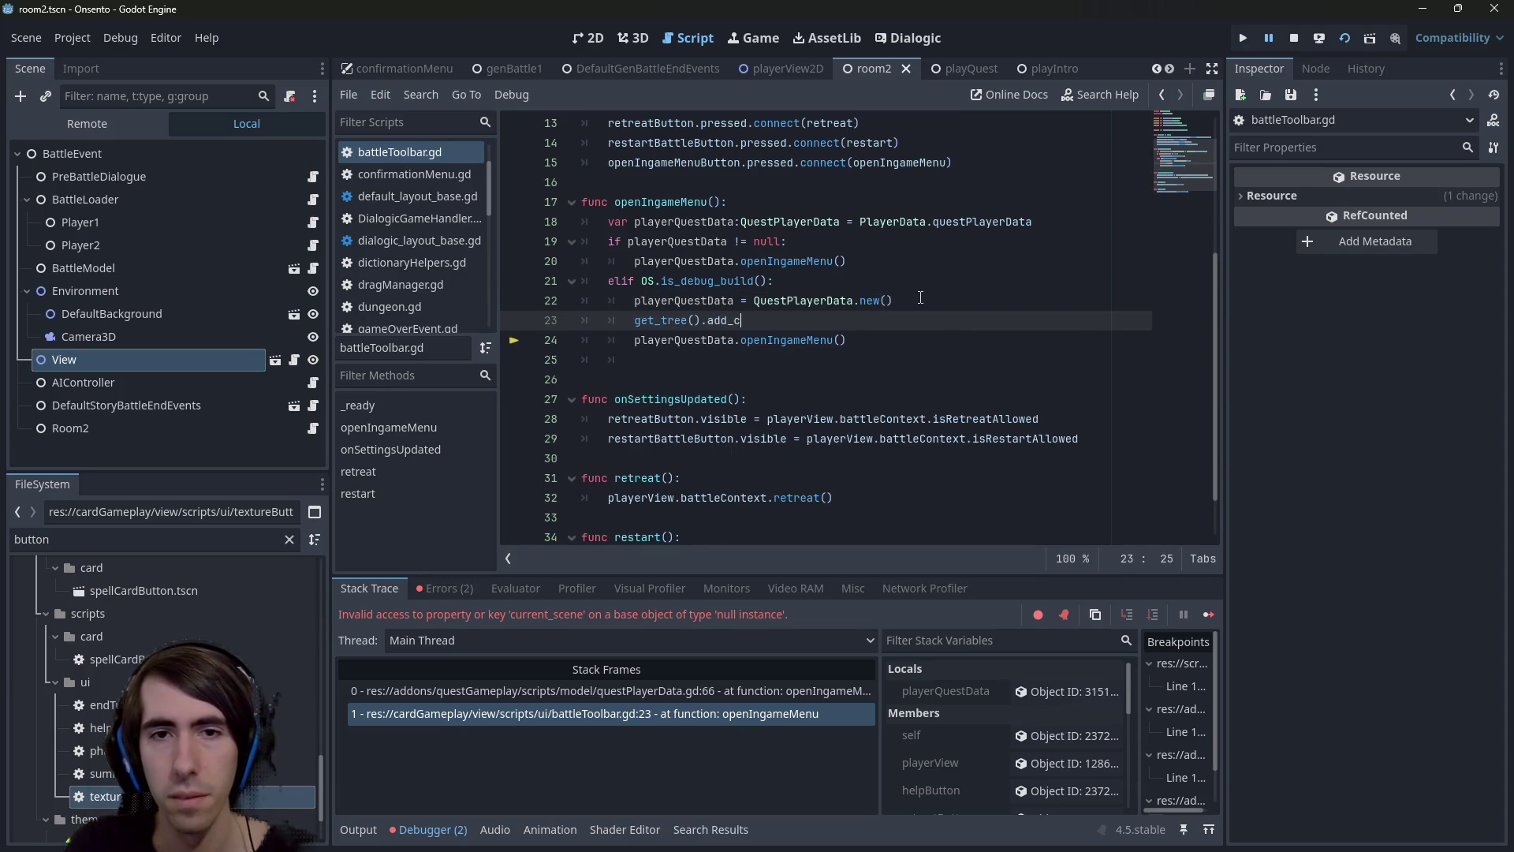
{"action": "key", "text": "BackSpace"}
{"action": "key", "text": "BackSpace"}
{"action": "key", "text": "BackSpace"}
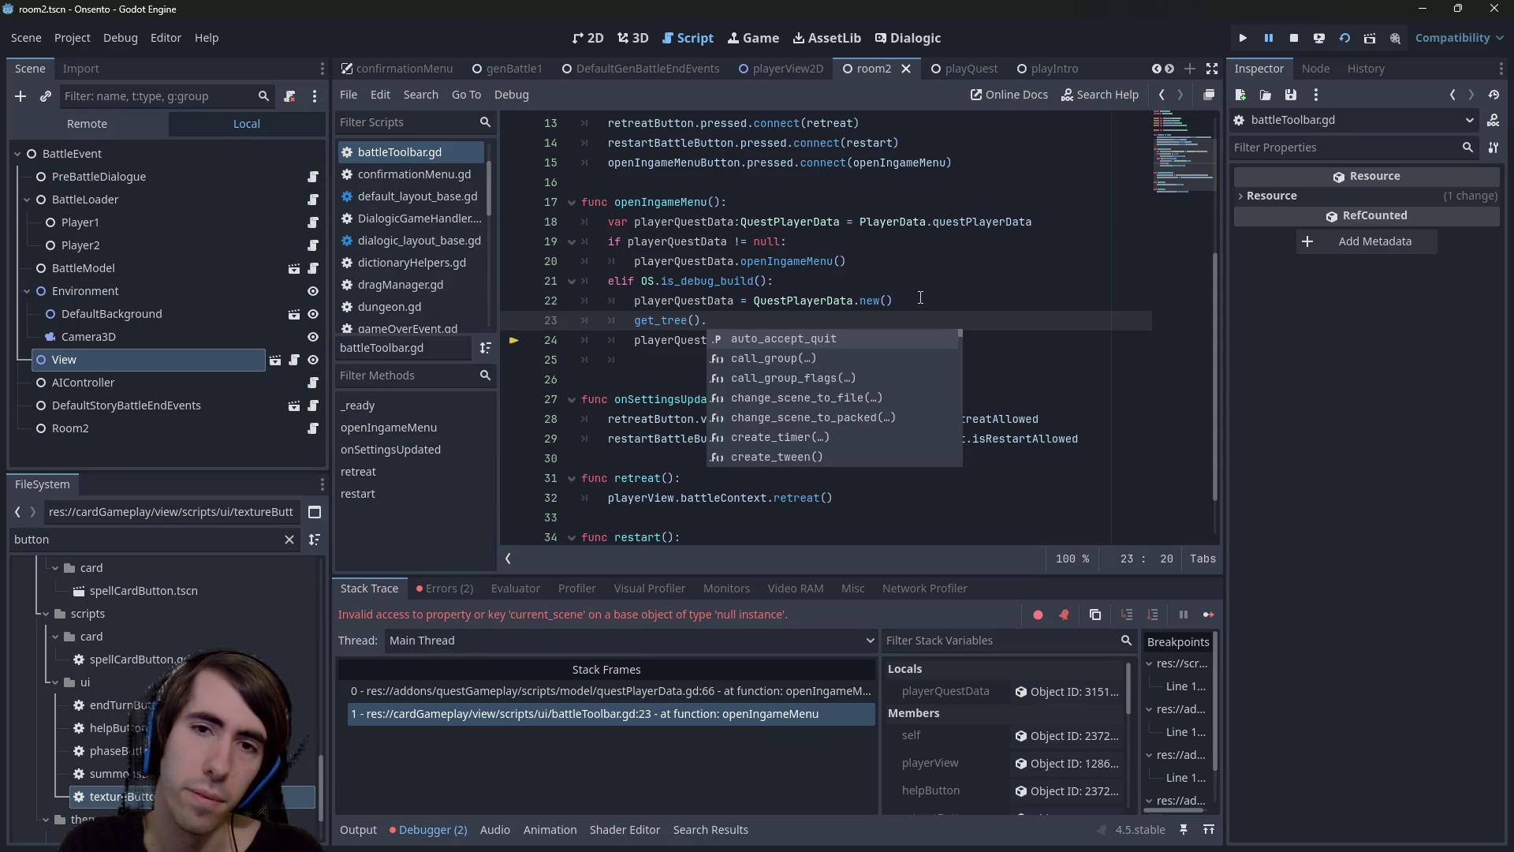
{"action": "type", "text": "root.add_ch"}
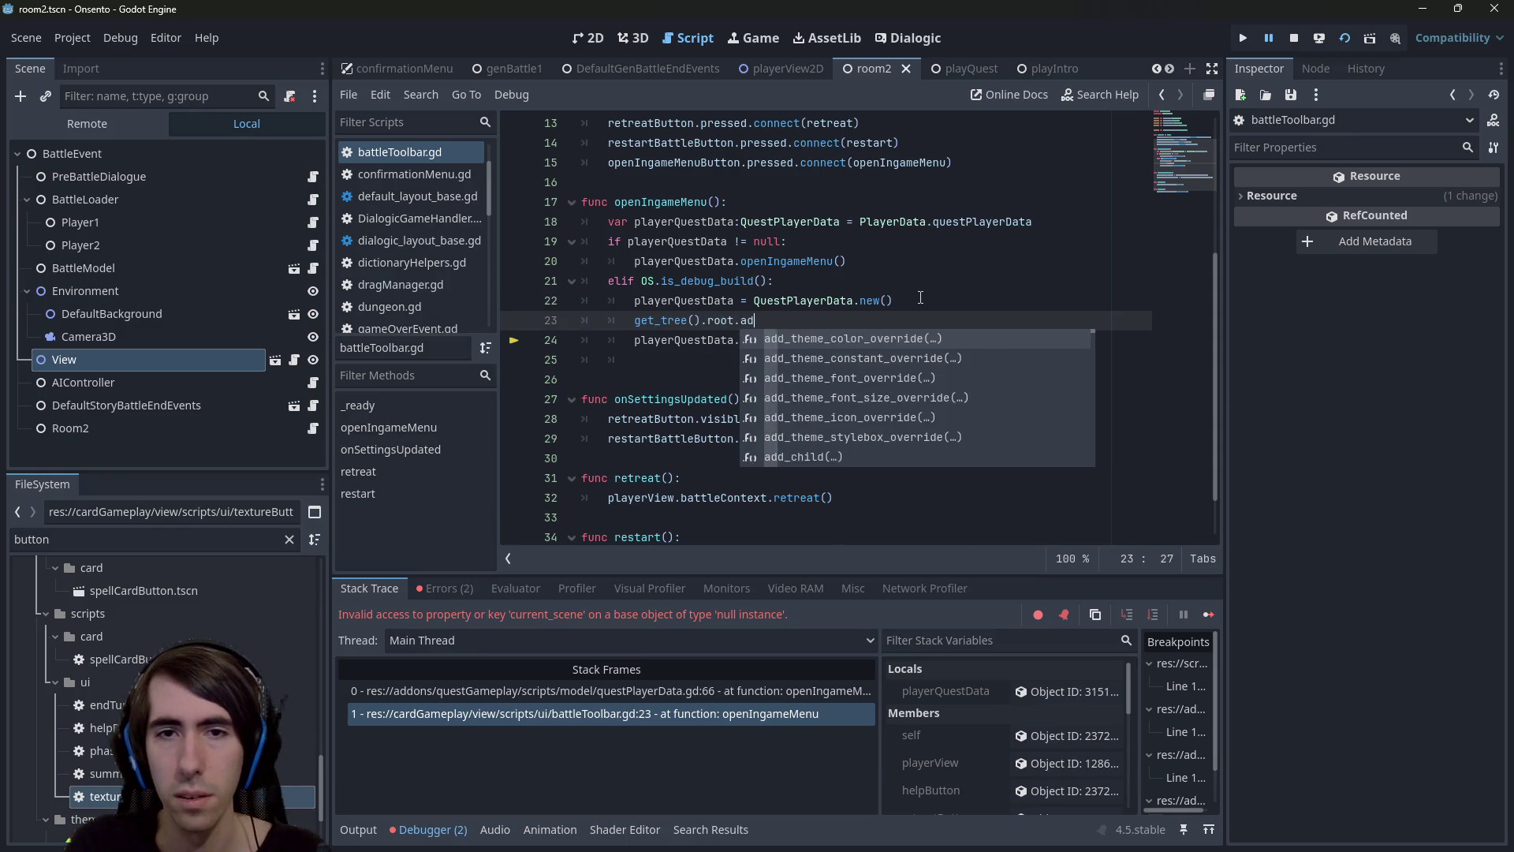
{"action": "key", "text": "Return"}
{"action": "key", "text": "Up"}
{"action": "key", "text": "ctrl+Left"}
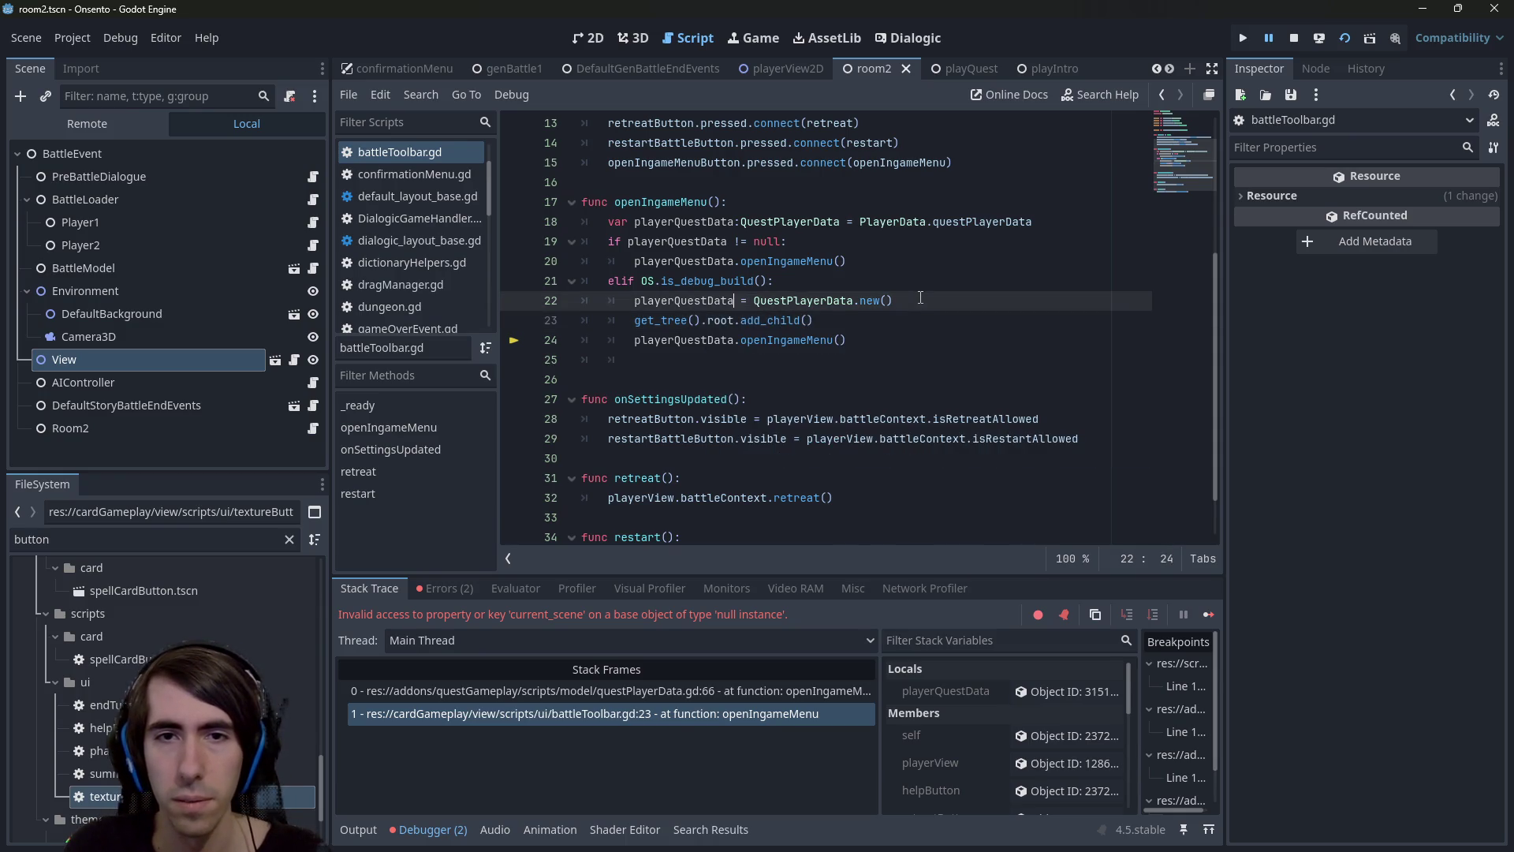
{"action": "key", "text": "Down"}
{"action": "type", "text": "playerQuestData"}
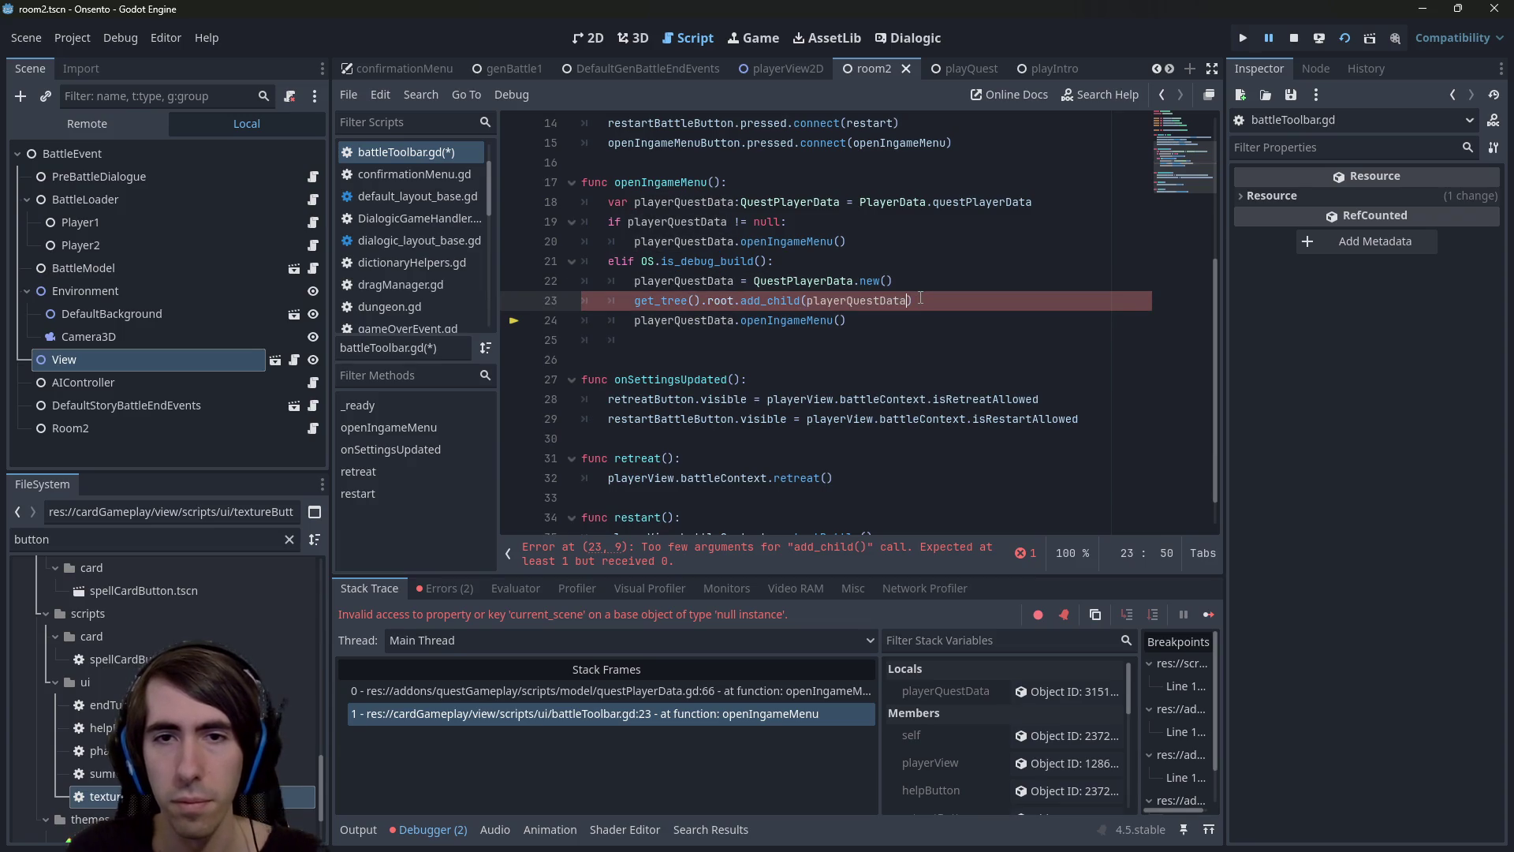
- Save battleToolbar.gd, stop the running game and relaunch the current scene
{"action": "key", "text": "ctrl+s"}
{"action": "key", "text": "Down"}
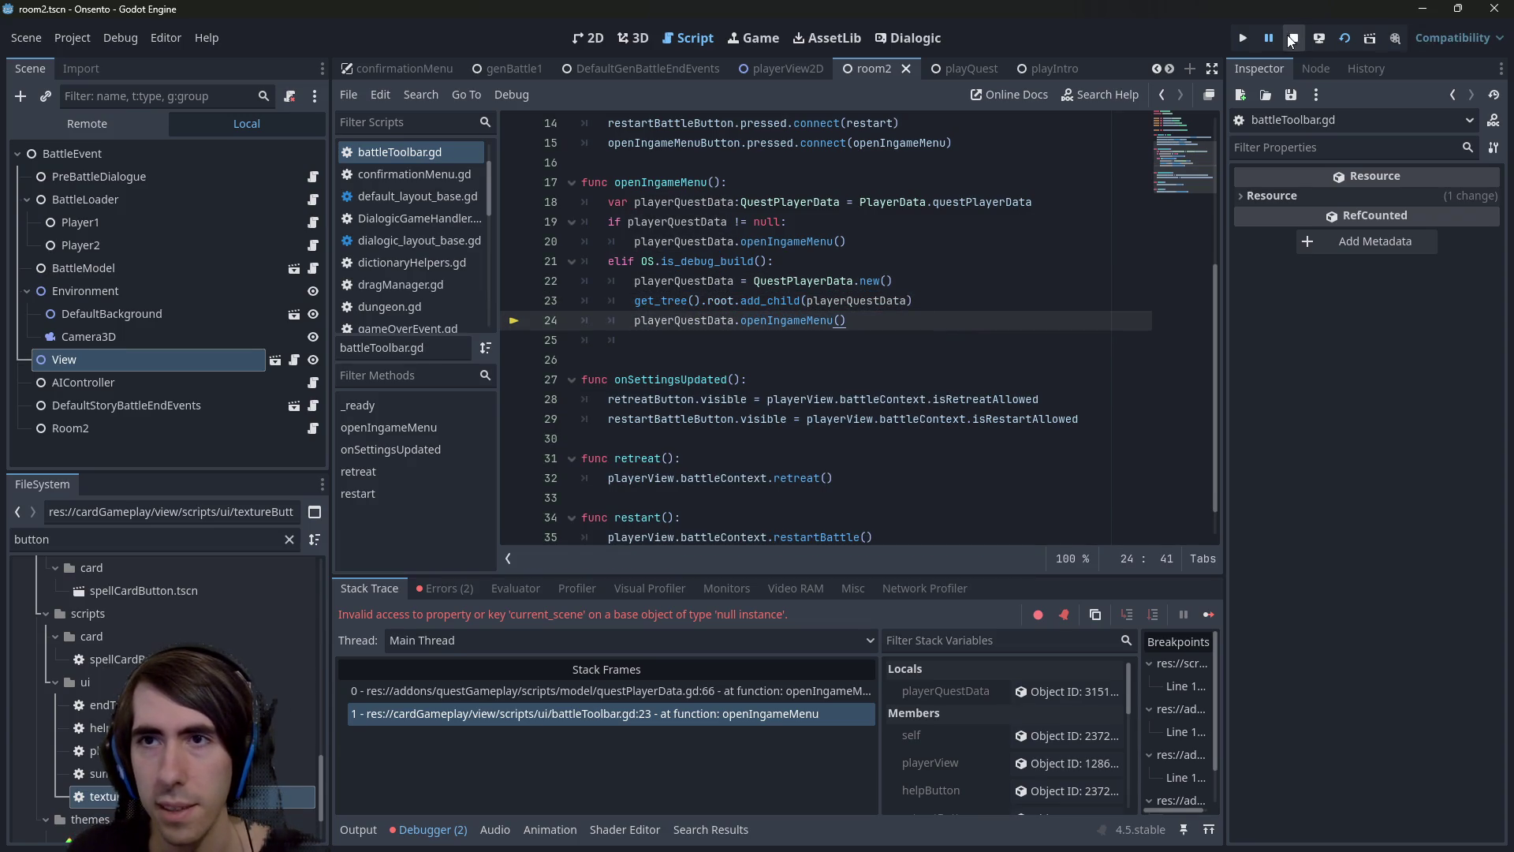
{"action": "left_click", "coordinate": [1292, 38]}
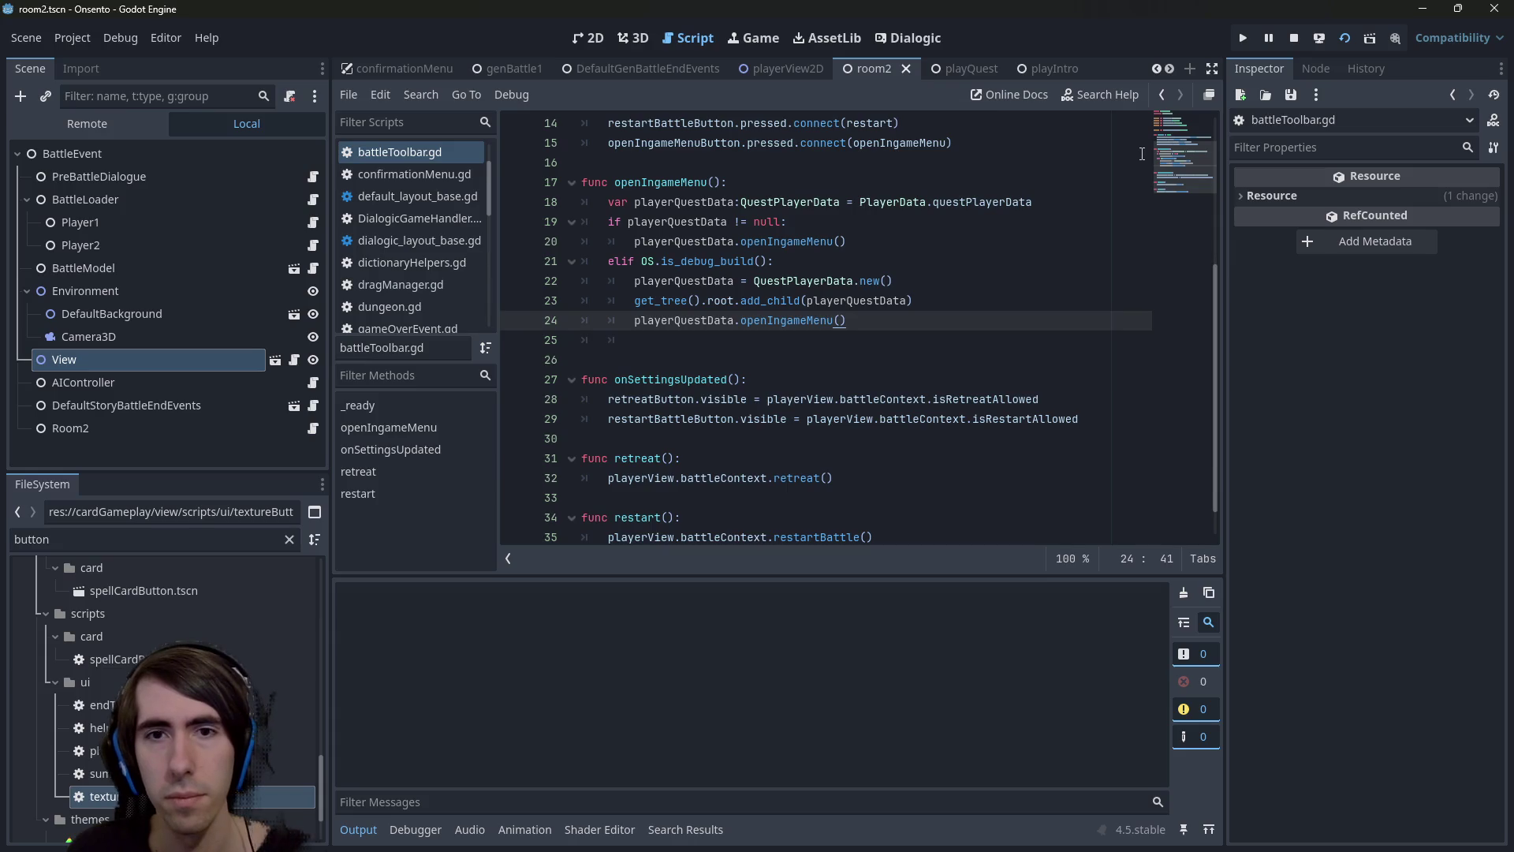
{"action": "left_click", "coordinate": [1301, 38]}
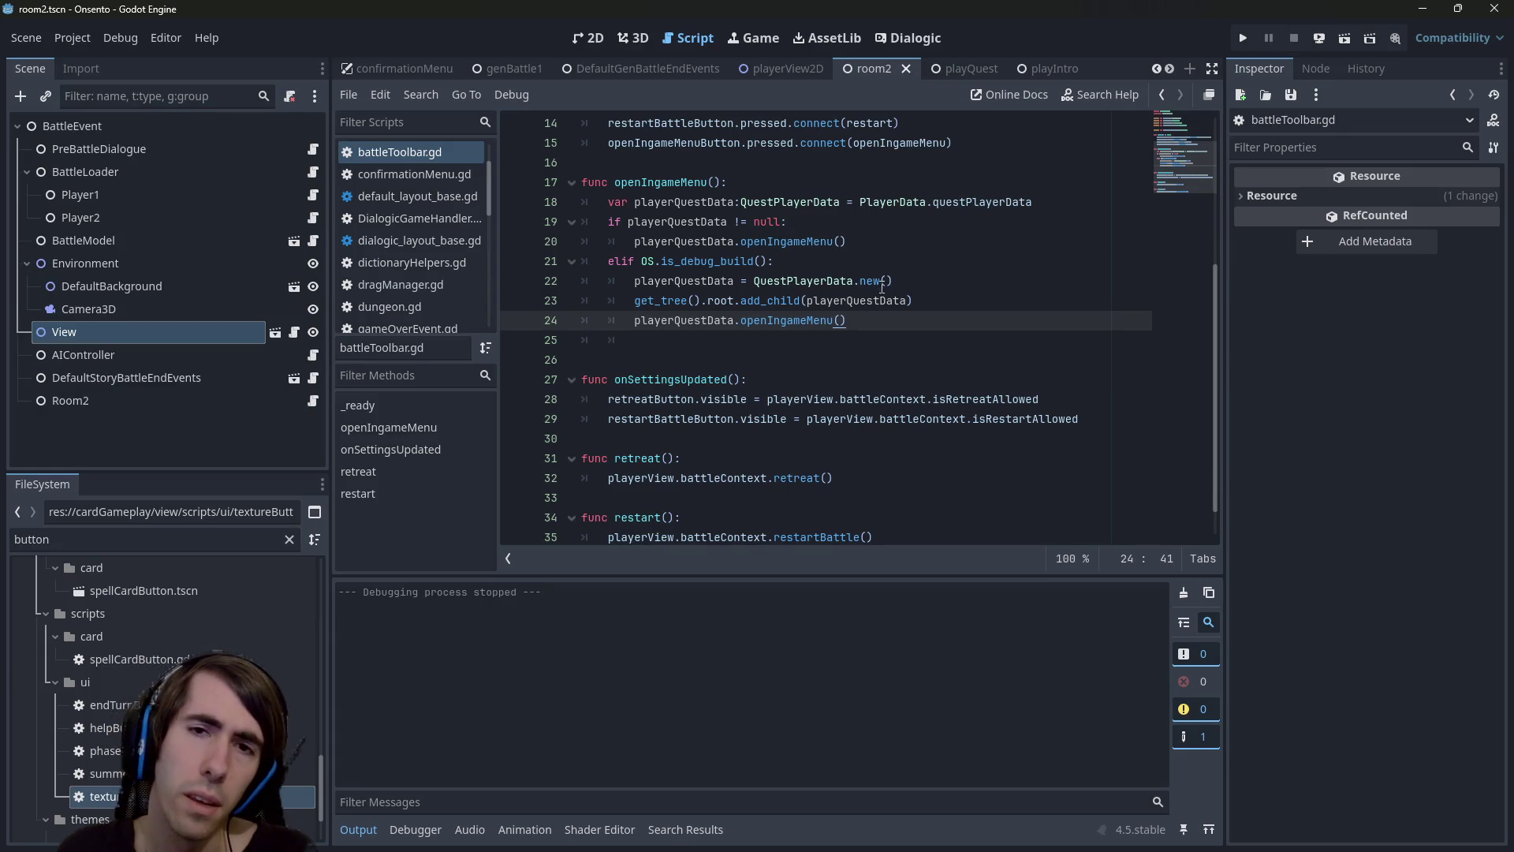
{"action": "left_click", "coordinate": [923, 298]}
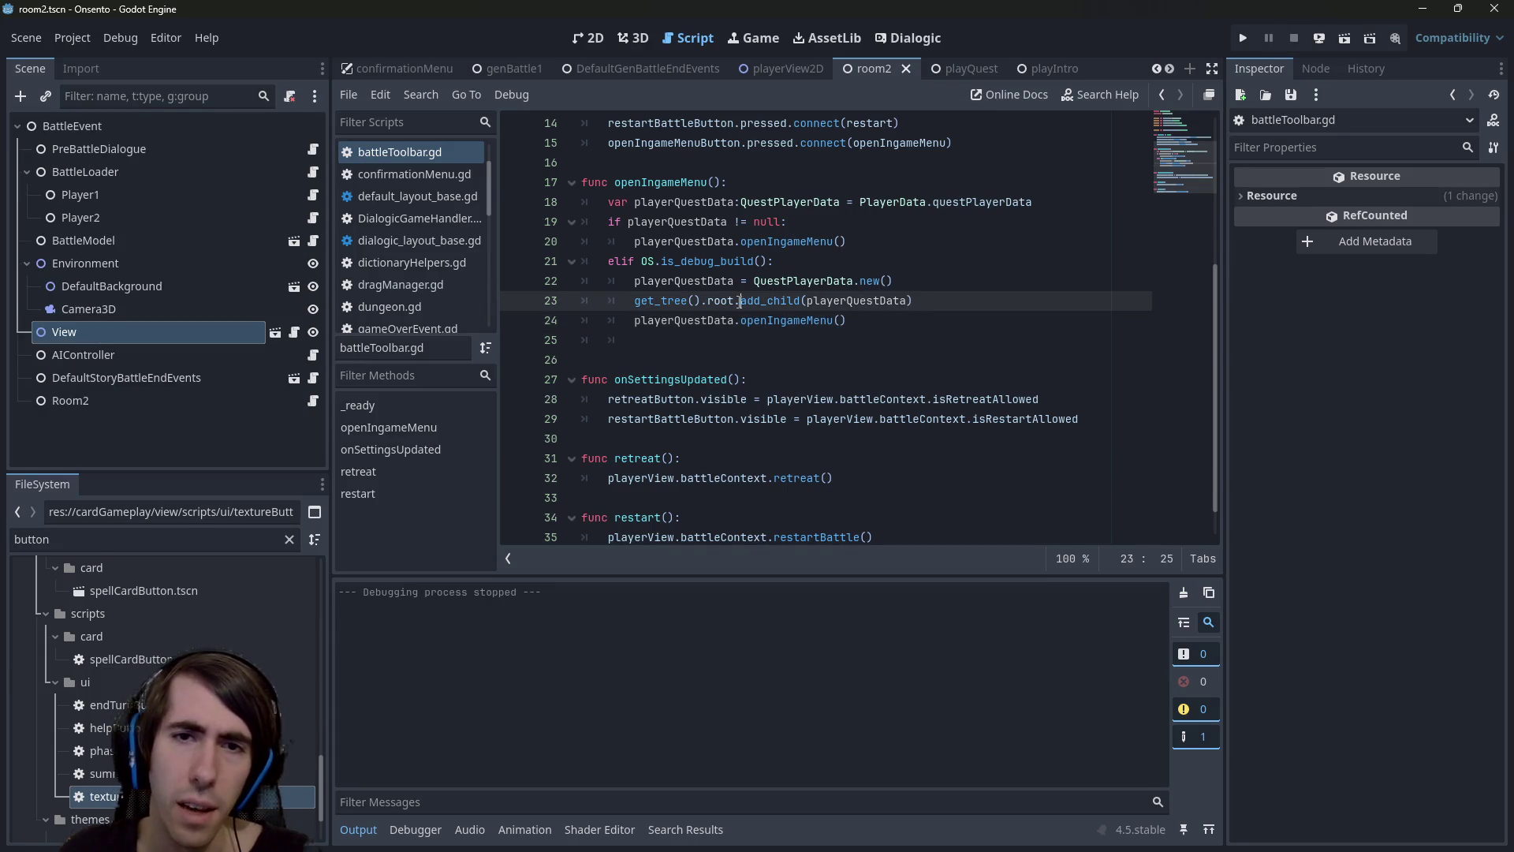
{"action": "mouse_move", "coordinate": [735, 300]}
{"action": "left_mouse_down"}
{"action": "mouse_move", "coordinate": [612, 300]}
{"action": "mouse_move", "coordinate": [636, 301]}
{"action": "left_mouse_up"}
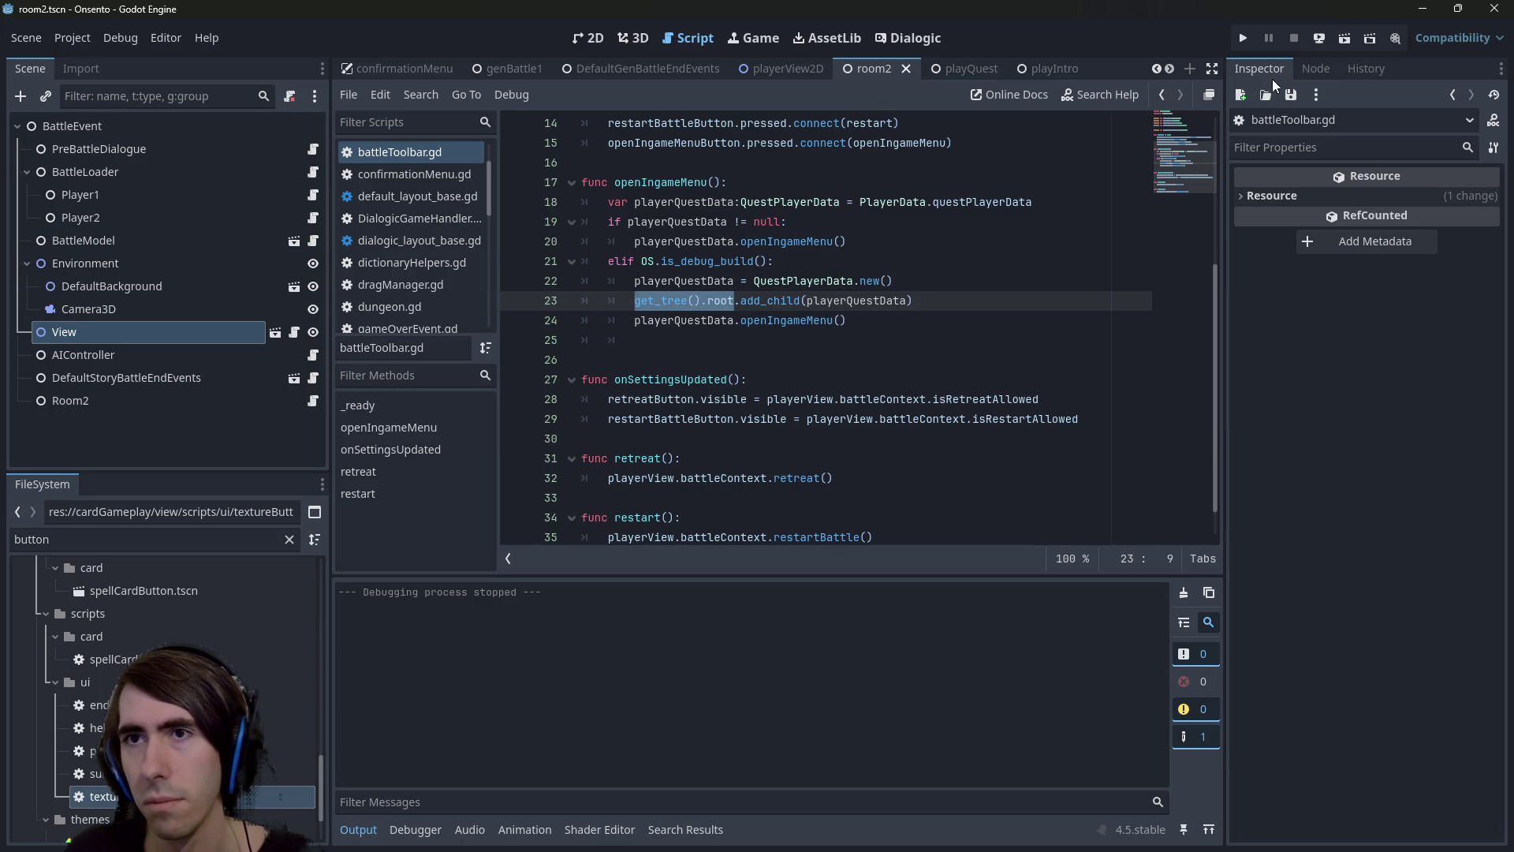
{"action": "left_click", "coordinate": [1345, 39]}
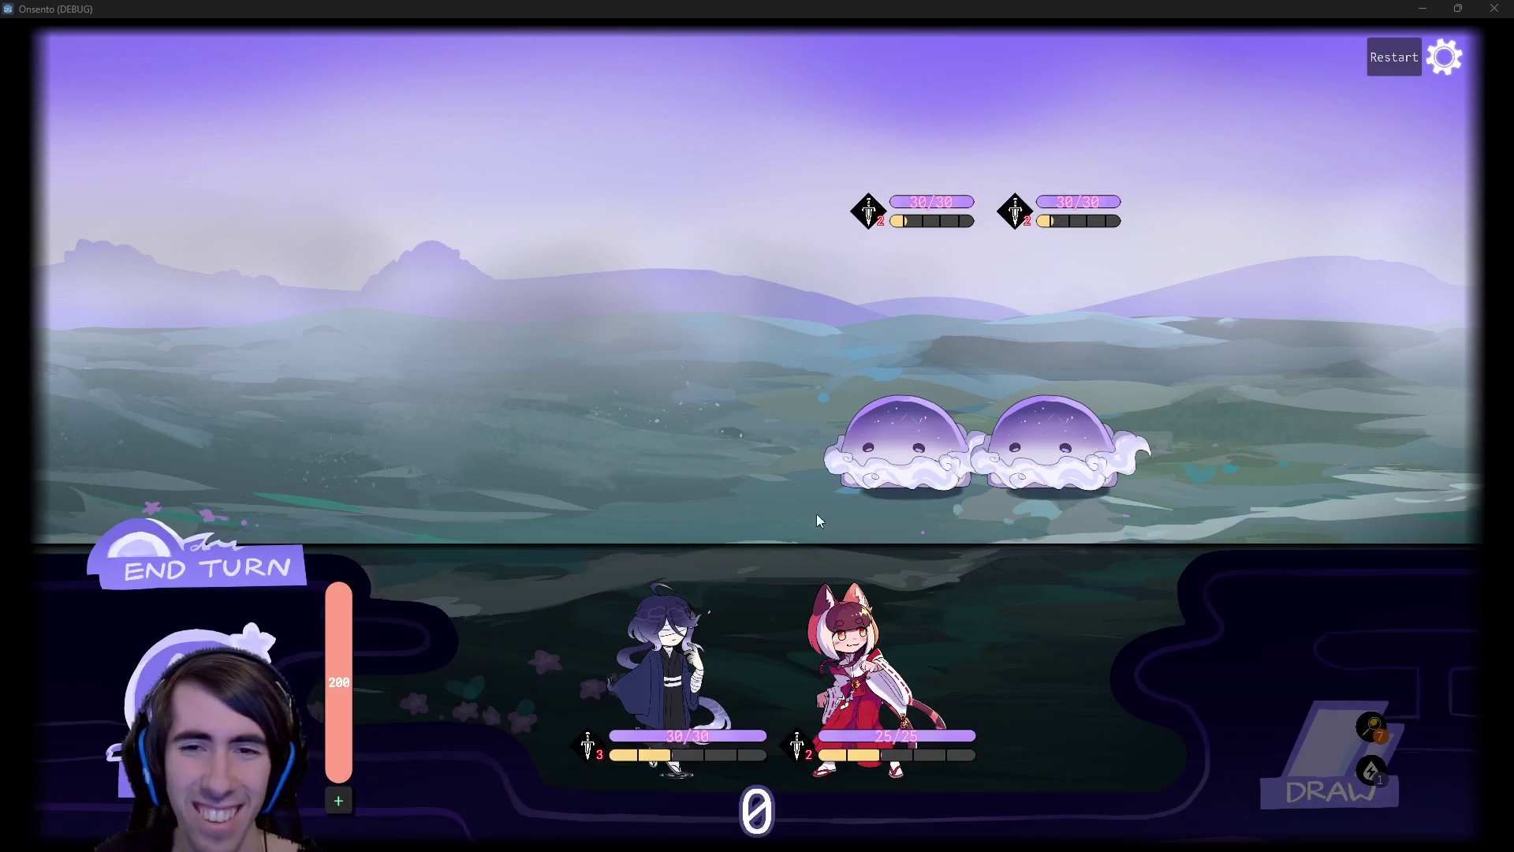
- Open the in-game menu in the battle to trigger the error, then review the restart check on lines 25-26
{"action": "left_click", "coordinate": [1443, 70]}
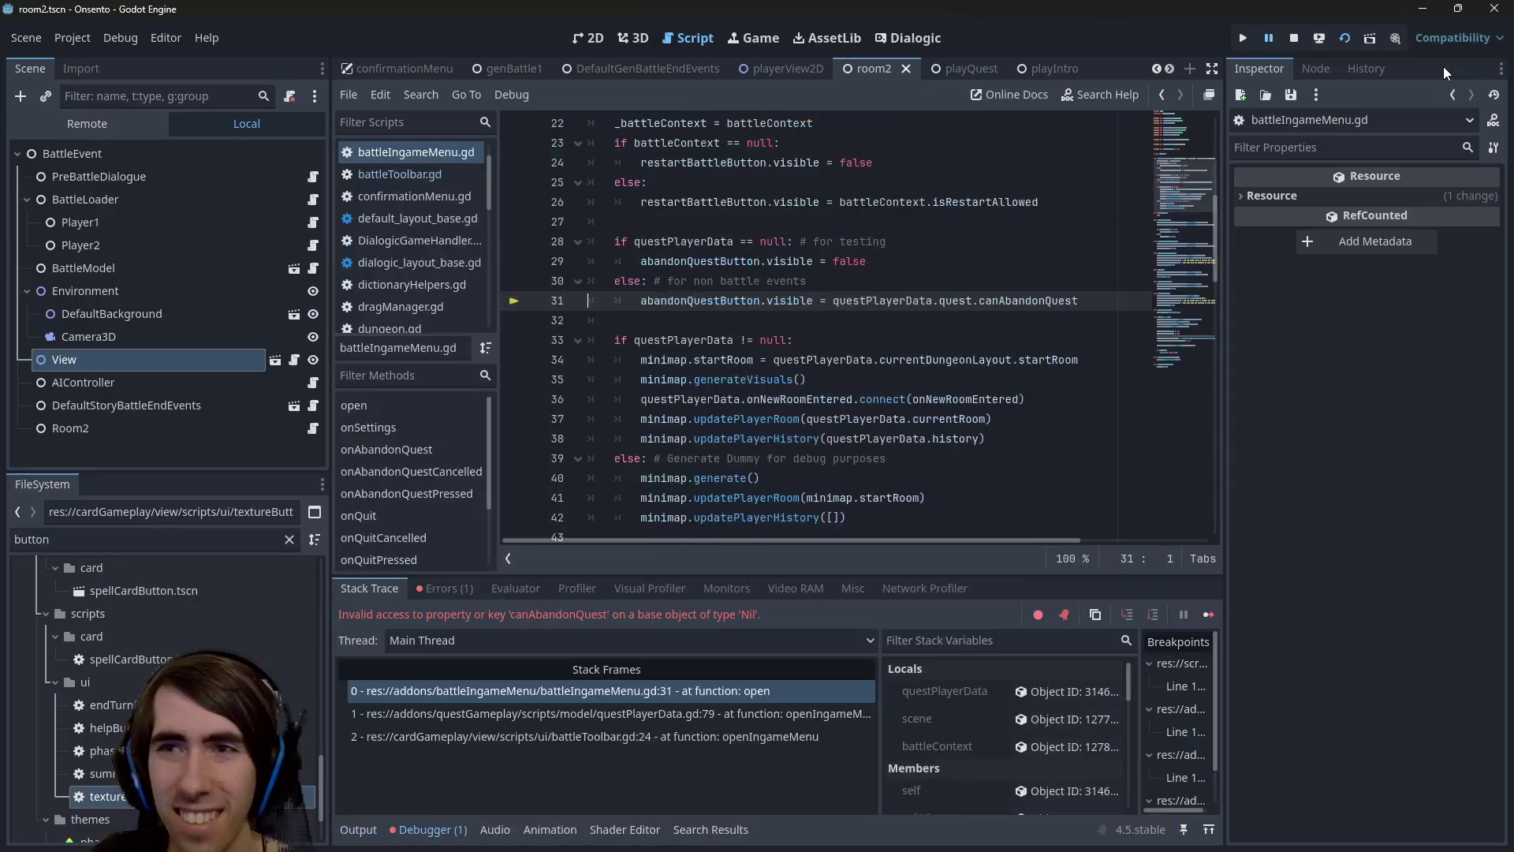
{"action": "scroll", "coordinate": [870, 398], "scroll_direction": "up", "scroll_amount": 2}
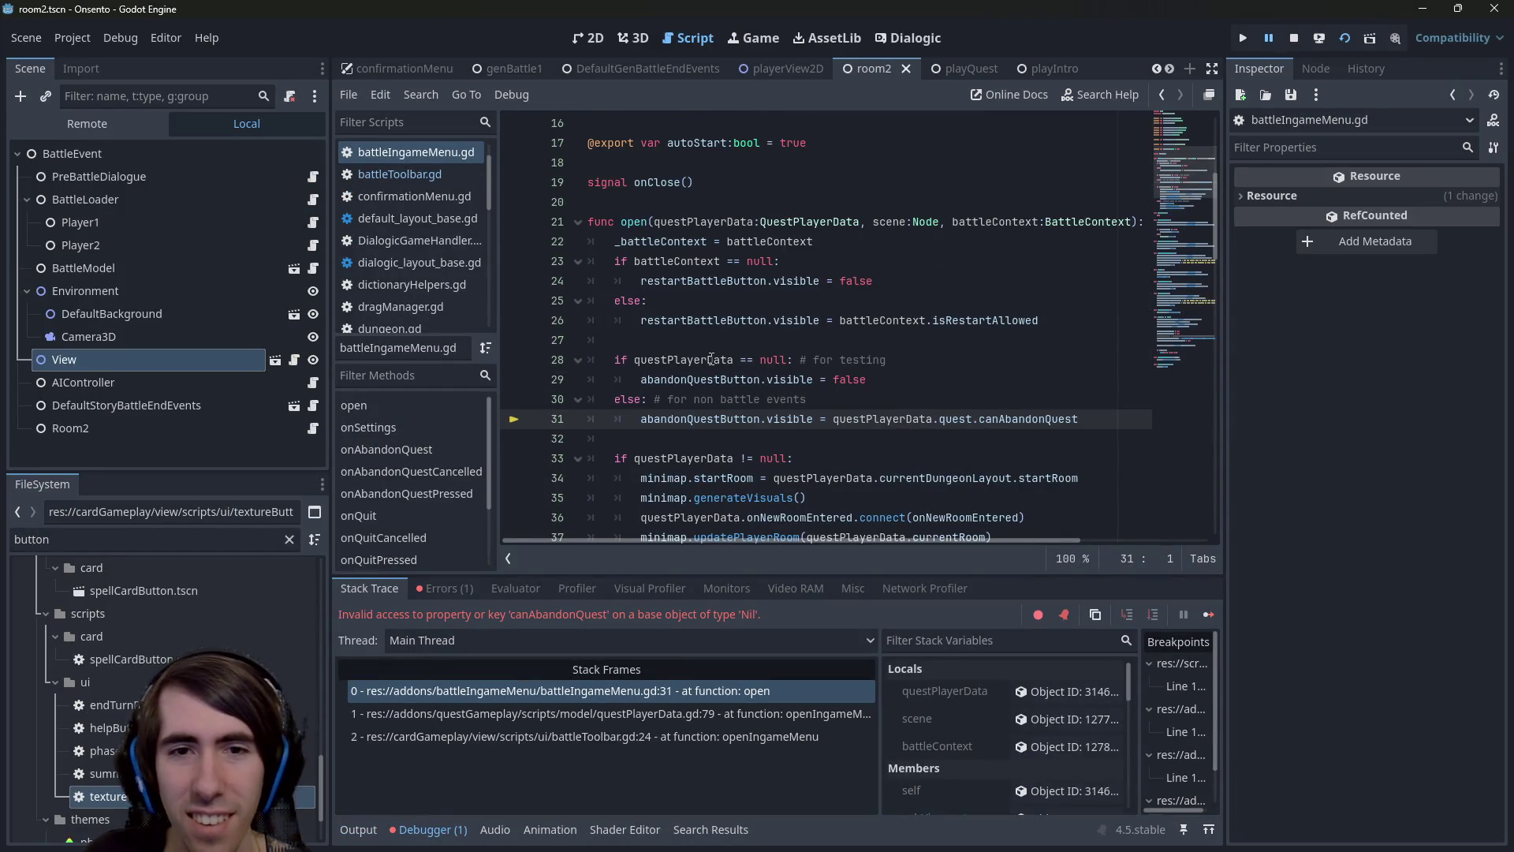
{"action": "left_click", "coordinate": [906, 301]}
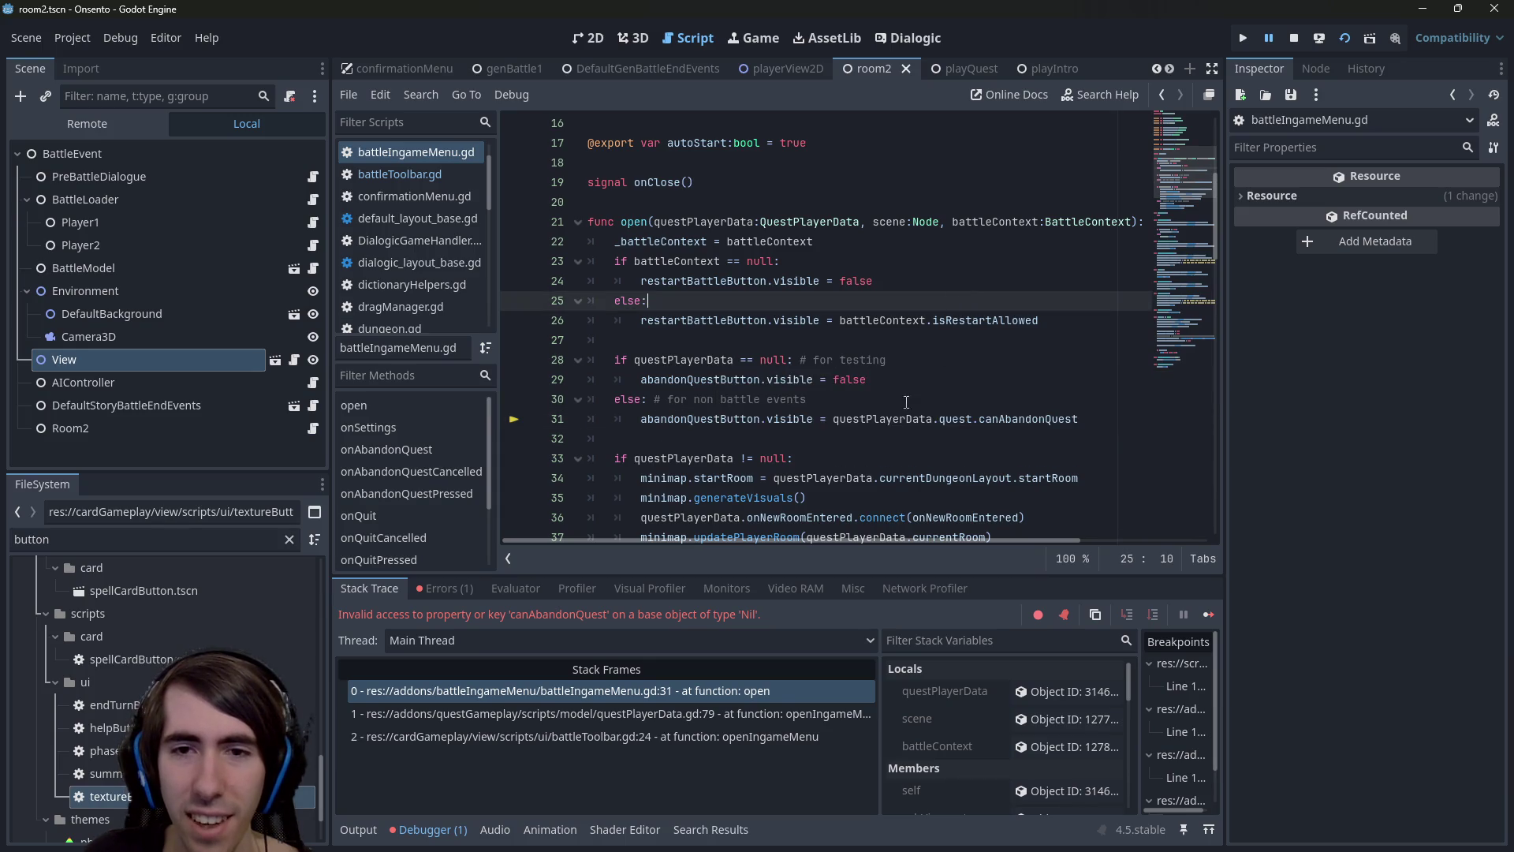
{"action": "double_click", "coordinate": [878, 418]}
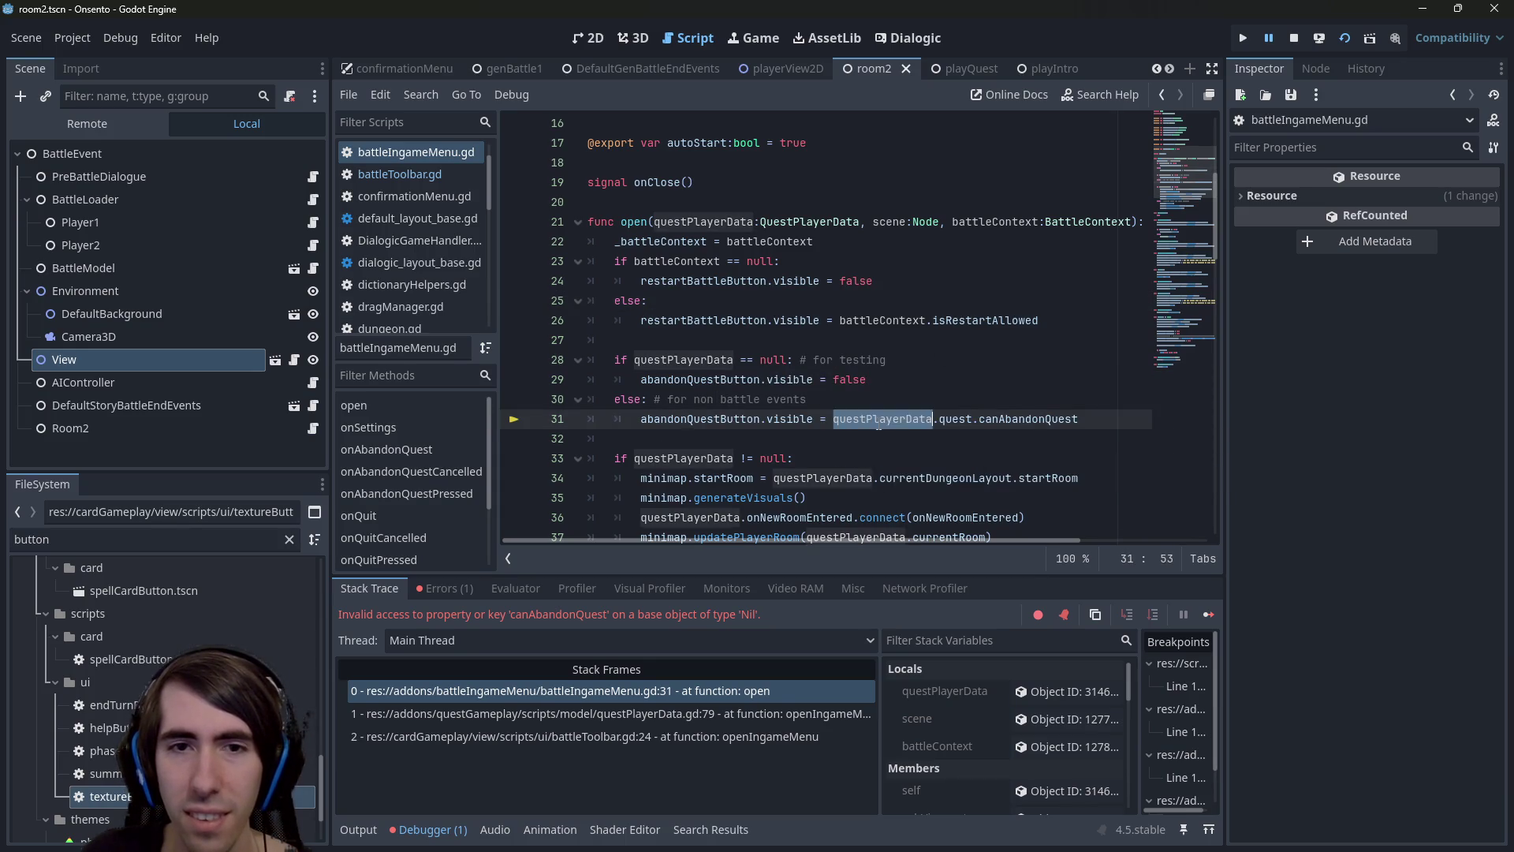
{"action": "left_click", "coordinate": [833, 320]}
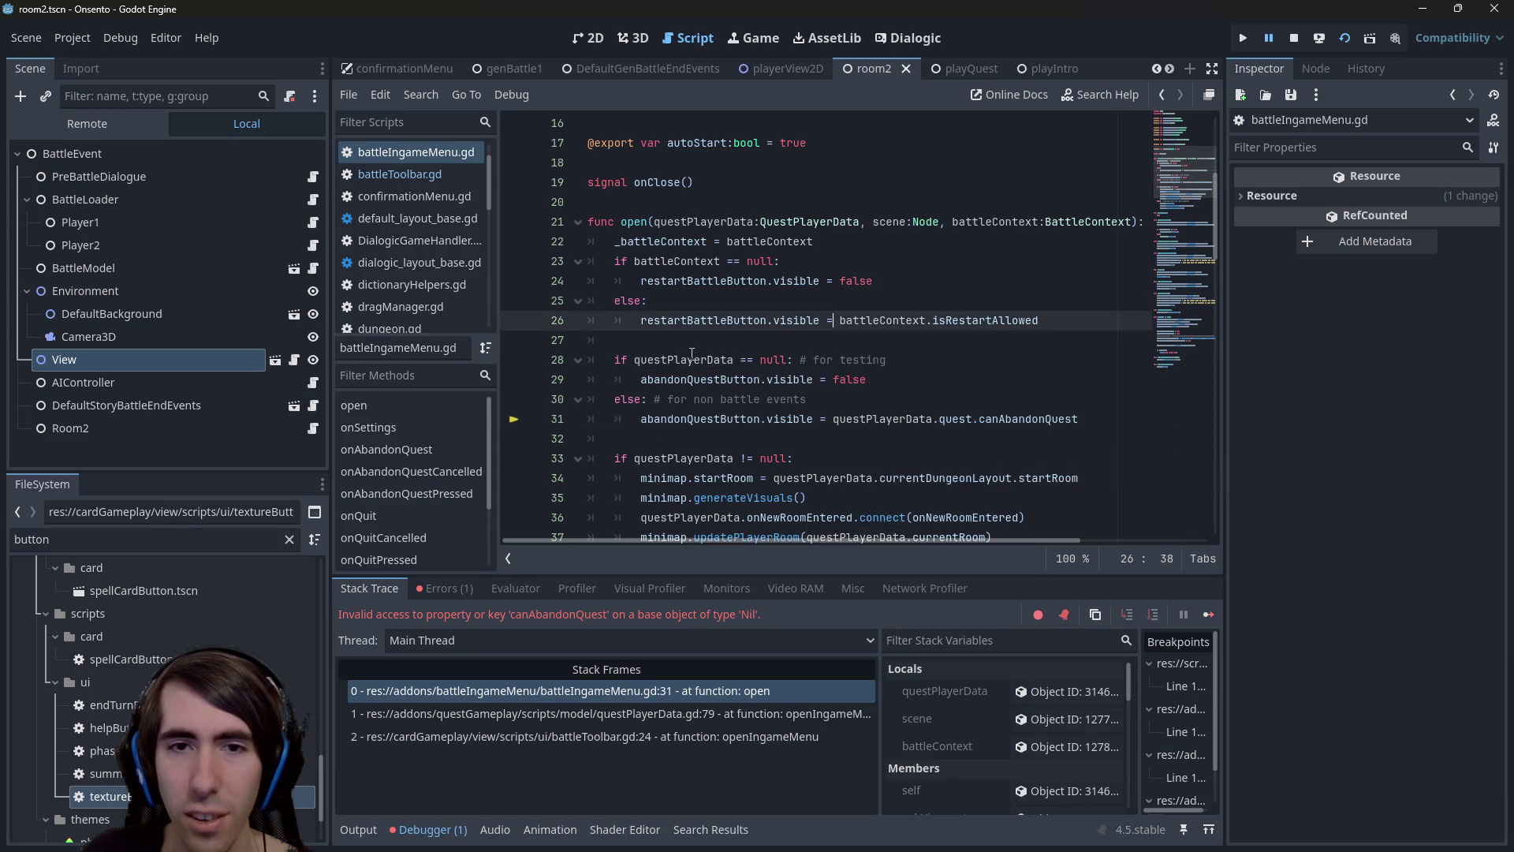
- Inspect the null quest referenced on line 31 of battleIngameMenu.gd
{"action": "double_click", "coordinate": [956, 419]}
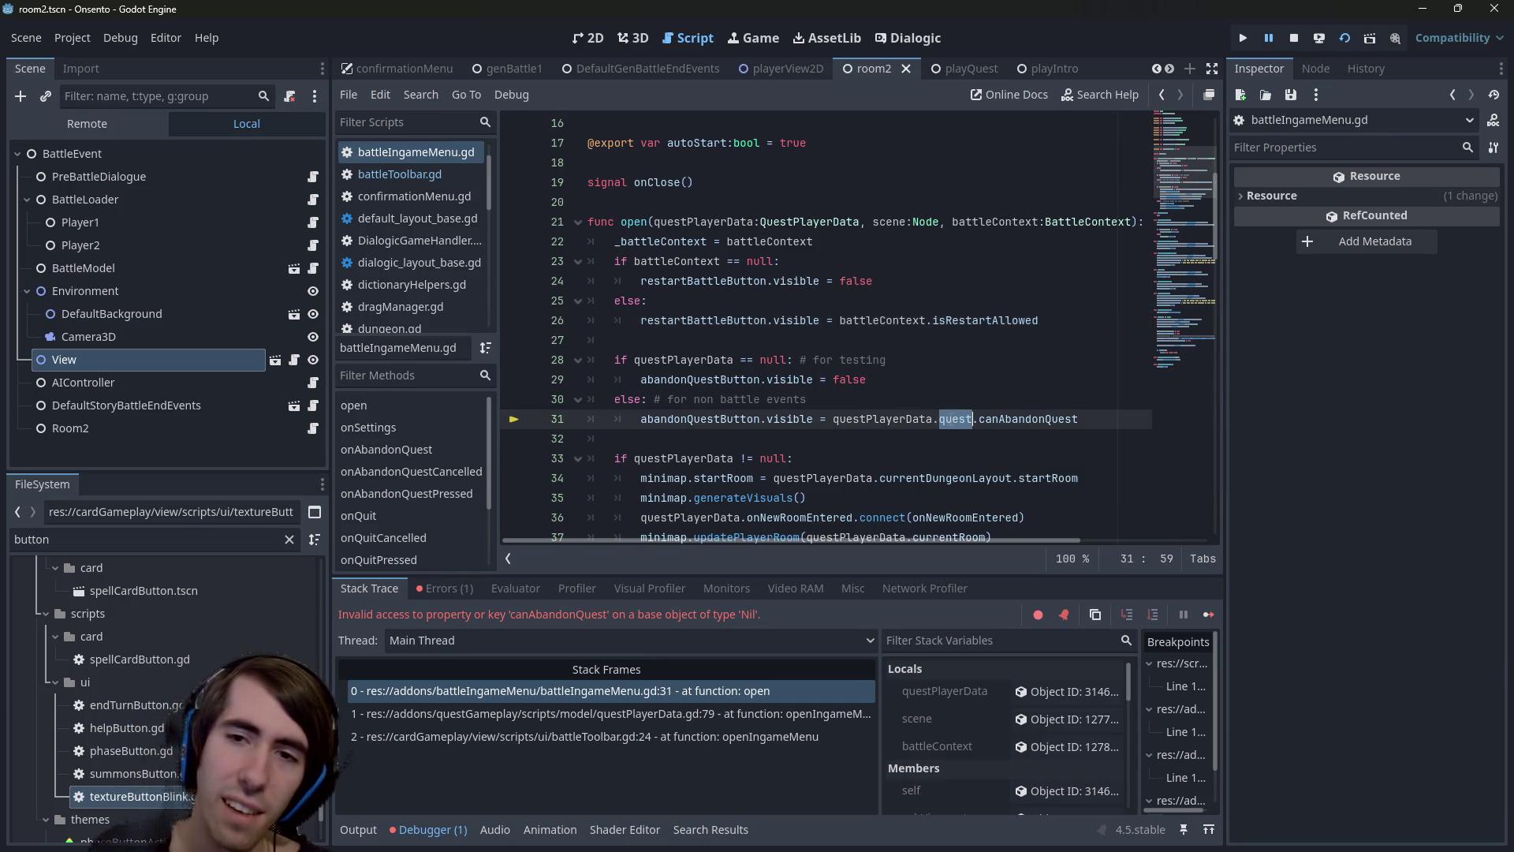
{"action": "left_click", "coordinate": [953, 419]}
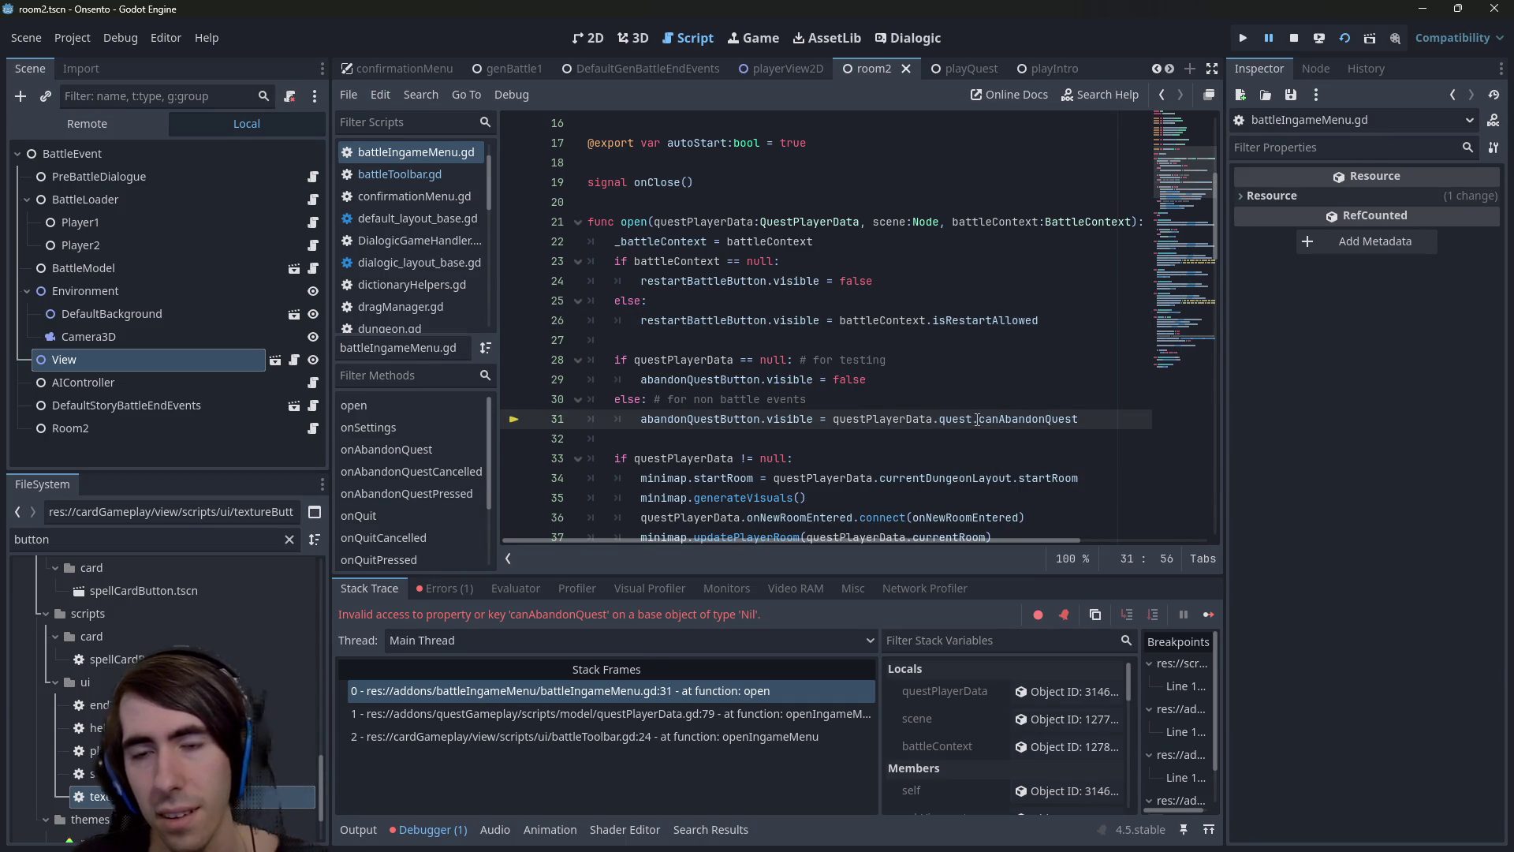
{"action": "mouse_move", "coordinate": [972, 415]}
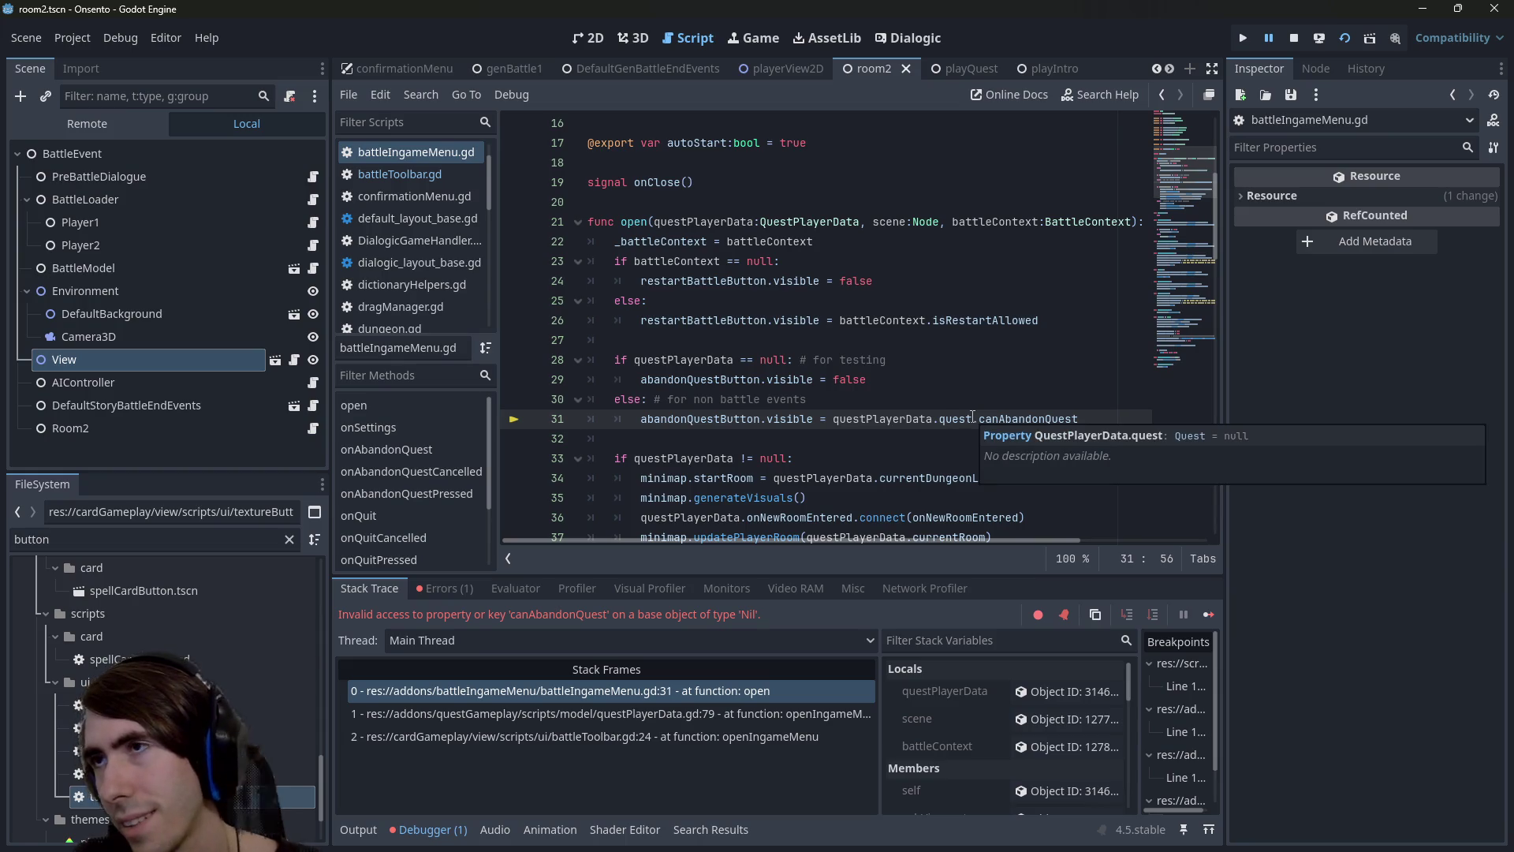
{"action": "scroll", "coordinate": [962, 410], "scroll_direction": "down", "scroll_amount": 1}
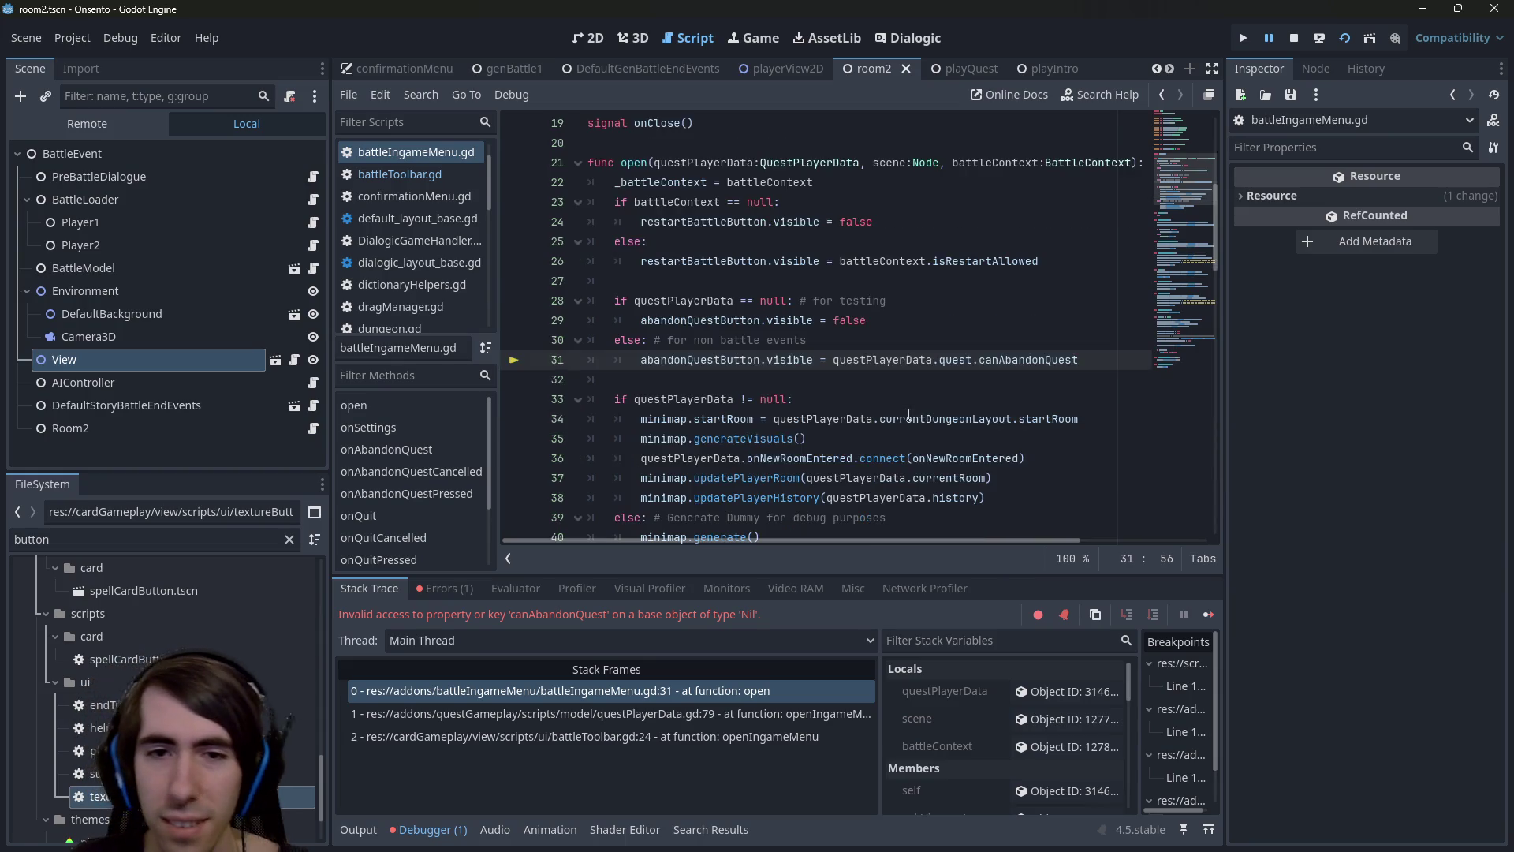
{"action": "scroll", "coordinate": [923, 406], "scroll_direction": "down", "scroll_amount": 2}
{"action": "scroll", "coordinate": [918, 405], "scroll_direction": "up", "scroll_amount": 2}
{"action": "mouse_move", "coordinate": [918, 405]}
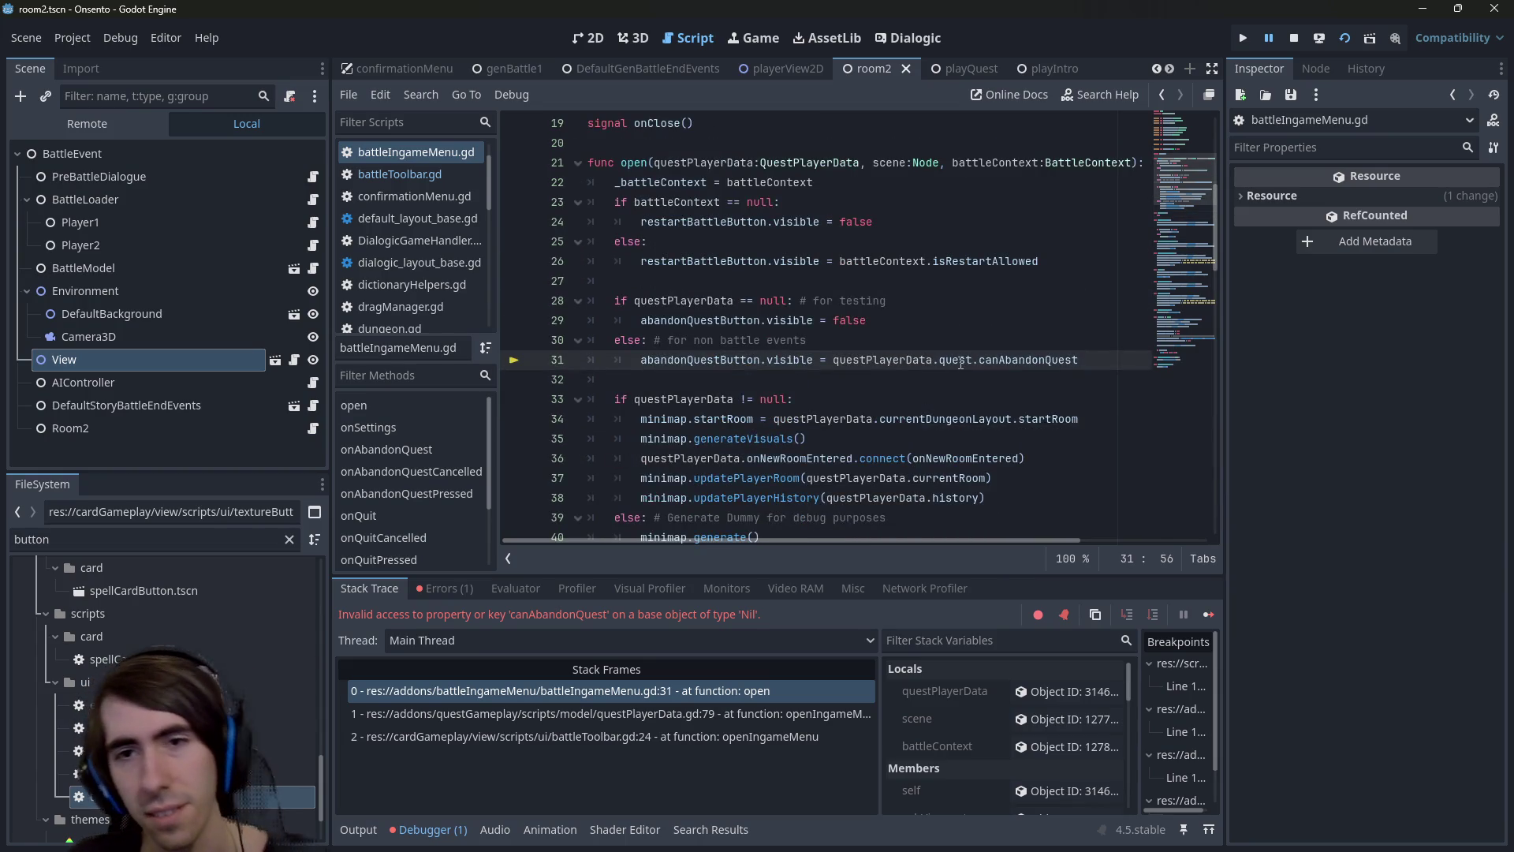
{"action": "left_click_drag", "start_coordinate": [973, 360], "coordinate": [636, 361]}
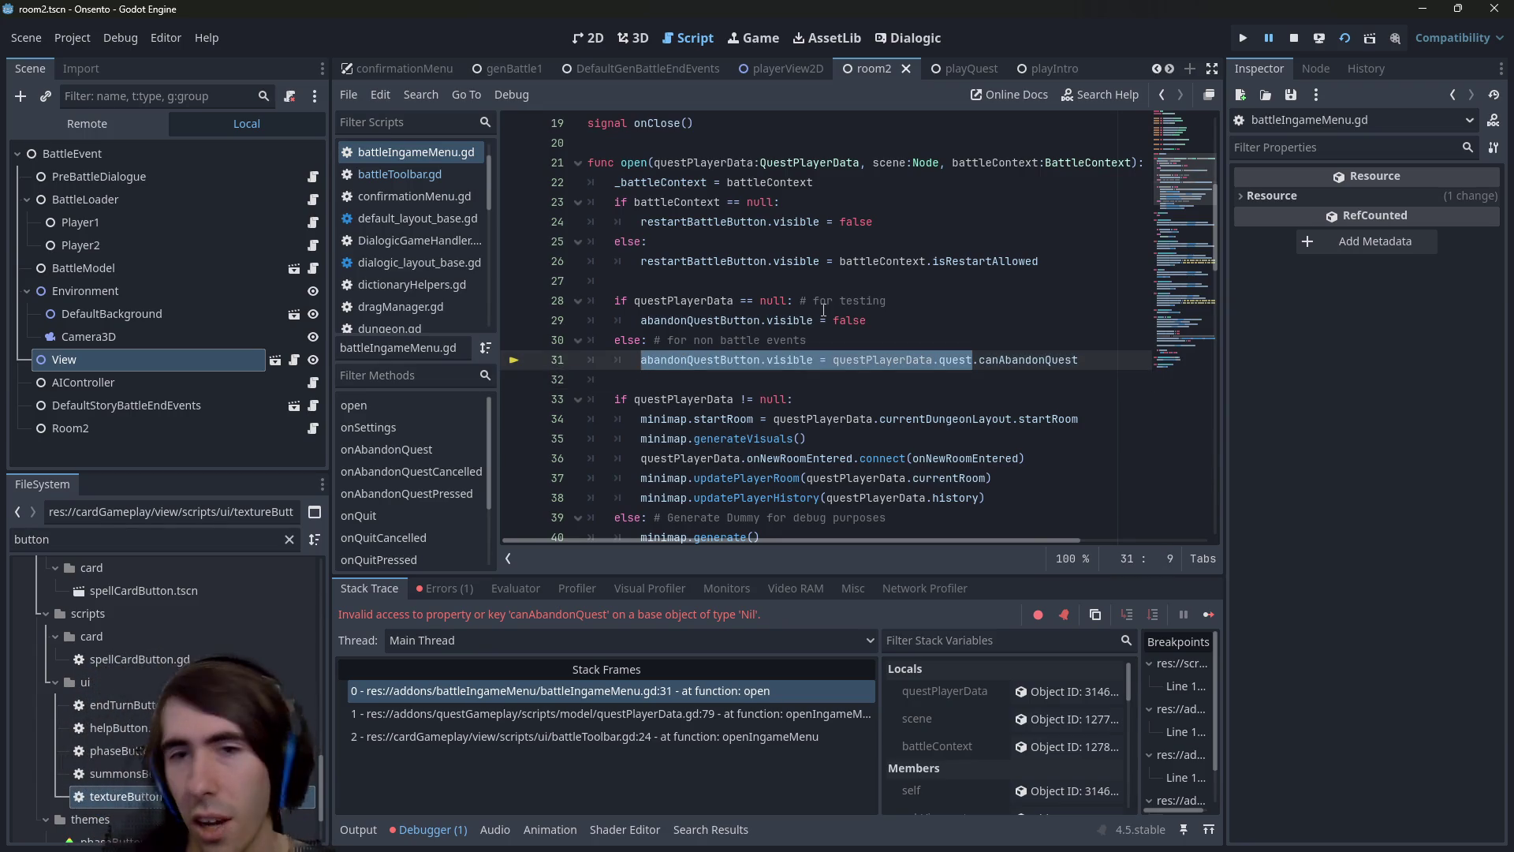
{"action": "mouse_move", "coordinate": [1010, 359]}
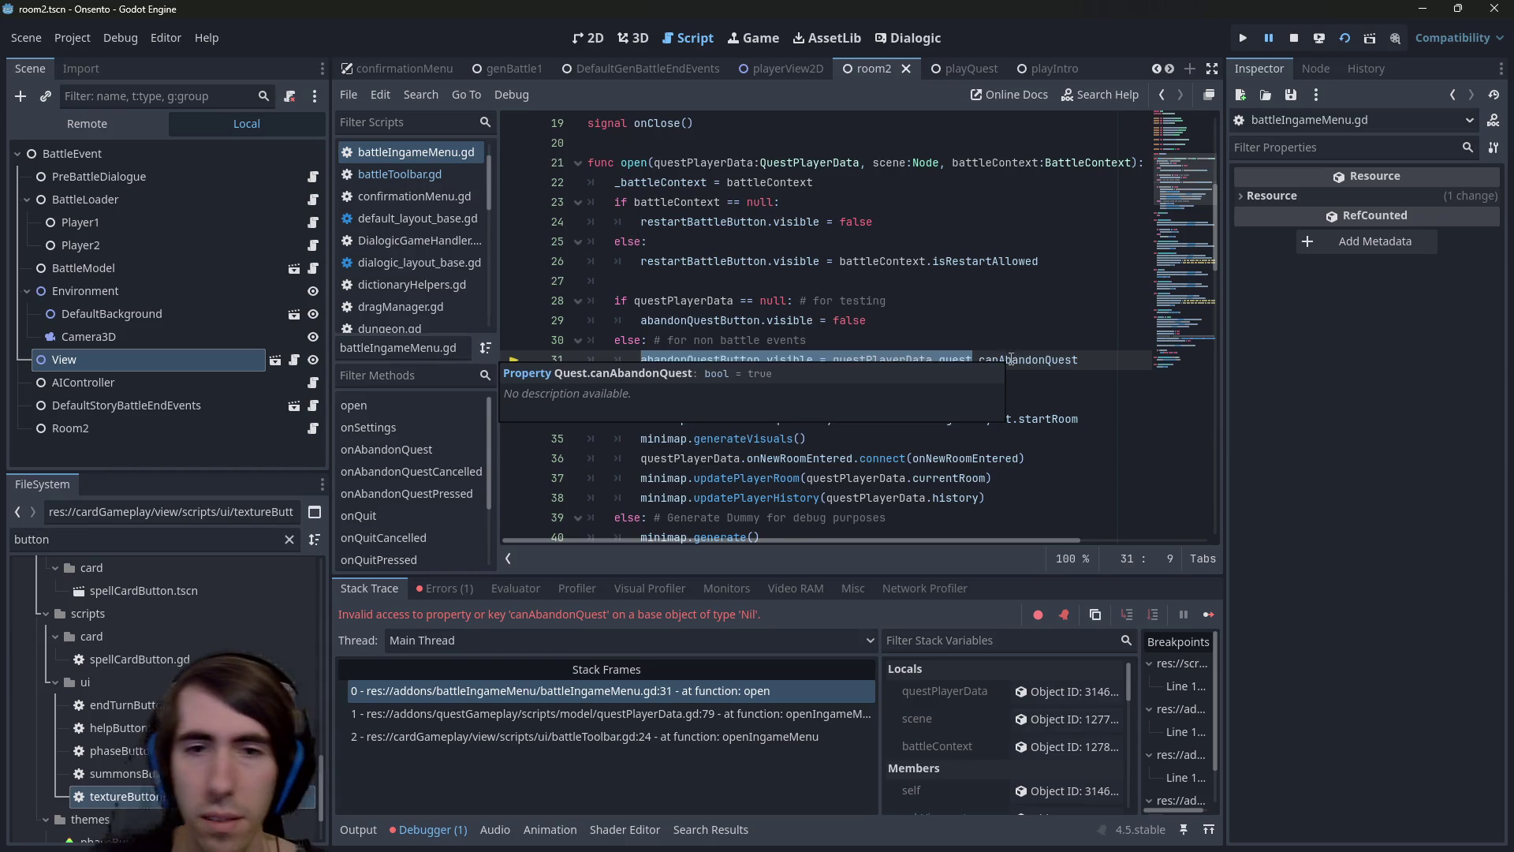
{"action": "double_click", "coordinate": [951, 360]}
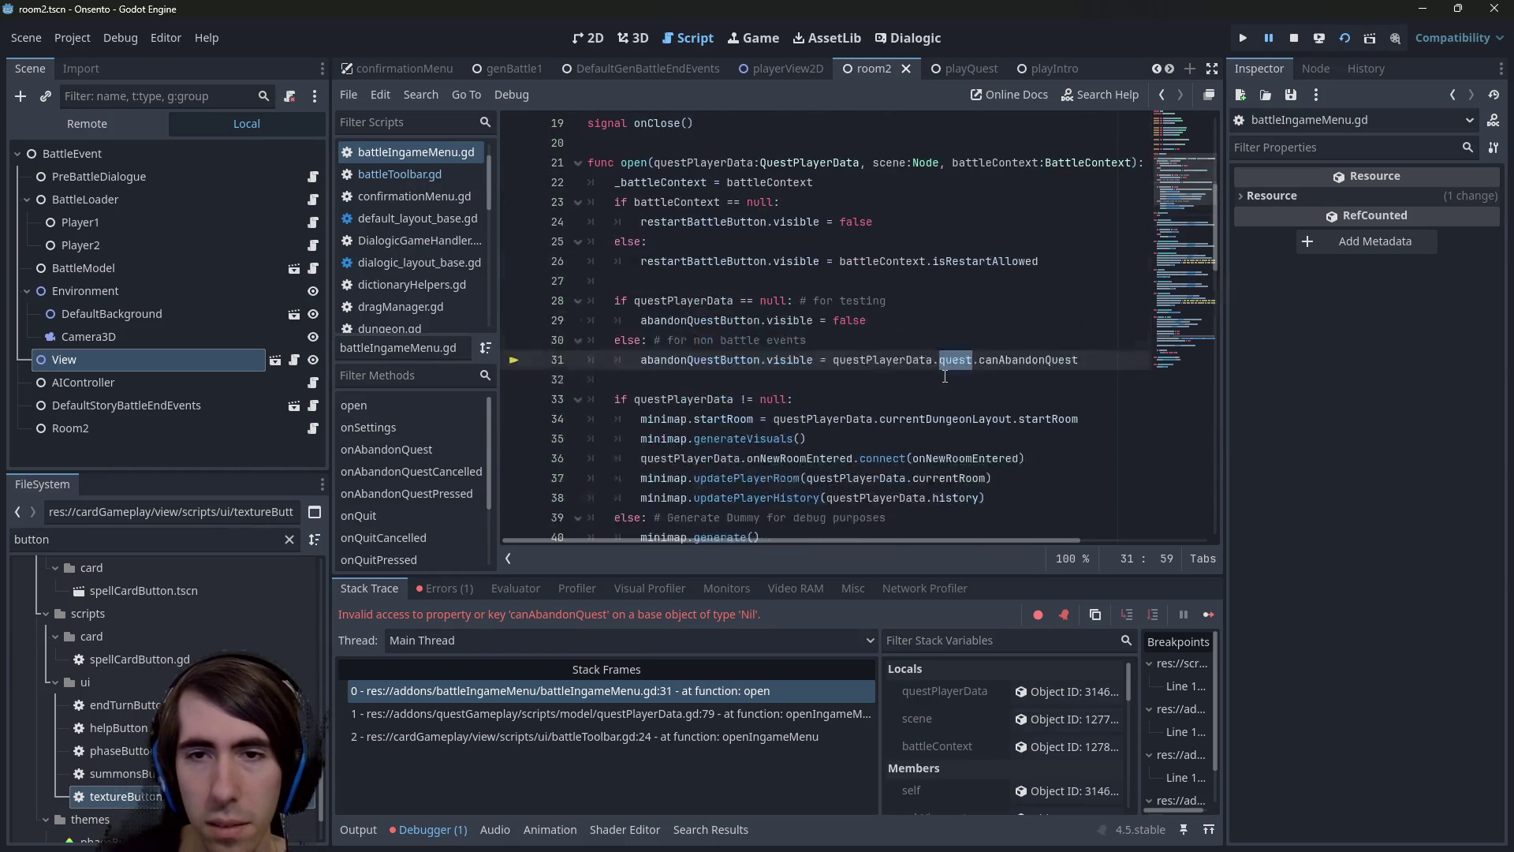
- Examine questPlayerData on line 31 and move to the end of the else line 30
{"action": "key", "text": "Up"}
{"action": "left_click_drag", "start_coordinate": [649, 360], "coordinate": [884, 360]}
{"action": "left_click", "coordinate": [883, 360]}
{"action": "double_click", "coordinate": [834, 359]}
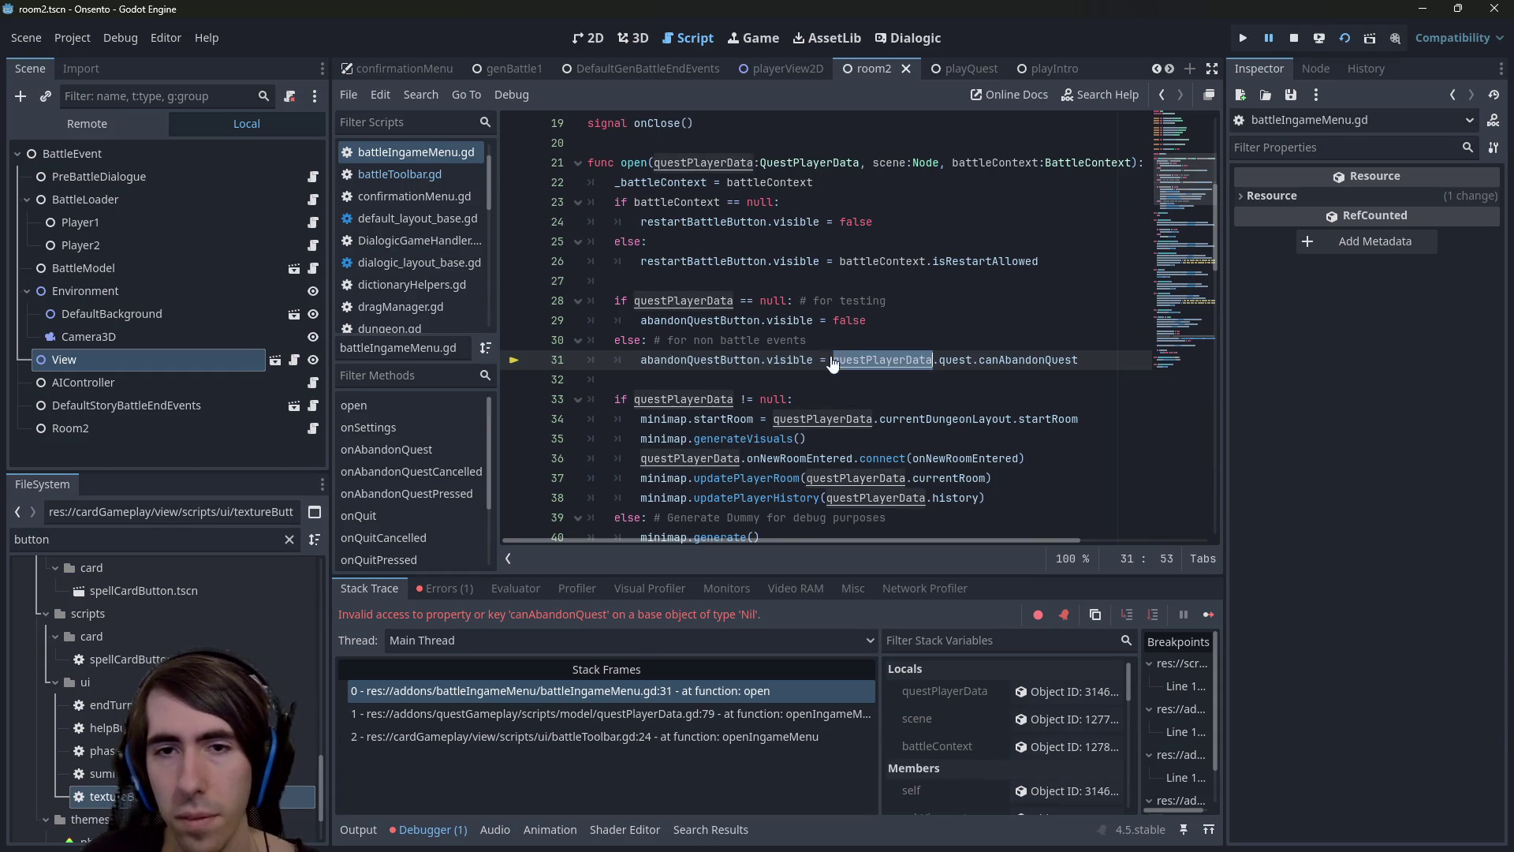
{"action": "left_click", "coordinate": [834, 360]}
{"action": "key", "text": "shift+End"}
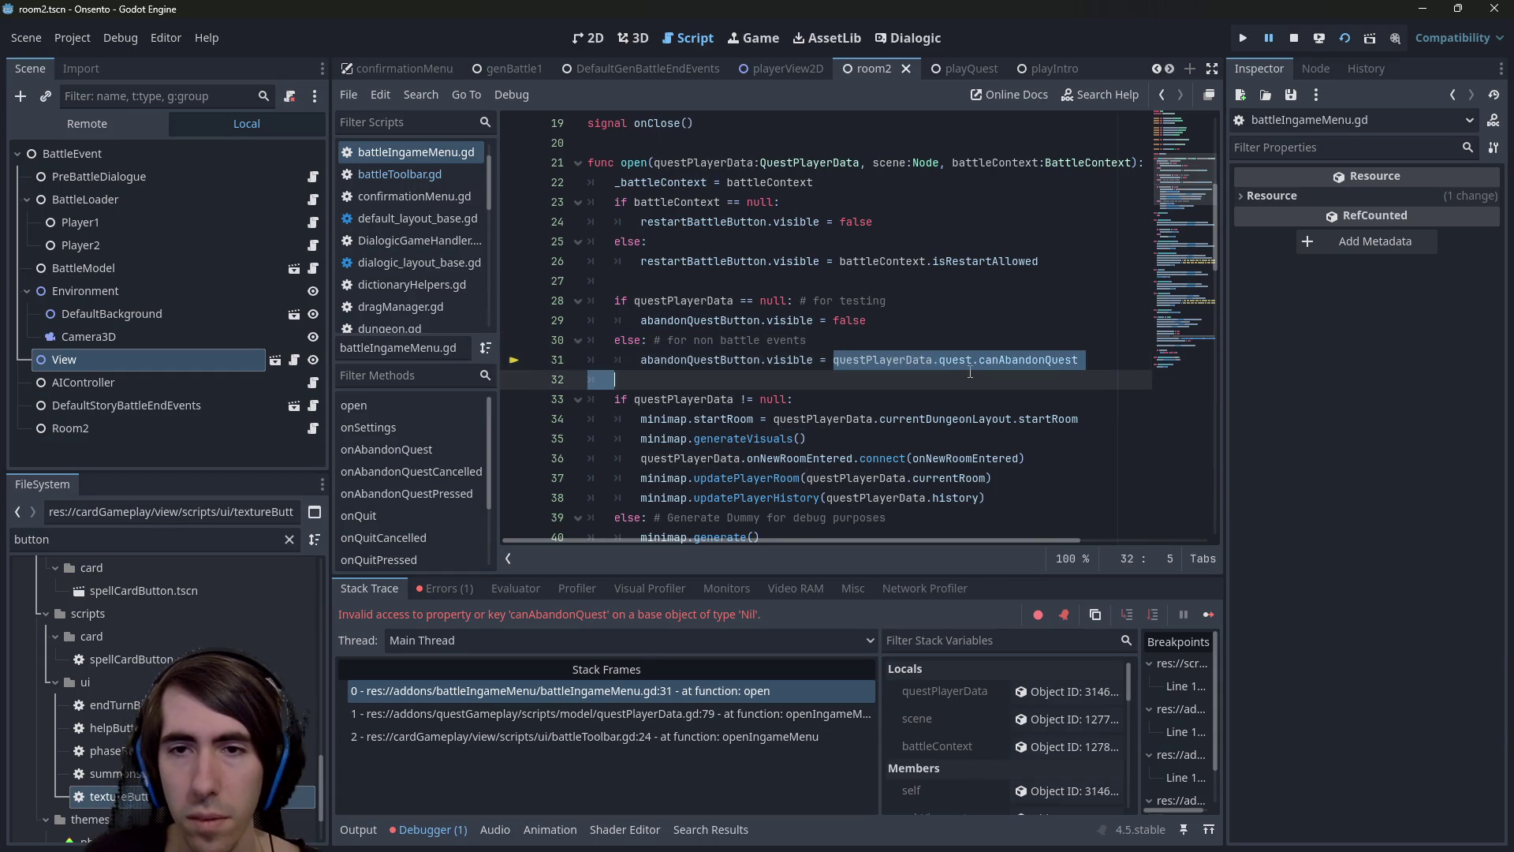
{"action": "left_click", "coordinate": [958, 330]}
{"action": "left_click", "coordinate": [964, 334]}
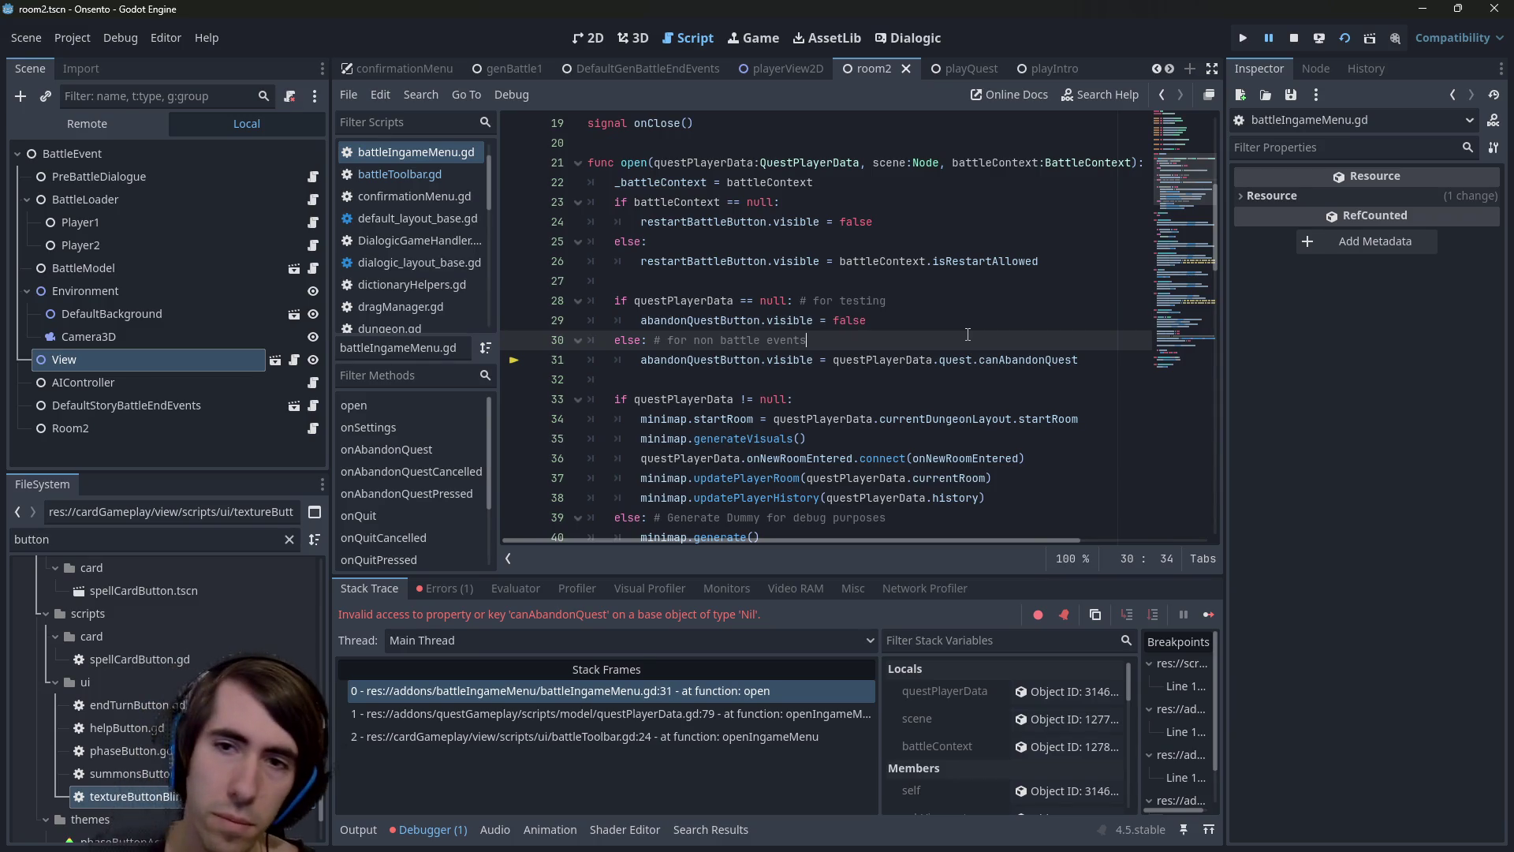
- Rewrite the else on line 30 as elif questPlayerData.quest != null
{"action": "key", "text": "Return"}
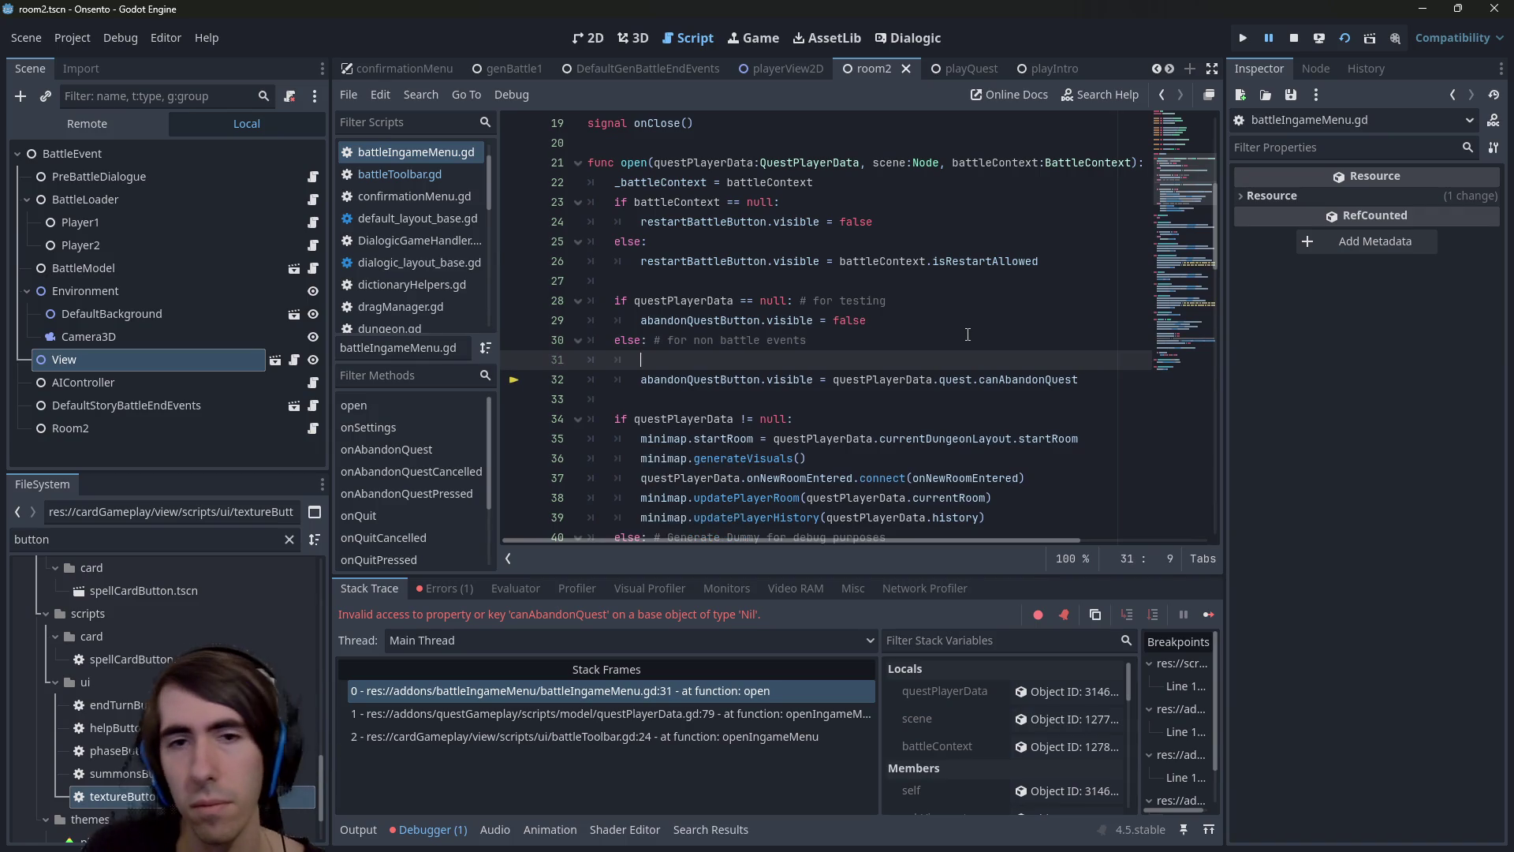
{"action": "key", "text": "ctrl+z"}
{"action": "key", "text": "Left"}
{"action": "key", "text": "Left"}
{"action": "key", "text": "Left"}
{"action": "key", "text": "Left"}
{"action": "key", "text": "Left"}
{"action": "key", "text": "Left"}
{"action": "key", "text": "BackSpace"}
{"action": "key", "text": "BackSpace"}
{"action": "type", "text": "lif questPlayerData.quest != null"}
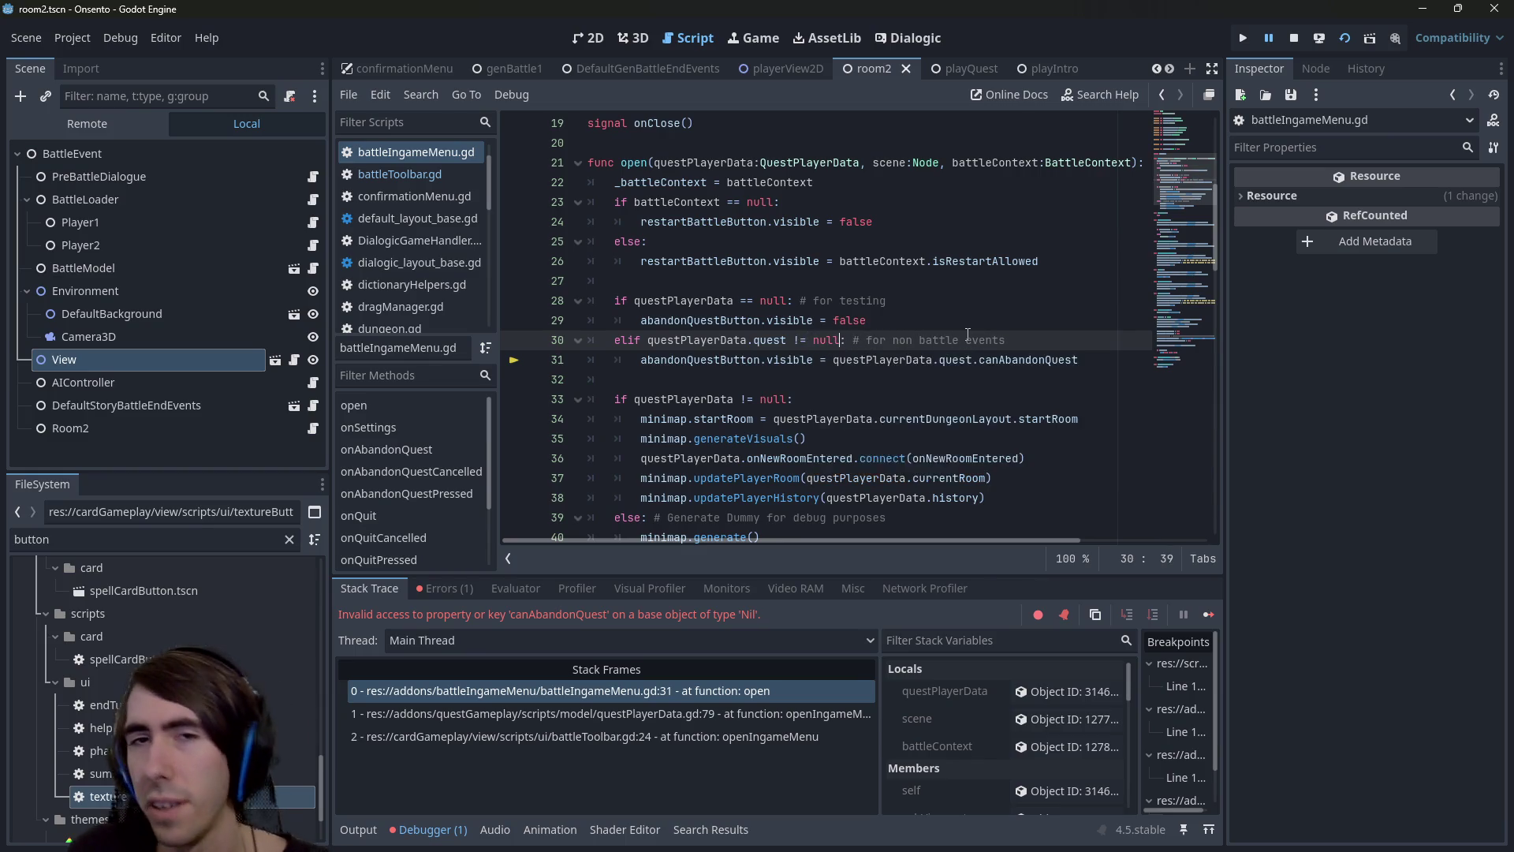
- Stop the debug session and add an else: branch below the elif block
{"action": "left_click", "coordinate": [1295, 36]}
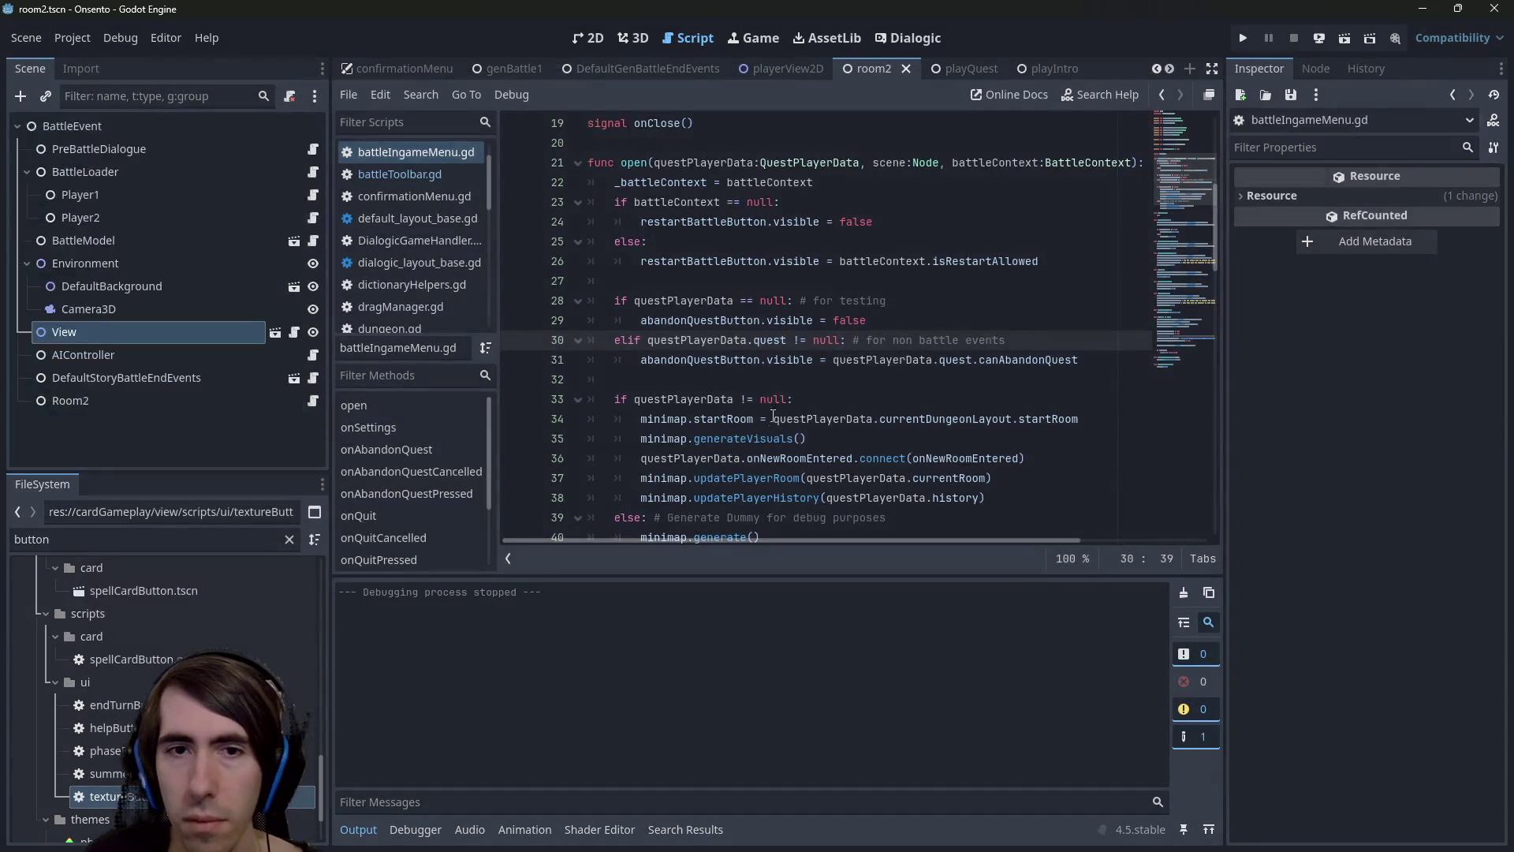
{"action": "left_click", "coordinate": [781, 380]}
{"action": "key", "text": "Return"}
{"action": "key", "text": "Up"}
{"action": "type", "text": "else:"}
{"action": "key", "text": "Return"}
{"action": "key", "text": "Up"}
{"action": "key", "text": "Up"}
- Under else, set abandonQuestButton.visible = true and save battleIngameMenu.gd
{"action": "key", "text": "ctrl+shift+Right"}
{"action": "key", "text": "ctrl+shift+Right"}
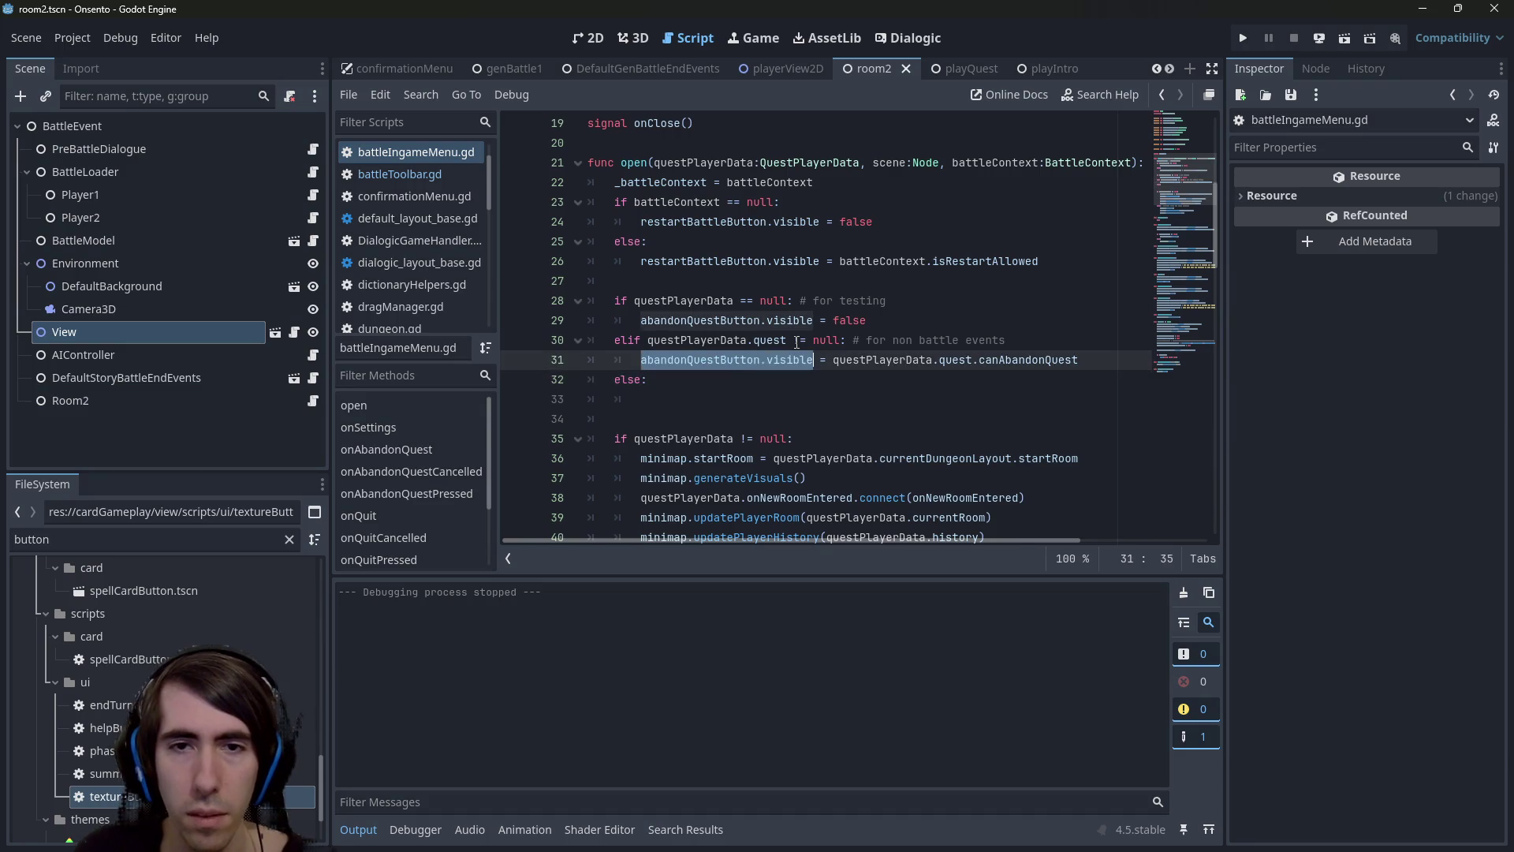
{"action": "key", "text": "ctrl+c"}
{"action": "key", "text": "Down"}
{"action": "key", "text": "Down"}
{"action": "key", "text": "ctrl+v"}
{"action": "type", "text": "= true"}
{"action": "key", "text": "ctrl+s"}
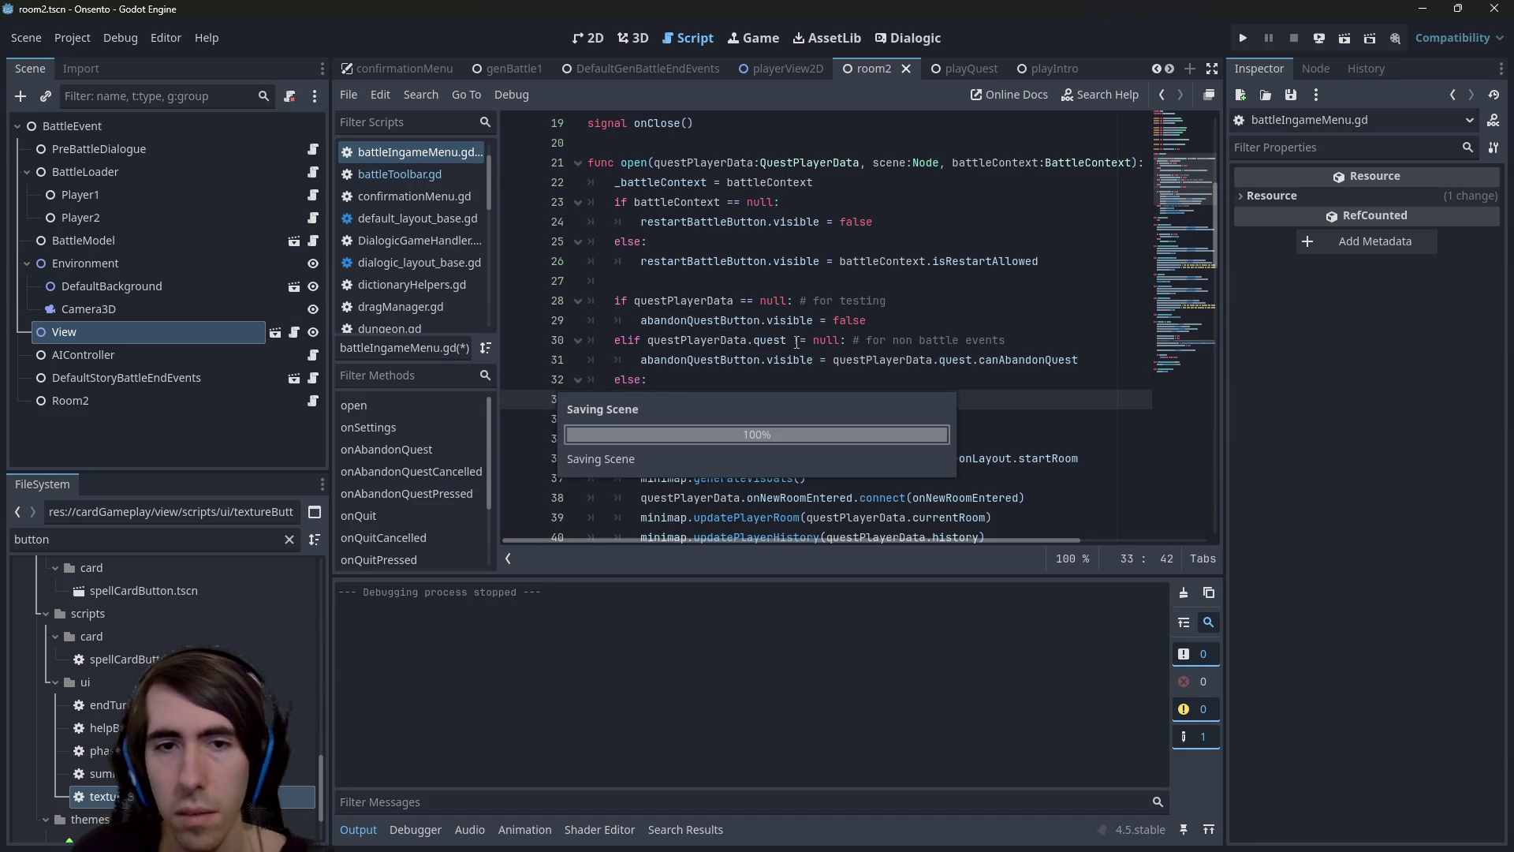
- Briefly switch the value to false, restore true, save and run the current scene
{"action": "key", "text": "ctrl+BackSpace"}
{"action": "type", "text": "false"}
{"action": "key", "text": "ctrl+s"}
{"action": "key", "text": "ctrl+BackSpace"}
{"action": "type", "text": "true"}
{"action": "key", "text": "ctrl+s"}
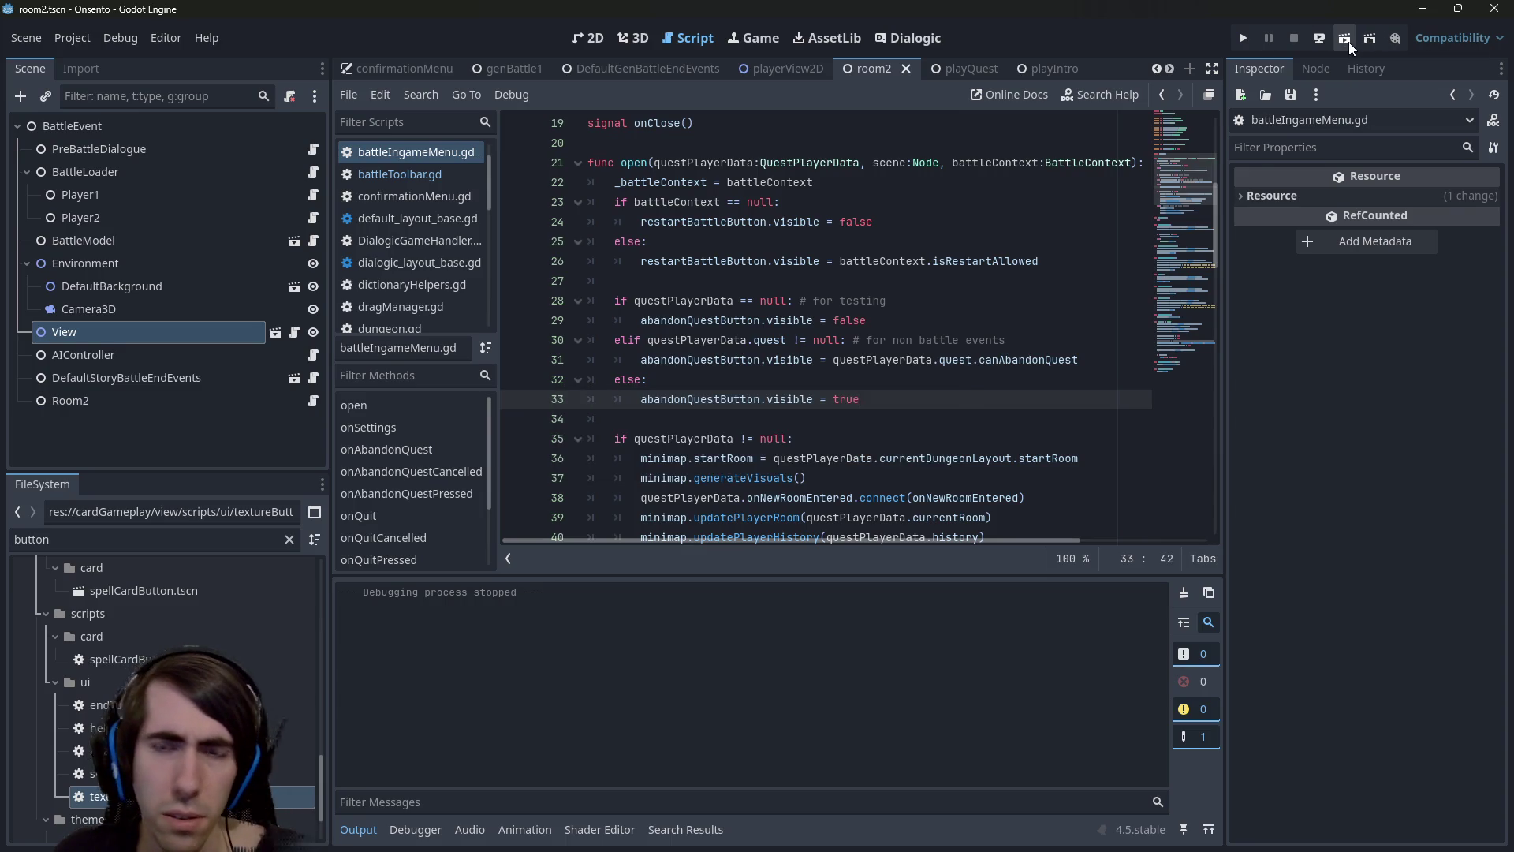
{"action": "left_click", "coordinate": [1347, 41]}
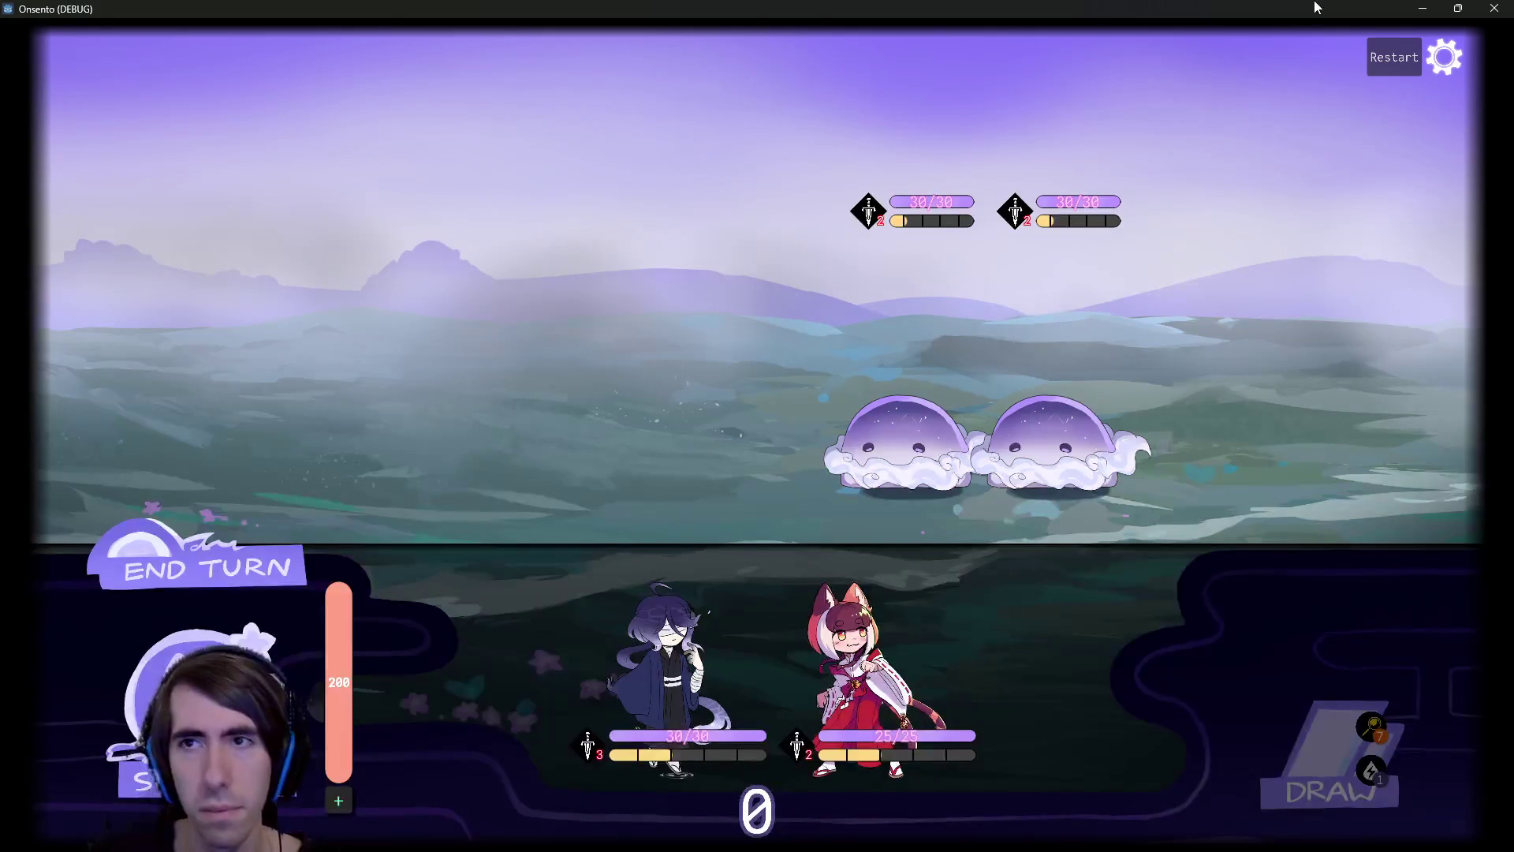
- Add a '# debug' comment after else: on line 32, relaunch with F5 and open the in-game menu
{"action": "double_click", "coordinate": [1426, 5]}
{"action": "left_click", "coordinate": [1472, 28]}
{"action": "left_click", "coordinate": [744, 380]}
{"action": "type", "text": "# debu"}
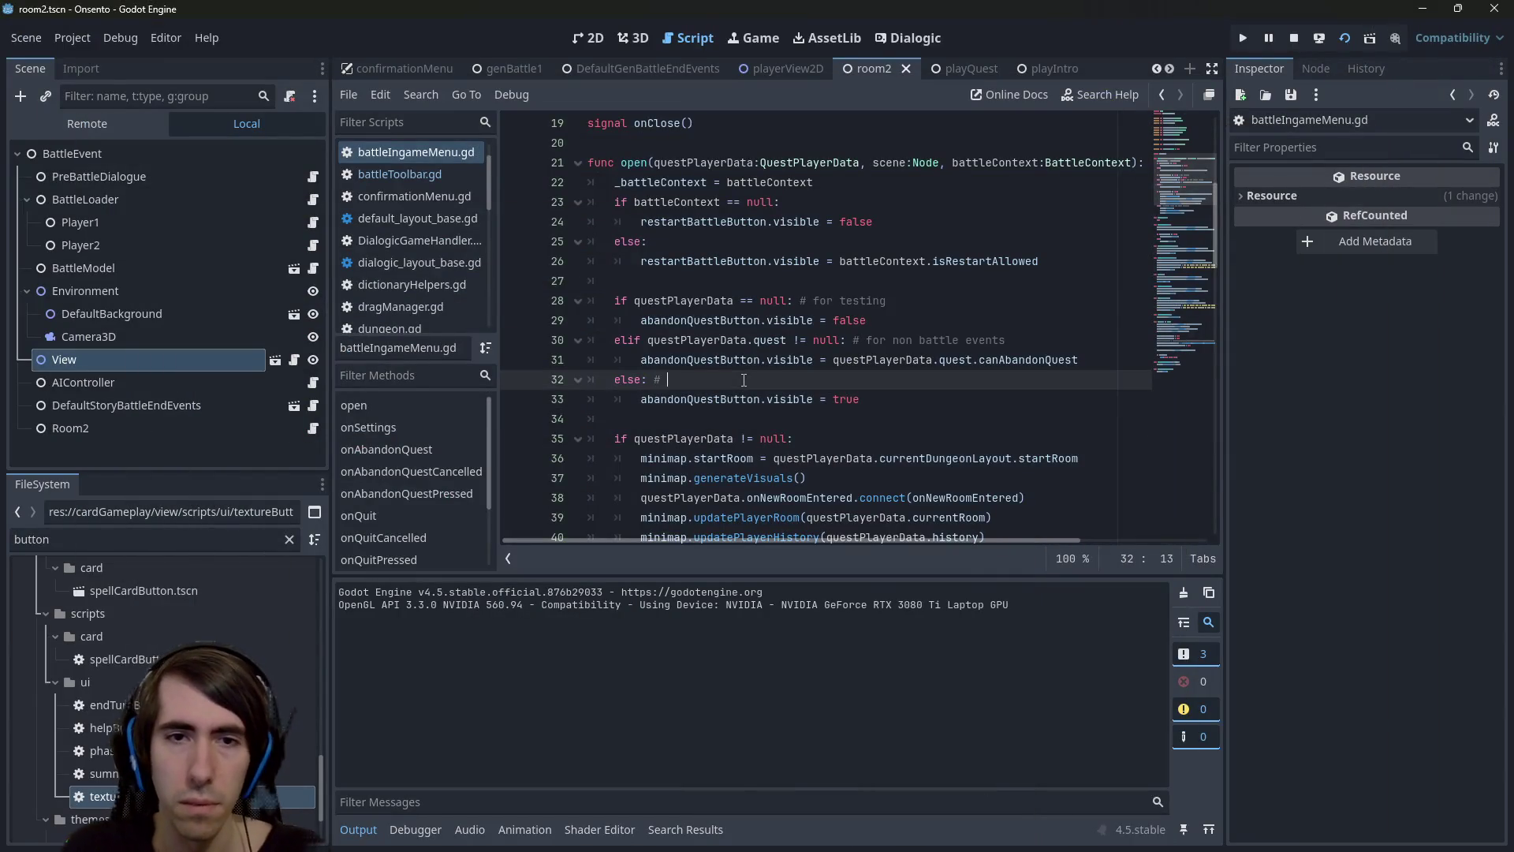
{"action": "type", "text": "g"}
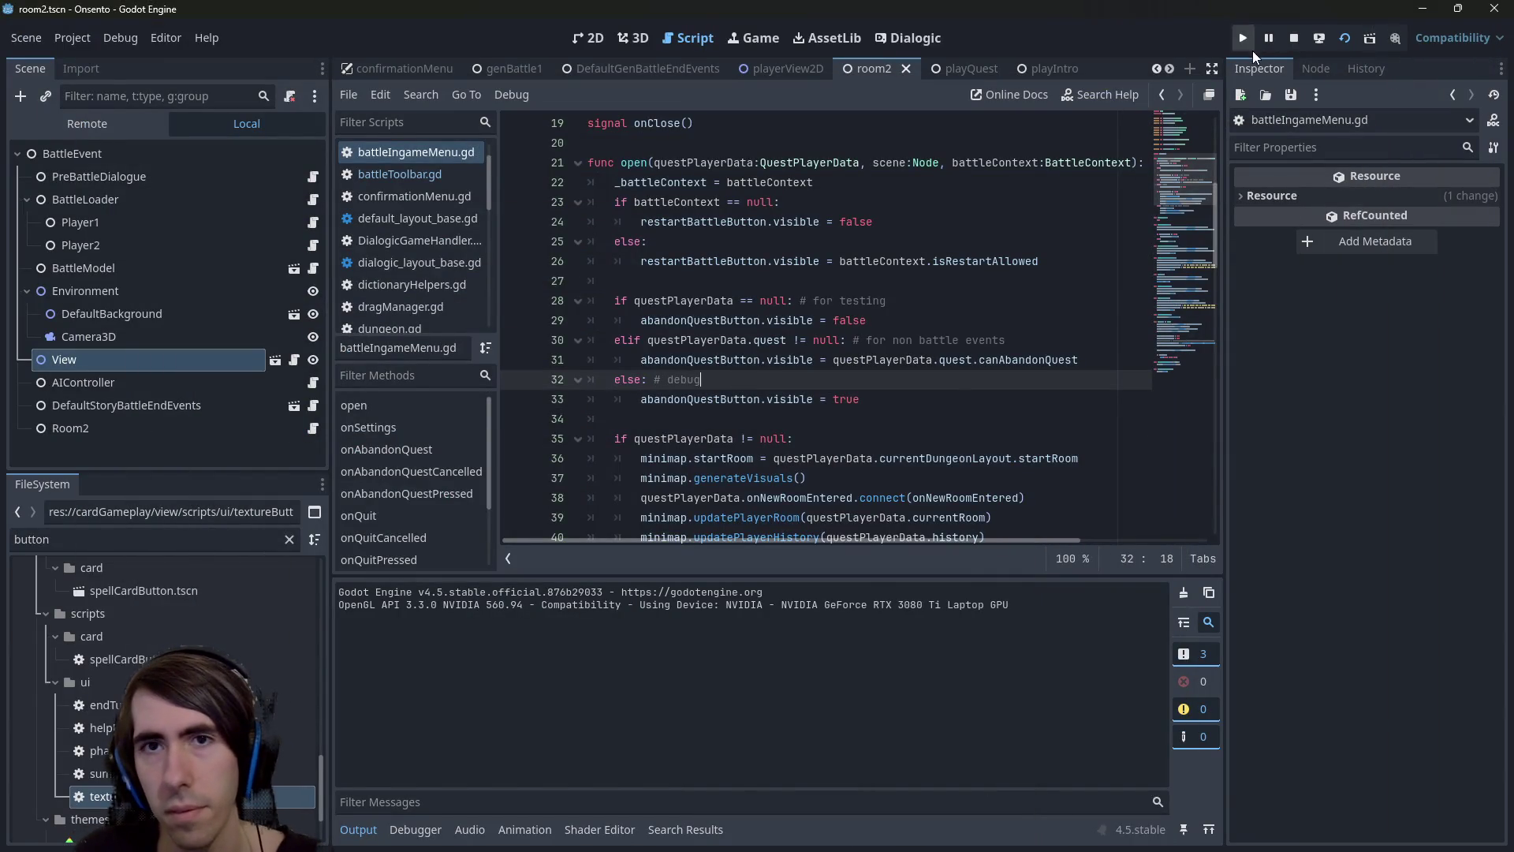
{"action": "key", "text": "F5"}
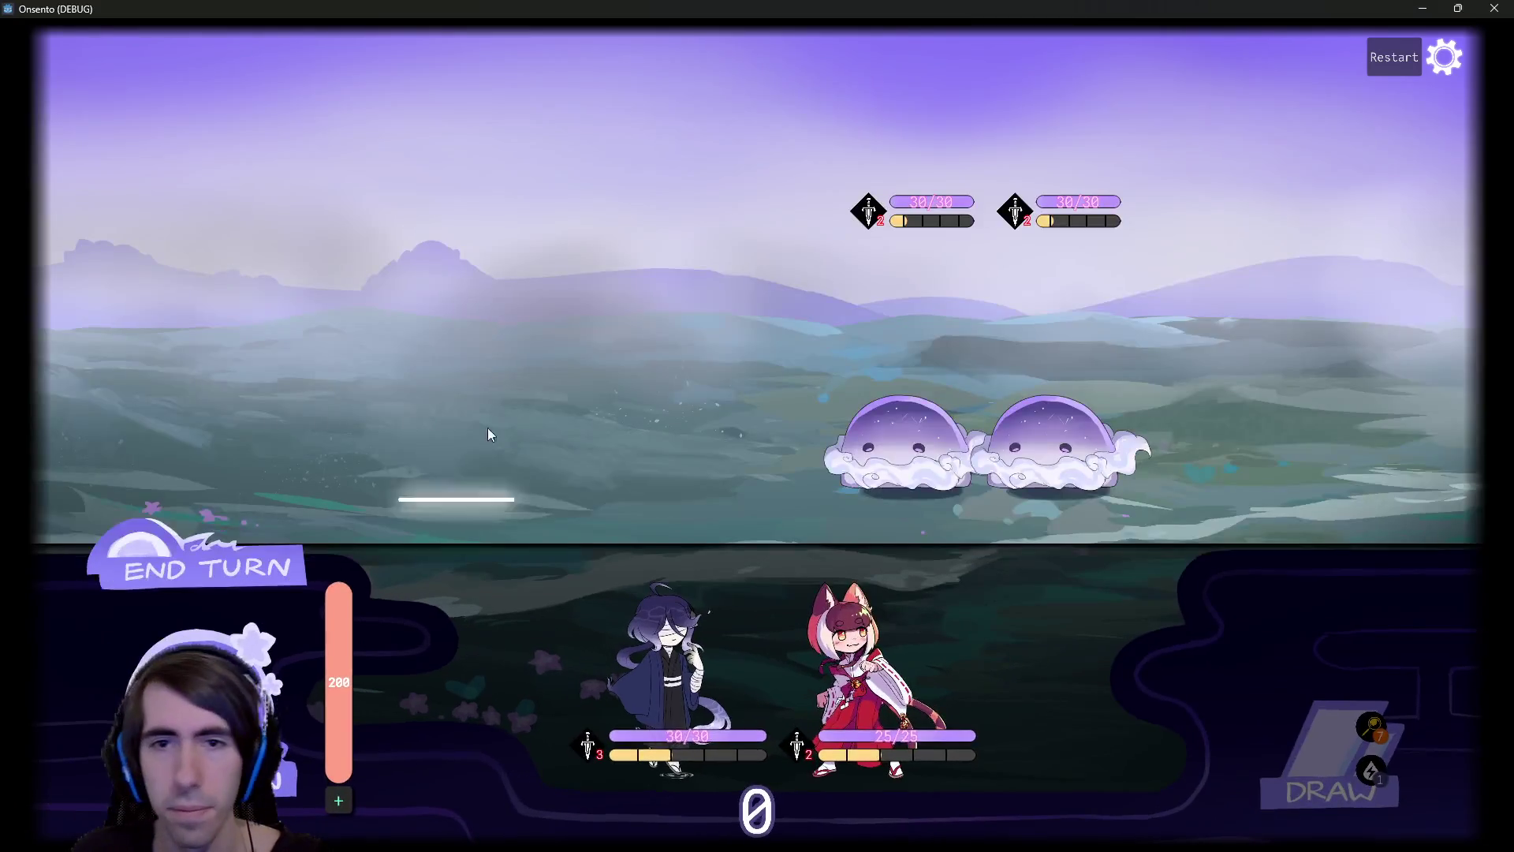
{"action": "left_click", "coordinate": [1435, 60]}
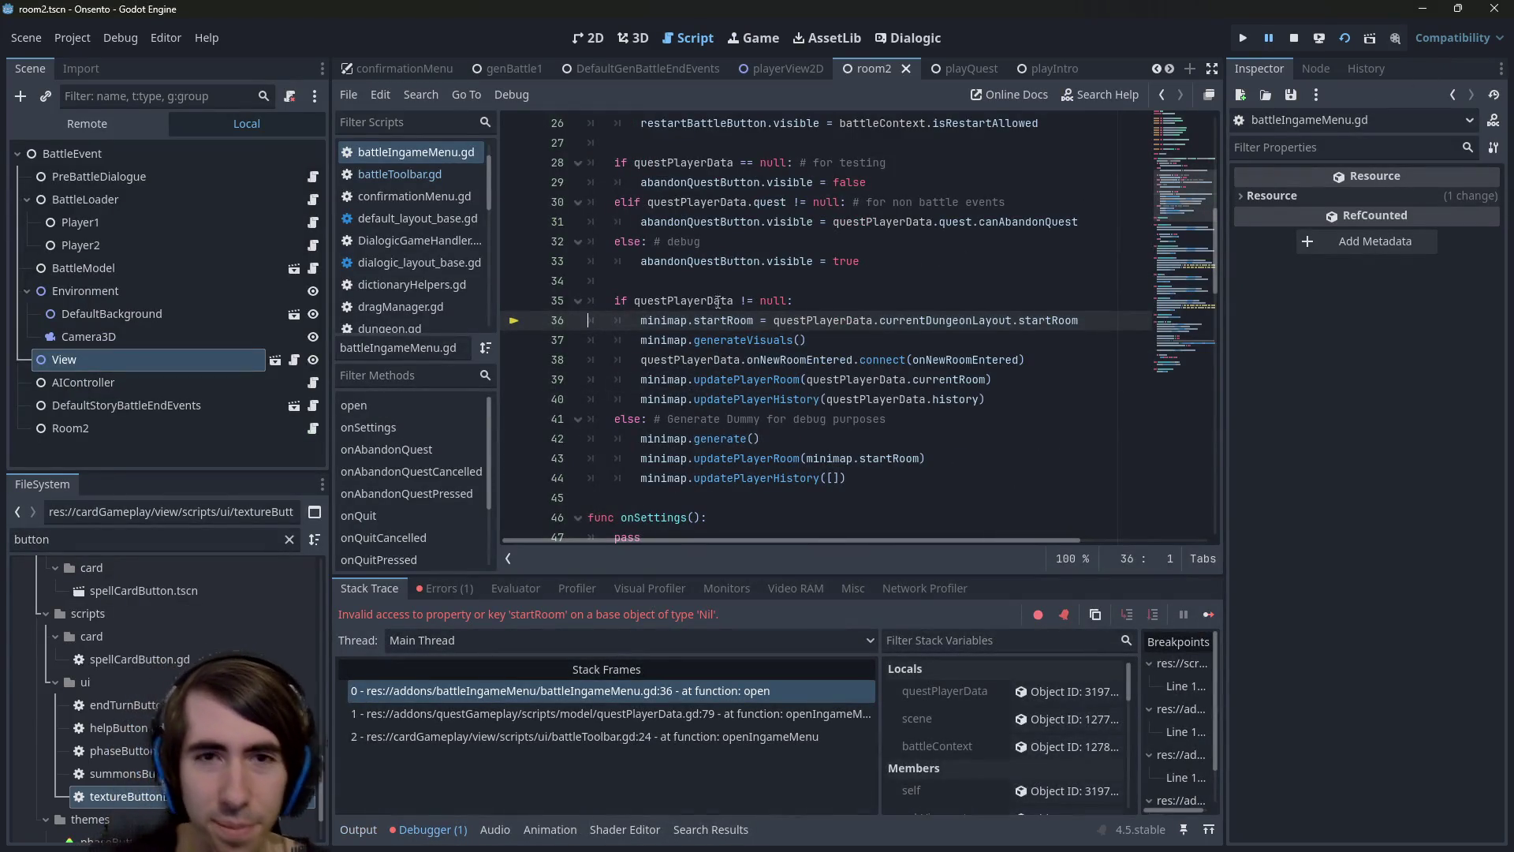
- Inspect the values of questPlayerData and questPlayerData.currentDungeonLayout on lines 35-36
{"action": "double_click", "coordinate": [675, 300]}
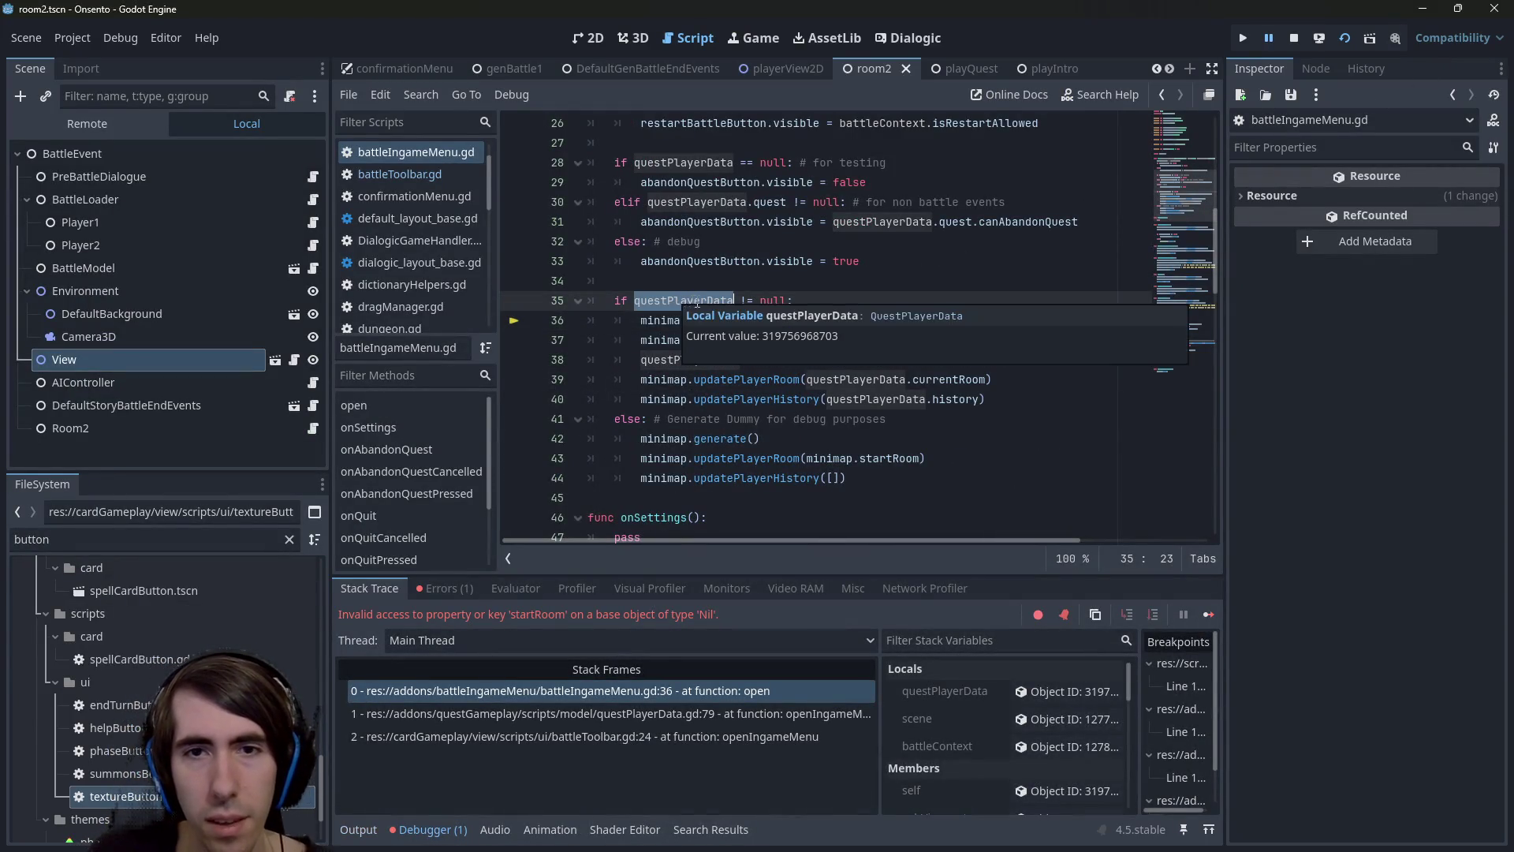
{"action": "left_click", "coordinate": [788, 302]}
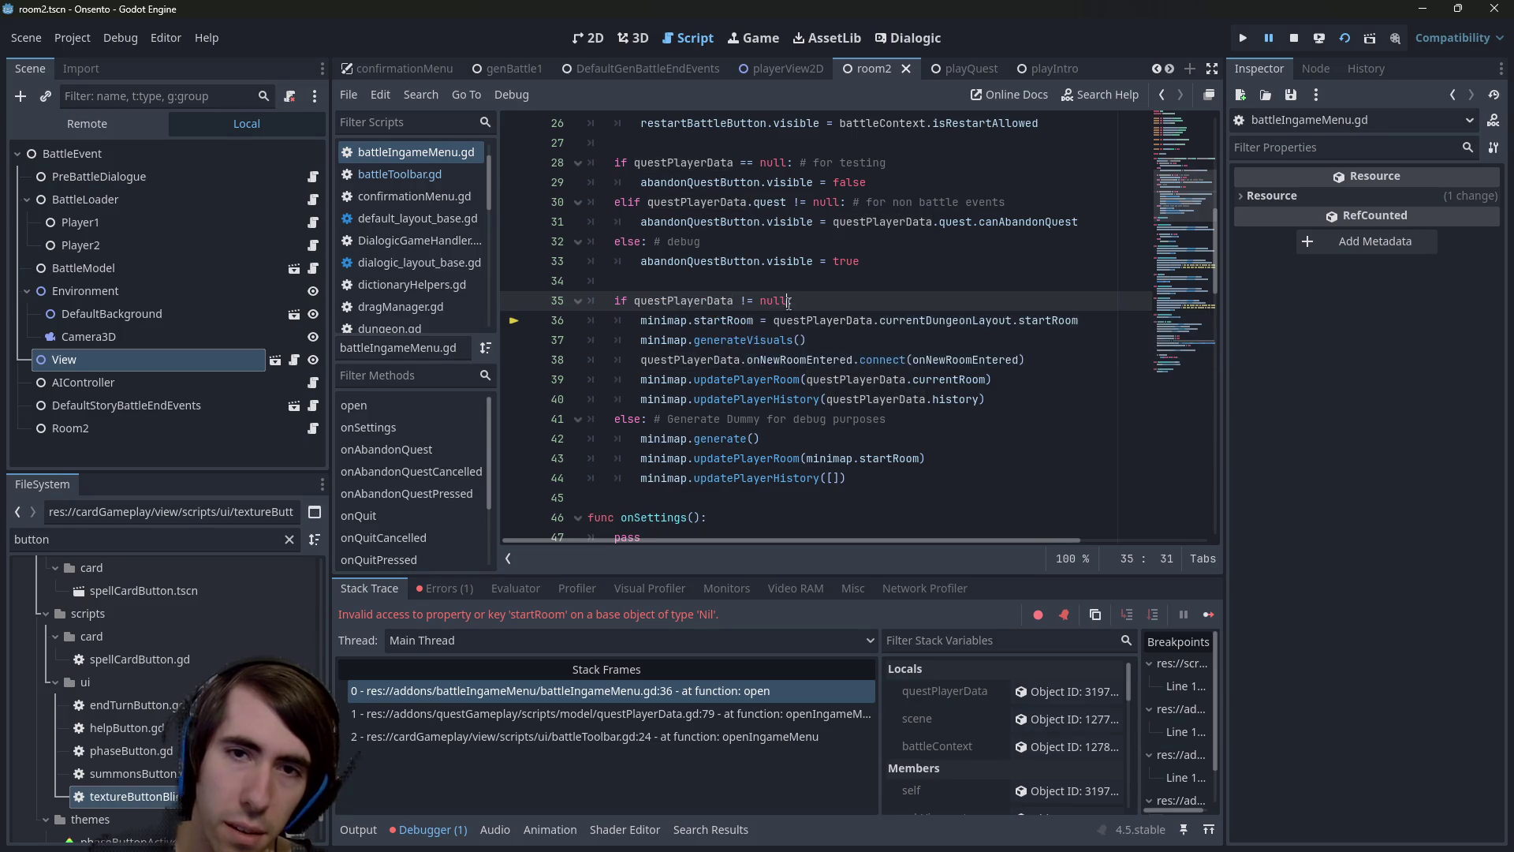
{"action": "double_click", "coordinate": [702, 300]}
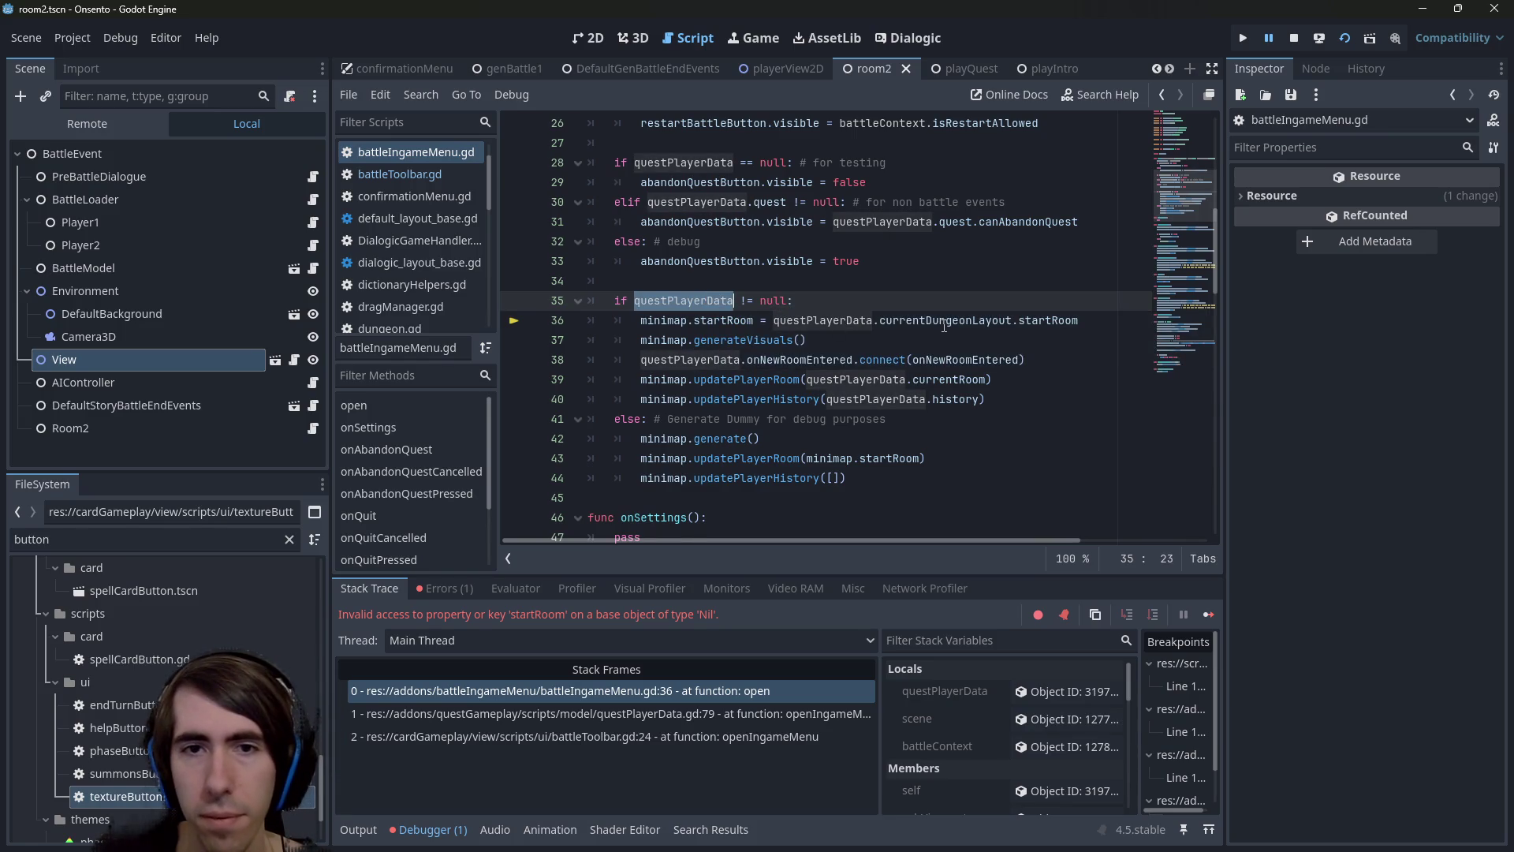
{"action": "mouse_move", "coordinate": [944, 324]}
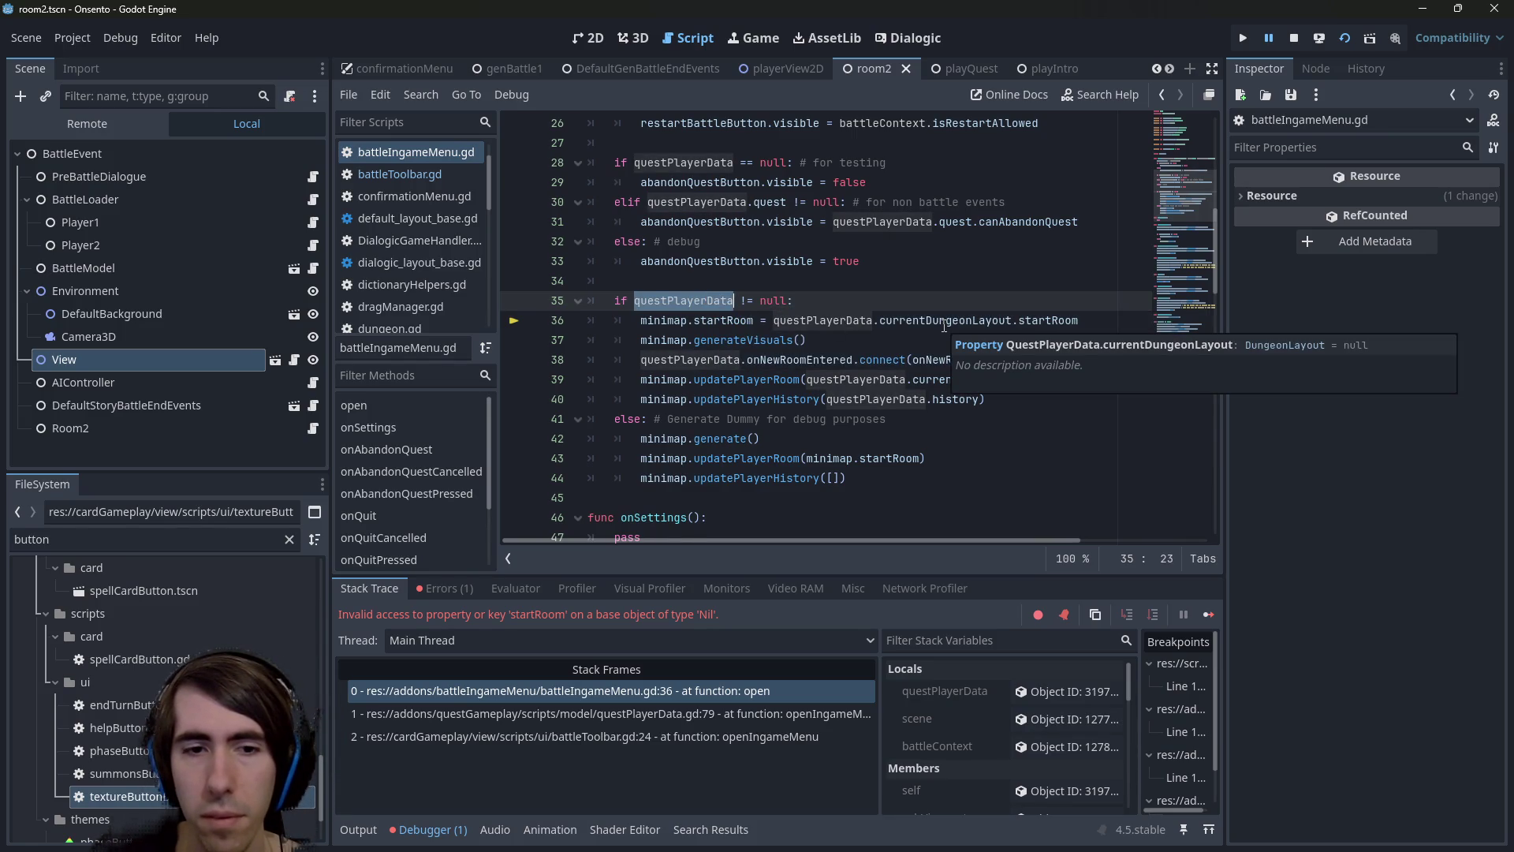
{"action": "double_click", "coordinate": [944, 321]}
{"action": "left_click_drag", "start_coordinate": [774, 320], "coordinate": [1016, 321]}
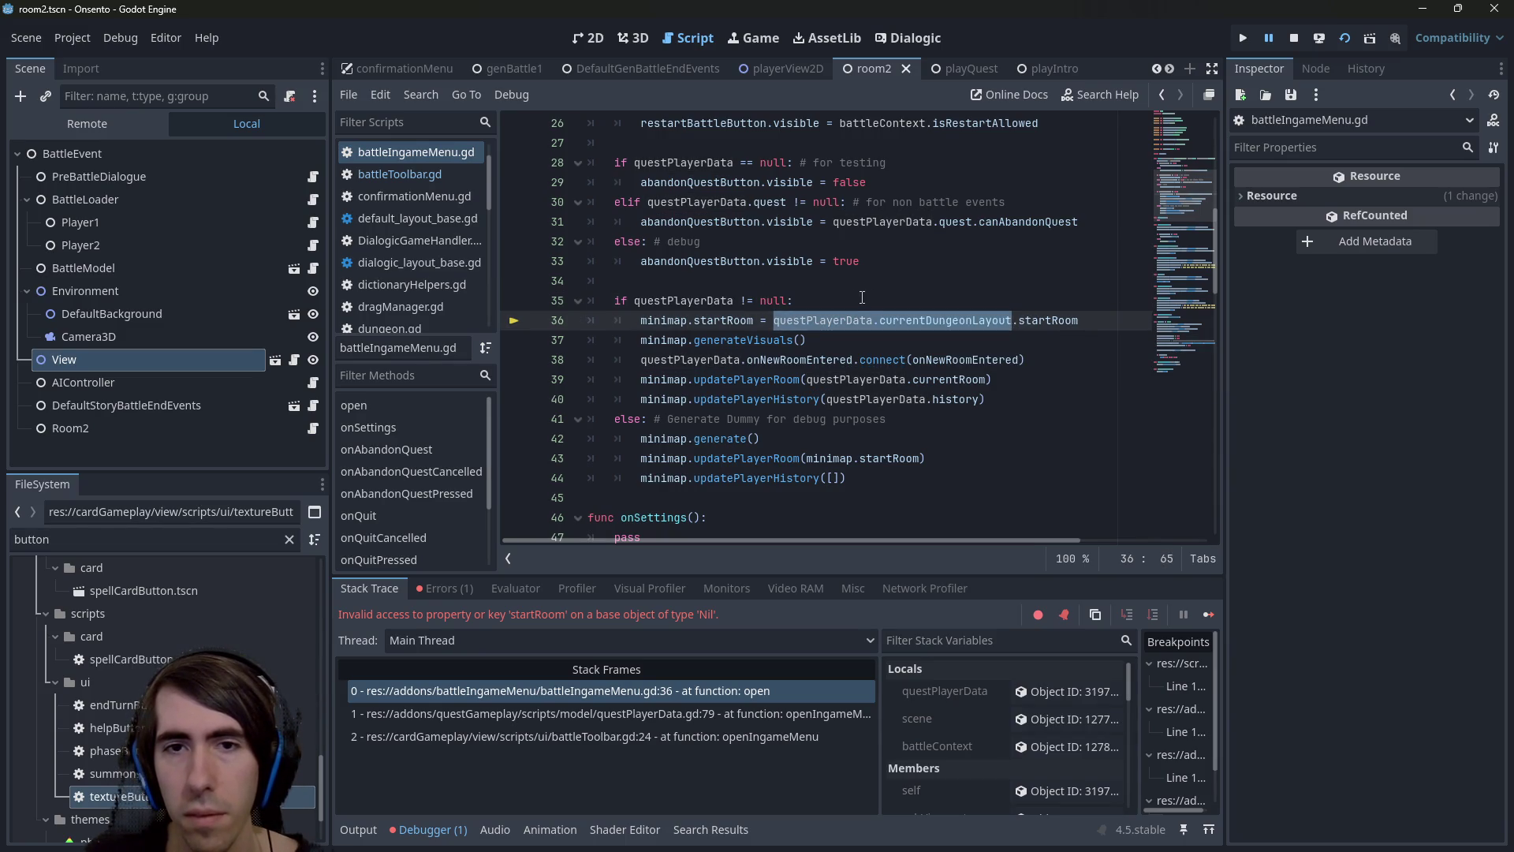
{"action": "mouse_move", "coordinate": [724, 301]}
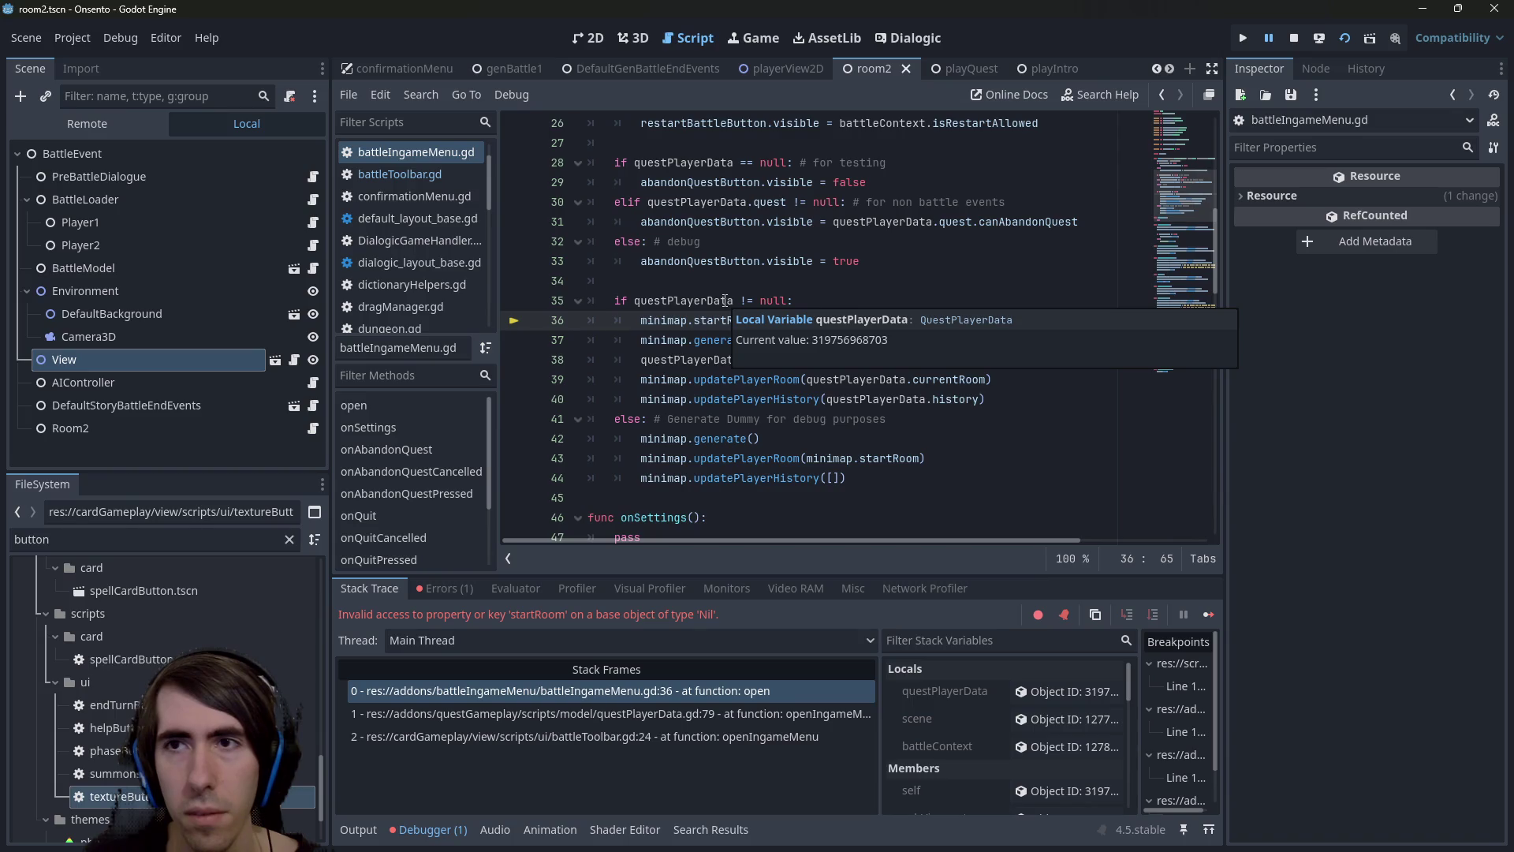
{"action": "double_click", "coordinate": [724, 301]}
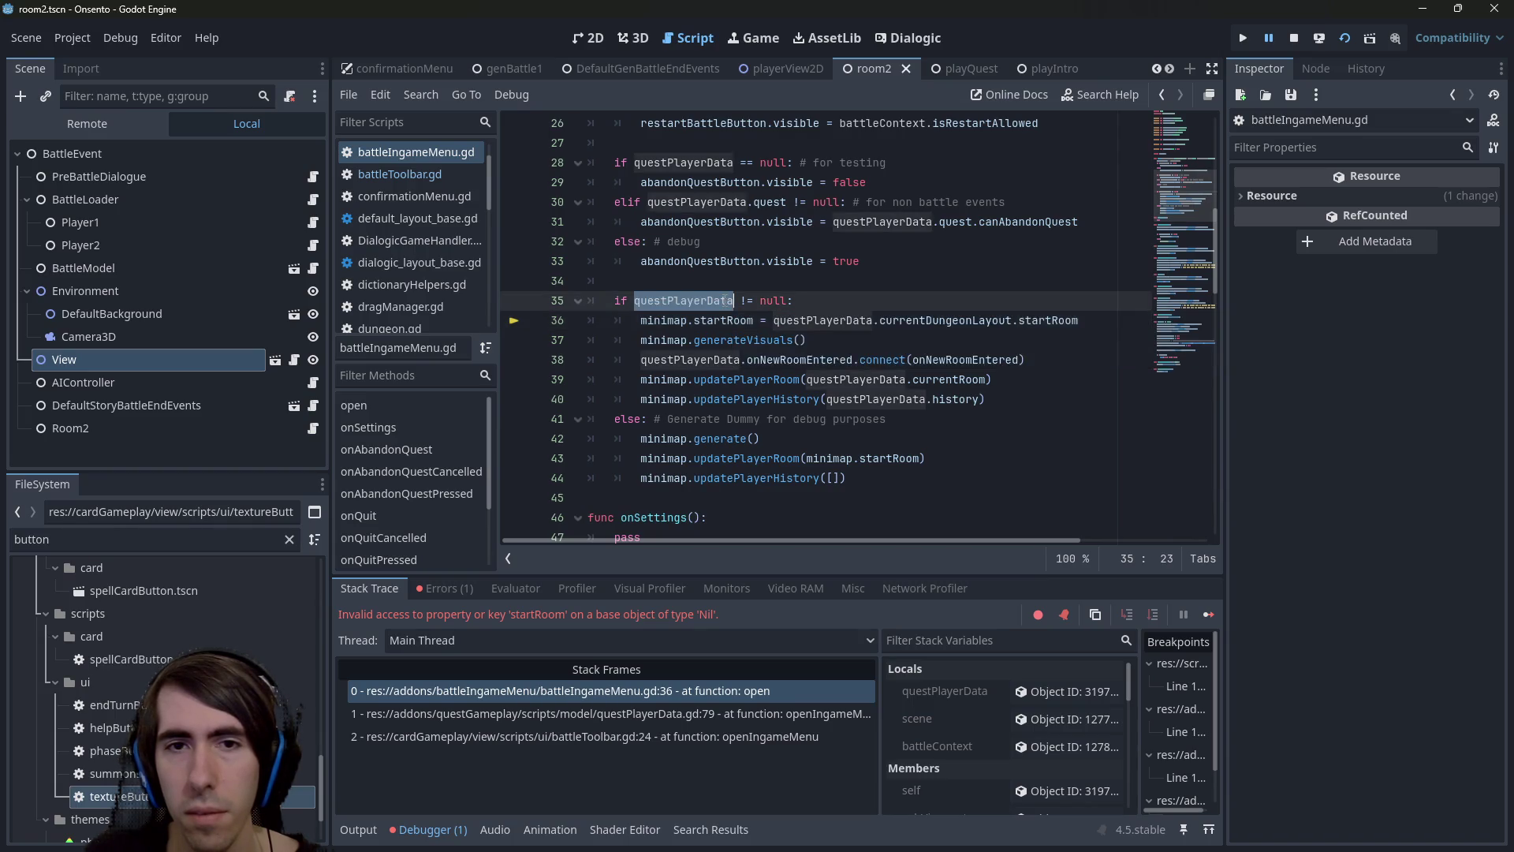
{"action": "scroll", "coordinate": [786, 344], "scroll_direction": "up", "scroll_amount": 4}
{"action": "scroll", "coordinate": [786, 345], "scroll_direction": "down", "scroll_amount": 3}
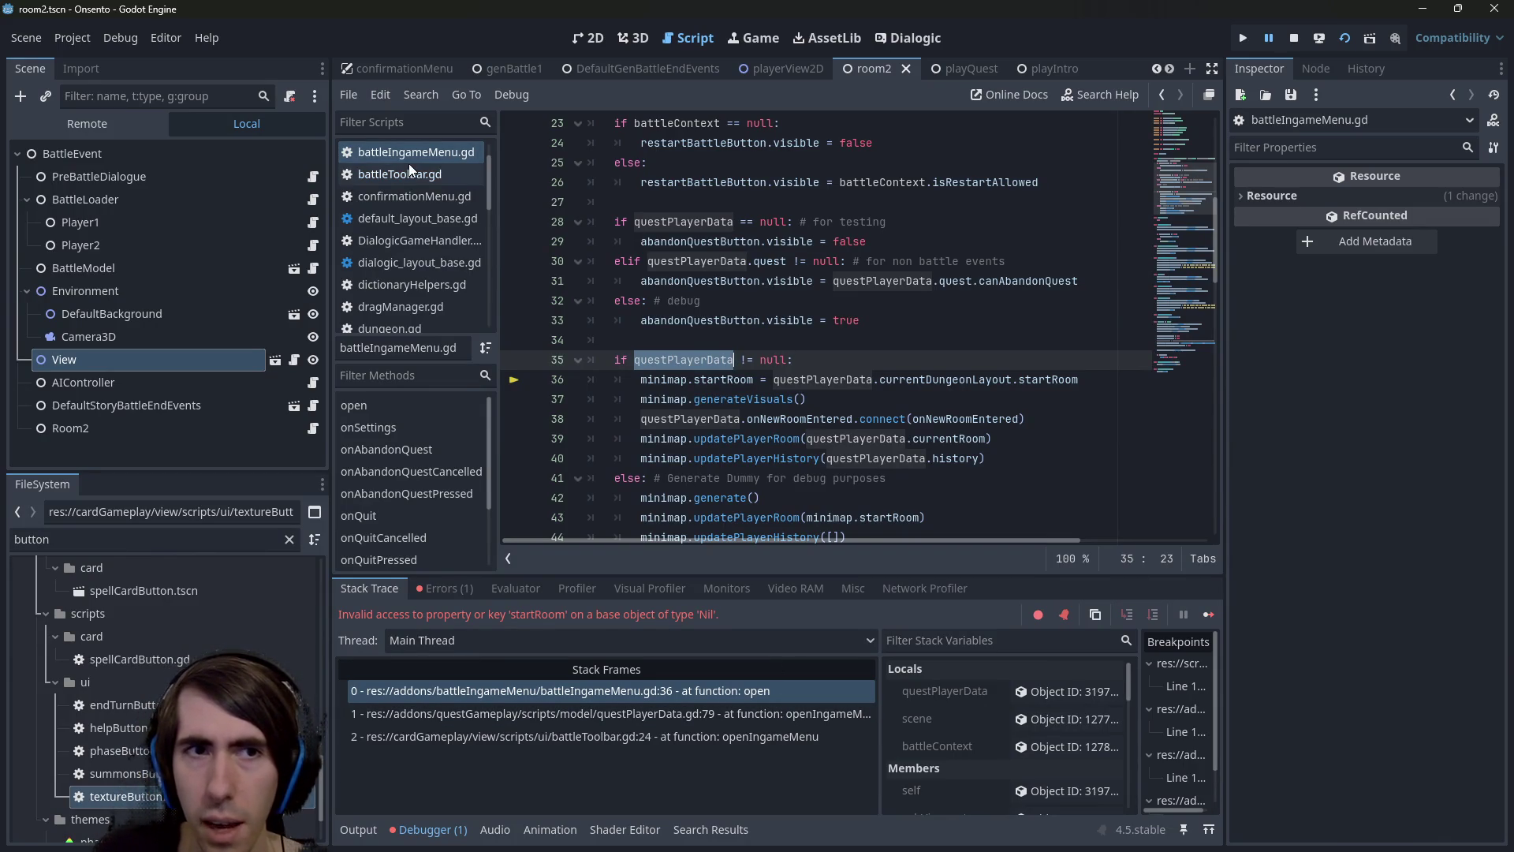
{"action": "scroll", "coordinate": [735, 426], "scroll_direction": "down", "scroll_amount": 13}
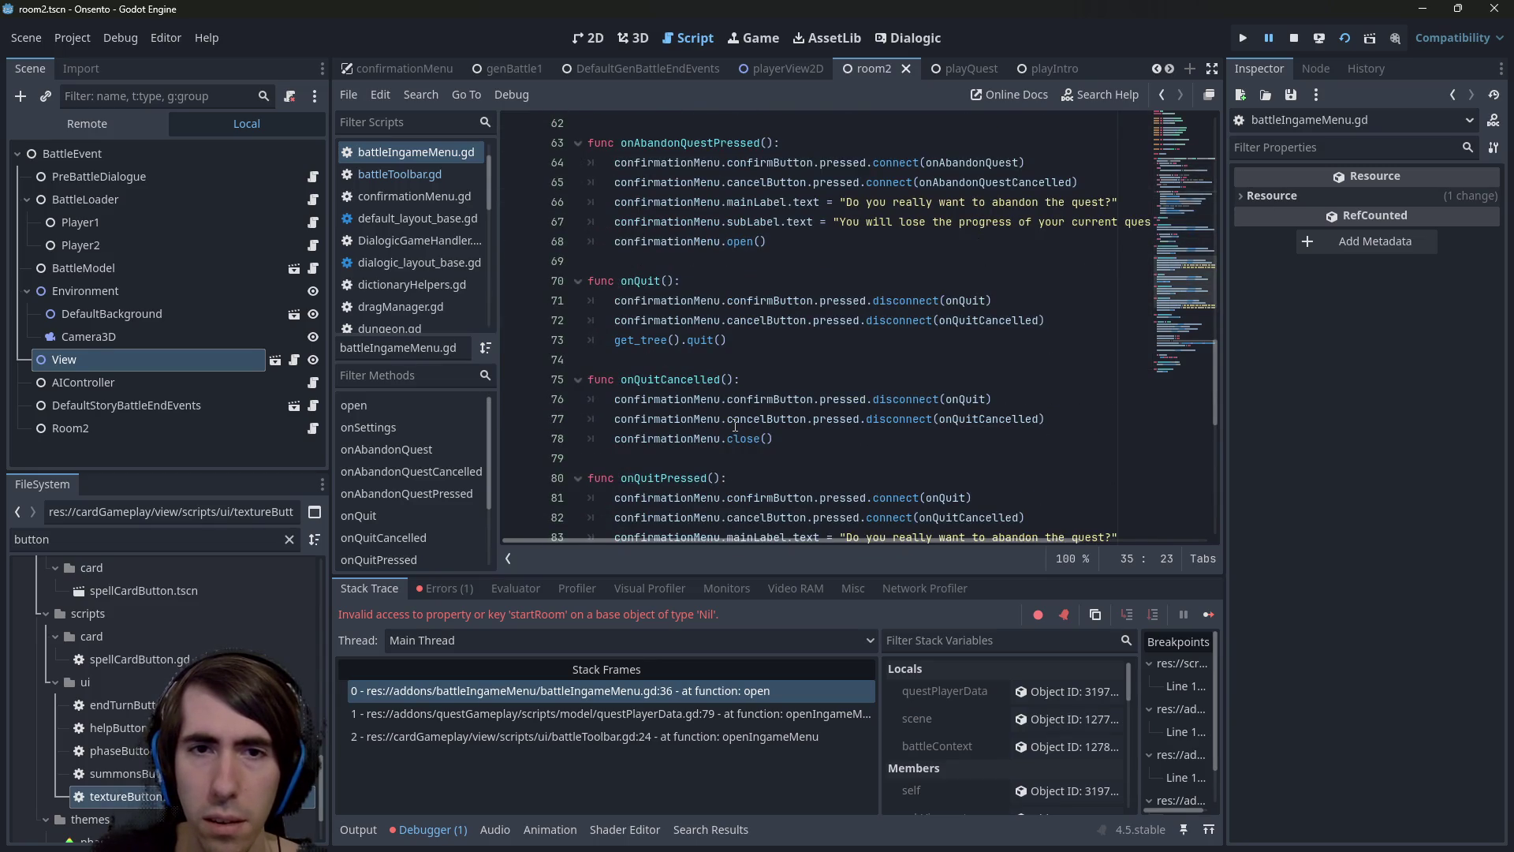
- Step to the openIngameMenu caller in questPlayerData.gd and back to the failing line
{"action": "left_click", "coordinate": [621, 735]}
{"action": "left_click", "coordinate": [627, 713]}
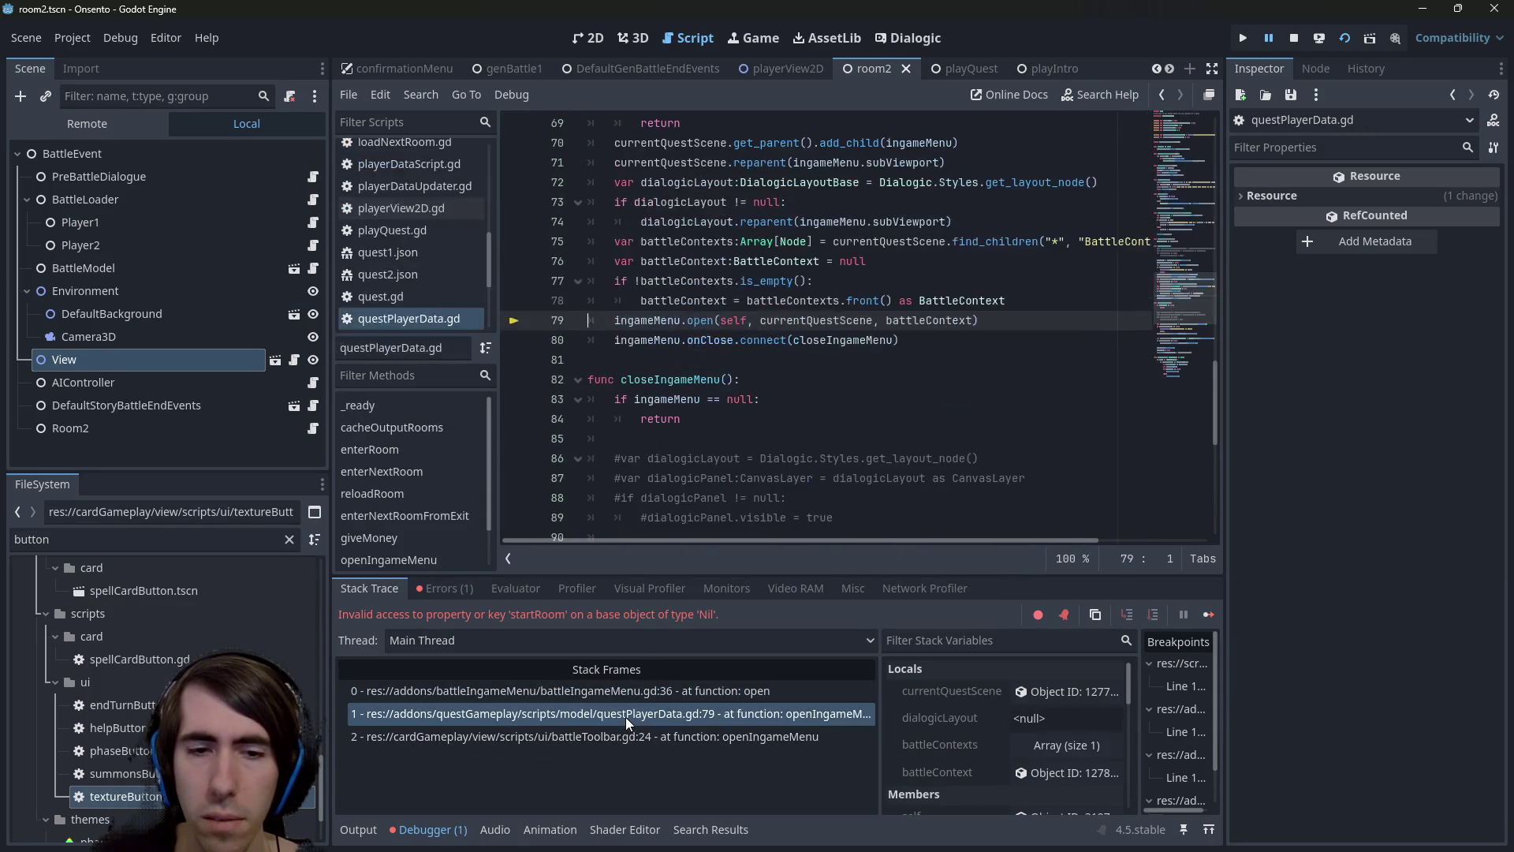
{"action": "scroll", "coordinate": [770, 433], "scroll_direction": "up", "scroll_amount": 8}
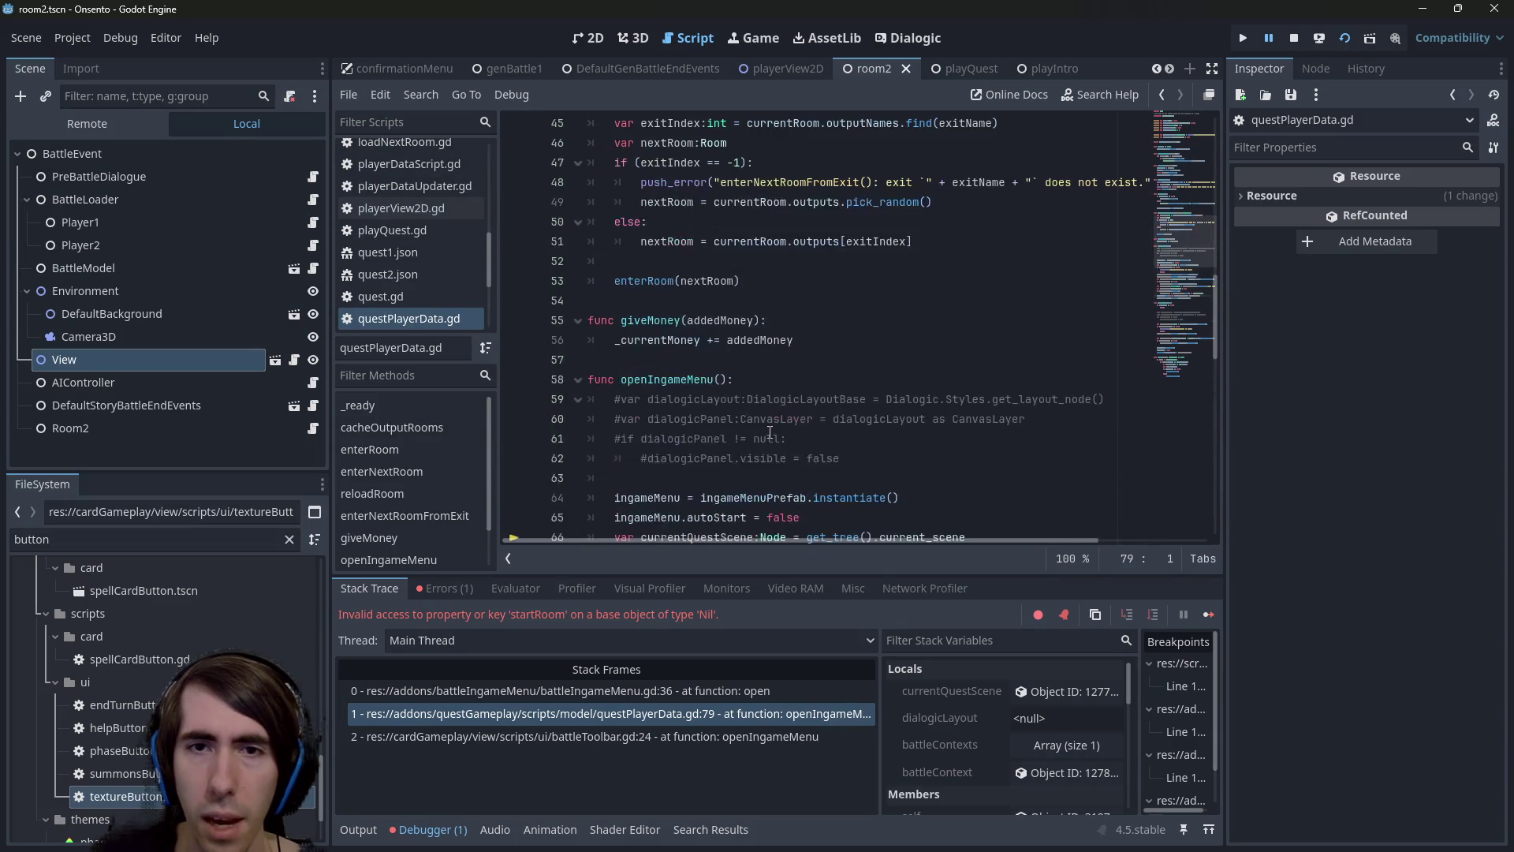
{"action": "scroll", "coordinate": [770, 432], "scroll_direction": "down", "scroll_amount": 4}
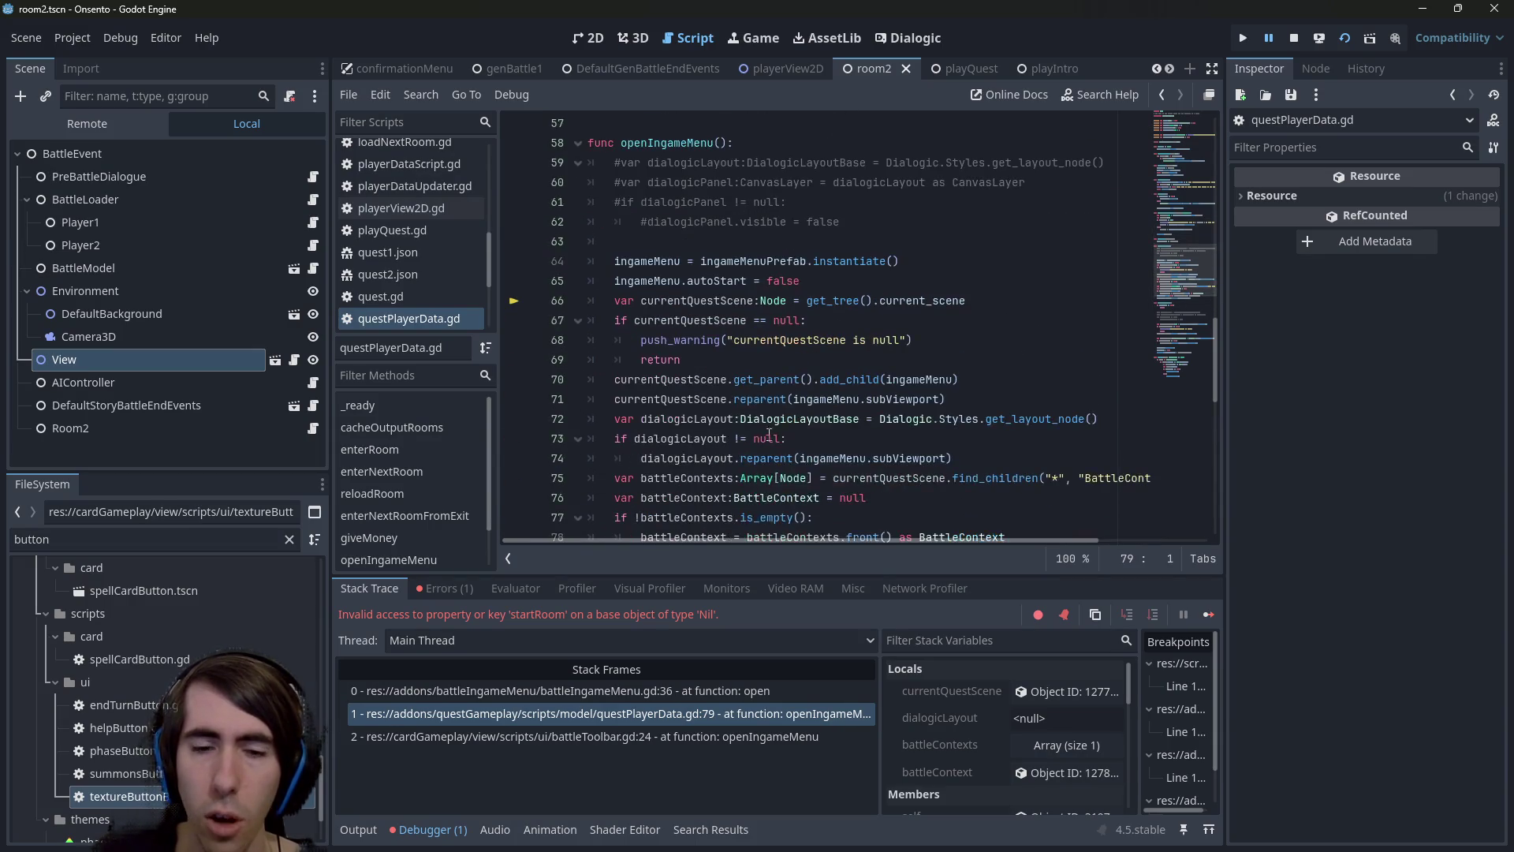
{"action": "left_click", "coordinate": [683, 684]}
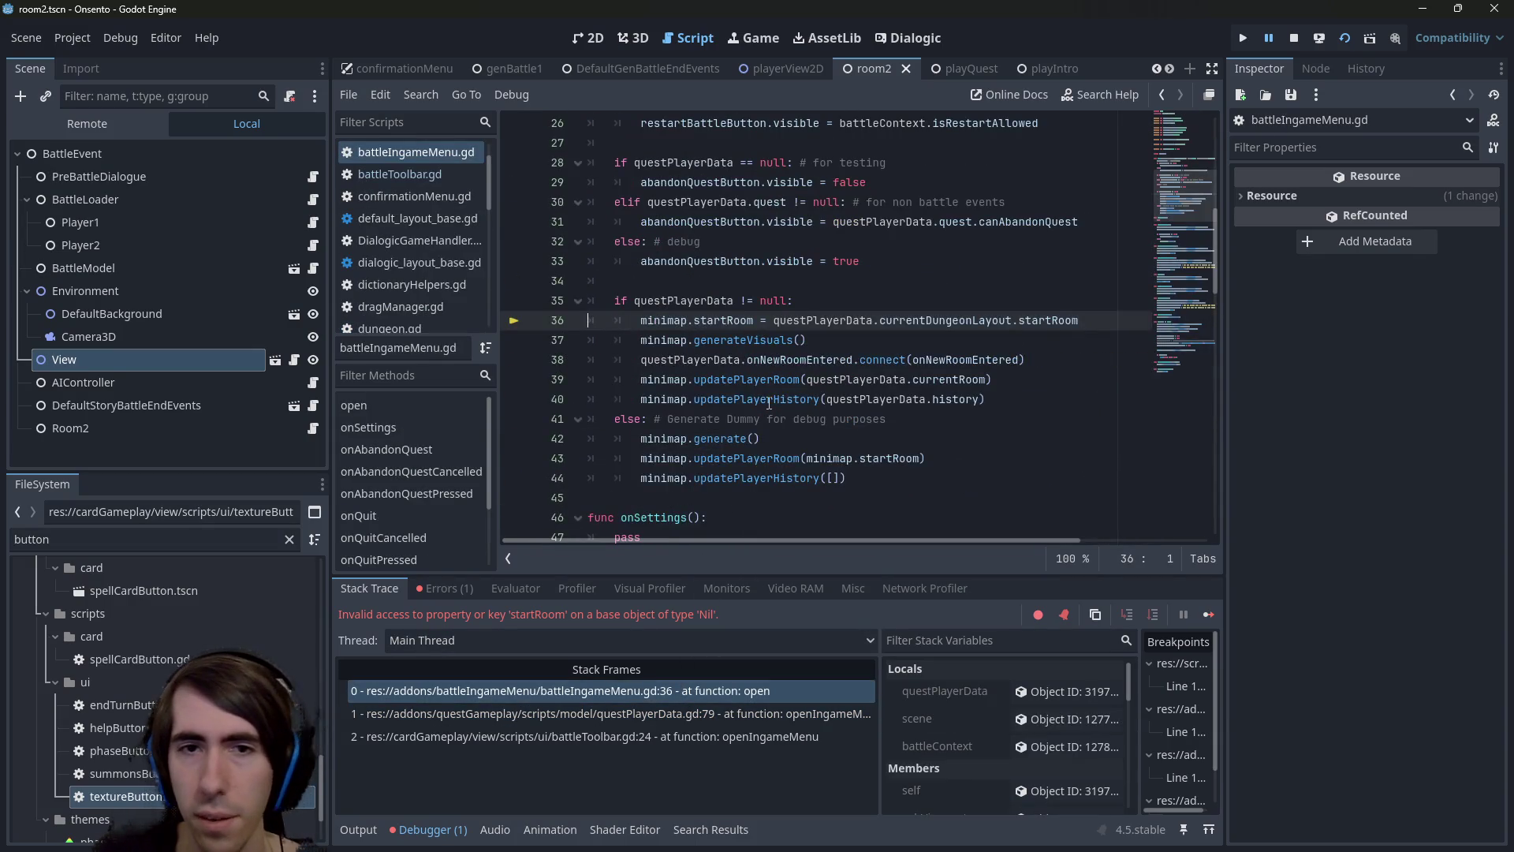
{"action": "scroll", "coordinate": [769, 402], "scroll_direction": "up", "scroll_amount": 1}
- Extend line 35's condition with 'and questPlayerData.currentDungeonLayout != null' and stop the game
{"action": "left_click_drag", "start_coordinate": [773, 380], "coordinate": [1025, 377]}
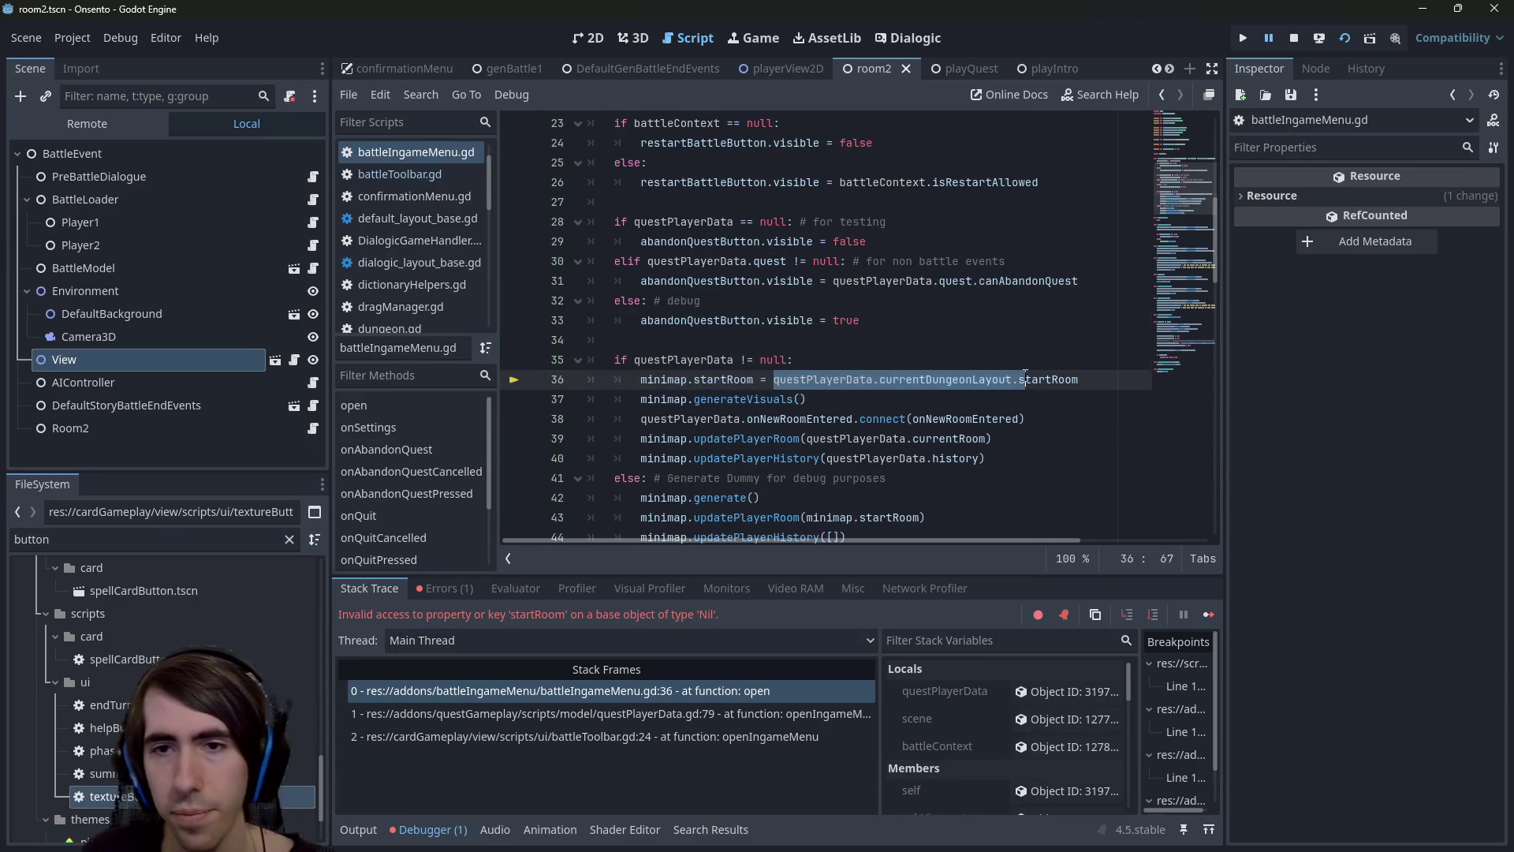
{"action": "left_click", "coordinate": [809, 368]}
{"action": "type", "text": "and questPlayerData.currentDungeonLayout != null"}
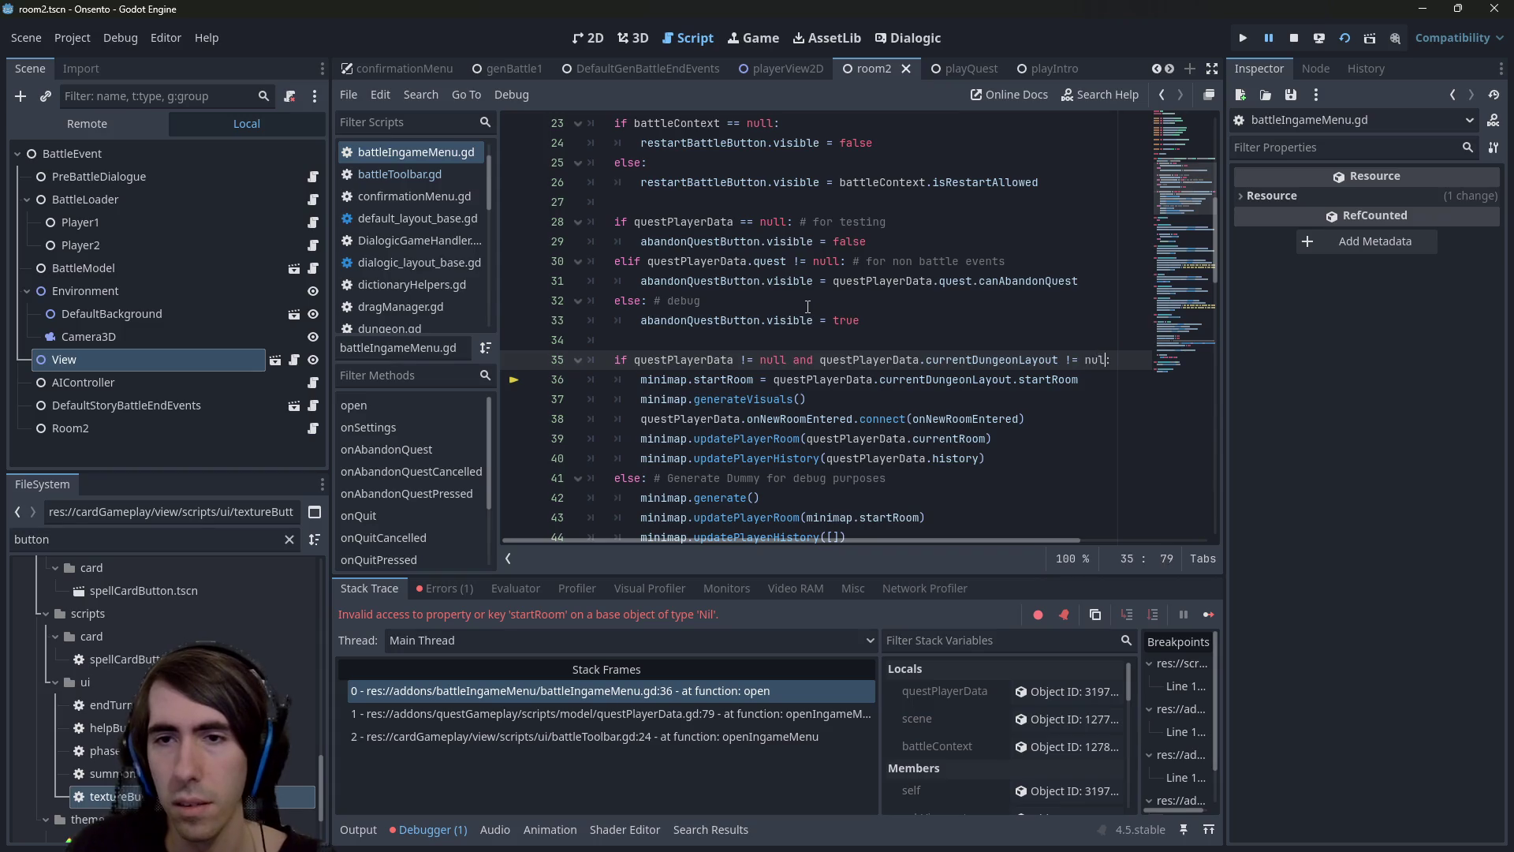
{"action": "left_click", "coordinate": [1292, 38]}
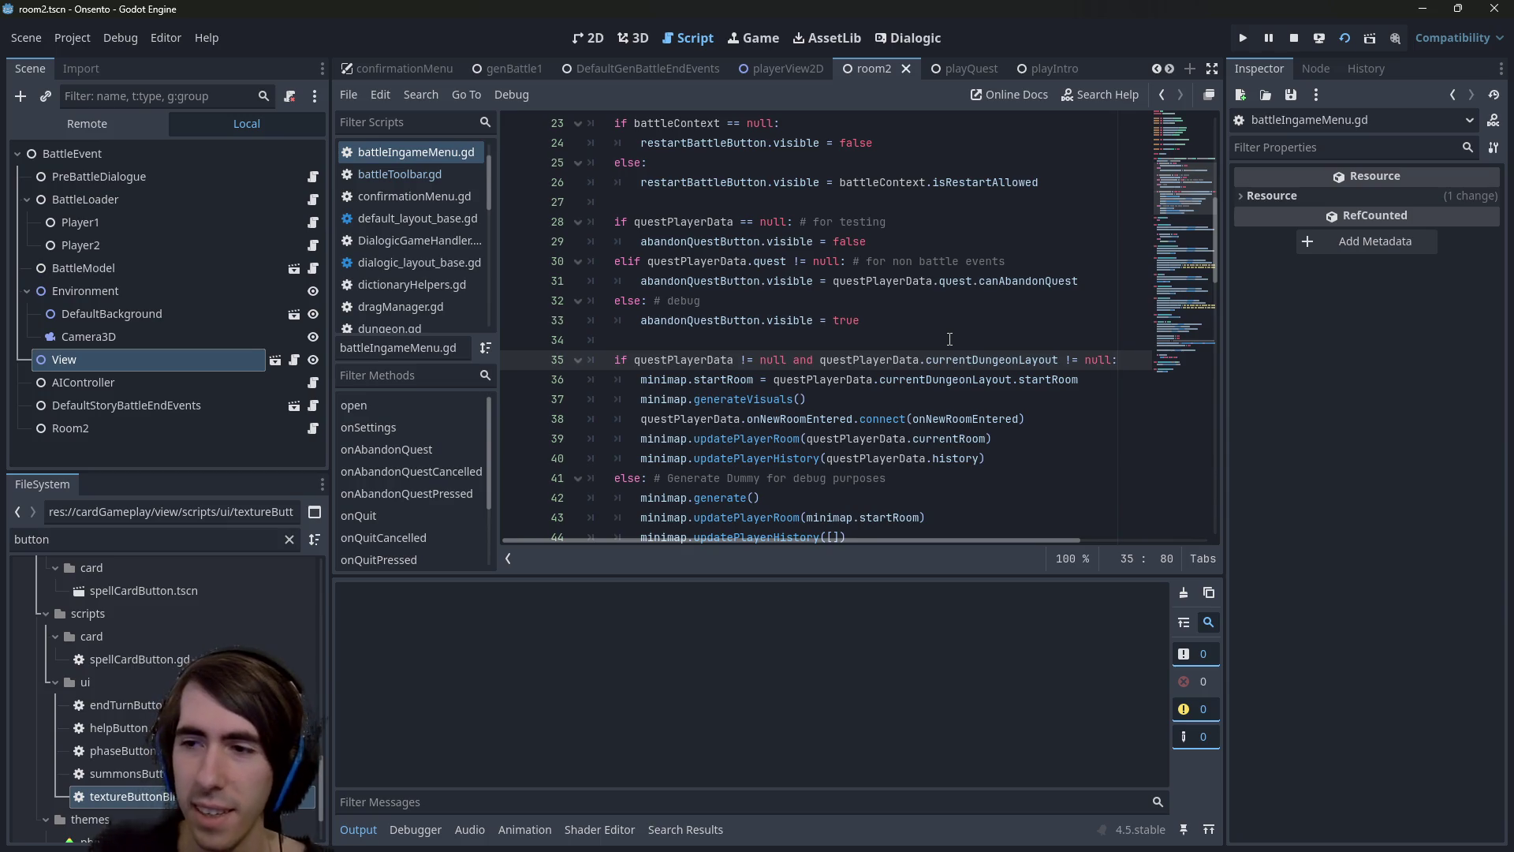
- Launch the scene with F5, open the in-game menu and choose Restart current battle
{"action": "key", "text": "F5"}
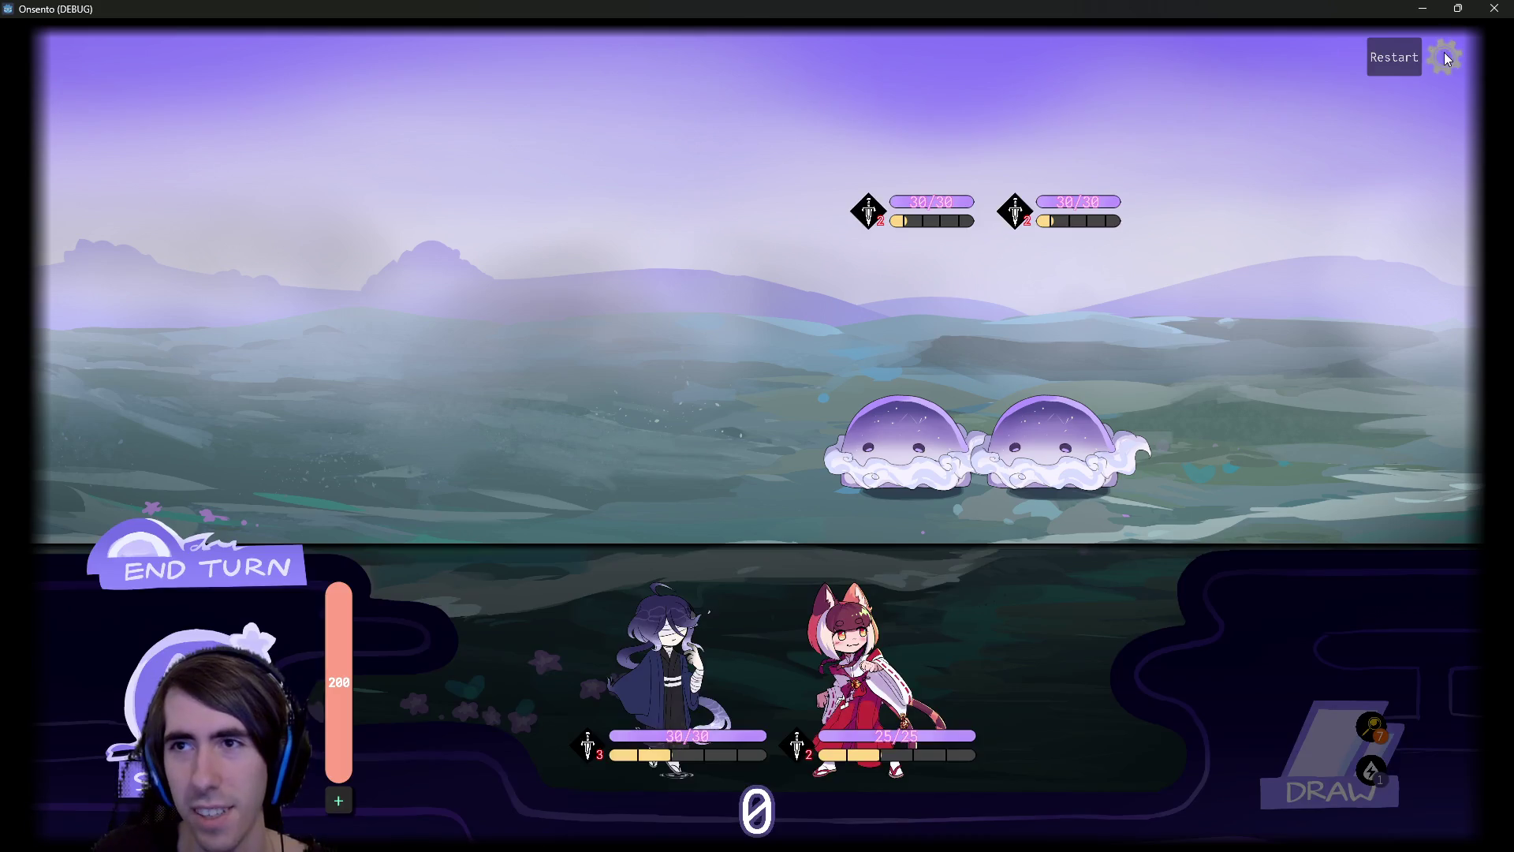
{"action": "left_click", "coordinate": [1446, 57]}
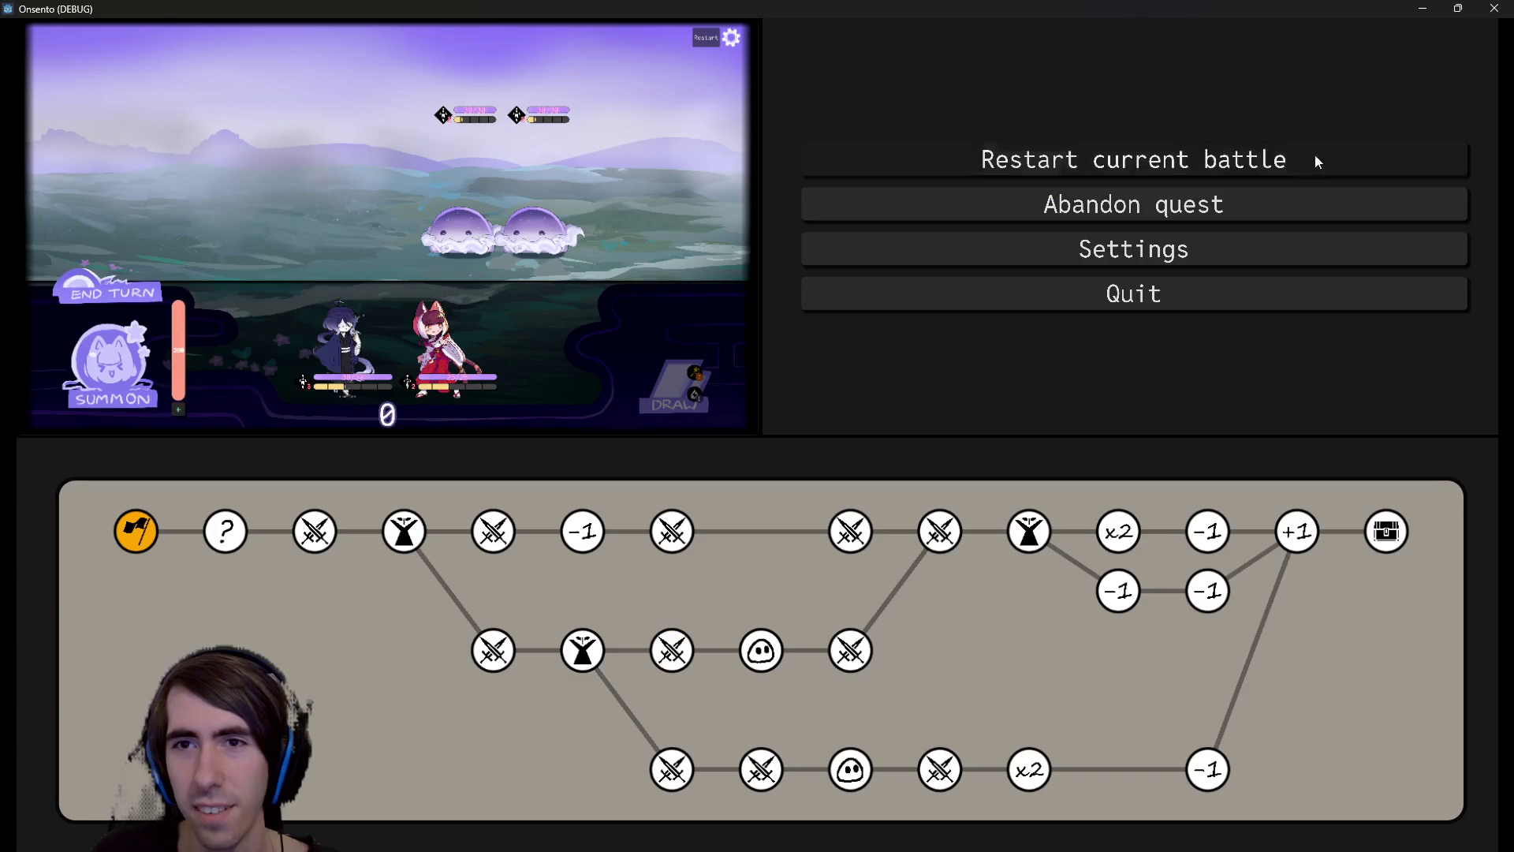
{"action": "left_click", "coordinate": [1159, 168]}
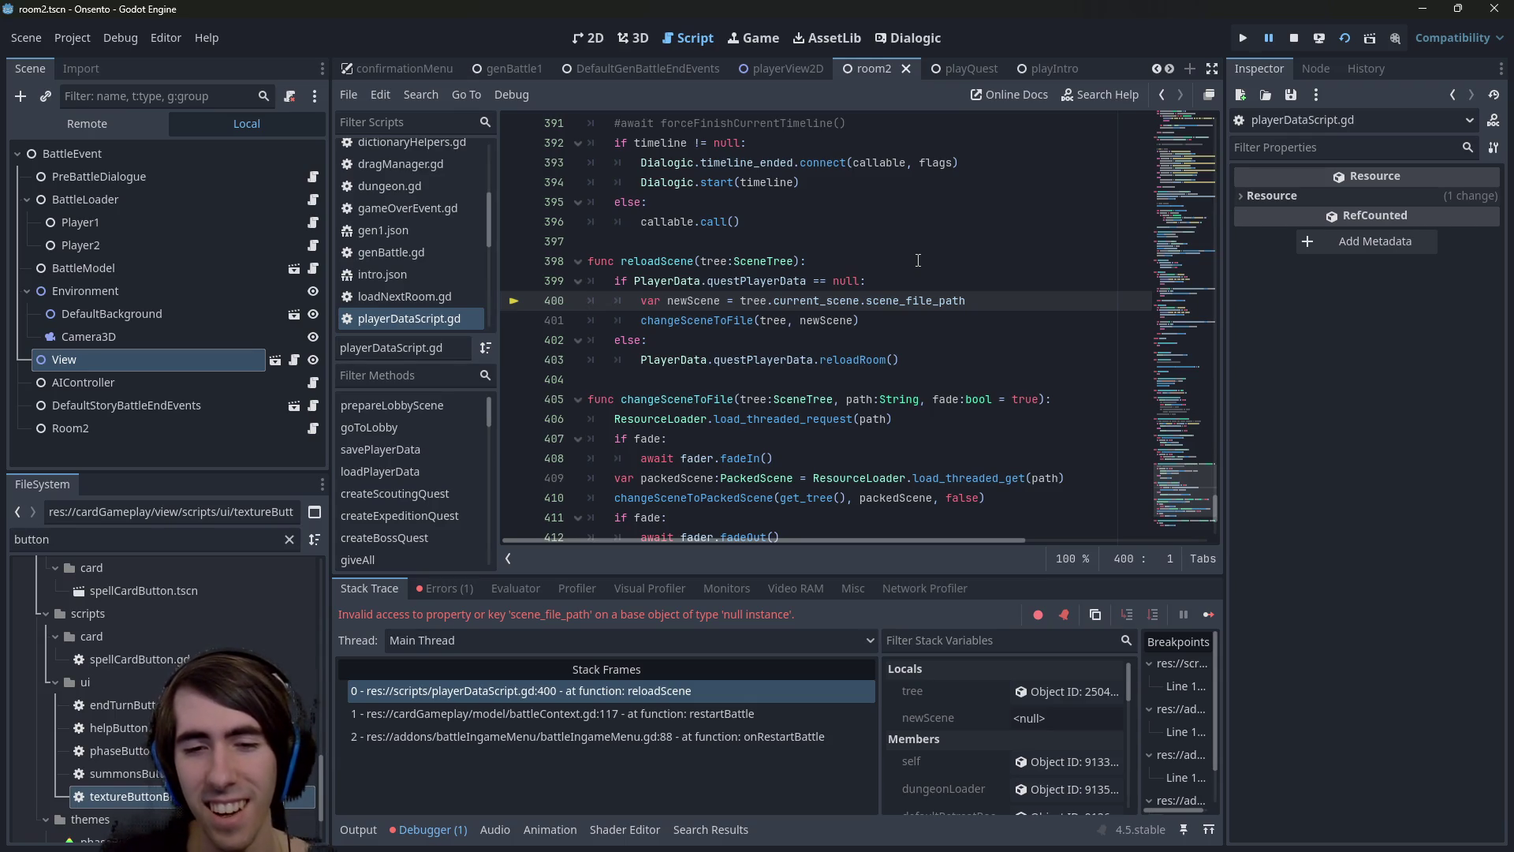
- Walk the stack frames between restartBattle and onRestartBattle, returning to reloadScene's failing line
{"action": "left_click", "coordinate": [691, 714]}
{"action": "left_click", "coordinate": [694, 735]}
{"action": "left_click", "coordinate": [687, 710]}
{"action": "left_click", "coordinate": [681, 735]}
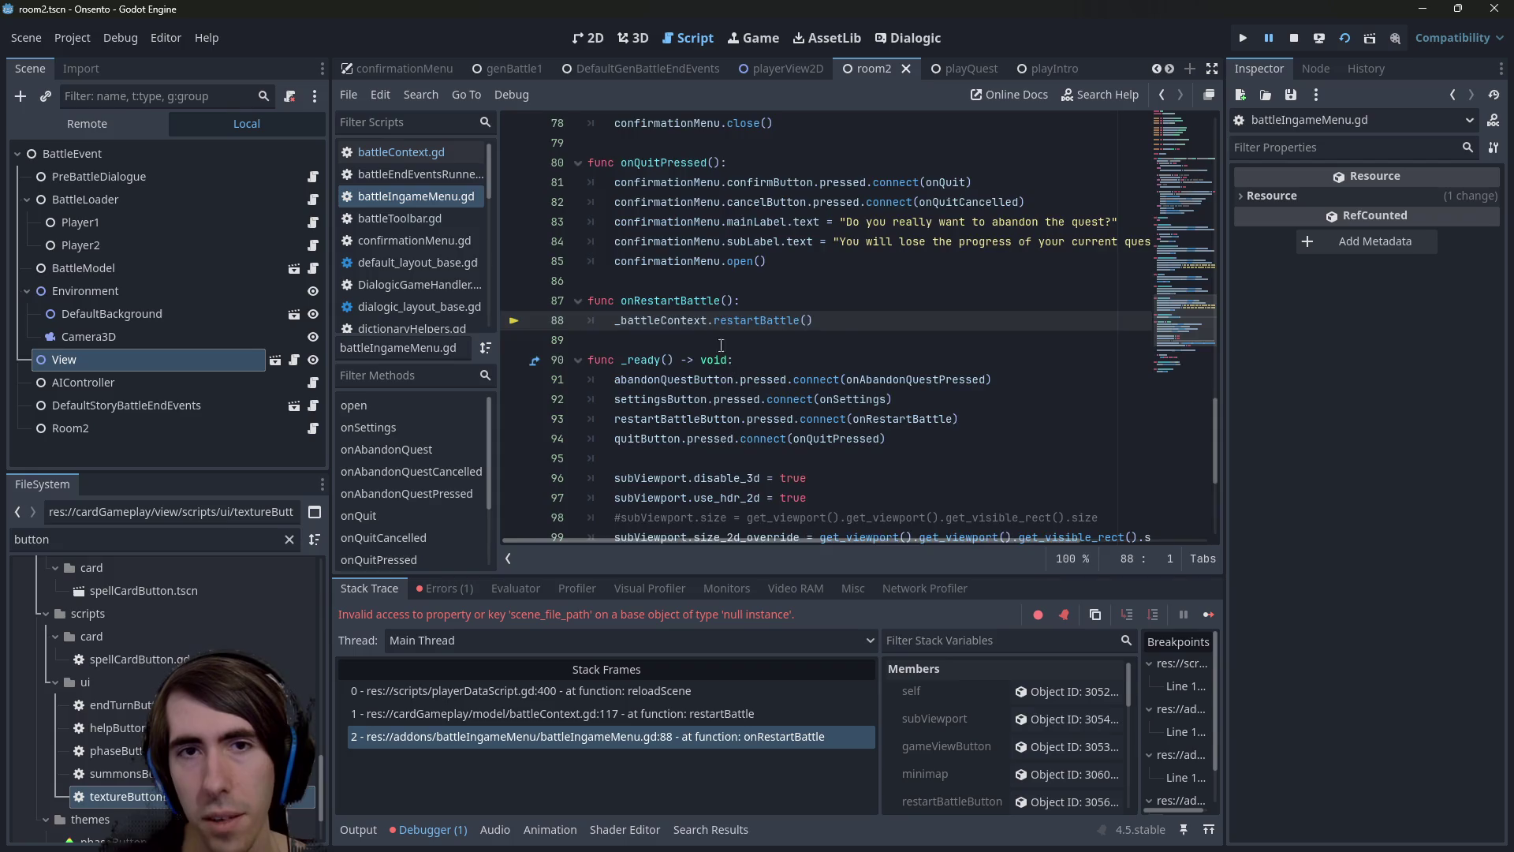
{"action": "left_click", "coordinate": [683, 694]}
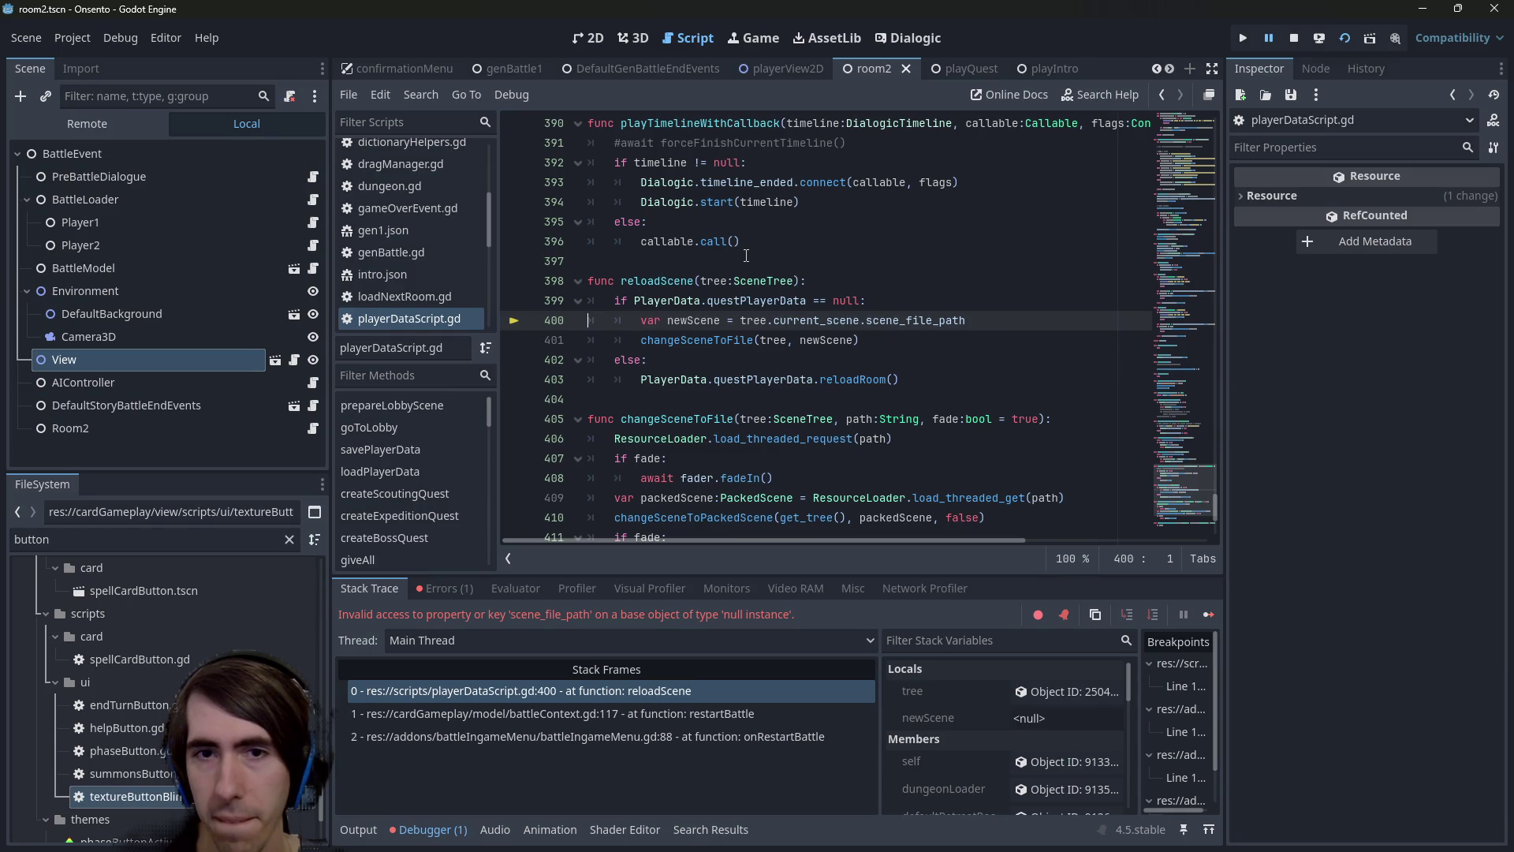
- Inspect the questPlayerData check on line 399 and current_scene and tree on line 400
{"action": "left_click", "coordinate": [716, 300]}
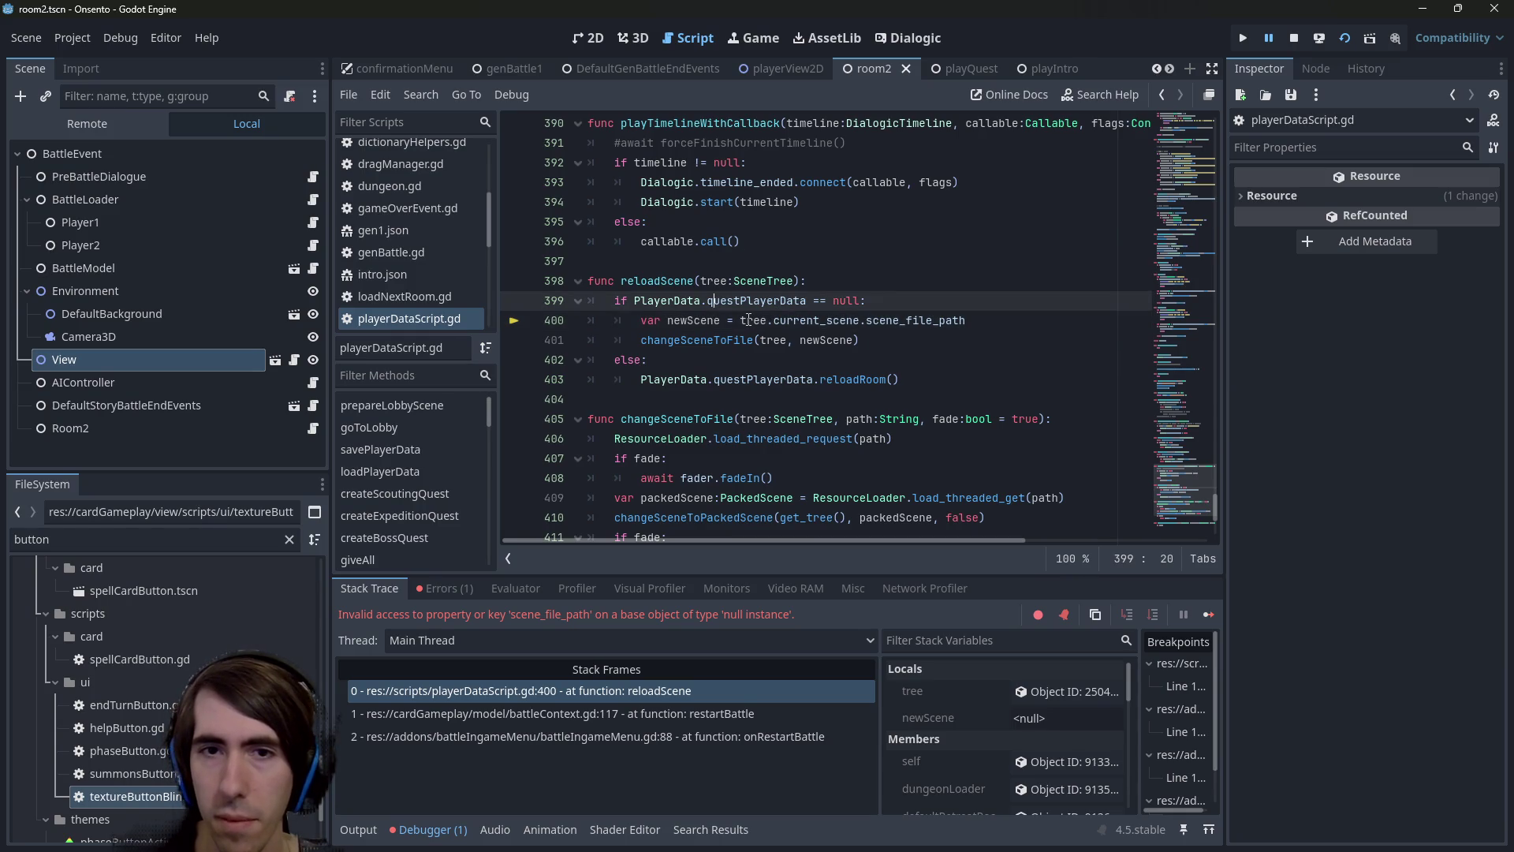
{"action": "mouse_move", "coordinate": [841, 320]}
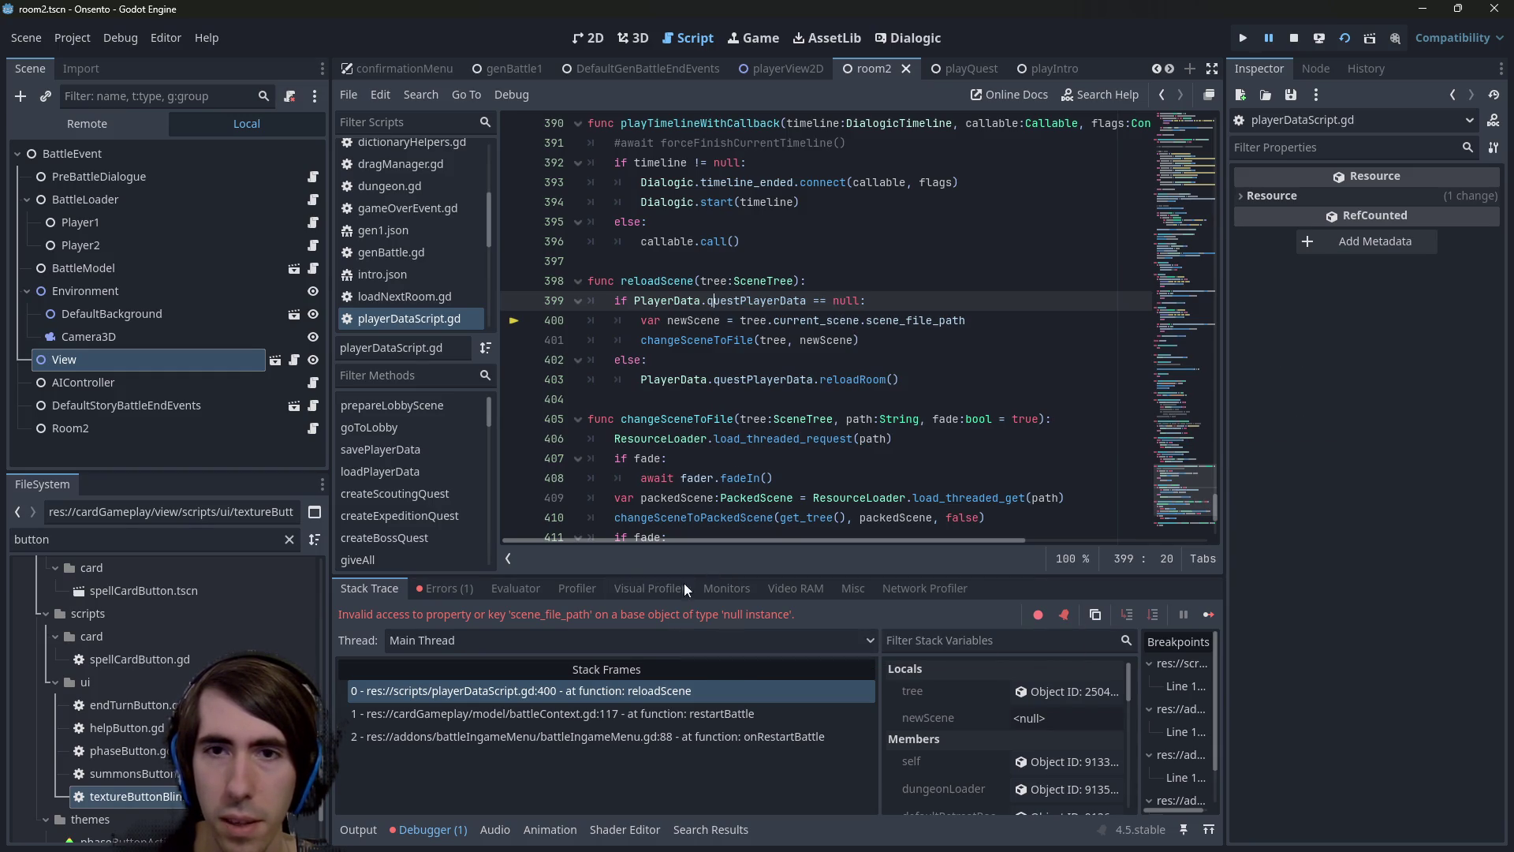
{"action": "left_click", "coordinate": [822, 320]}
{"action": "double_click", "coordinate": [823, 320]}
{"action": "mouse_move", "coordinate": [822, 320]}
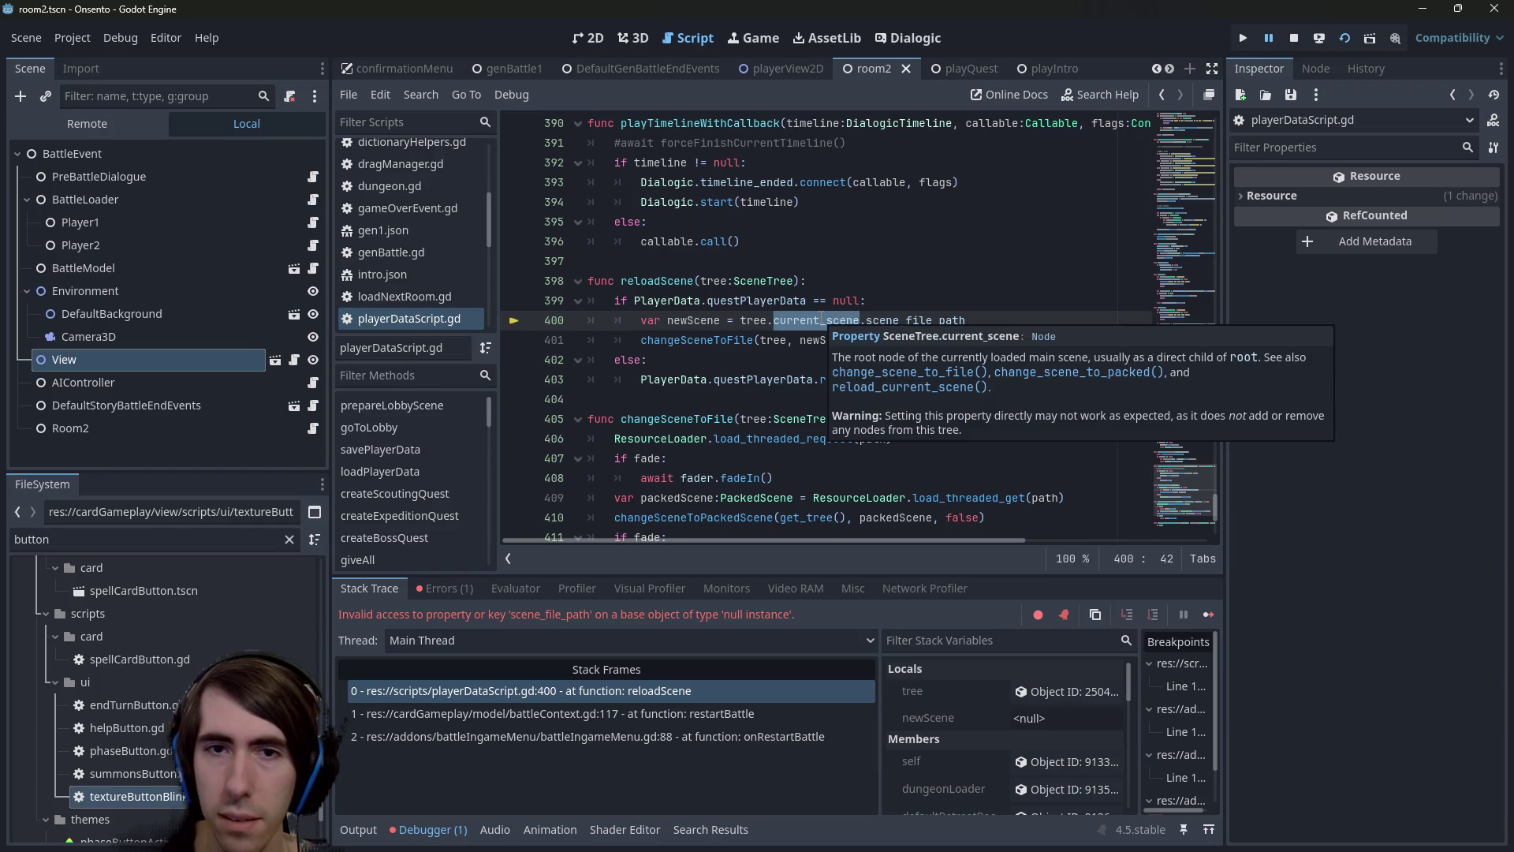
{"action": "left_click", "coordinate": [755, 321]}
{"action": "double_click", "coordinate": [754, 324]}
- Follow the stack up to onRestartBattle in battleIngameMenu.gd at line 88
{"action": "left_click", "coordinate": [688, 714]}
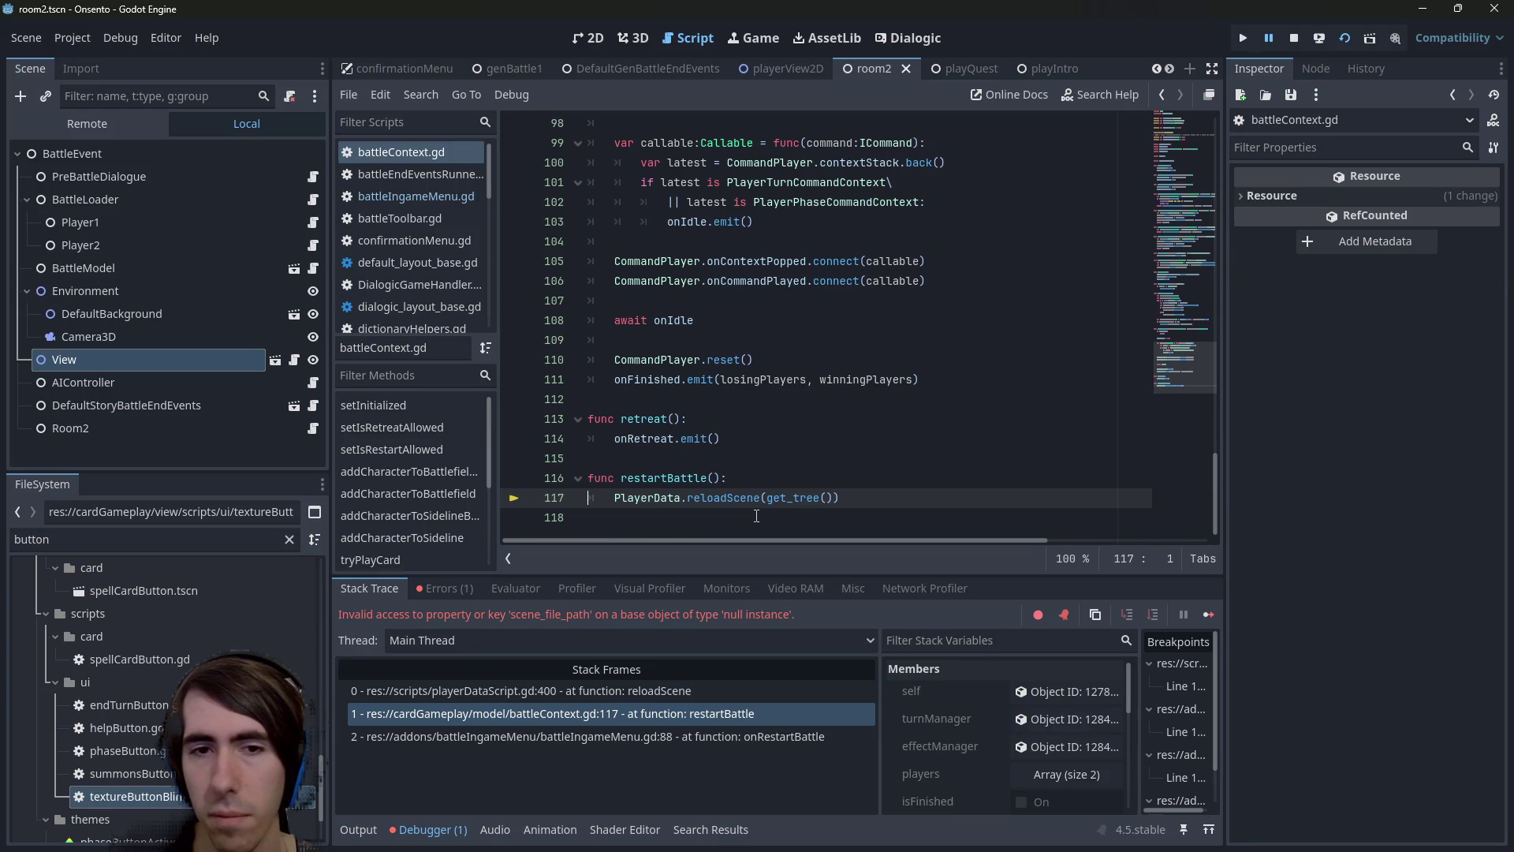
{"action": "left_click", "coordinate": [670, 694]}
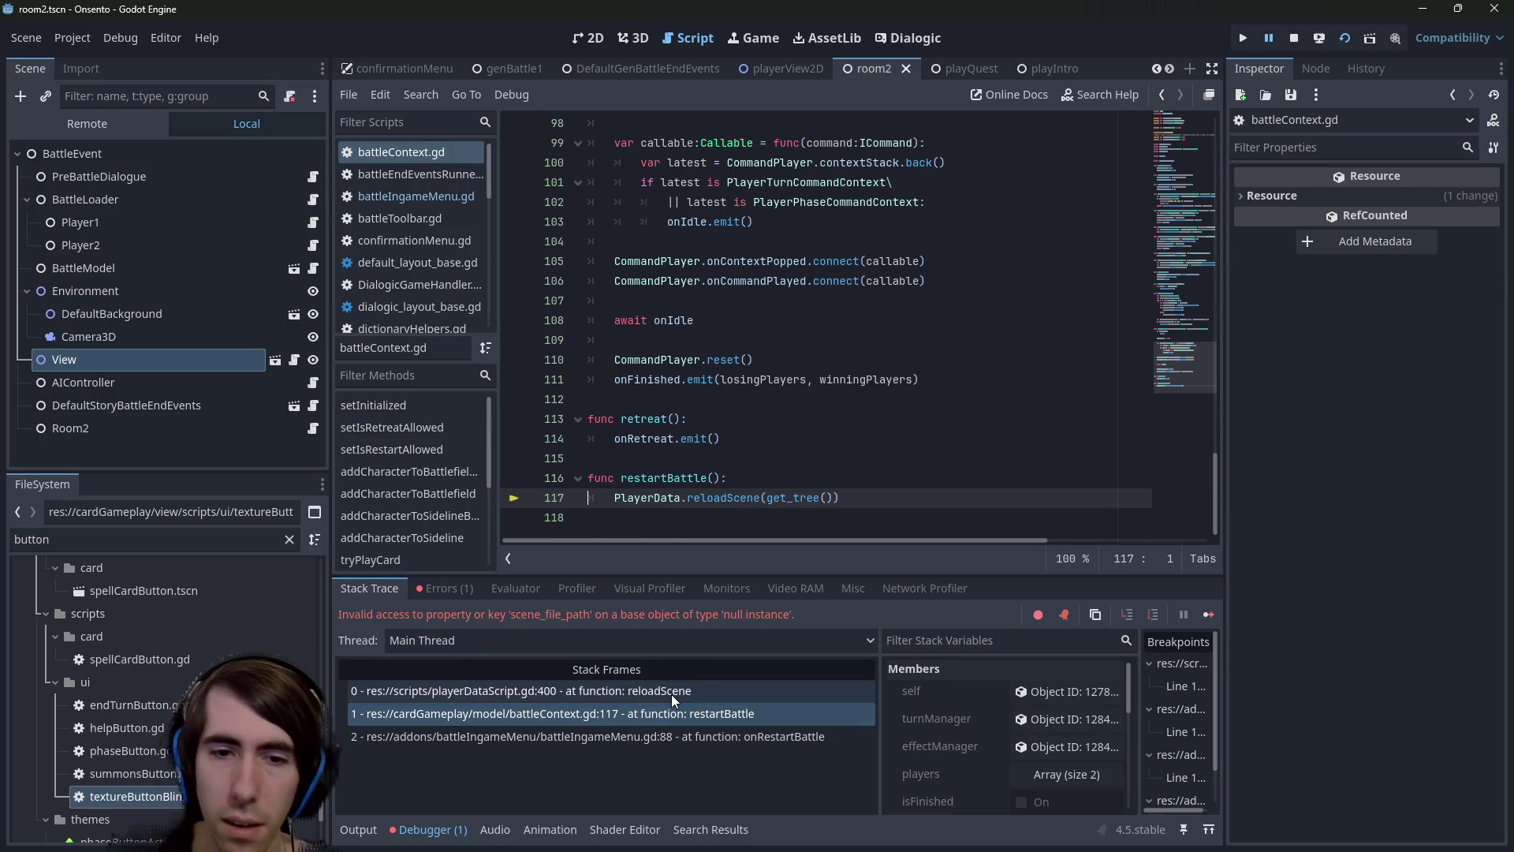
{"action": "left_click", "coordinate": [683, 737]}
{"action": "scroll", "coordinate": [783, 530], "scroll_direction": "up", "scroll_amount": 2}
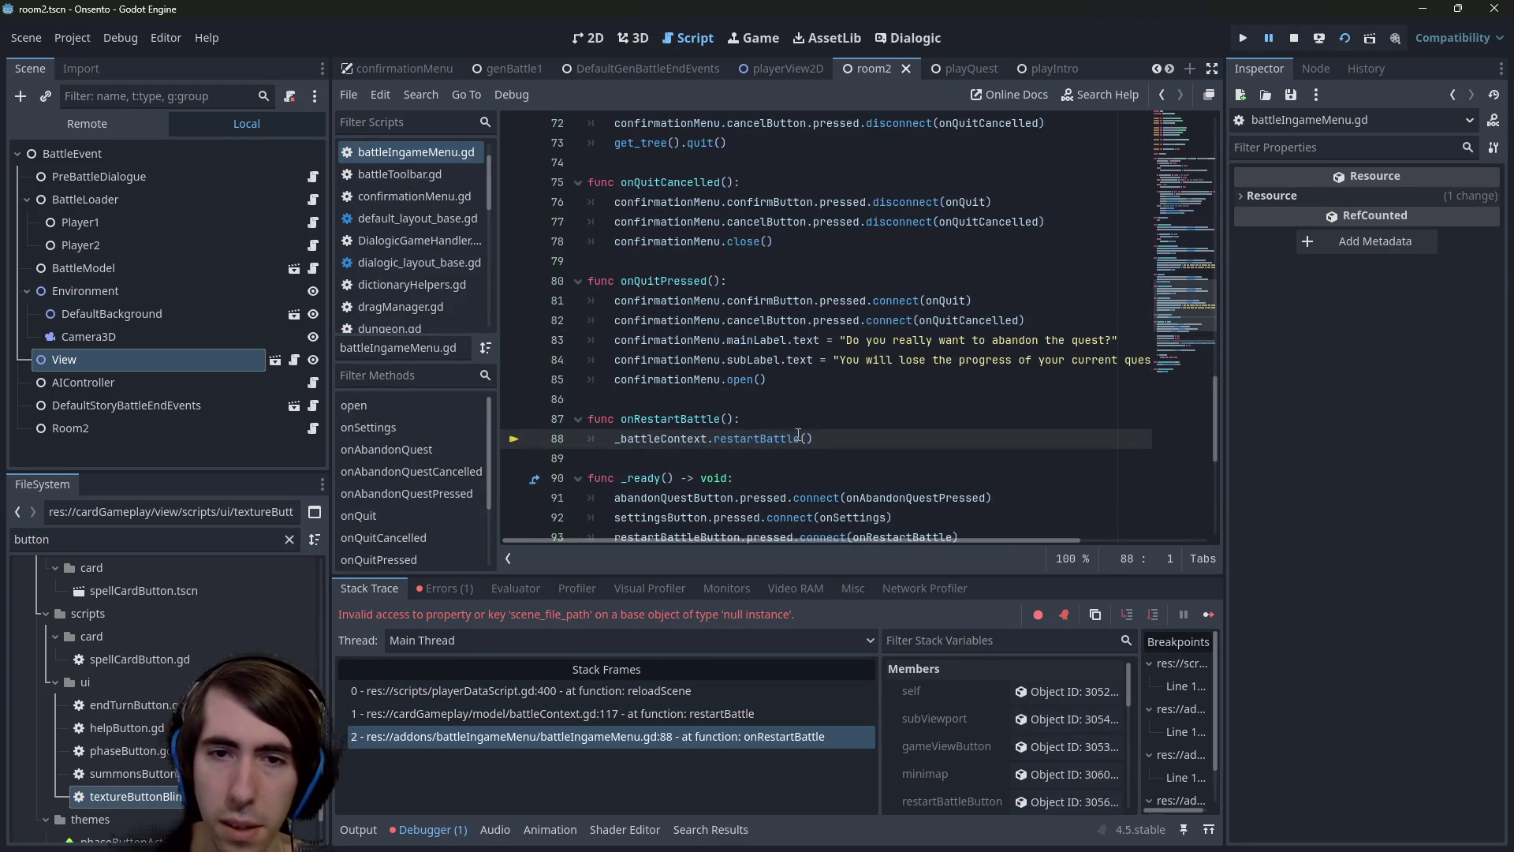
{"action": "left_click", "coordinate": [799, 423]}
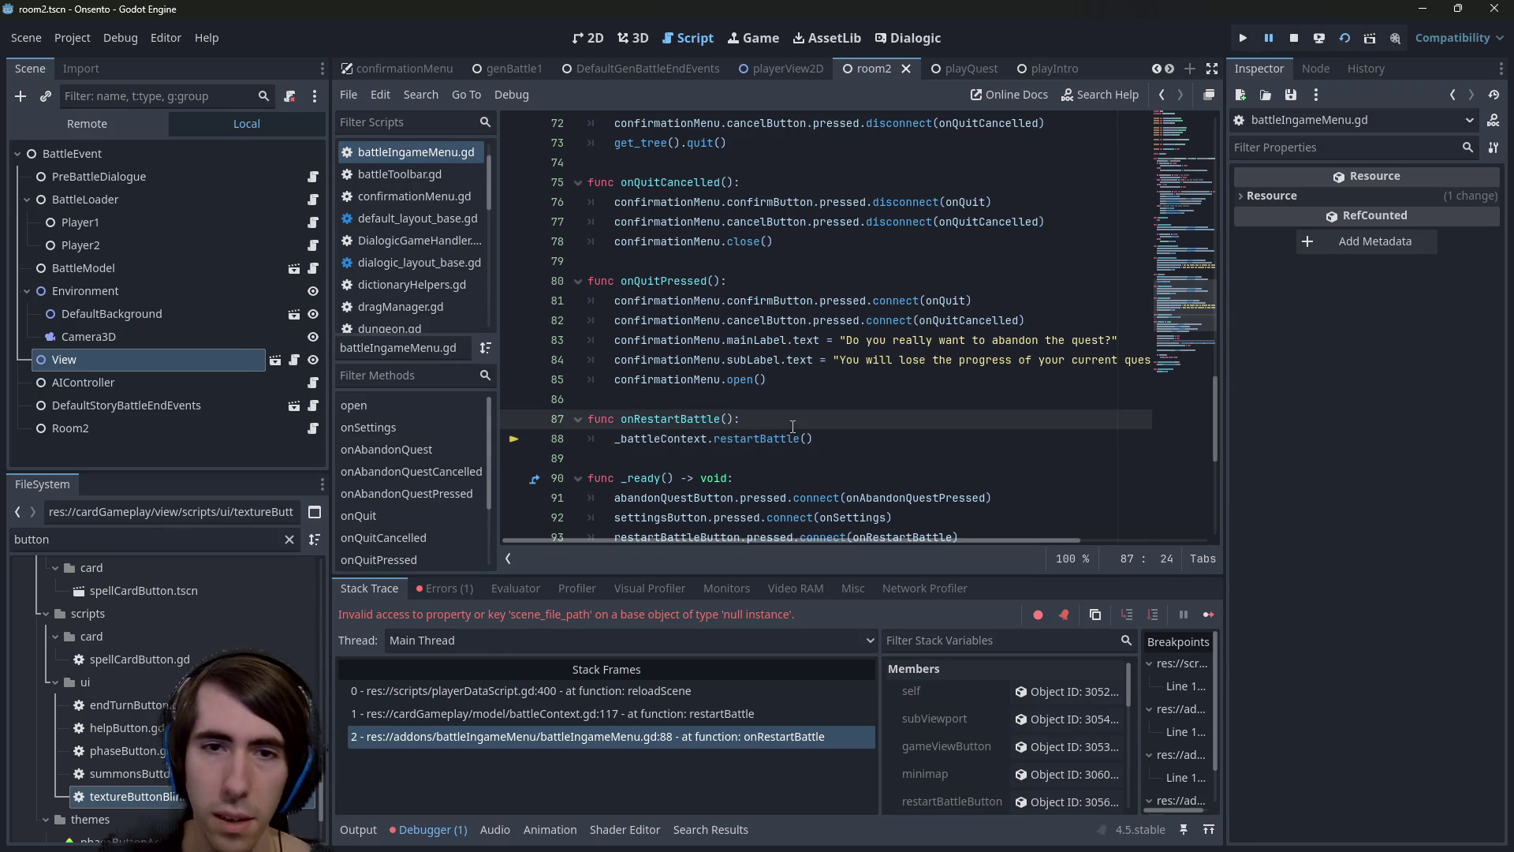
{"action": "left_click_drag", "start_coordinate": [616, 380], "coordinate": [766, 379]}
{"action": "key", "text": "ctrl+c"}
{"action": "left_click", "coordinate": [769, 418]}
{"action": "key", "text": "Return"}
{"action": "key", "text": "ctrl+v"}
{"action": "key", "text": "Left"}
{"action": "key", "text": "Left"}
{"action": "key", "text": "ctrl+shift+Left"}
{"action": "type", "text": "close"}
{"action": "key", "text": "End"}
{"action": "key", "text": "ctrl+s"}
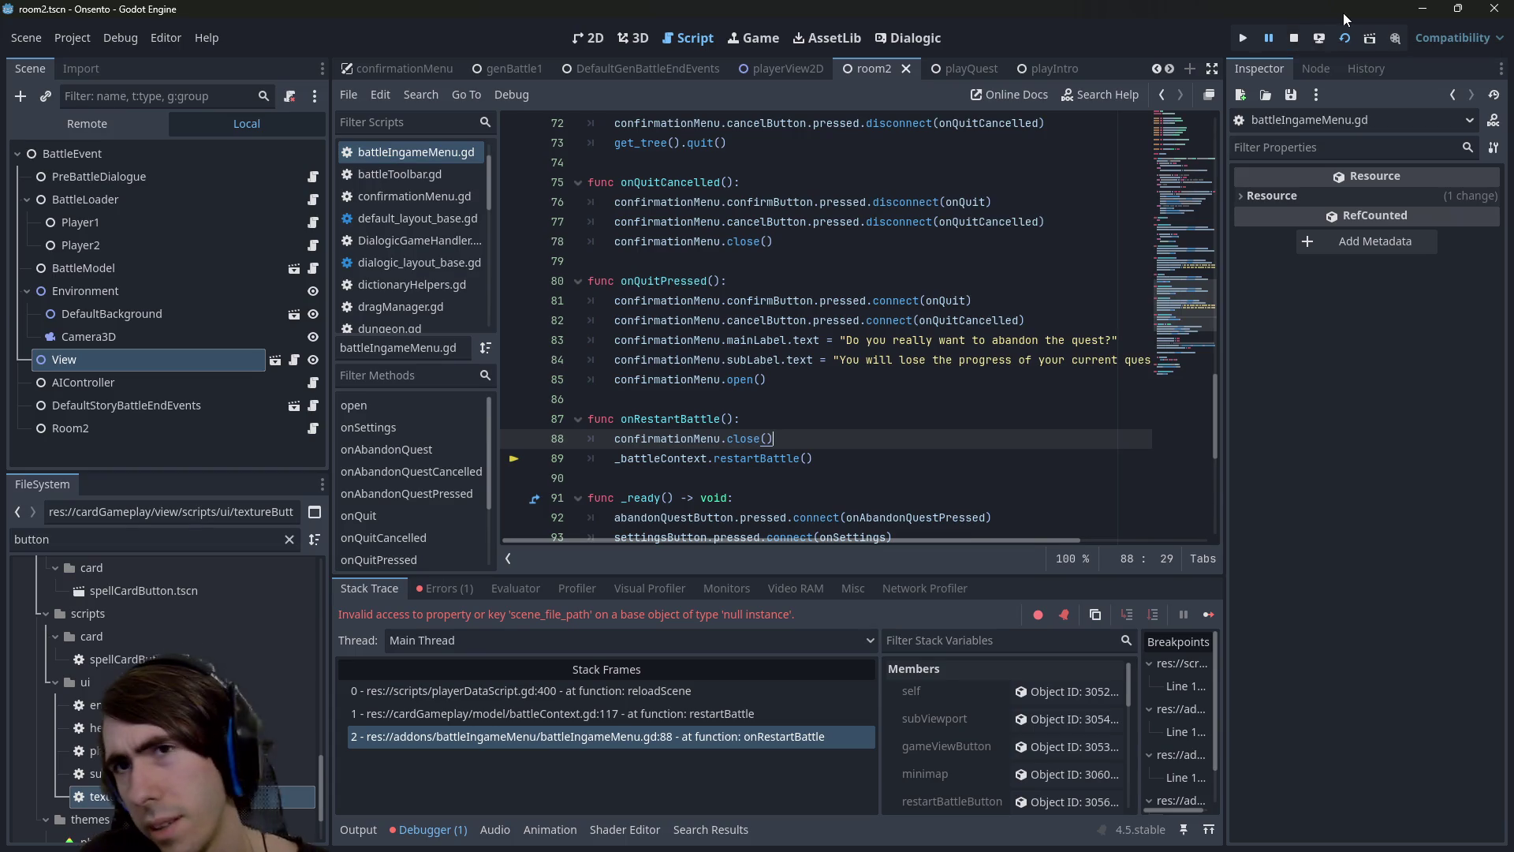
{"action": "left_click", "coordinate": [745, 439], "text": "ctrl"}
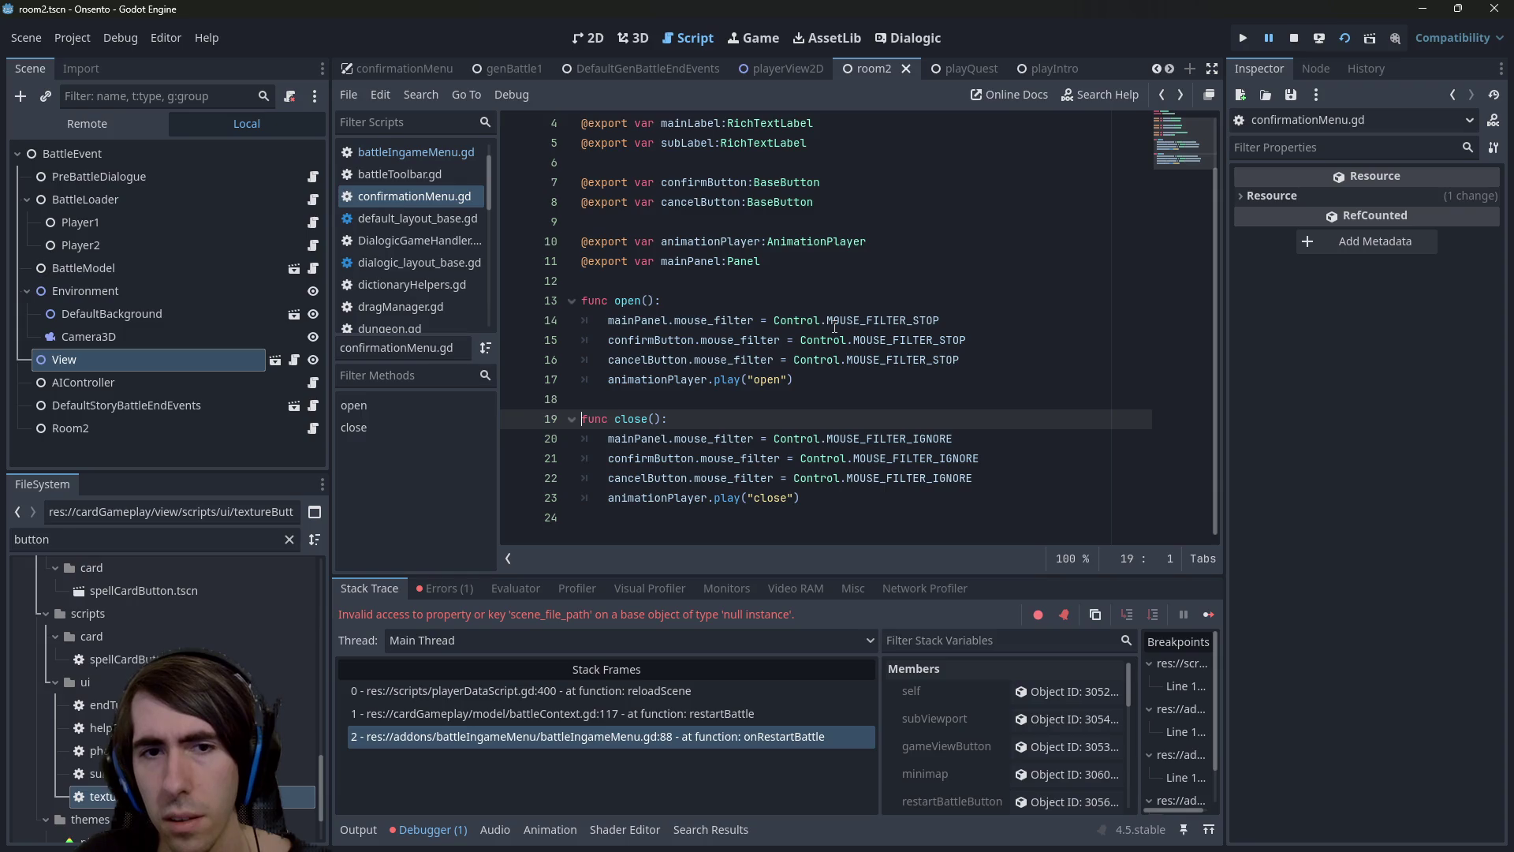
{"action": "key", "text": "alt+Left"}
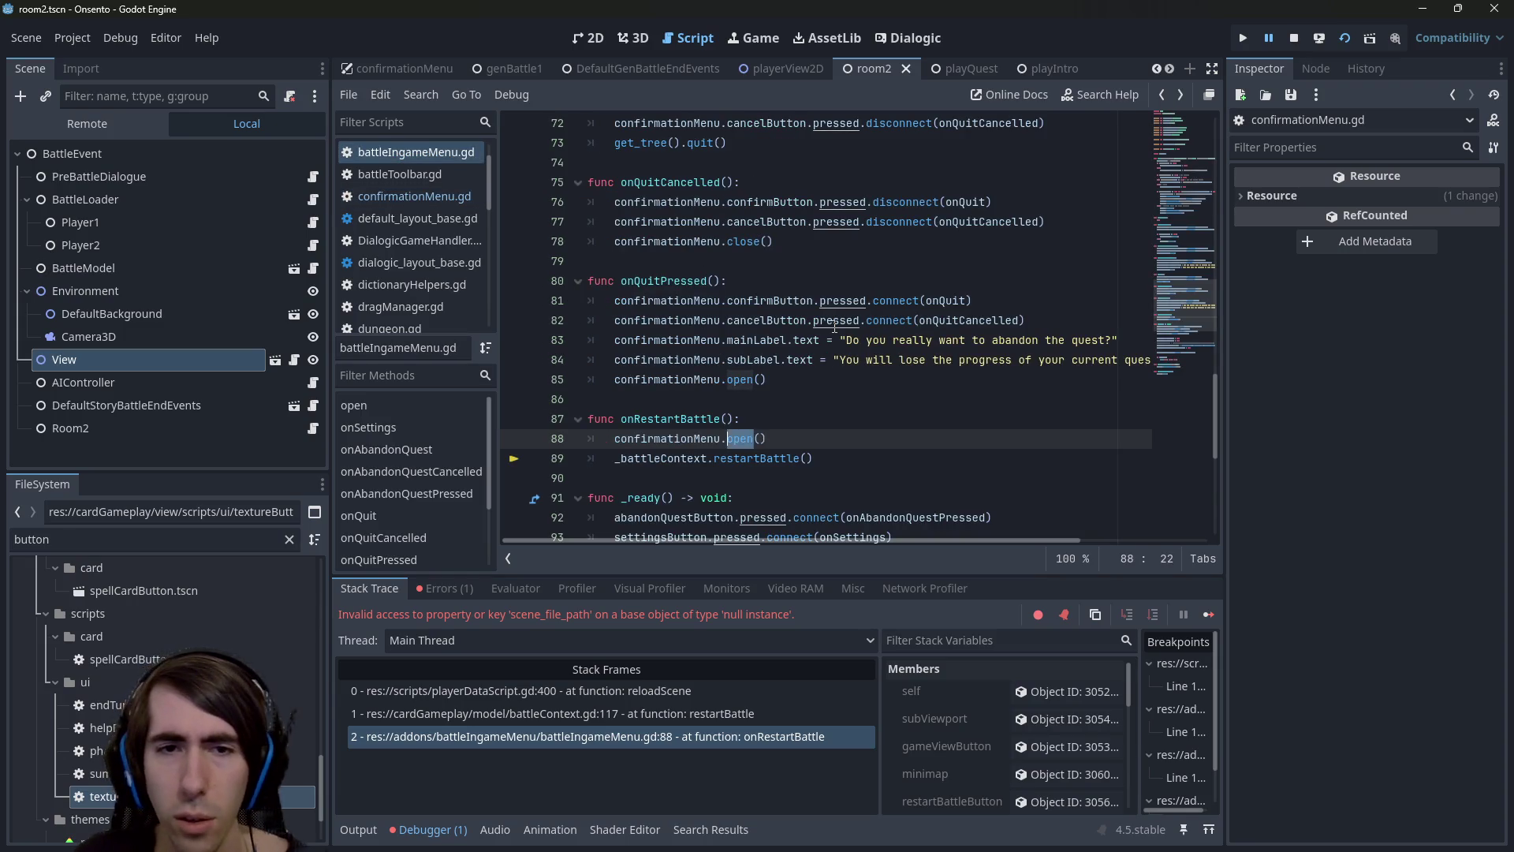
{"action": "key", "text": "shift+End"}
{"action": "key", "text": "BackSpace"}
{"action": "key", "text": "BackSpace"}
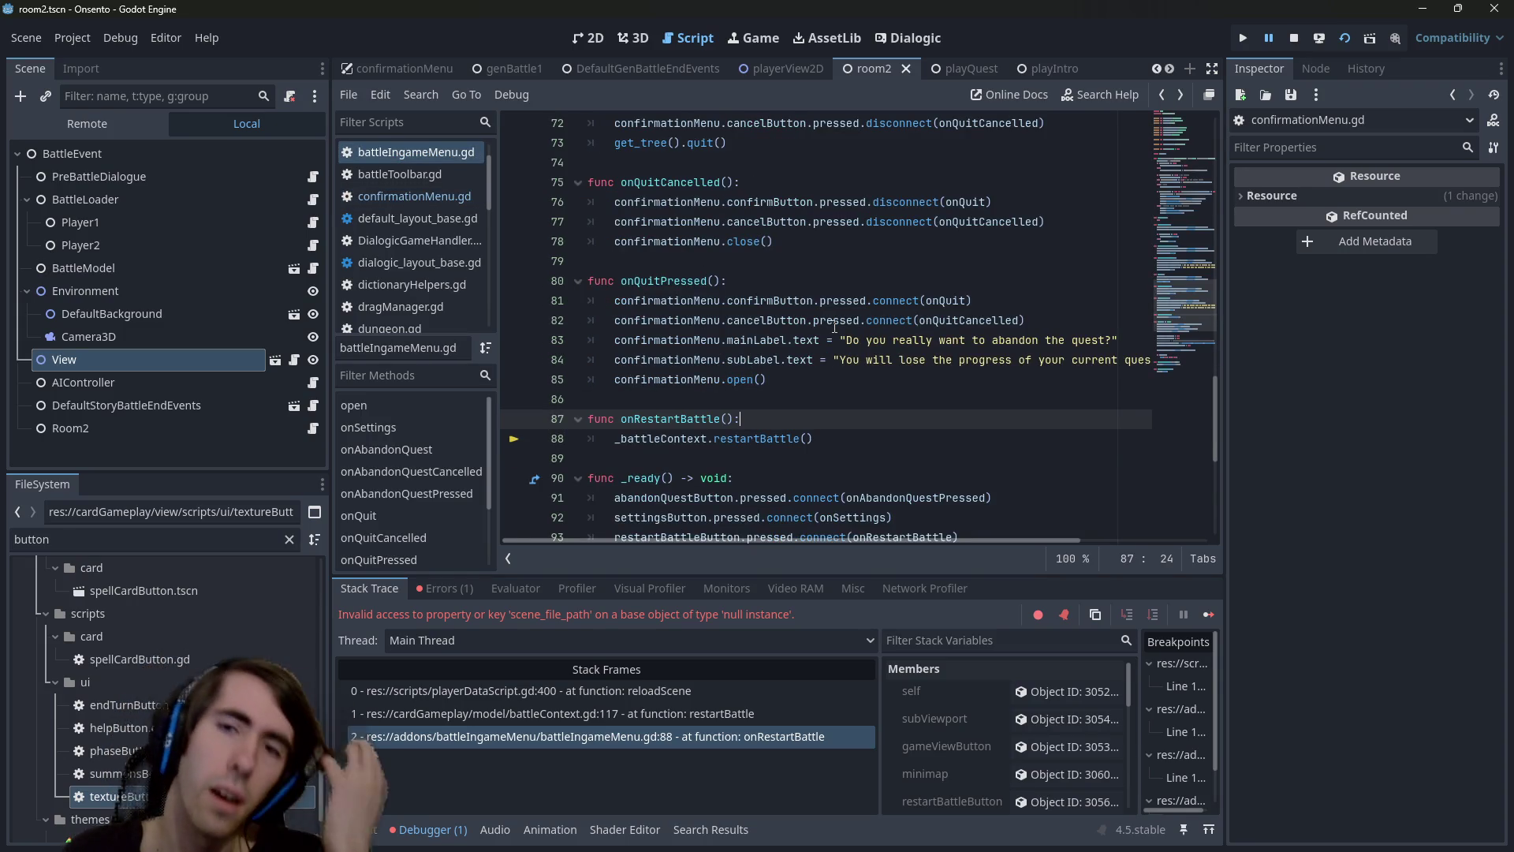
- Show the reloadScene frame in playerDataScript.gd and check that questPlayerData is null
{"action": "scroll", "coordinate": [827, 333], "scroll_direction": "down", "scroll_amount": 7}
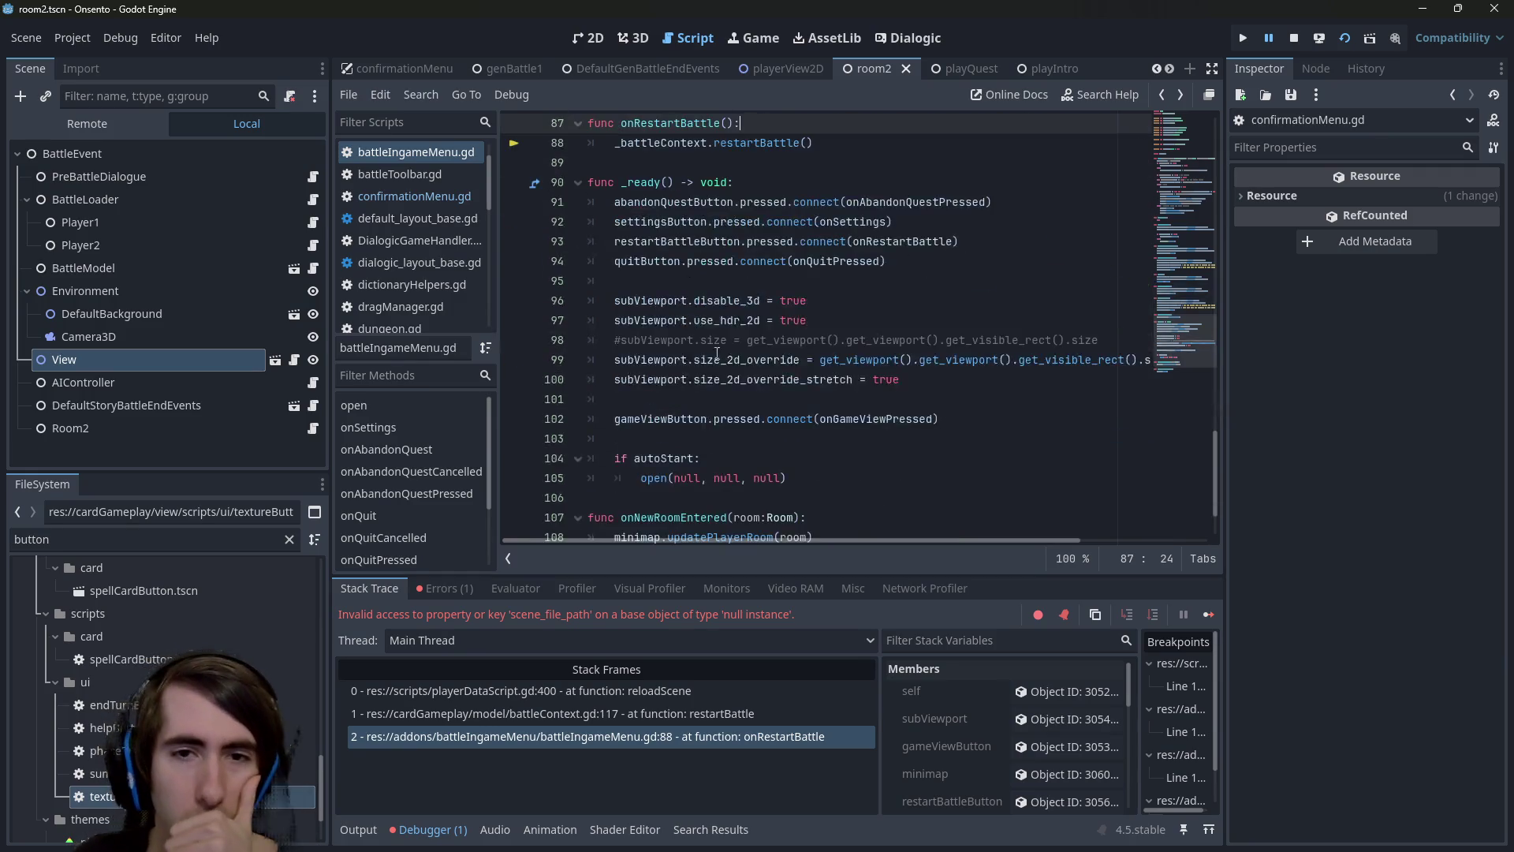
{"action": "scroll", "coordinate": [719, 361], "scroll_direction": "up", "scroll_amount": 15}
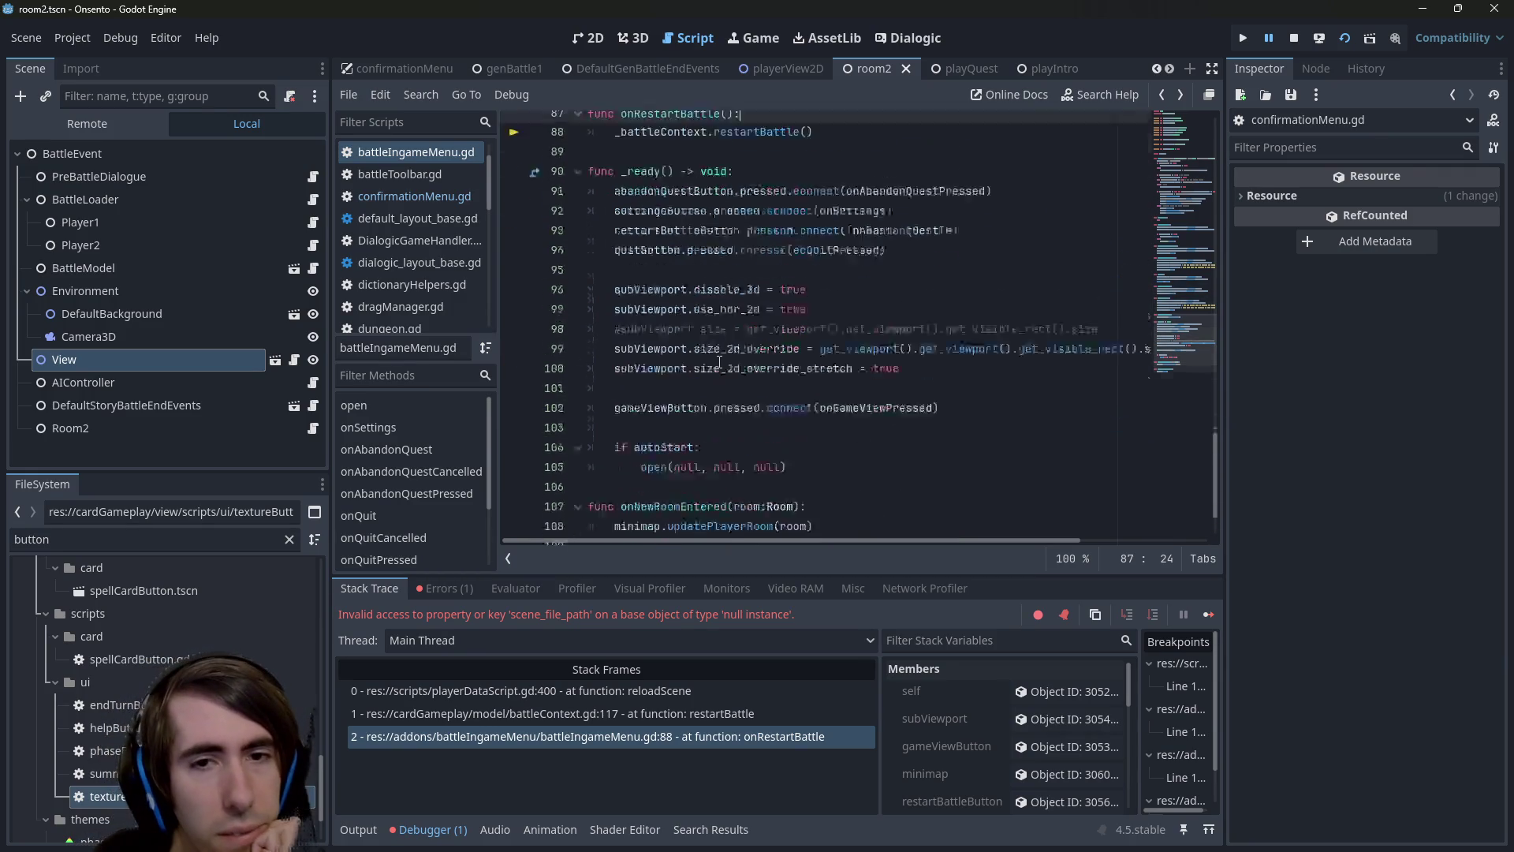
{"action": "scroll", "coordinate": [720, 361], "scroll_direction": "up", "scroll_amount": 8}
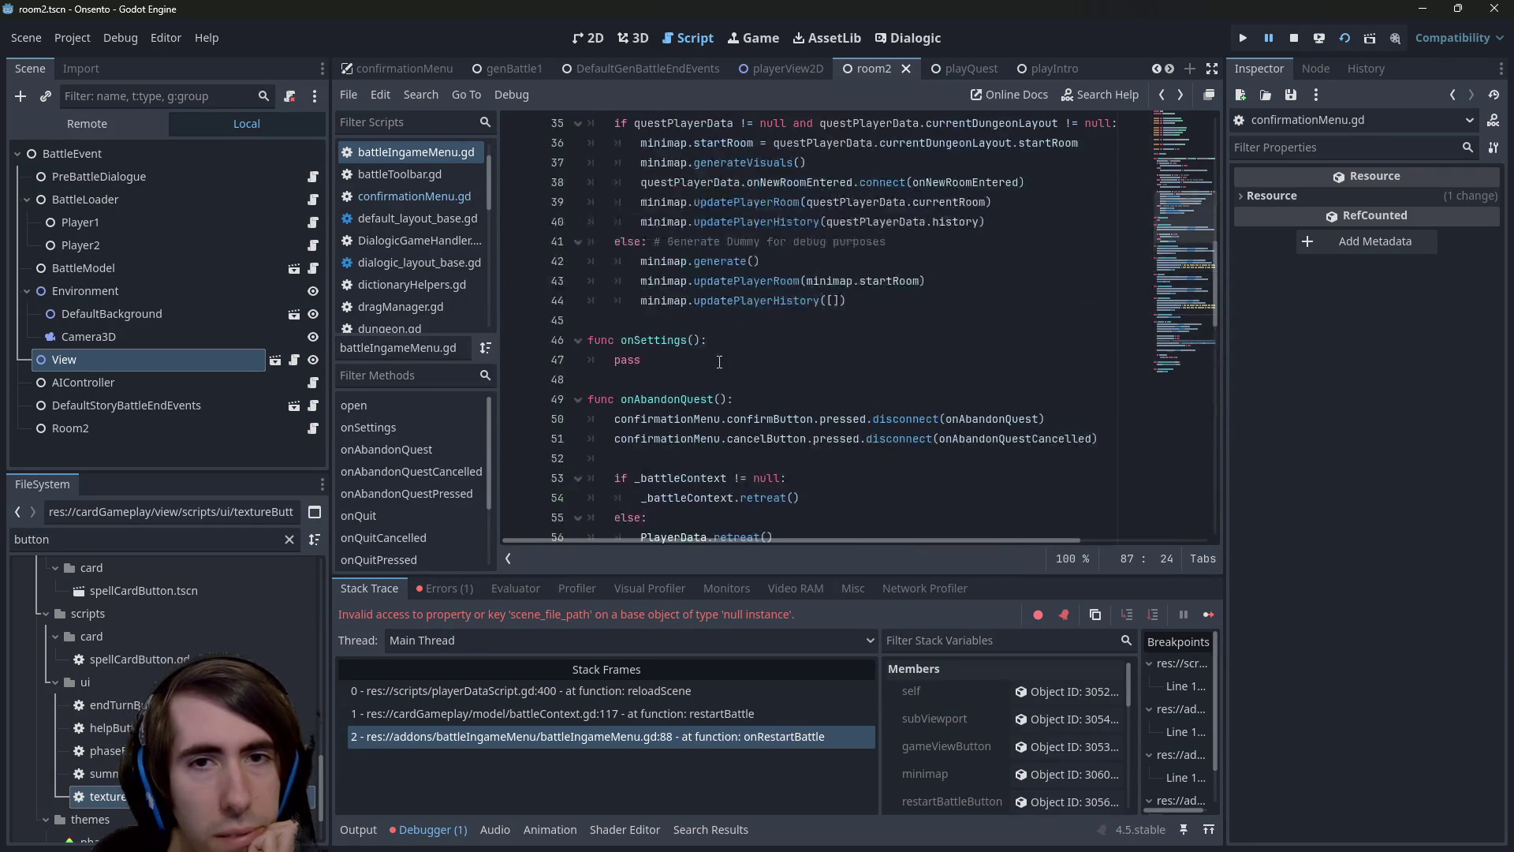
{"action": "scroll", "coordinate": [719, 361], "scroll_direction": "down", "scroll_amount": 5}
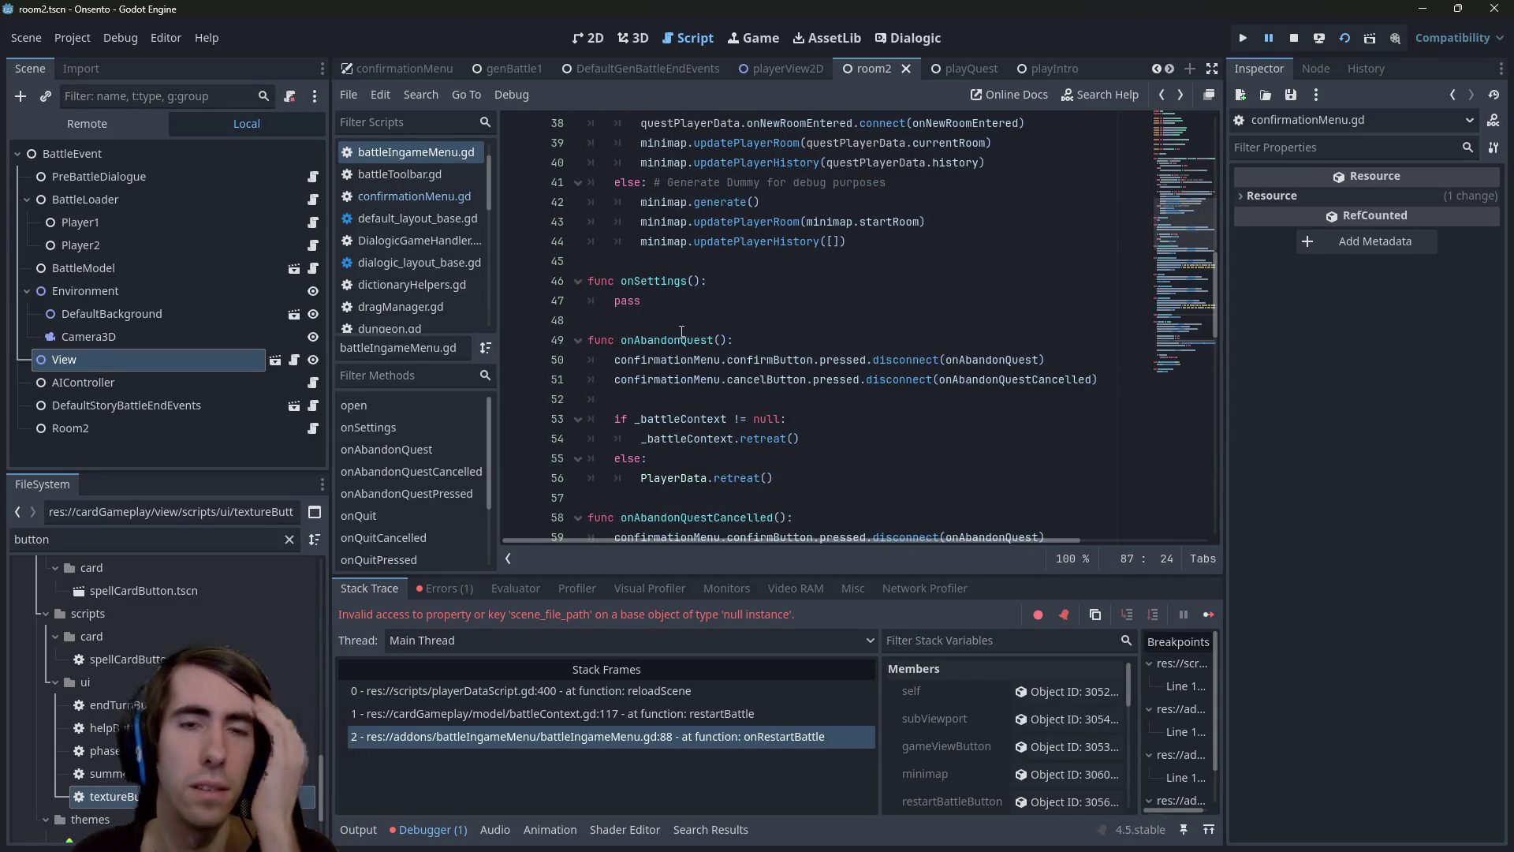
{"action": "scroll", "coordinate": [681, 331], "scroll_direction": "down", "scroll_amount": 12}
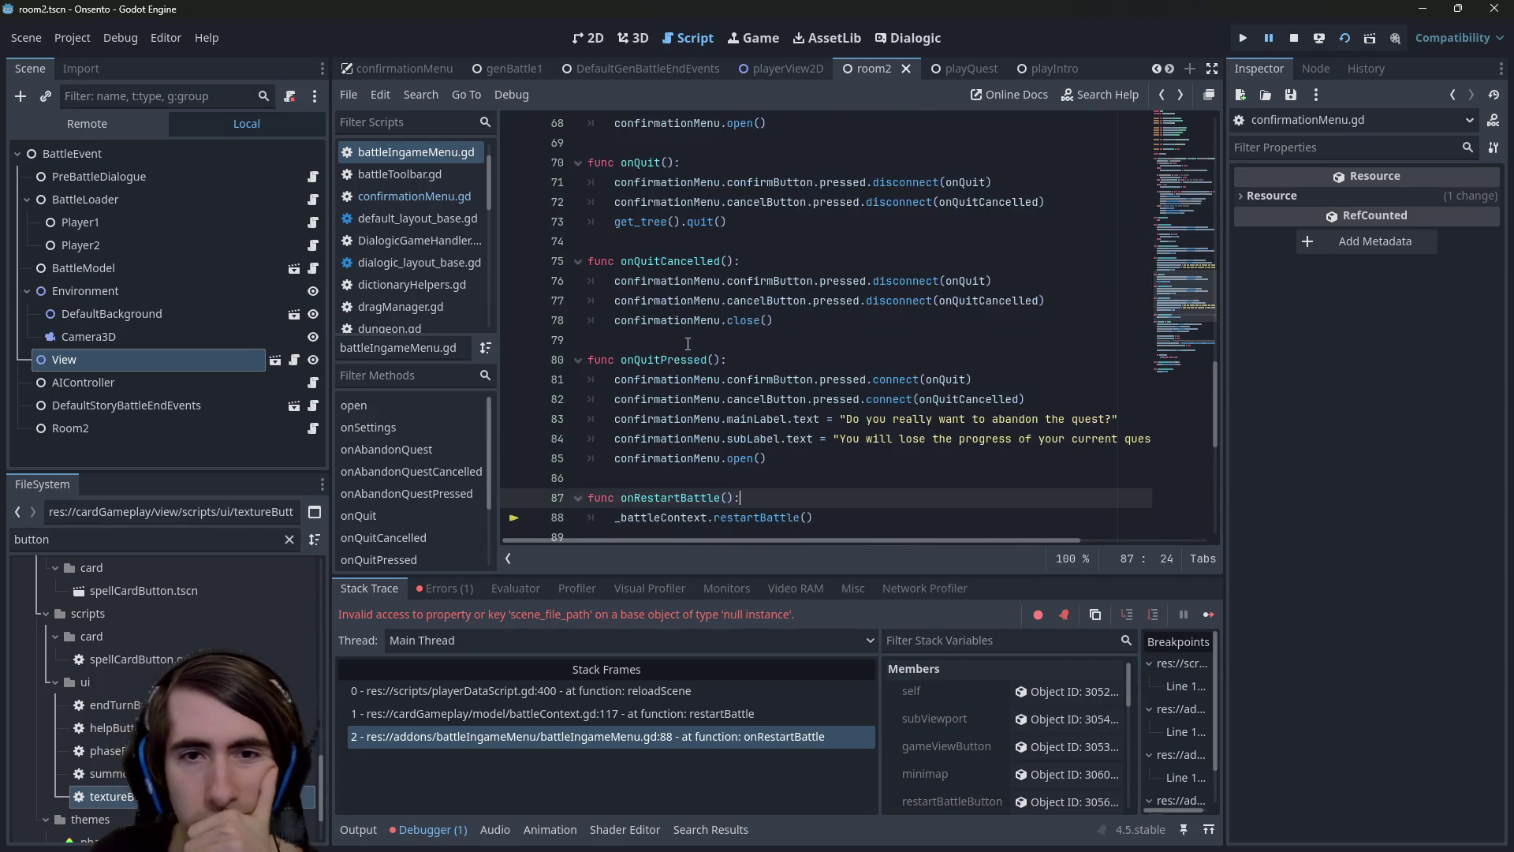
{"action": "left_click", "coordinate": [709, 692]}
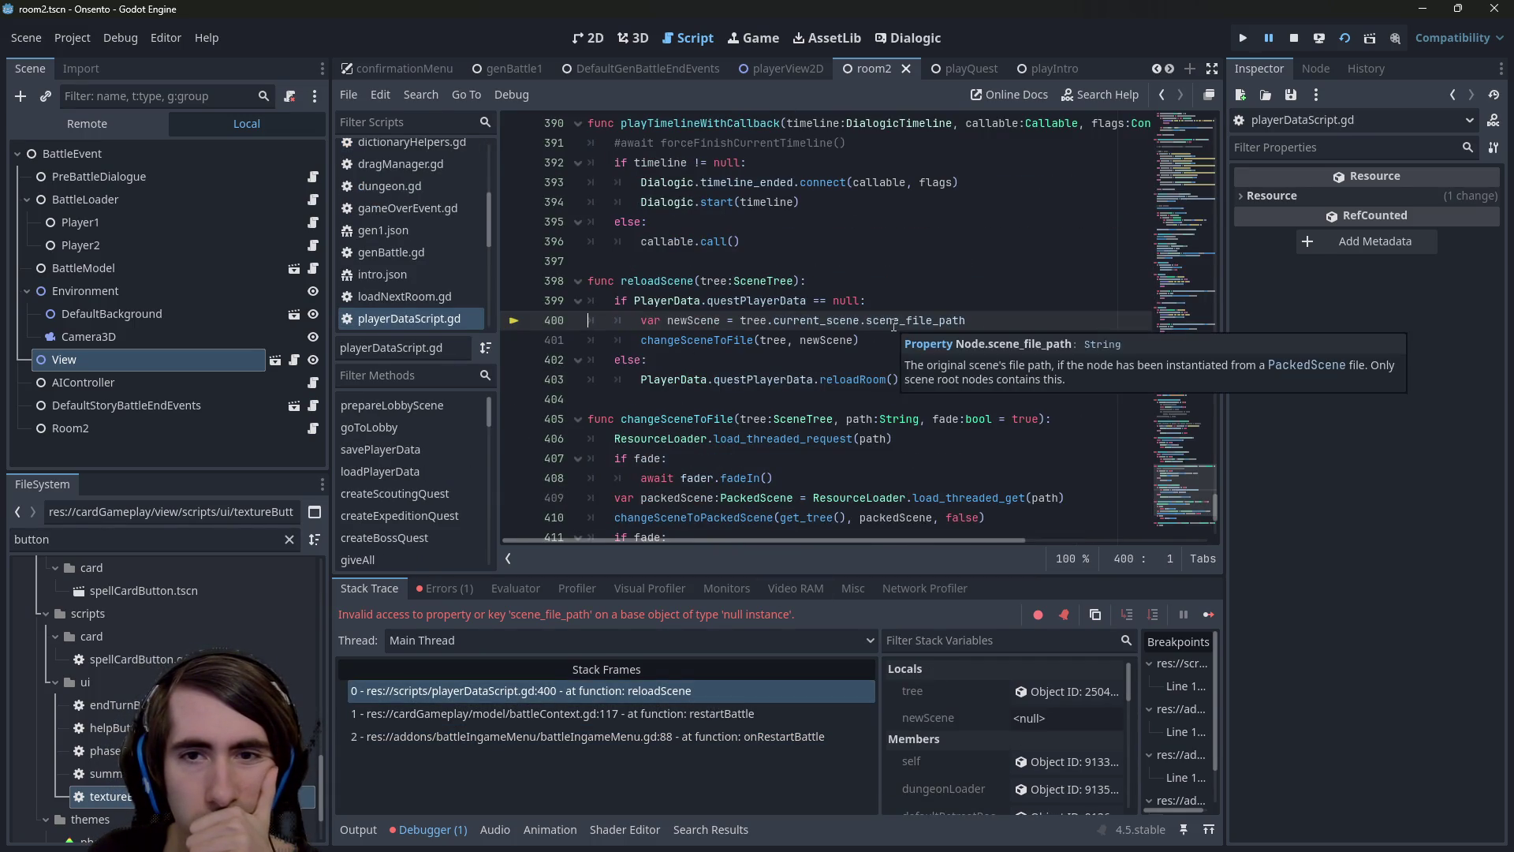
{"action": "double_click", "coordinate": [806, 301]}
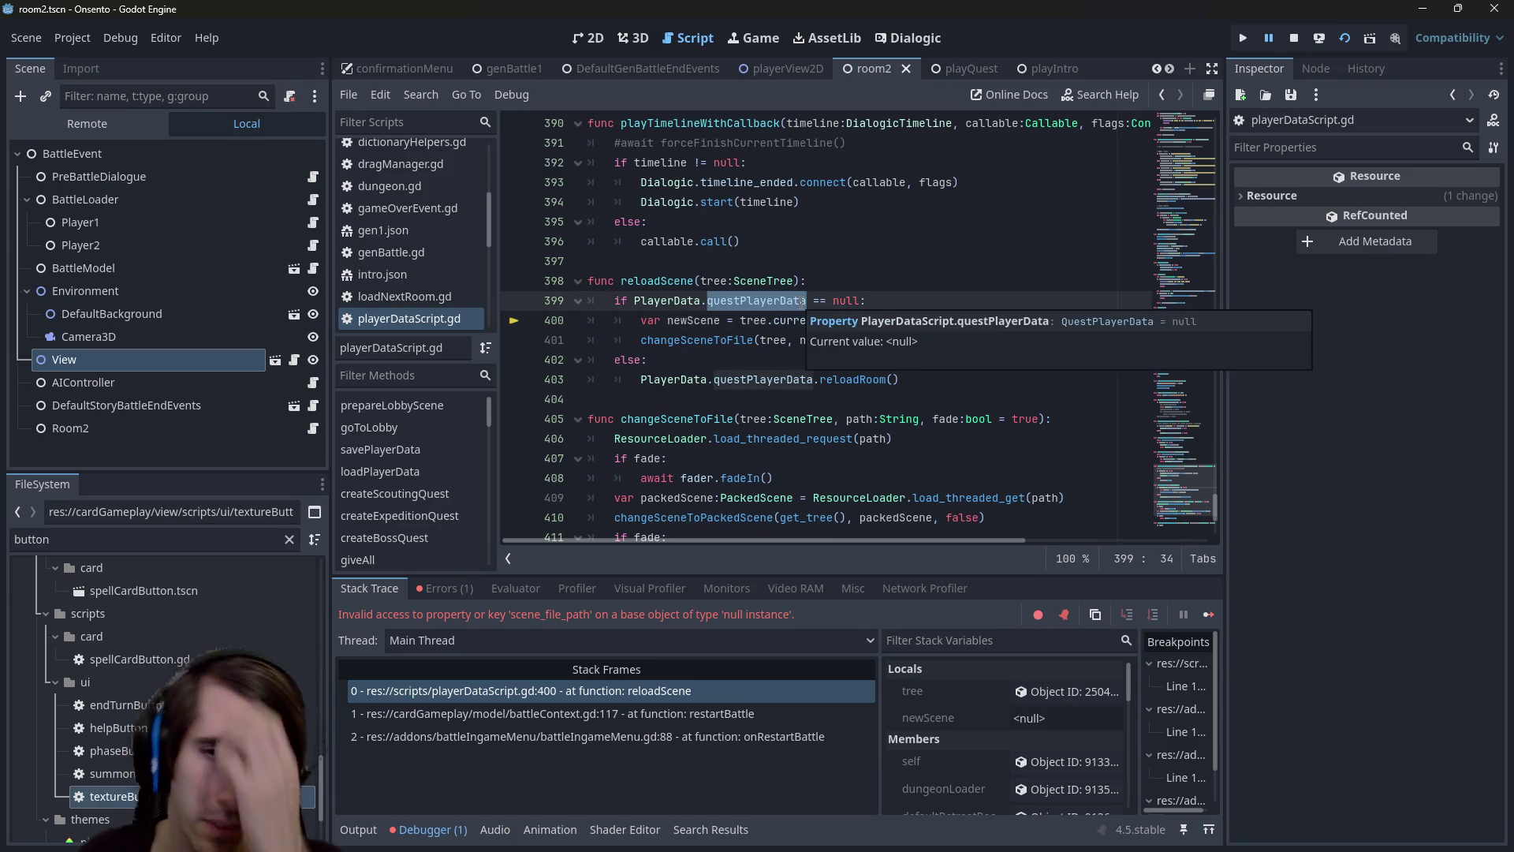
{"action": "mouse_move", "coordinate": [798, 316]}
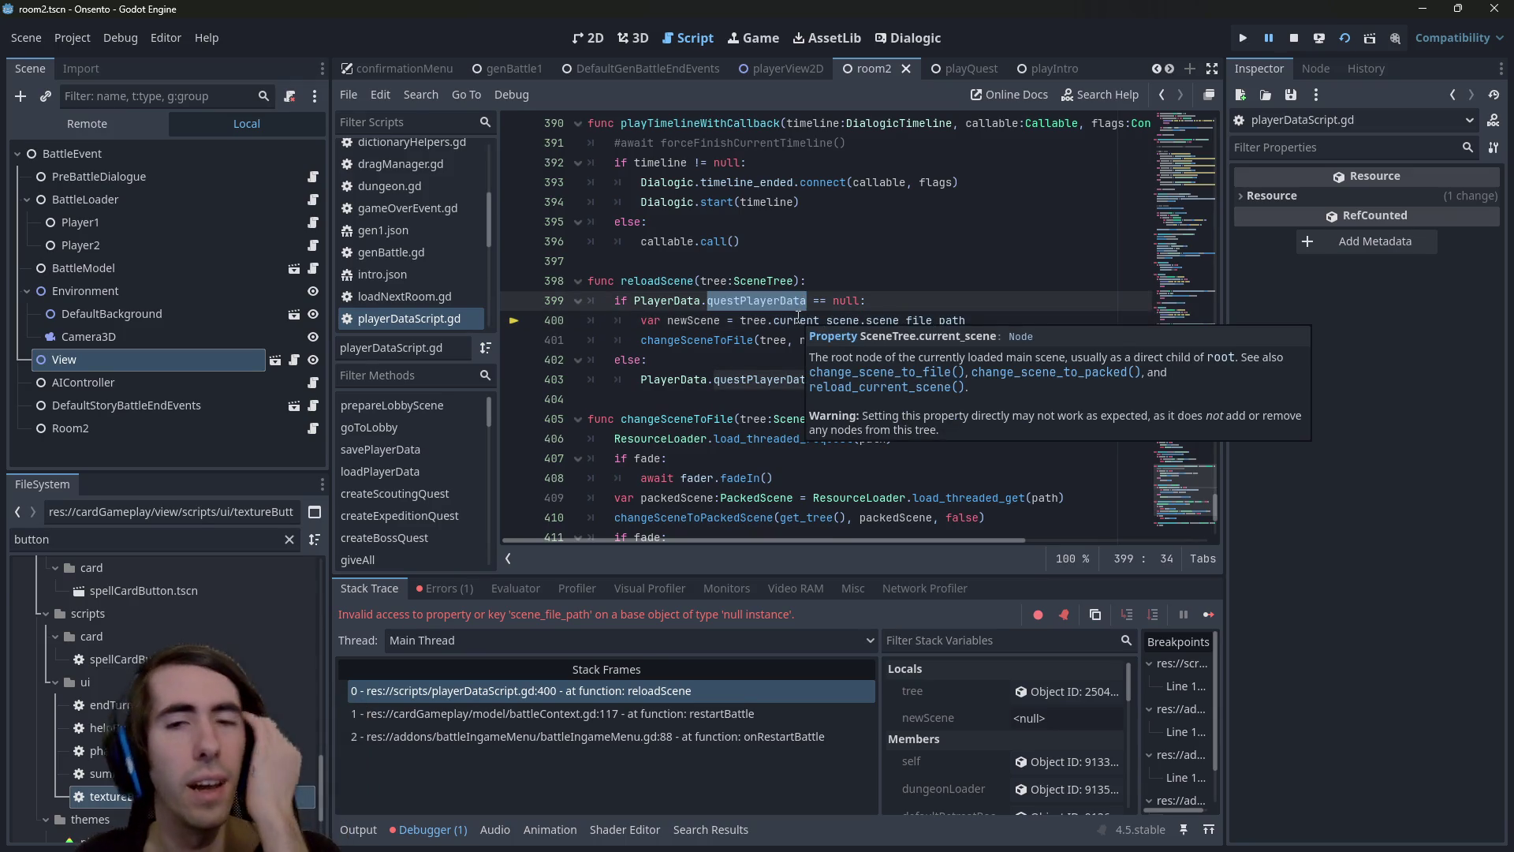
{"action": "left_click", "coordinate": [814, 301]}
- Open reloadRoom in questPlayerData.gd, review its scene-change fallback, then show the restartBattle frame
{"action": "left_click", "coordinate": [846, 379]}
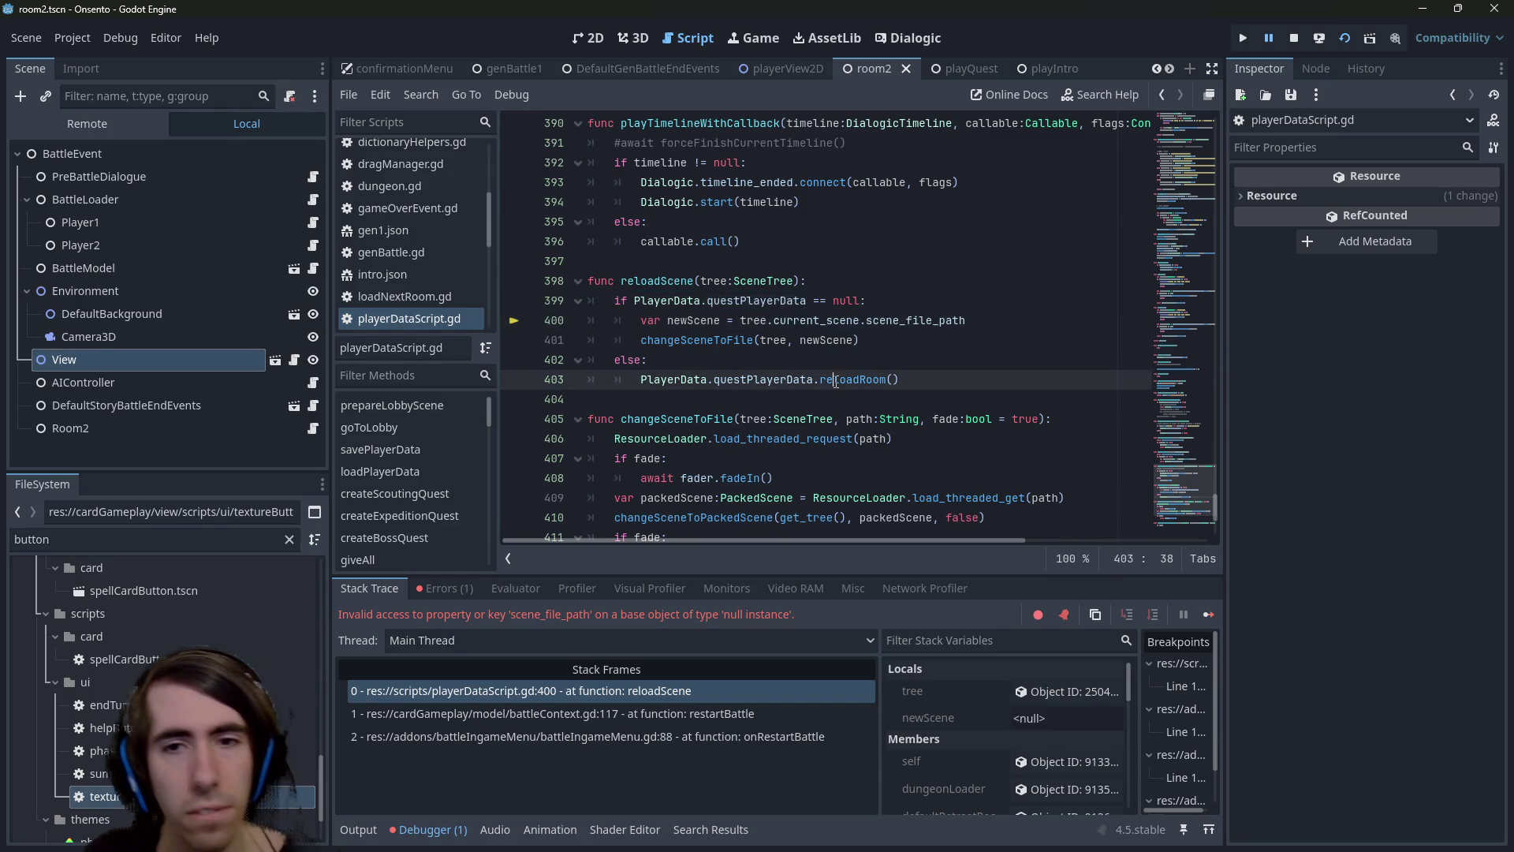
{"action": "left_click", "coordinate": [846, 380], "text": "ctrl"}
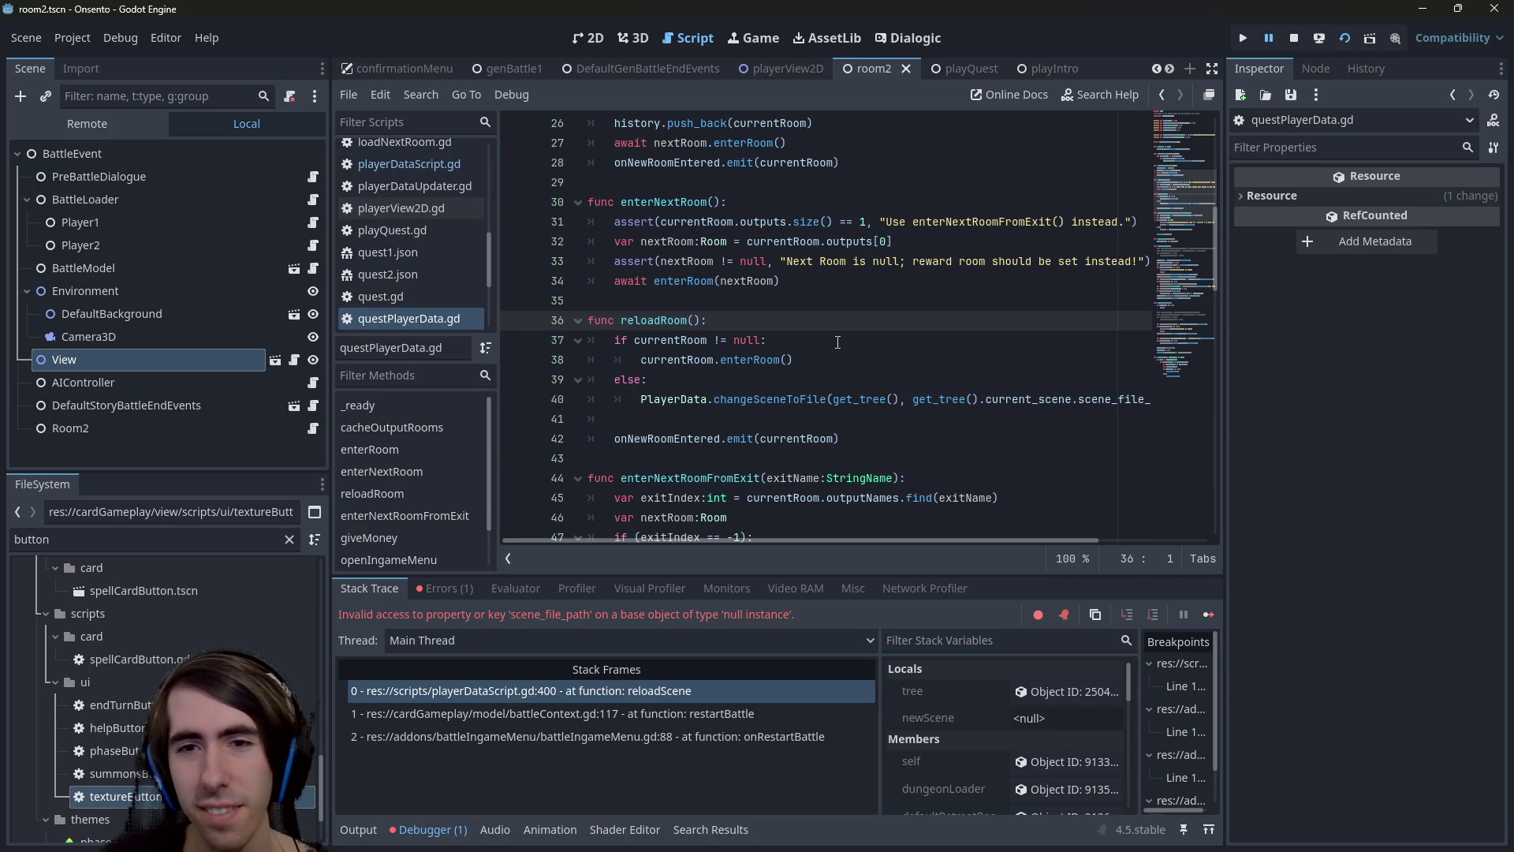
{"action": "key", "text": "Down"}
{"action": "key", "text": "Down"}
{"action": "key", "text": "Down"}
{"action": "key", "text": "End"}
{"action": "key", "text": "Up"}
{"action": "key", "text": "Up"}
{"action": "key", "text": "Up"}
{"action": "left_click", "coordinate": [552, 713]}
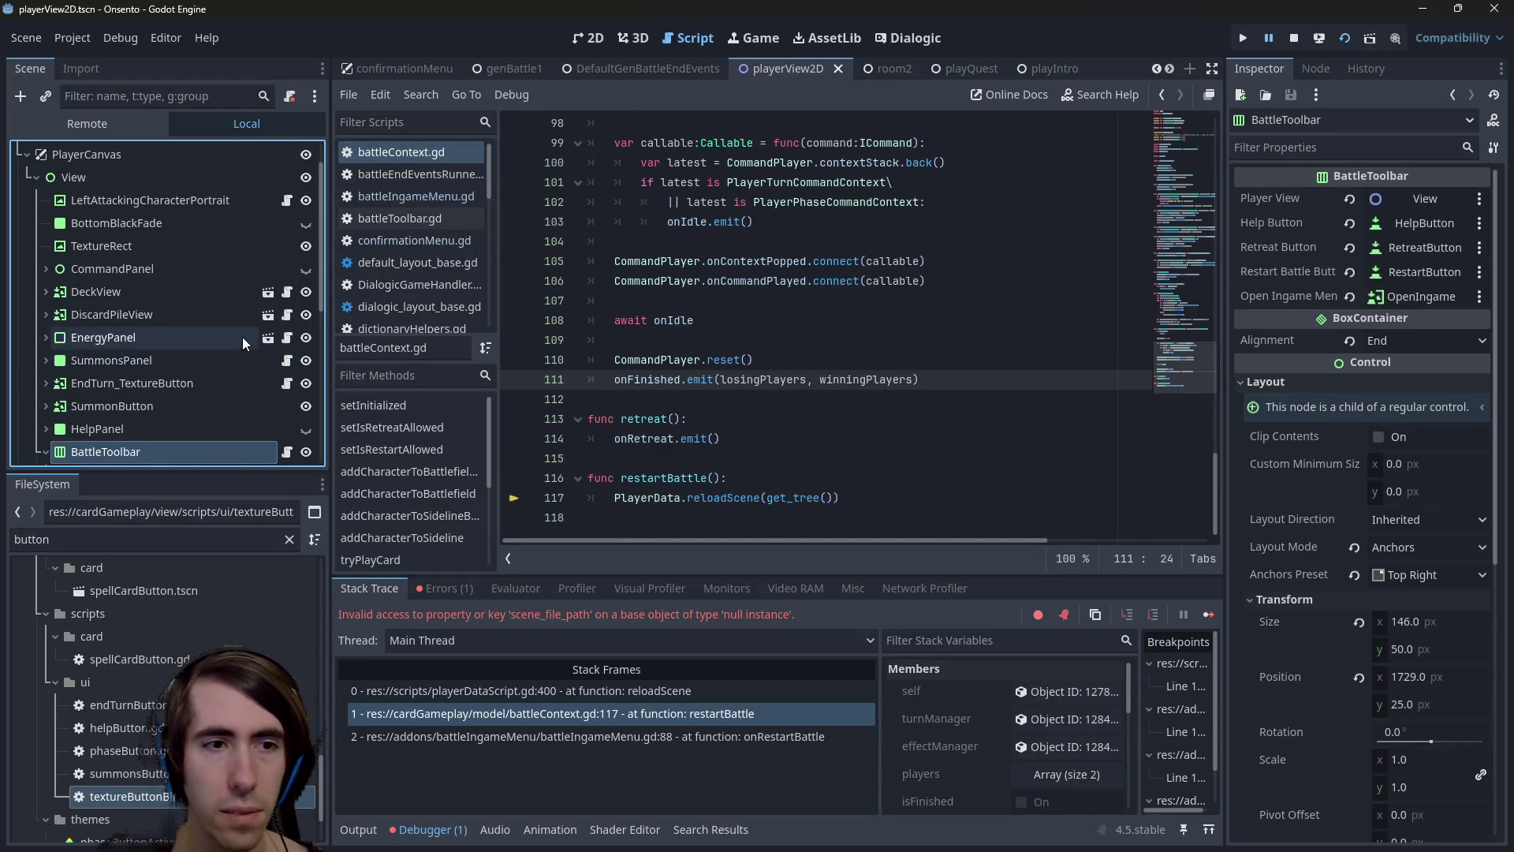
- Open battleToolbar.gd and copy the PlayerData.questPlayerData reference from line 18
{"action": "scroll", "coordinate": [237, 343], "scroll_direction": "down", "scroll_amount": 5}
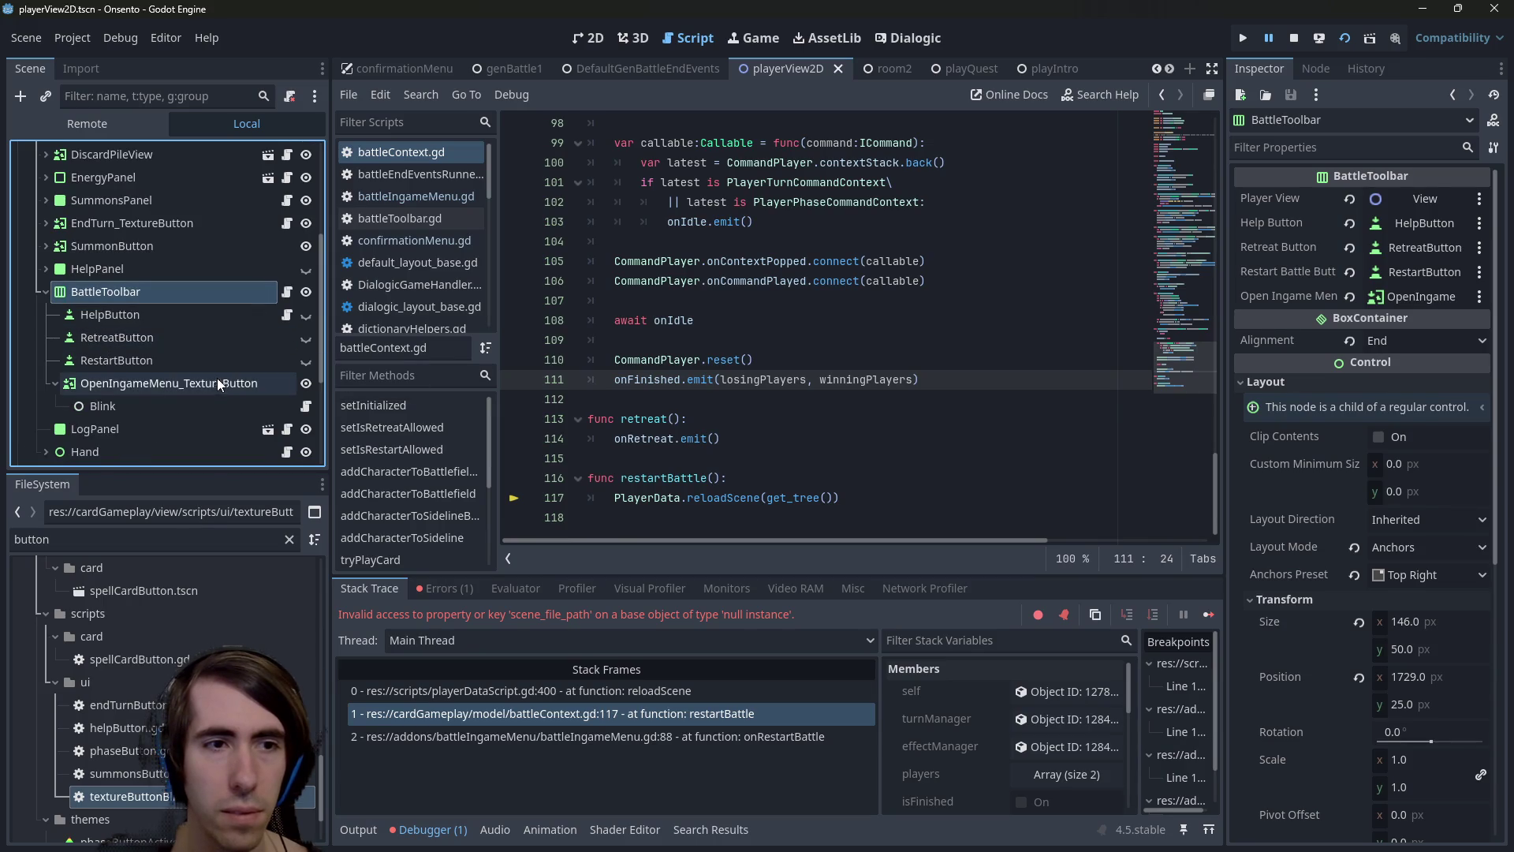
{"action": "left_click", "coordinate": [286, 292]}
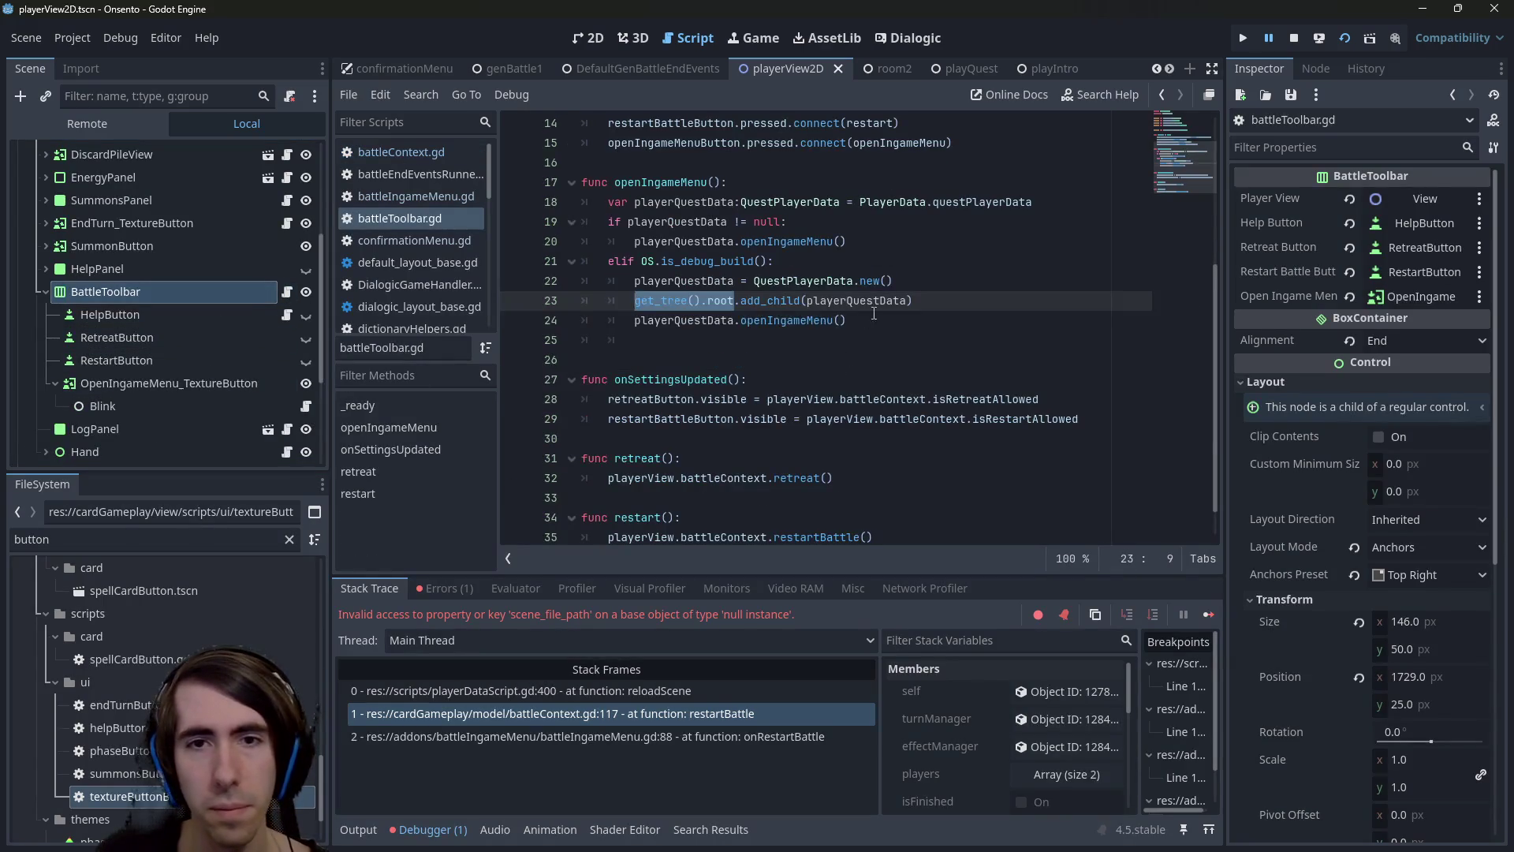
{"action": "left_click", "coordinate": [847, 320]}
{"action": "scroll", "coordinate": [836, 382], "scroll_direction": "up", "scroll_amount": 2}
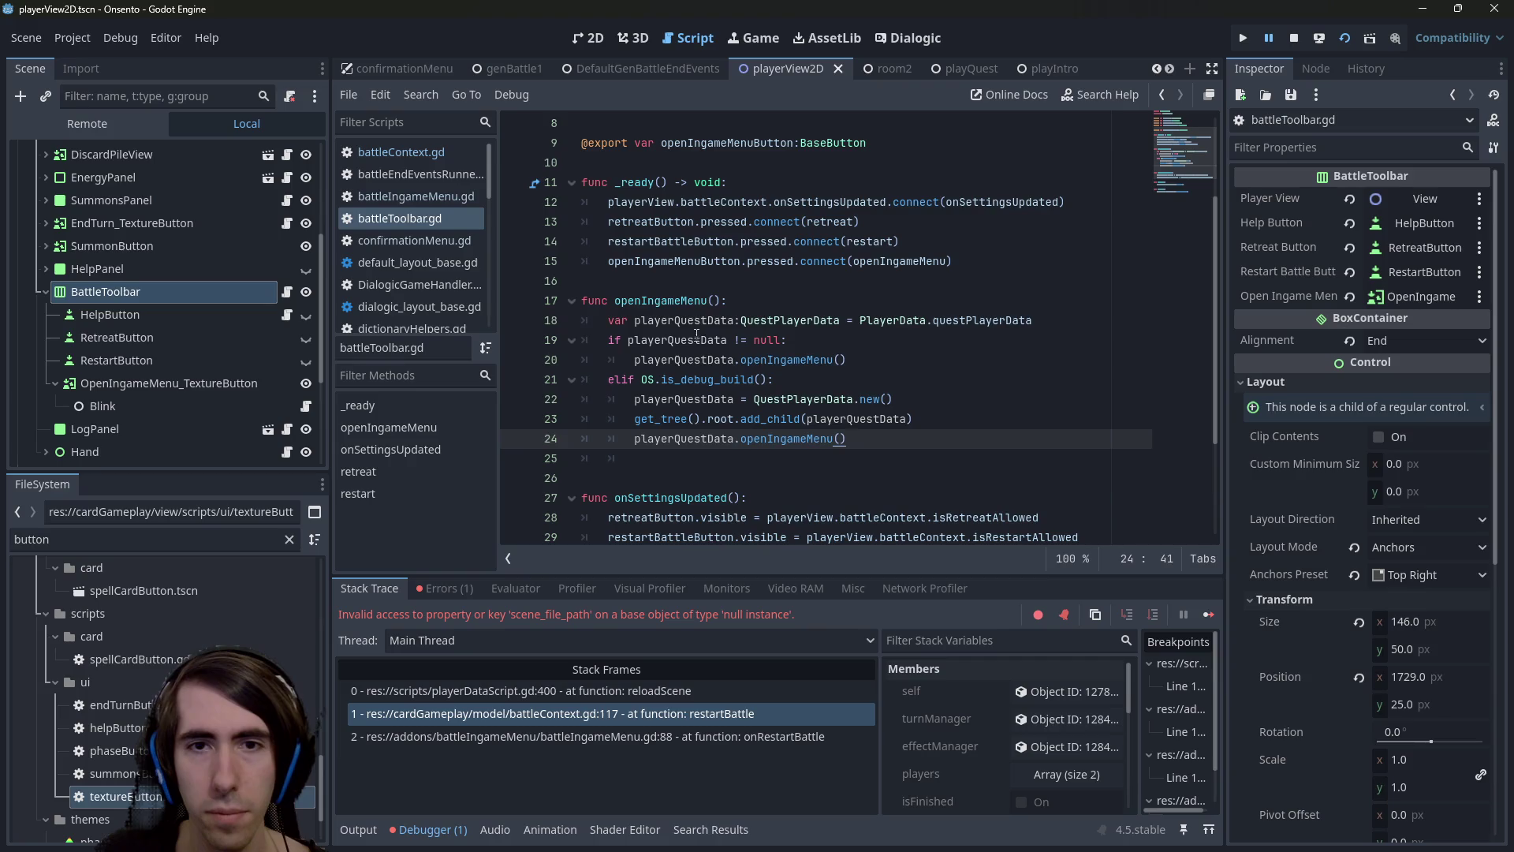
{"action": "left_click", "coordinate": [933, 320]}
{"action": "key", "text": "shift+Up"}
{"action": "key", "text": "shift+Down"}
{"action": "key", "text": "shift+End"}
{"action": "double_click", "coordinate": [667, 399]}
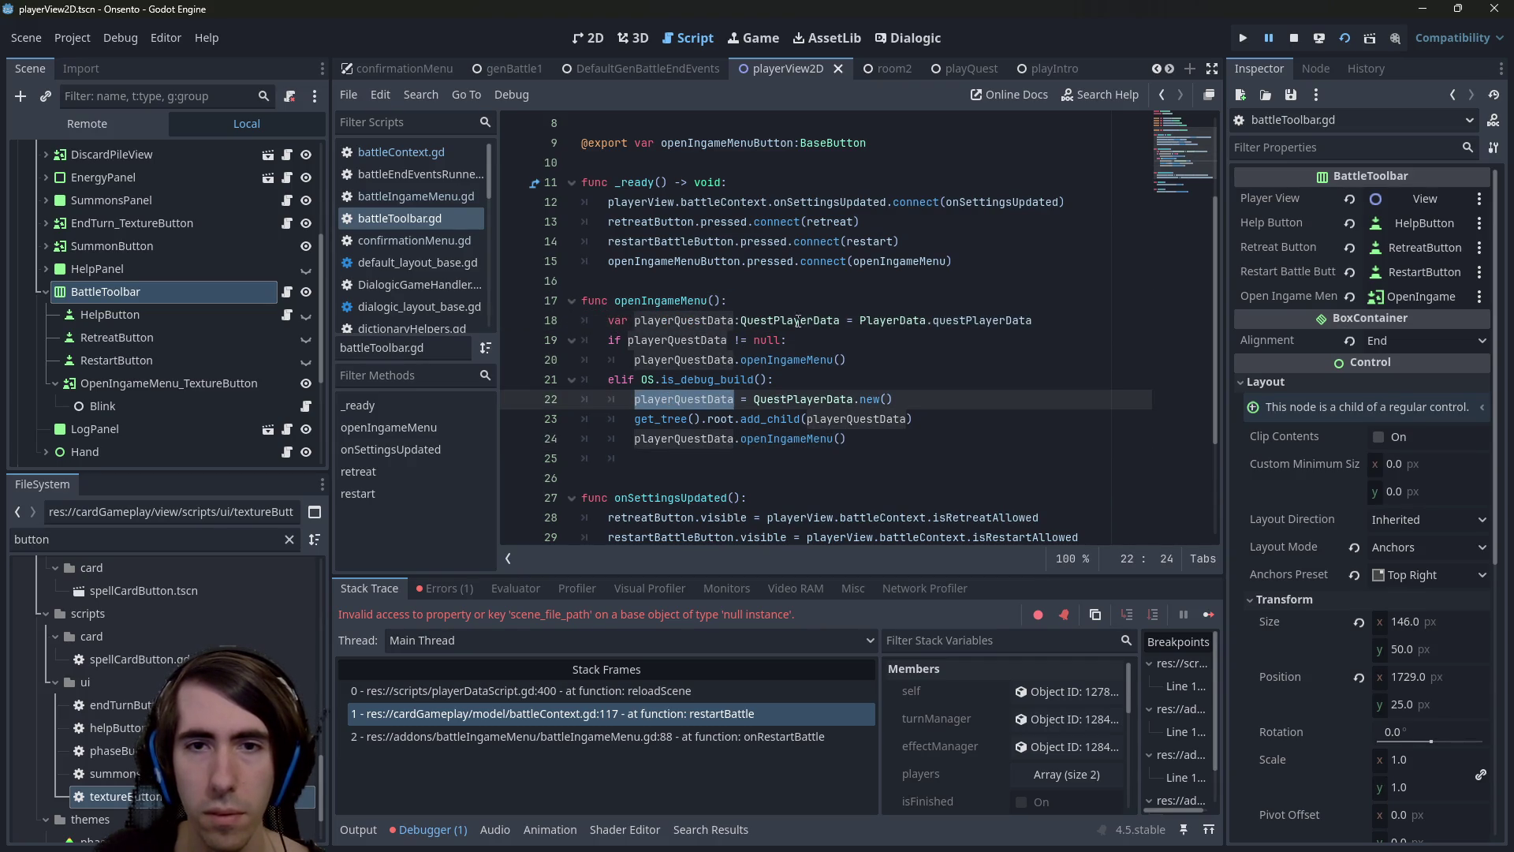
{"action": "left_click_drag", "start_coordinate": [858, 321], "coordinate": [1045, 317]}
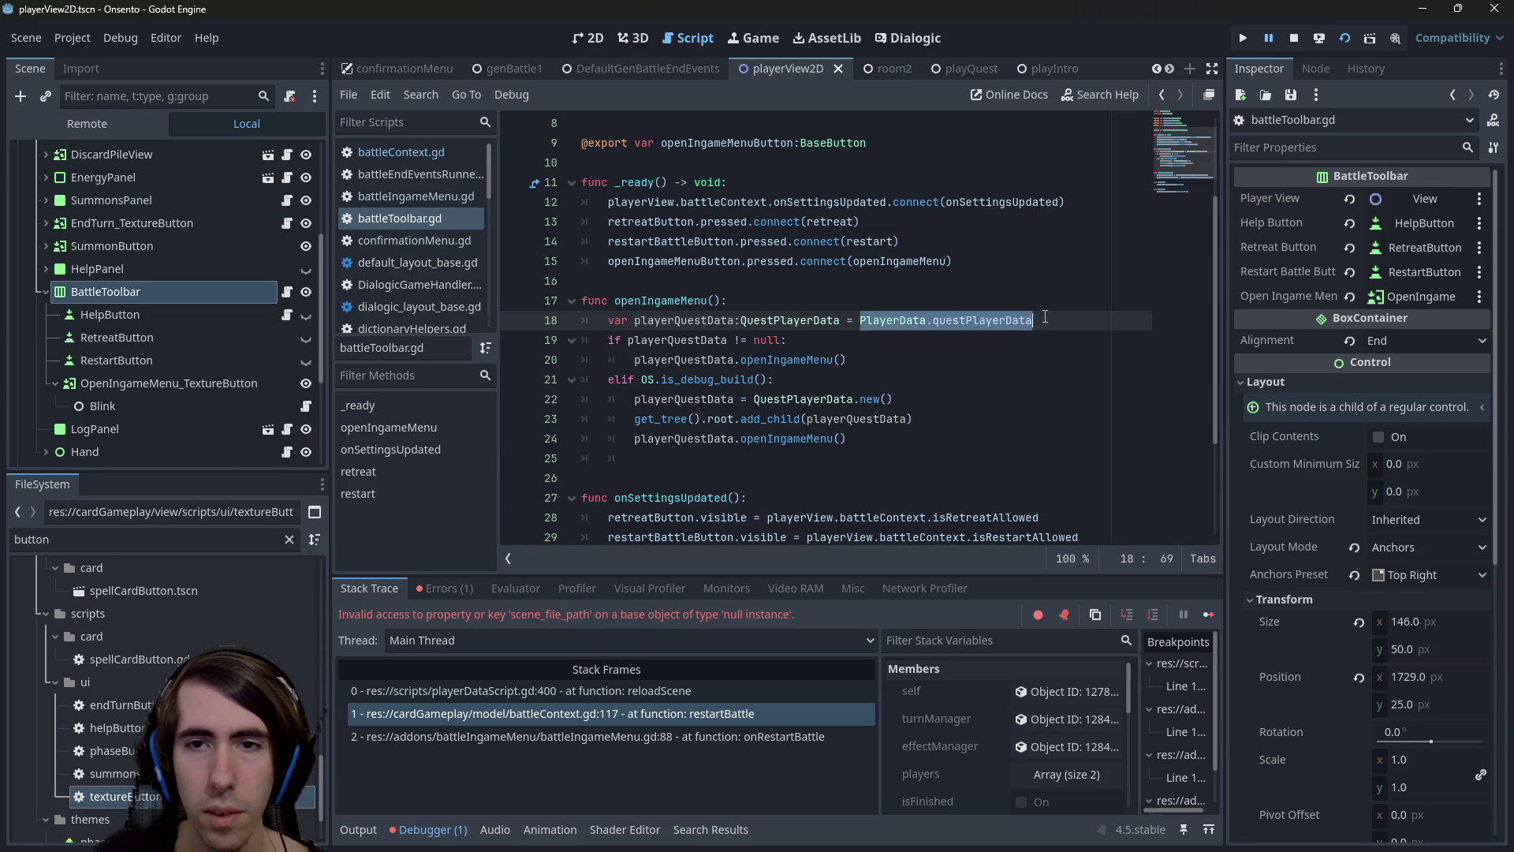
{"action": "key", "text": "ctrl+c"}
- Add 'PlayerData.questPlayerData = playerQuestData' below line 22, then stop the debug session
{"action": "left_click", "coordinate": [954, 394]}
{"action": "key", "text": "Return"}
{"action": "key", "text": "ctrl+v"}
{"action": "type", "text": "="}
{"action": "key", "text": "Up"}
{"action": "key", "text": "Home"}
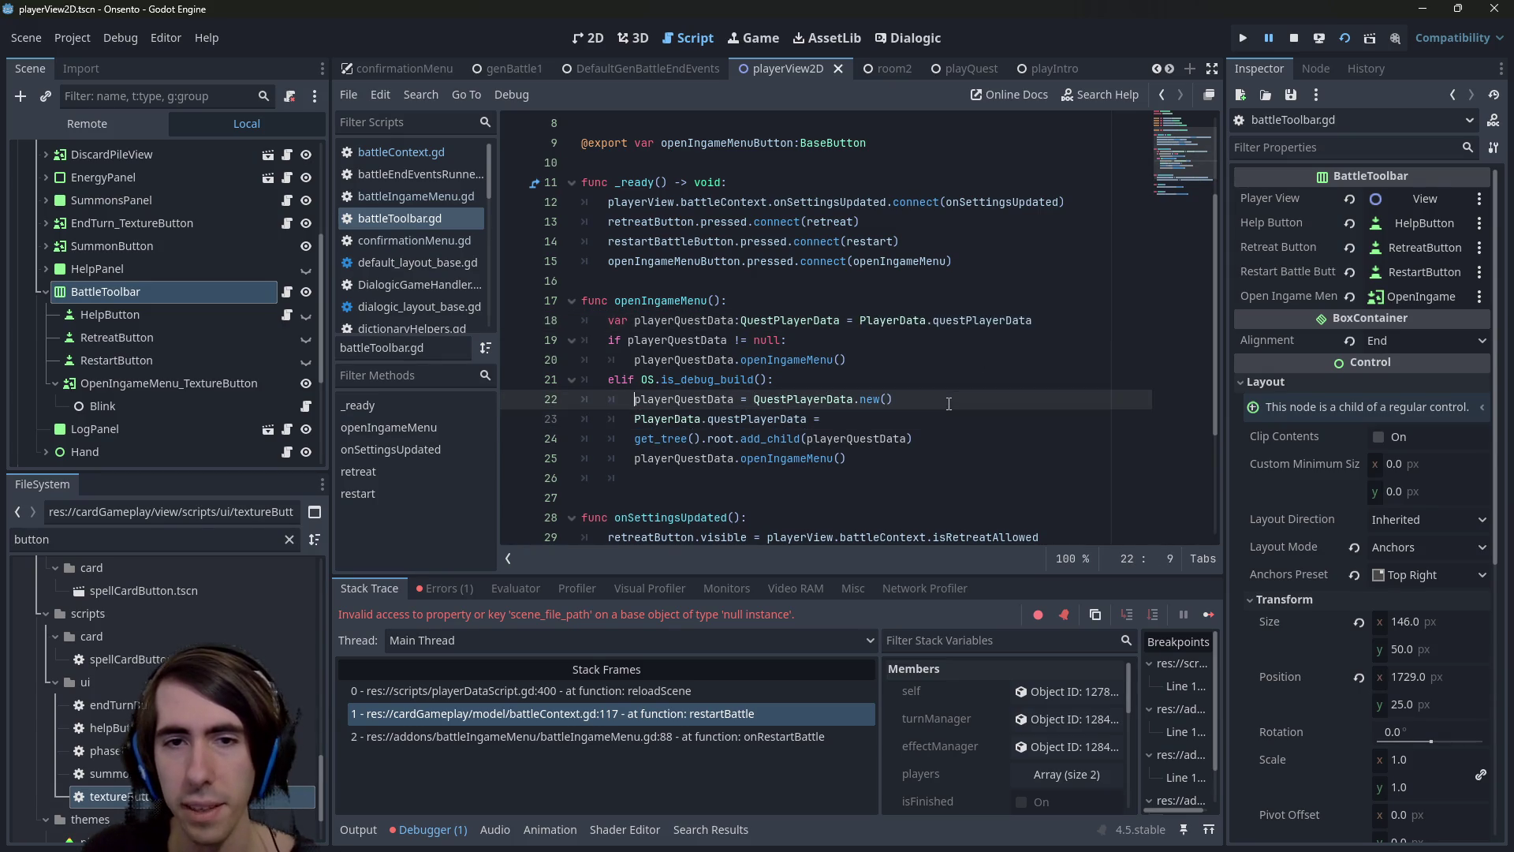
{"action": "key", "text": "ctrl+shift+Right"}
{"action": "key", "text": "ctrl+c"}
{"action": "key", "text": "Down"}
{"action": "key", "text": "End"}
{"action": "key", "text": "ctrl+v"}
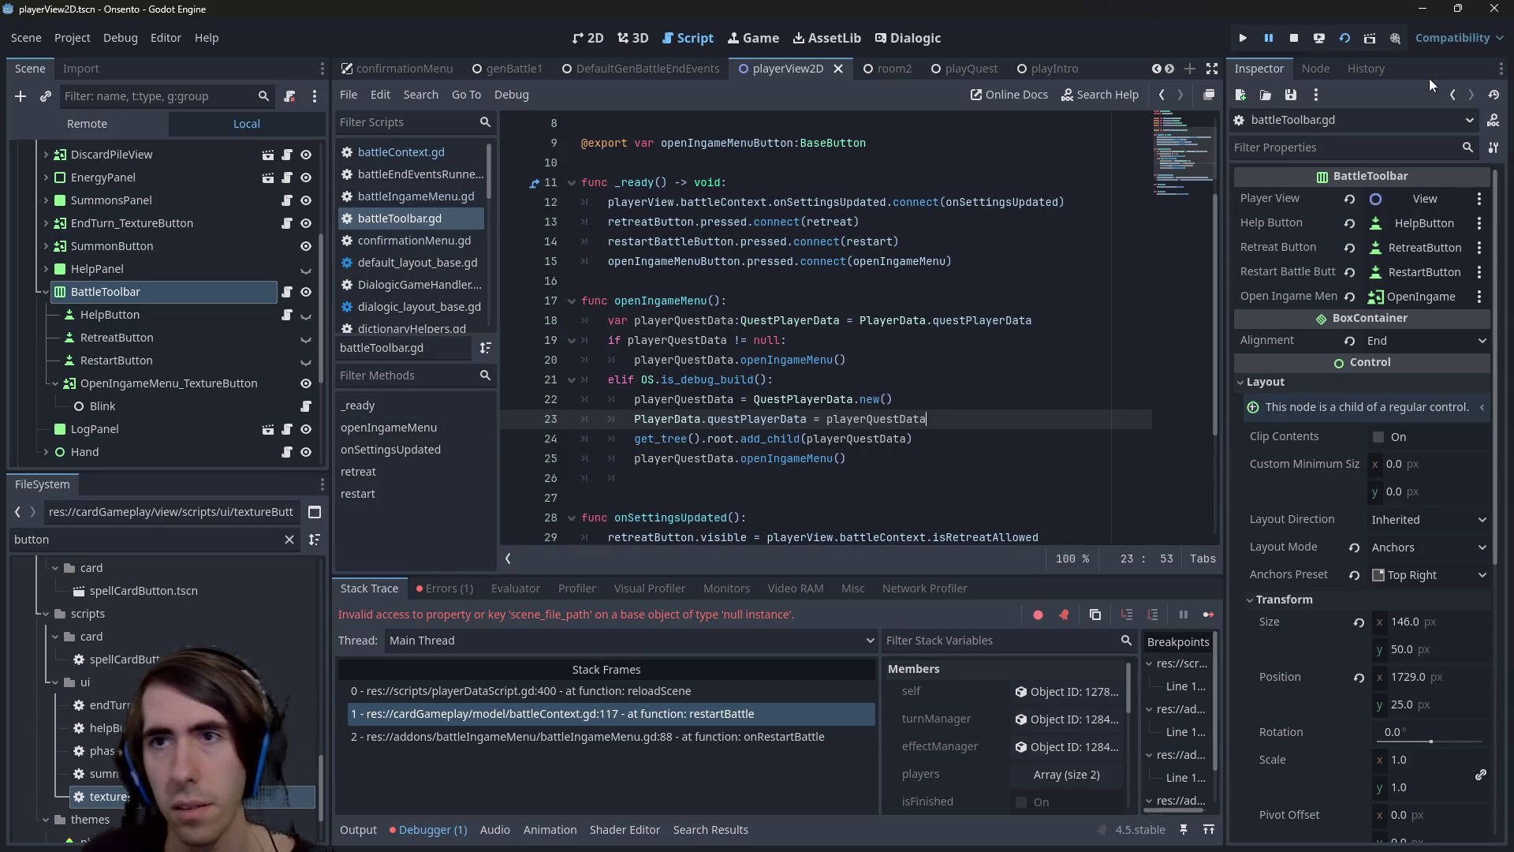
{"action": "left_click", "coordinate": [1296, 38]}
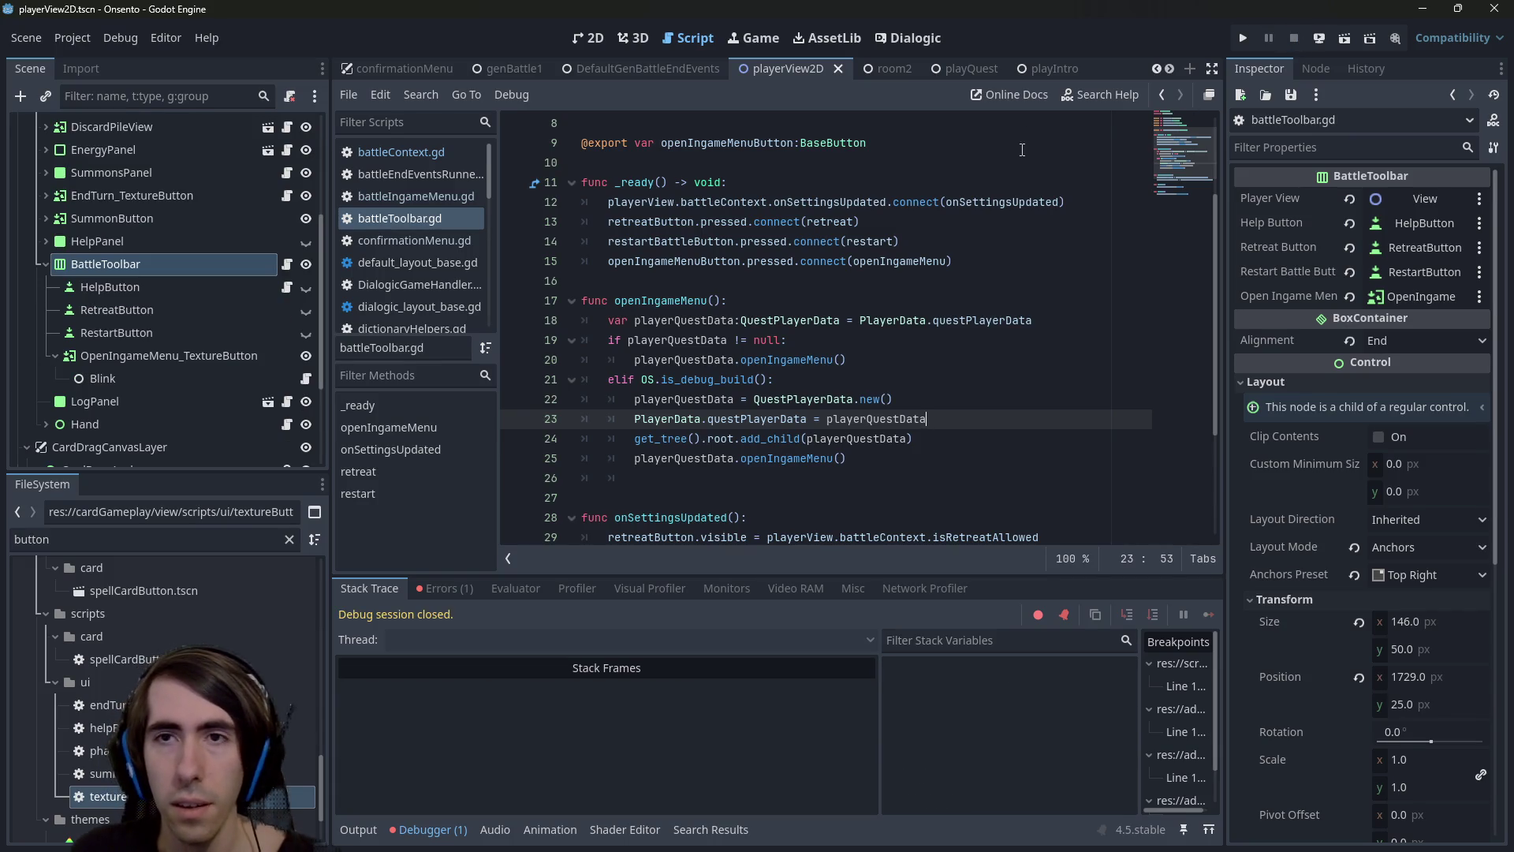
- Run the room2 scene again with F6 and review the playerQuestData argument in openIngameMenu
{"action": "left_click", "coordinate": [892, 70]}
{"action": "key", "text": "F6"}
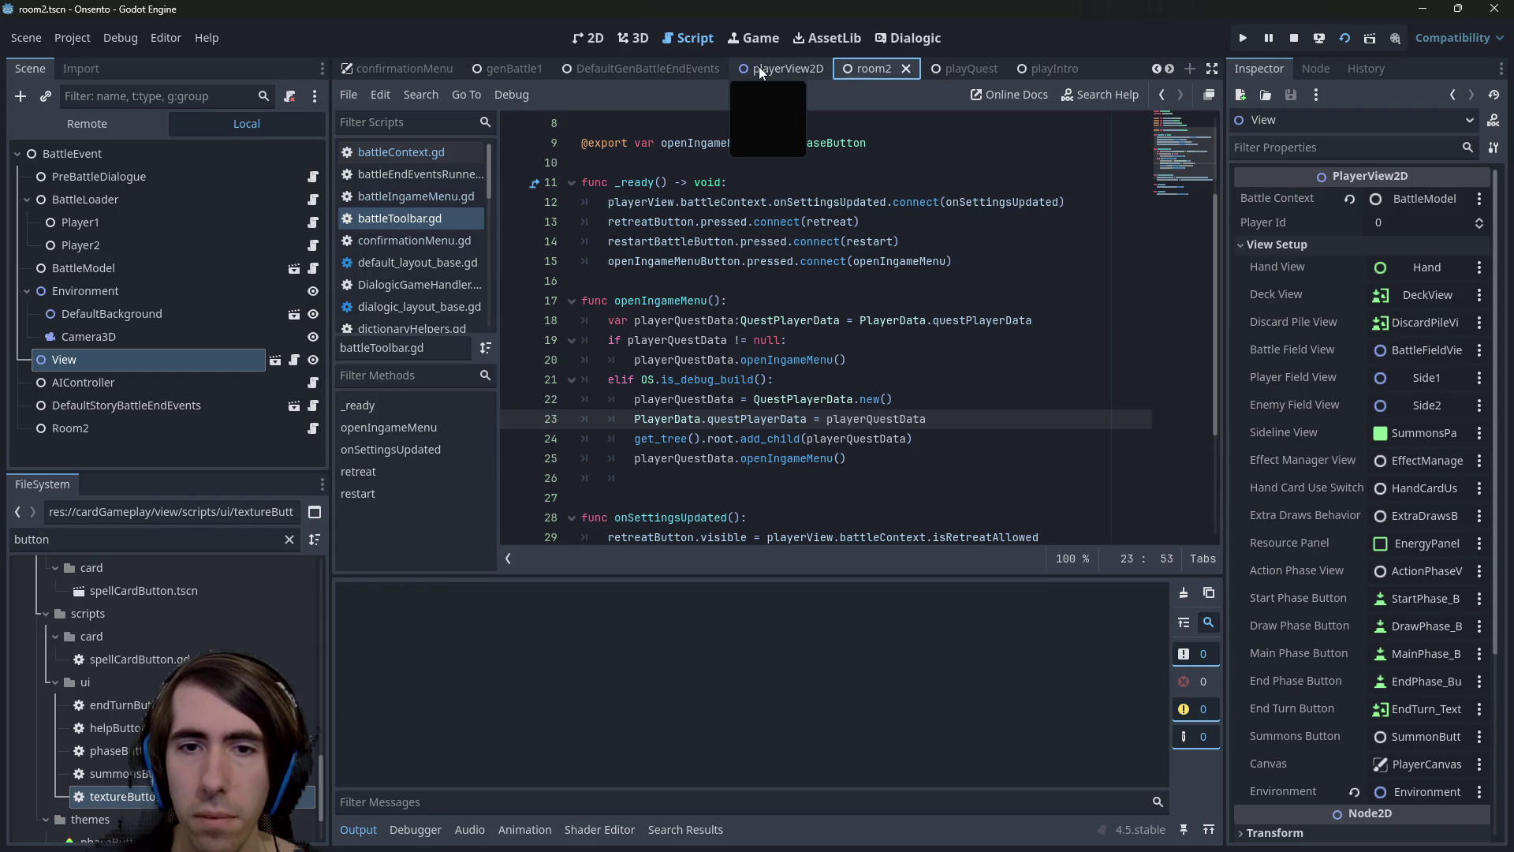
{"action": "left_click", "coordinate": [758, 69]}
{"action": "left_click", "coordinate": [830, 419]}
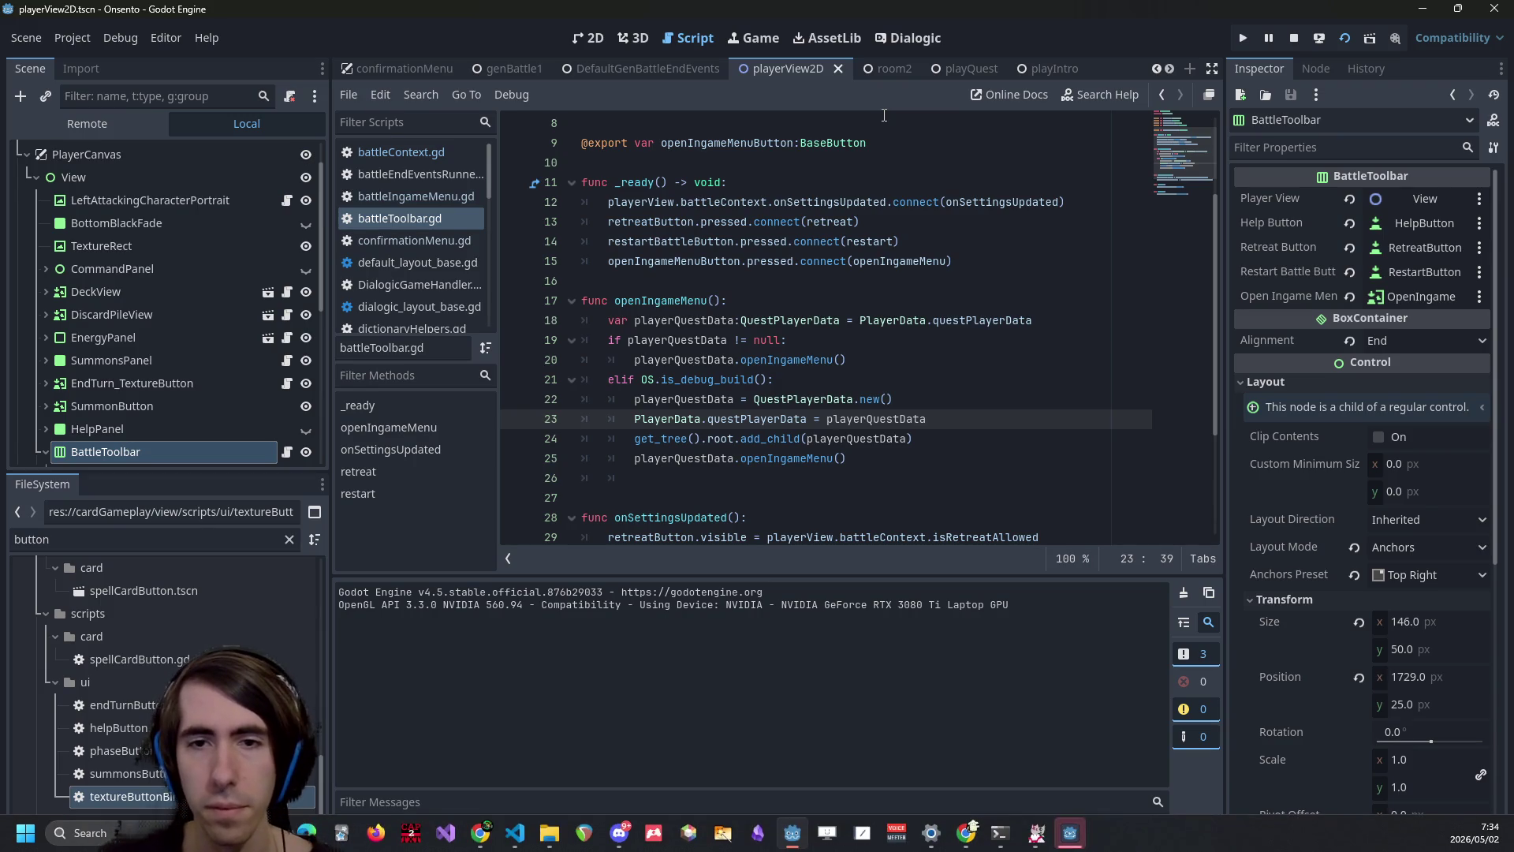
{"action": "left_click", "coordinate": [1071, 833]}
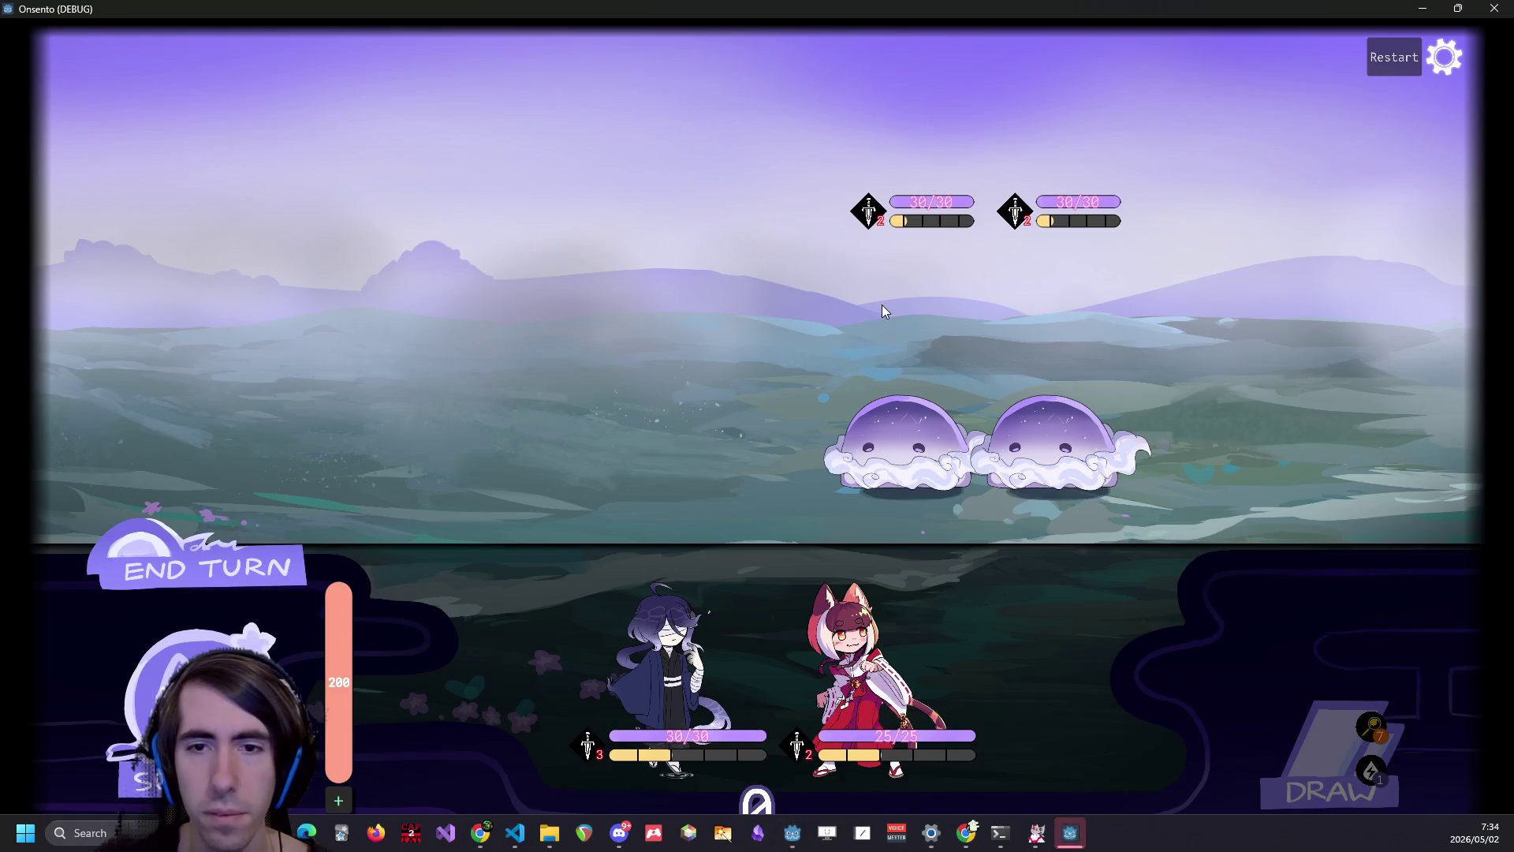
{"action": "left_click", "coordinate": [1423, 9]}
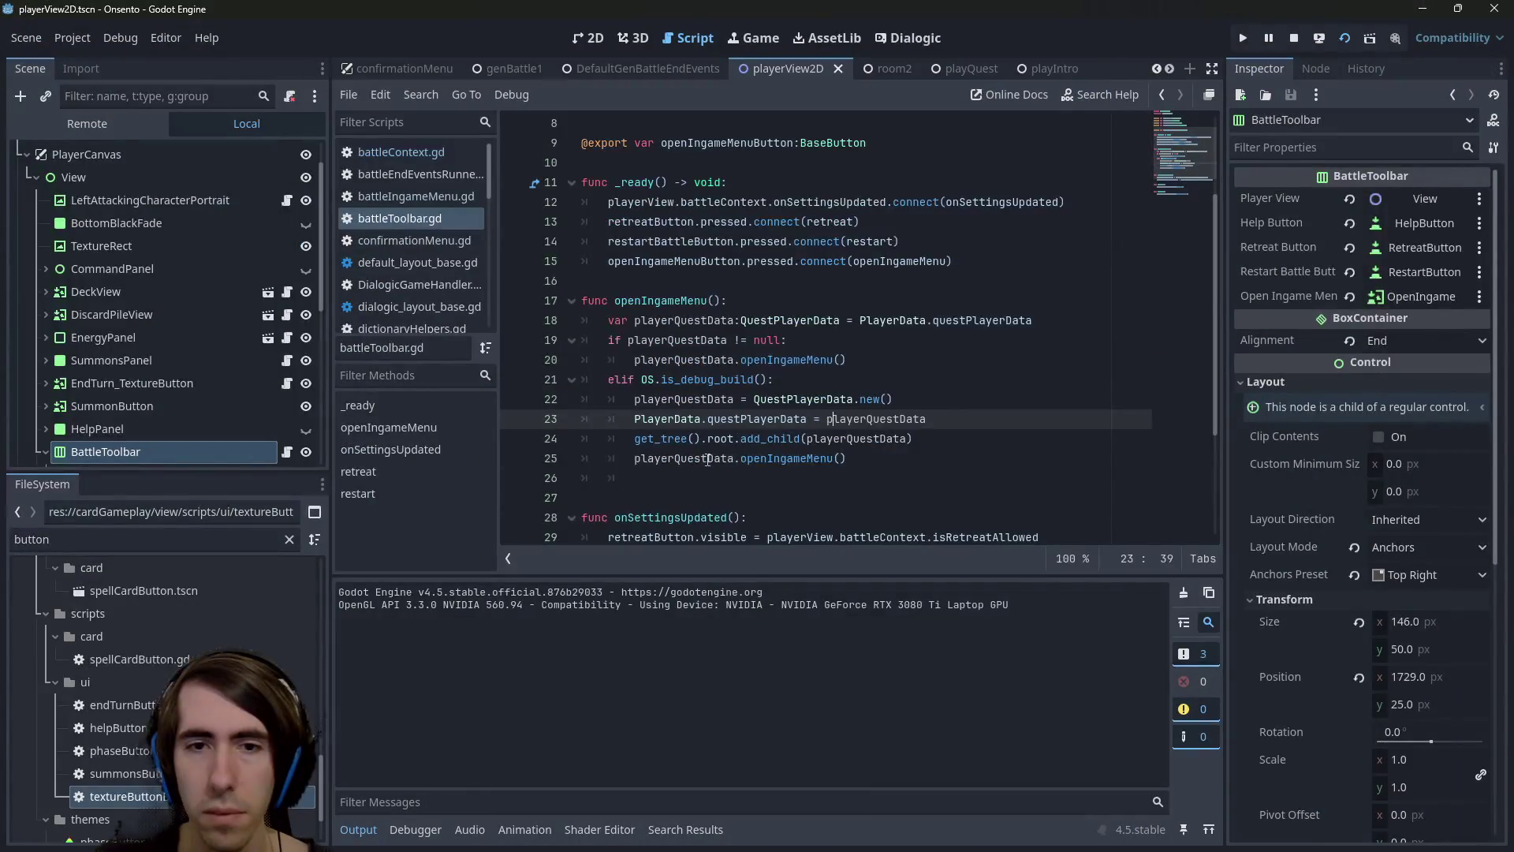
{"action": "double_click", "coordinate": [694, 458]}
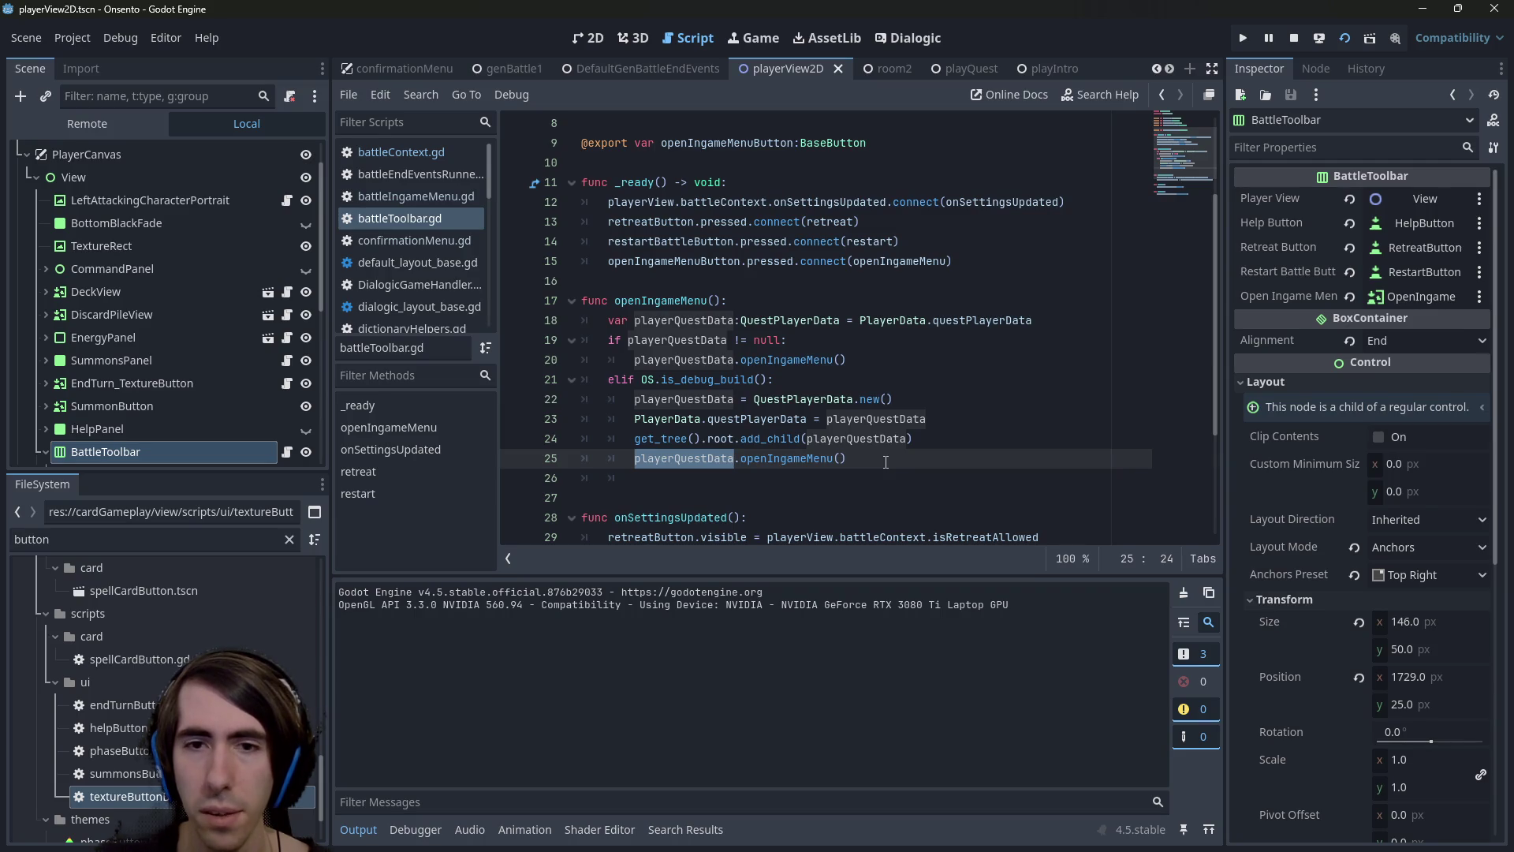
- Toggle the in-game menu several times during the battle, then choose Restart current battle
{"action": "left_click", "coordinate": [1070, 833]}
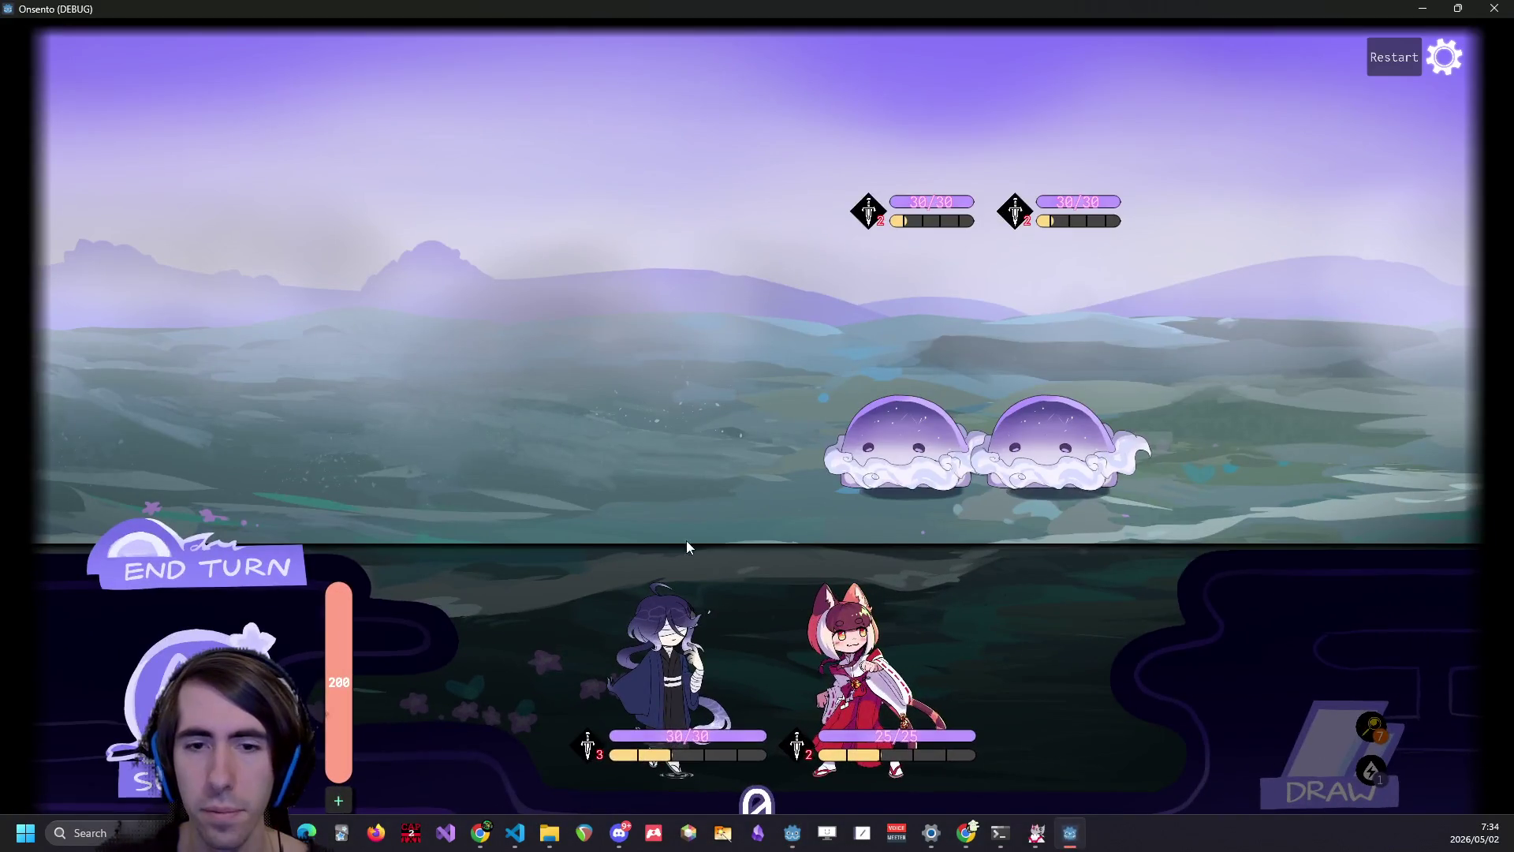
{"action": "left_click", "coordinate": [1444, 57]}
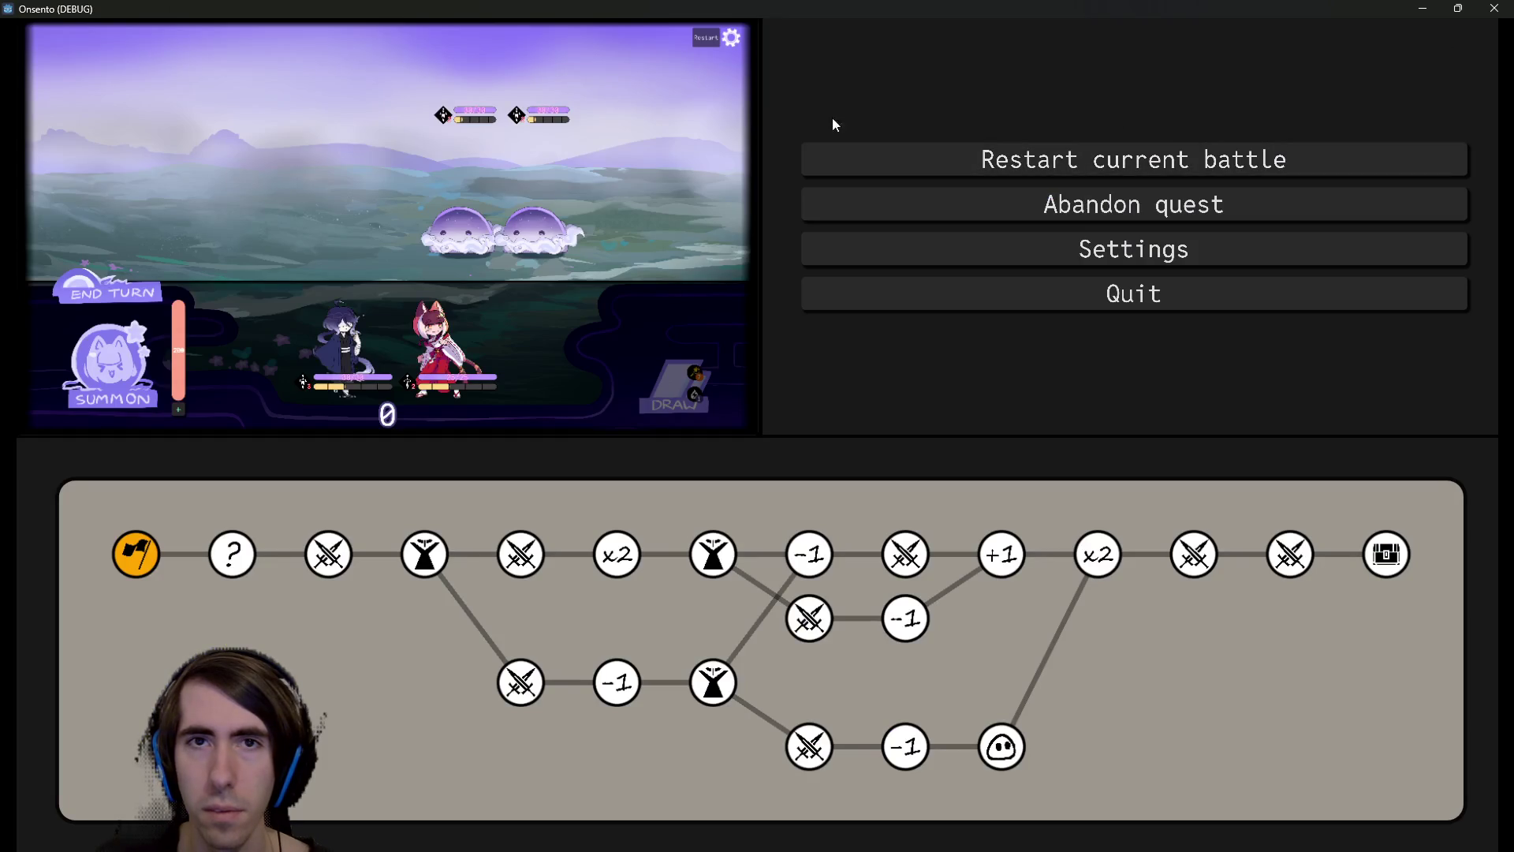
{"action": "left_click", "coordinate": [730, 43]}
{"action": "key", "text": "Escape"}
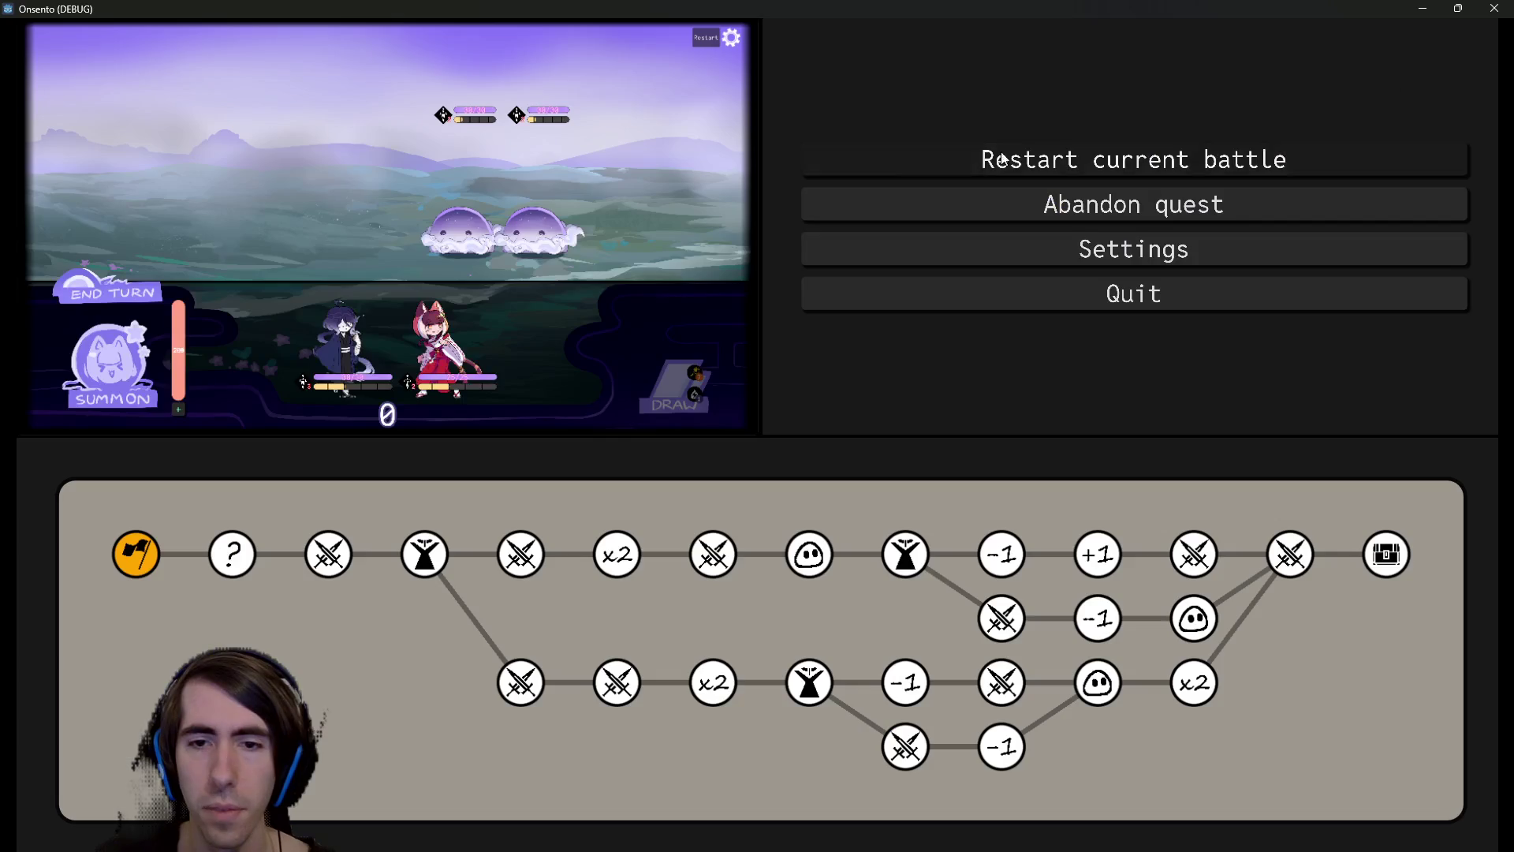
{"action": "key", "text": "Escape"}
{"action": "left_click", "coordinate": [1444, 57]}
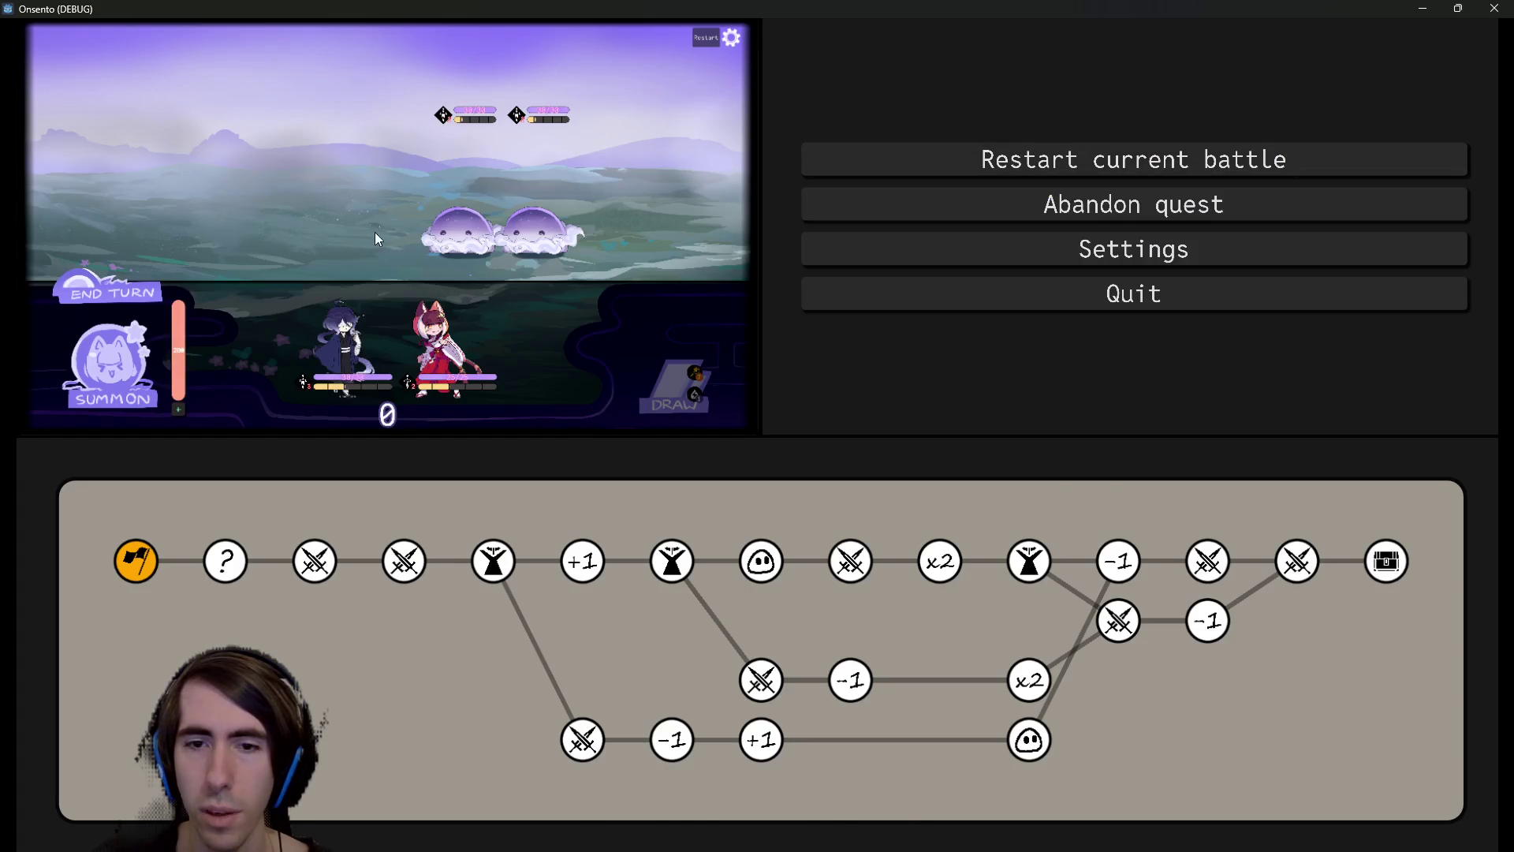
{"action": "key", "text": "Escape"}
{"action": "left_click", "coordinate": [1444, 57]}
{"action": "key", "text": "Escape"}
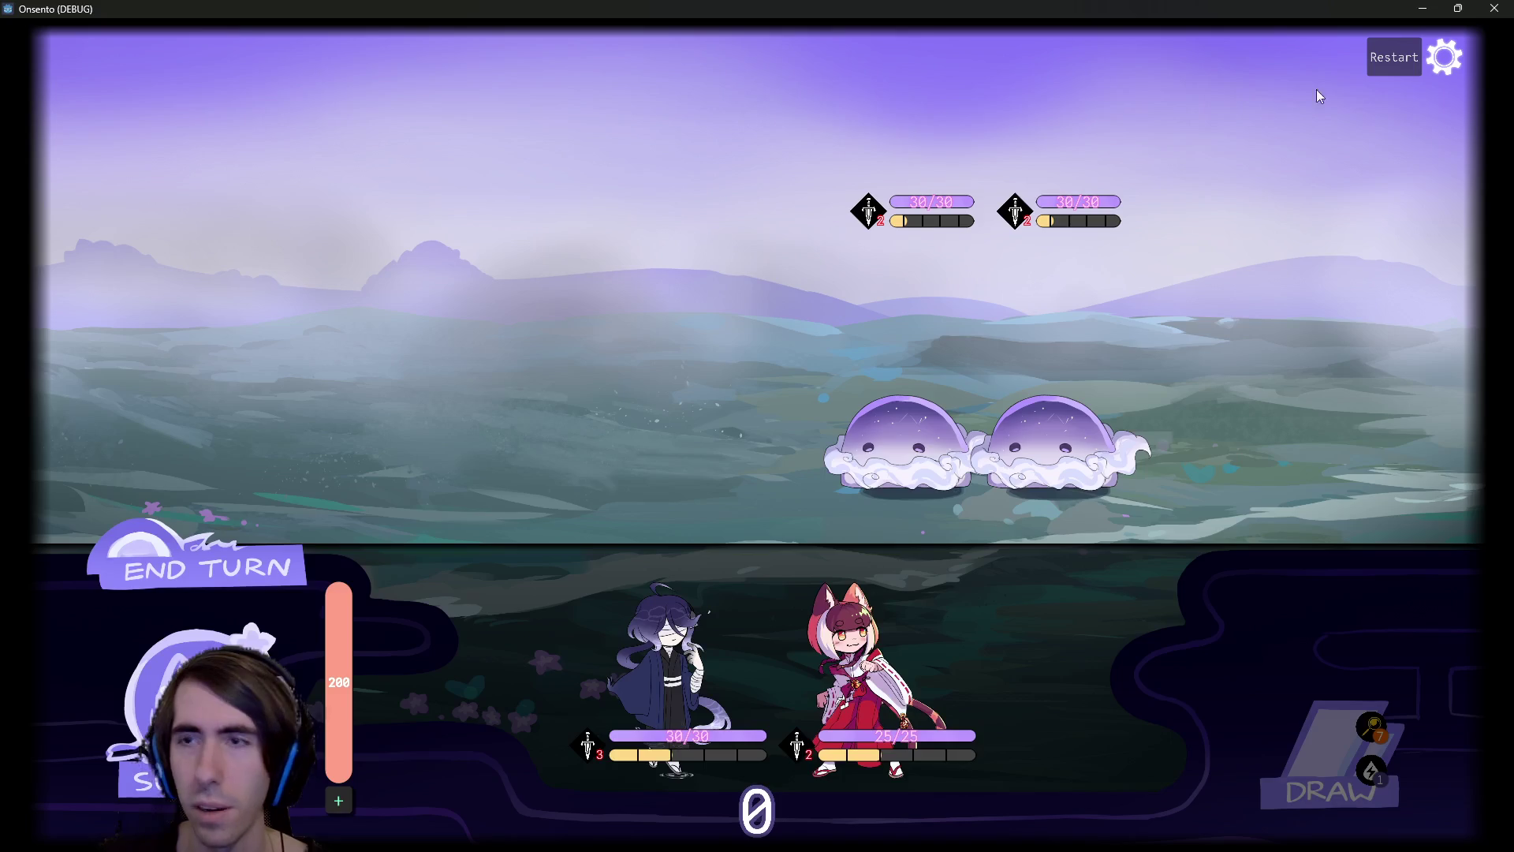
{"action": "left_click", "coordinate": [1440, 68]}
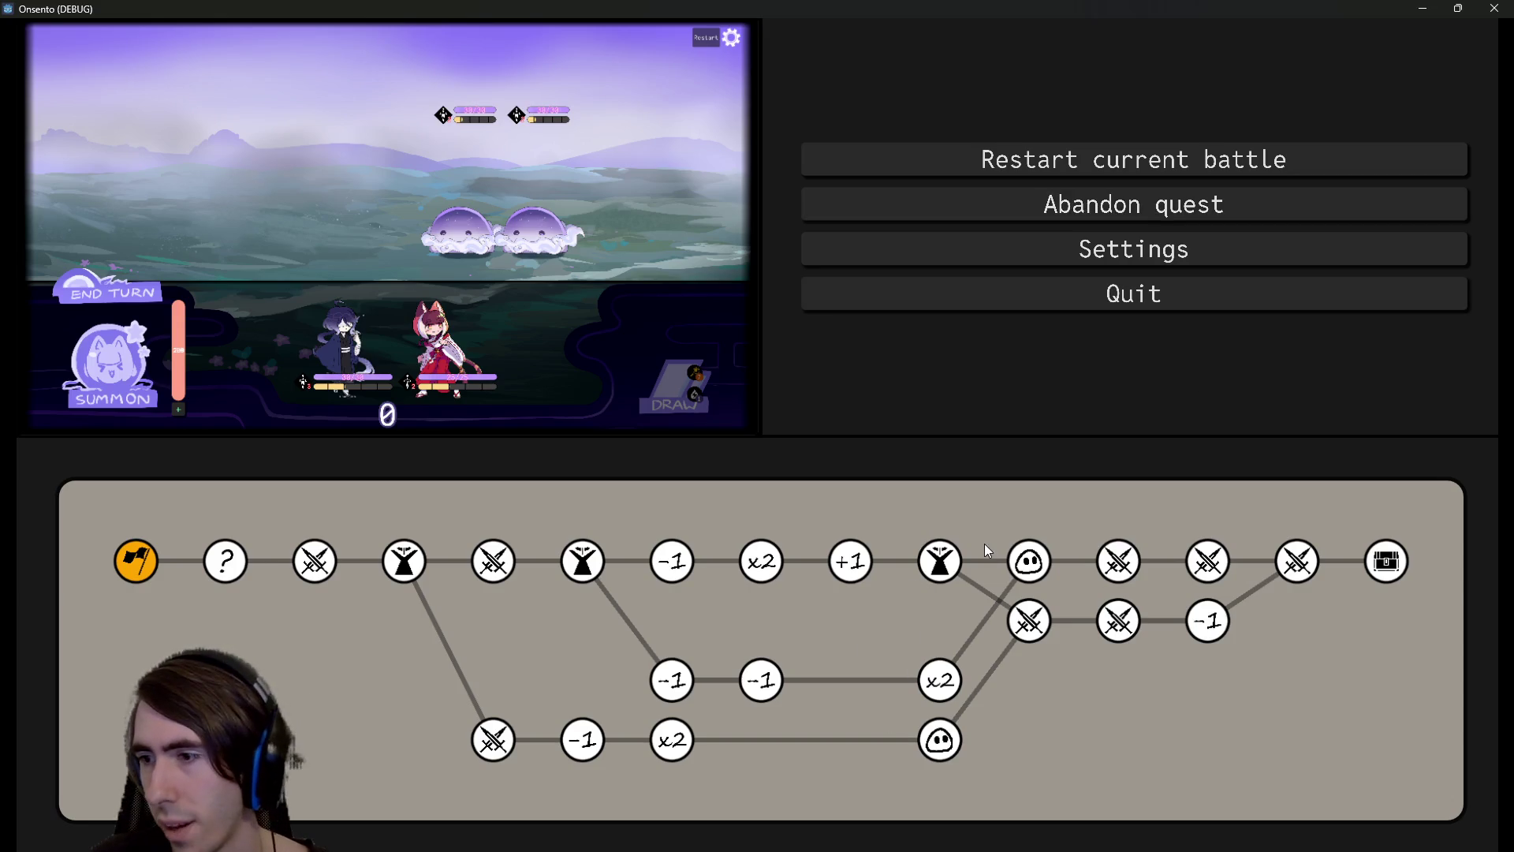
{"action": "left_click", "coordinate": [1135, 159]}
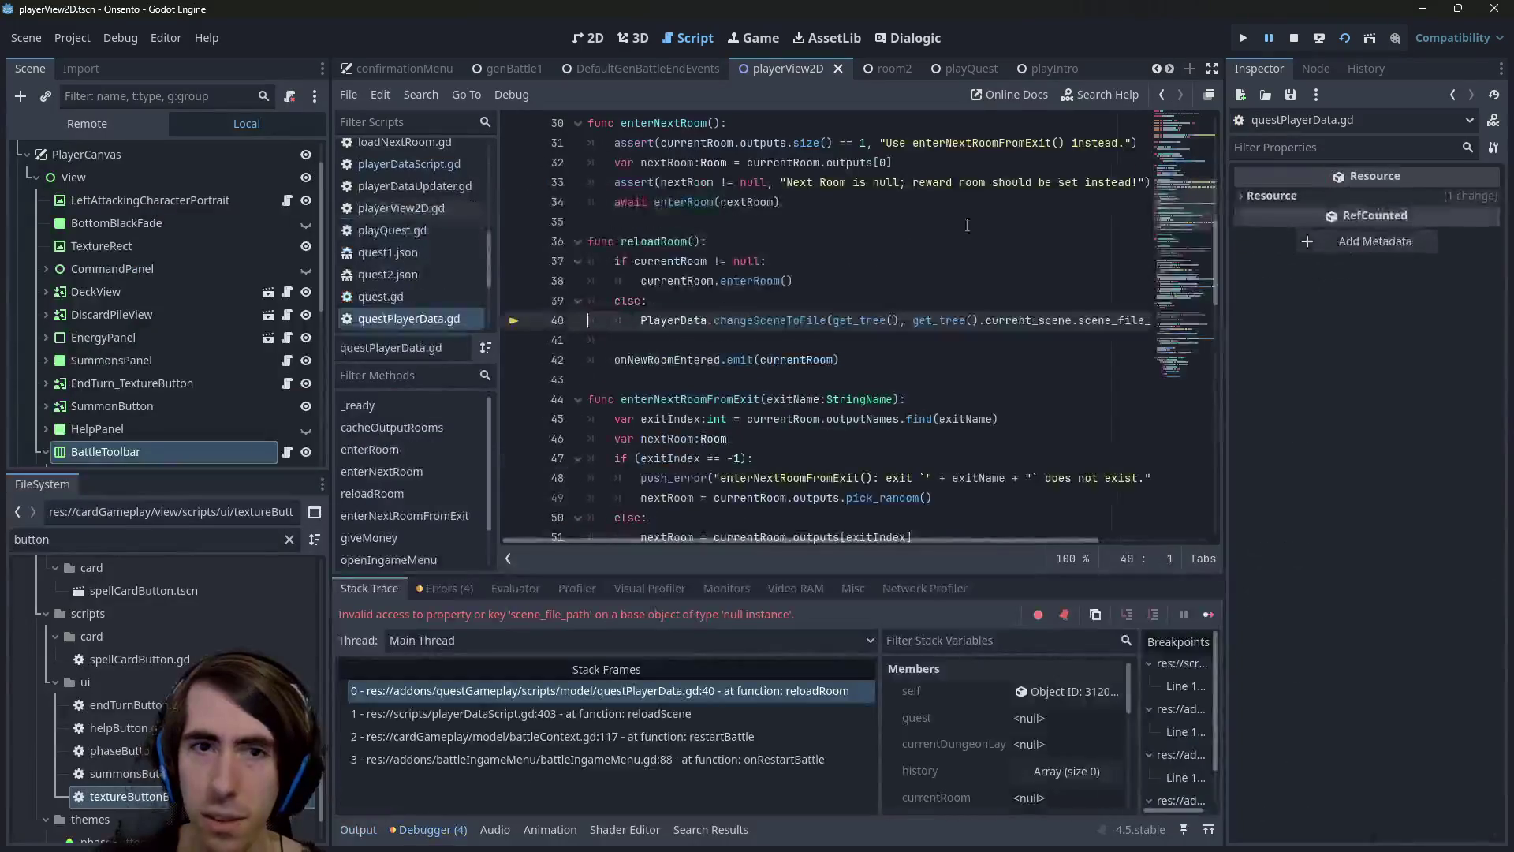
- Widen the code area to read the full get_tree line 40 in reloadRoom
{"action": "scroll", "coordinate": [789, 339], "scroll_direction": "up", "scroll_amount": 1}
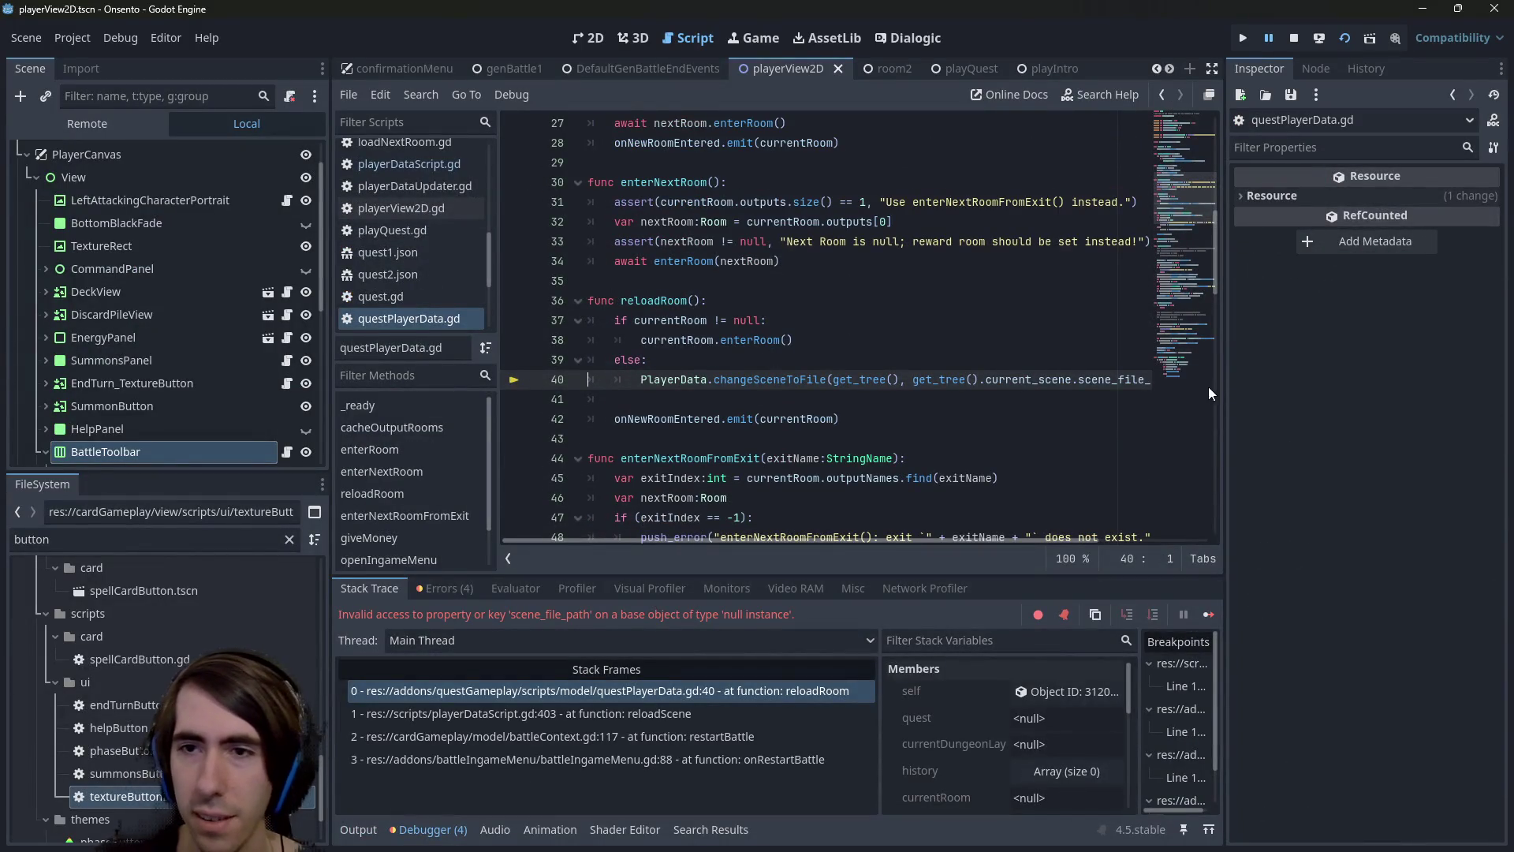
{"action": "left_click_drag", "start_coordinate": [1224, 389], "coordinate": [1337, 389]}
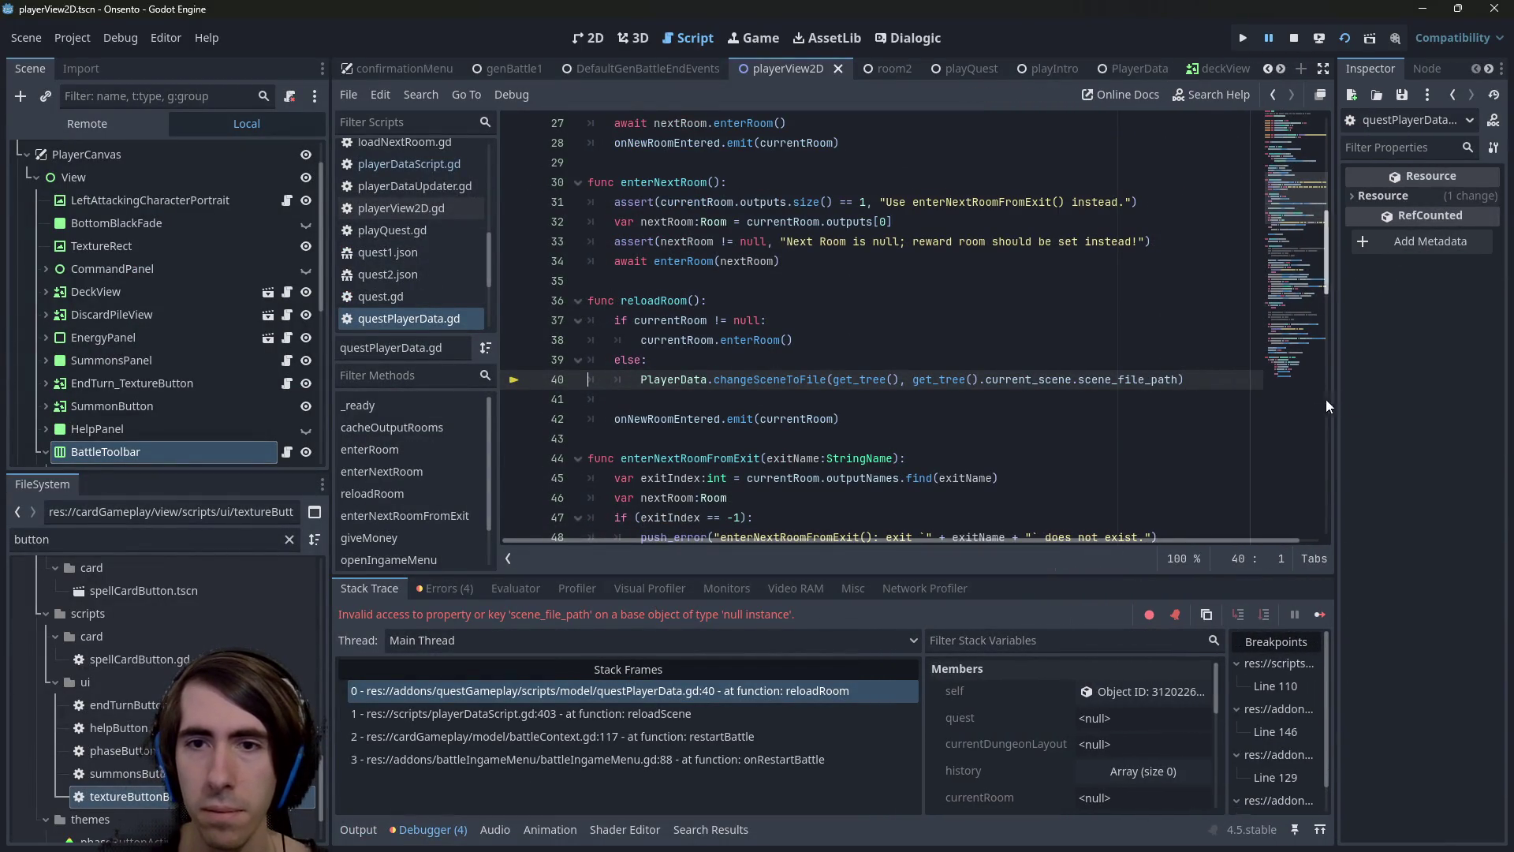
{"action": "mouse_move", "coordinate": [997, 380]}
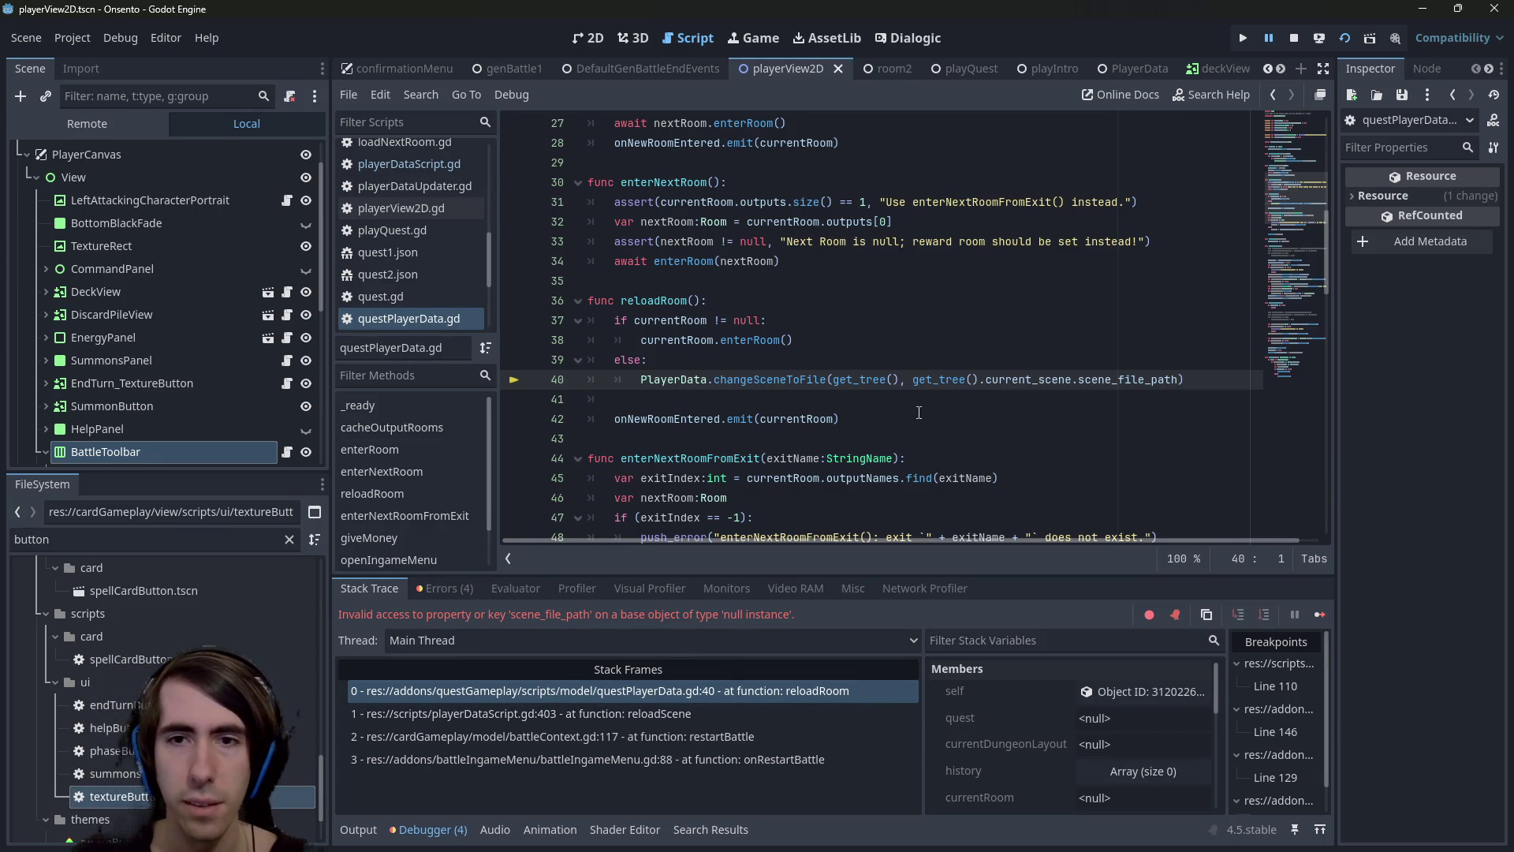
{"action": "double_click", "coordinate": [938, 379]}
{"action": "scroll", "coordinate": [409, 318], "scroll_direction": "down", "scroll_amount": 1}
- Trace the stack through reloadScene and onRestartBattle, then navigate back to openIngameMenu in battleToolbar.gd
{"action": "left_click", "coordinate": [655, 714]}
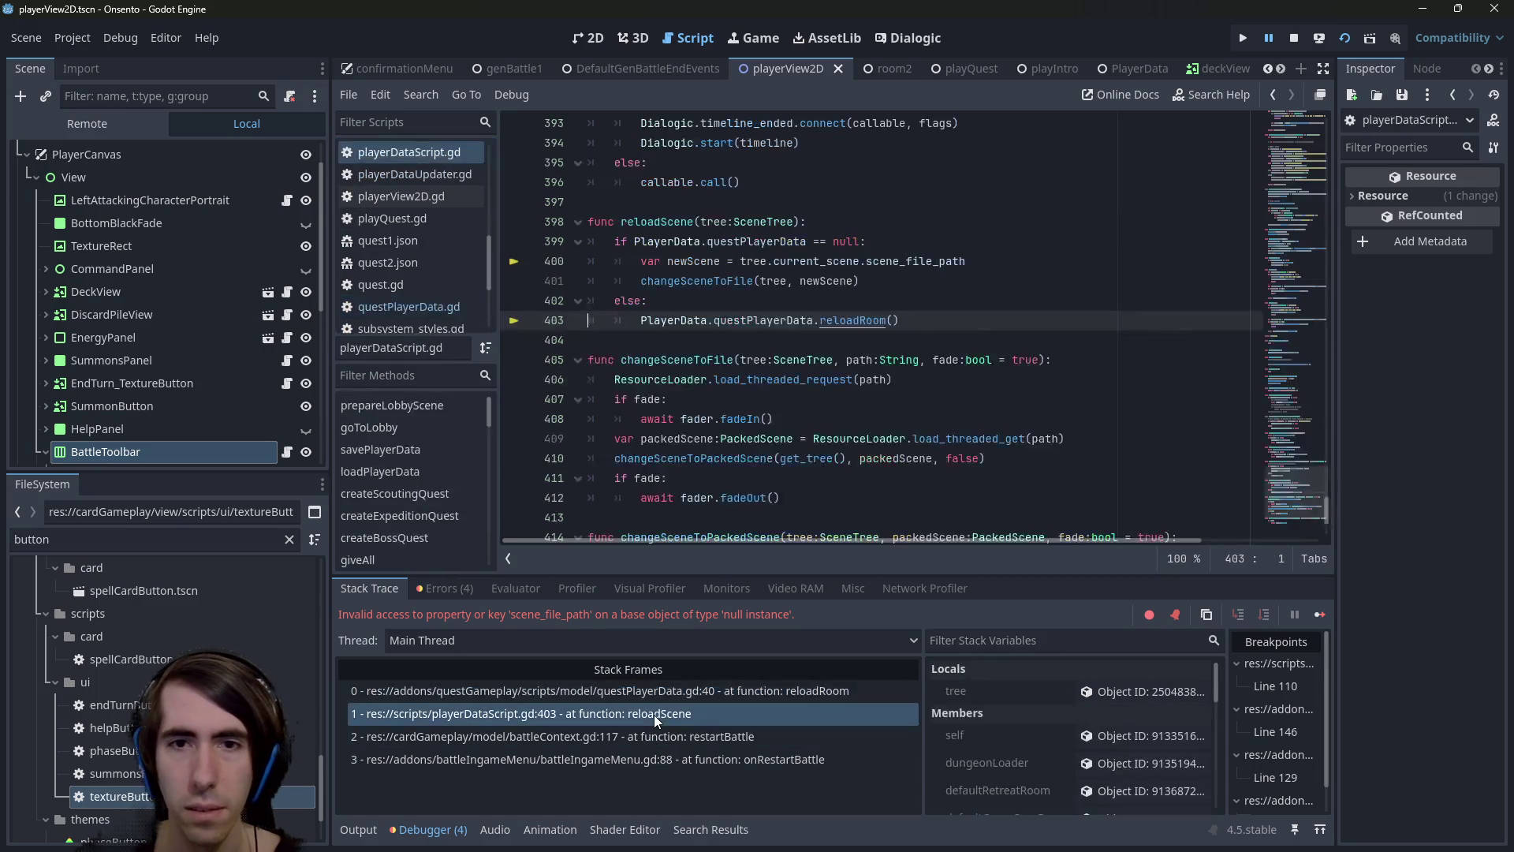
{"action": "left_click", "coordinate": [660, 753]}
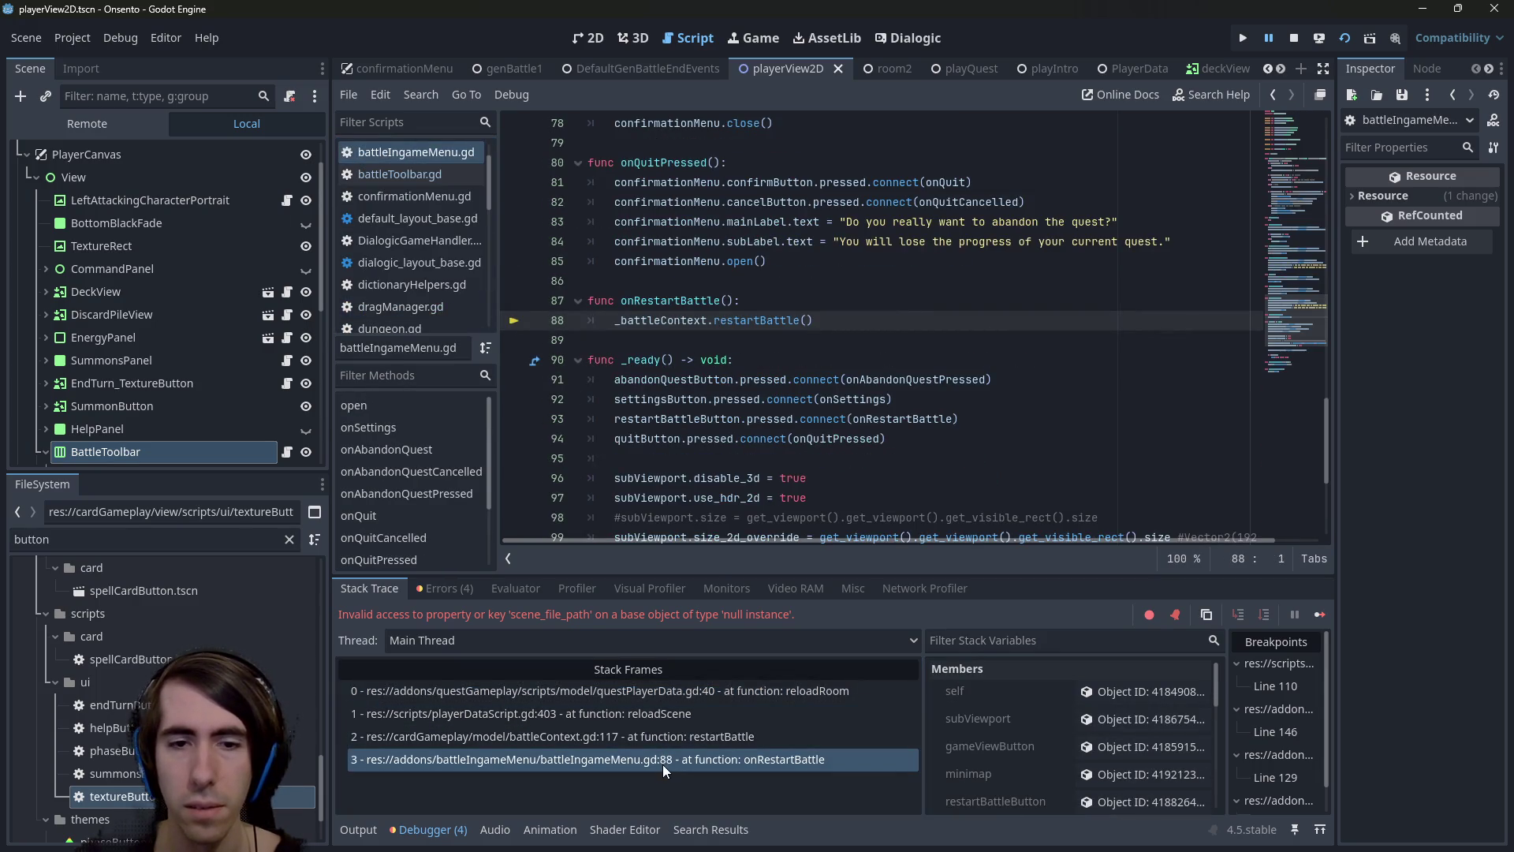
{"action": "left_click", "coordinate": [836, 330]}
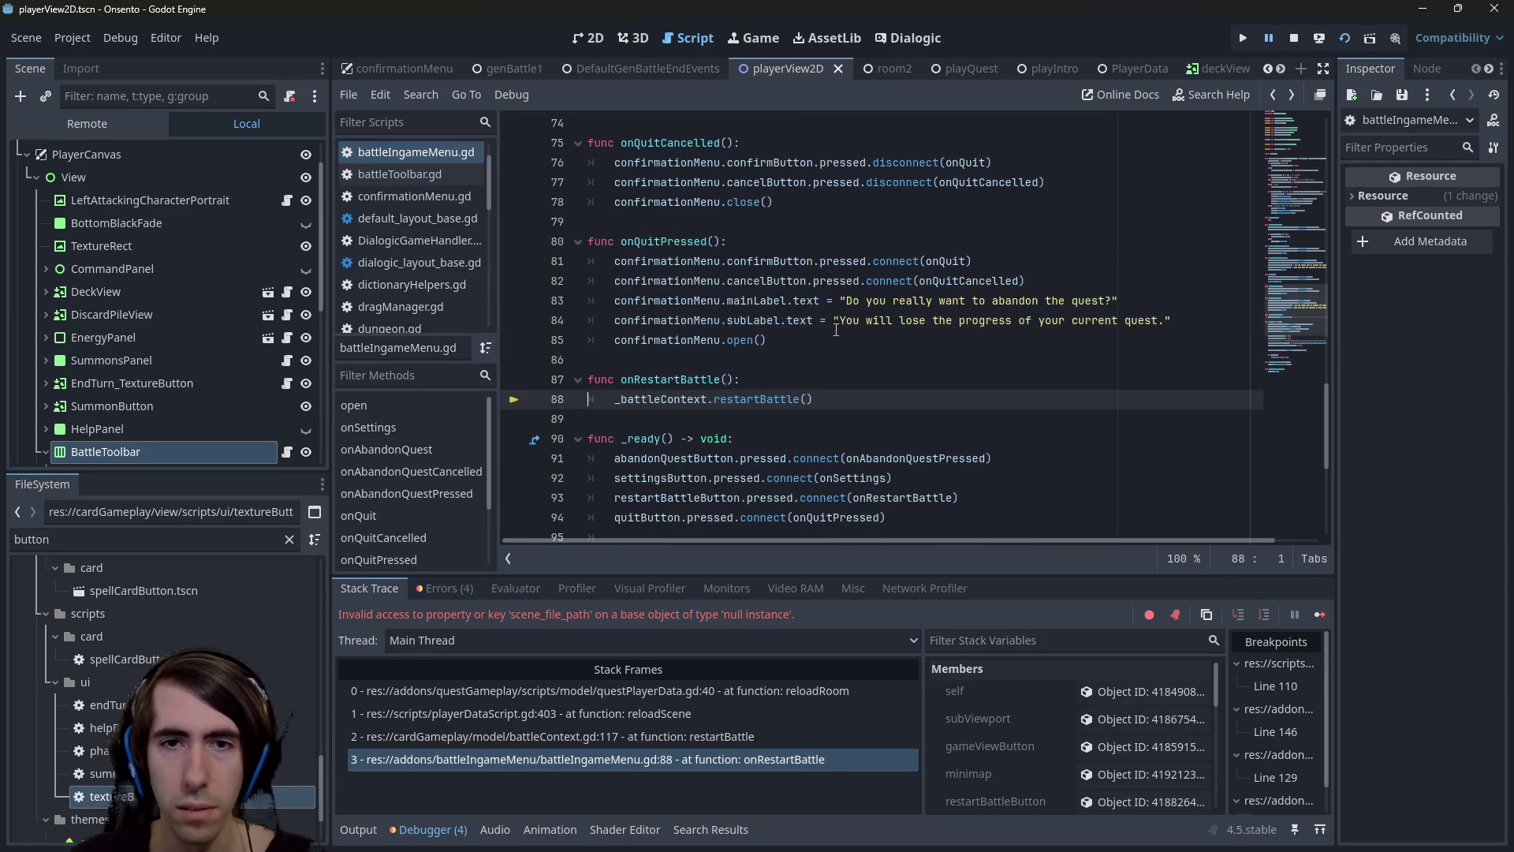
{"action": "key", "text": "alt+Left"}
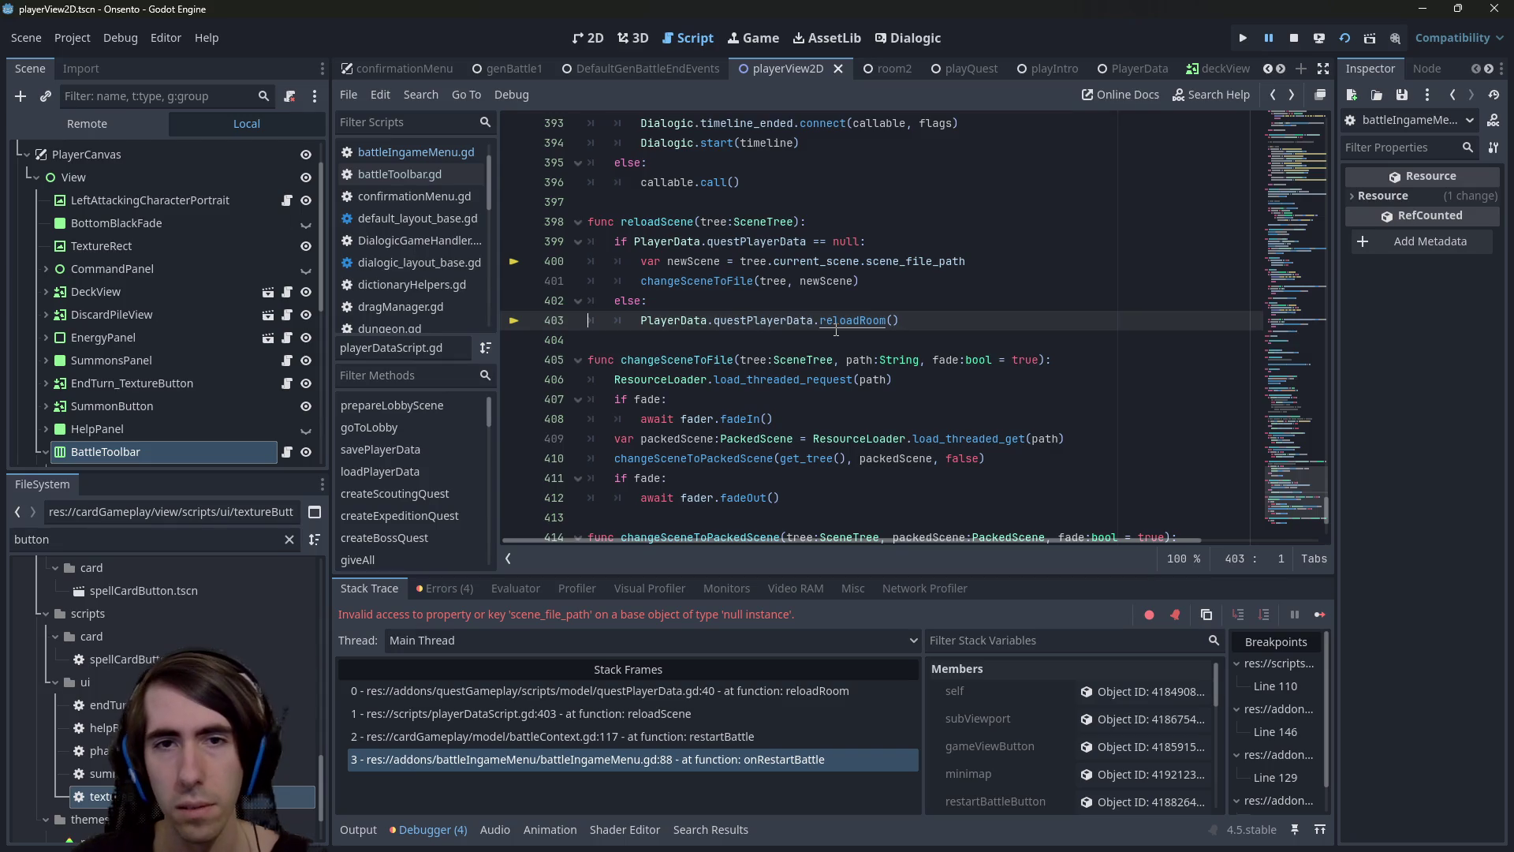
{"action": "scroll", "coordinate": [836, 330], "scroll_direction": "up", "scroll_amount": 1}
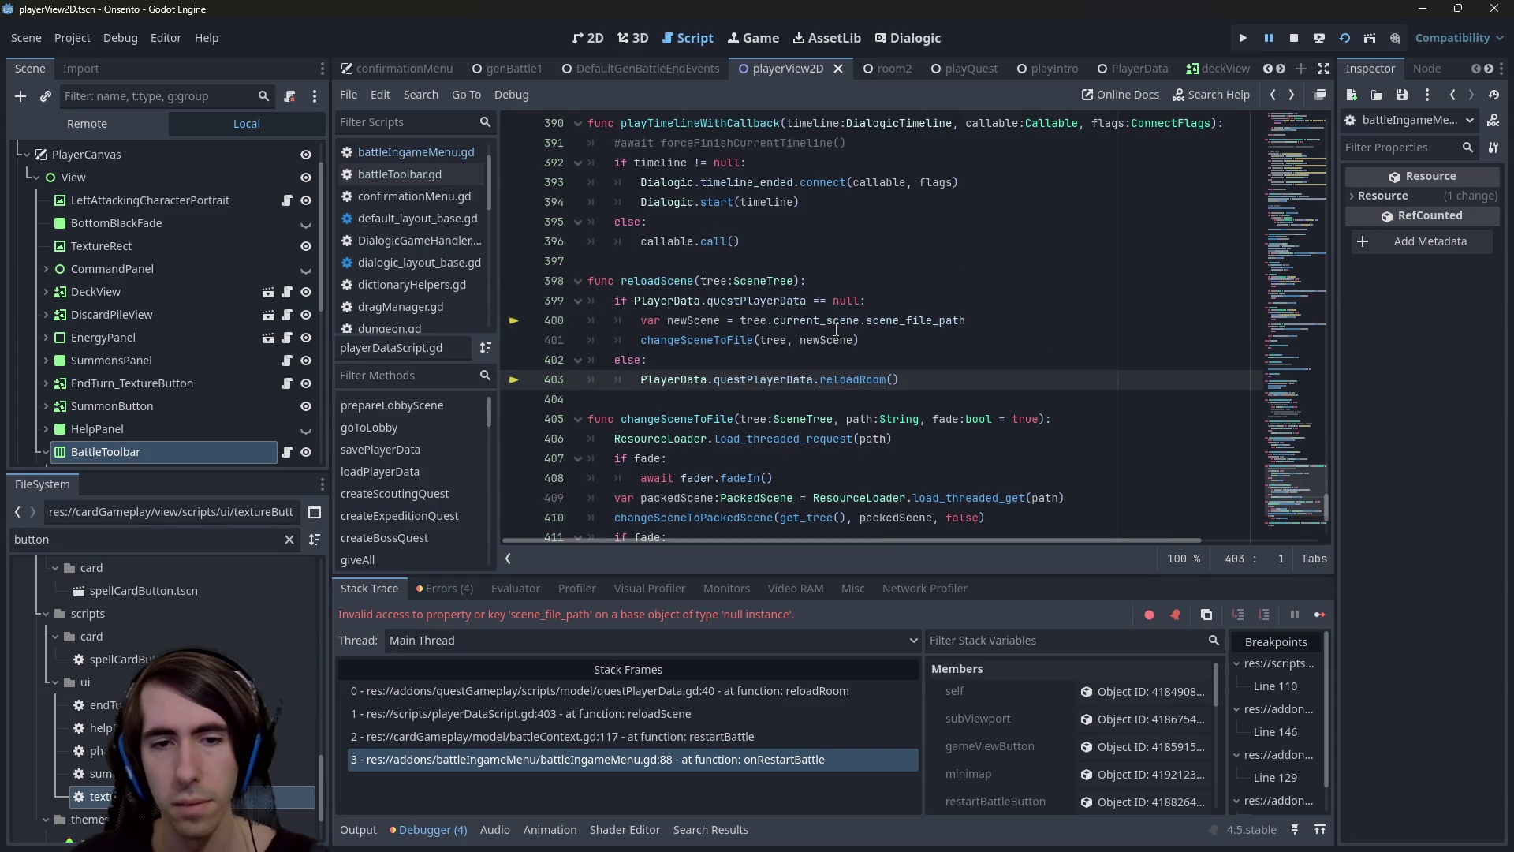
{"action": "key", "text": "alt+Left"}
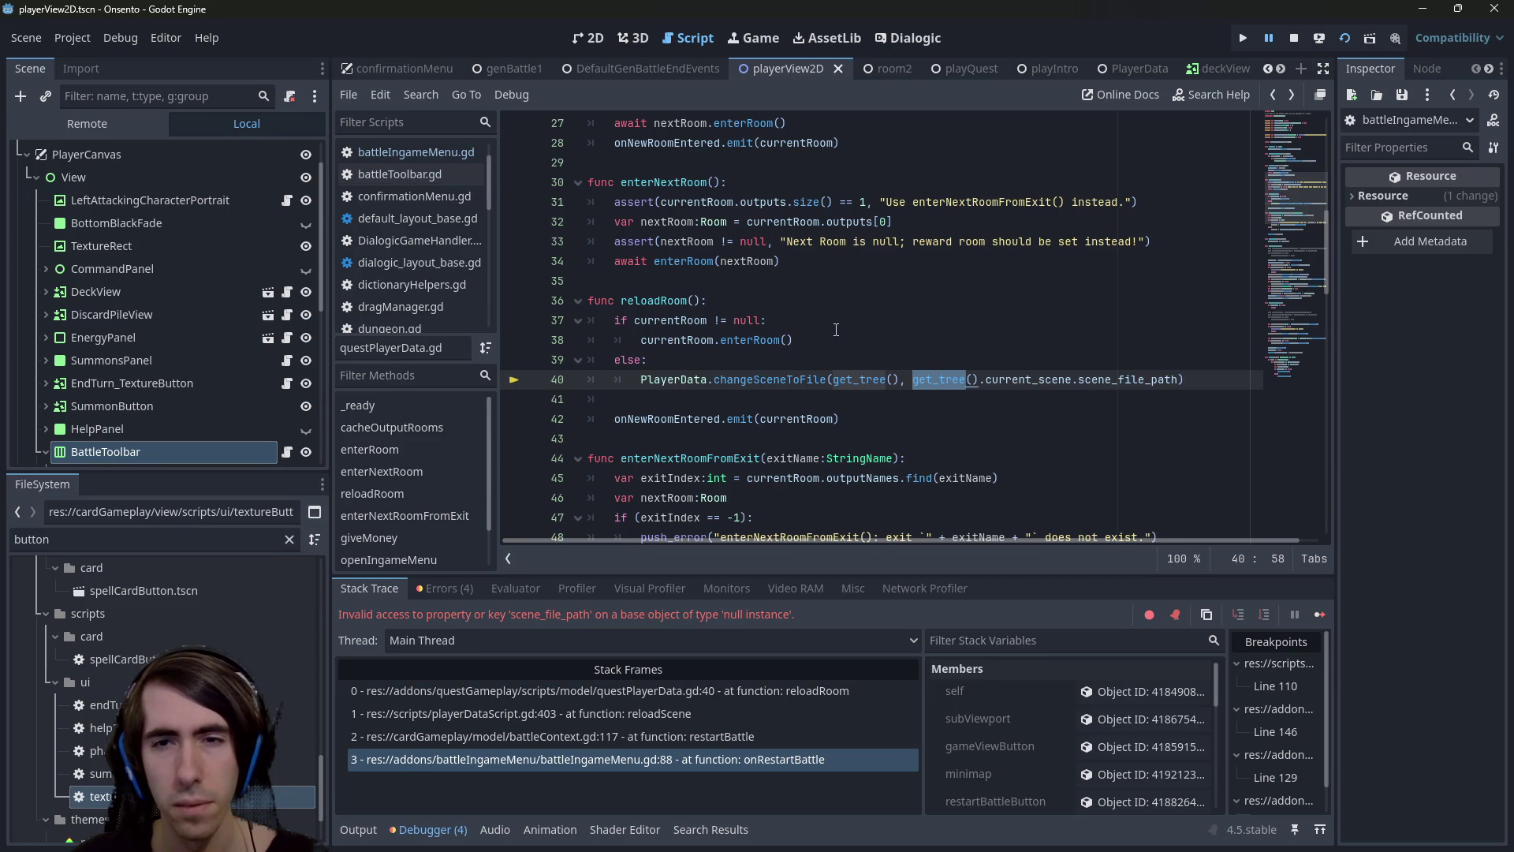
{"action": "key", "text": "alt+Left"}
{"action": "key", "text": "alt+Left"}
- Inspect scene_file_path on line 400 in reloadScene's null quest data branch
{"action": "key", "text": "alt+Right"}
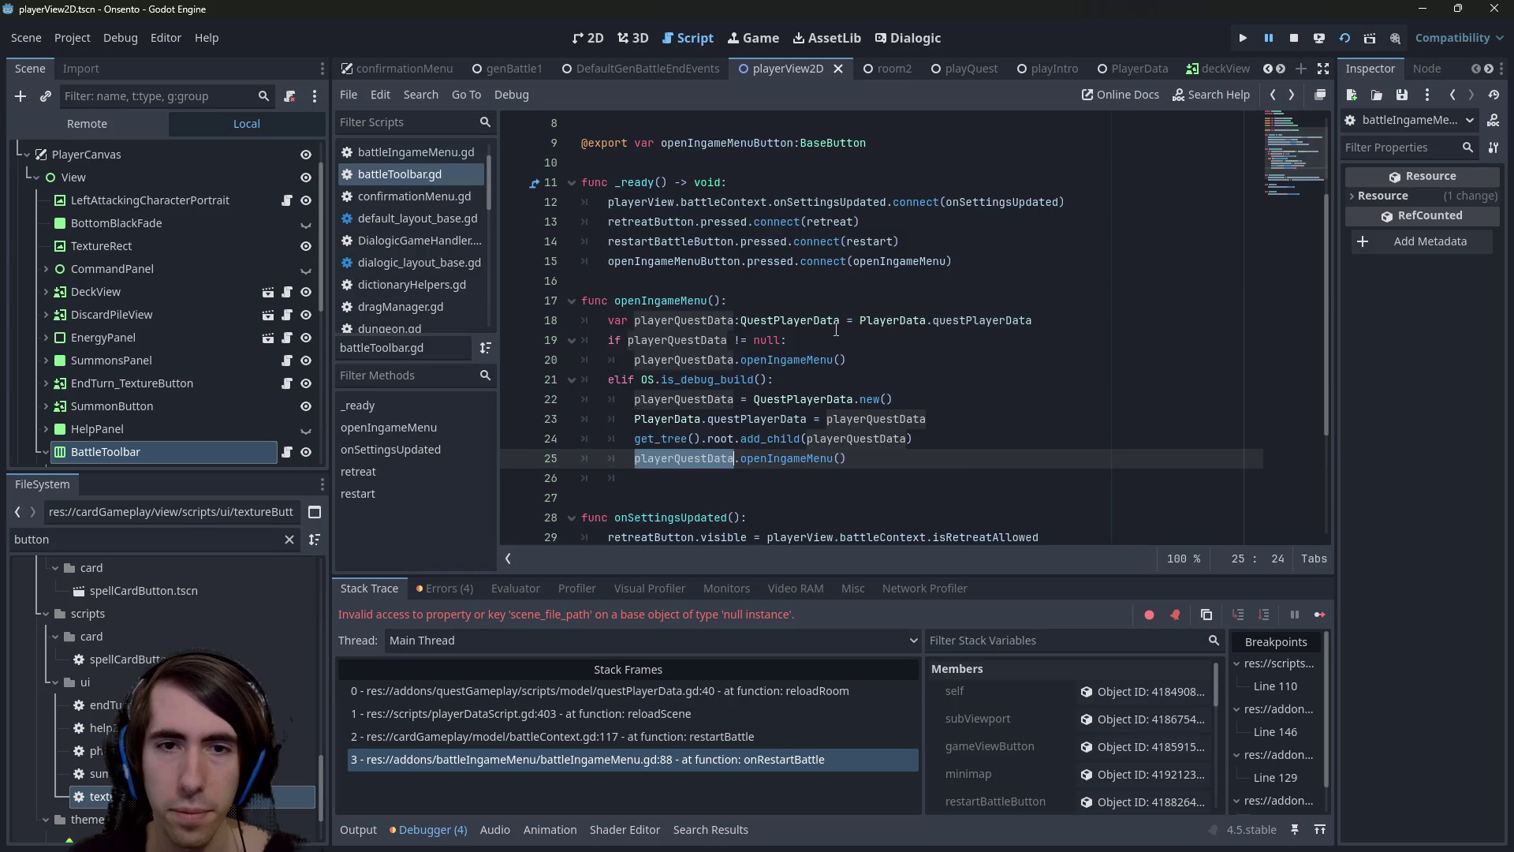
{"action": "key", "text": "alt+Left"}
{"action": "key", "text": "alt+Left"}
{"action": "key", "text": "alt+Left"}
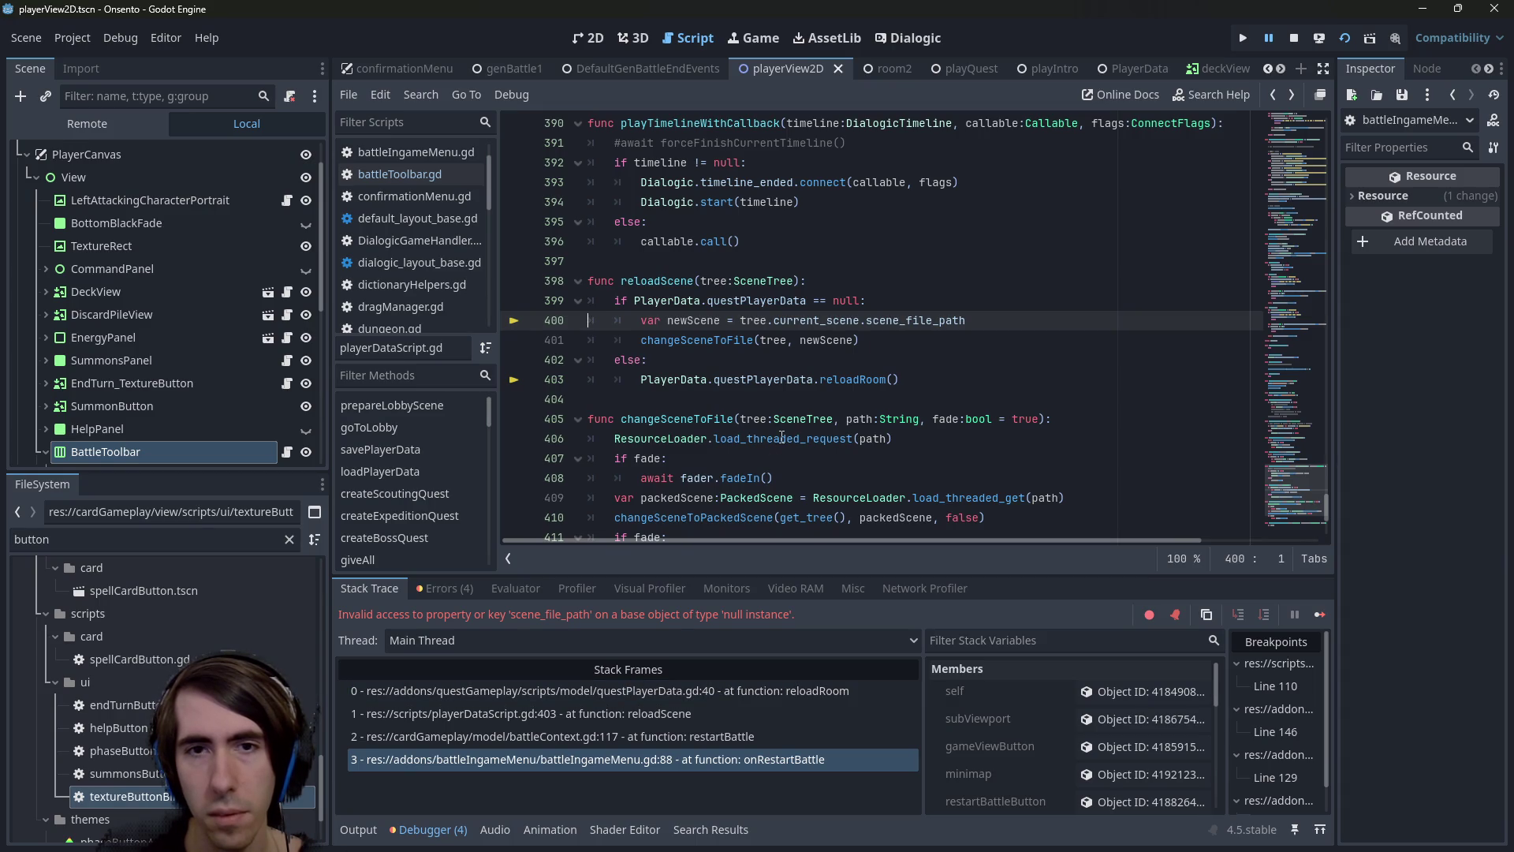
{"action": "mouse_move", "coordinate": [781, 438]}
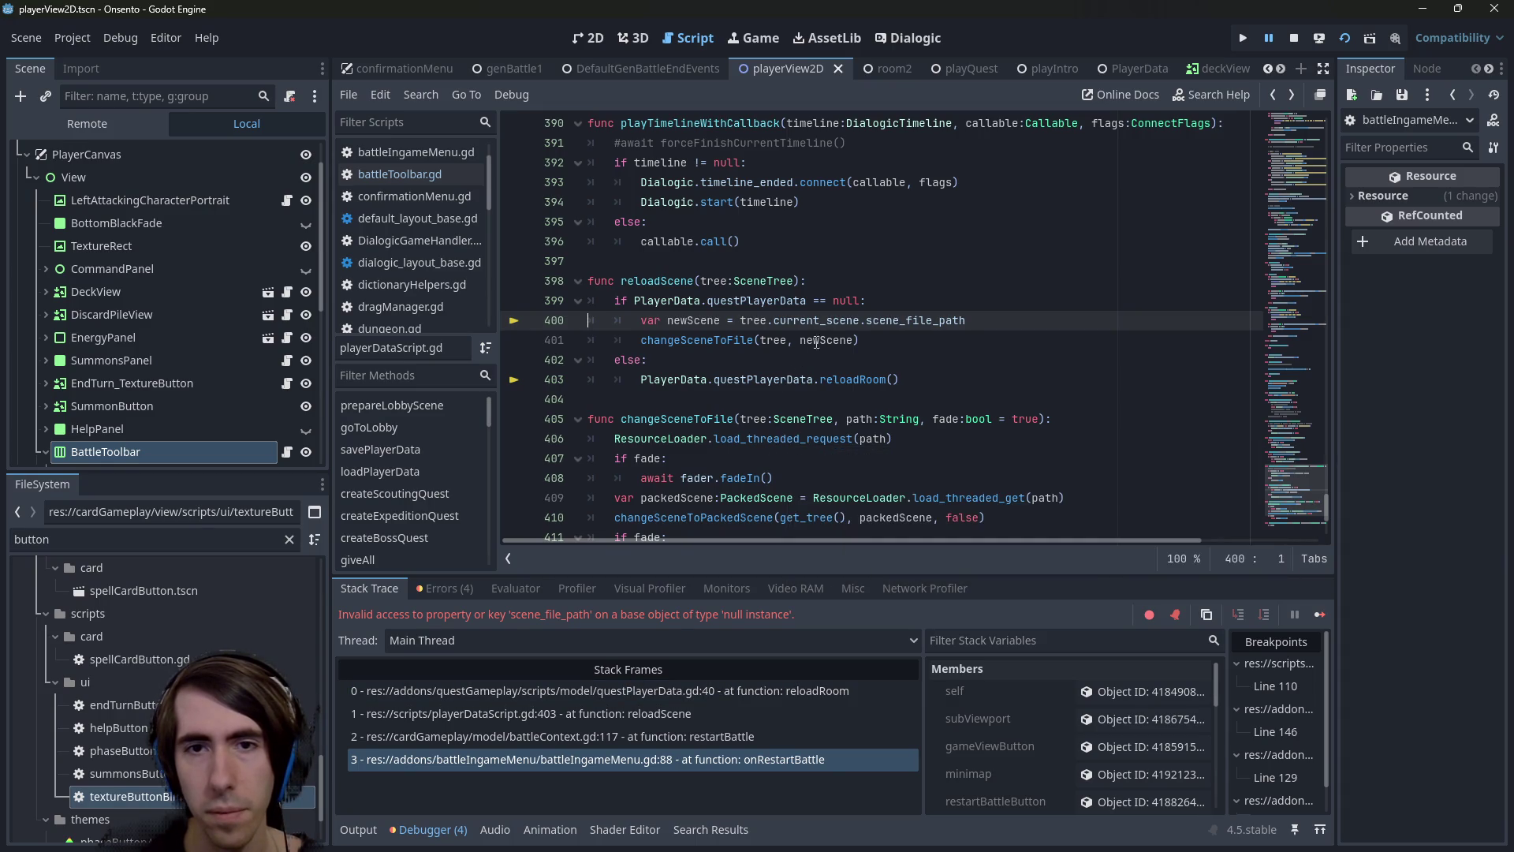
{"action": "double_click", "coordinate": [919, 321]}
{"action": "mouse_move", "coordinate": [910, 340]}
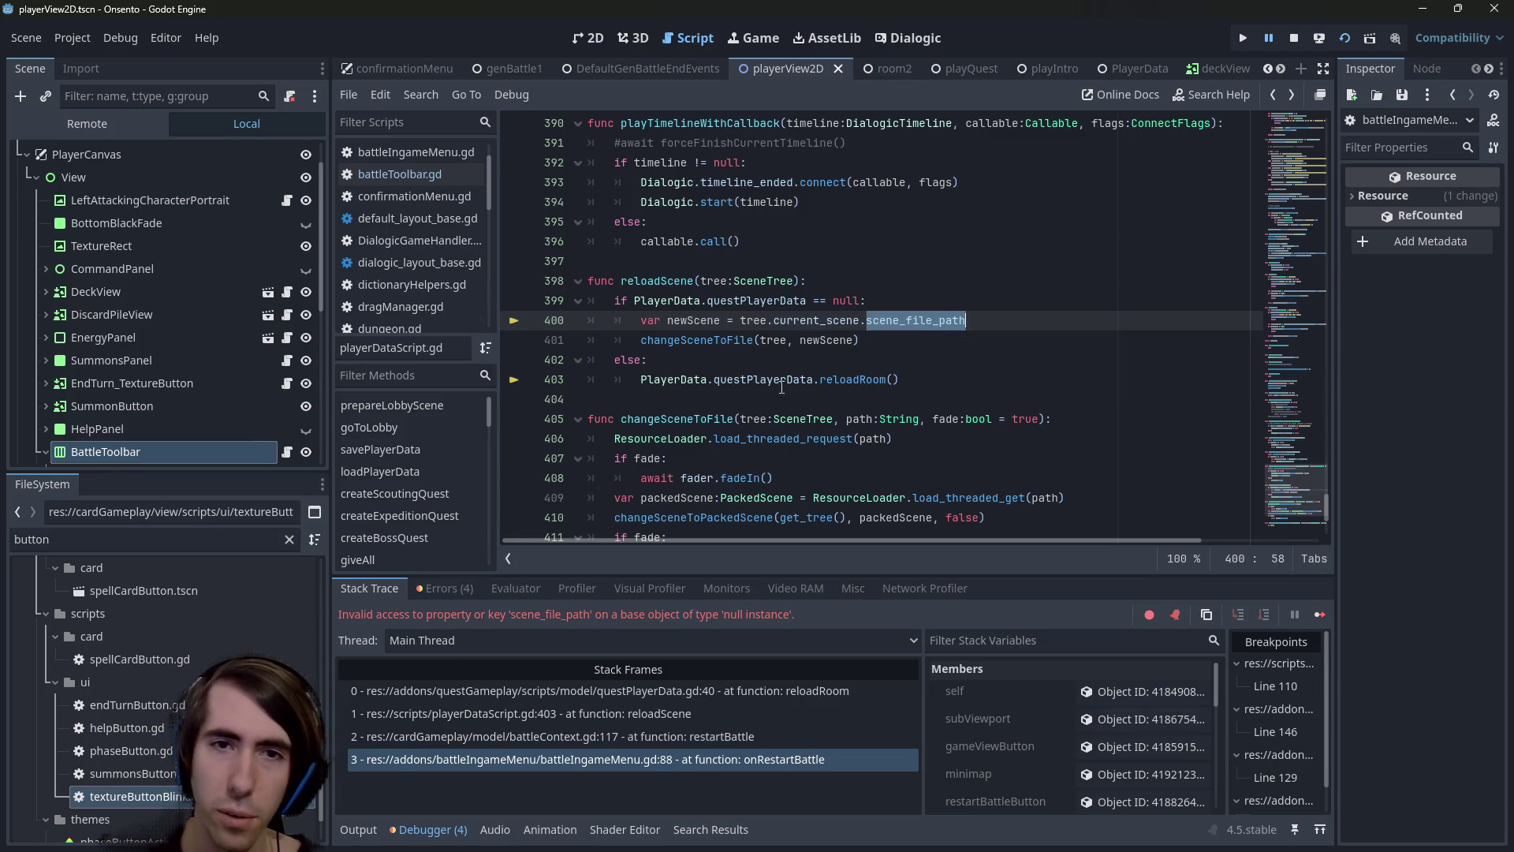
- Switch to battleToolbar.gd and inspect the playerQuestData passed to add_child on line 24
{"action": "left_click", "coordinate": [419, 172]}
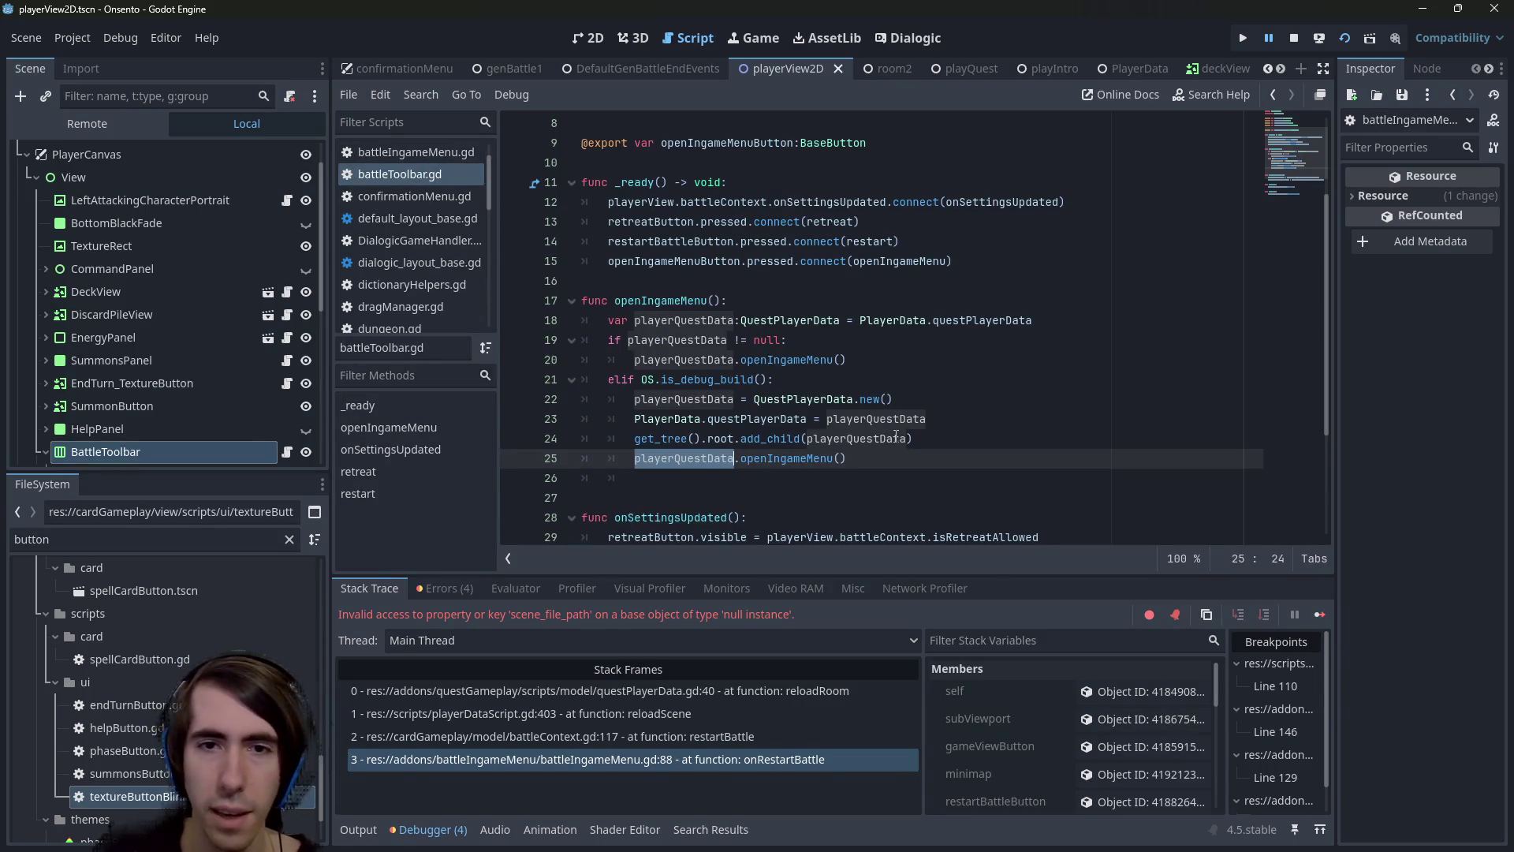
{"action": "left_click", "coordinate": [959, 448]}
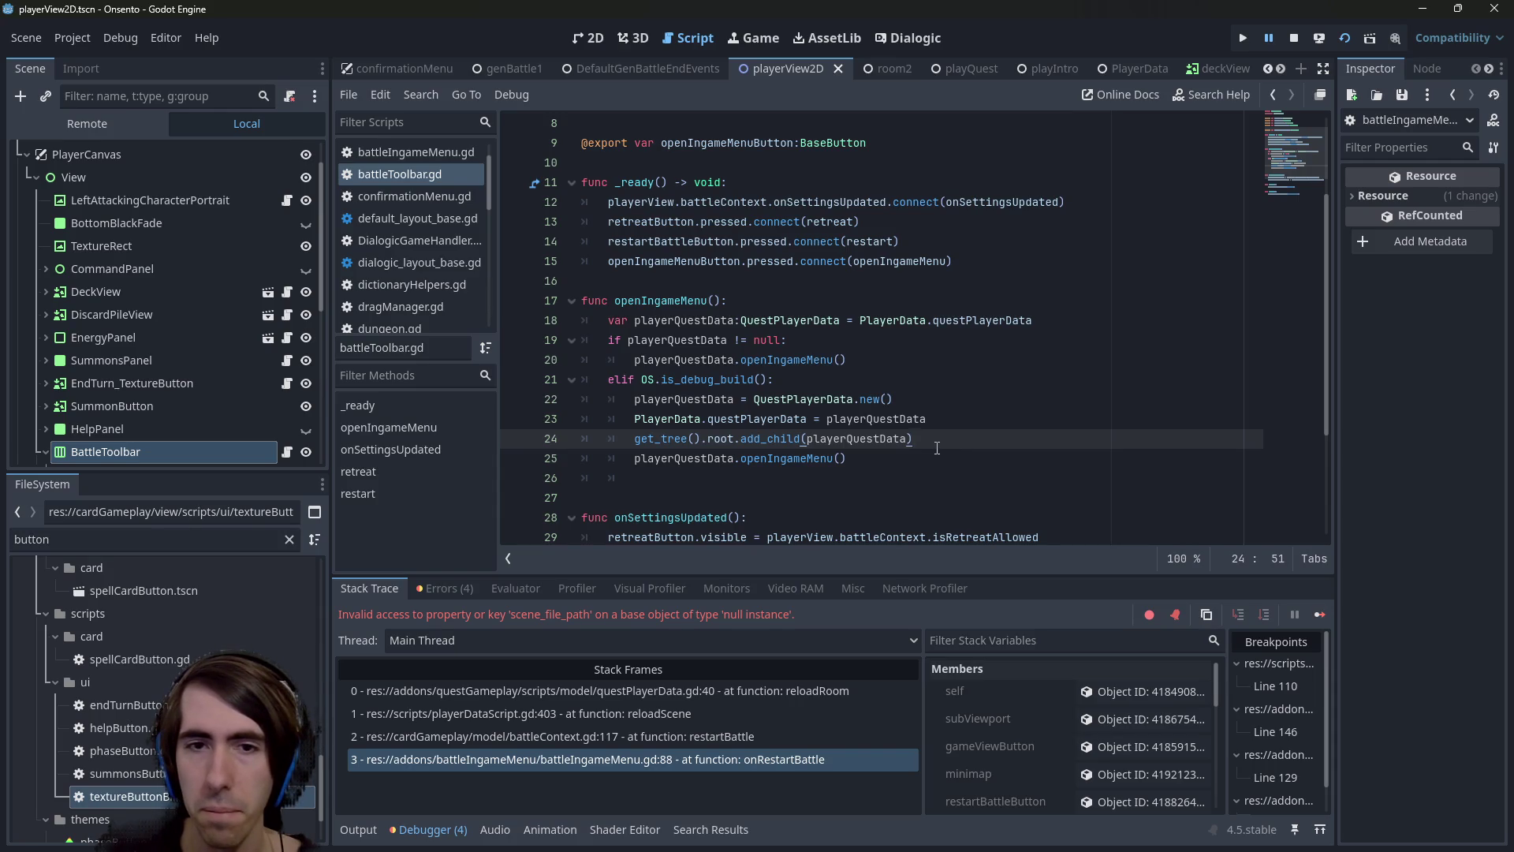
{"action": "double_click", "coordinate": [882, 439]}
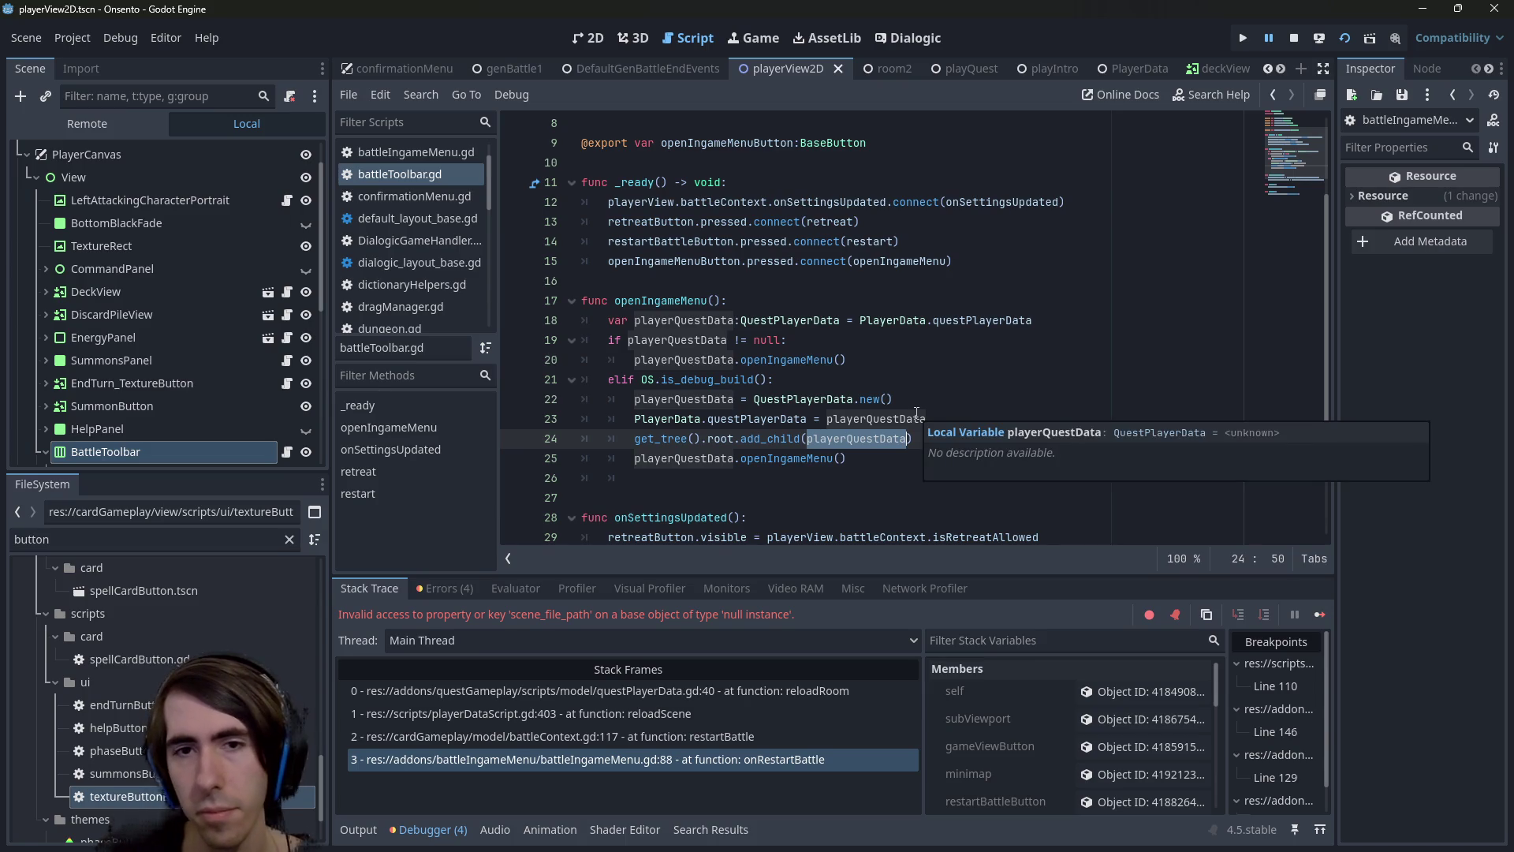
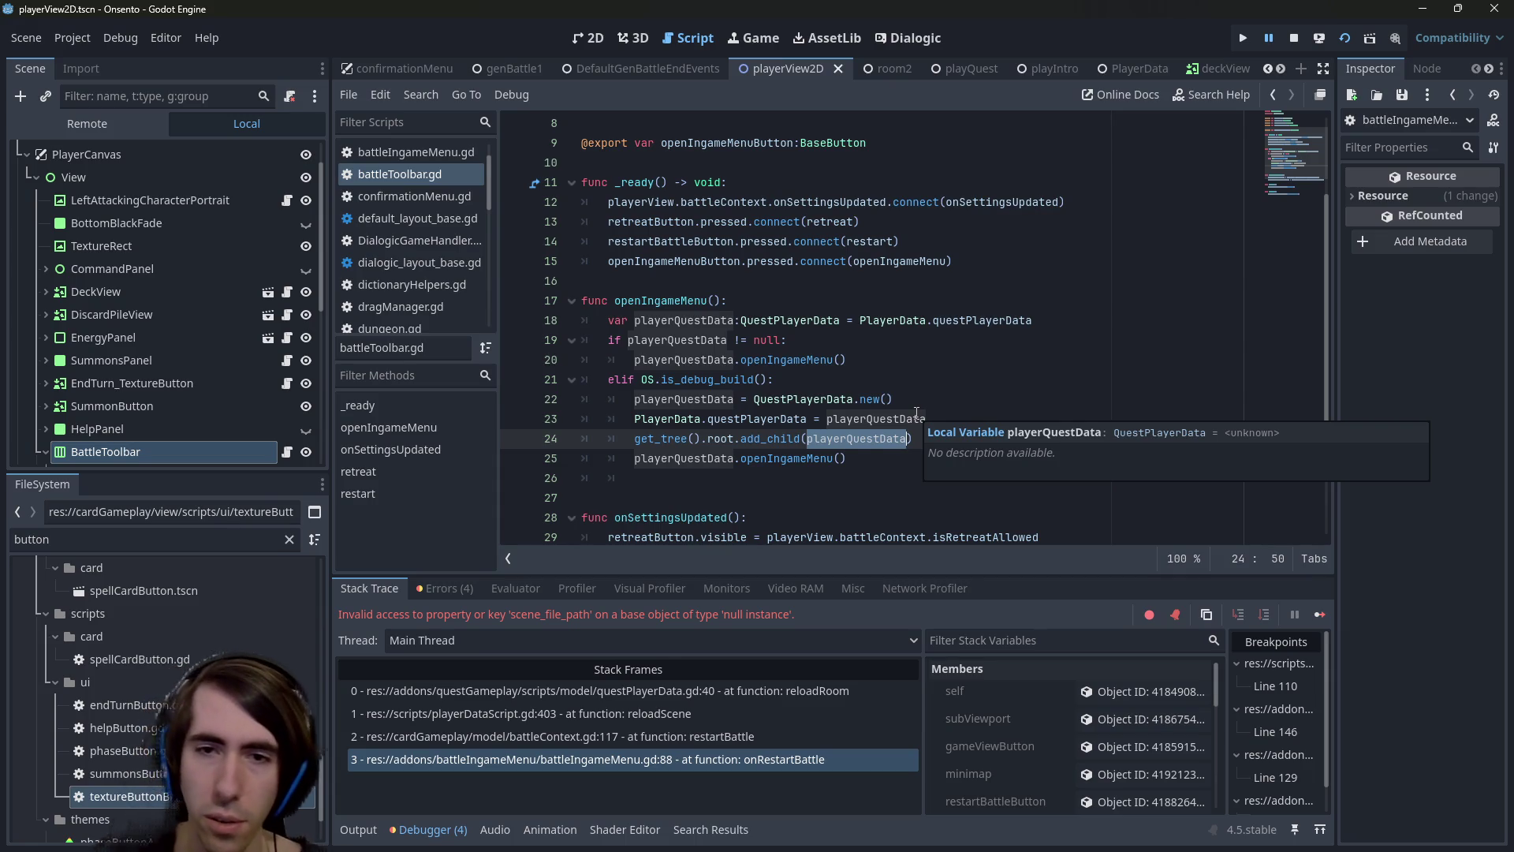
- Delete the empty line after openIngameMenu in battleToolbar.gd
{"action": "left_click_drag", "start_coordinate": [634, 478], "coordinate": [581, 478]}
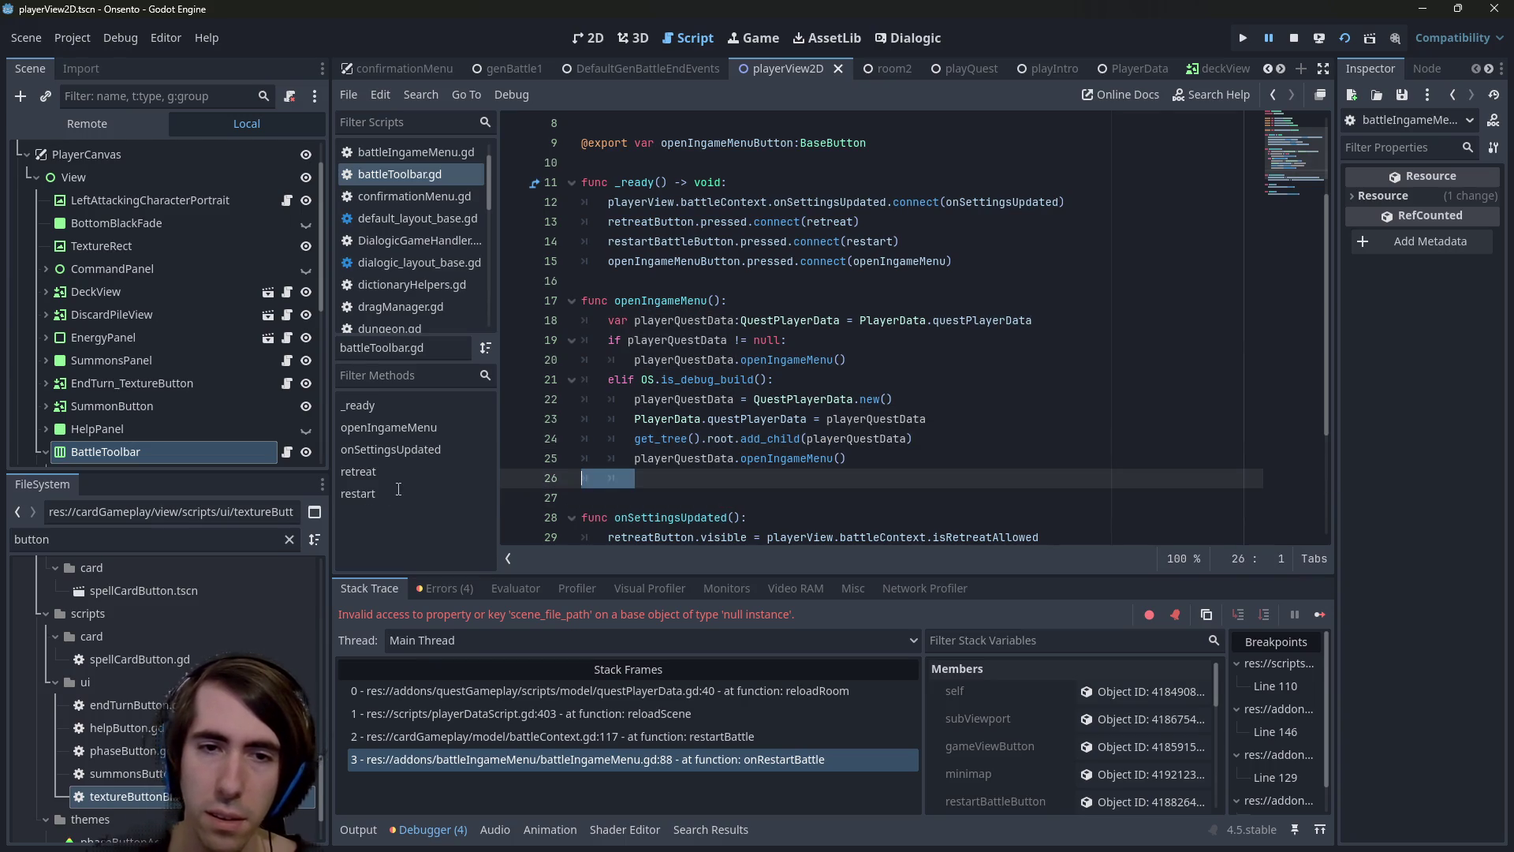
{"action": "key", "text": "BackSpace"}
{"action": "key", "text": "BackSpace"}
{"action": "key", "text": "ctrl+a"}
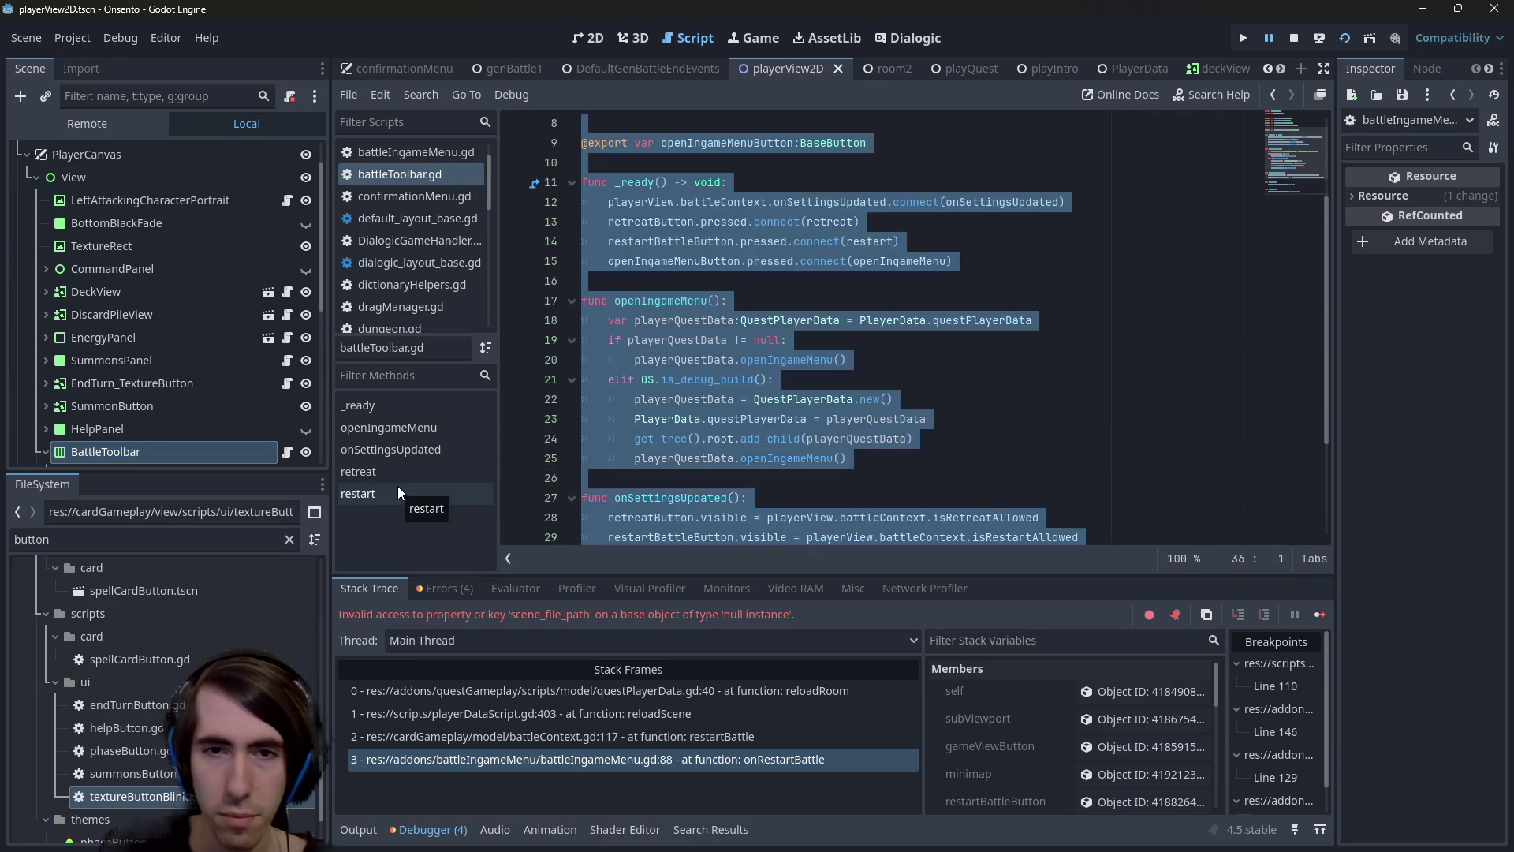
{"action": "left_click", "coordinate": [862, 459]}
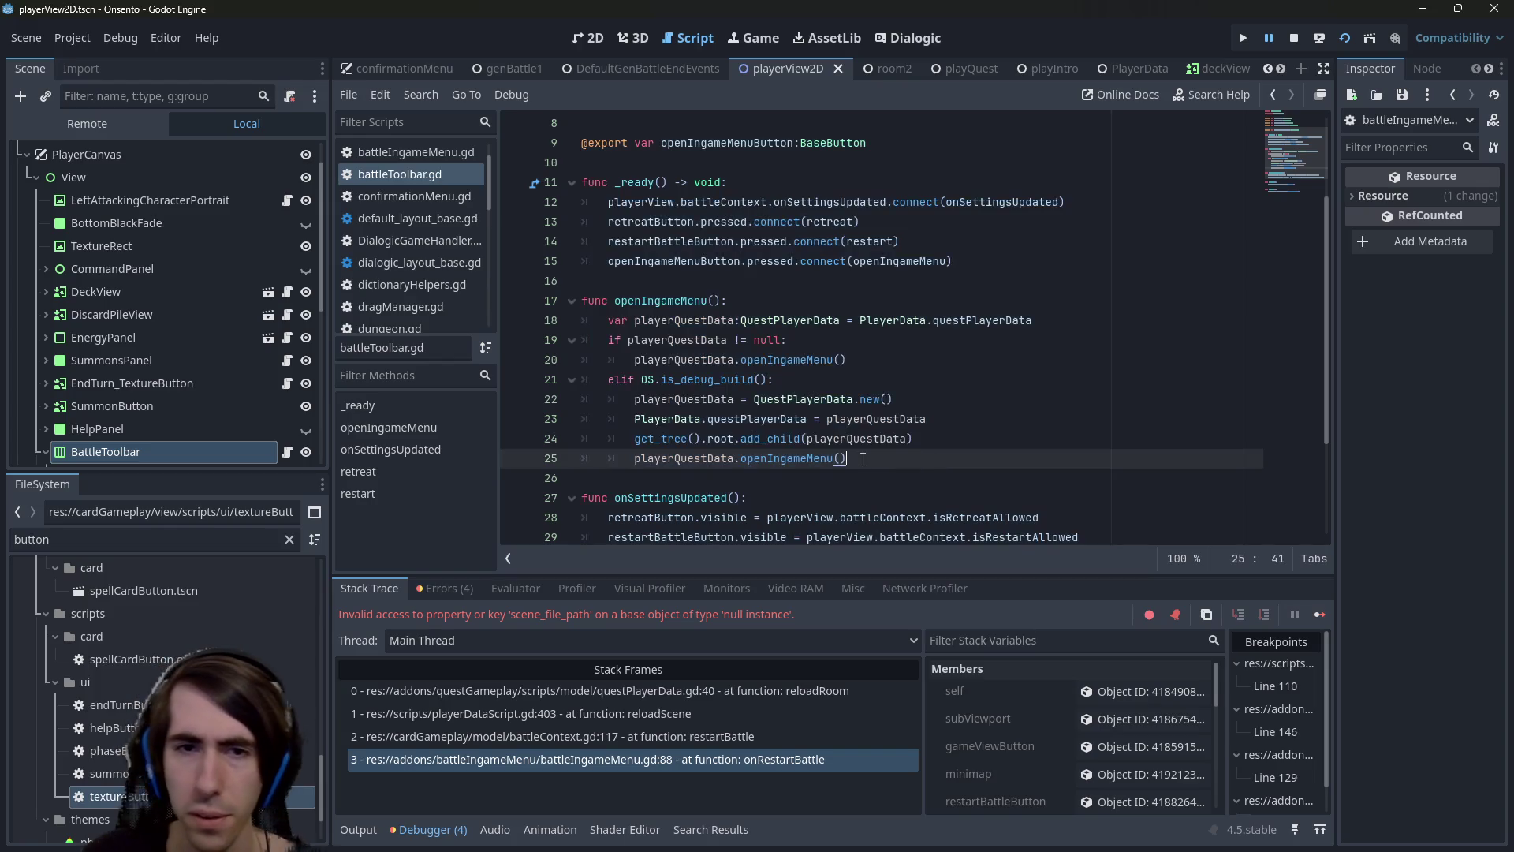
{"action": "left_click", "coordinate": [800, 459]}
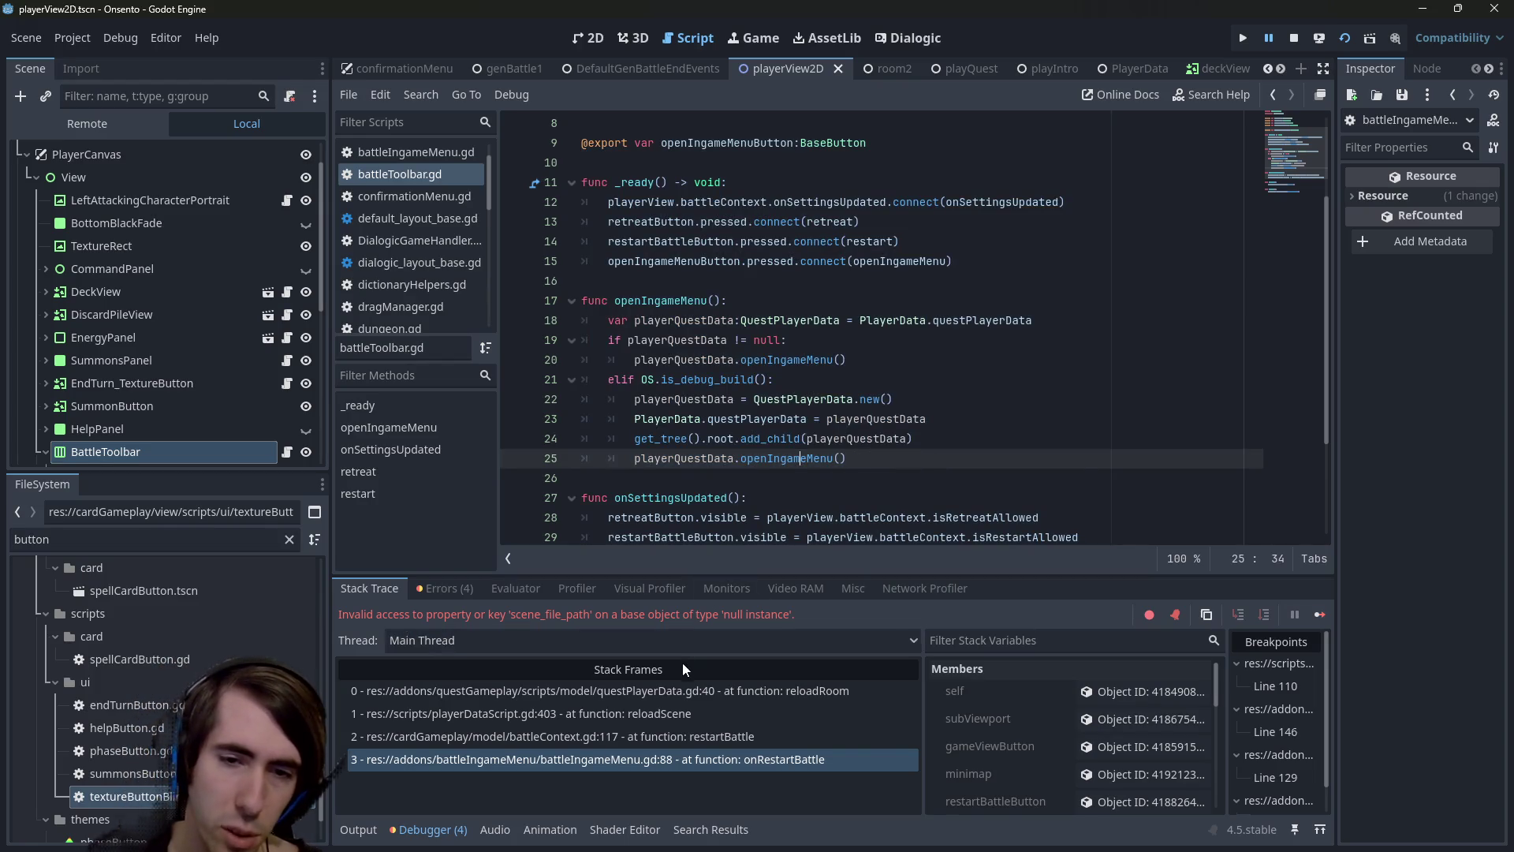
- Check the debugger's Errors list, then open questPlayerData.gd at reloadRoom line 40 from stack frame 0
{"action": "left_click", "coordinate": [465, 588]}
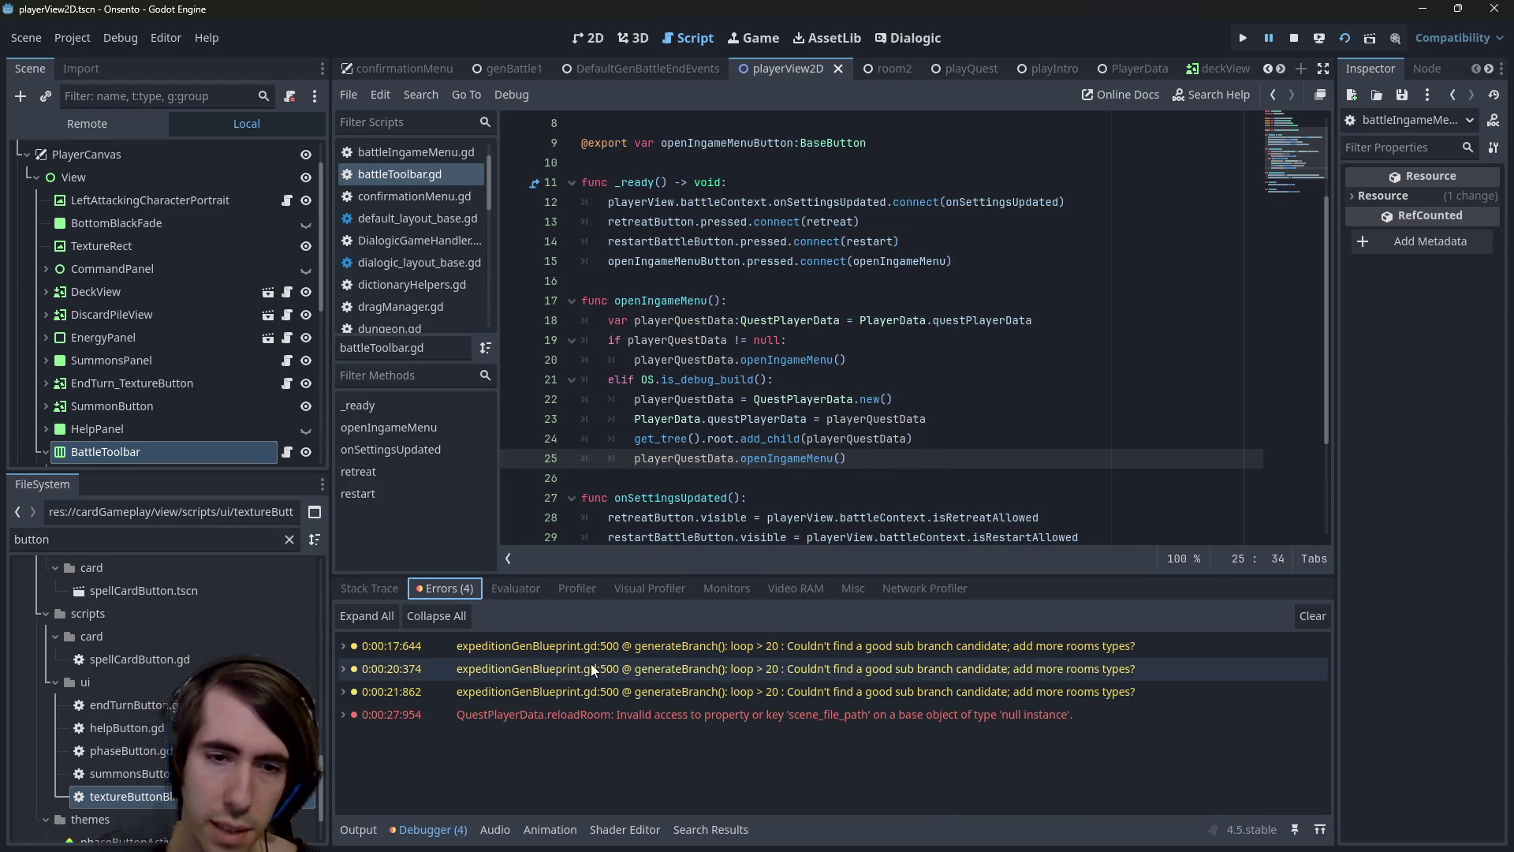
{"action": "left_click", "coordinate": [395, 587]}
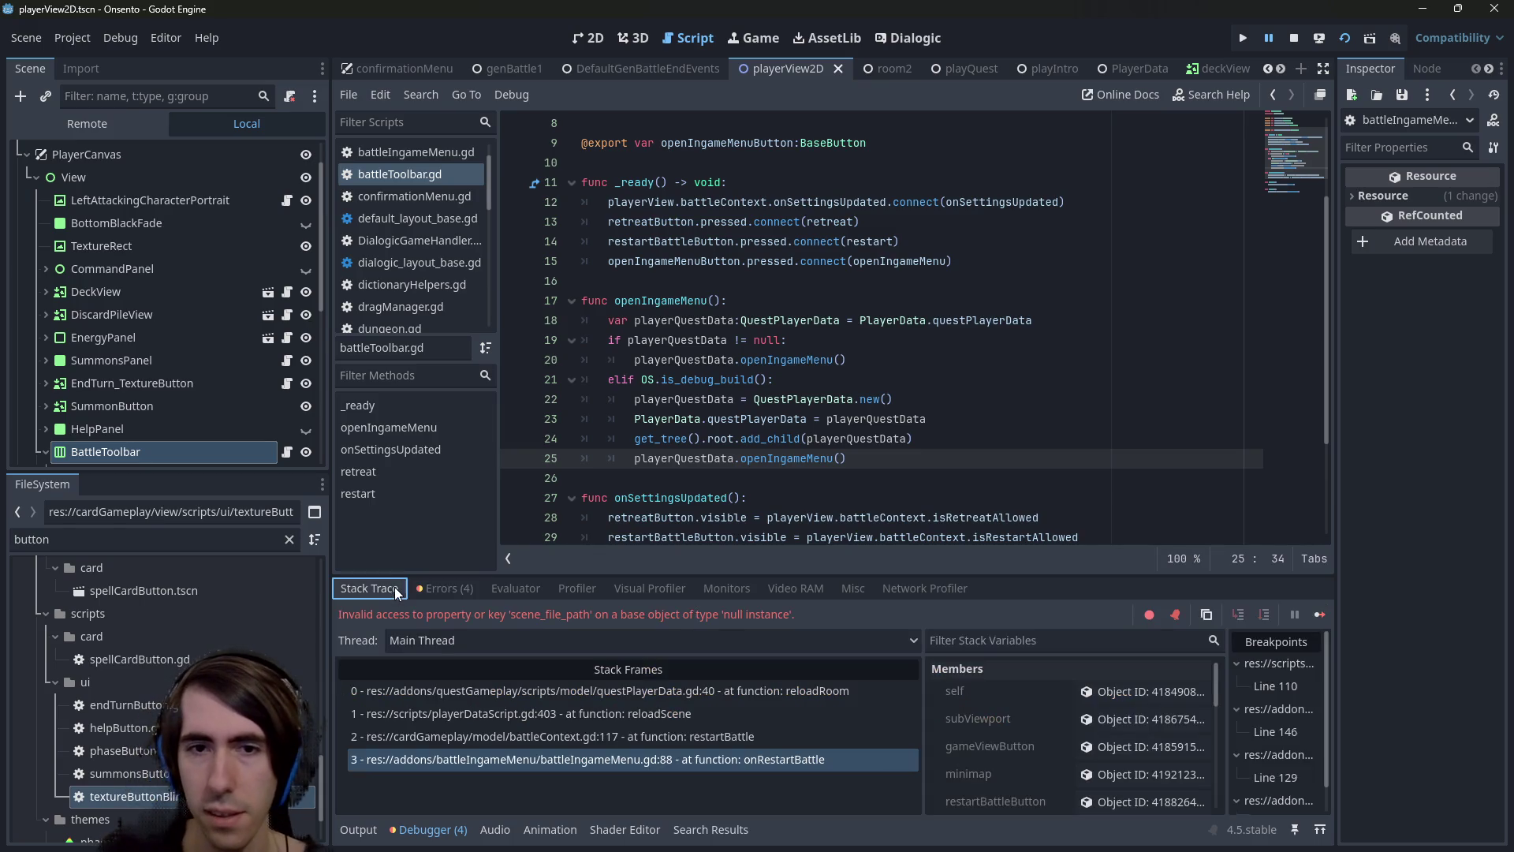
{"action": "left_click", "coordinate": [819, 458]}
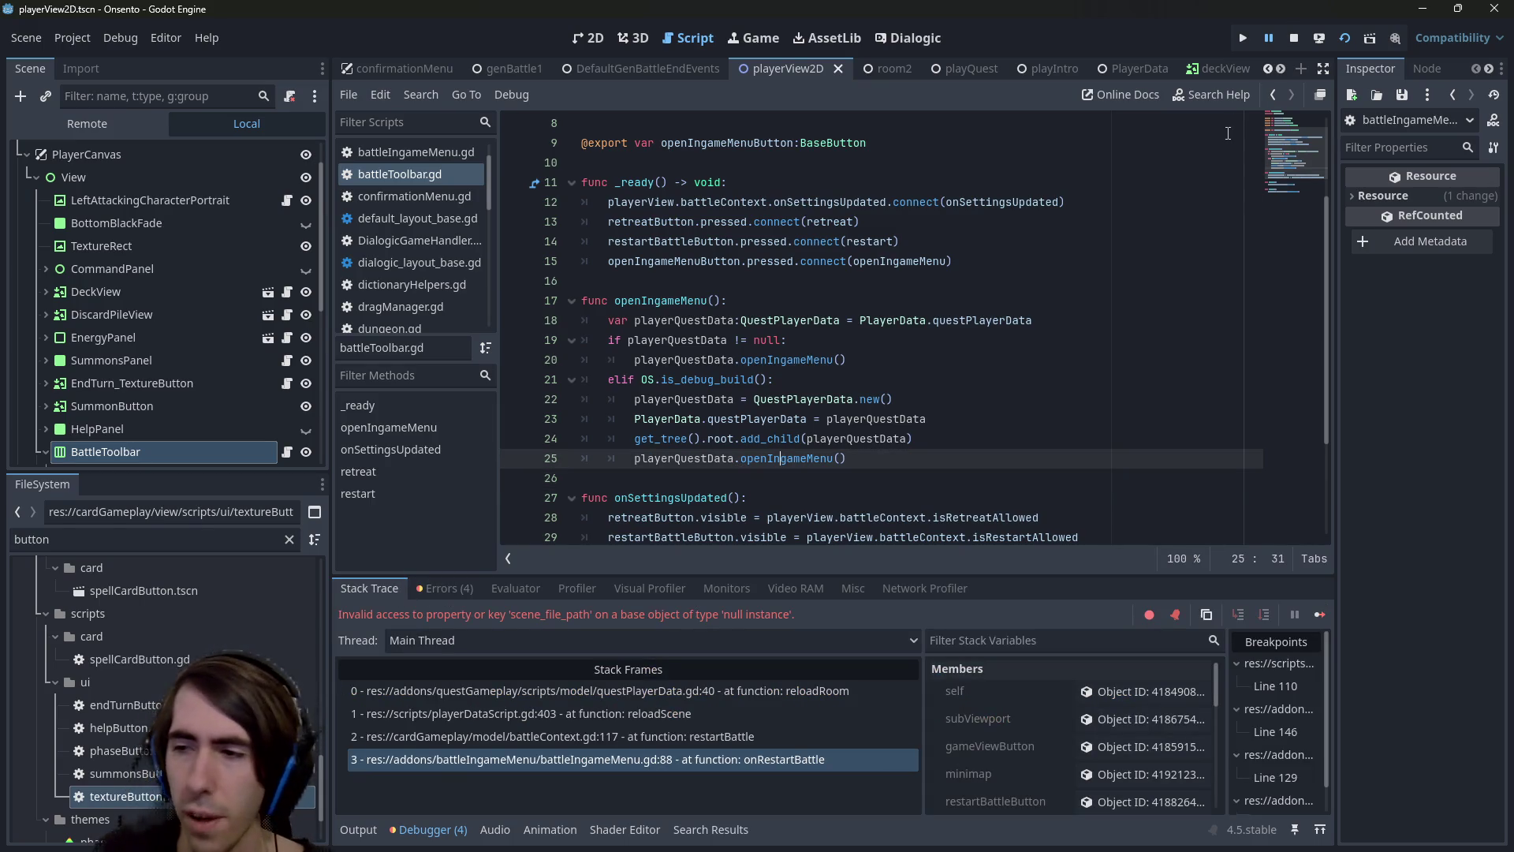
{"action": "left_click", "coordinate": [902, 456]}
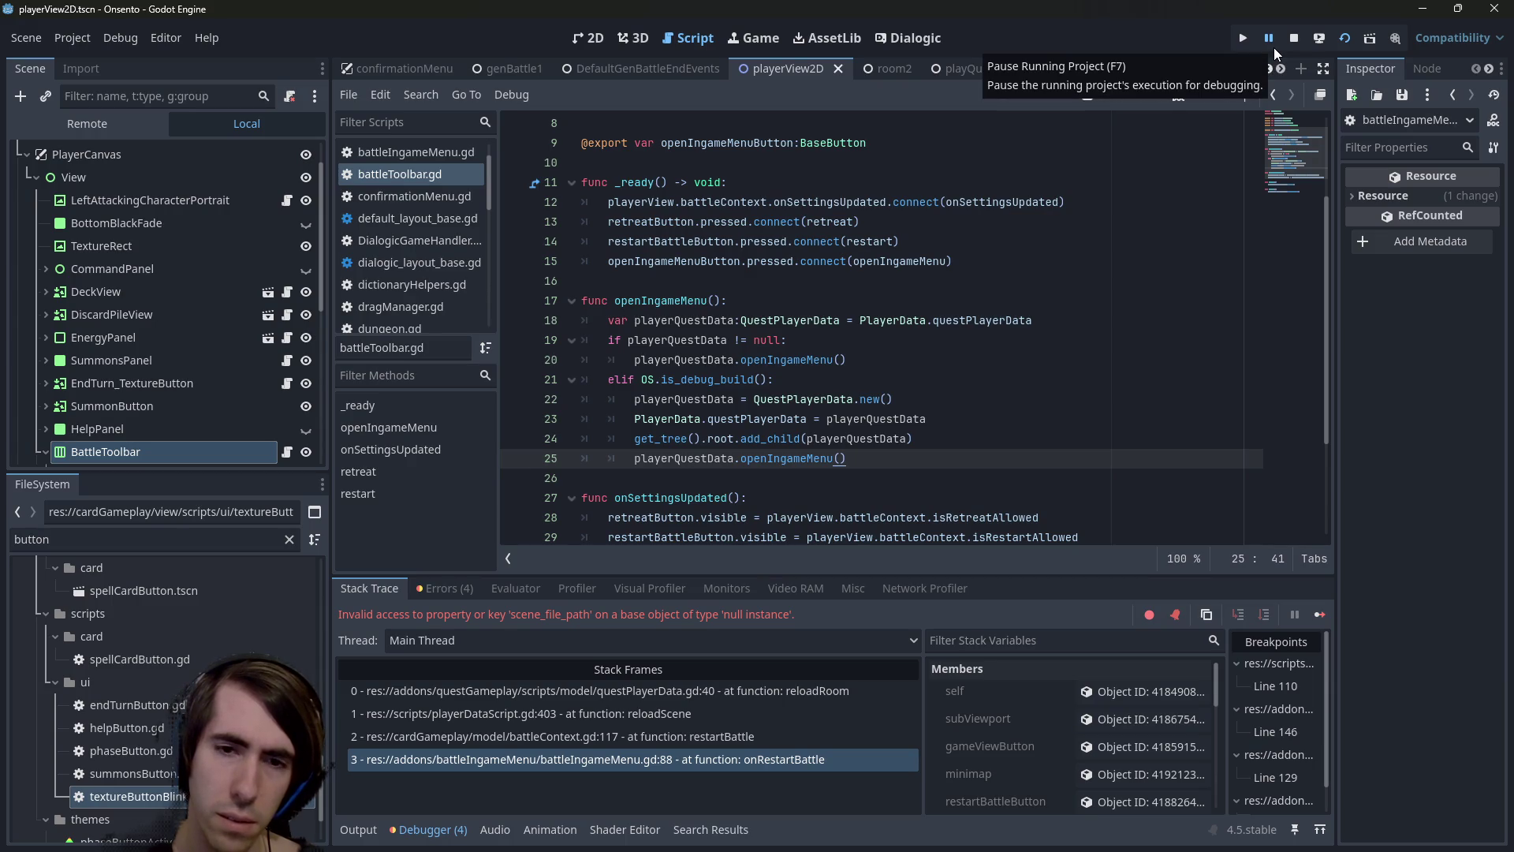
{"action": "left_click", "coordinate": [727, 688]}
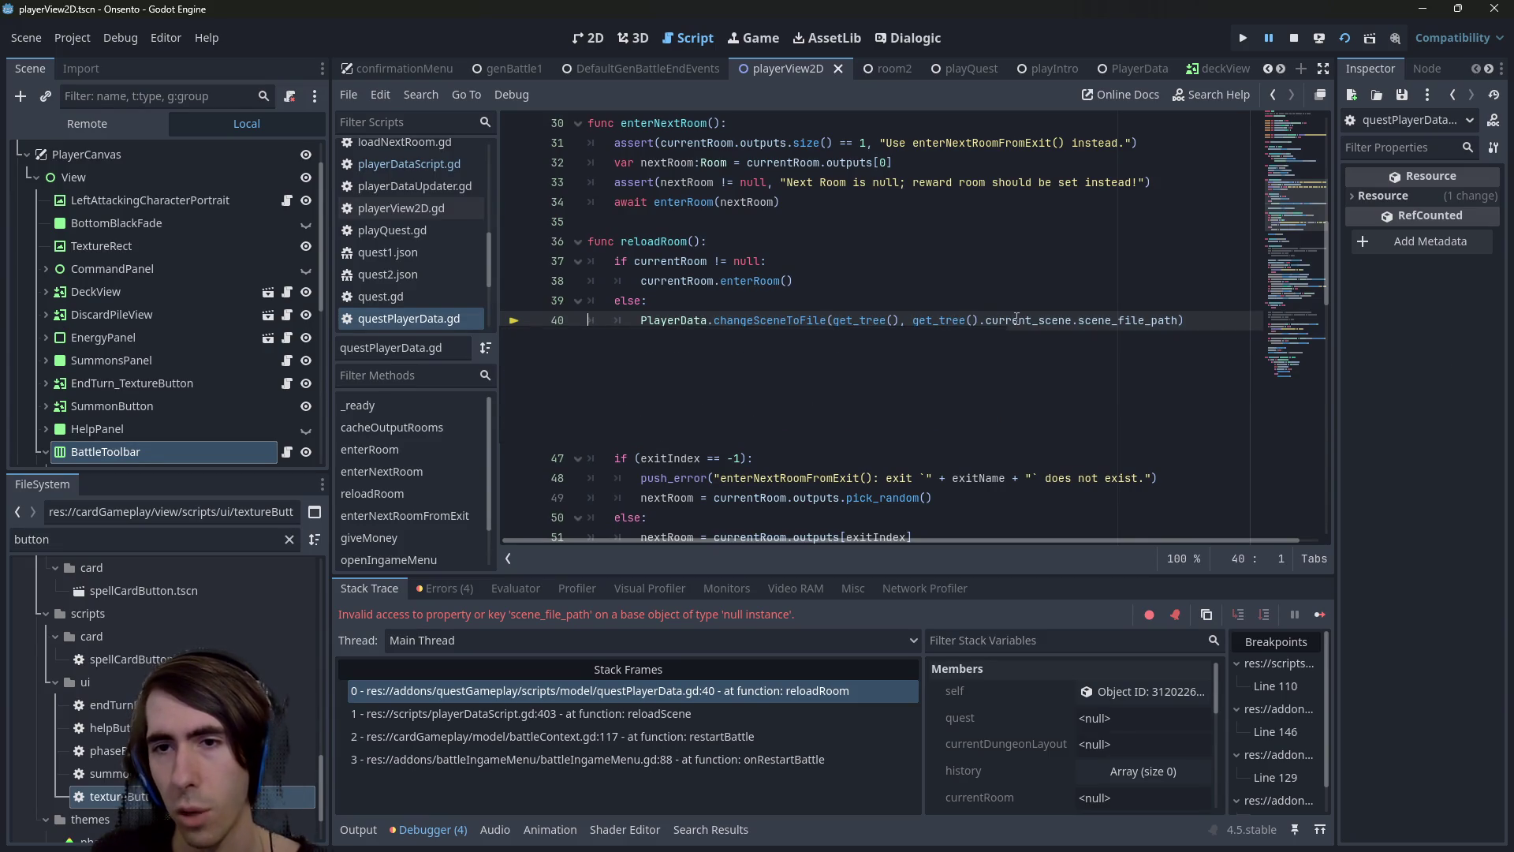
- Step through the crash stack frames, ending at restartBattle in battleContext.gd line 117
{"action": "mouse_move", "coordinate": [1016, 317]}
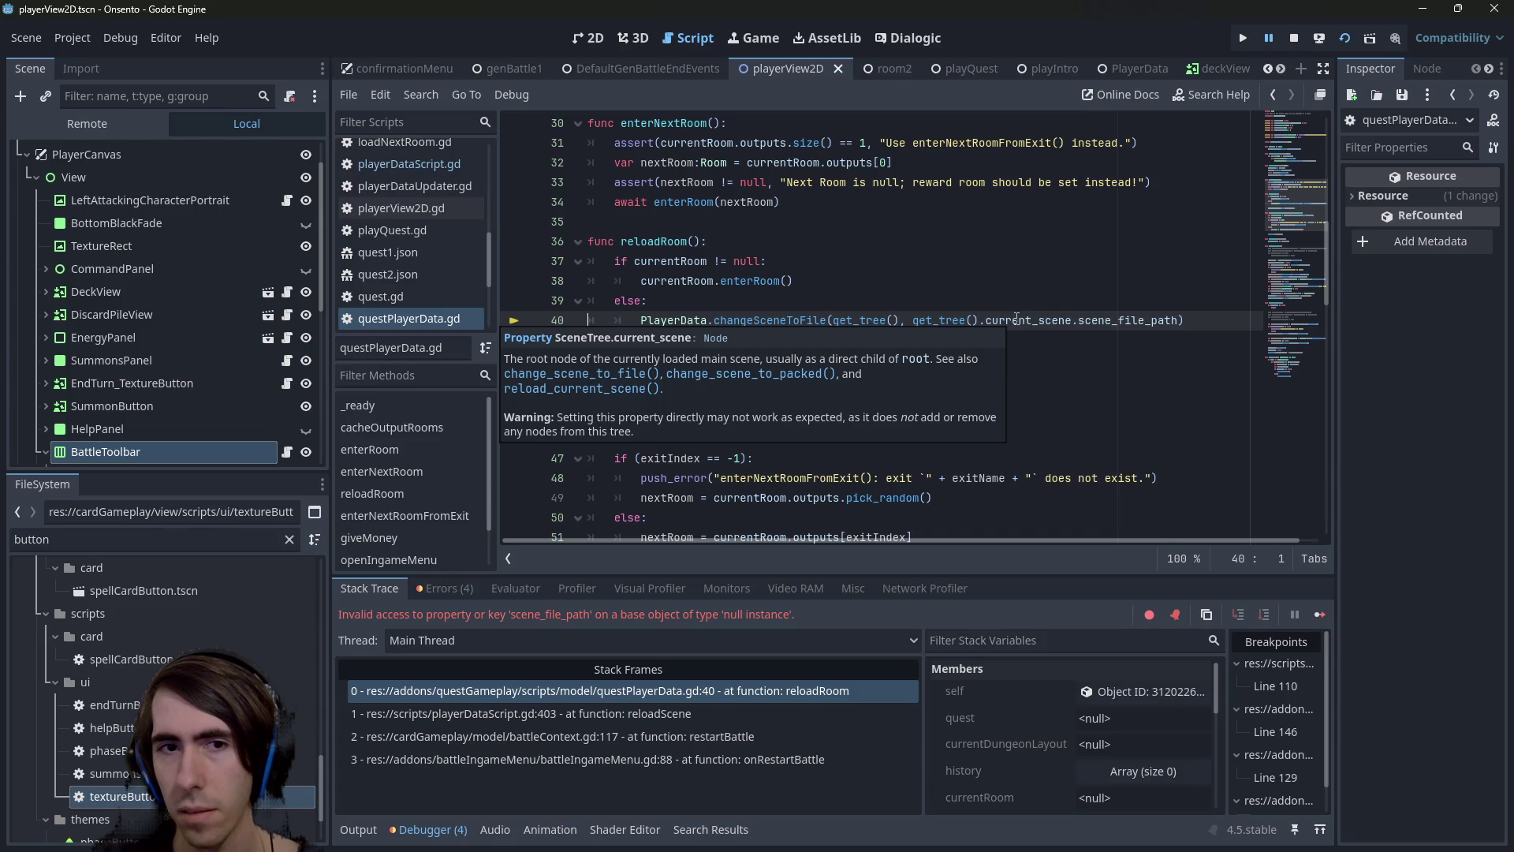
{"action": "left_click", "coordinate": [576, 758]}
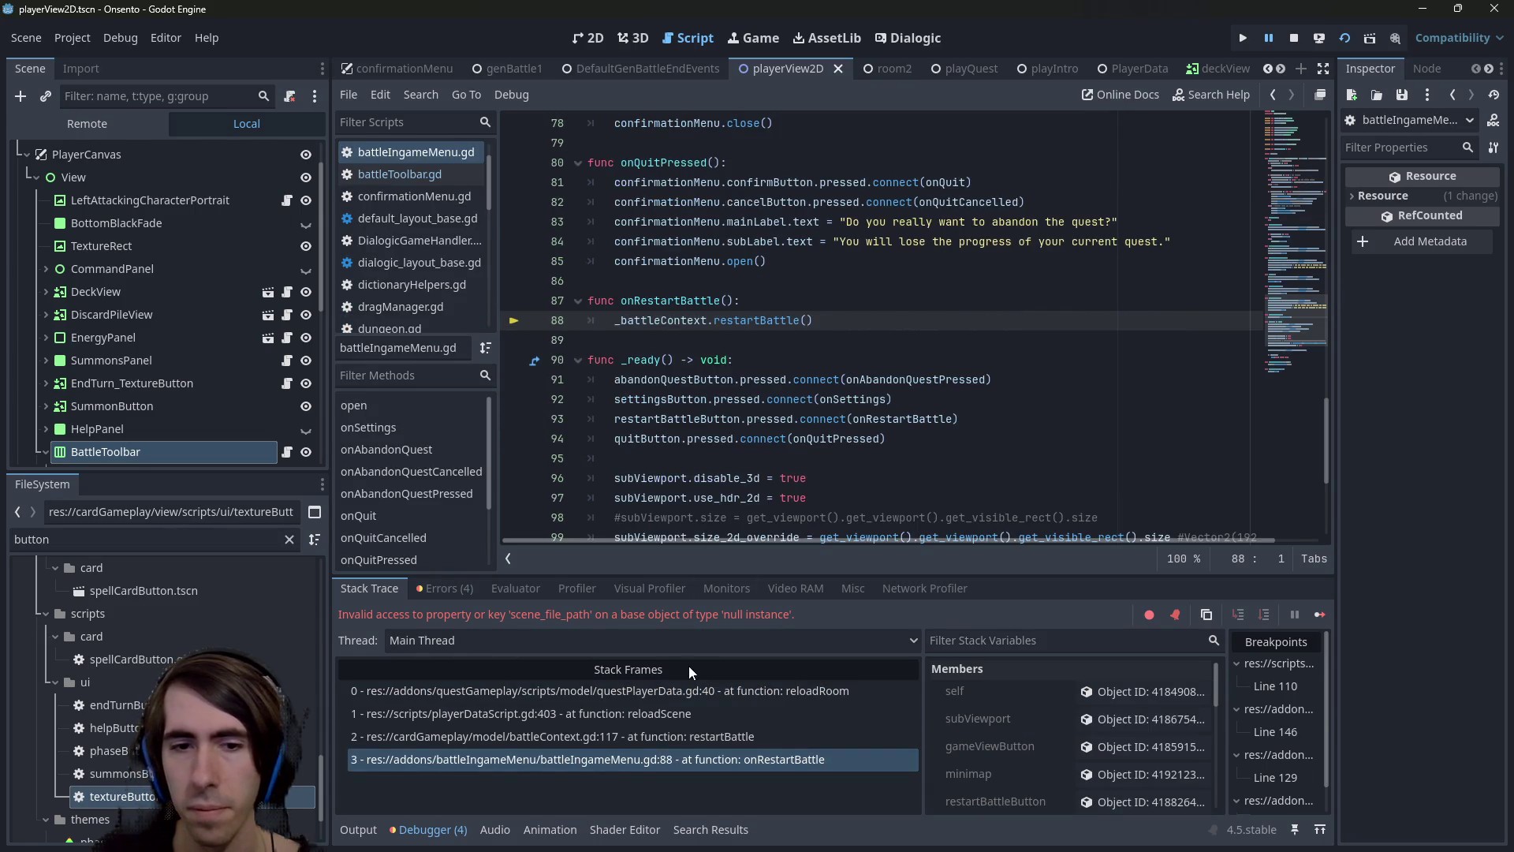
{"action": "left_click", "coordinate": [679, 692]}
{"action": "left_click", "coordinate": [671, 718]}
{"action": "left_click", "coordinate": [670, 738]}
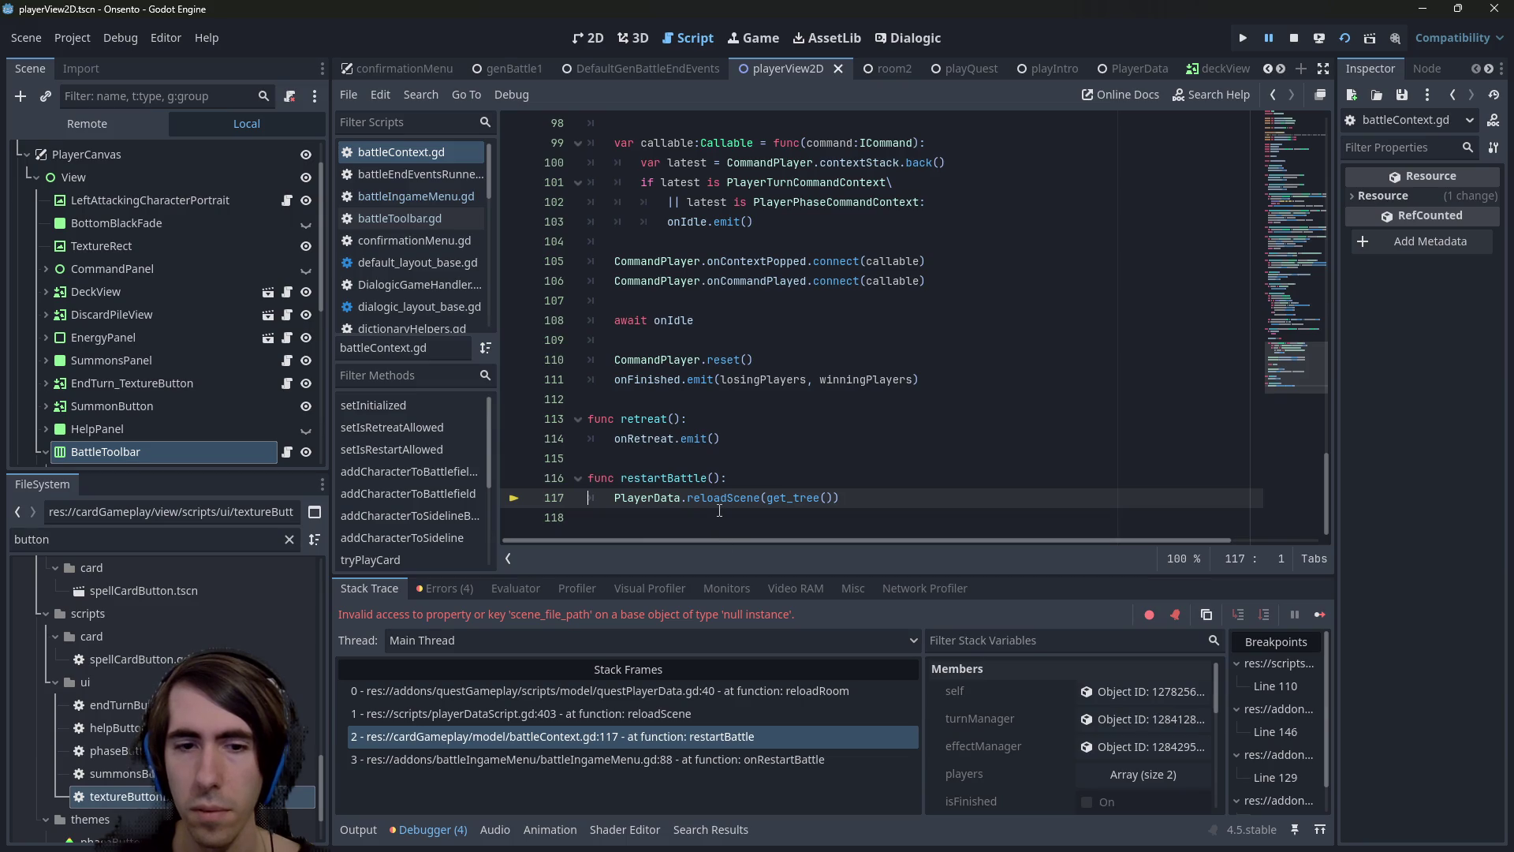
- Copy PlayerData and open a new line above the restartBattle call in battleIngameMenu.gd
{"action": "double_click", "coordinate": [664, 498]}
{"action": "key", "text": "ctrl+c"}
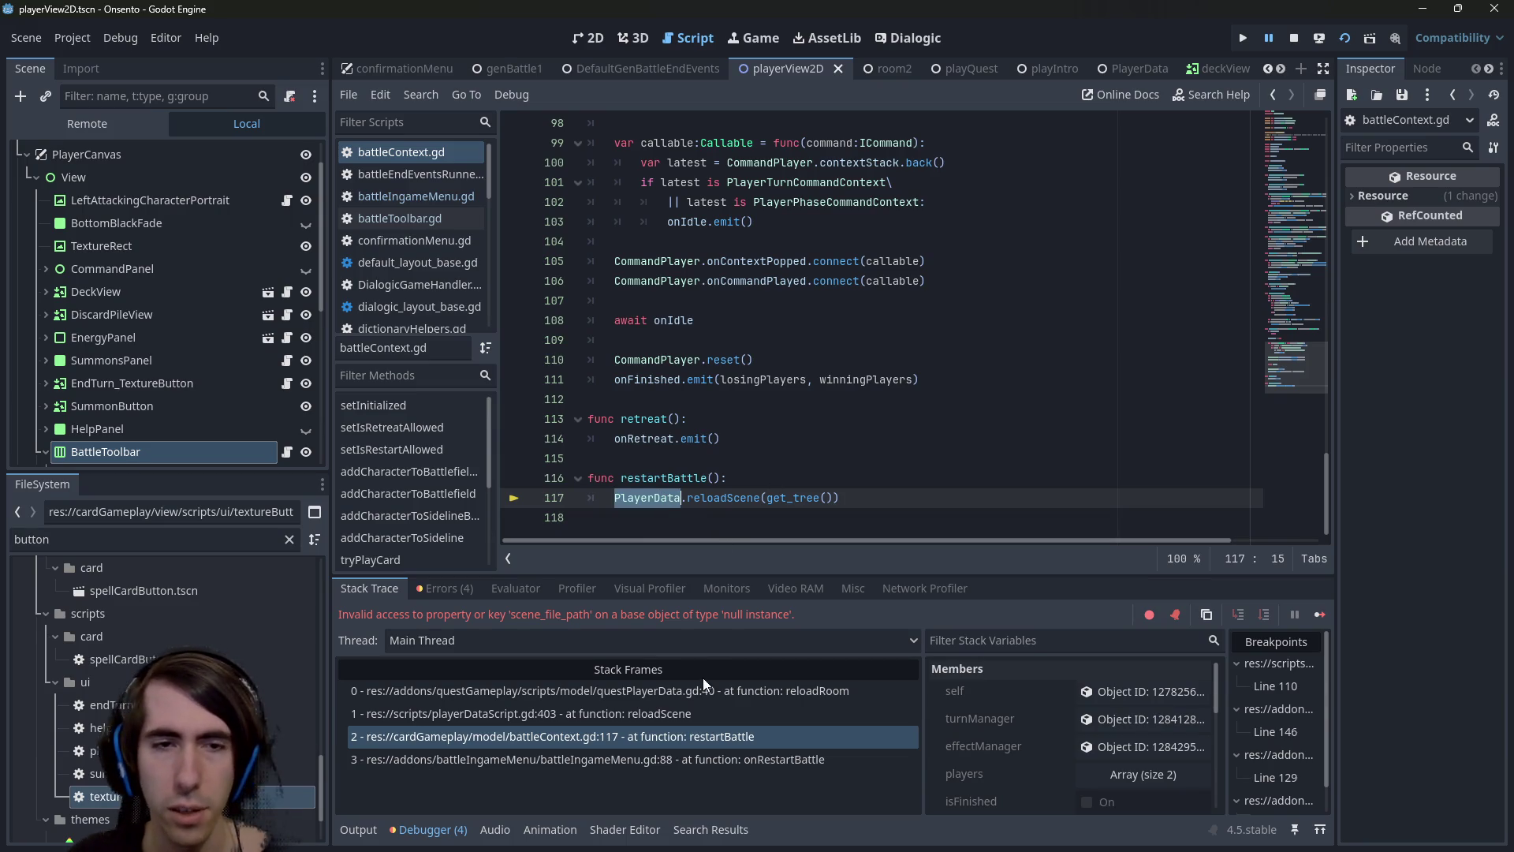
{"action": "left_click", "coordinate": [685, 765]}
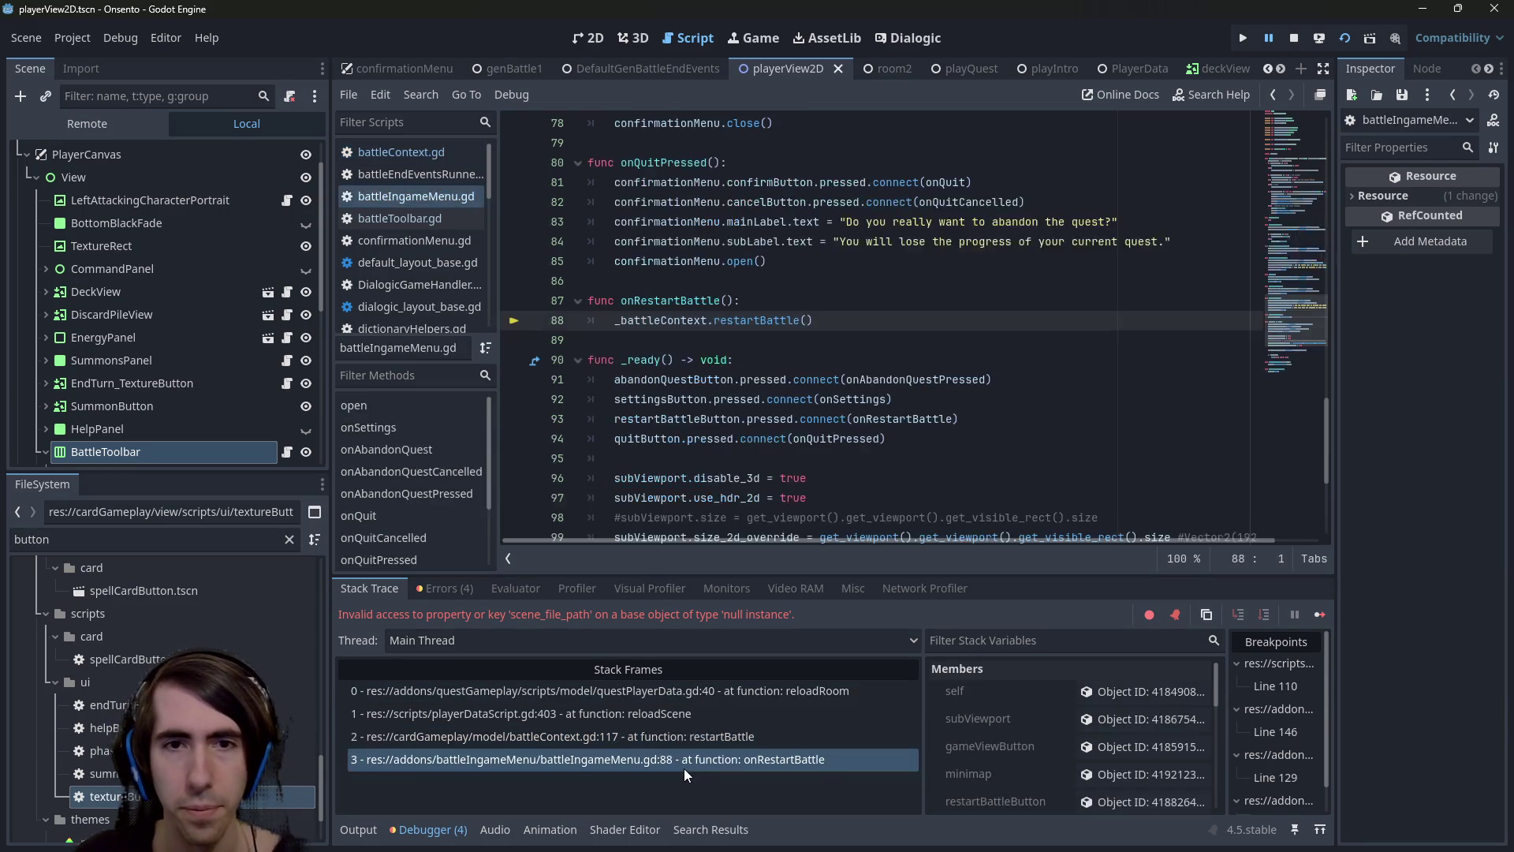
{"action": "key", "text": "ctrl+shift+Return"}
- Write PlayerData.questPlayerData.closeIngameMenu() above _battleContext.restartBattle() on line 88
{"action": "key", "text": "ctrl+v"}
{"action": "type", "text": "."}
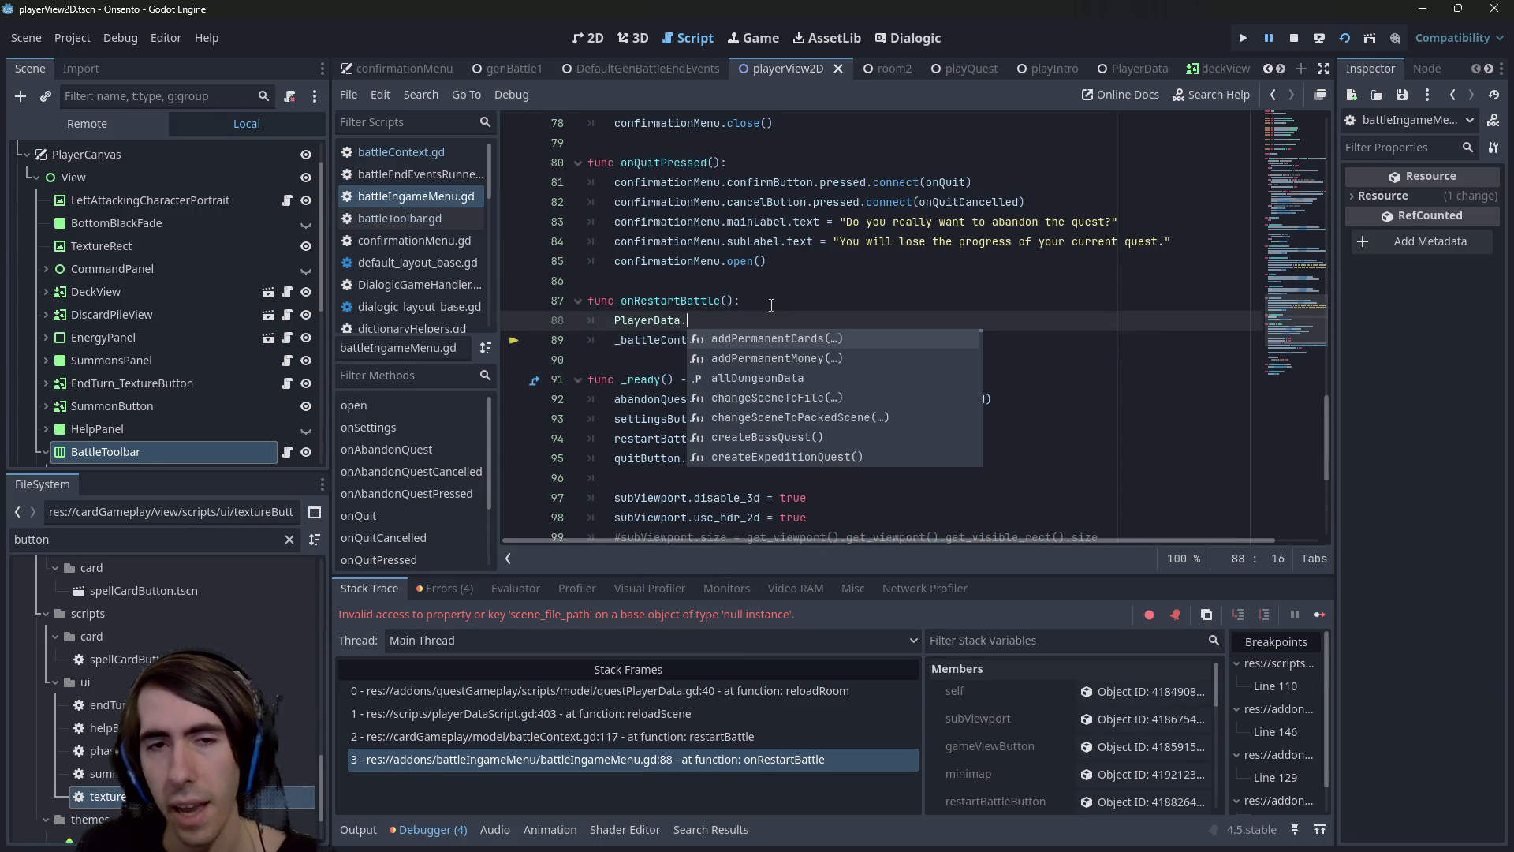
{"action": "type", "text": "questPlayerData."}
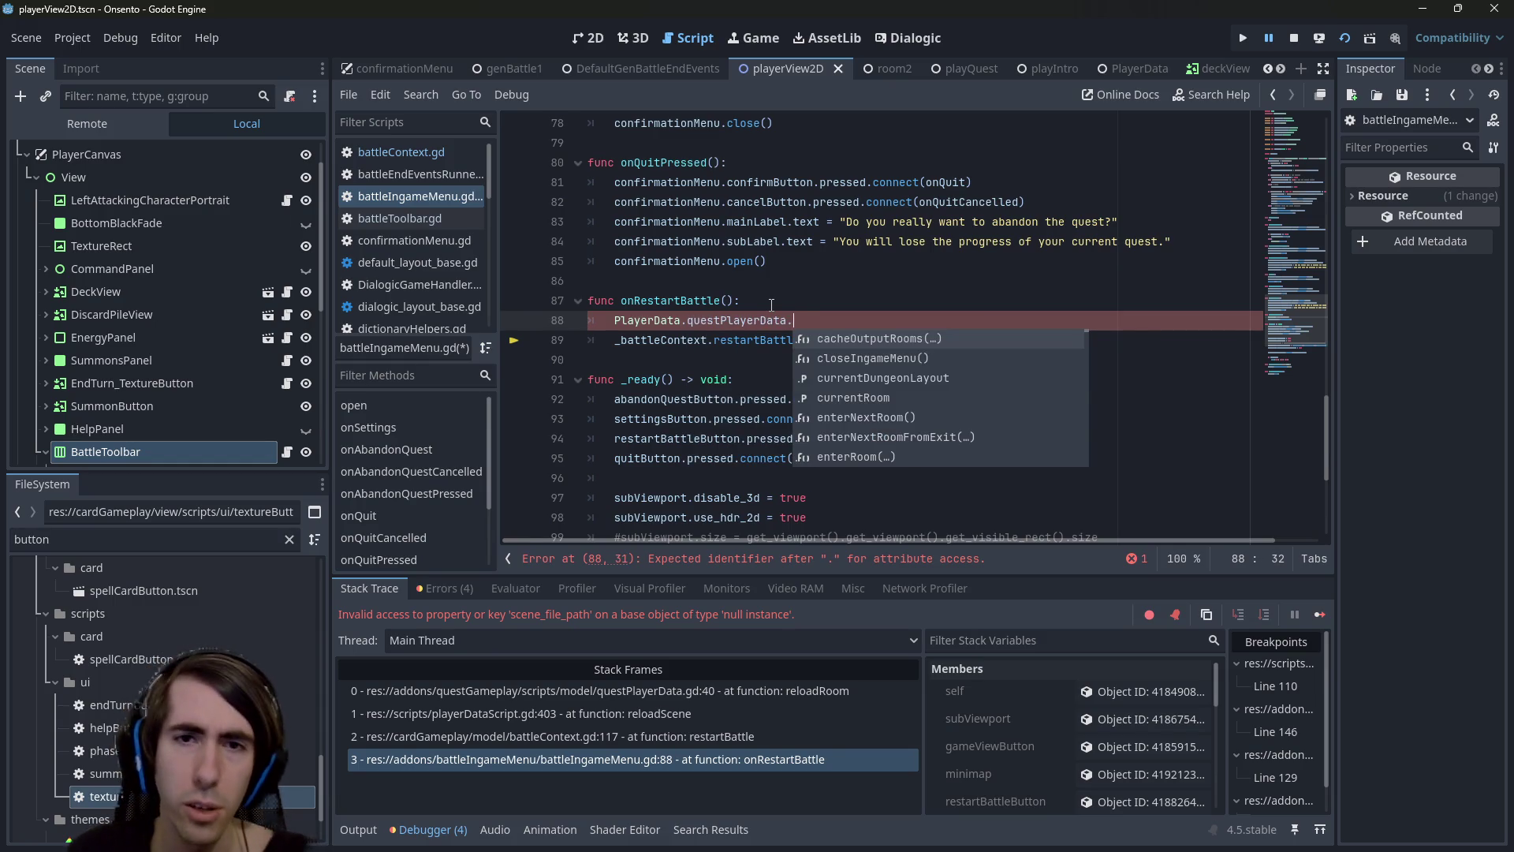
{"action": "scroll", "coordinate": [771, 292], "scroll_direction": "up", "scroll_amount": 15}
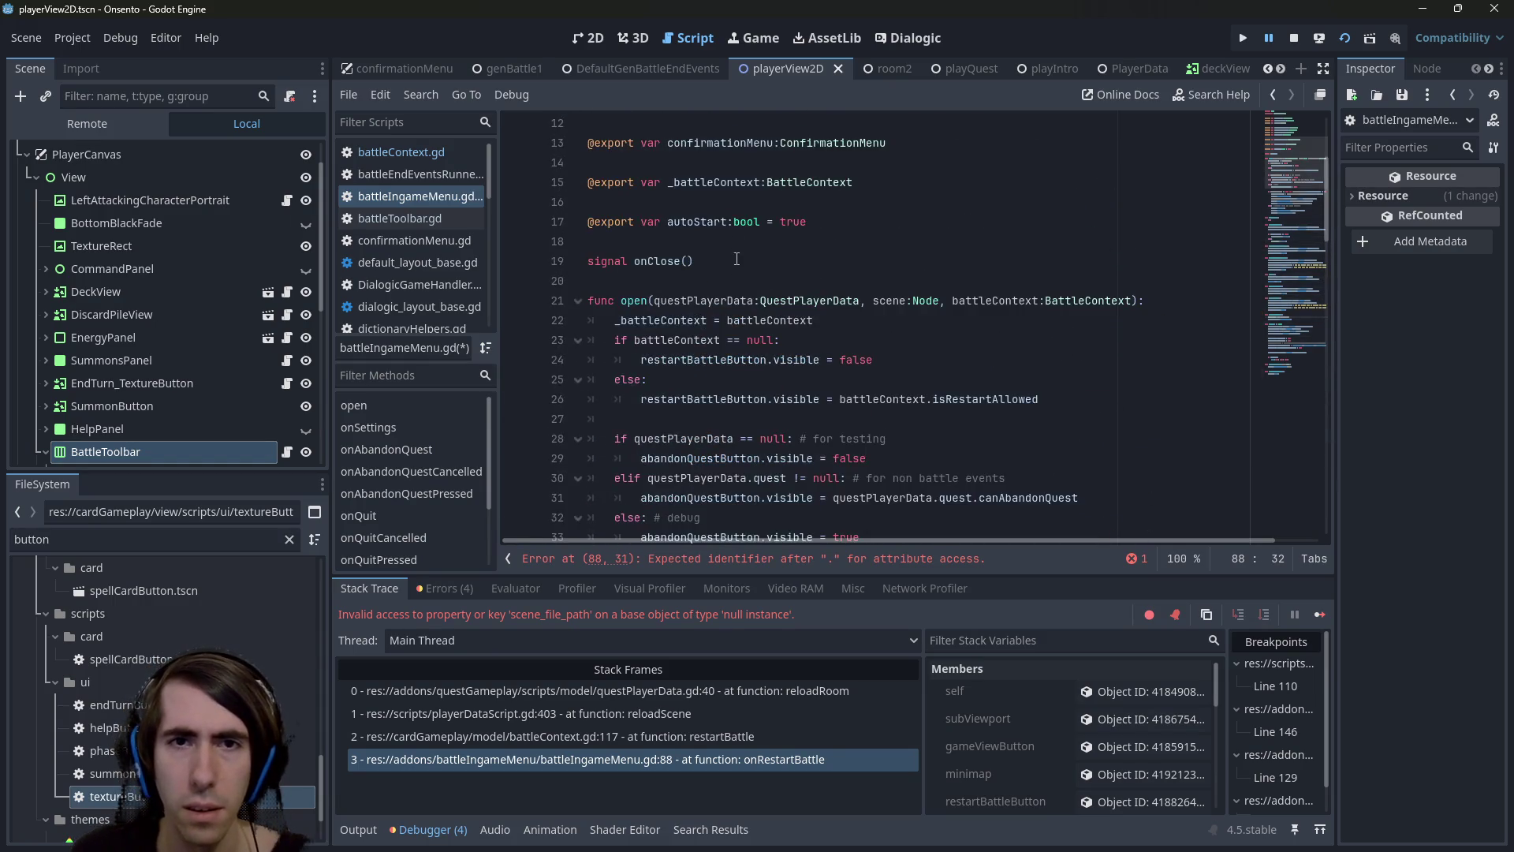
{"action": "scroll", "coordinate": [734, 149], "scroll_direction": "up", "scroll_amount": 4}
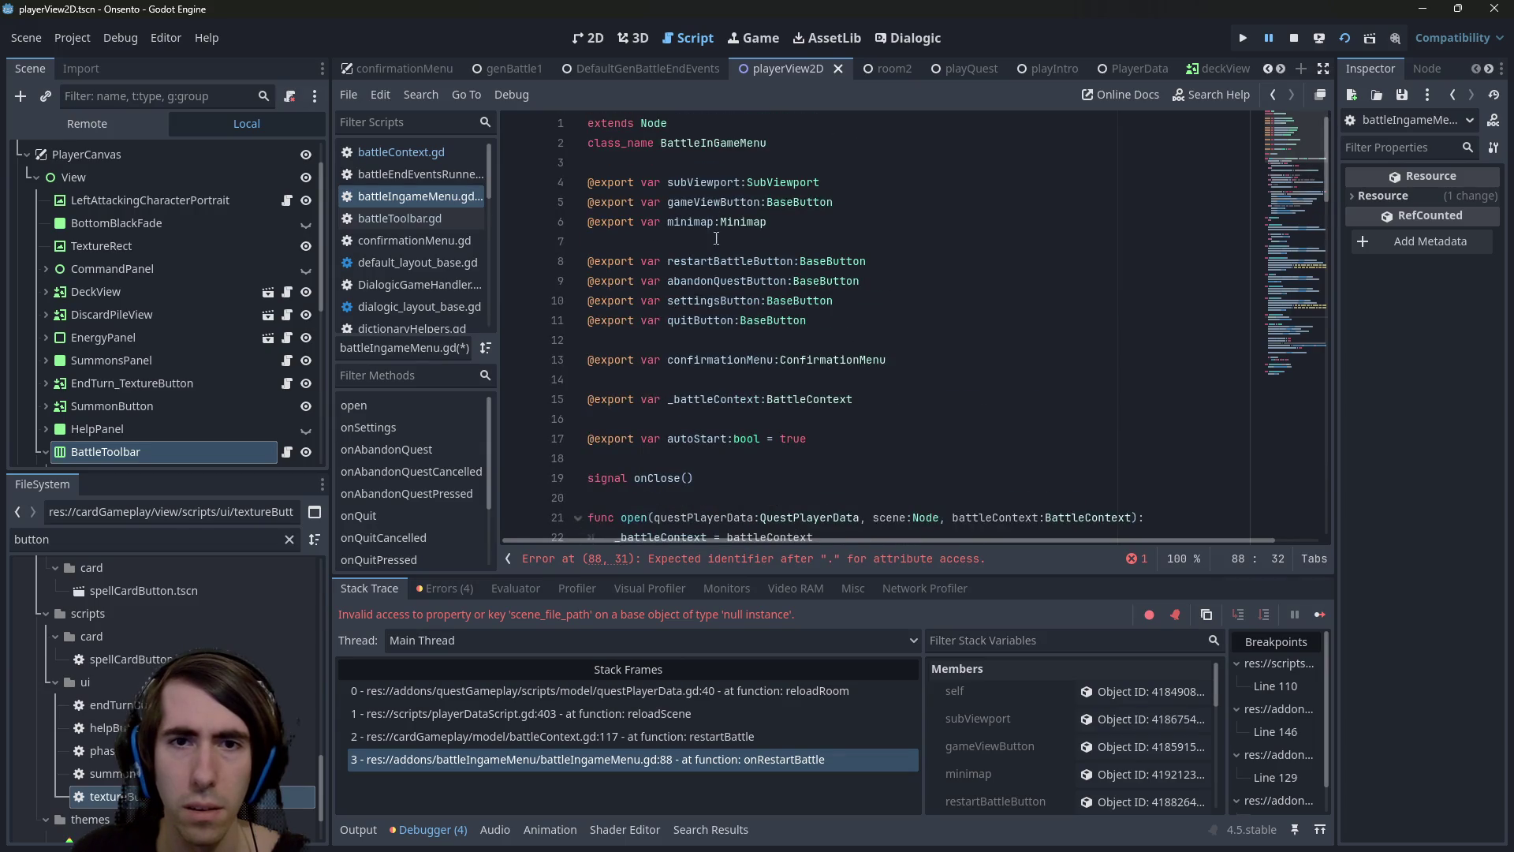
{"action": "mouse_move", "coordinate": [735, 365]}
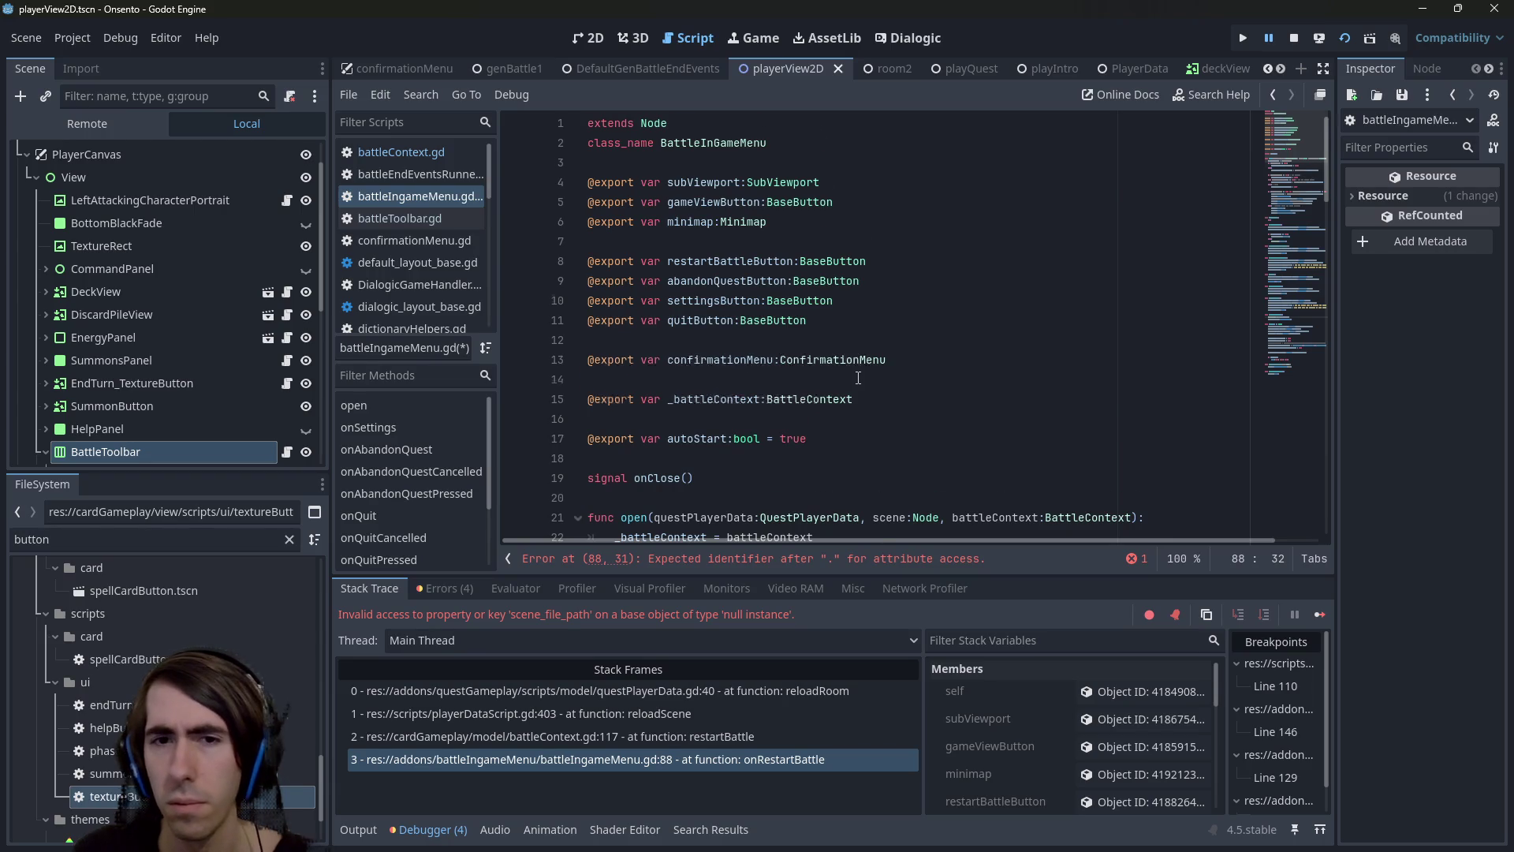
{"action": "scroll", "coordinate": [851, 378], "scroll_direction": "down", "scroll_amount": 2}
{"action": "double_click", "coordinate": [702, 399]}
{"action": "scroll", "coordinate": [782, 358], "scroll_direction": "down", "scroll_amount": 1}
{"action": "scroll", "coordinate": [828, 315], "scroll_direction": "up", "scroll_amount": 1}
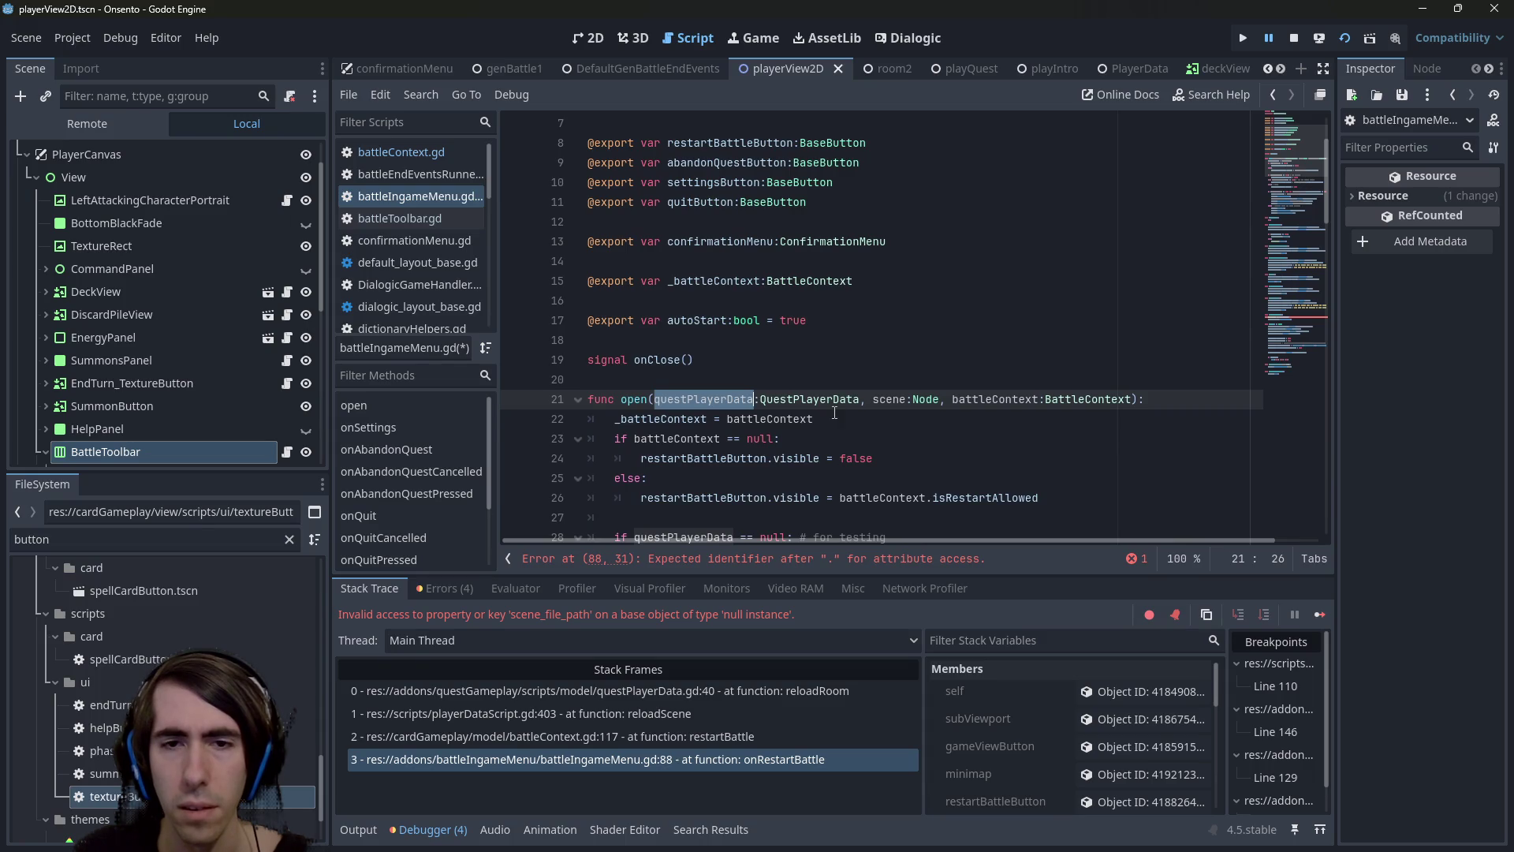
{"action": "key", "text": "alt+Left"}
{"action": "type", "text": ".close"}
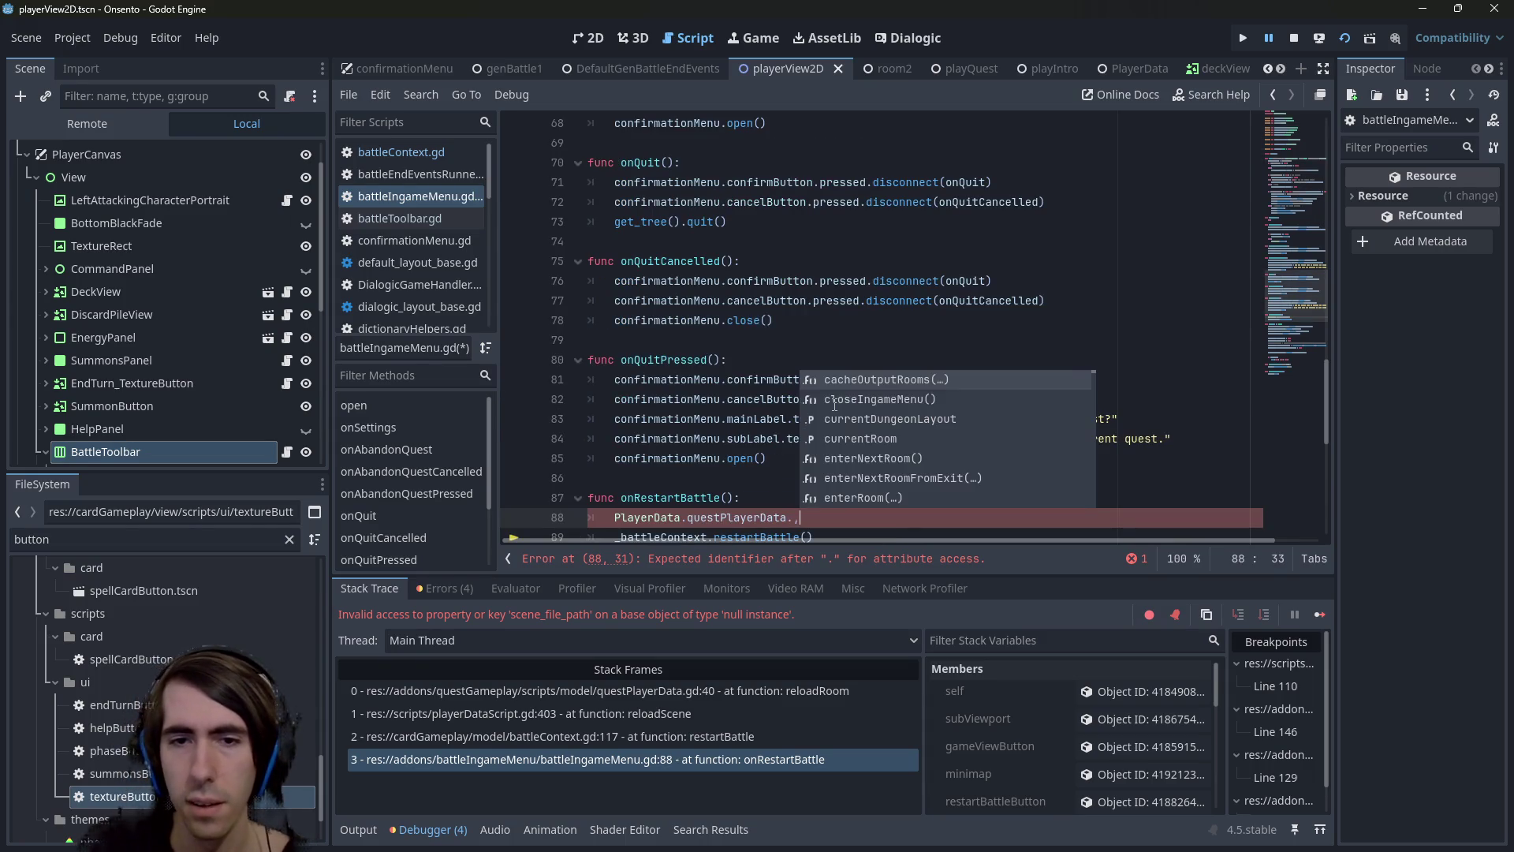
{"action": "key", "text": "Return"}
- Save battleIngameMenu.gd and check the closeIngameMenu description
{"action": "key", "text": "ctrl+s"}
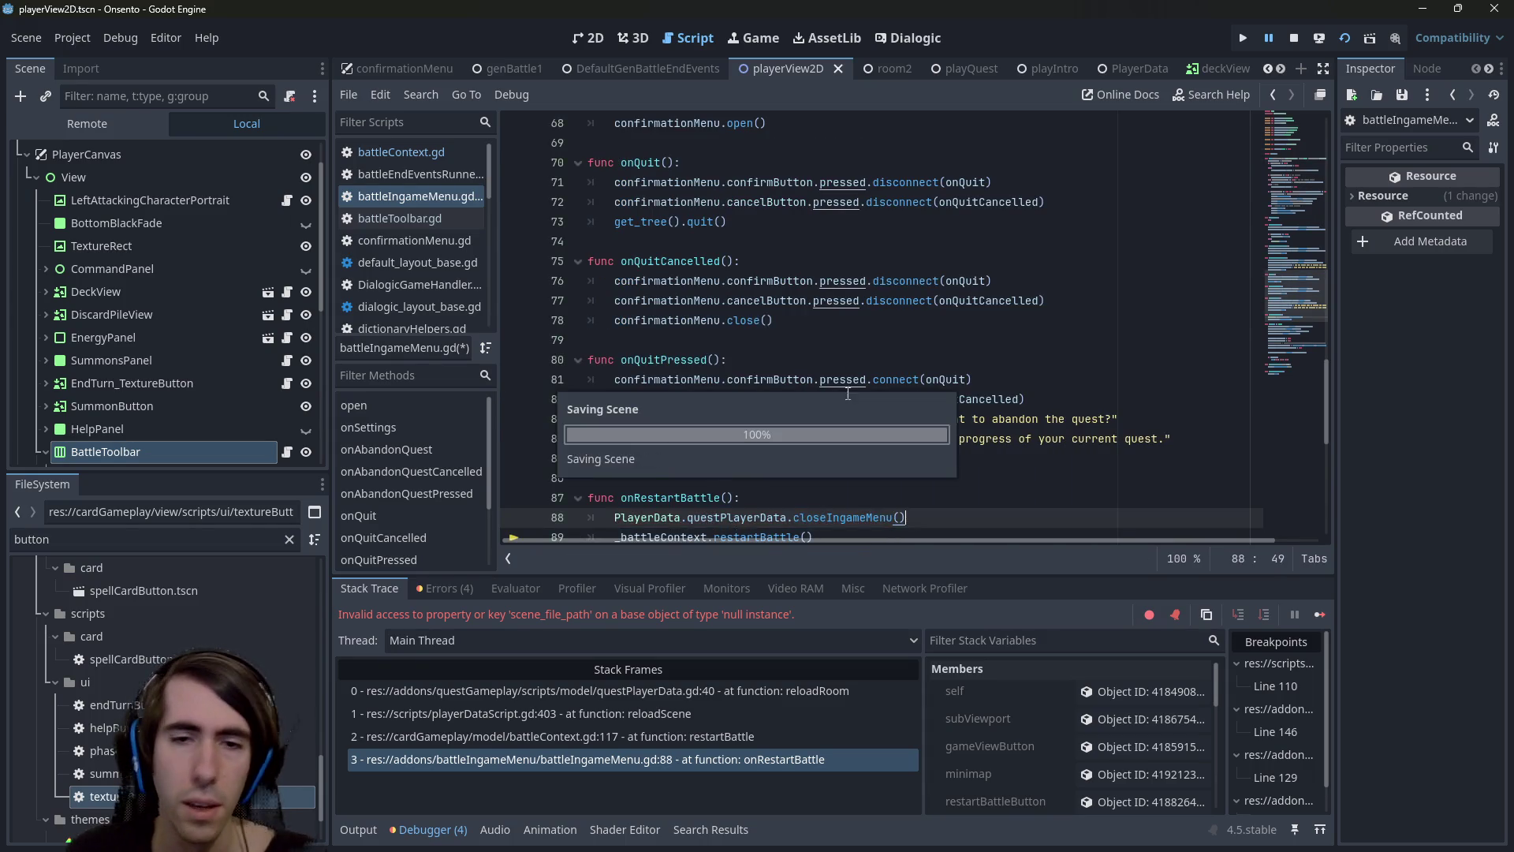
{"action": "scroll", "coordinate": [756, 430], "scroll_direction": "down", "scroll_amount": 2}
{"action": "scroll", "coordinate": [734, 429], "scroll_direction": "up", "scroll_amount": 1}
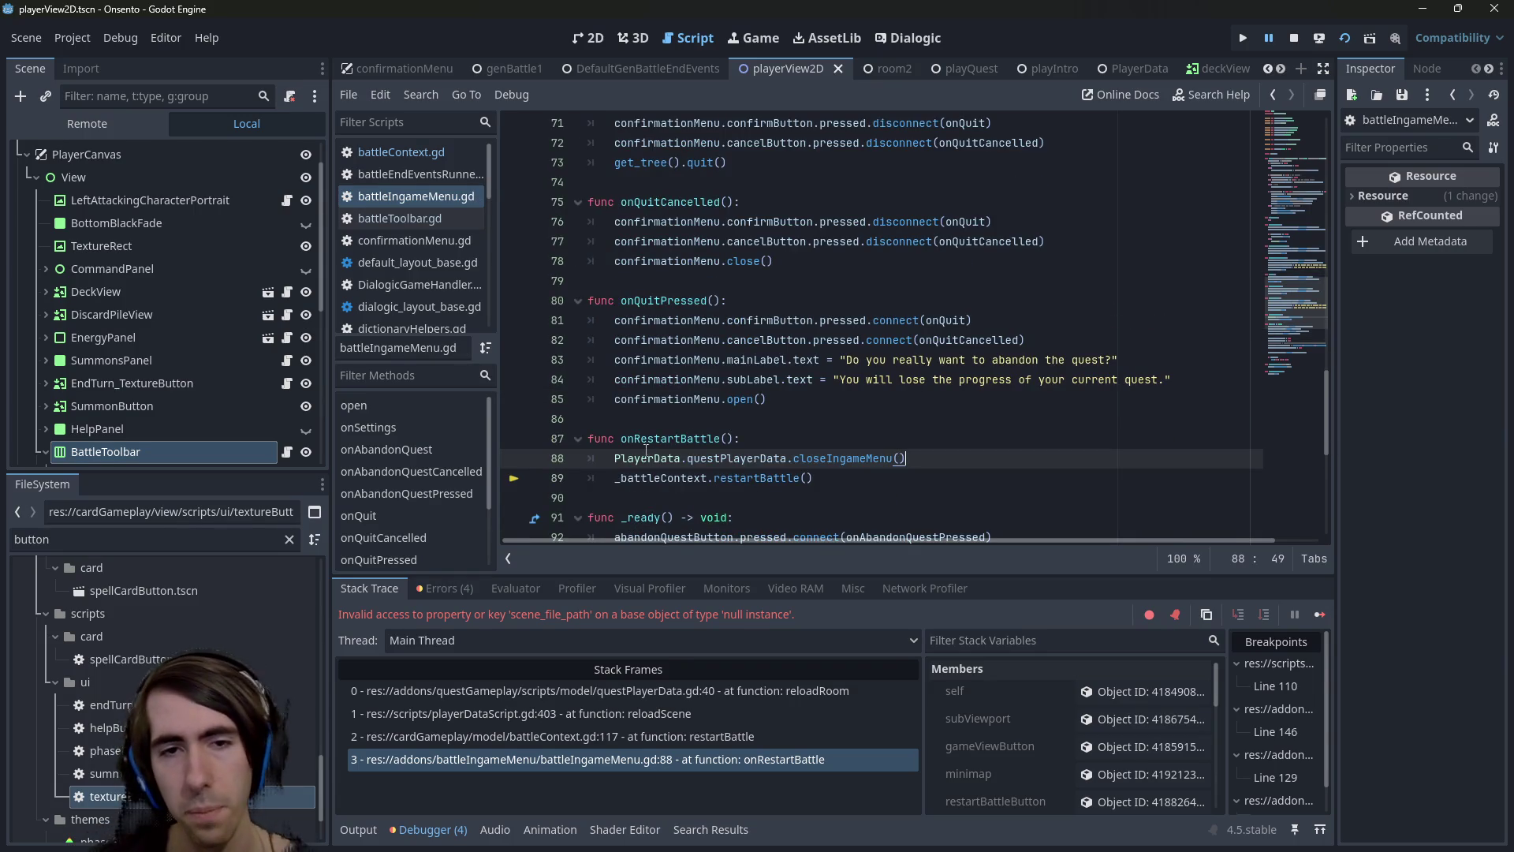
{"action": "left_click", "coordinate": [792, 459]}
{"action": "scroll", "coordinate": [792, 463], "scroll_direction": "up", "scroll_amount": 5}
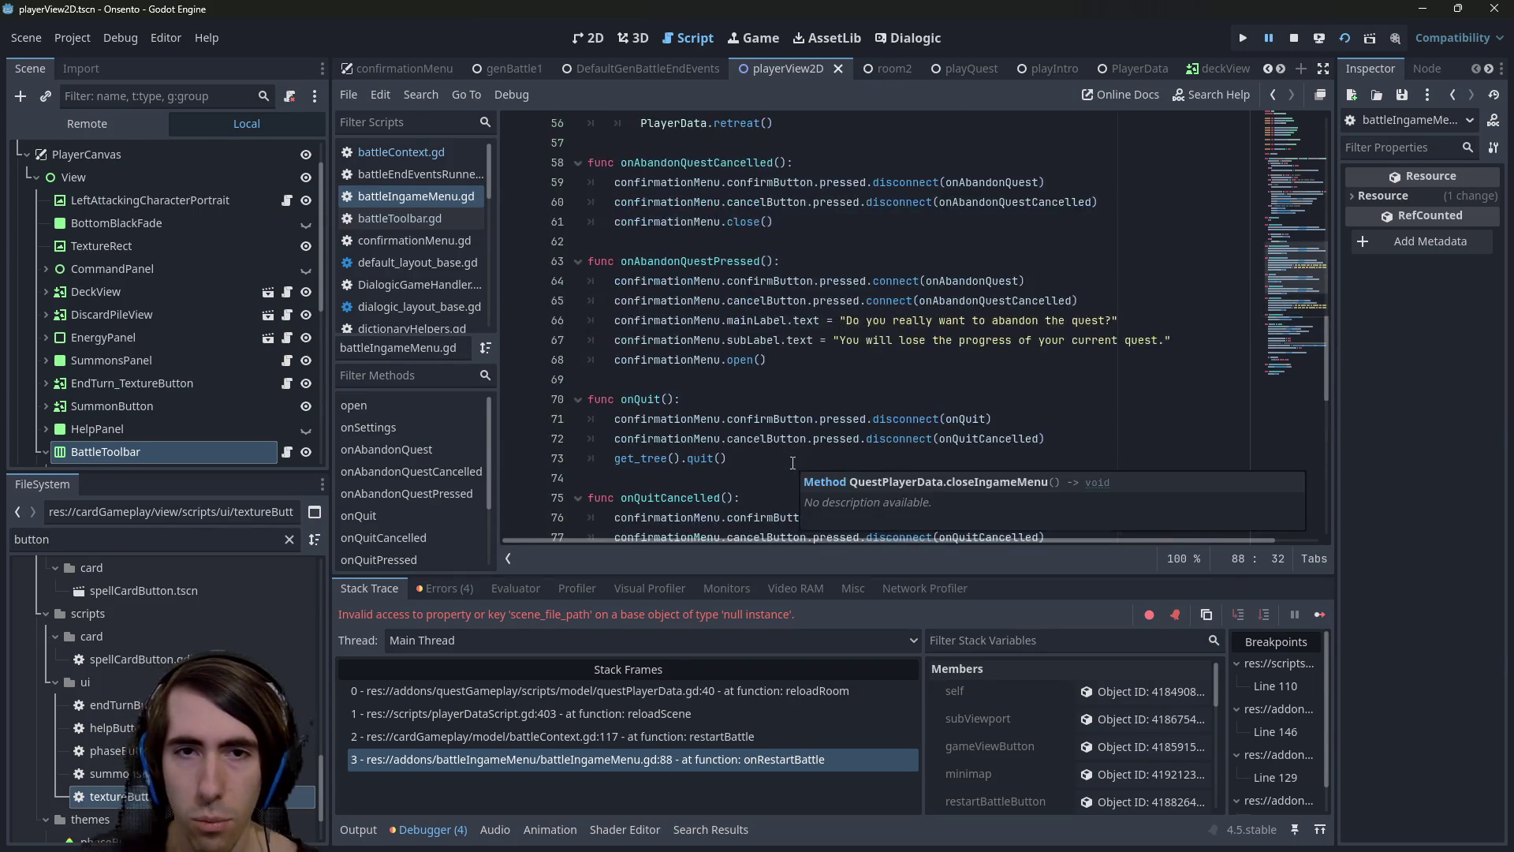
{"action": "scroll", "coordinate": [793, 463], "scroll_direction": "up", "scroll_amount": 2}
{"action": "scroll", "coordinate": [820, 473], "scroll_direction": "down", "scroll_amount": 6}
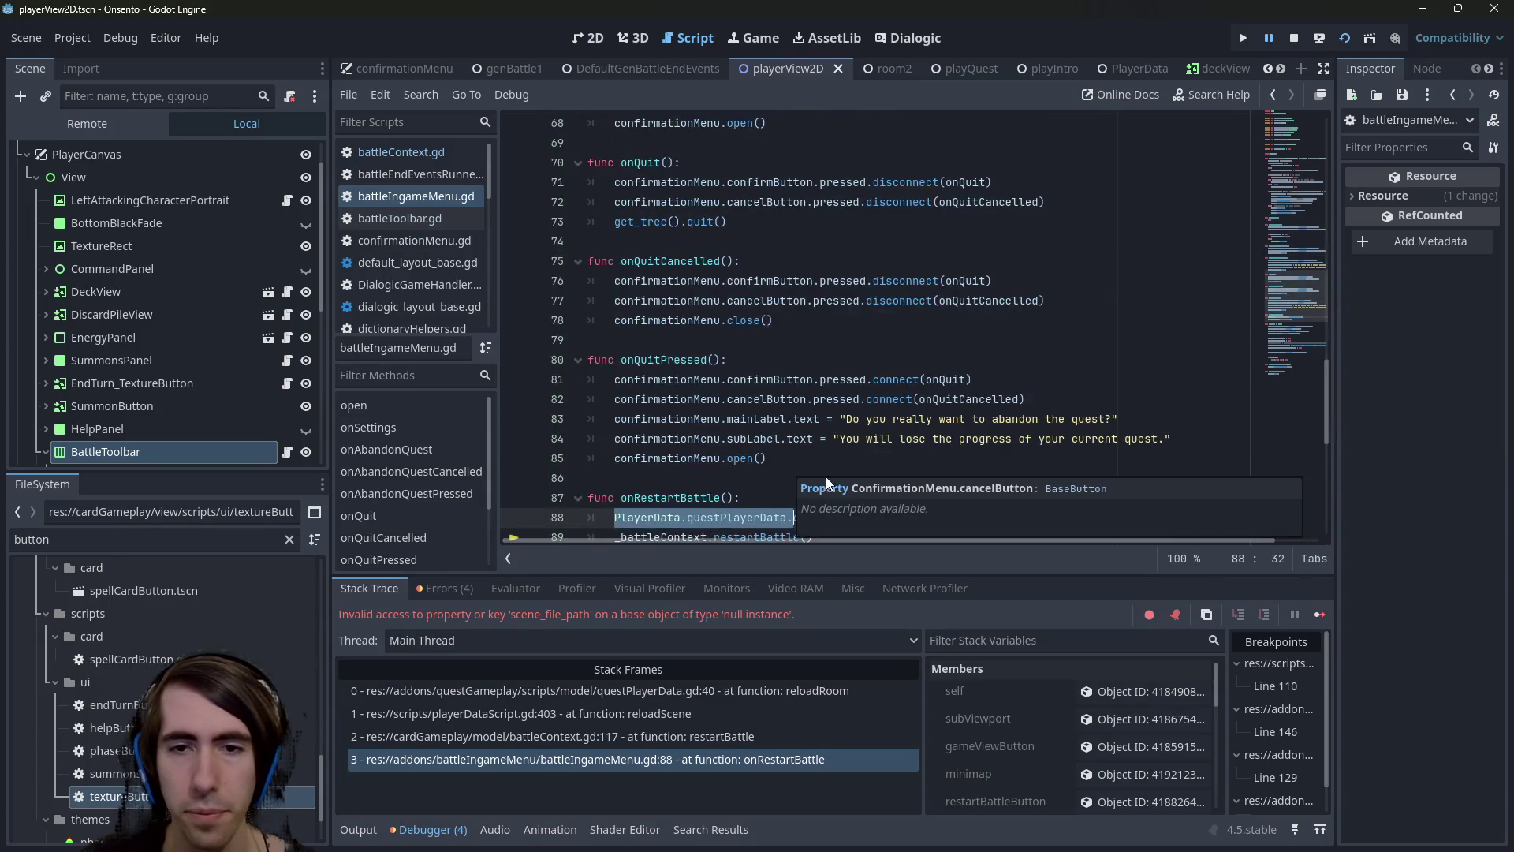
- Stop the debug session, switch to the room2 scene and run it with F6
{"action": "left_click", "coordinate": [1295, 38]}
{"action": "scroll", "coordinate": [853, 195], "scroll_direction": "down", "scroll_amount": 1}
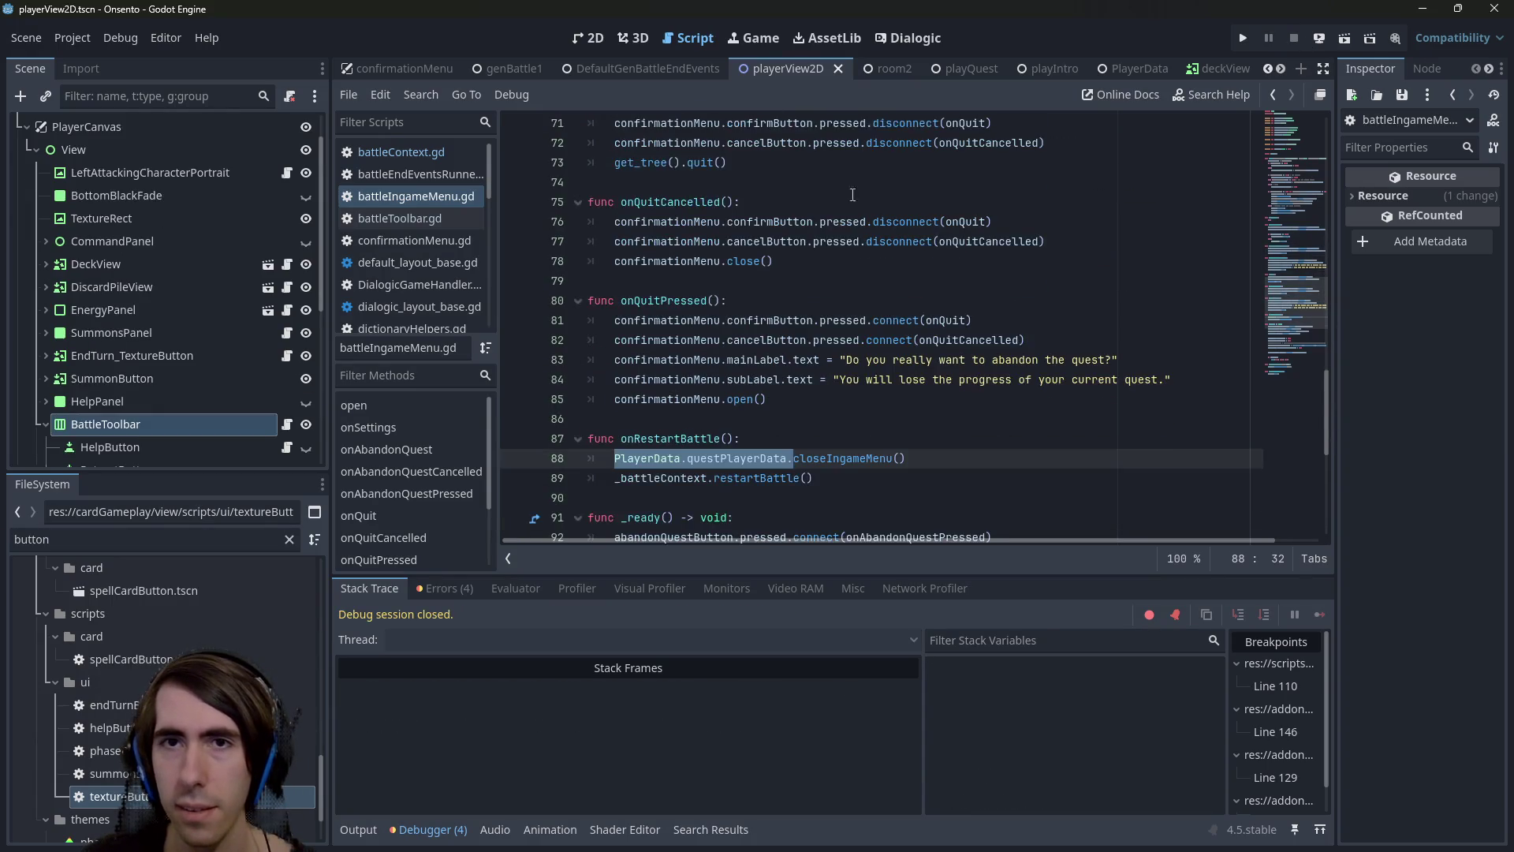
{"action": "left_click", "coordinate": [887, 68]}
{"action": "key", "text": "F6"}
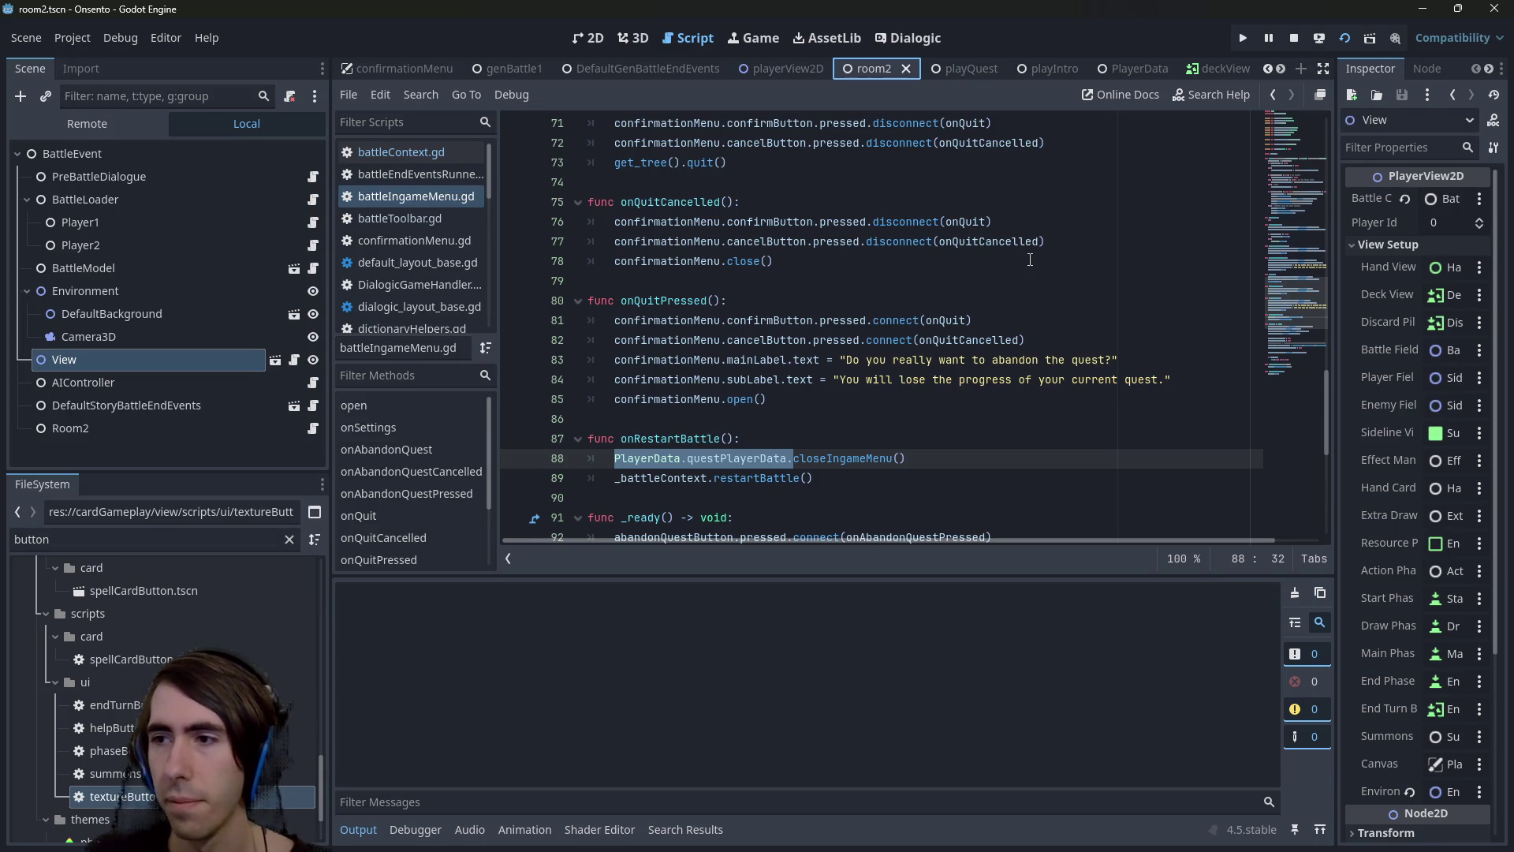
- Run the game with F5, open the gear menu and choose Restart current battle
{"action": "key", "text": "F5"}
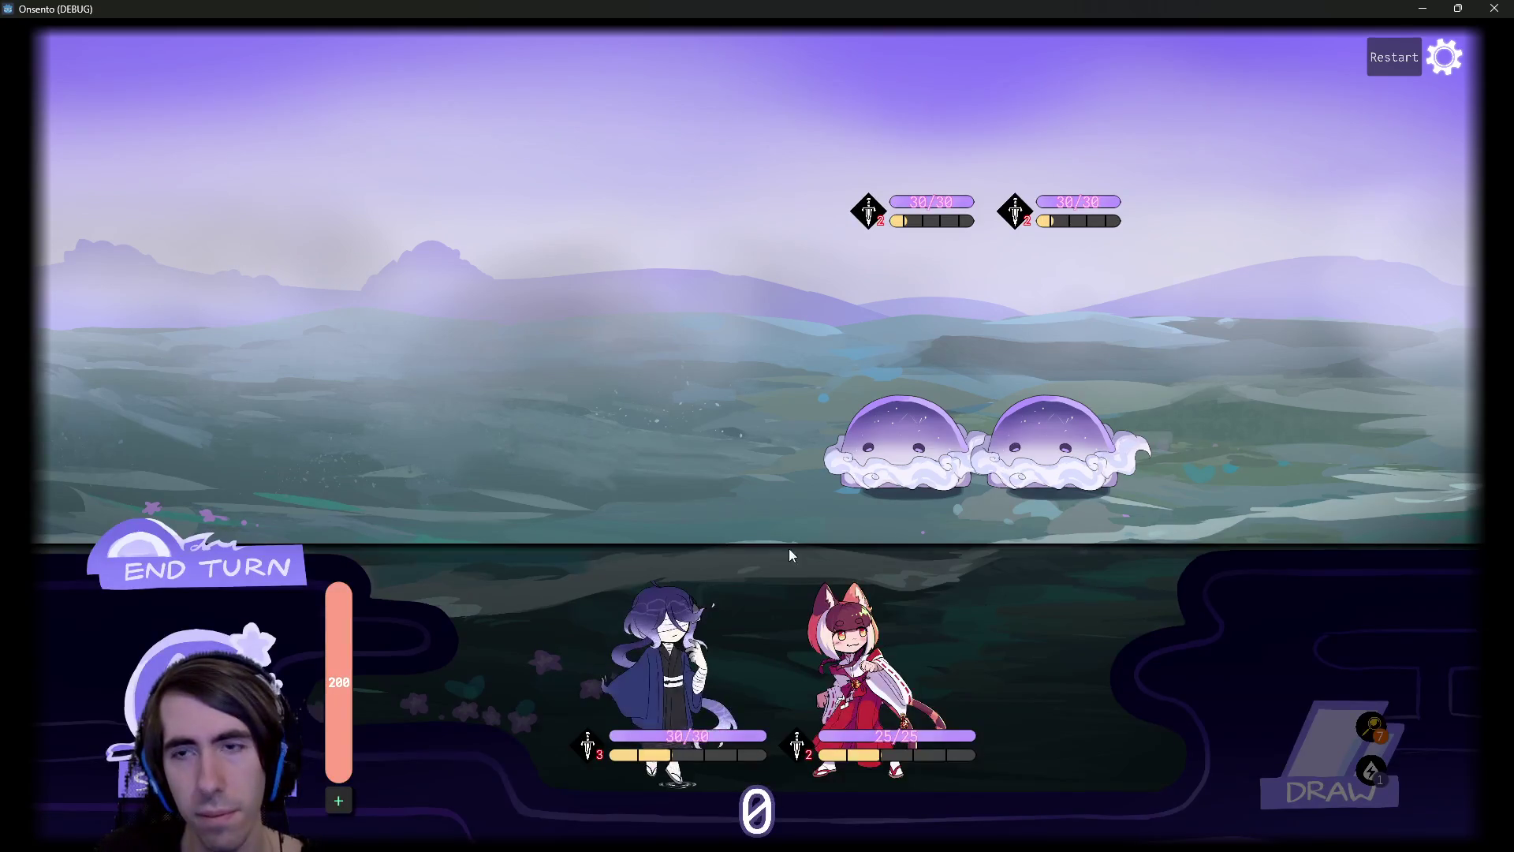
{"action": "left_click", "coordinate": [1446, 50]}
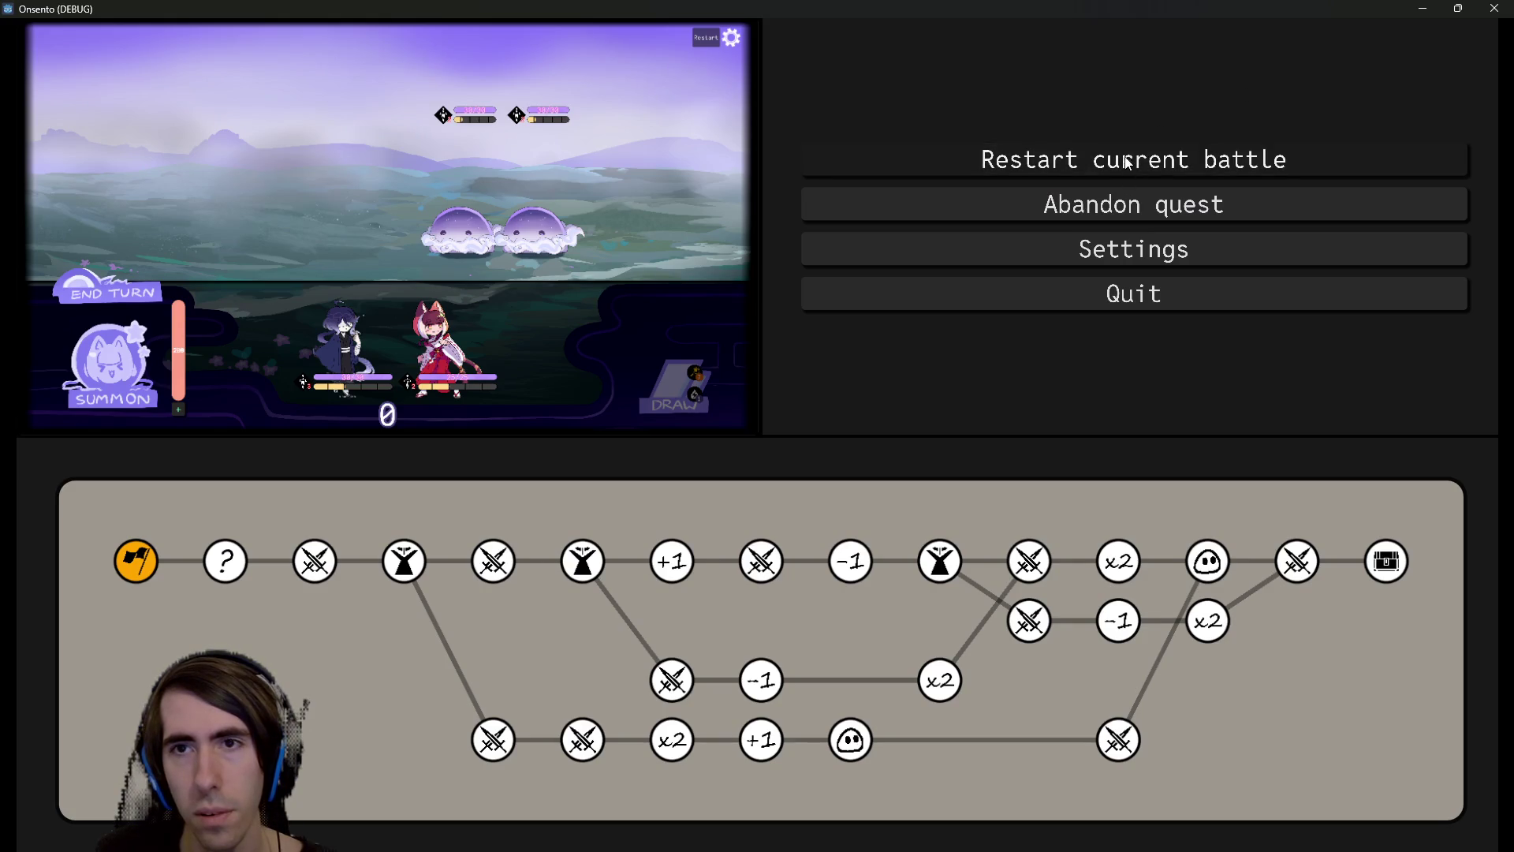
{"action": "left_click", "coordinate": [1125, 158]}
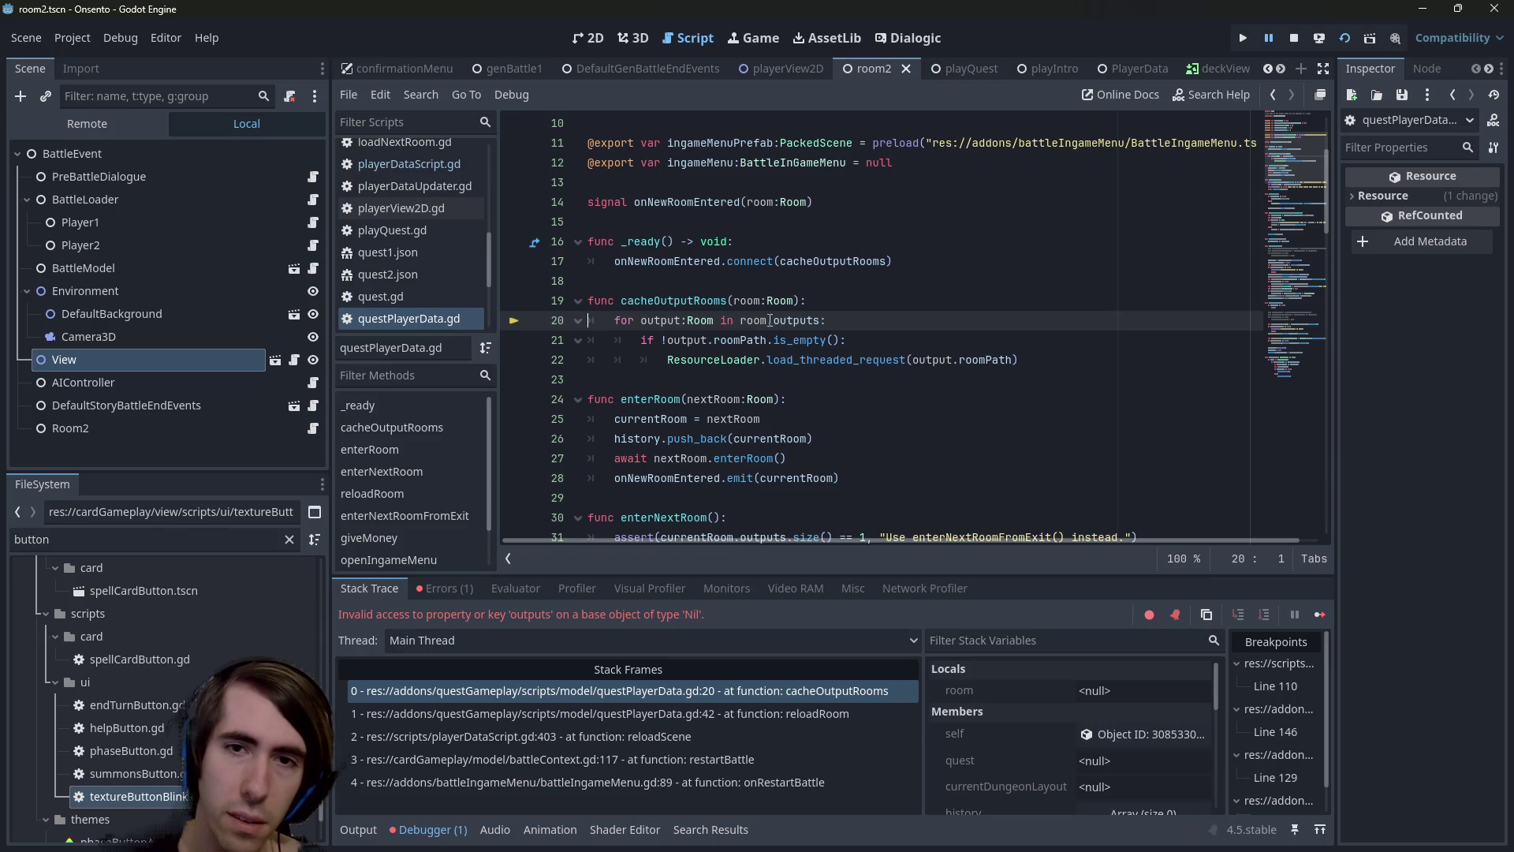
- Inspect the reloadRoom and cacheOutputRooms stack frames to check currentRoom and the emit line 42
{"action": "left_click", "coordinate": [643, 713]}
{"action": "scroll", "coordinate": [757, 355], "scroll_direction": "up", "scroll_amount": 1}
{"action": "double_click", "coordinate": [801, 380]}
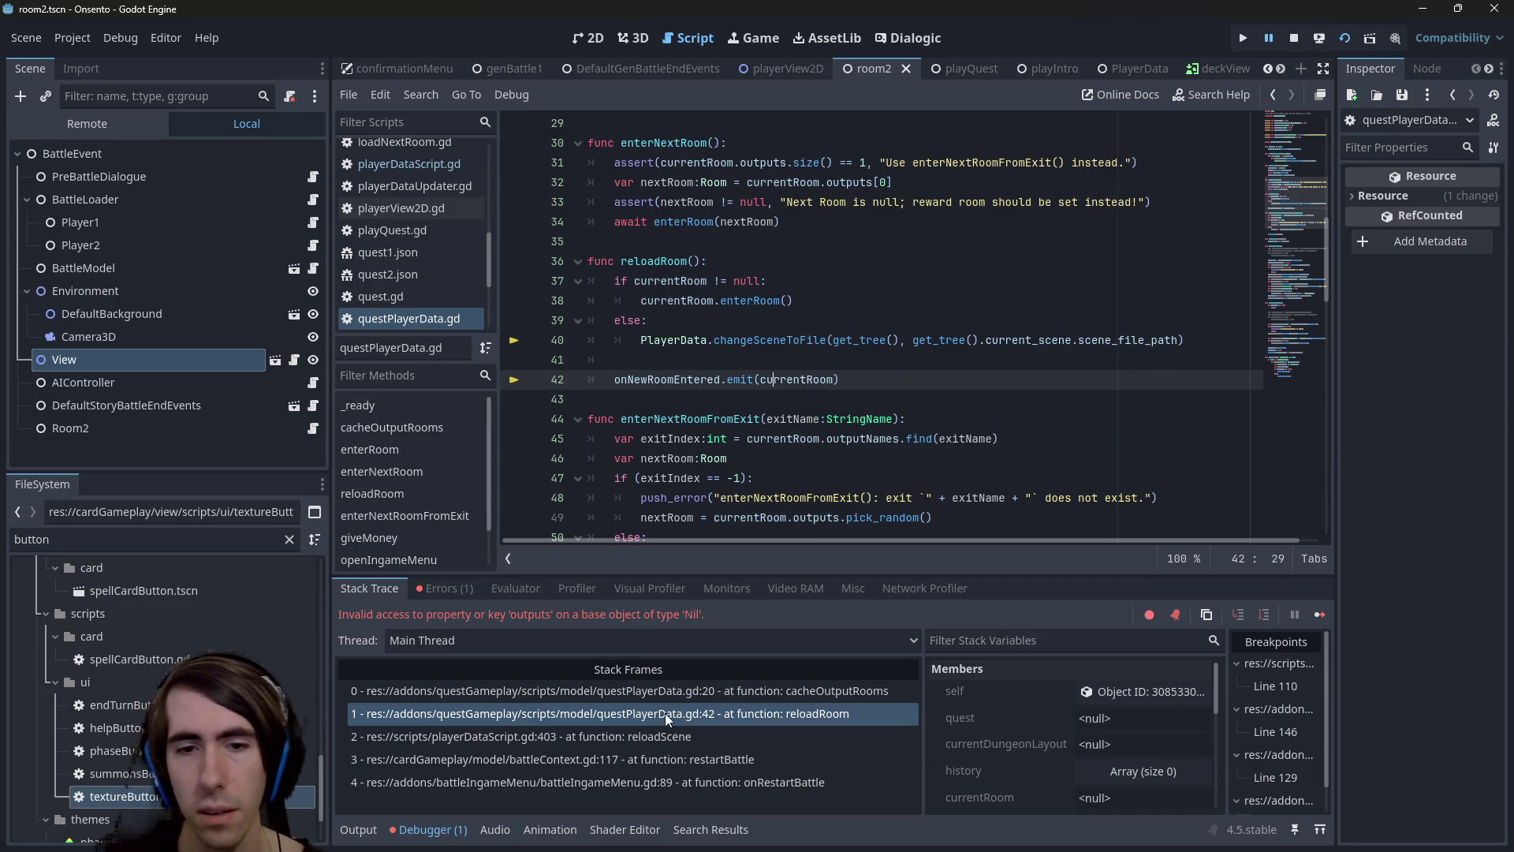
{"action": "left_click", "coordinate": [663, 691]}
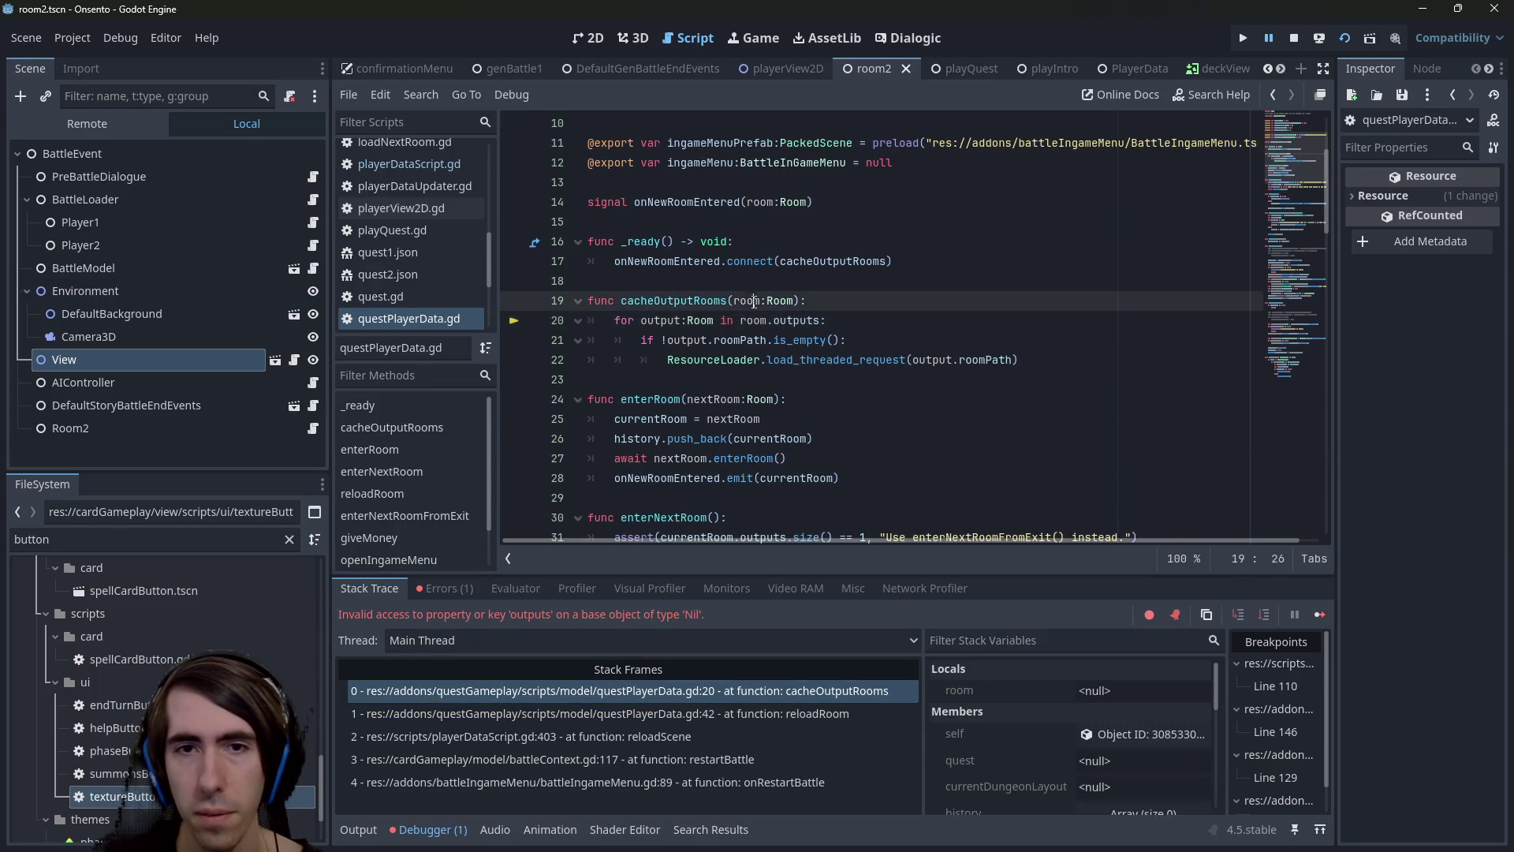
{"action": "left_click", "coordinate": [725, 713]}
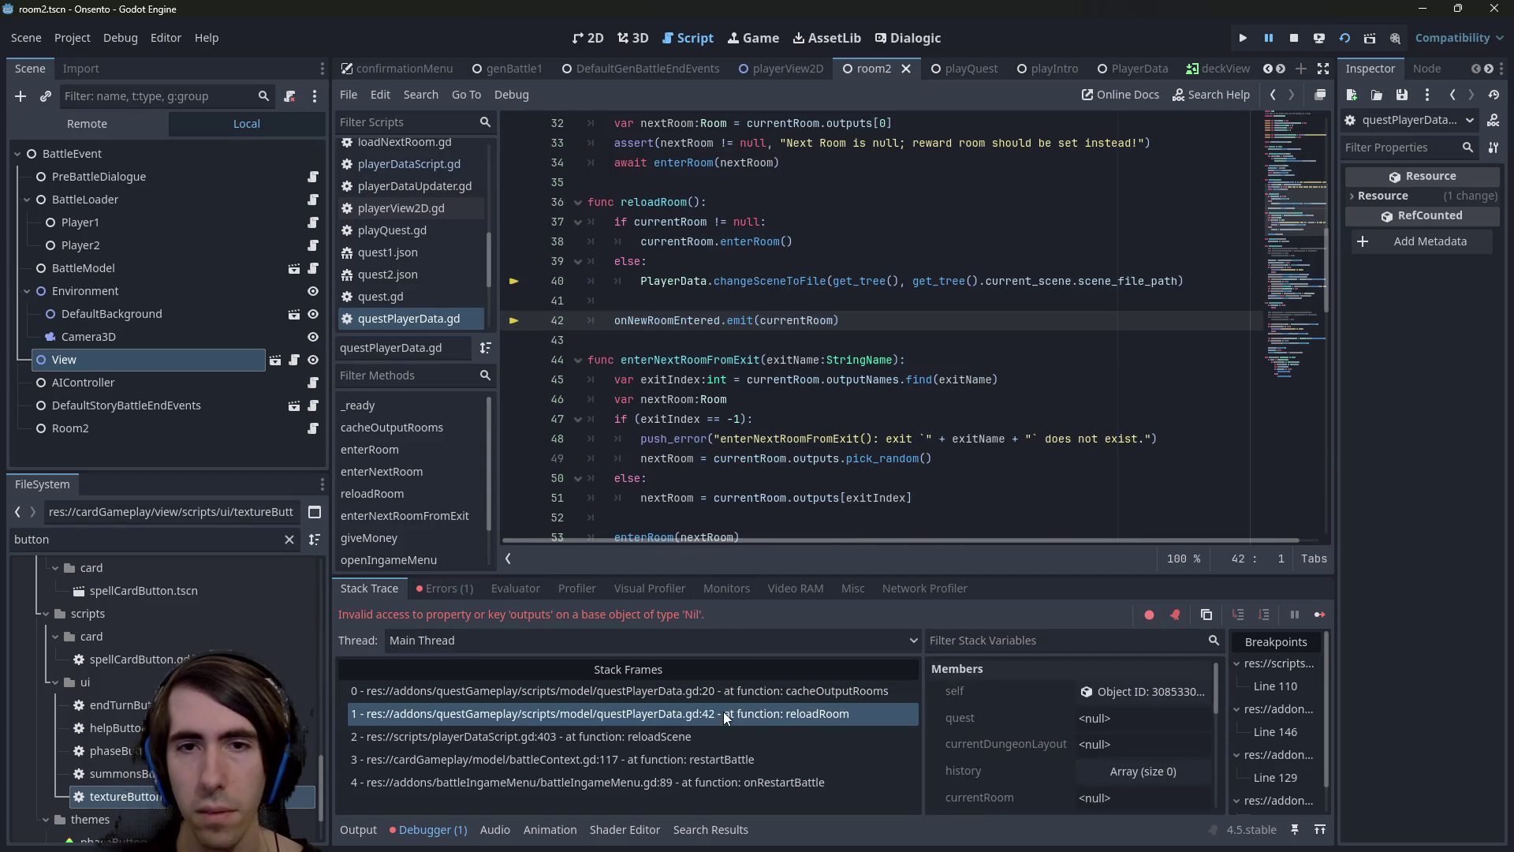
{"action": "mouse_move", "coordinate": [790, 319]}
{"action": "double_click", "coordinate": [790, 319]}
{"action": "scroll", "coordinate": [785, 331], "scroll_direction": "up", "scroll_amount": 1}
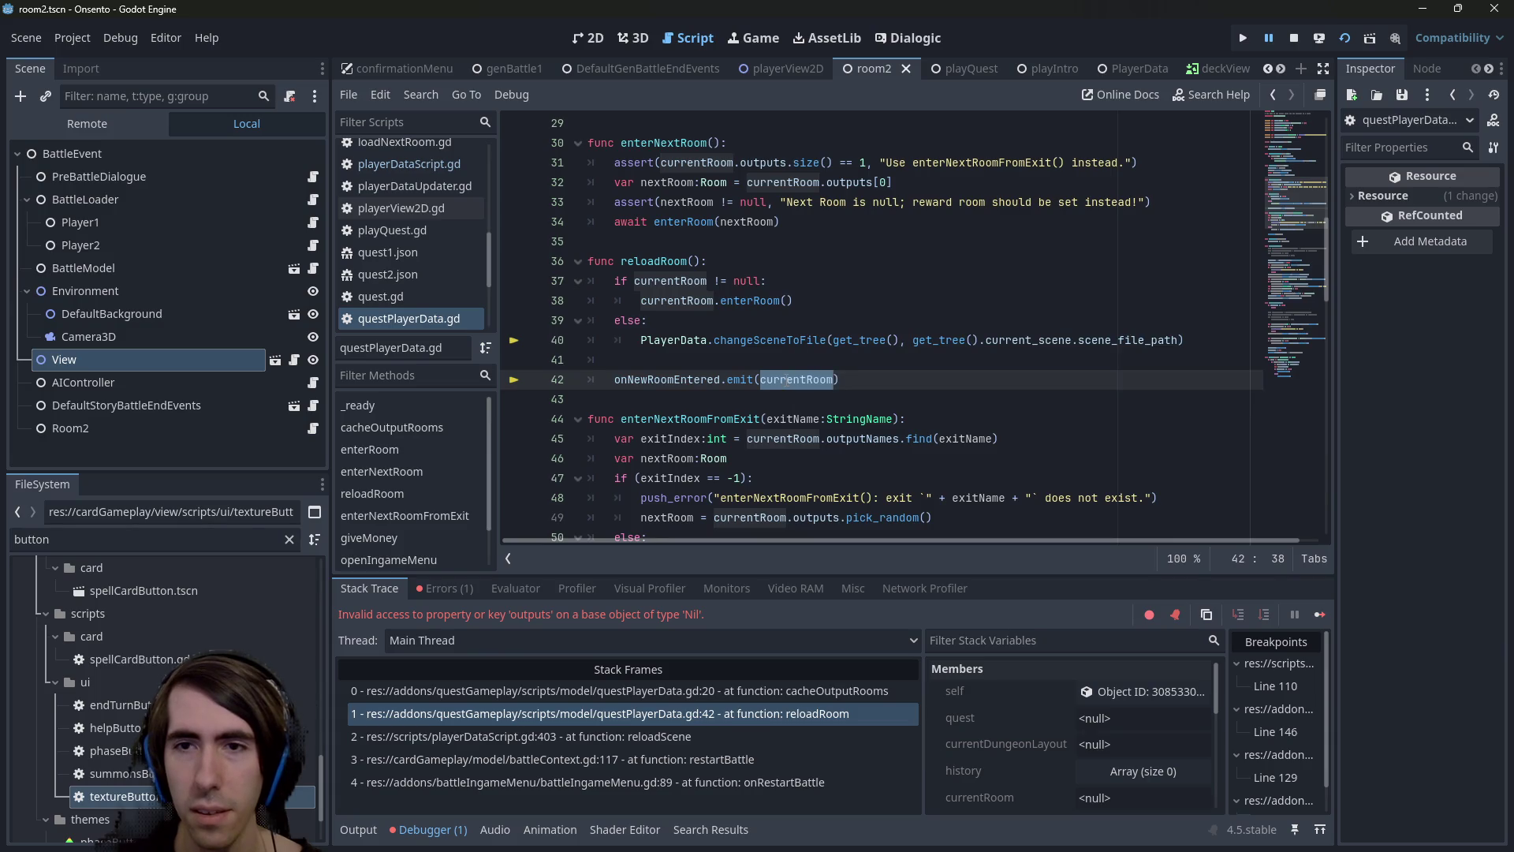
{"action": "mouse_move", "coordinate": [787, 380]}
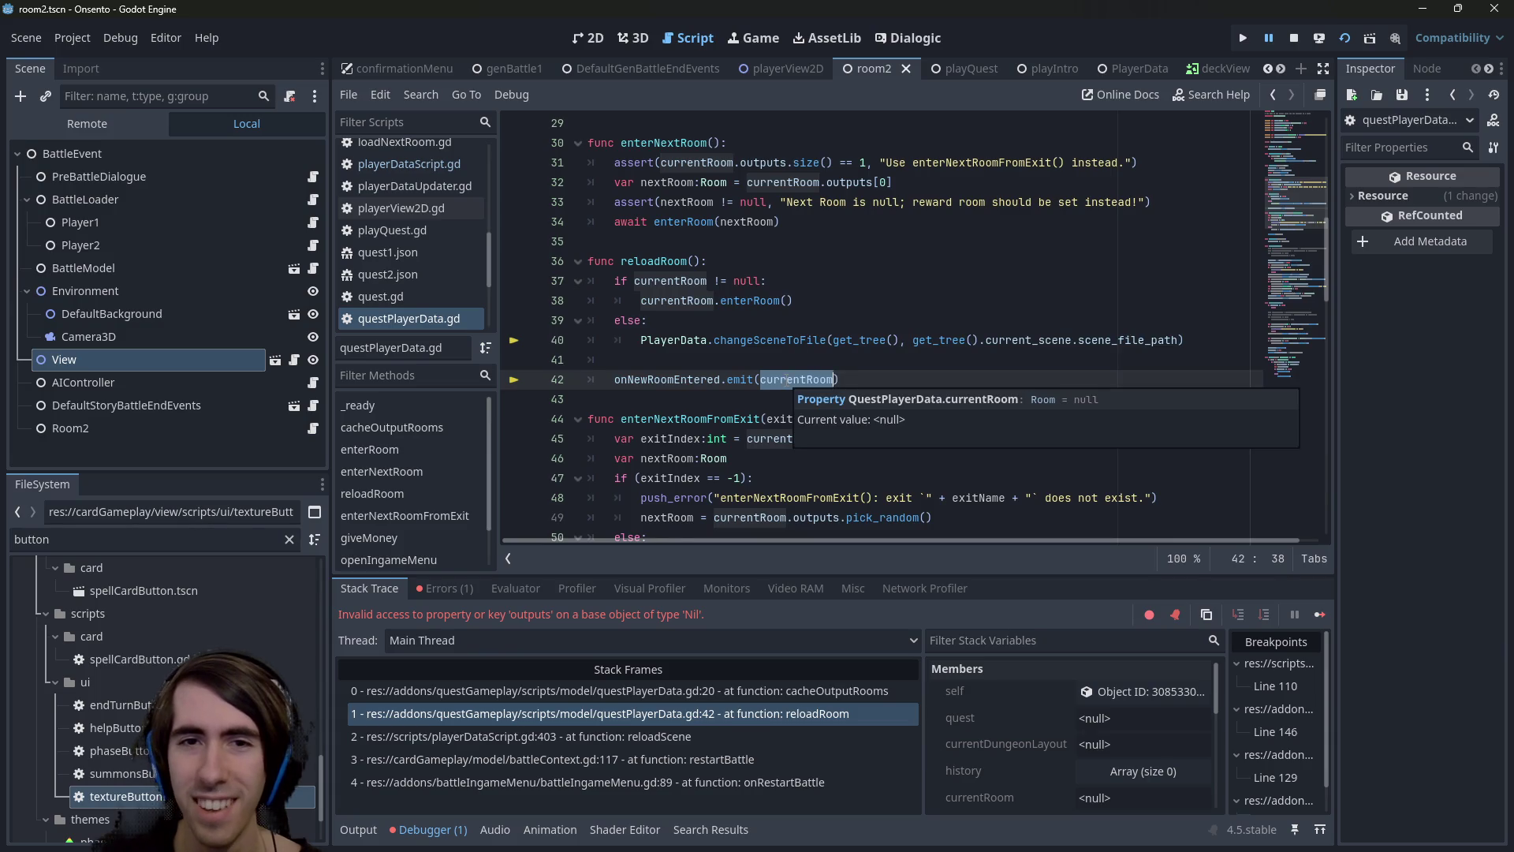
{"action": "triple_click", "coordinate": [876, 384]}
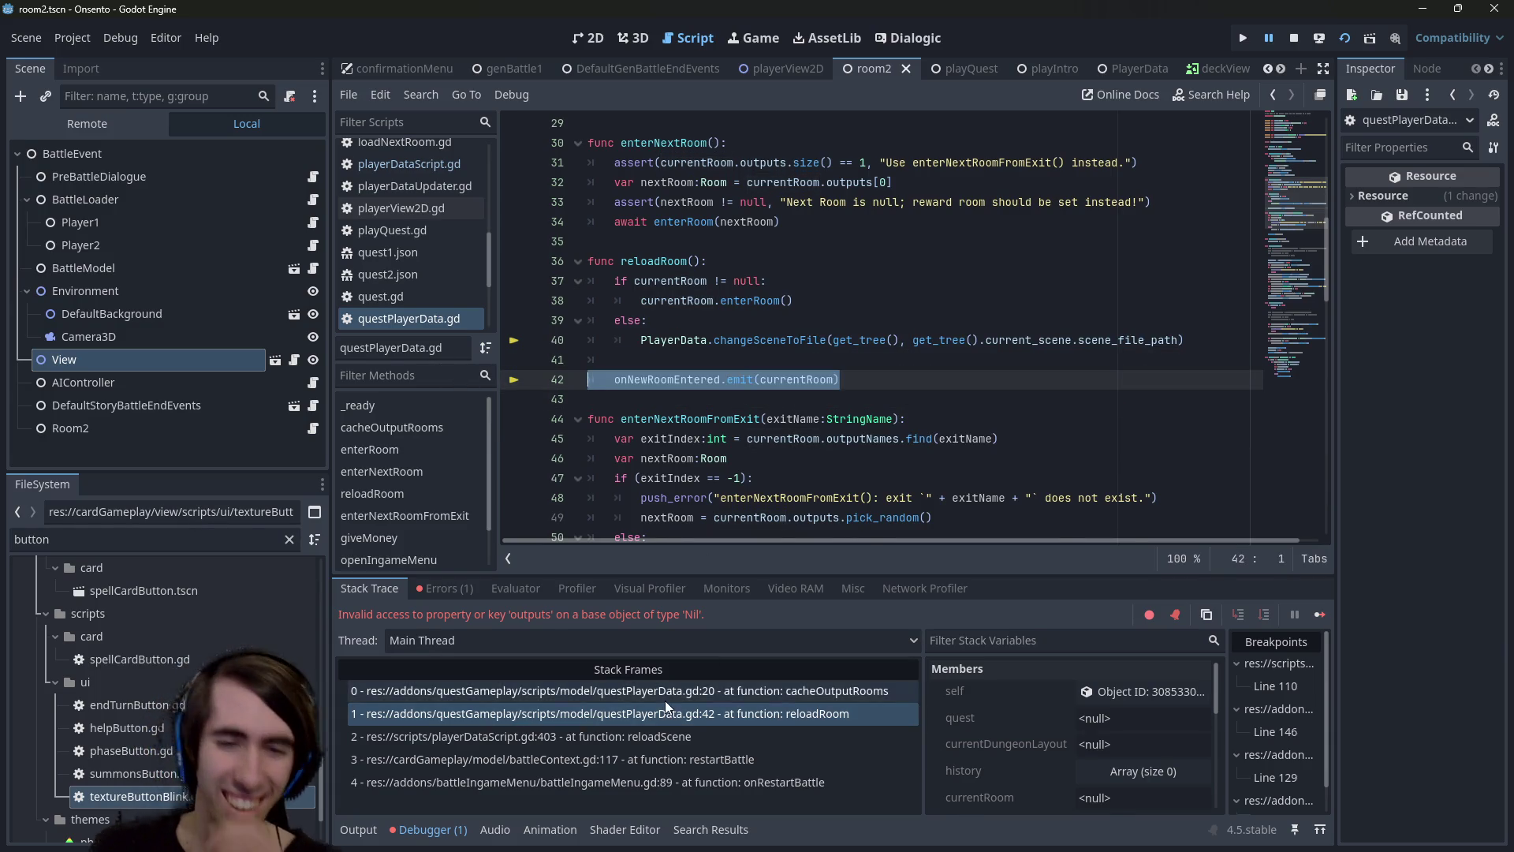
{"action": "left_click", "coordinate": [664, 693]}
- Add 'if room == null: return' at line 20 of cacheOutputRooms
{"action": "left_click", "coordinate": [836, 304]}
{"action": "key", "text": "Down"}
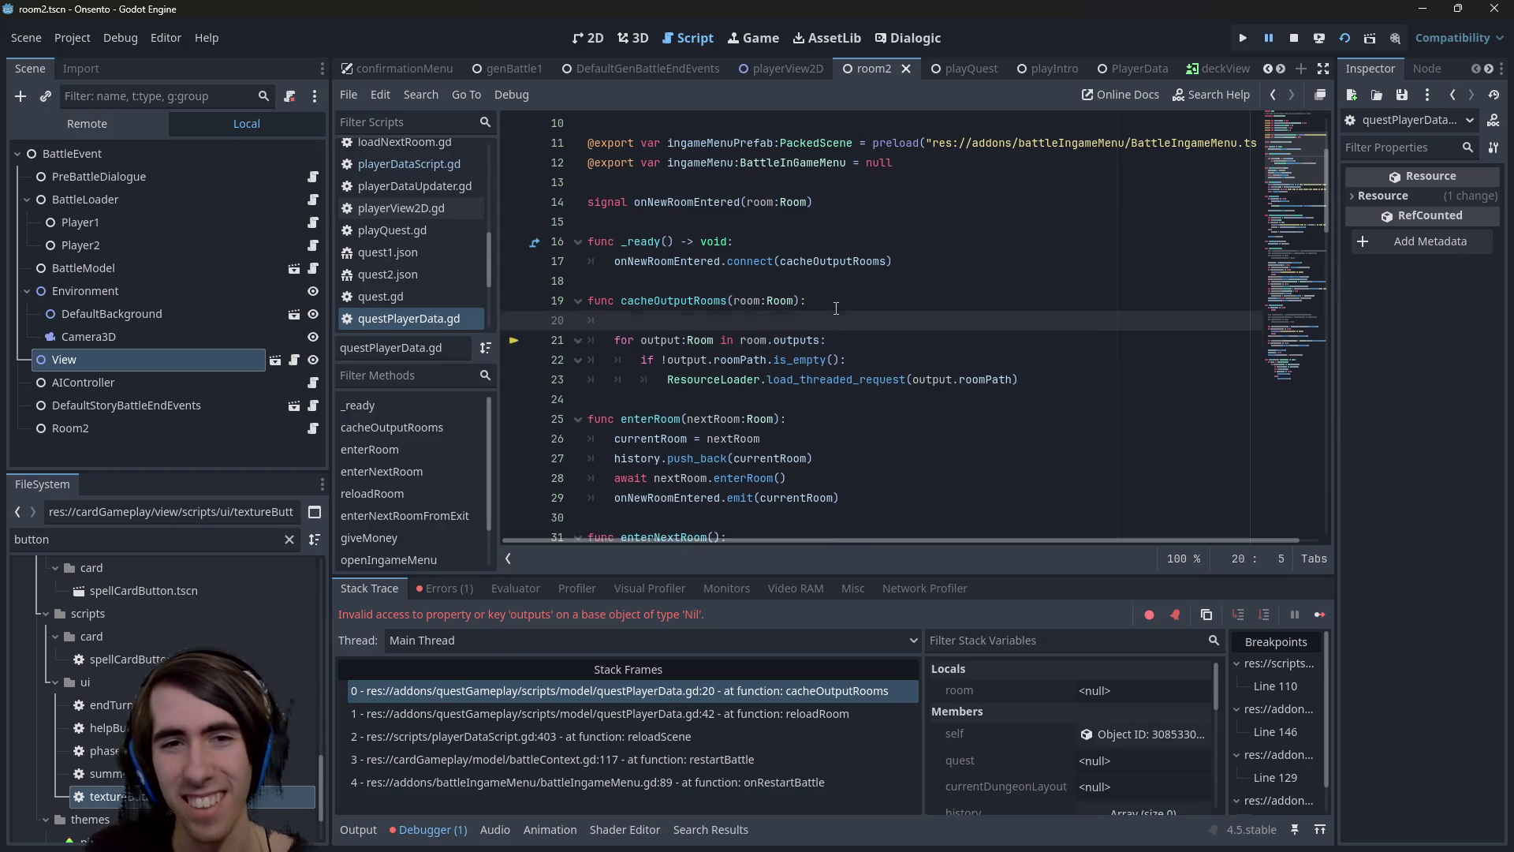
{"action": "key", "text": "Return"}
{"action": "key", "text": "Up"}
{"action": "type", "text": "if room == nul"}
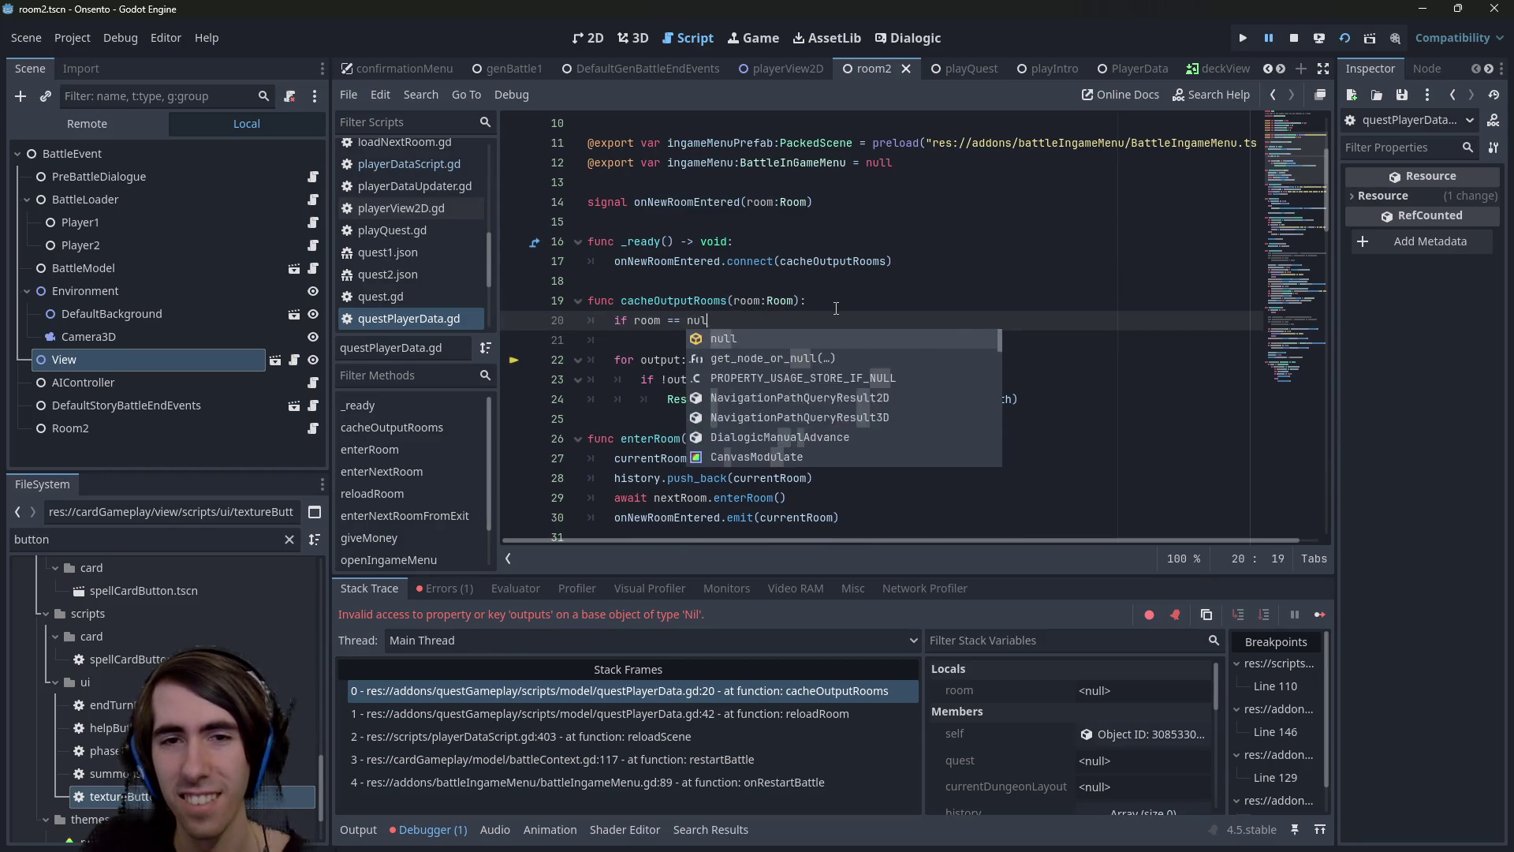
{"action": "type", "text": "l:"}
{"action": "key", "text": "Return"}
{"action": "type", "text": "treturn"}
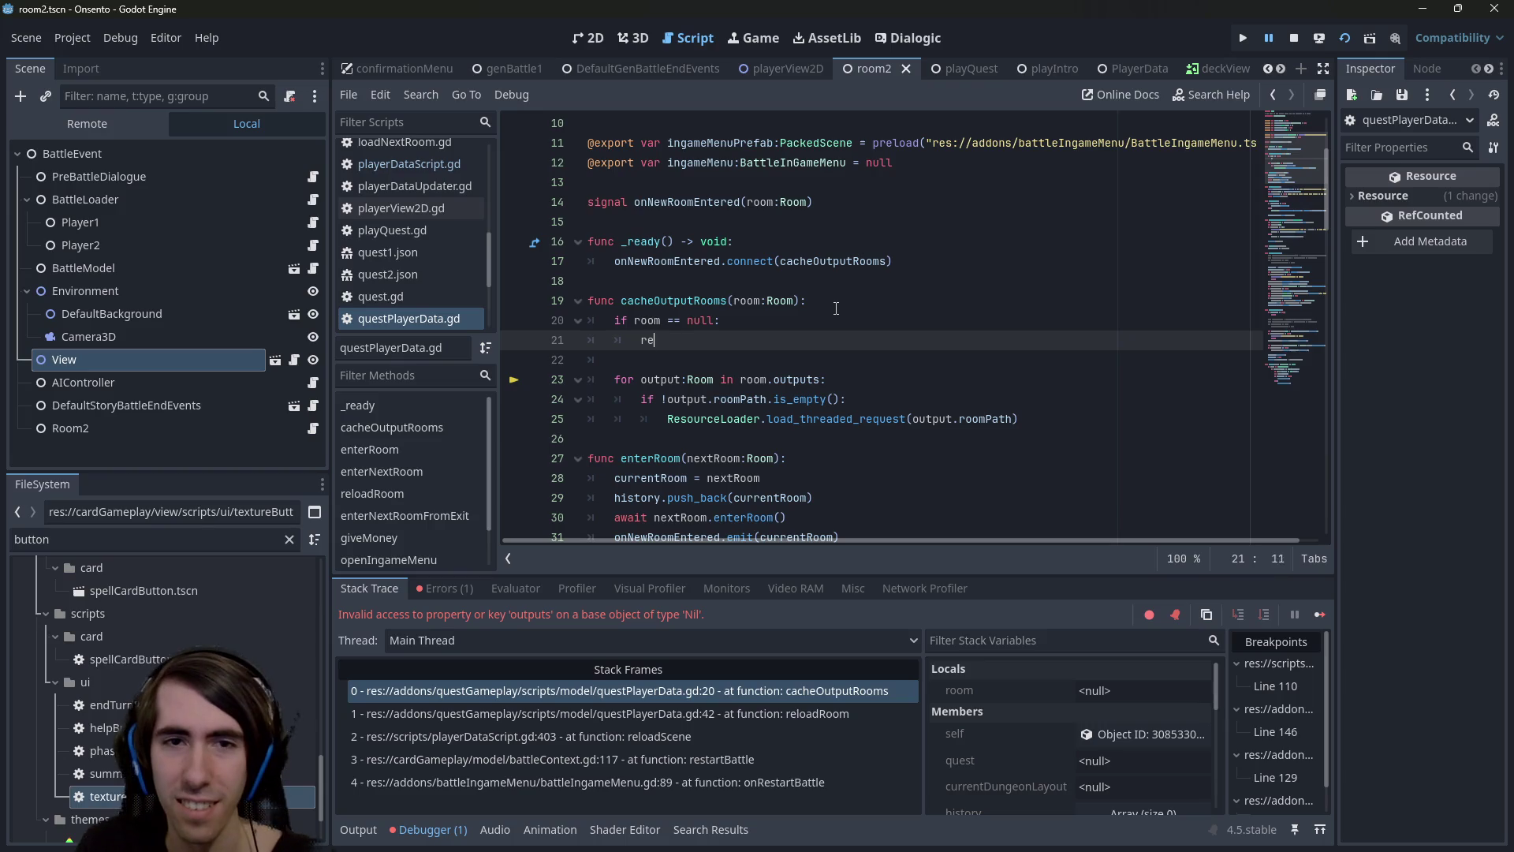
- Search all files for onNewRoomEntered, selected from reloadRoom line 45
{"action": "left_click", "coordinate": [669, 714]}
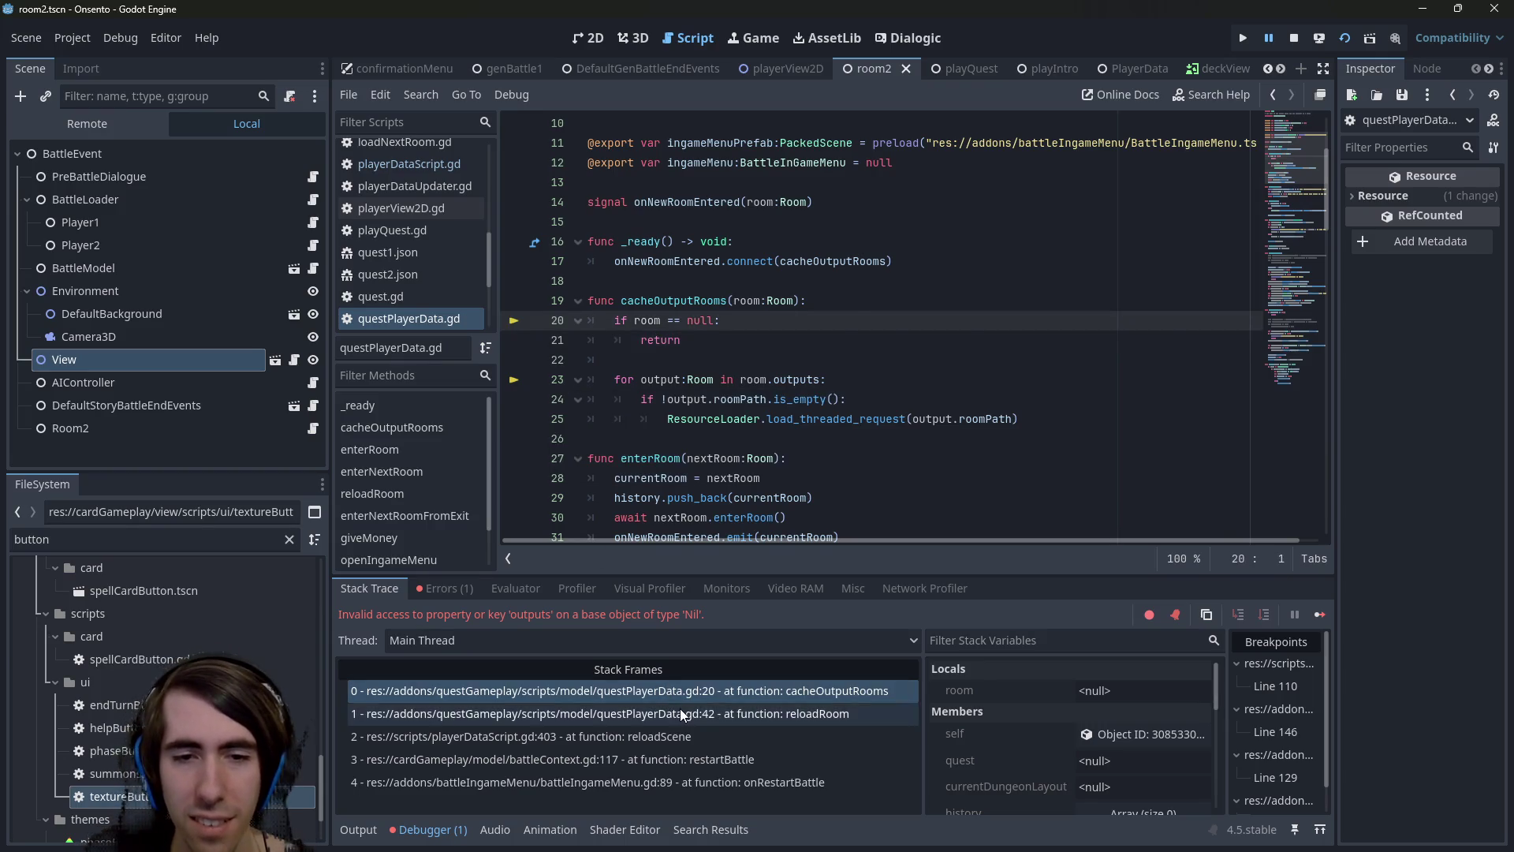
{"action": "left_click", "coordinate": [677, 688]}
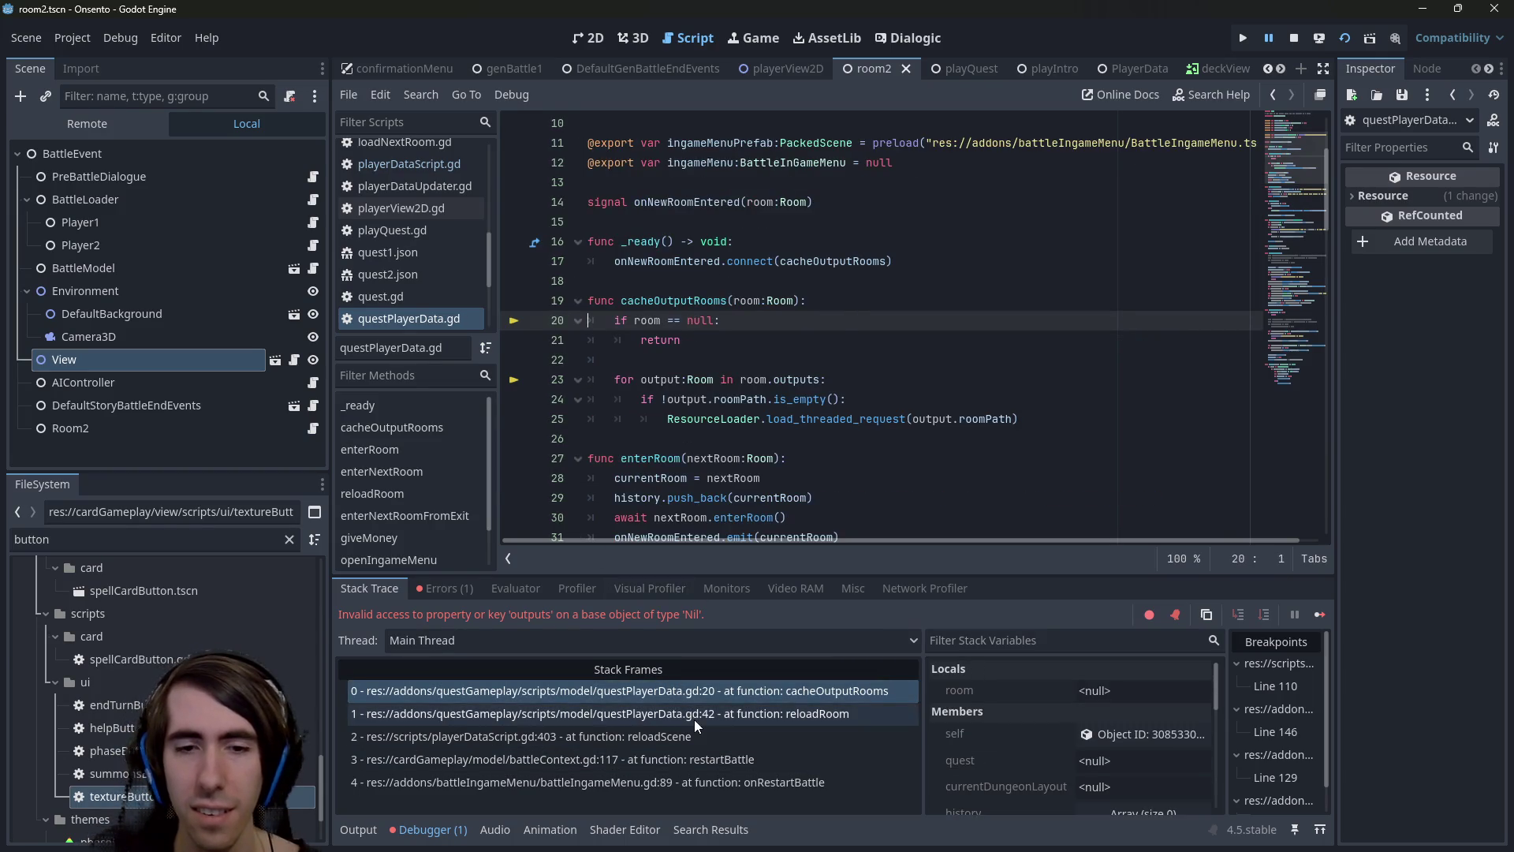
{"action": "left_click", "coordinate": [694, 714]}
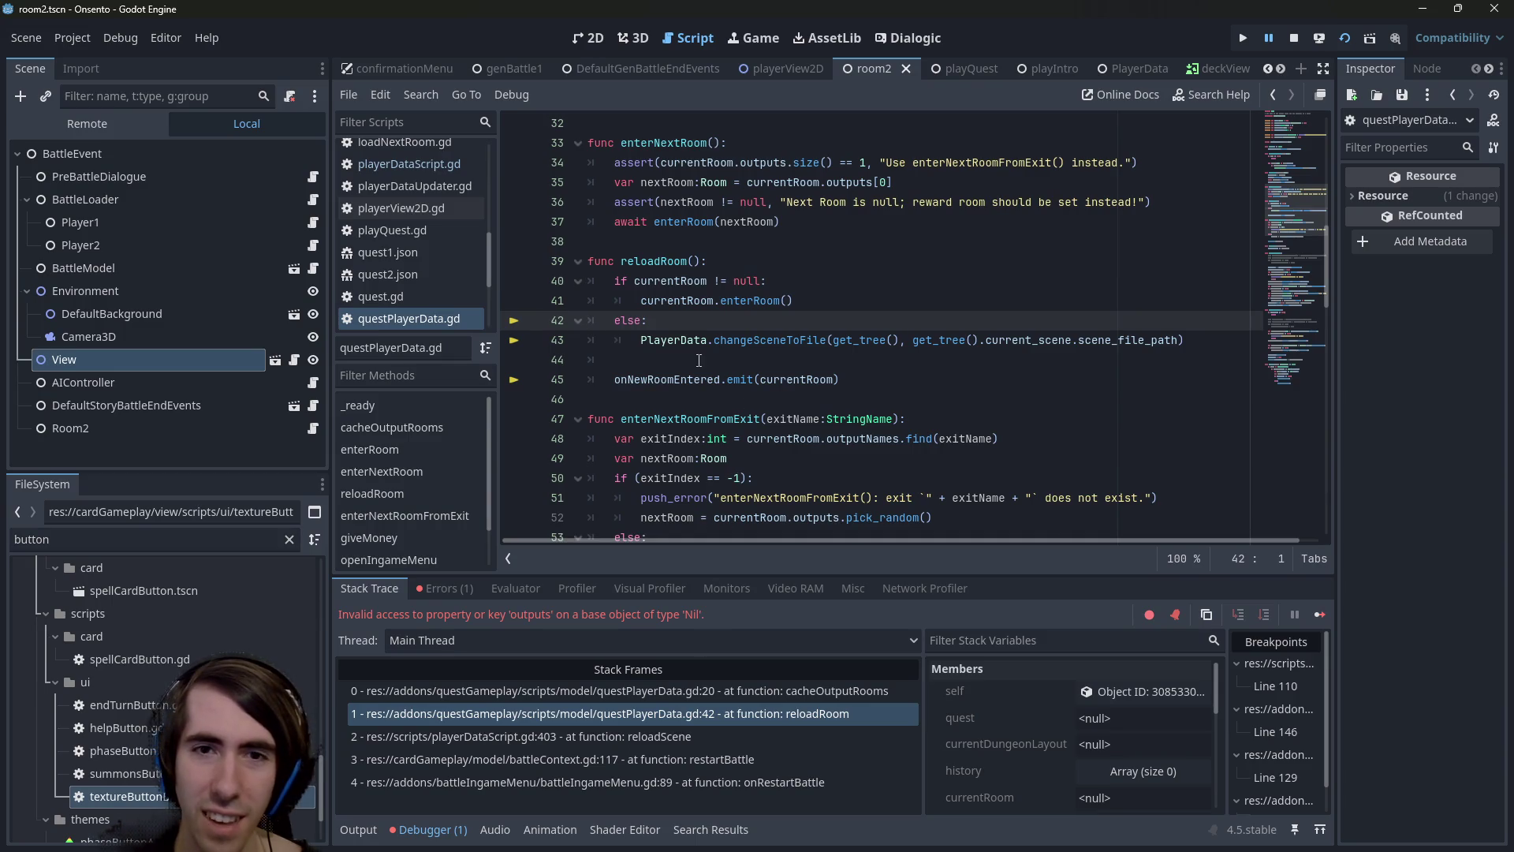
{"action": "double_click", "coordinate": [679, 379]}
{"action": "key", "text": "ctrl+shift+f"}
{"action": "key", "text": "Return"}
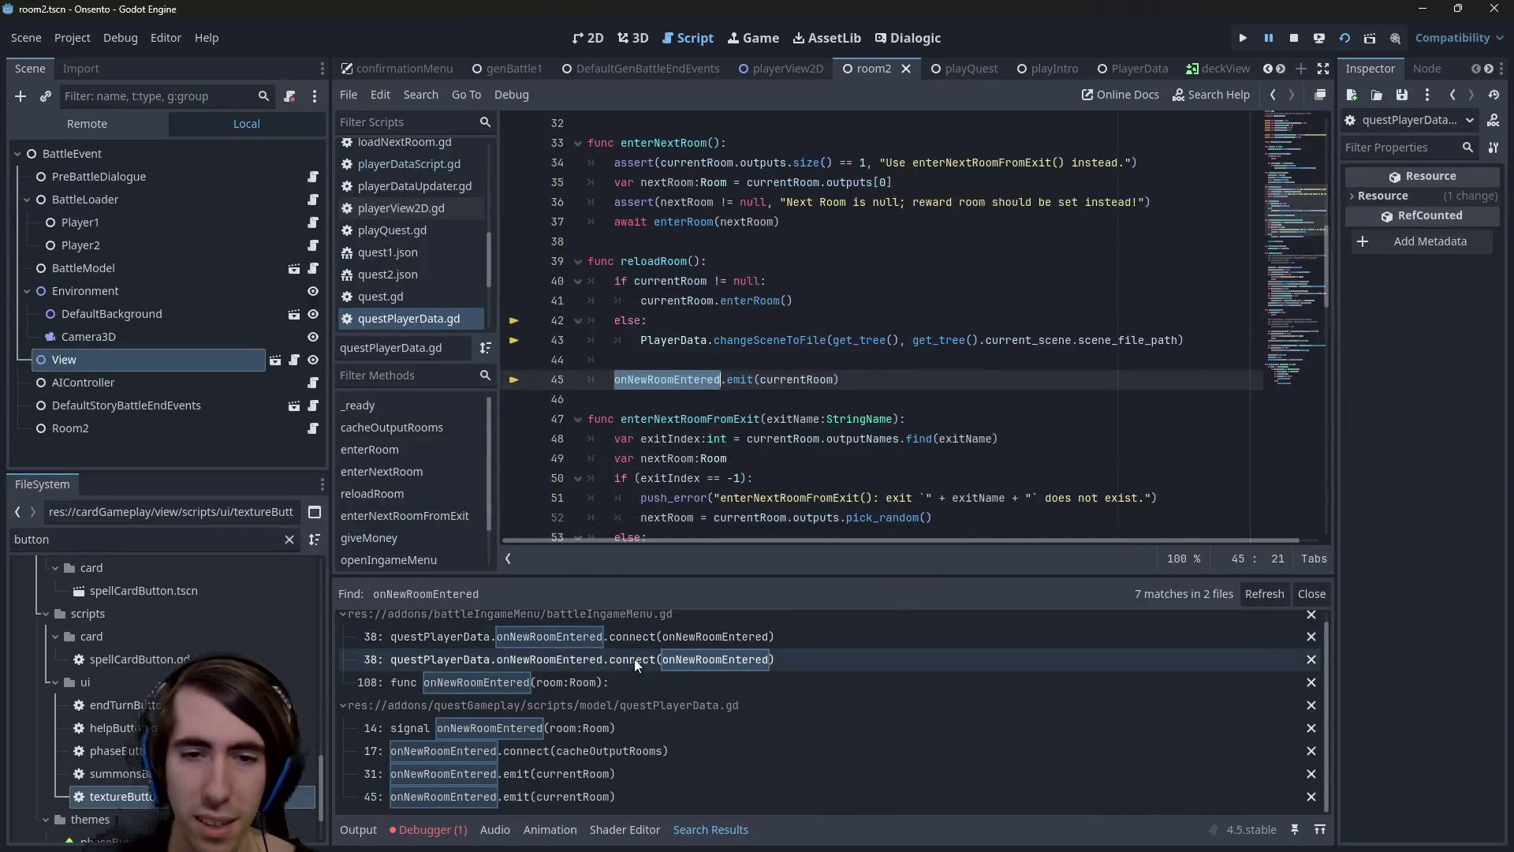
- Relaunch the game with F6 and restart the current battle from the pause menu
{"action": "left_click", "coordinate": [1300, 38]}
{"action": "key", "text": "F6"}
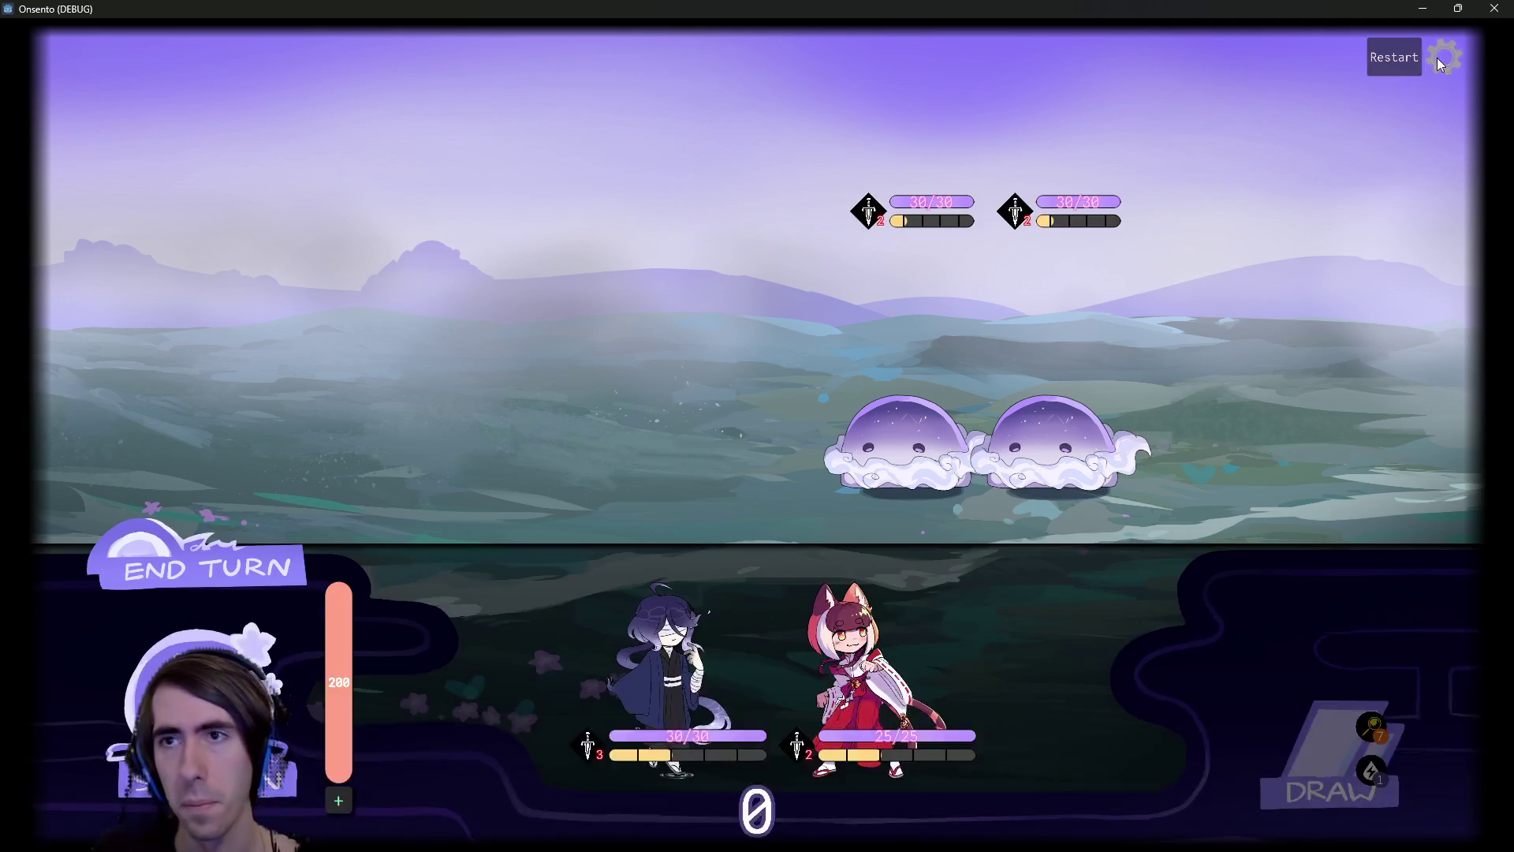
{"action": "left_click", "coordinate": [1436, 58]}
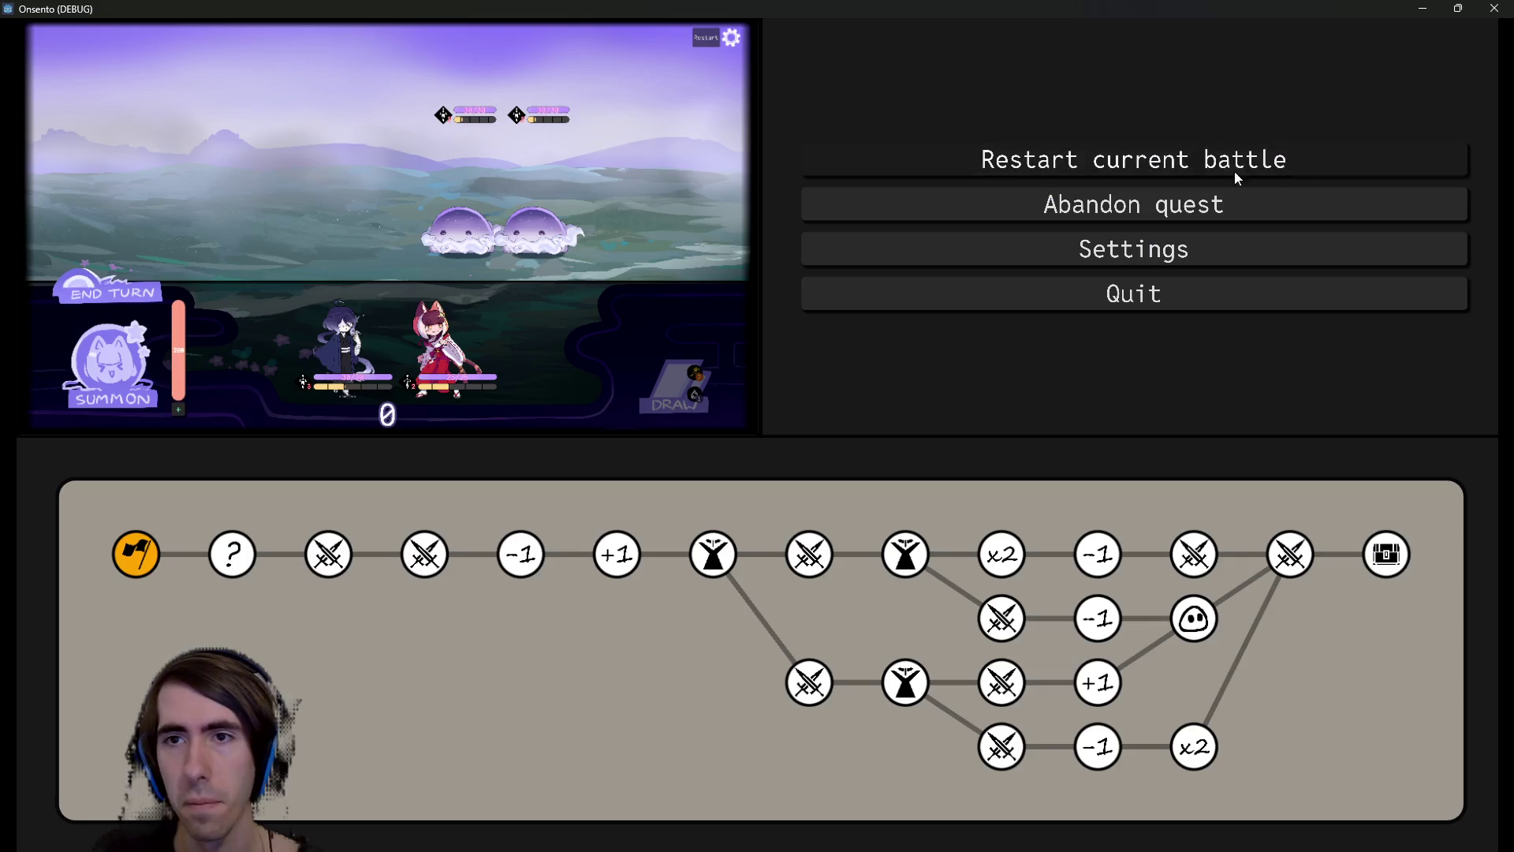
{"action": "left_click", "coordinate": [1152, 158]}
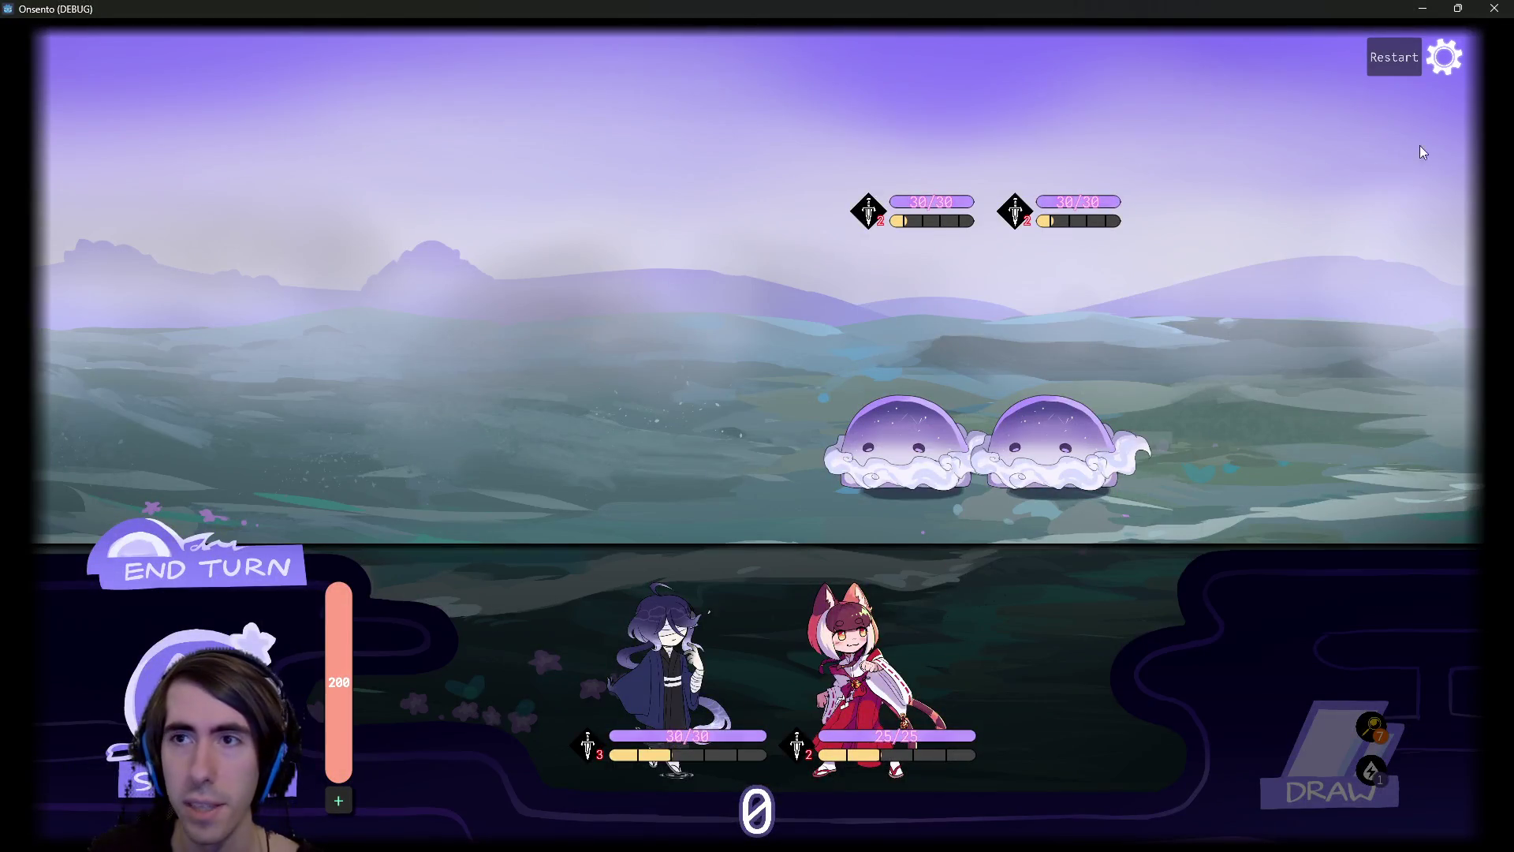
- Place the fox girl, restart the battle again, then place the blue-haired character
{"action": "mouse_move", "coordinate": [671, 670]}
{"action": "left_mouse_down"}
{"action": "mouse_move", "coordinate": [659, 362]}
{"action": "mouse_move", "coordinate": [630, 378]}
{"action": "left_mouse_up"}
{"action": "mouse_move", "coordinate": [859, 670]}
{"action": "left_mouse_down"}
{"action": "mouse_move", "coordinate": [395, 372]}
{"action": "mouse_move", "coordinate": [419, 376]}
{"action": "left_mouse_up"}
{"action": "left_click", "coordinate": [1443, 57]}
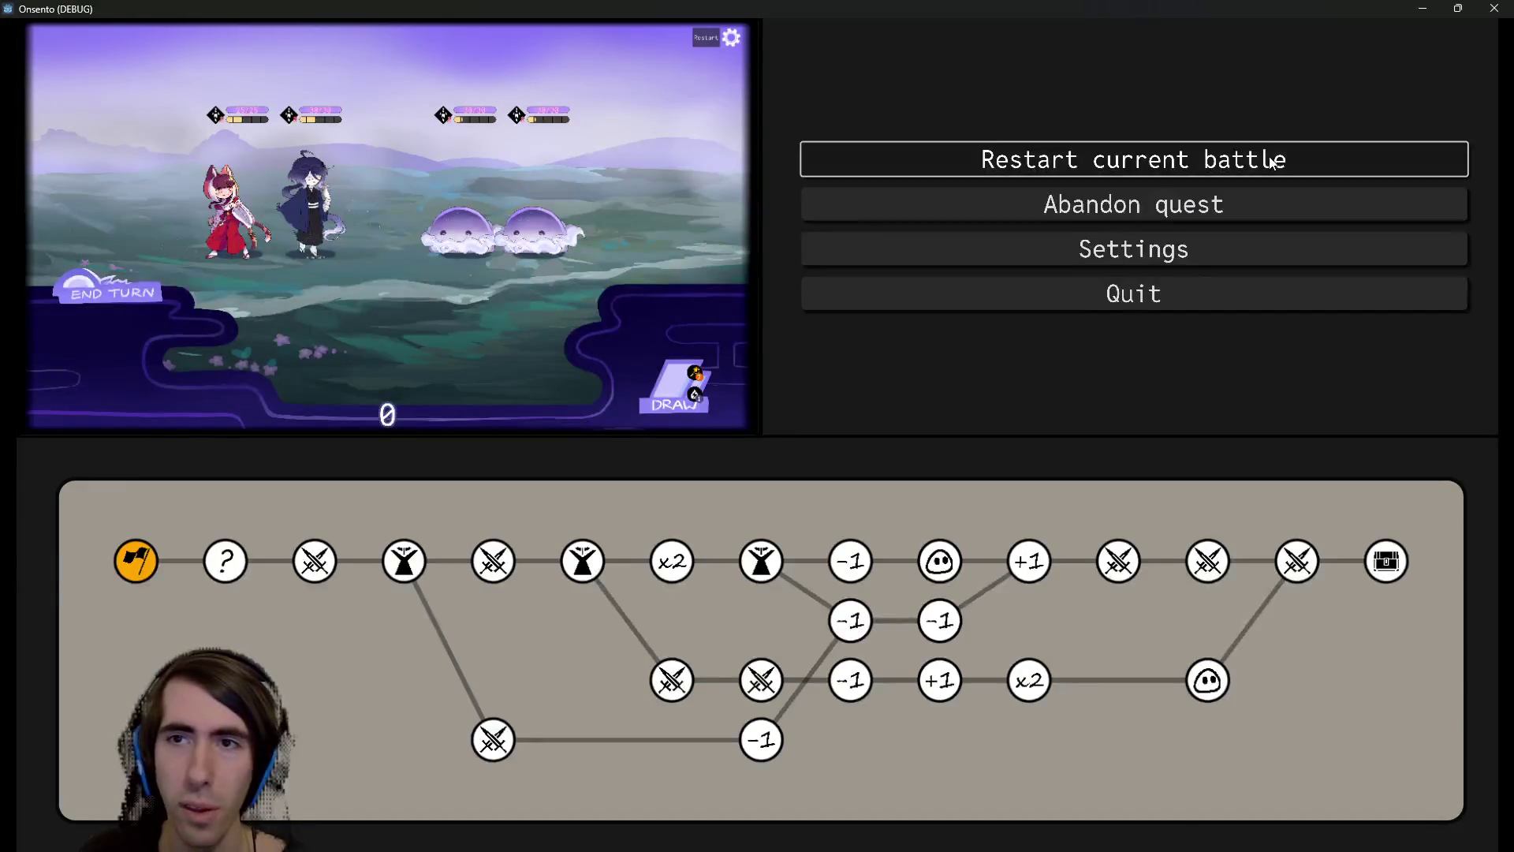
{"action": "left_click", "coordinate": [1271, 161]}
{"action": "mouse_move", "coordinate": [654, 654]}
{"action": "left_mouse_down"}
{"action": "mouse_move", "coordinate": [586, 351]}
{"action": "mouse_move", "coordinate": [607, 378]}
{"action": "left_mouse_up"}
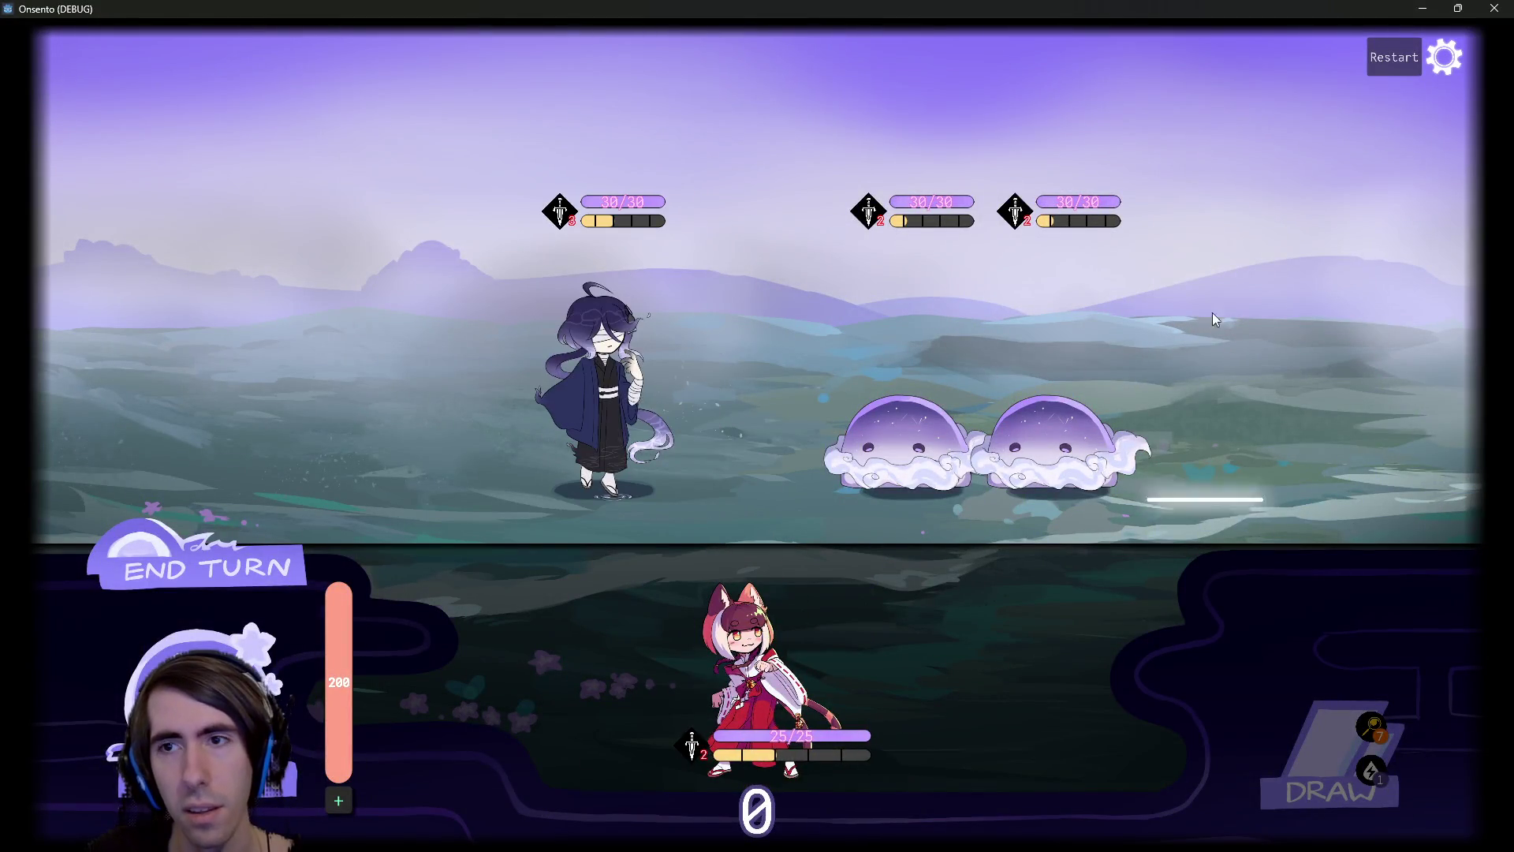
- Abandon the quest, confirm, return to the lobby and close the game window
{"action": "left_click", "coordinate": [1443, 57]}
{"action": "left_click", "coordinate": [1183, 212]}
{"action": "left_click", "coordinate": [618, 509]}
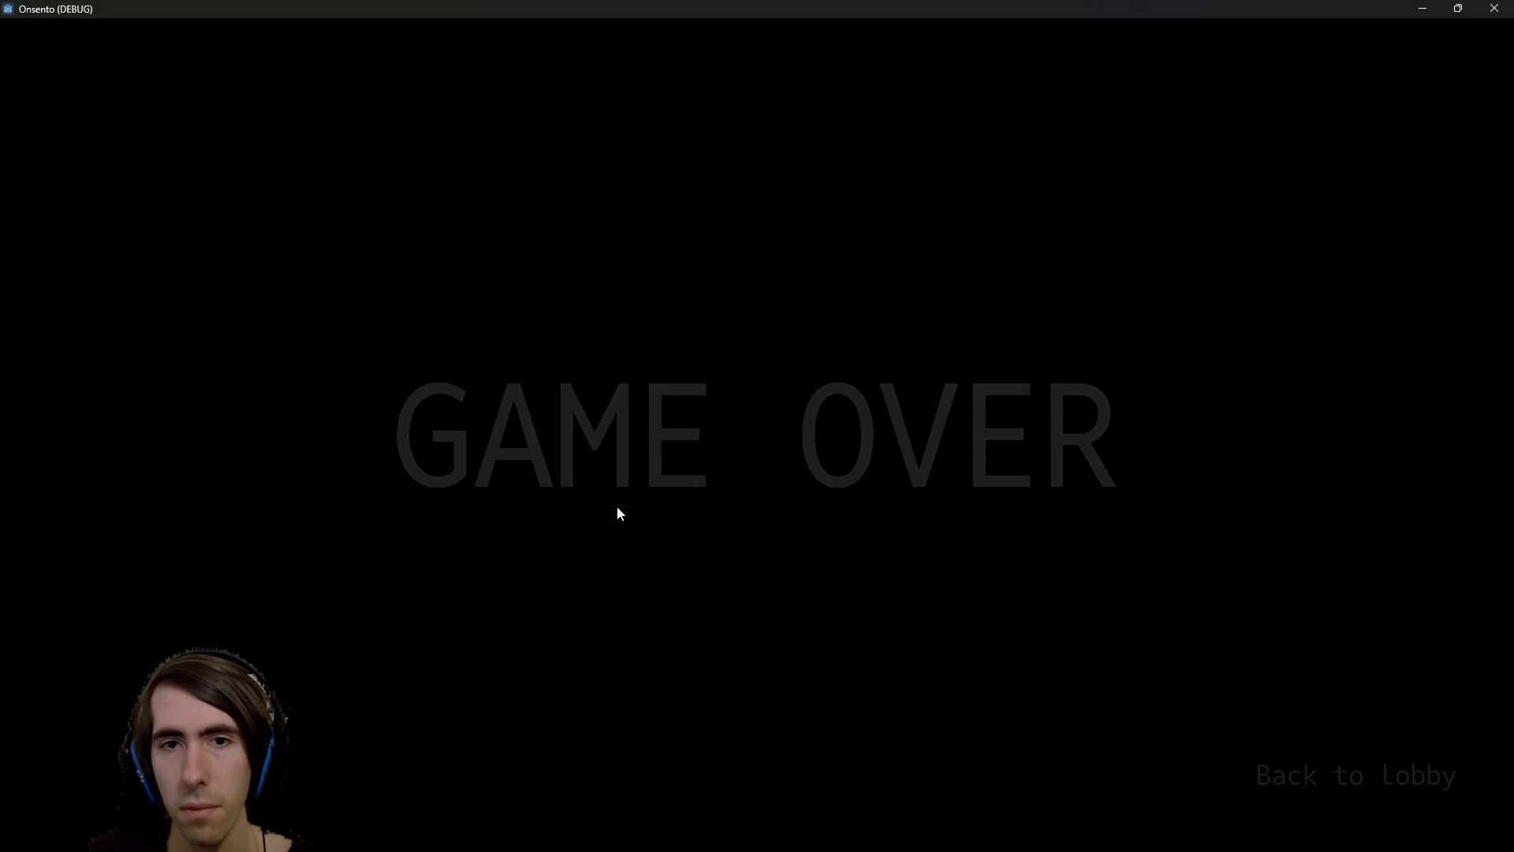
{"action": "left_click", "coordinate": [1415, 775]}
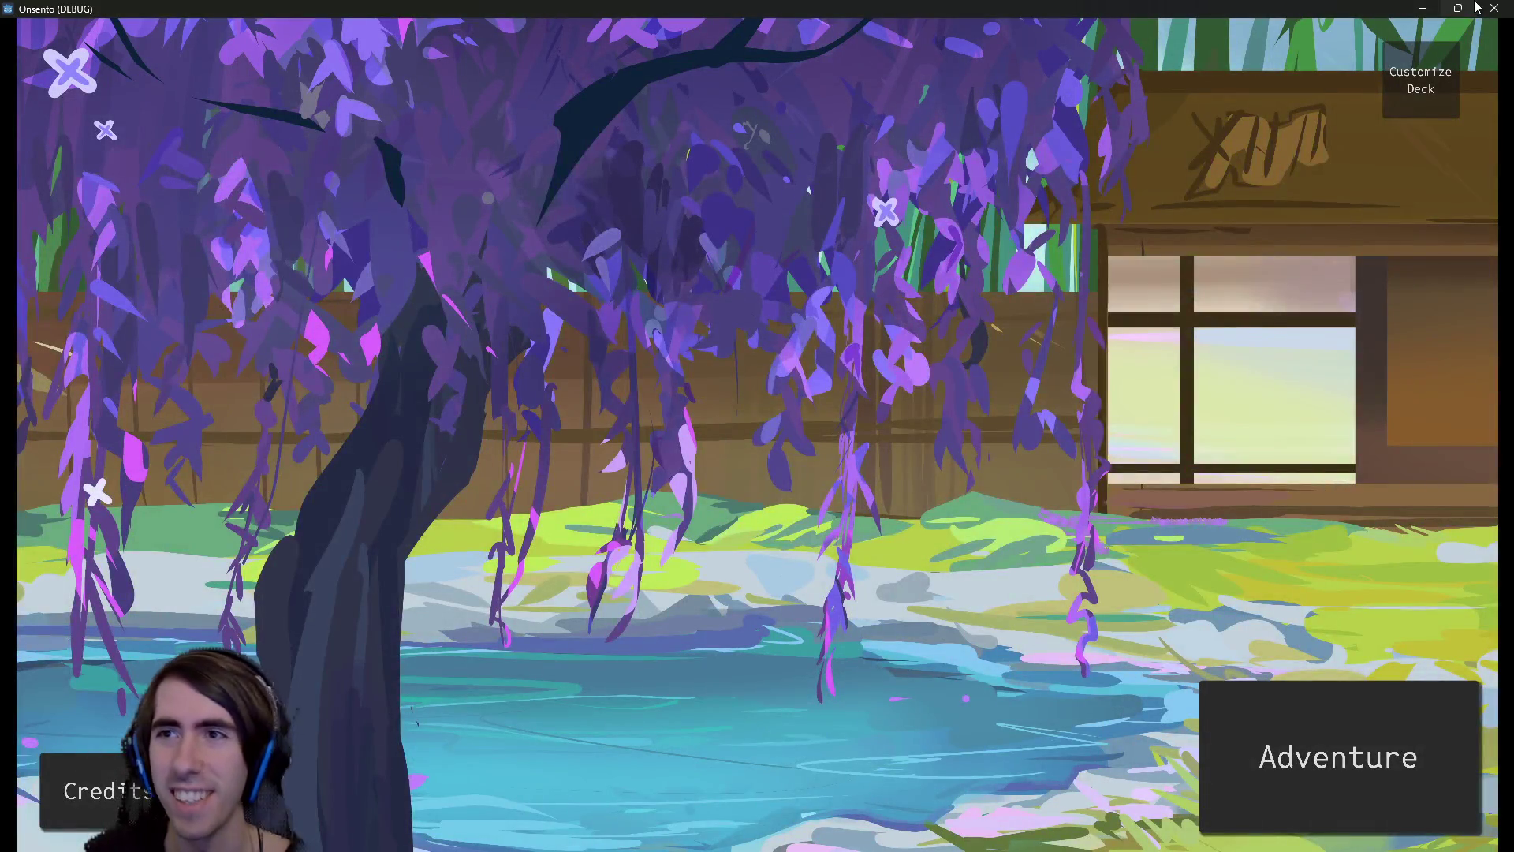
{"action": "left_click", "coordinate": [1493, 8]}
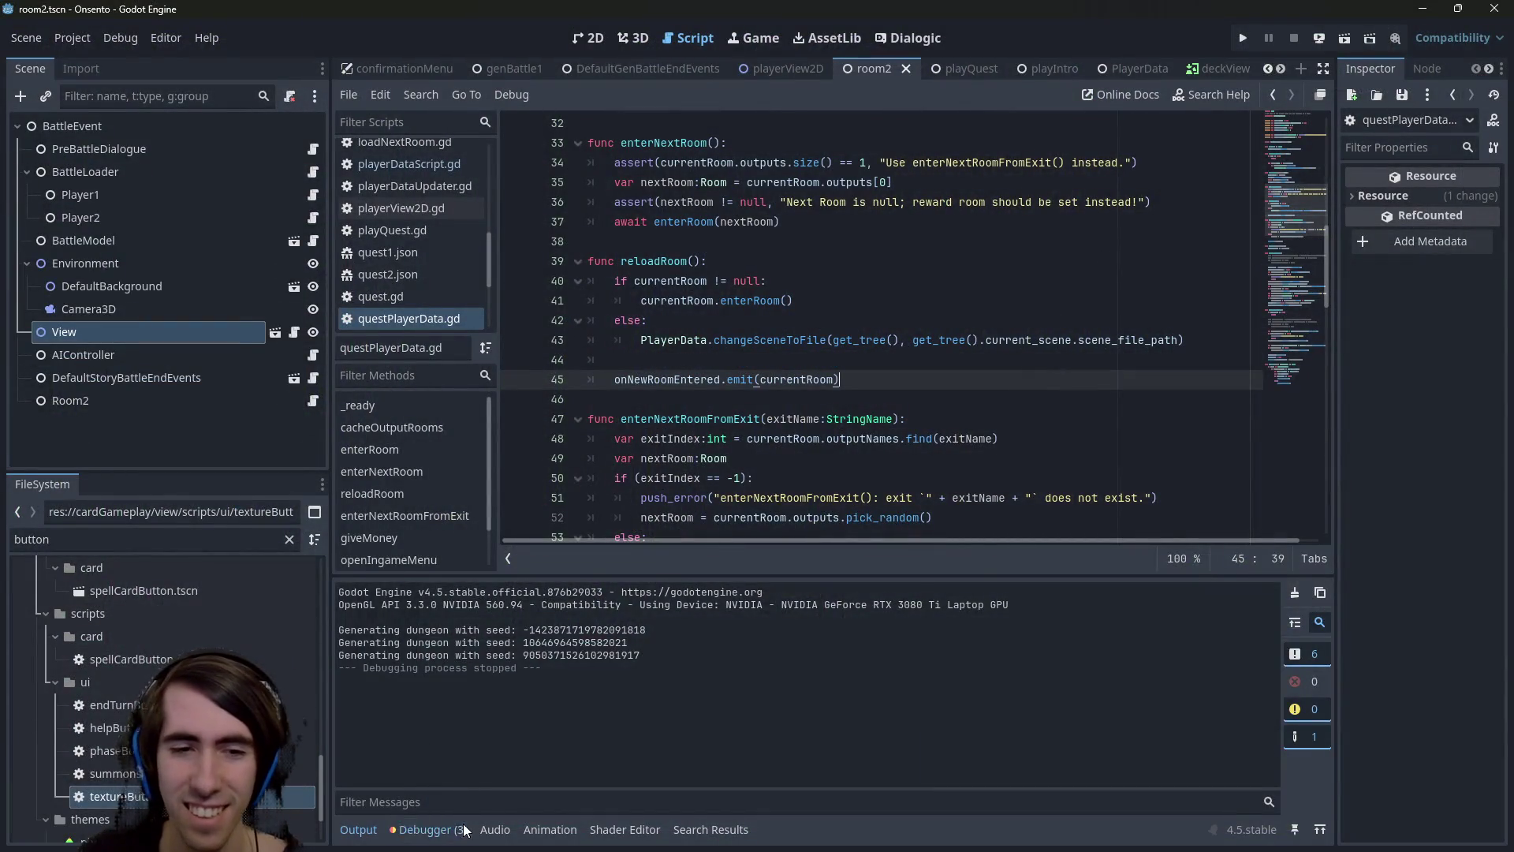
- Open the retreat error's source at line 312 of playerDataScript.gd from the Errors list
{"action": "left_click", "coordinate": [433, 830]}
{"action": "left_click", "coordinate": [449, 587]}
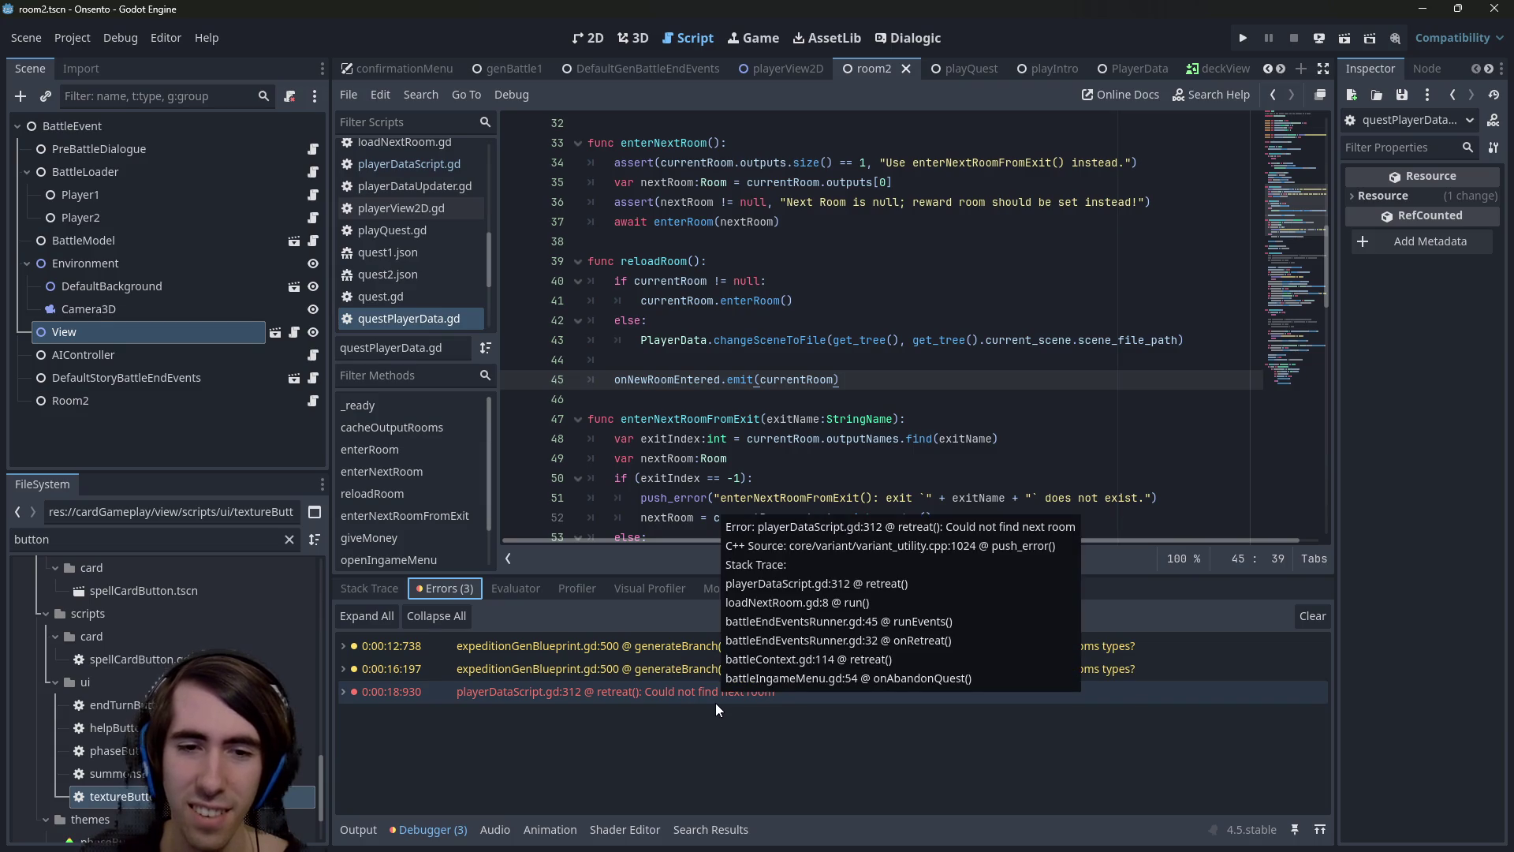
{"action": "mouse_move", "coordinate": [696, 686]}
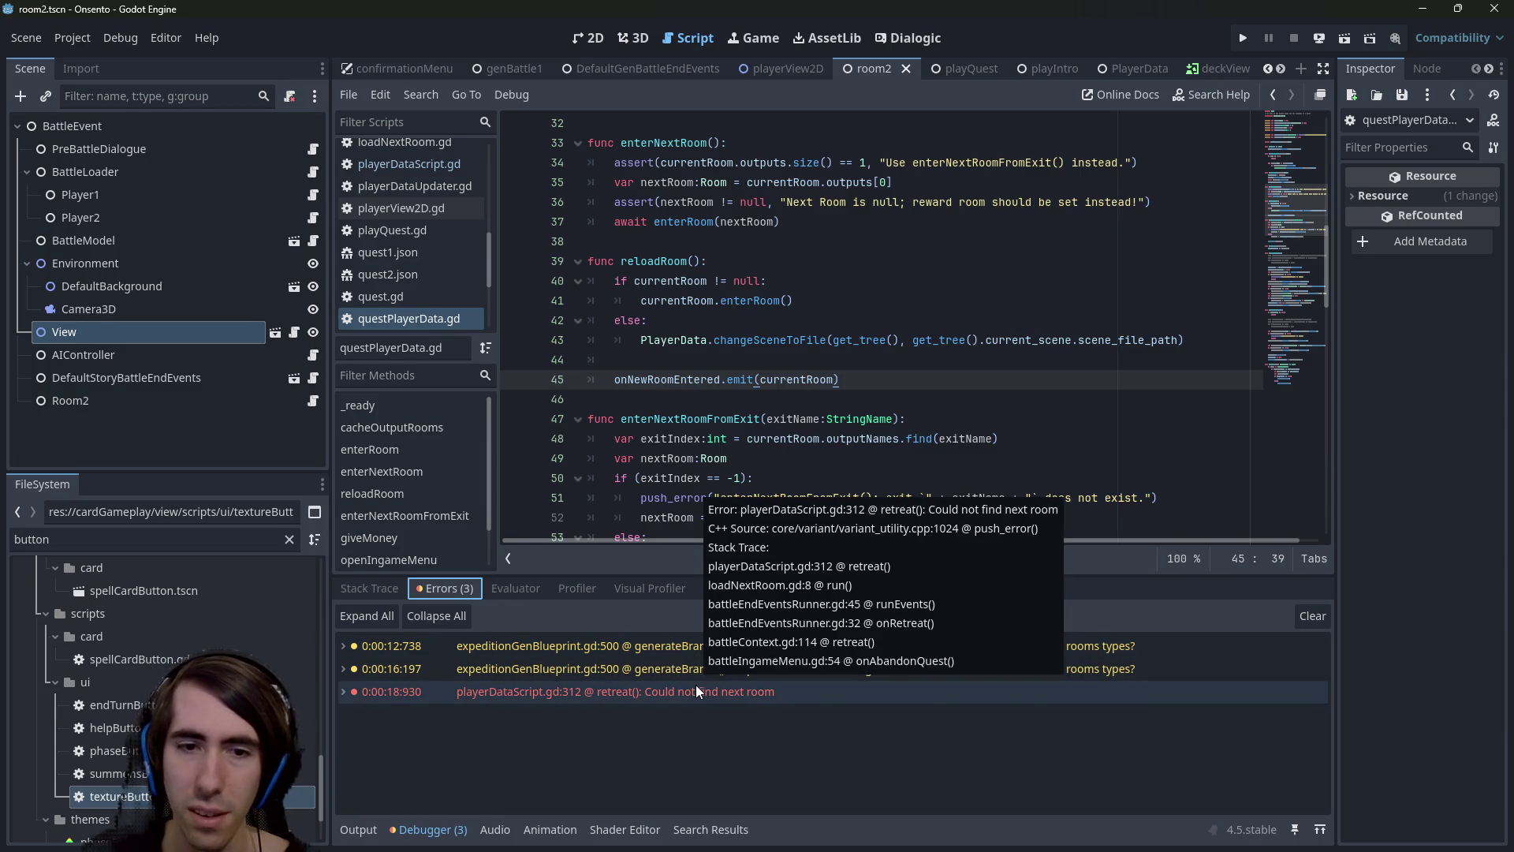
{"action": "left_click", "coordinate": [835, 697]}
{"action": "mouse_move", "coordinate": [832, 442]}
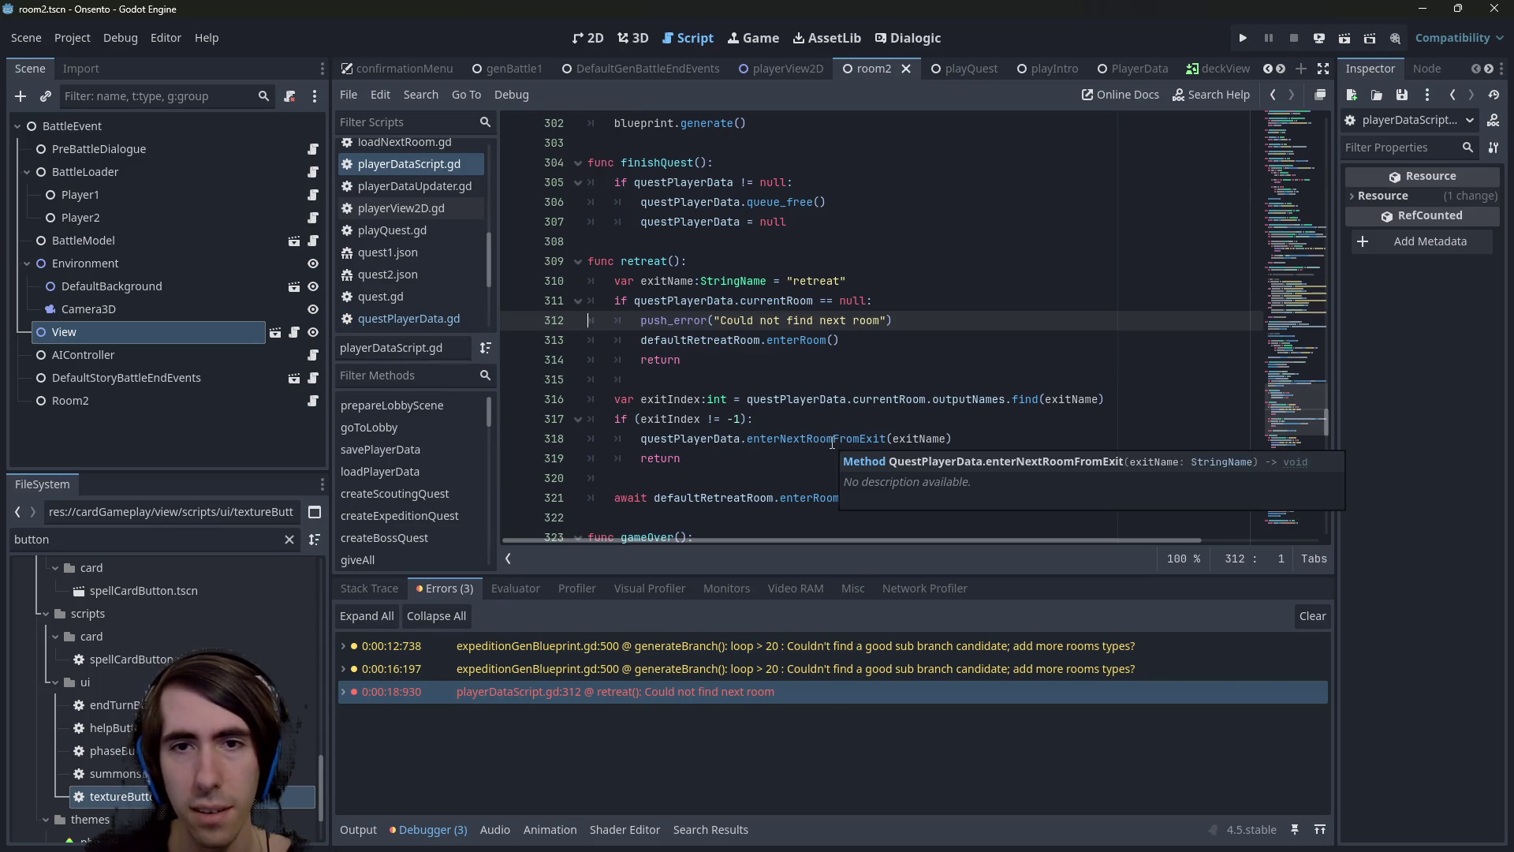
{"action": "double_click", "coordinate": [813, 300]}
{"action": "mouse_move", "coordinate": [789, 292]}
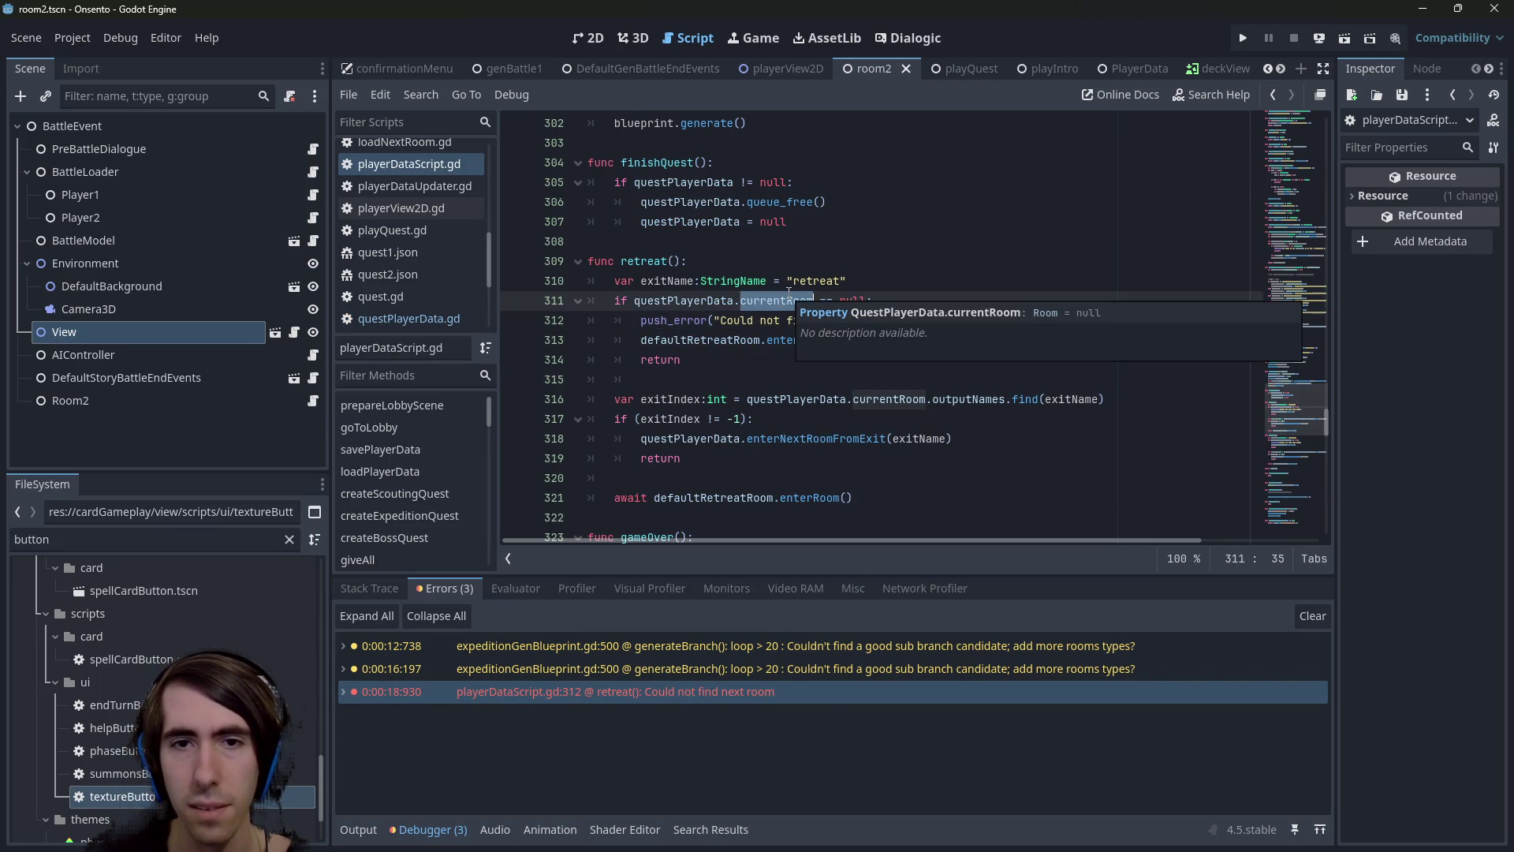
{"action": "left_click", "coordinate": [876, 339]}
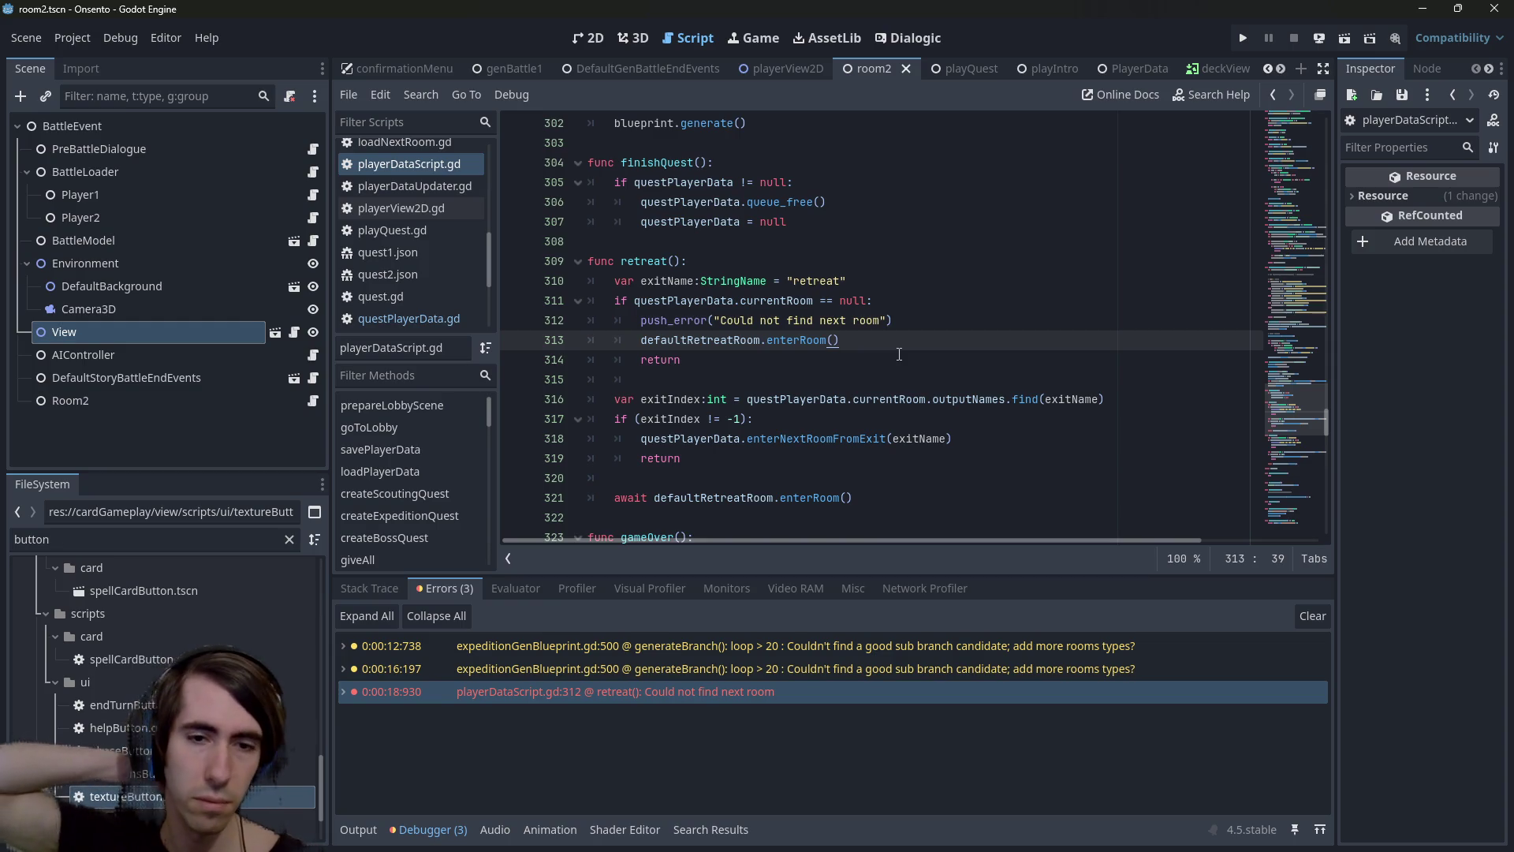
- Append '. This is normal when debugging from the editor' to the push_error message
{"action": "left_click", "coordinate": [880, 320]}
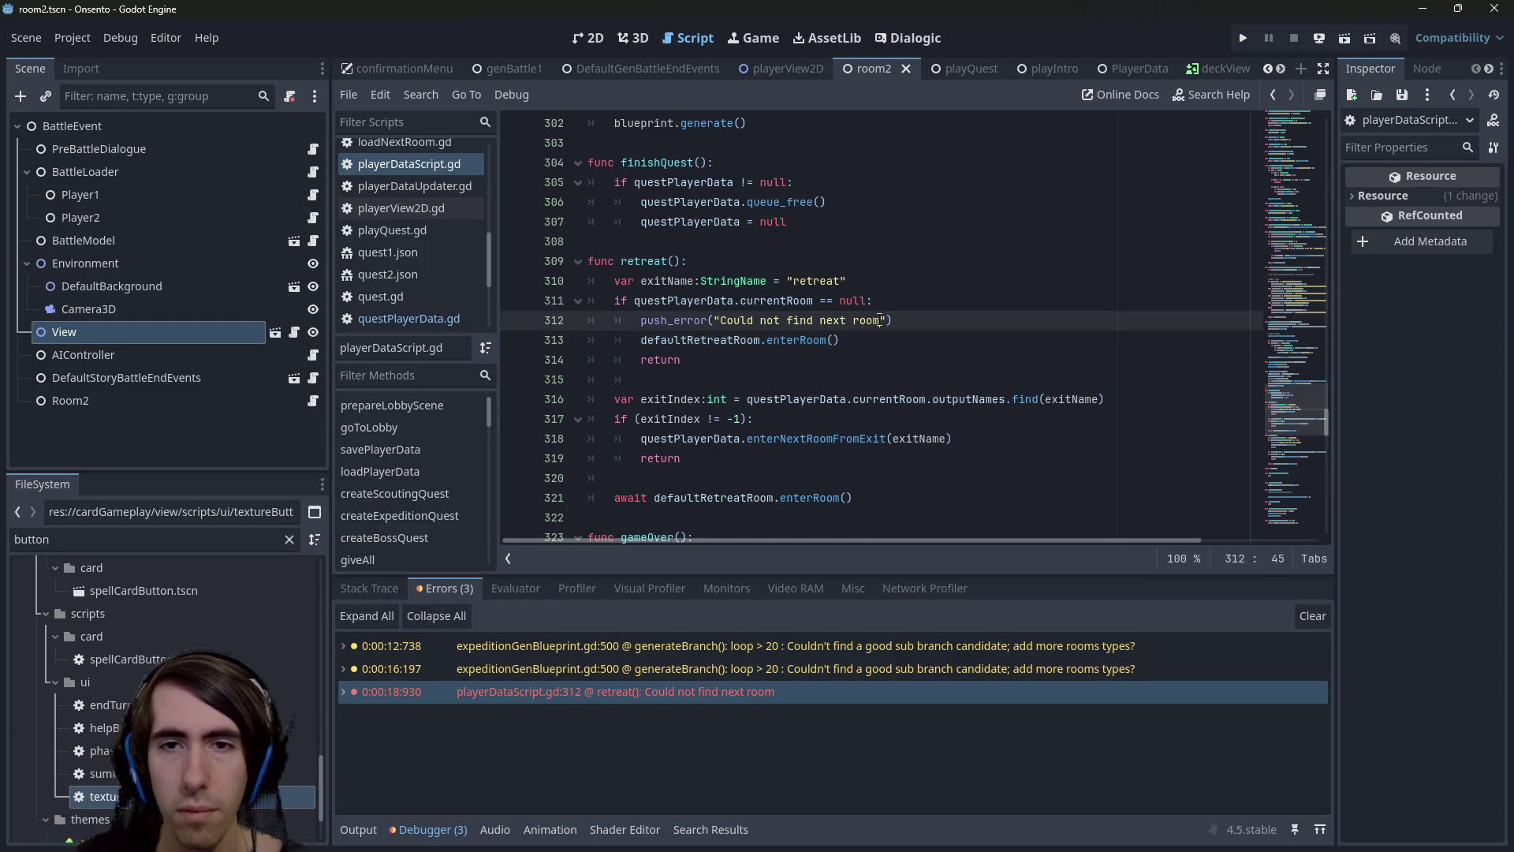
{"action": "type", "text": "\", exitName"}
{"action": "key", "text": "ctrl+z"}
{"action": "key", "text": "ctrl+z"}
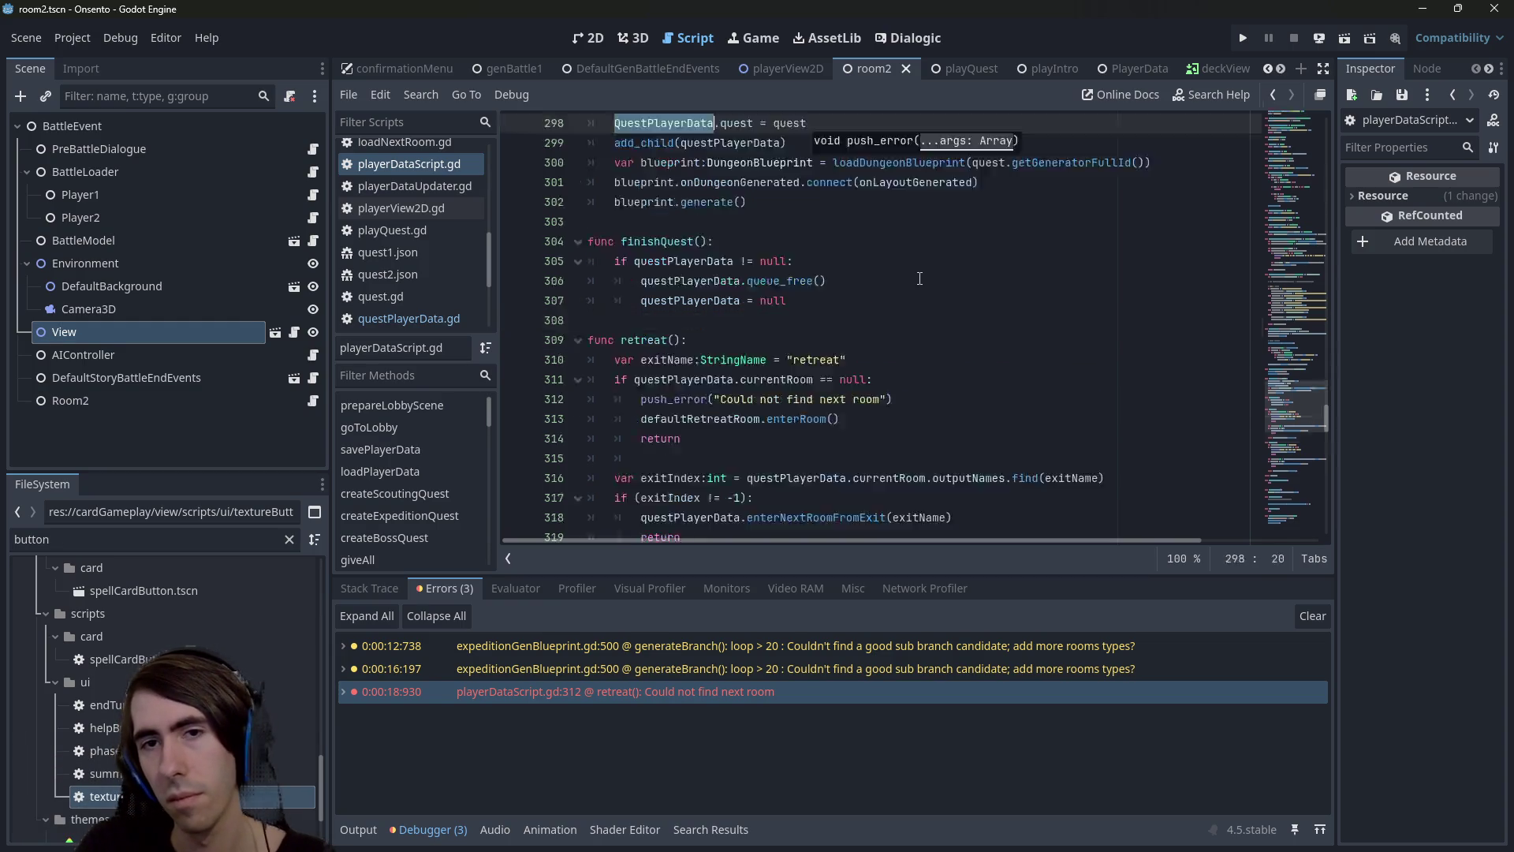
{"action": "key", "text": "ctrl+shift+z"}
{"action": "type", "text": ". This is "}
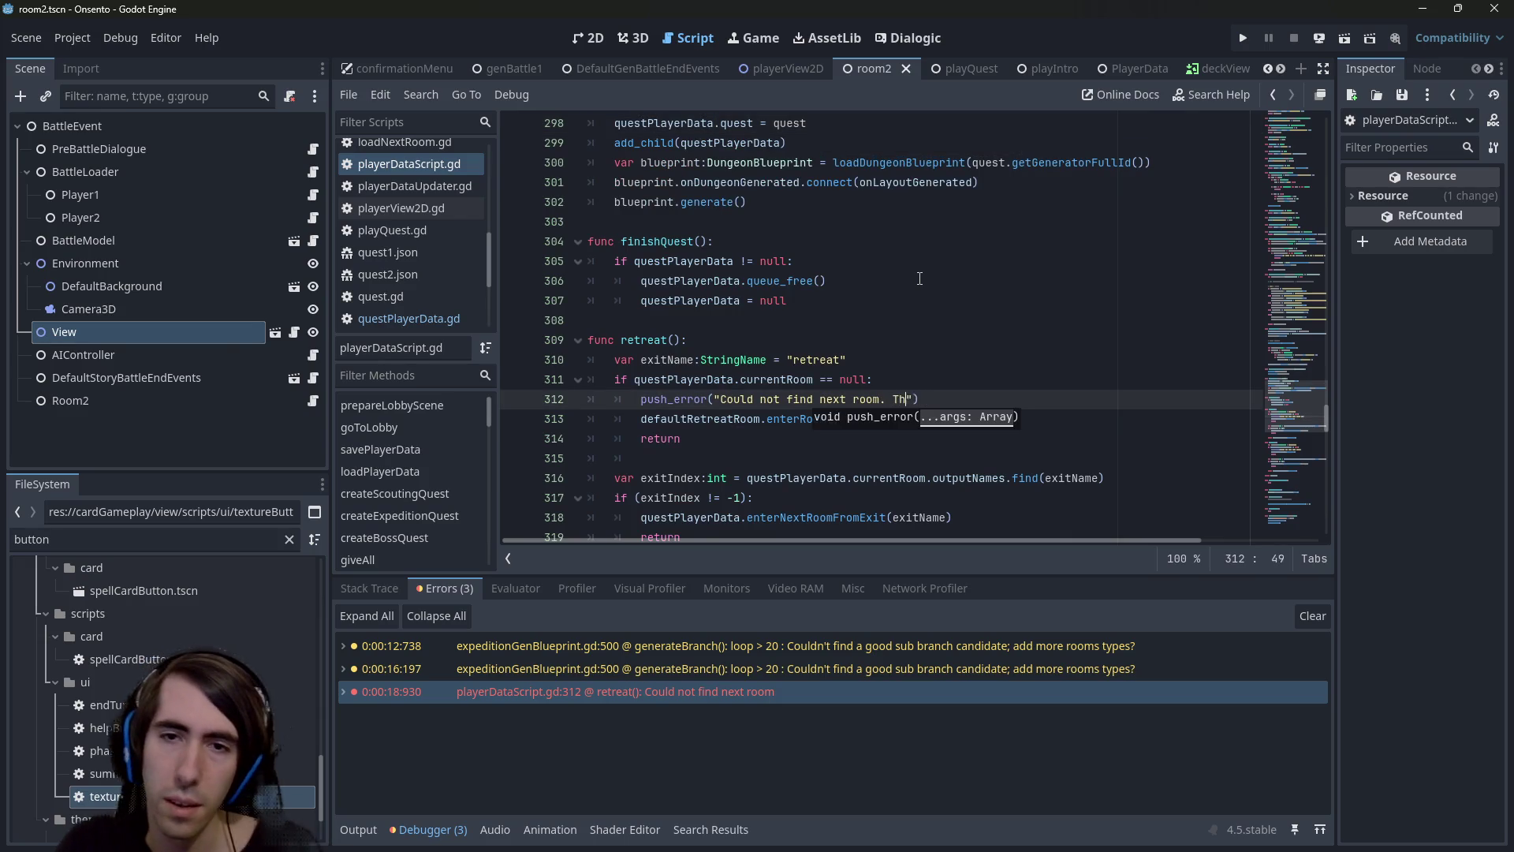
{"action": "type", "text": "normal when debuggin"}
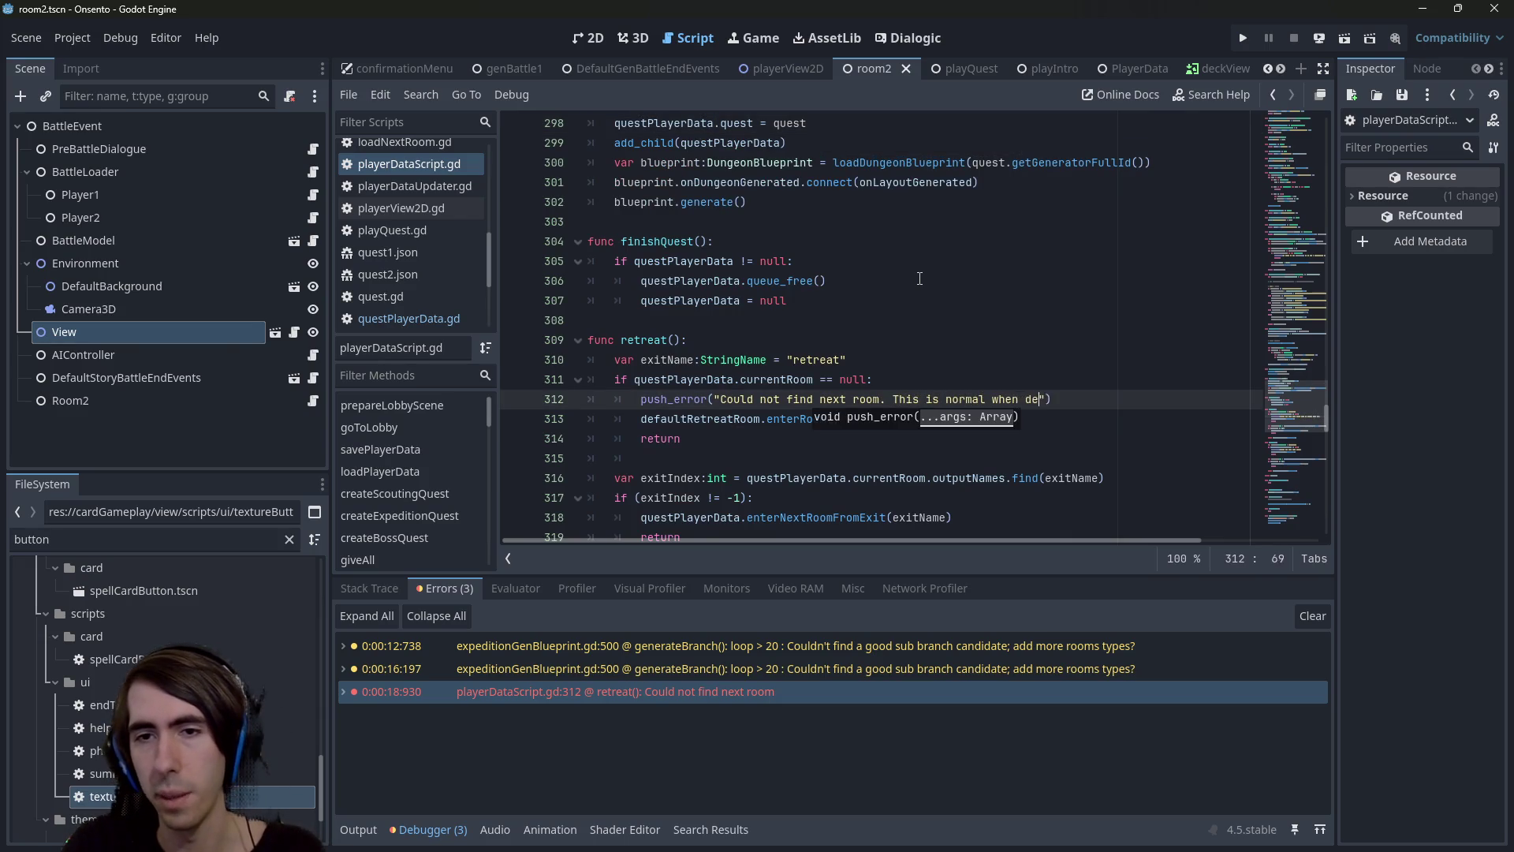
{"action": "type", "text": "g from the editor."}
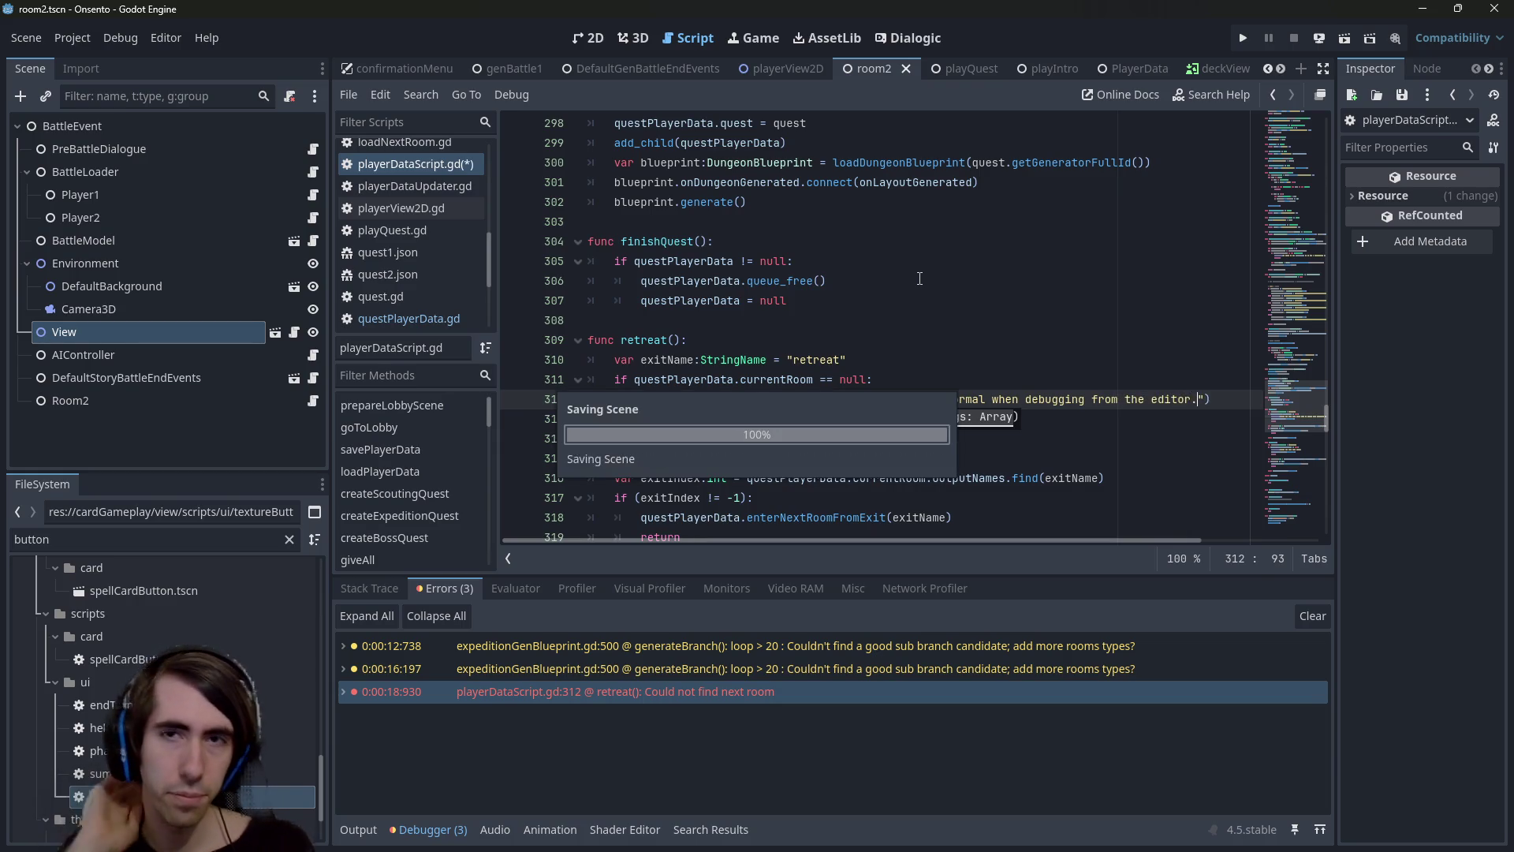
{"action": "key", "text": "Escape"}
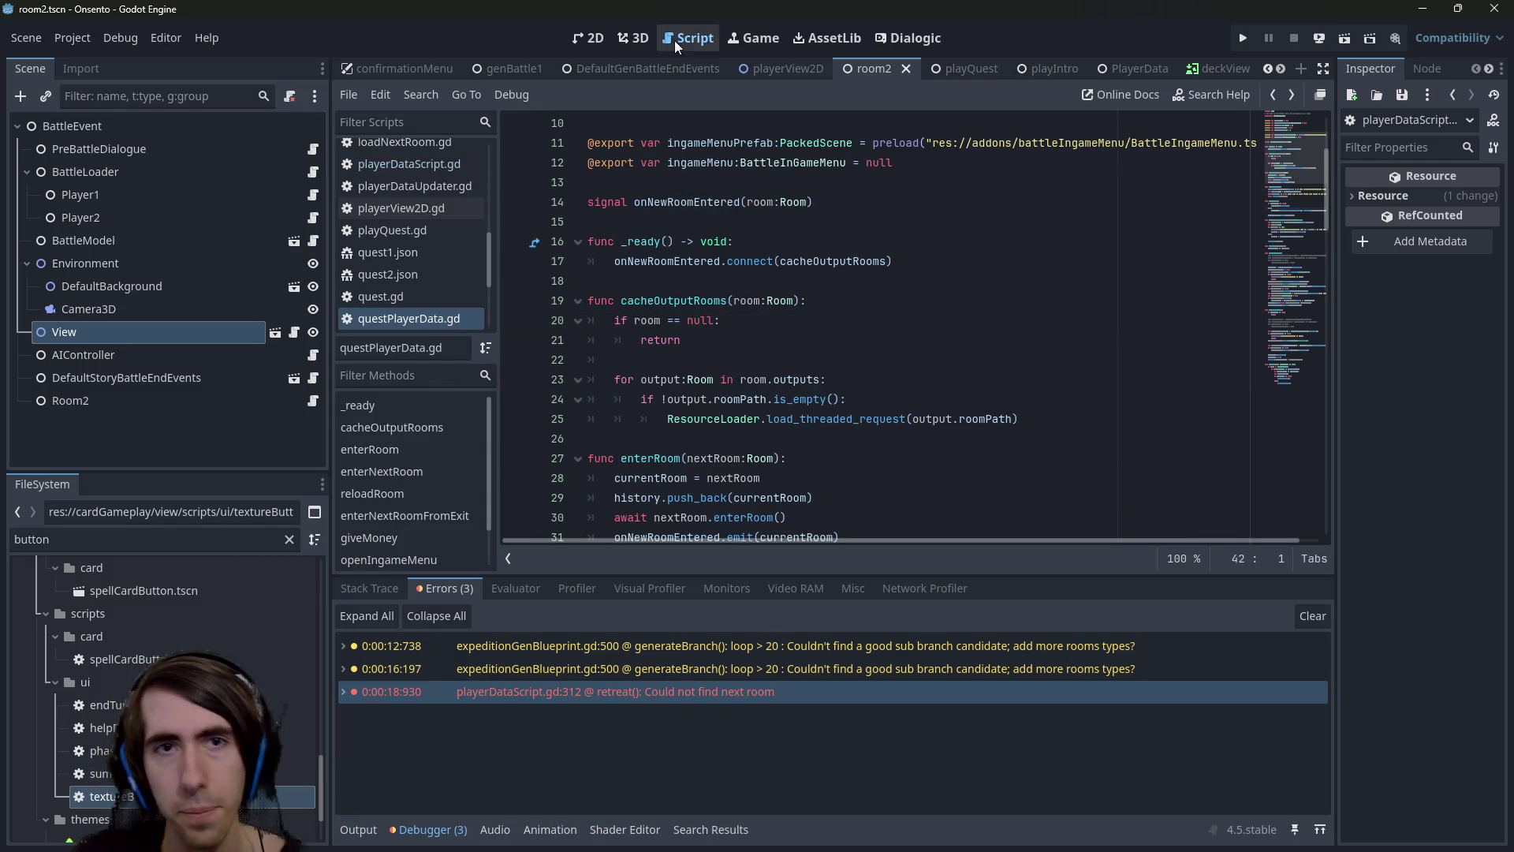
- Browse gameOverEvent.gd, playerDataScript.gd, loadNextRoom.gd and playerDataUpdater.gd, ending in questPlayerData.gd
{"action": "left_click", "coordinate": [587, 44]}
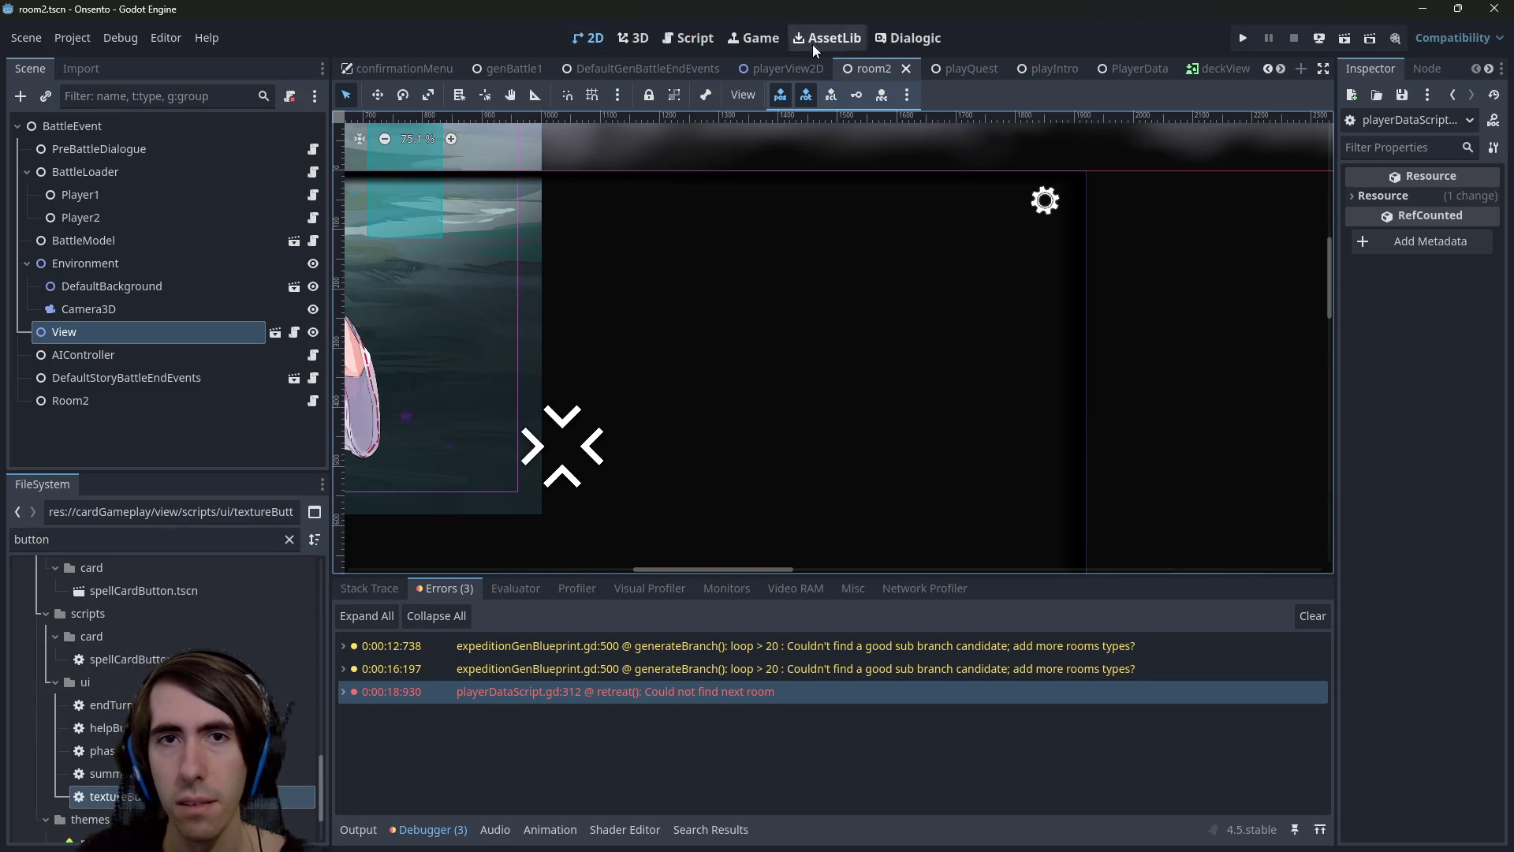
{"action": "left_click", "coordinate": [688, 38]}
{"action": "scroll", "coordinate": [437, 278], "scroll_direction": "up", "scroll_amount": 5}
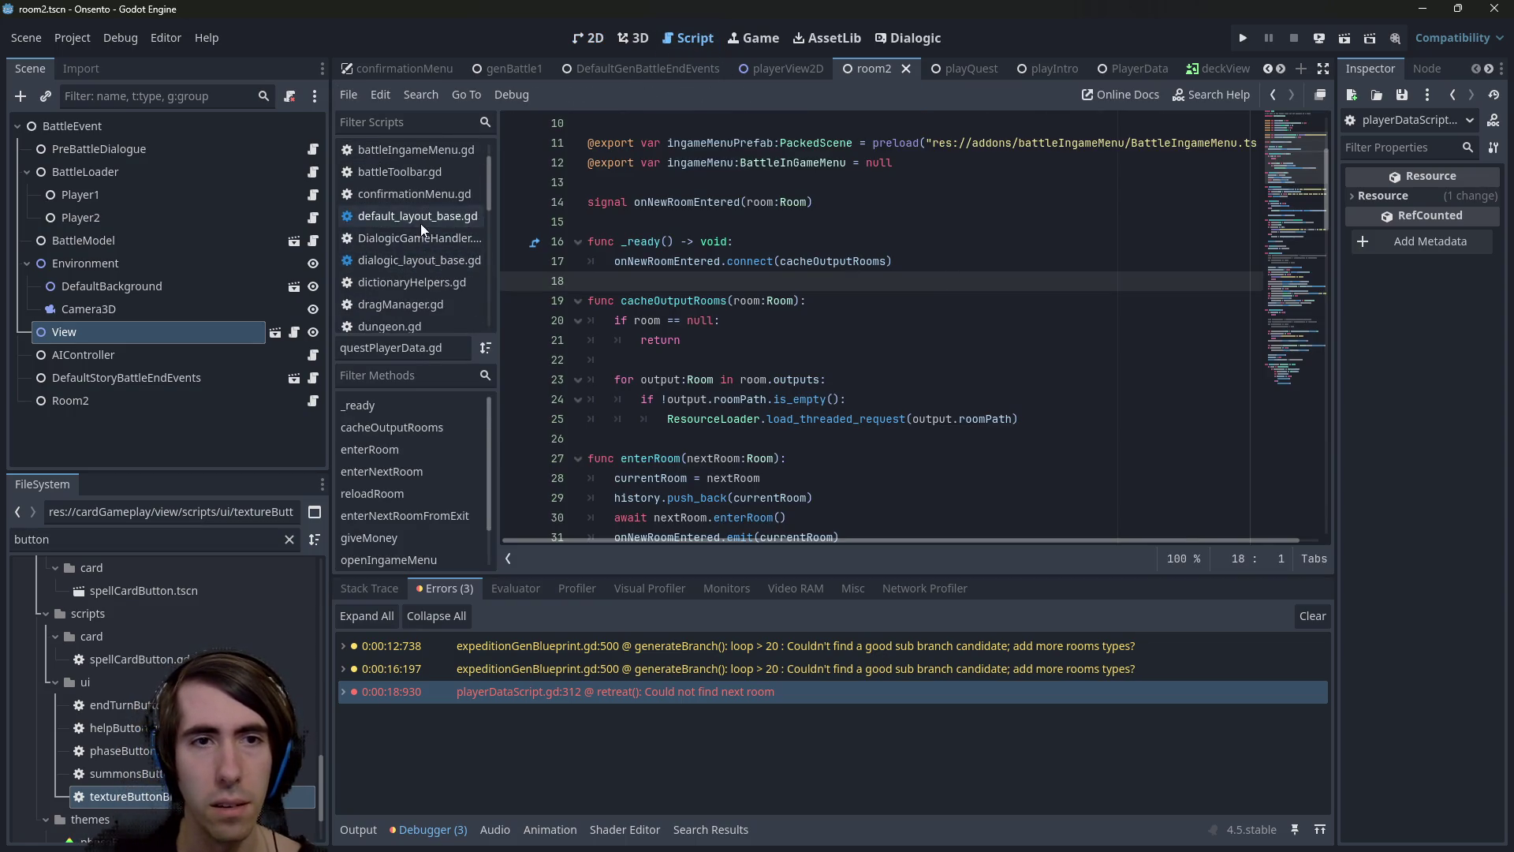
{"action": "key", "text": "Page_Down"}
{"action": "scroll", "coordinate": [414, 240], "scroll_direction": "down", "scroll_amount": 3}
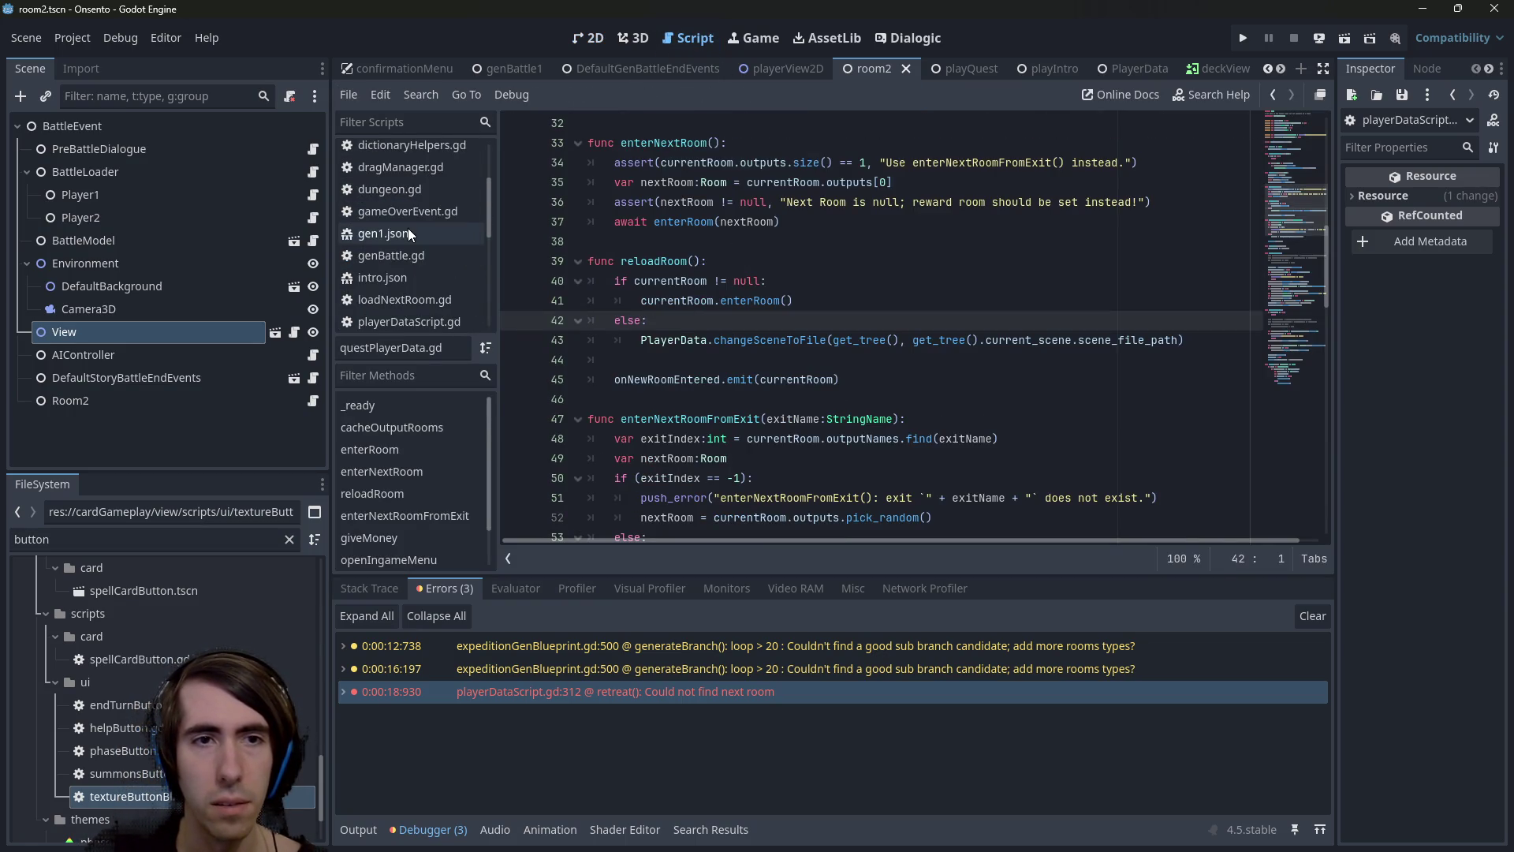
{"action": "left_click", "coordinate": [418, 211]}
{"action": "scroll", "coordinate": [426, 237], "scroll_direction": "down", "scroll_amount": 3}
{"action": "left_click", "coordinate": [418, 251]}
{"action": "left_click", "coordinate": [424, 228]}
{"action": "left_click", "coordinate": [414, 251]}
{"action": "left_click", "coordinate": [418, 230]}
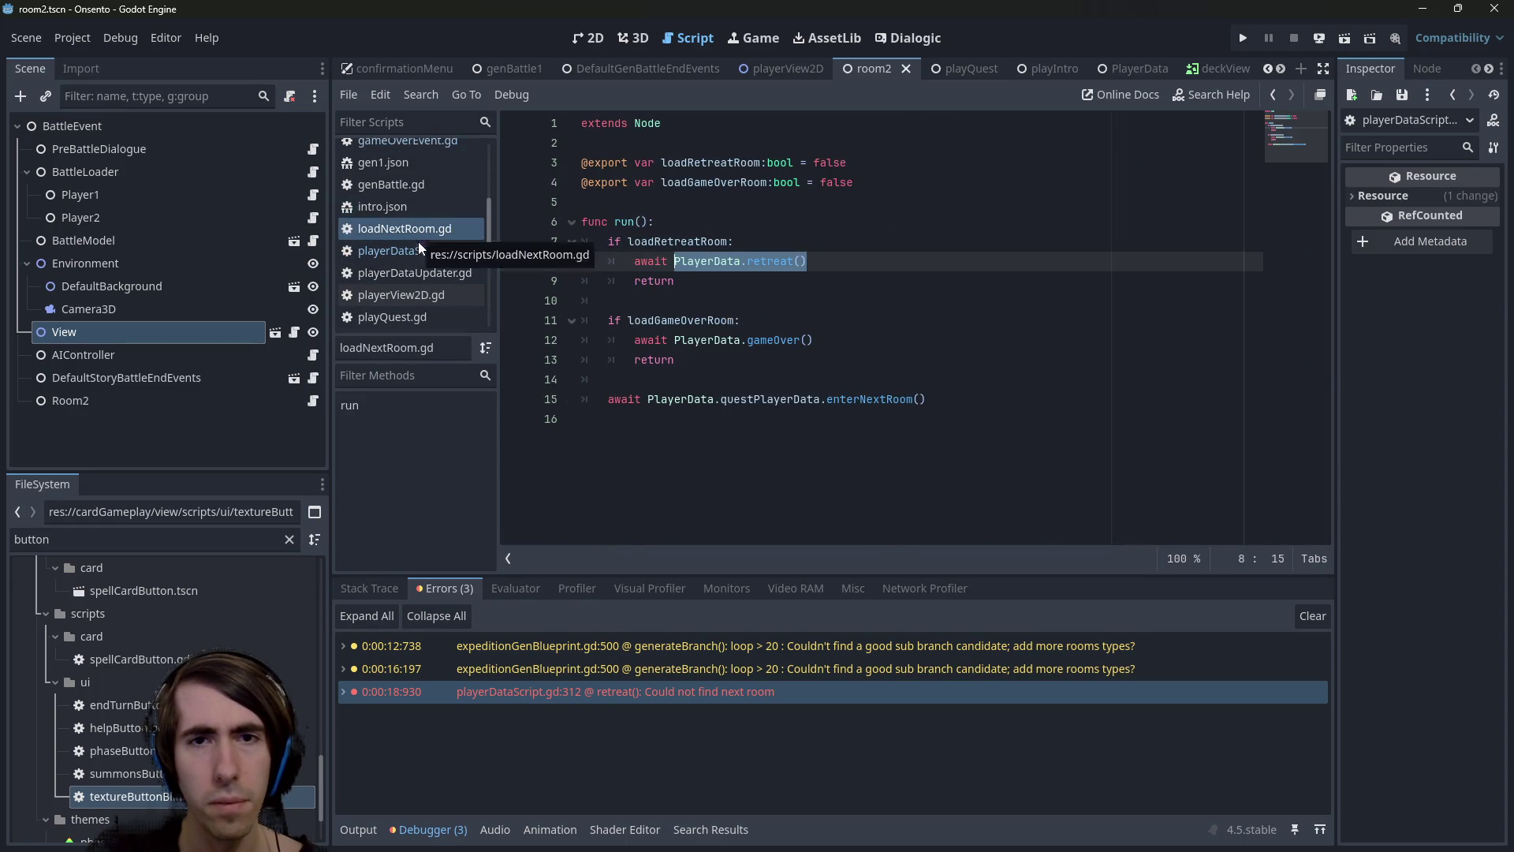
{"action": "left_click", "coordinate": [415, 266]}
{"action": "scroll", "coordinate": [415, 263], "scroll_direction": "down", "scroll_amount": 2}
{"action": "scroll", "coordinate": [424, 244], "scroll_direction": "down", "scroll_amount": 2}
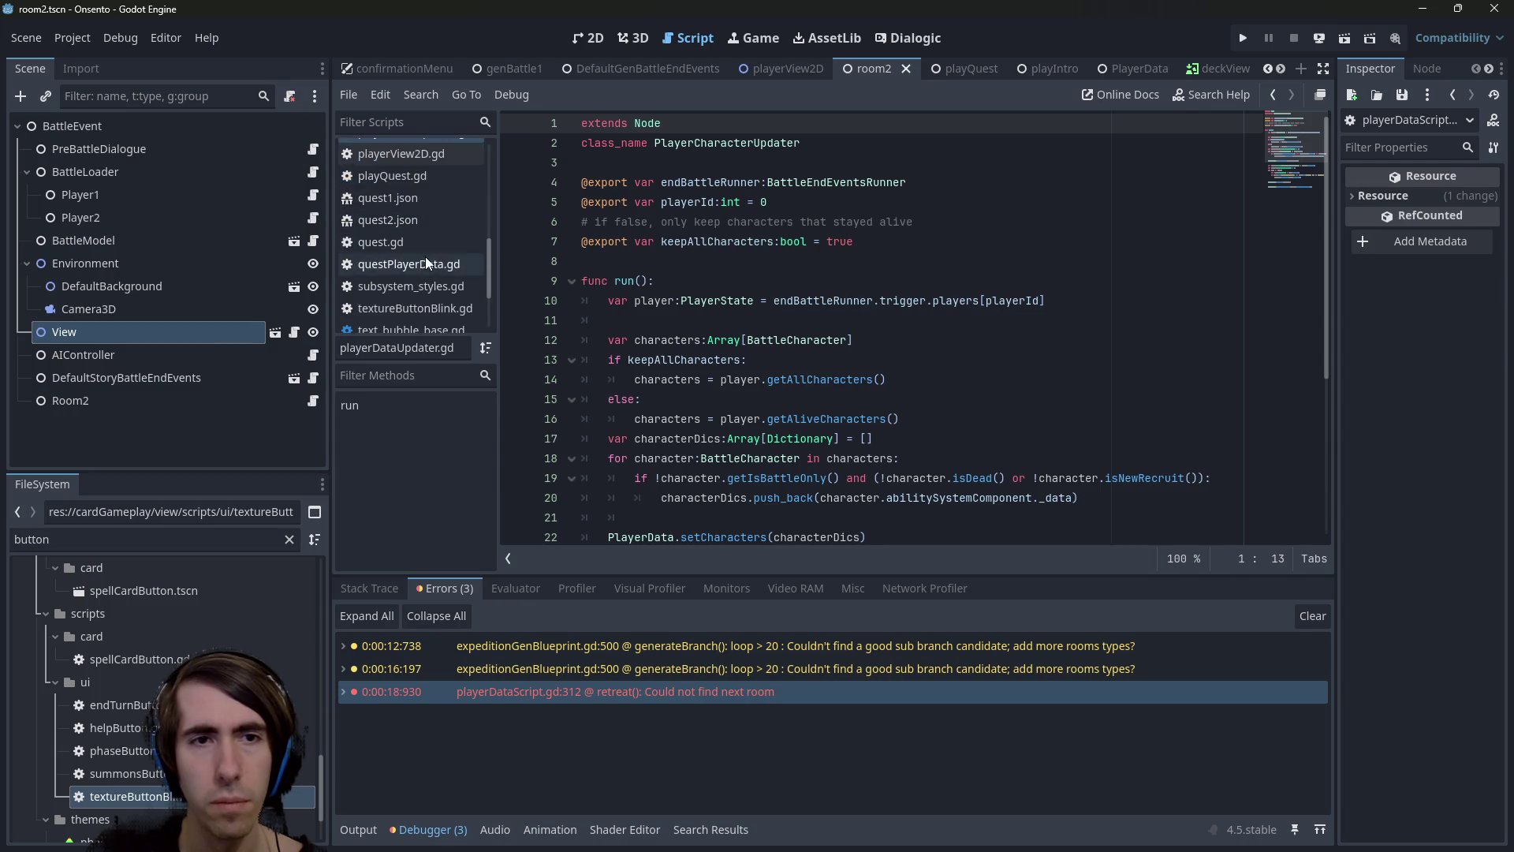
{"action": "left_click", "coordinate": [425, 258]}
- Review reloadRoom, then open the playerView2D scene and the BattleToolbar node's script
{"action": "left_click", "coordinate": [863, 382]}
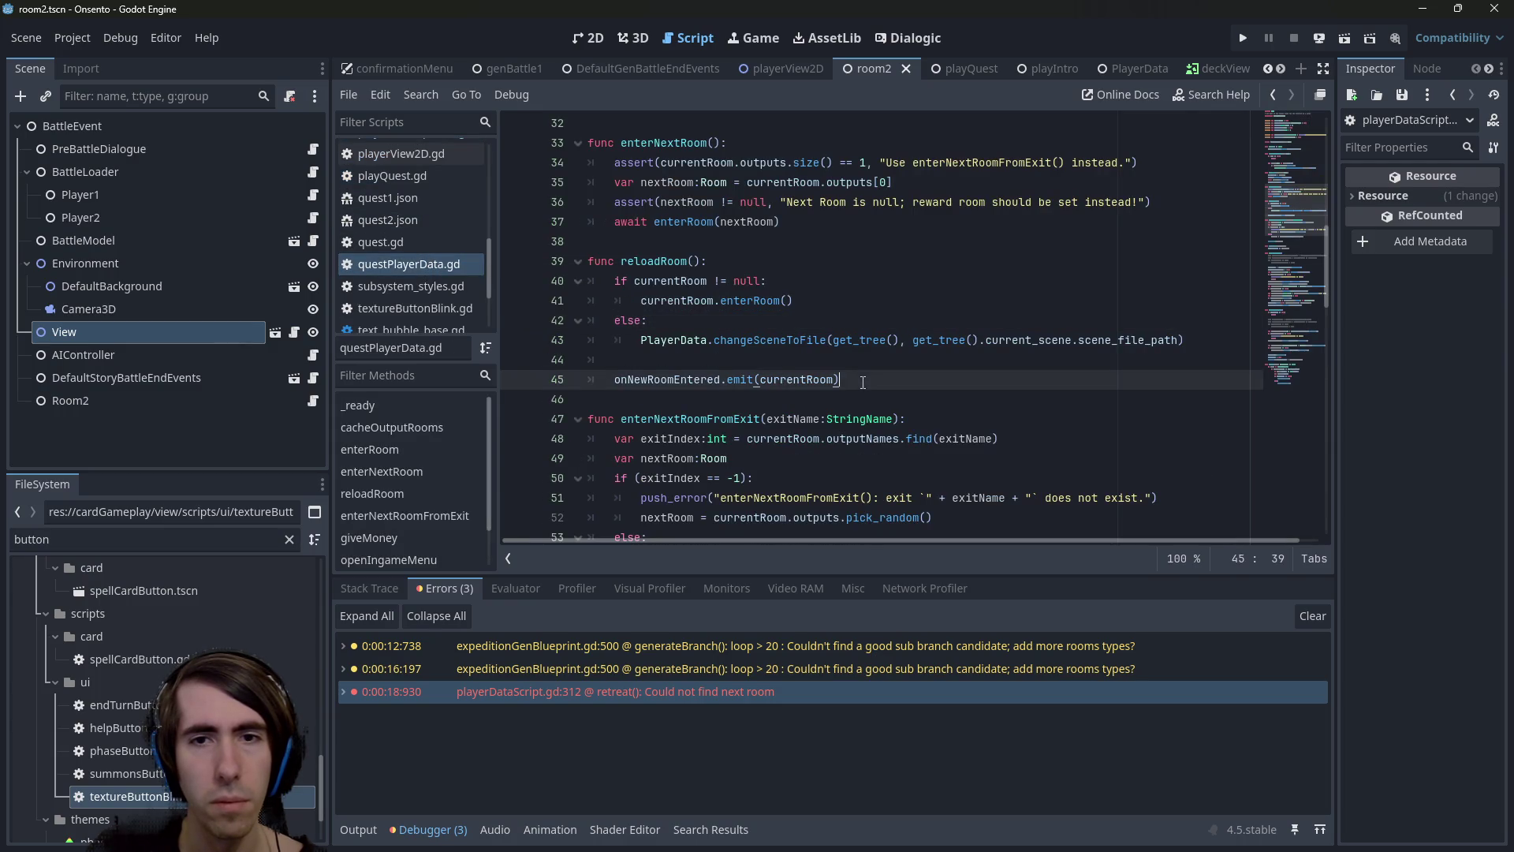
{"action": "left_click_drag", "start_coordinate": [813, 306], "coordinate": [792, 250]}
{"action": "left_click", "coordinate": [792, 251]}
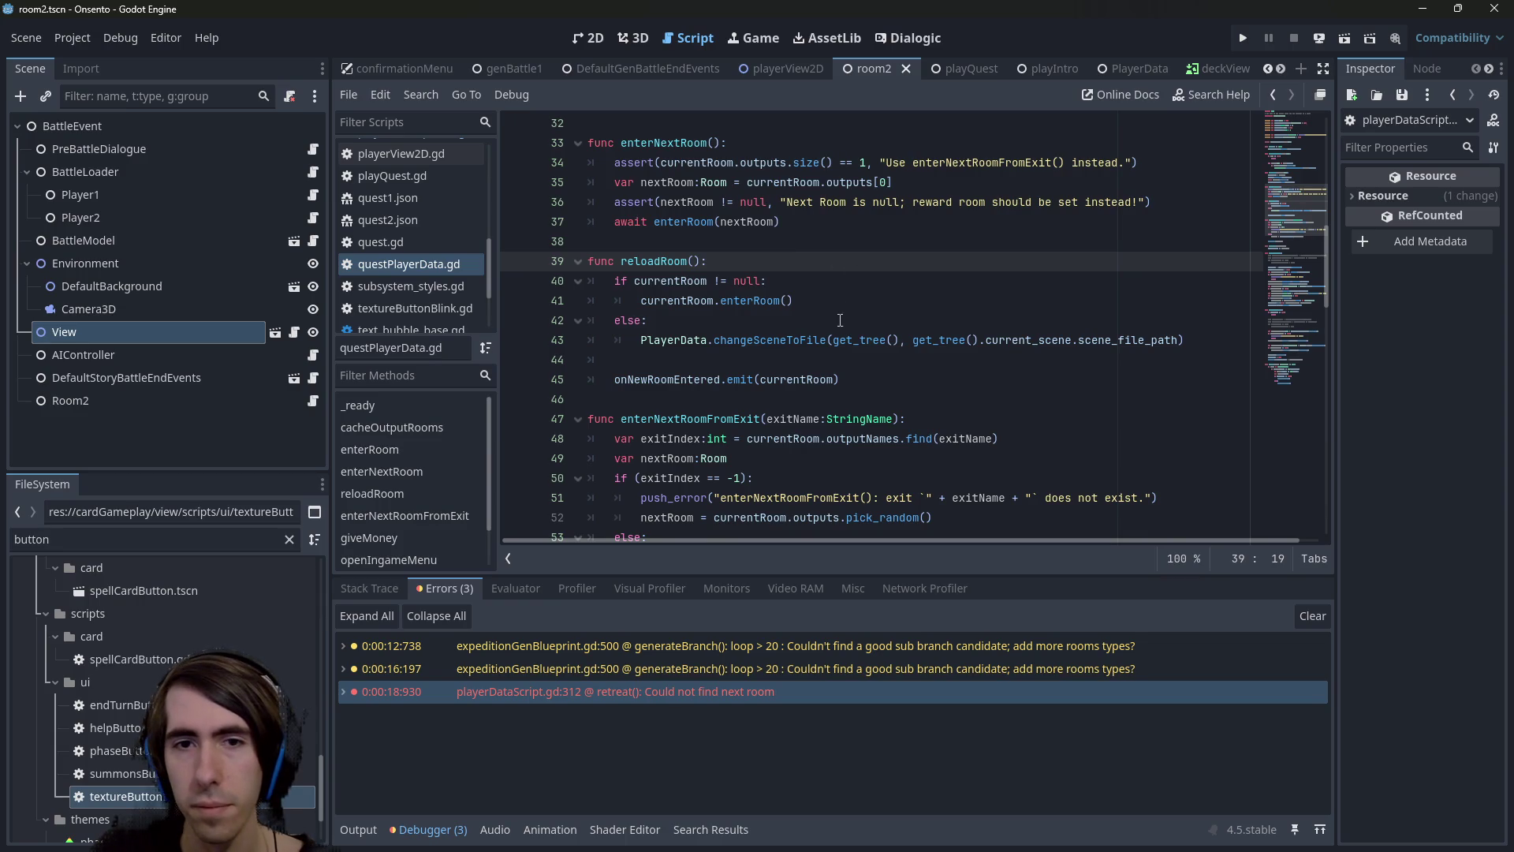
{"action": "scroll", "coordinate": [410, 294], "scroll_direction": "down", "scroll_amount": 3}
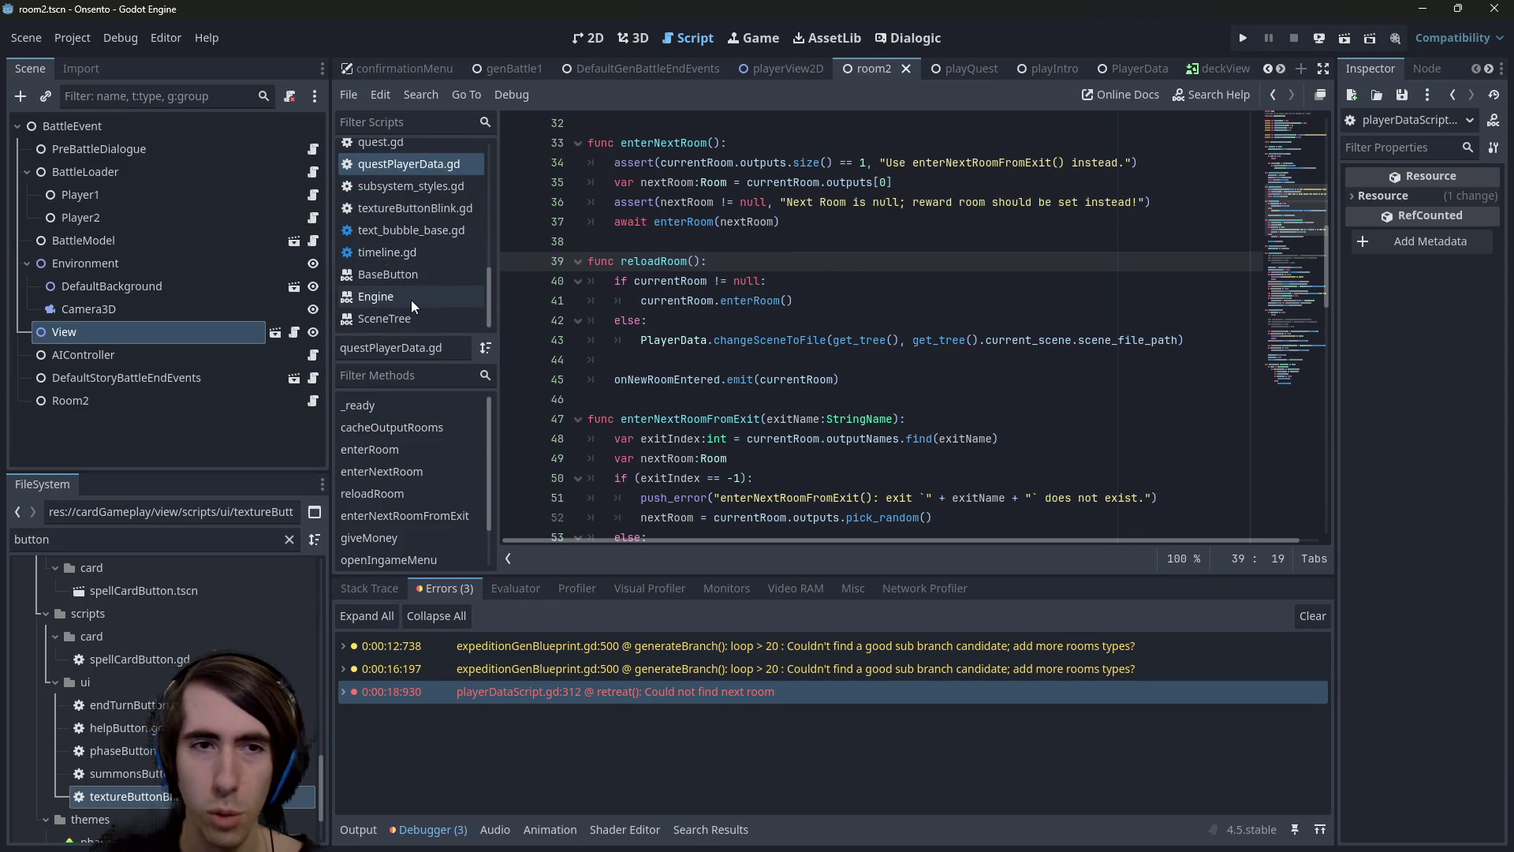
{"action": "left_click", "coordinate": [275, 333]}
{"action": "scroll", "coordinate": [276, 339], "scroll_direction": "down", "scroll_amount": 2}
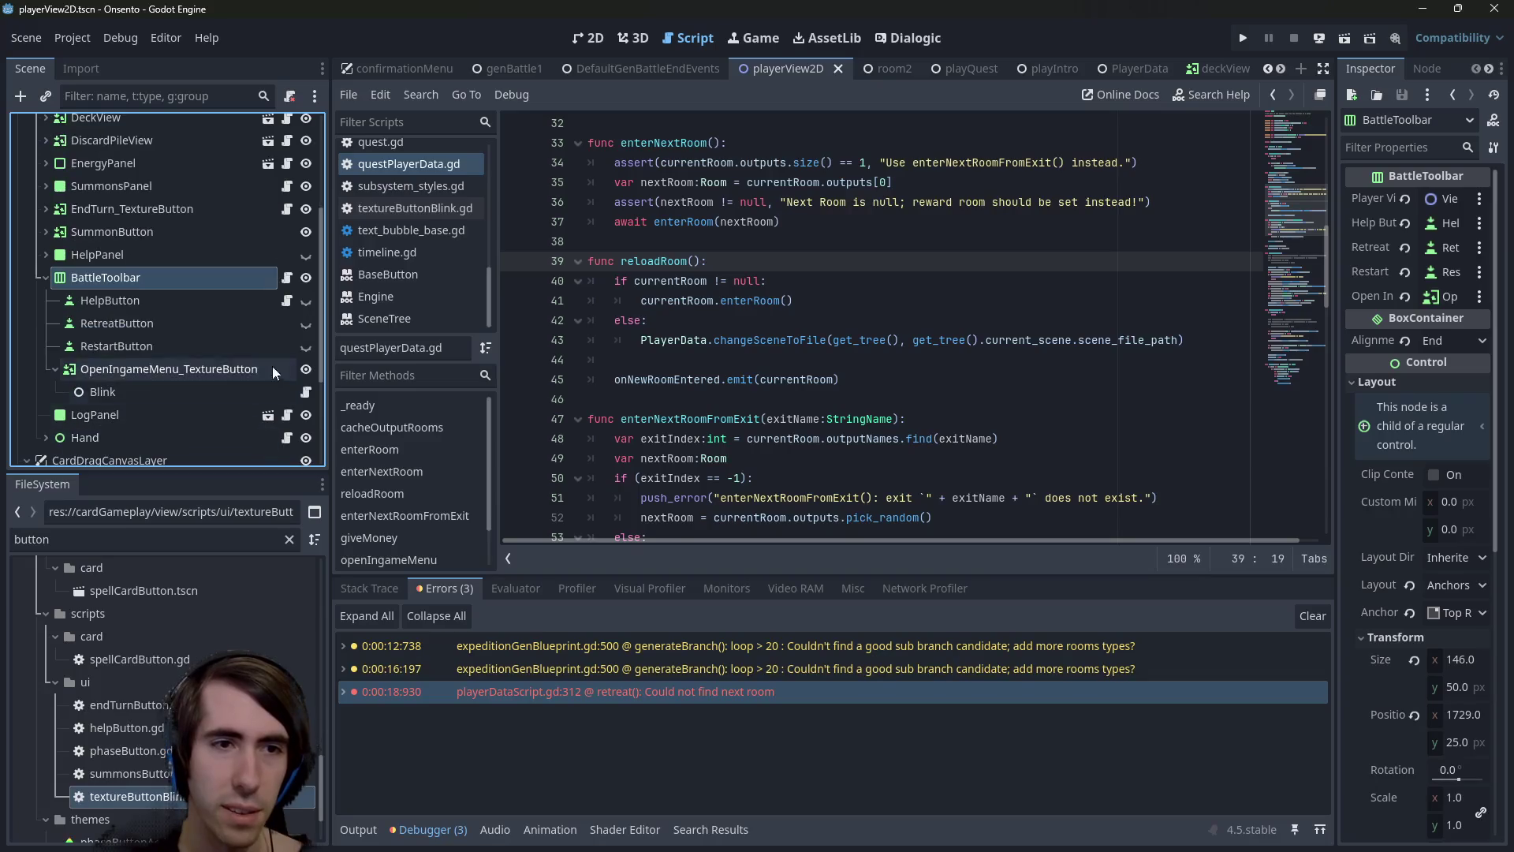
{"action": "left_click", "coordinate": [286, 280]}
{"action": "scroll", "coordinate": [897, 462], "scroll_direction": "down", "scroll_amount": 1}
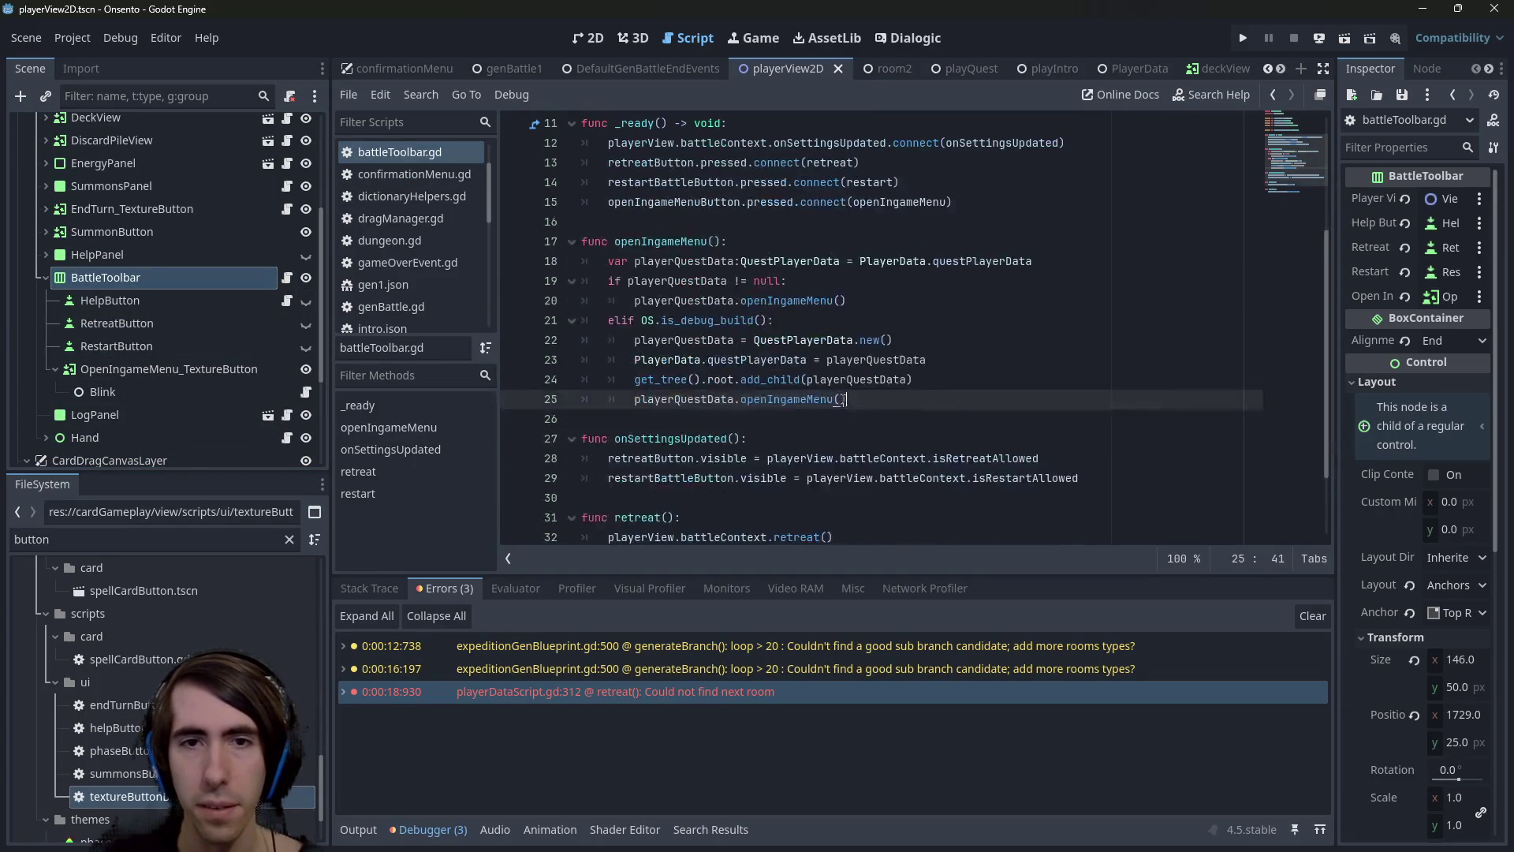
- Follow openIngameMenu into questPlayerData.gd and search it for PlayerData
{"action": "left_click_drag", "start_coordinate": [641, 360], "coordinate": [811, 367]}
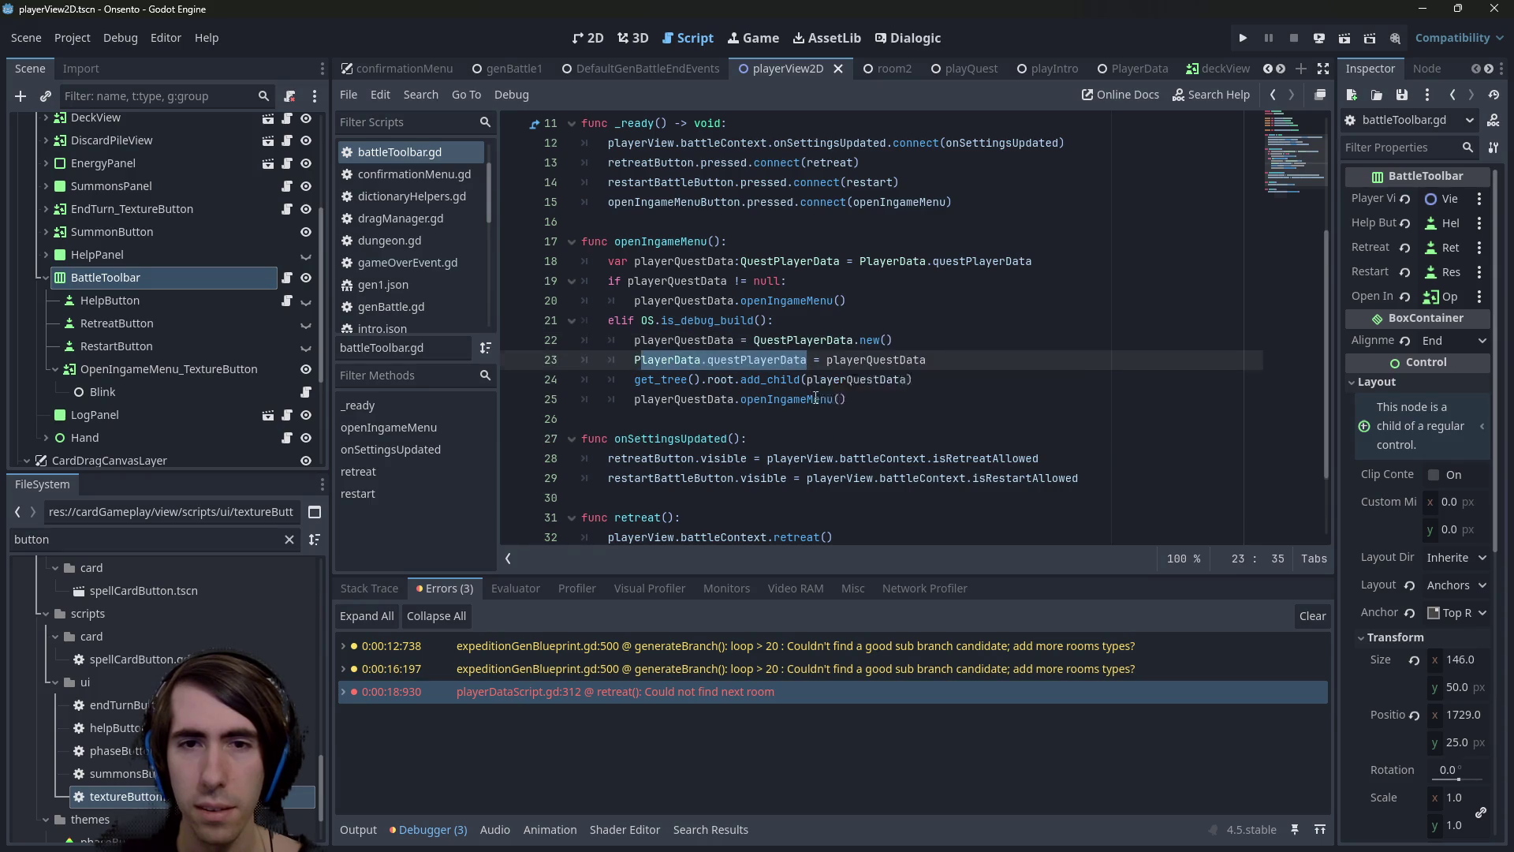
{"action": "scroll", "coordinate": [816, 398], "scroll_direction": "down", "scroll_amount": 2}
{"action": "left_click", "coordinate": [777, 307]}
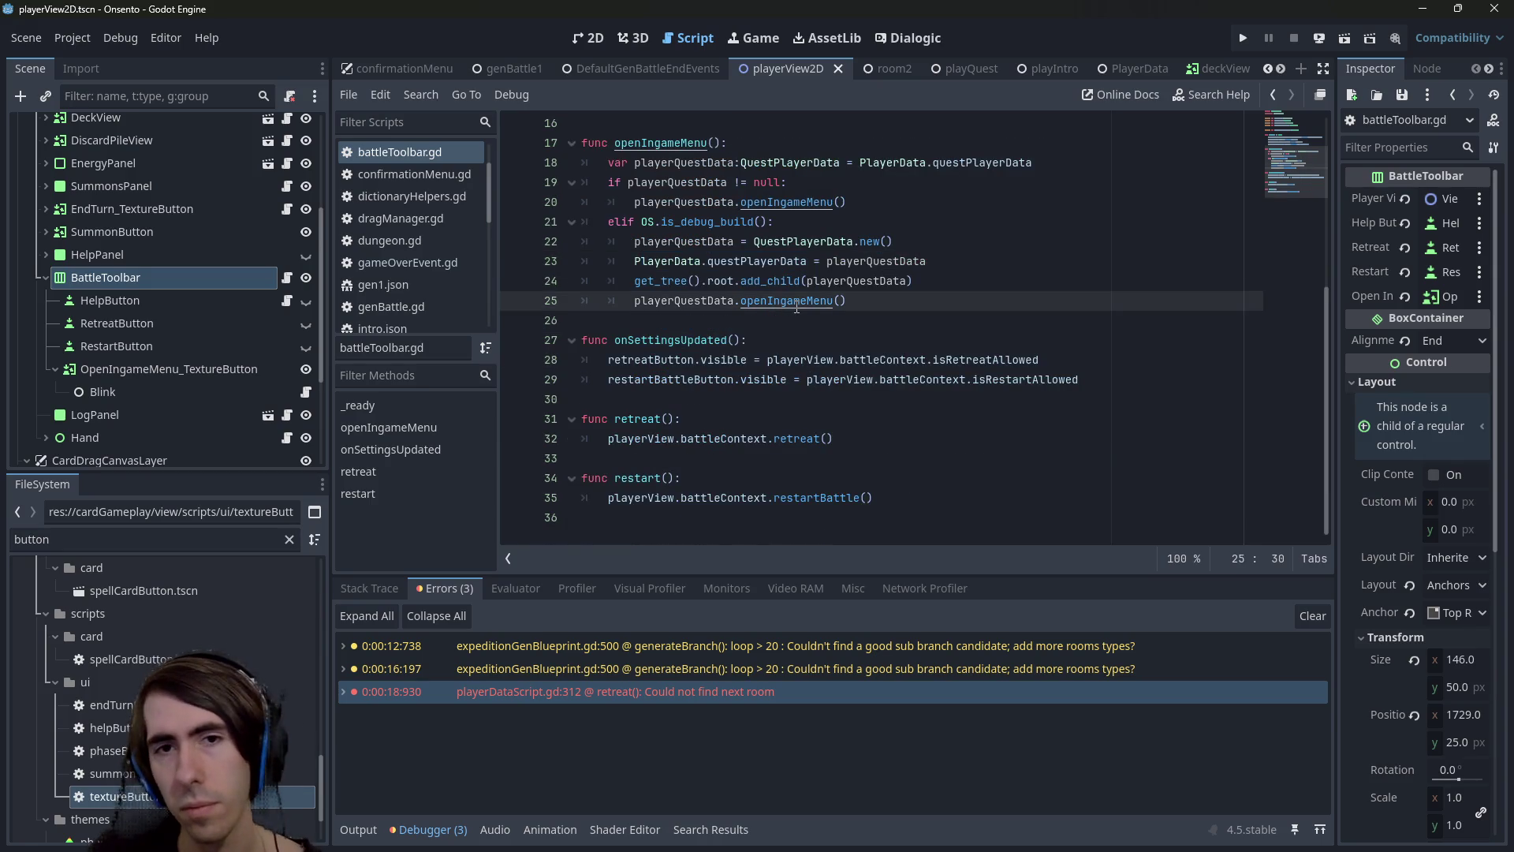
{"action": "left_click", "coordinate": [778, 307], "text": "ctrl"}
{"action": "key", "text": "ctrl+f"}
{"action": "type", "text": "PlayerData"}
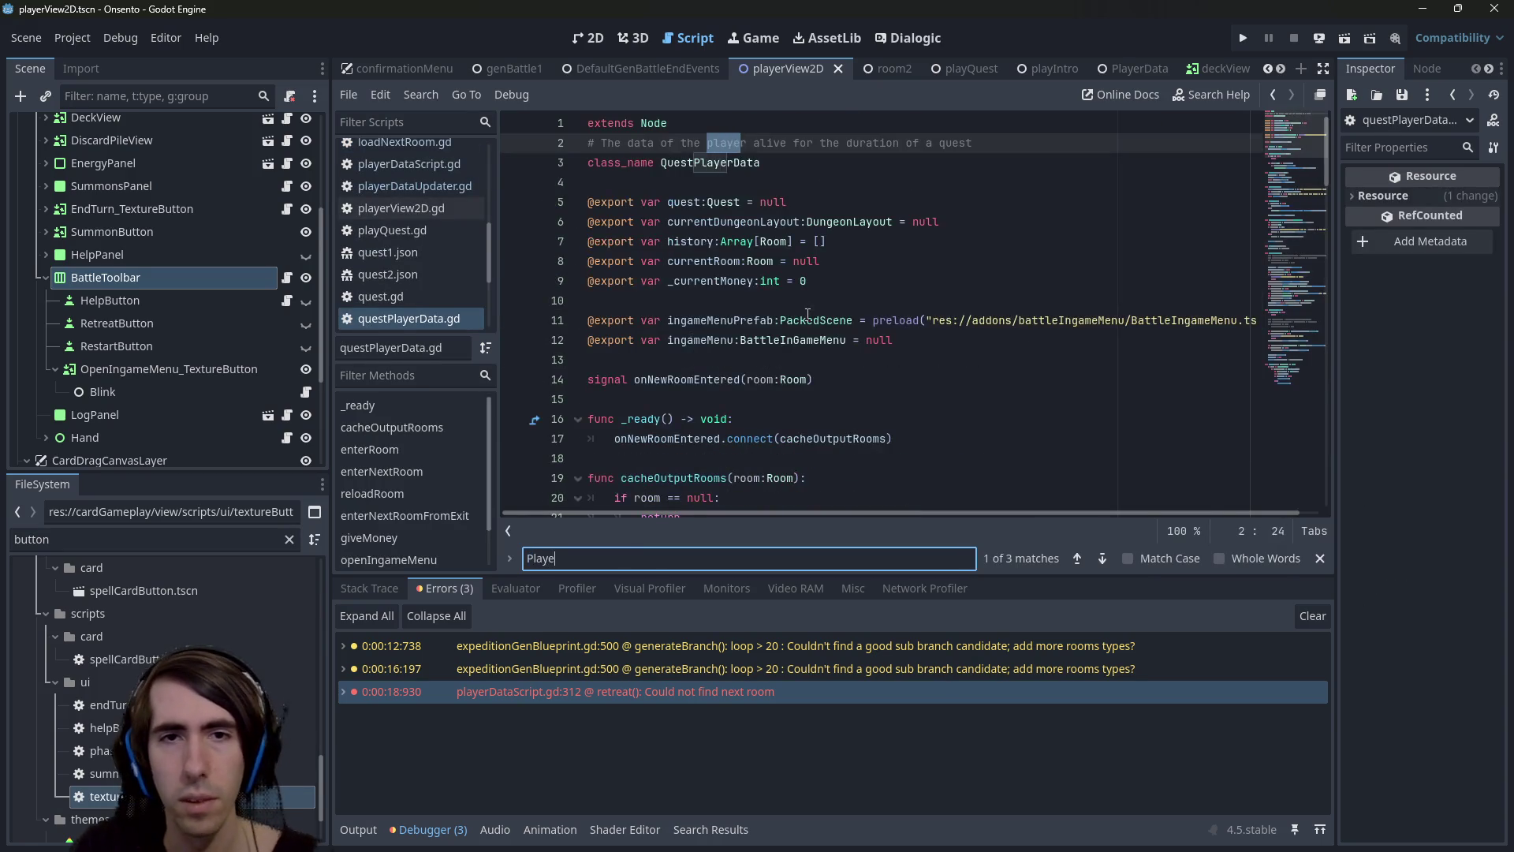
{"action": "key", "text": "Return"}
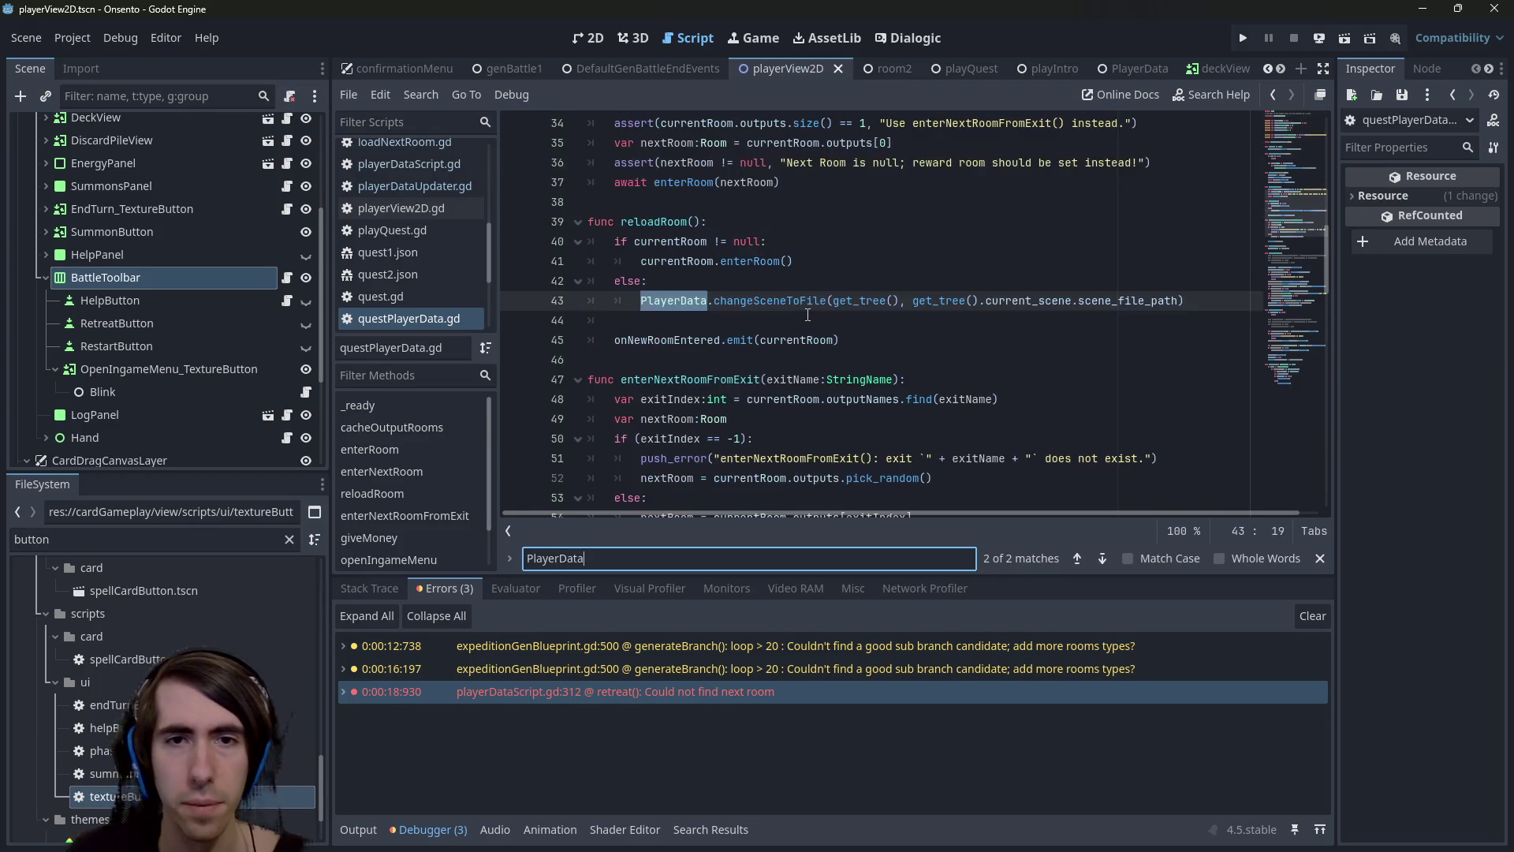
{"action": "scroll", "coordinate": [807, 314], "scroll_direction": "down", "scroll_amount": 1}
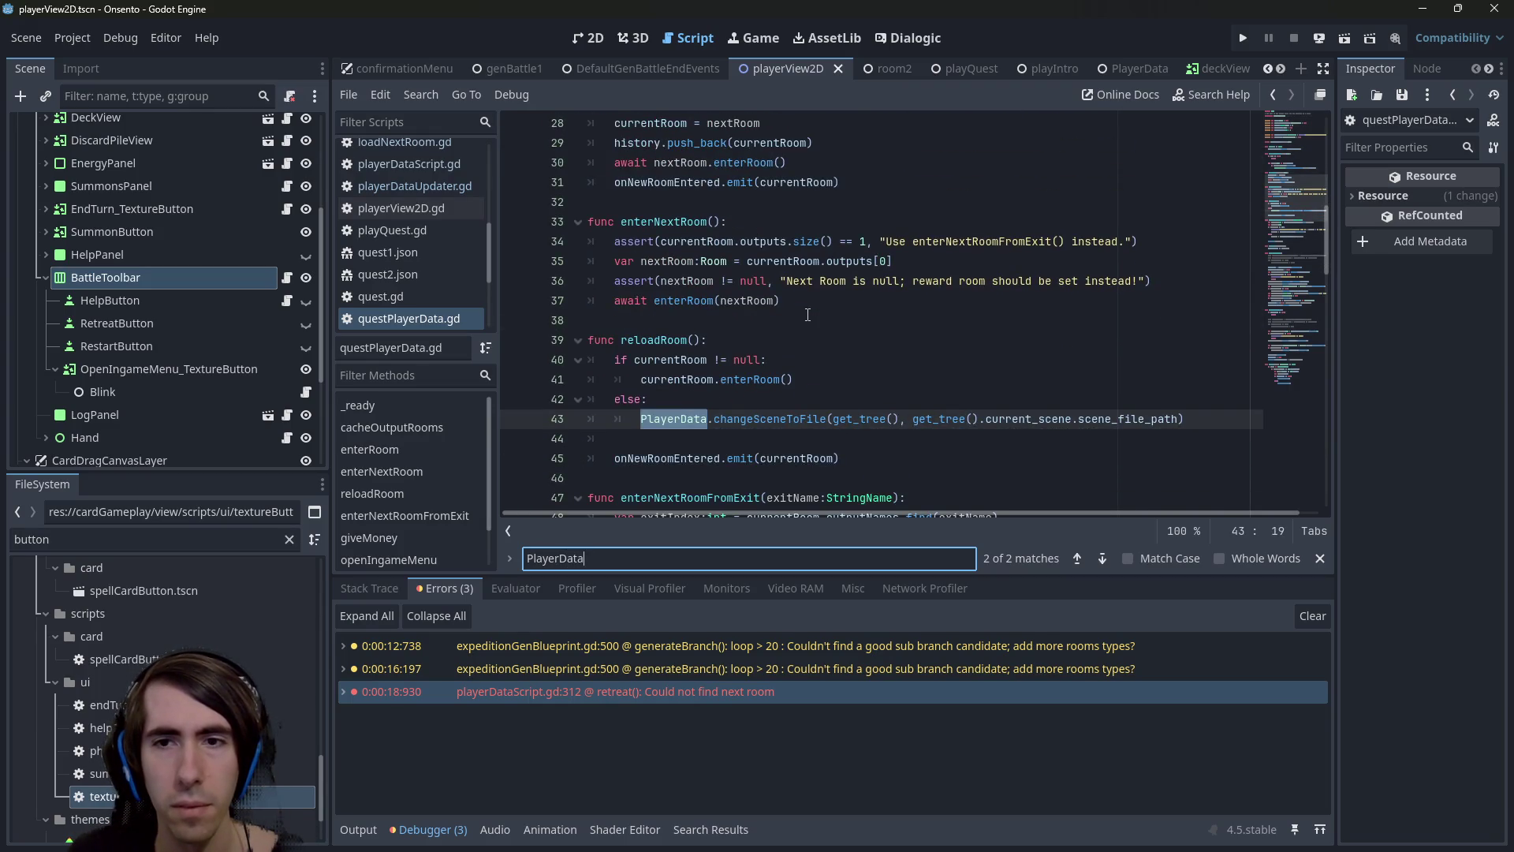
{"action": "left_click", "coordinate": [791, 367]}
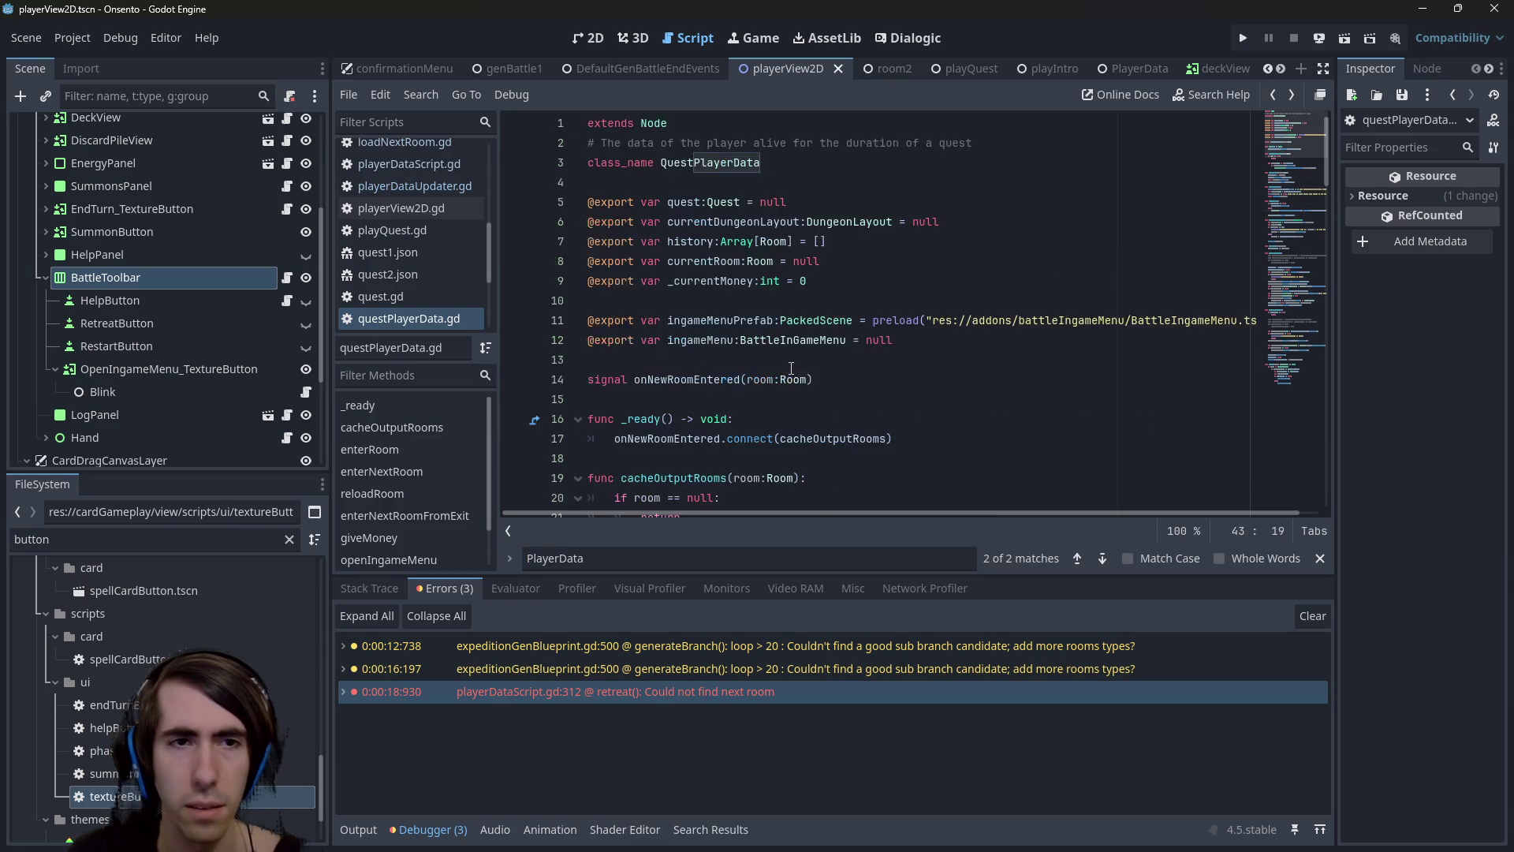
{"action": "key", "text": "shift+alt+o"}
- Open battleIngameMenu.gd from the 'ingame' search results and look over the script
{"action": "type", "text": "ingame"}
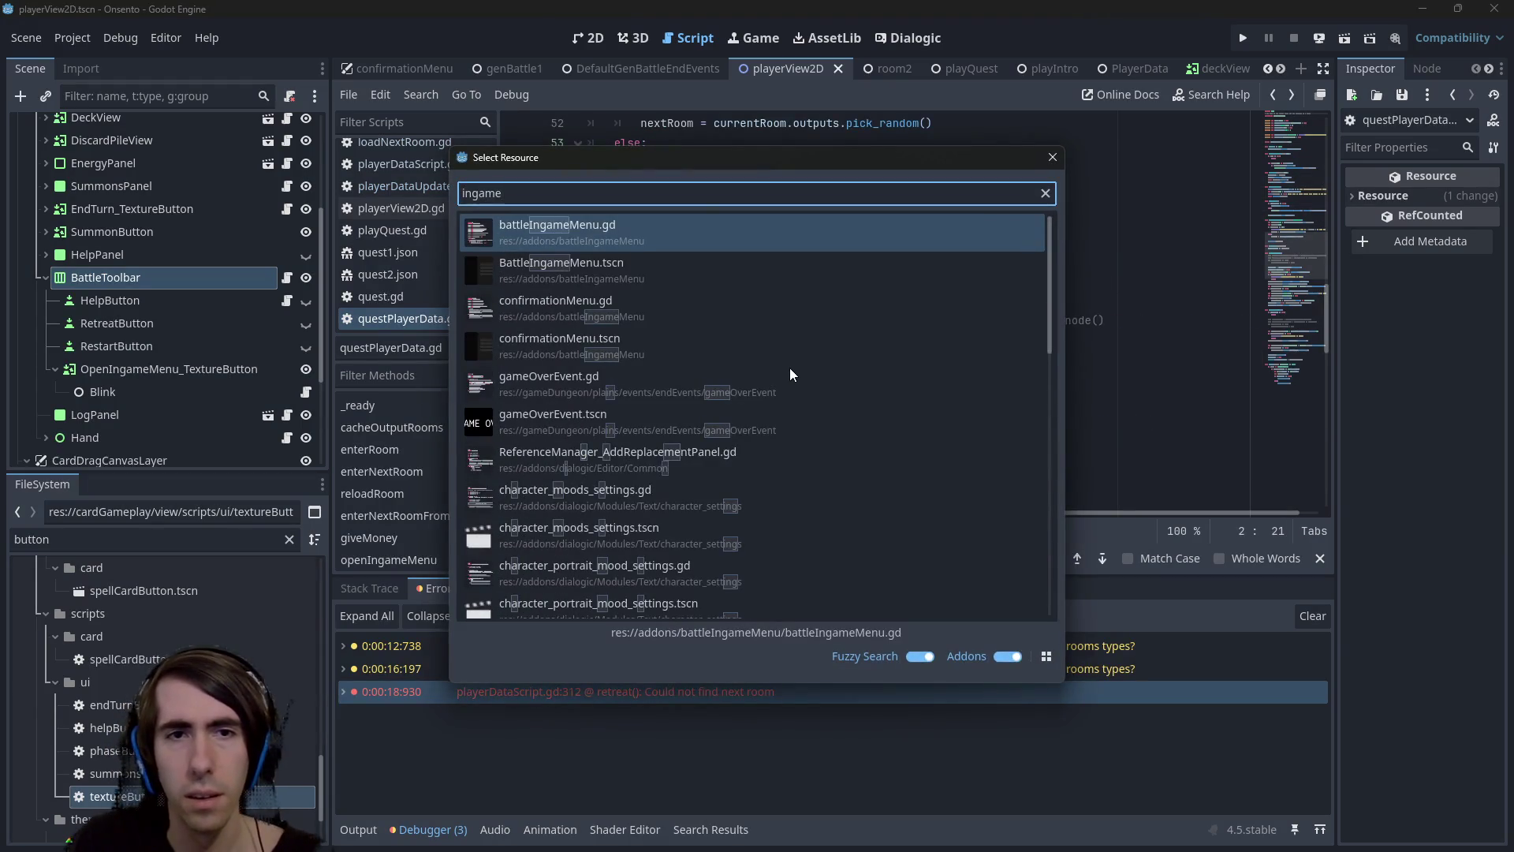
{"action": "key", "text": "Return"}
{"action": "scroll", "coordinate": [789, 370], "scroll_direction": "up", "scroll_amount": 20}
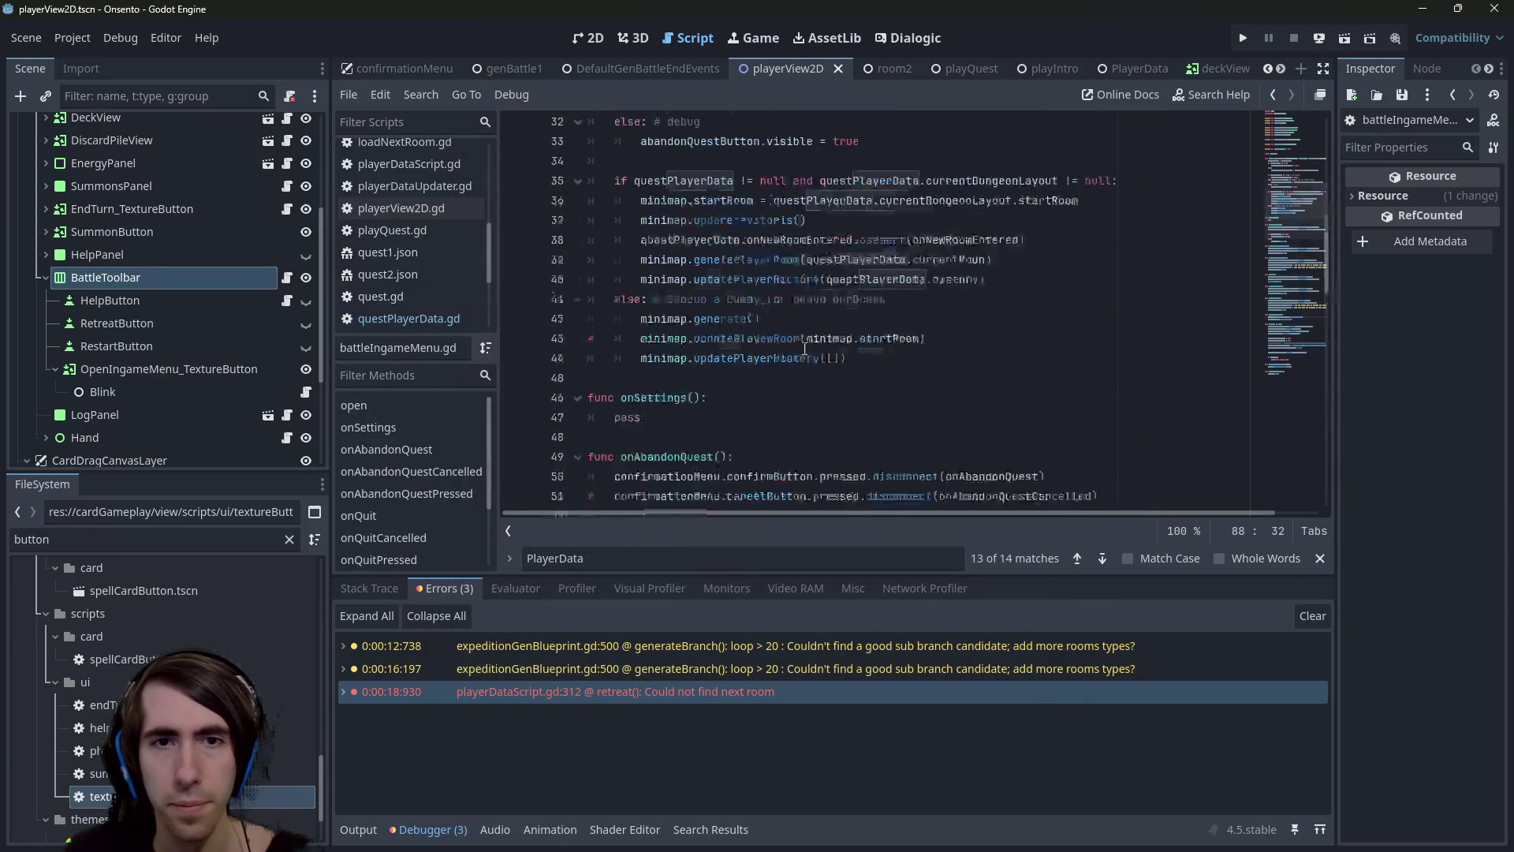
{"action": "scroll", "coordinate": [770, 378], "scroll_direction": "down", "scroll_amount": 2}
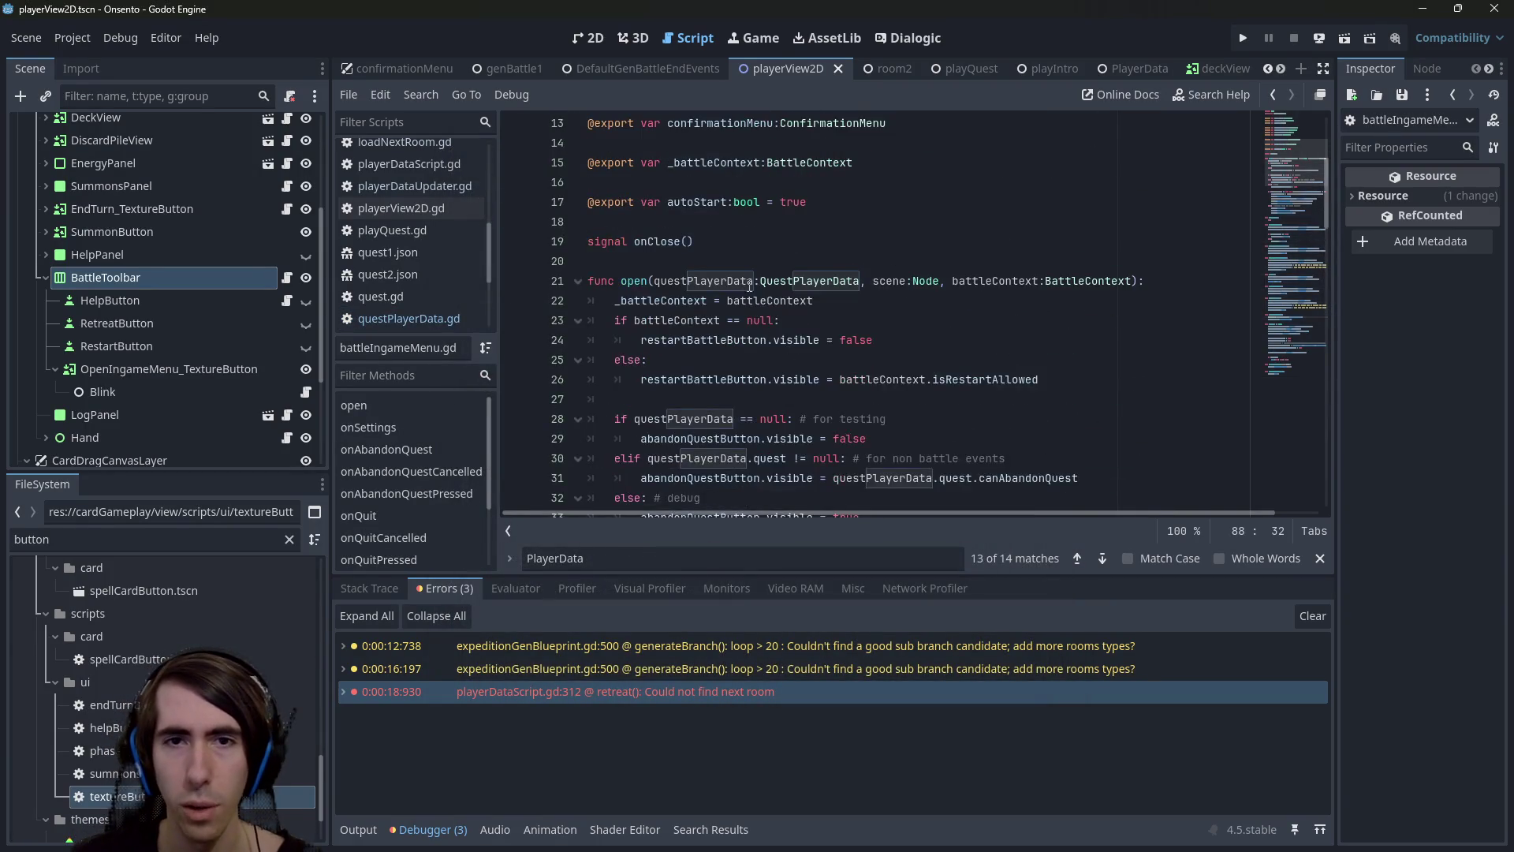
{"action": "left_click_drag", "start_coordinate": [653, 282], "coordinate": [861, 282]}
{"action": "key", "text": "ctrl+c"}
{"action": "scroll", "coordinate": [831, 265], "scroll_direction": "up", "scroll_amount": 1}
- Add an exported _questPlayerData declaration below line 15 and assign it from questPlayerData in open()
{"action": "left_click", "coordinate": [916, 223]}
{"action": "key", "text": "Return"}
{"action": "type", "text": "@export var"}
{"action": "key", "text": "ctrl+v"}
{"action": "type", "text": "_"}
{"action": "key", "text": "ctrl+d"}
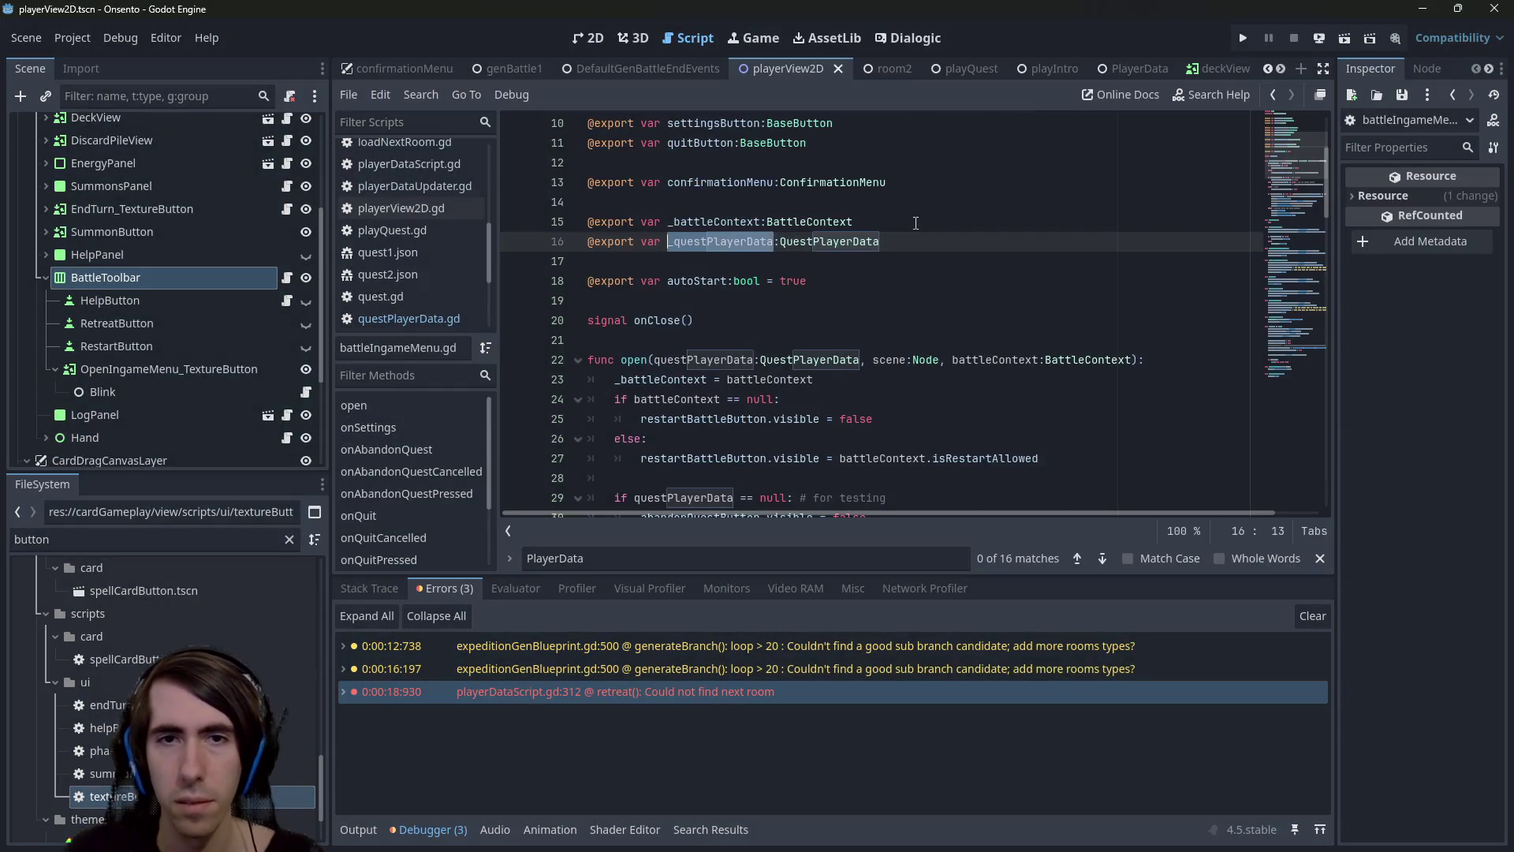
{"action": "key", "text": "ctrl+c"}
{"action": "left_click", "coordinate": [824, 388]}
{"action": "key", "text": "Return"}
{"action": "key", "text": "ctrl+v"}
{"action": "type", "text": "="}
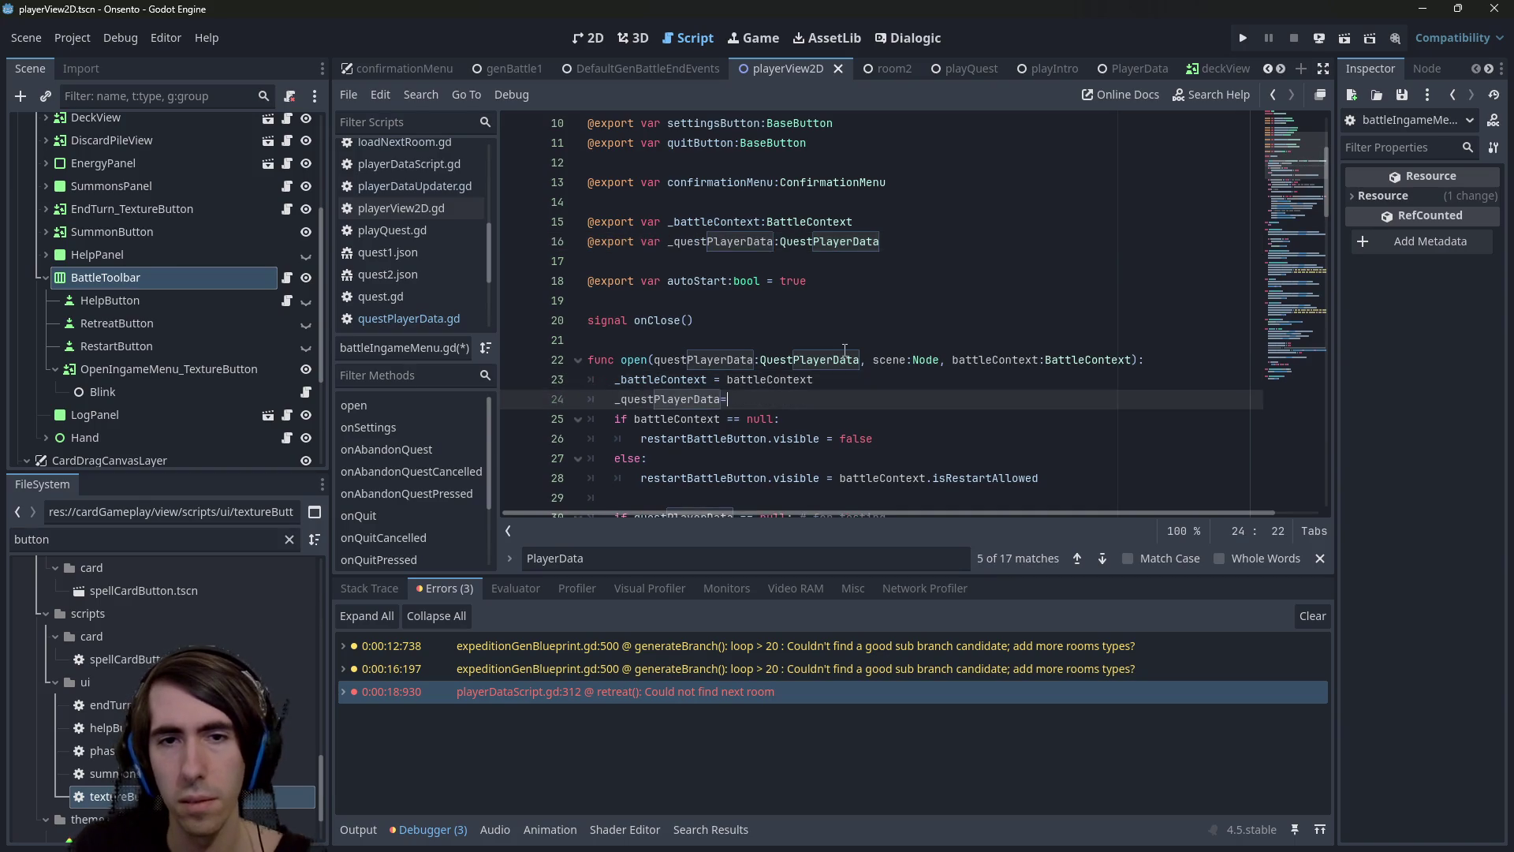
{"action": "key", "text": "ctrl+v"}
{"action": "key", "text": "ctrl+Left"}
- Insert a blank line before the battleContext null check and save battleIngameMenu.gd
{"action": "scroll", "coordinate": [795, 378], "scroll_direction": "down", "scroll_amount": 3}
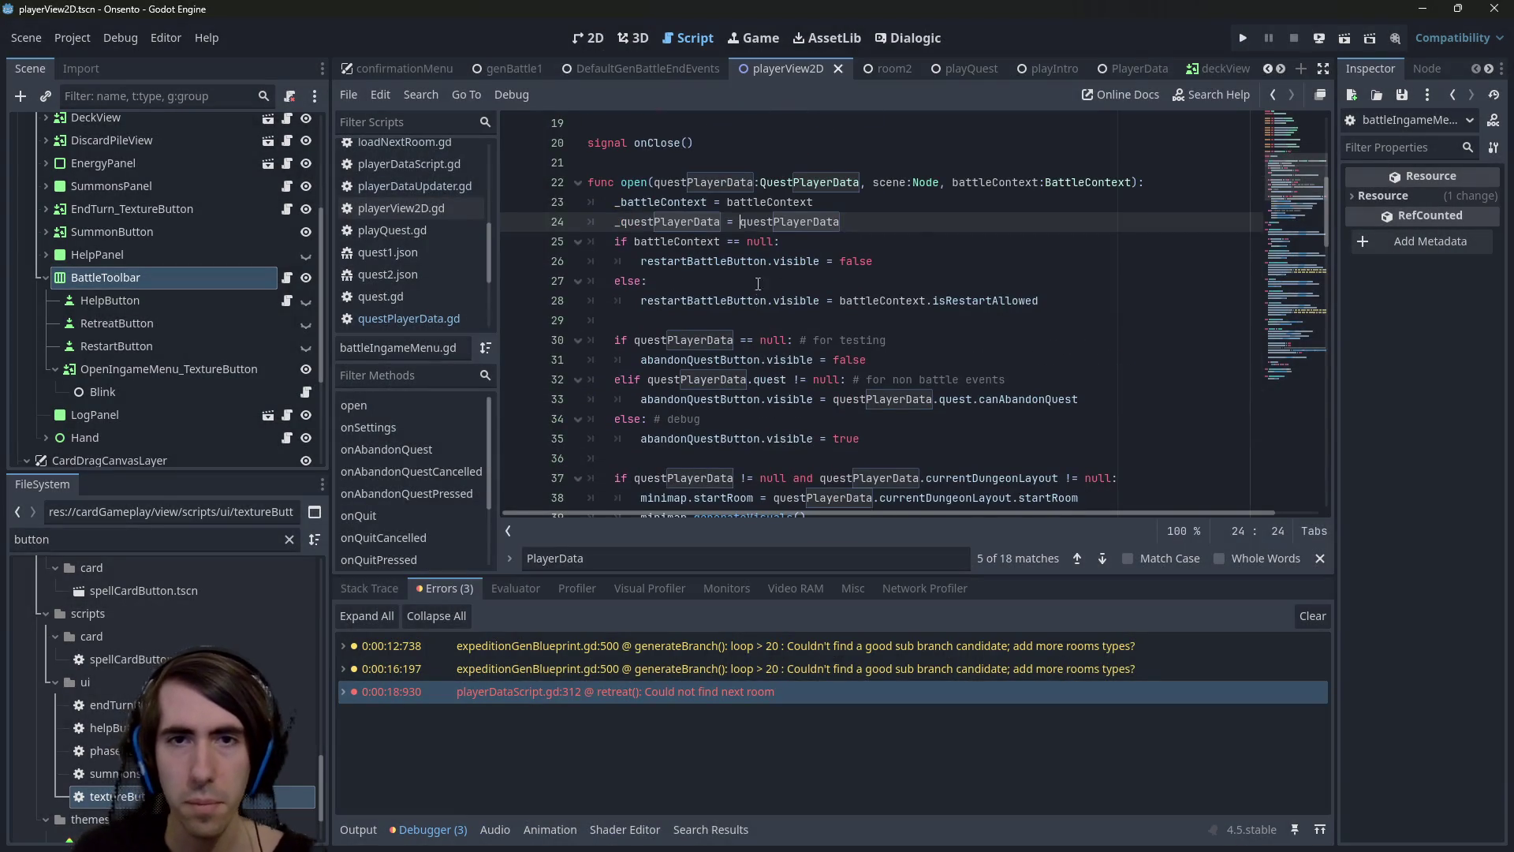
{"action": "left_click", "coordinate": [879, 236]}
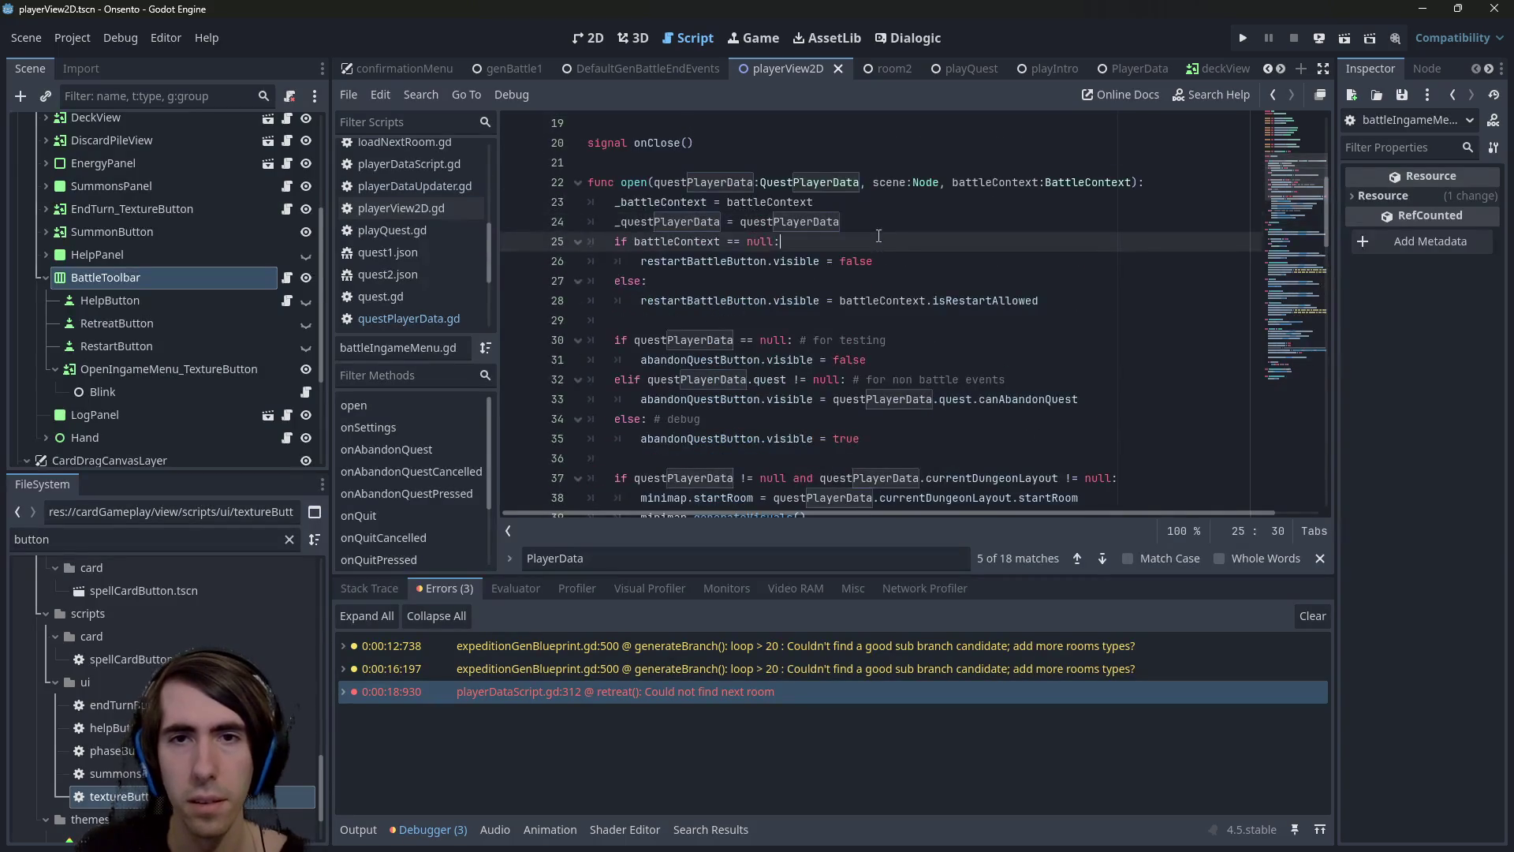
{"action": "key", "text": "ctrl+shift+Return"}
{"action": "key", "text": "ctrl+s"}
- Find the 'PlayerData.' references and start replacing PlayerData.questPlayerData on line 91 with _questPlayerData
{"action": "key", "text": "ctrl+f"}
{"action": "type", "text": "questPlayer"}
{"action": "key", "text": "ctrl+BackSpace"}
{"action": "type", "text": "PlayerData."}
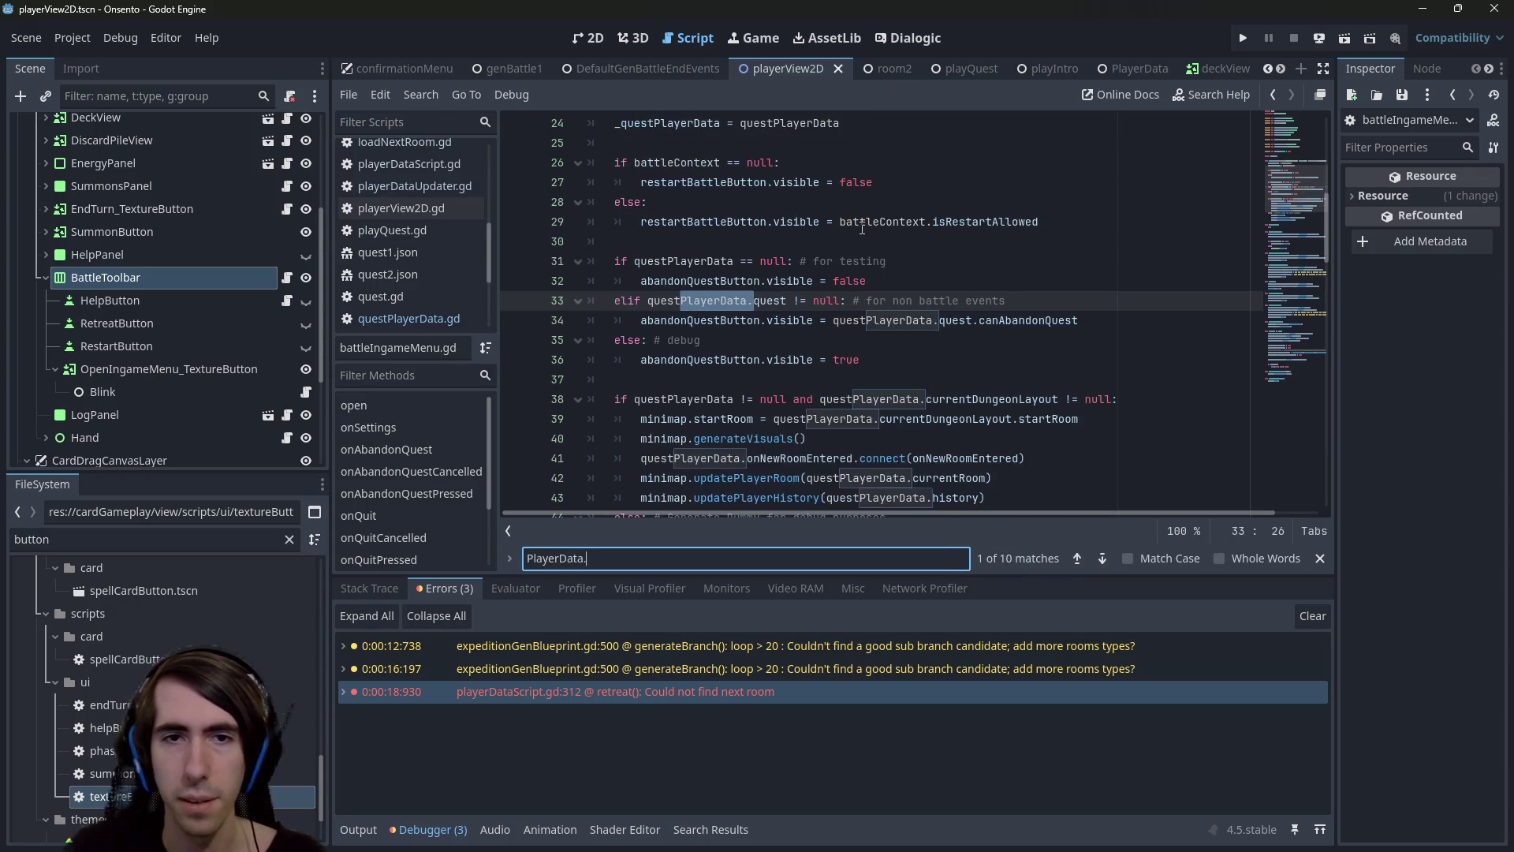
{"action": "scroll", "coordinate": [862, 228], "scroll_direction": "down", "scroll_amount": 8}
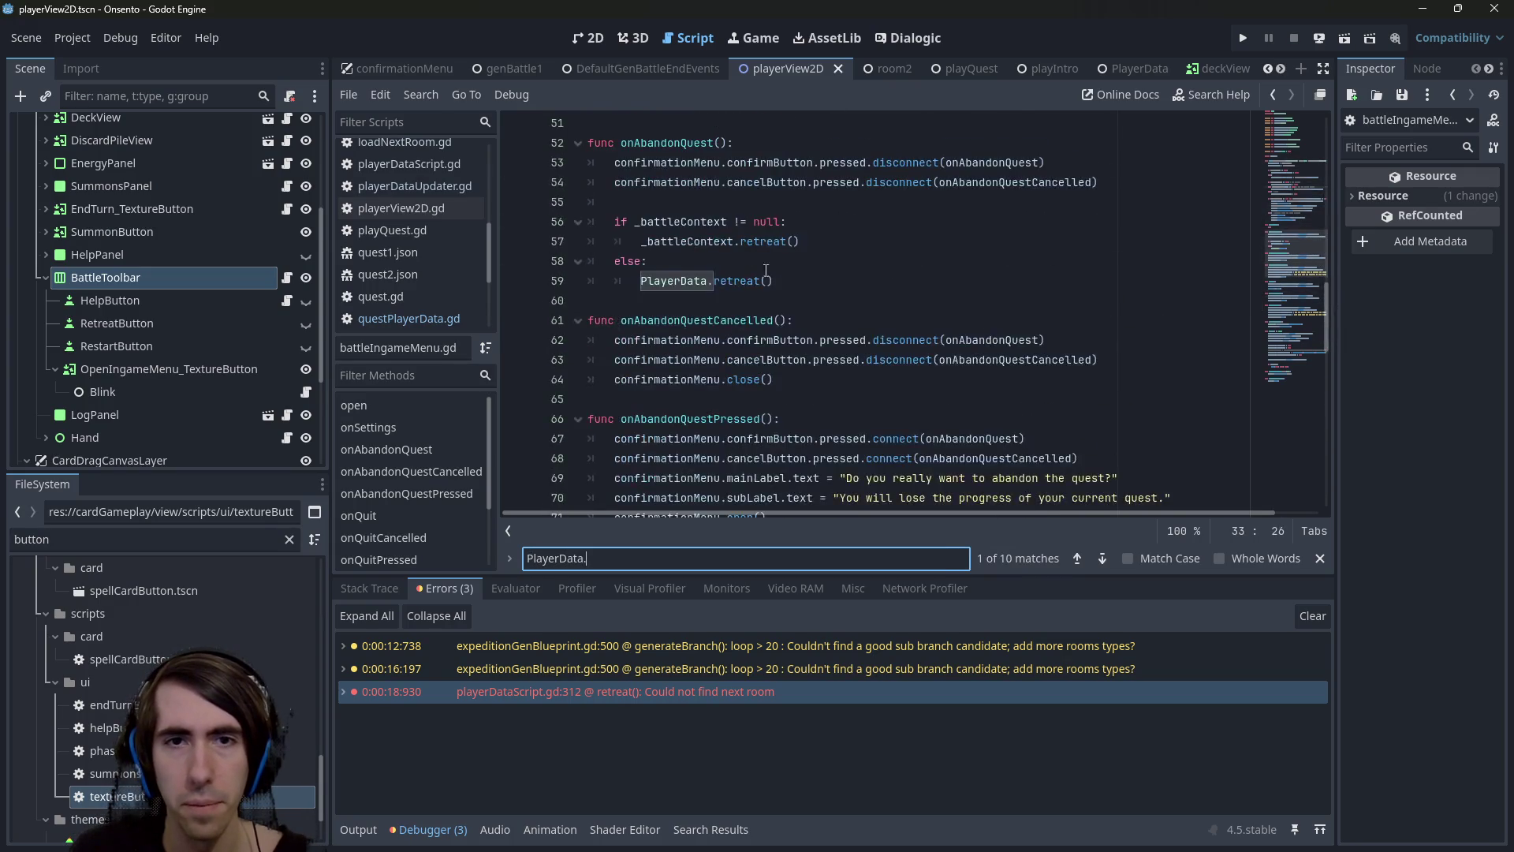
{"action": "scroll", "coordinate": [705, 336], "scroll_direction": "down", "scroll_amount": 11}
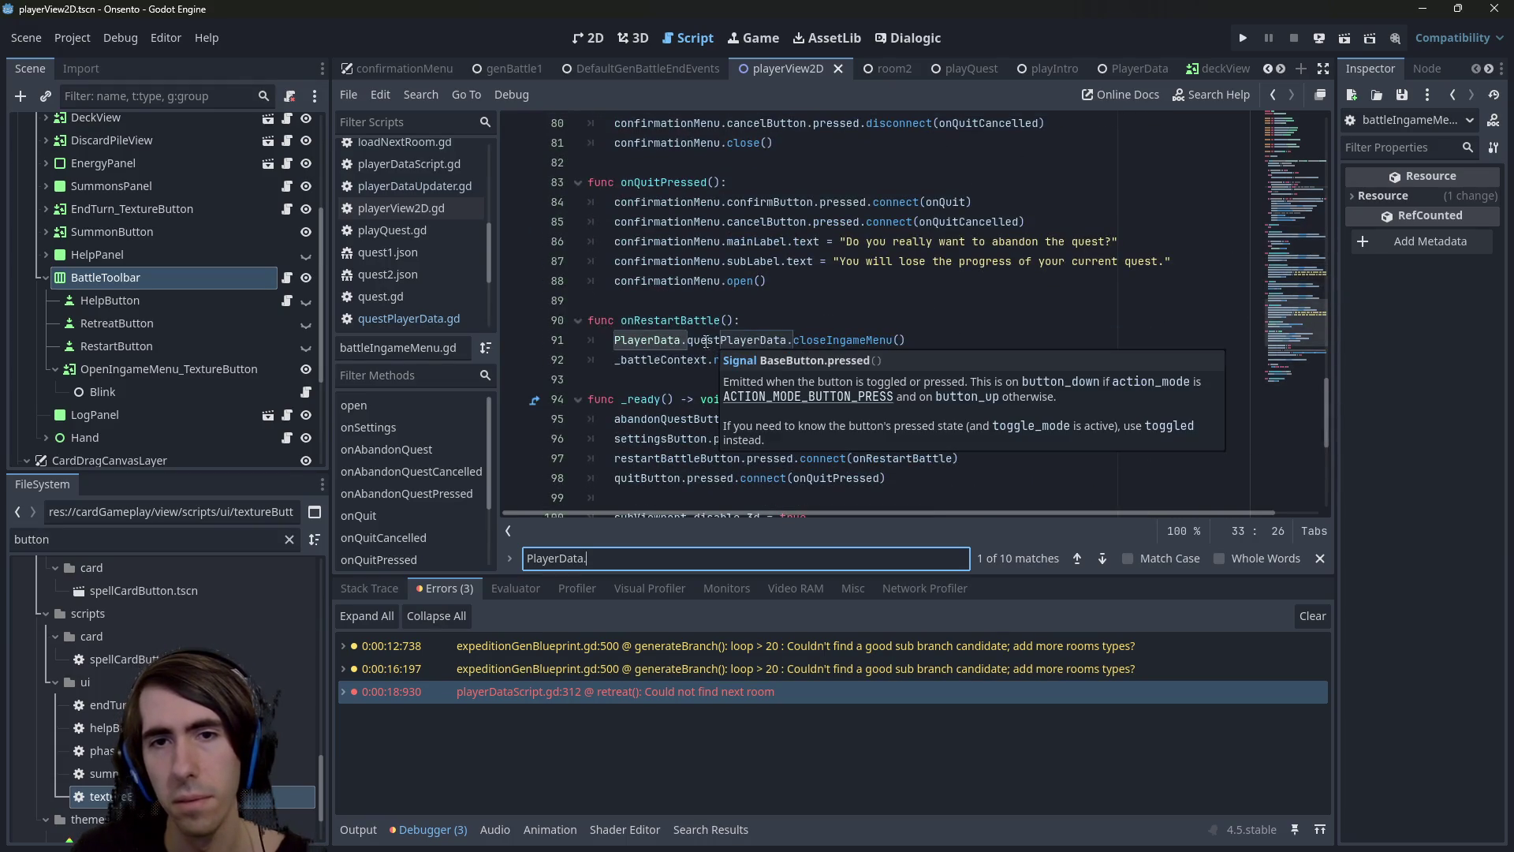
{"action": "left_click_drag", "start_coordinate": [614, 340], "coordinate": [687, 340]}
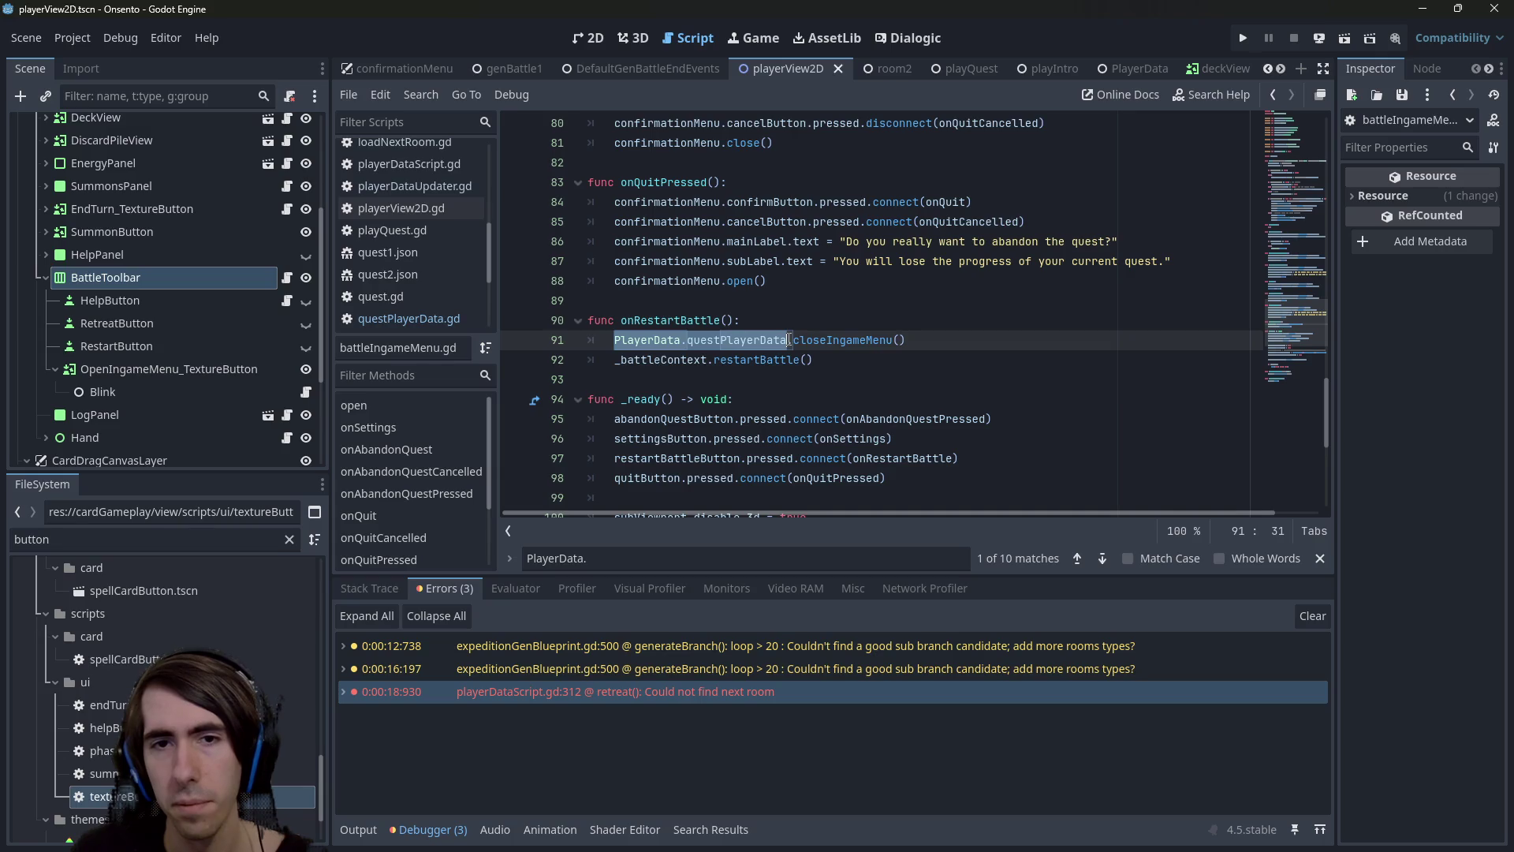
{"action": "type", "text": "_"}
{"action": "key", "text": "Escape"}
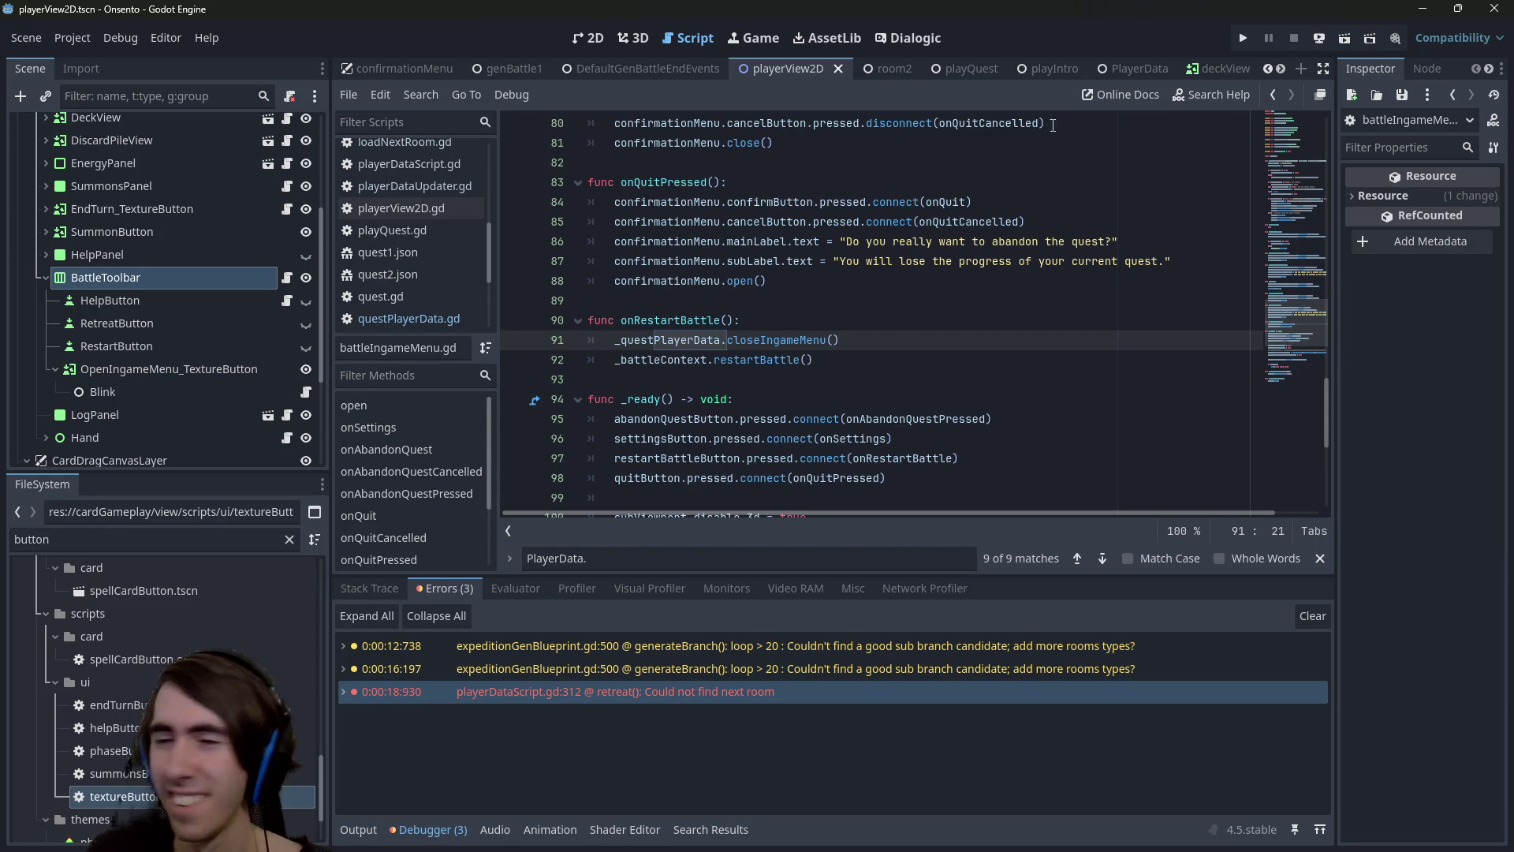
- Check the gear button in the 2D view, then return to line 91 and switch to the git terminal
{"action": "left_click", "coordinate": [588, 38]}
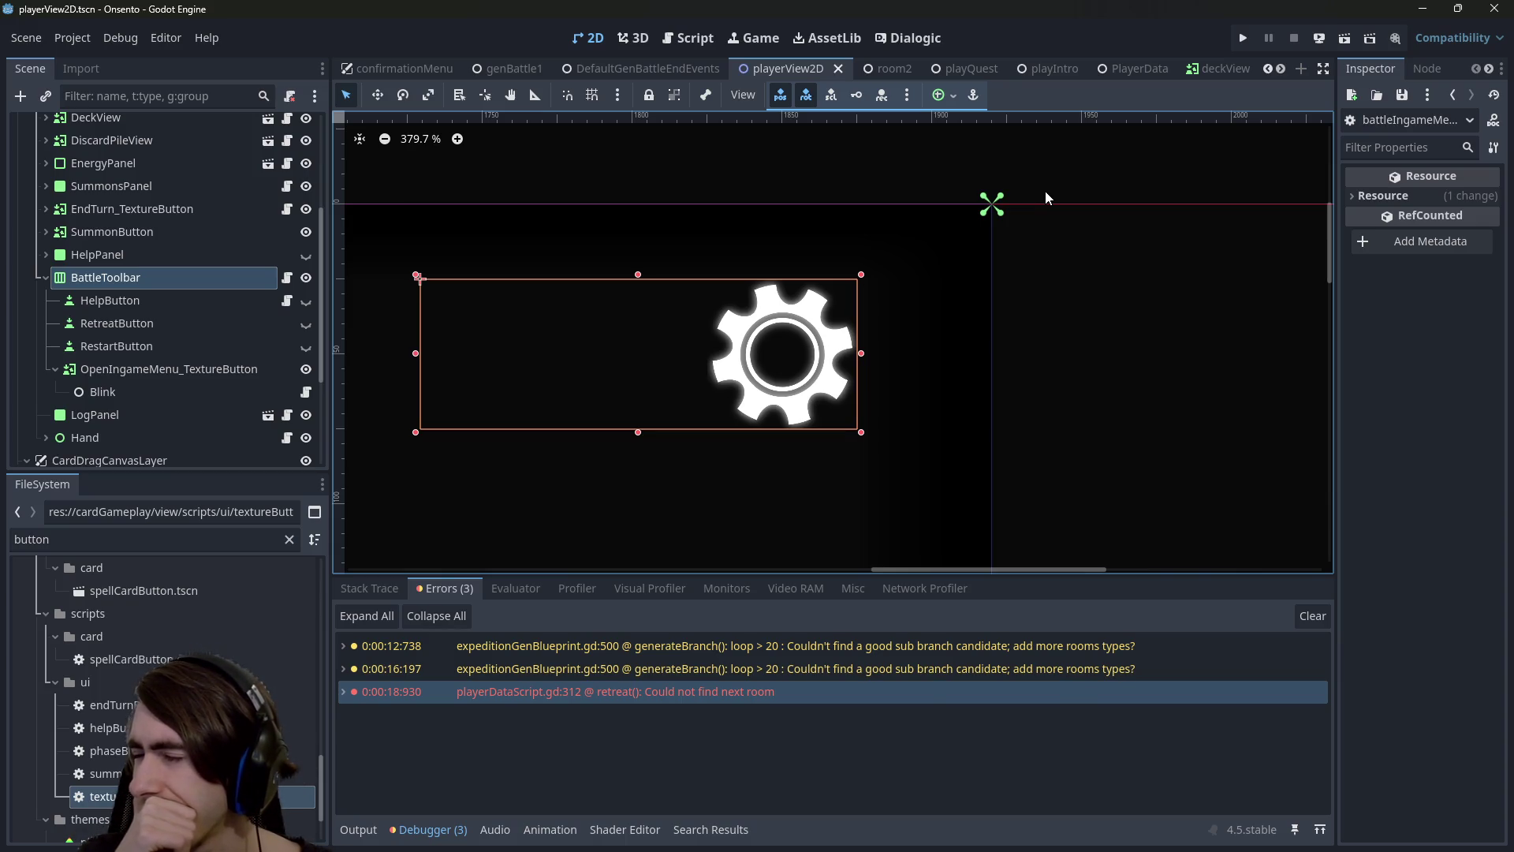
{"action": "left_click", "coordinate": [673, 35]}
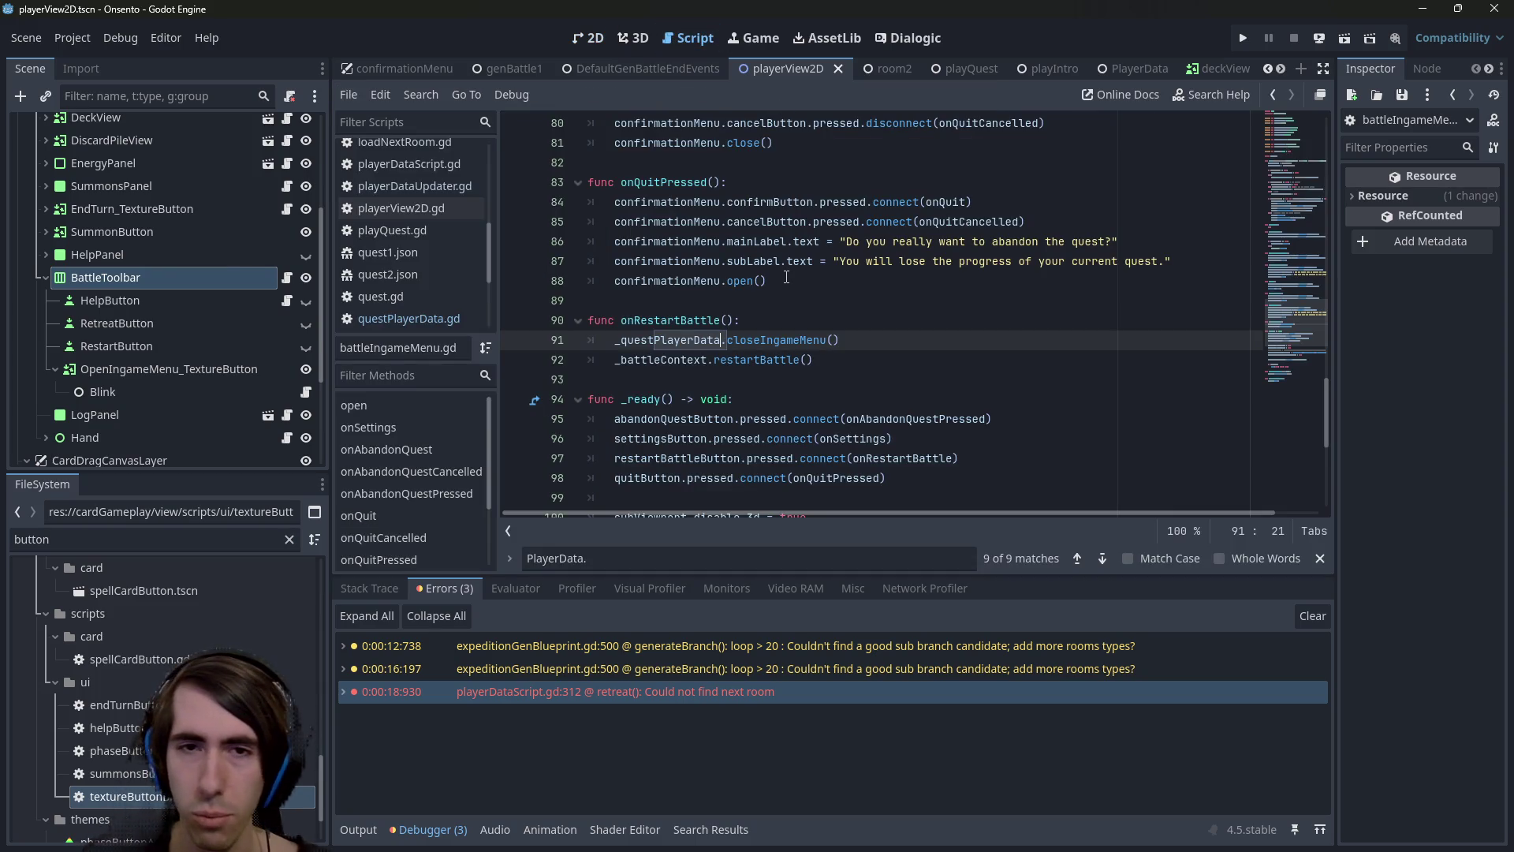
{"action": "left_click", "coordinate": [858, 343]}
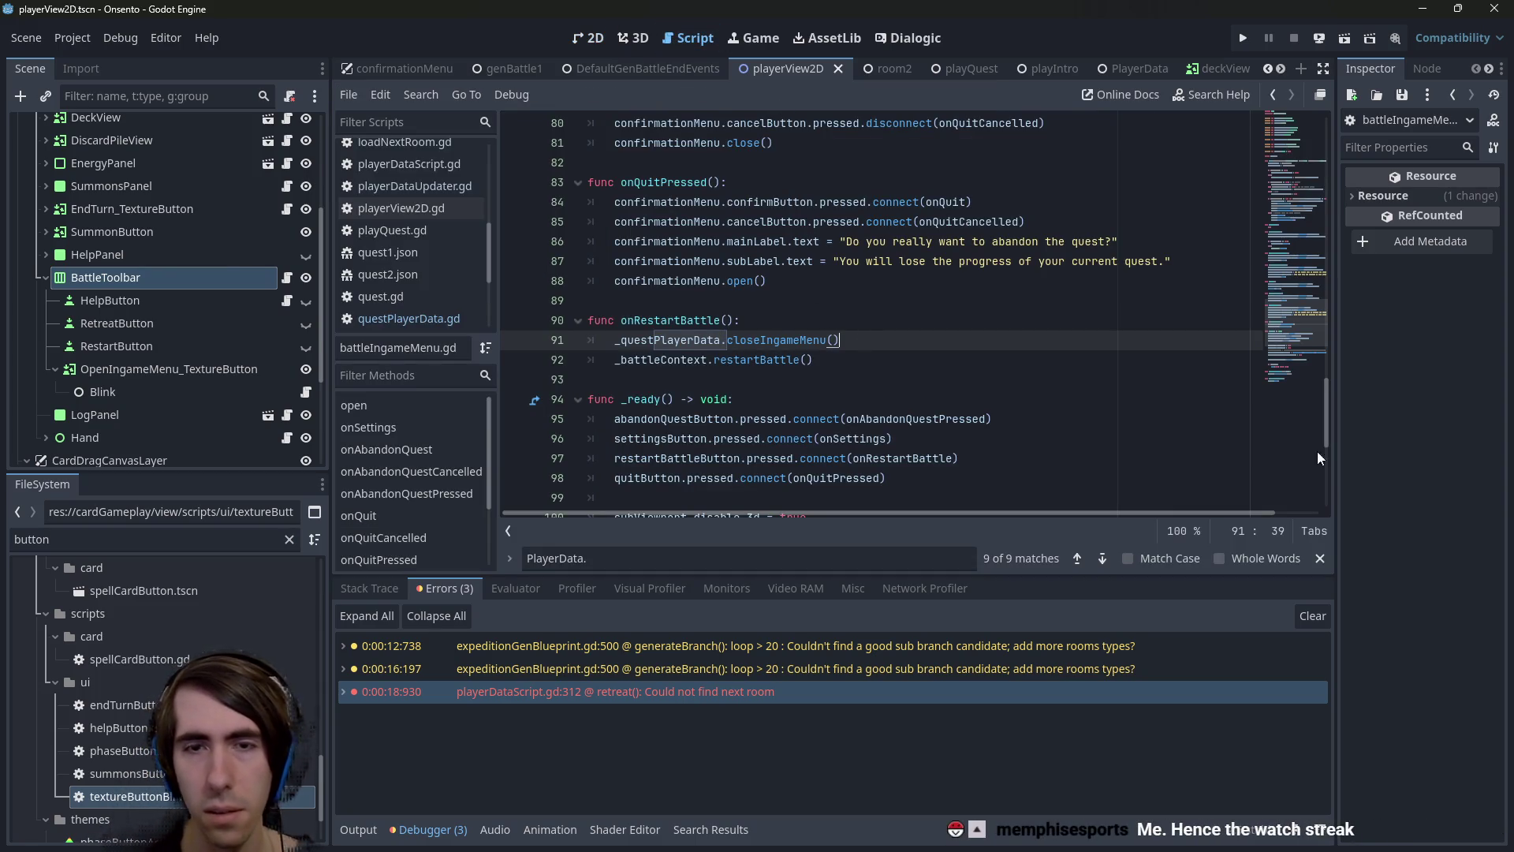
{"action": "key", "text": "alt+Tab"}
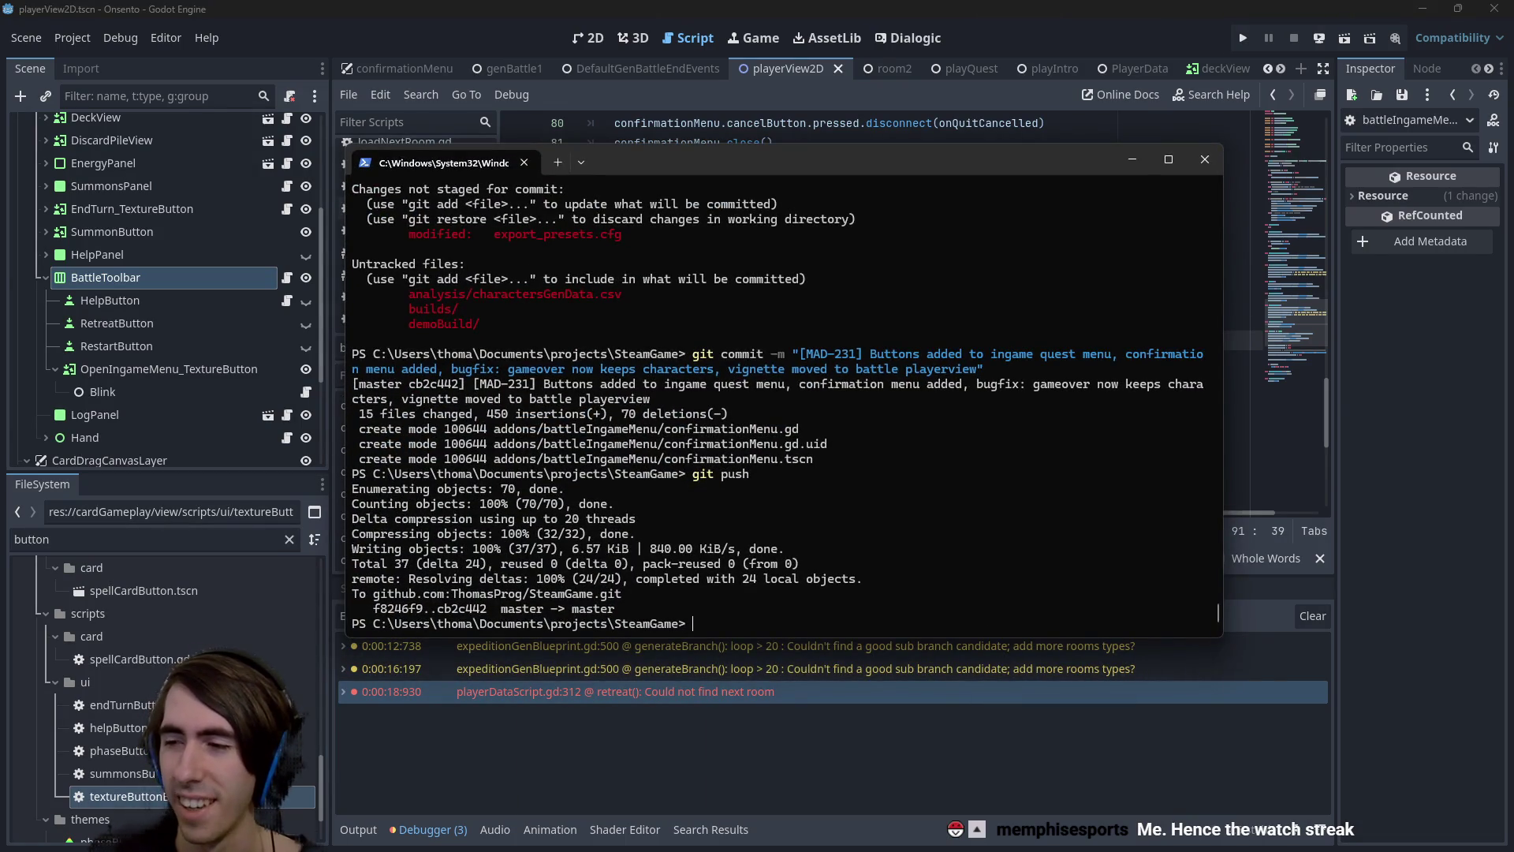
- Stage the changed .gd and .tscn files with git add, checking git status after each
{"action": "type", "text": "git status"}
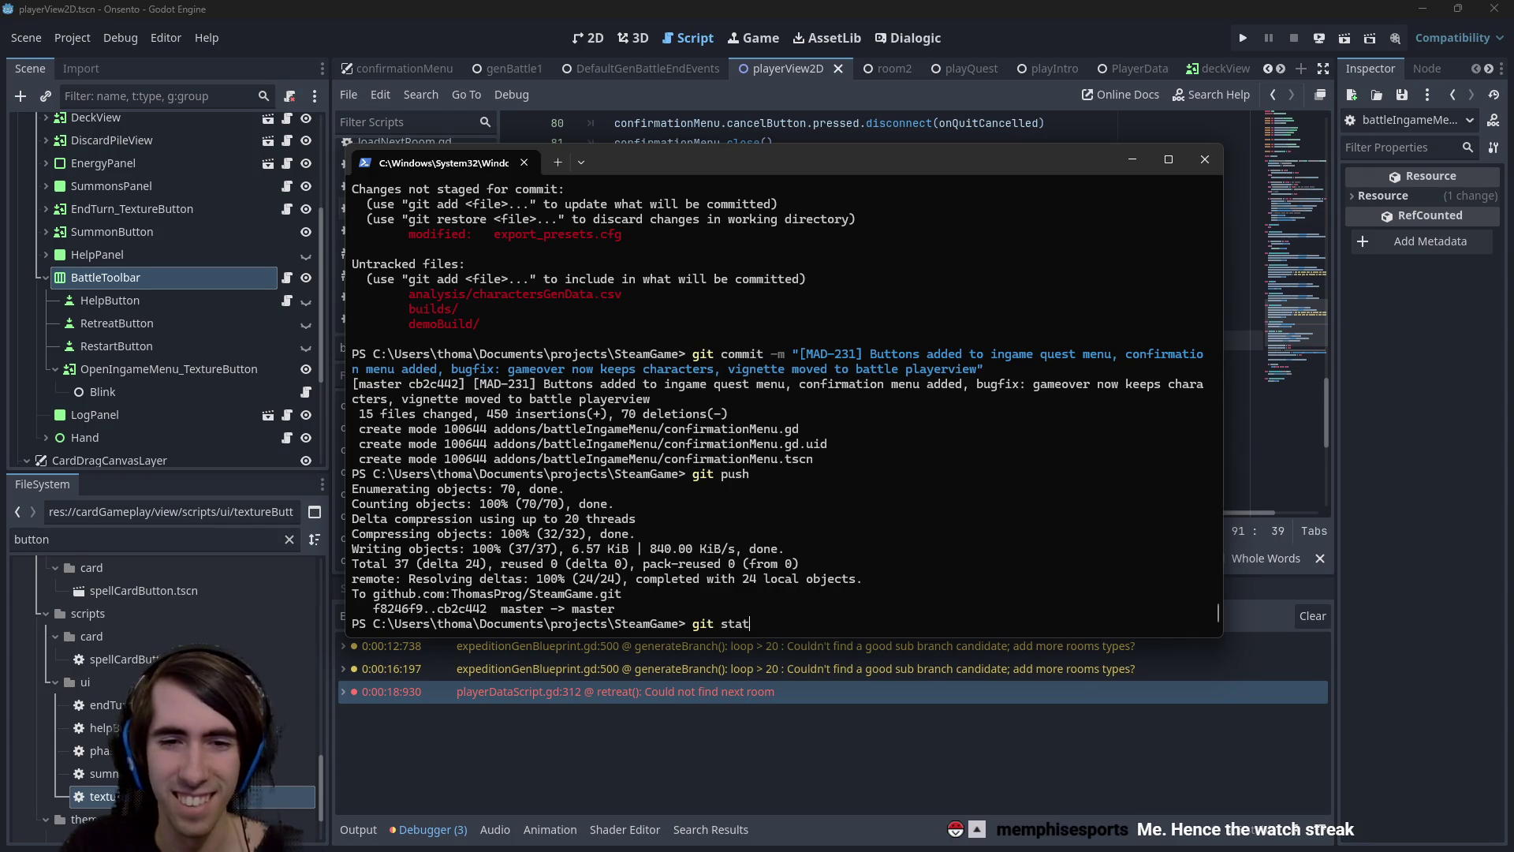
{"action": "key", "text": "Return"}
{"action": "type", "text": "git add "}
{"action": "type", "text": "&"}
{"action": "type", "text": ".gd"}
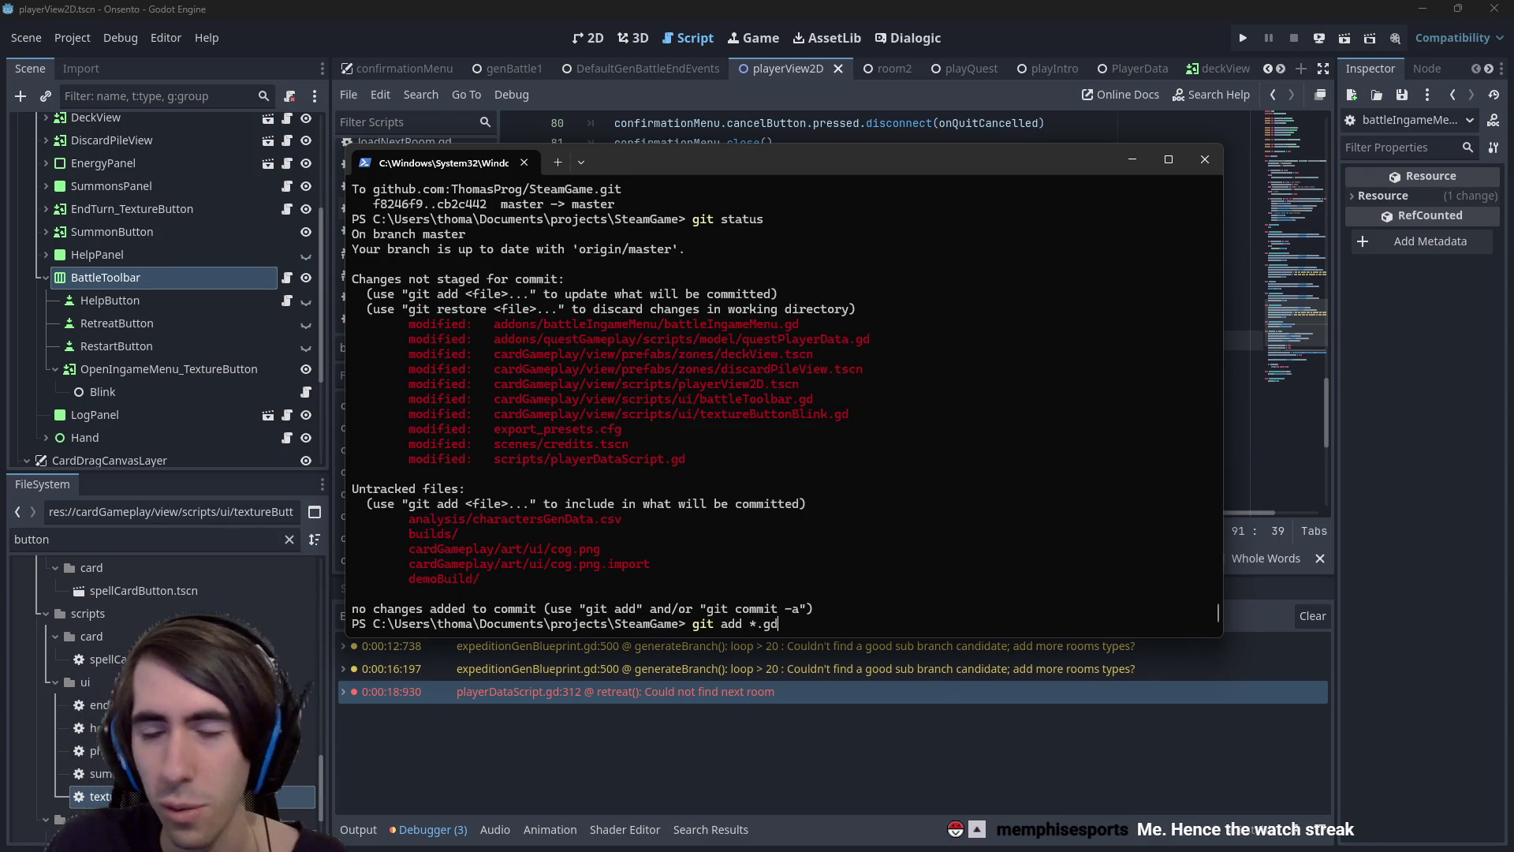
{"action": "key", "text": "Return"}
{"action": "type", "text": "git status"}
{"action": "key", "text": "Return"}
{"action": "type", "text": "git add *.tscn"}
{"action": "key", "text": "Return"}
{"action": "type", "text": "git status"}
{"action": "key", "text": "Return"}
{"action": "type", "text": "git commit"}
{"action": "key", "text": "BackSpace"}
{"action": "key", "text": "BackSpace"}
{"action": "key", "text": "BackSpace"}
- In the 2D view, inspect the toolbar button nodes and open the BattleToolbar script
{"action": "left_click", "coordinate": [599, 30]}
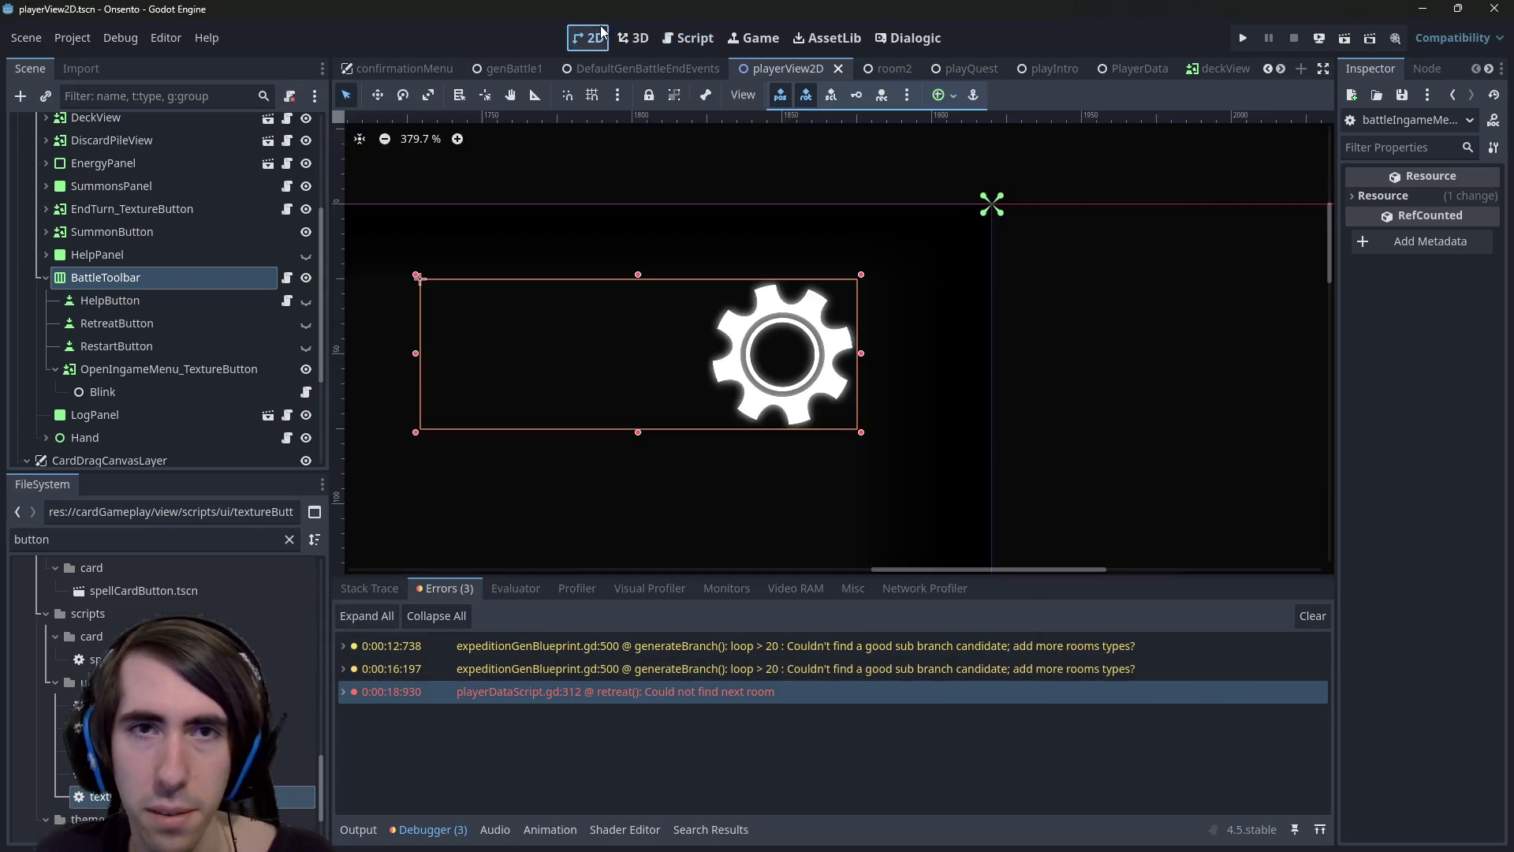
{"action": "left_click", "coordinate": [183, 299]}
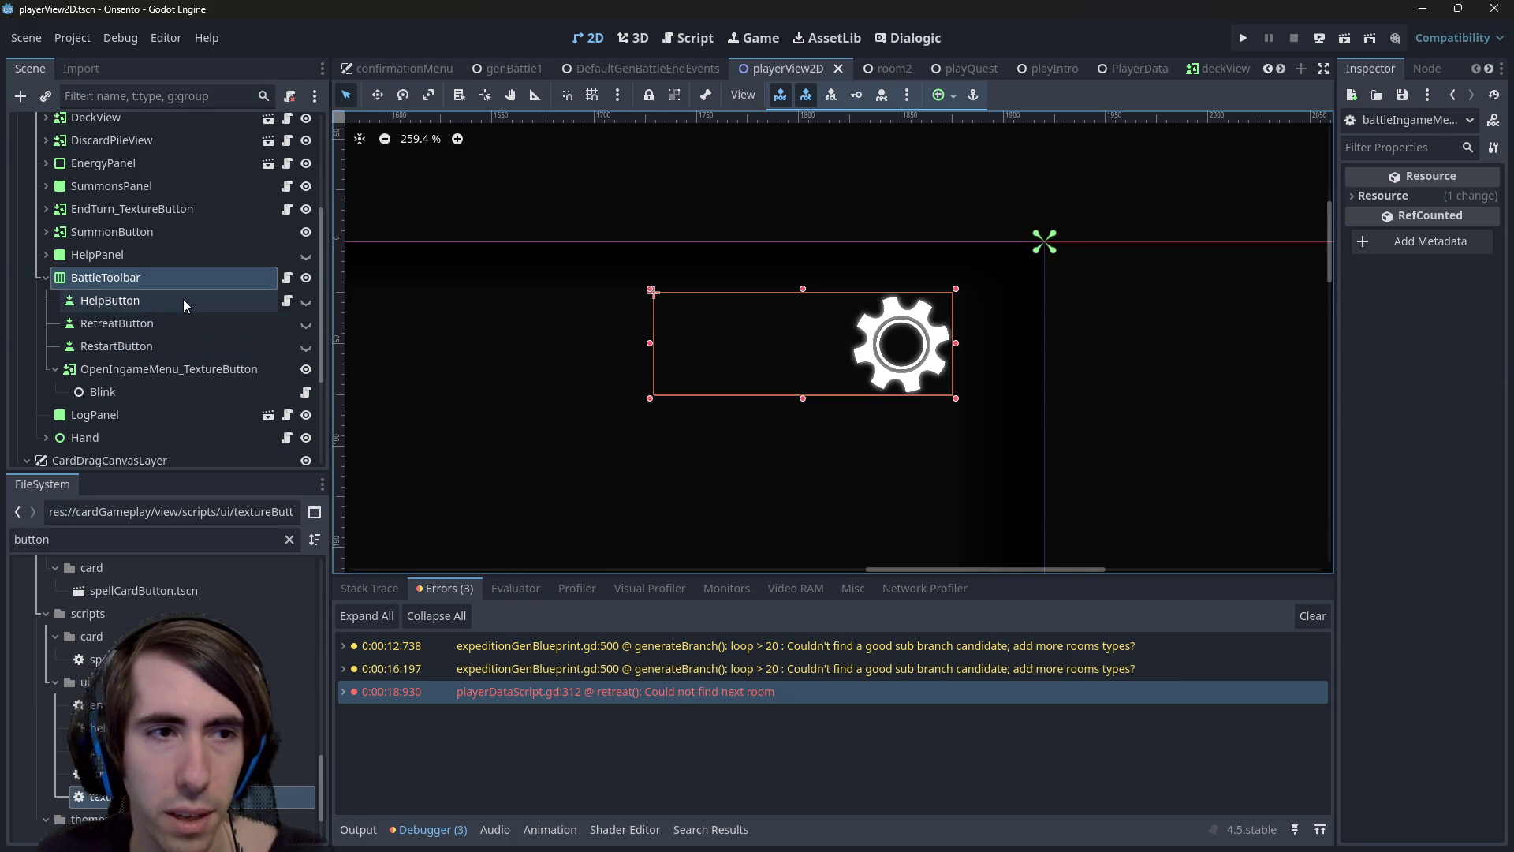
{"action": "left_click", "coordinate": [176, 362]}
{"action": "left_click", "coordinate": [173, 352]}
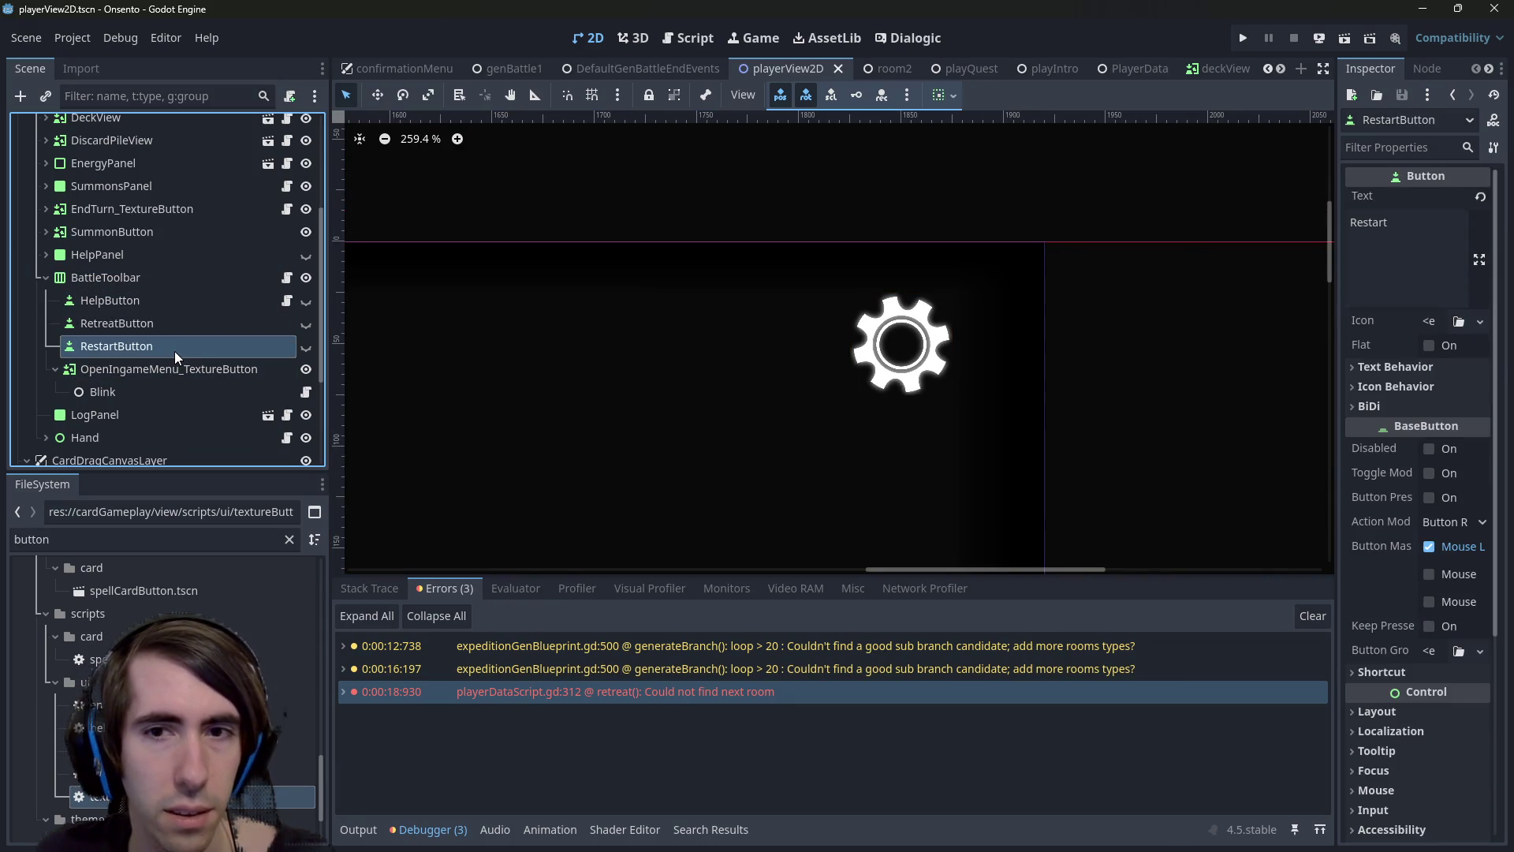
{"action": "left_click", "coordinate": [150, 281]}
{"action": "left_click", "coordinate": [286, 277]}
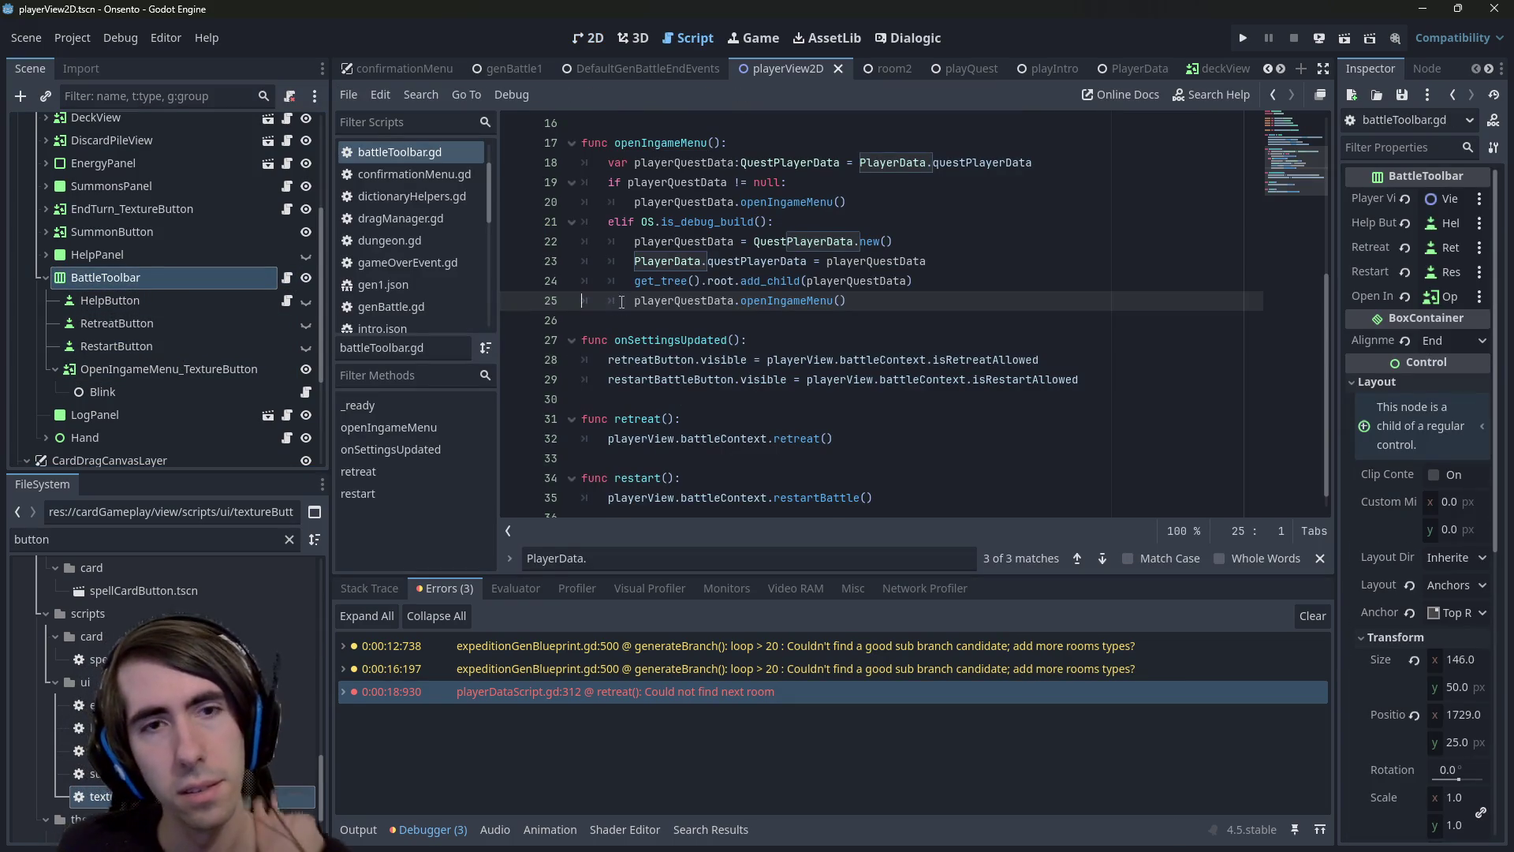
- Multi-select HelpButton, RetreatButton and RestartButton, then narrow the selection to HelpButton only
{"action": "left_click", "coordinate": [112, 349]}
{"action": "scroll", "coordinate": [725, 326], "scroll_direction": "up", "scroll_amount": 4}
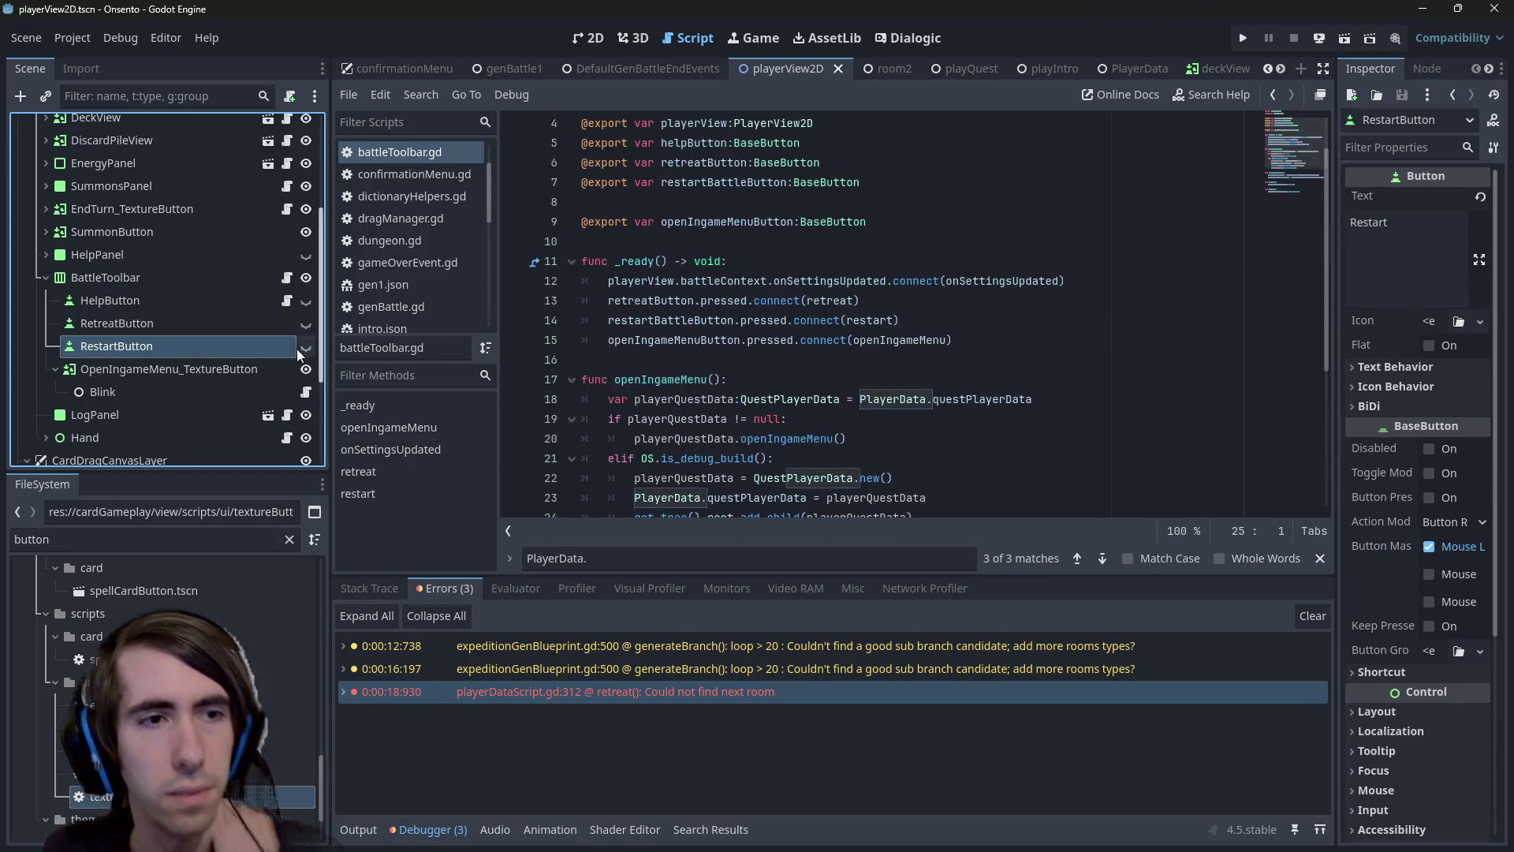
{"action": "left_click", "coordinate": [191, 305], "text": "ctrl"}
{"action": "left_click", "coordinate": [174, 350], "text": "shift"}
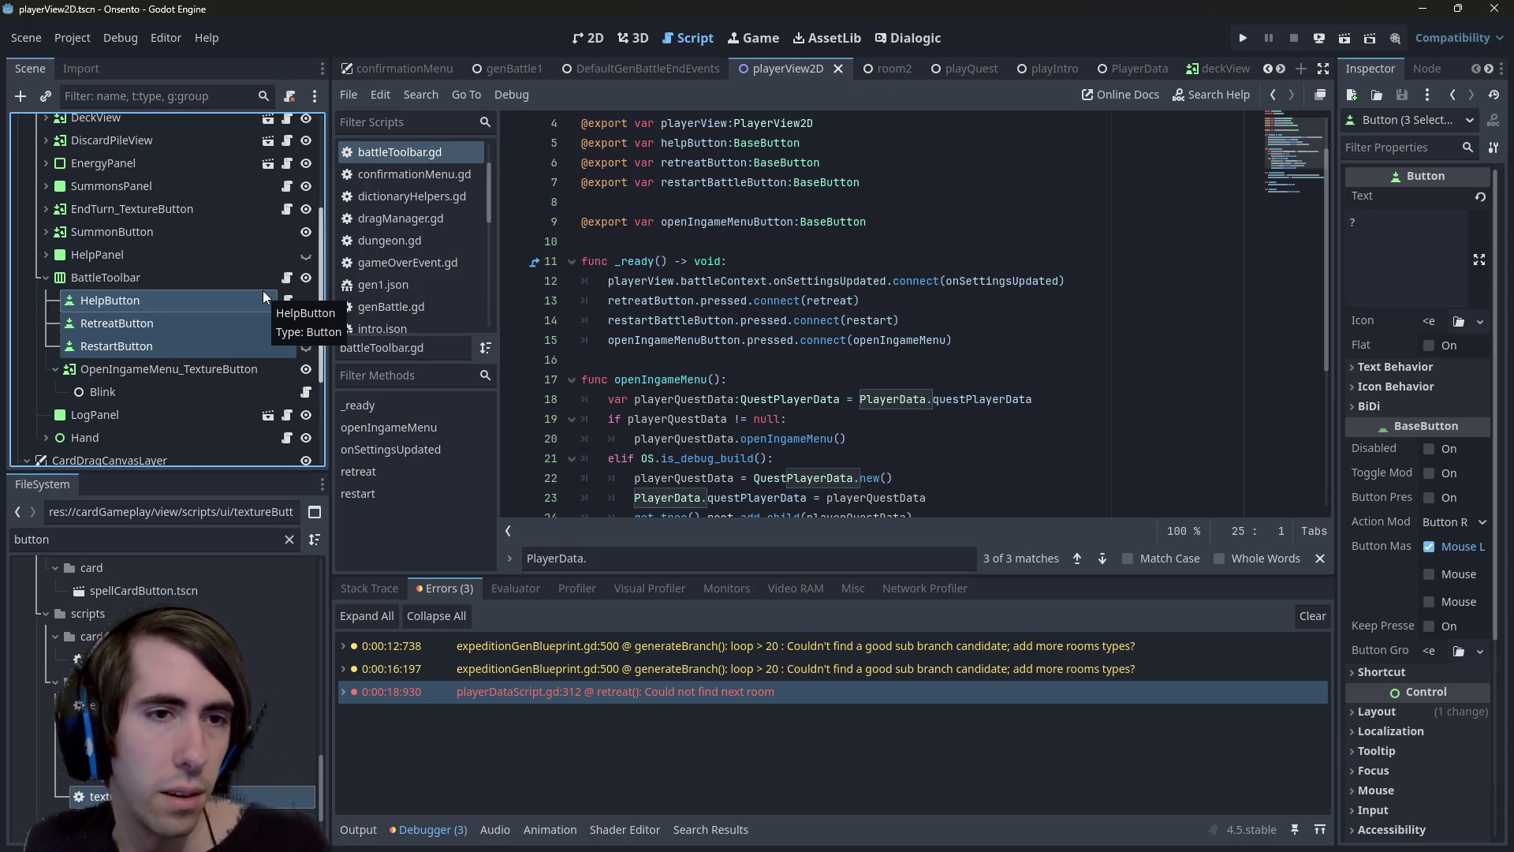
{"action": "left_click", "coordinate": [201, 303]}
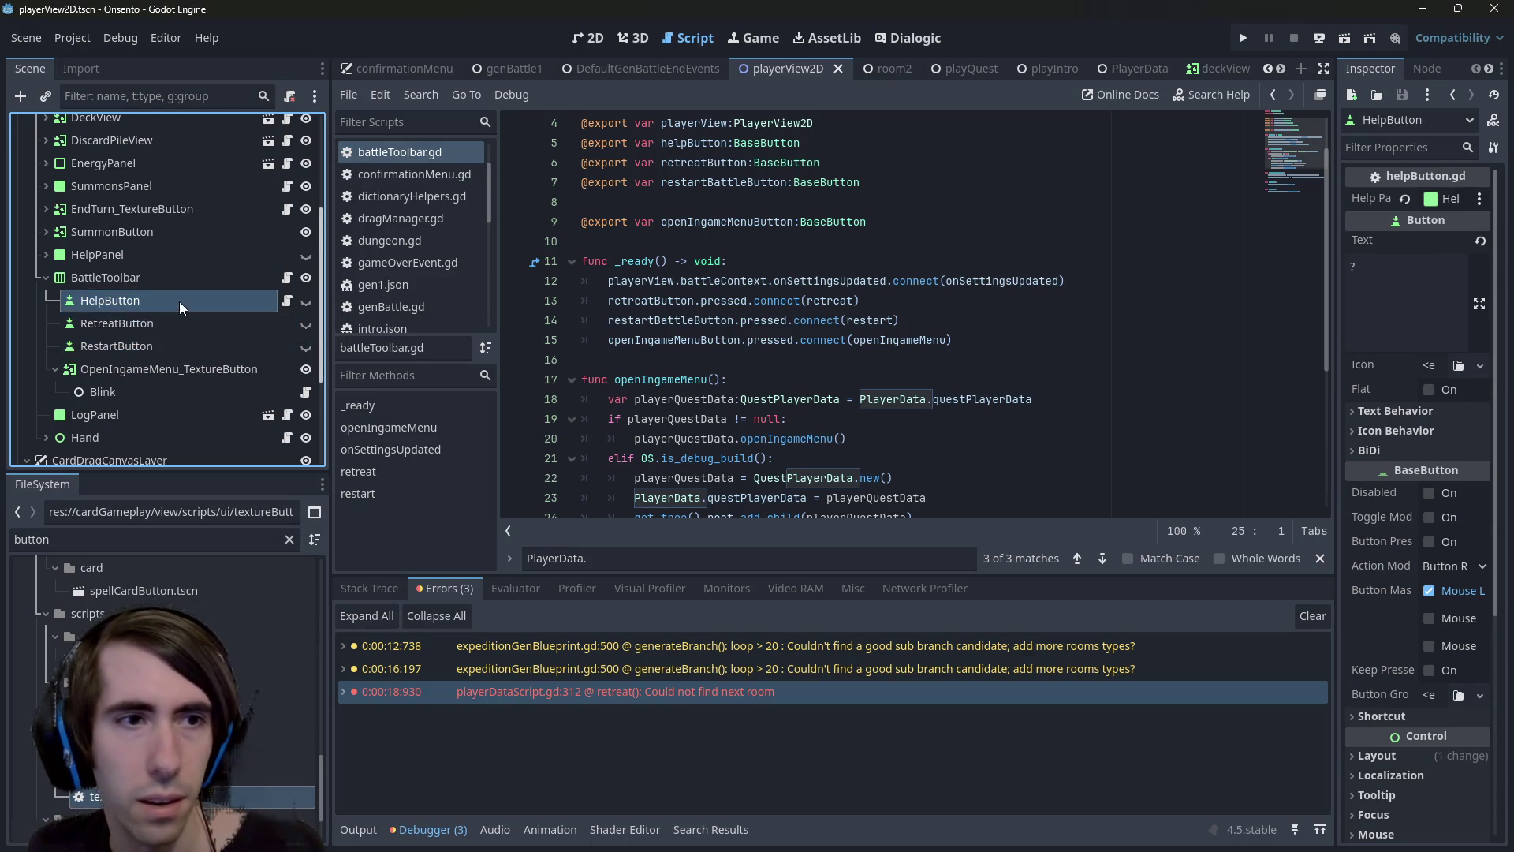
{"action": "scroll", "coordinate": [159, 316], "scroll_direction": "down", "scroll_amount": 3}
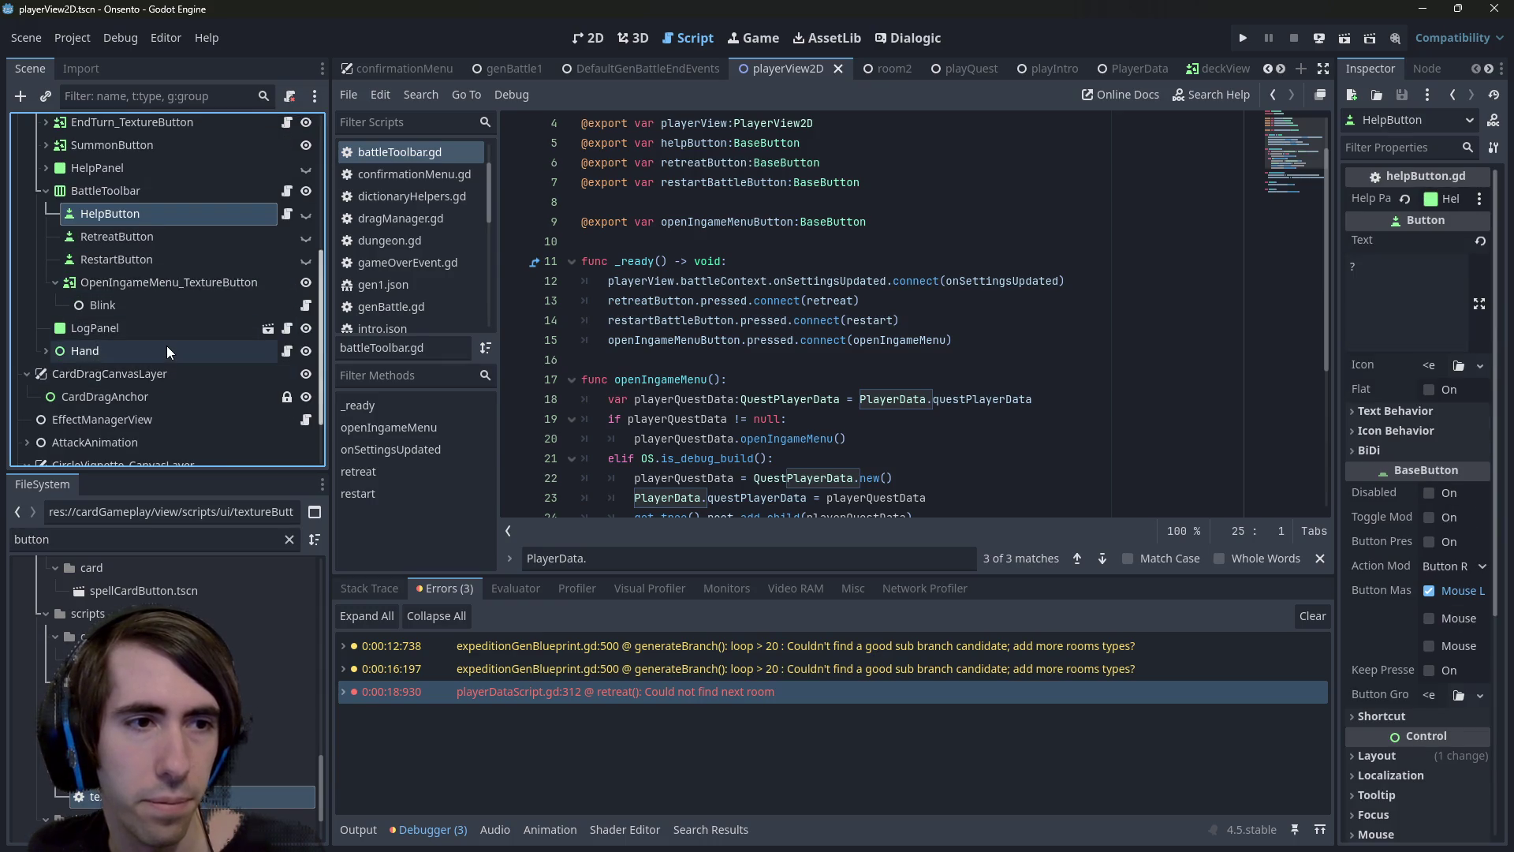
- Filter the scene tree by 'help' to locate the HelpPanel node, then clear the filter
{"action": "left_click", "coordinate": [199, 95]}
{"action": "type", "text": "help"}
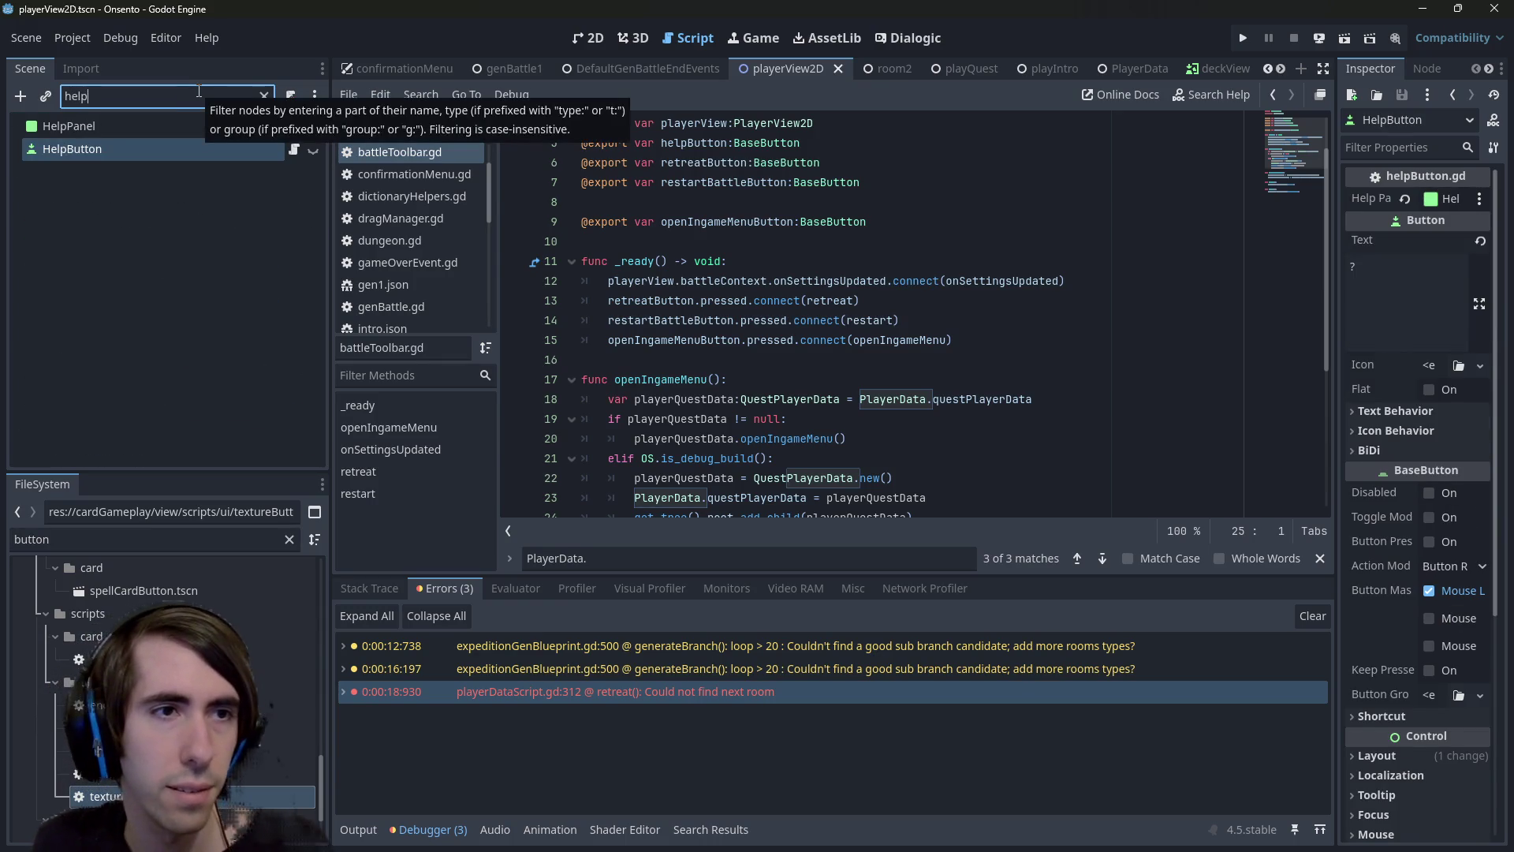
{"action": "left_click", "coordinate": [154, 122]}
{"action": "left_click", "coordinate": [267, 95]}
{"action": "scroll", "coordinate": [135, 311], "scroll_direction": "down", "scroll_amount": 2}
{"action": "scroll", "coordinate": [133, 276], "scroll_direction": "up", "scroll_amount": 2}
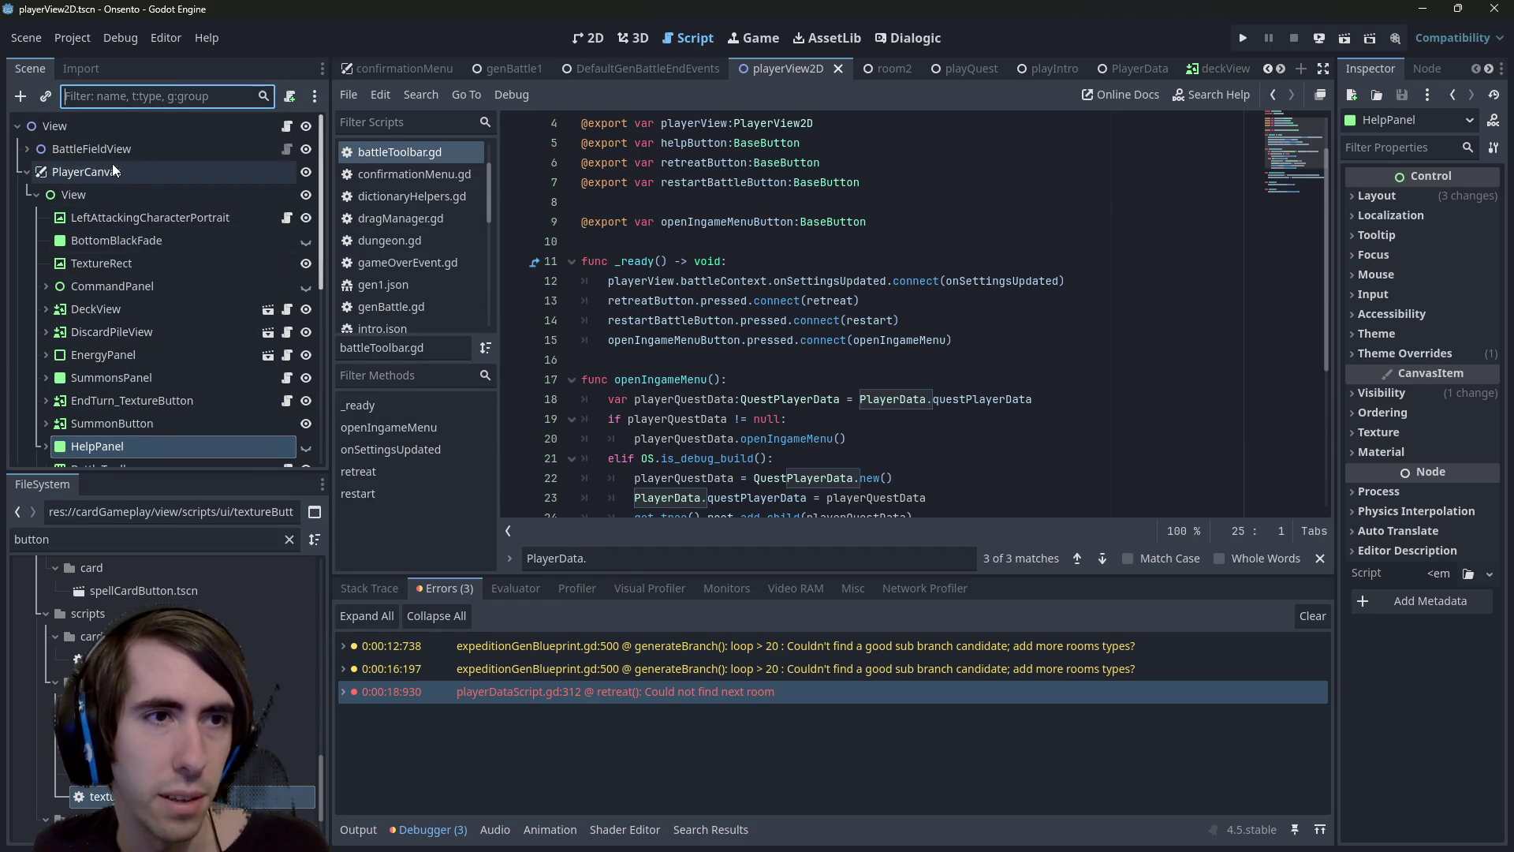
{"action": "scroll", "coordinate": [115, 237], "scroll_direction": "down", "scroll_amount": 3}
{"action": "scroll", "coordinate": [120, 311], "scroll_direction": "down", "scroll_amount": 3}
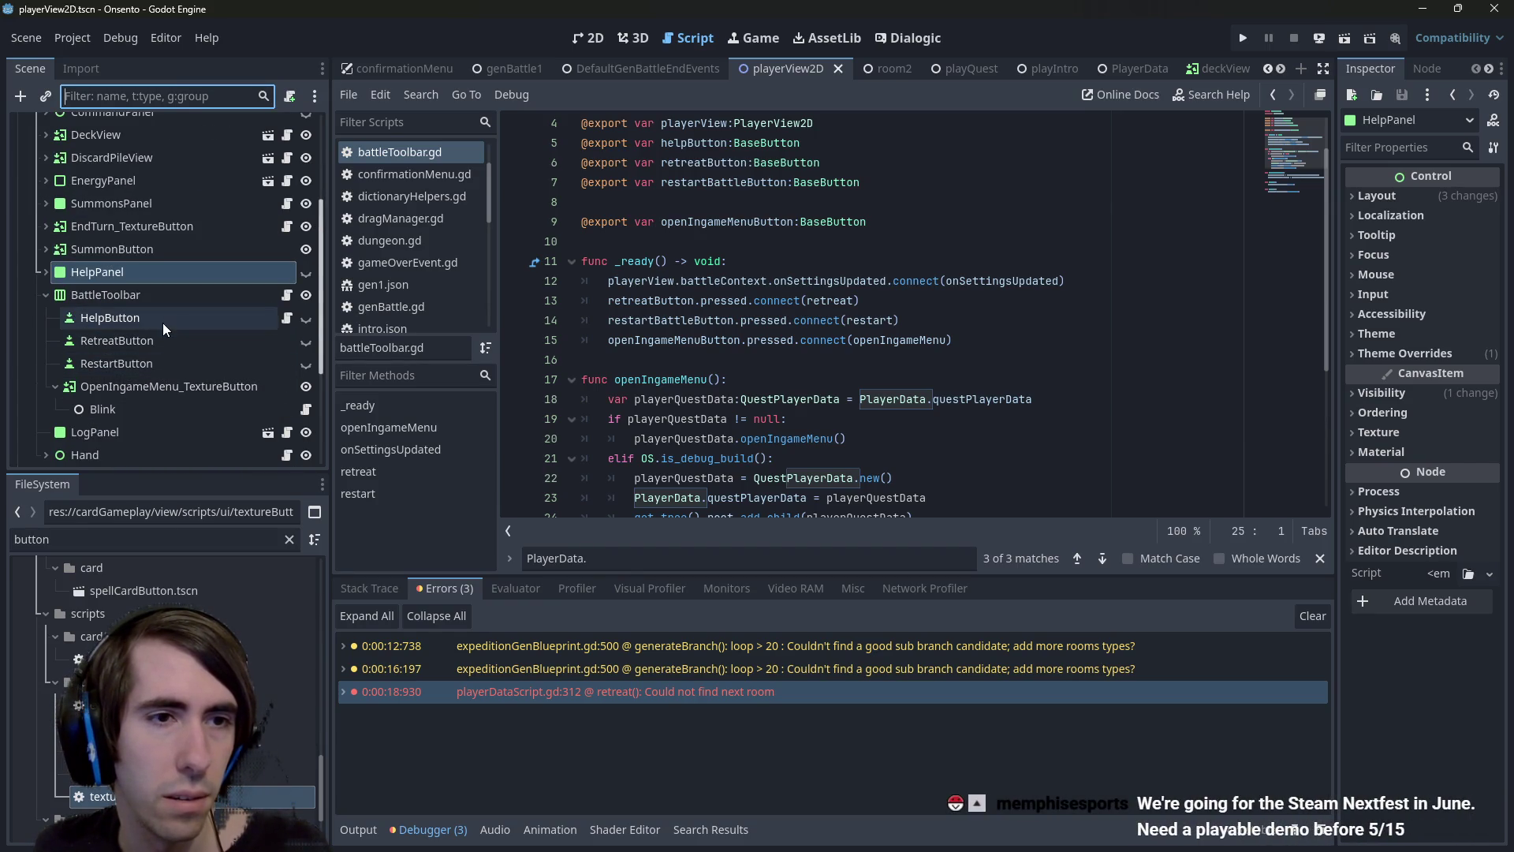
- Review helpButton.gd, then select the HelpButton node and delete it
{"action": "left_click", "coordinate": [261, 317]}
{"action": "left_click", "coordinate": [287, 317]}
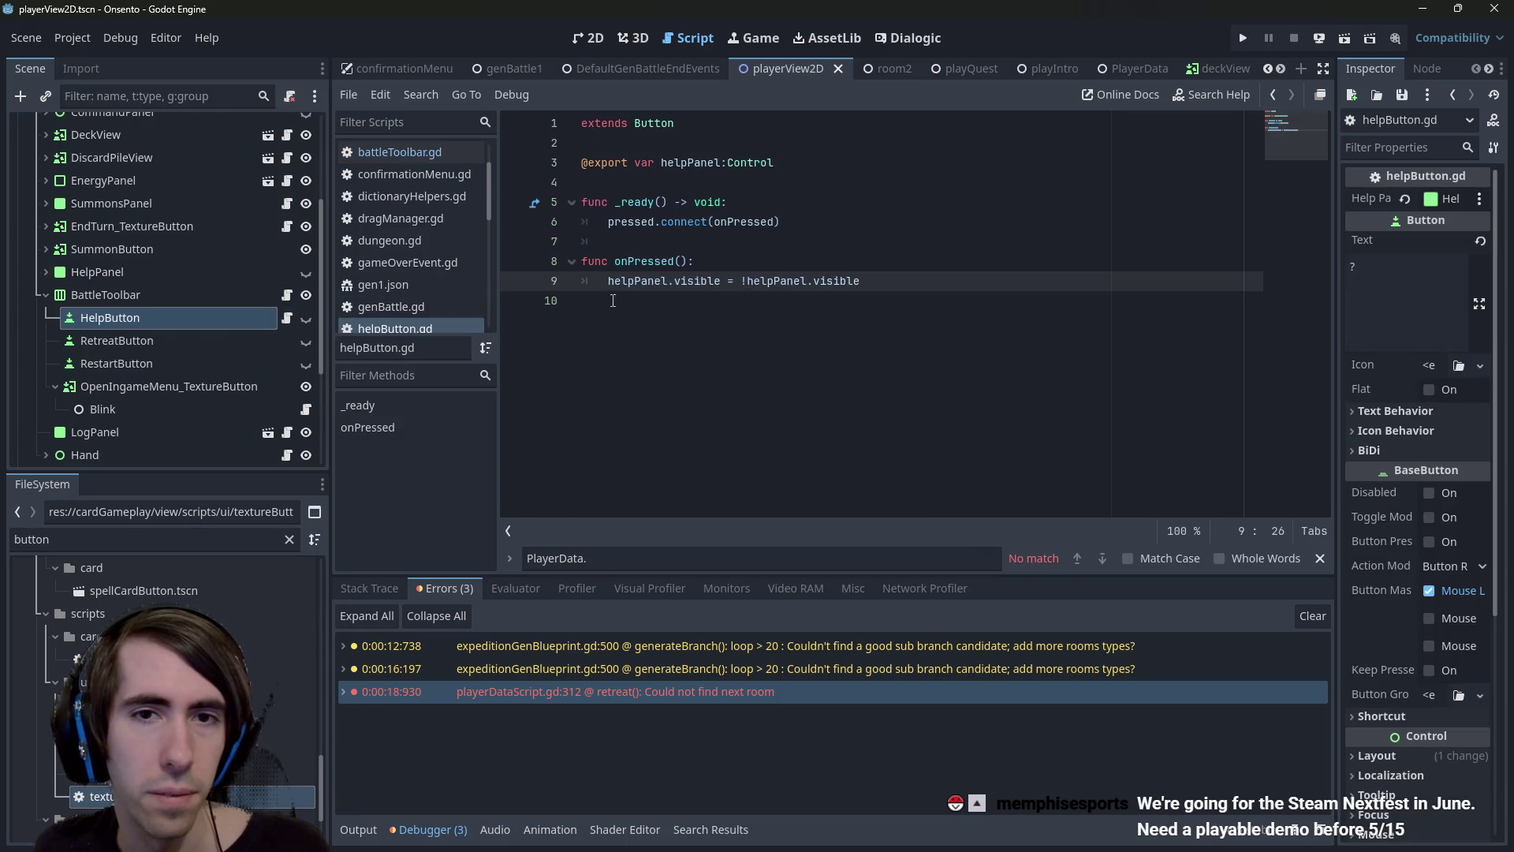
{"action": "left_click", "coordinate": [708, 300]}
{"action": "left_click", "coordinate": [163, 297]}
{"action": "left_click", "coordinate": [218, 317]}
{"action": "key", "text": "Delete"}
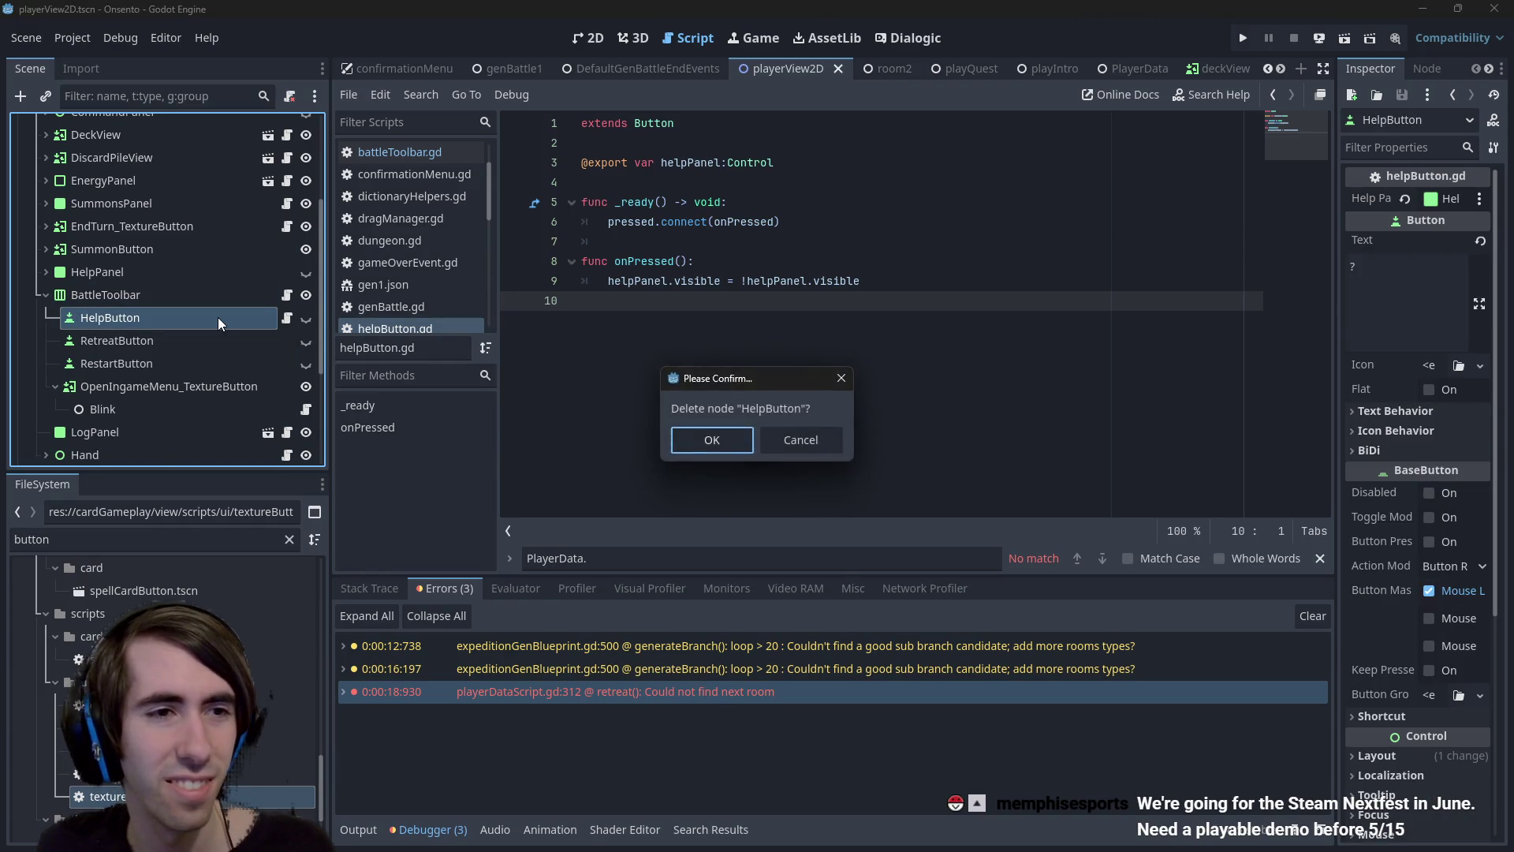
- Confirm deleting HelpButton and inspect the HelpPanel and its text on the 2D canvas
{"action": "key", "text": "Return"}
{"action": "left_click", "coordinate": [145, 272]}
{"action": "left_click", "coordinate": [46, 272]}
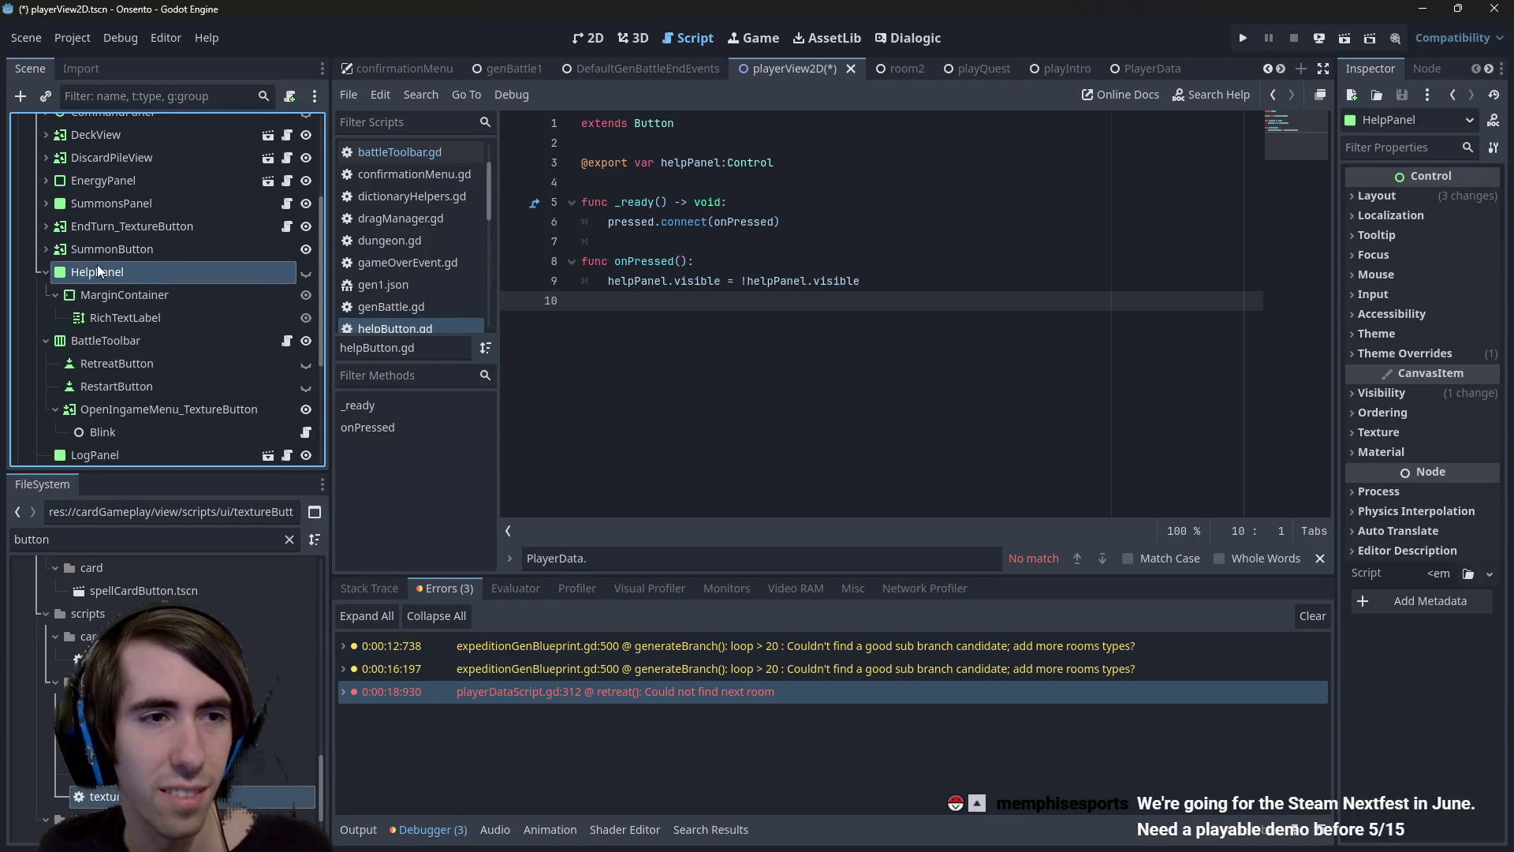
{"action": "left_click", "coordinate": [587, 38]}
{"action": "scroll", "coordinate": [615, 382], "scroll_direction": "down", "scroll_amount": 6}
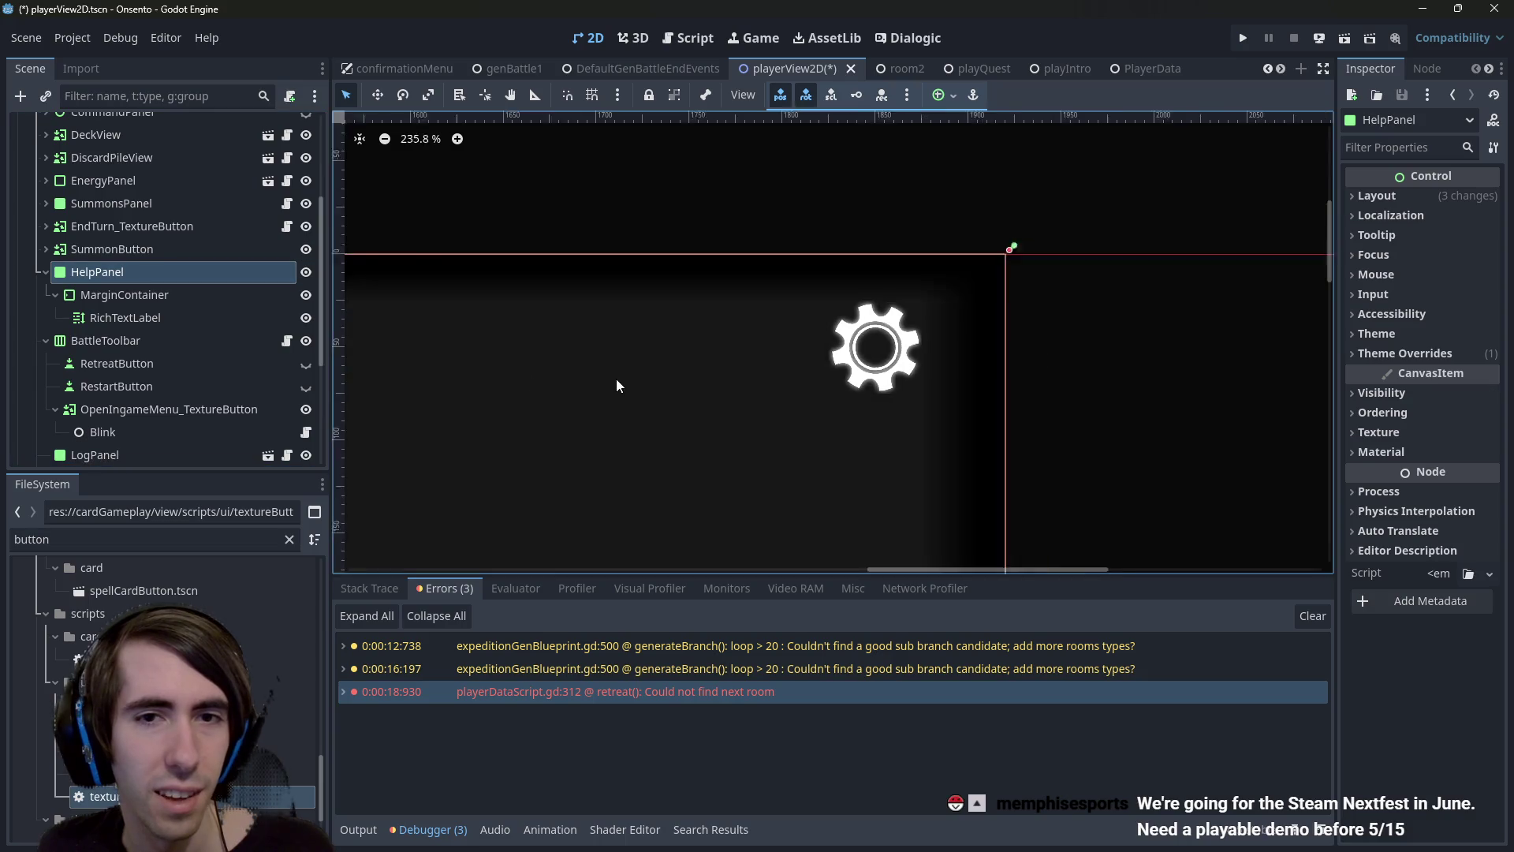
{"action": "scroll", "coordinate": [873, 367], "scroll_direction": "down", "scroll_amount": 1}
{"action": "mouse_move", "coordinate": [916, 389]}
{"action": "left_mouse_down"}
{"action": "mouse_move", "coordinate": [949, 395]}
{"action": "mouse_move", "coordinate": [899, 328]}
{"action": "mouse_move", "coordinate": [984, 283]}
{"action": "mouse_move", "coordinate": [569, 464]}
{"action": "mouse_move", "coordinate": [662, 376]}
{"action": "mouse_move", "coordinate": [1155, 250]}
{"action": "mouse_move", "coordinate": [417, 438]}
{"action": "left_mouse_up"}
- Delete the HelpPanel node along with its children
{"action": "left_click", "coordinate": [158, 294]}
{"action": "left_click", "coordinate": [168, 276]}
{"action": "key", "text": "Delete"}
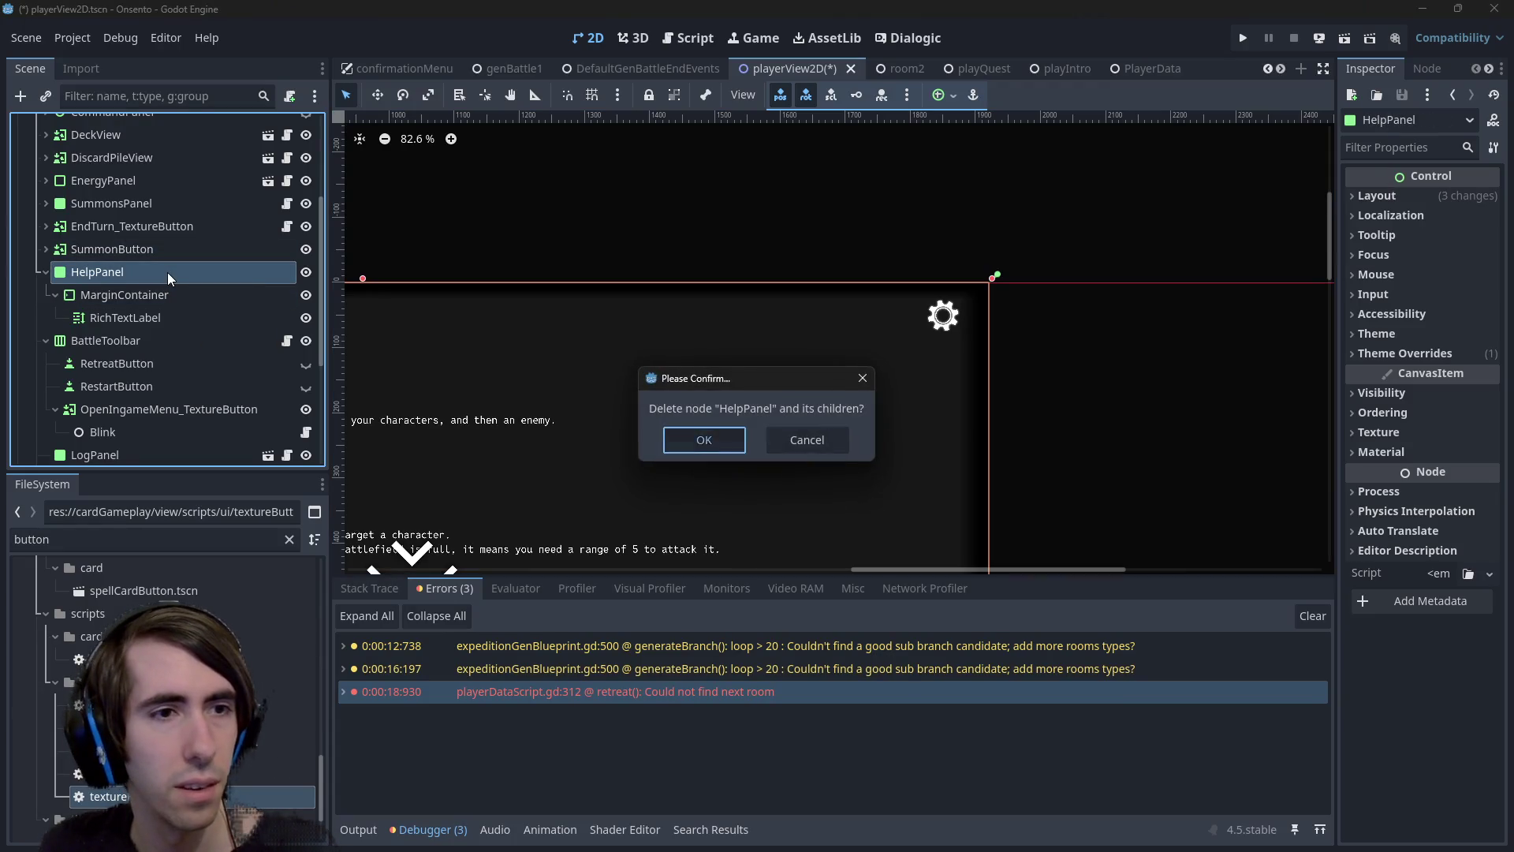
{"action": "key", "text": "Return"}
- Find helpButton.gd in FileSystem, cancel its deletion to keep the file, and save the scene
{"action": "left_click", "coordinate": [126, 295]}
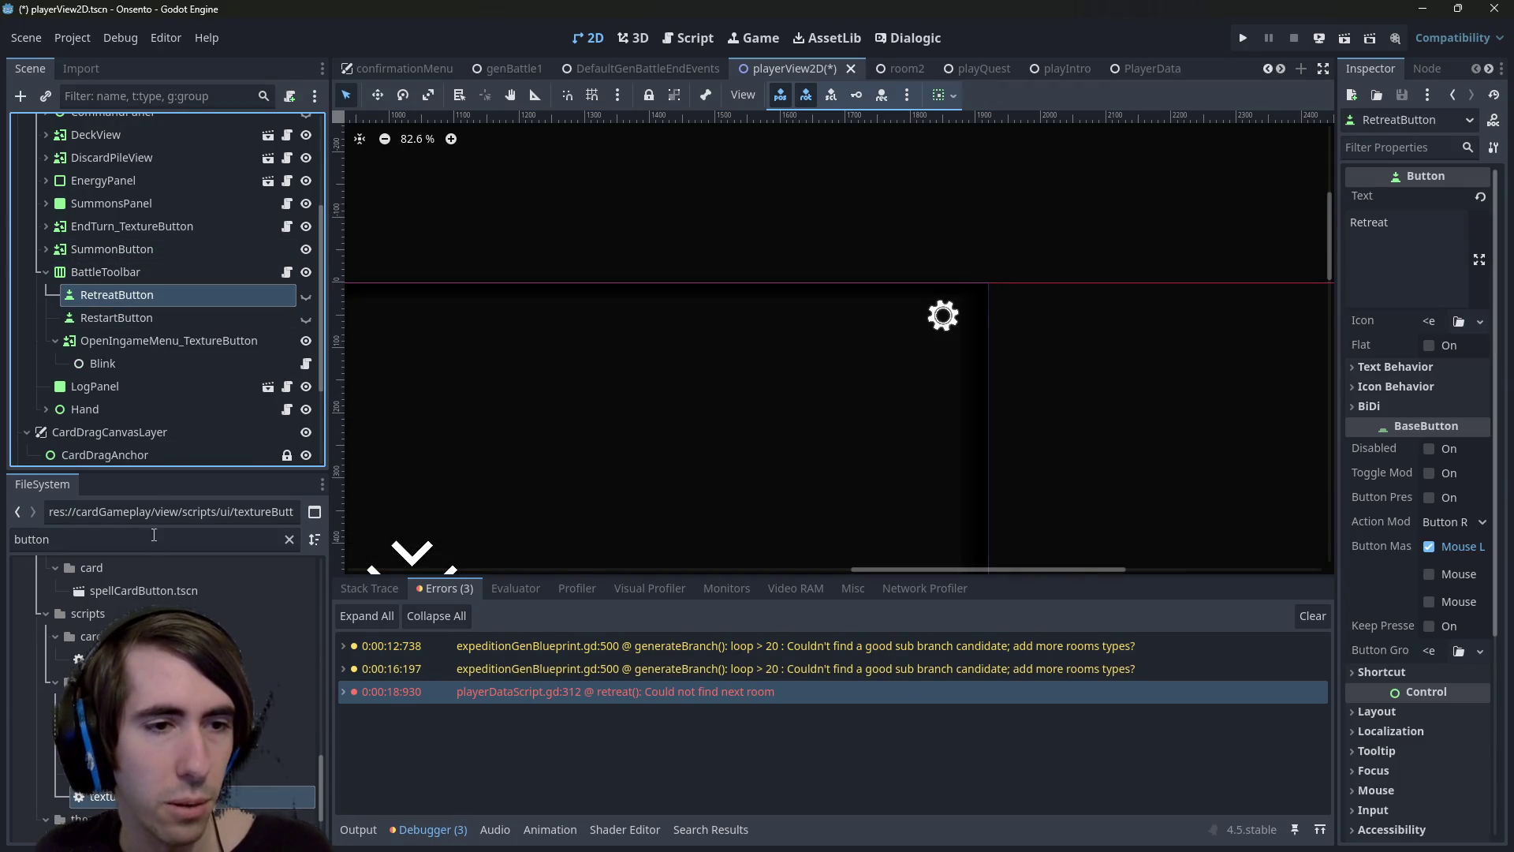
{"action": "left_click_drag", "start_coordinate": [52, 540], "coordinate": [4, 541]}
{"action": "type", "text": "helpbut"}
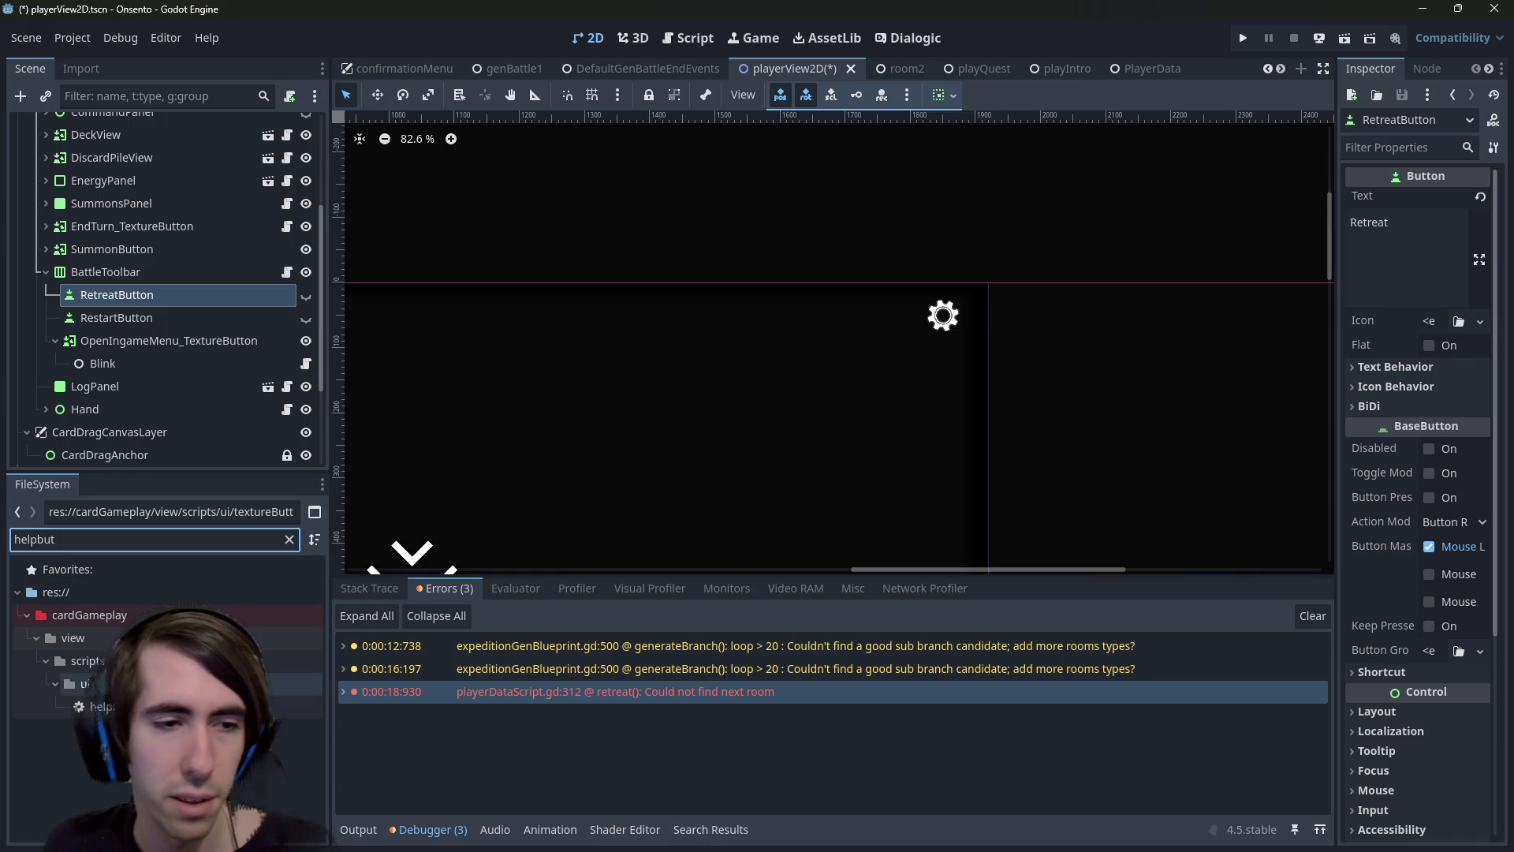
{"action": "key", "text": "Delete"}
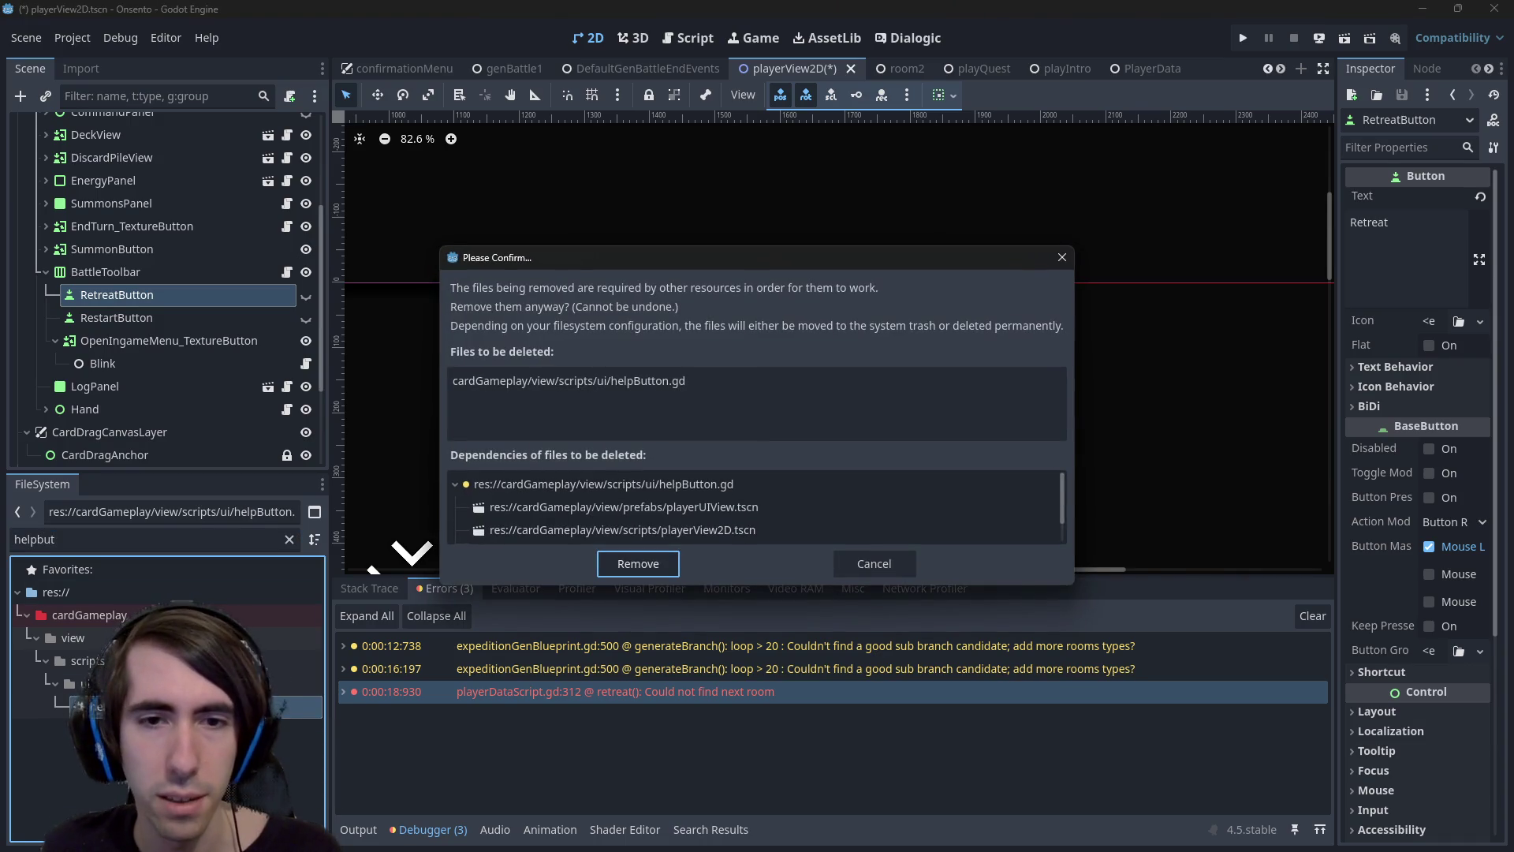
{"action": "scroll", "coordinate": [830, 532], "scroll_direction": "down", "scroll_amount": 1}
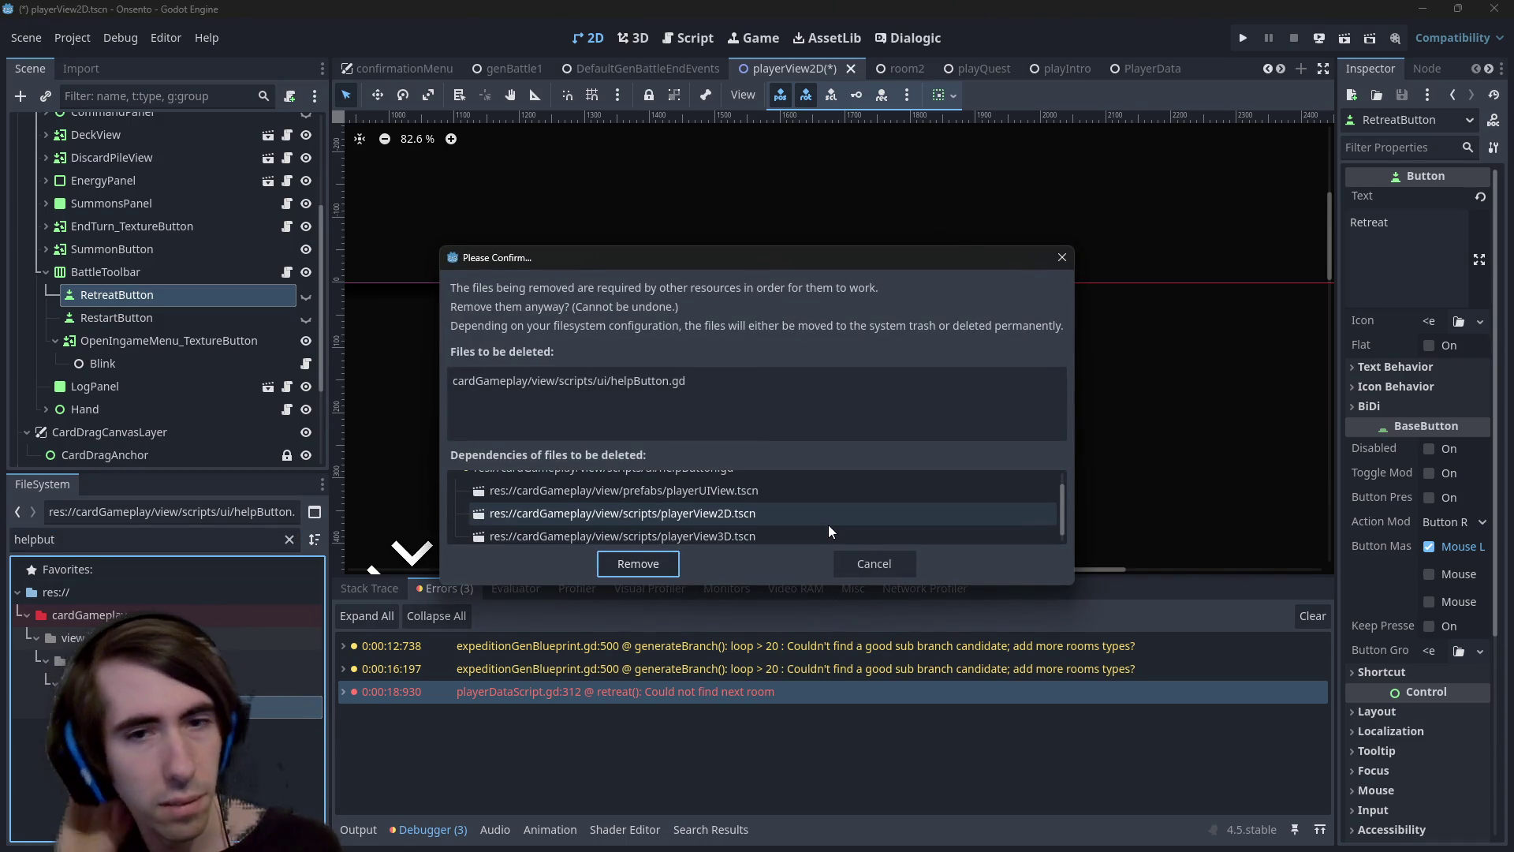
{"action": "left_click", "coordinate": [872, 563]}
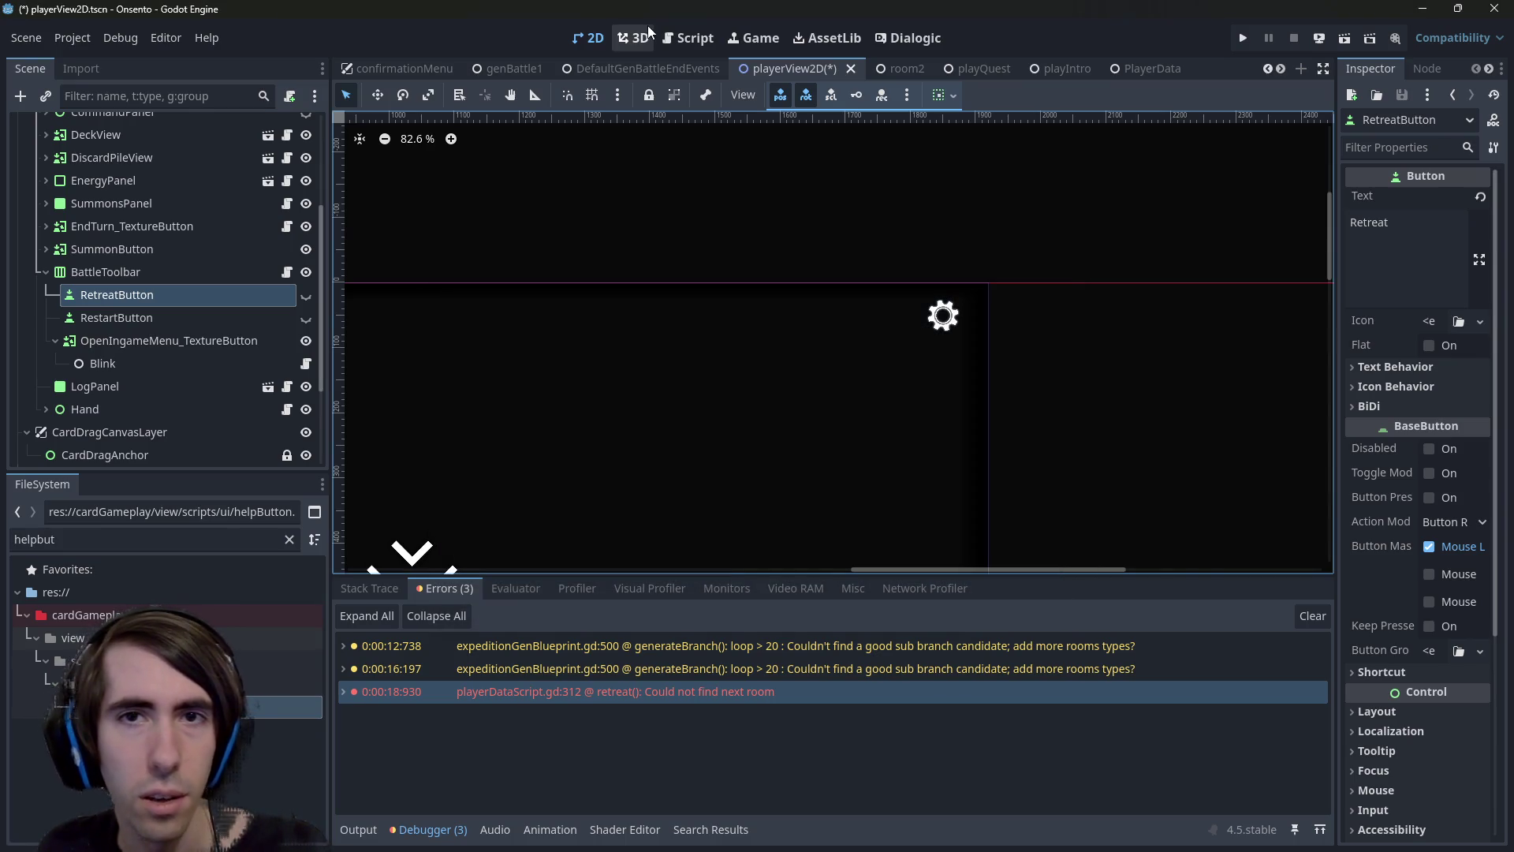
{"action": "key", "text": "ctrl+s"}
- Delete the RetreatButton and RestartButton nodes from BattleToolbar
{"action": "left_click", "coordinate": [188, 296]}
{"action": "key", "text": "Delete"}
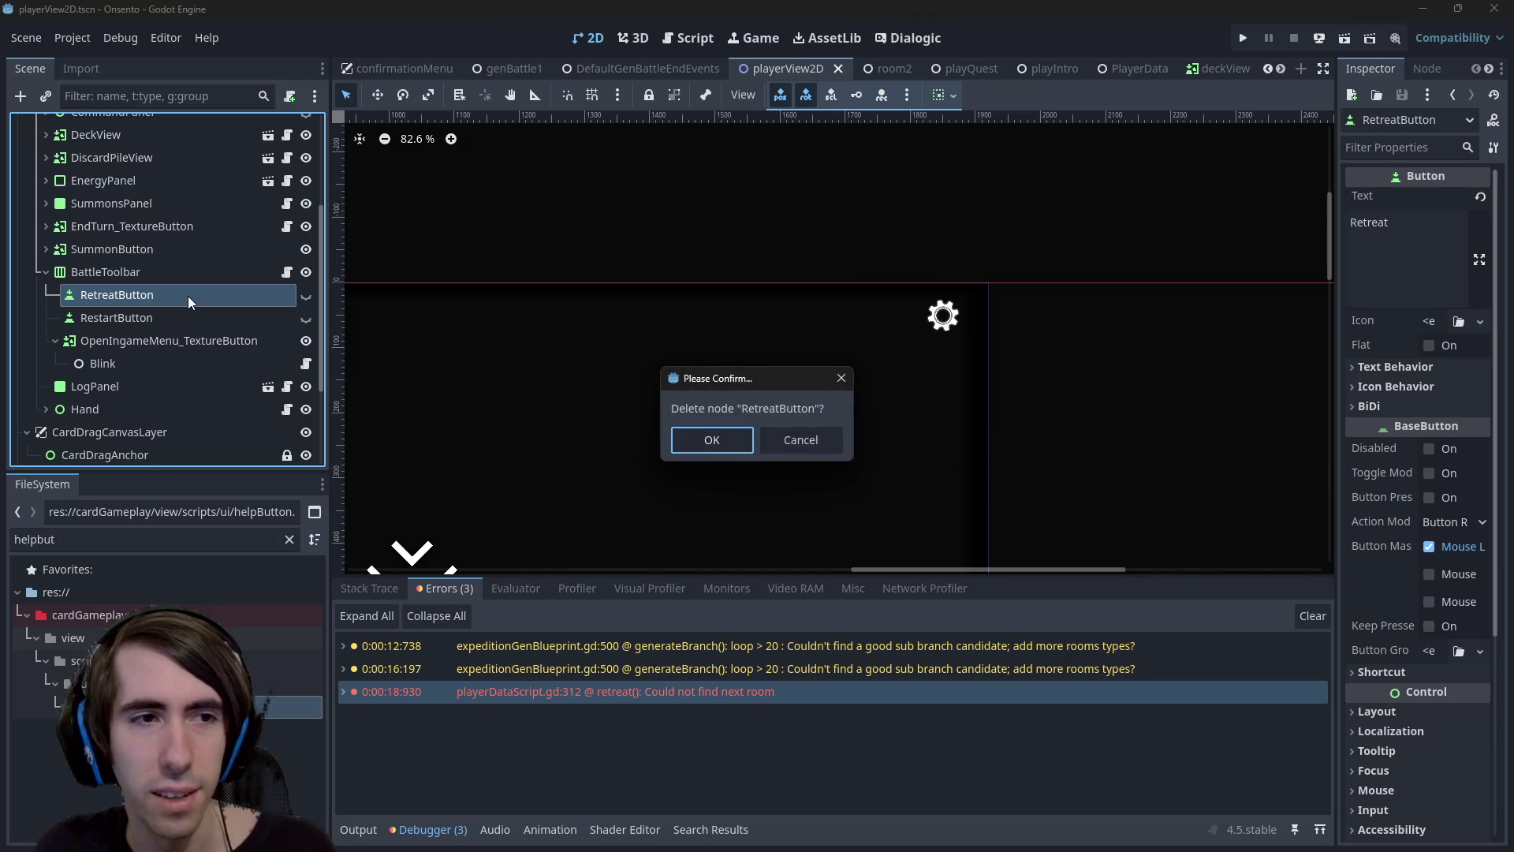
{"action": "key", "text": "Return"}
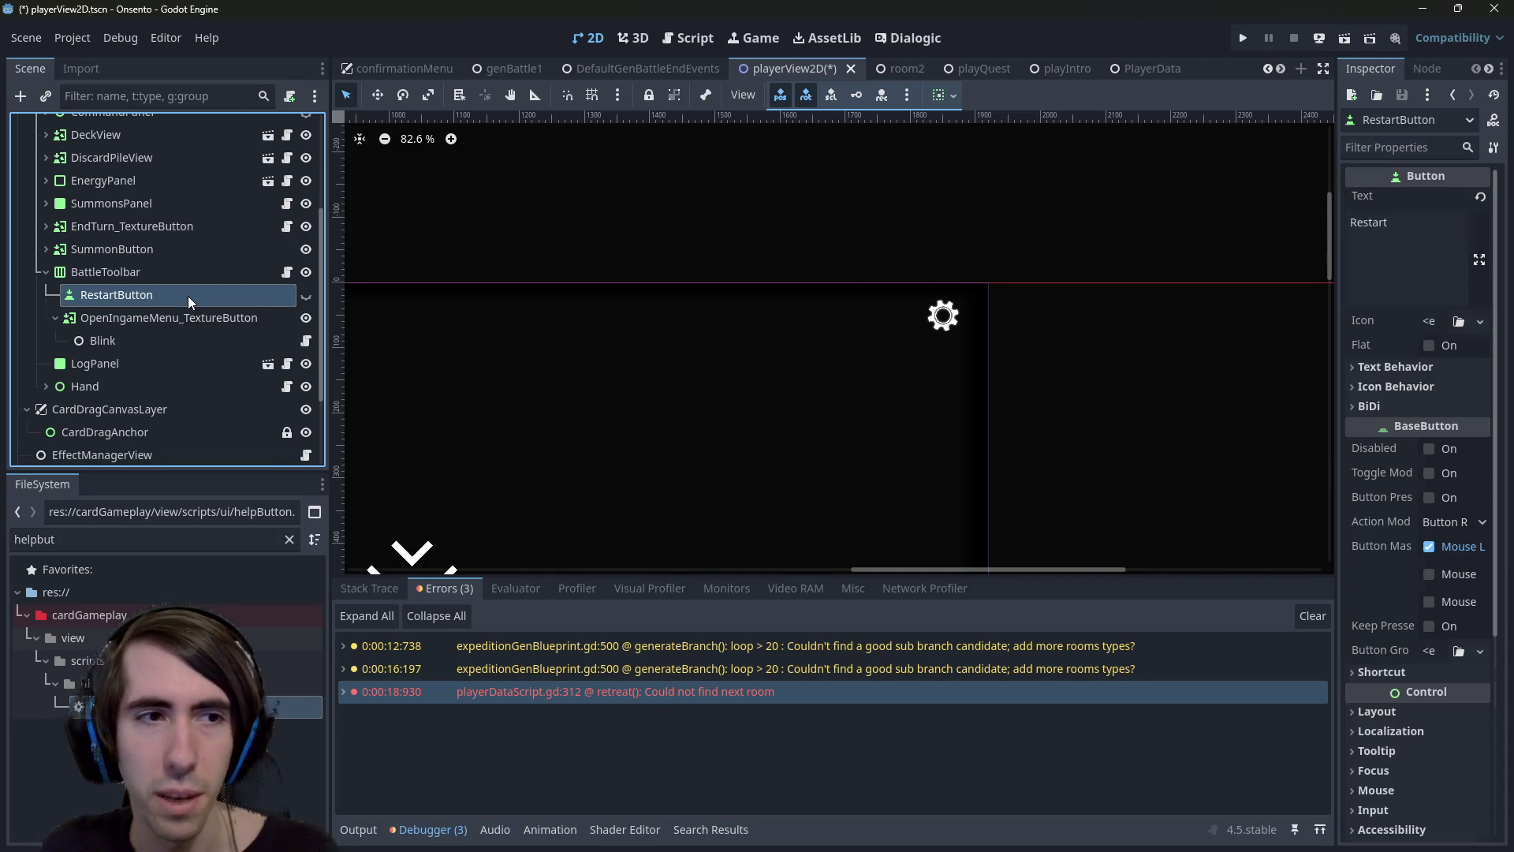
{"action": "key", "text": "Delete"}
{"action": "key", "text": "Return"}
{"action": "left_click", "coordinate": [178, 277]}
- Remove the help, retreat and restart button exports and their connect lines from battleToolbar.gd
{"action": "left_click_drag", "start_coordinate": [1335, 282], "coordinate": [1212, 283]}
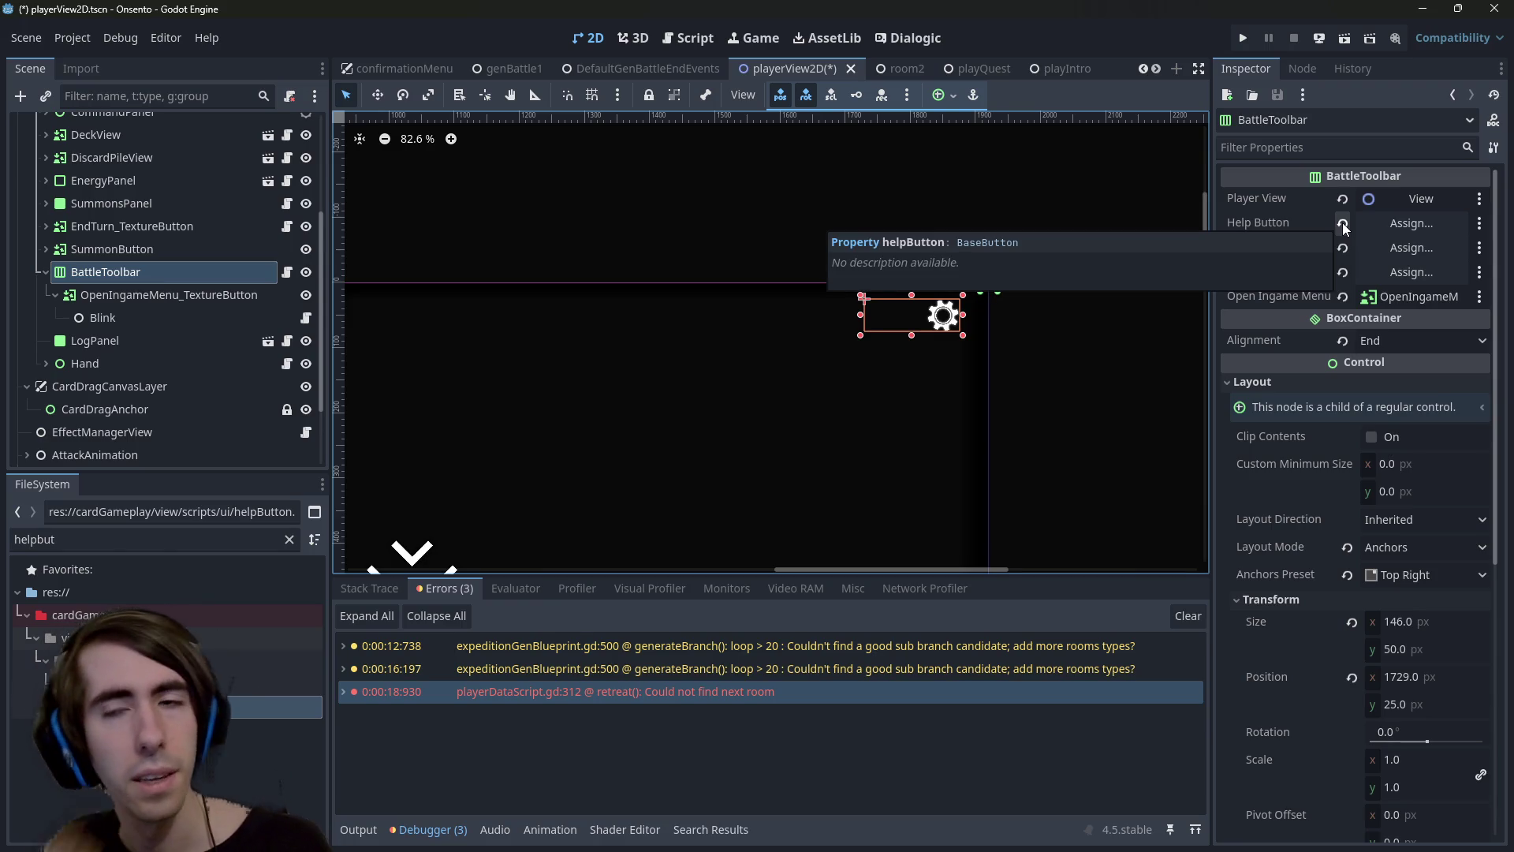
{"action": "left_click", "coordinate": [1262, 225]}
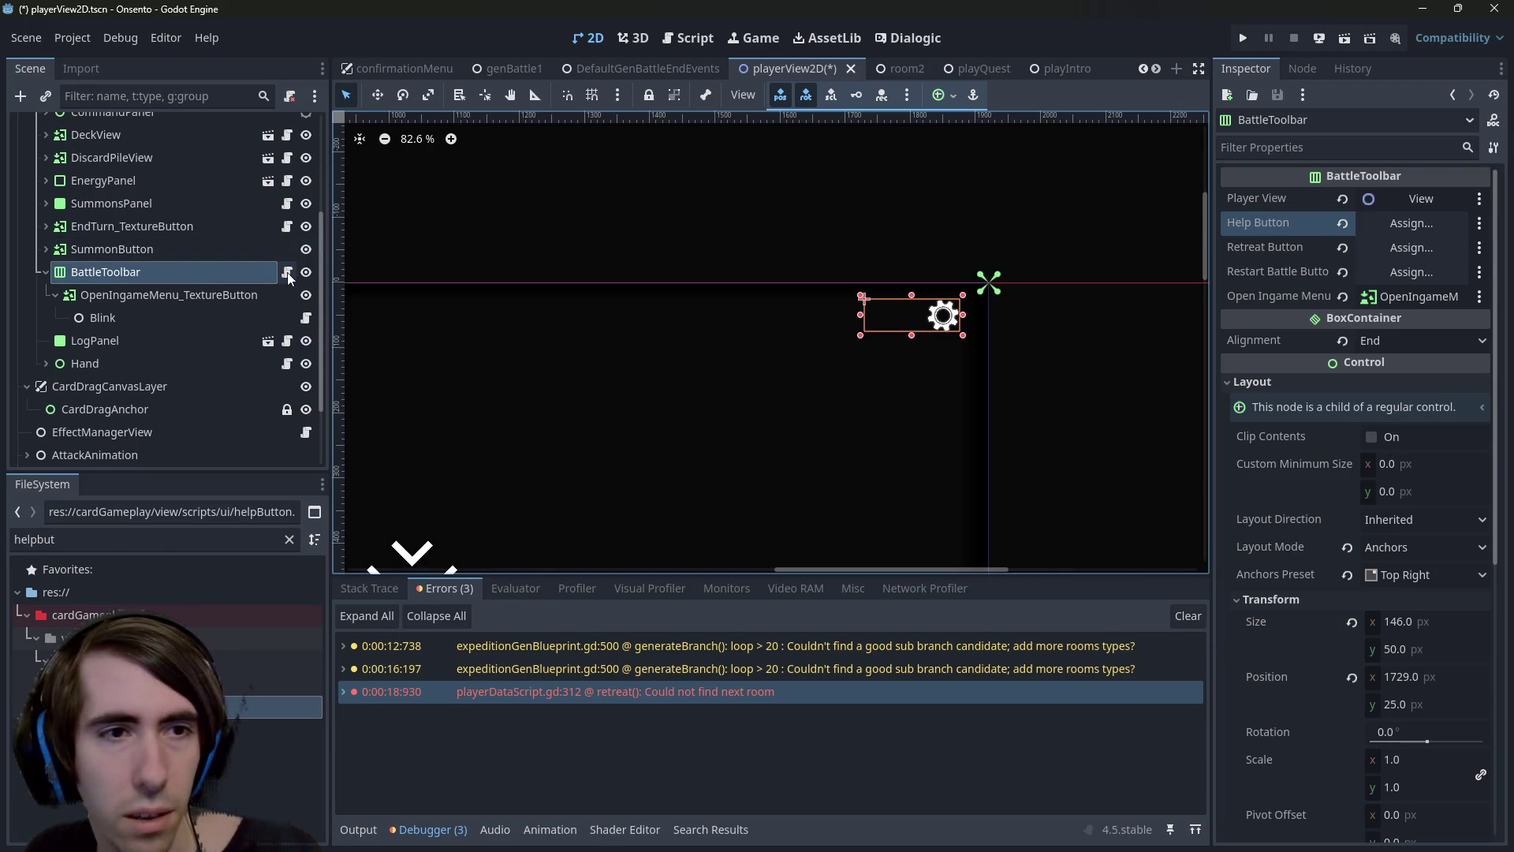
{"action": "left_click", "coordinate": [287, 272]}
{"action": "left_click_drag", "start_coordinate": [907, 242], "coordinate": [556, 205]}
{"action": "key", "text": "Delete"}
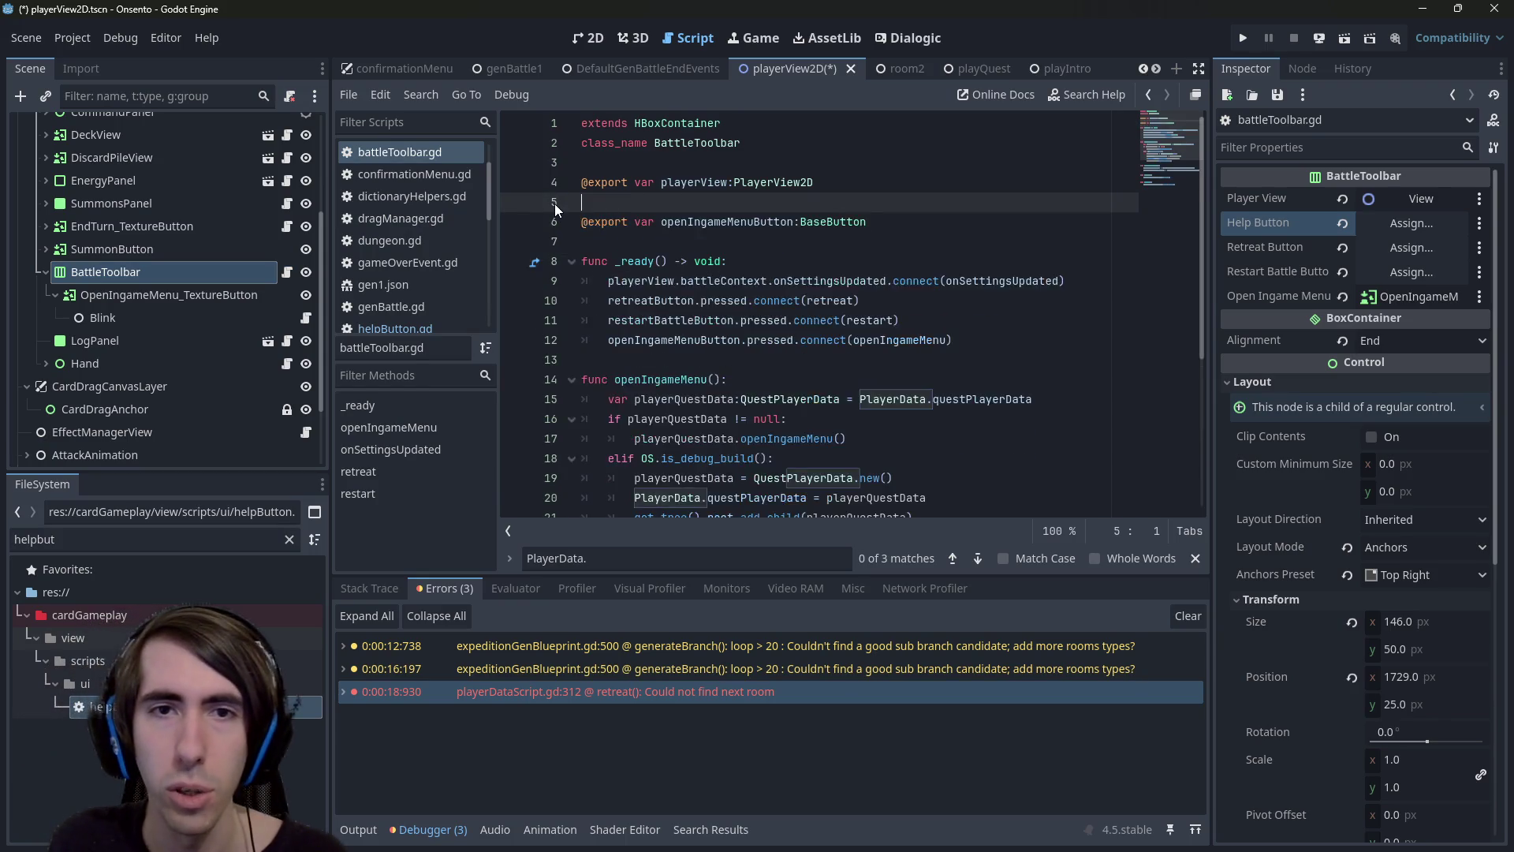
{"action": "key", "text": "Delete"}
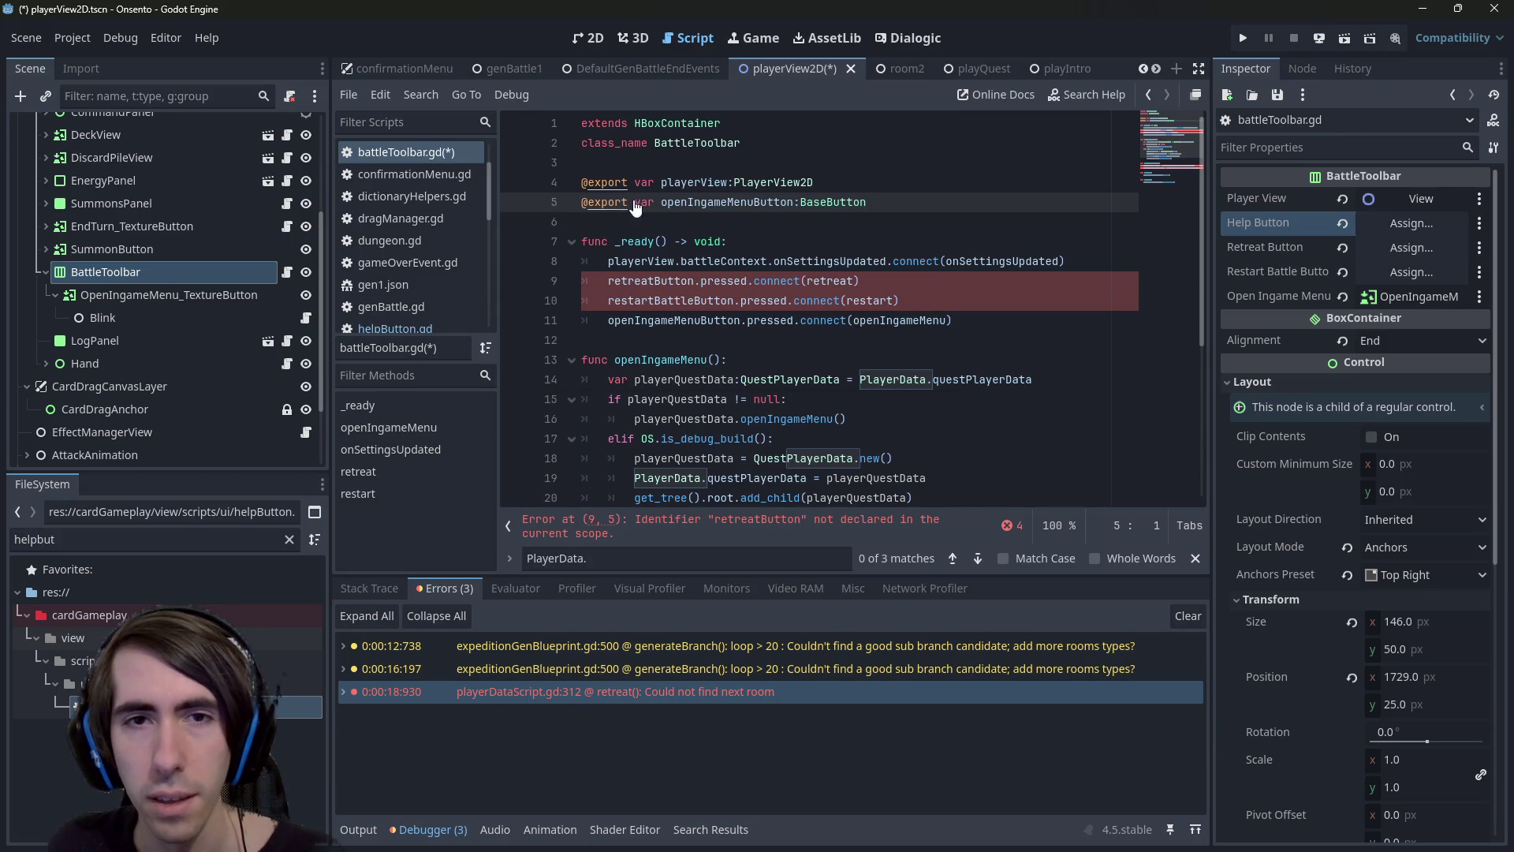
{"action": "key", "text": "ctrl+s"}
{"action": "left_click_drag", "start_coordinate": [921, 299], "coordinate": [500, 281]}
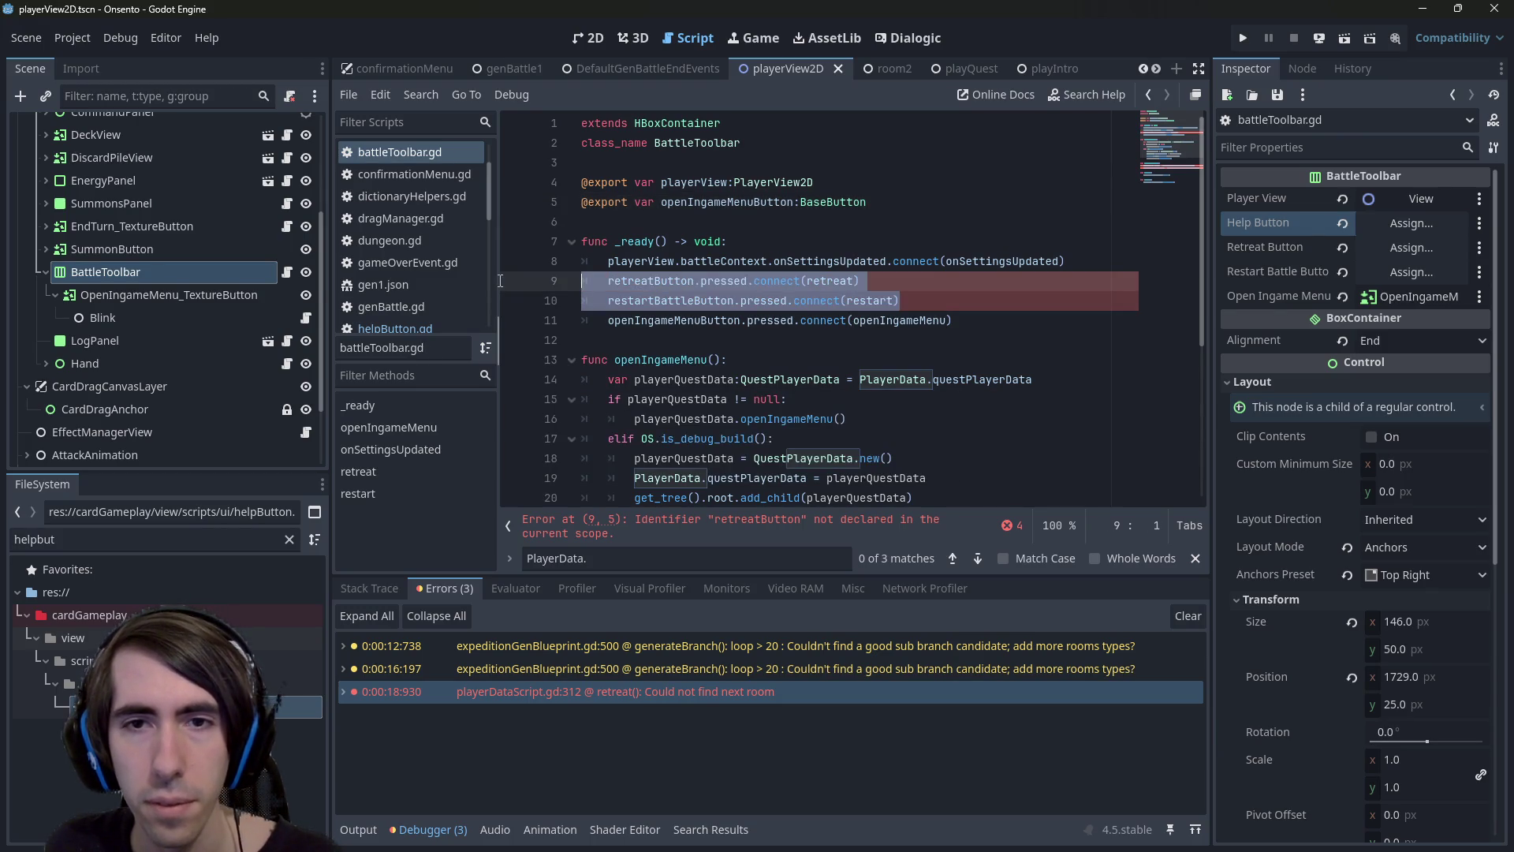
{"action": "key", "text": "BackSpace"}
{"action": "key", "text": "BackSpace"}
{"action": "key", "text": "ctrl+s"}
- Search all files for onSettingsUpdated and locate its signal connection on line 8
{"action": "scroll", "coordinate": [819, 285], "scroll_direction": "down", "scroll_amount": 4}
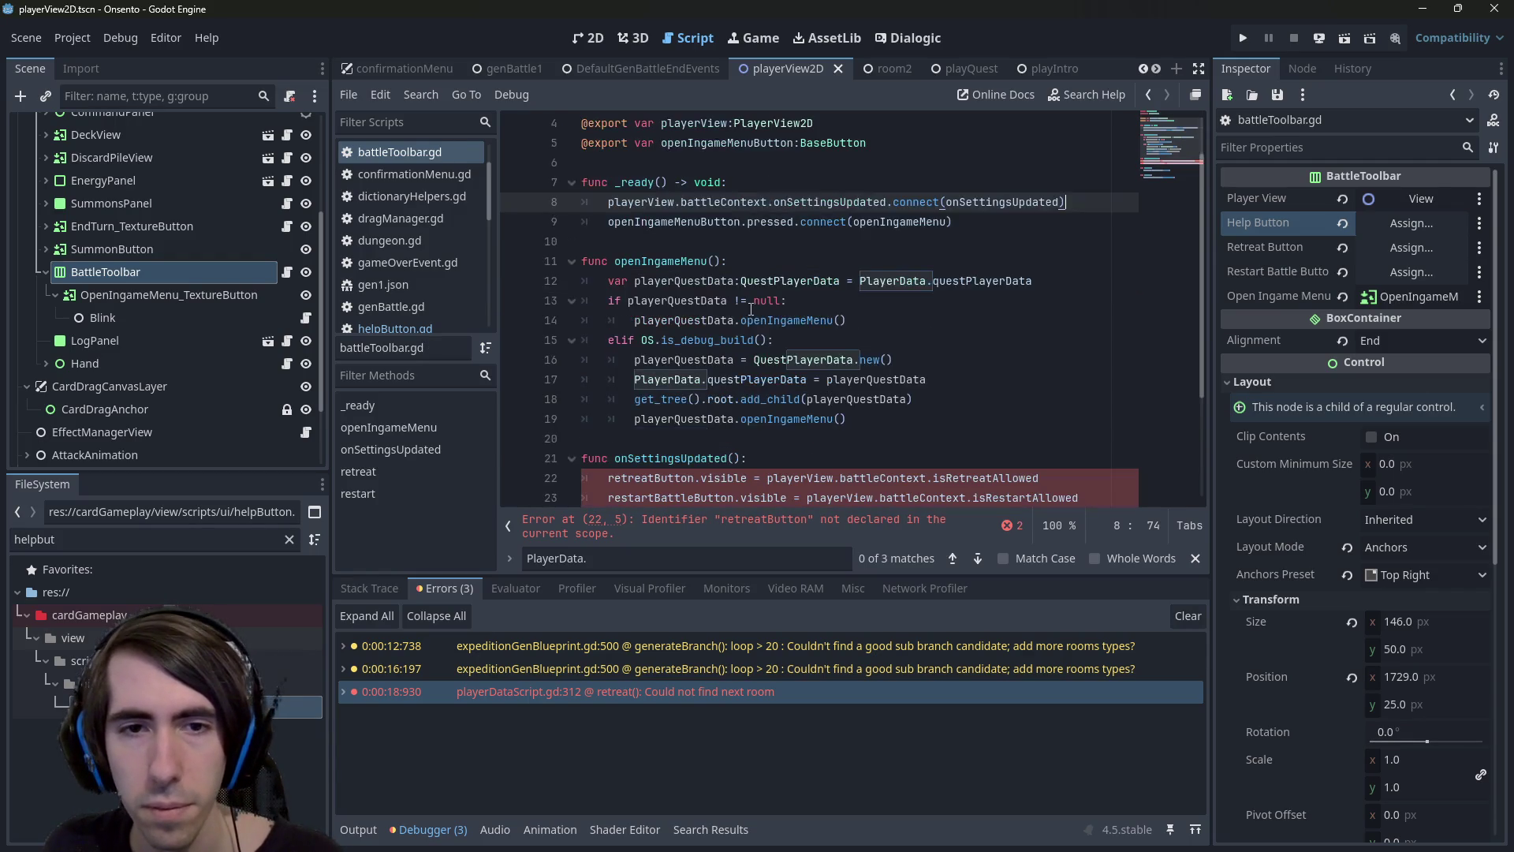
{"action": "left_click", "coordinate": [1105, 337]}
{"action": "left_click_drag", "start_coordinate": [1105, 338], "coordinate": [503, 320]}
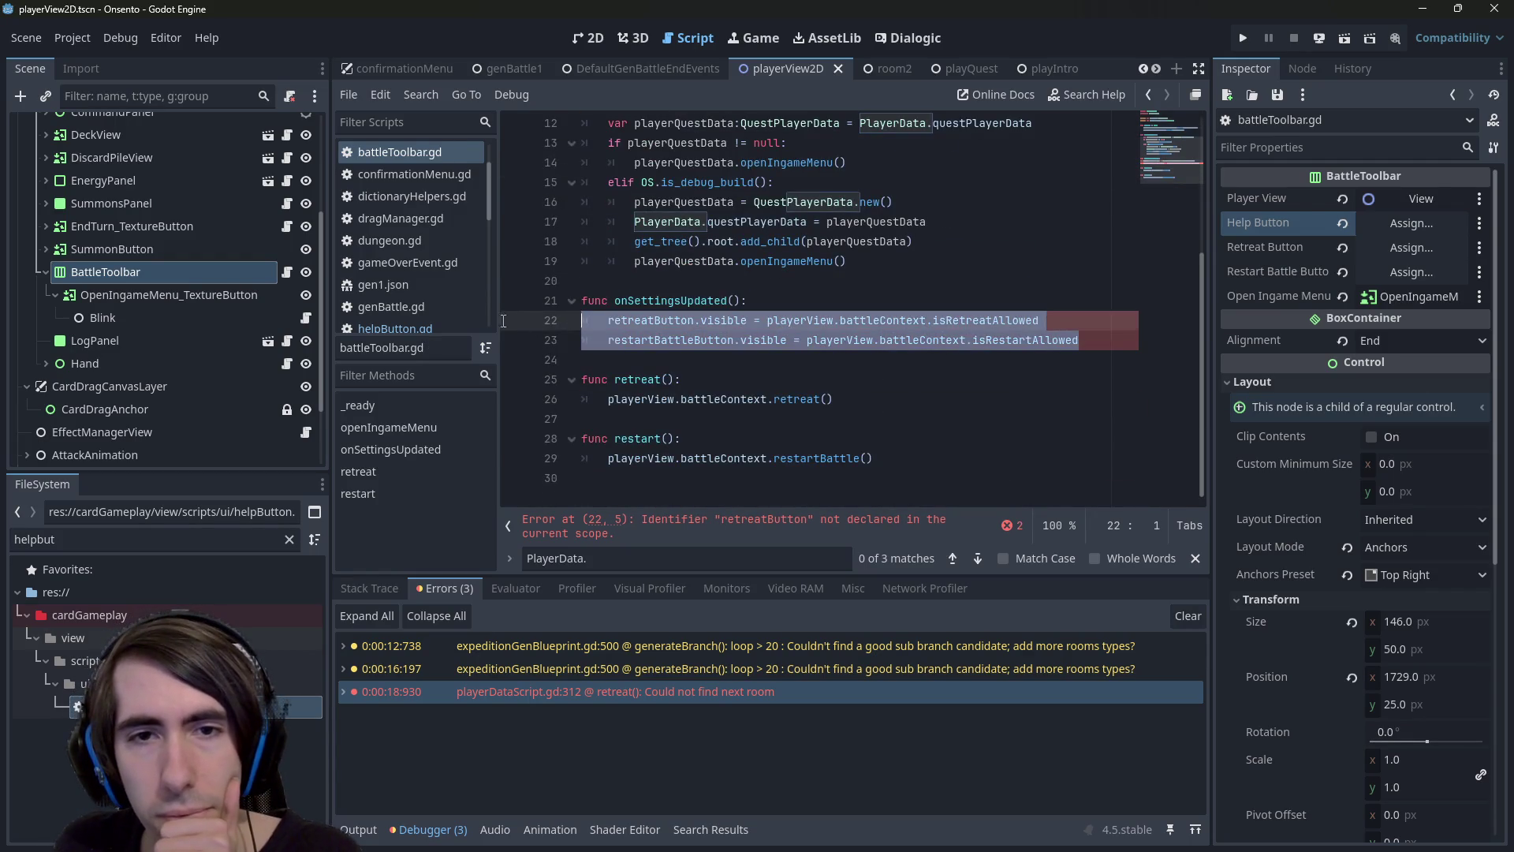
{"action": "double_click", "coordinate": [696, 301]}
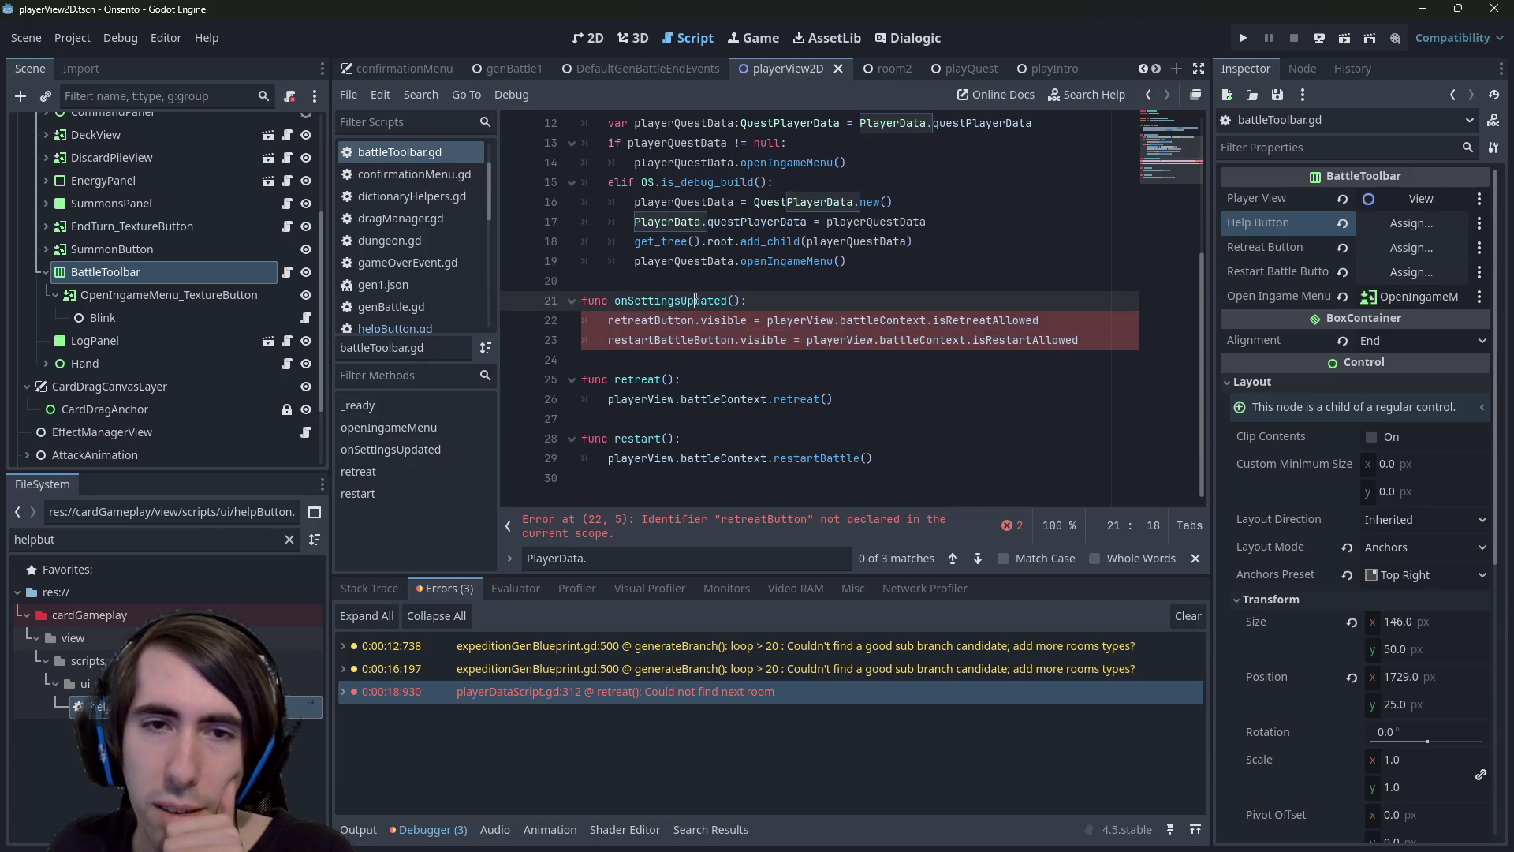
{"action": "key", "text": "ctrl+shift+f"}
{"action": "key", "text": "Return"}
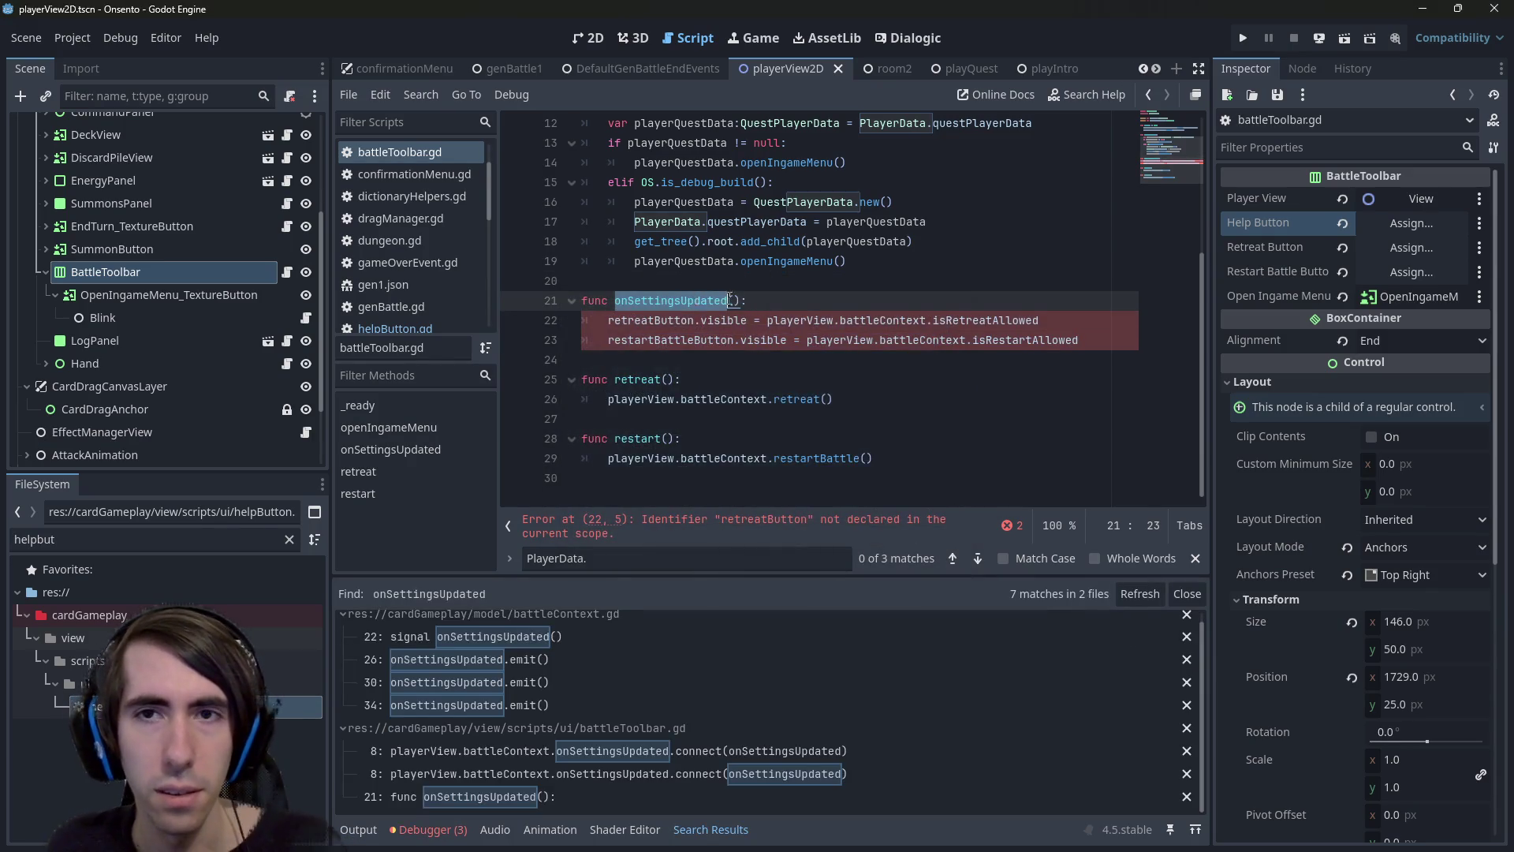
{"action": "scroll", "coordinate": [918, 211], "scroll_direction": "up", "scroll_amount": 4}
{"action": "left_click", "coordinate": [737, 264]}
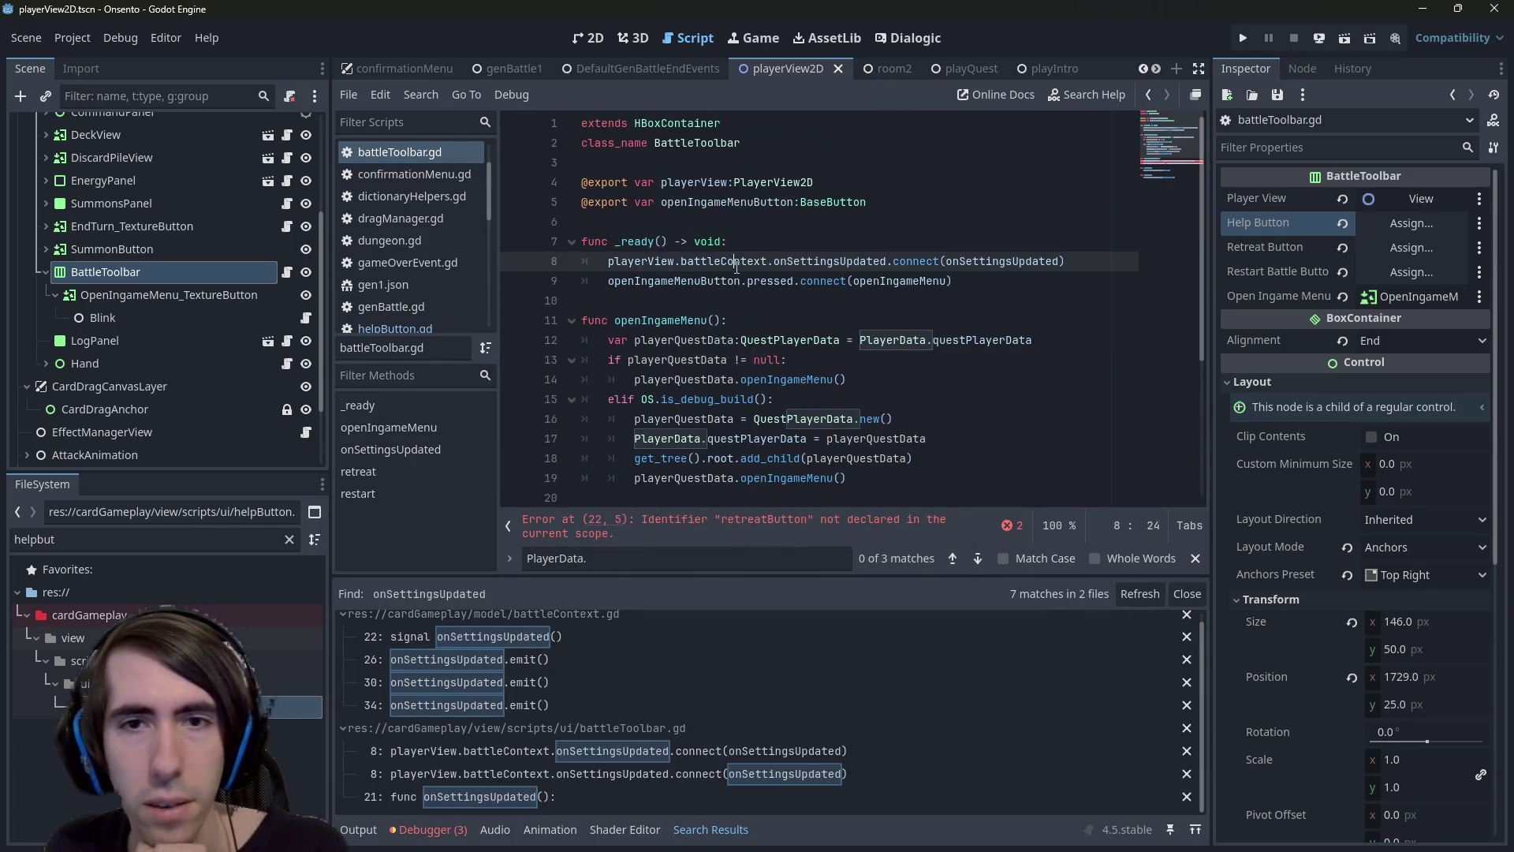
{"action": "double_click", "coordinate": [786, 261]}
- Comment out the onSettingsUpdated function and its connection line, then switch to room2
{"action": "scroll", "coordinate": [786, 261], "scroll_direction": "down", "scroll_amount": 3}
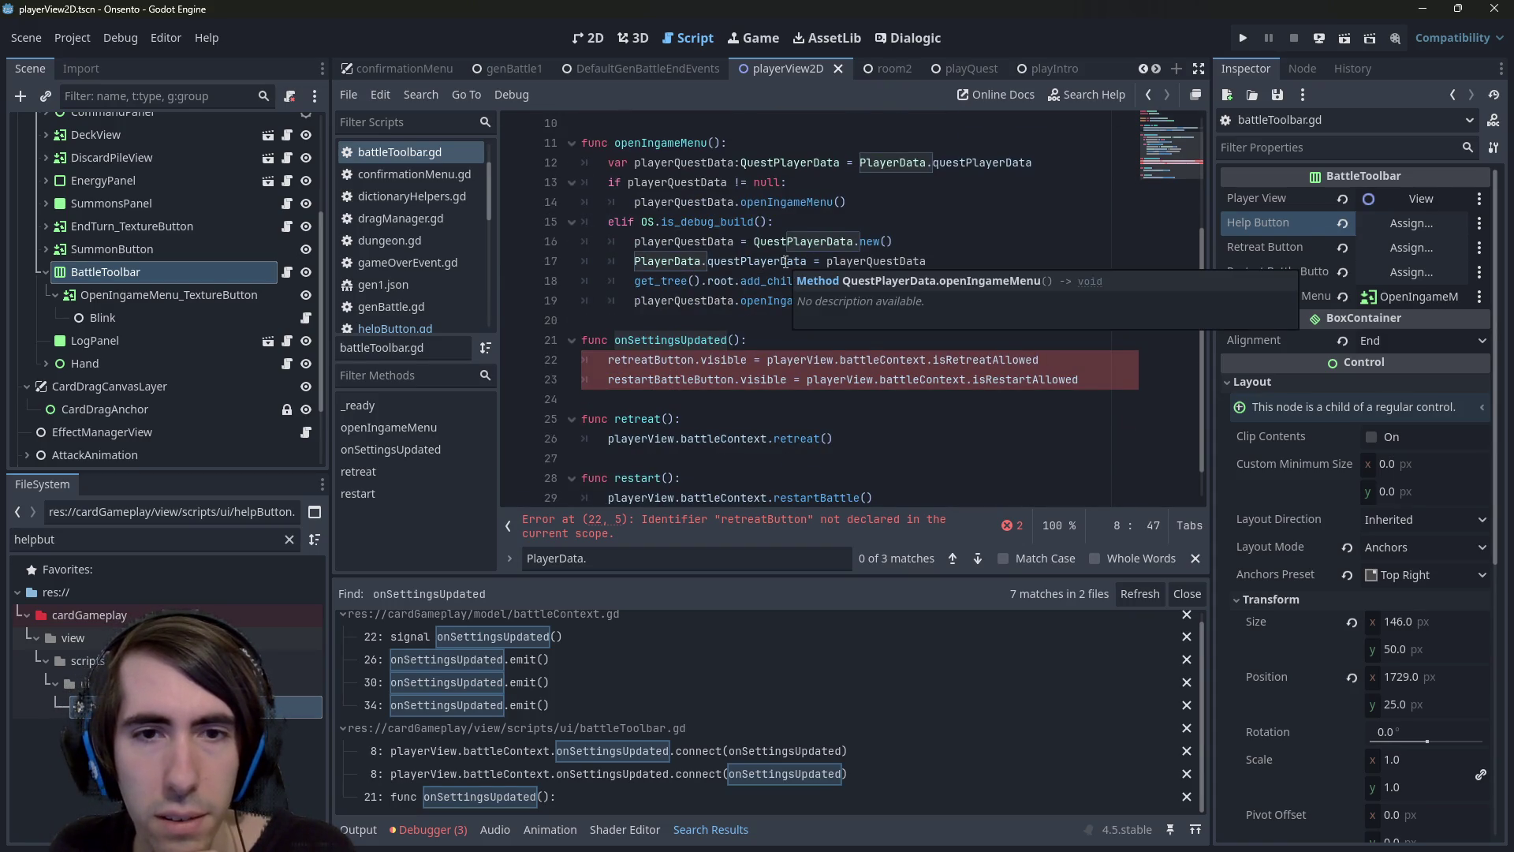
{"action": "scroll", "coordinate": [786, 263], "scroll_direction": "up", "scroll_amount": 1}
{"action": "scroll", "coordinate": [786, 262], "scroll_direction": "up", "scroll_amount": 1}
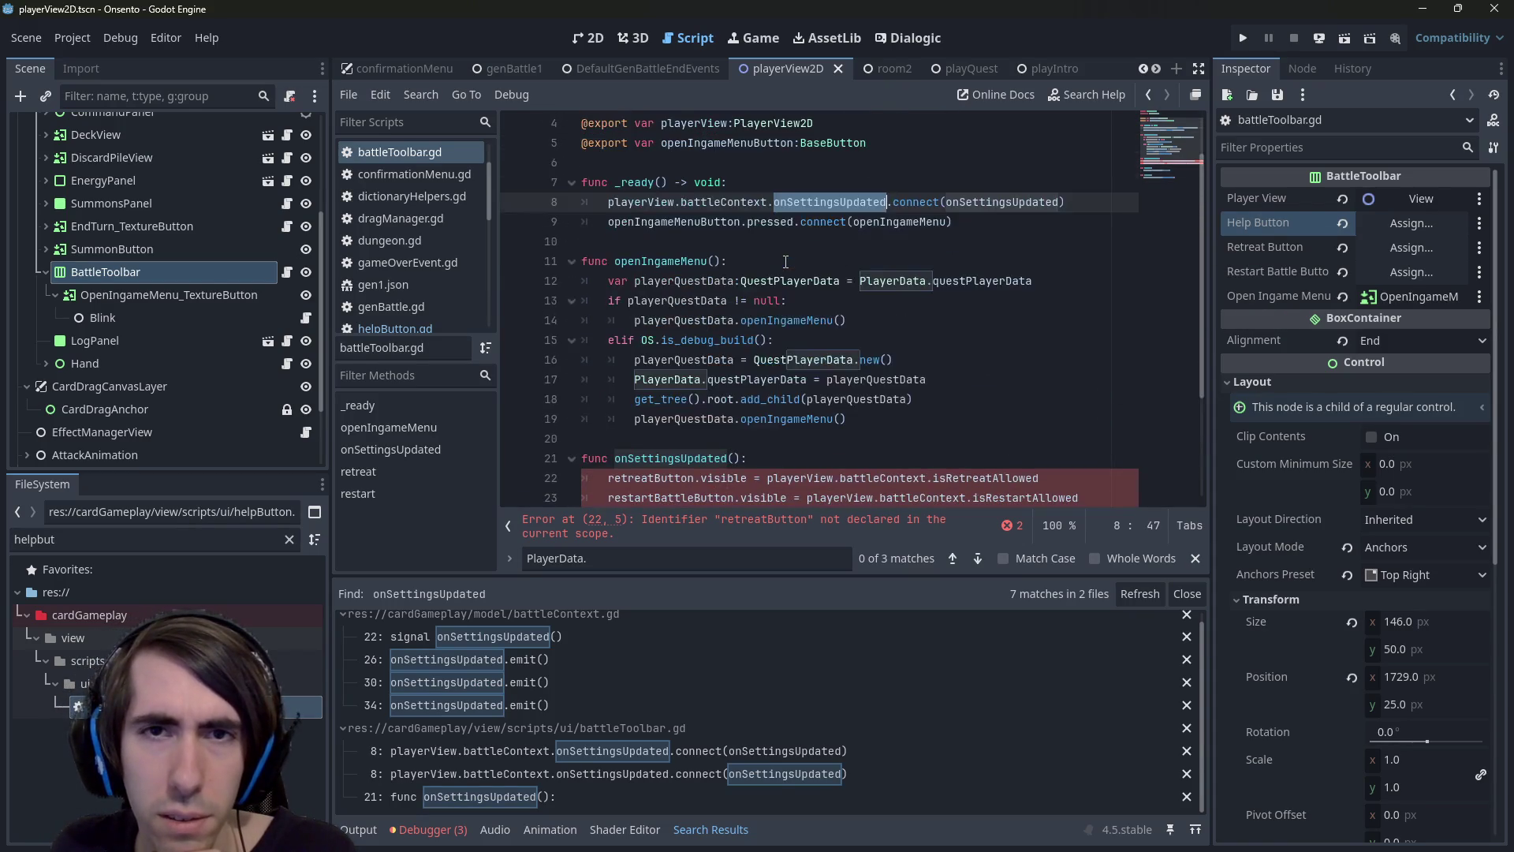
{"action": "scroll", "coordinate": [786, 261], "scroll_direction": "down", "scroll_amount": 2}
{"action": "mouse_move", "coordinate": [1089, 380]}
{"action": "left_mouse_down"}
{"action": "mouse_move", "coordinate": [552, 362]}
{"action": "mouse_move", "coordinate": [513, 333]}
{"action": "left_mouse_up"}
{"action": "key", "text": "ctrl+k"}
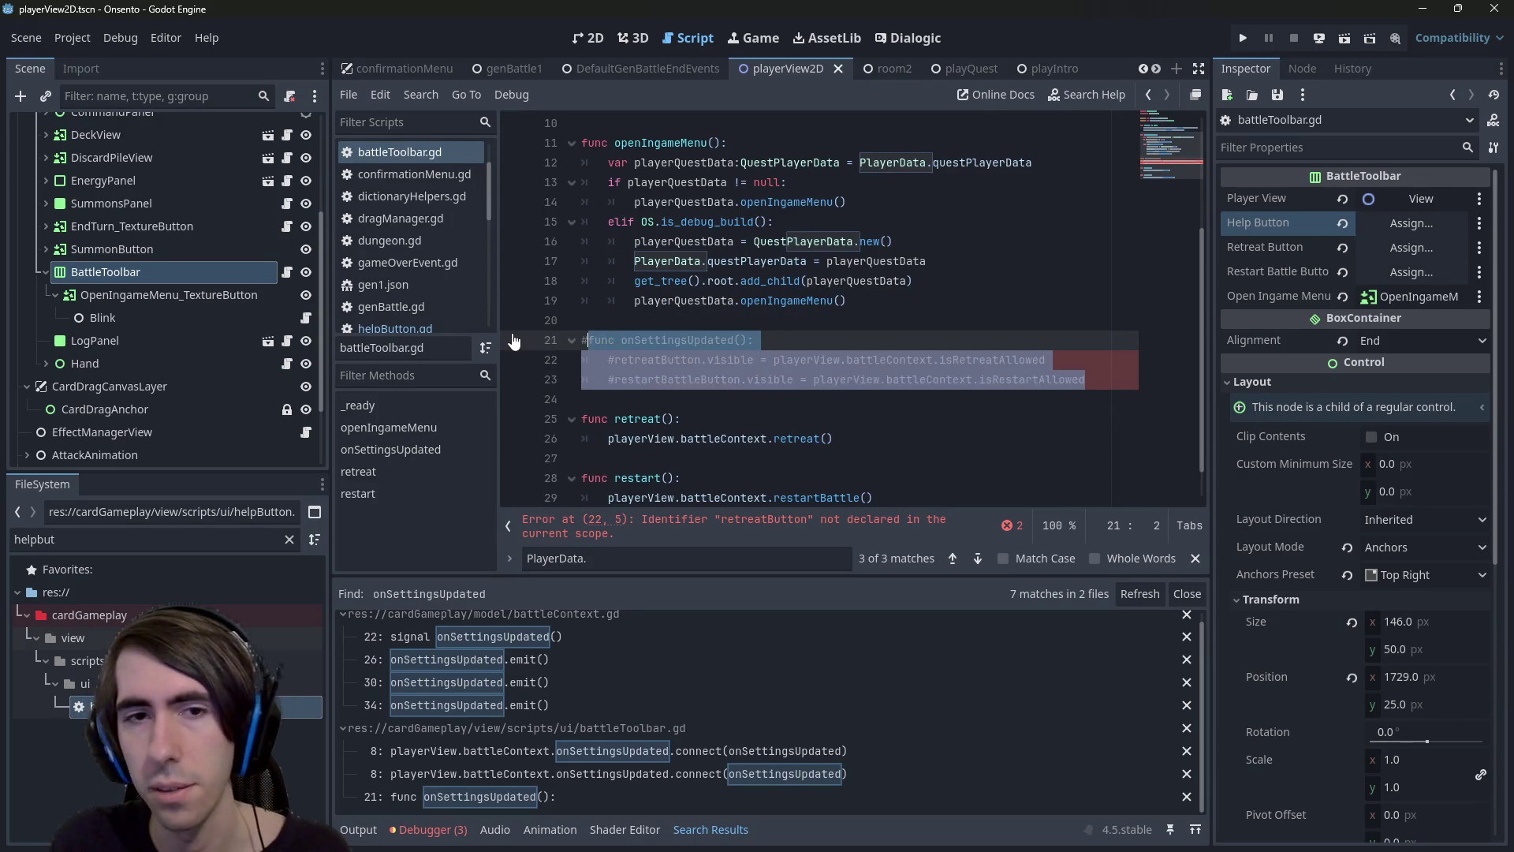
{"action": "scroll", "coordinate": [894, 208], "scroll_direction": "up", "scroll_amount": 1}
{"action": "left_click", "coordinate": [850, 142]}
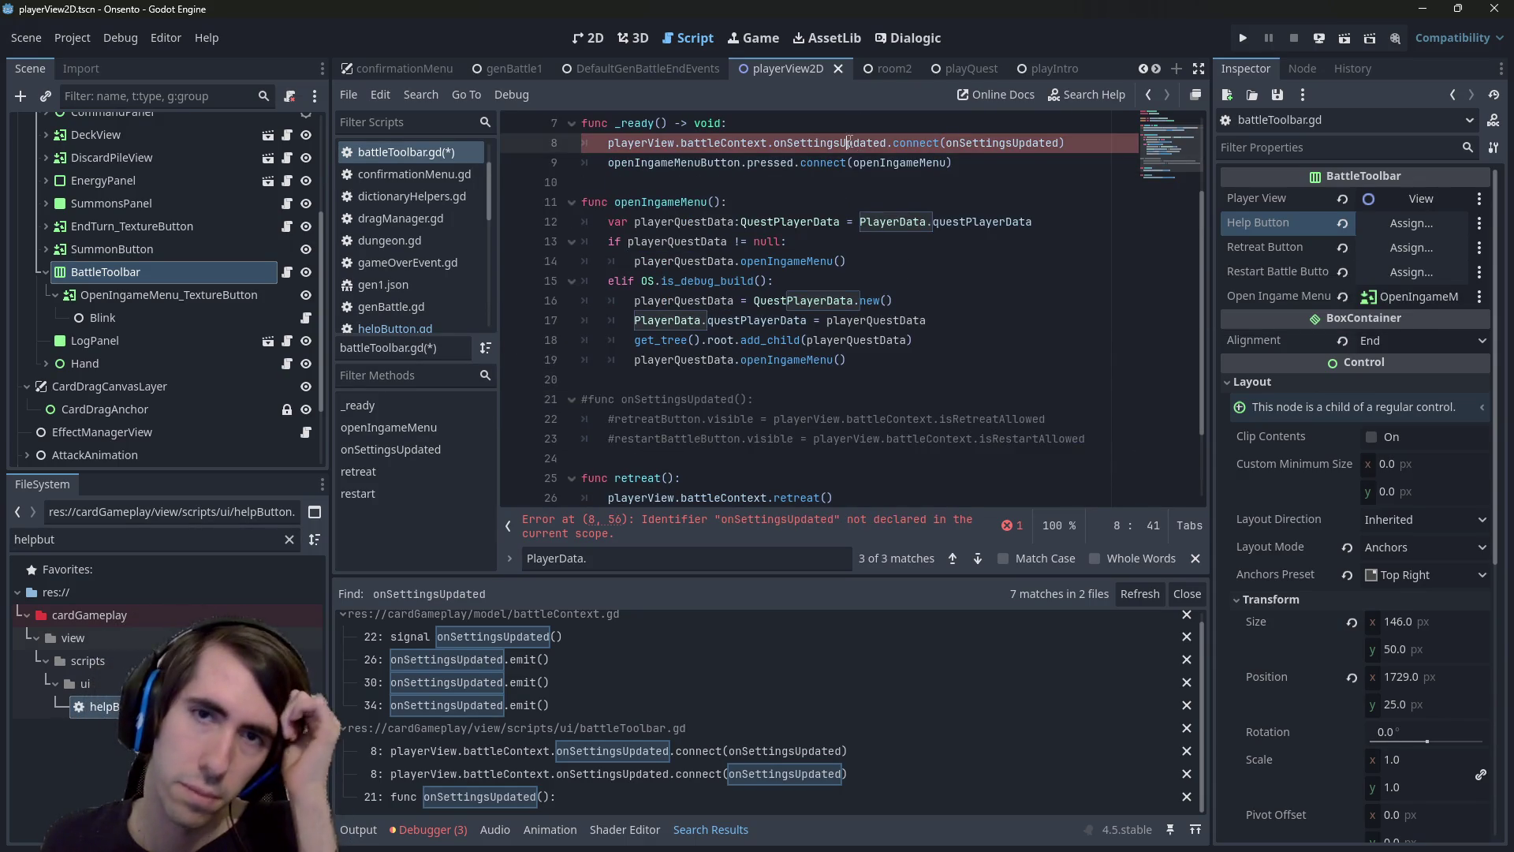
{"action": "key", "text": "ctrl+k"}
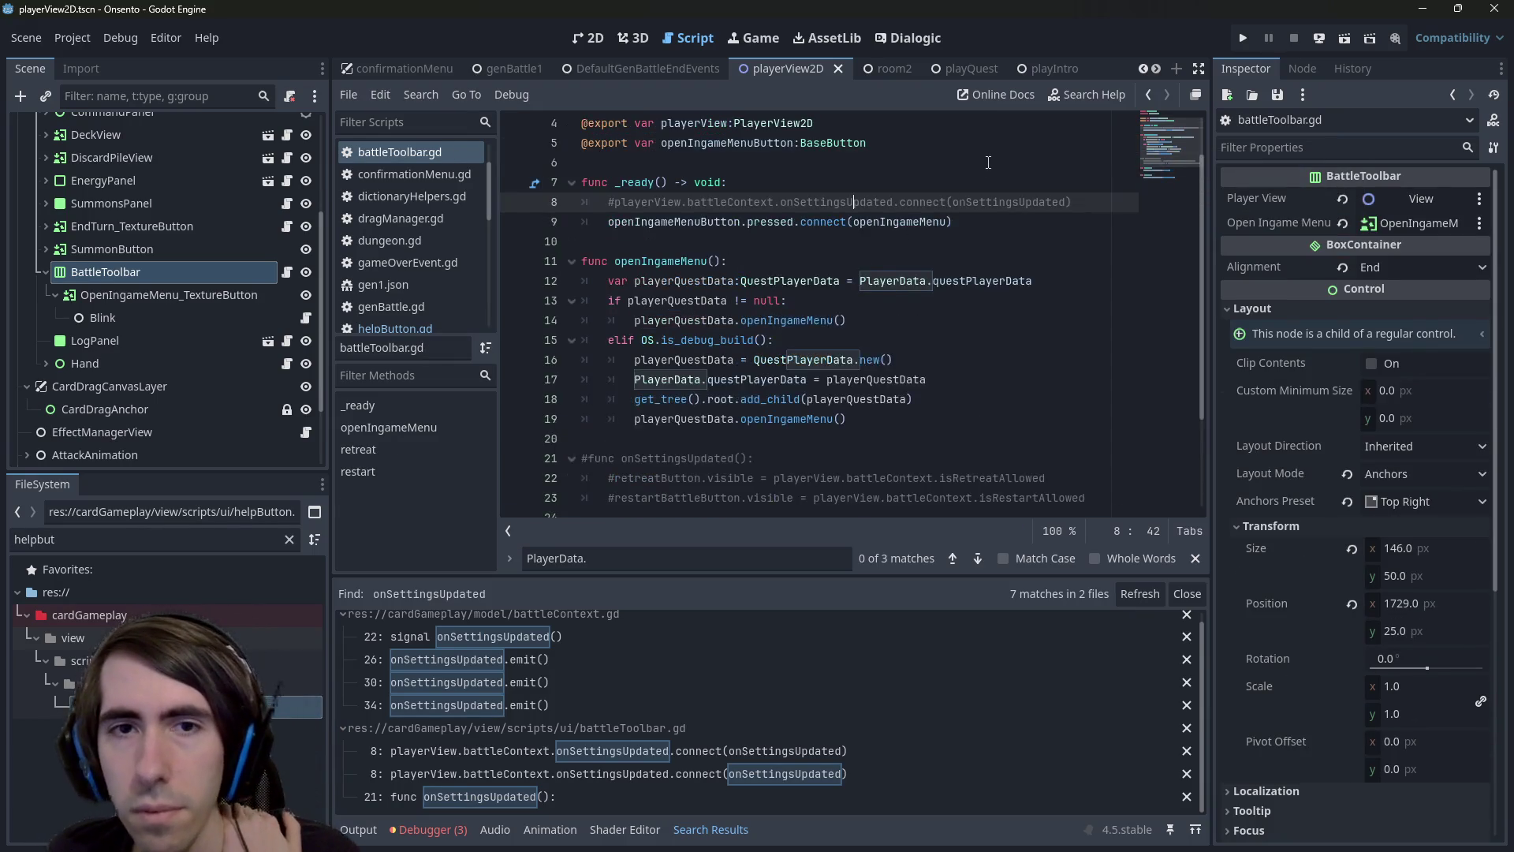
{"action": "left_click", "coordinate": [891, 68]}
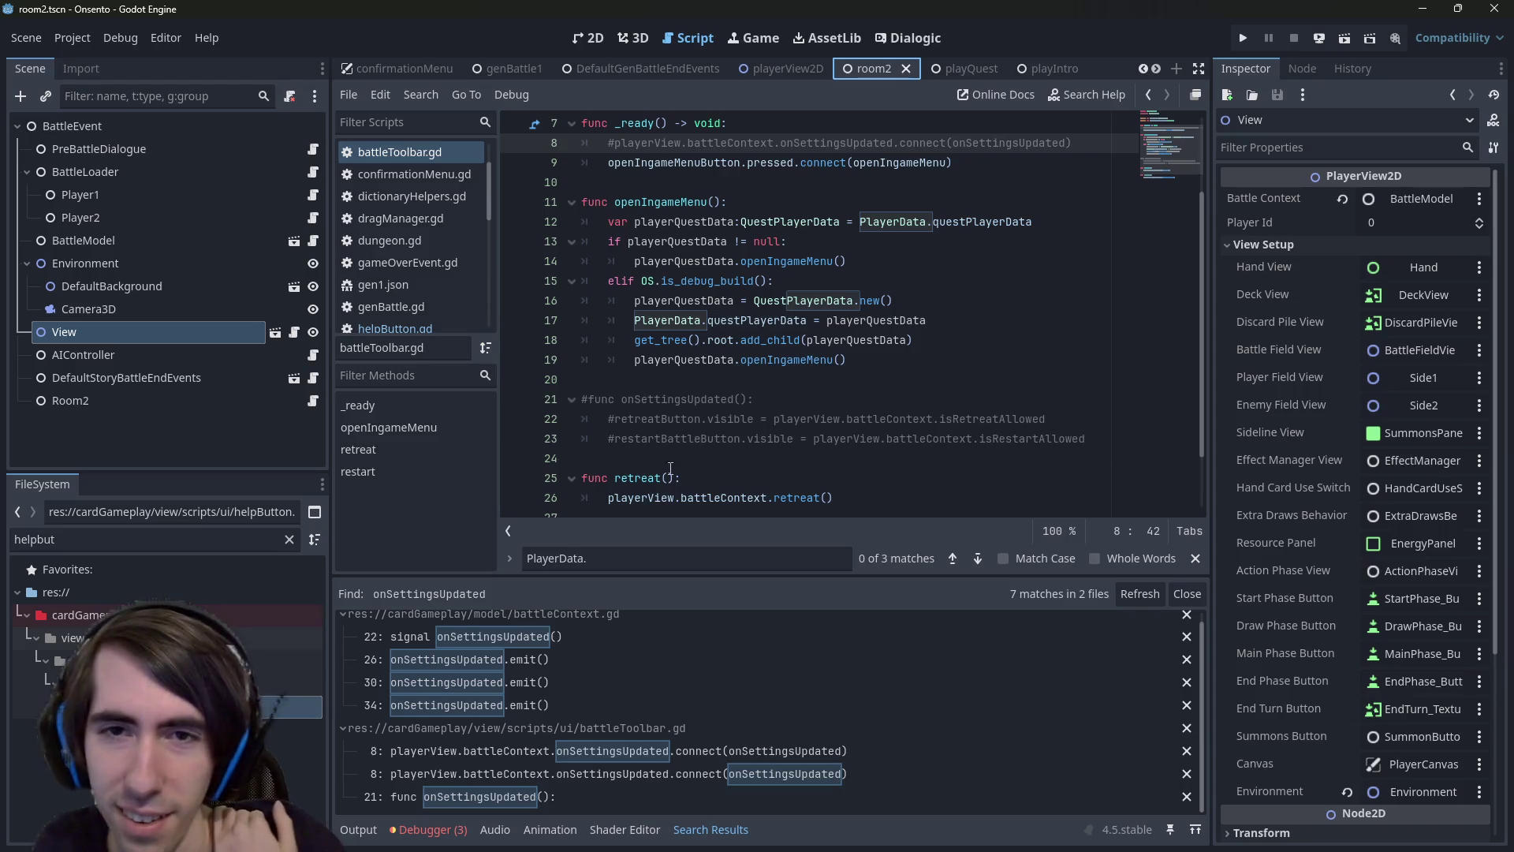
- Jump from the Debugger error list to the retreat() null check in playerDataScript.gd, then run the game
{"action": "left_click", "coordinate": [800, 360]}
{"action": "left_click", "coordinate": [806, 377]}
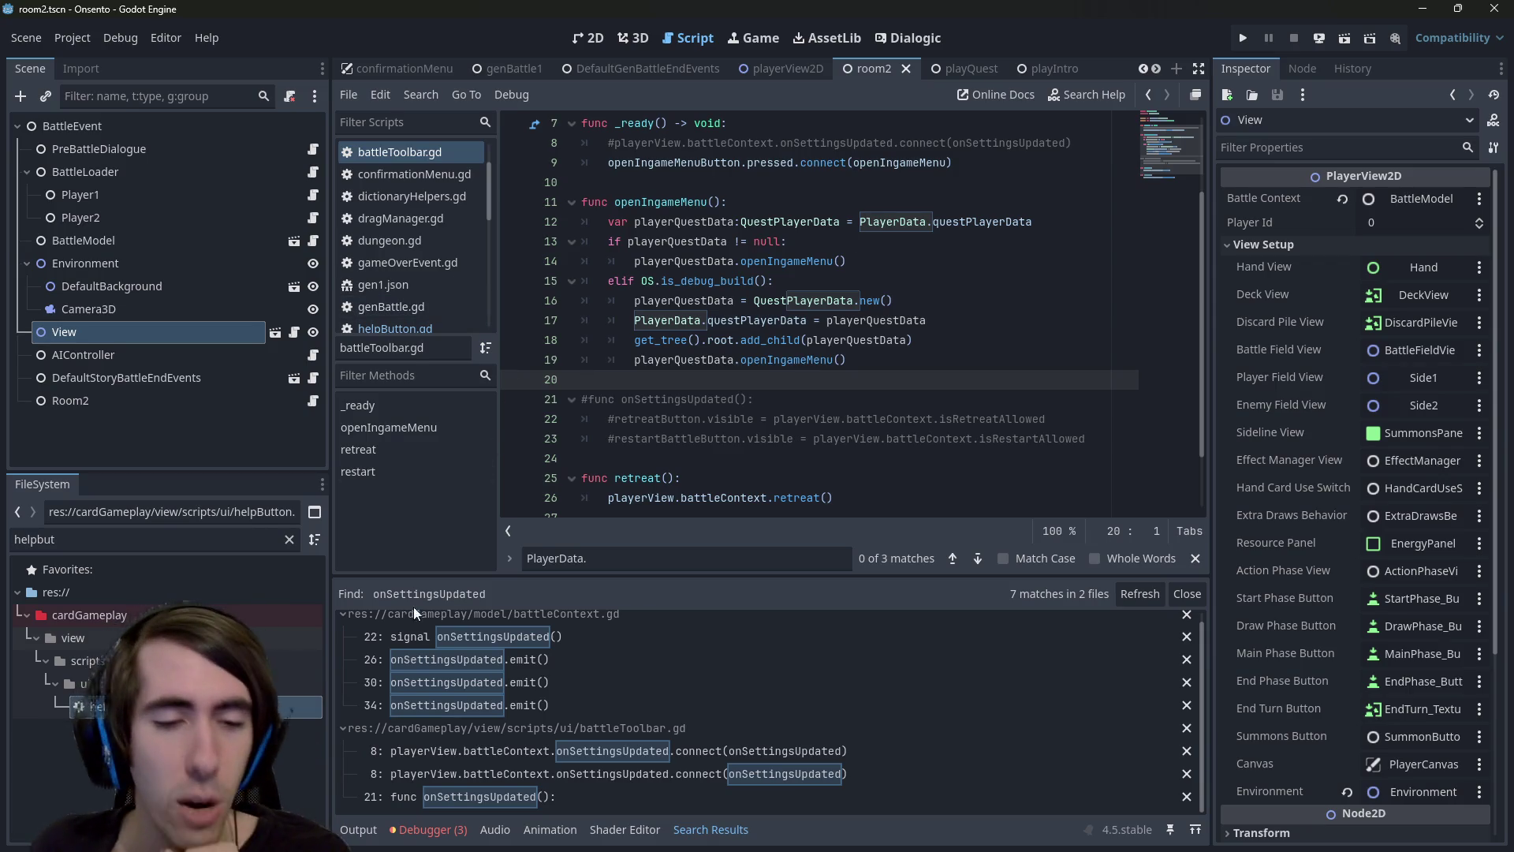
{"action": "left_click", "coordinate": [437, 829]}
{"action": "left_click", "coordinate": [593, 692]}
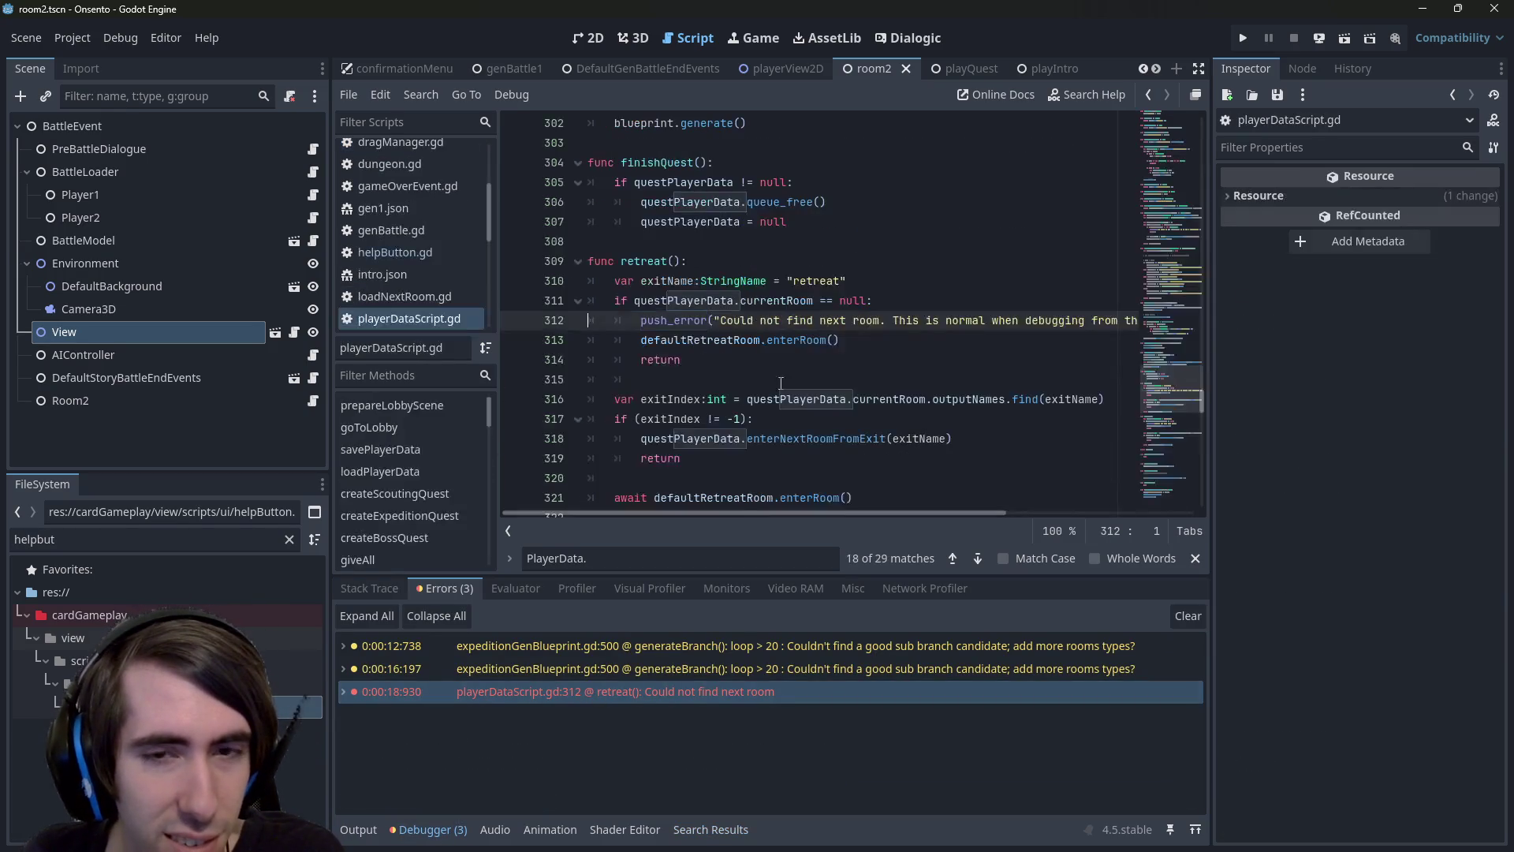
{"action": "left_click", "coordinate": [861, 300]}
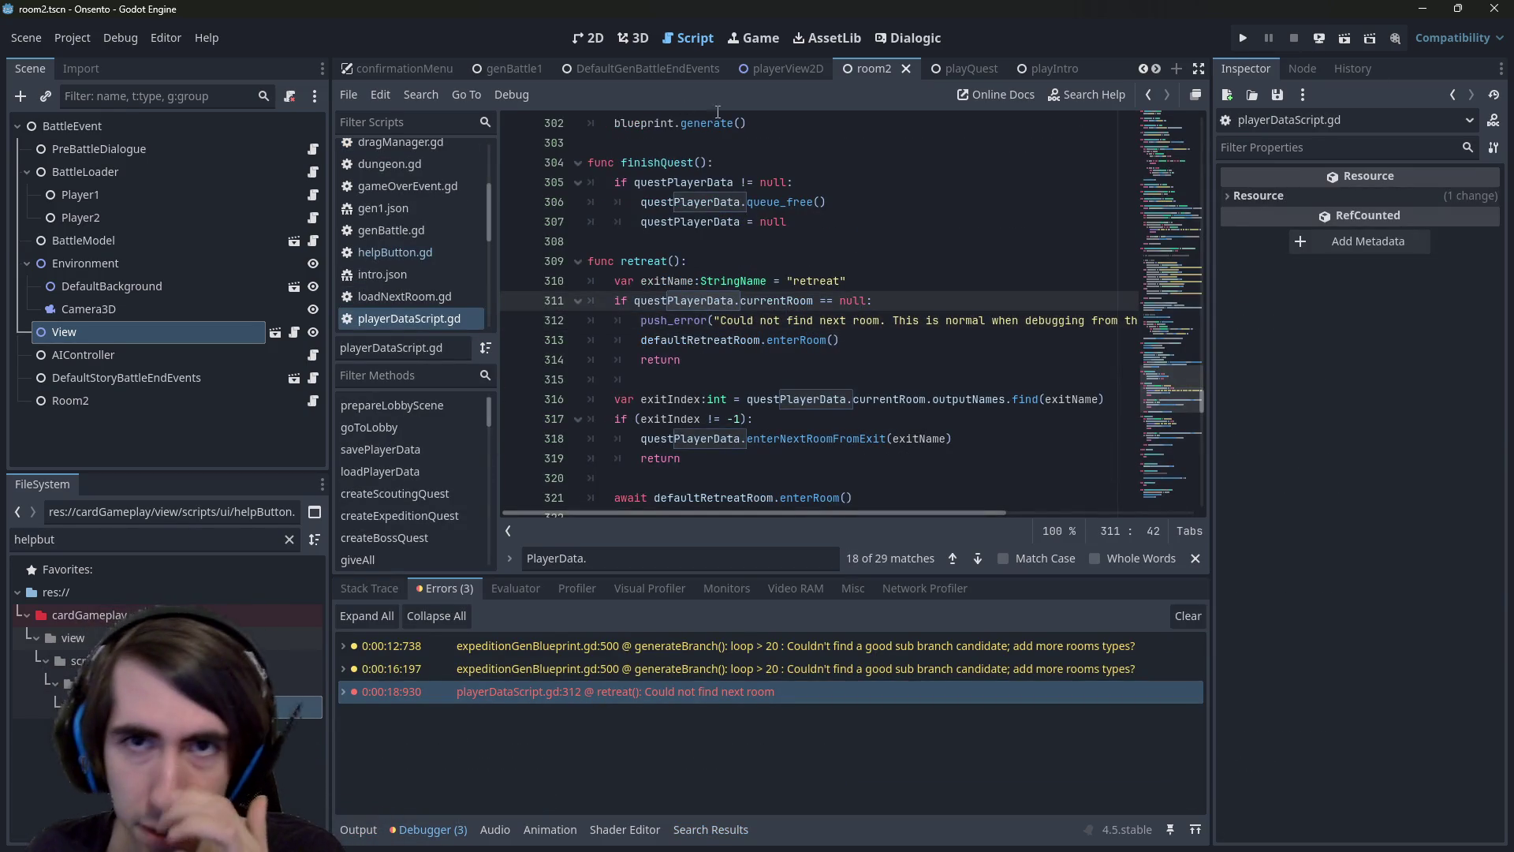
{"action": "left_click", "coordinate": [1345, 38]}
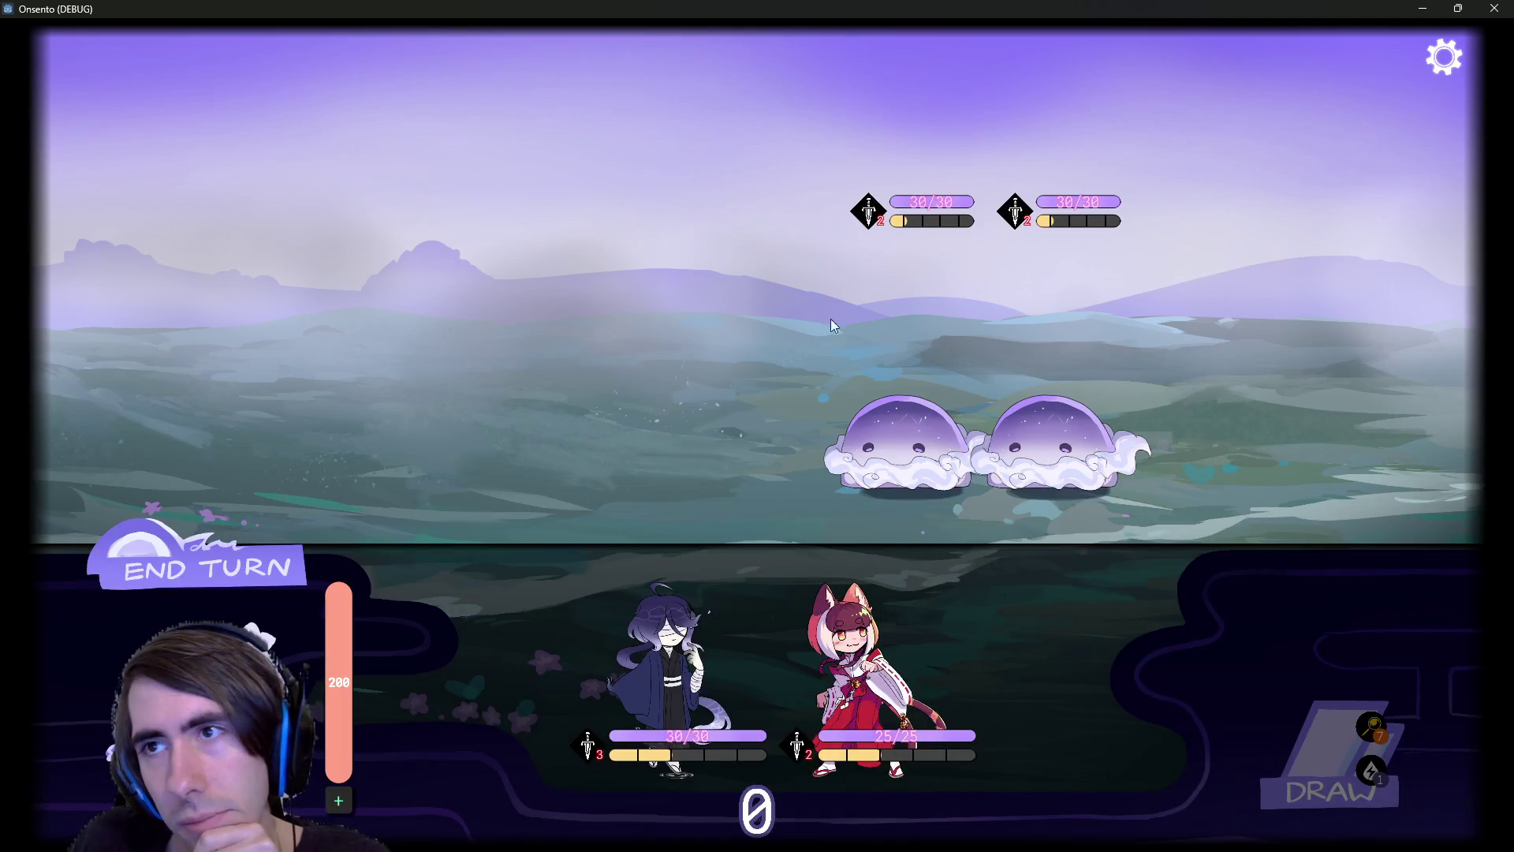
- Open and close the pause menu twice using the gear button, then close the game window
{"action": "left_click", "coordinate": [1438, 43]}
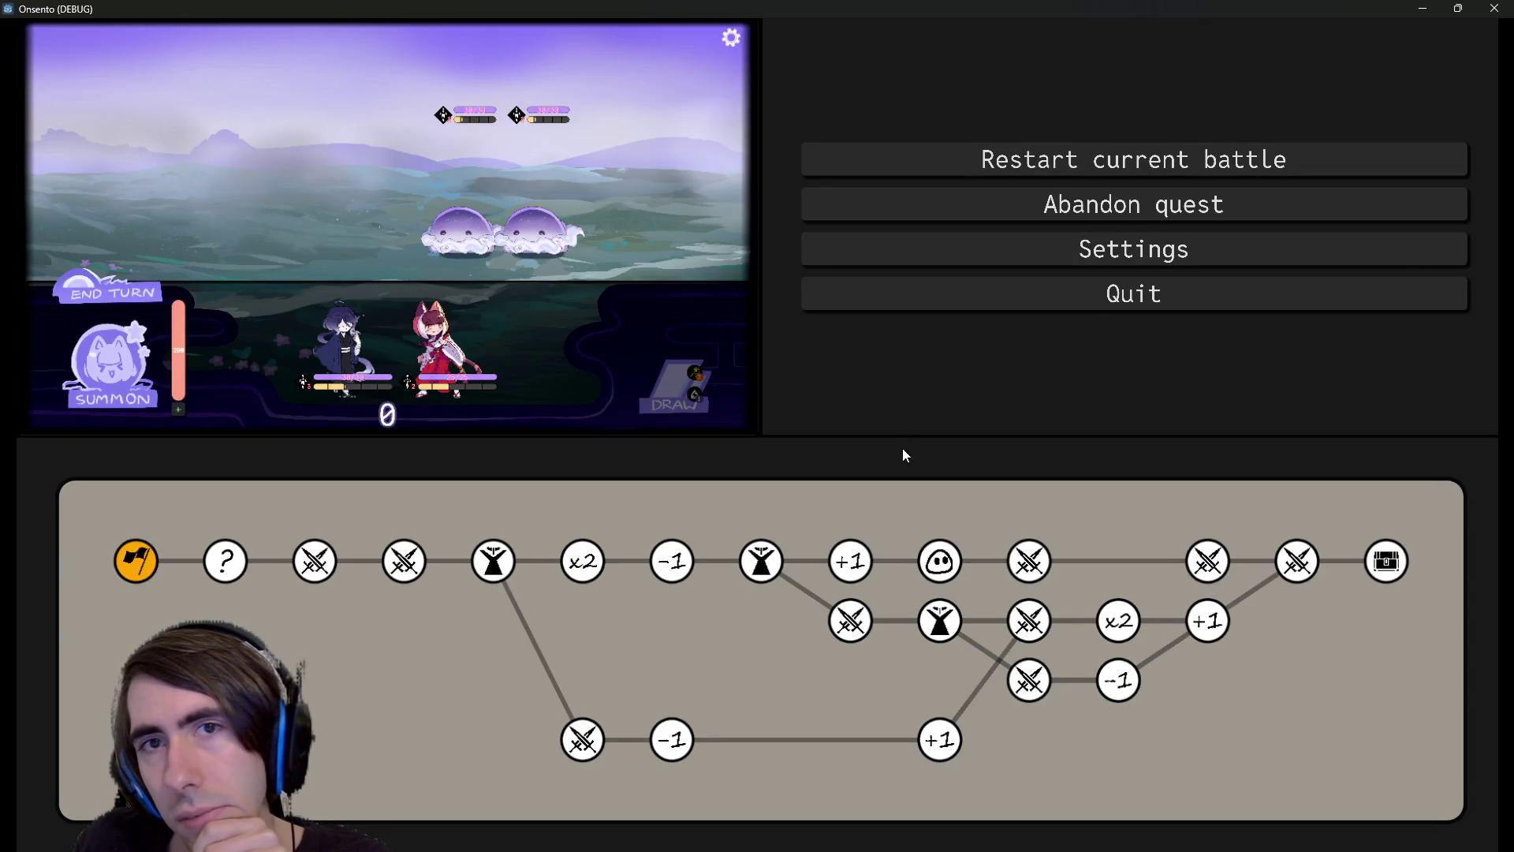
{"action": "key", "text": "Escape"}
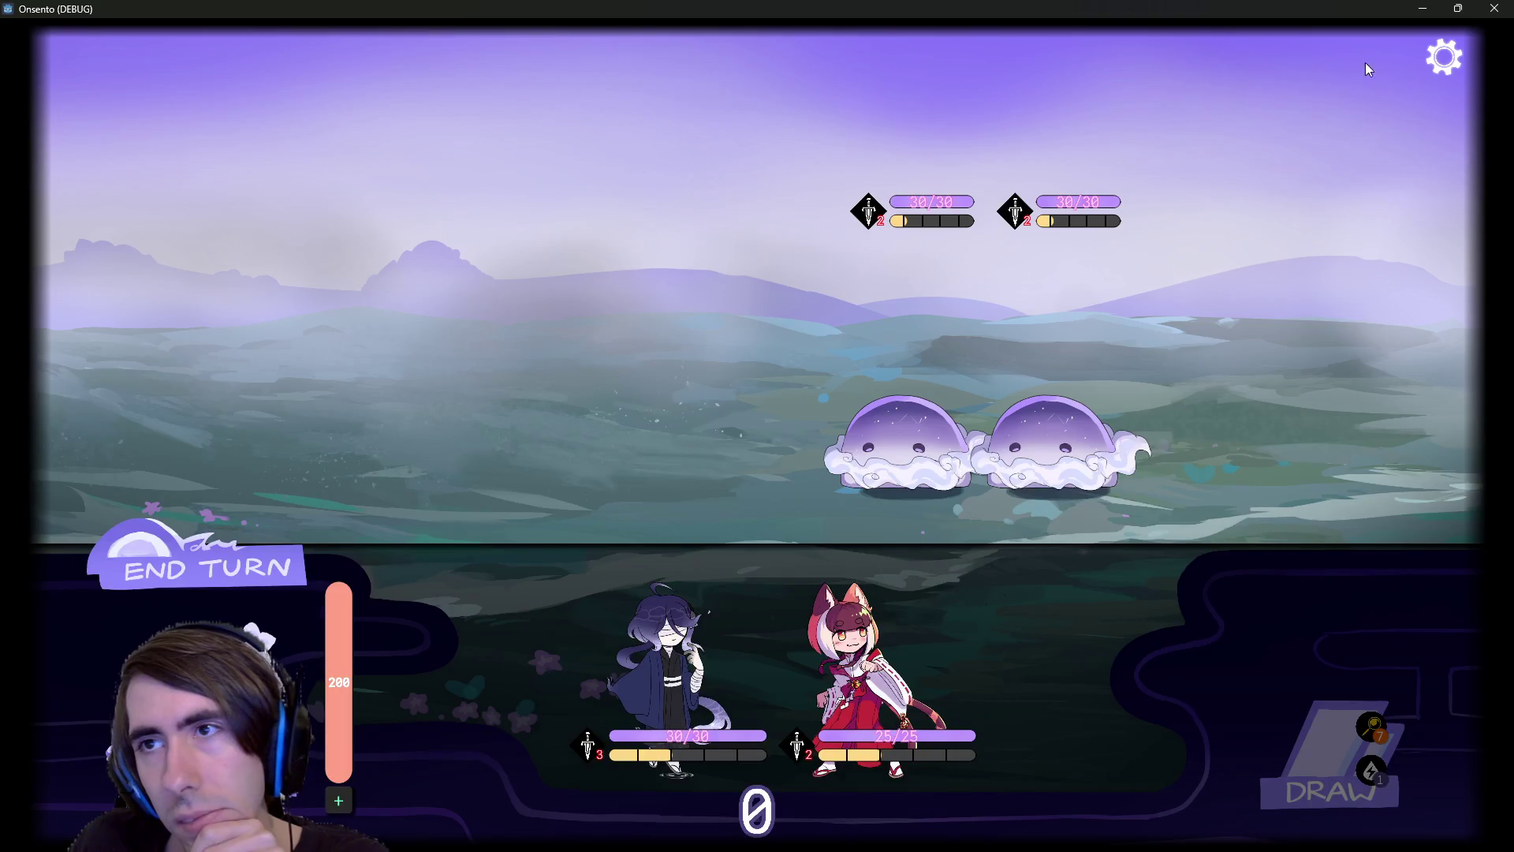
{"action": "left_click", "coordinate": [1439, 43]}
{"action": "key", "text": "Escape"}
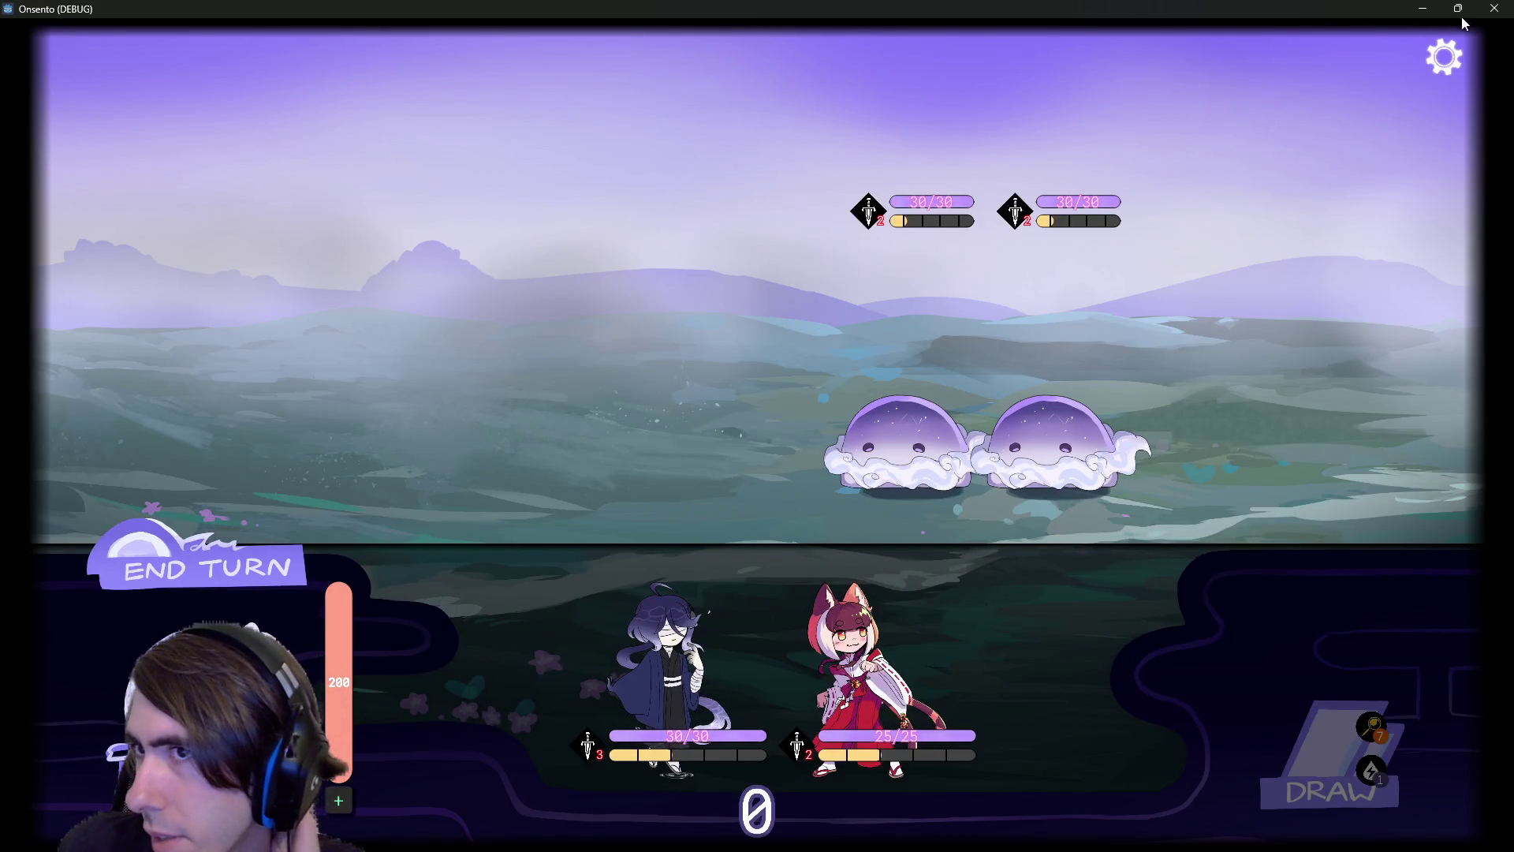
{"action": "left_click", "coordinate": [1493, 9]}
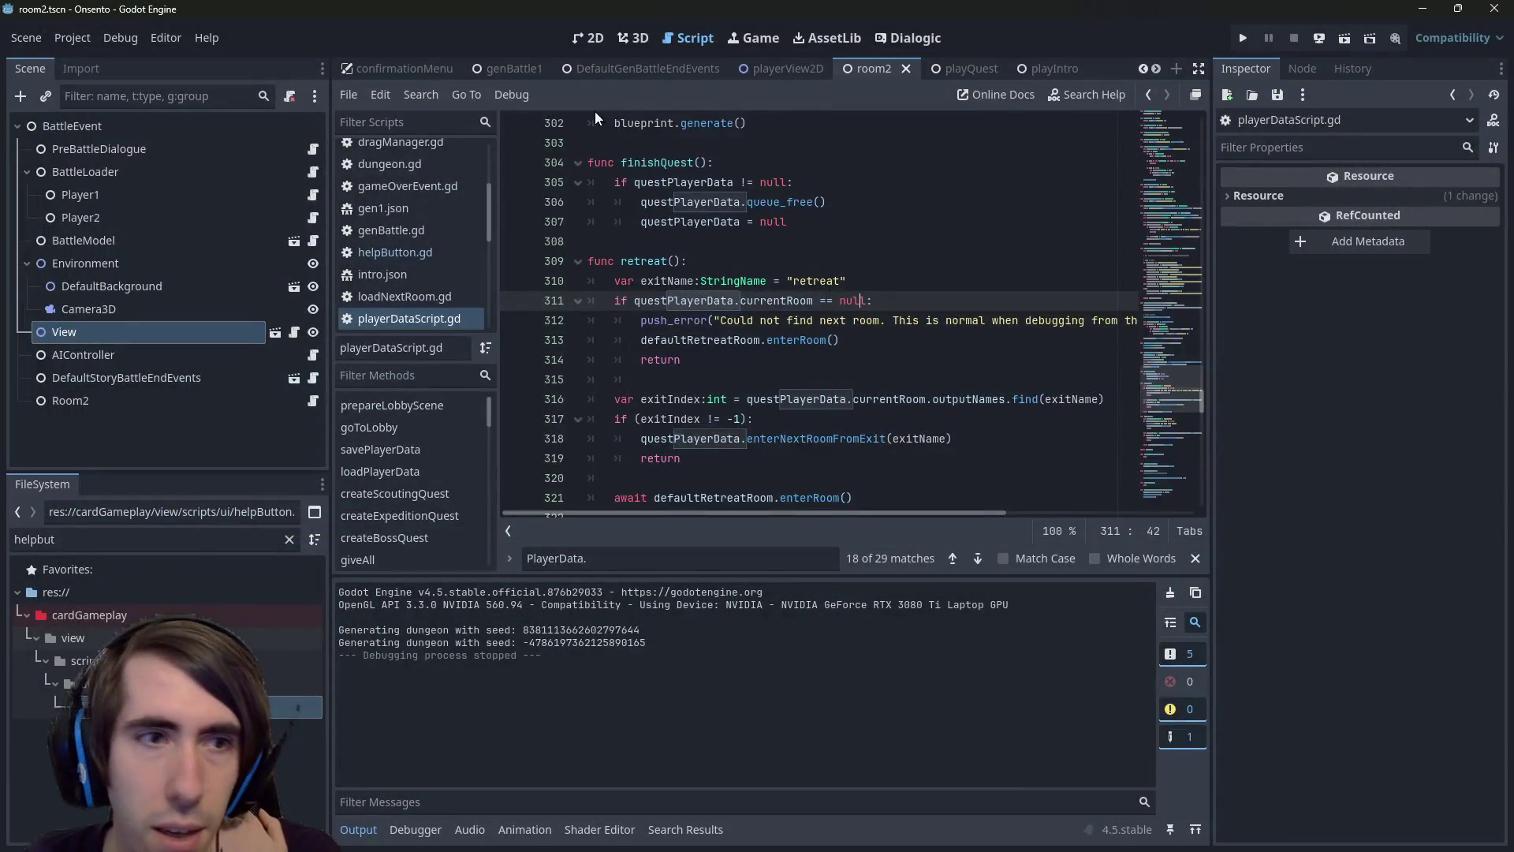
- Select Blink in playerView2D and adjust its Base Color alpha until it is more opaque
{"action": "left_click", "coordinate": [274, 331]}
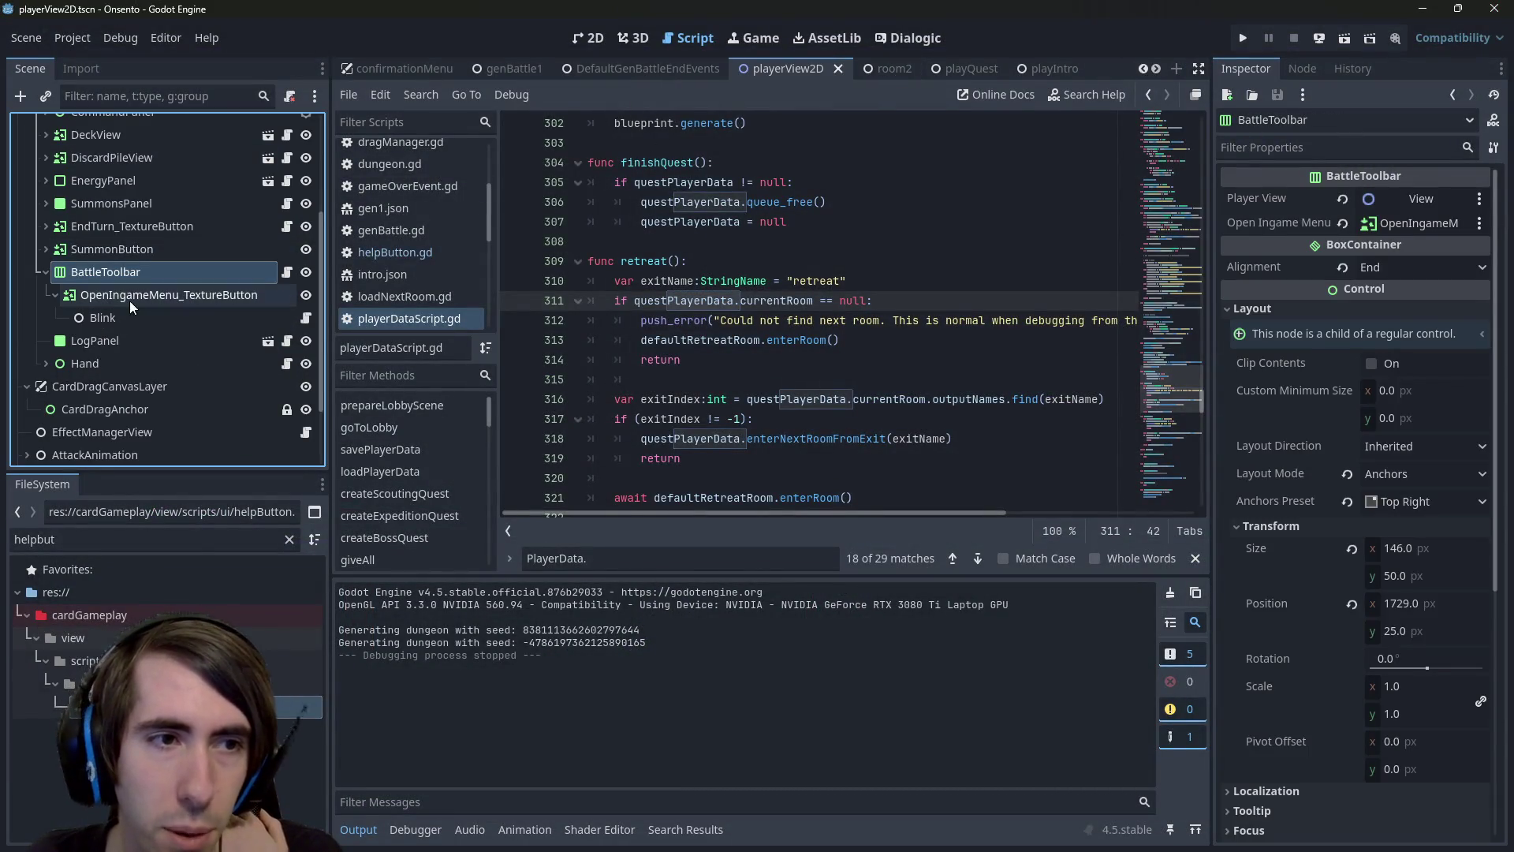
{"action": "left_click", "coordinate": [121, 319]}
{"action": "left_click", "coordinate": [1399, 249]}
{"action": "left_click", "coordinate": [1320, 643]}
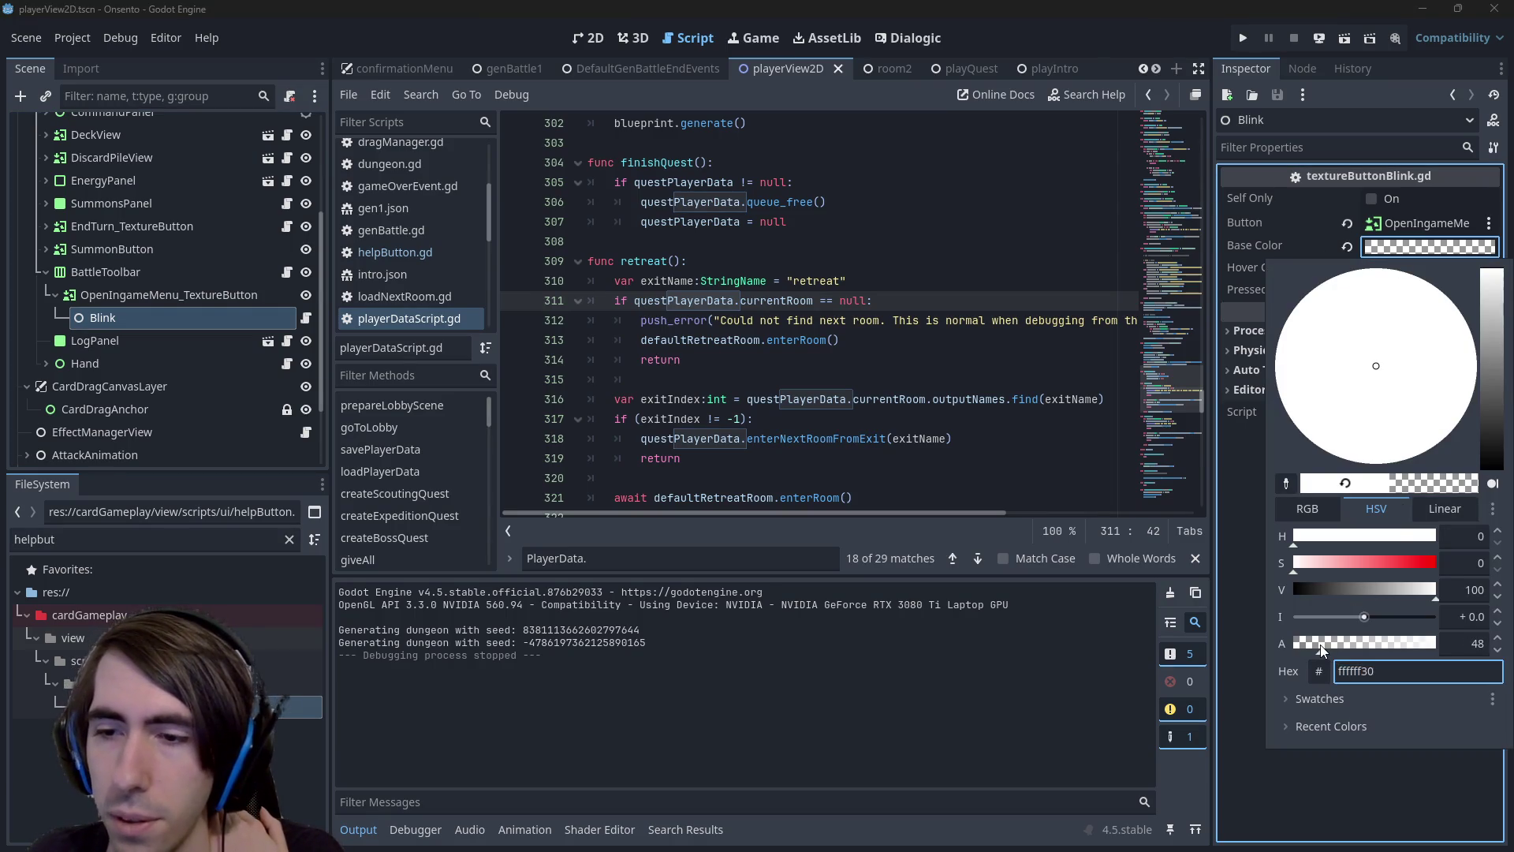
{"action": "left_click", "coordinate": [1341, 643]}
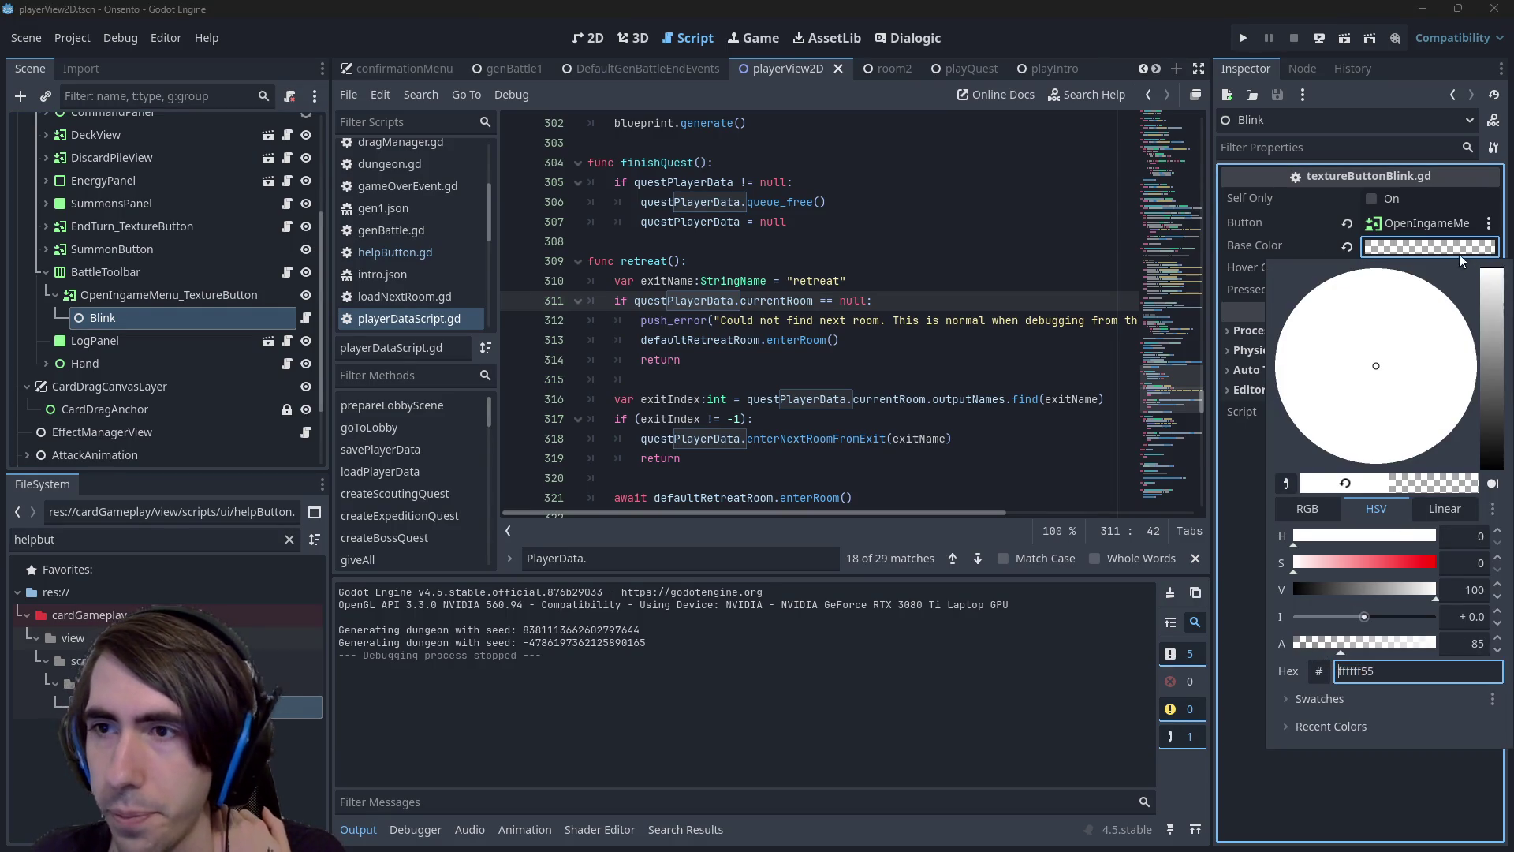
{"action": "left_click", "coordinate": [1459, 254]}
{"action": "left_click", "coordinate": [1448, 254]}
{"action": "left_click", "coordinate": [1383, 643]}
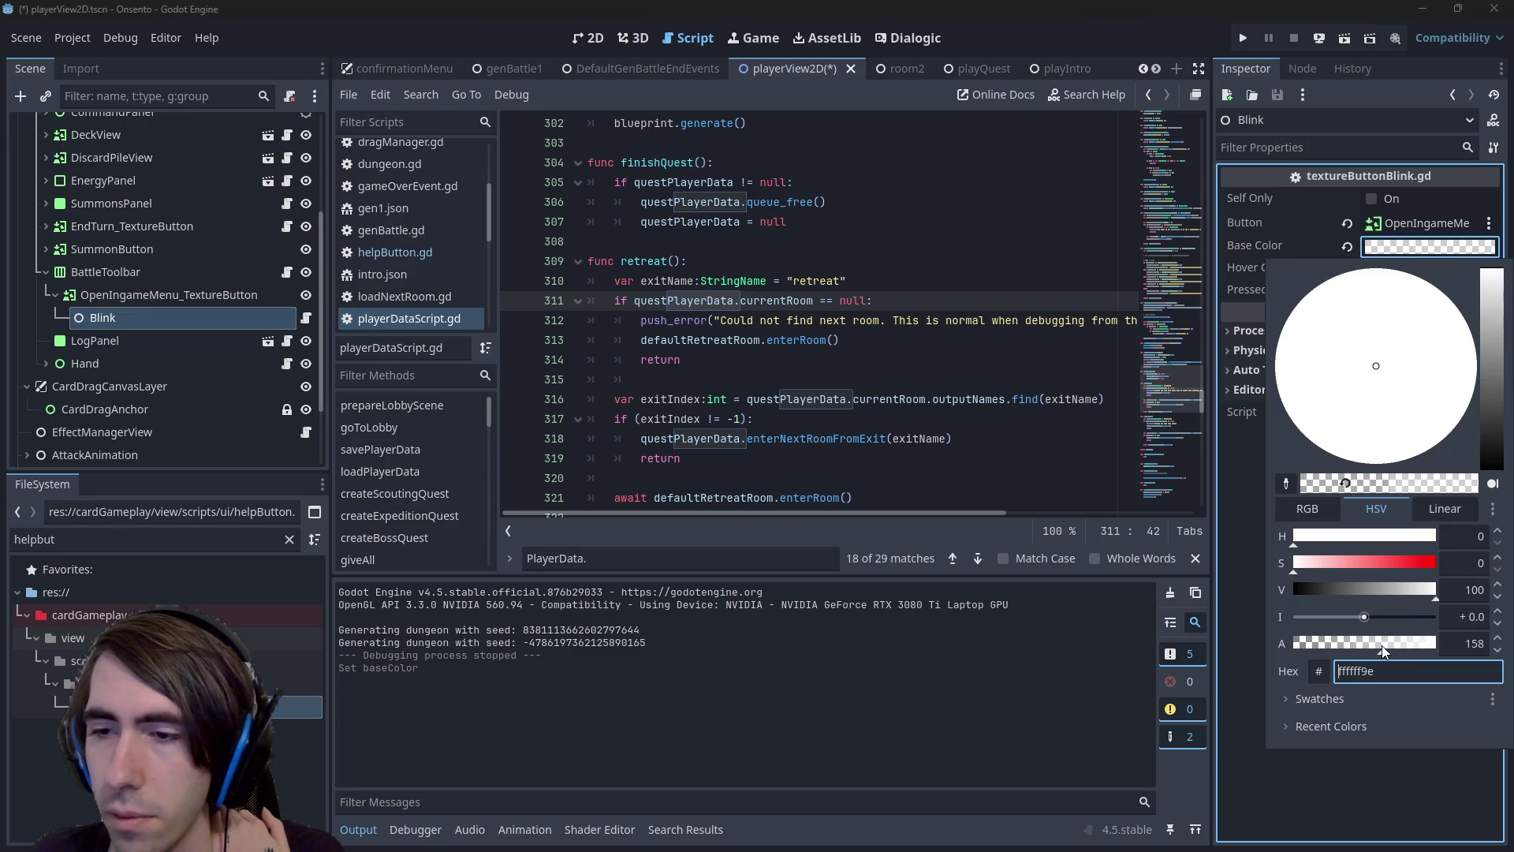
{"action": "left_click", "coordinate": [1426, 280]}
- Make Blink's Hover Color pure white and its Pressed Color a lighter grey d0d0d0
{"action": "left_click", "coordinate": [1424, 272]}
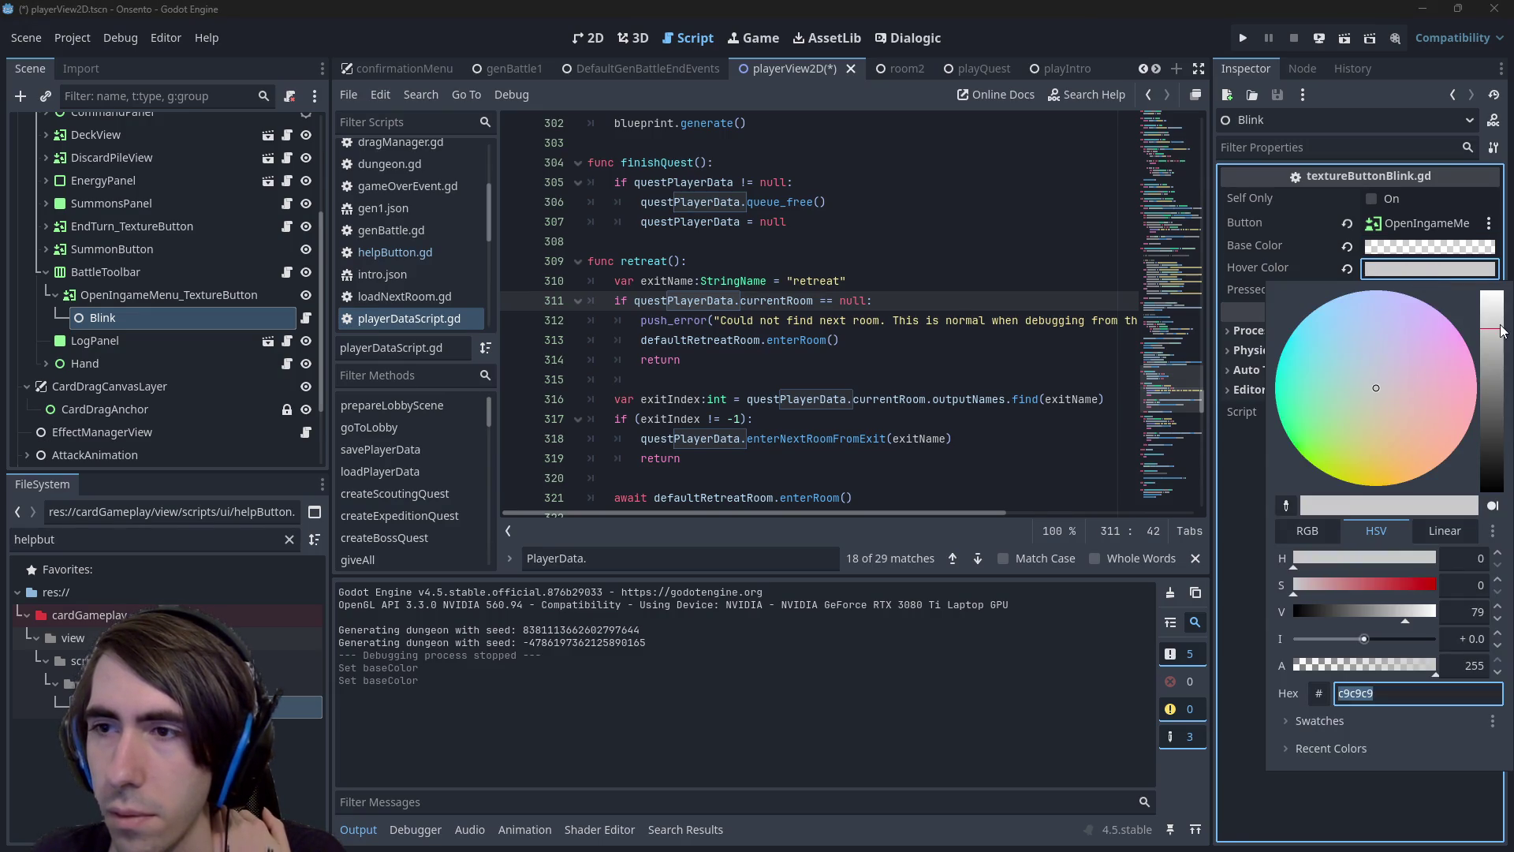
{"action": "left_click", "coordinate": [1485, 301]}
{"action": "left_click", "coordinate": [1170, 70]}
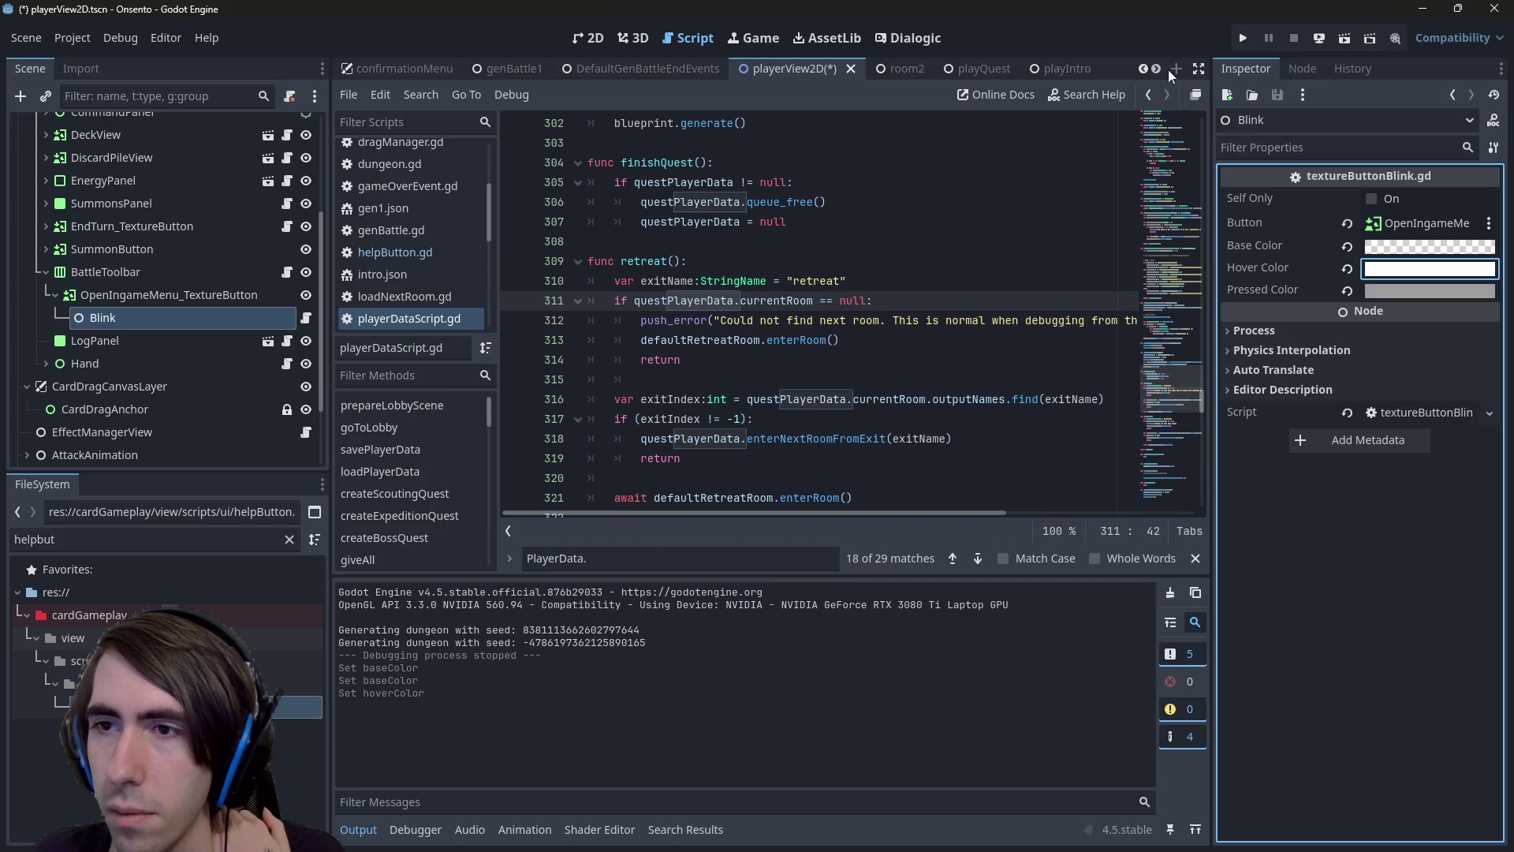
{"action": "left_click", "coordinate": [1383, 291]}
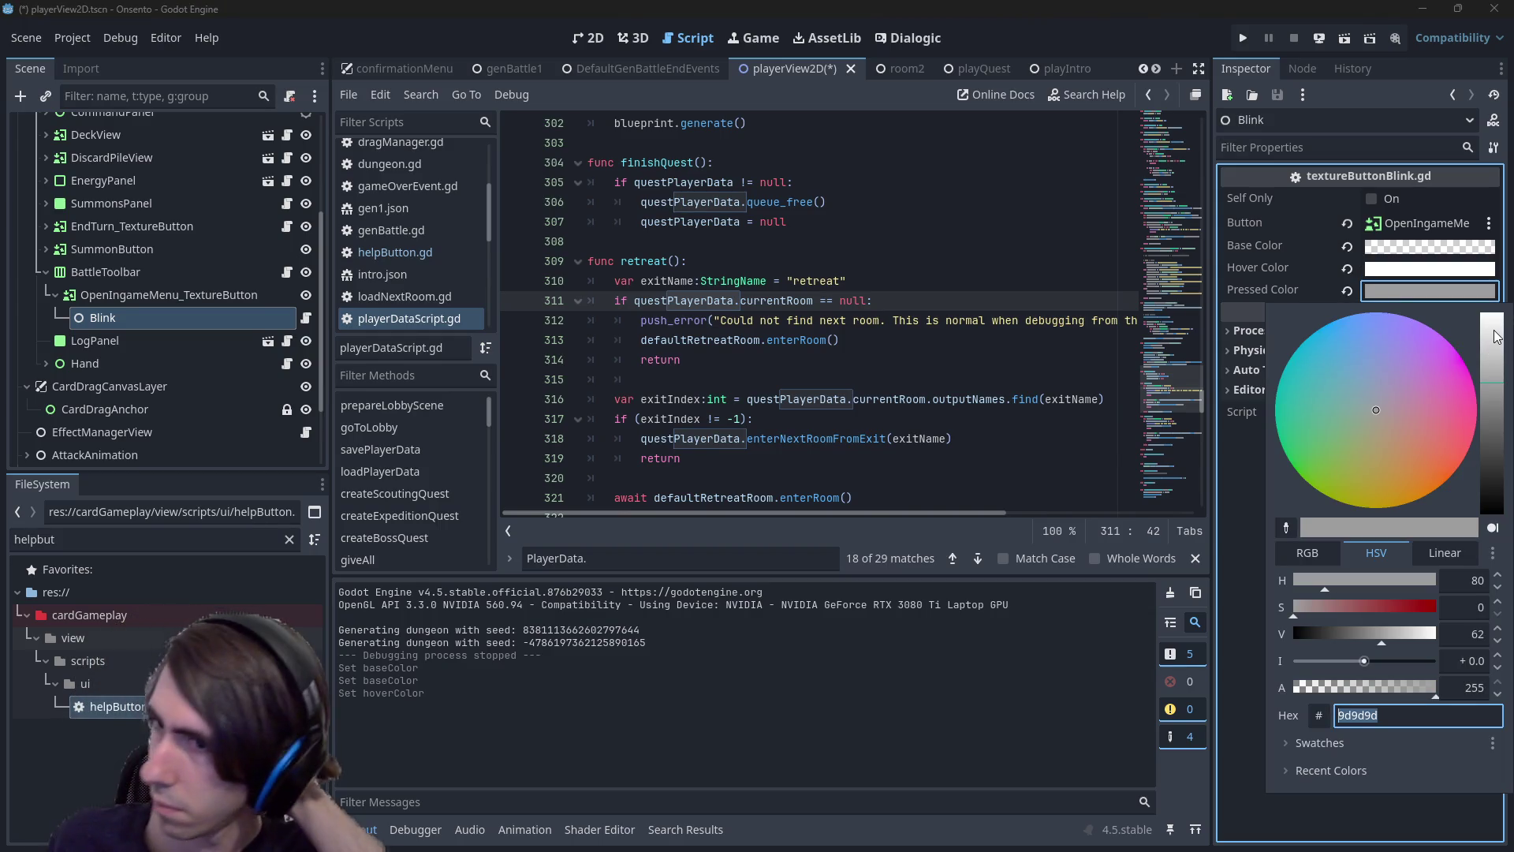
{"action": "left_click_drag", "start_coordinate": [1496, 365], "coordinate": [1496, 352]}
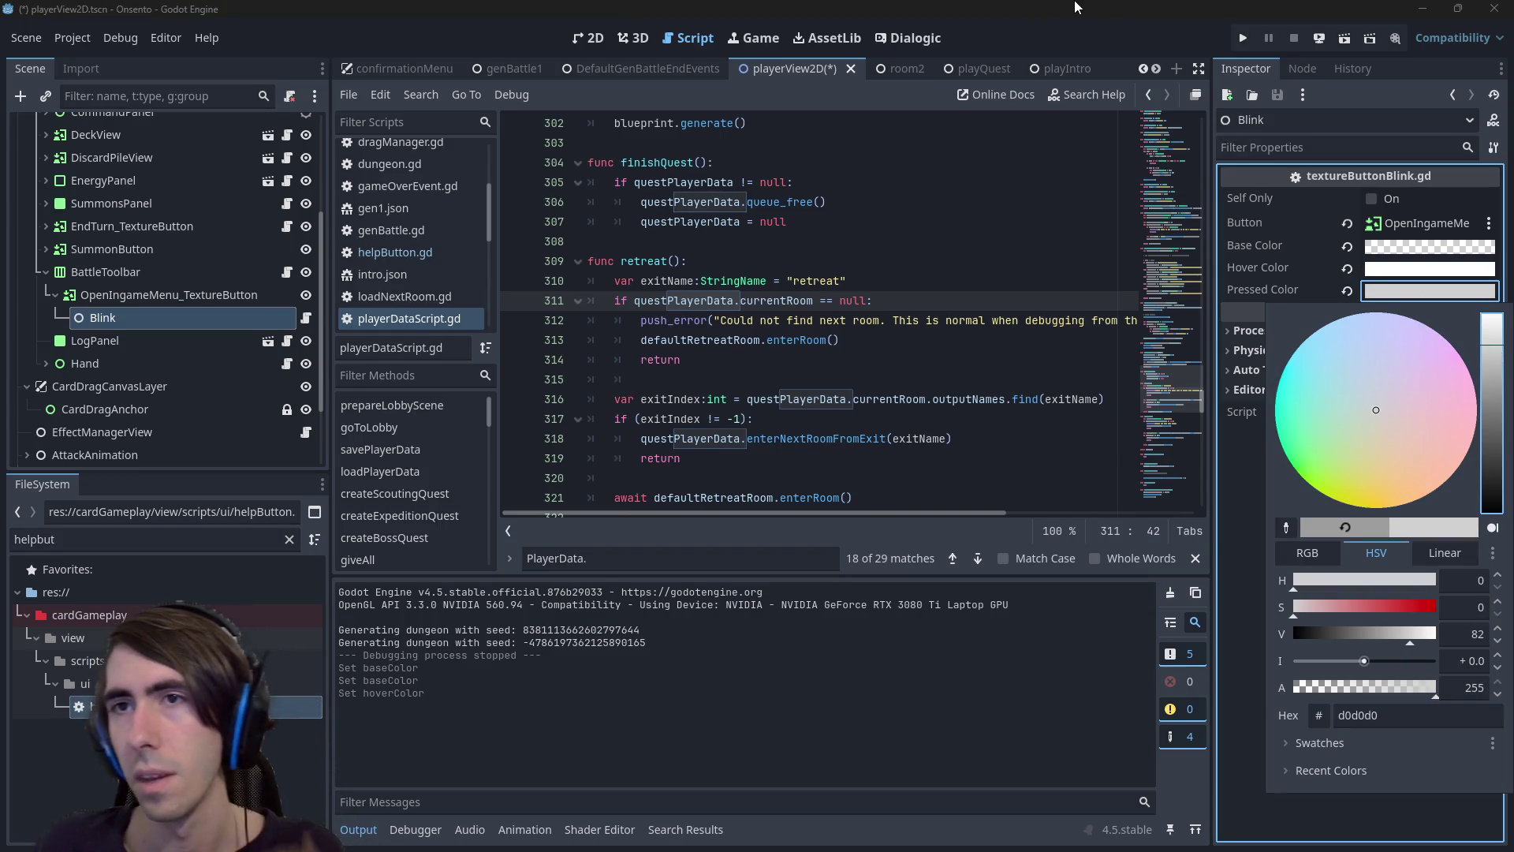
- Save playerView2D and run the room2 scene
{"action": "key", "text": "ctrl+s"}
{"action": "left_click", "coordinate": [892, 68]}
{"action": "left_click", "coordinate": [1339, 43]}
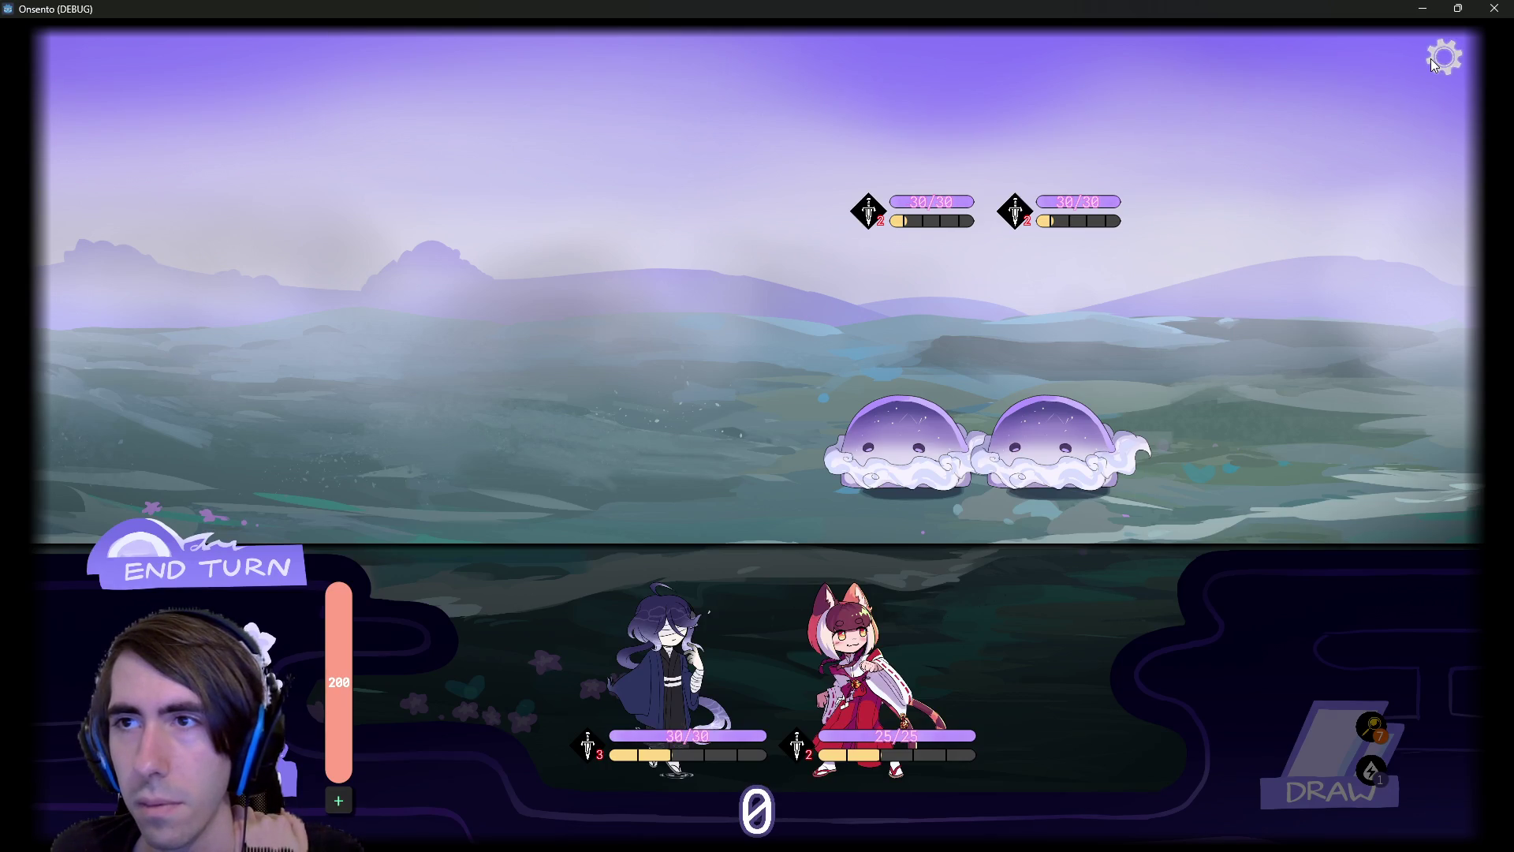
- Open and close the pause menu several times with the settings gear, then close the game
{"action": "left_click", "coordinate": [1444, 57]}
{"action": "key", "text": "Escape"}
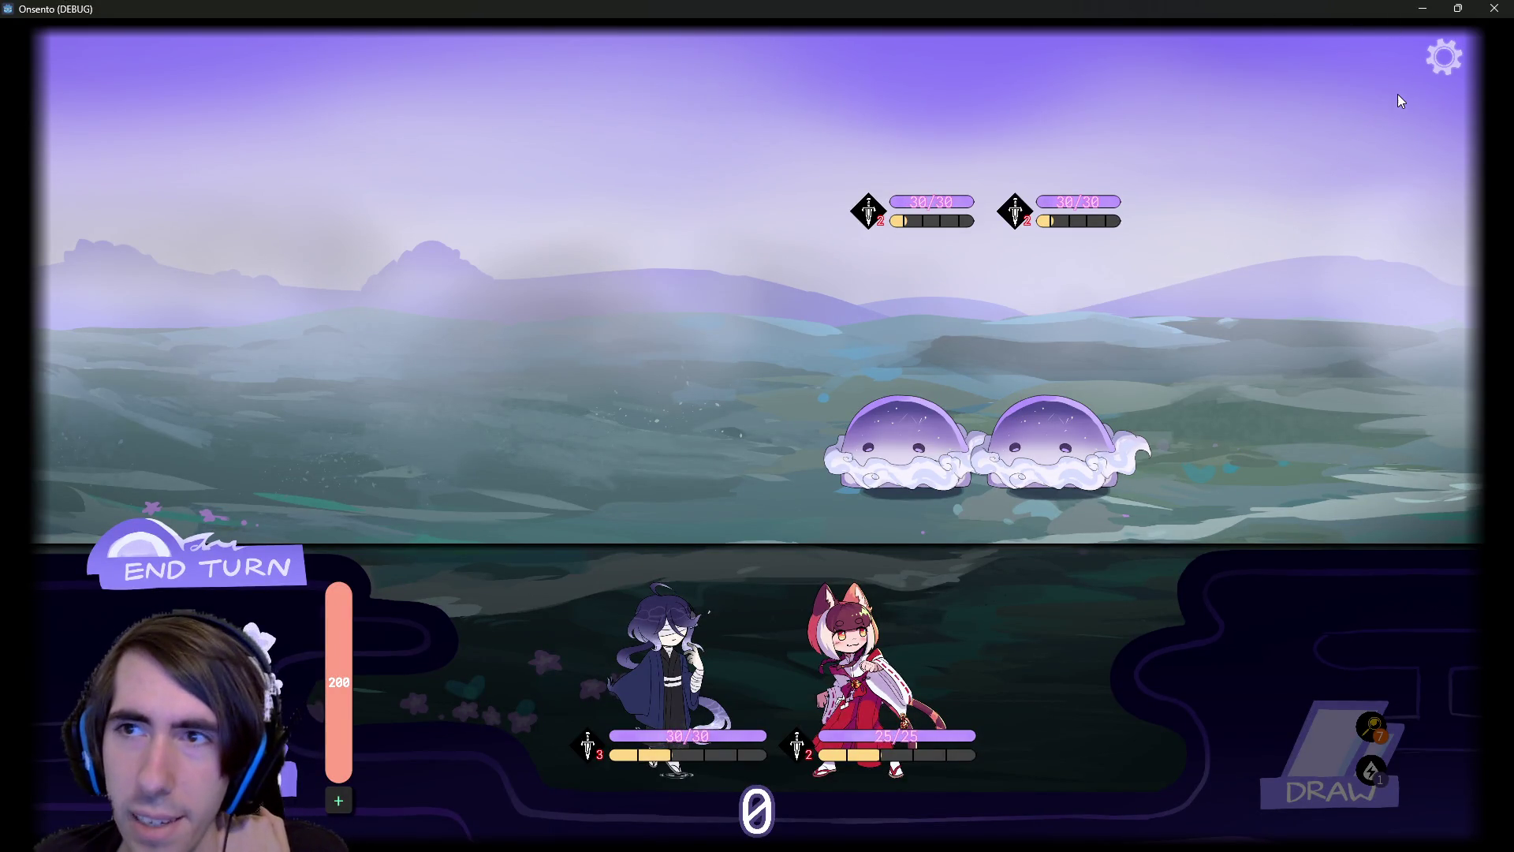
{"action": "left_click", "coordinate": [1444, 57]}
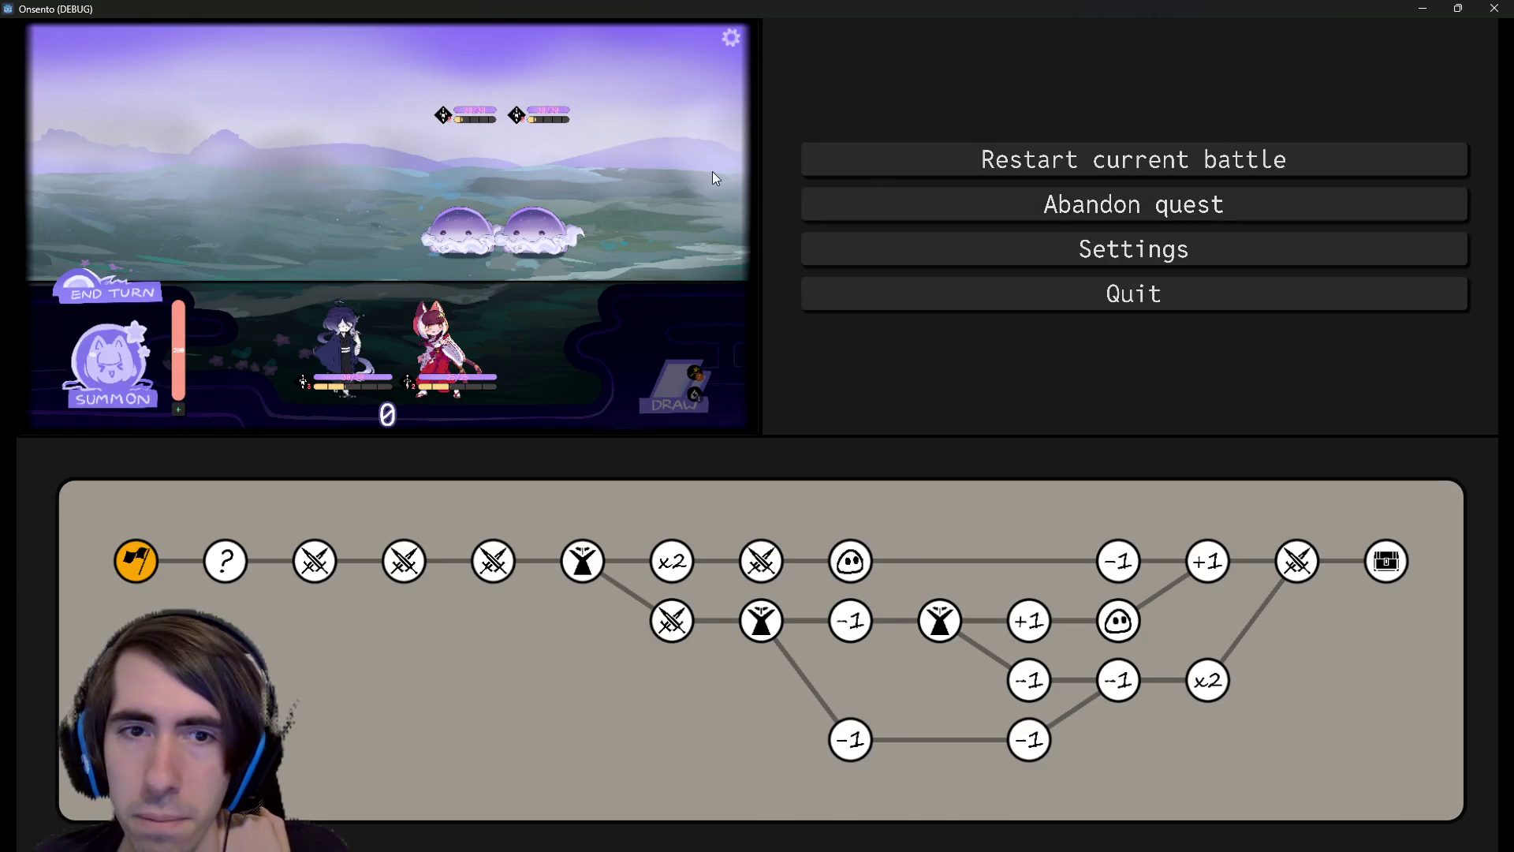
{"action": "left_click", "coordinate": [712, 171]}
{"action": "left_click", "coordinate": [1455, 55]}
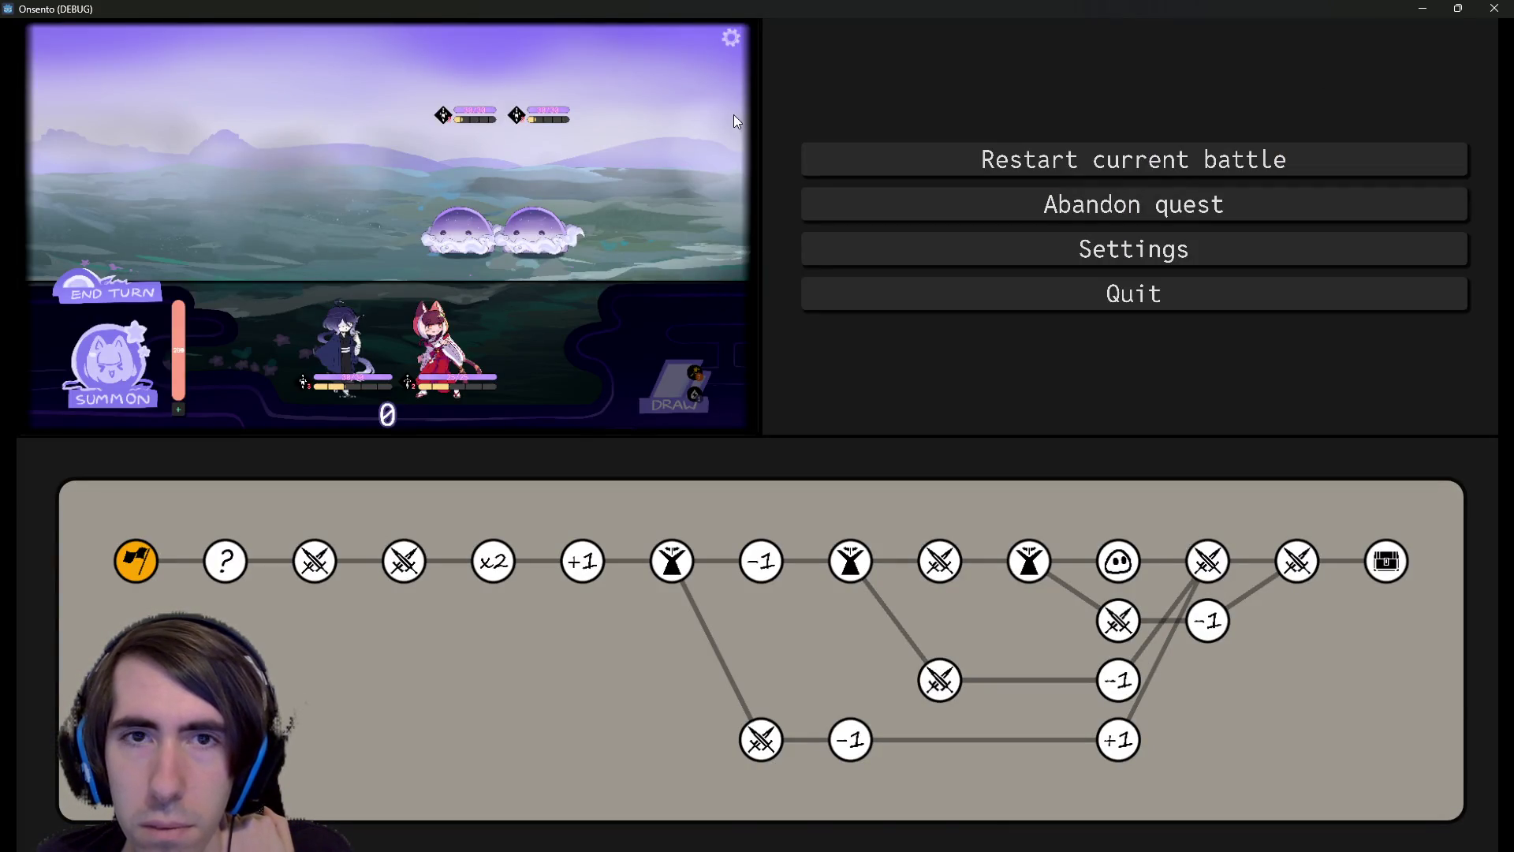
{"action": "left_click", "coordinate": [725, 112]}
{"action": "left_click", "coordinate": [1444, 55]}
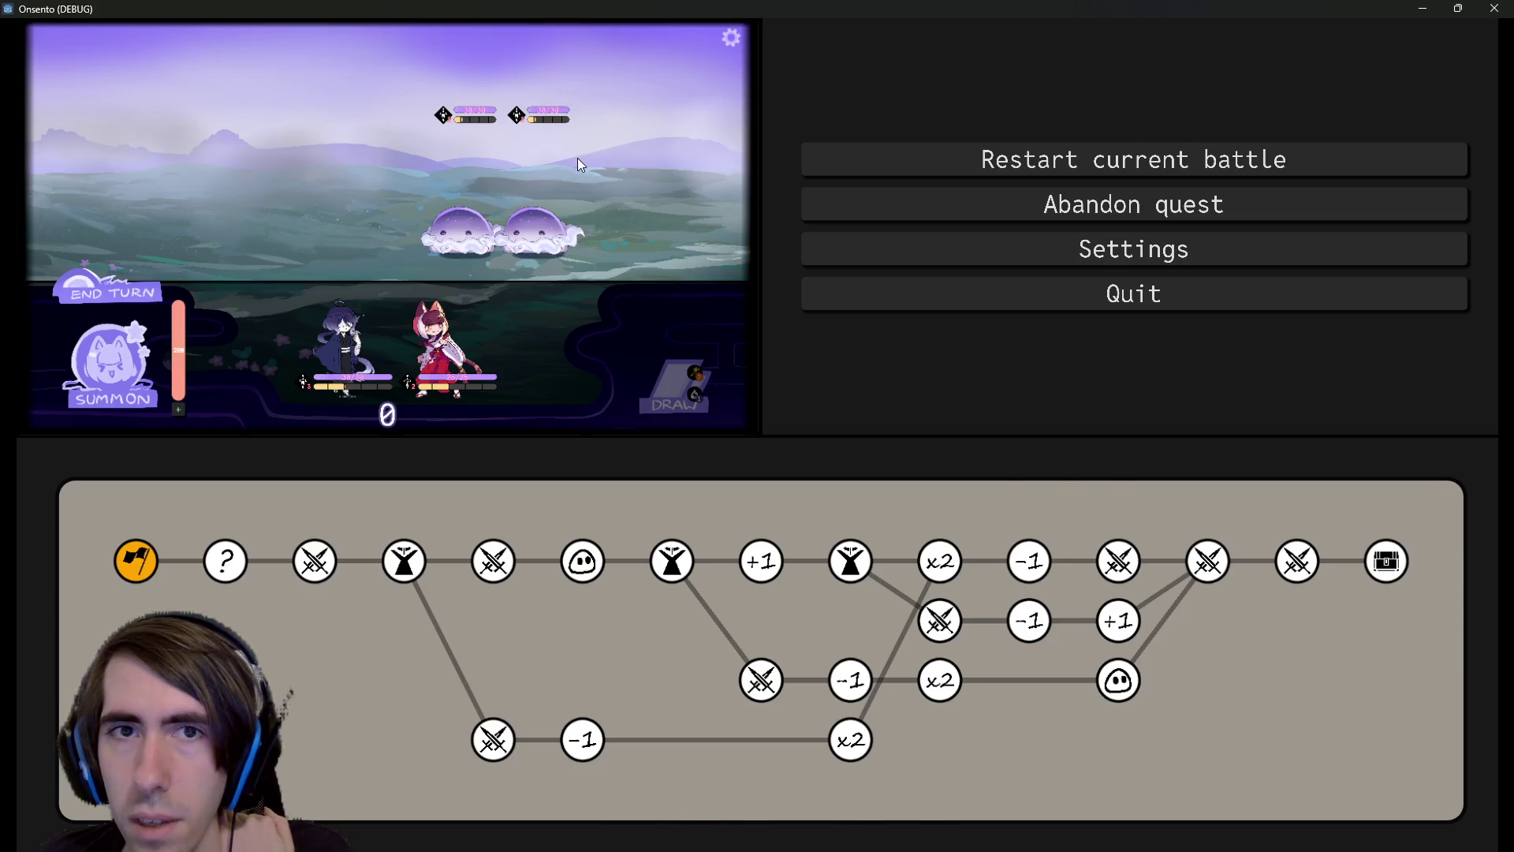
{"action": "left_click", "coordinate": [581, 165]}
{"action": "left_click", "coordinate": [1494, 8]}
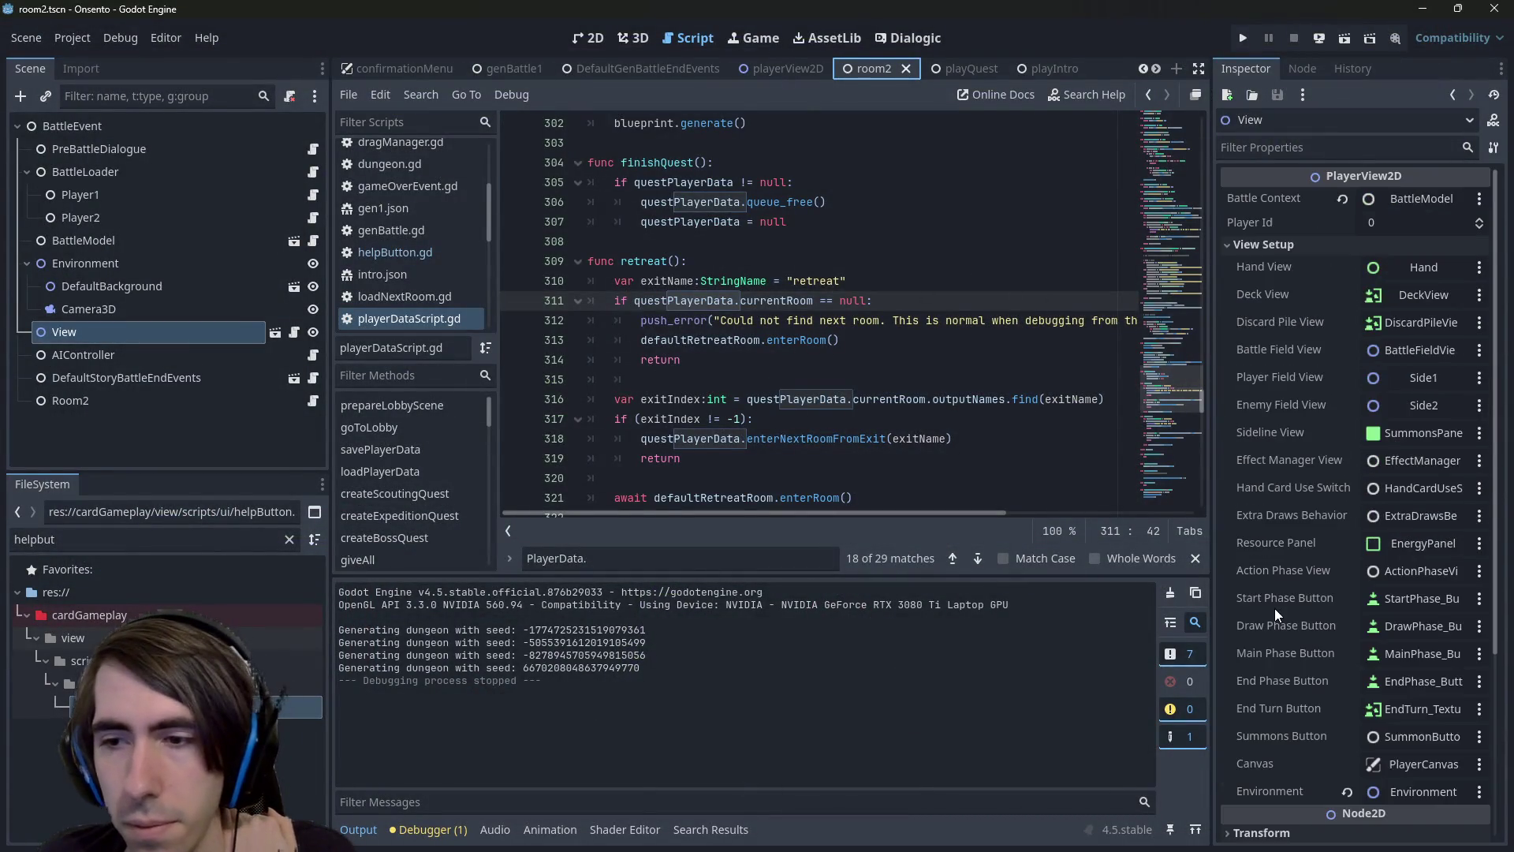
- Set Blink's Base Color alpha to 94 (ffffff5e) in playerView2D
{"action": "left_click", "coordinate": [274, 332]}
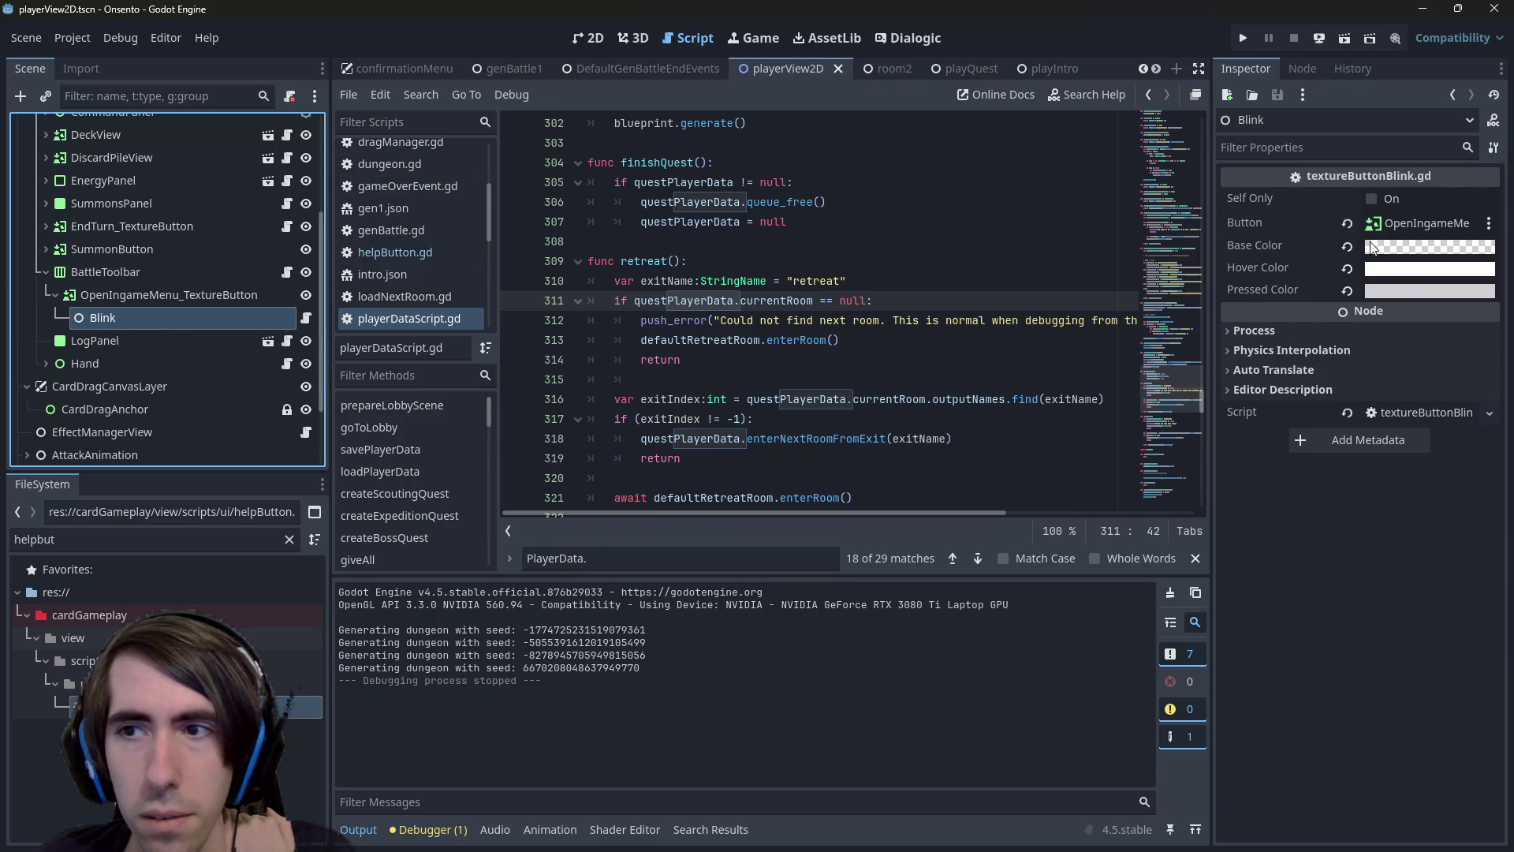
{"action": "left_click", "coordinate": [1372, 249]}
{"action": "left_click", "coordinate": [1347, 647]}
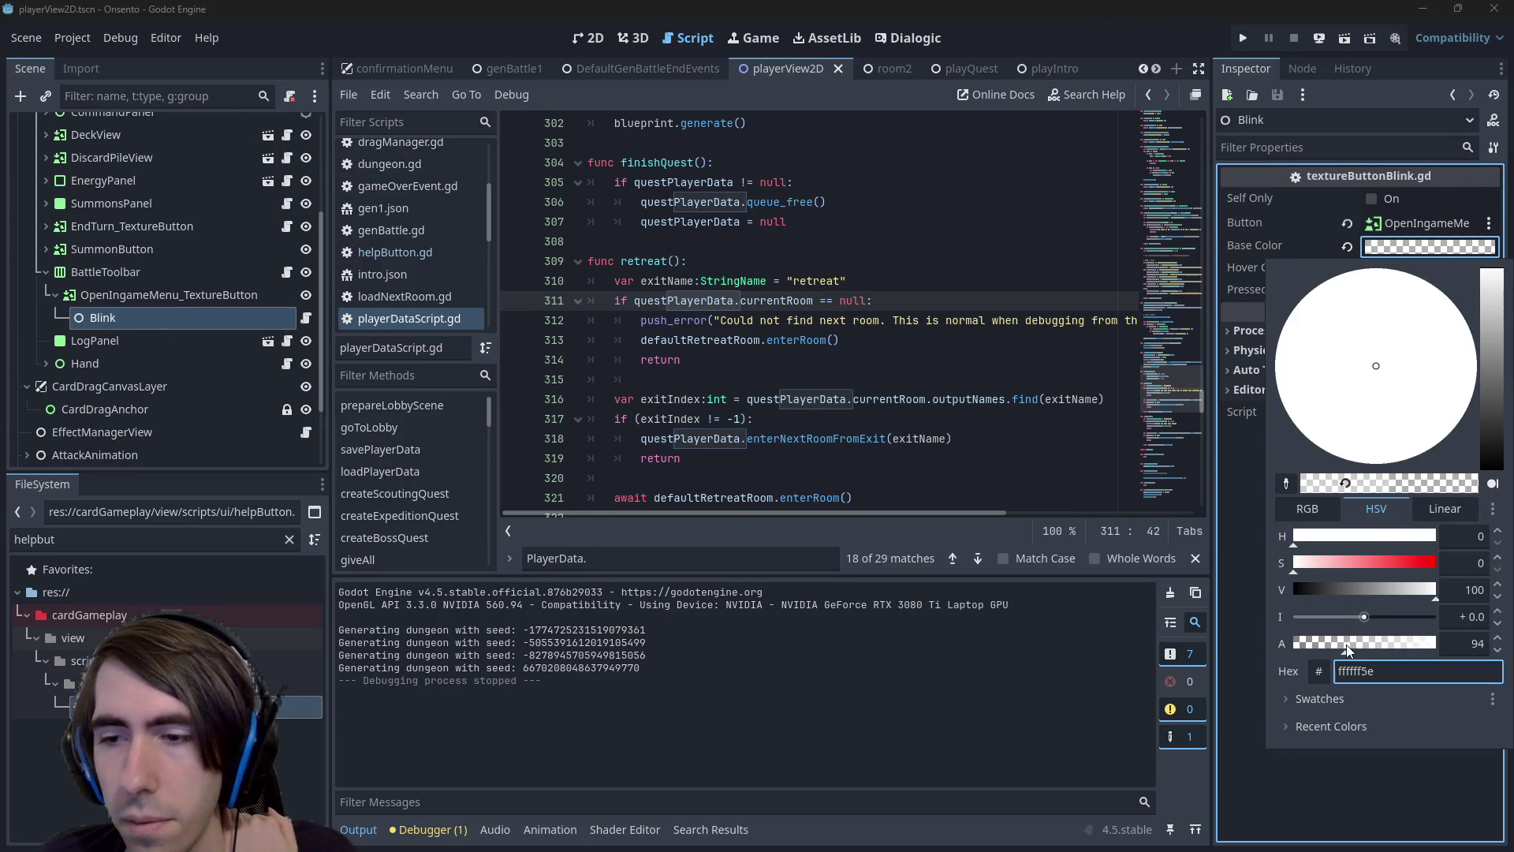
{"action": "left_click", "coordinate": [1183, 11]}
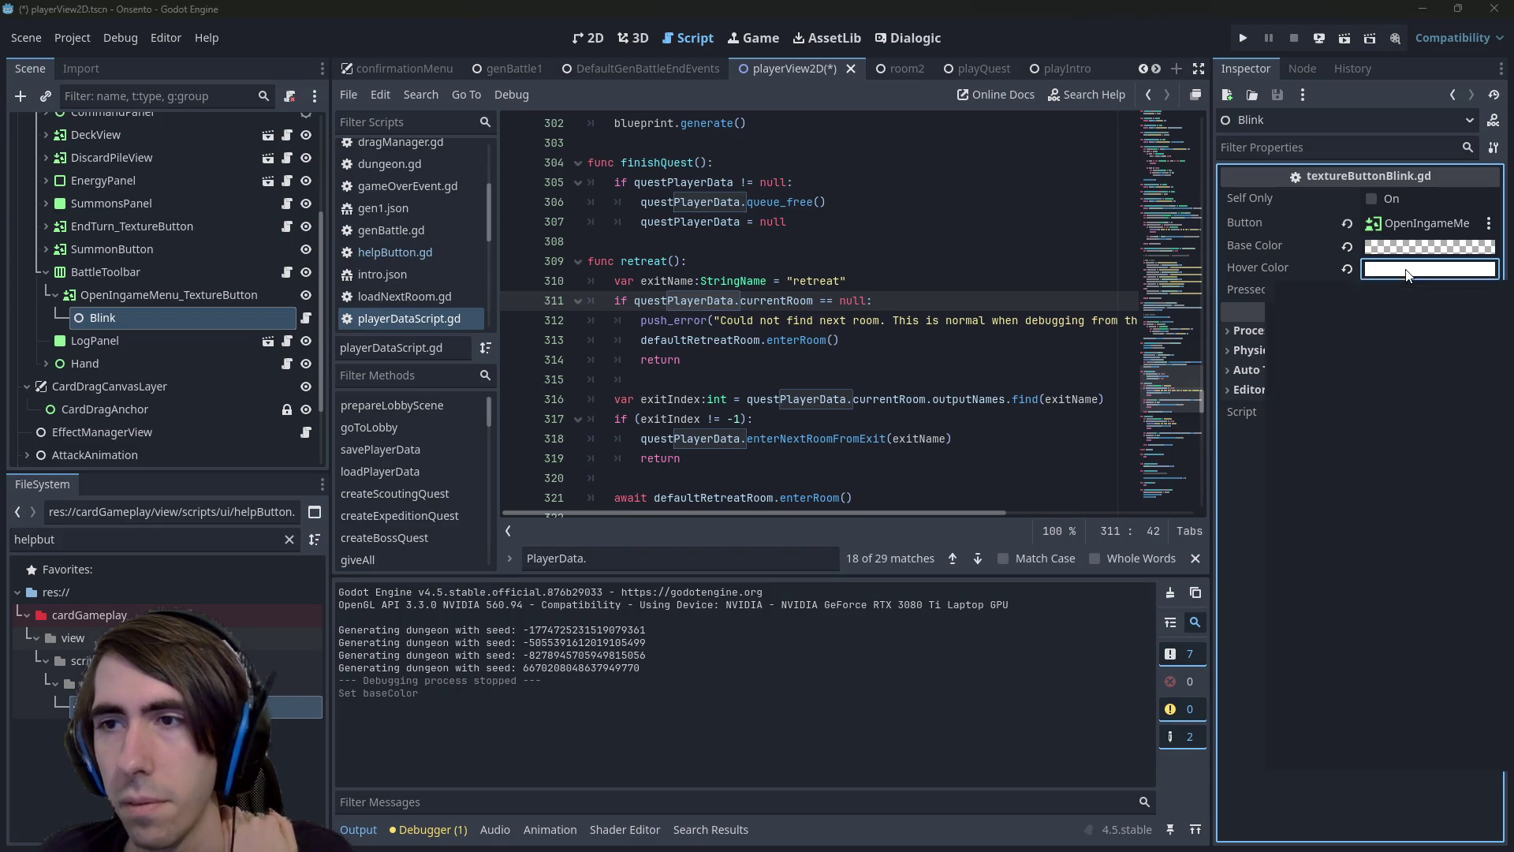
- Save playerView2D and run the room2 scene with F6
{"action": "key", "text": "ctrl+s"}
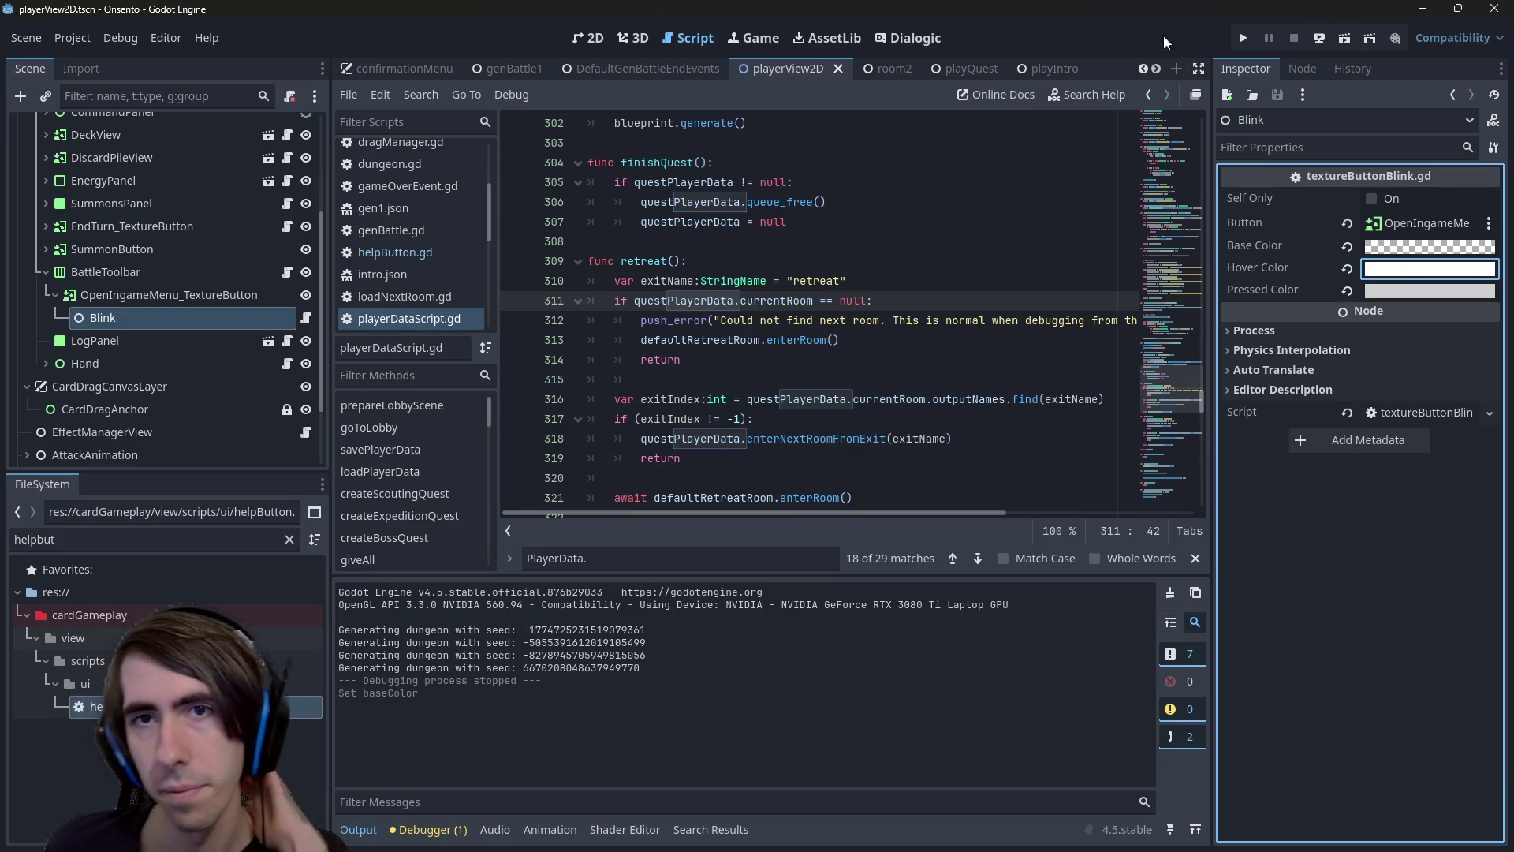
{"action": "left_click", "coordinate": [885, 64]}
{"action": "key", "text": "F6"}
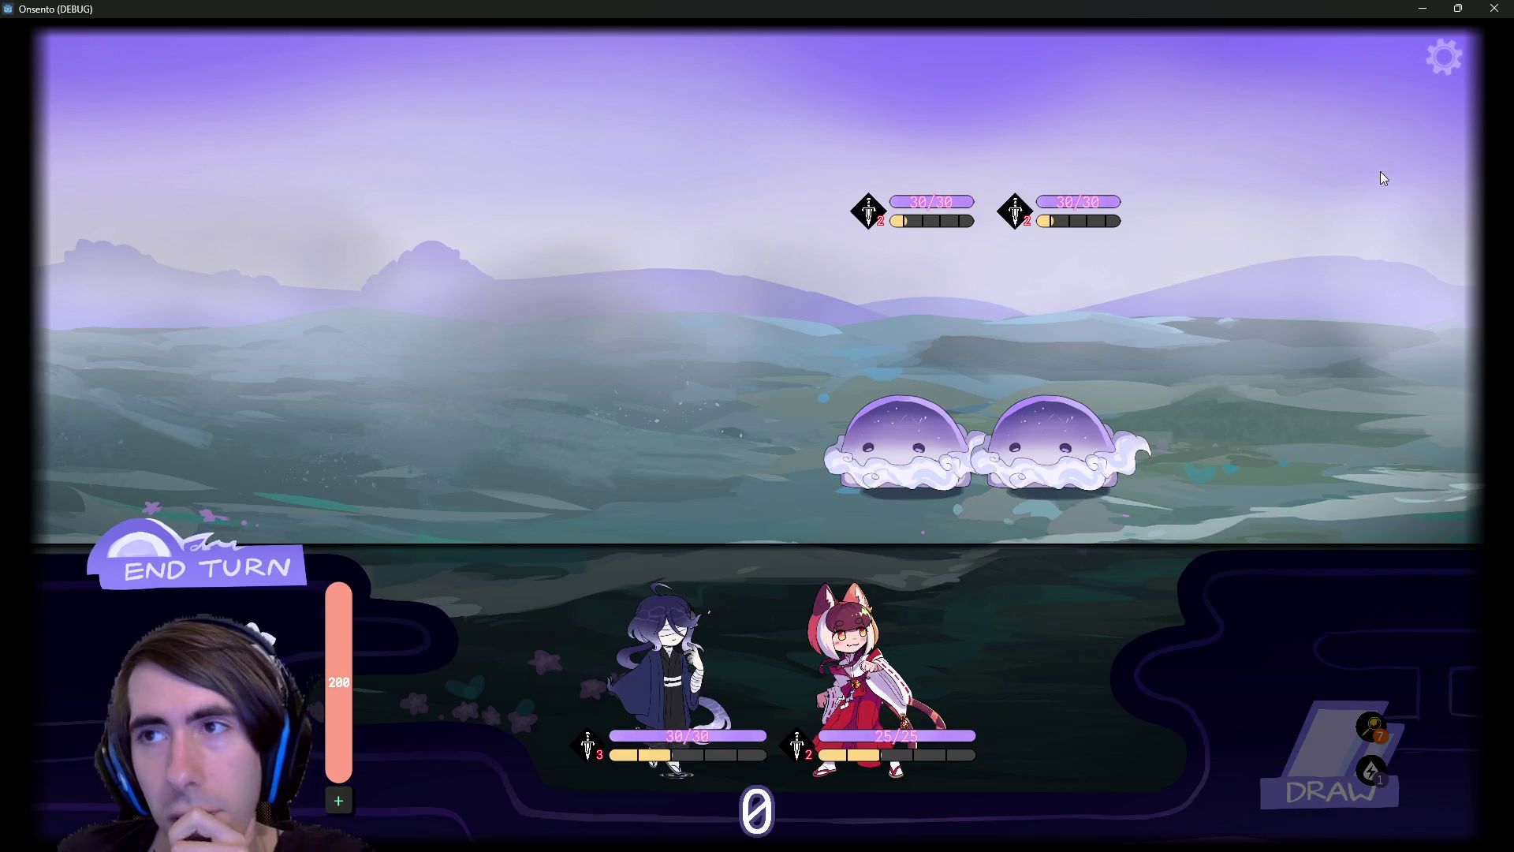
- Test the gear's pause menu, place two characters, draw cards, then stop the game
{"action": "left_click", "coordinate": [1443, 59]}
{"action": "key", "text": "Escape"}
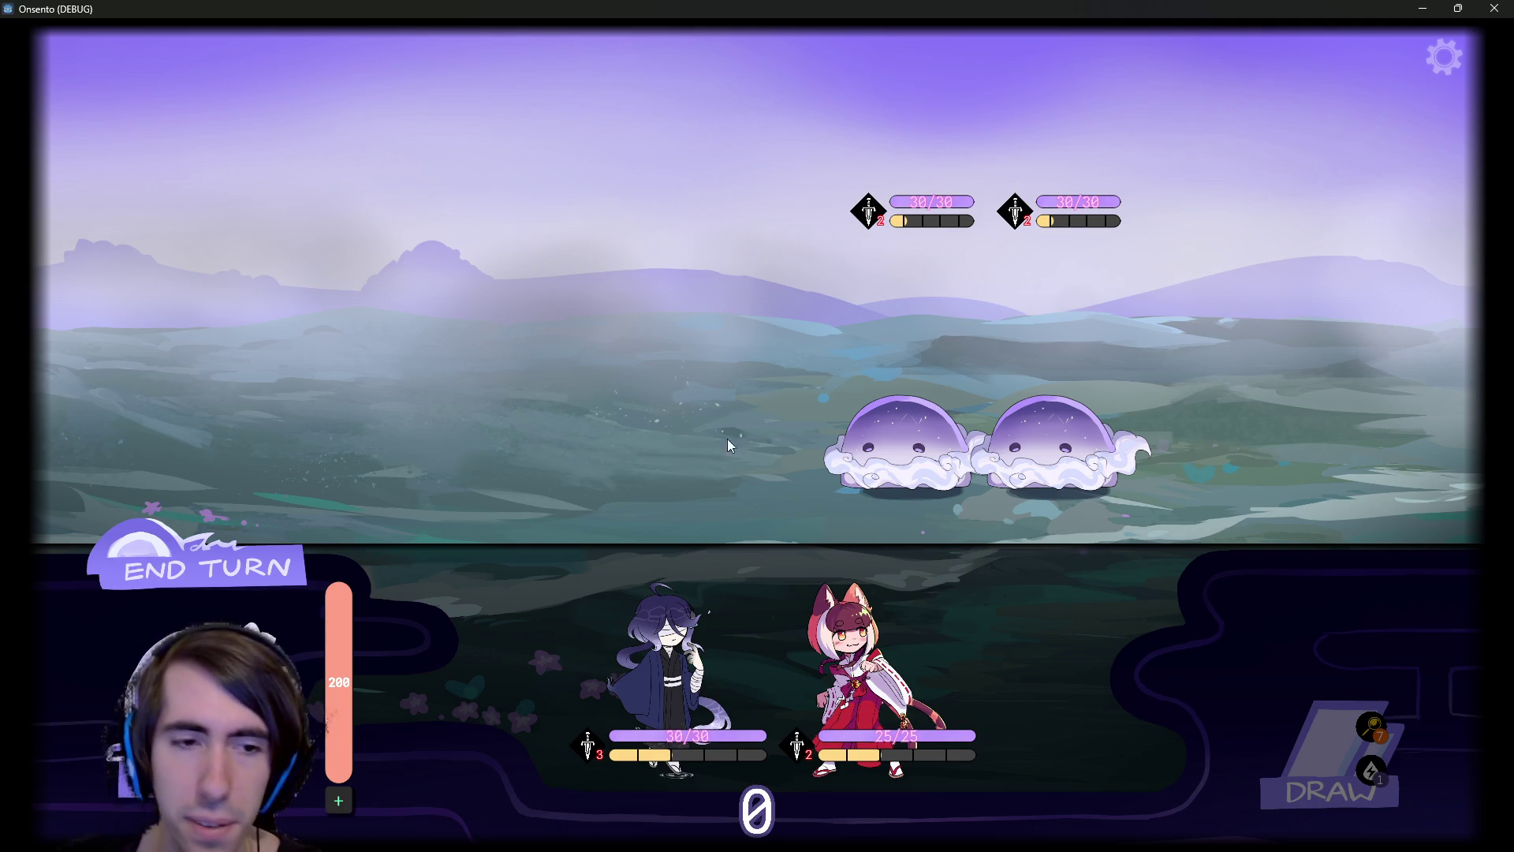
{"action": "left_click_drag", "start_coordinate": [671, 670], "coordinate": [611, 394]}
{"action": "left_click_drag", "start_coordinate": [781, 679], "coordinate": [496, 384]}
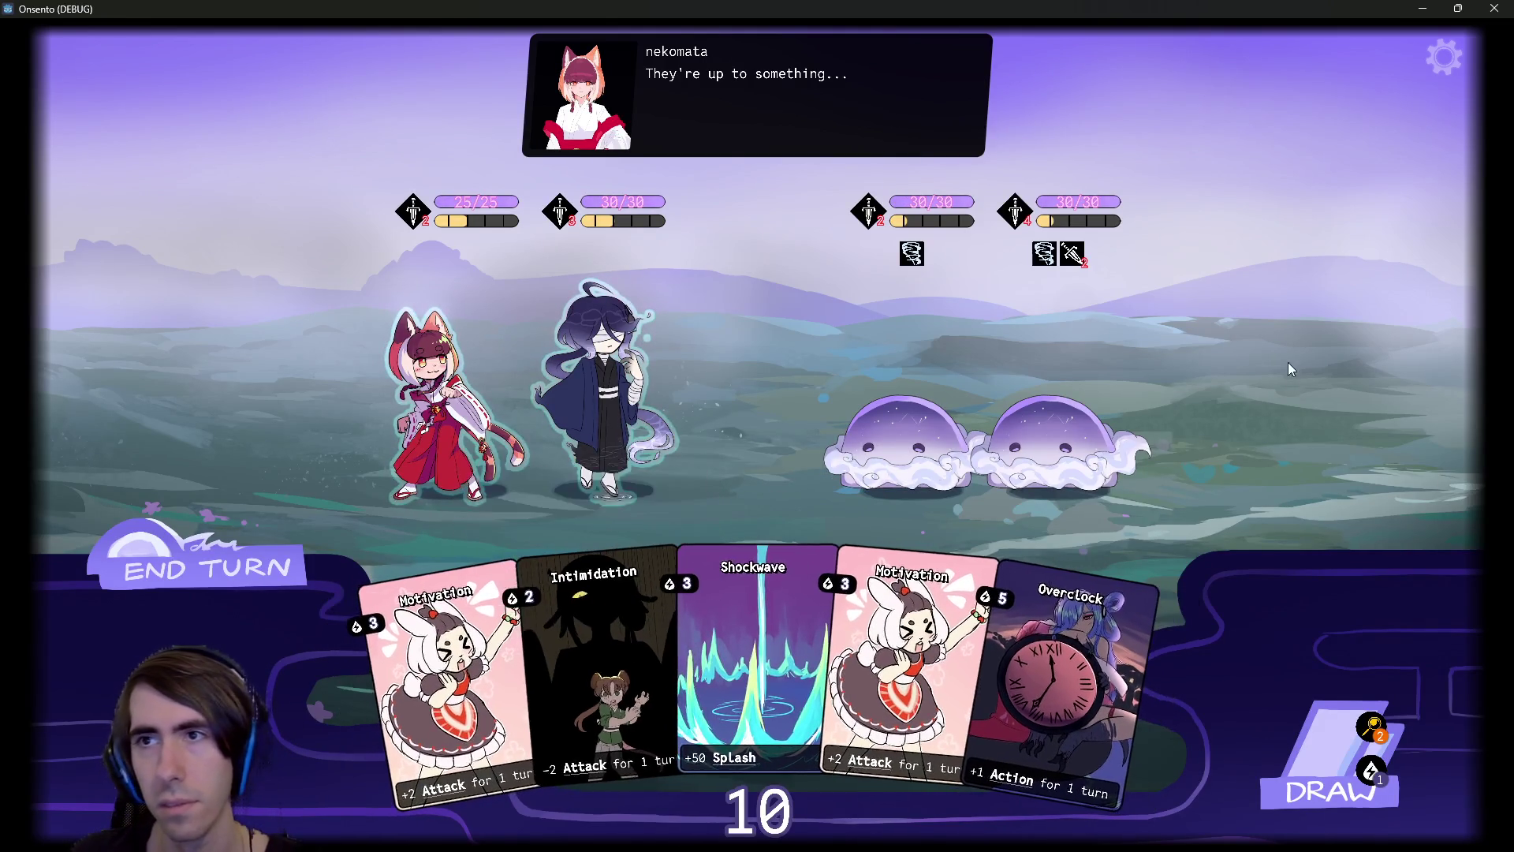
{"action": "left_click", "coordinate": [1328, 746]}
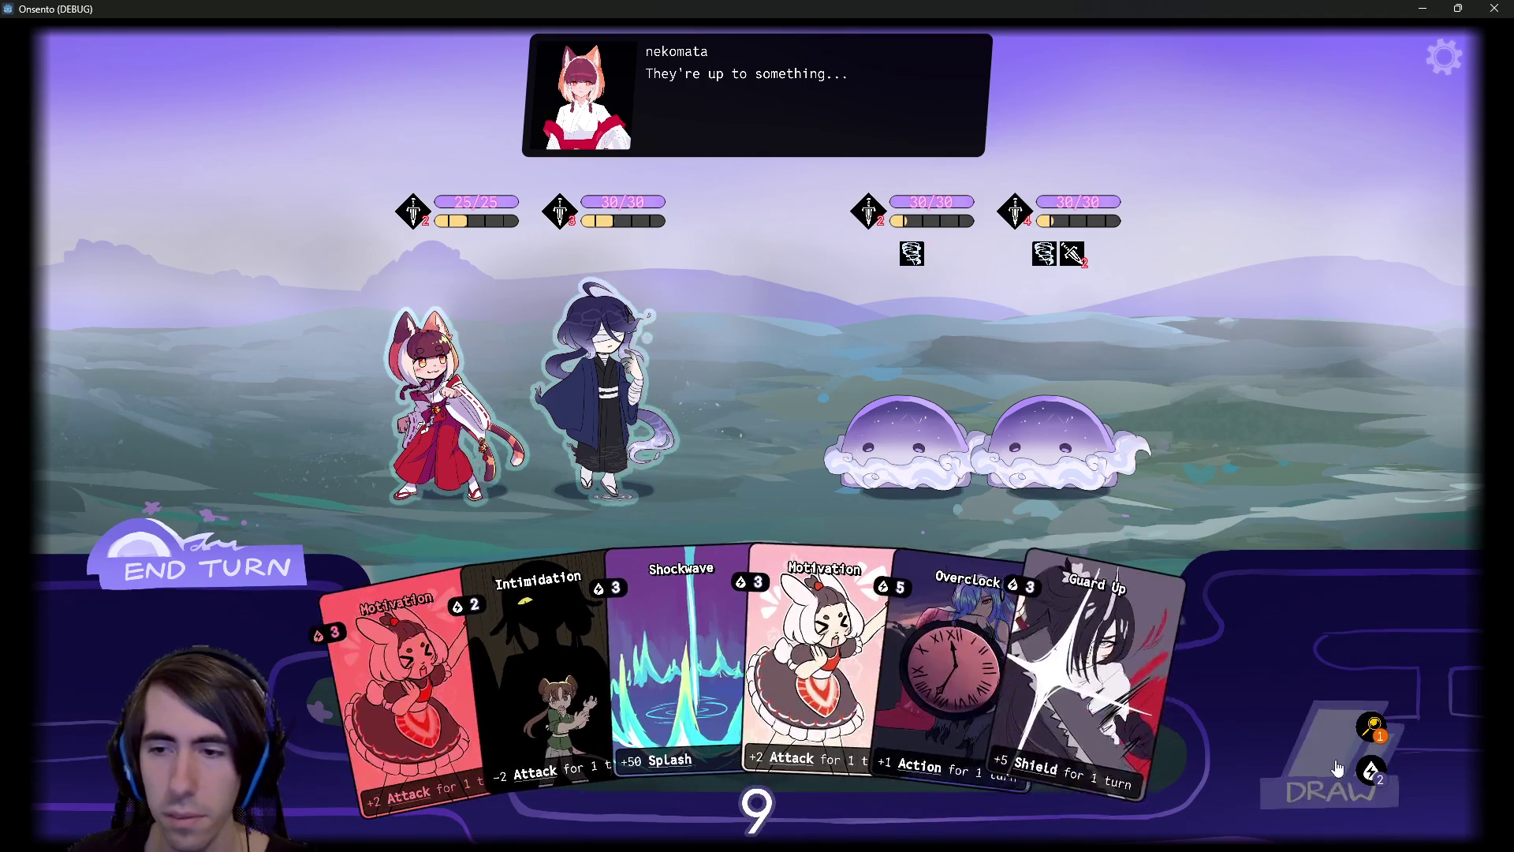
{"action": "left_click", "coordinate": [1319, 744]}
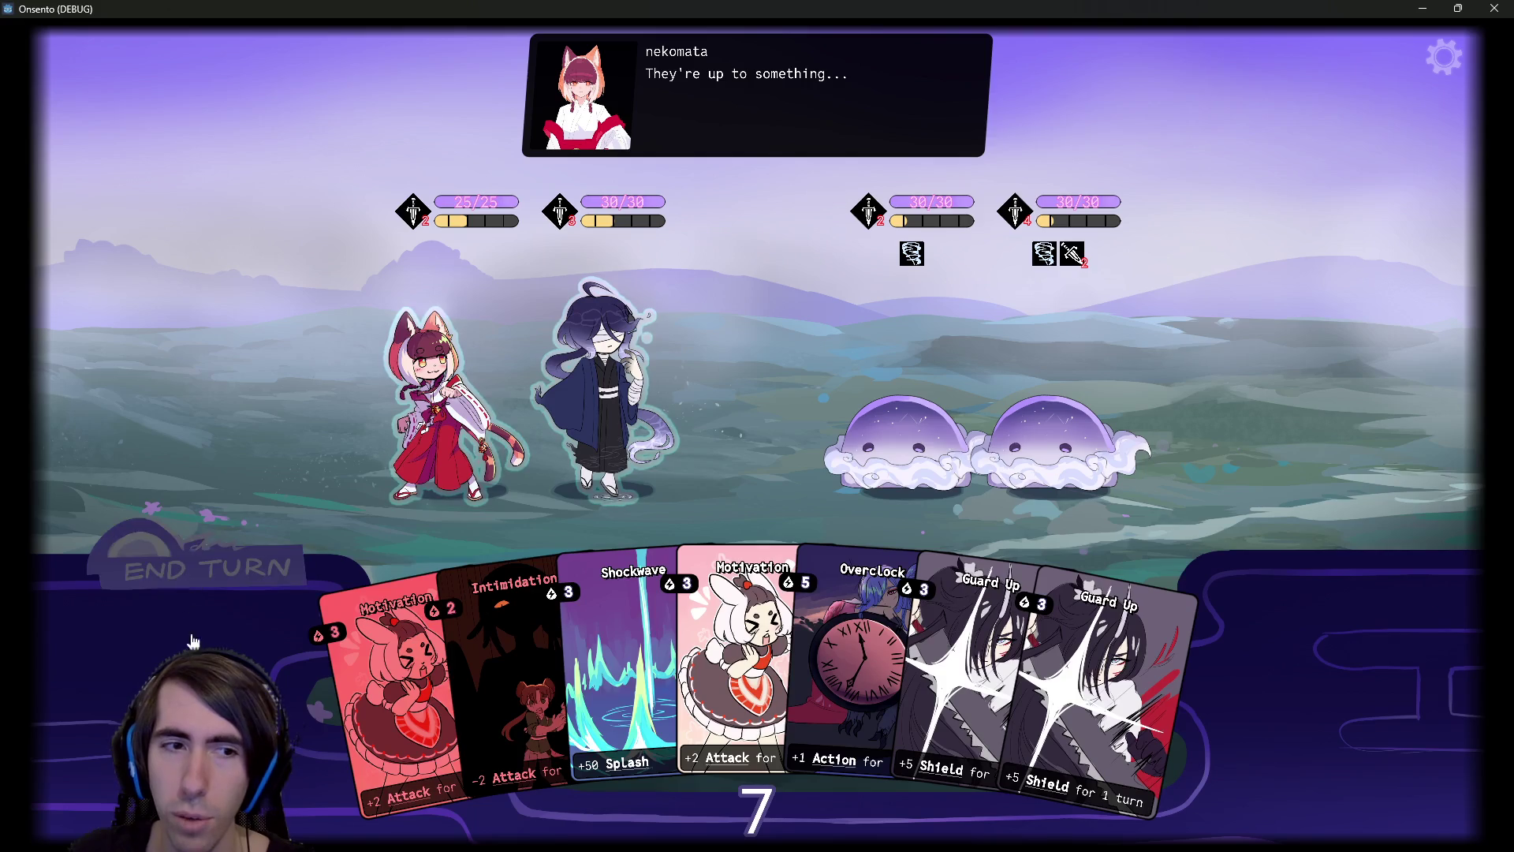
{"action": "left_click", "coordinate": [201, 569]}
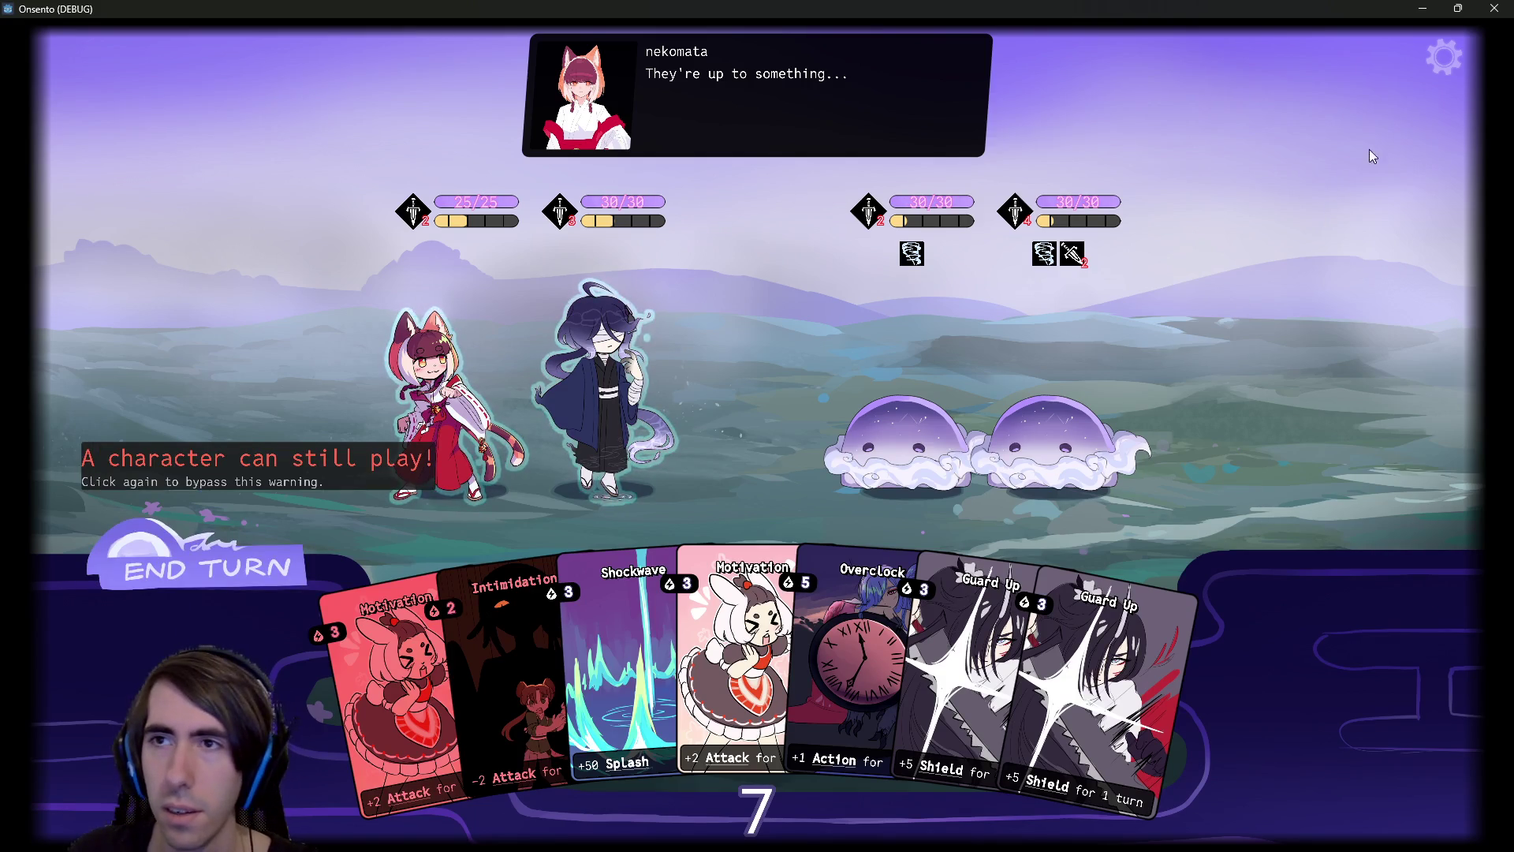
{"action": "left_click", "coordinate": [1444, 56]}
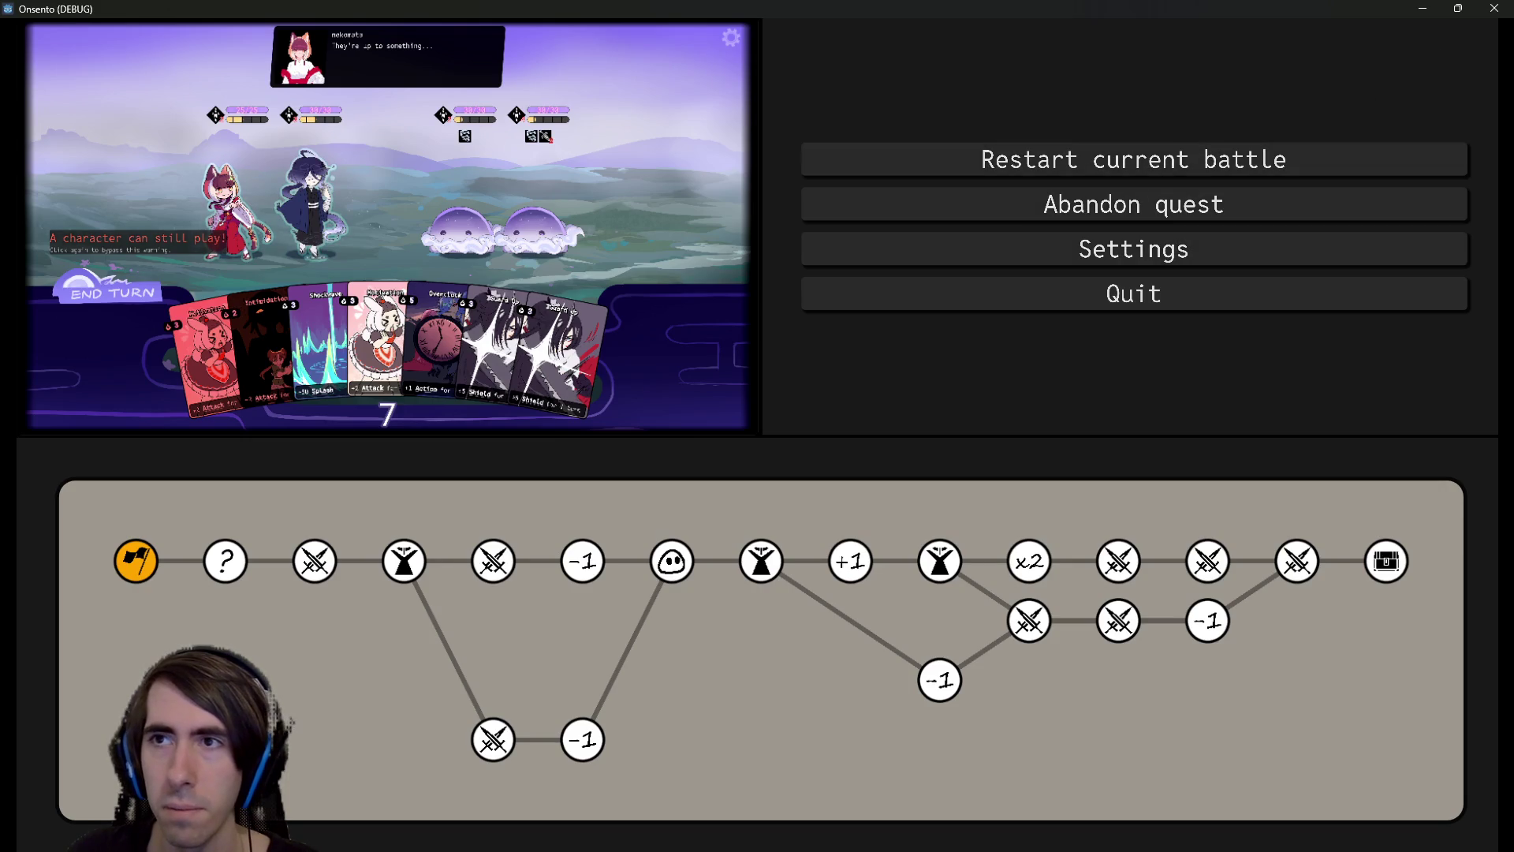
{"action": "left_click", "coordinate": [1495, 9]}
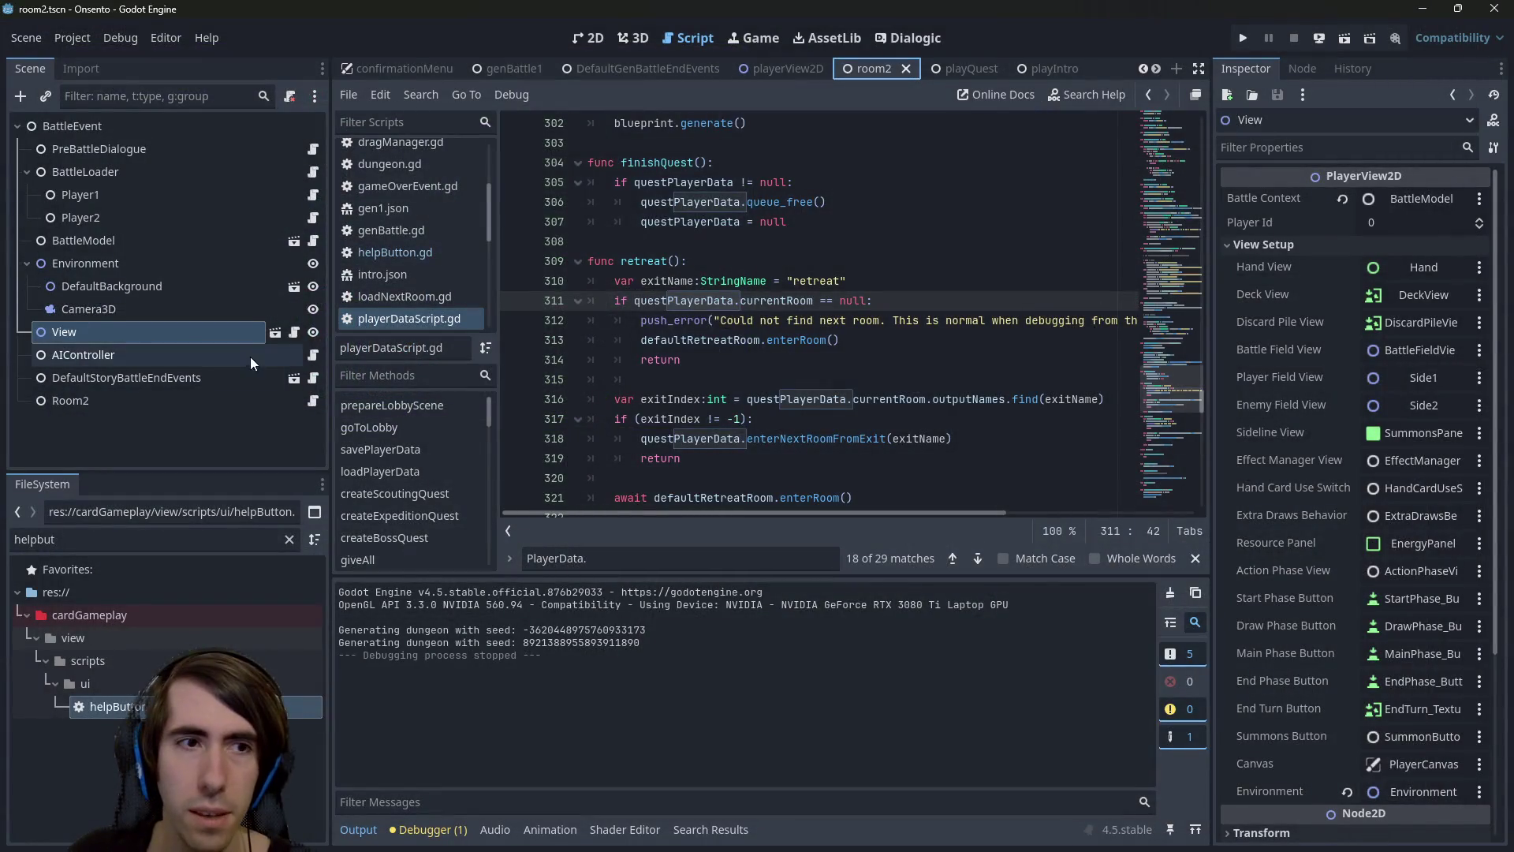
- Open textureButtonBlink.gd through the quick resource search
{"action": "left_click", "coordinate": [745, 456]}
{"action": "key", "text": "shift+alt+o"}
{"action": "type", "text": "texutreb"}
{"action": "key", "text": "BackSpace"}
{"action": "key", "text": "BackSpace"}
{"action": "key", "text": "BackSpace"}
{"action": "type", "text": "extureButton"}
{"action": "key", "text": "Return"}
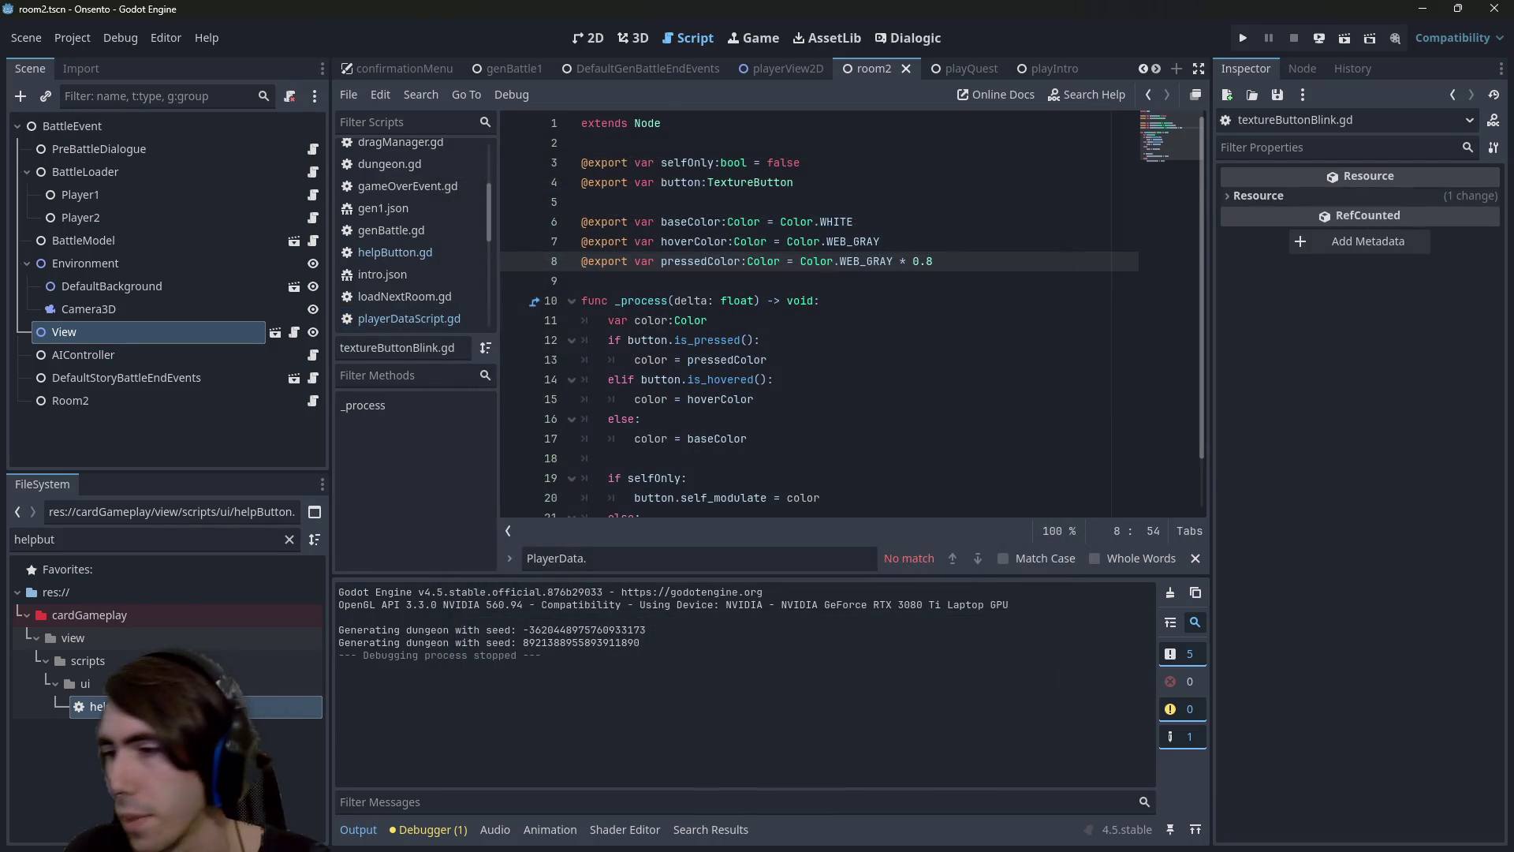
- Run git status in the terminal to list the repository changes
{"action": "key", "text": "alt+Tab"}
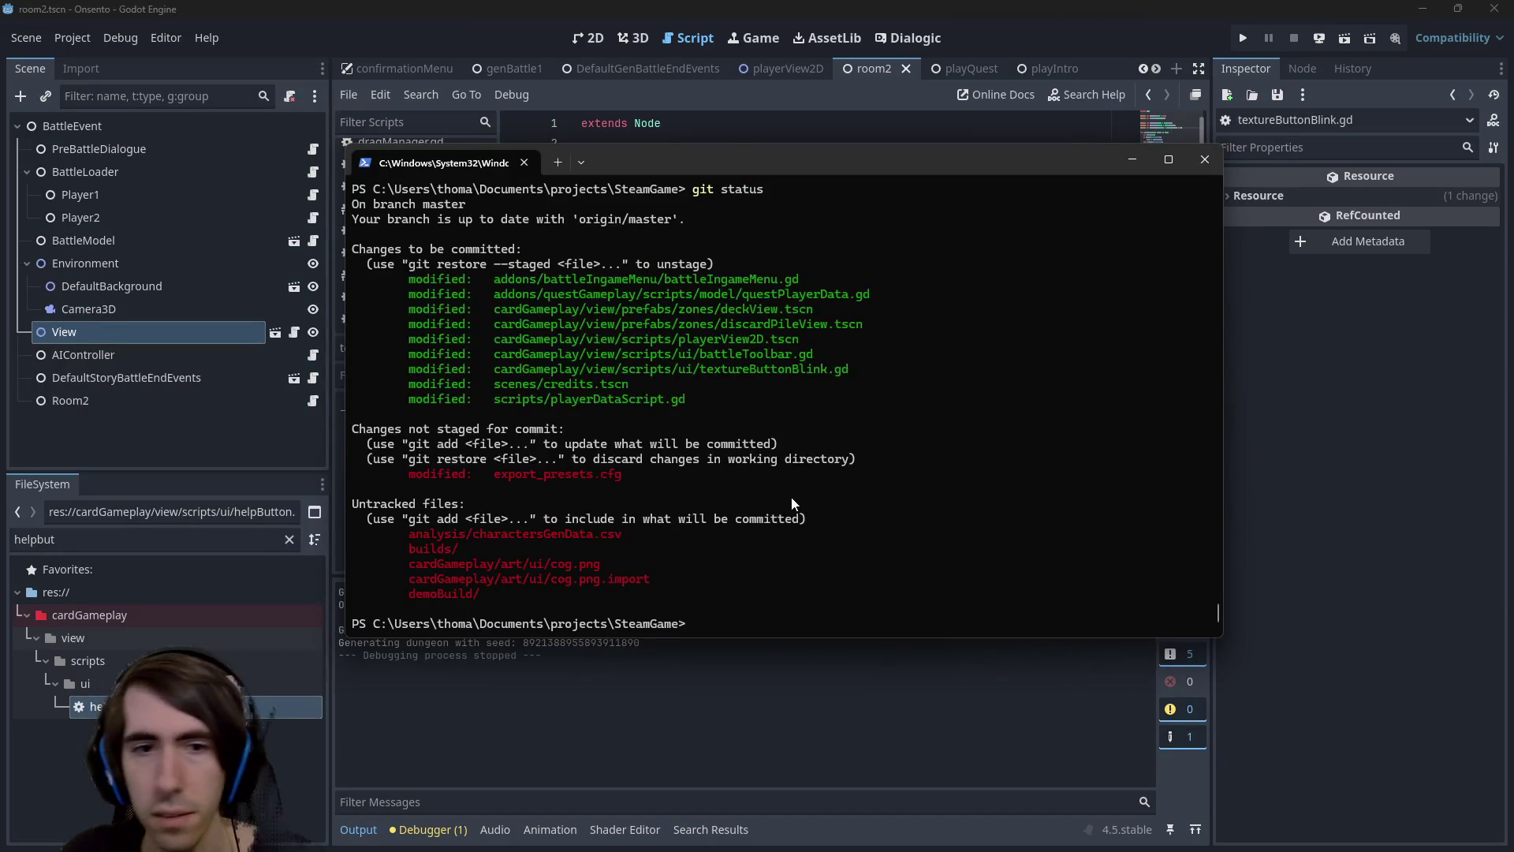
{"action": "type", "text": "it status"}
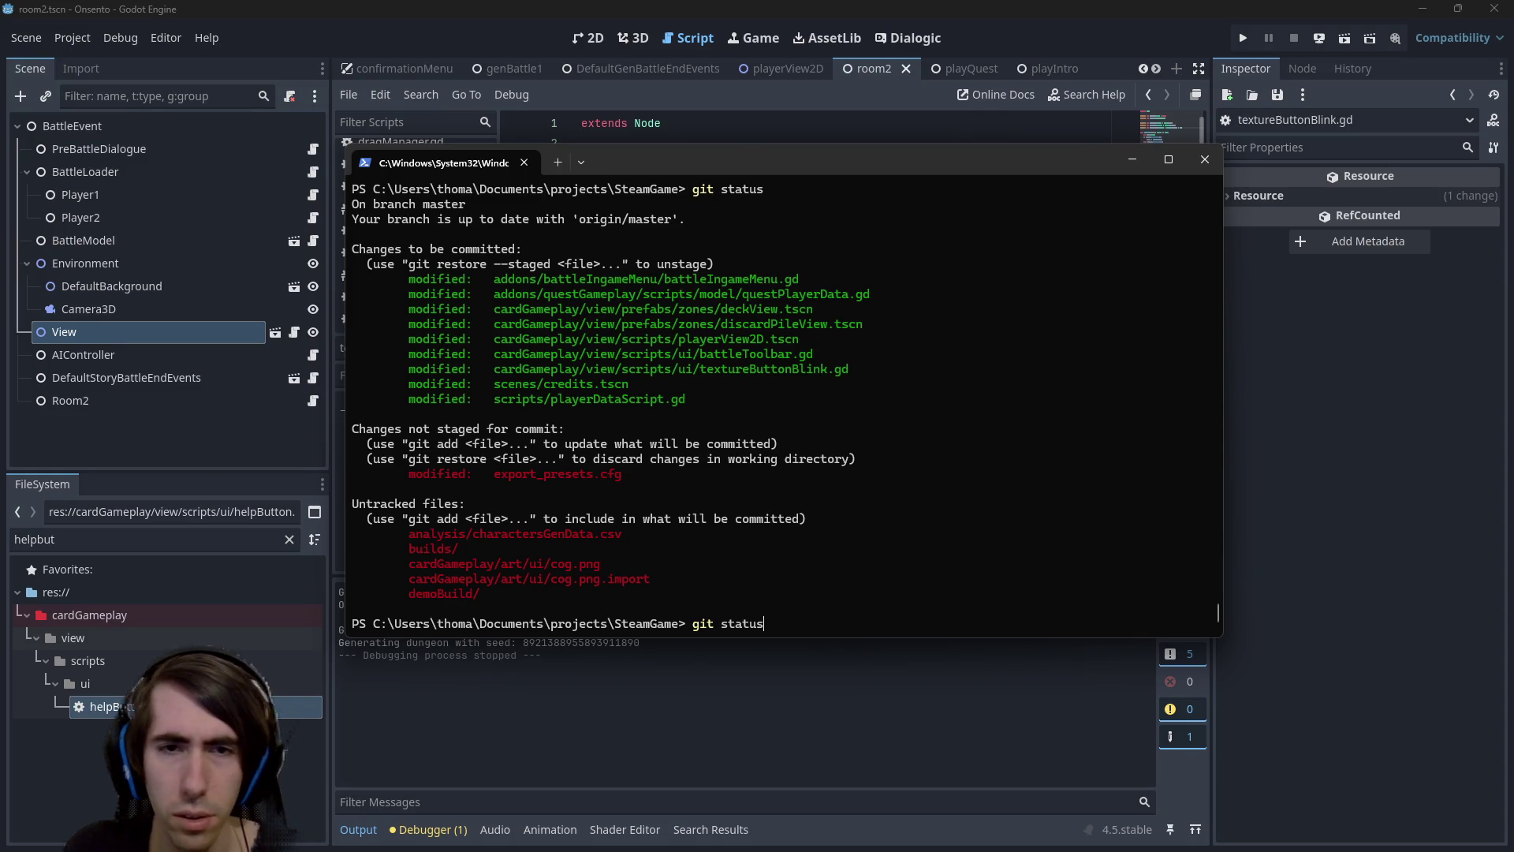
{"action": "key", "text": "Return"}
- Stage playerView2D.tscn, battleToolbar.gd and the cog art files with git add
{"action": "type", "text": "git add"}
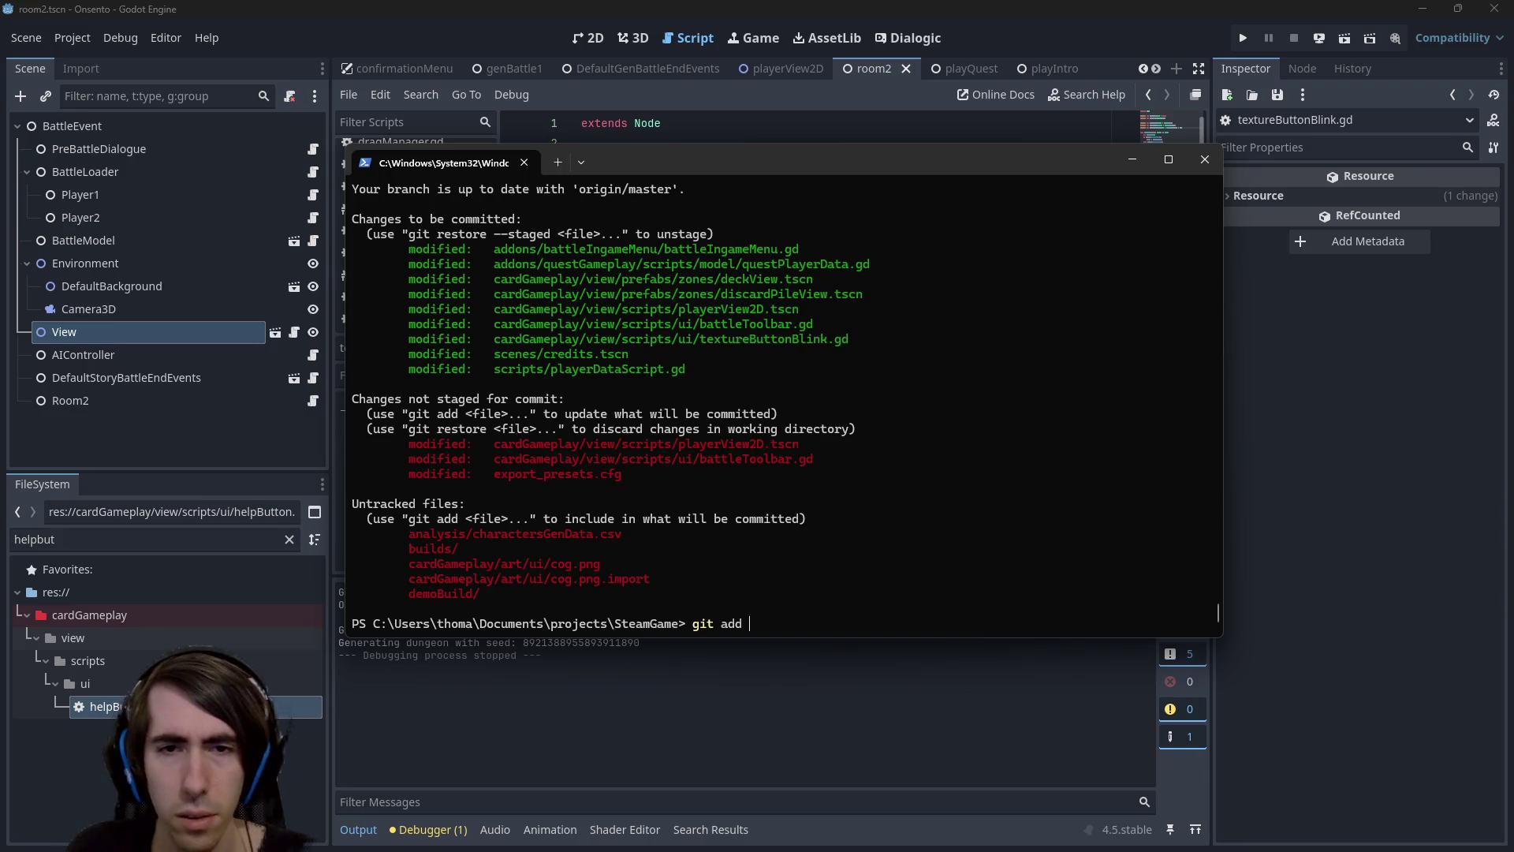
{"action": "left_click_drag", "start_coordinate": [494, 446], "coordinate": [814, 447]}
{"action": "right_click", "coordinate": [816, 448]}
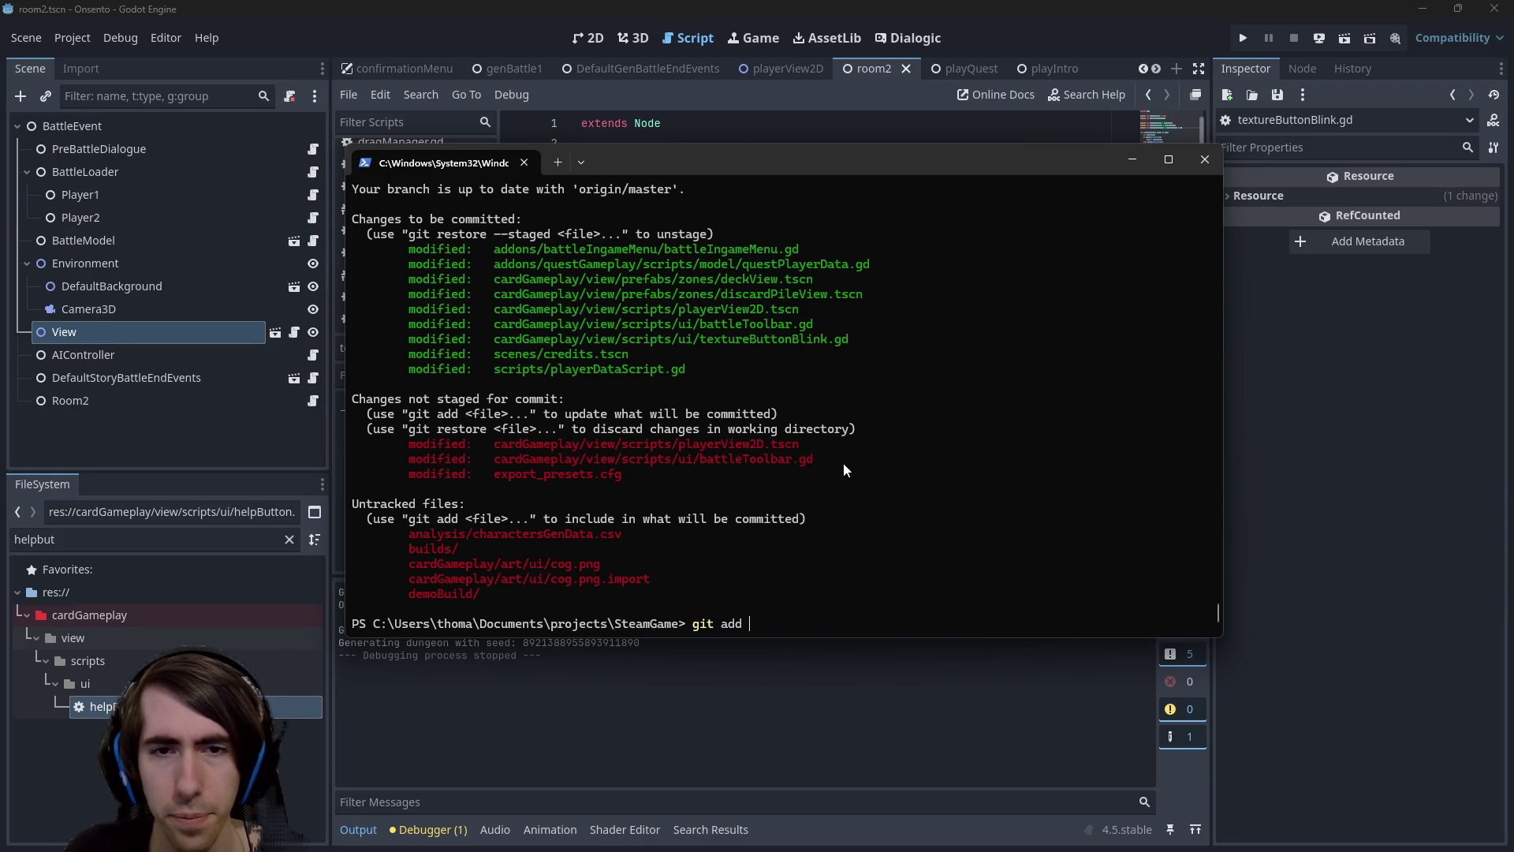
{"action": "right_click", "coordinate": [844, 470]}
{"action": "left_click_drag", "start_coordinate": [492, 458], "coordinate": [836, 459]}
{"action": "right_click", "coordinate": [835, 456]}
{"action": "right_click", "coordinate": [835, 456]}
{"action": "left_click_drag", "start_coordinate": [410, 548], "coordinate": [570, 555]}
{"action": "right_click", "coordinate": [571, 555]}
{"action": "right_click", "coordinate": [571, 555]}
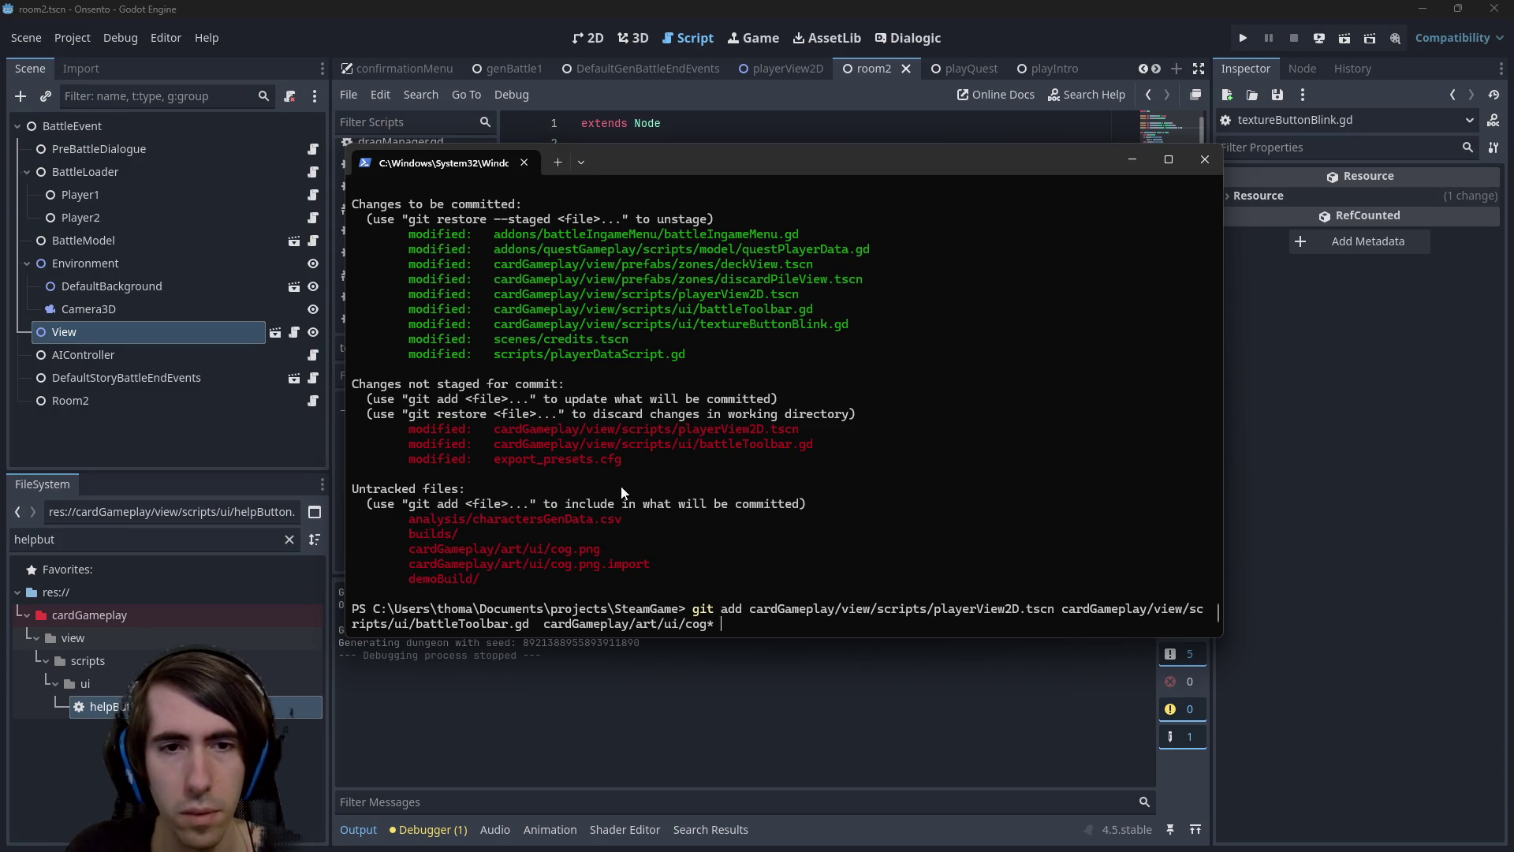
{"action": "key", "text": "Return"}
- Re-check git status and begin a git commit -m command
{"action": "type", "text": "git status"}
{"action": "key", "text": "Return"}
{"action": "type", "text": "git"}
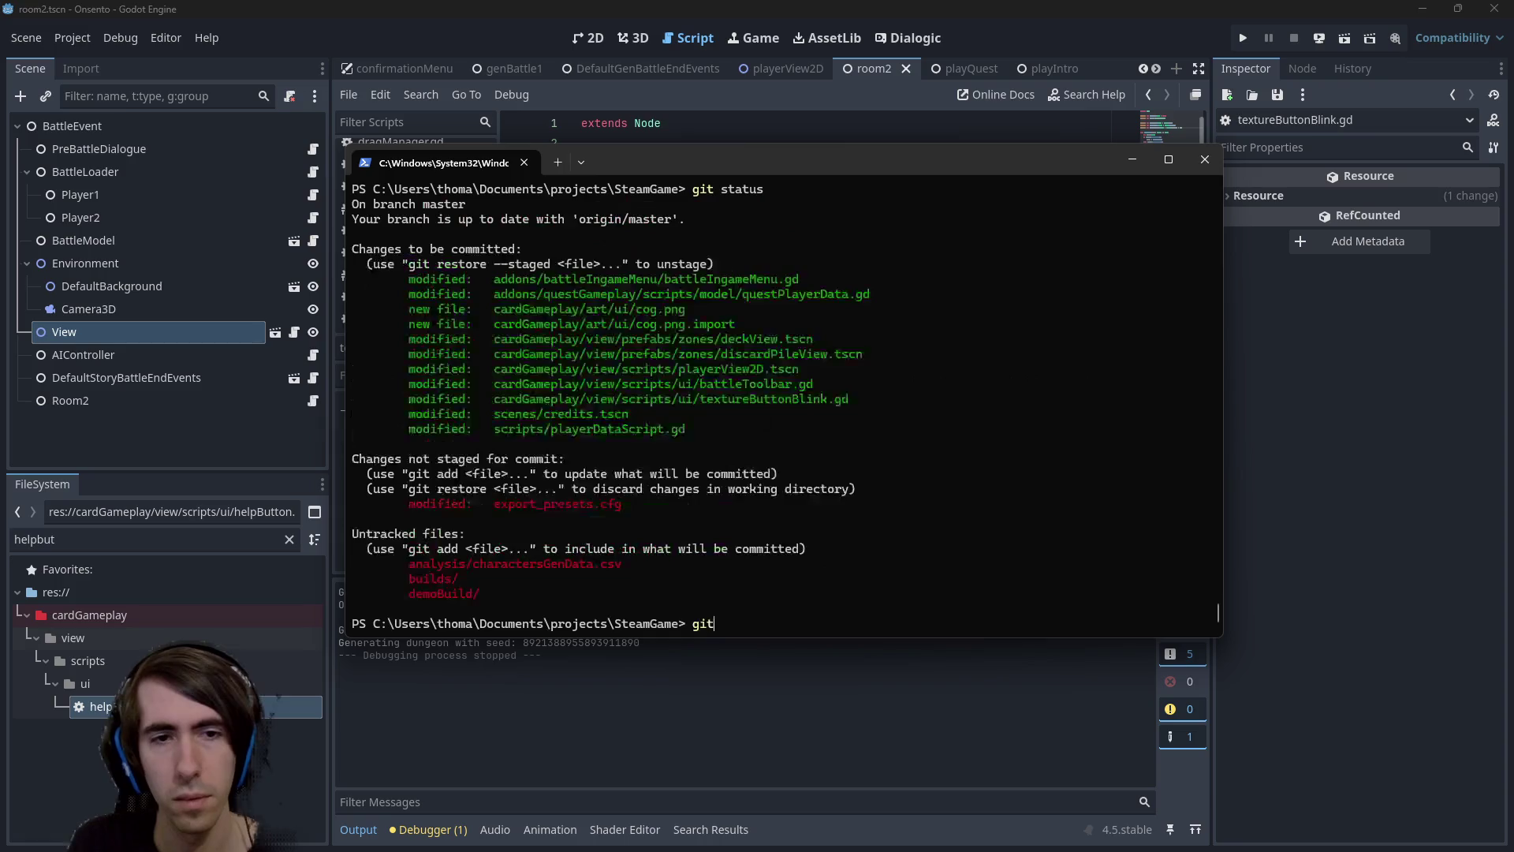
{"action": "type", "text": " commit -m \"\""}
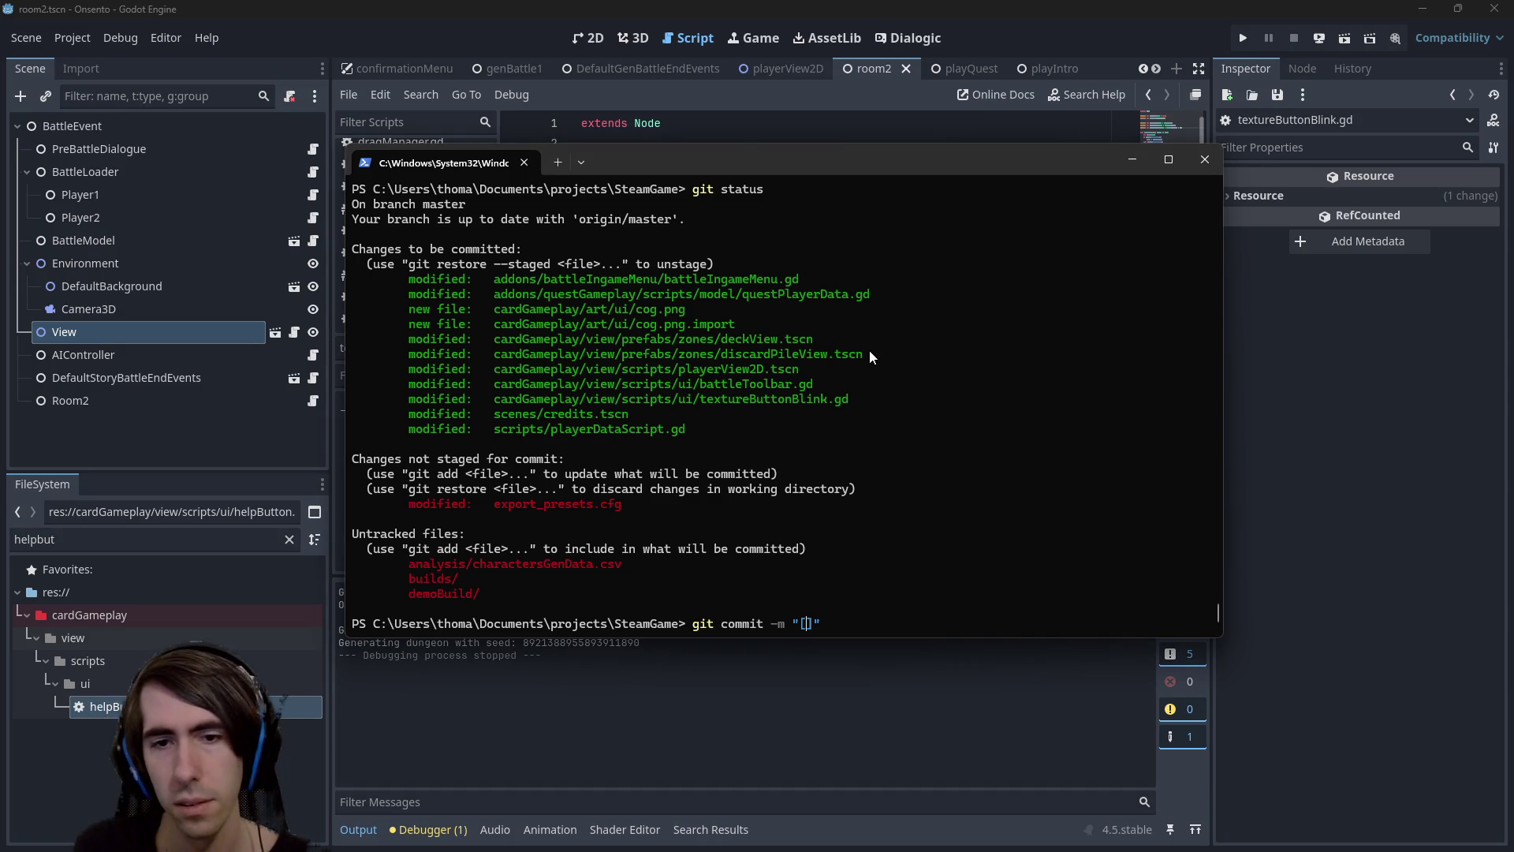
- Commit the staged changes with the message '[hotfix] ingame menu button added'
{"action": "type", "text": "hotfix"}
{"action": "key", "text": "Right"}
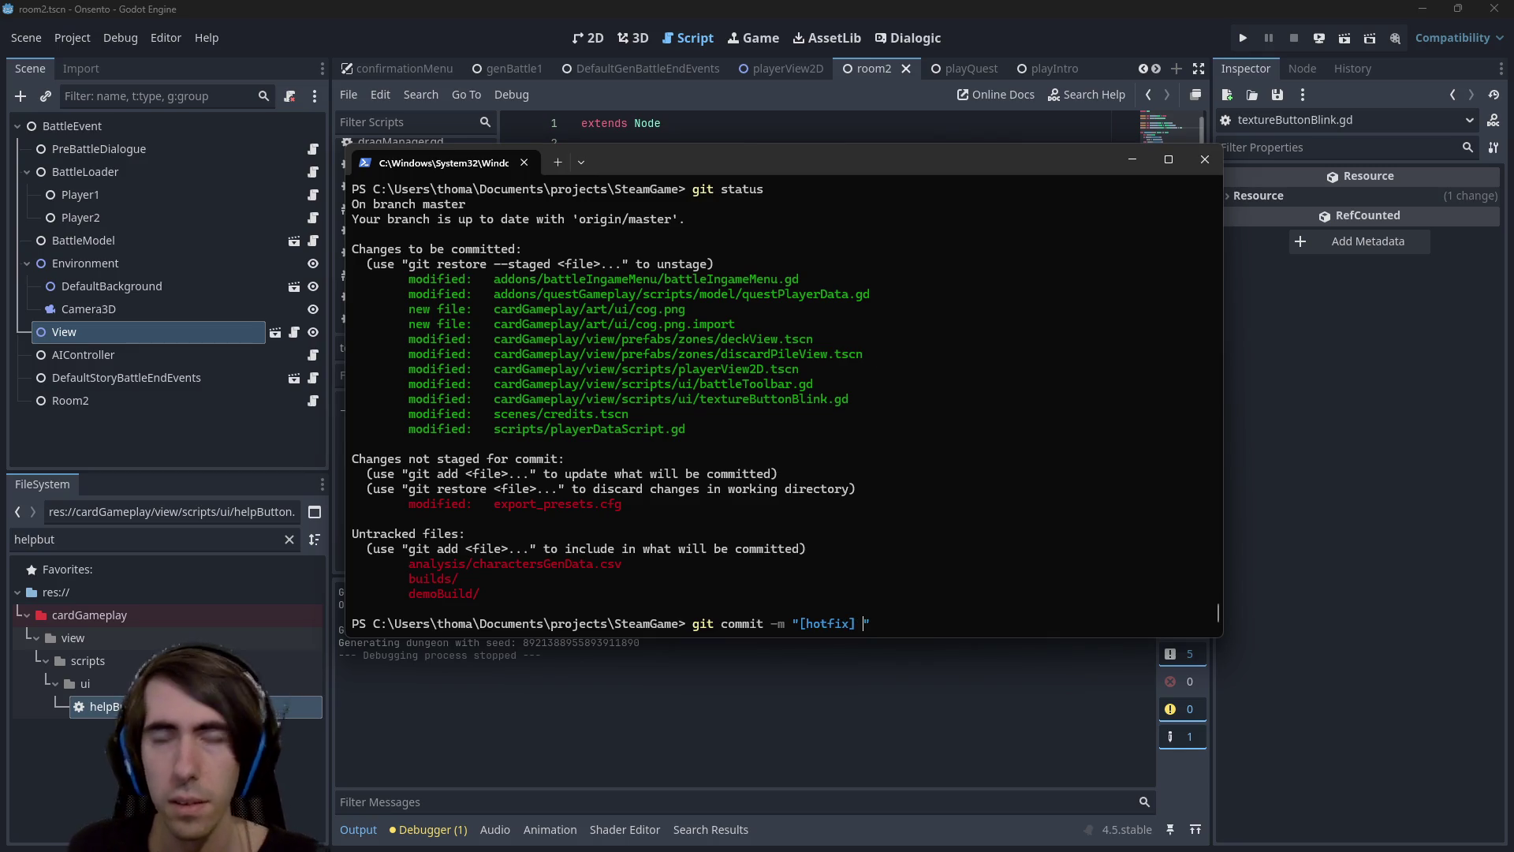
{"action": "type", "text": "Button added"}
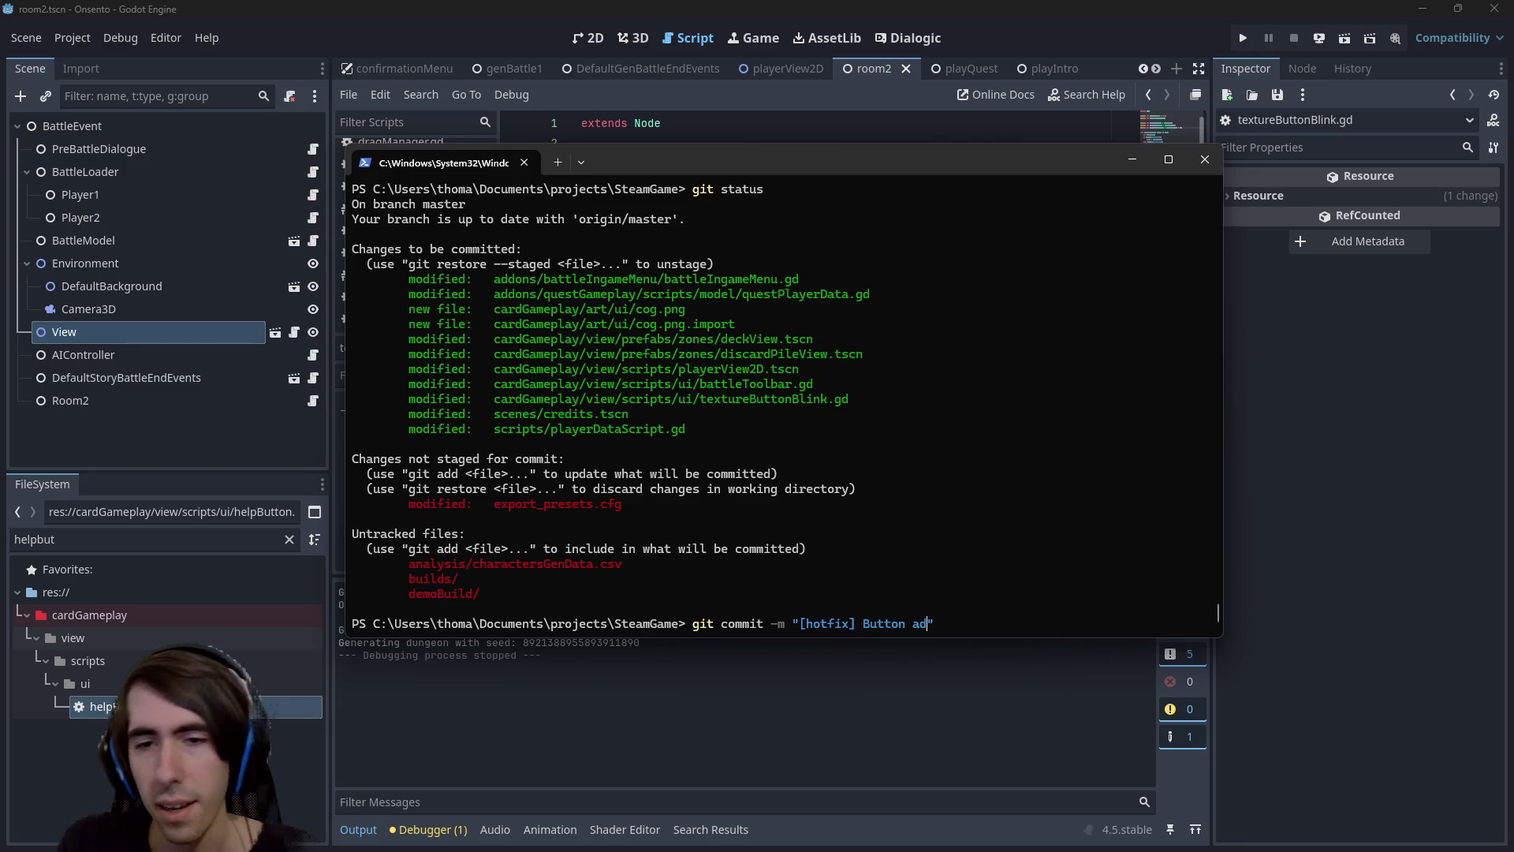
{"action": "type", "text": " to "}
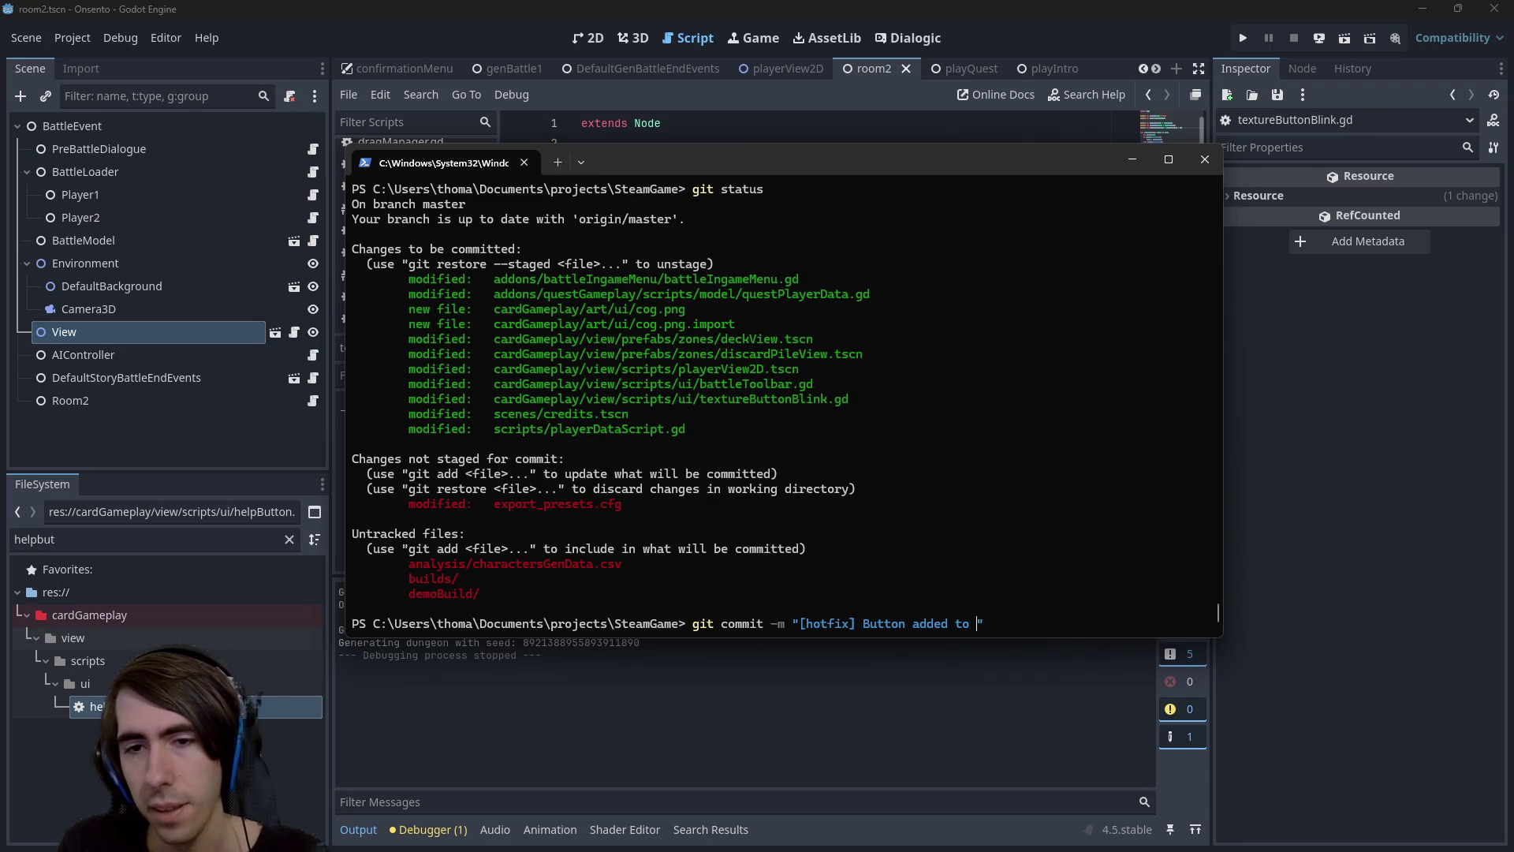
{"action": "type", "text": "display "}
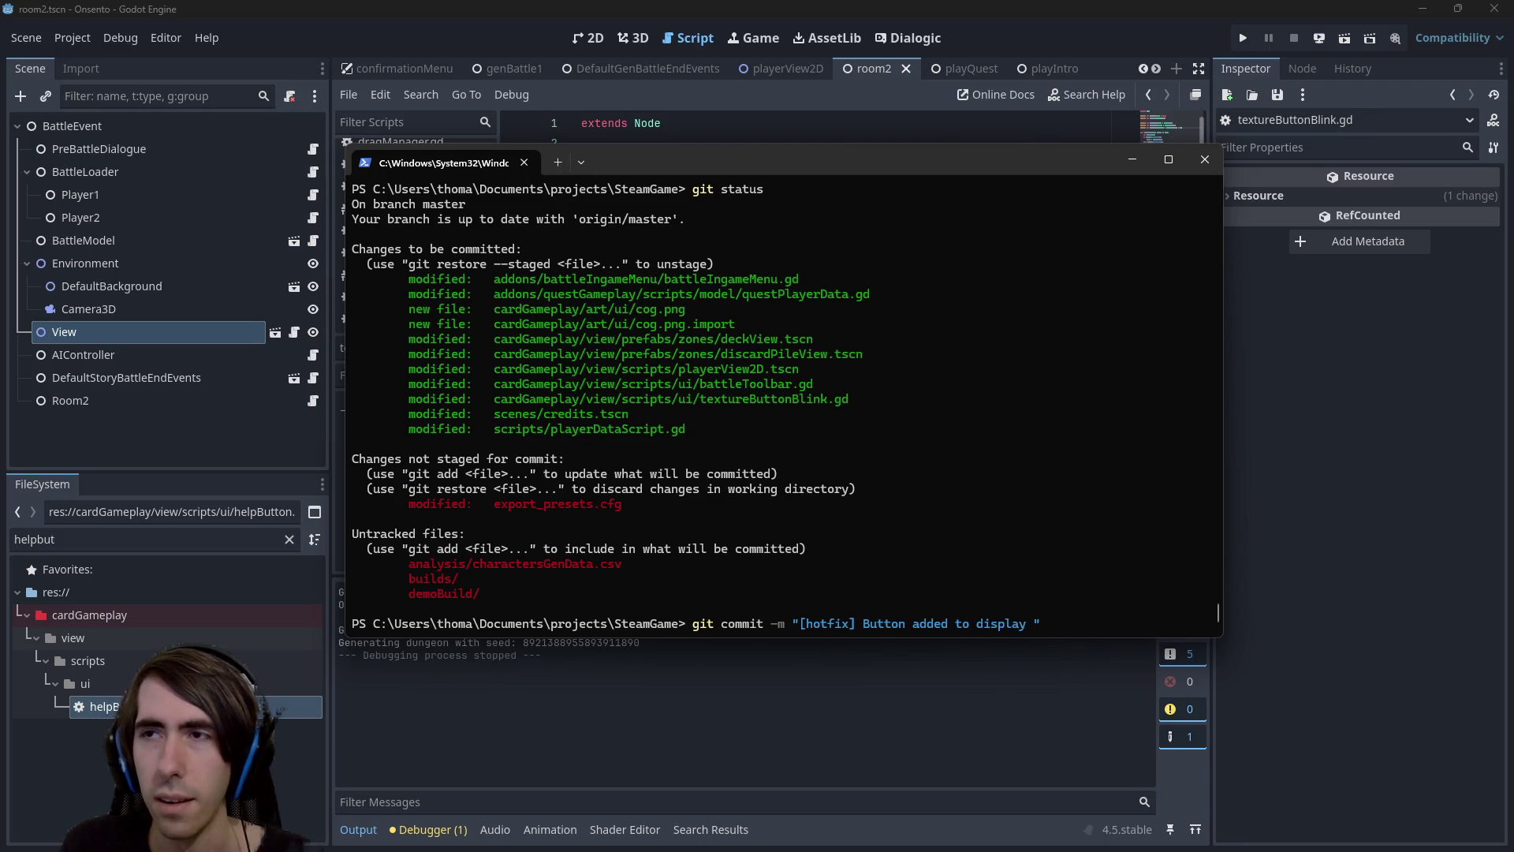
{"action": "type", "text": "ingame menu"}
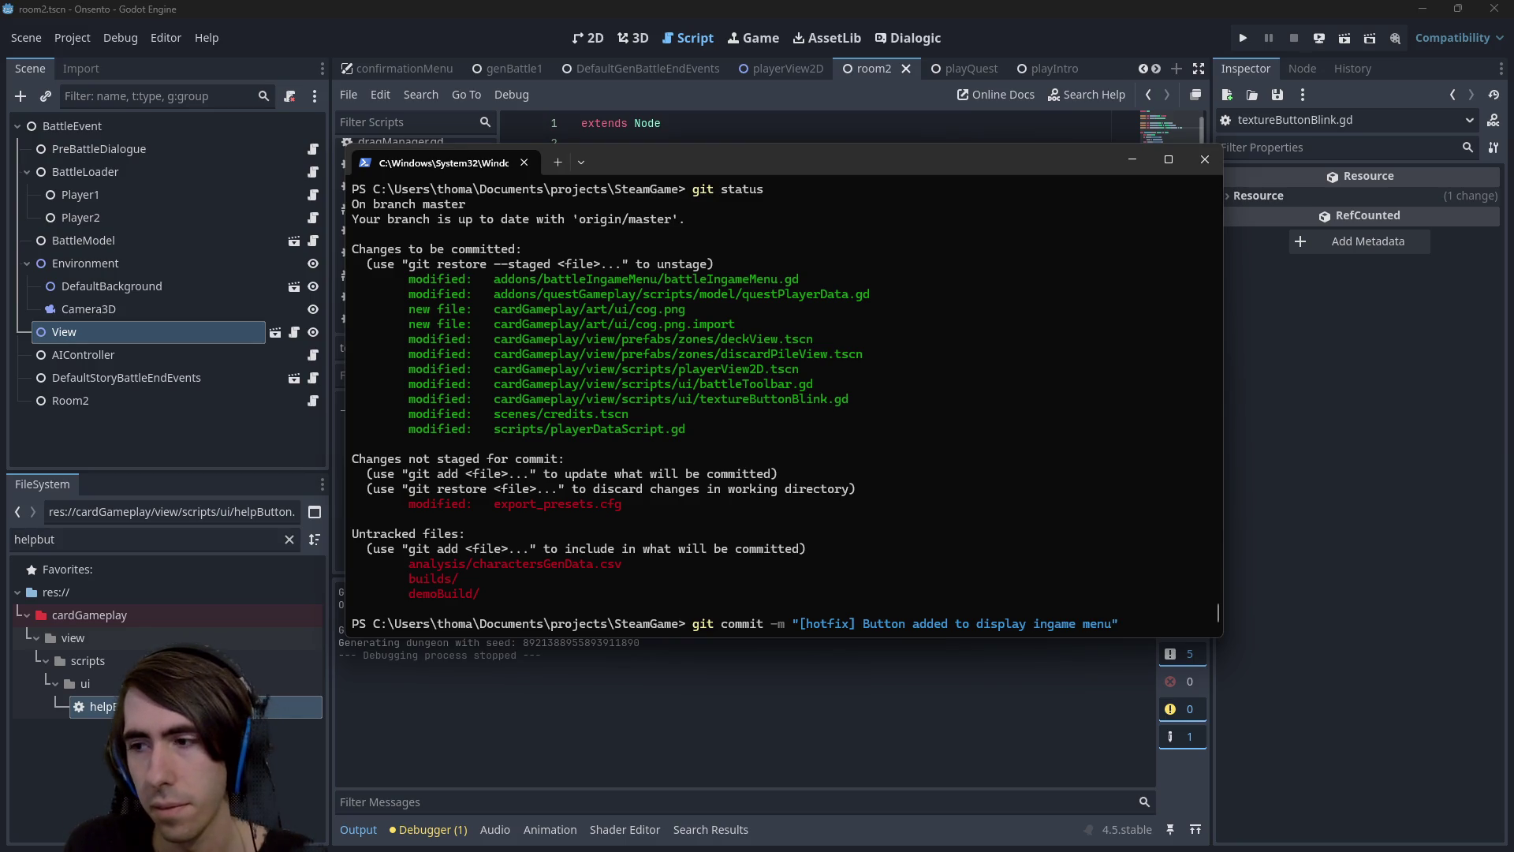
{"action": "key", "text": "ctrl+BackSpace"}
{"action": "key", "text": "ctrl+BackSpace"}
{"action": "key", "text": "ctrl+BackSpace"}
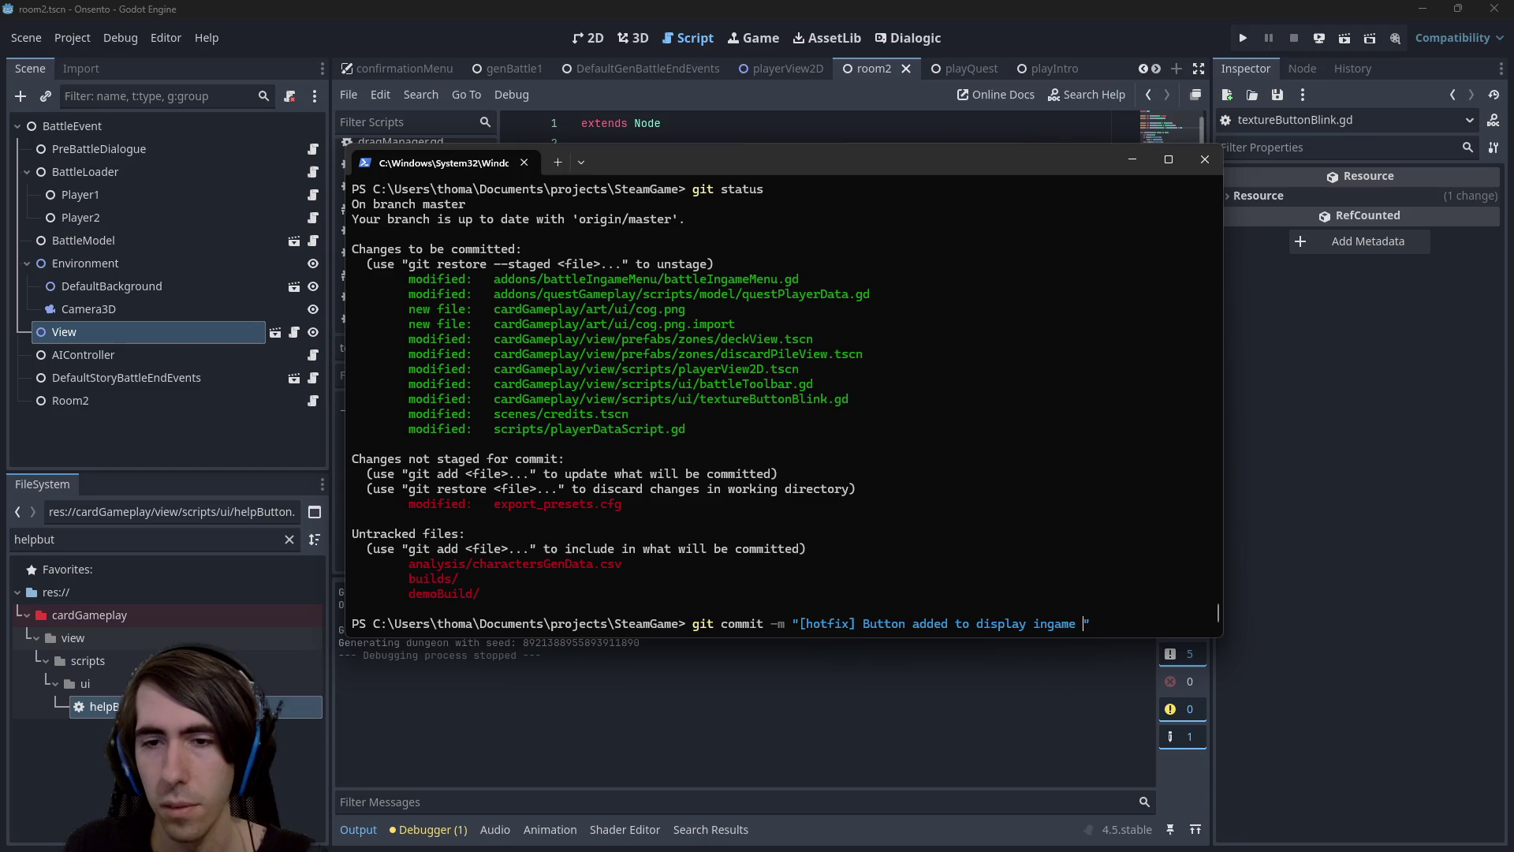
{"action": "type", "text": "ingame menu button add"}
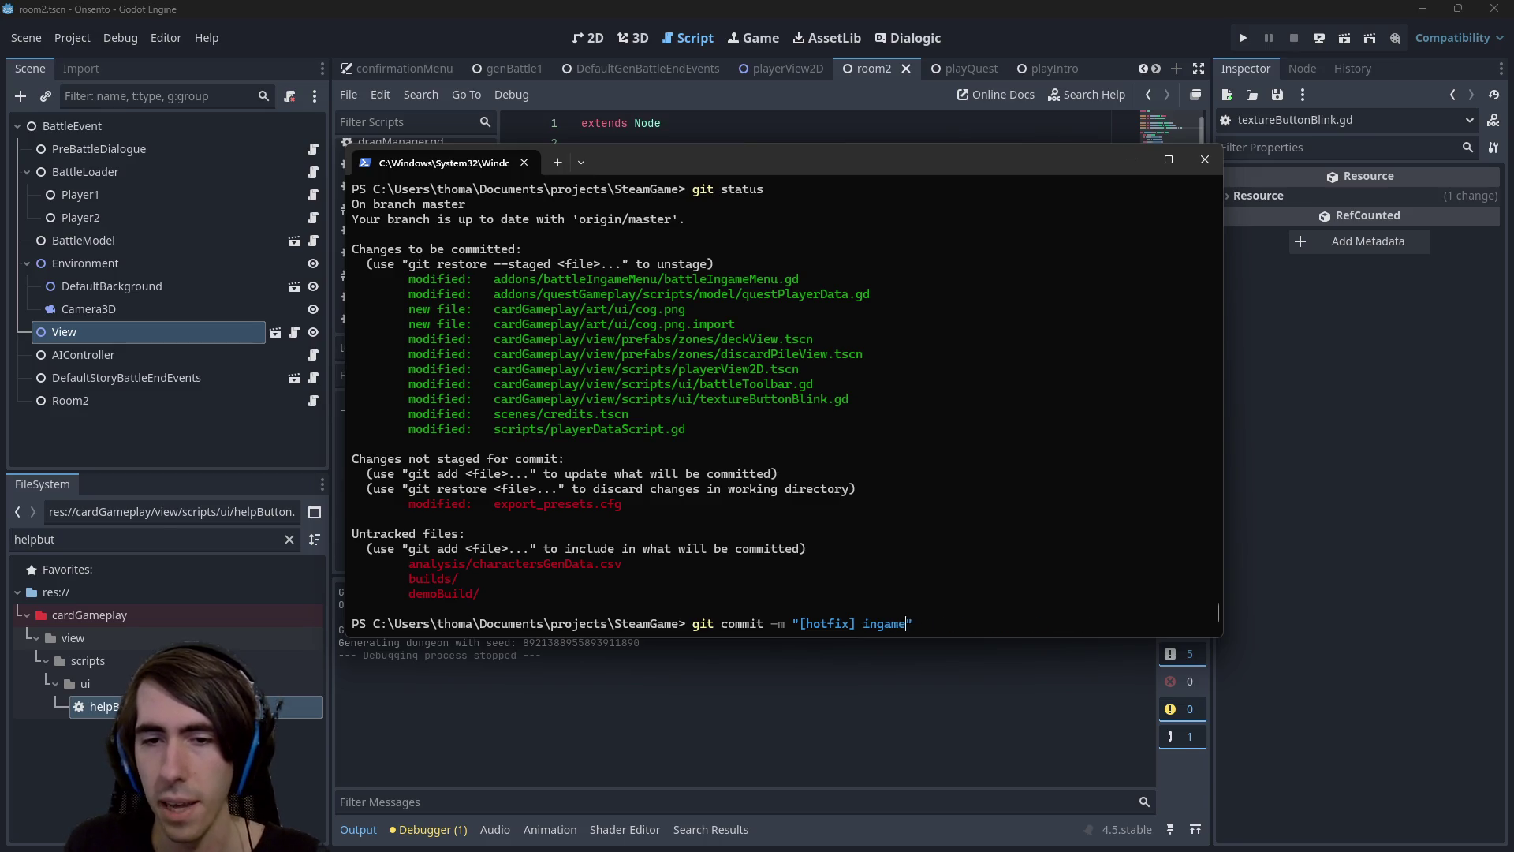
{"action": "type", "text": "ed"}
{"action": "key", "text": "Return"}
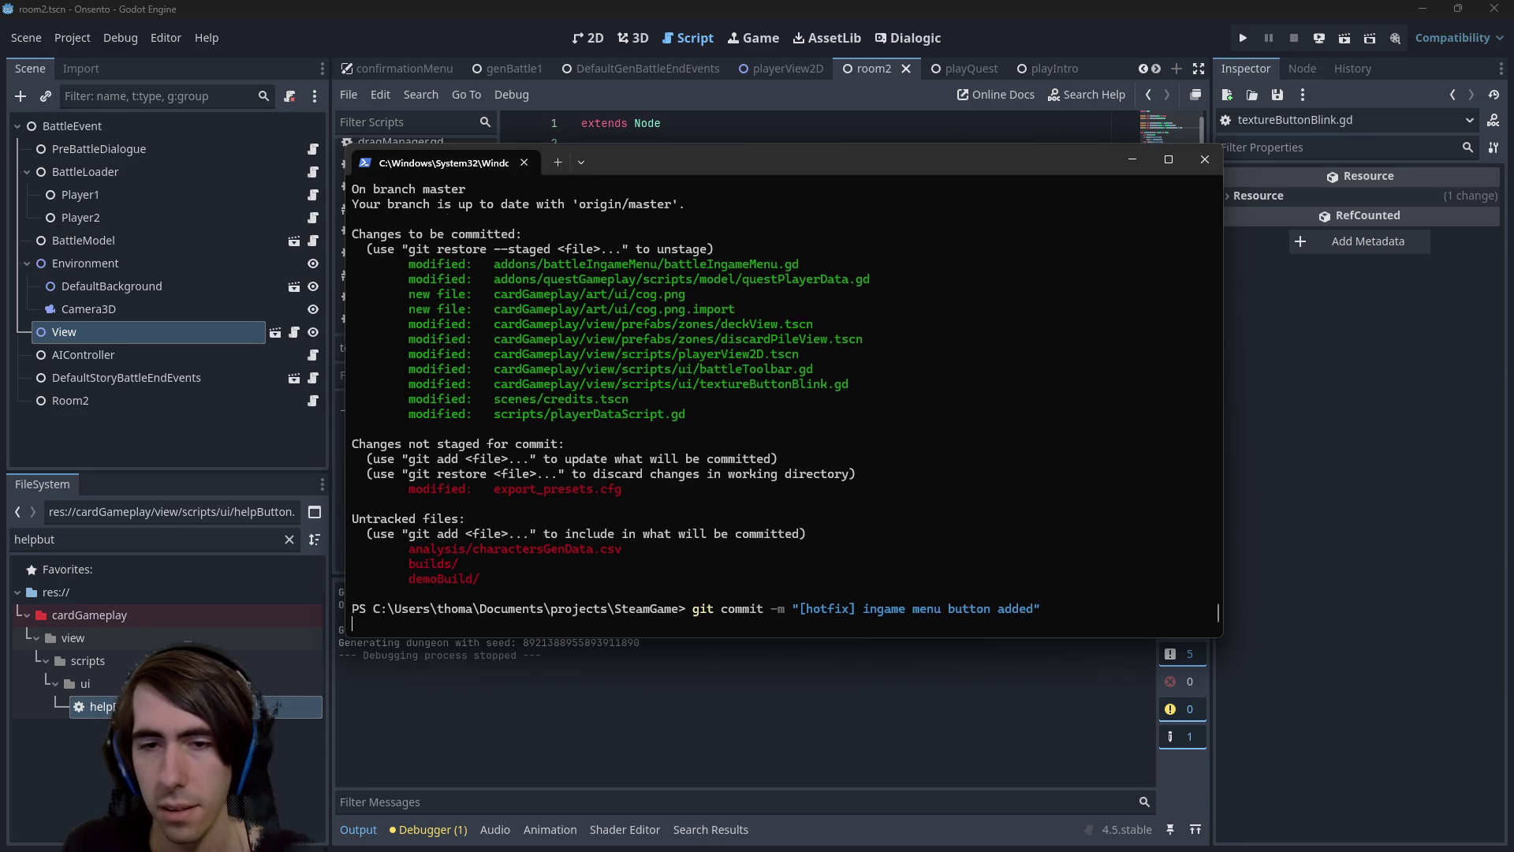
- Push the new commit to the remote master branch
{"action": "type", "text": "git puh"}
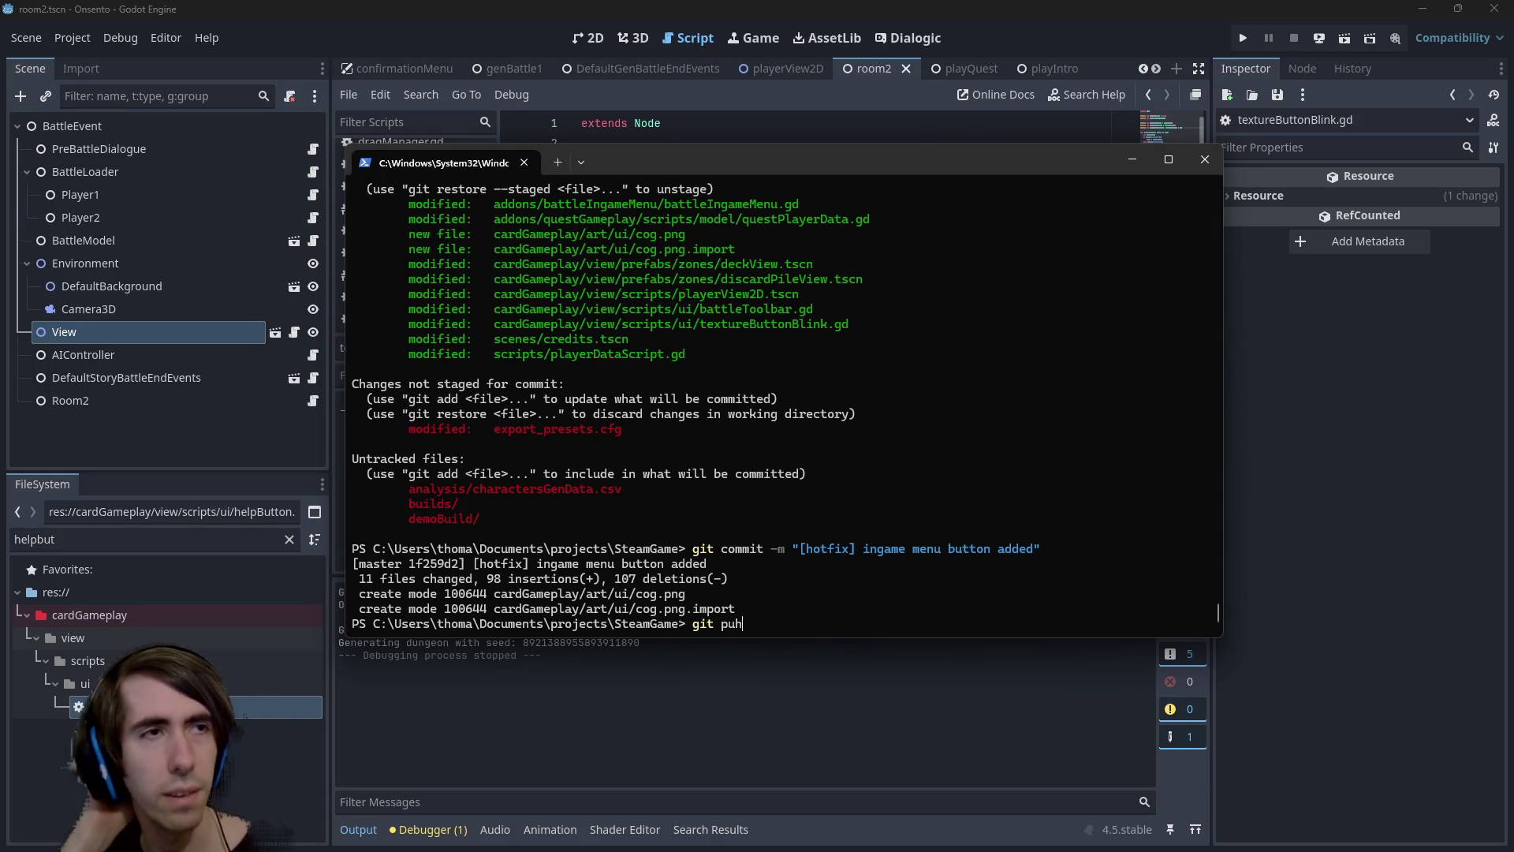
{"action": "key", "text": "BackSpace"}
{"action": "type", "text": "sh"}
{"action": "key", "text": "Return"}
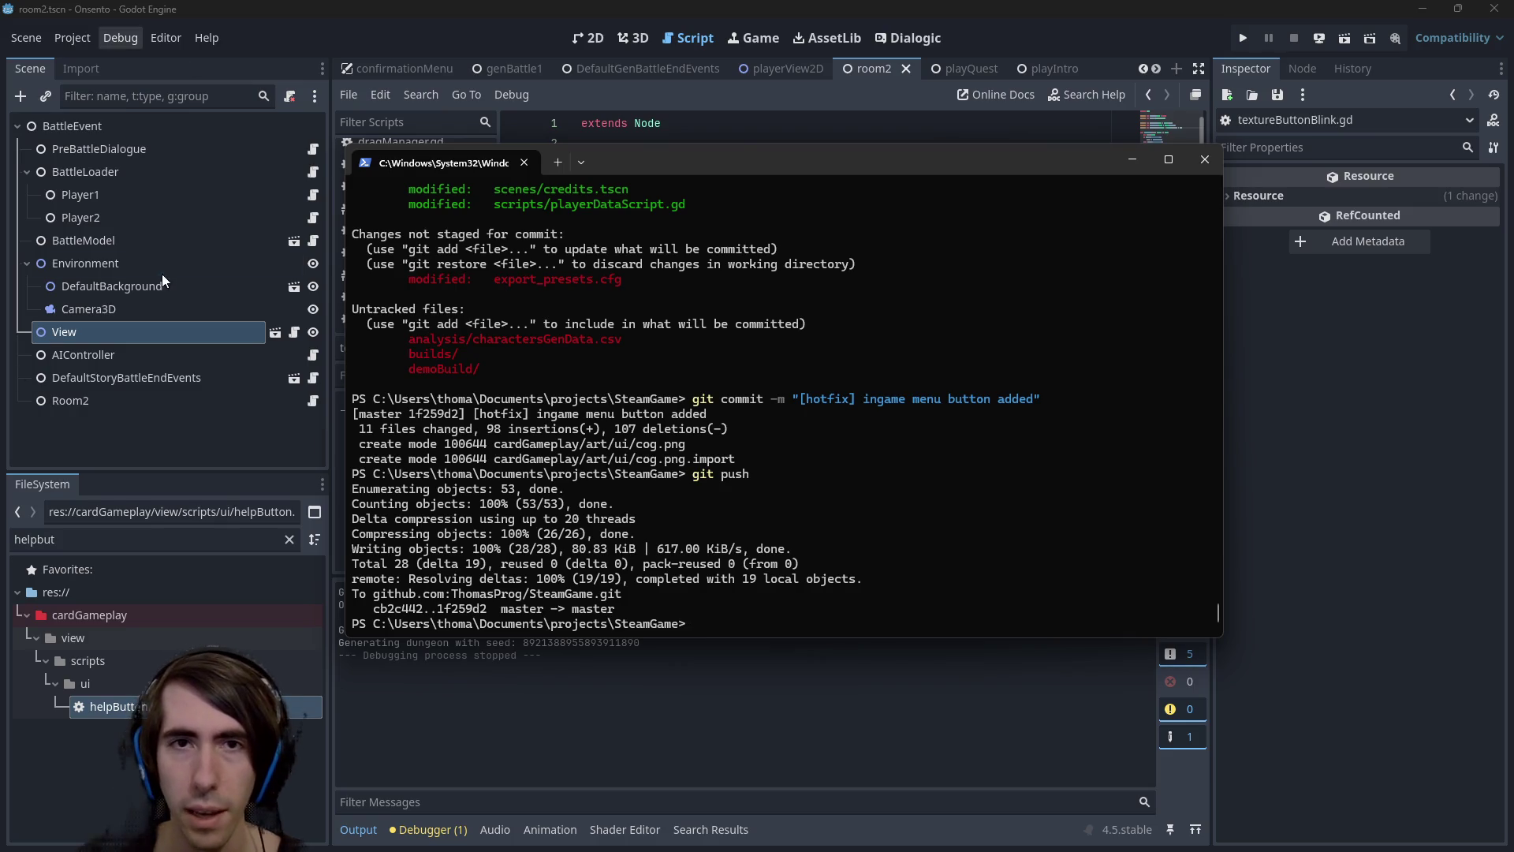
{"action": "mouse_move", "coordinate": [708, 143]}
{"action": "left_mouse_down"}
{"action": "mouse_move", "coordinate": [746, 154]}
{"action": "mouse_move", "coordinate": [742, 132]}
{"action": "left_mouse_up"}
- Check the todo notes, then return to textureButtonBlink.gd in Godot
{"action": "key", "text": "alt+Tab"}
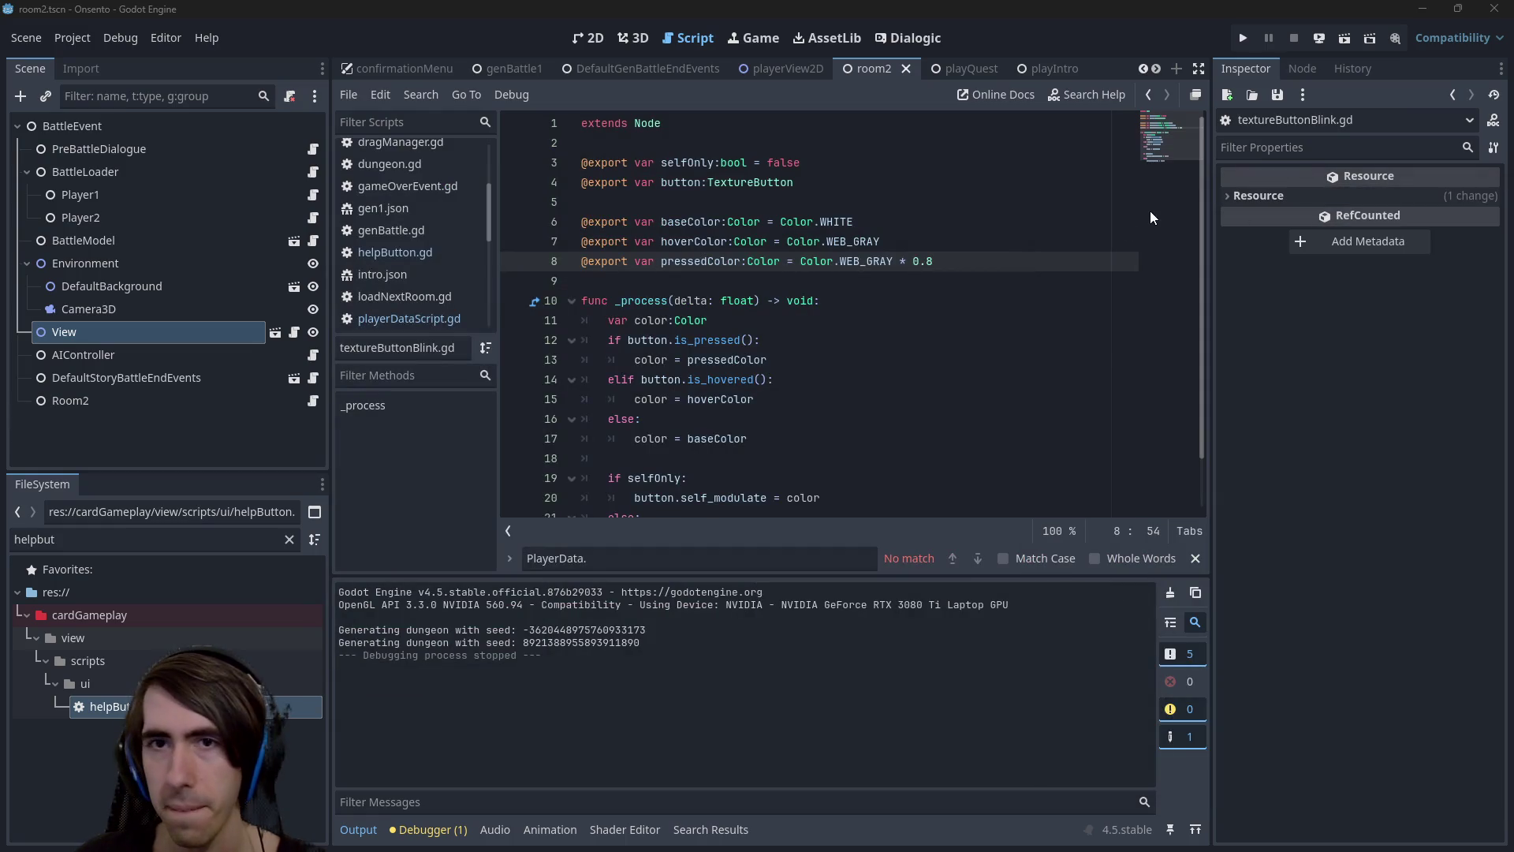
{"action": "key", "text": "Down"}
{"action": "key", "text": "Down"}
{"action": "key", "text": "Down"}
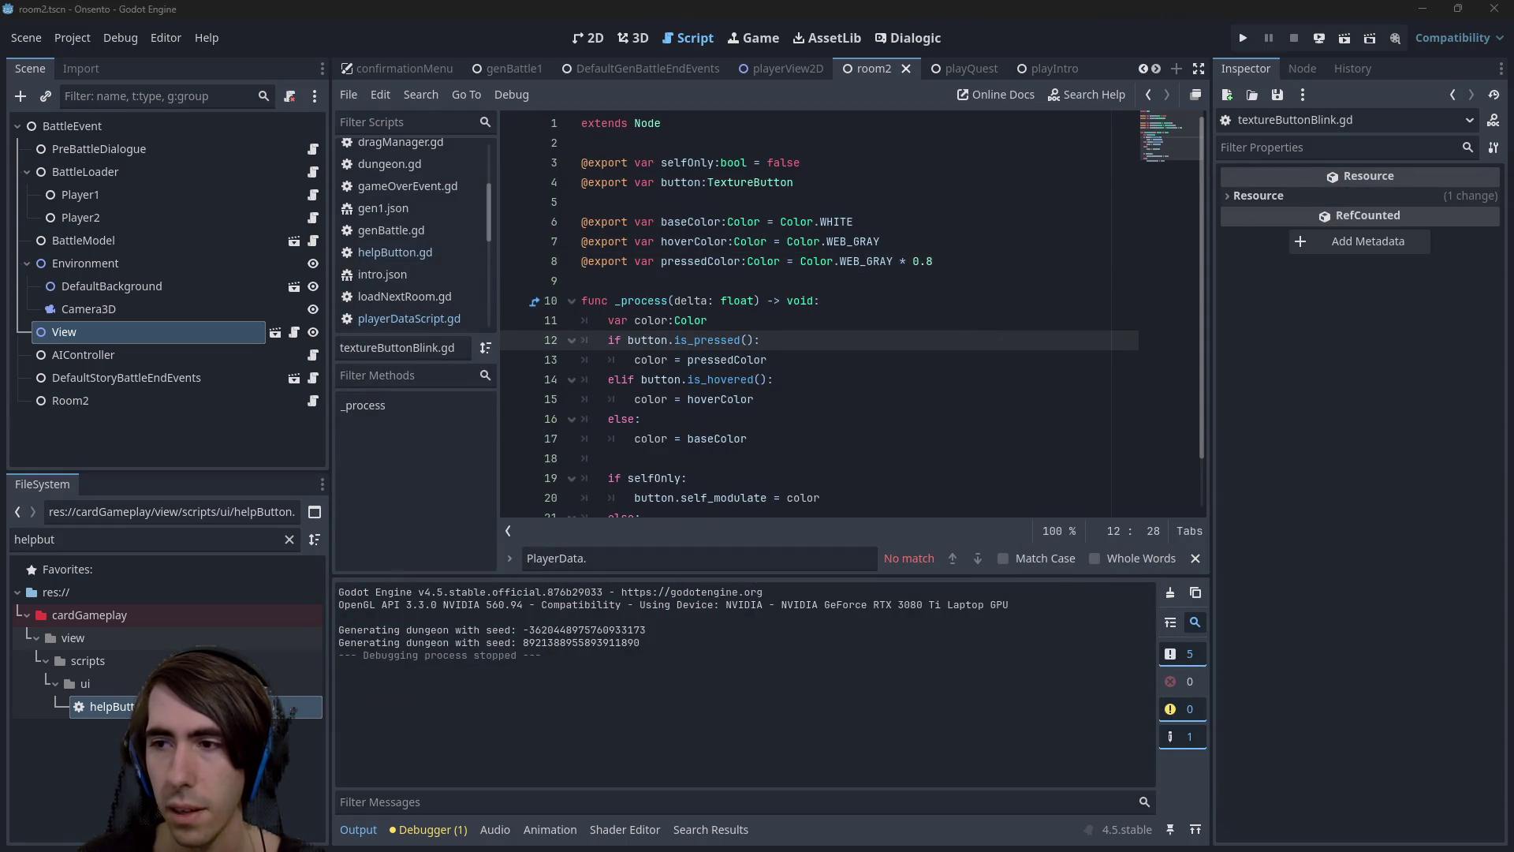
{"action": "key", "text": "alt+Tab"}
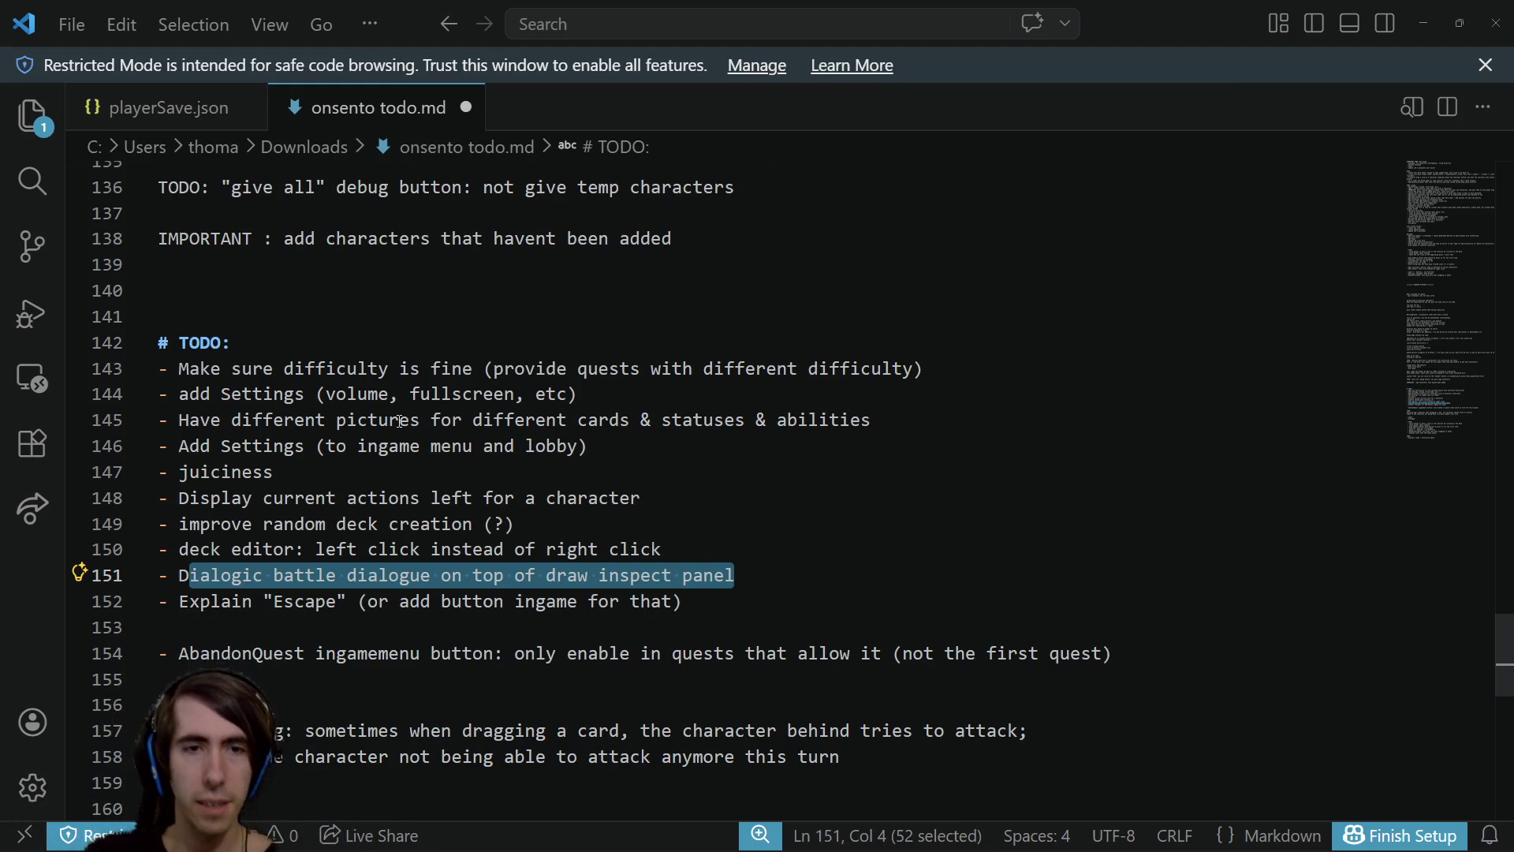
{"action": "key", "text": "alt+Tab"}
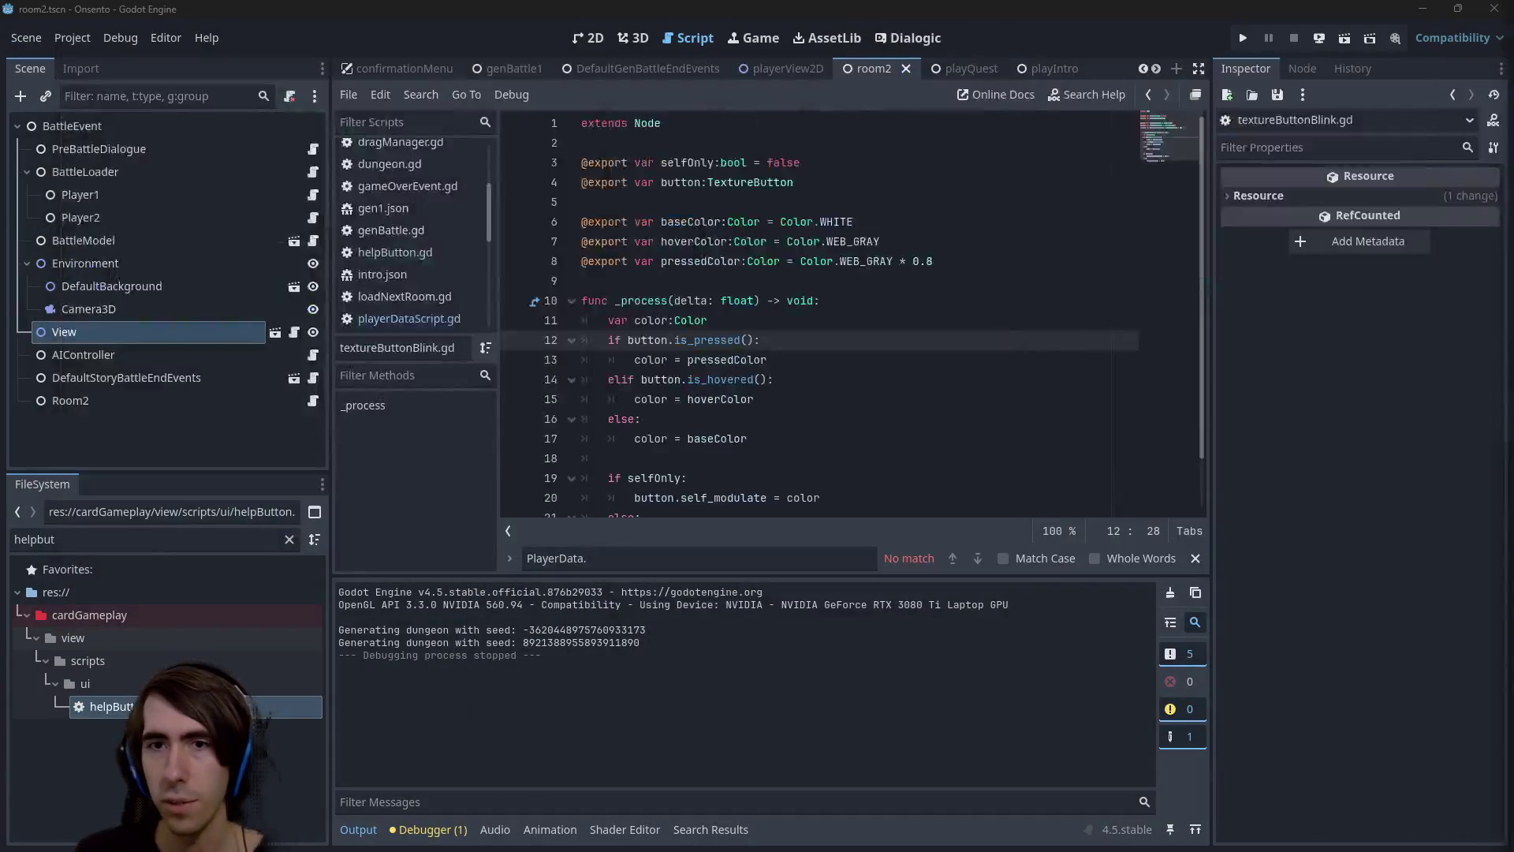
- Insert a blank line above the _process function in textureButtonBlink.gd
{"action": "left_click", "coordinate": [791, 379]}
{"action": "mouse_move", "coordinate": [742, 340]}
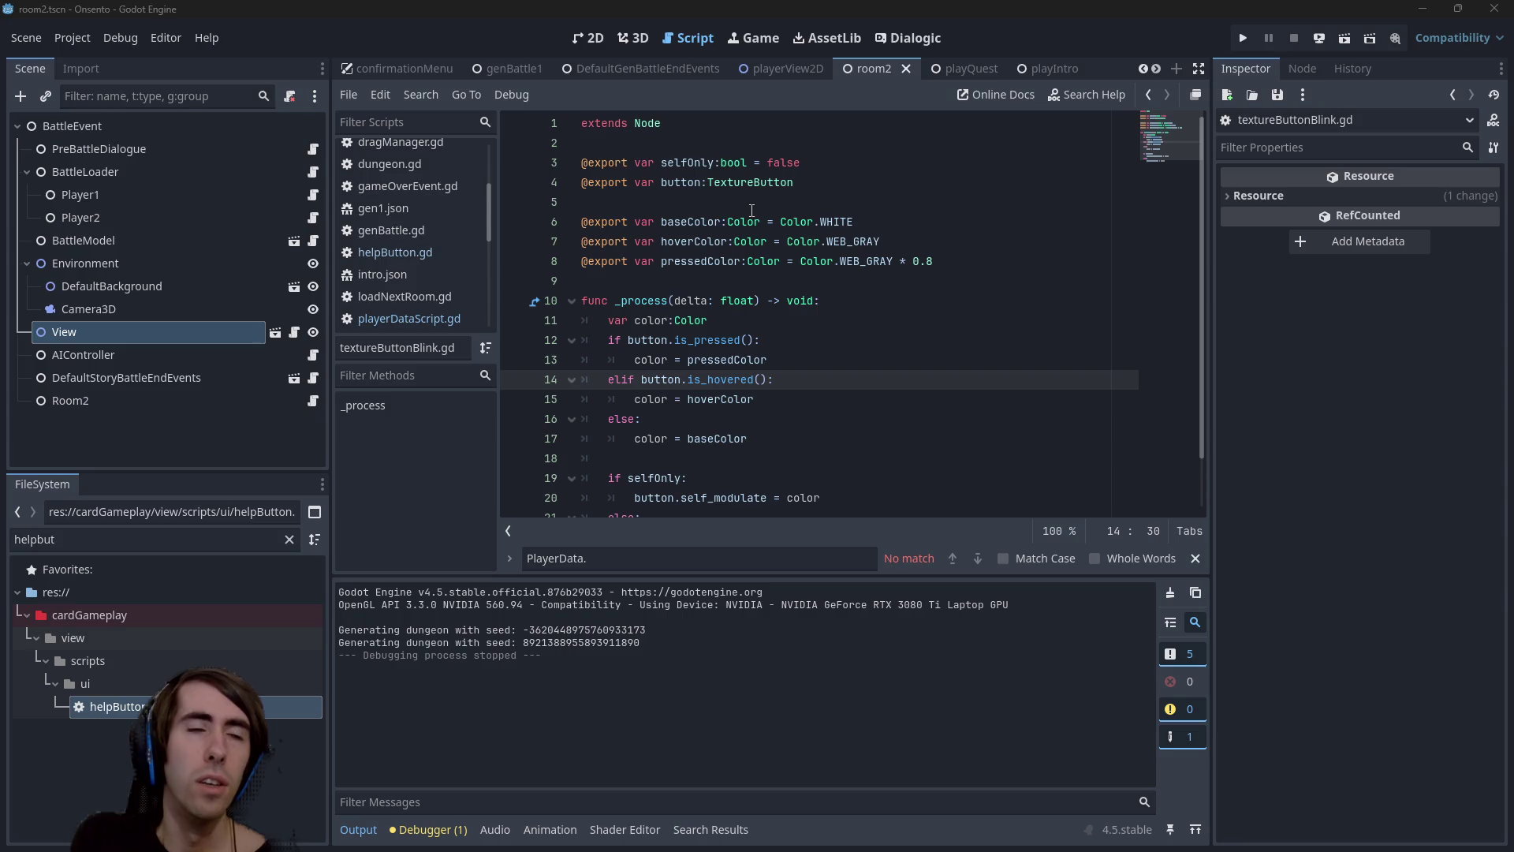
{"action": "scroll", "coordinate": [741, 221], "scroll_direction": "down", "scroll_amount": 1}
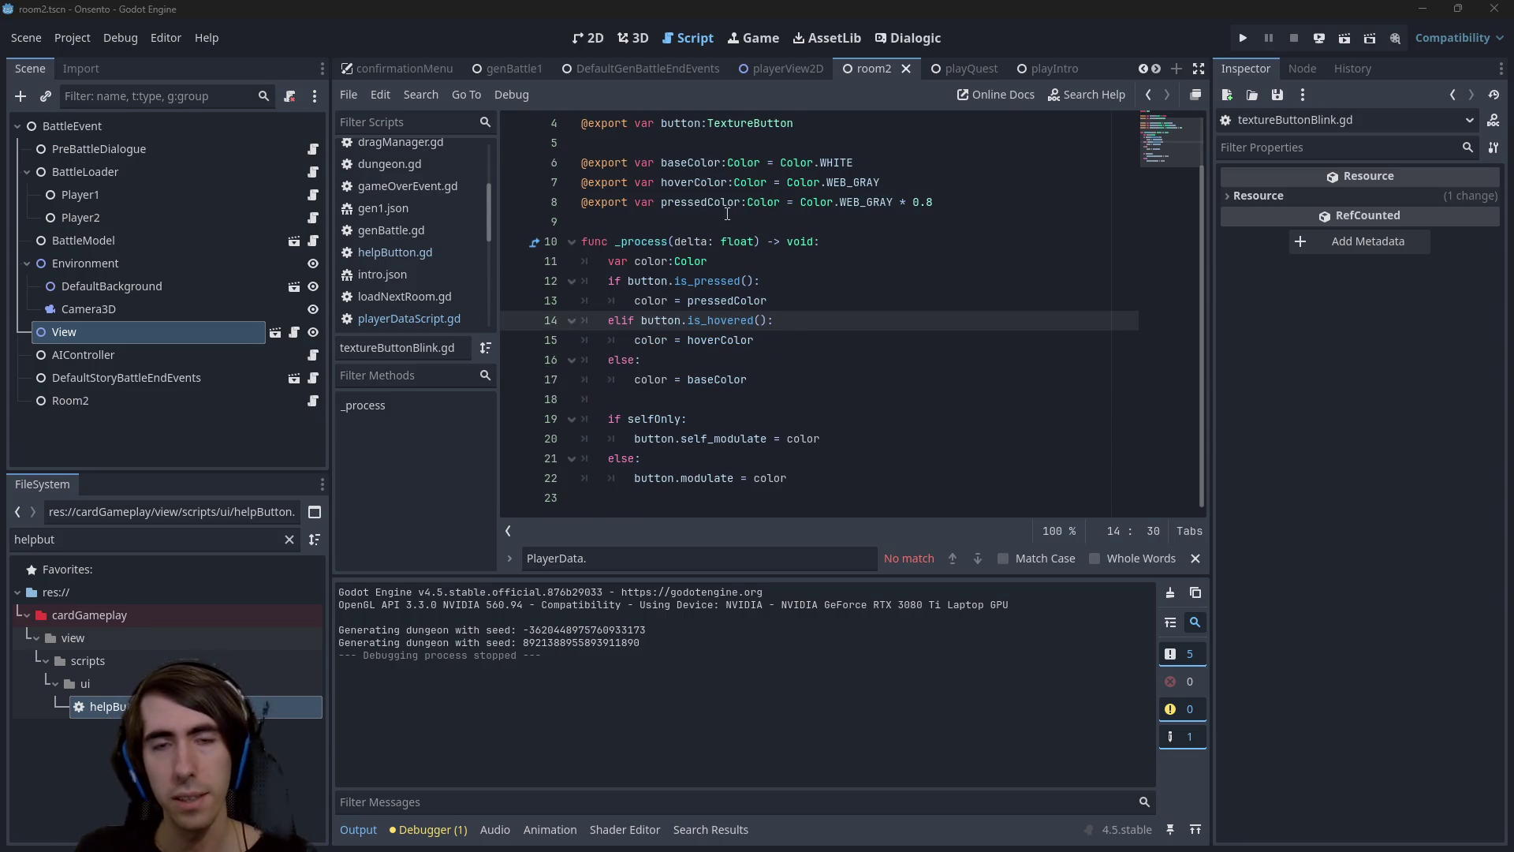
{"action": "left_click", "coordinate": [727, 217]}
{"action": "key", "text": "Return"}
{"action": "key", "text": "Return"}
- Declare func _ready() -> void above _process using autocomplete
{"action": "key", "text": "Up"}
{"action": "type", "text": "func "}
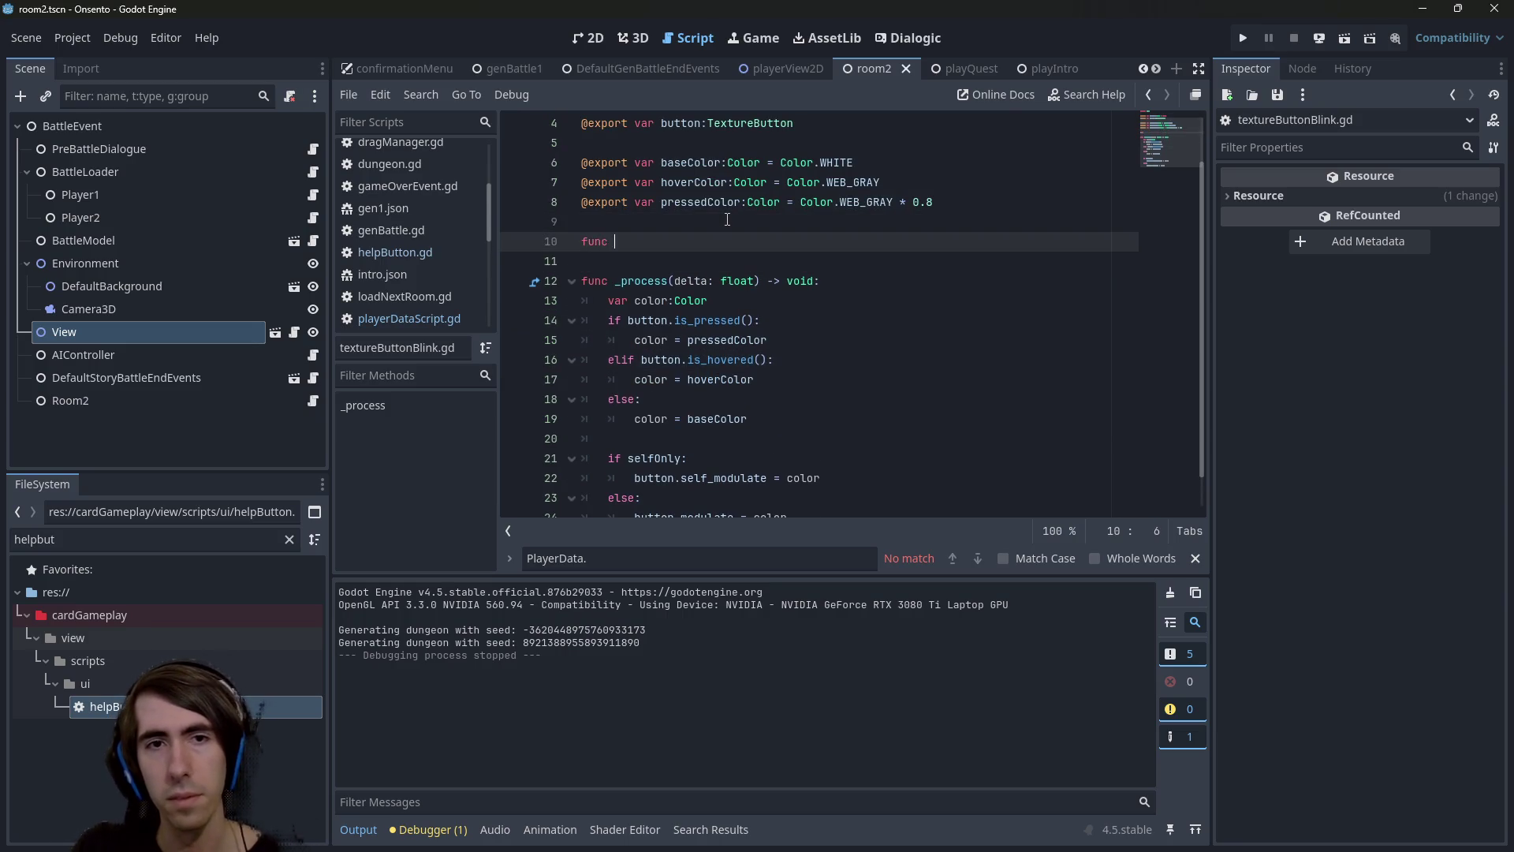
{"action": "type", "text": "_ready"}
{"action": "key", "text": "Return"}
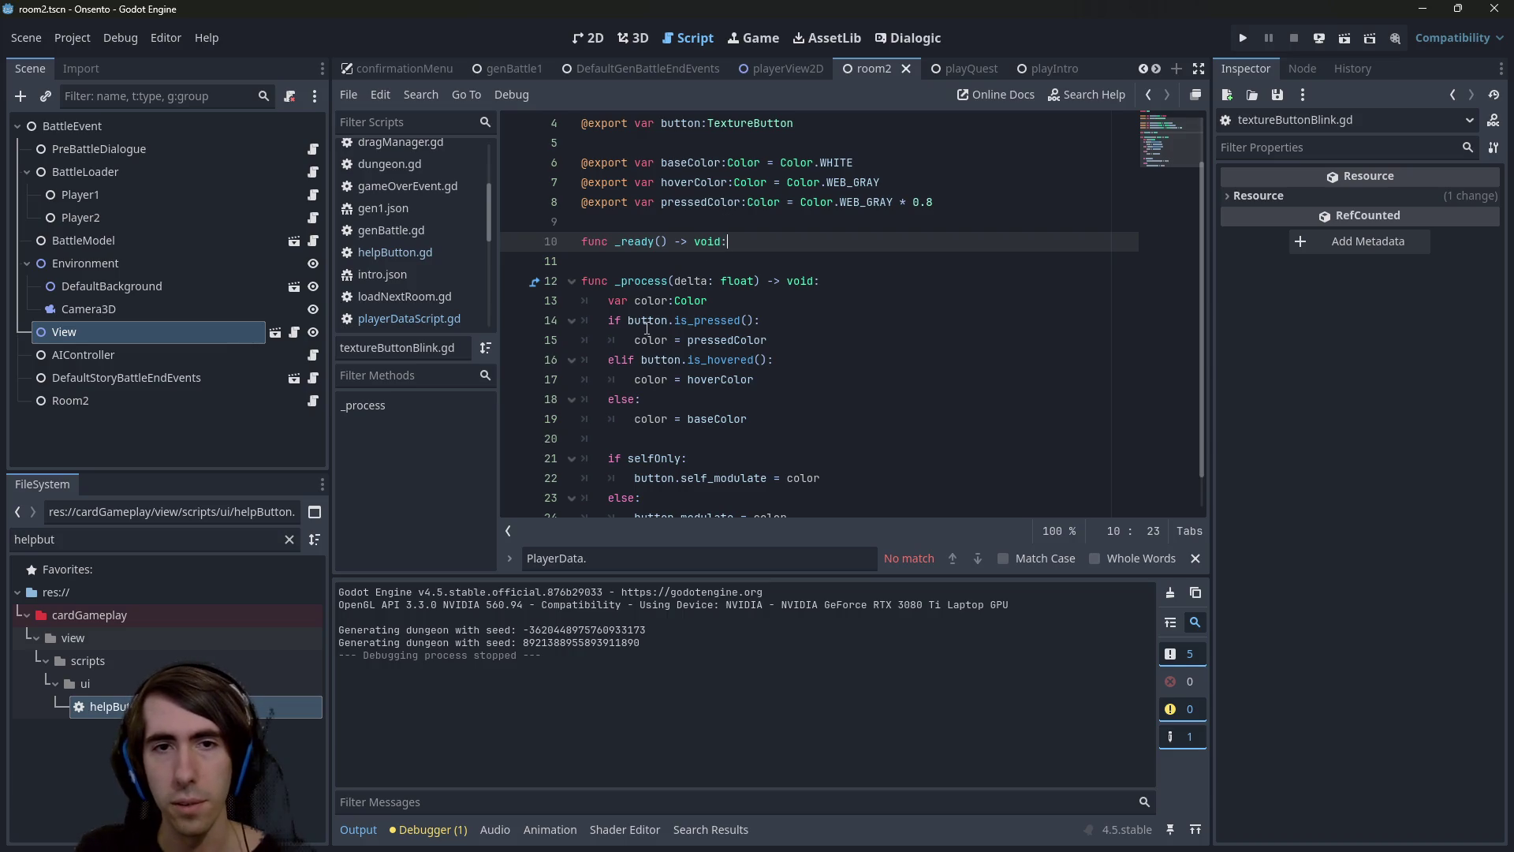
- Begin a button. call inside _ready and look up TextureButton in the docs
{"action": "double_click", "coordinate": [647, 322]}
{"action": "left_click", "coordinate": [771, 235]}
{"action": "key", "text": "Return"}
{"action": "type", "text": "button.pr"}
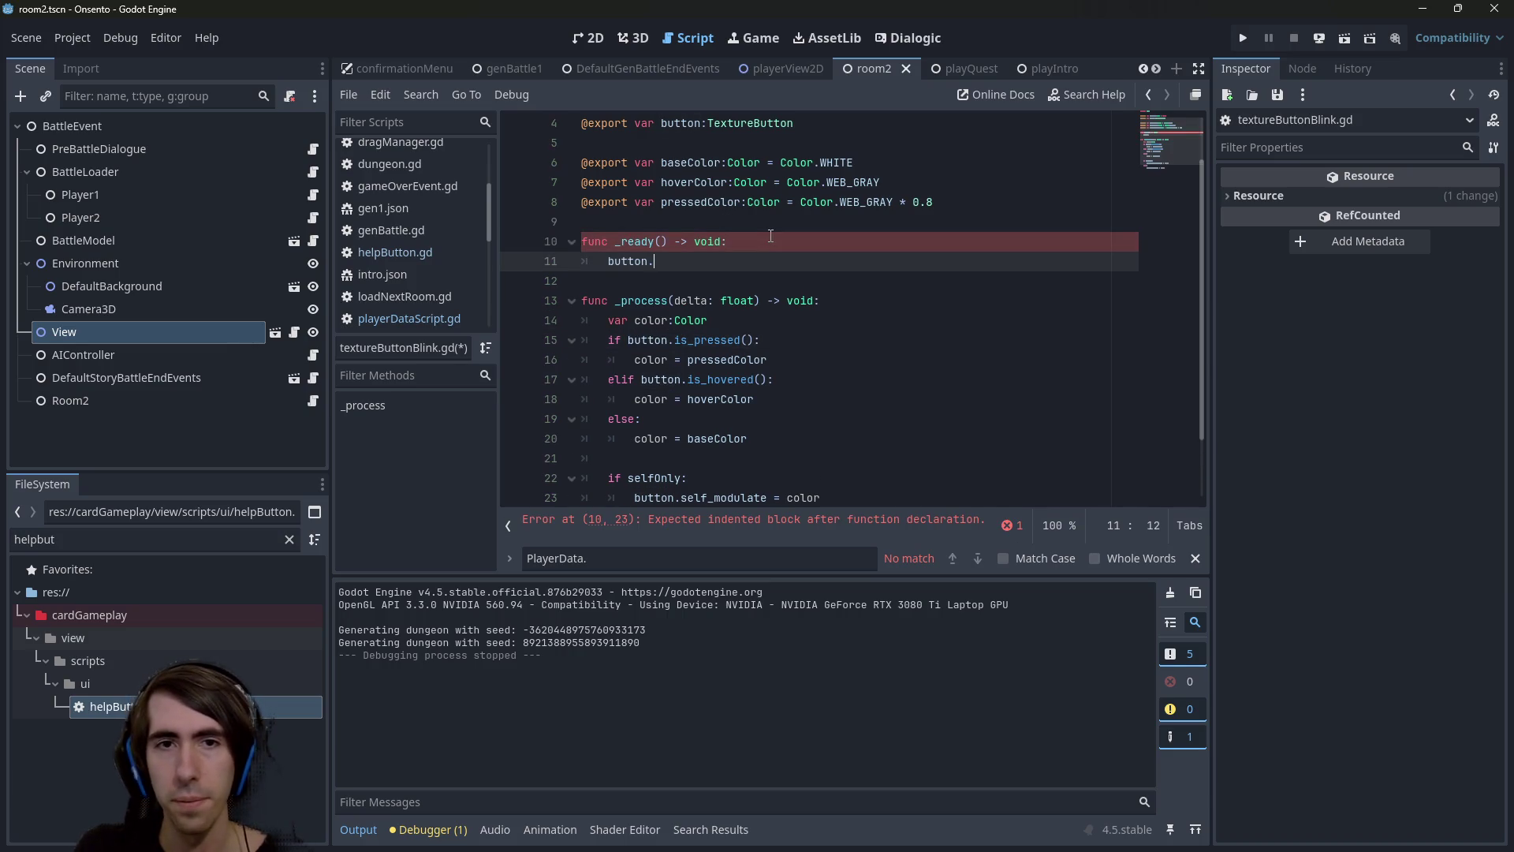
{"action": "key", "text": "BackSpace"}
{"action": "key", "text": "BackSpace"}
{"action": "type", "text": "release"}
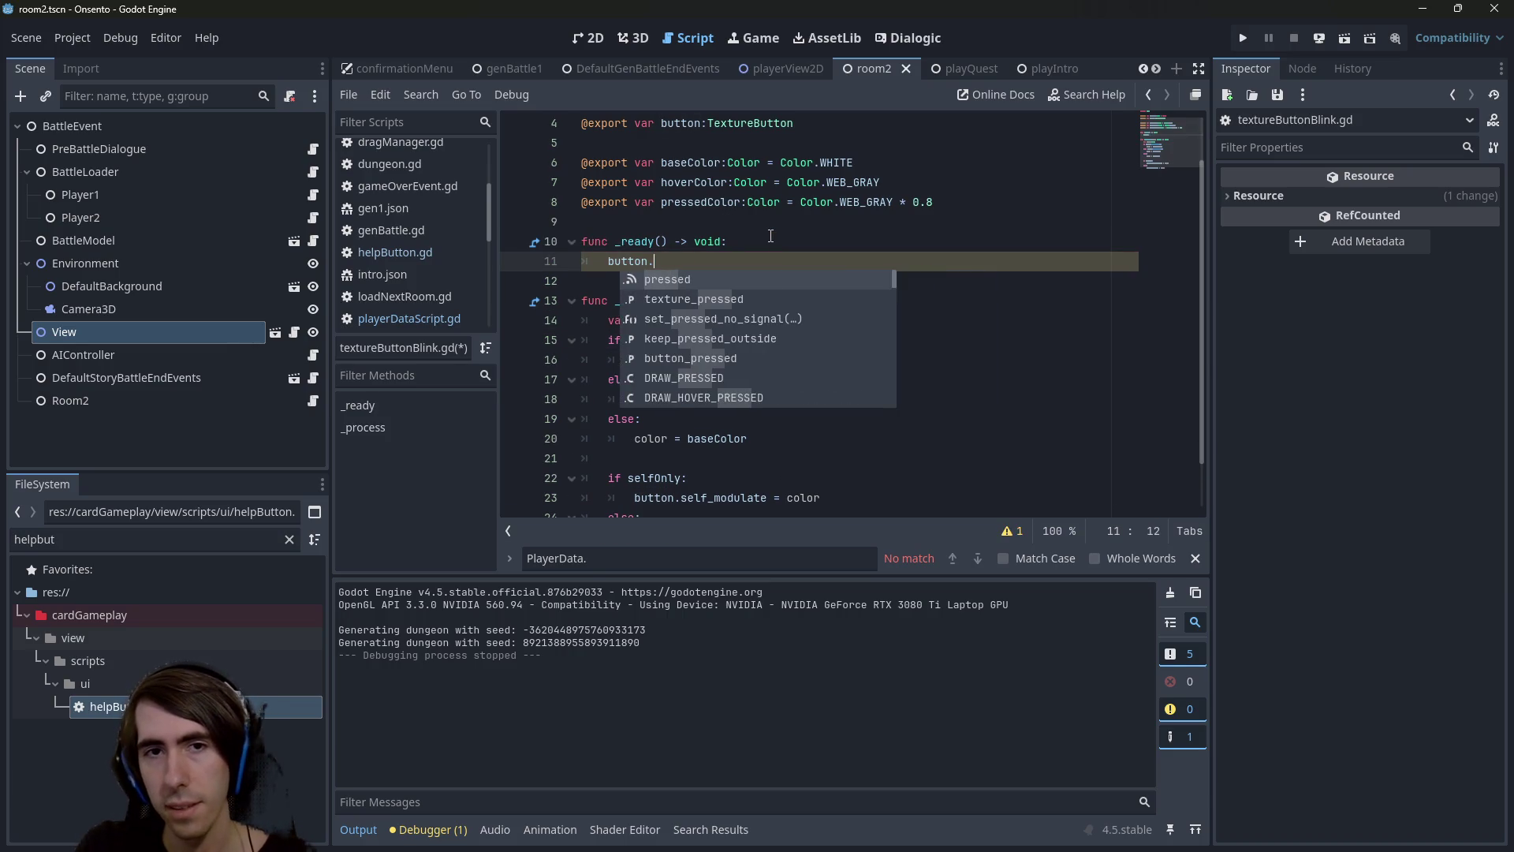
{"action": "key", "text": "ctrl+BackSpace"}
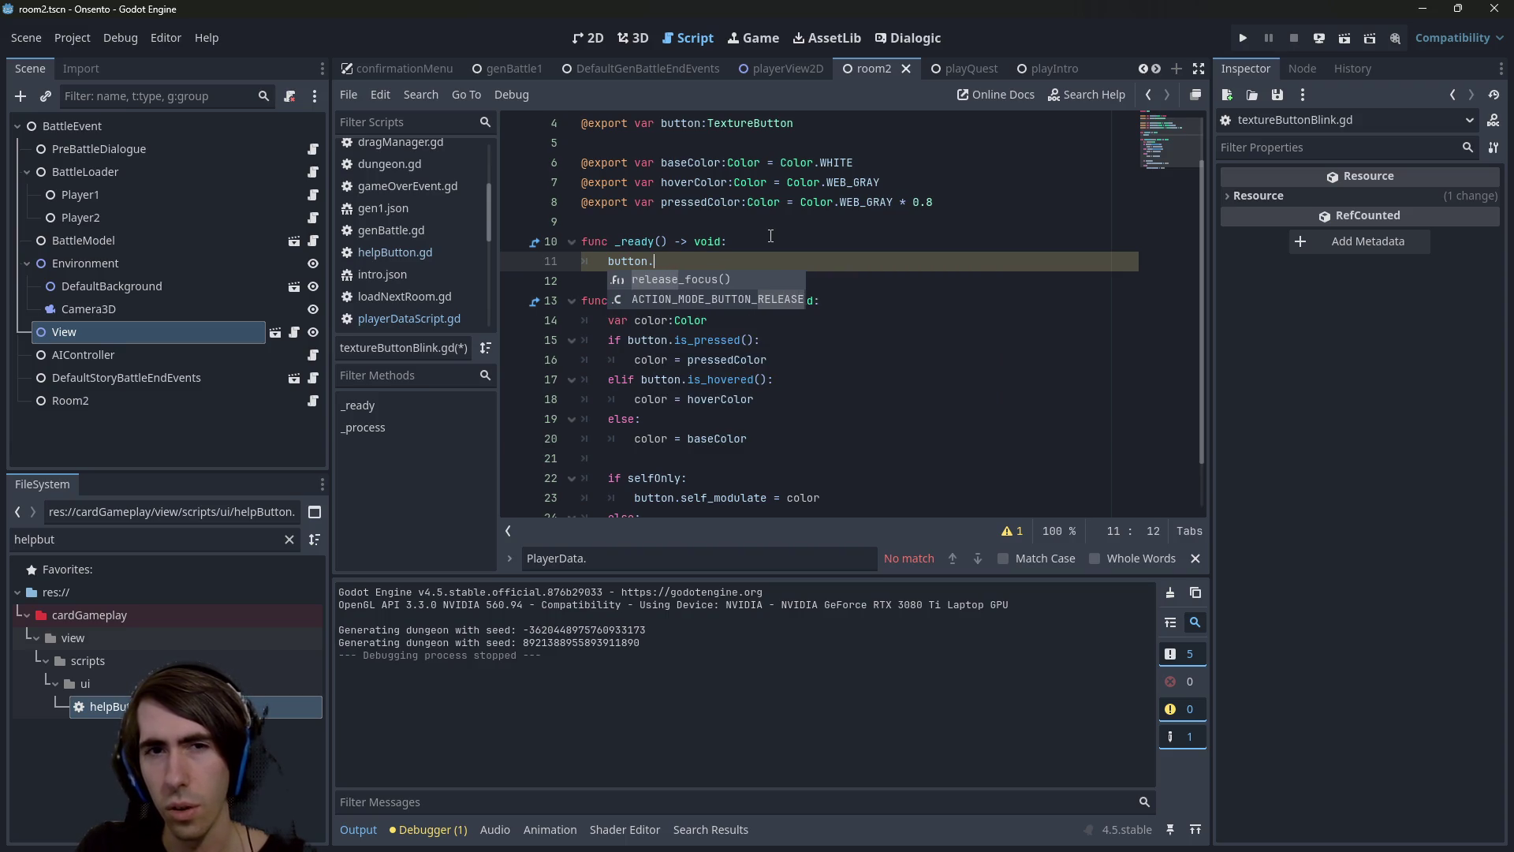
{"action": "type", "text": "click"}
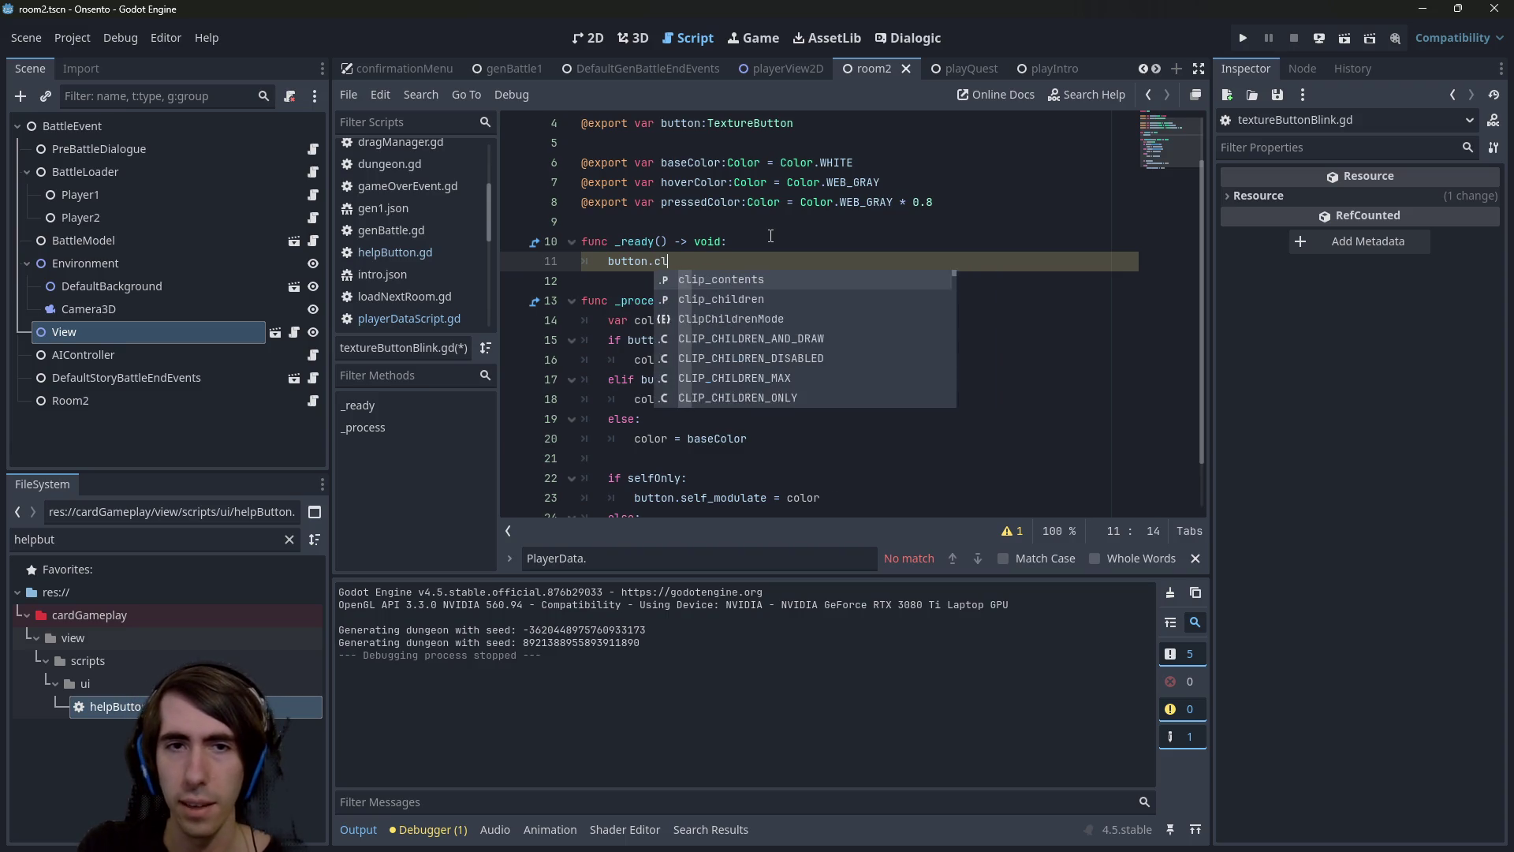
{"action": "scroll", "coordinate": [770, 235], "scroll_direction": "up", "scroll_amount": 1}
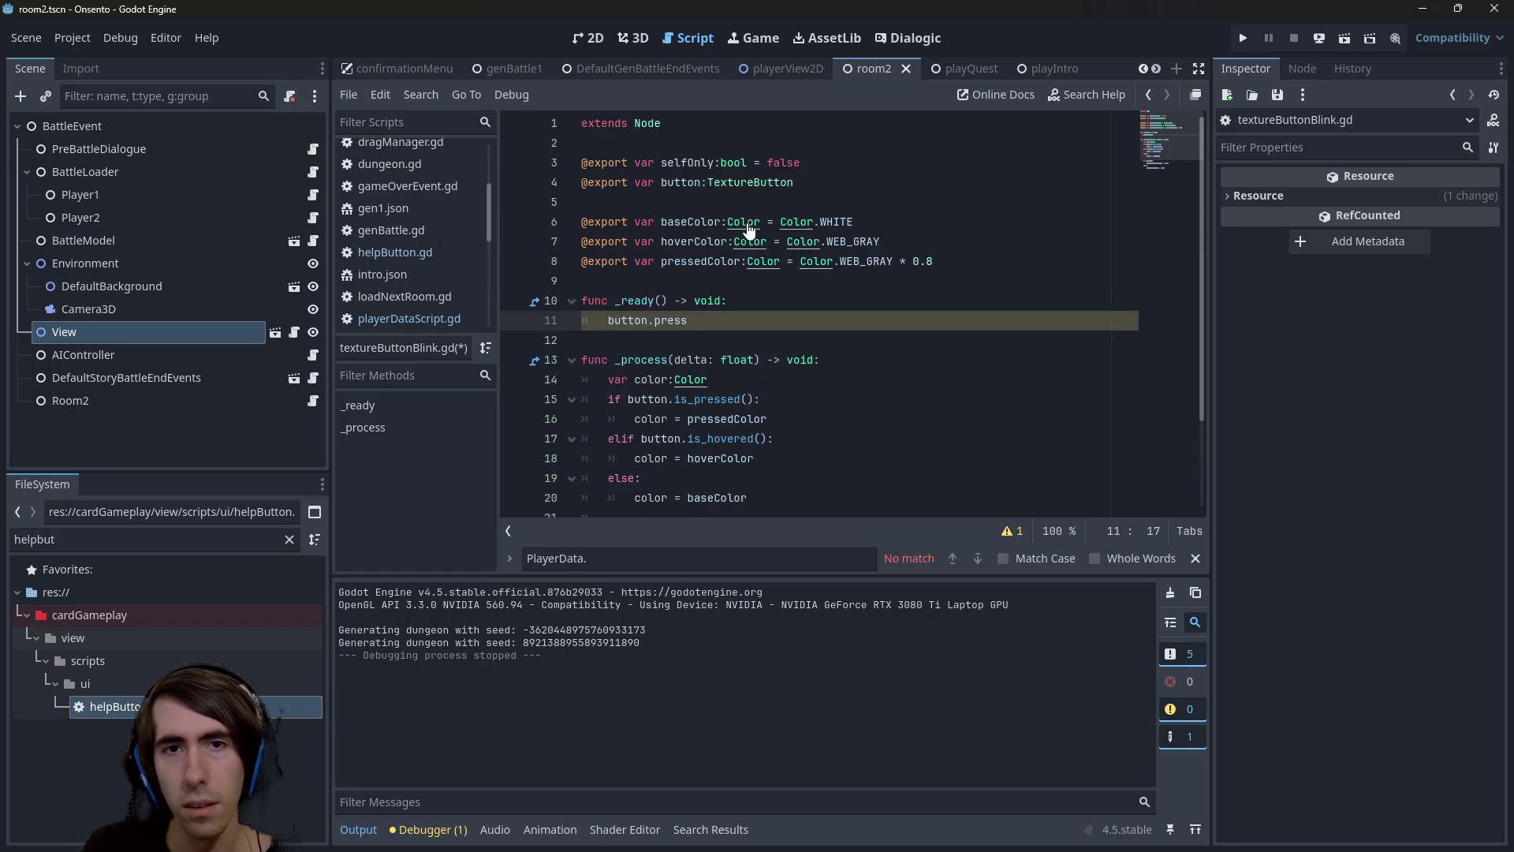
{"action": "left_click", "coordinate": [744, 183], "text": "ctrl"}
- Read through the TextureButton and BaseButton documentation for methods and signals
{"action": "scroll", "coordinate": [702, 318], "scroll_direction": "down", "scroll_amount": 4}
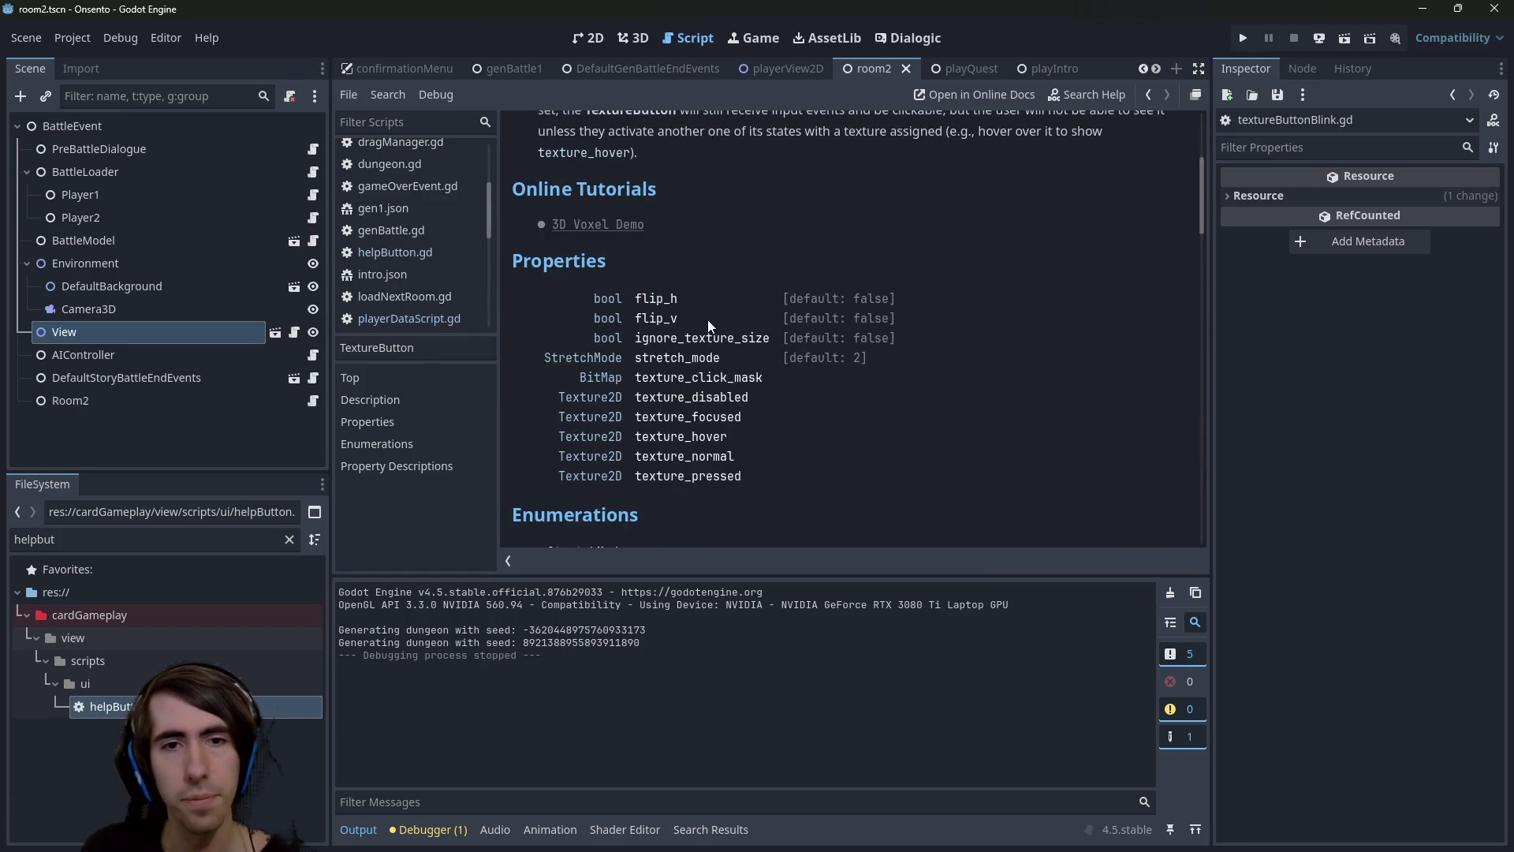
{"action": "scroll", "coordinate": [768, 461], "scroll_direction": "down", "scroll_amount": 6}
{"action": "scroll", "coordinate": [781, 451], "scroll_direction": "down", "scroll_amount": 3}
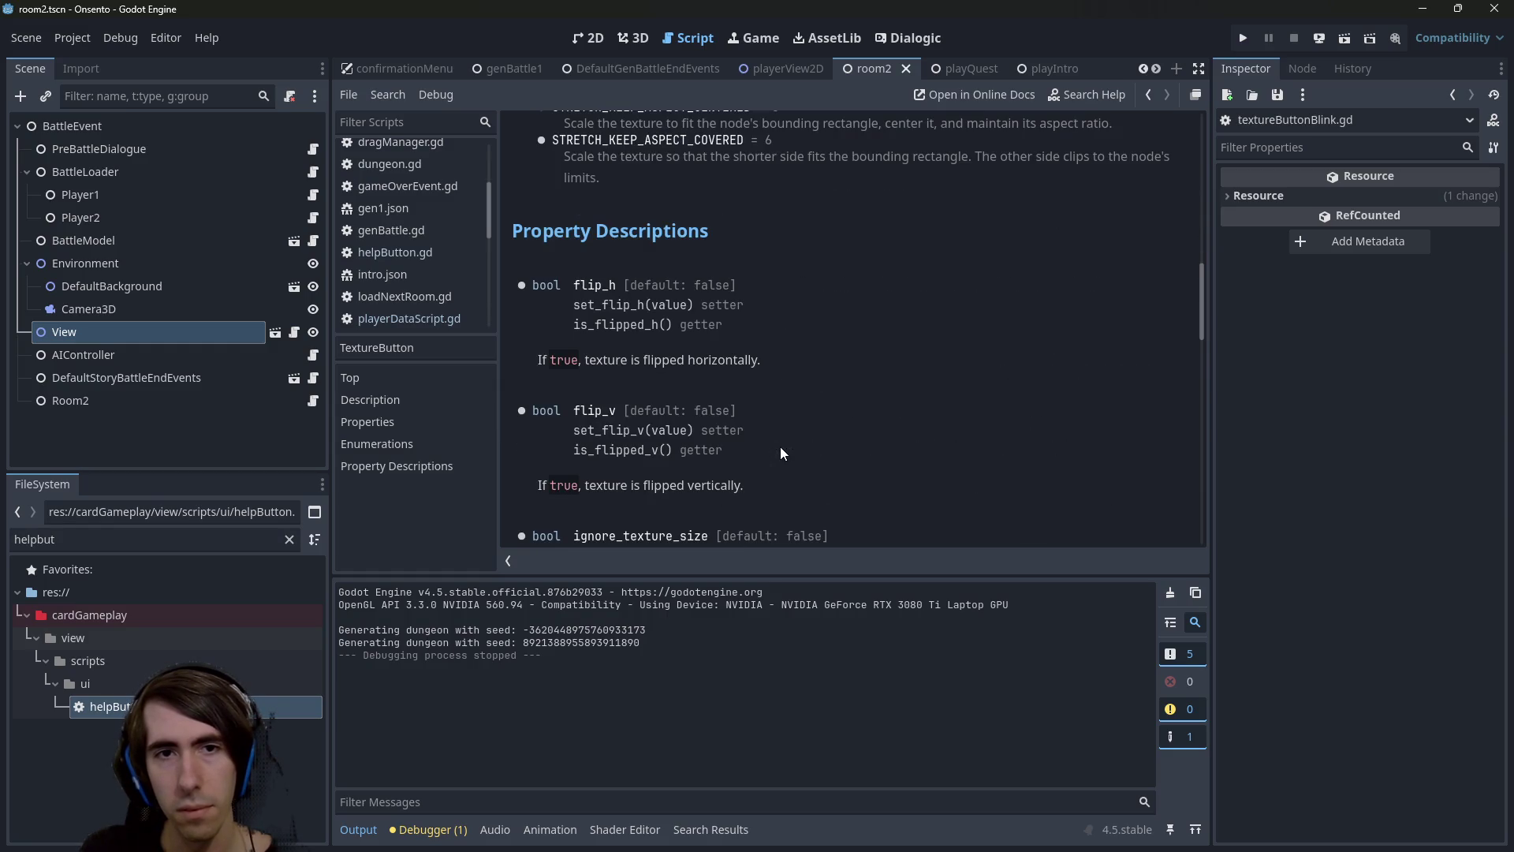
{"action": "scroll", "coordinate": [780, 451], "scroll_direction": "down", "scroll_amount": 2}
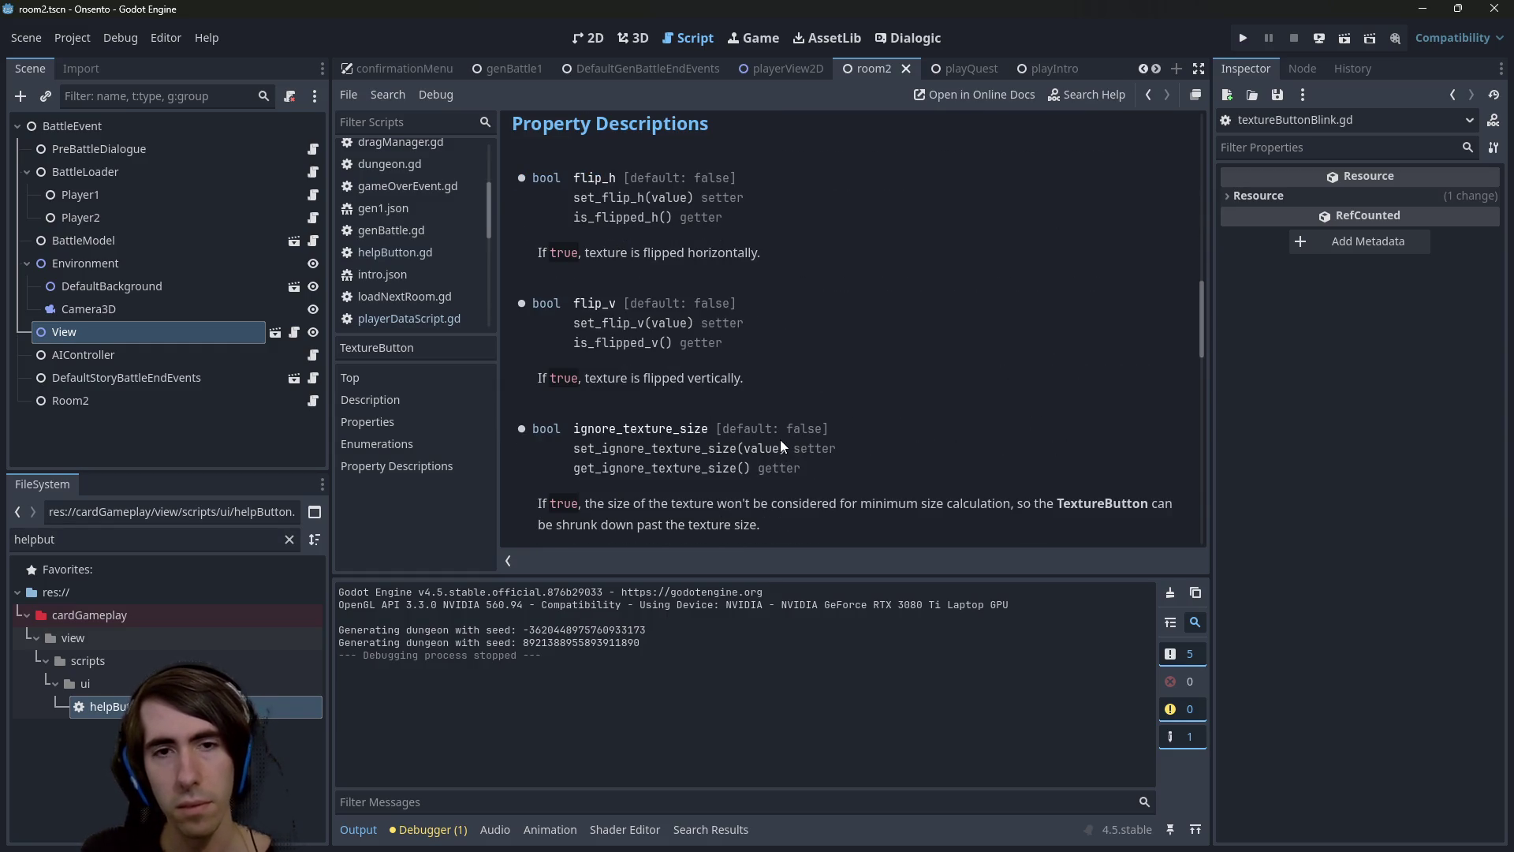
{"action": "scroll", "coordinate": [781, 446], "scroll_direction": "down", "scroll_amount": 4}
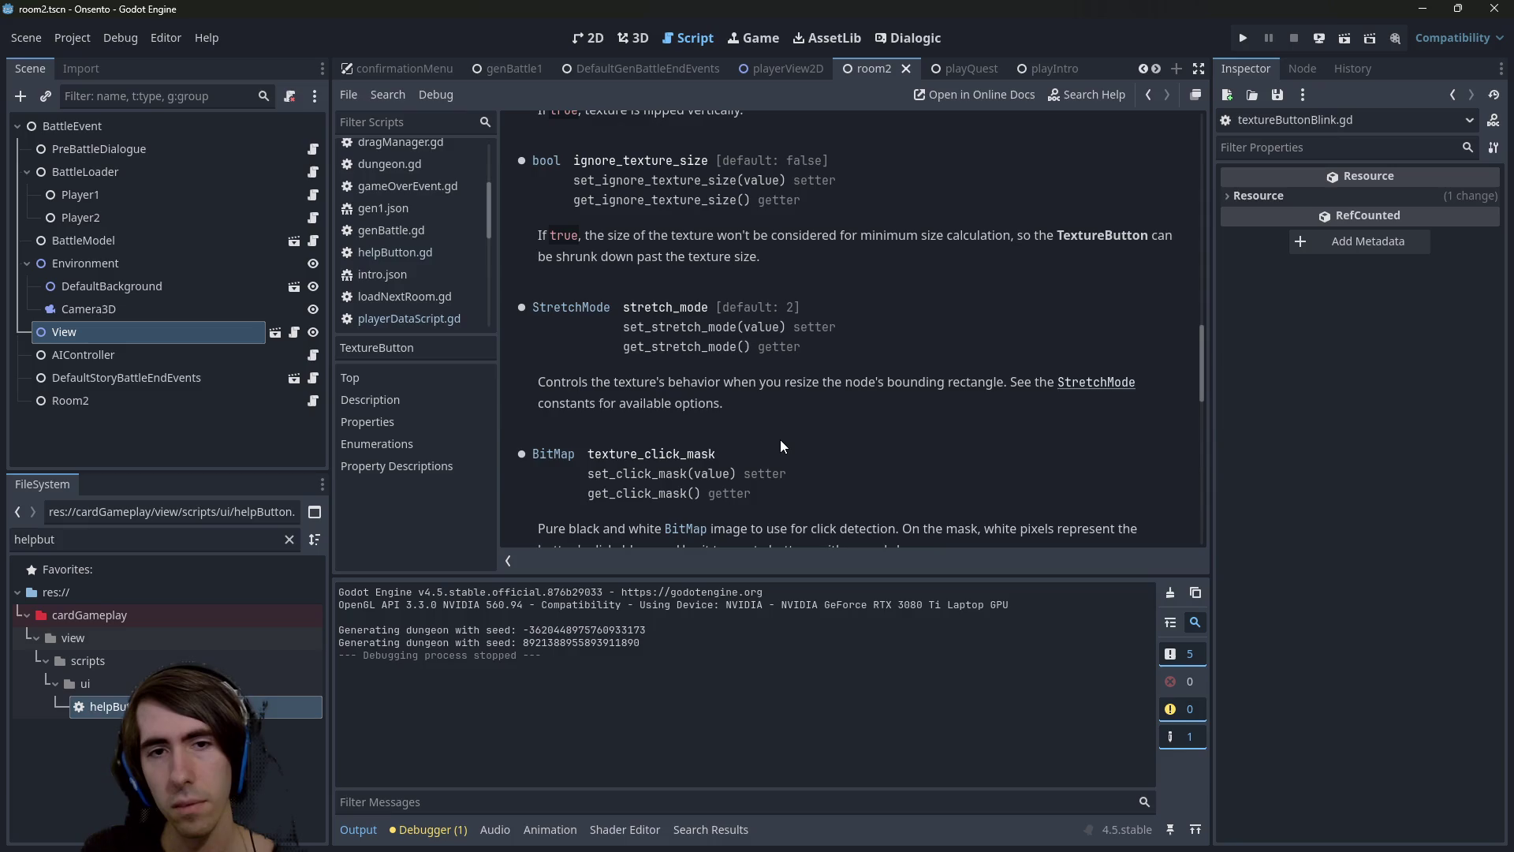
{"action": "scroll", "coordinate": [781, 447], "scroll_direction": "down", "scroll_amount": 2}
{"action": "scroll", "coordinate": [781, 446], "scroll_direction": "down", "scroll_amount": 10}
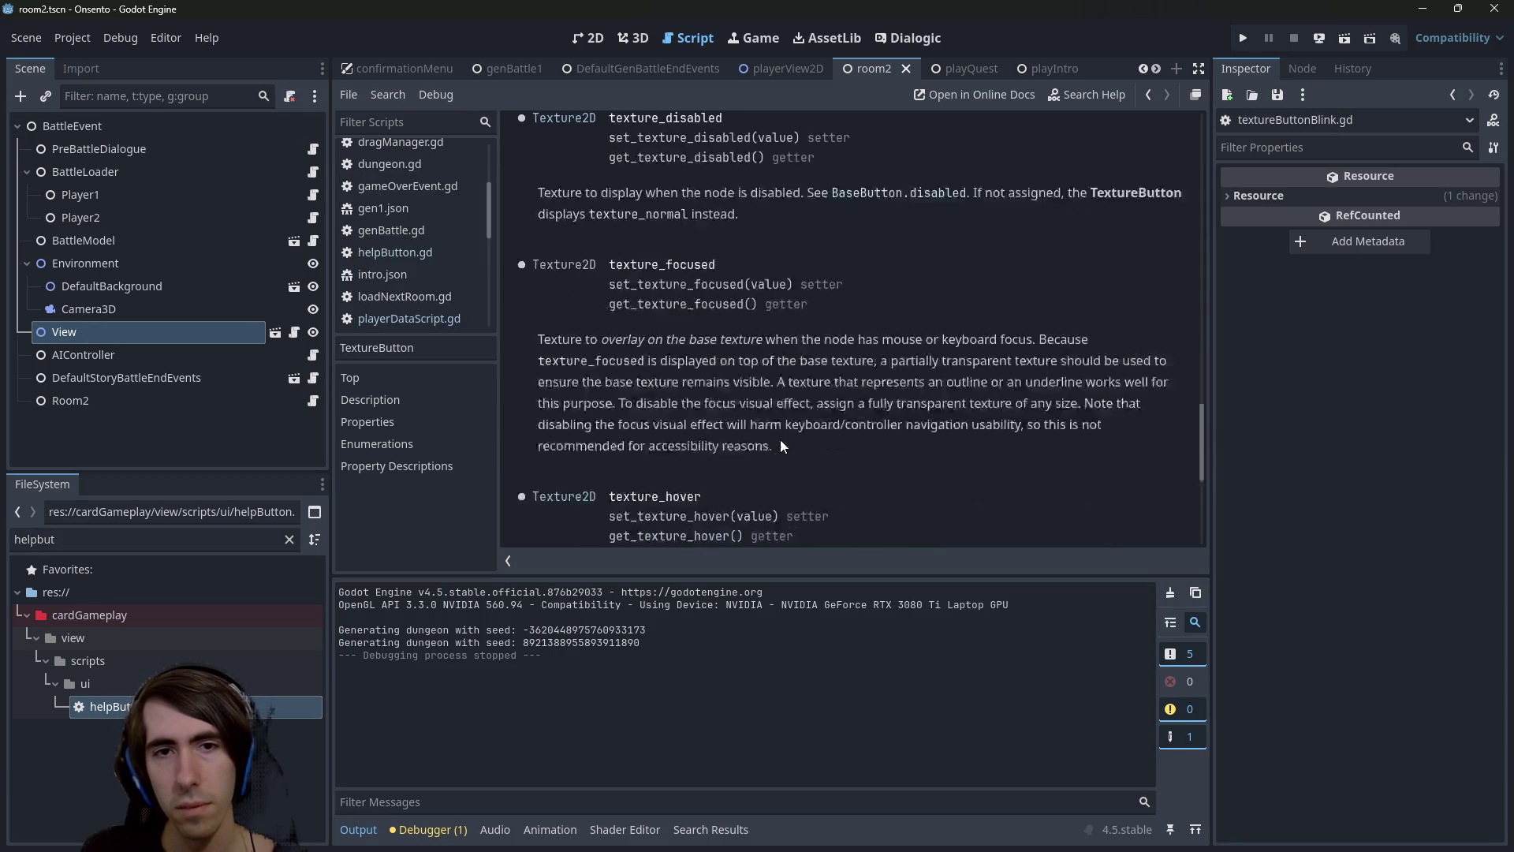
{"action": "scroll", "coordinate": [834, 360], "scroll_direction": "up", "scroll_amount": 4}
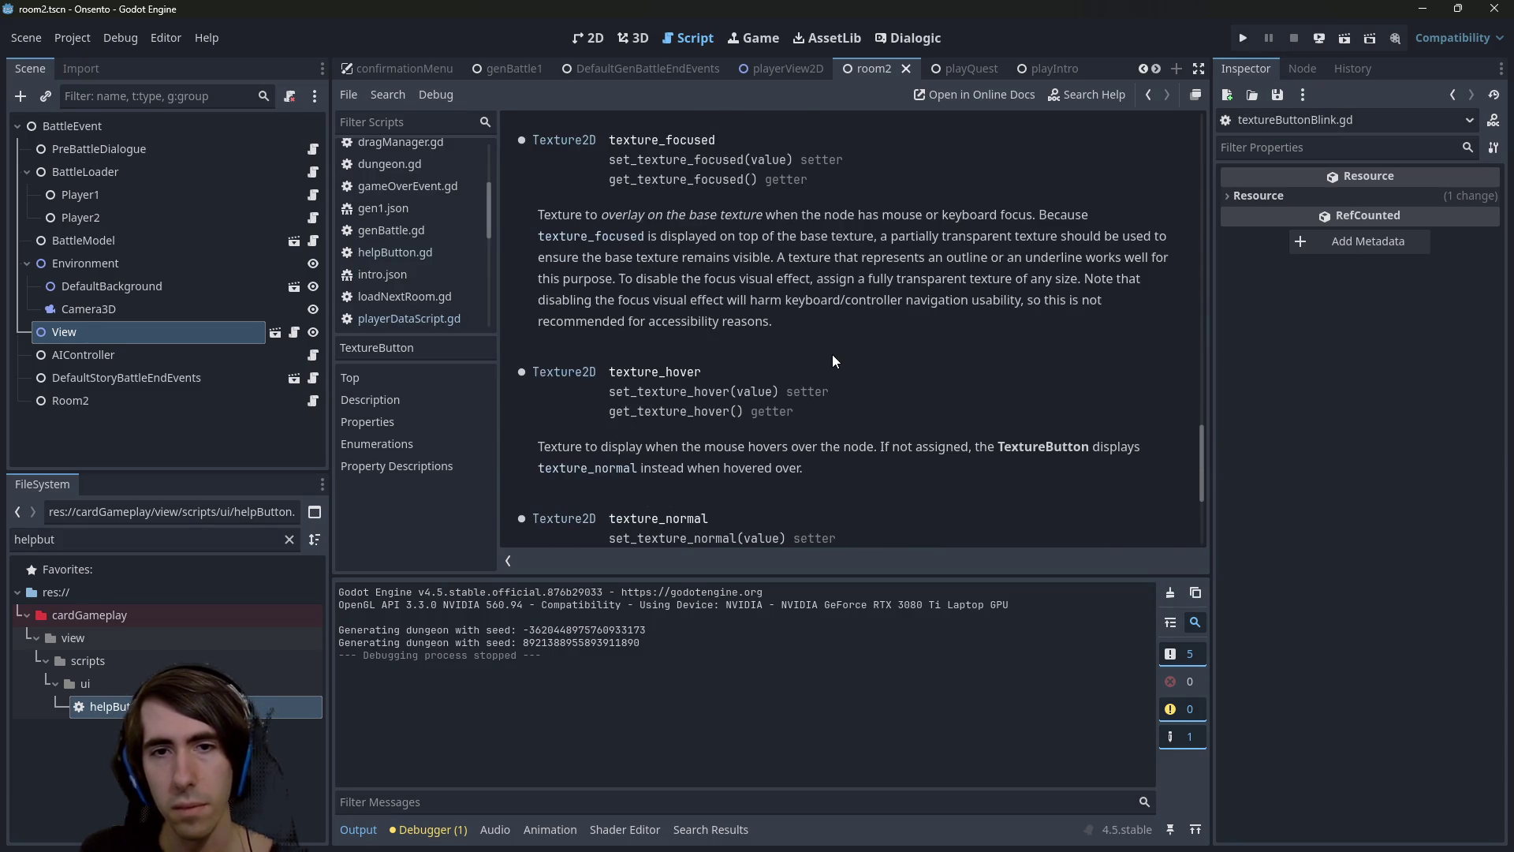
{"action": "scroll", "coordinate": [834, 359], "scroll_direction": "up", "scroll_amount": 15}
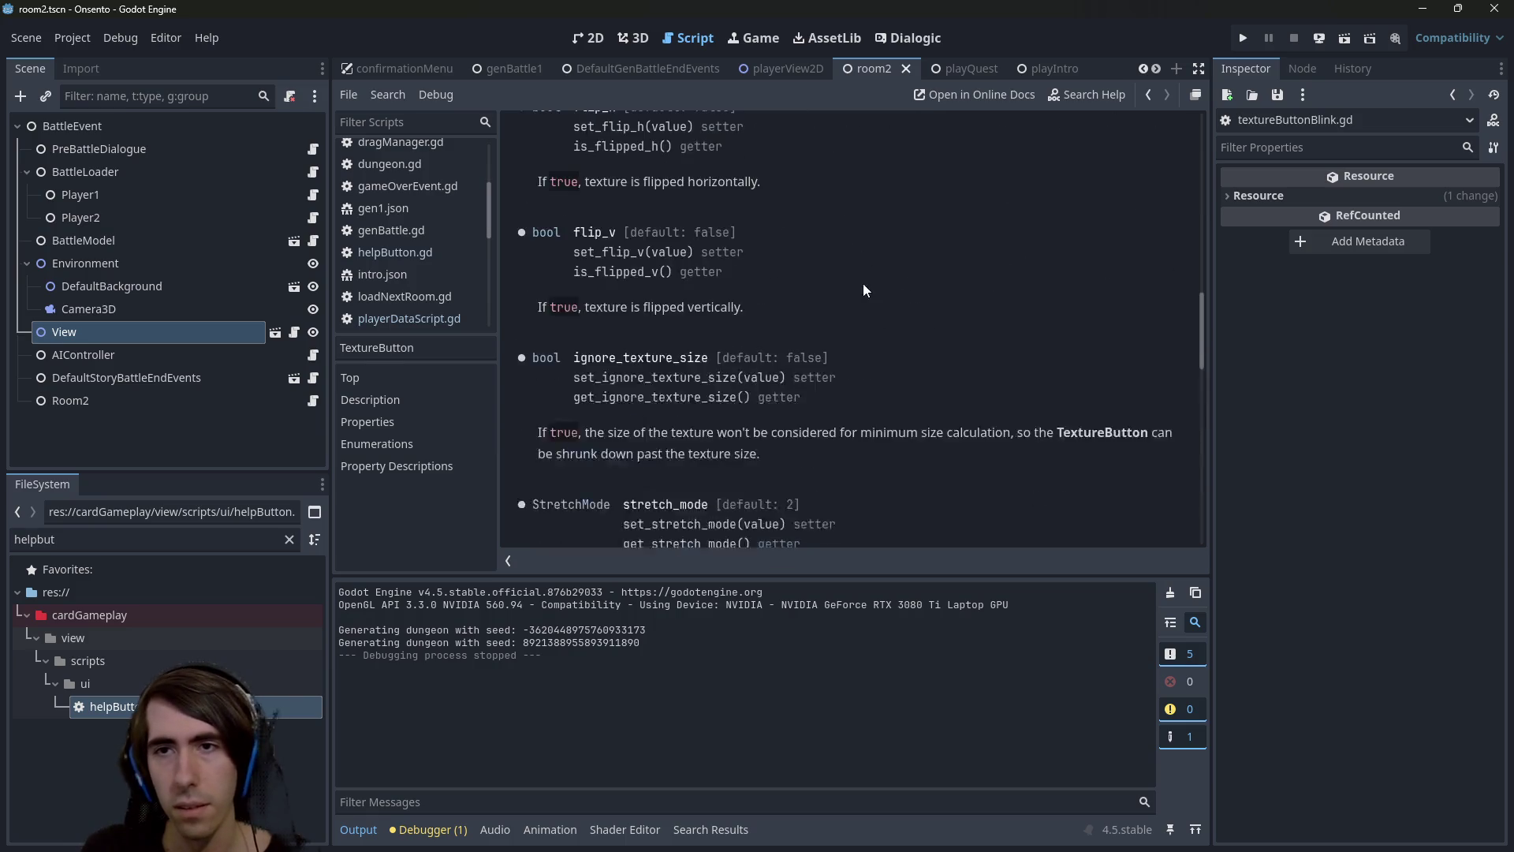
{"action": "scroll", "coordinate": [1124, 264], "scroll_direction": "up", "scroll_amount": 5}
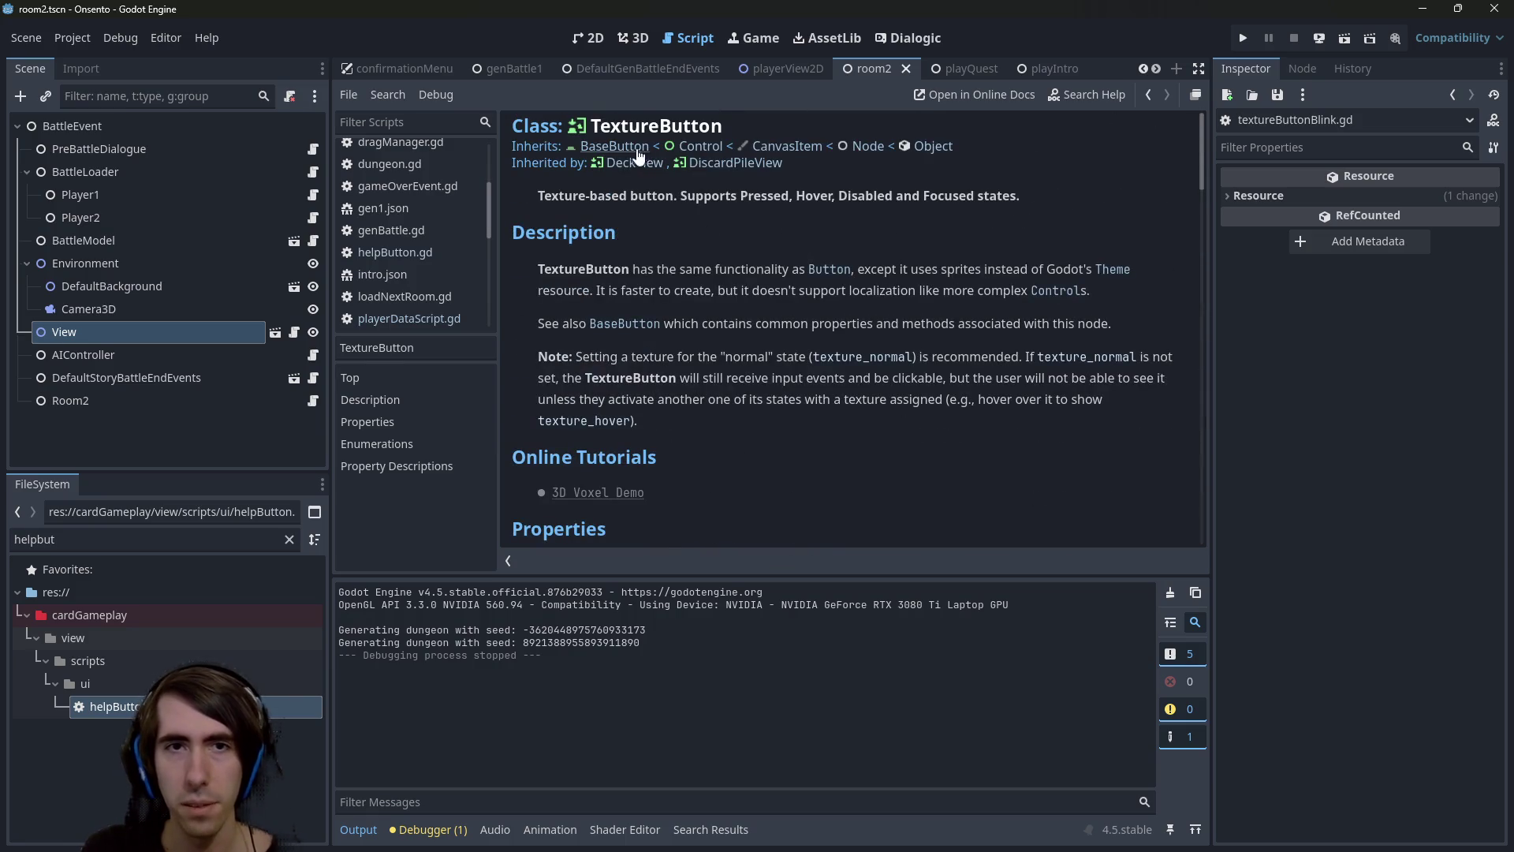
{"action": "left_click", "coordinate": [611, 149]}
{"action": "scroll", "coordinate": [769, 249], "scroll_direction": "down", "scroll_amount": 2}
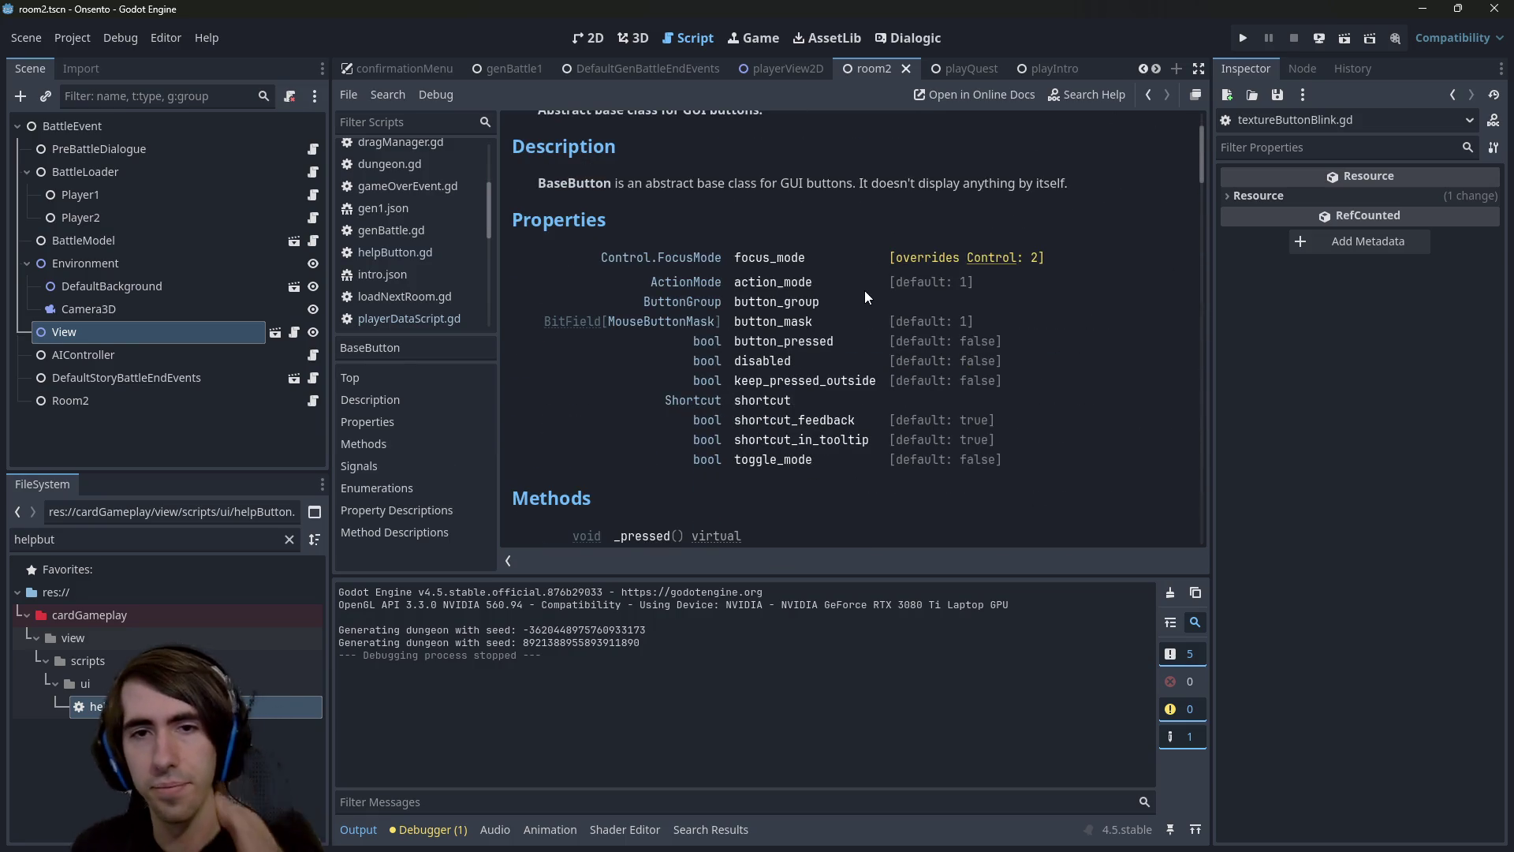
{"action": "scroll", "coordinate": [810, 347], "scroll_direction": "down", "scroll_amount": 4}
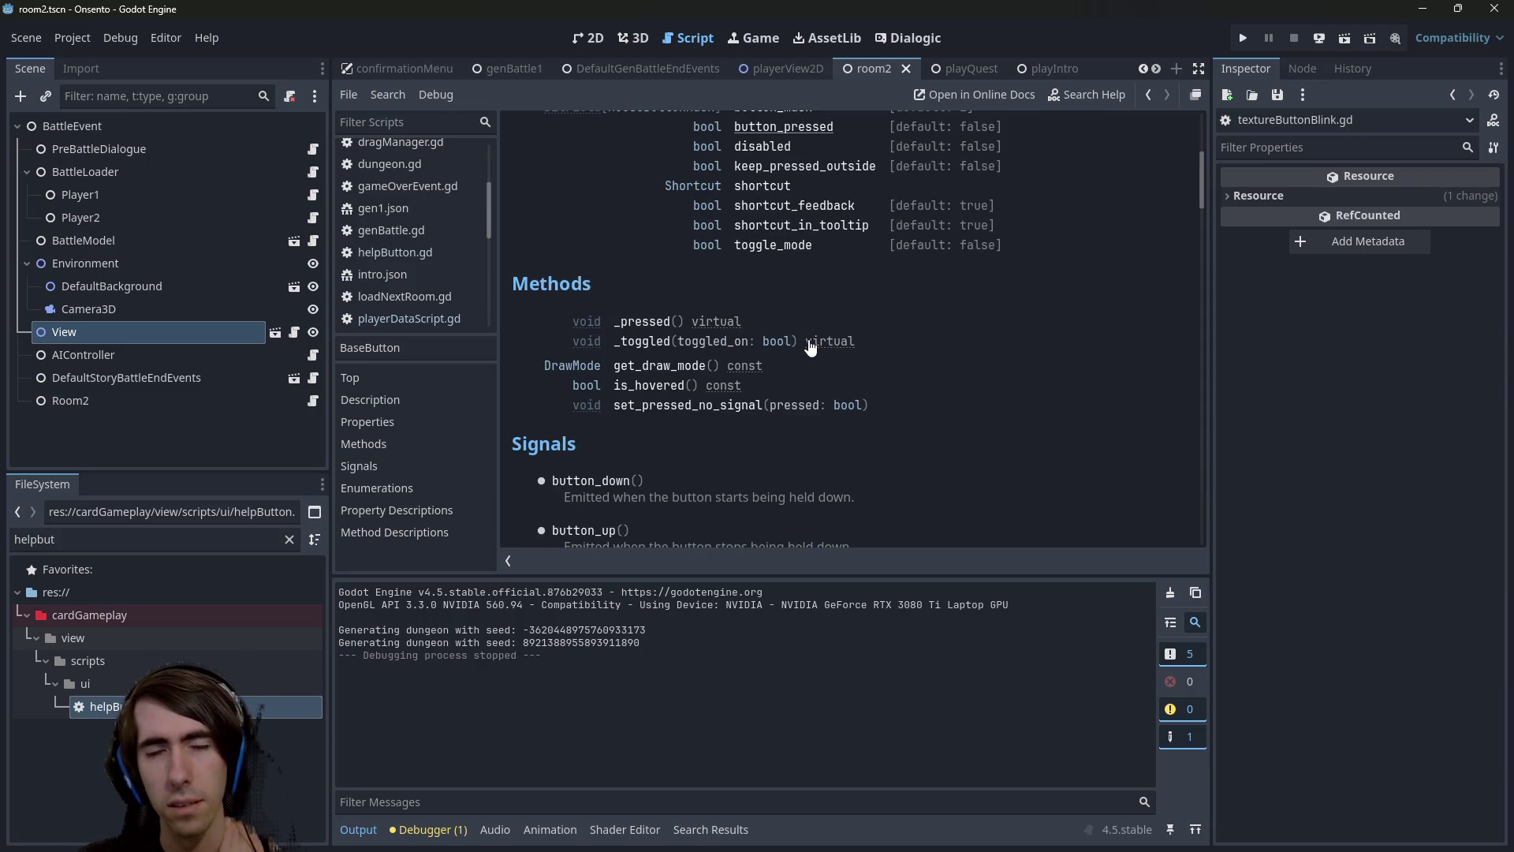
{"action": "scroll", "coordinate": [811, 347], "scroll_direction": "down", "scroll_amount": 1}
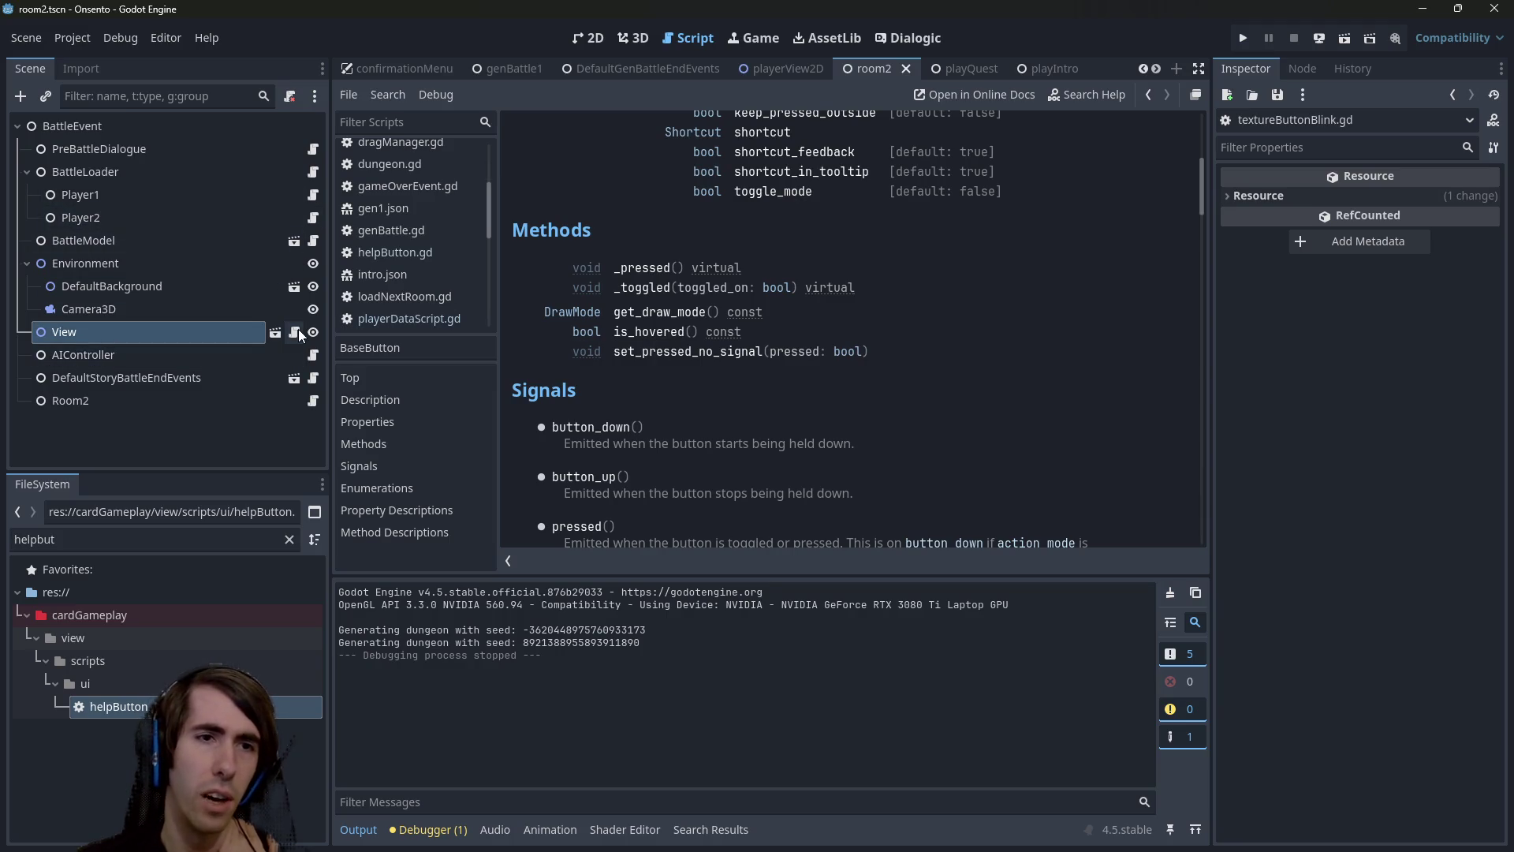
{"action": "scroll", "coordinate": [381, 228], "scroll_direction": "up", "scroll_amount": 4}
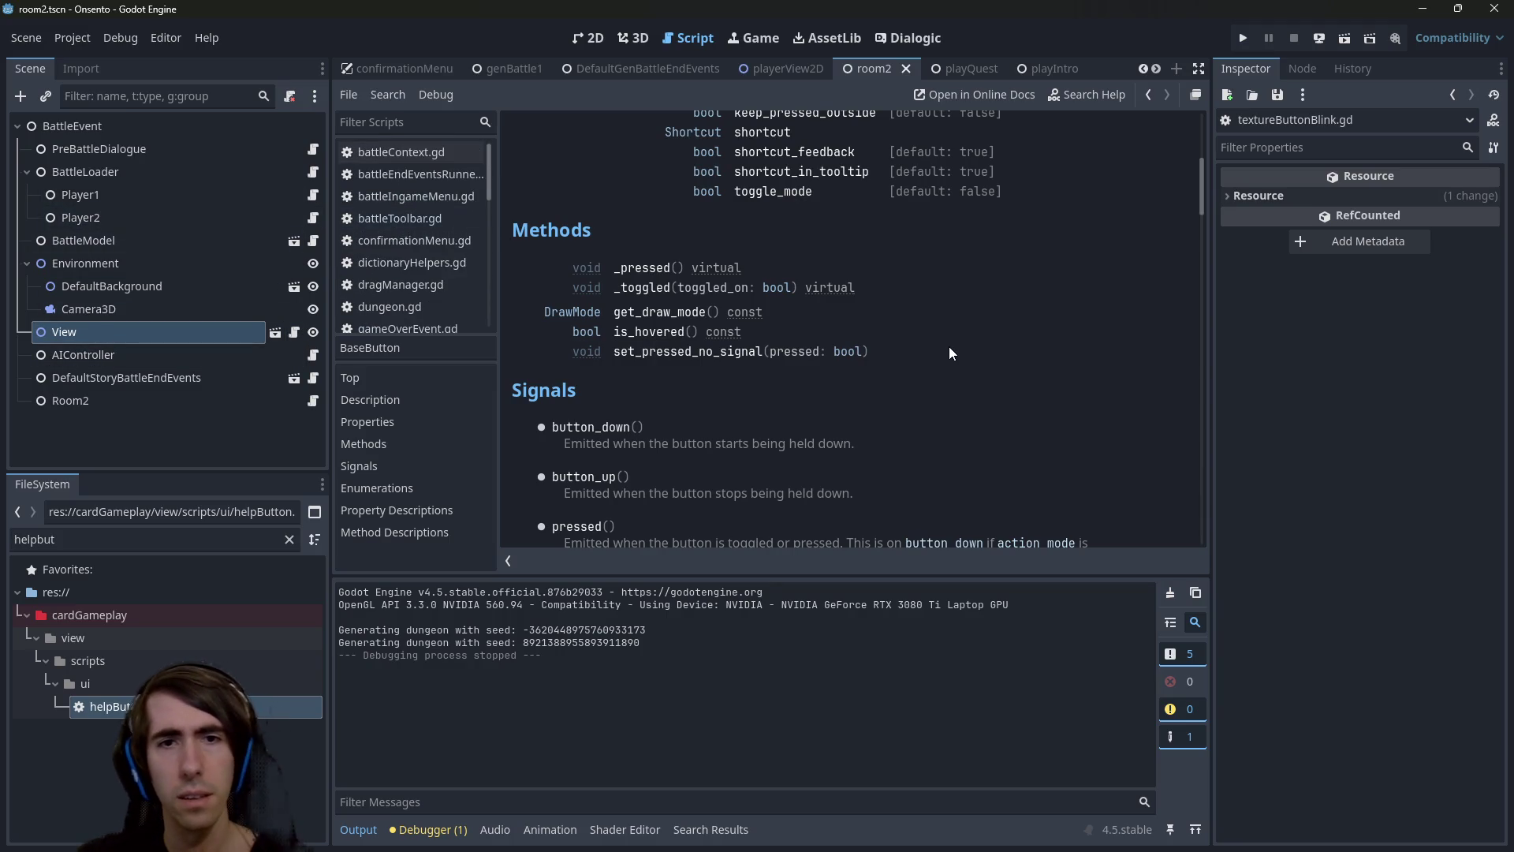
- Return to textureButtonBlink.gd and select the two-line _ready function
{"action": "key", "text": "shift+alt+o"}
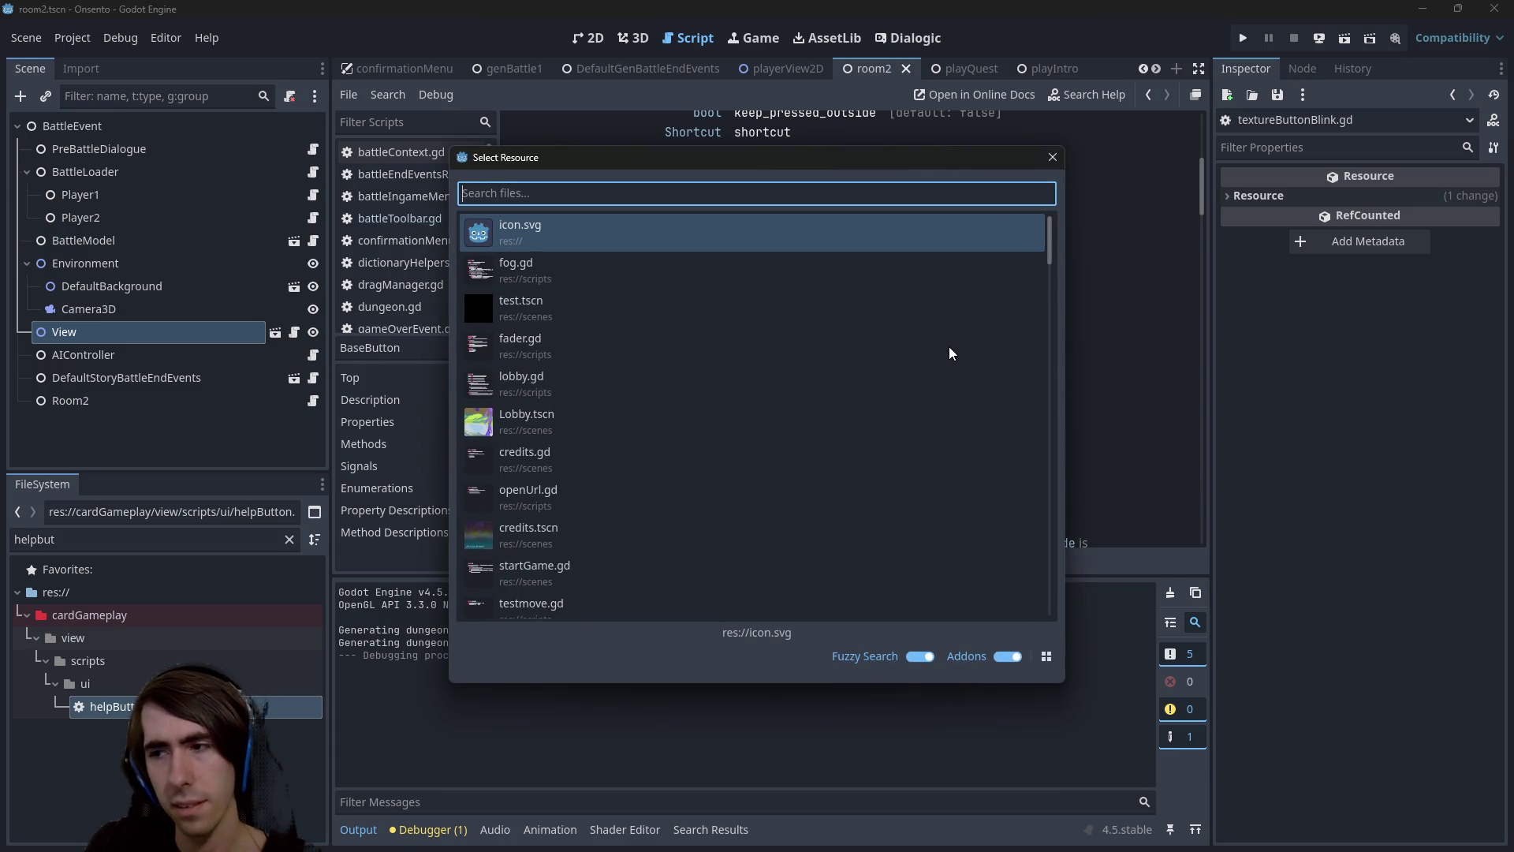
{"action": "key", "text": "Escape"}
{"action": "key", "text": "alt+Left"}
{"action": "key", "text": "alt+Left"}
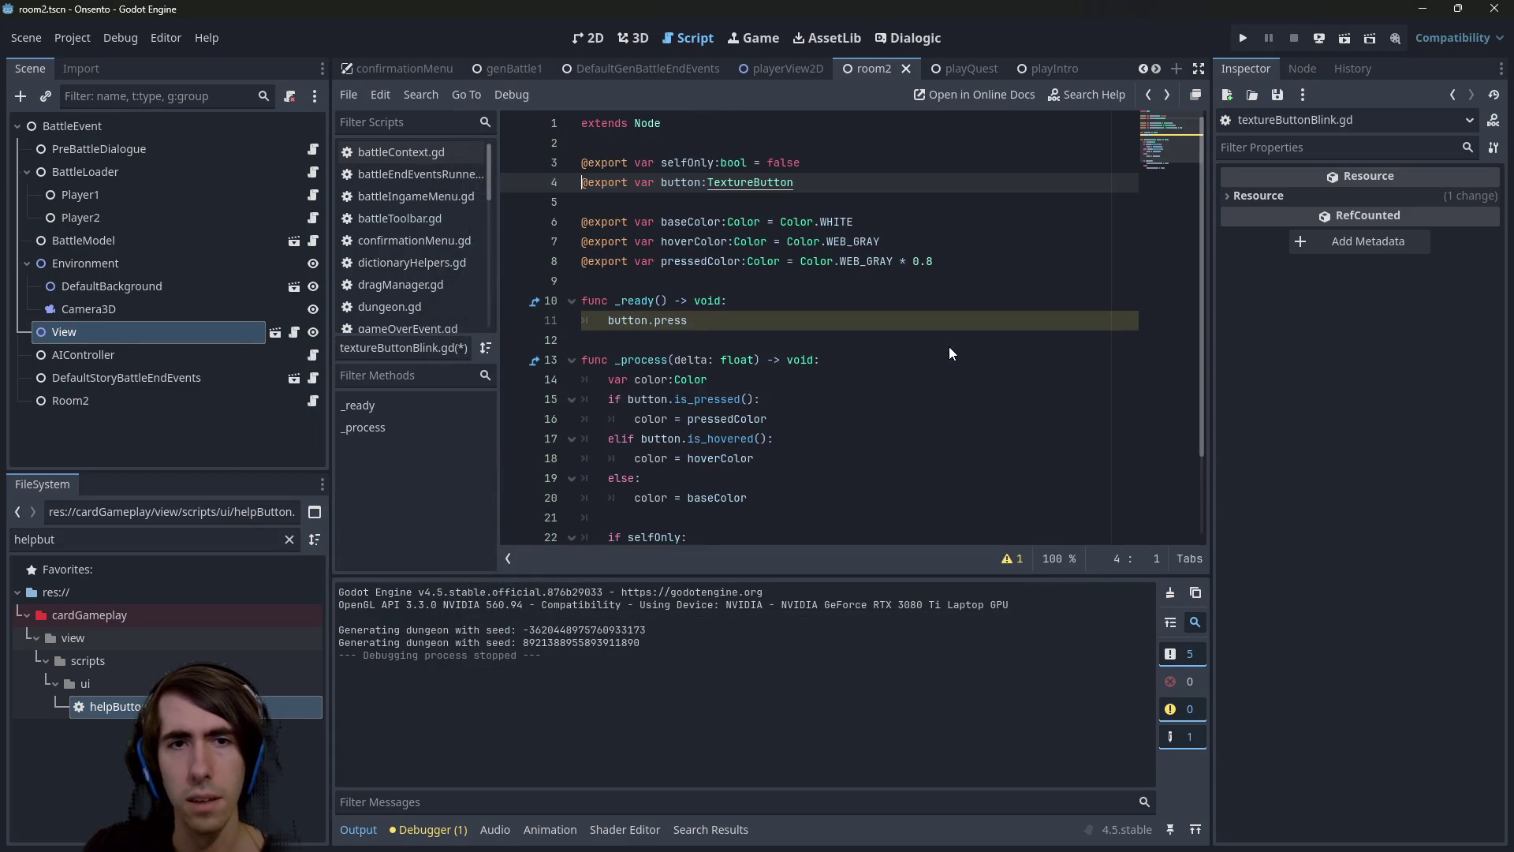
{"action": "left_click_drag", "start_coordinate": [907, 320], "coordinate": [504, 306]}
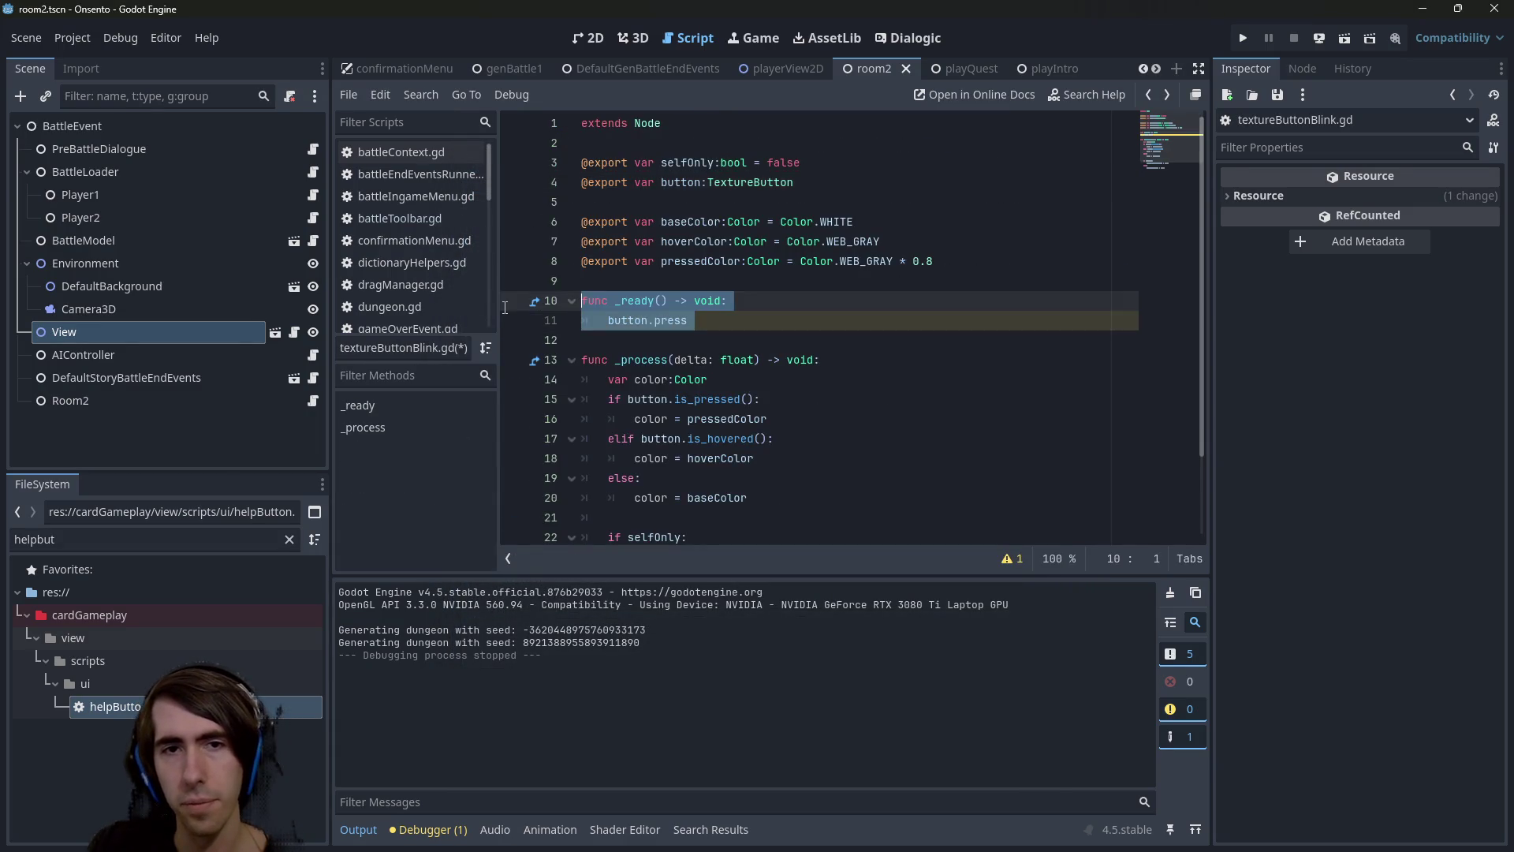
- Delete the unused _ready function from textureButtonBlink.gd and save
{"action": "key", "text": "BackSpace"}
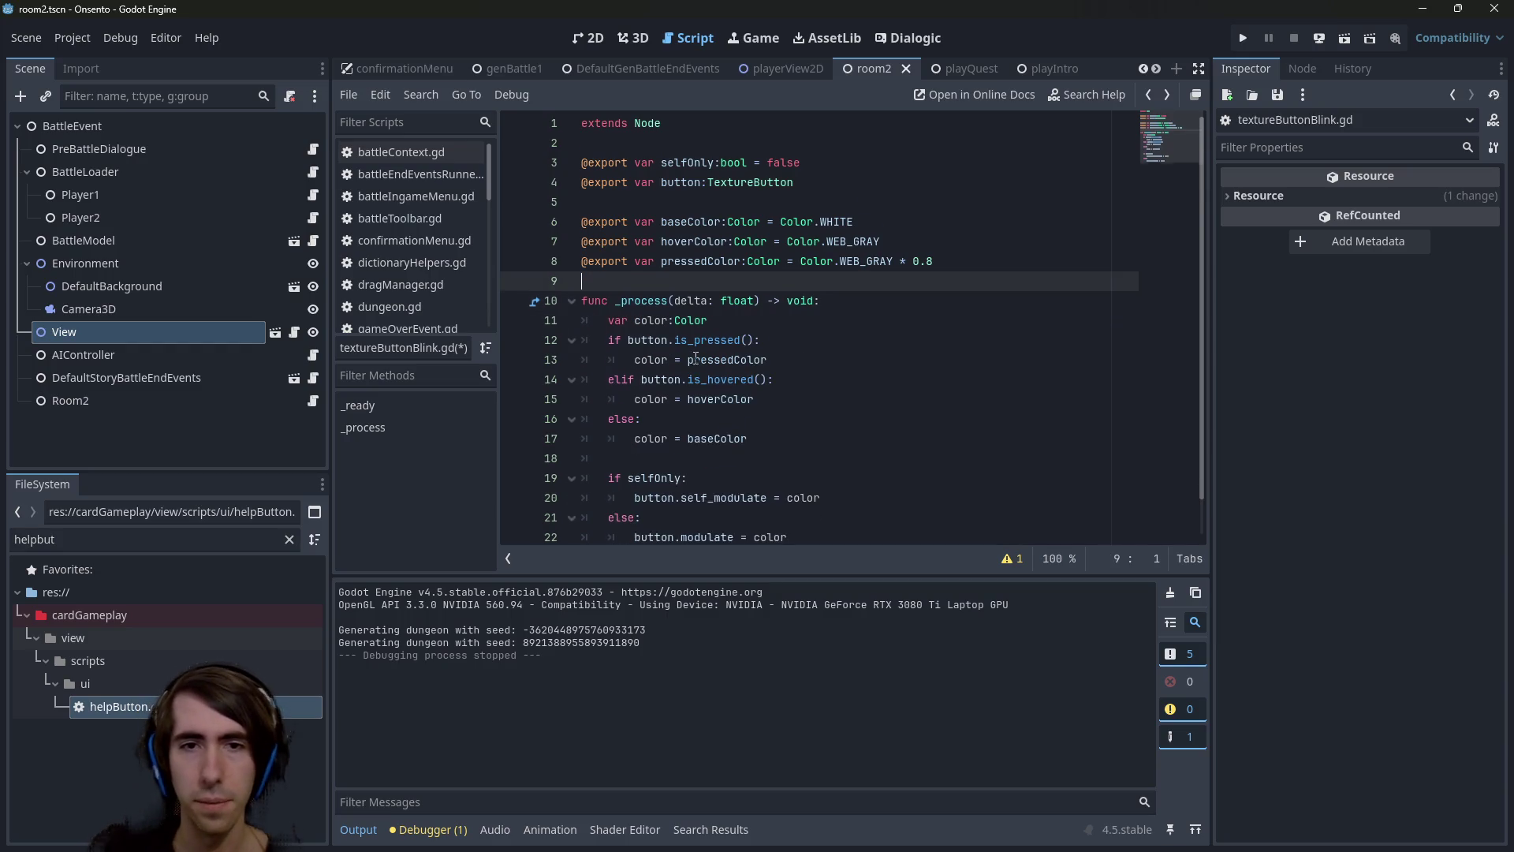
{"action": "key", "text": "BackSpace"}
{"action": "key", "text": "ctrl+s"}
- Add scale = Vector2.ONE * 1.1 on a new line in the is_hovered branch
{"action": "left_click", "coordinate": [796, 341]}
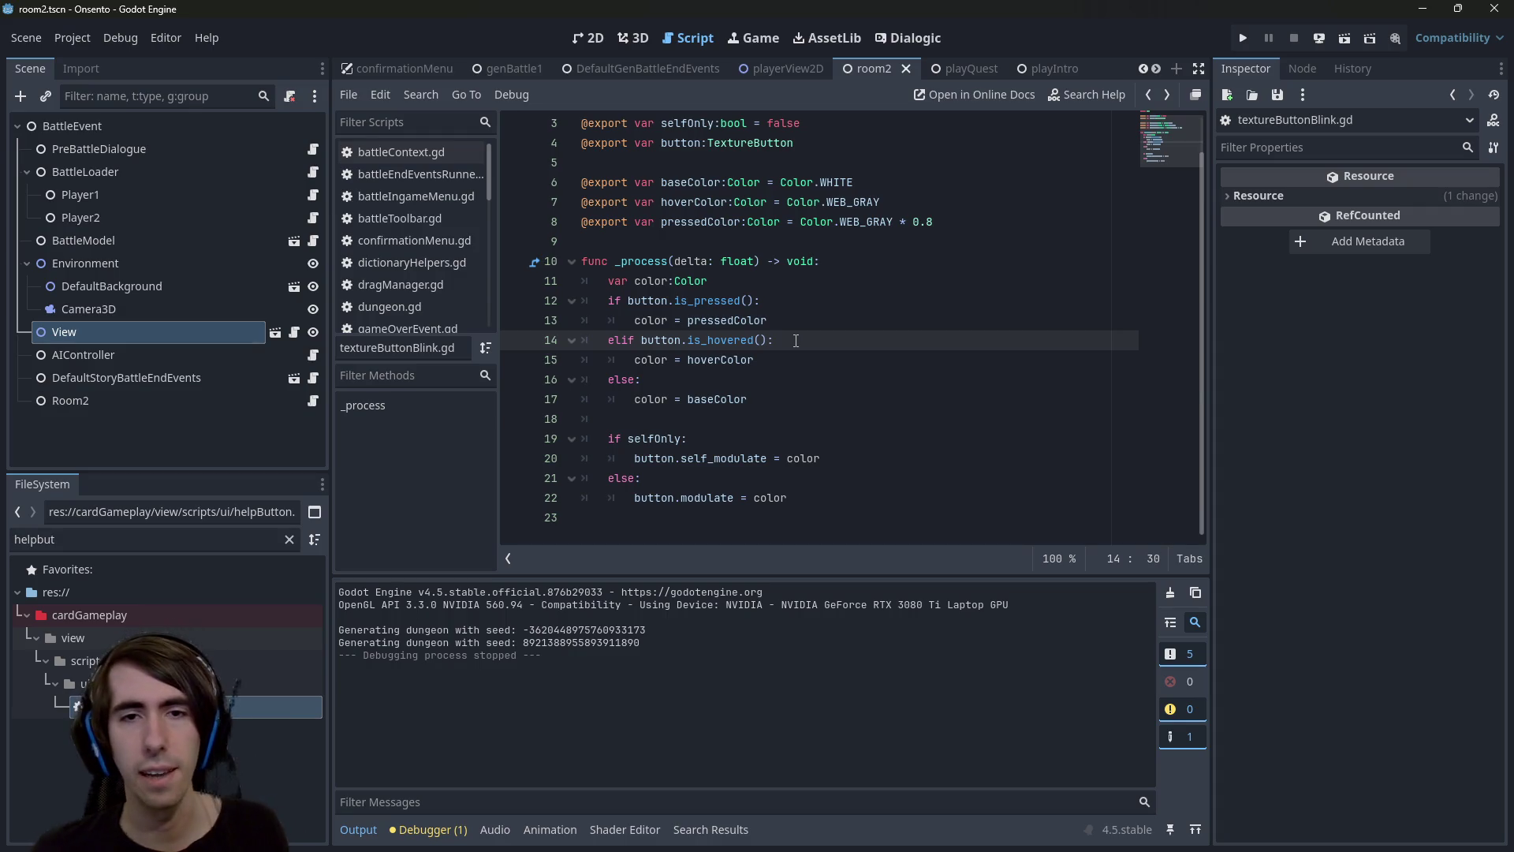
{"action": "key", "text": "Up"}
{"action": "key", "text": "Down"}
{"action": "key", "text": "Down"}
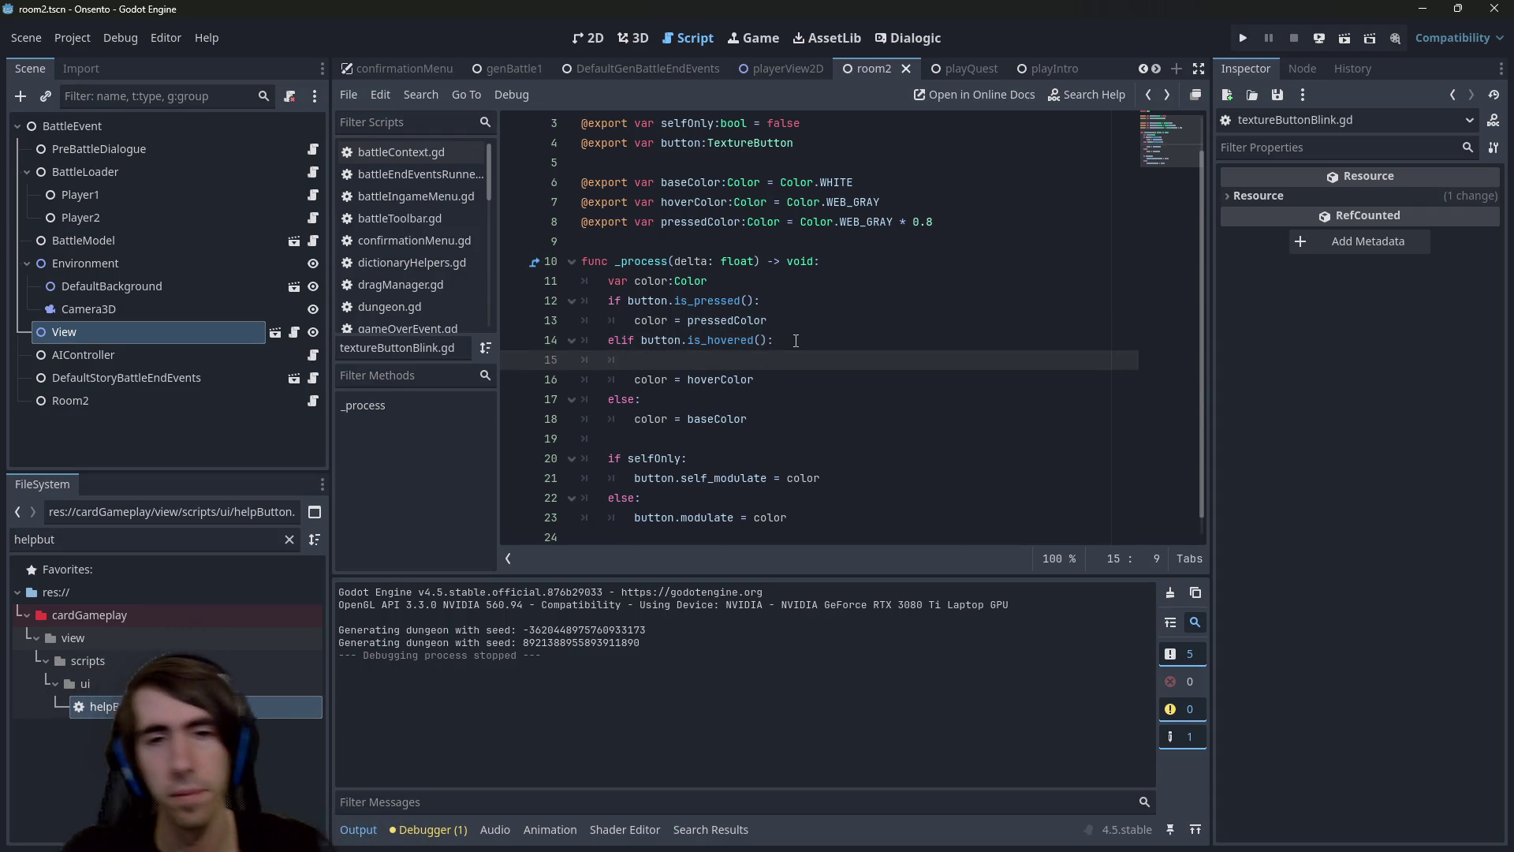
{"action": "key", "text": "Return"}
{"action": "type", "text": "scale = "}
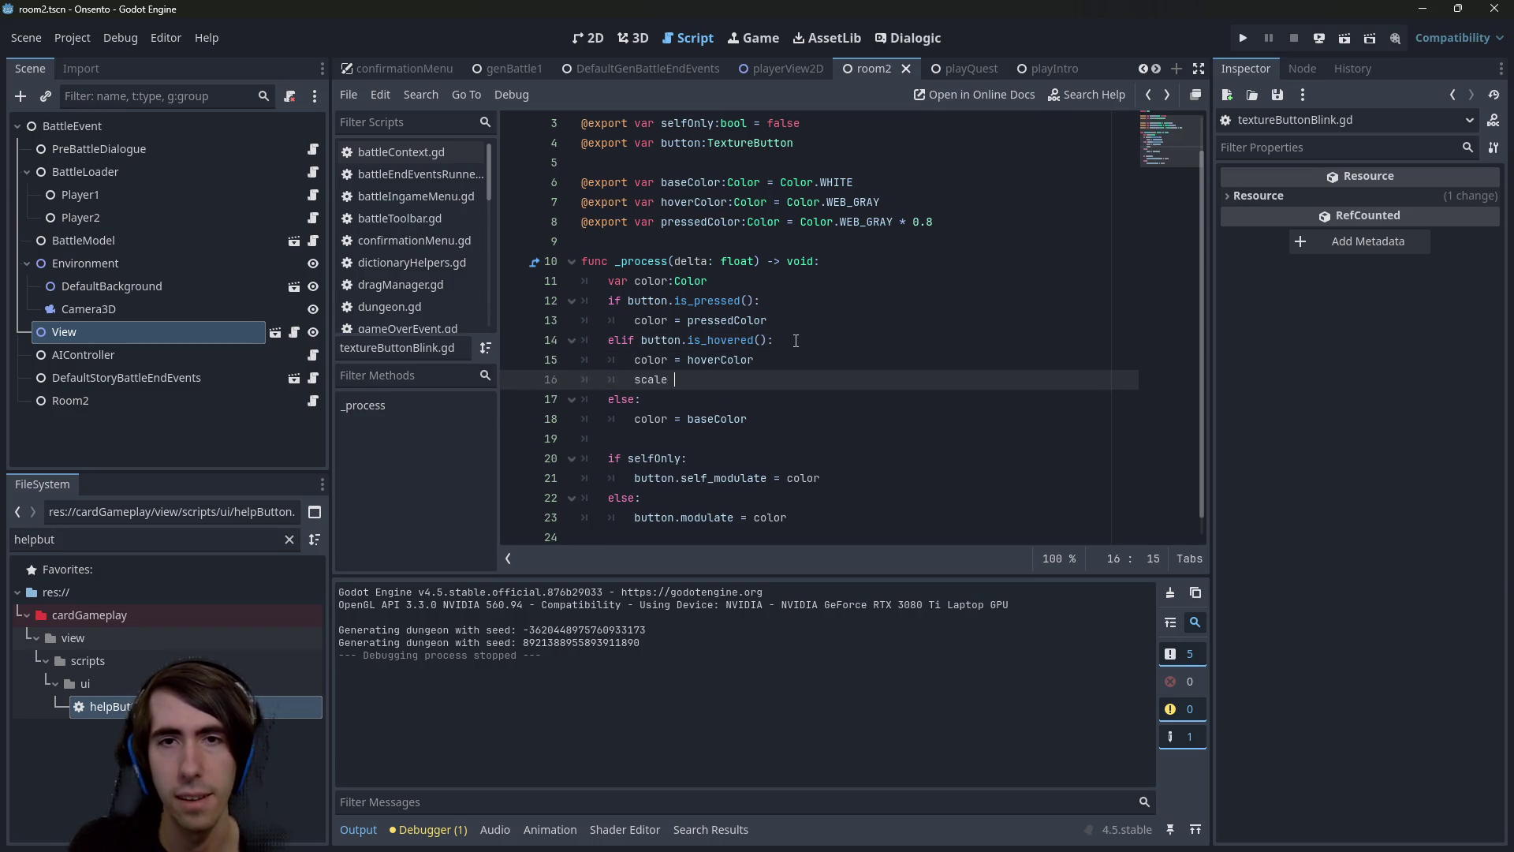
{"action": "type", "text": "Vector2"}
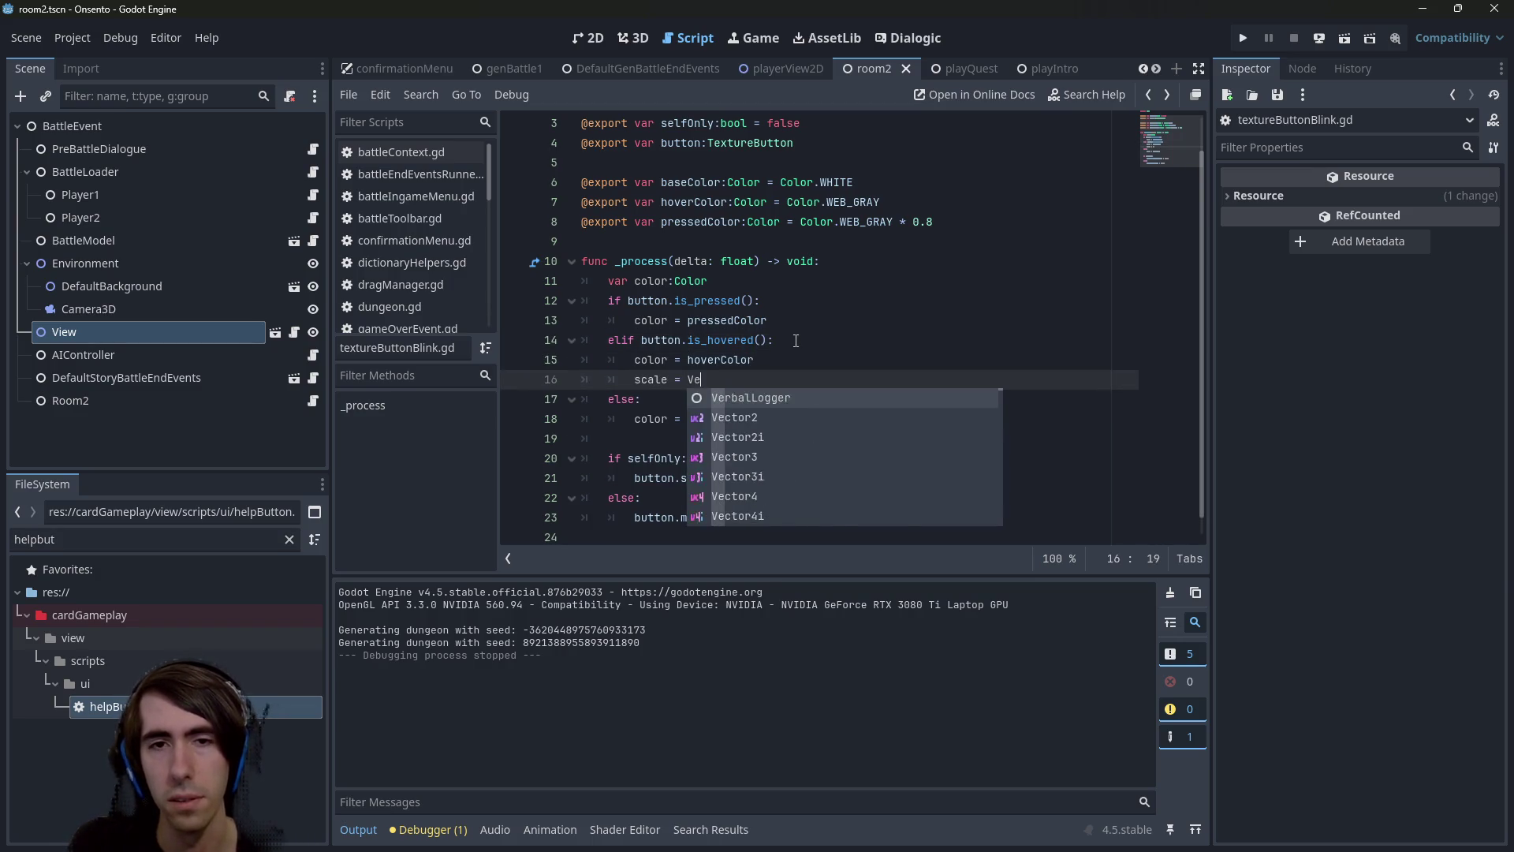
{"action": "type", "text": "(1.0"}
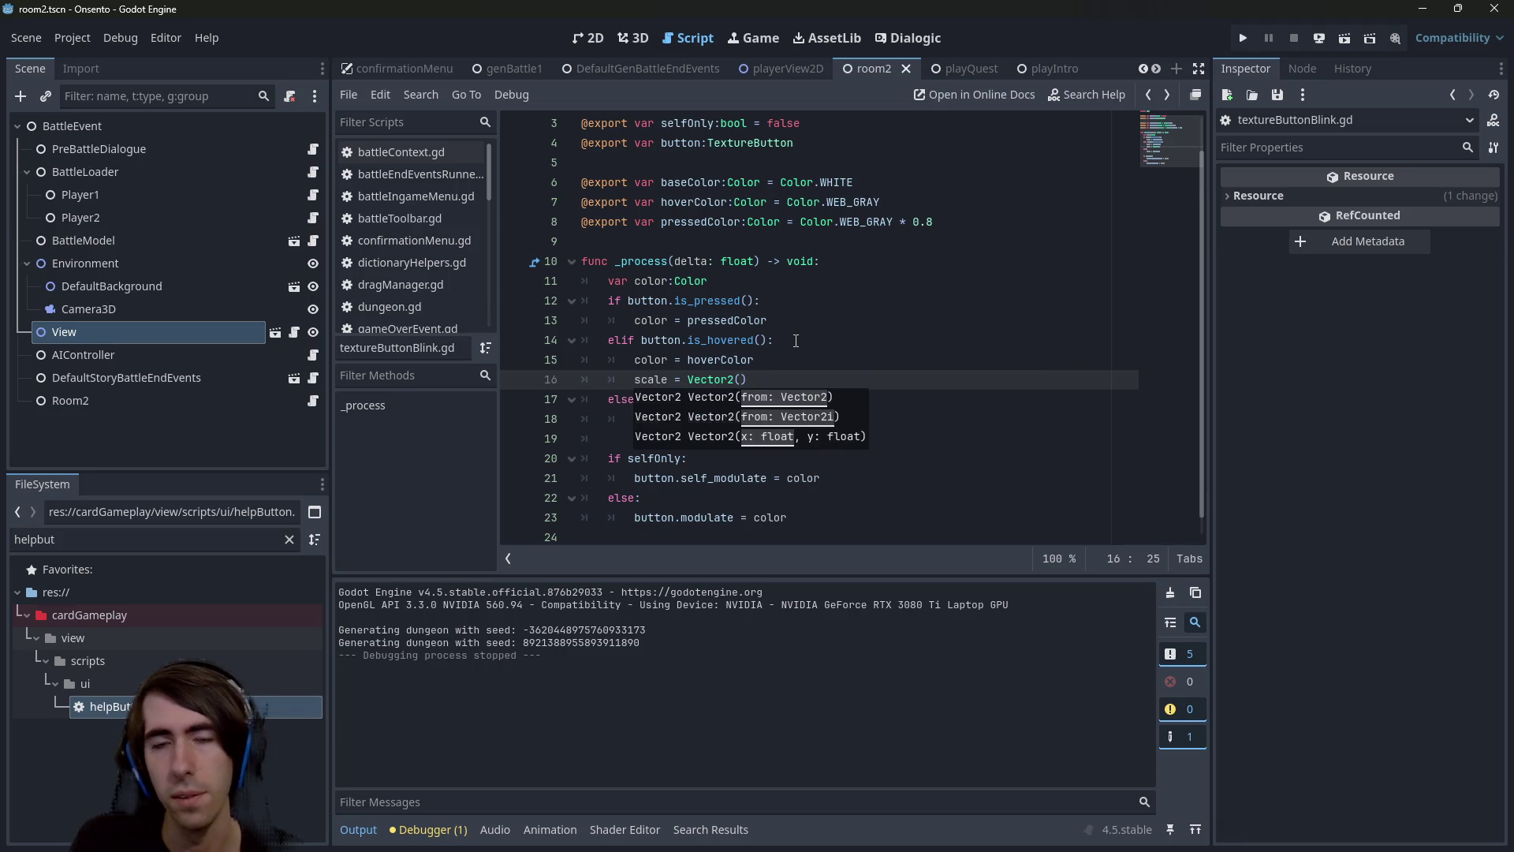
{"action": "type", "text": ","}
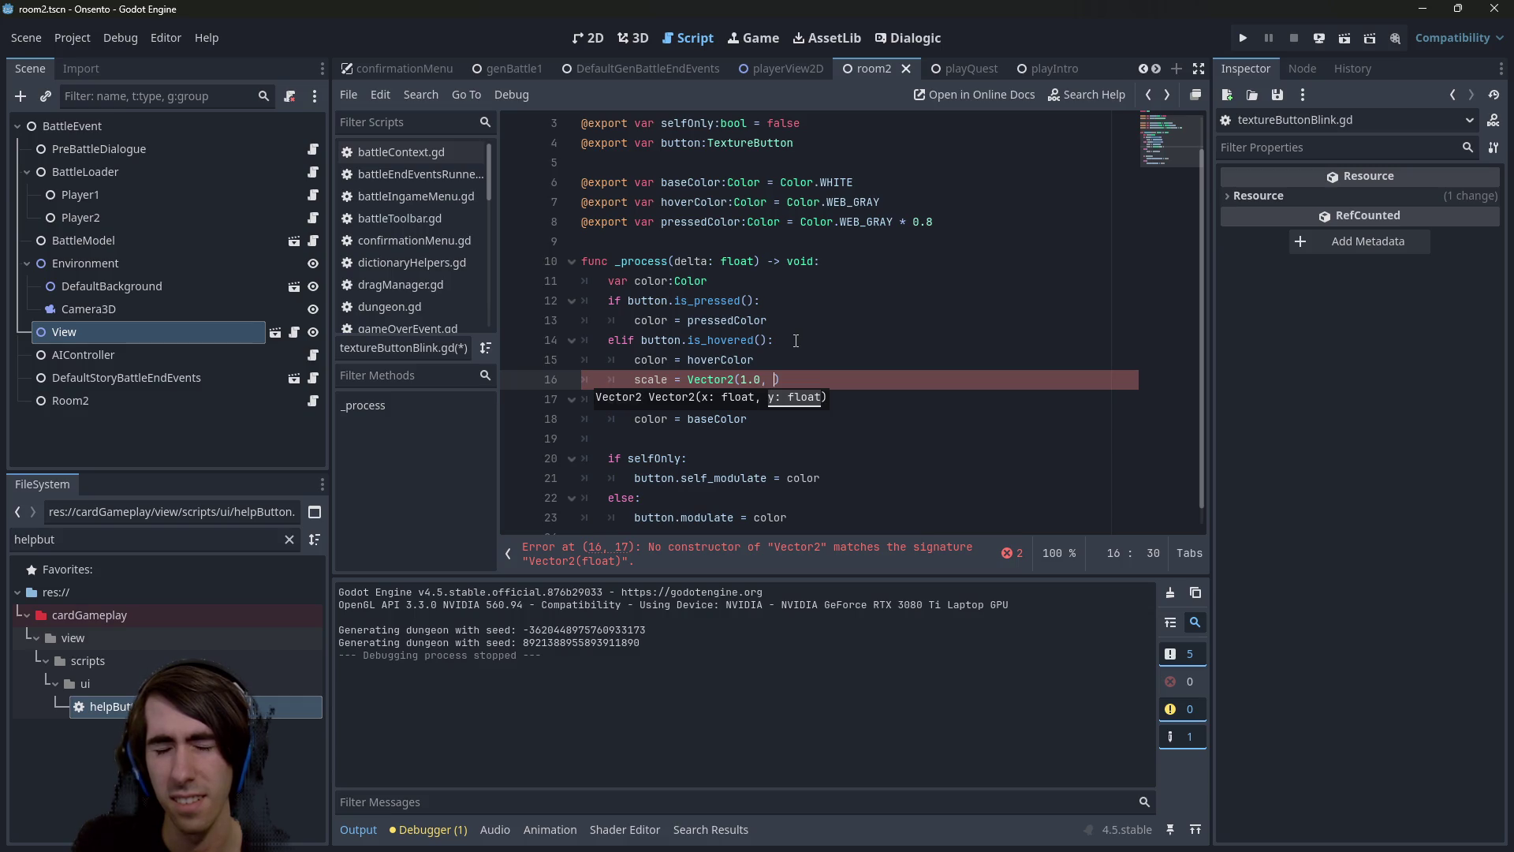
{"action": "type", "text": "1.1"}
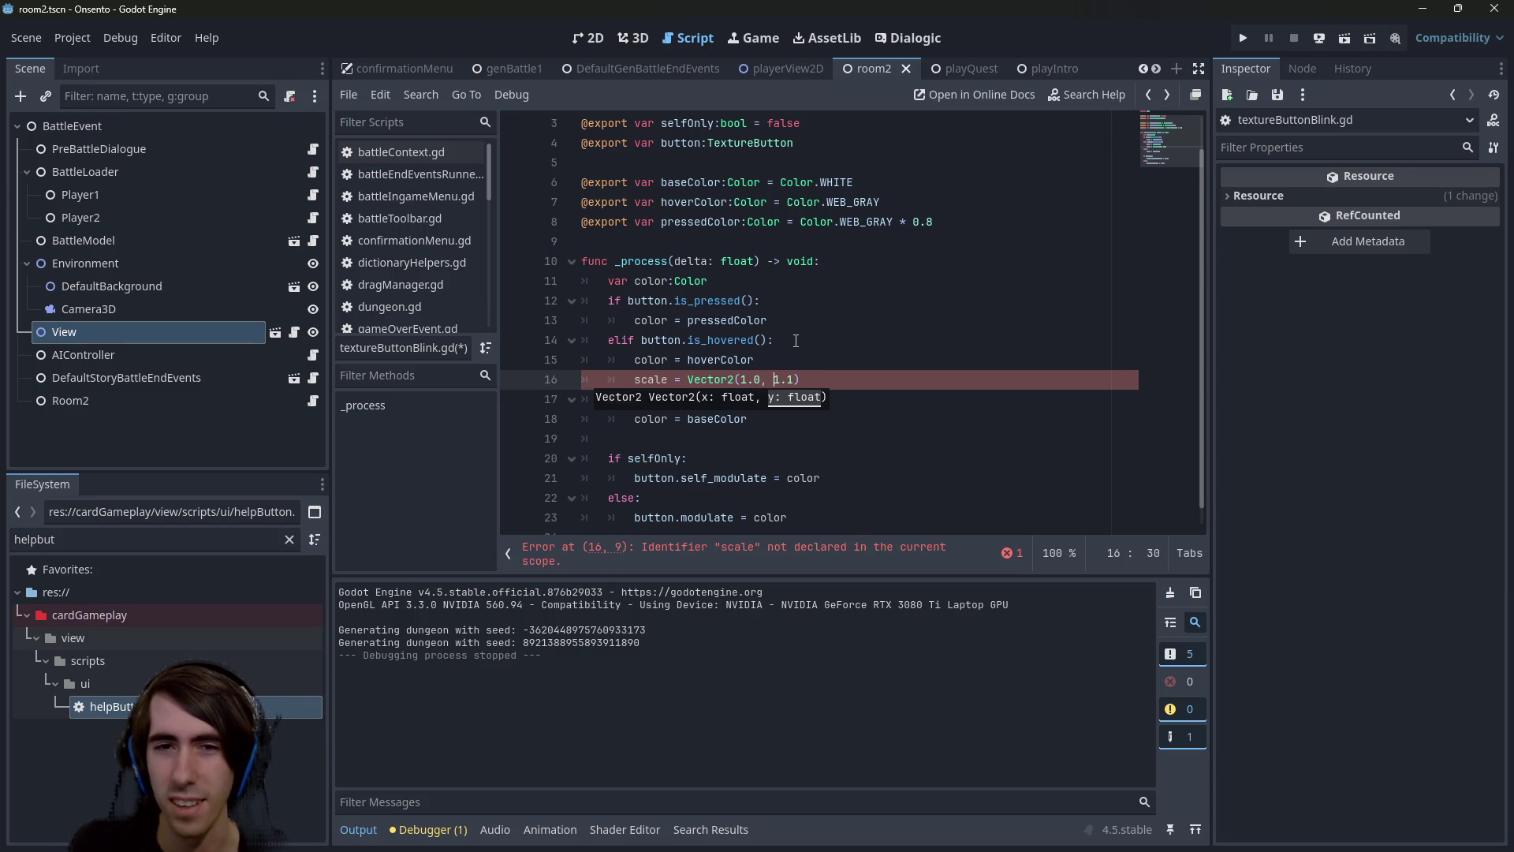
{"action": "key", "text": "ctrl+shift+Left"}
{"action": "key", "text": "ctrl+shift+Left"}
{"action": "key", "text": "BackSpace"}
{"action": "type", "text": "ONE *"}
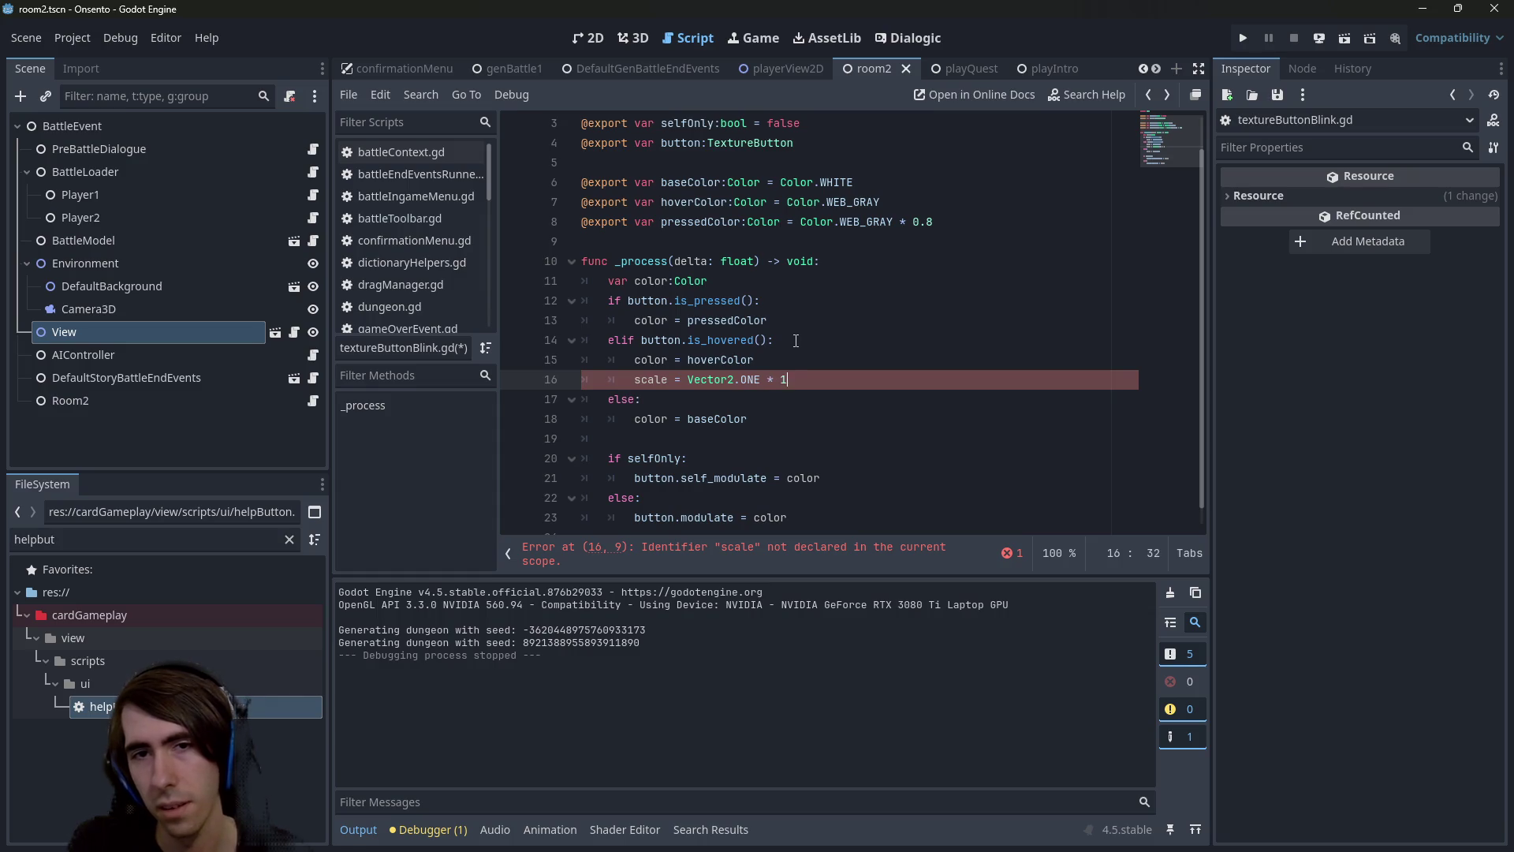
{"action": "key", "text": "ctrl+s"}
- Prefix the hover line so it reads button.scale = Vector2.ONE * 1.1
{"action": "key", "text": "ctrl+shift+Left"}
{"action": "key", "text": "ctrl+shift+Left"}
{"action": "key", "text": "ctrl+shift+Left"}
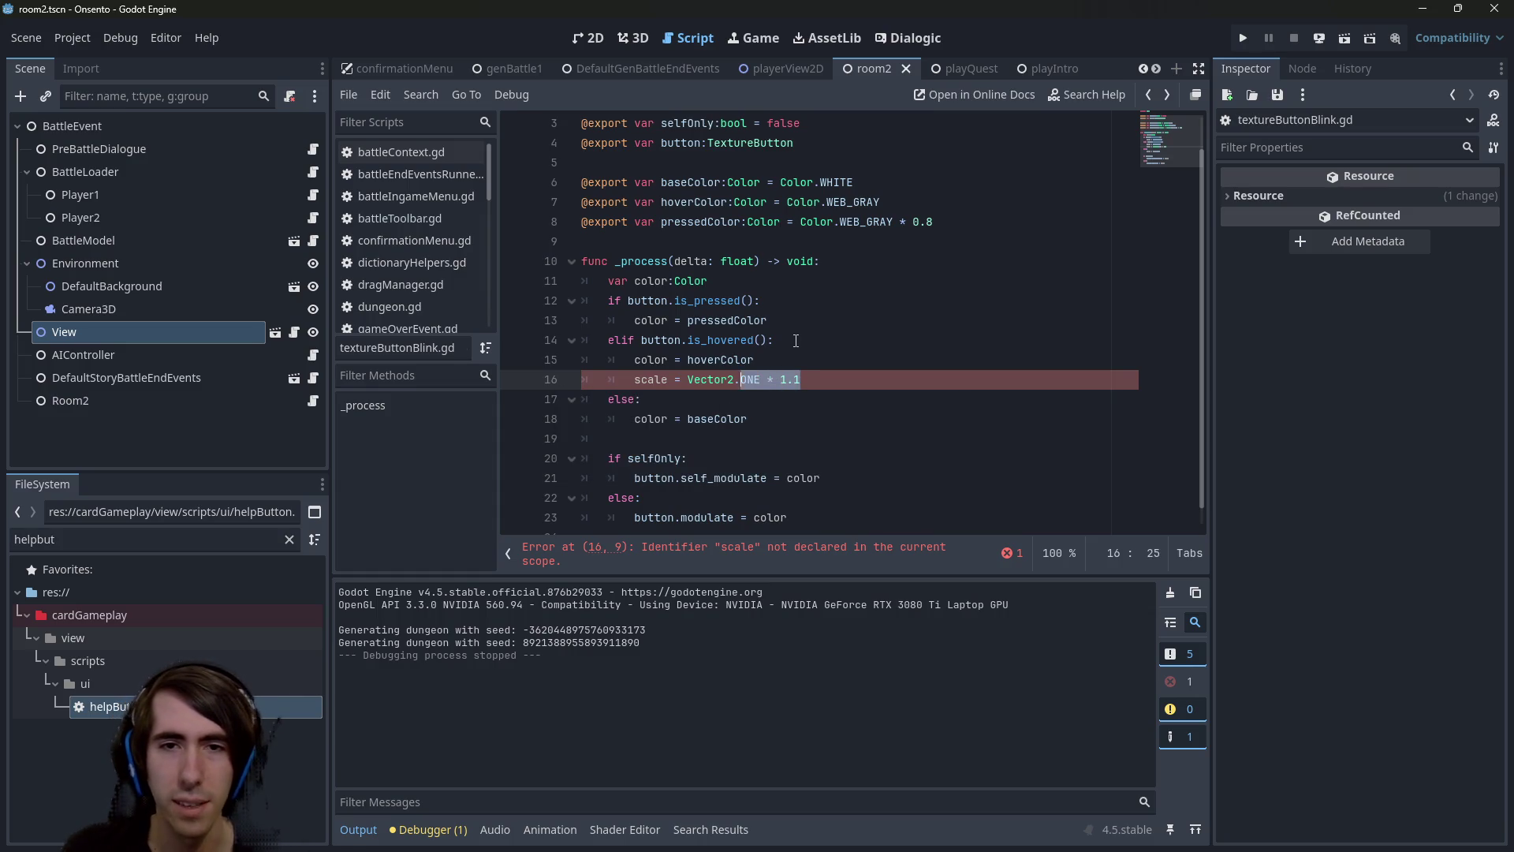
{"action": "key", "text": "ctrl+shift+Left"}
{"action": "key", "text": "ctrl+shift+Left"}
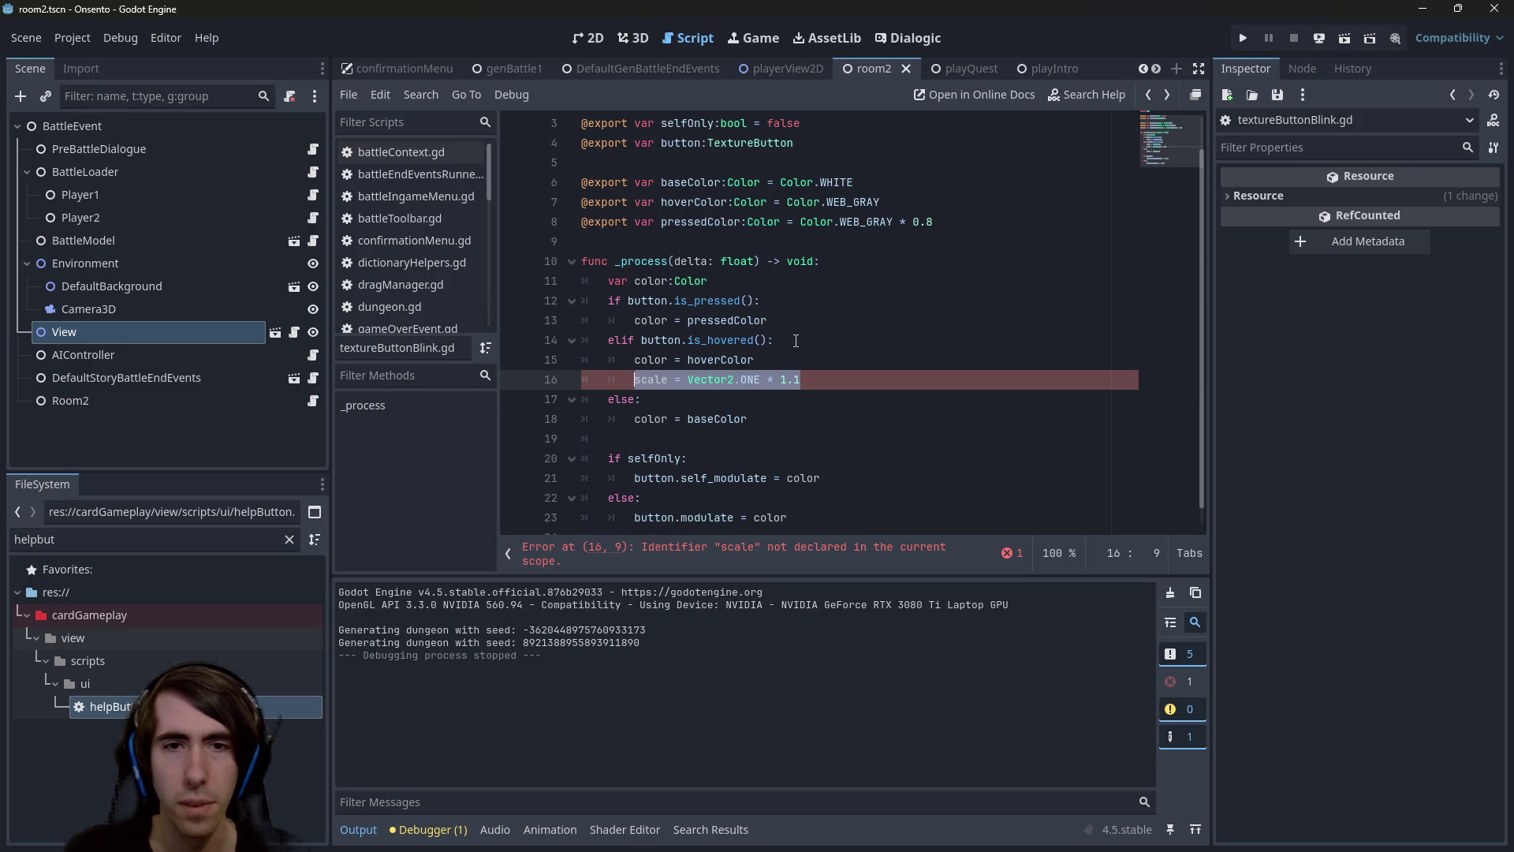
{"action": "key", "text": "Left"}
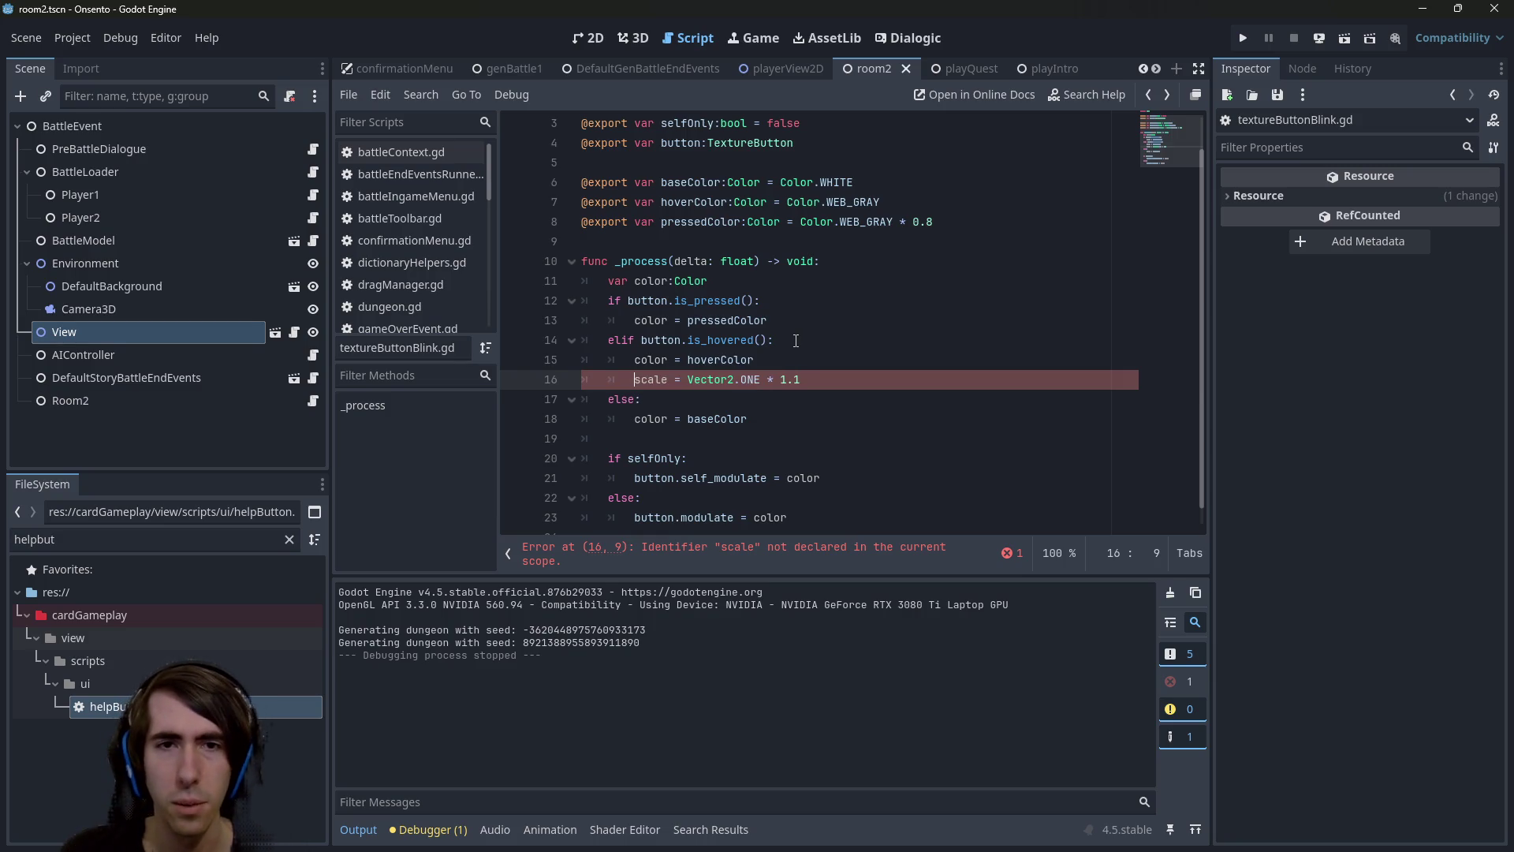
{"action": "type", "text": "button."}
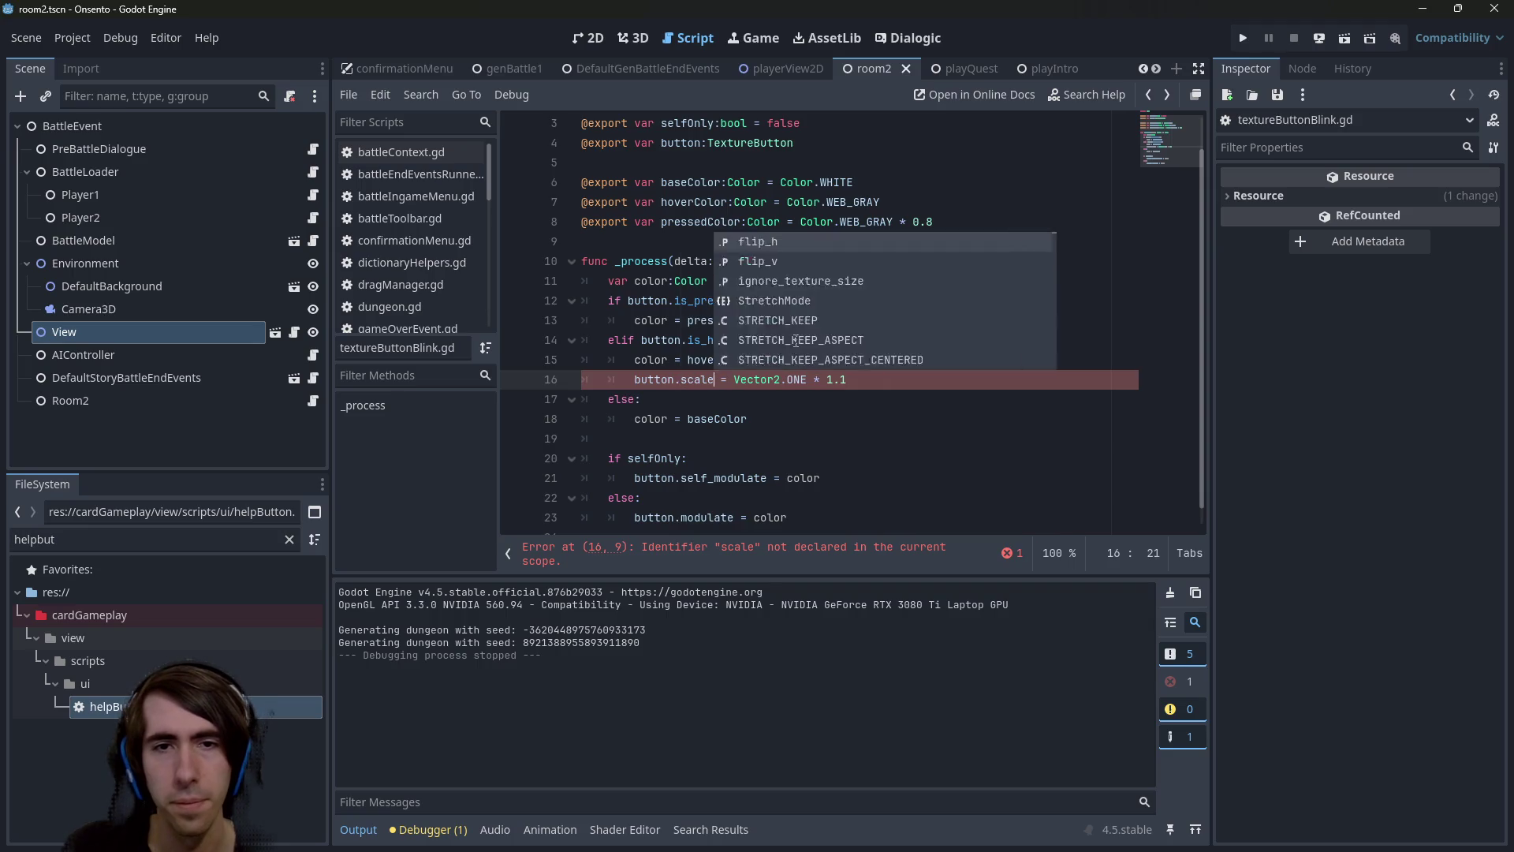
{"action": "key", "text": "Escape"}
{"action": "key", "text": "ctrl+shift+Left"}
{"action": "key", "text": "ctrl+shift+Left"}
{"action": "key", "text": "ctrl+shift+Left"}
{"action": "key", "text": "ctrl+shift+Right"}
{"action": "key", "text": "ctrl+shift+Left"}
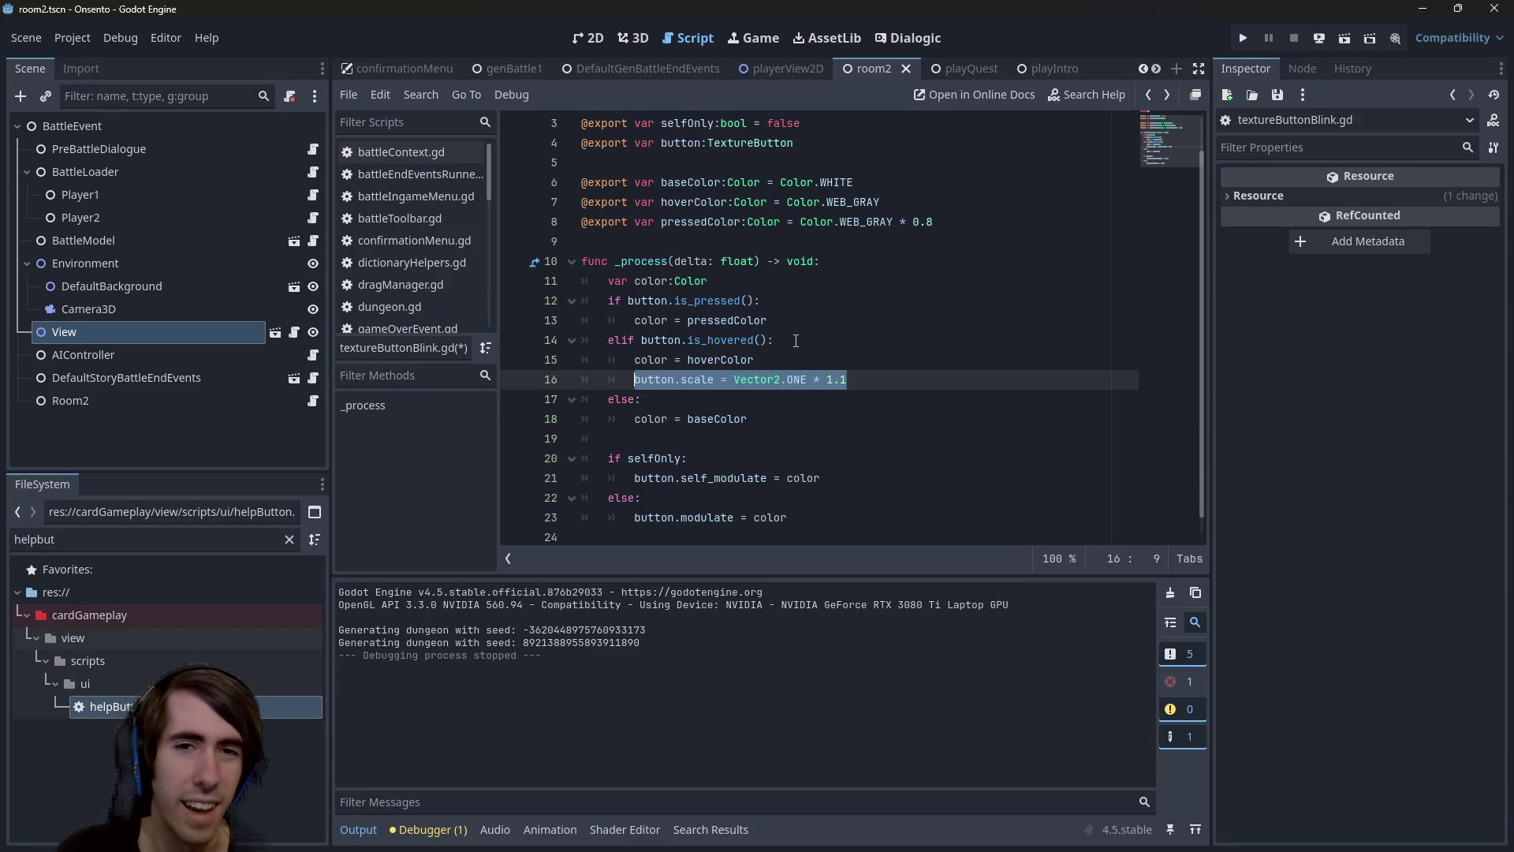
- Add button.scale = Vector2.ONE * 1.0 under the else branch and save
{"action": "key", "text": "ctrl+c"}
{"action": "key", "text": "End"}
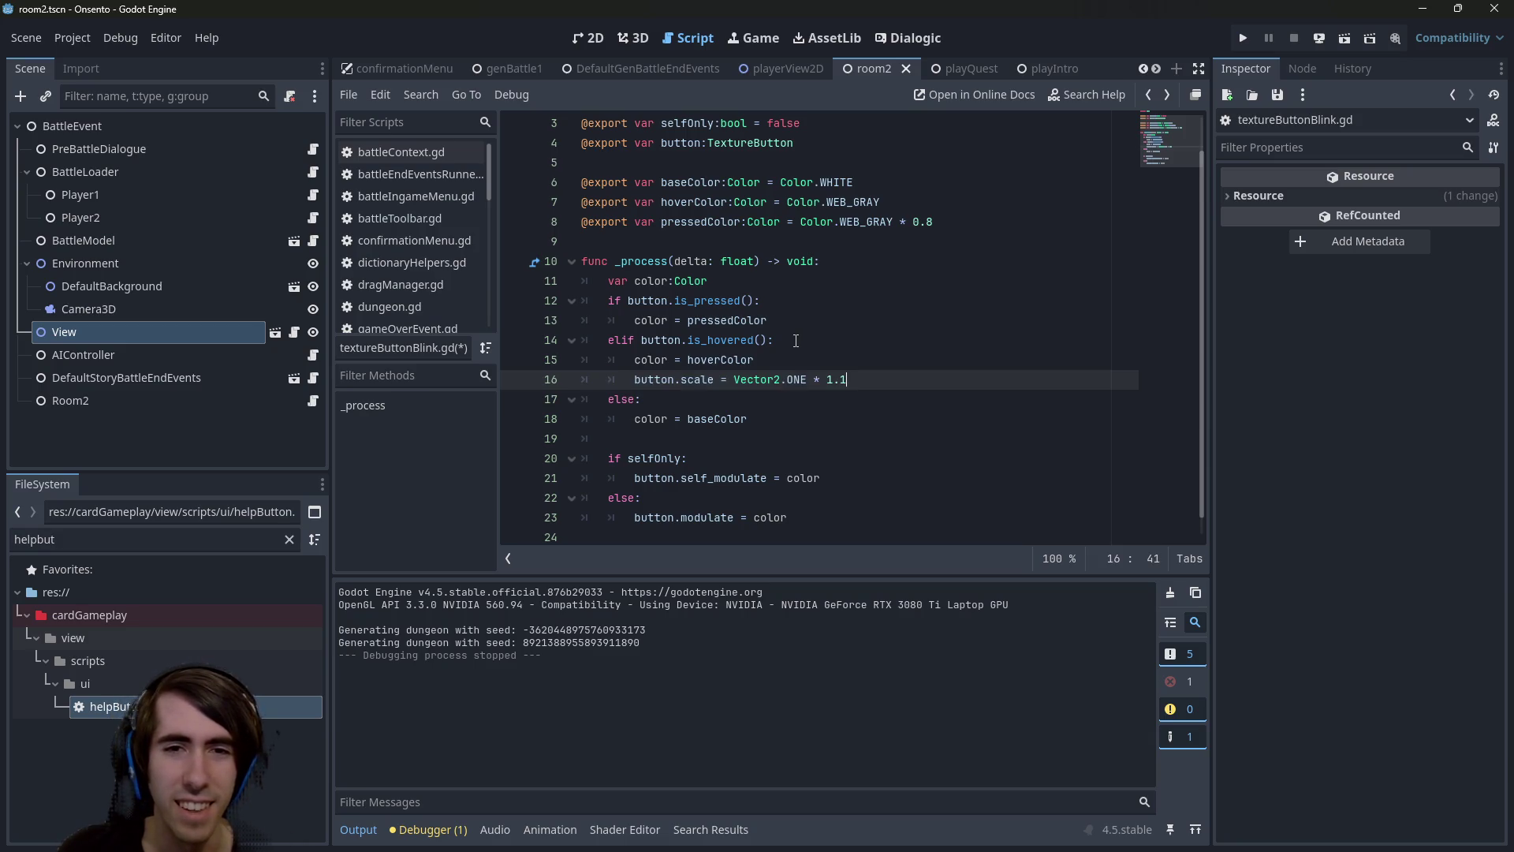
{"action": "key", "text": "Down"}
{"action": "key", "text": "Return"}
{"action": "key", "text": "ctrl+v"}
{"action": "key", "text": "BackSpace"}
{"action": "type", "text": "0"}
{"action": "key", "text": "ctrl+s"}
{"action": "left_click", "coordinate": [1343, 31]}
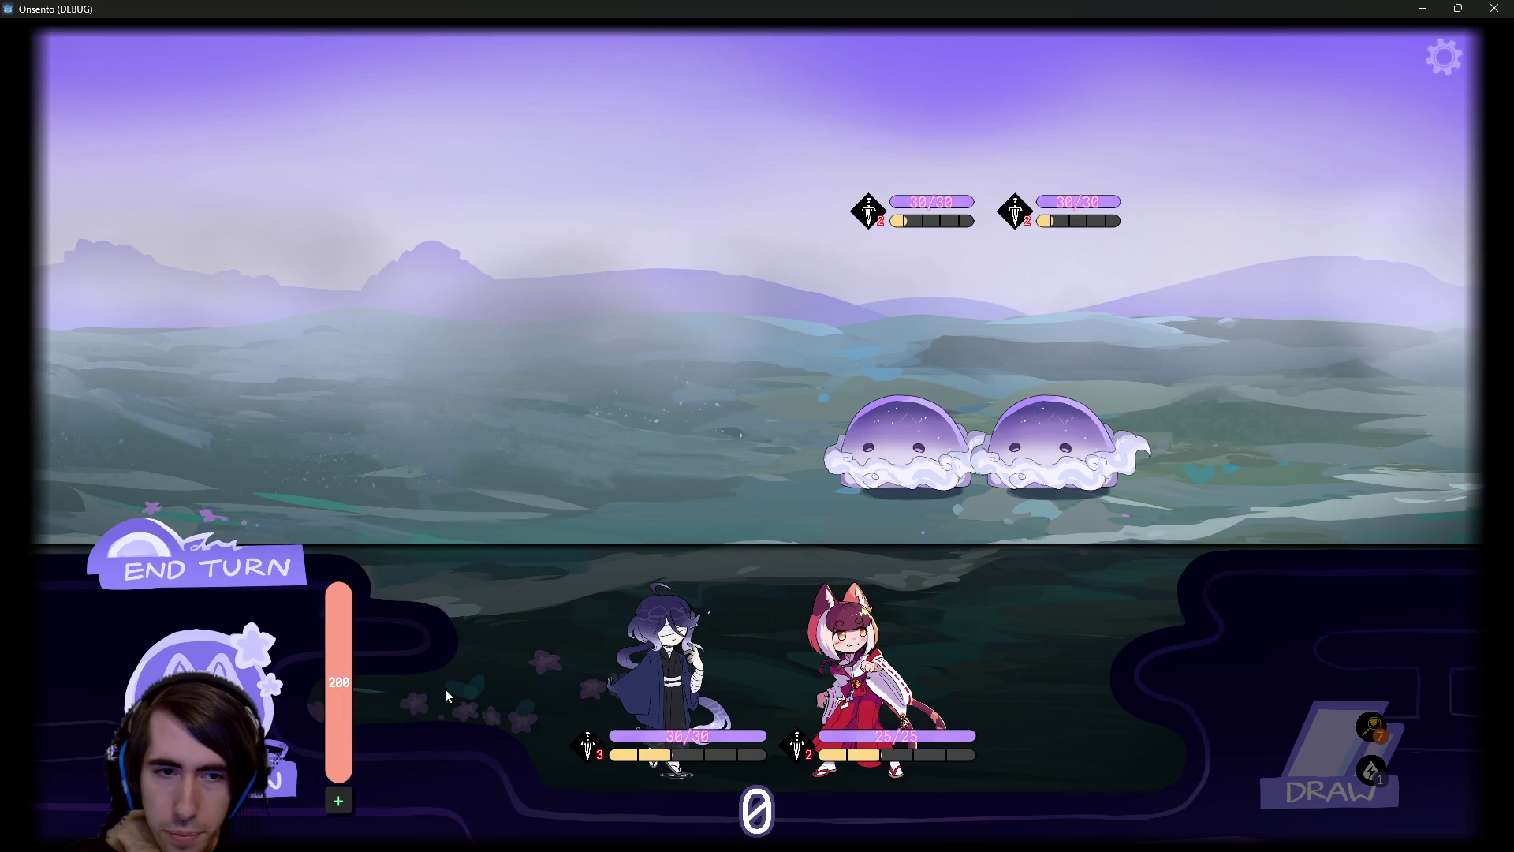
- Drag the party members around in the running game, then close it and return to the 2D view
{"action": "mouse_move", "coordinate": [671, 679]}
{"action": "left_mouse_down"}
{"action": "mouse_move", "coordinate": [643, 473]}
{"action": "mouse_move", "coordinate": [883, 678]}
{"action": "left_mouse_up"}
{"action": "mouse_move", "coordinate": [654, 670]}
{"action": "left_mouse_down"}
{"action": "mouse_move", "coordinate": [641, 557]}
{"action": "mouse_move", "coordinate": [721, 524]}
{"action": "left_mouse_up"}
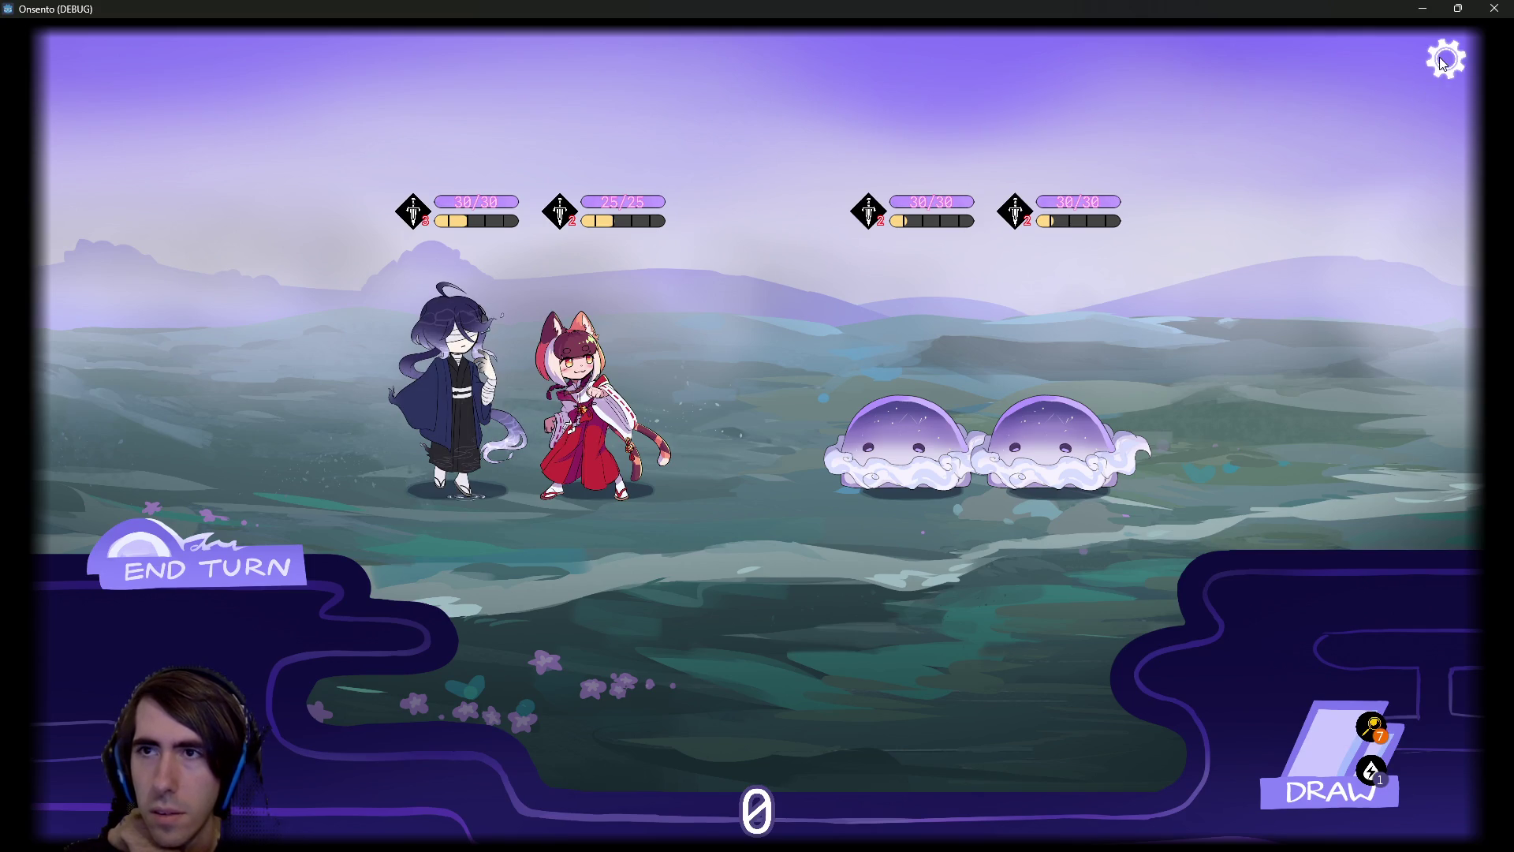
{"action": "left_click", "coordinate": [1495, 8]}
{"action": "left_click", "coordinate": [592, 41]}
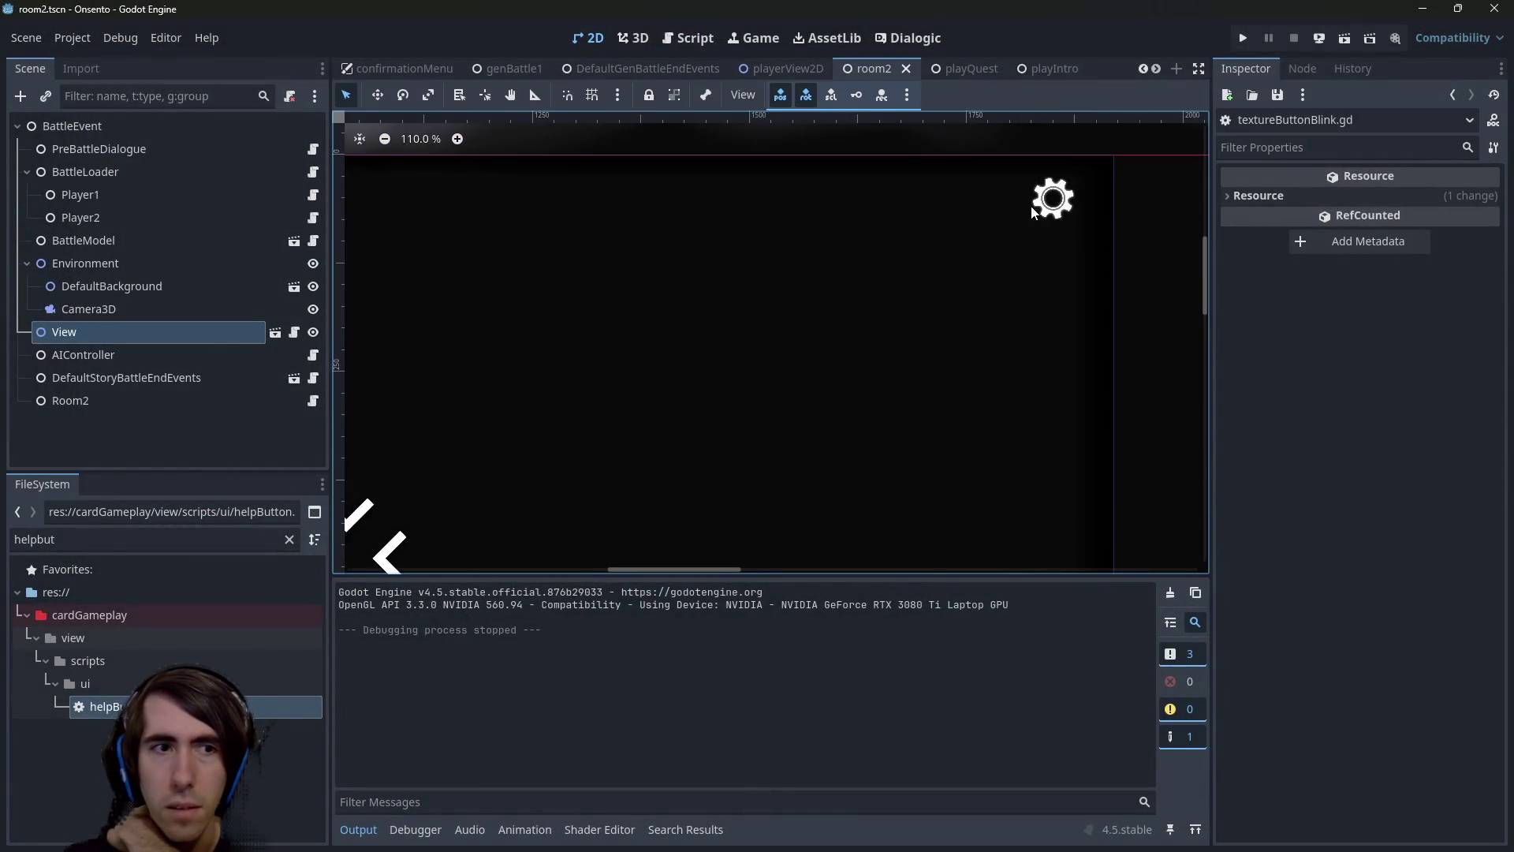
- Open the playerView2D scene, select the settings gear button and expand its Transform properties
{"action": "left_click", "coordinate": [275, 332]}
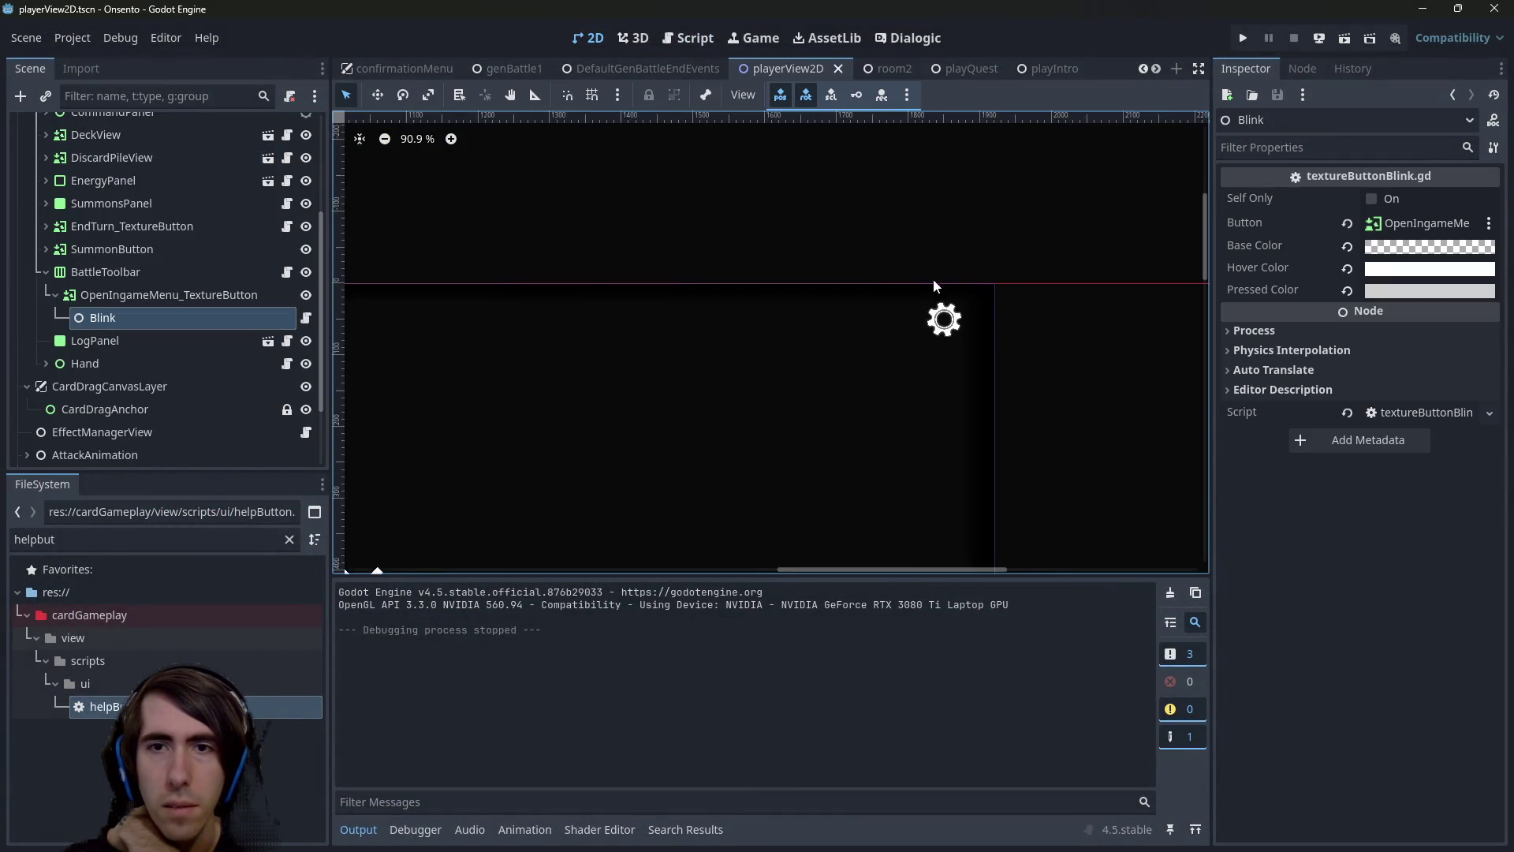
{"action": "scroll", "coordinate": [934, 285], "scroll_direction": "up", "scroll_amount": 2}
{"action": "left_click", "coordinate": [947, 326]}
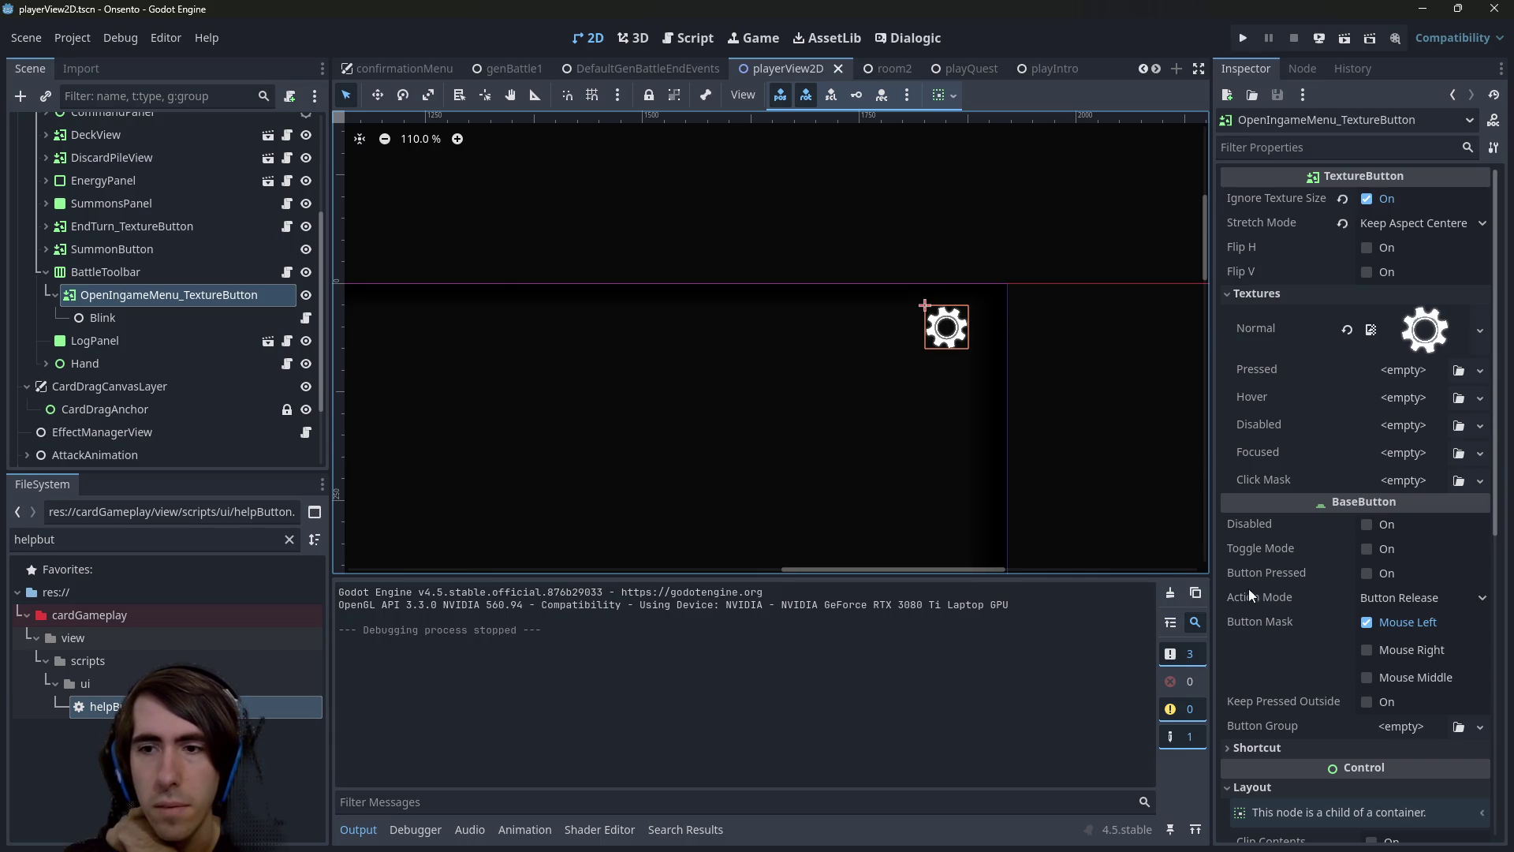
{"action": "scroll", "coordinate": [1413, 664], "scroll_direction": "down", "scroll_amount": 5}
{"action": "scroll", "coordinate": [1376, 657], "scroll_direction": "up", "scroll_amount": 4}
{"action": "scroll", "coordinate": [1375, 658], "scroll_direction": "down", "scroll_amount": 2}
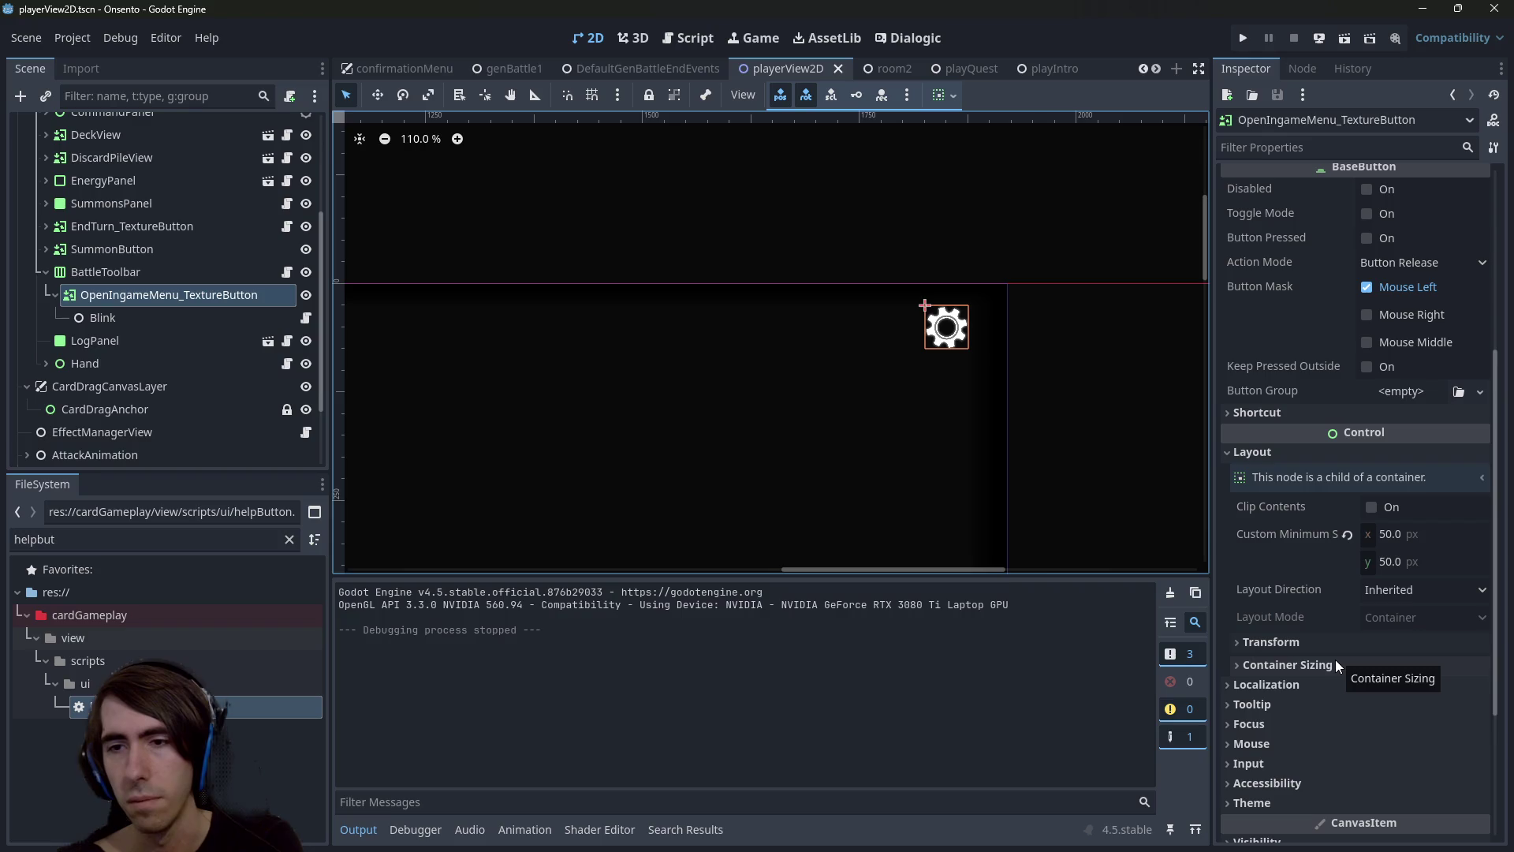
{"action": "left_click", "coordinate": [1318, 646]}
{"action": "scroll", "coordinate": [1318, 652], "scroll_direction": "down", "scroll_amount": 3}
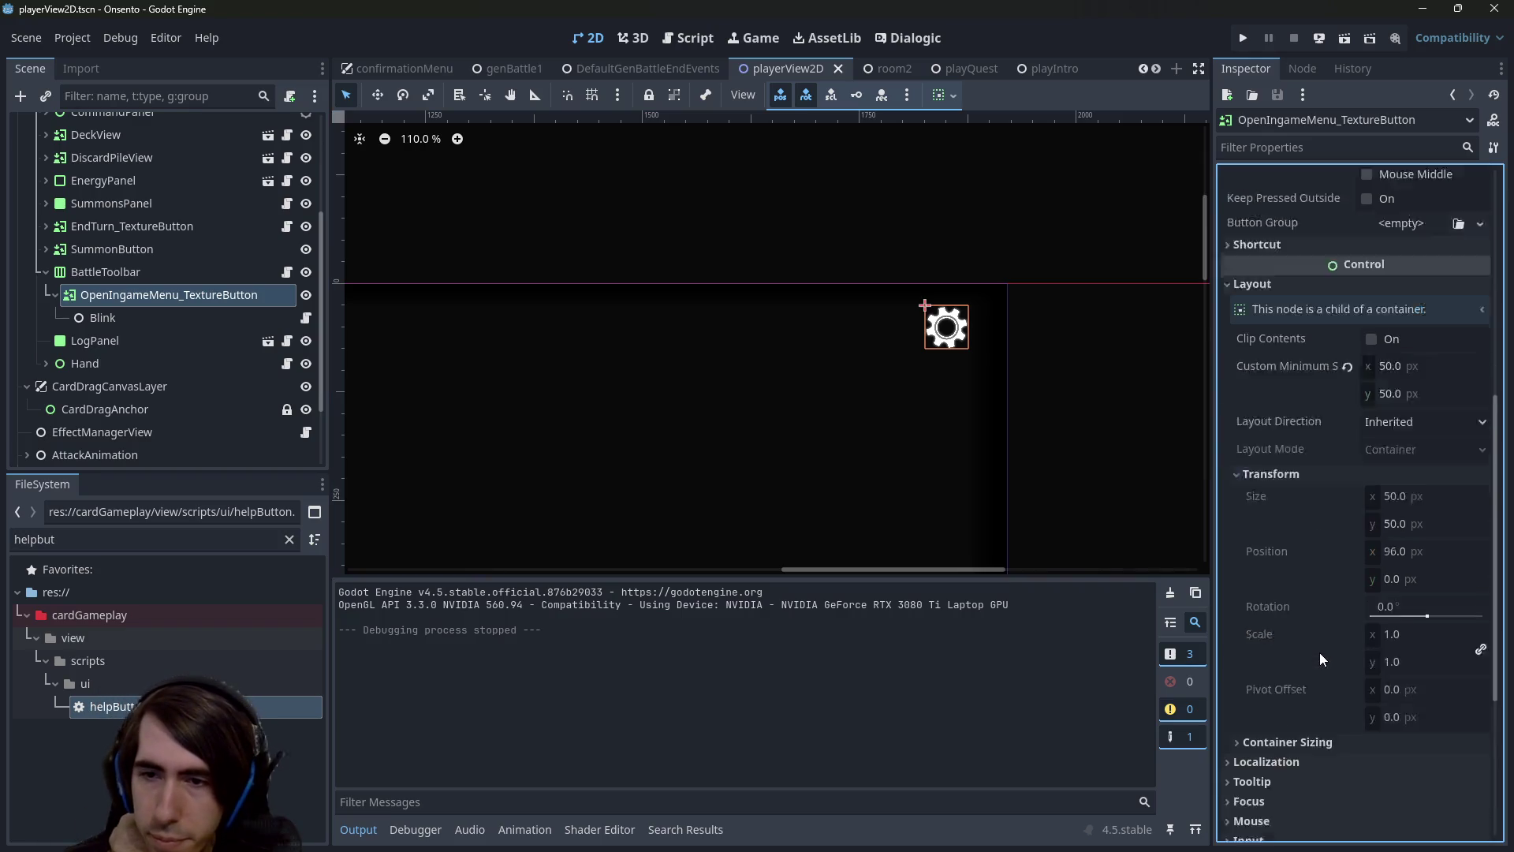
- Drag OpenIngameMenu_TextureButton out of BattleToolbar to sit directly above it
{"action": "left_click", "coordinate": [103, 317]}
{"action": "left_click", "coordinate": [106, 295]}
{"action": "left_click", "coordinate": [107, 274]}
{"action": "left_click_drag", "start_coordinate": [119, 295], "coordinate": [105, 268]}
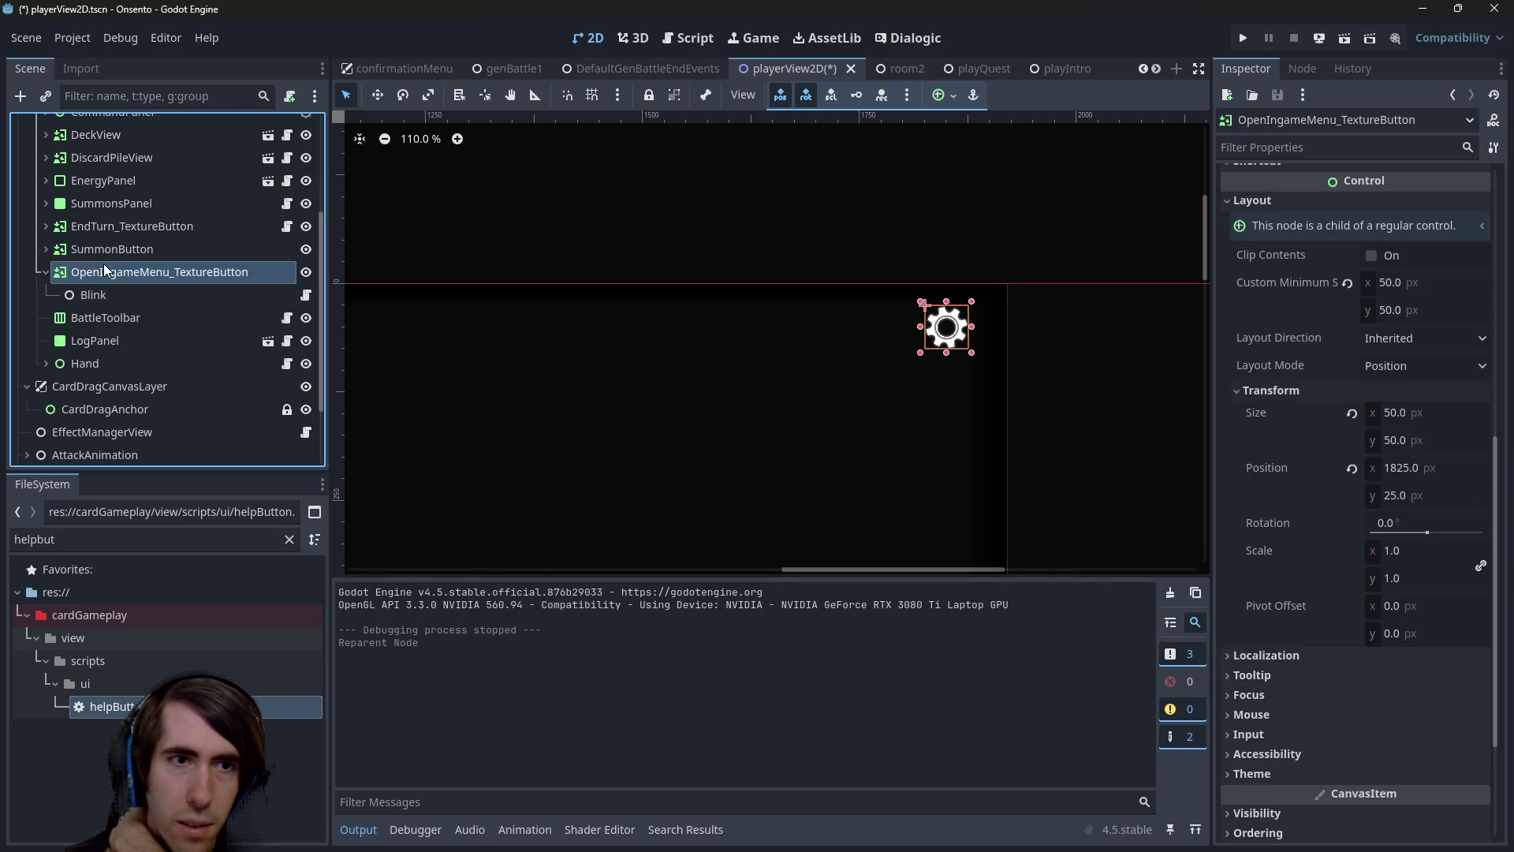
{"action": "left_click", "coordinate": [942, 95]}
- Try the Top Right anchor preset on the gear button, undo it, and read the positioning hint
{"action": "left_click", "coordinate": [1005, 155]}
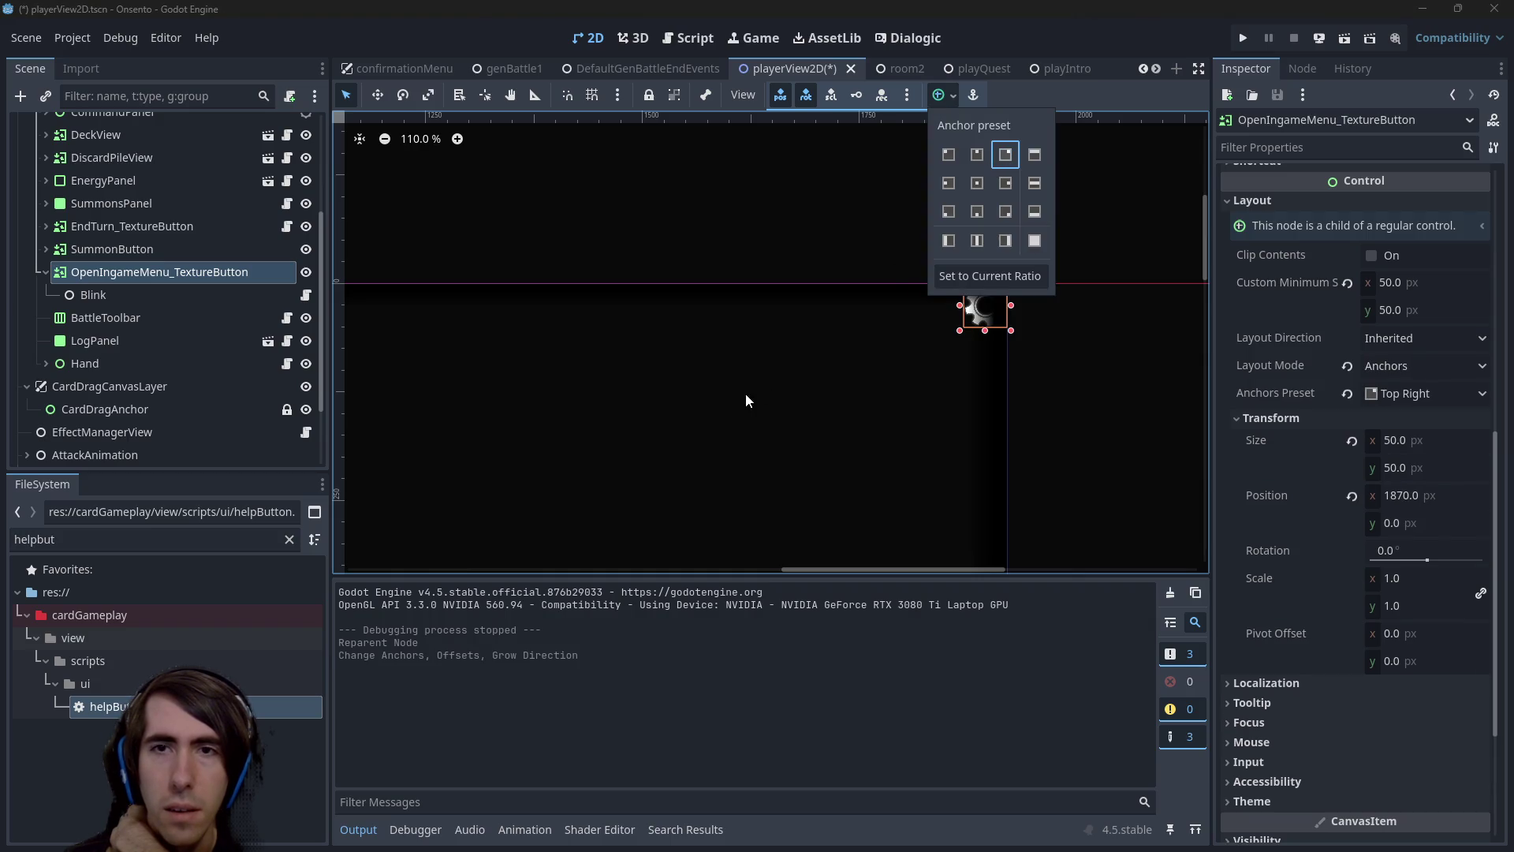
{"action": "key", "text": "ctrl+z"}
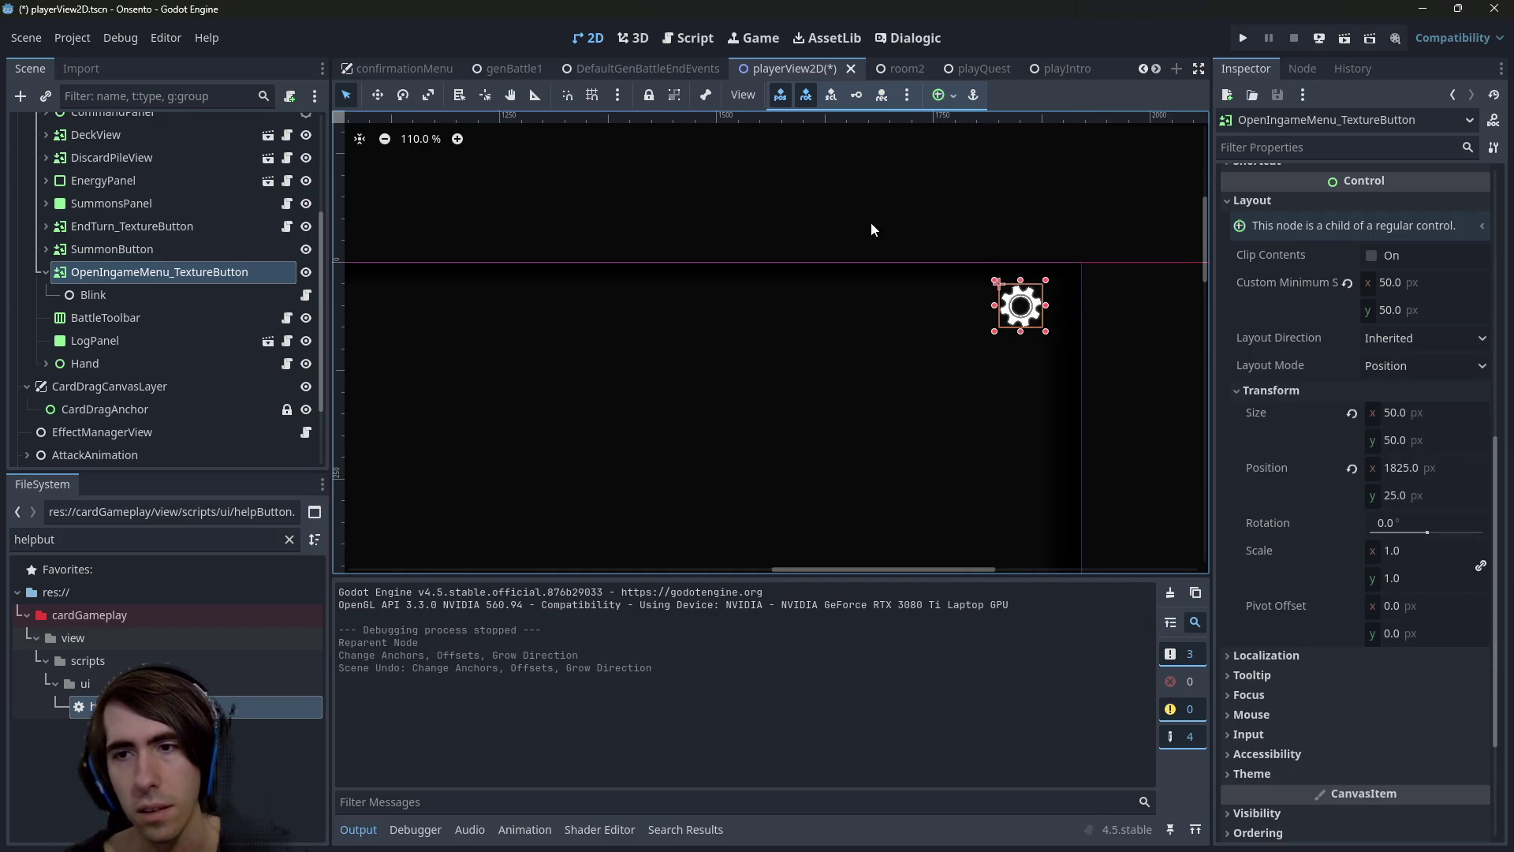
{"action": "scroll", "coordinate": [1296, 401], "scroll_direction": "up", "scroll_amount": 8}
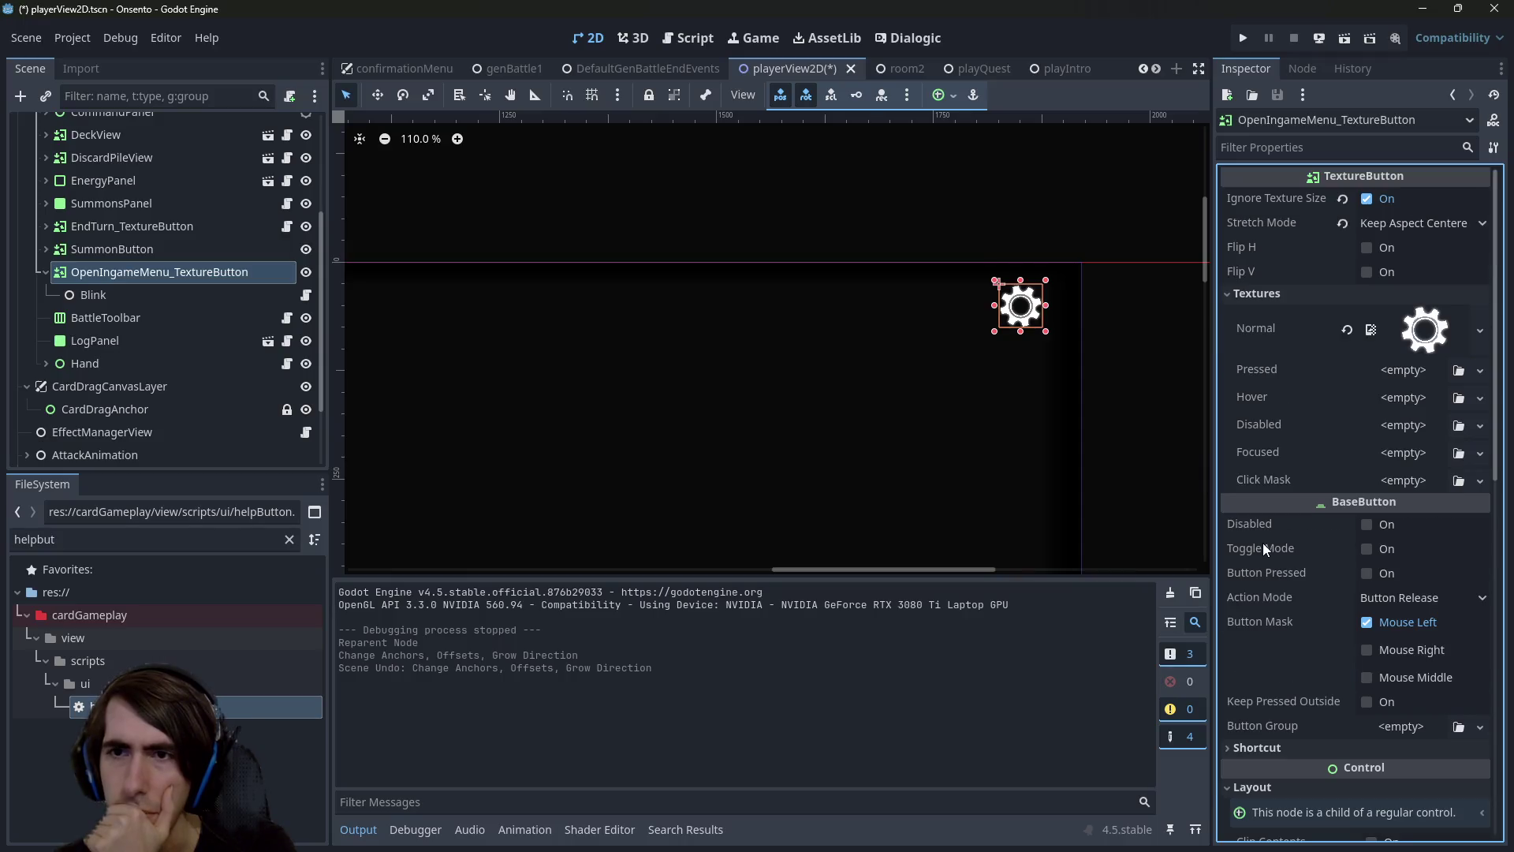
{"action": "scroll", "coordinate": [1294, 505], "scroll_direction": "down", "scroll_amount": 4}
{"action": "scroll", "coordinate": [1294, 531], "scroll_direction": "down", "scroll_amount": 1}
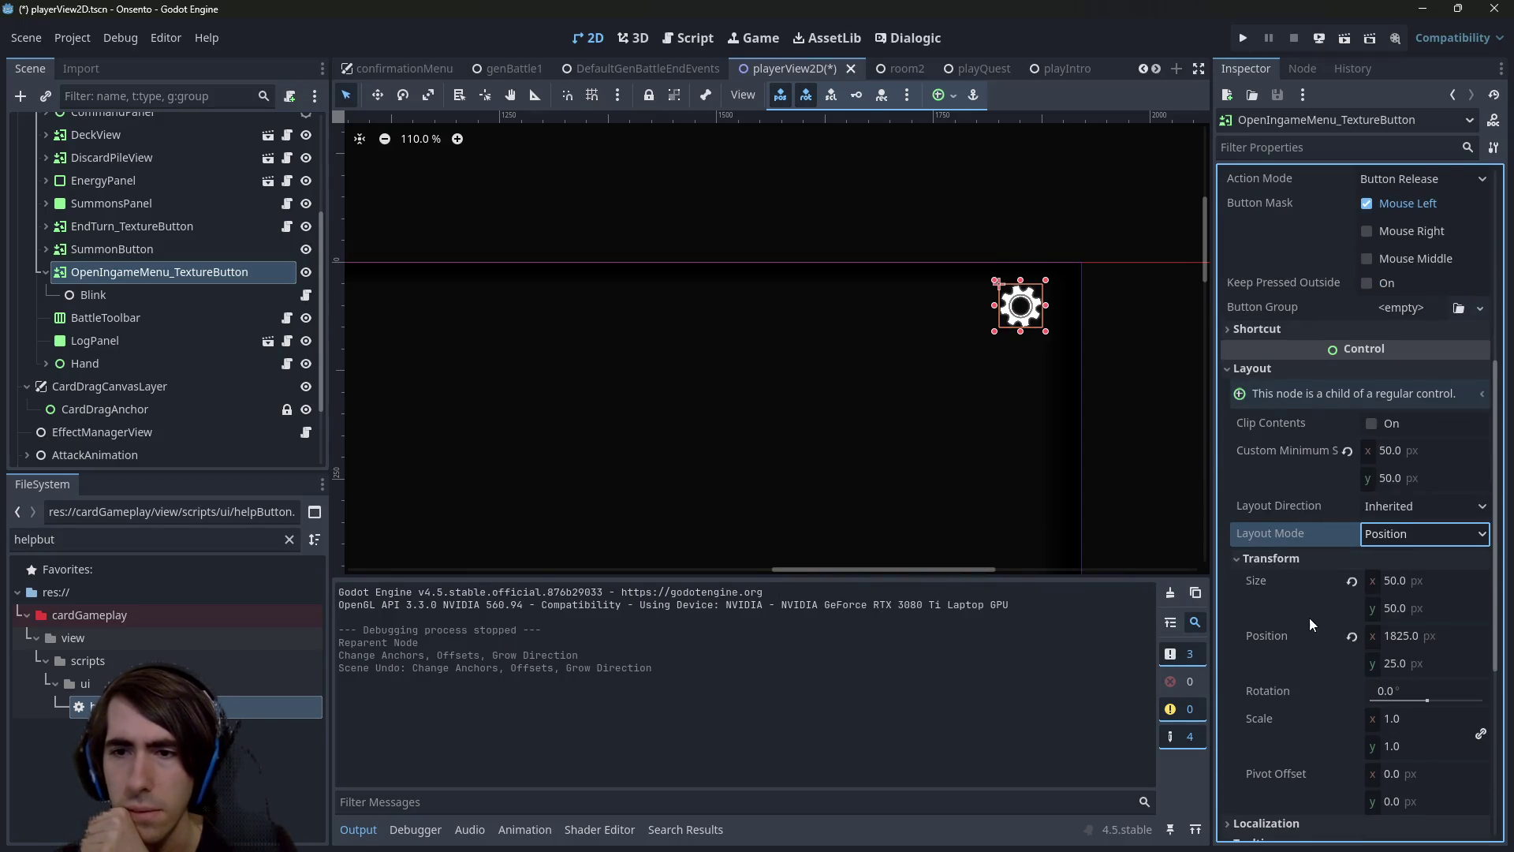
{"action": "scroll", "coordinate": [1309, 631], "scroll_direction": "down", "scroll_amount": 1}
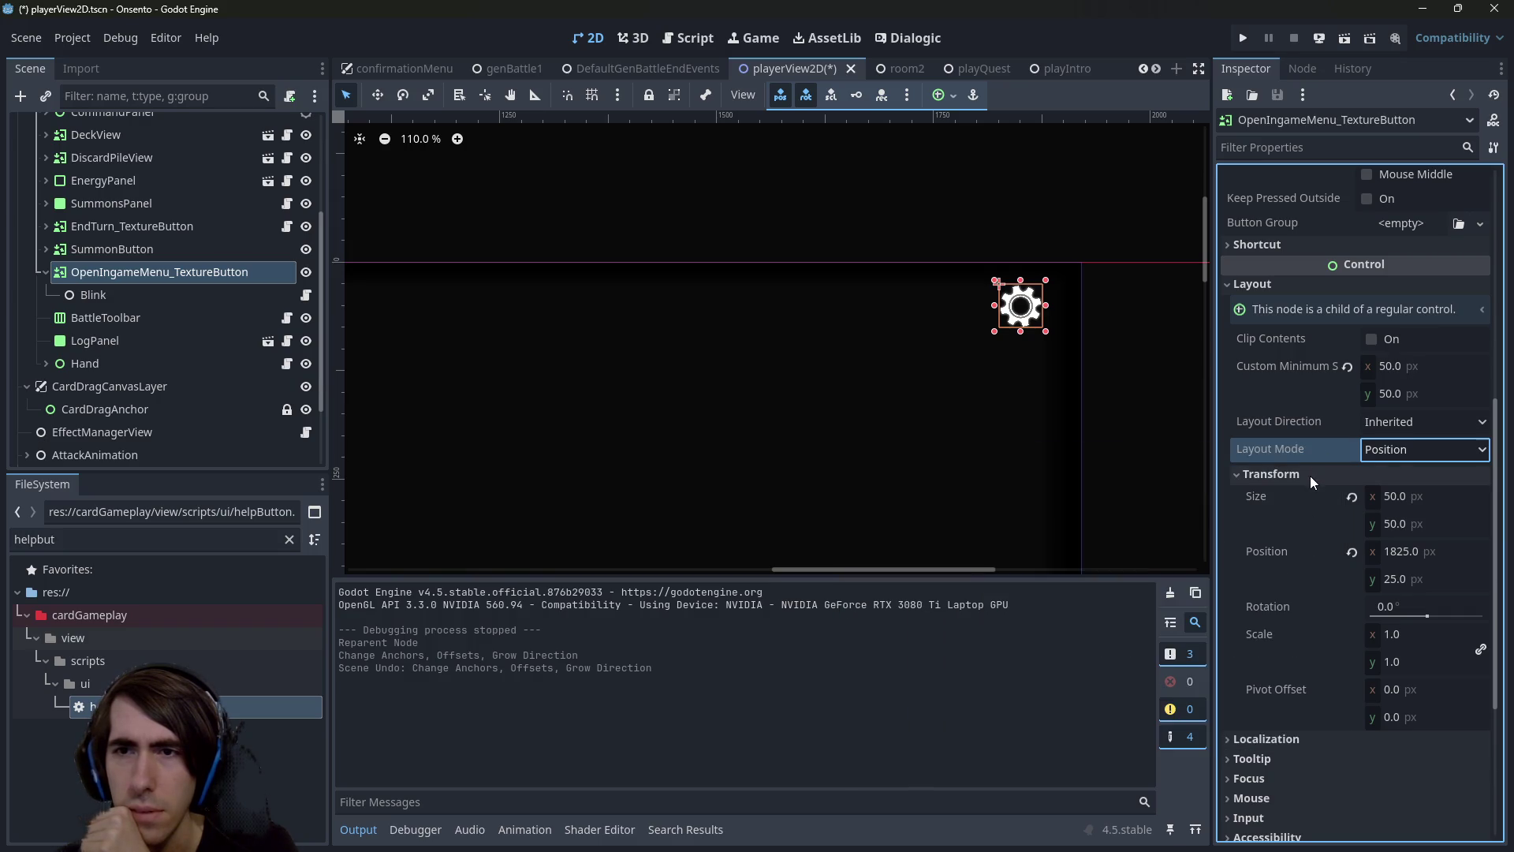
{"action": "left_click", "coordinate": [1241, 314]}
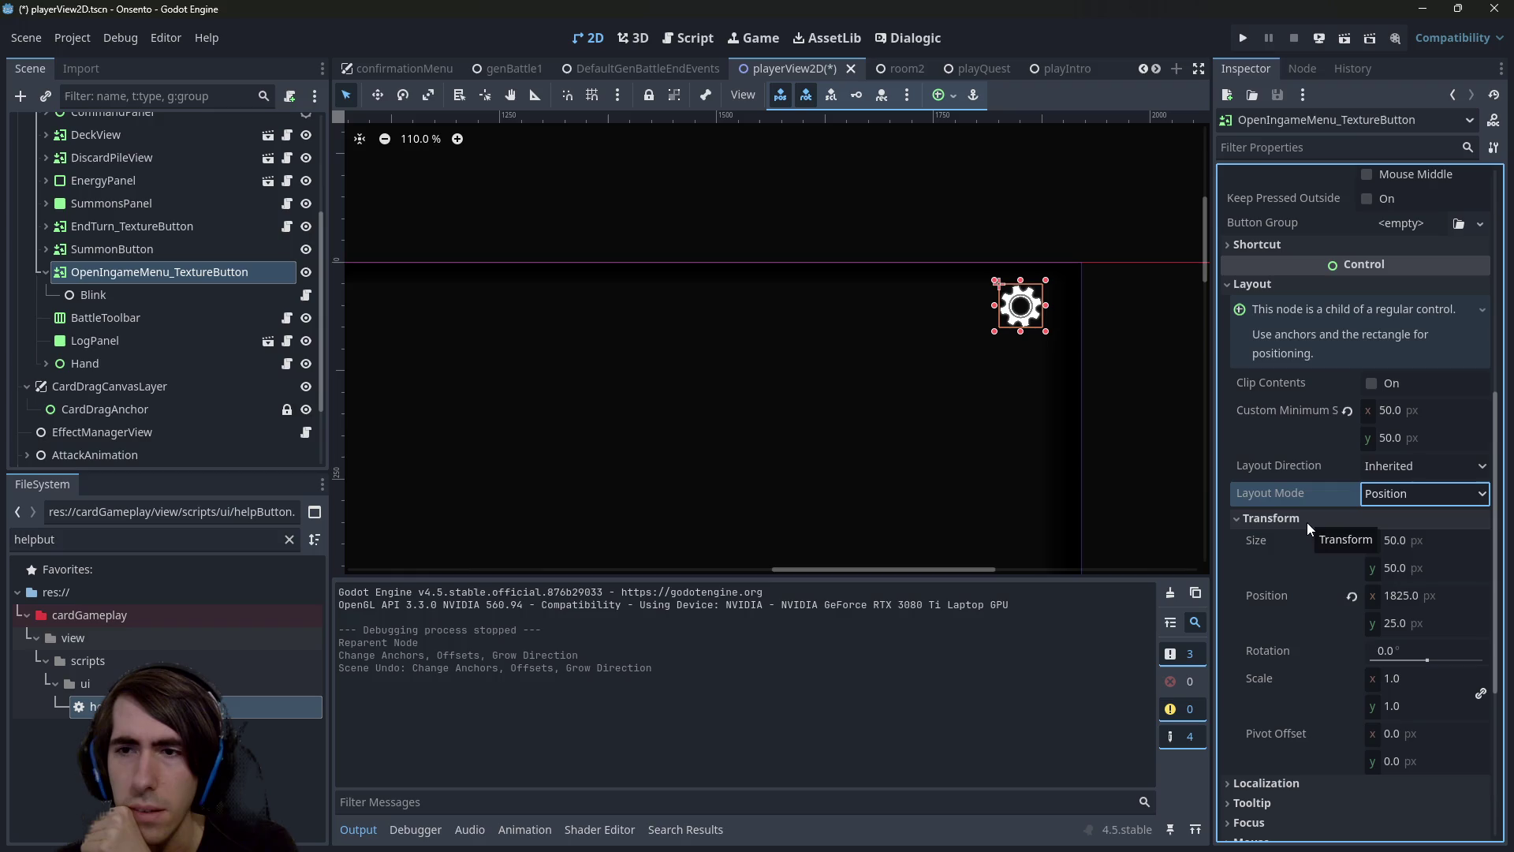
- Set the gear button's layout mode to Anchors with the Top Right preset
{"action": "left_click", "coordinate": [943, 95]}
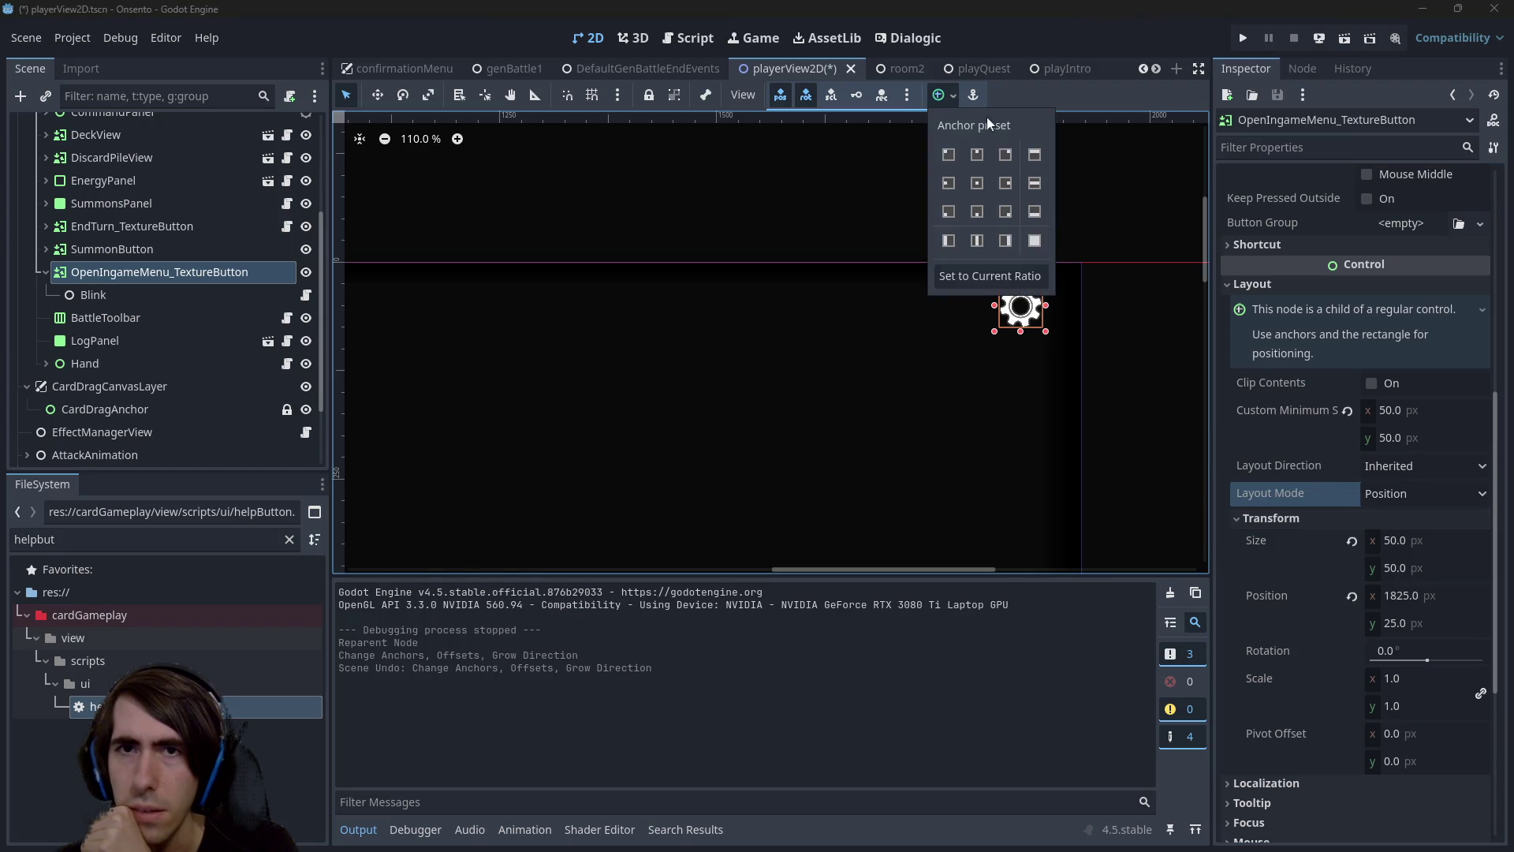
{"action": "left_click", "coordinate": [1006, 156]}
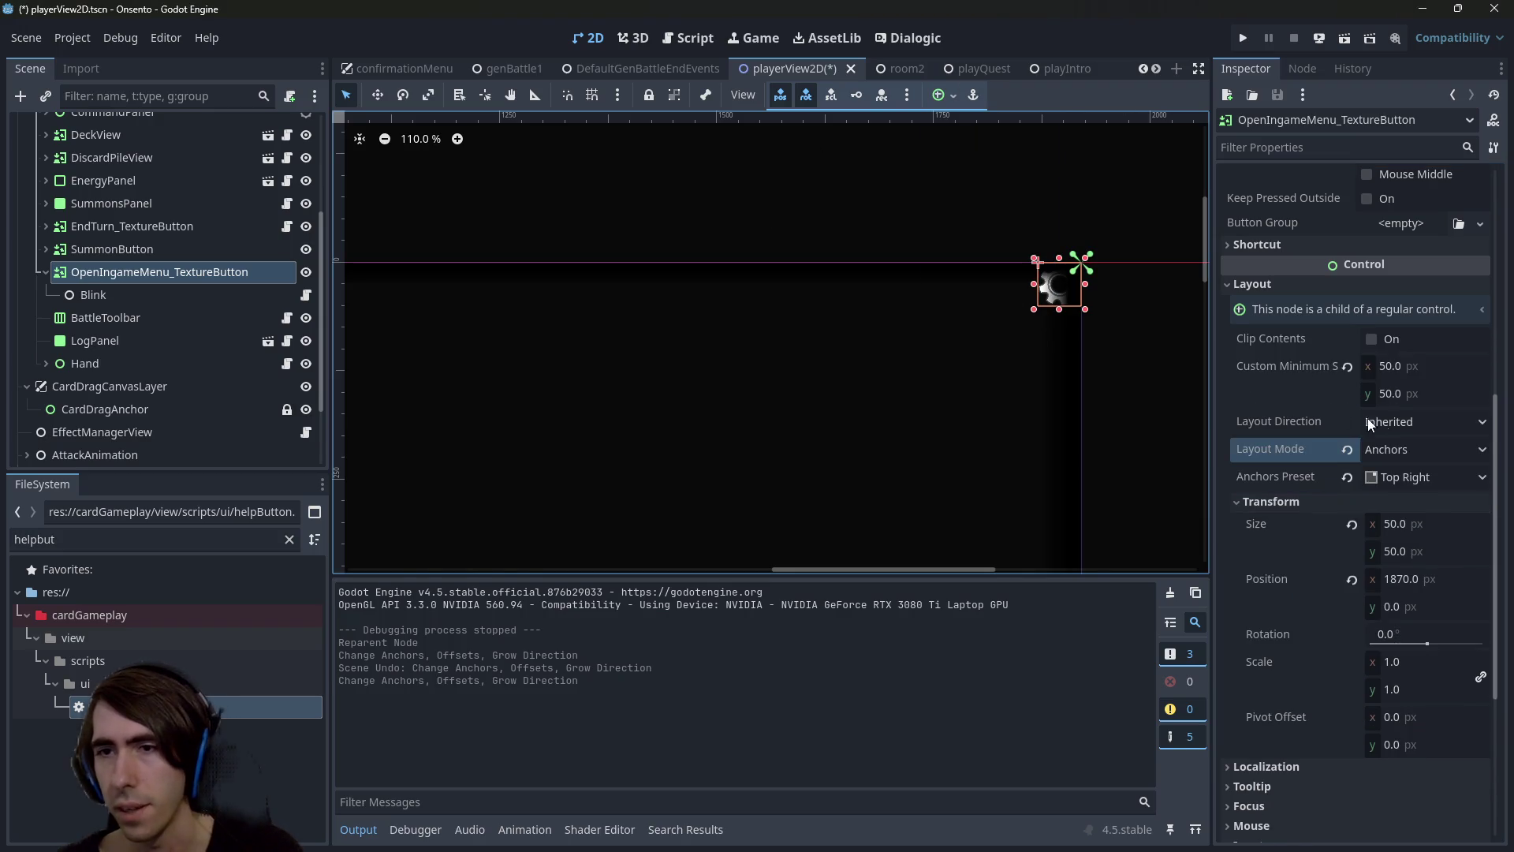
{"action": "key", "text": "ctrl+z"}
{"action": "left_click", "coordinate": [1404, 448]}
{"action": "left_click", "coordinate": [1404, 503]}
{"action": "left_click", "coordinate": [1406, 485]}
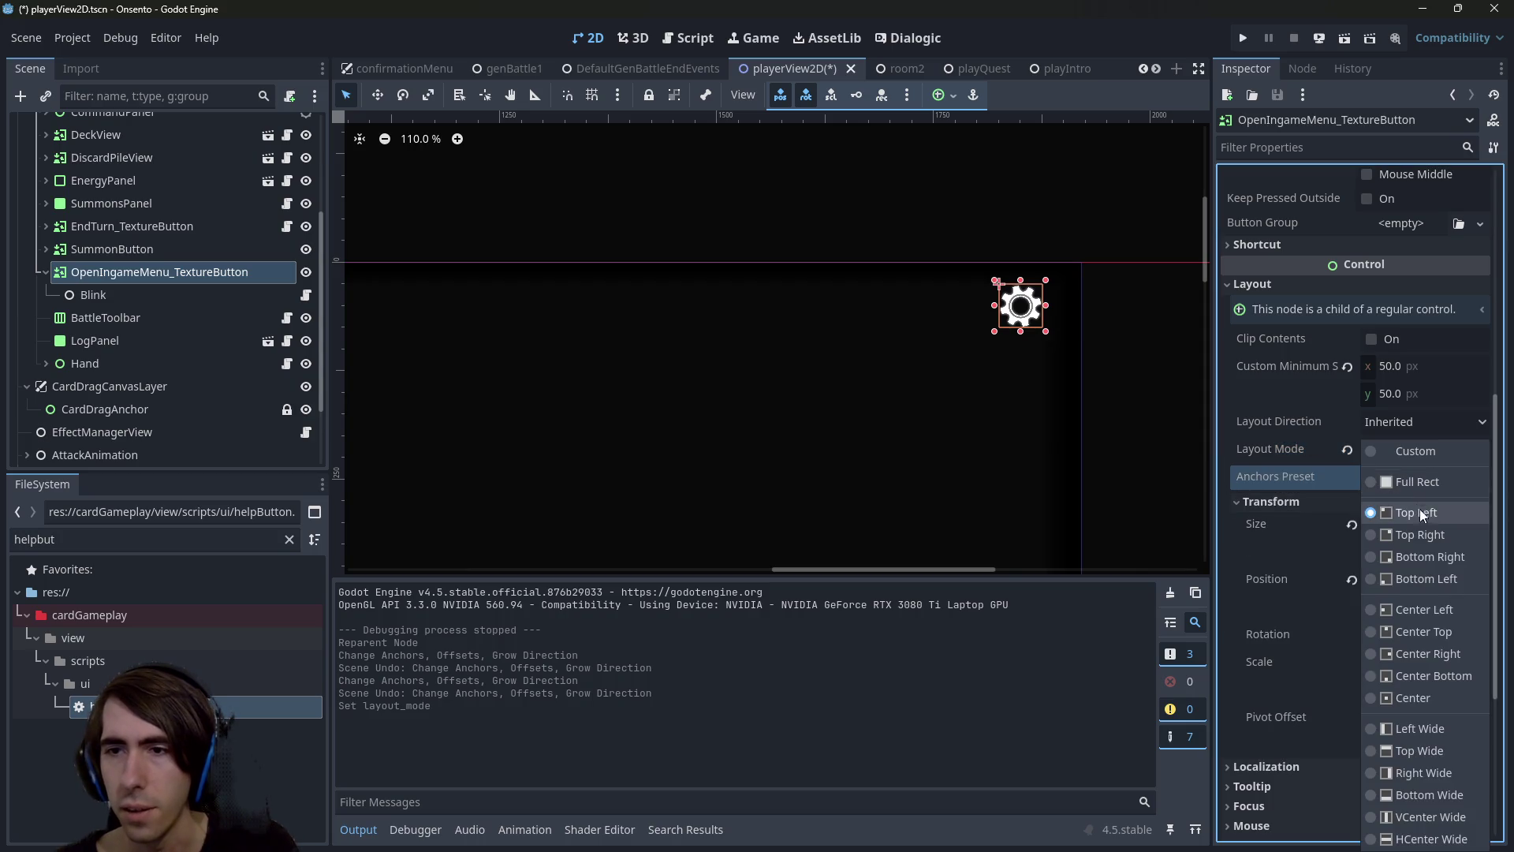
{"action": "left_click", "coordinate": [1428, 536]}
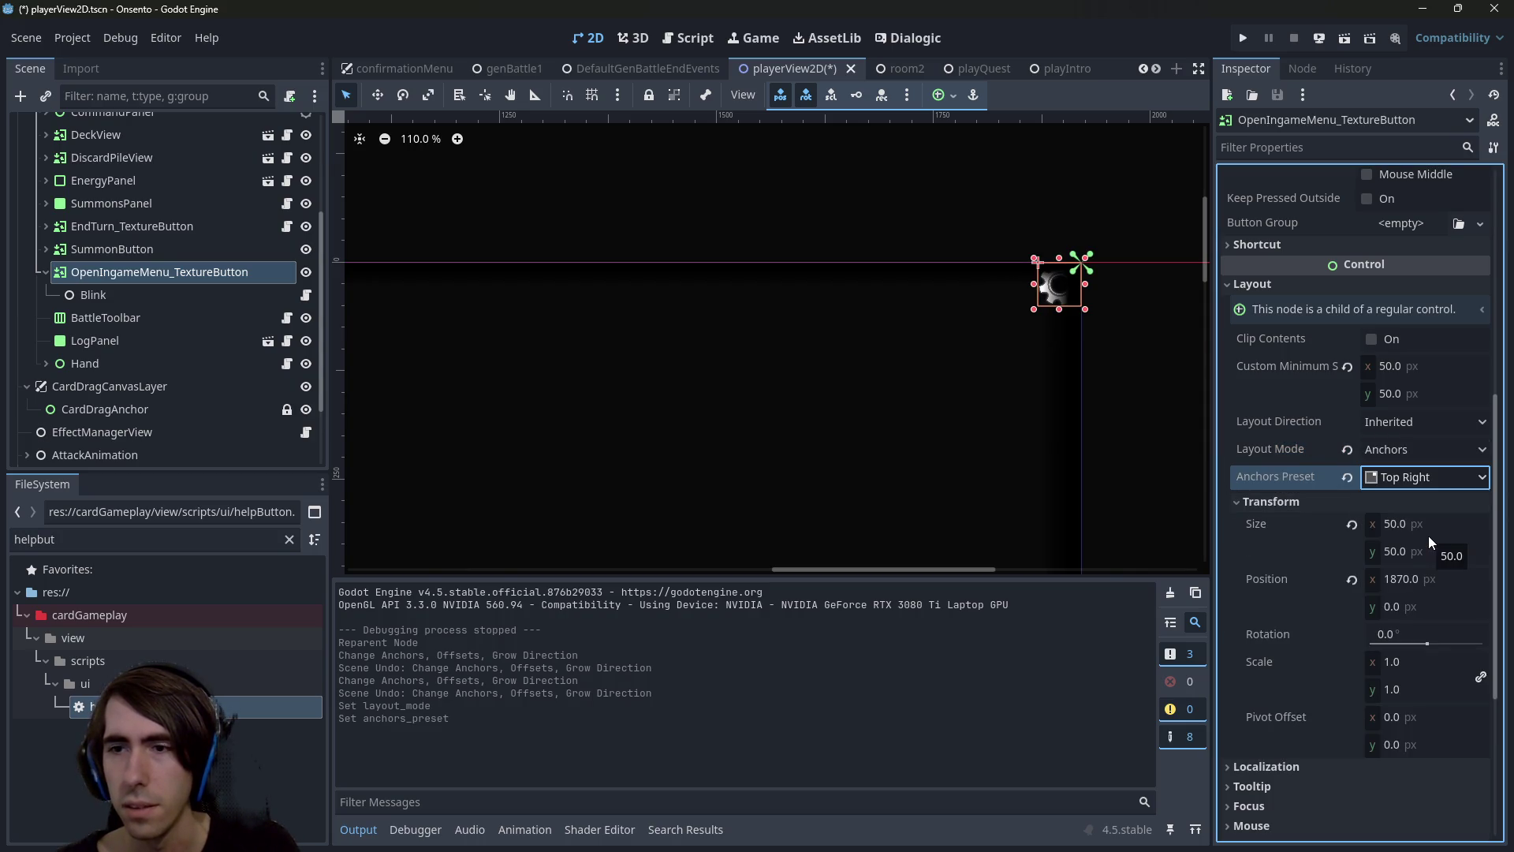
- Position the gear button at 1820, 25 and save the scene
{"action": "left_click", "coordinate": [1435, 579]}
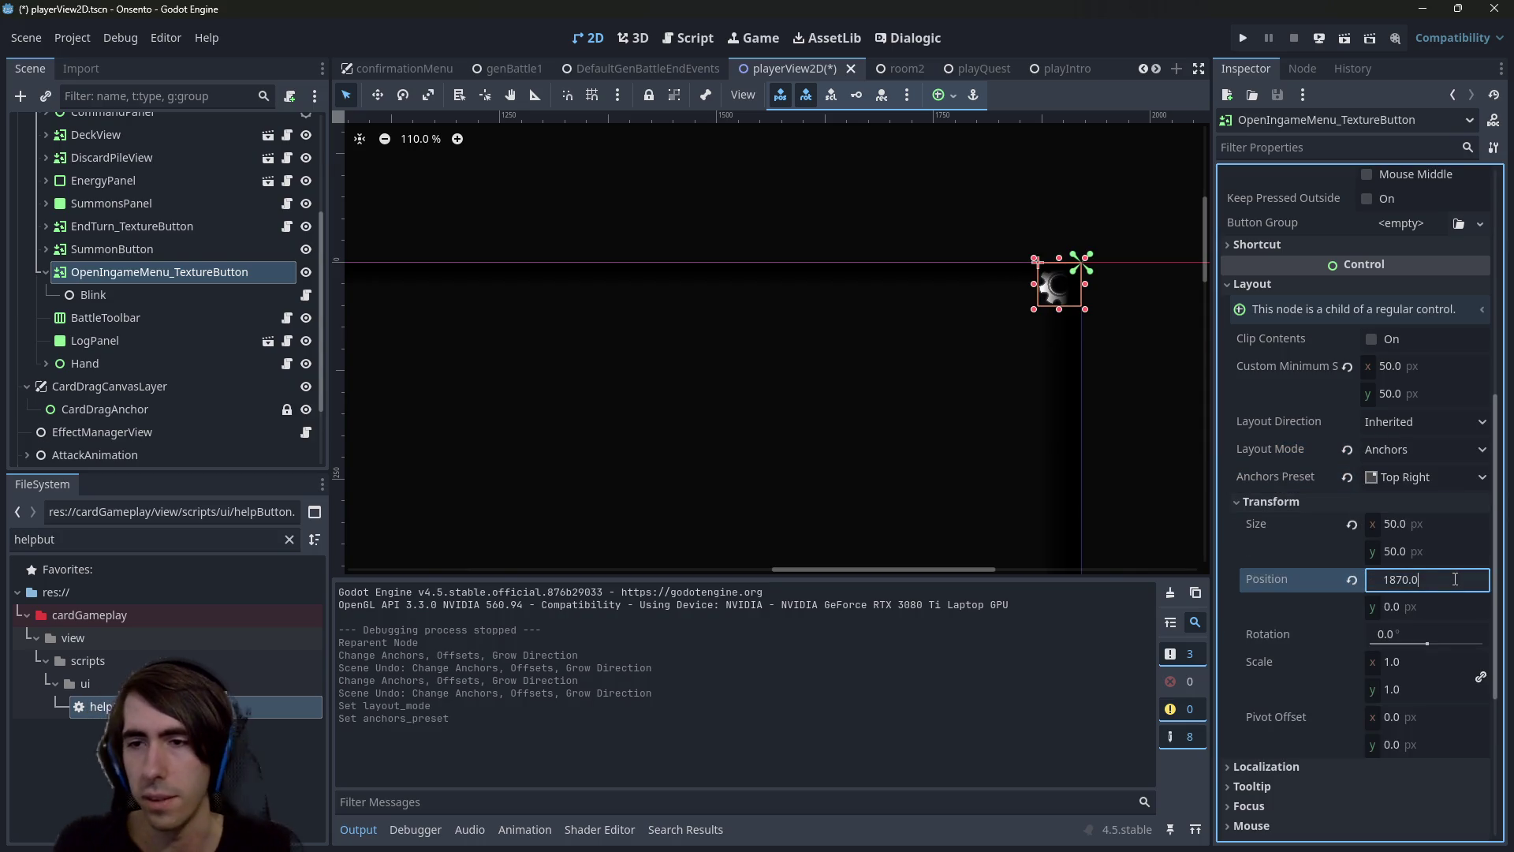
{"action": "key", "text": "Tab"}
{"action": "type", "text": "-50"}
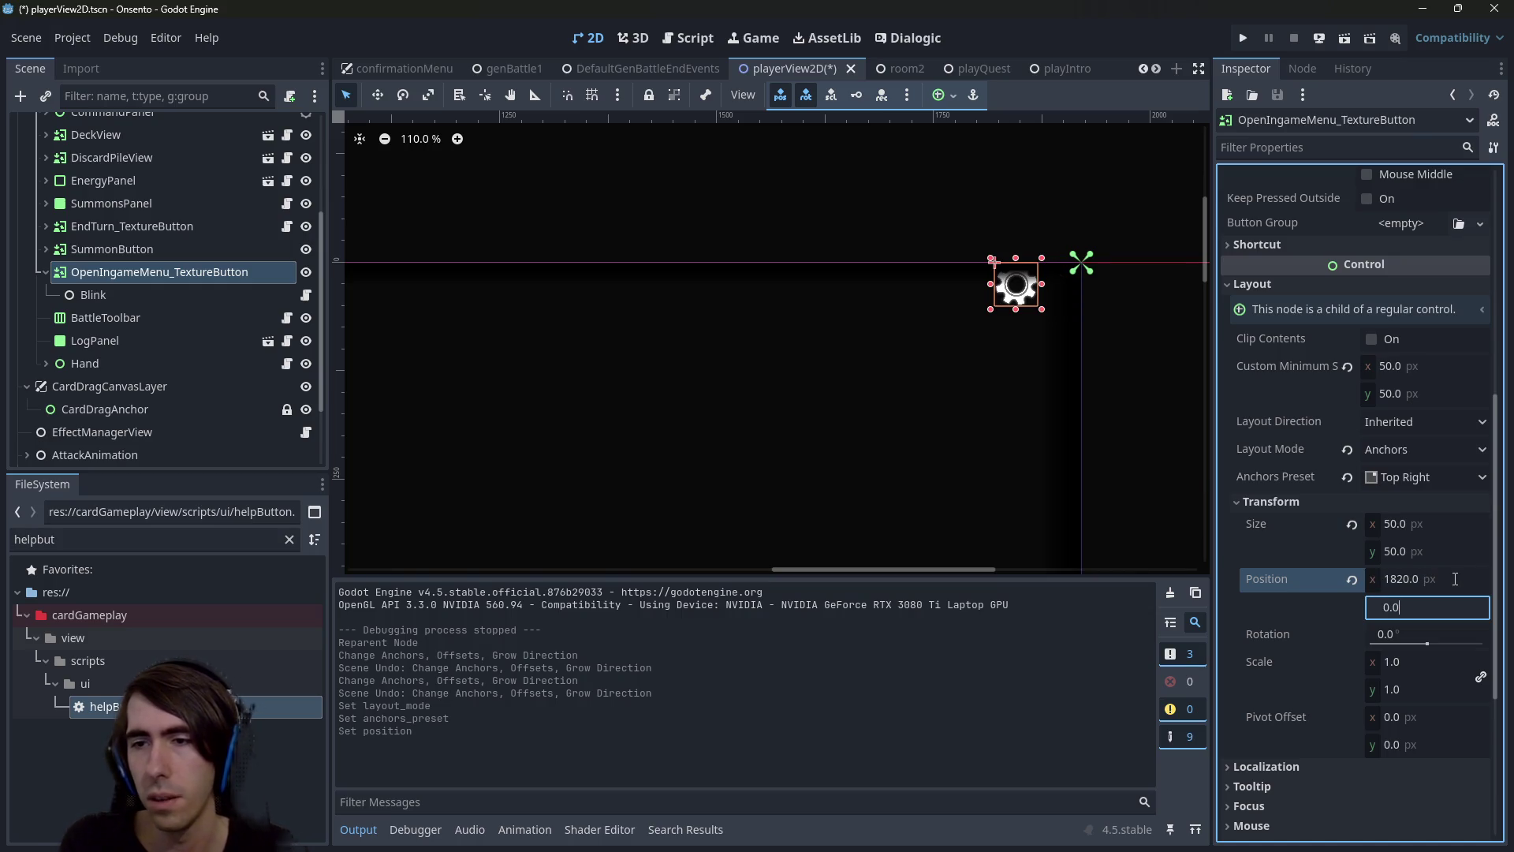
{"action": "key", "text": "Return"}
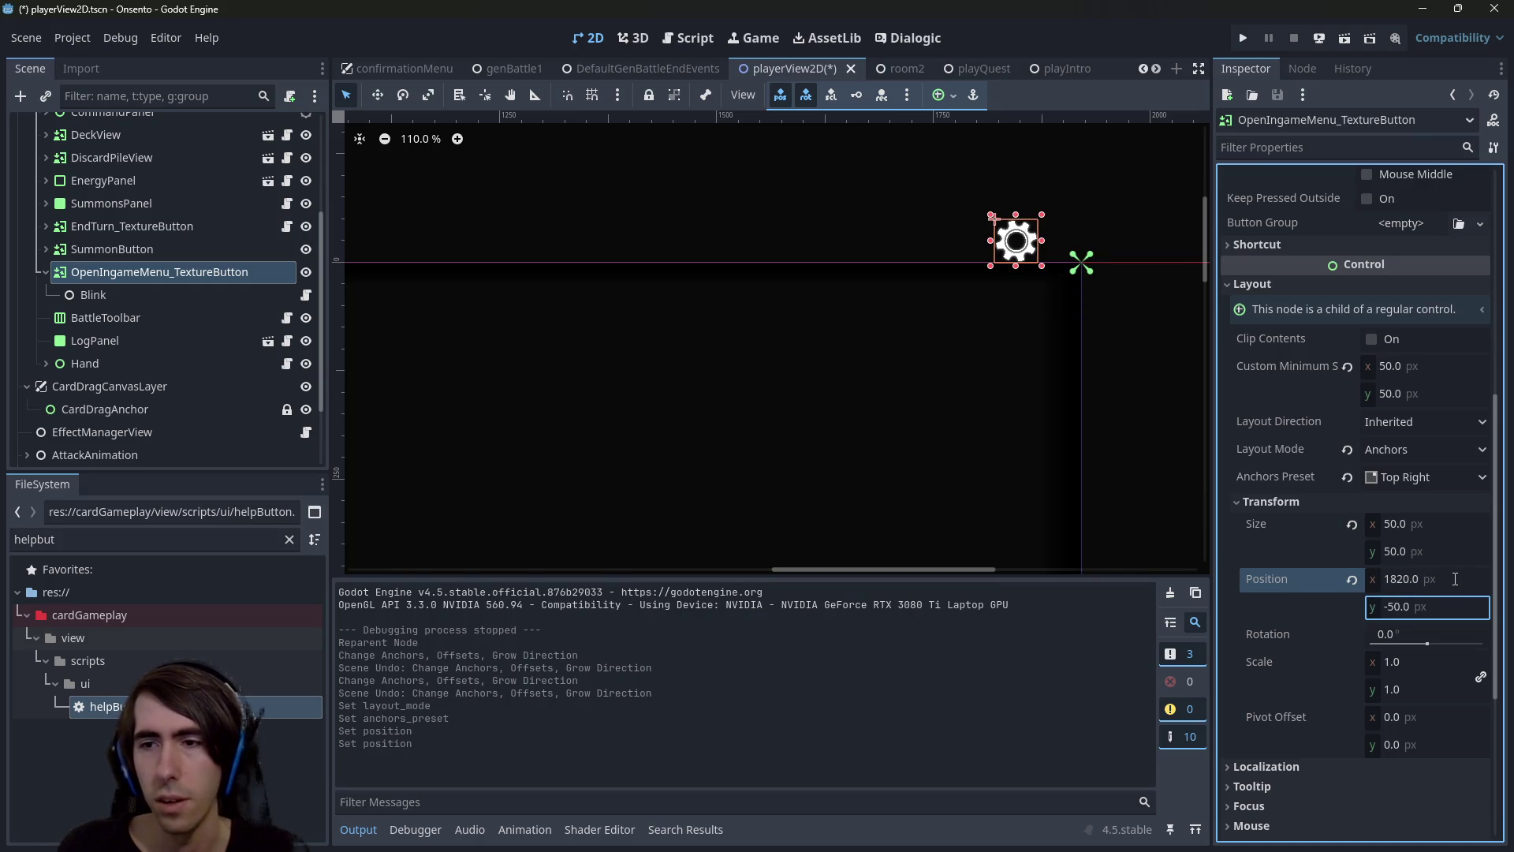
{"action": "left_click", "coordinate": [1400, 607]}
{"action": "type", "text": "50"}
{"action": "key", "text": "Return"}
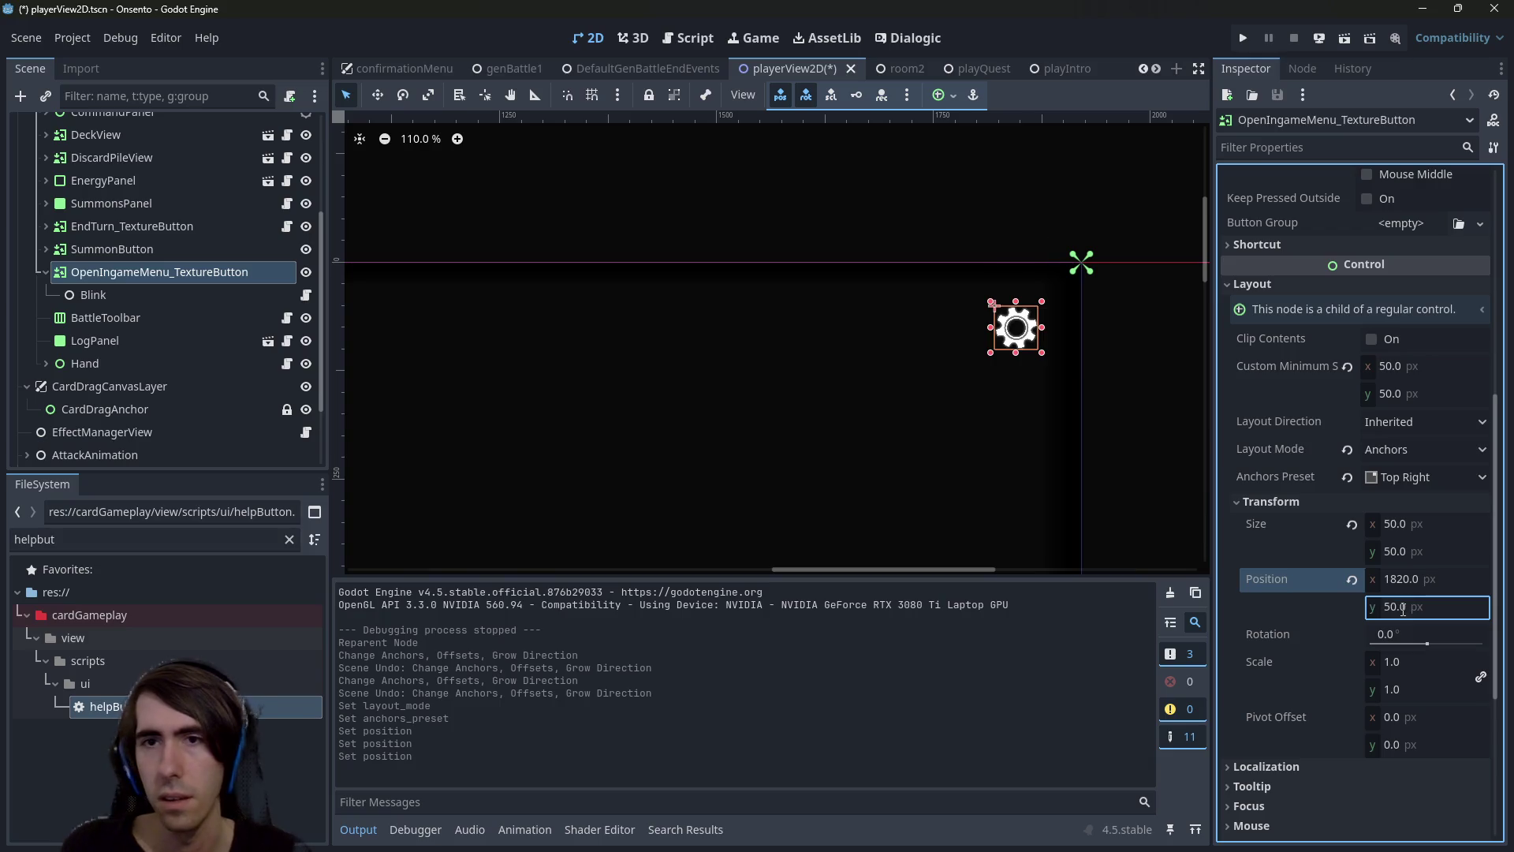
{"action": "left_click", "coordinate": [1403, 609]}
{"action": "type", "text": "25"}
{"action": "key", "text": "Return"}
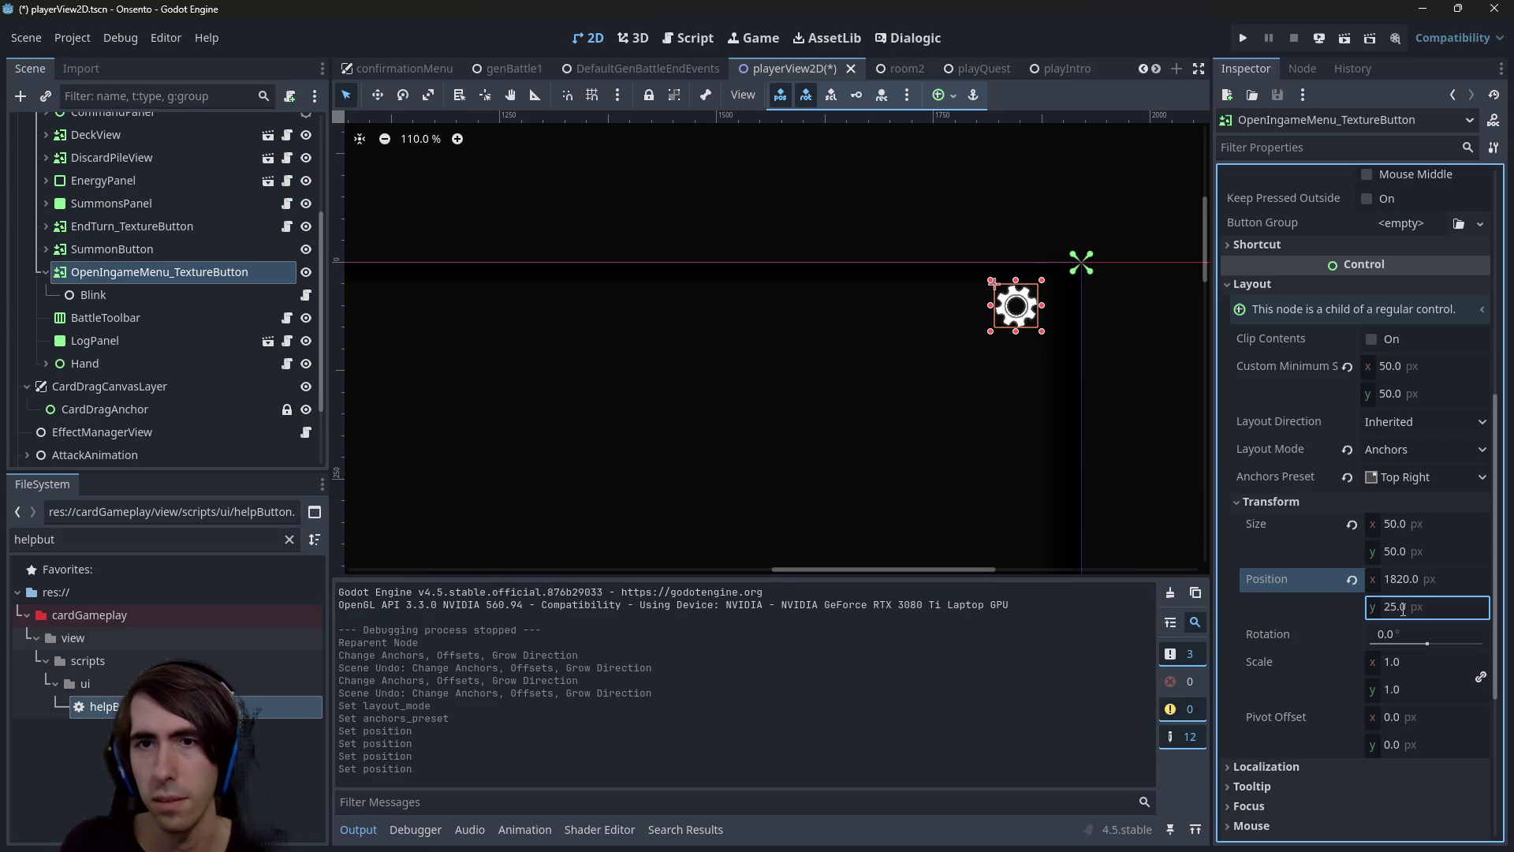
{"action": "key", "text": "ctrl+s"}
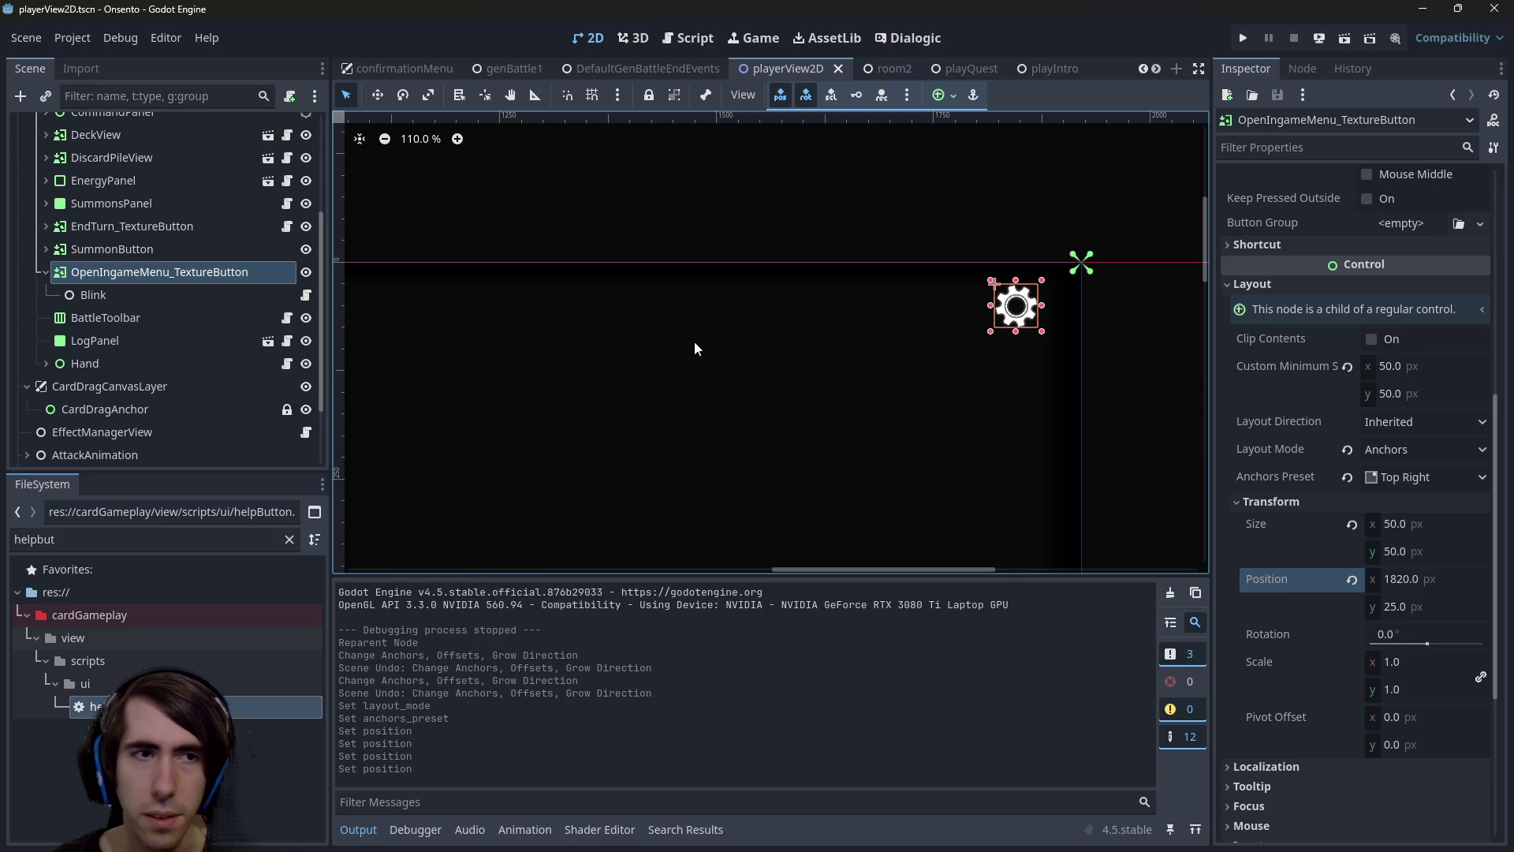
- Give the gear button a pivot offset of 25, 25 and save
{"action": "left_click", "coordinate": [1407, 714]}
{"action": "type", "text": "25"}
{"action": "left_click", "coordinate": [1408, 745]}
{"action": "type", "text": "25"}
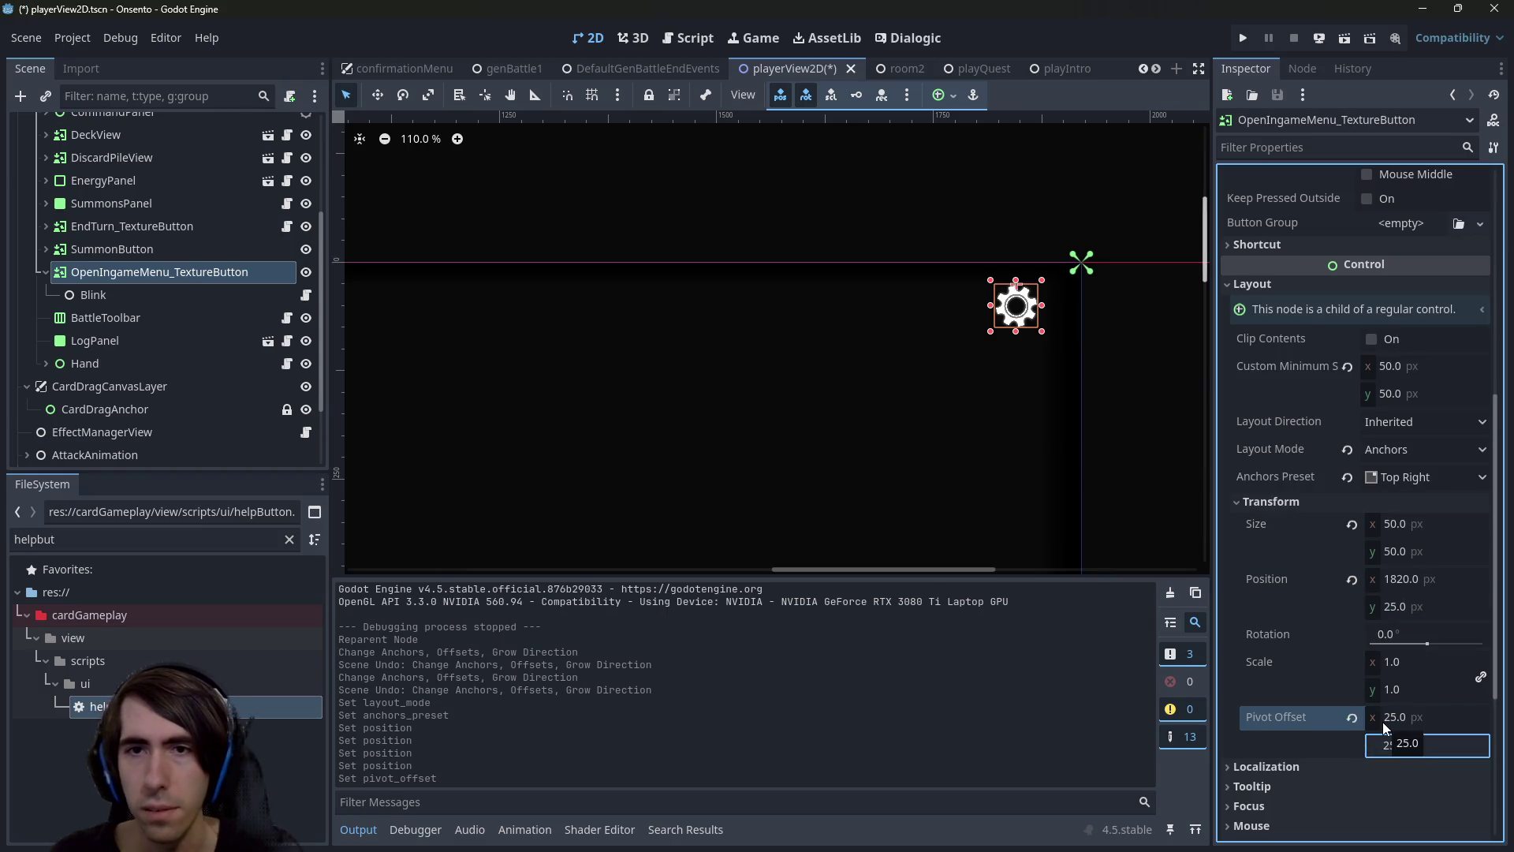
{"action": "key", "text": "Return"}
{"action": "key", "text": "ctrl+s"}
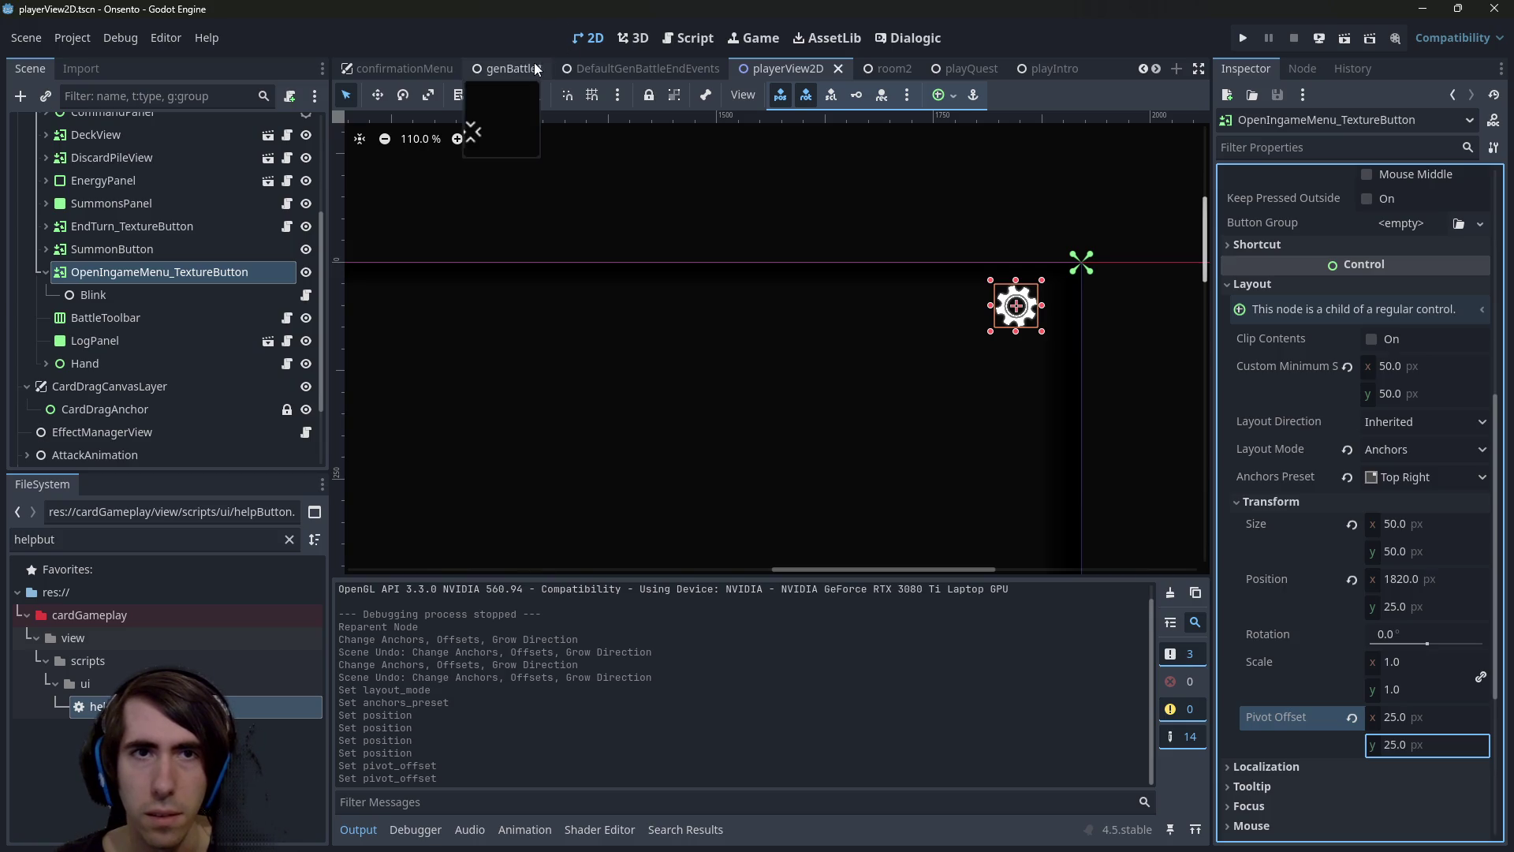
- Hide the SummonsPanel node and save the scene
{"action": "left_click", "coordinate": [593, 45]}
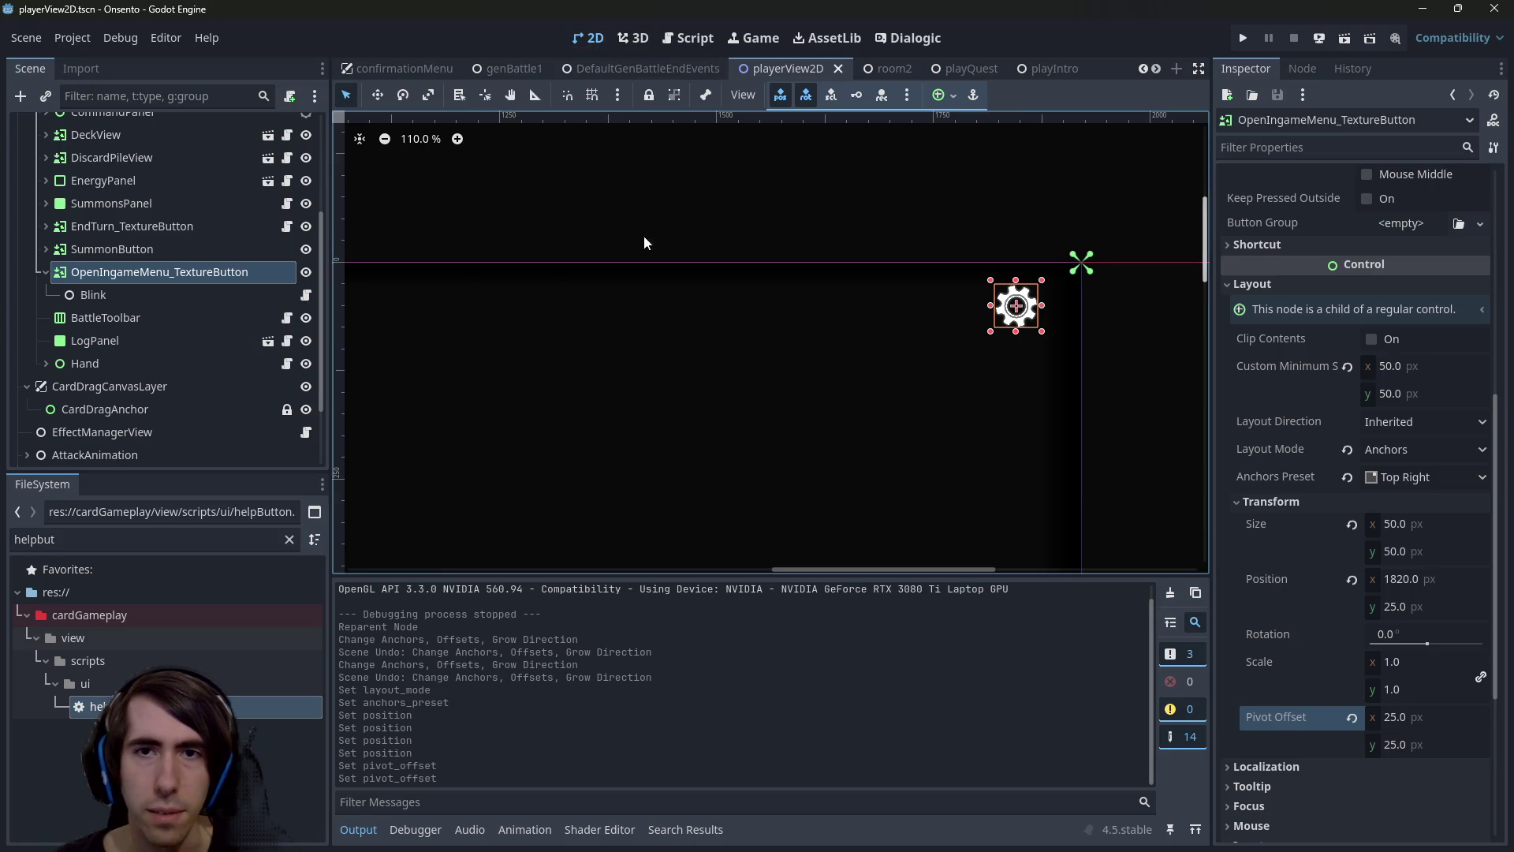
{"action": "scroll", "coordinate": [644, 235], "scroll_direction": "down", "scroll_amount": 8}
{"action": "scroll", "coordinate": [615, 399], "scroll_direction": "up", "scroll_amount": 4}
{"action": "scroll", "coordinate": [1025, 386], "scroll_direction": "up", "scroll_amount": 4}
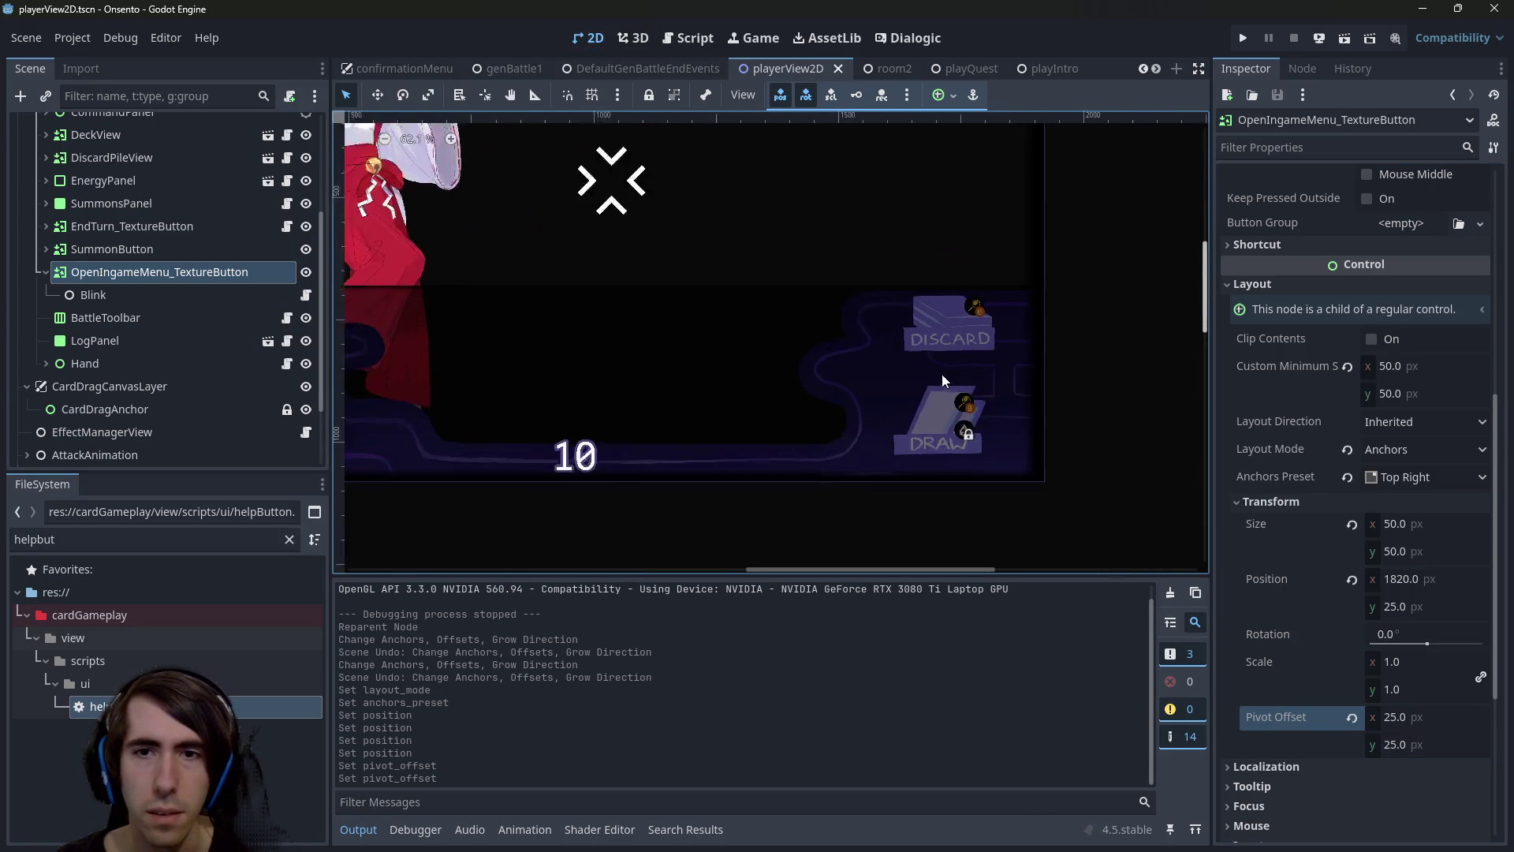
{"action": "left_click", "coordinate": [956, 314]}
{"action": "left_click", "coordinate": [193, 203]}
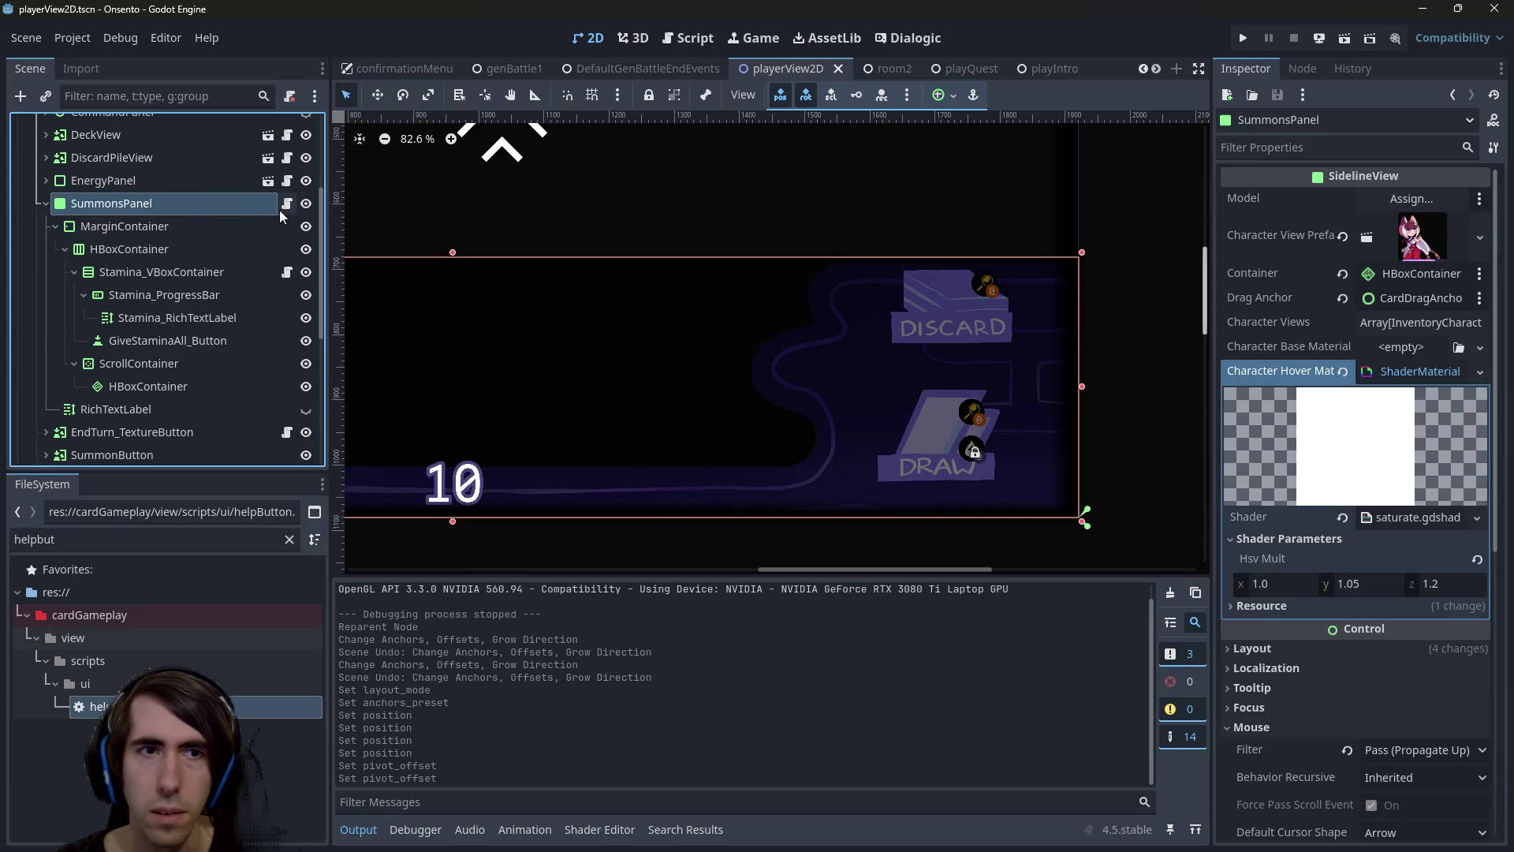
{"action": "left_click", "coordinate": [306, 204]}
{"action": "key", "text": "ctrl+s"}
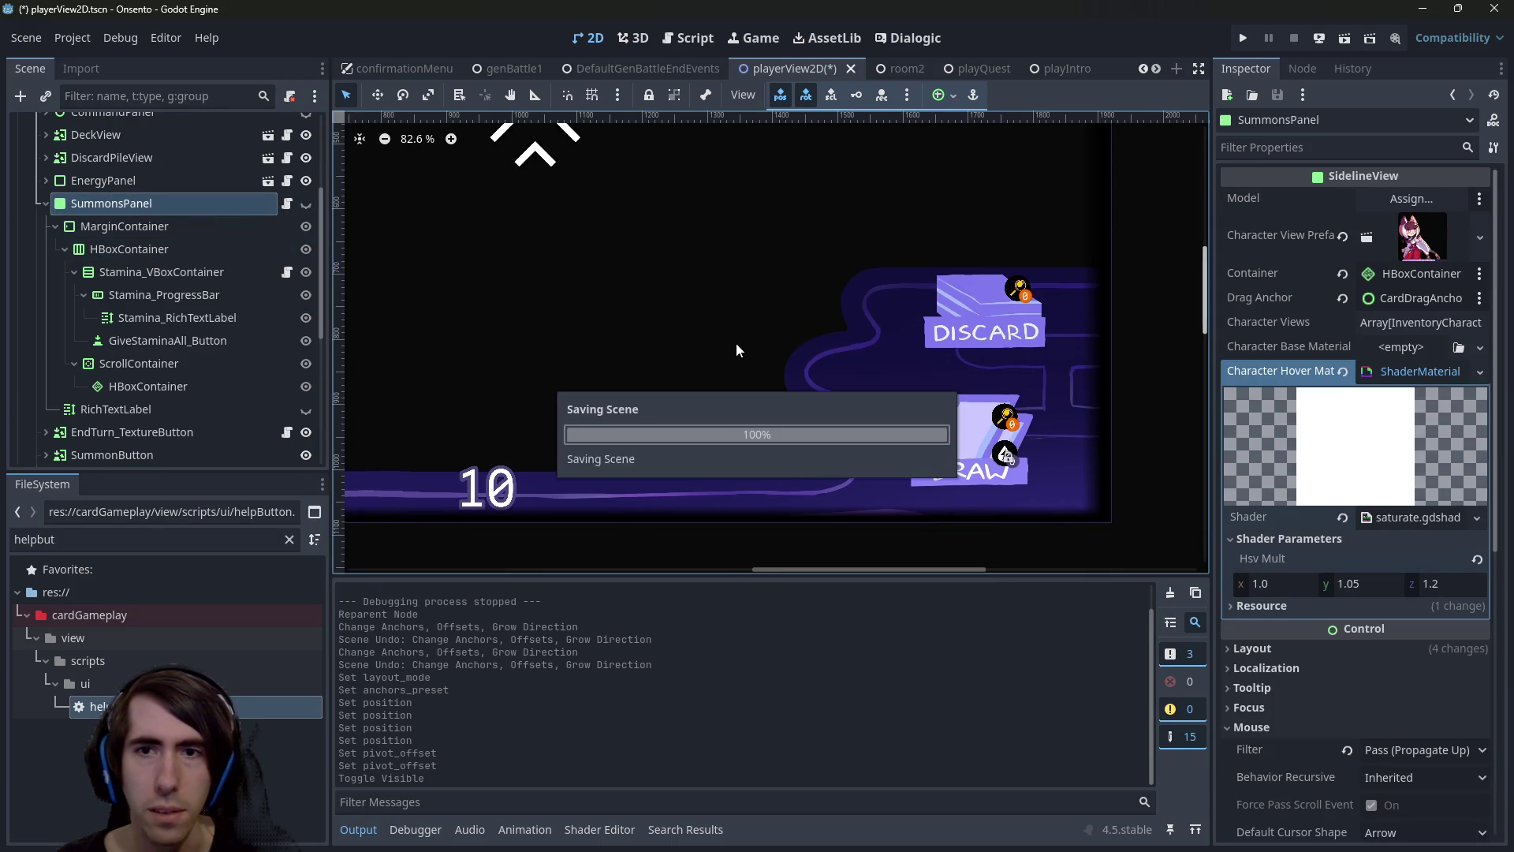
{"action": "left_click", "coordinate": [995, 295]}
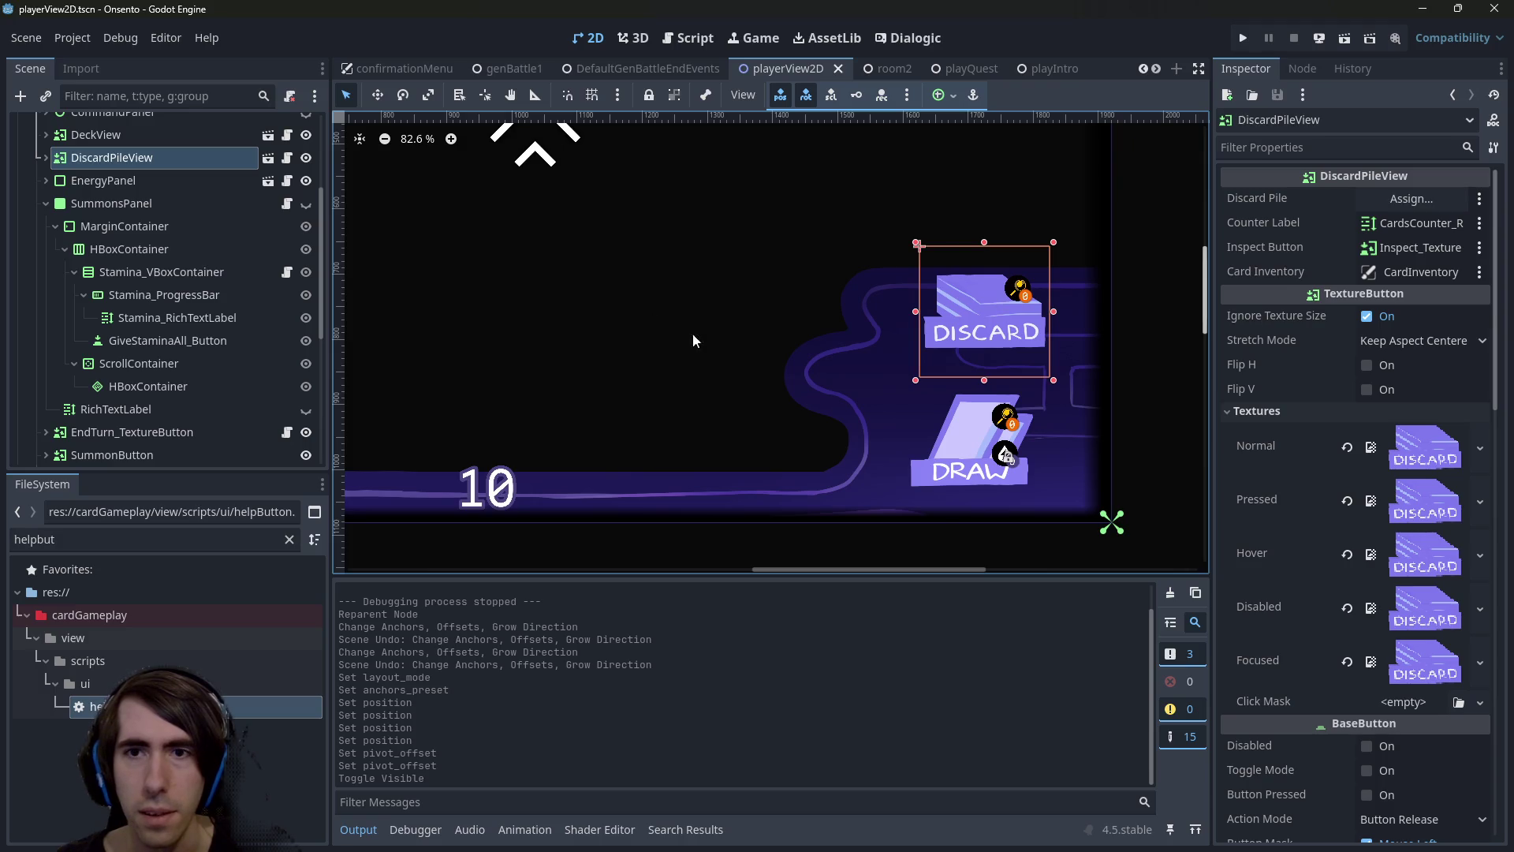
- Set DiscardPileView's pivot offset to 100, 100 and save
{"action": "scroll", "coordinate": [1336, 544], "scroll_direction": "down", "scroll_amount": 10}
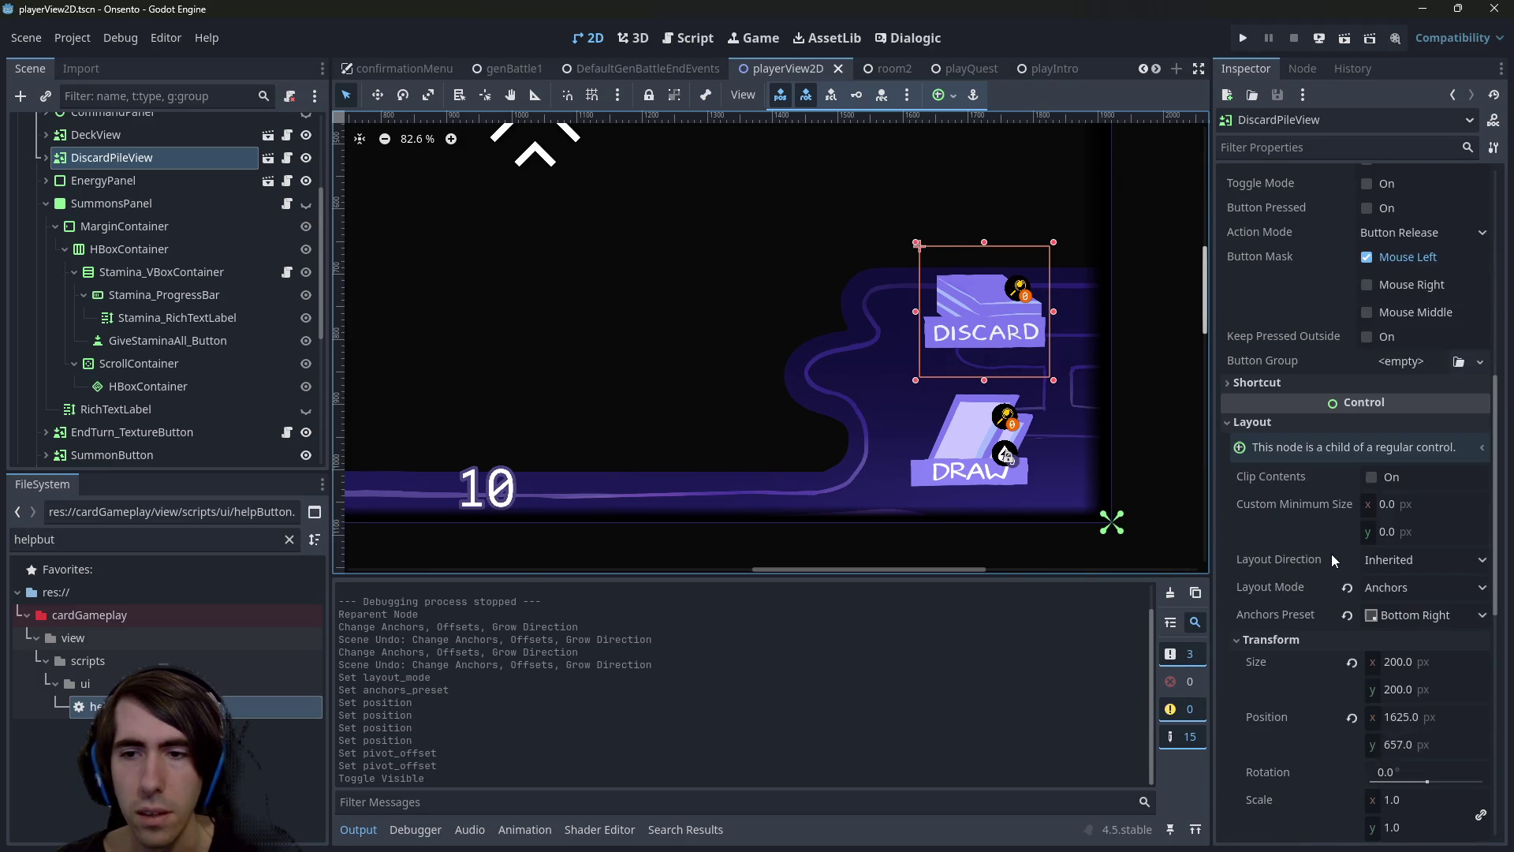
{"action": "left_click_drag", "start_coordinate": [1410, 694], "coordinate": [1407, 694]}
{"action": "key", "text": "ctrl+z"}
{"action": "scroll", "coordinate": [1385, 561], "scroll_direction": "down", "scroll_amount": 5}
{"action": "left_click", "coordinate": [1421, 771]}
{"action": "type", "text": "100"}
{"action": "key", "text": "Tab"}
{"action": "type", "text": "100"}
{"action": "key", "text": "ctrl+s"}
- Set DeckView's pivot offset to 100, 100 and save the scene
{"action": "left_click", "coordinate": [1004, 437]}
{"action": "scroll", "coordinate": [1275, 718], "scroll_direction": "down", "scroll_amount": 10}
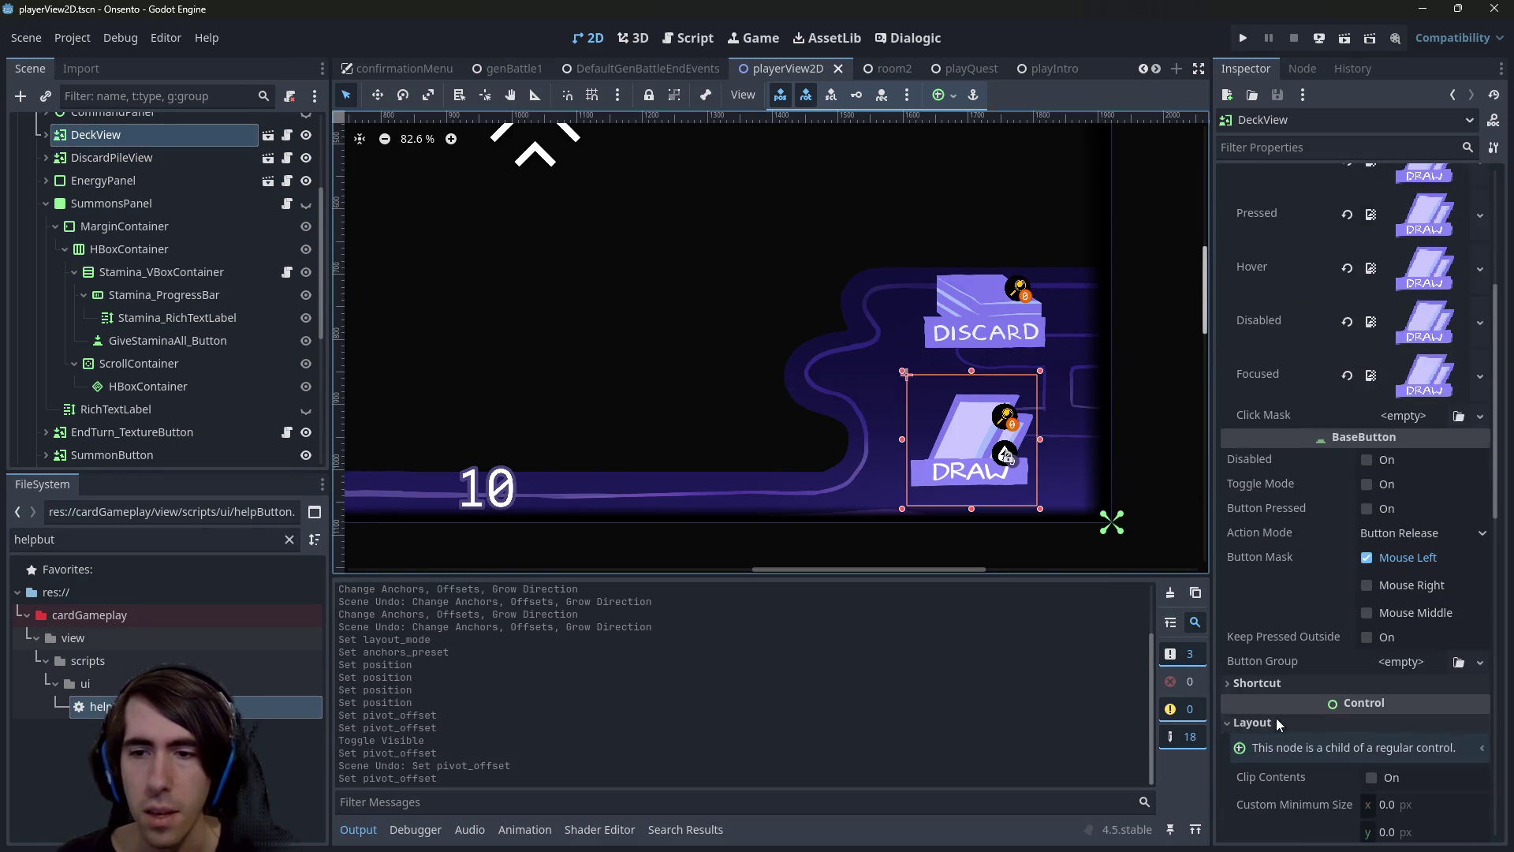
{"action": "scroll", "coordinate": [1376, 656], "scroll_direction": "down", "scroll_amount": 3}
{"action": "left_click", "coordinate": [1428, 561]}
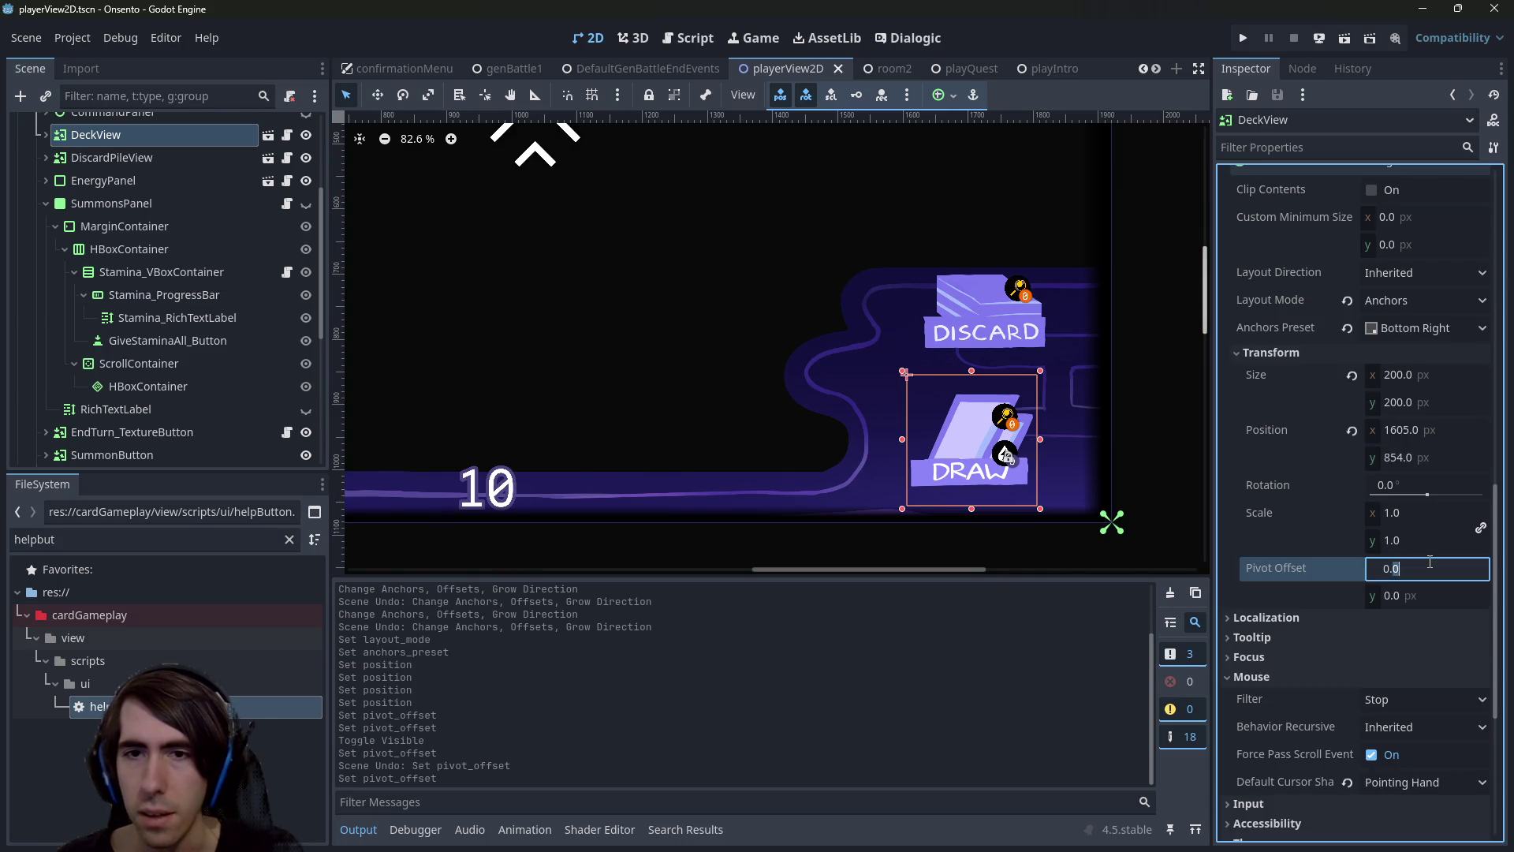
{"action": "type", "text": "100"}
{"action": "key", "text": "Tab"}
{"action": "type", "text": "100"}
{"action": "key", "text": "Return"}
{"action": "left_click", "coordinate": [1422, 568]}
{"action": "type", "text": "100"}
{"action": "key", "text": "Return"}
{"action": "key", "text": "ctrl+s"}
{"action": "scroll", "coordinate": [599, 364], "scroll_direction": "left", "scroll_amount": 10}
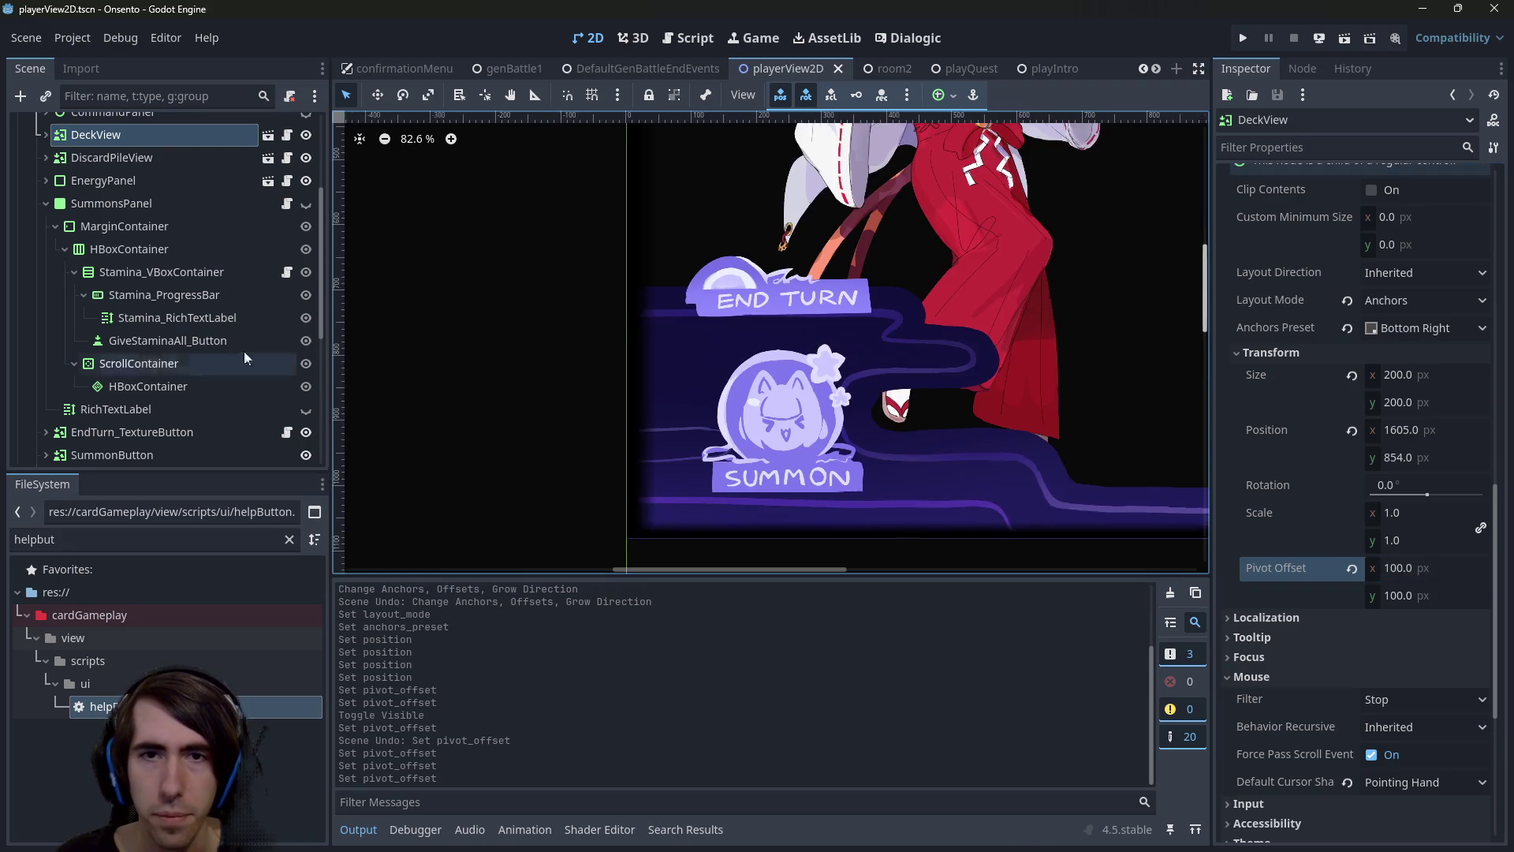
{"action": "left_click", "coordinate": [871, 370]}
- Set the SummonButton's pivot offset to 133, 133 (half of 266) and save
{"action": "scroll", "coordinate": [1419, 570], "scroll_direction": "down", "scroll_amount": 10}
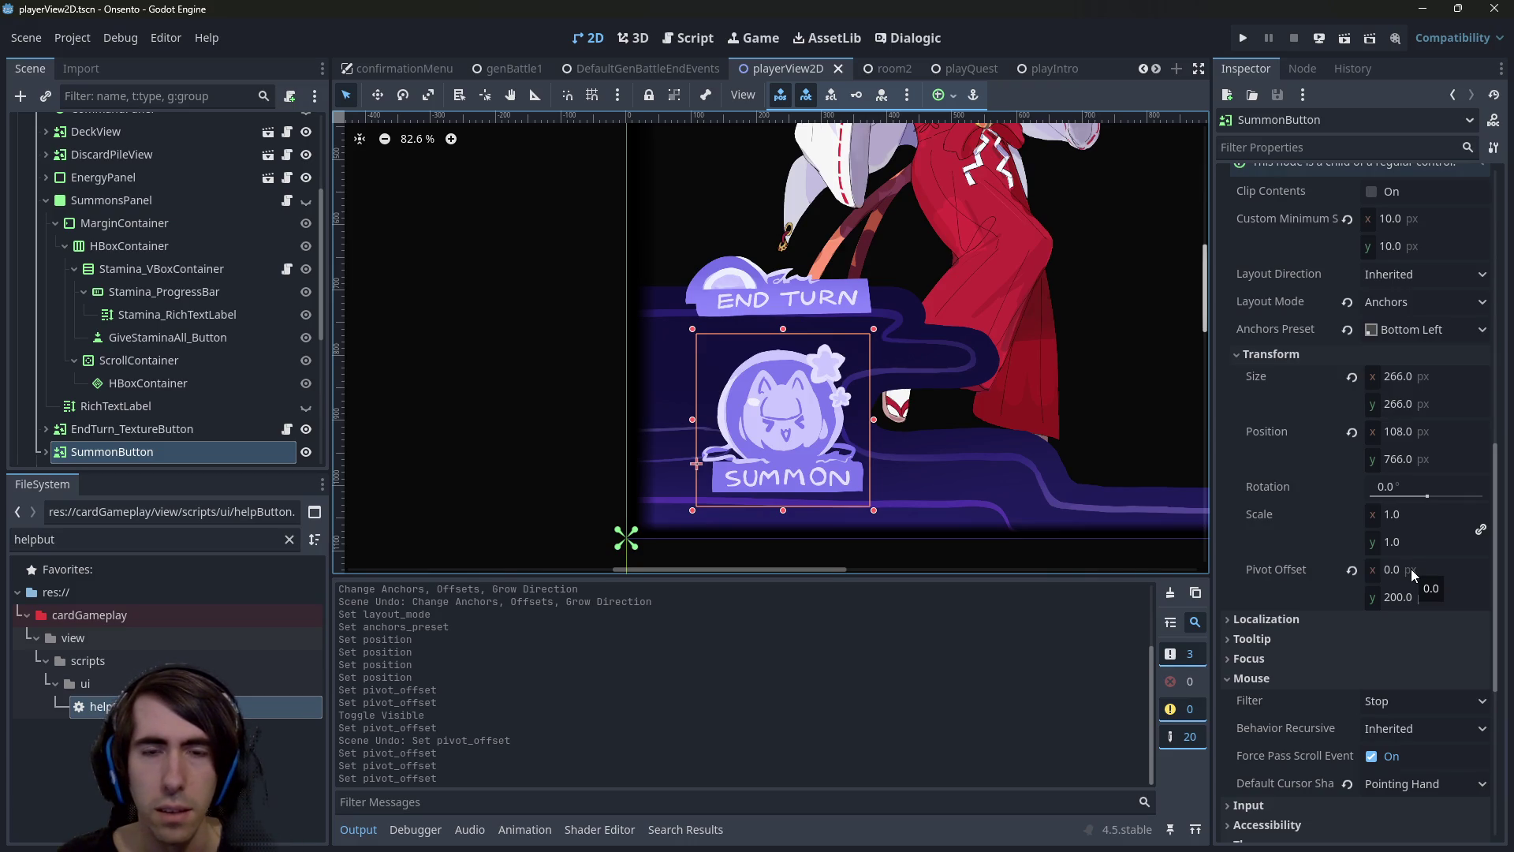
{"action": "left_click", "coordinate": [1412, 569]}
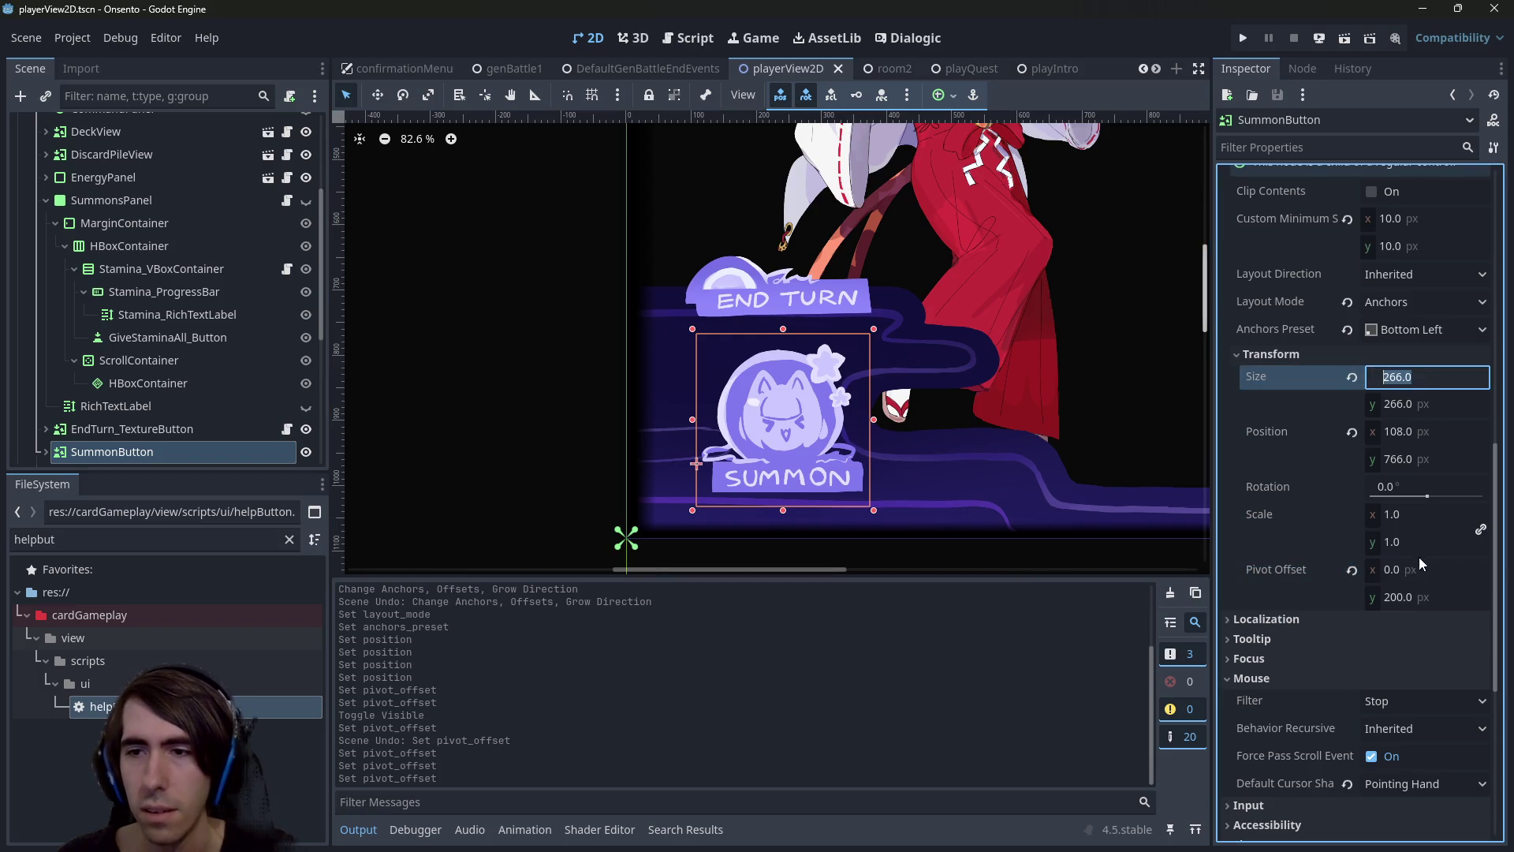
{"action": "type", "text": "266.0"}
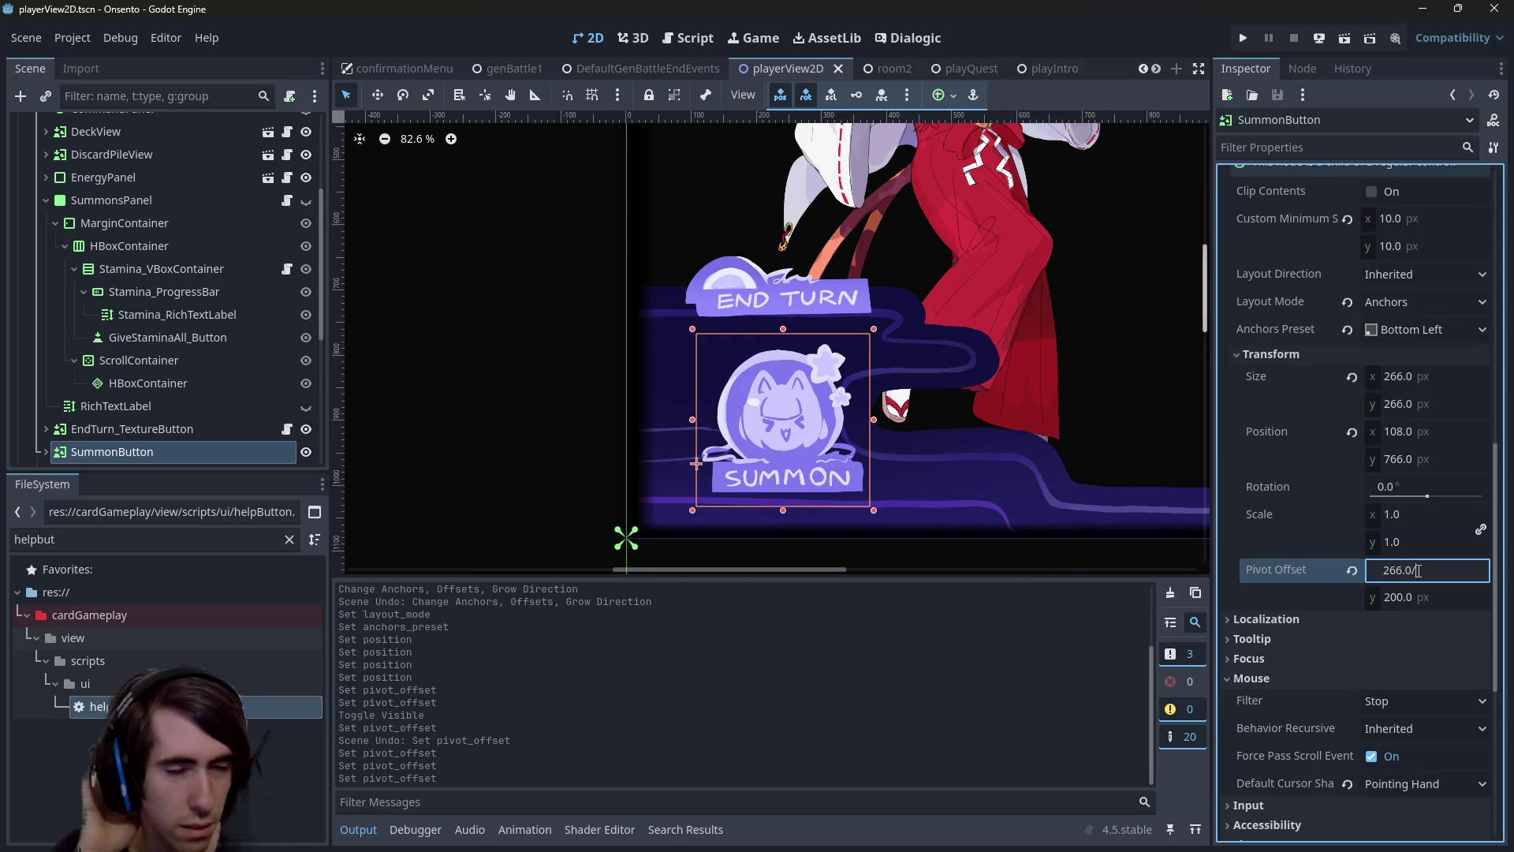
{"action": "type", "text": "2"}
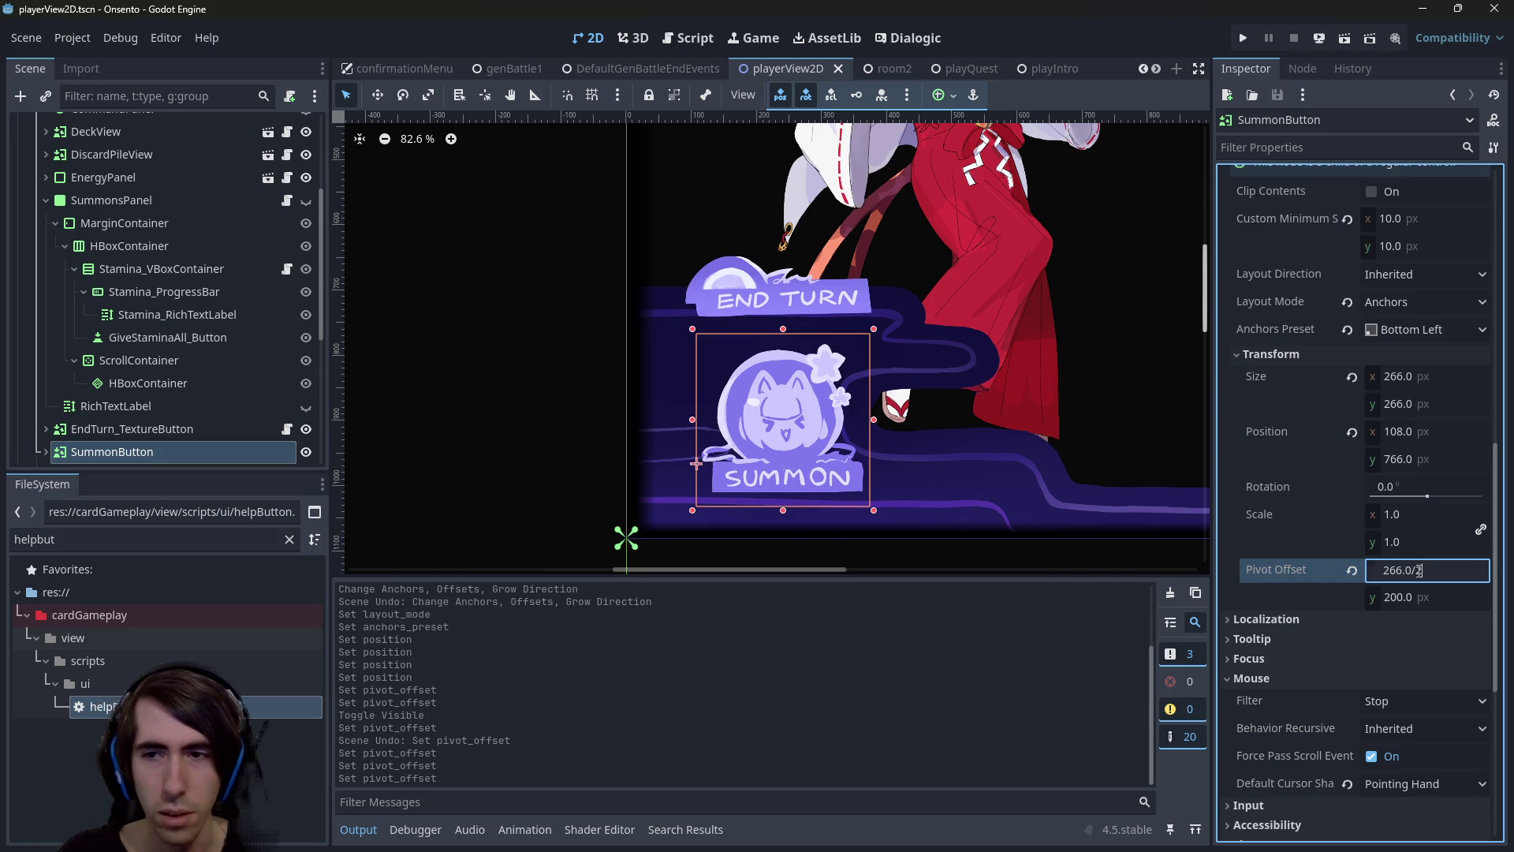
{"action": "key", "text": "Return"}
{"action": "left_click", "coordinate": [1408, 381]}
{"action": "left_click", "coordinate": [1453, 597]}
{"action": "type", "text": "266.0/2"}
{"action": "key", "text": "Return"}
{"action": "key", "text": "ctrl+s"}
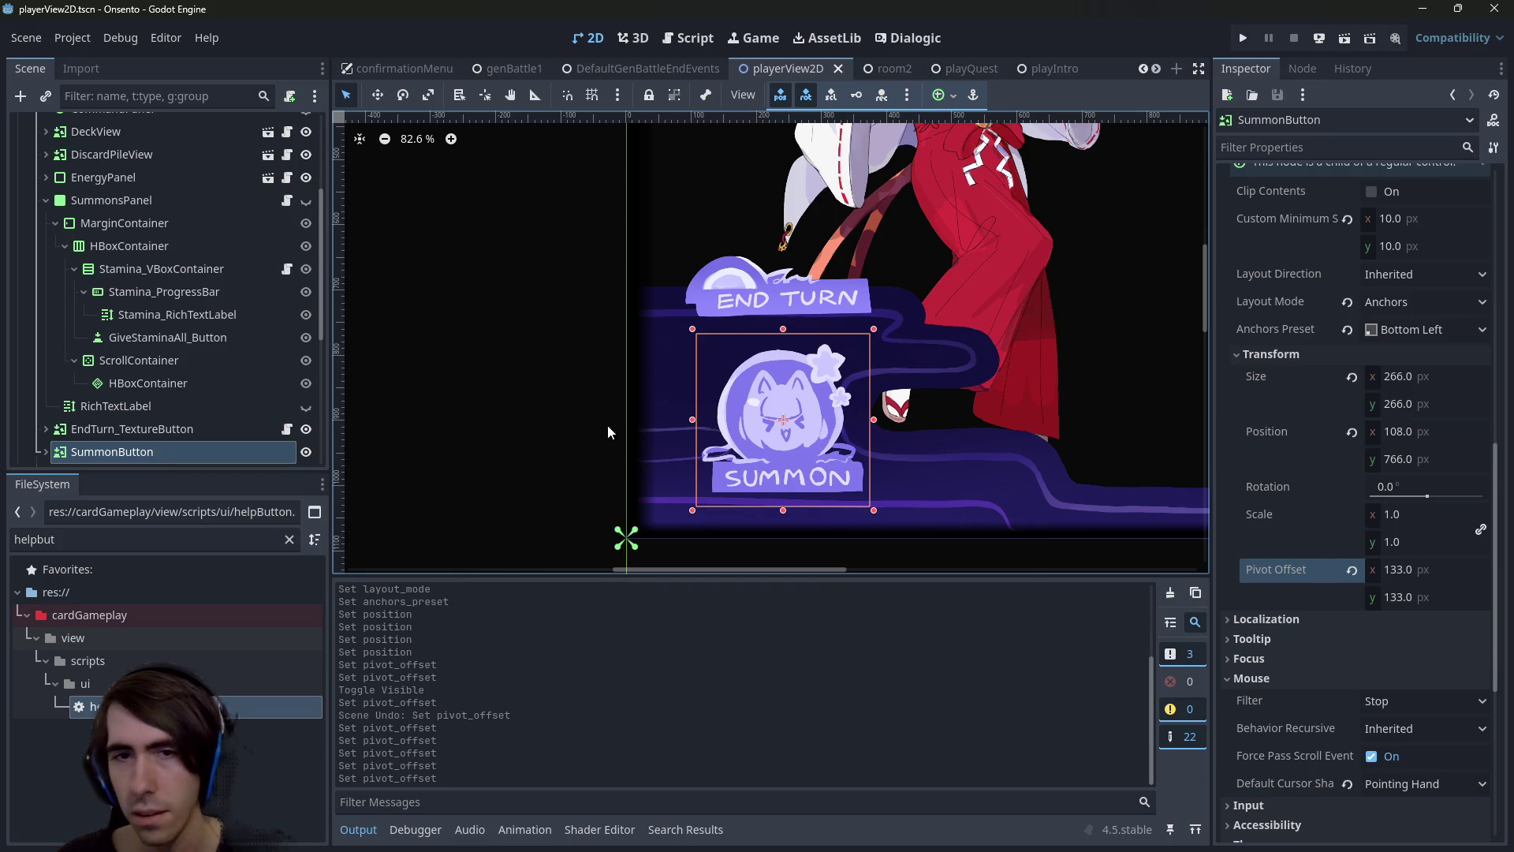
- Set EndTurn_TextureButton's pivot offset to half its 301 by 172 size (150.5, 86) and save
{"action": "left_click", "coordinate": [706, 329]}
{"action": "scroll", "coordinate": [1369, 650], "scroll_direction": "down", "scroll_amount": 10}
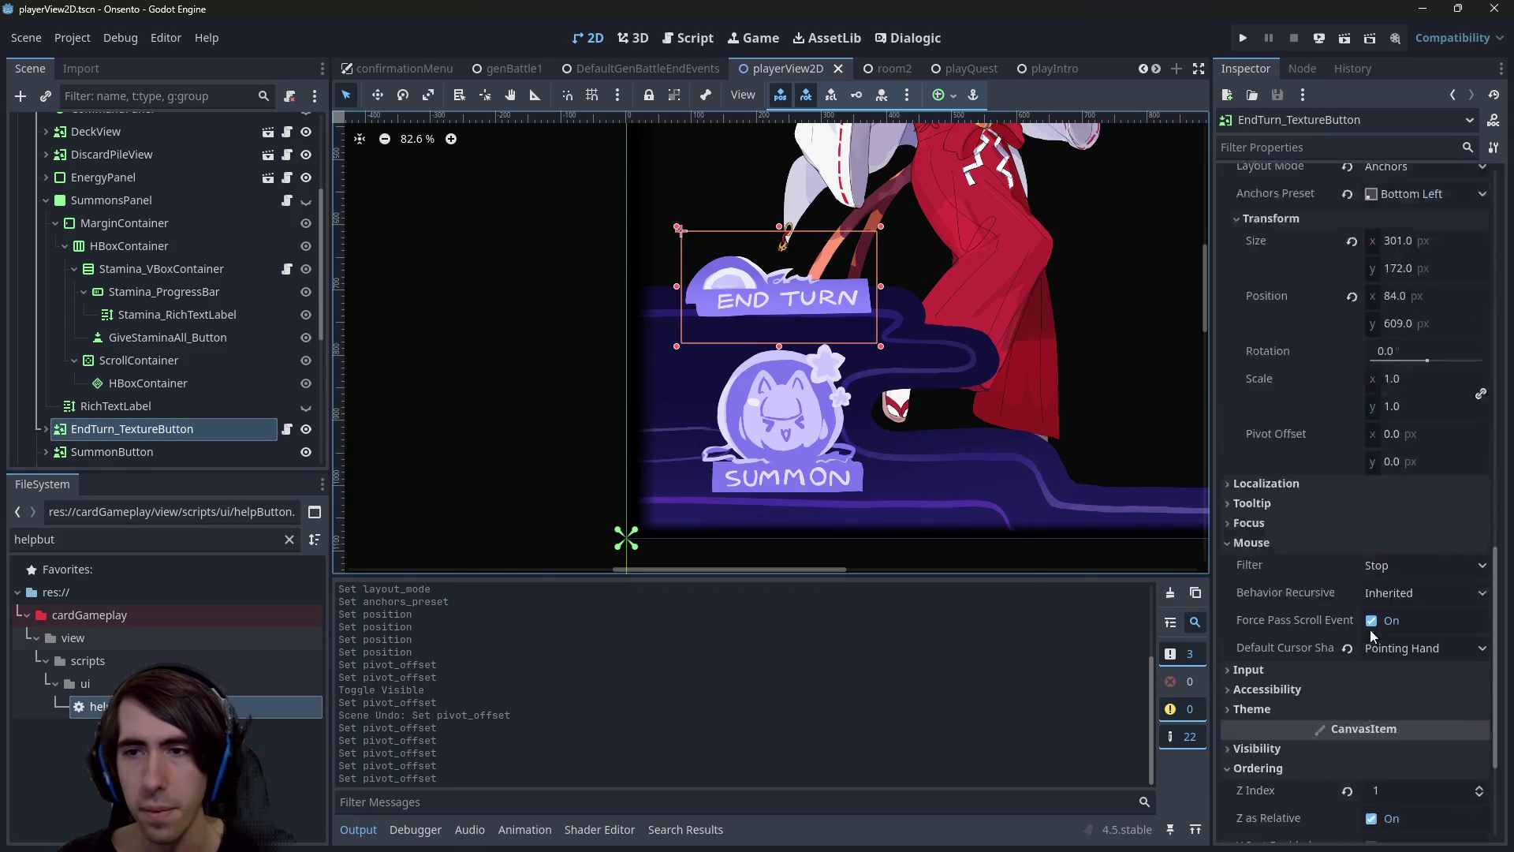
{"action": "left_click", "coordinate": [1411, 519]}
{"action": "left_click", "coordinate": [1418, 340]}
{"action": "key", "text": "ctrl+c"}
{"action": "left_click", "coordinate": [1408, 517]}
{"action": "key", "text": "ctrl+v"}
{"action": "type", "text": "/2"}
{"action": "key", "text": "Return"}
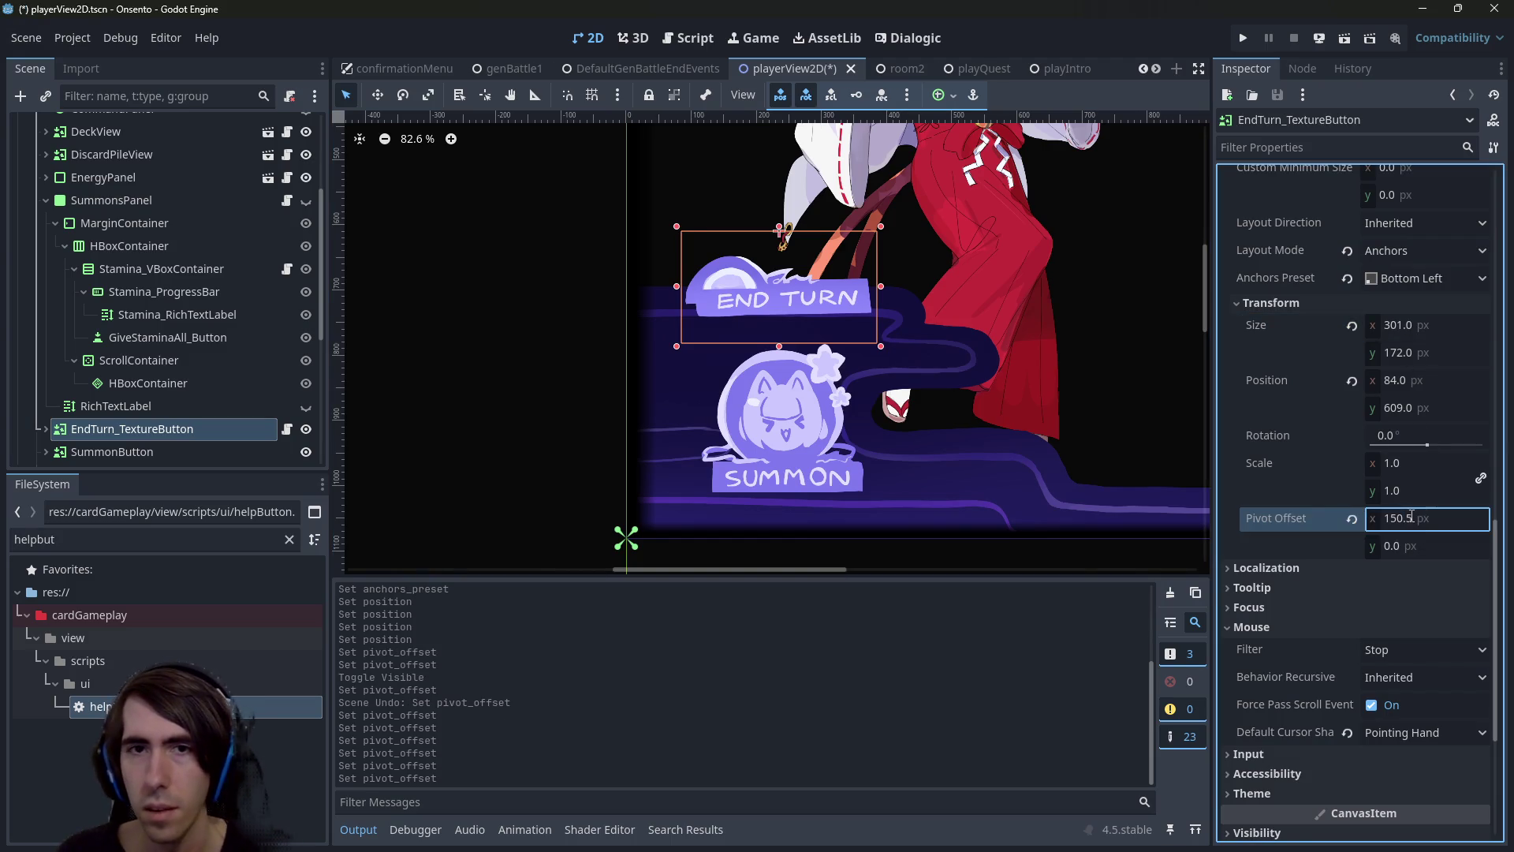
{"action": "left_click", "coordinate": [1417, 354]}
{"action": "key", "text": "ctrl+c"}
{"action": "left_click", "coordinate": [1427, 546]}
{"action": "key", "text": "ctrl+v"}
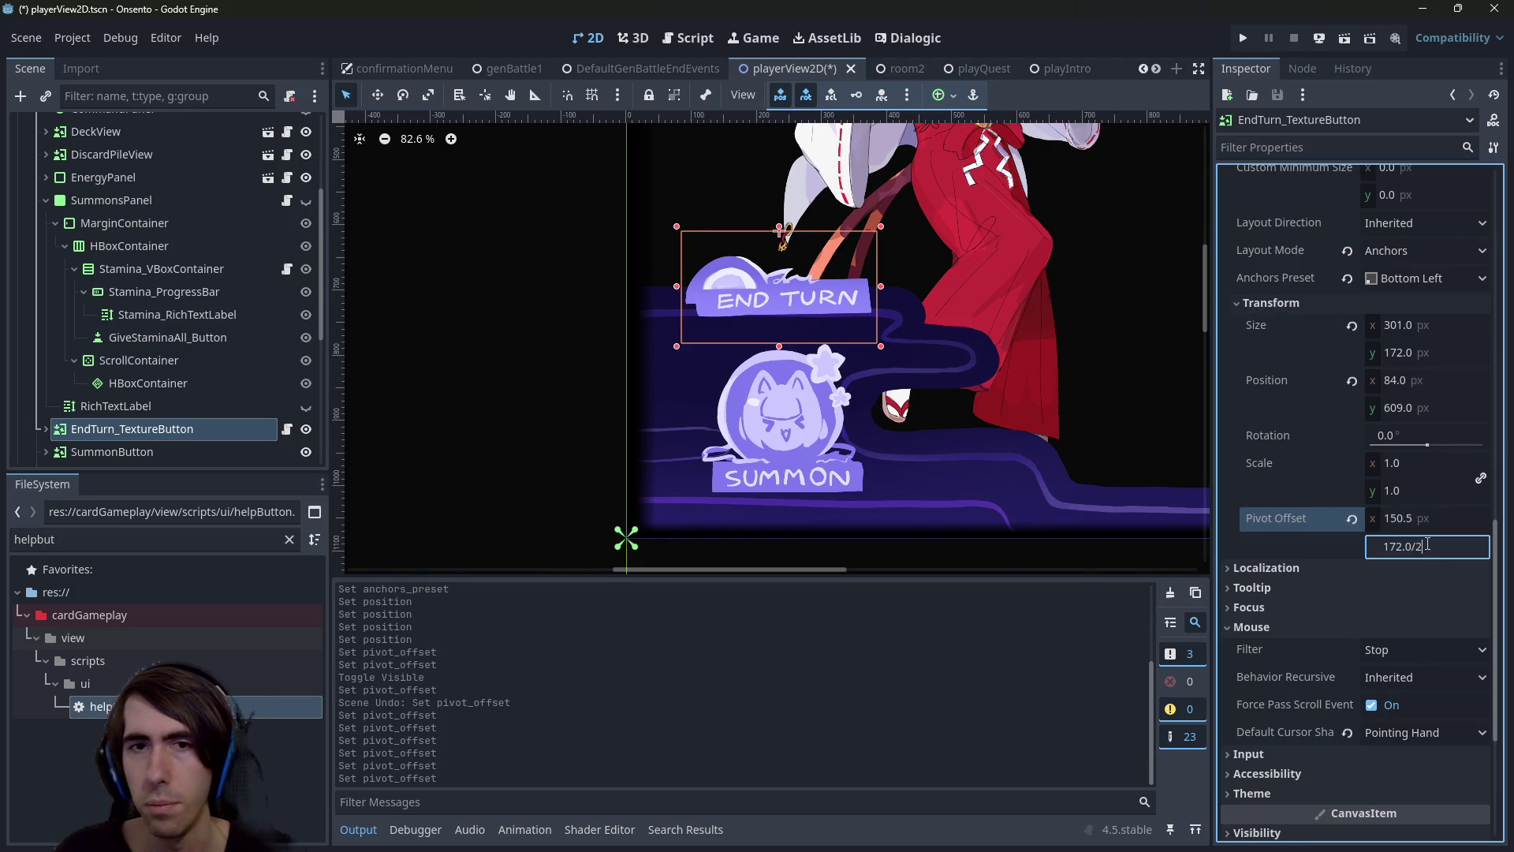
{"action": "key", "text": "Return"}
{"action": "key", "text": "ctrl+s"}
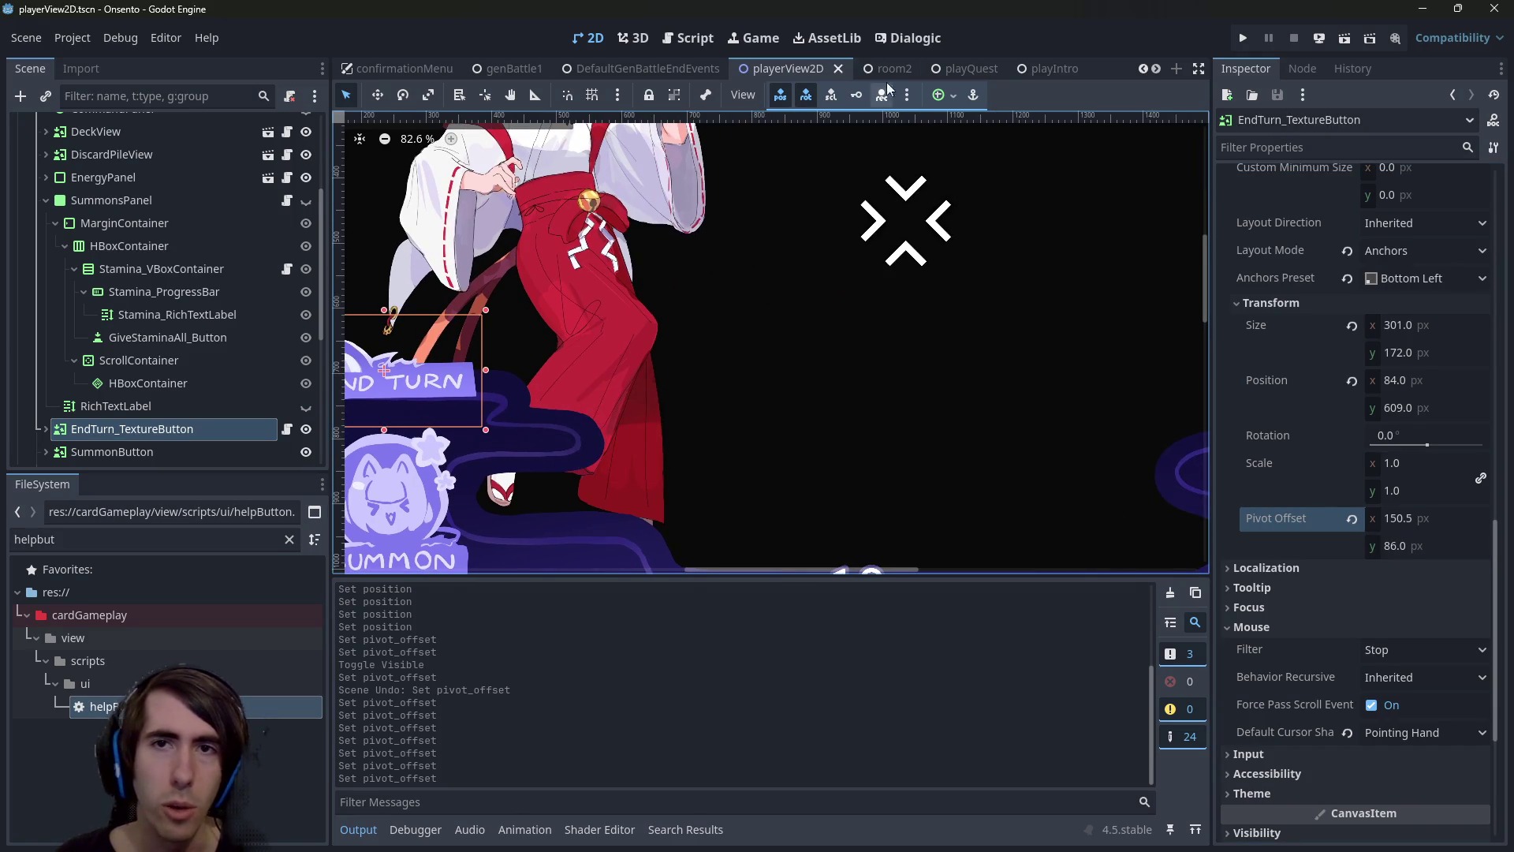
{"action": "left_click", "coordinate": [882, 75]}
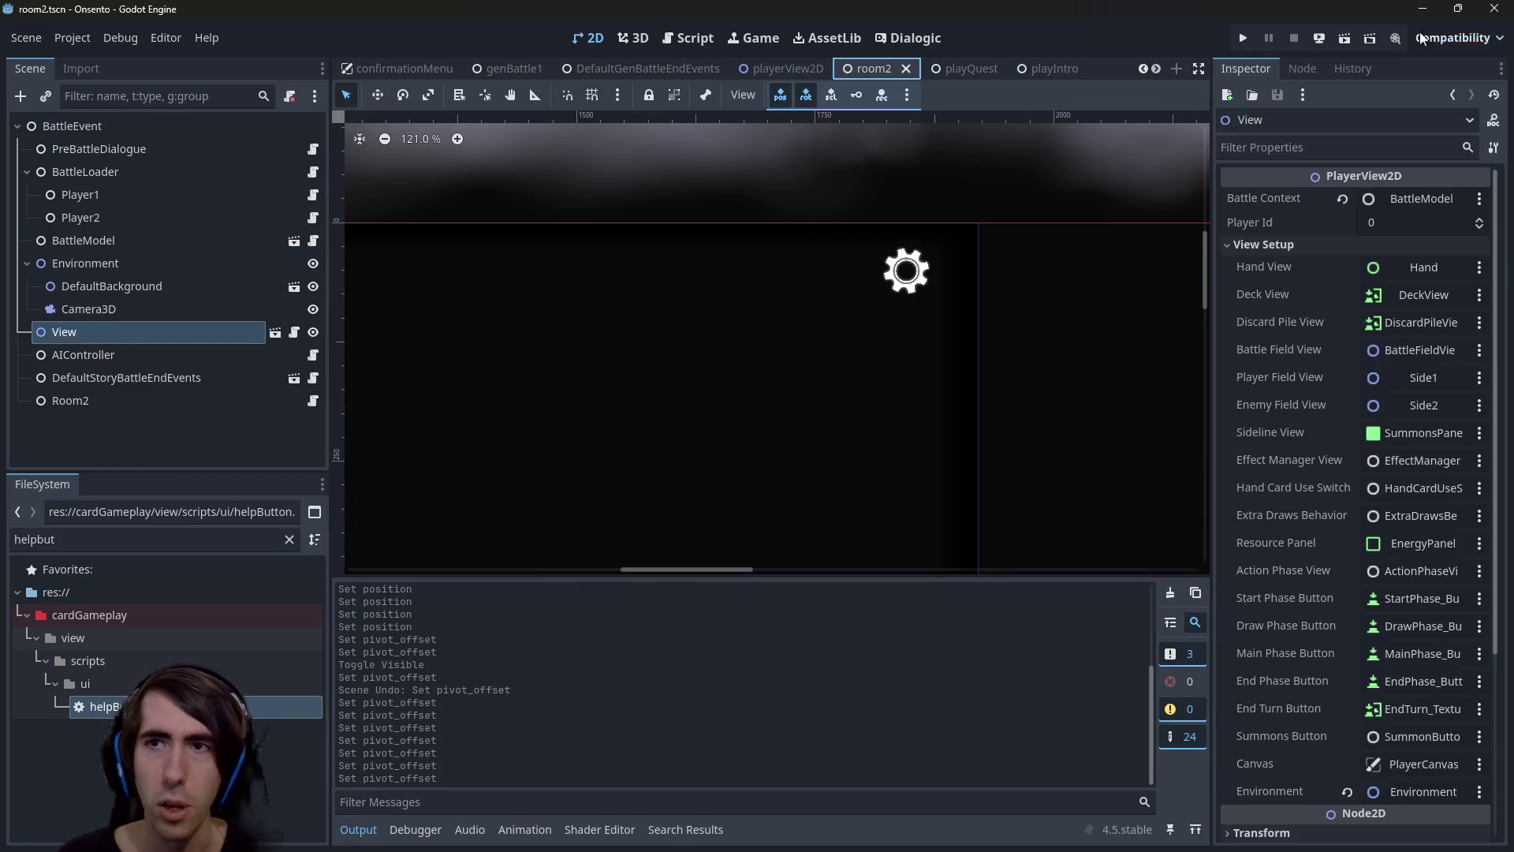
{"action": "left_click", "coordinate": [1338, 25]}
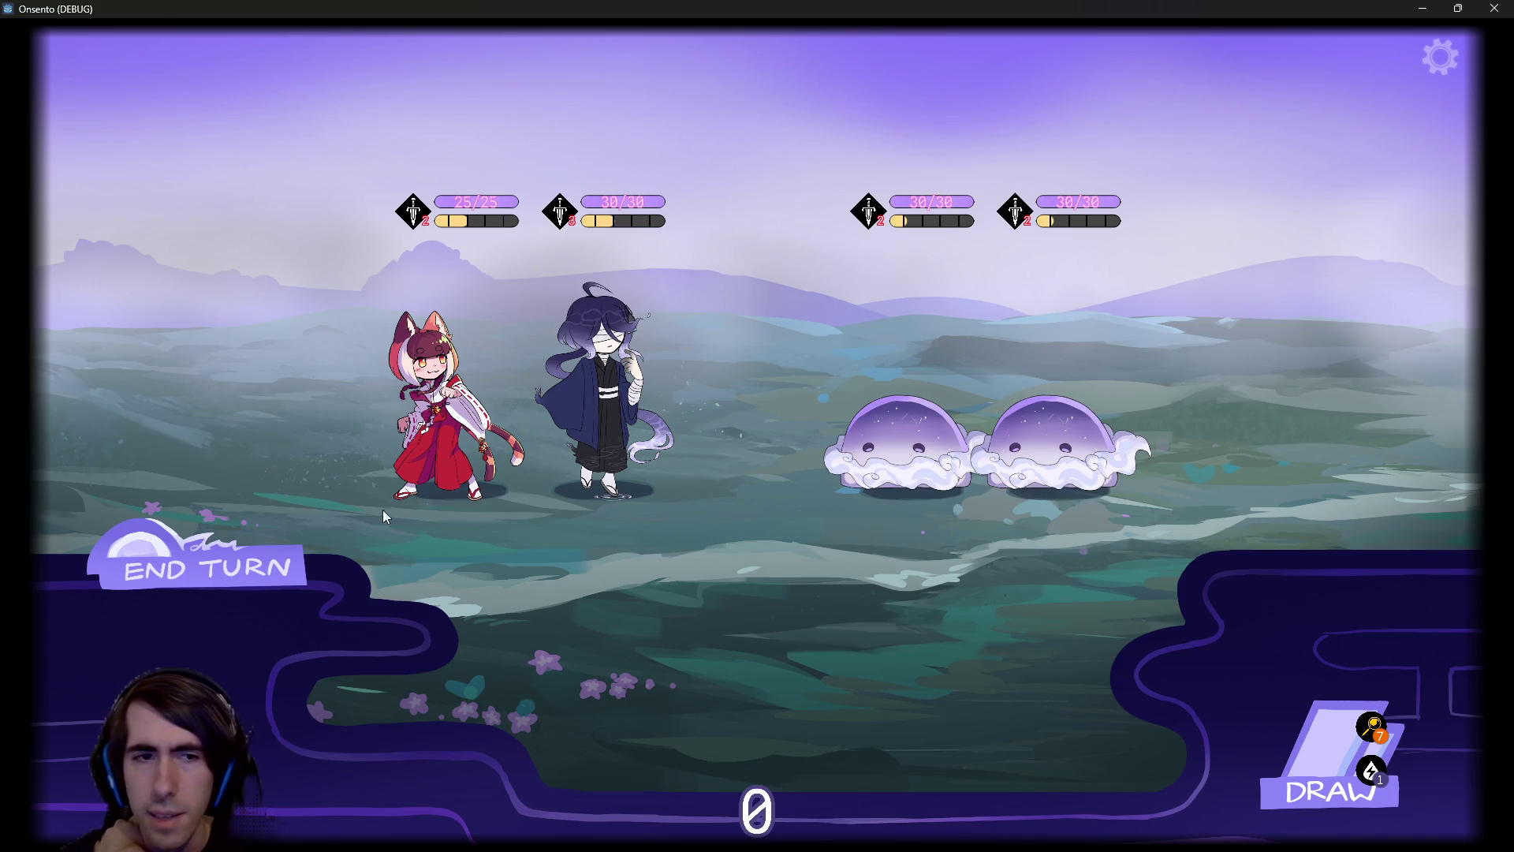
{"action": "left_click", "coordinate": [1491, 7]}
{"action": "left_click", "coordinate": [785, 69]}
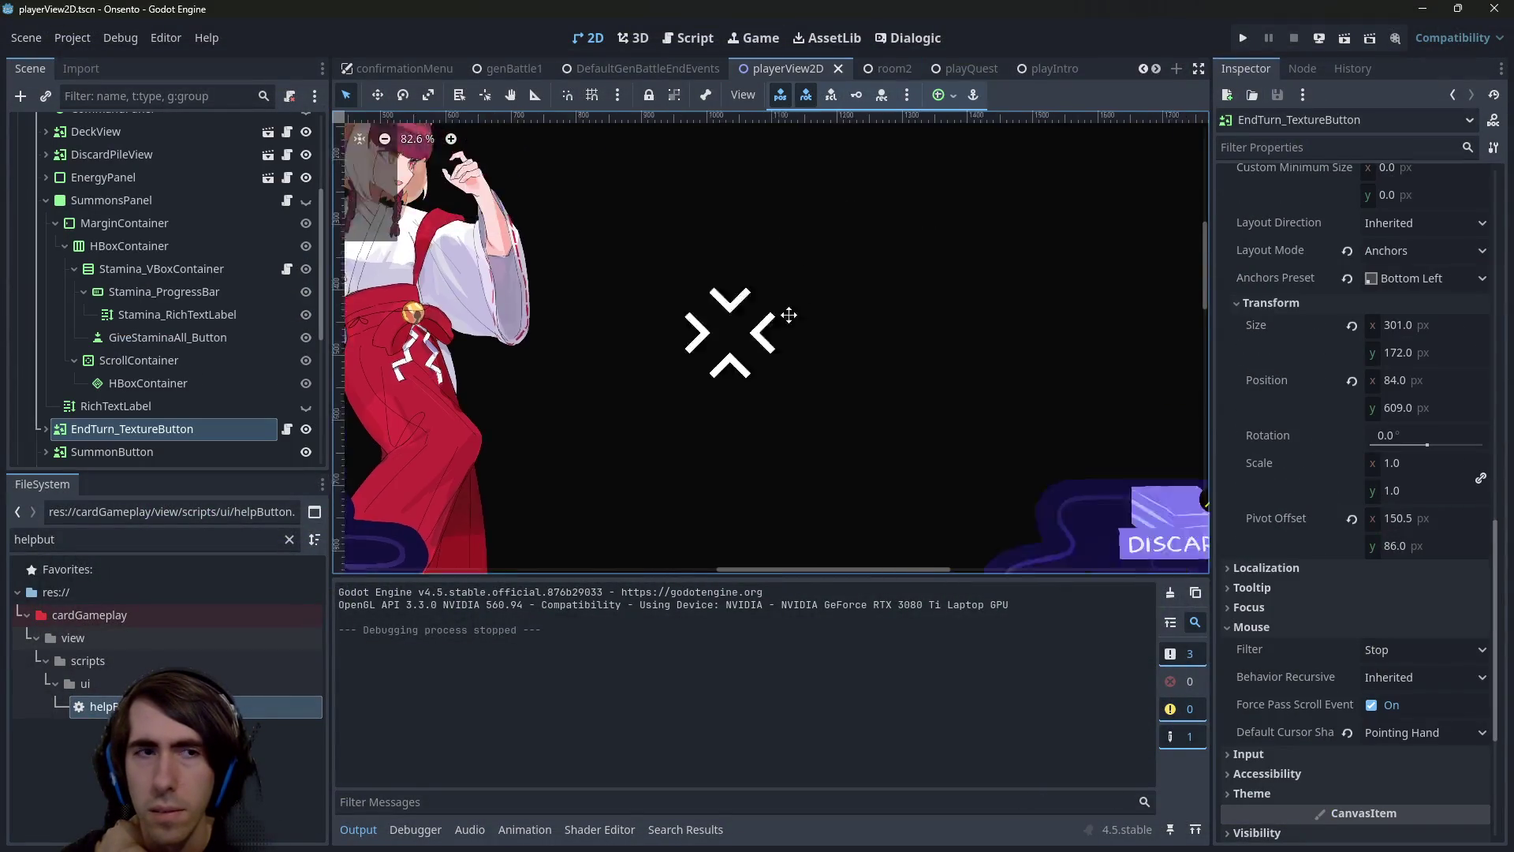
- Select the gear's BattleToolbar node and open its battleToolbar.gd script to read _ready
{"action": "scroll", "coordinate": [788, 314], "scroll_direction": "down", "scroll_amount": 4}
{"action": "left_click", "coordinate": [1043, 209]}
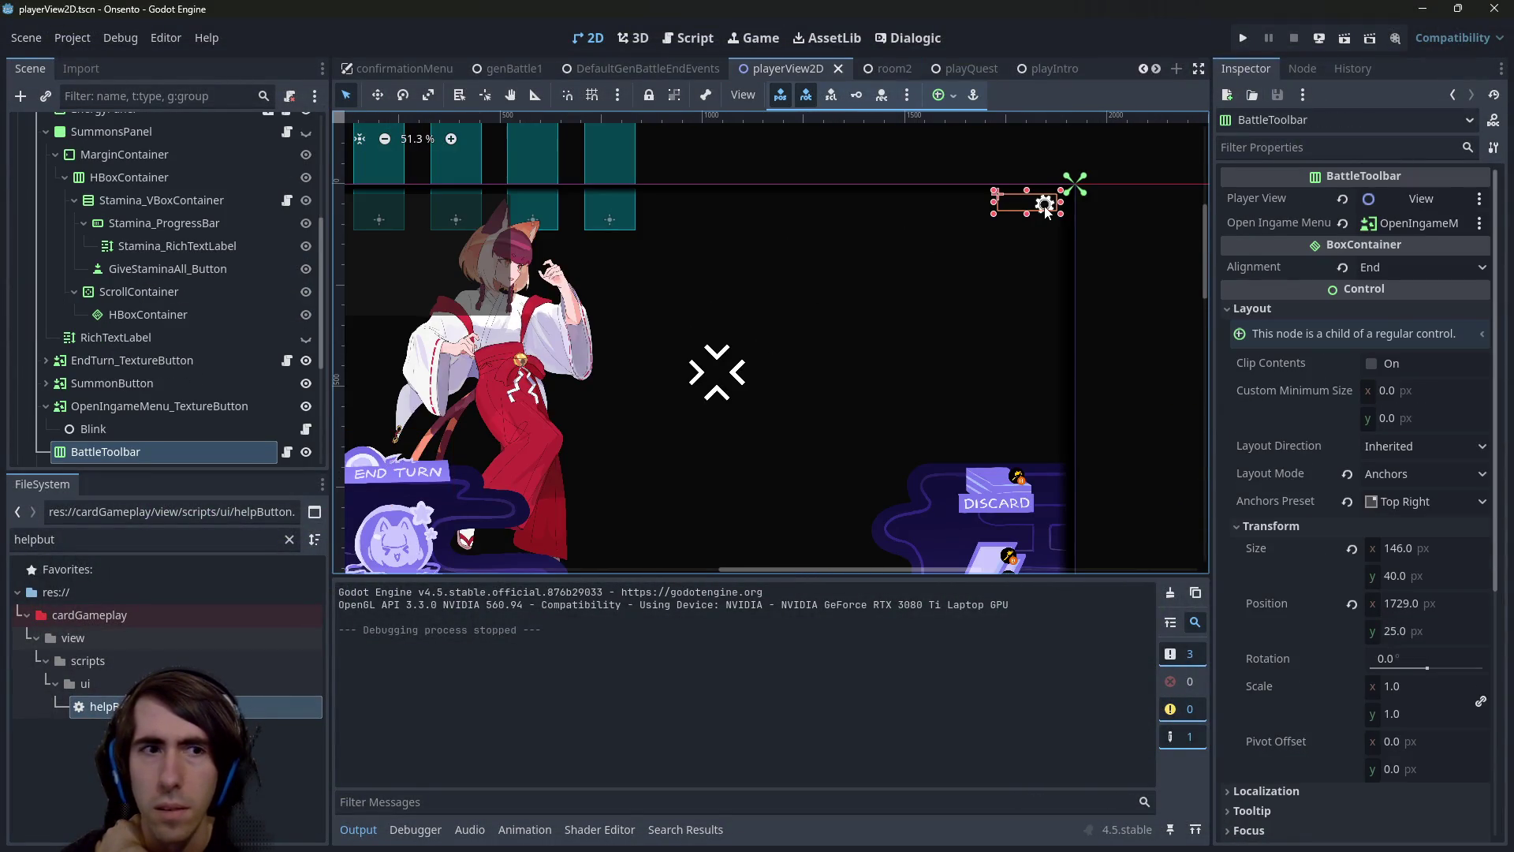
{"action": "scroll", "coordinate": [139, 372], "scroll_direction": "down", "scroll_amount": 3}
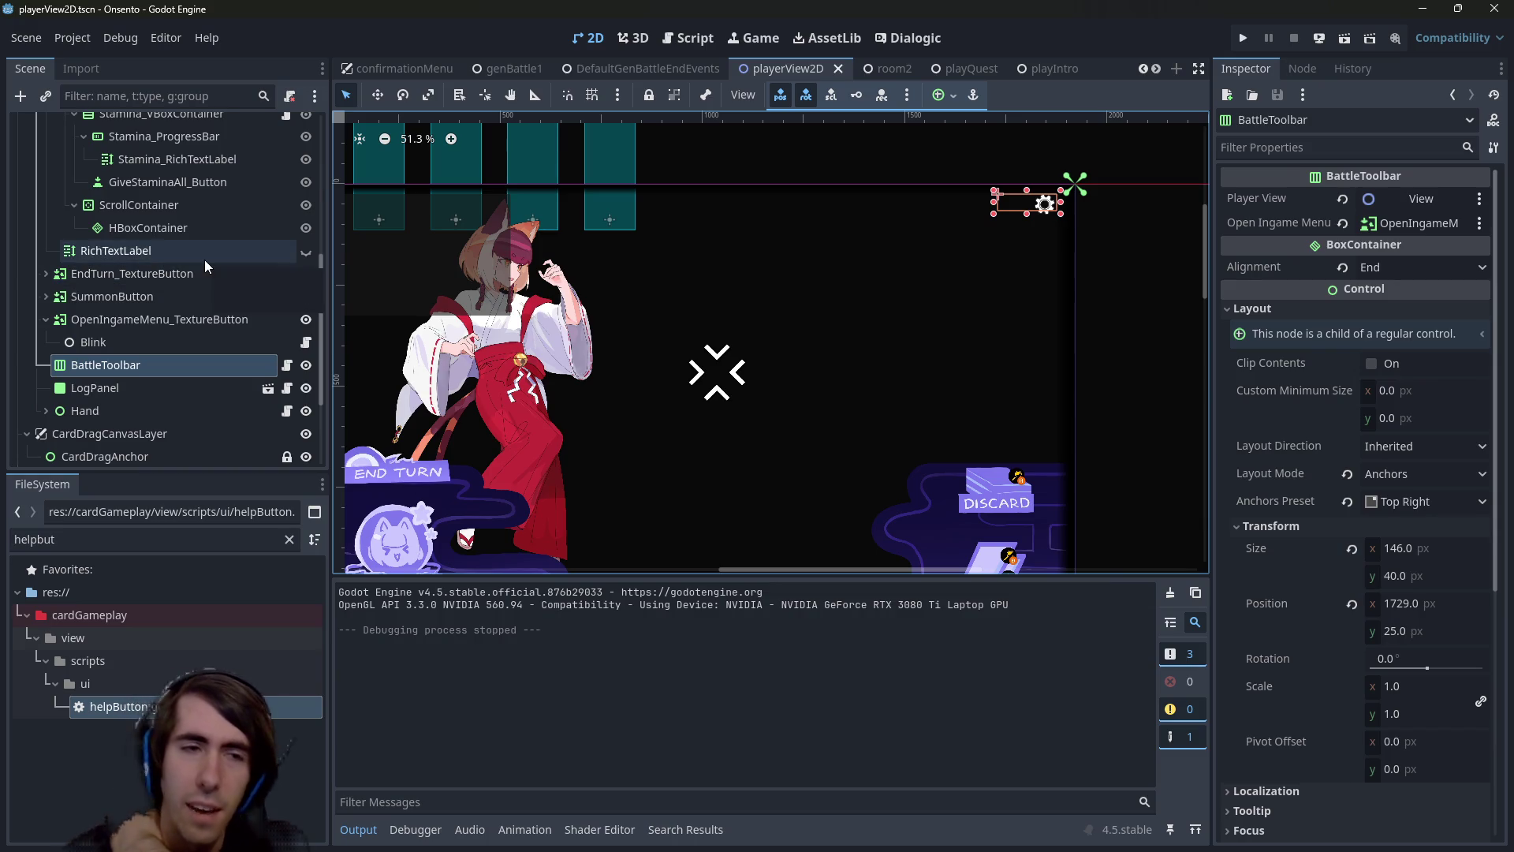
{"action": "left_click", "coordinate": [287, 366]}
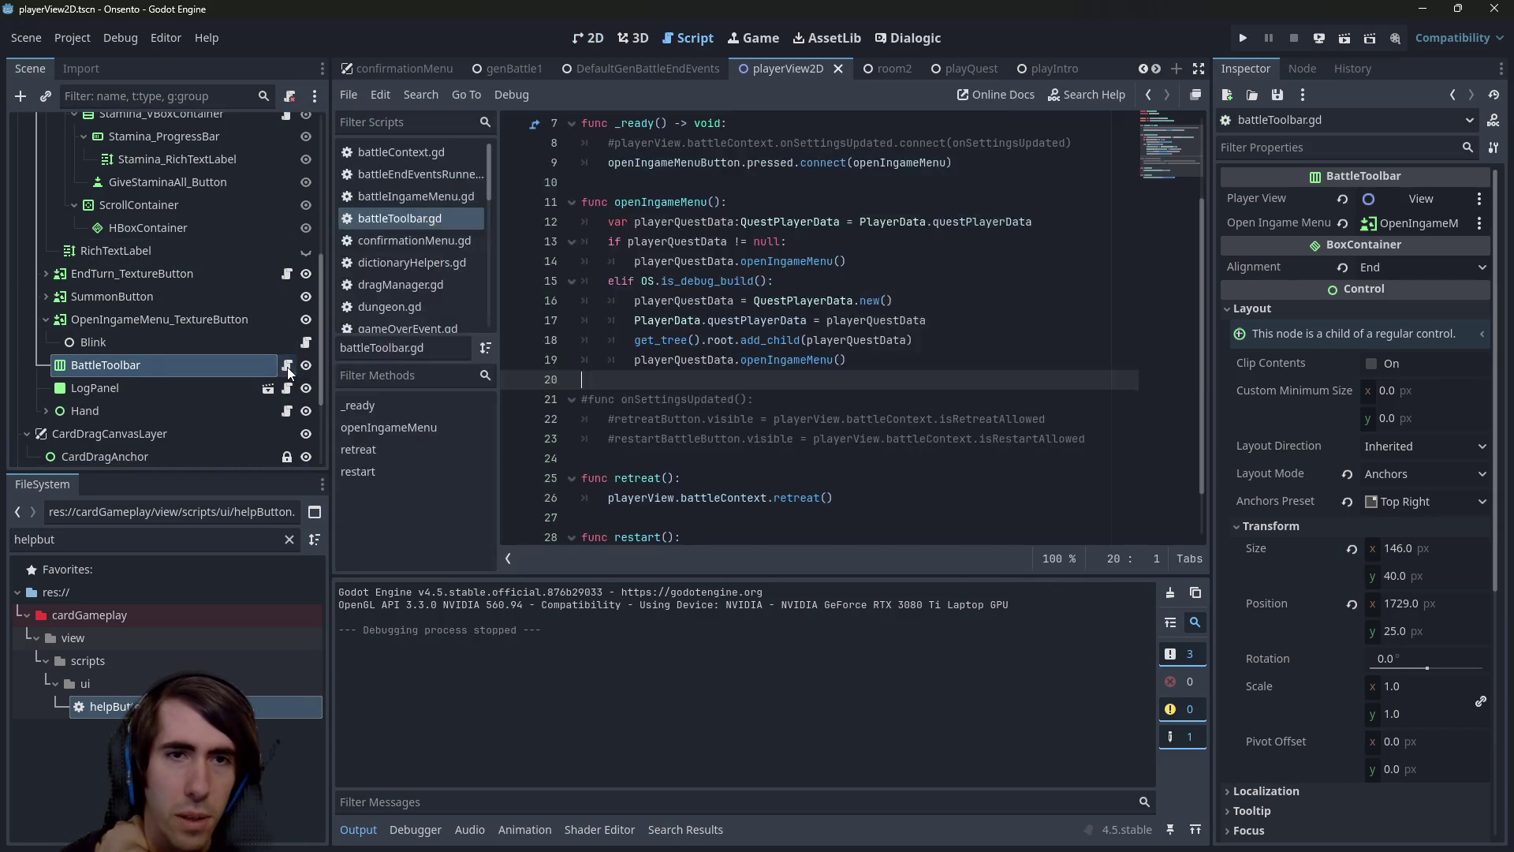
{"action": "scroll", "coordinate": [772, 279], "scroll_direction": "down", "scroll_amount": 3}
{"action": "scroll", "coordinate": [776, 279], "scroll_direction": "up", "scroll_amount": 3}
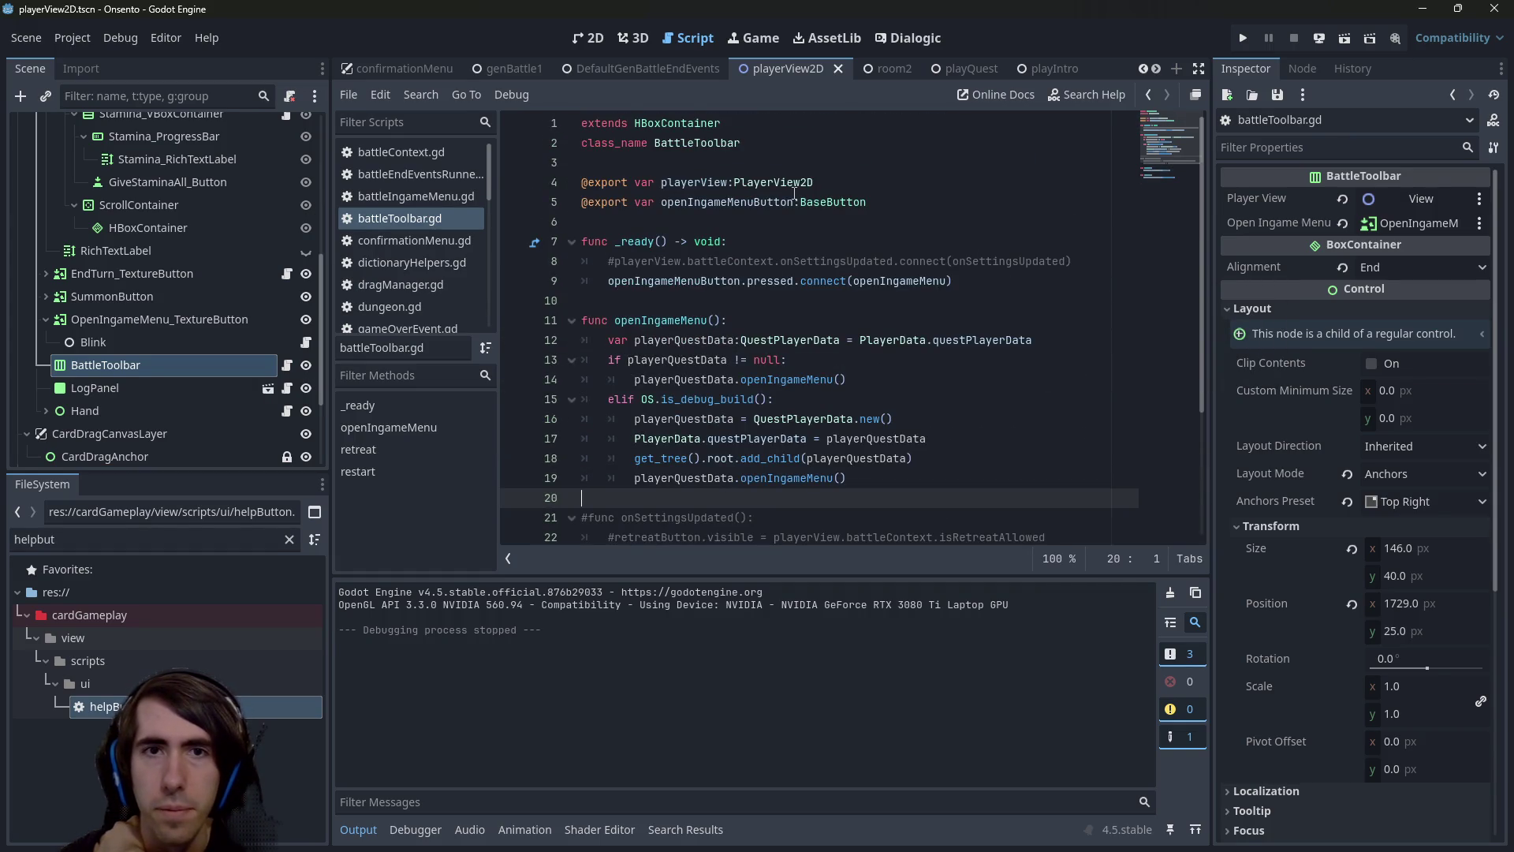
{"action": "scroll", "coordinate": [1467, 615], "scroll_direction": "down", "scroll_amount": 5}
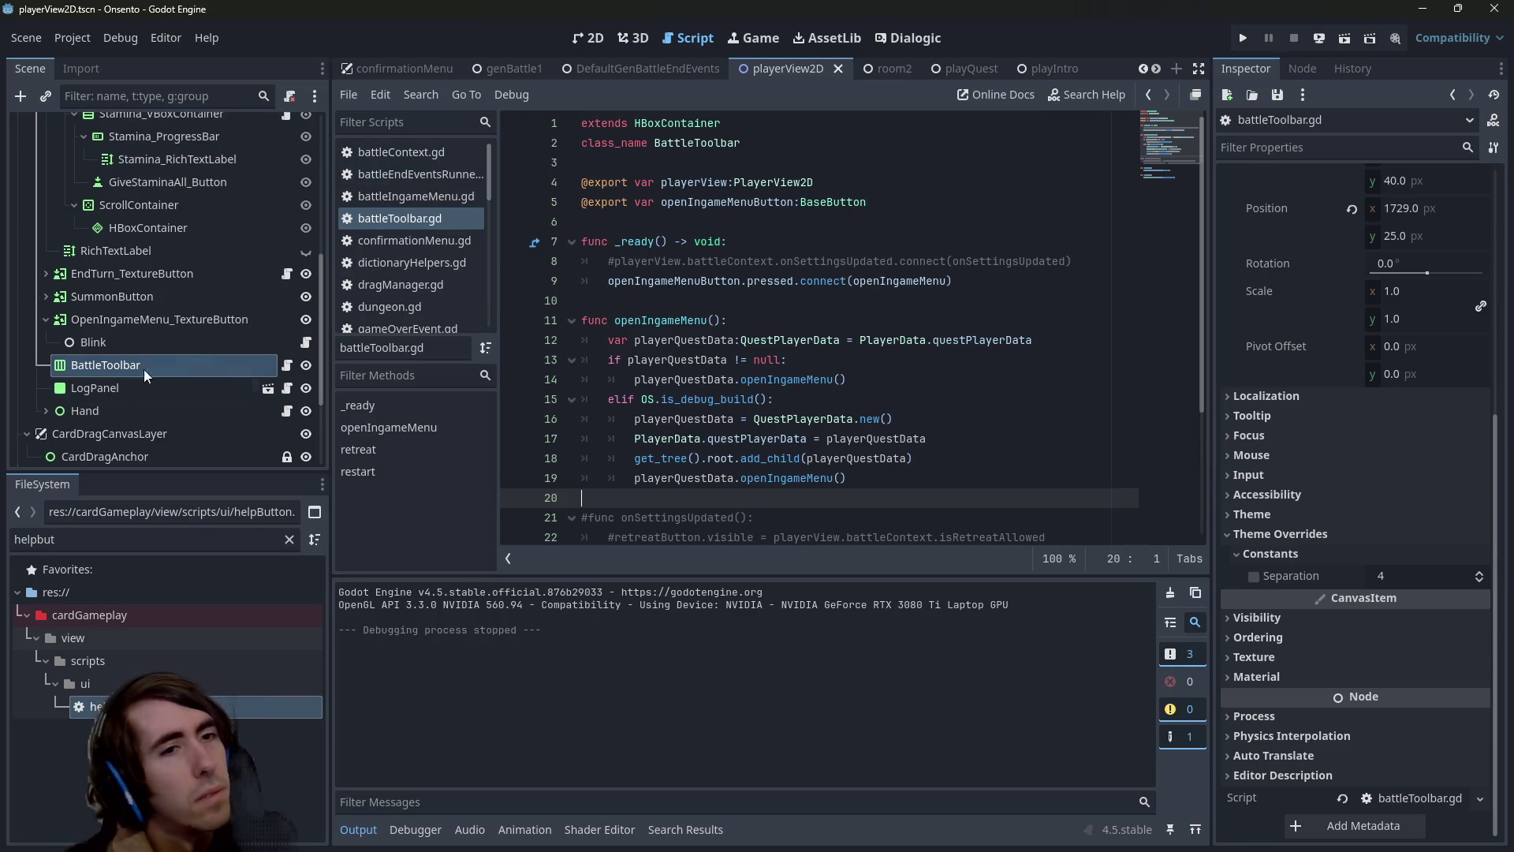
{"action": "scroll", "coordinate": [1429, 367], "scroll_direction": "up", "scroll_amount": 5}
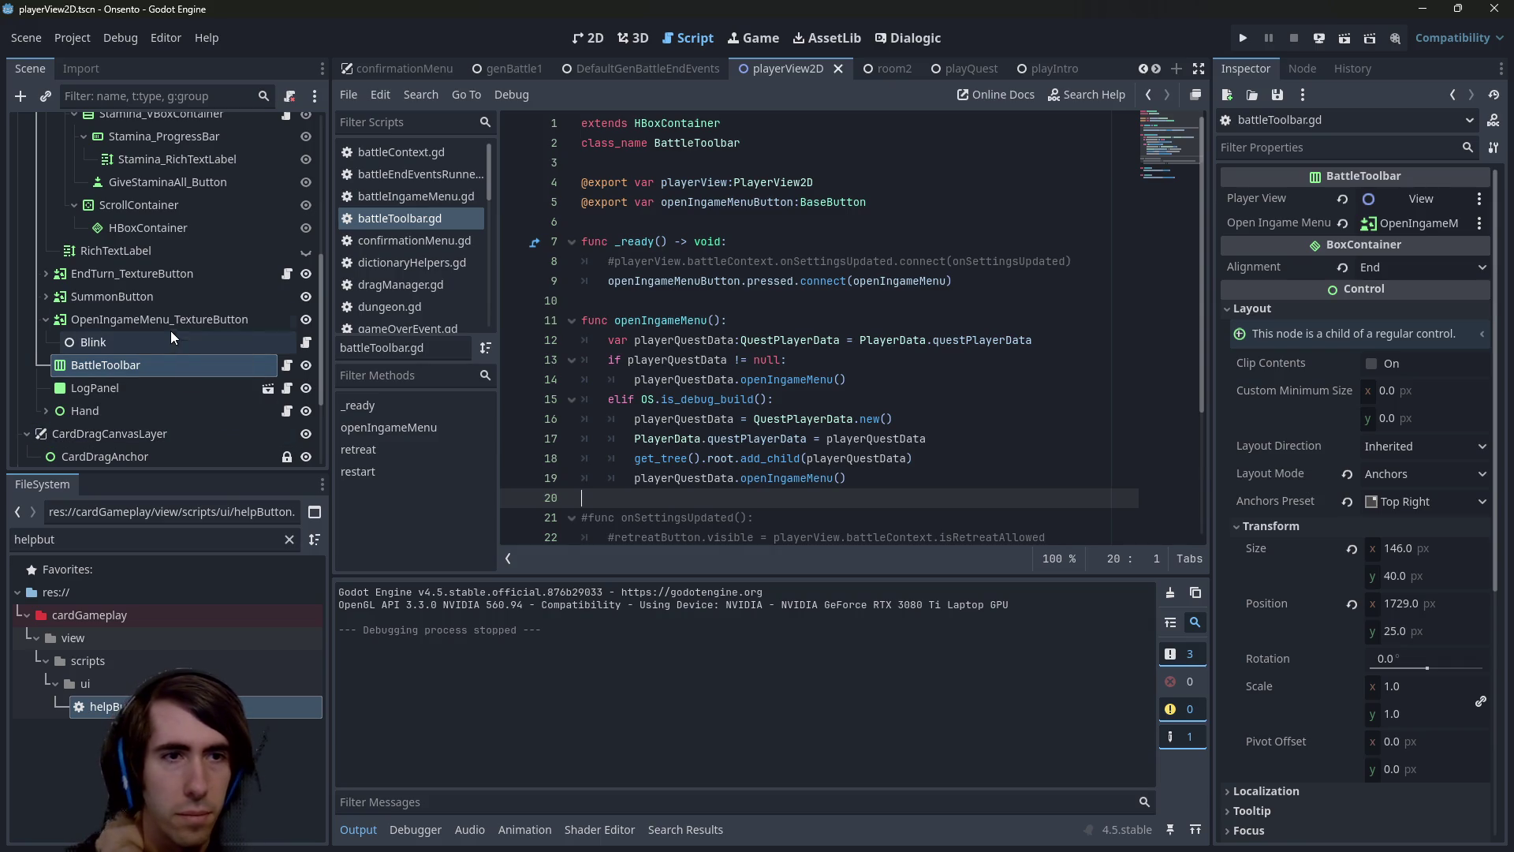
{"action": "double_click", "coordinate": [233, 538]}
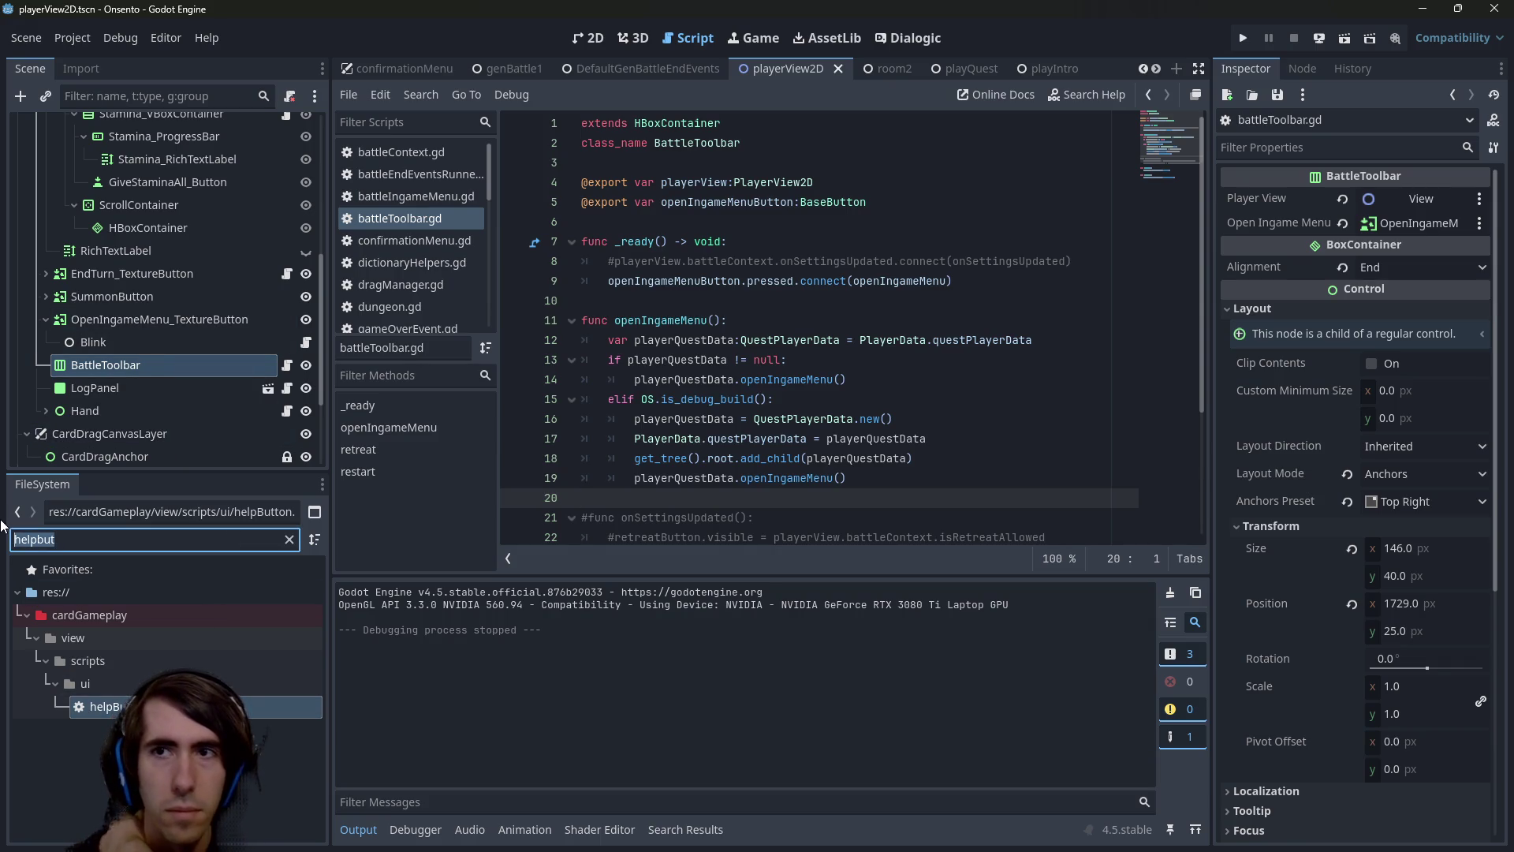
- Filter FileSystem for 'battleto' and change the script's base class from HBoxContainer to Control
{"action": "type", "text": "battletoo"}
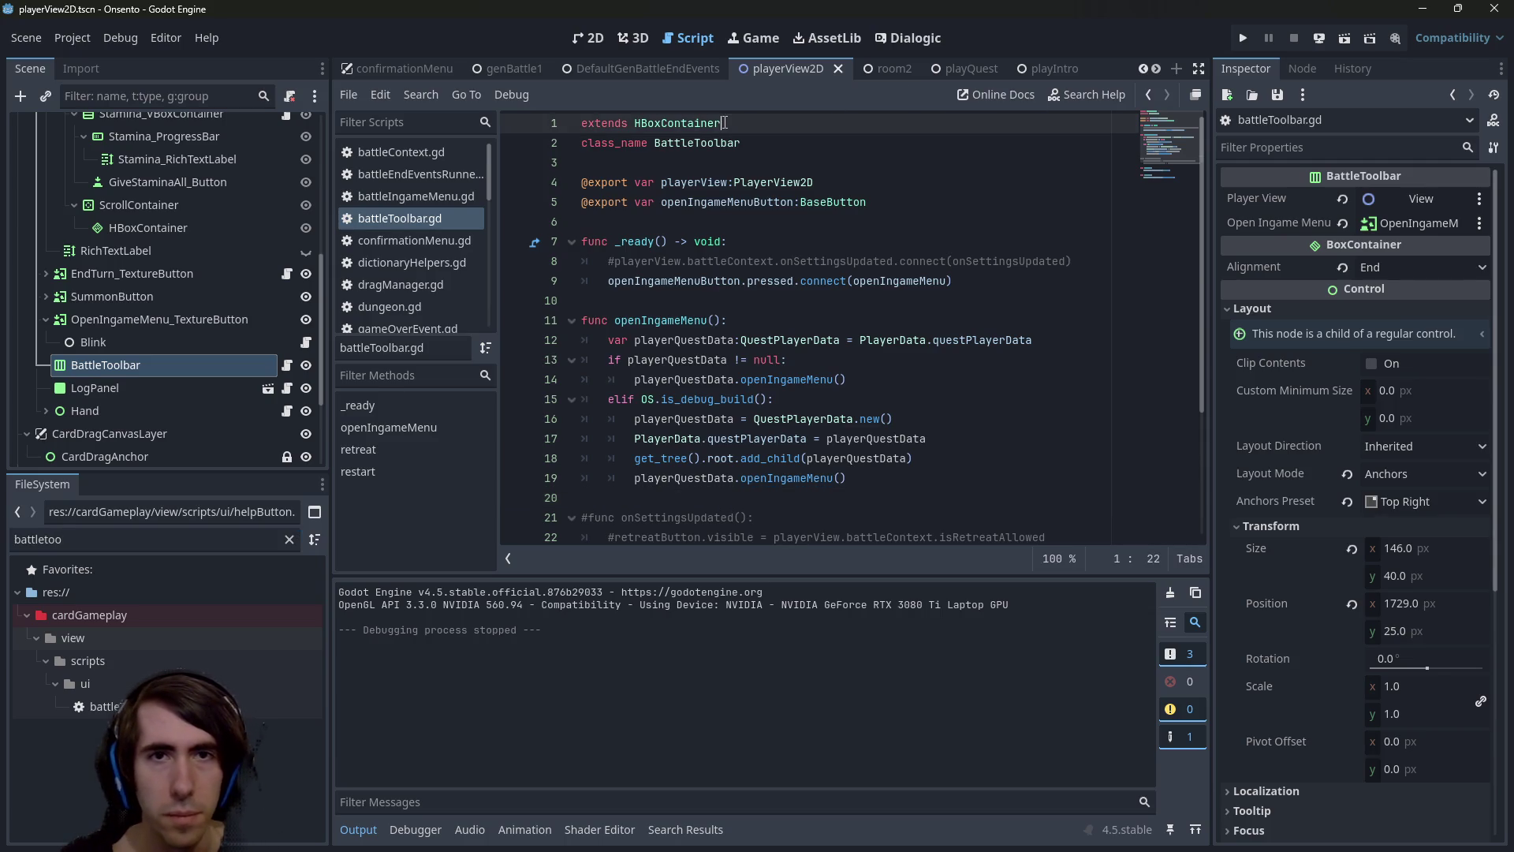
{"action": "double_click", "coordinate": [719, 123]}
{"action": "type", "text": "Control"}
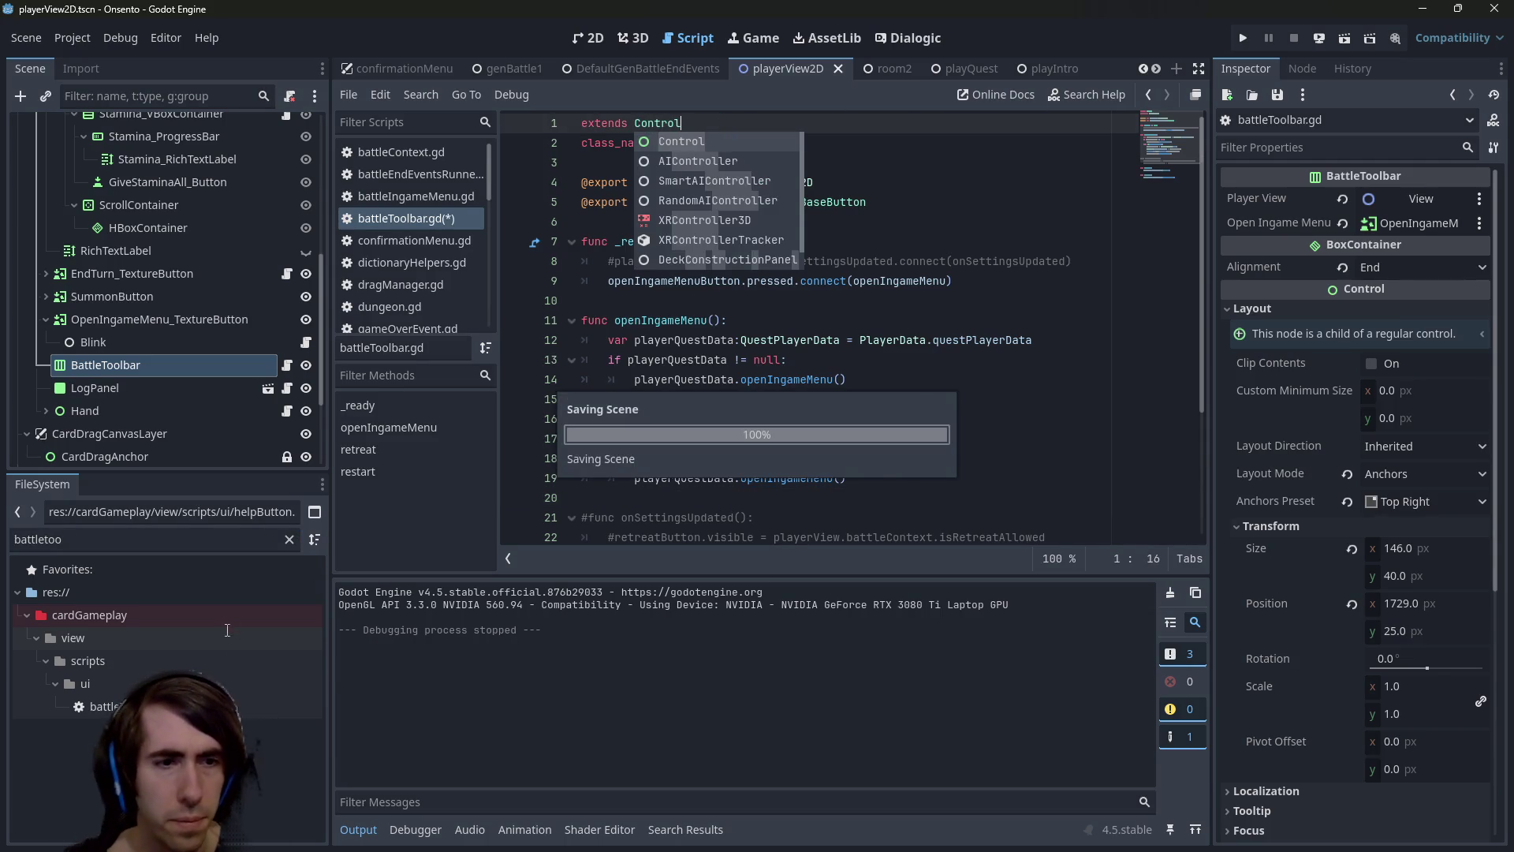
- Attach battleToolbar.gd to the OpenIngameMenu_TextureButton gear node
{"action": "mouse_move", "coordinate": [394, 219]}
{"action": "left_mouse_down"}
{"action": "mouse_move", "coordinate": [307, 351]}
{"action": "mouse_move", "coordinate": [143, 353]}
{"action": "mouse_move", "coordinate": [137, 314]}
{"action": "left_mouse_up"}
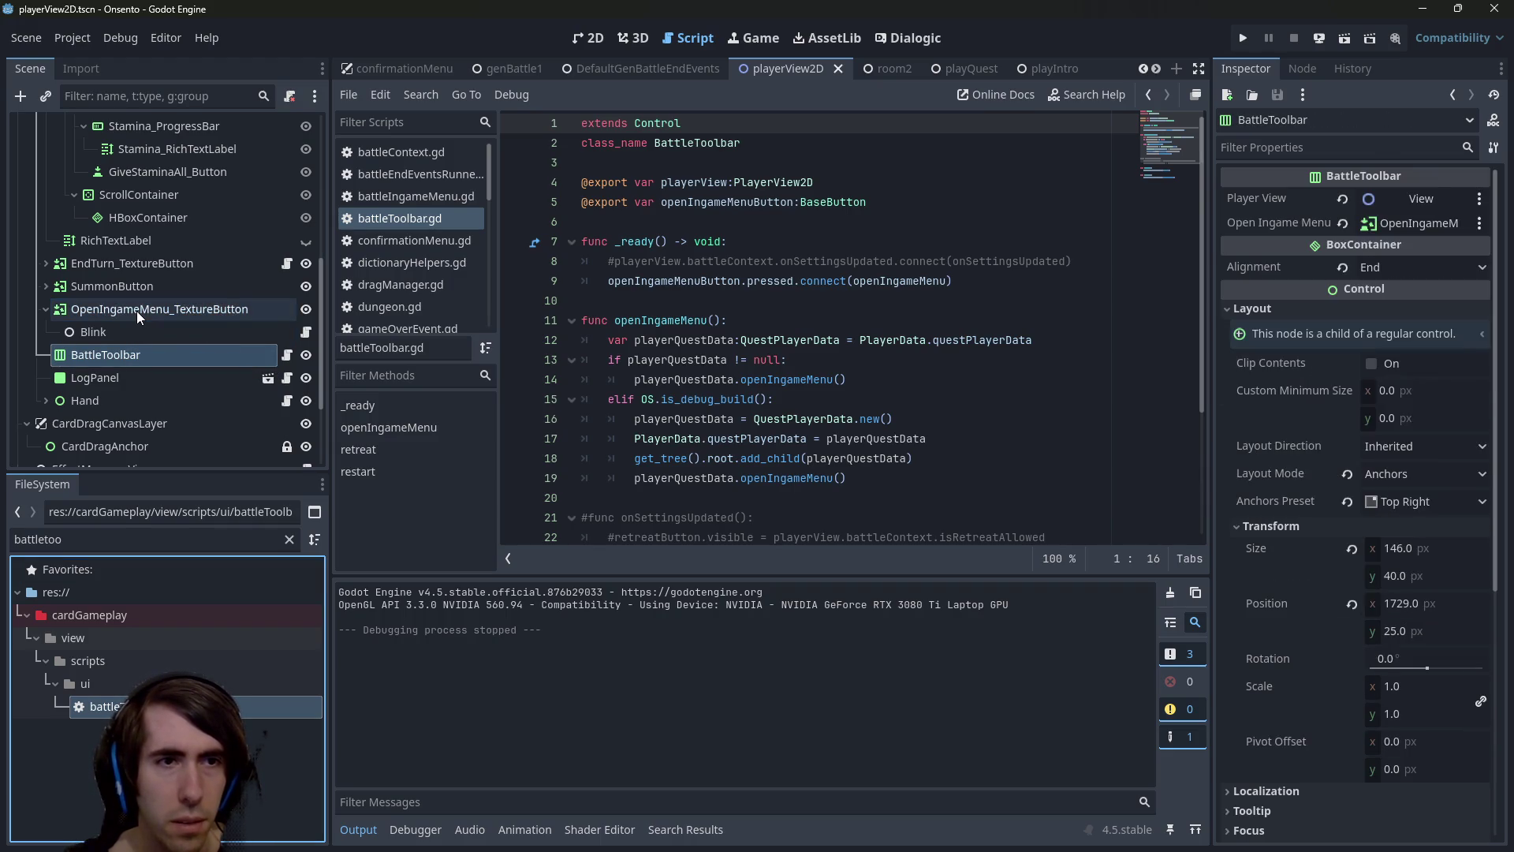
{"action": "left_click", "coordinate": [137, 314]}
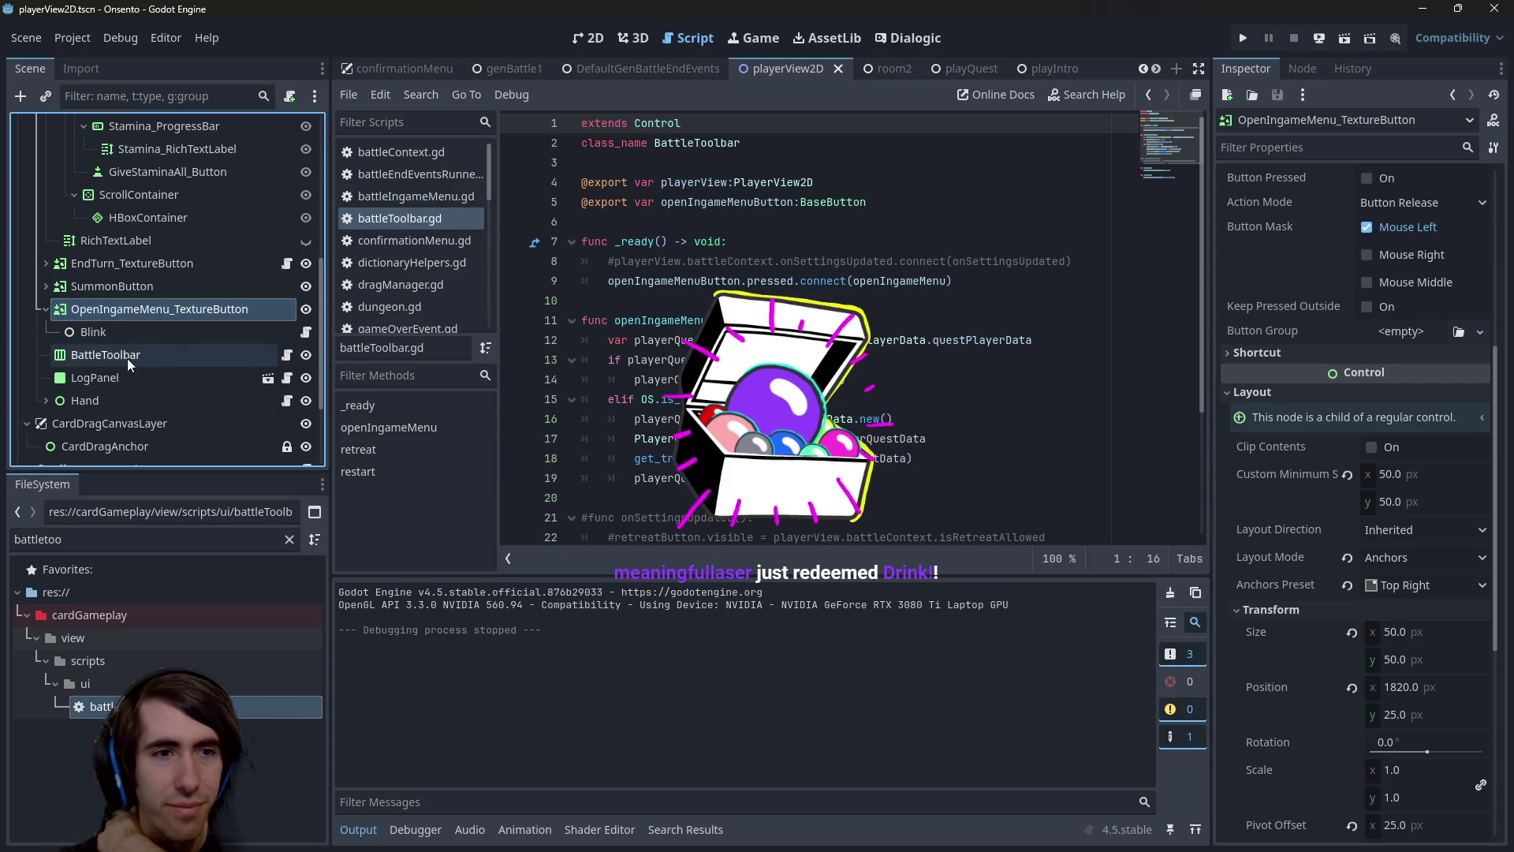
{"action": "left_click_drag", "start_coordinate": [103, 706], "coordinate": [126, 301]}
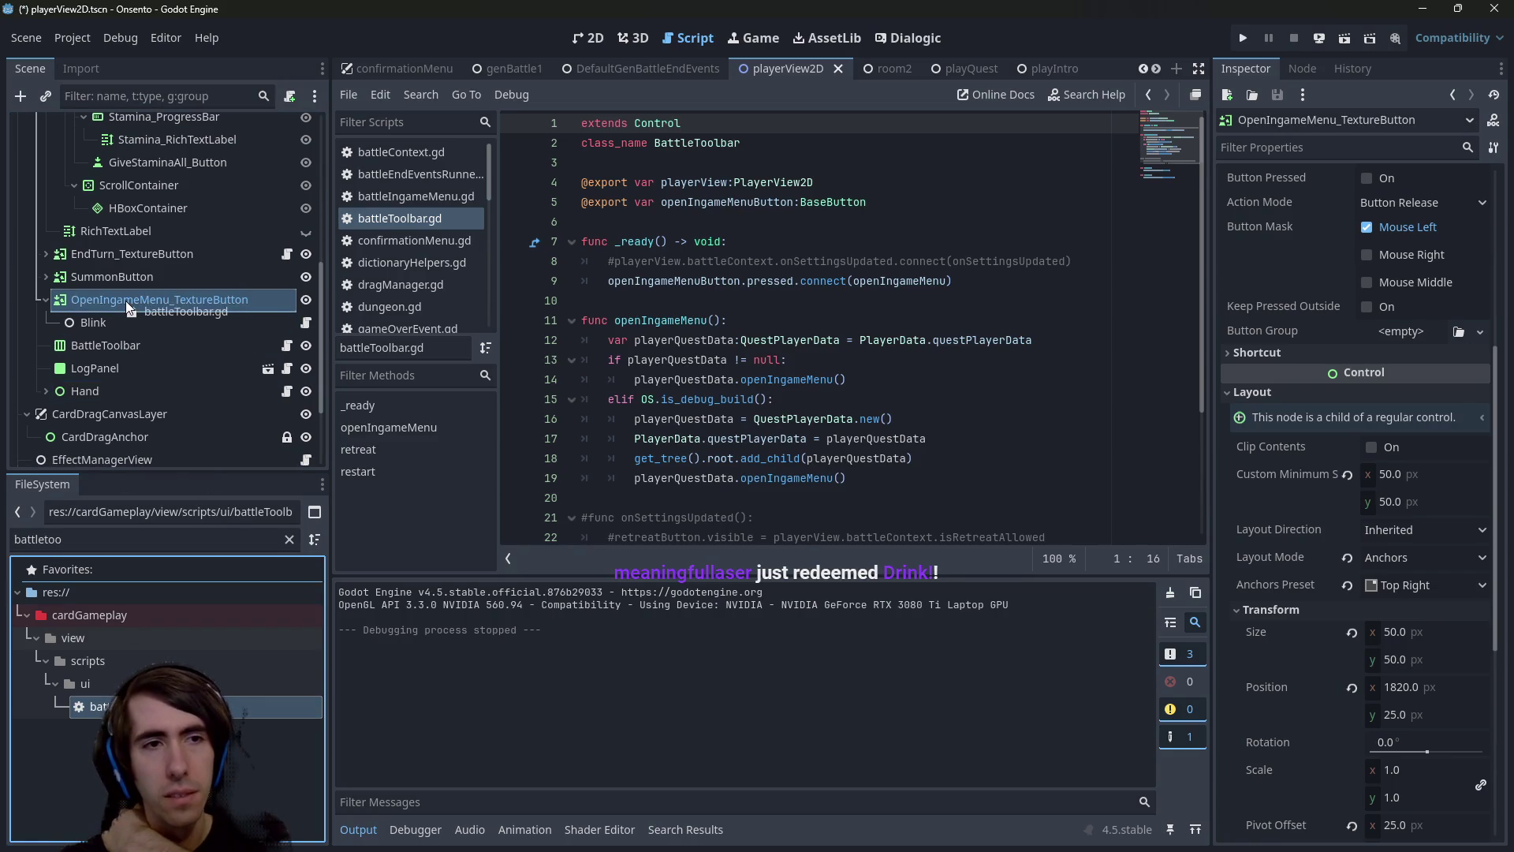
- Delete the old BattleToolbar node from the scene
{"action": "left_click", "coordinate": [136, 344]}
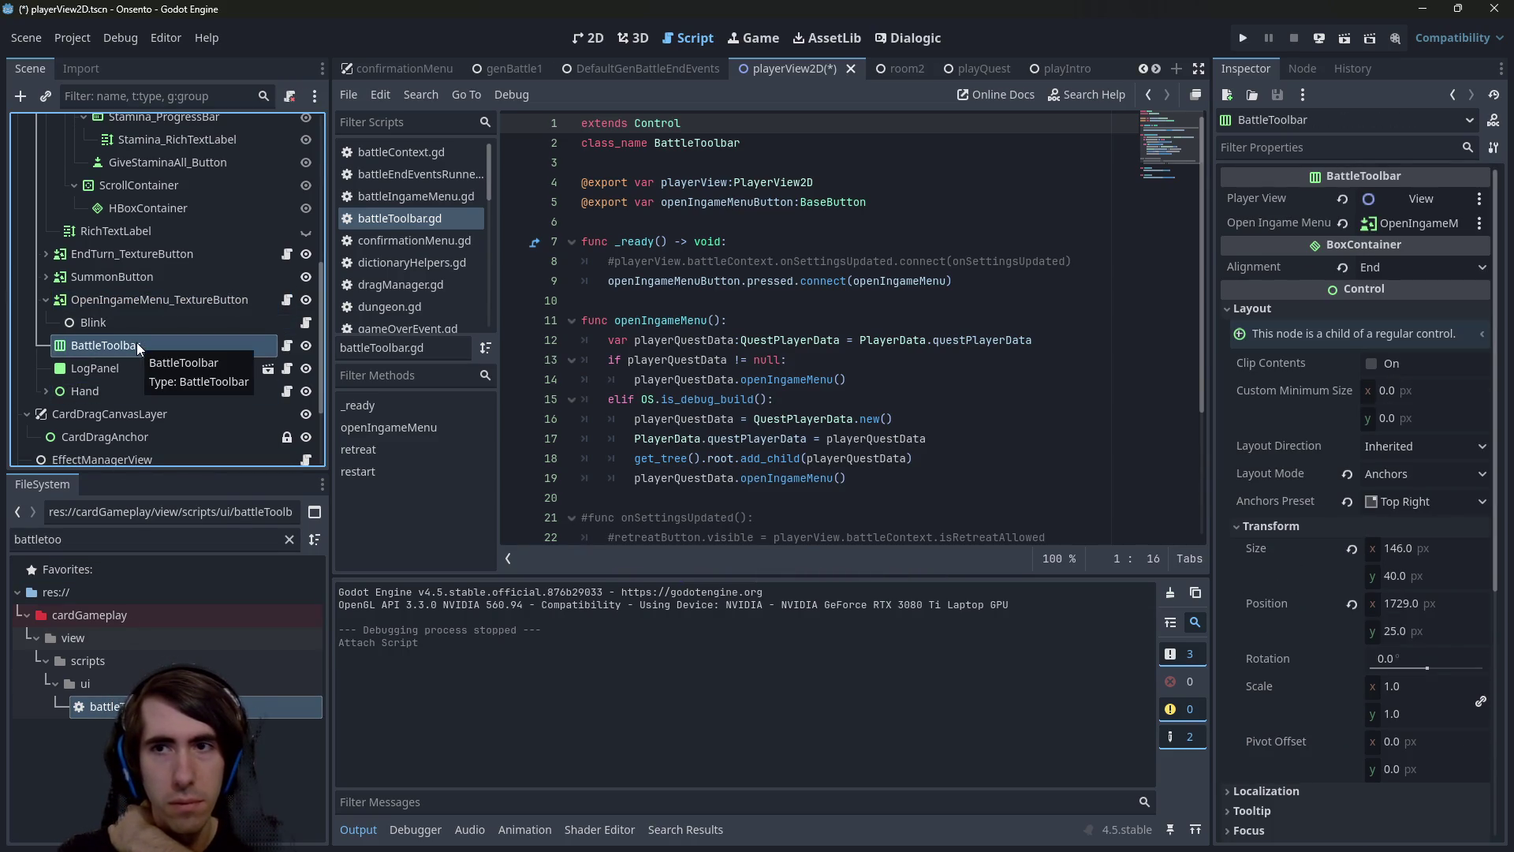
{"action": "key", "text": "Delete"}
{"action": "key", "text": "Return"}
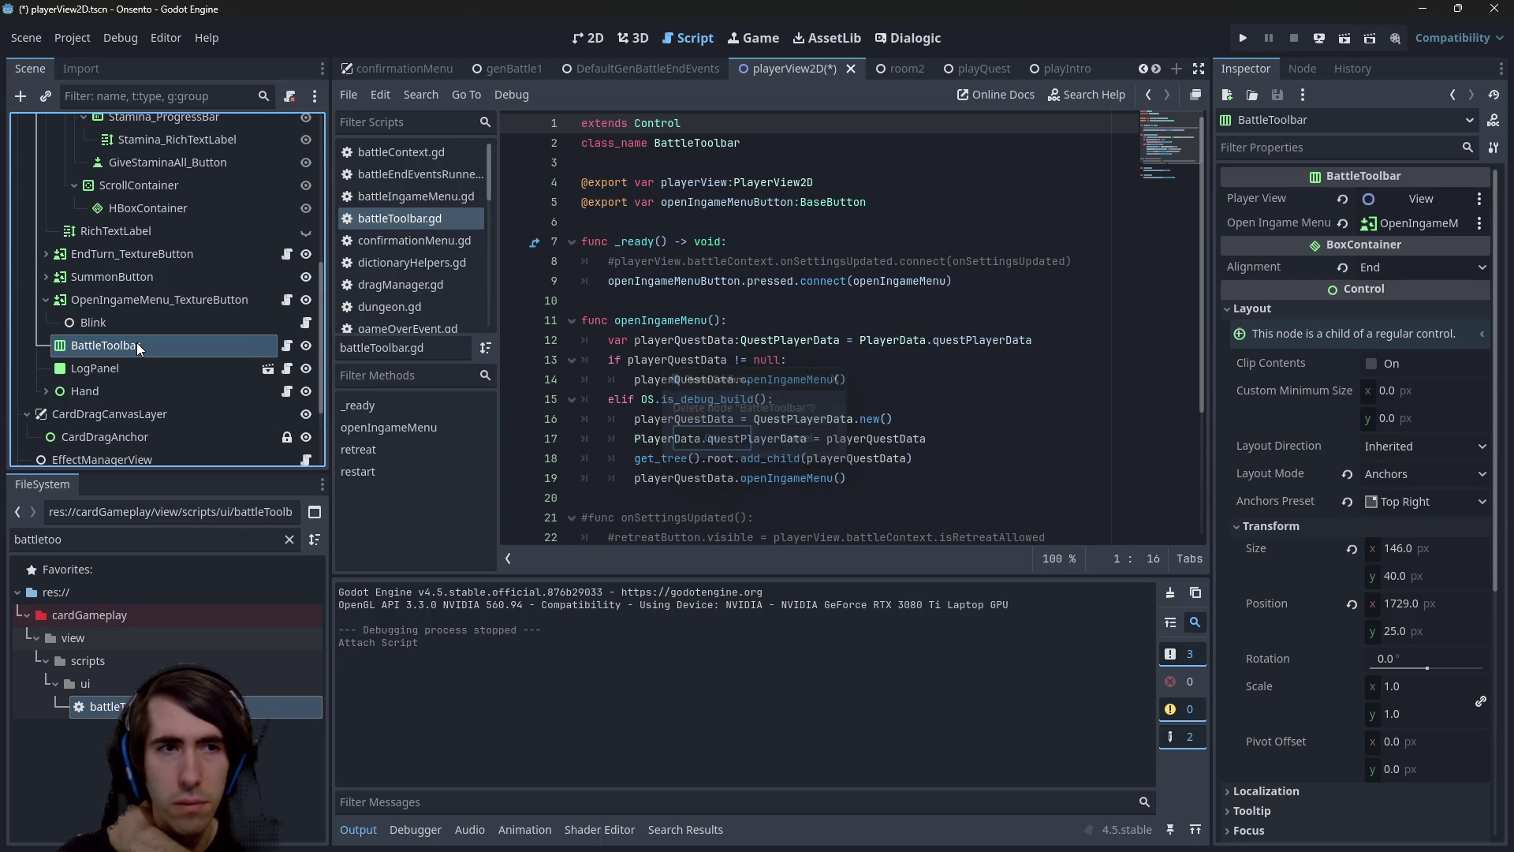
- On OpenIngameMenu_TextureButton, start assigning a node to the Player View export
{"action": "left_click", "coordinate": [124, 303]}
{"action": "scroll", "coordinate": [1266, 517], "scroll_direction": "up", "scroll_amount": 5}
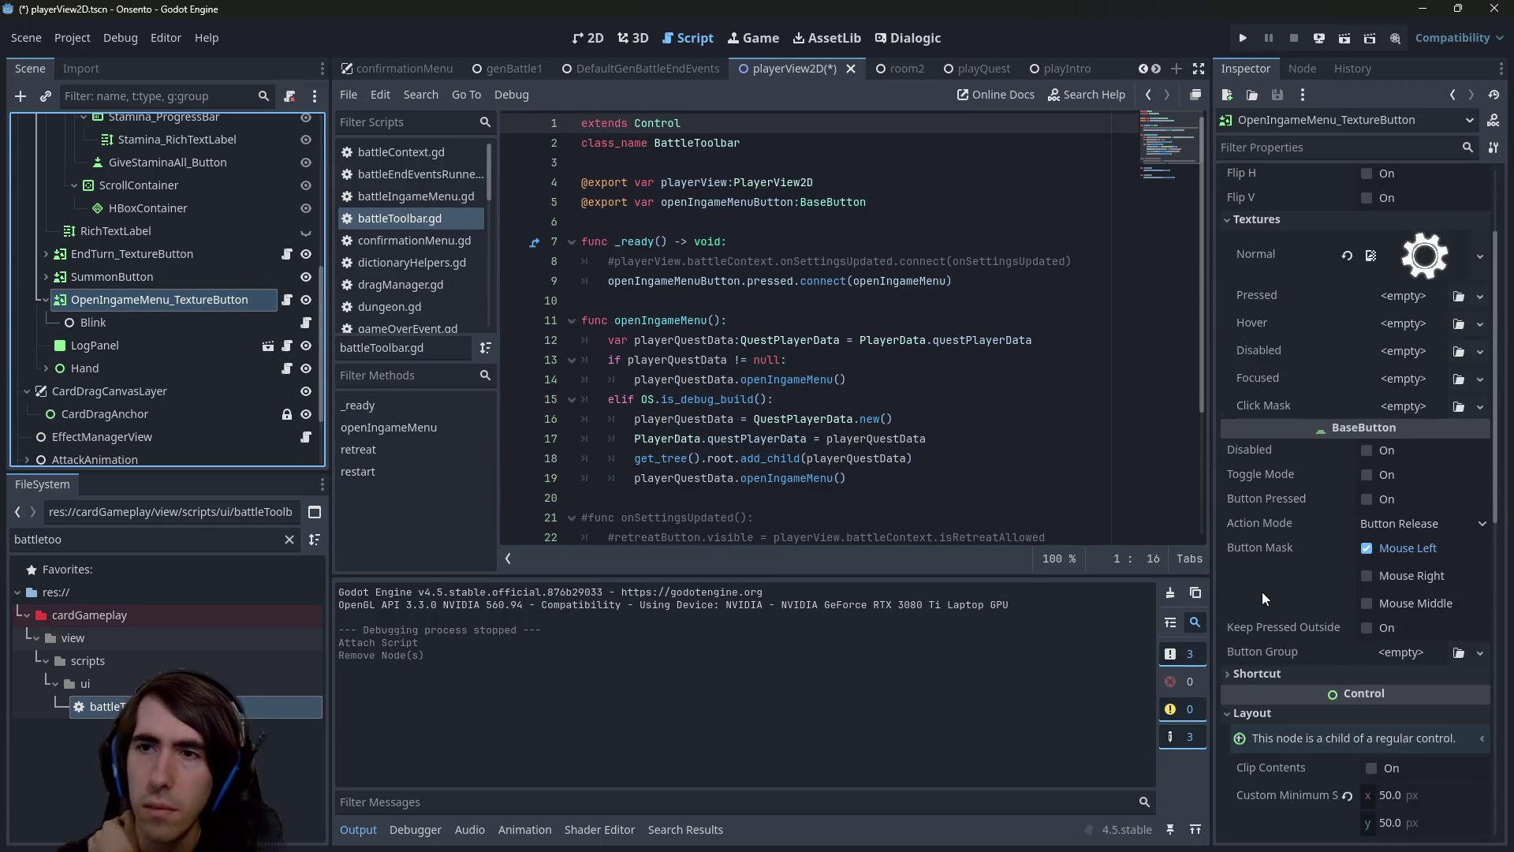
{"action": "left_click", "coordinate": [1411, 197]}
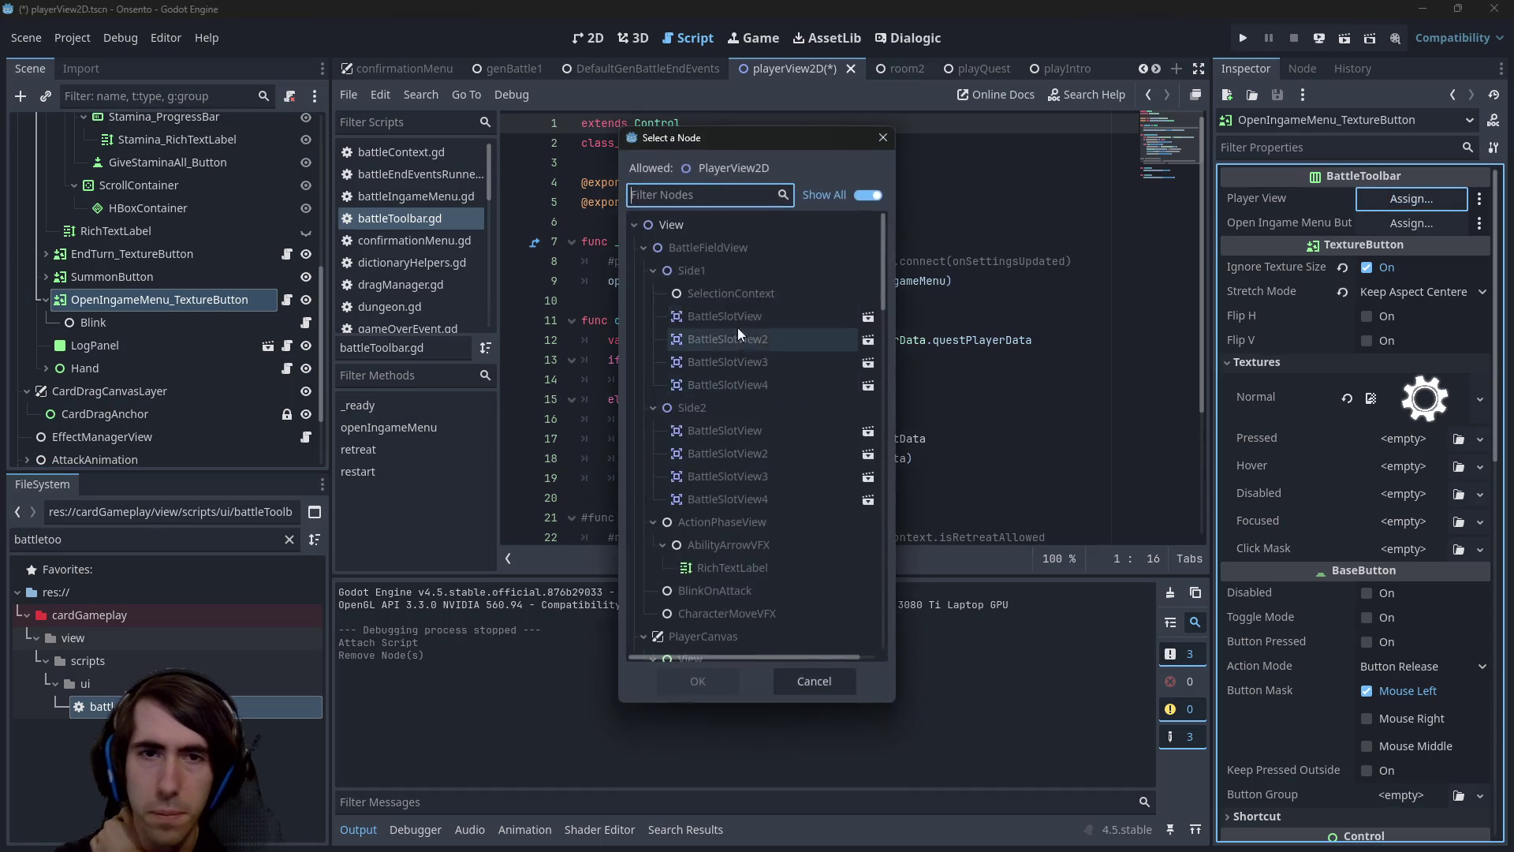
- Assign View to Player View and OpenIngameMenu_TextureButton to Open Ingame Menu Button
{"action": "double_click", "coordinate": [836, 227]}
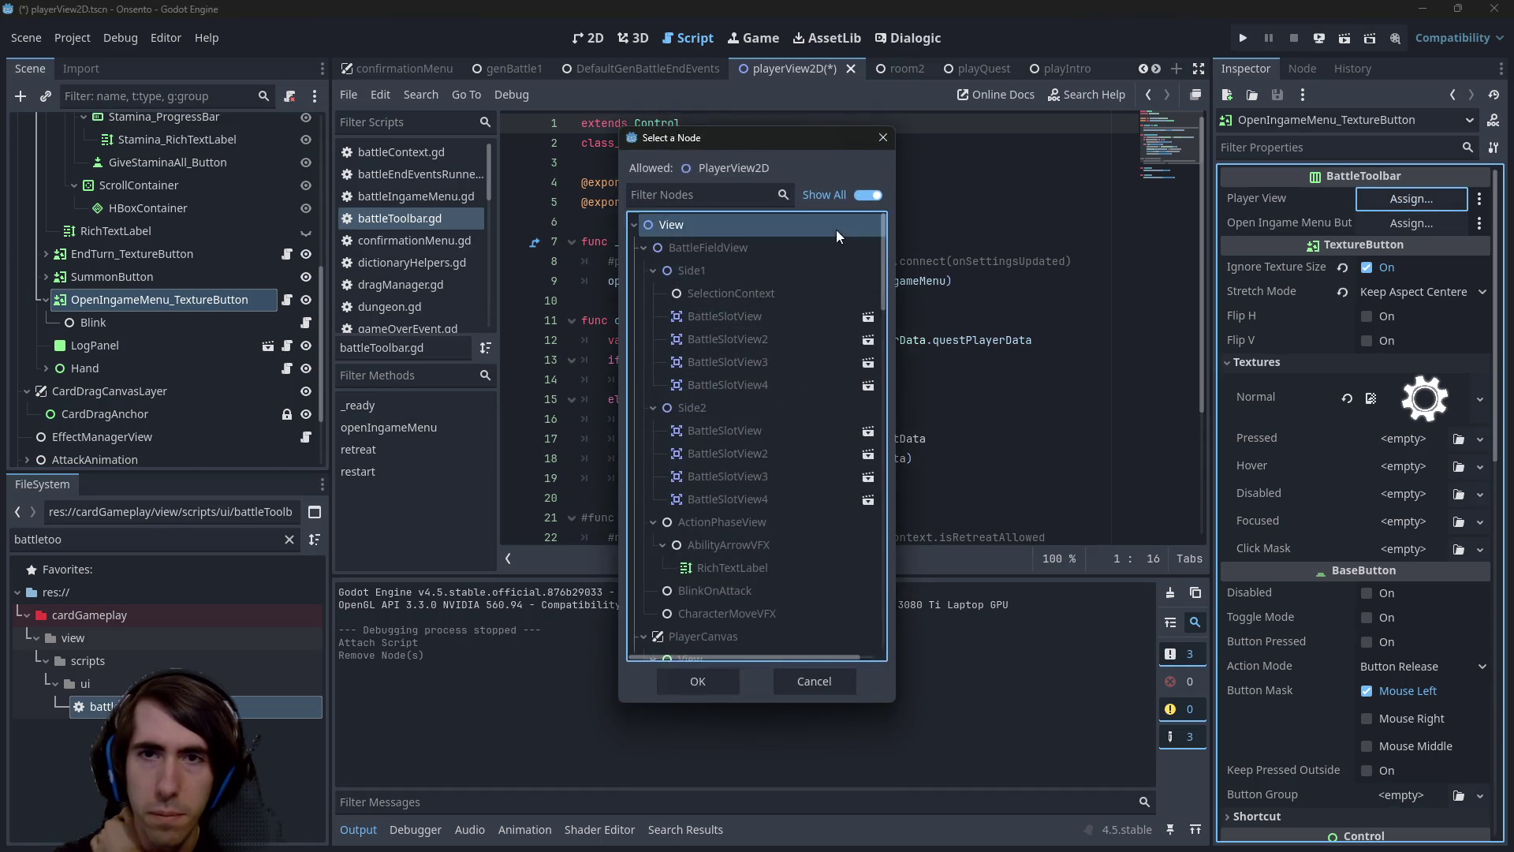
{"action": "left_click", "coordinate": [1412, 224]}
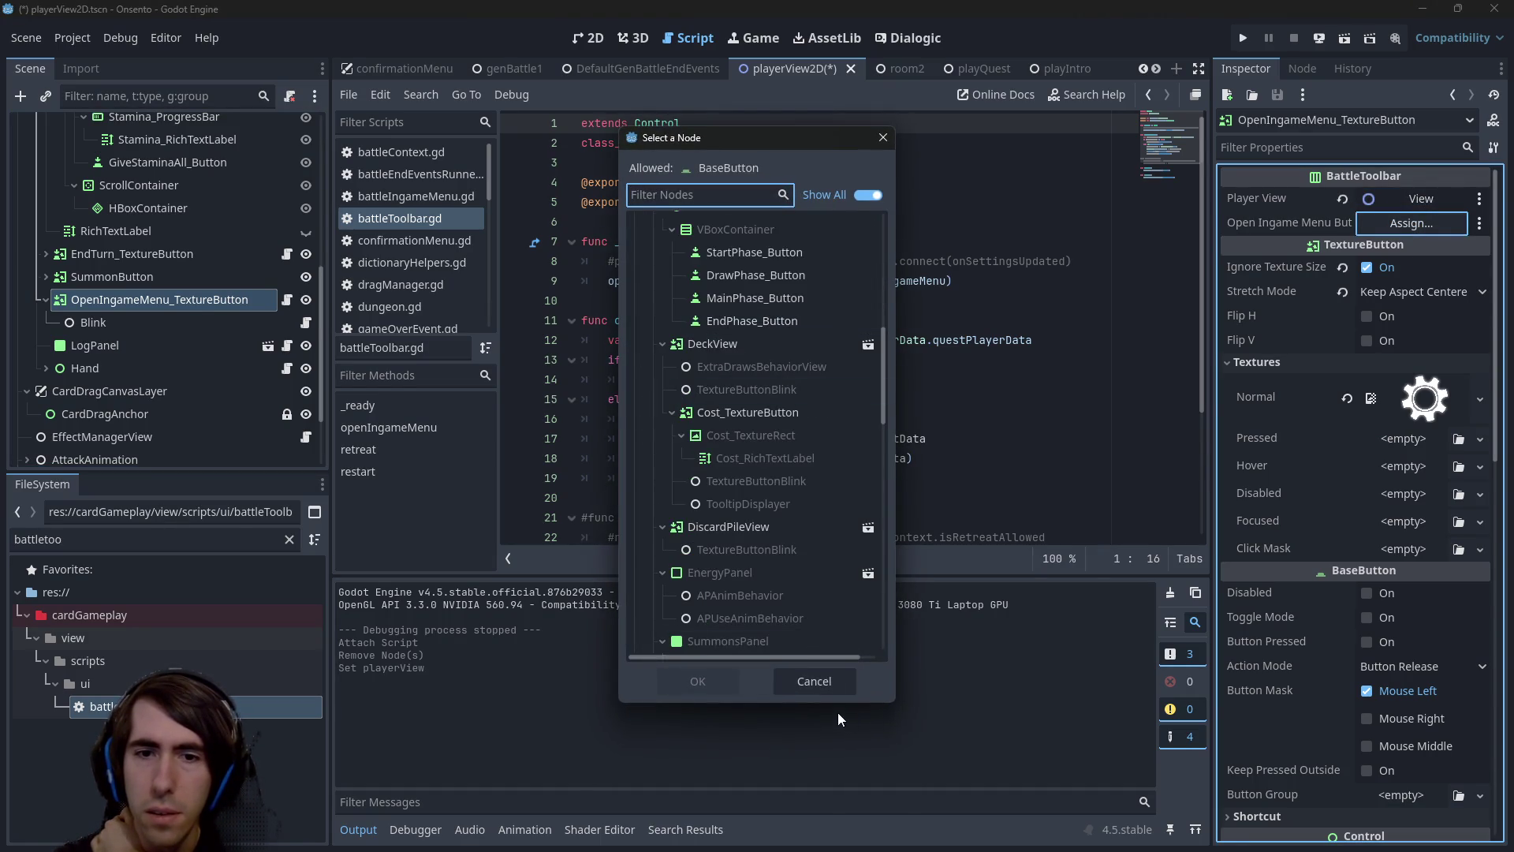
{"action": "scroll", "coordinate": [788, 560], "scroll_direction": "down", "scroll_amount": 5}
{"action": "double_click", "coordinate": [656, 588]}
{"action": "left_click", "coordinate": [210, 293]}
- Save all changes, then switch to room2 and run it to test
{"action": "left_click", "coordinate": [649, 340]}
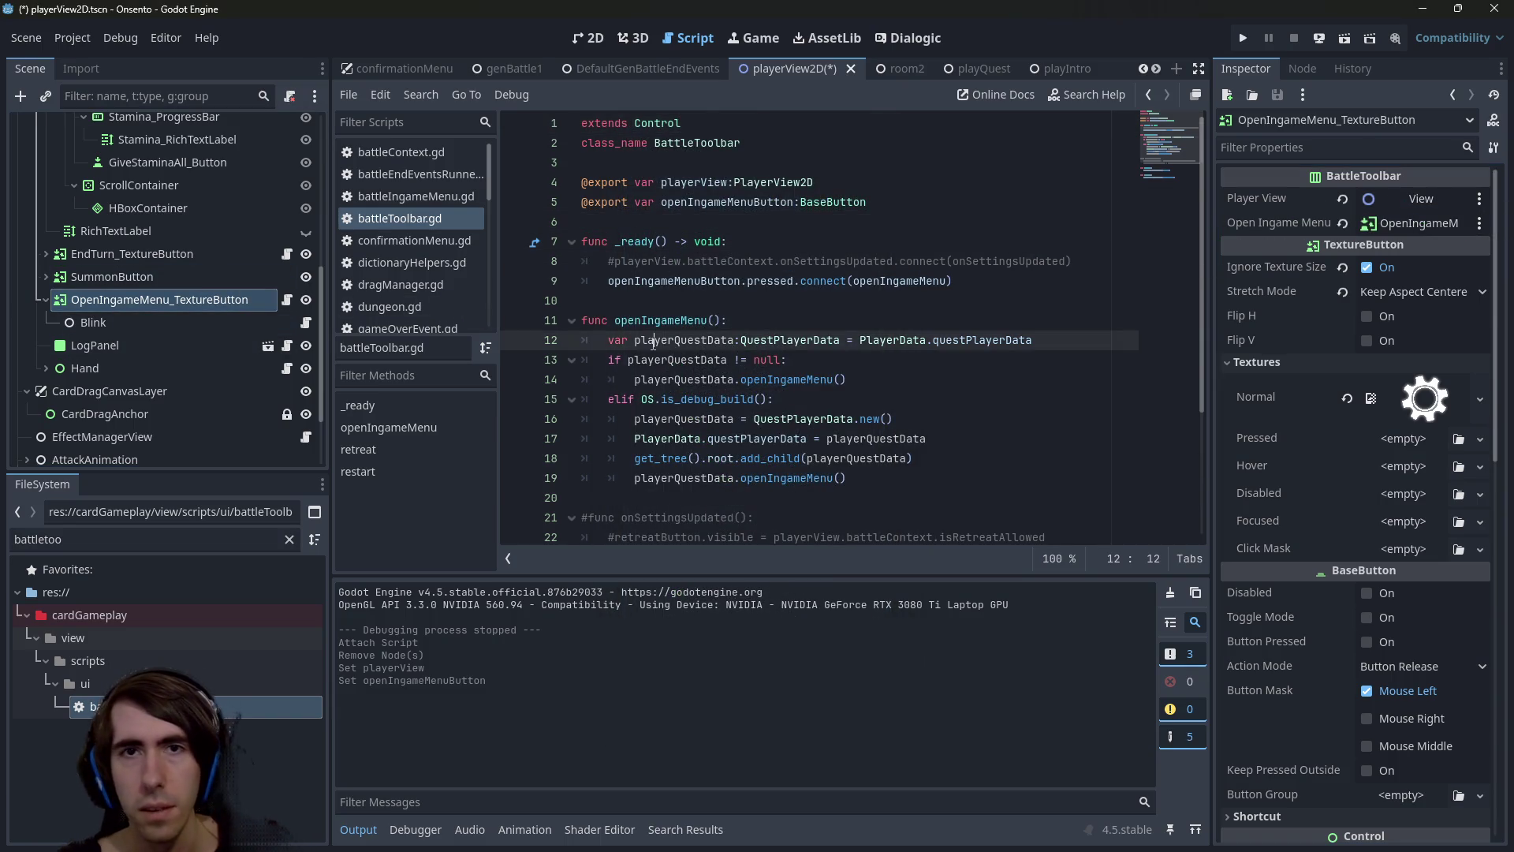
{"action": "key", "text": "ctrl+s"}
{"action": "left_click", "coordinate": [868, 71]}
{"action": "left_click", "coordinate": [1345, 39]}
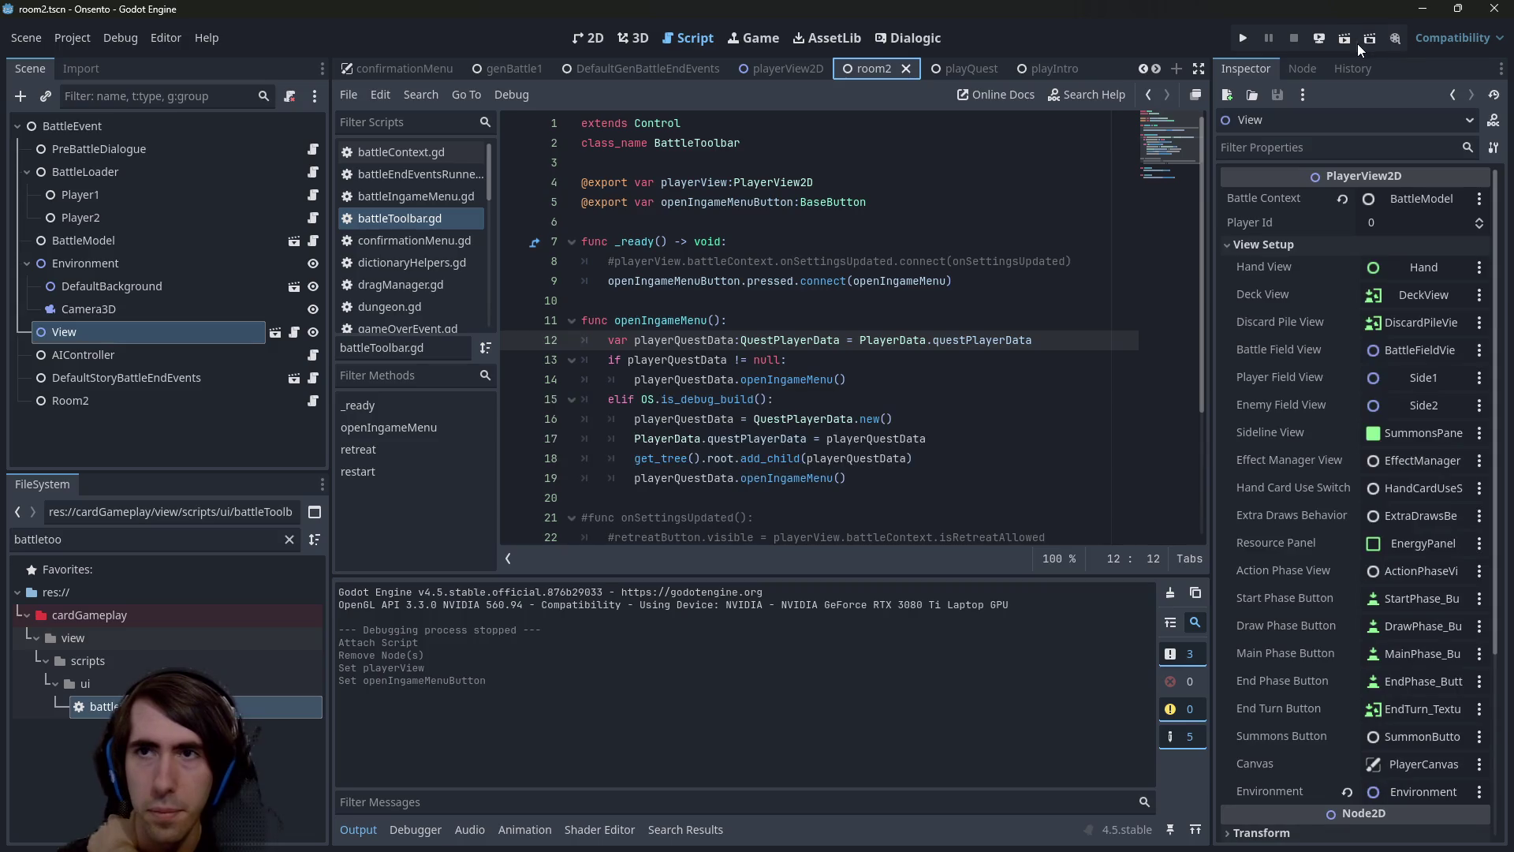
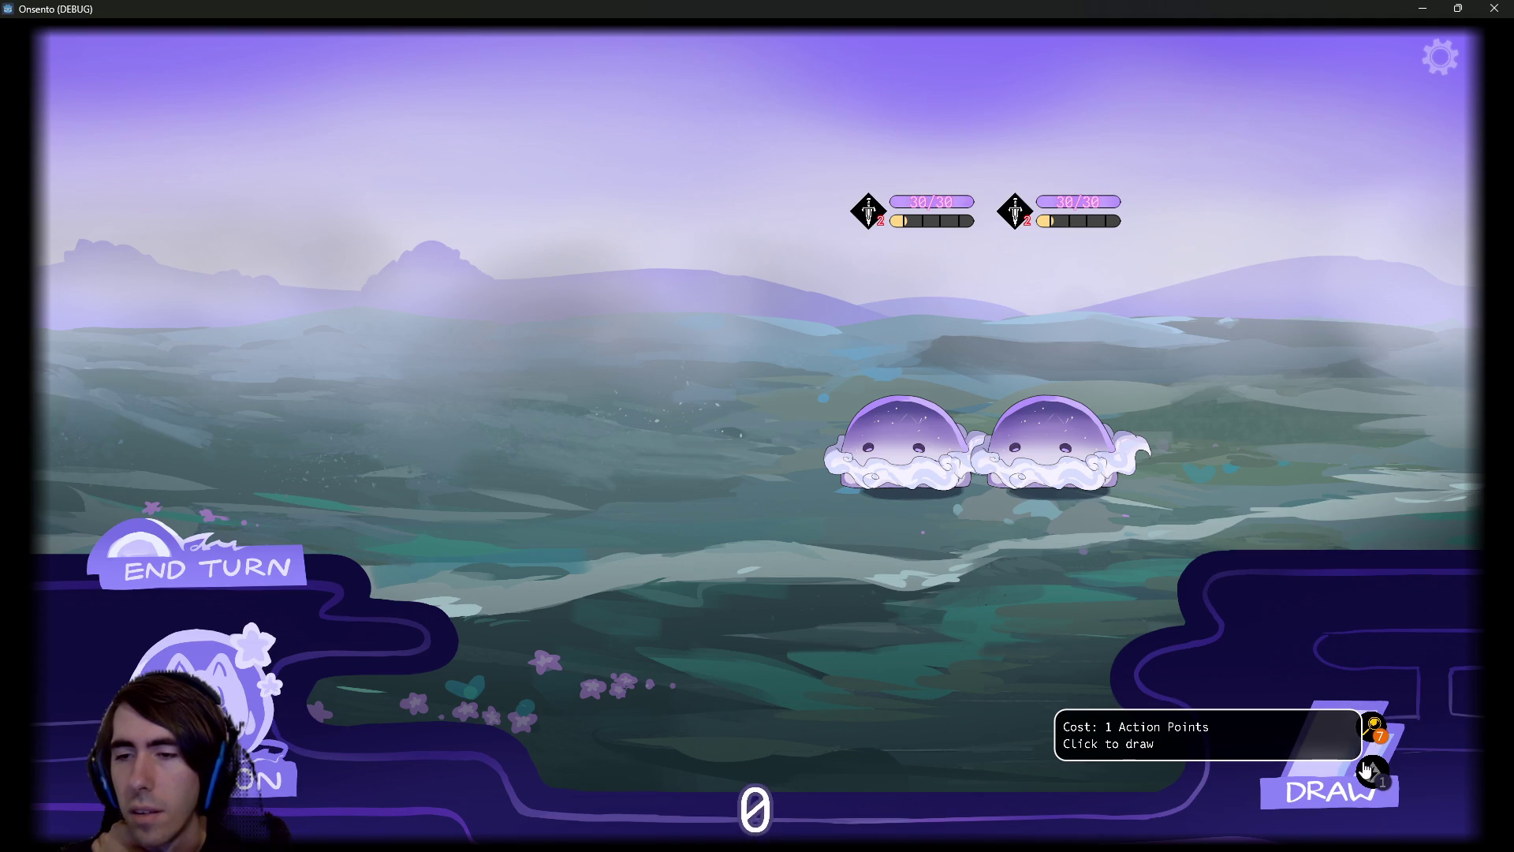
- Check the draw-pile overview and the pause menu in battle, then close the debug game window
{"action": "left_click", "coordinate": [1370, 735]}
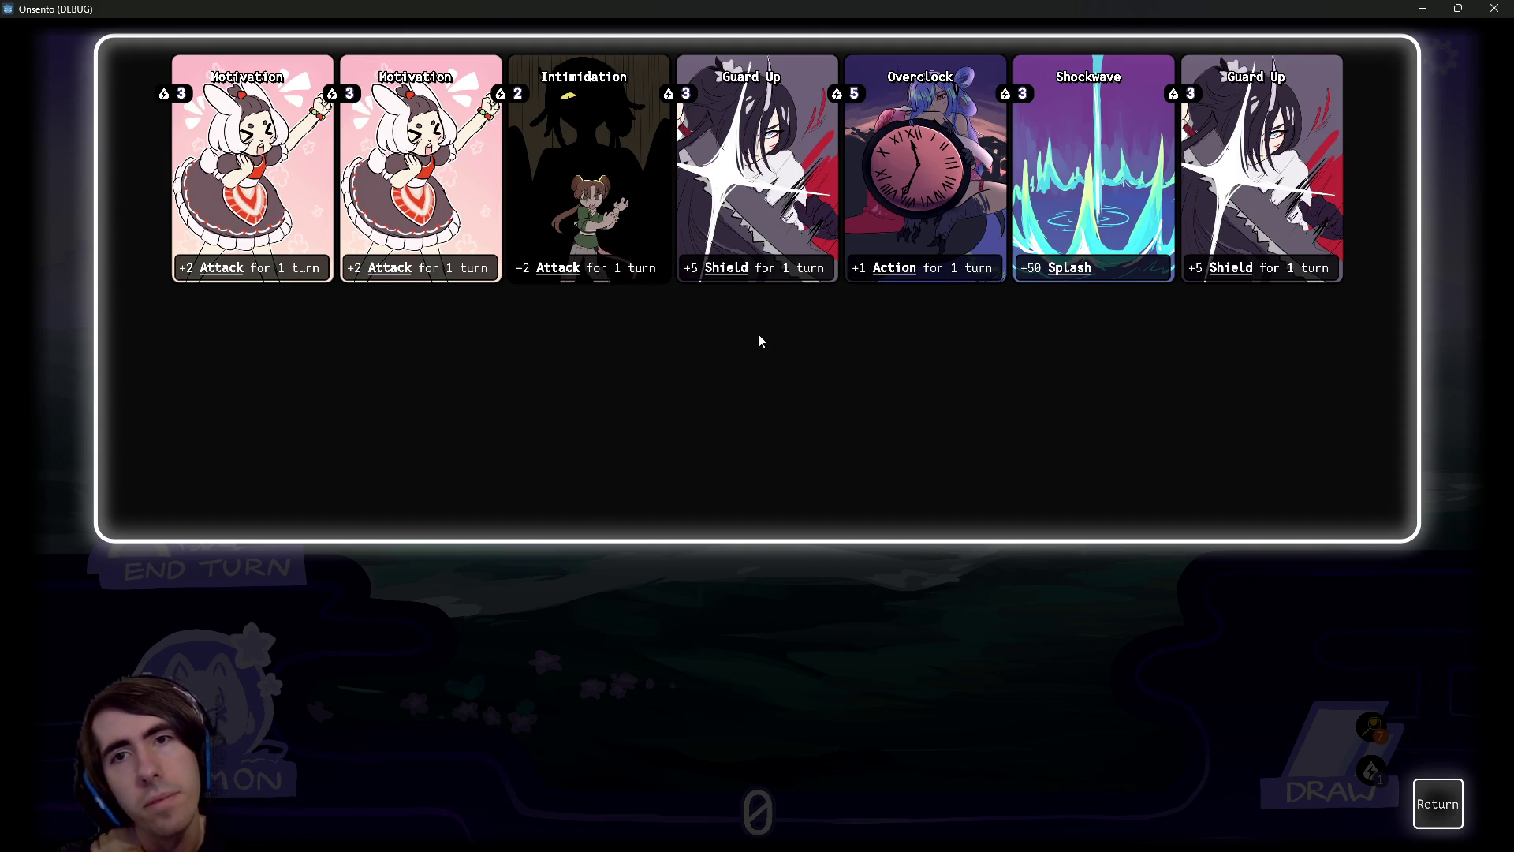
{"action": "left_click", "coordinate": [1438, 803]}
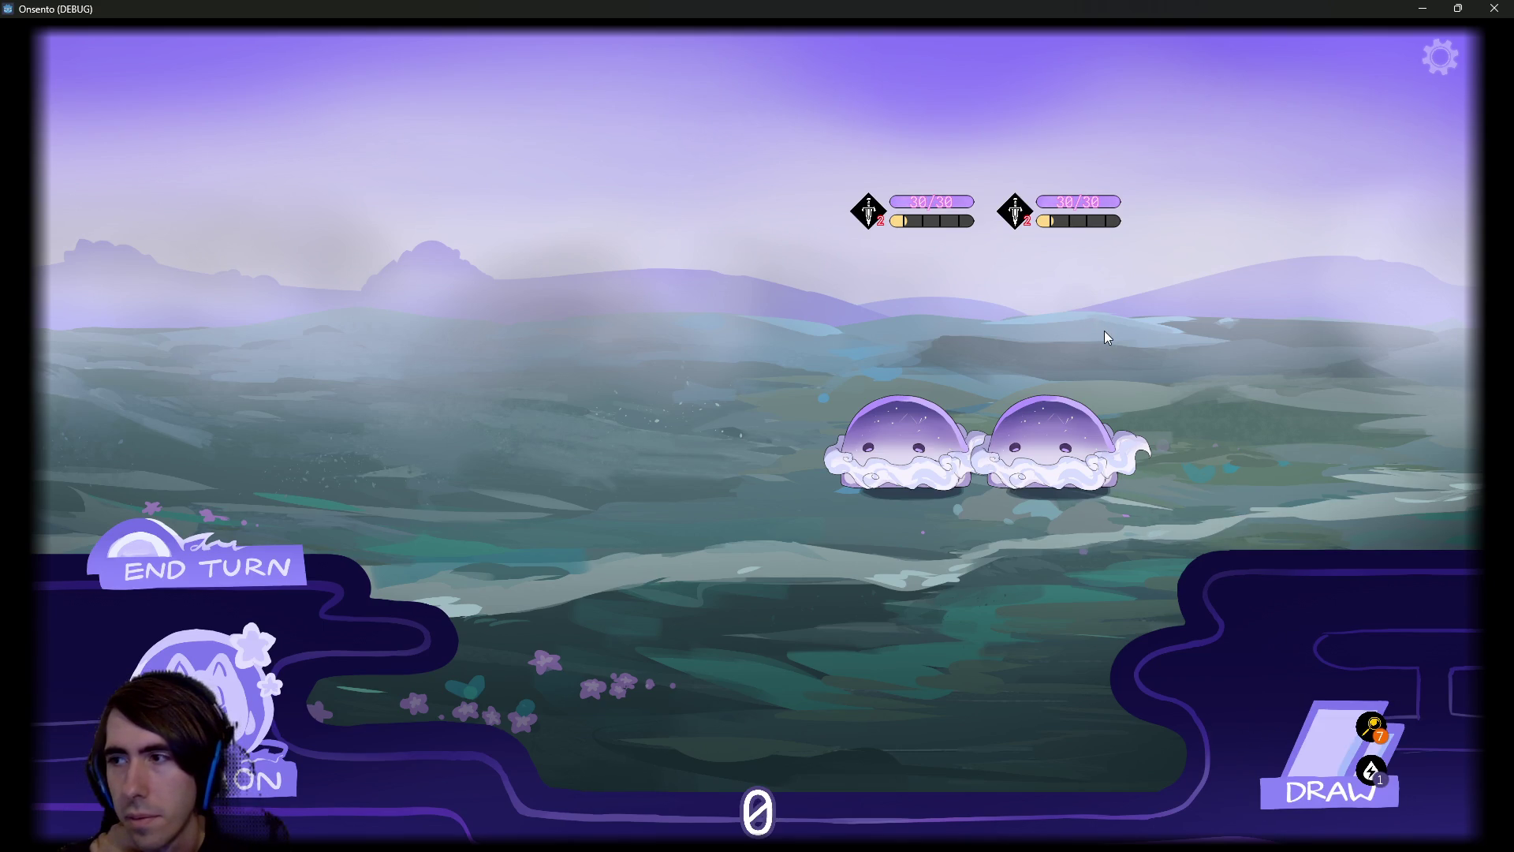
{"action": "left_click", "coordinate": [1447, 64]}
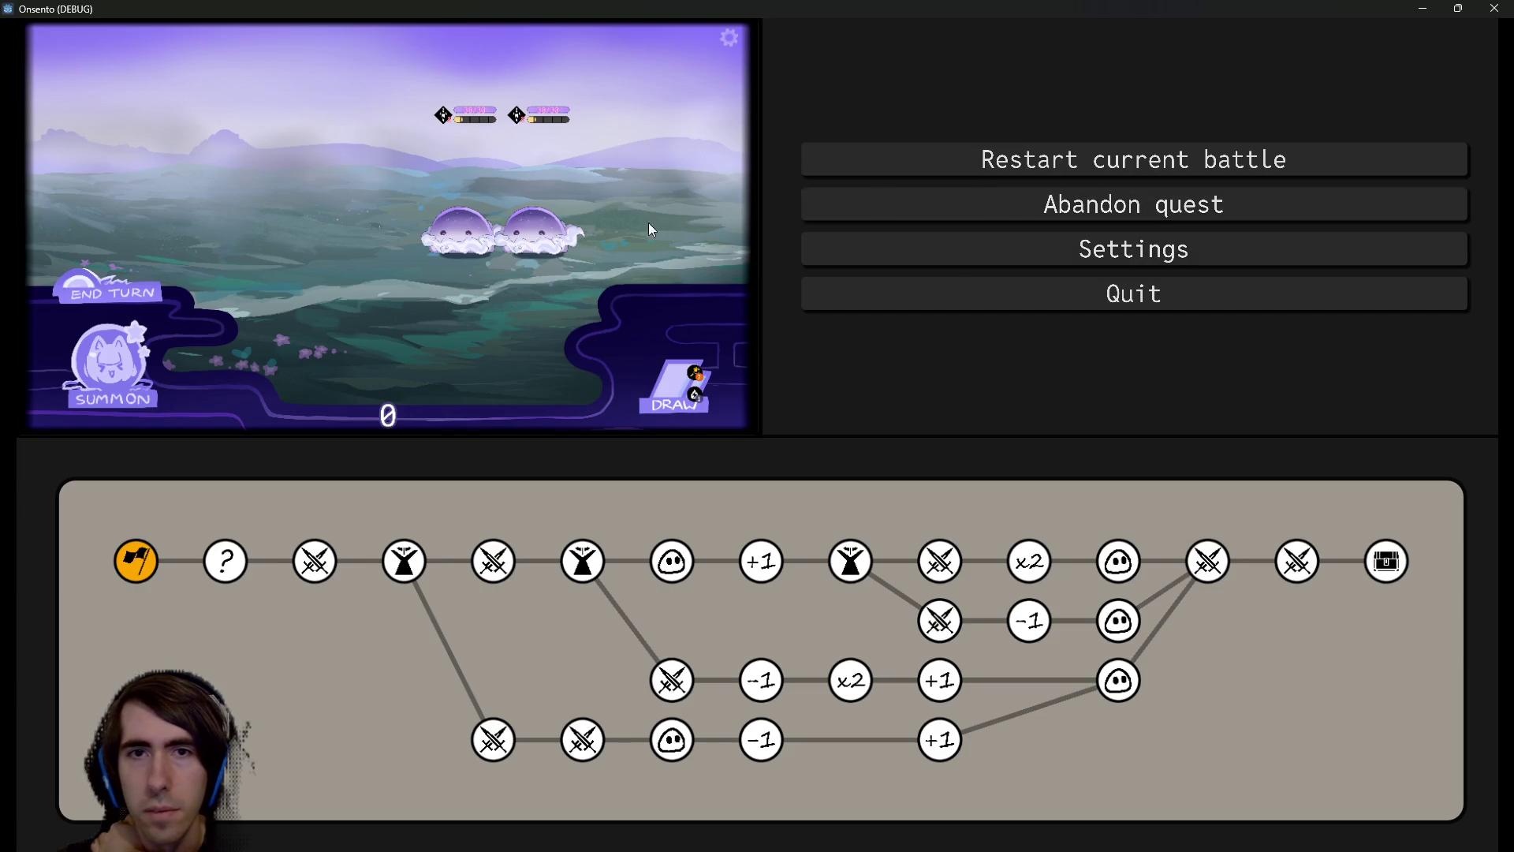
{"action": "key", "text": "Escape"}
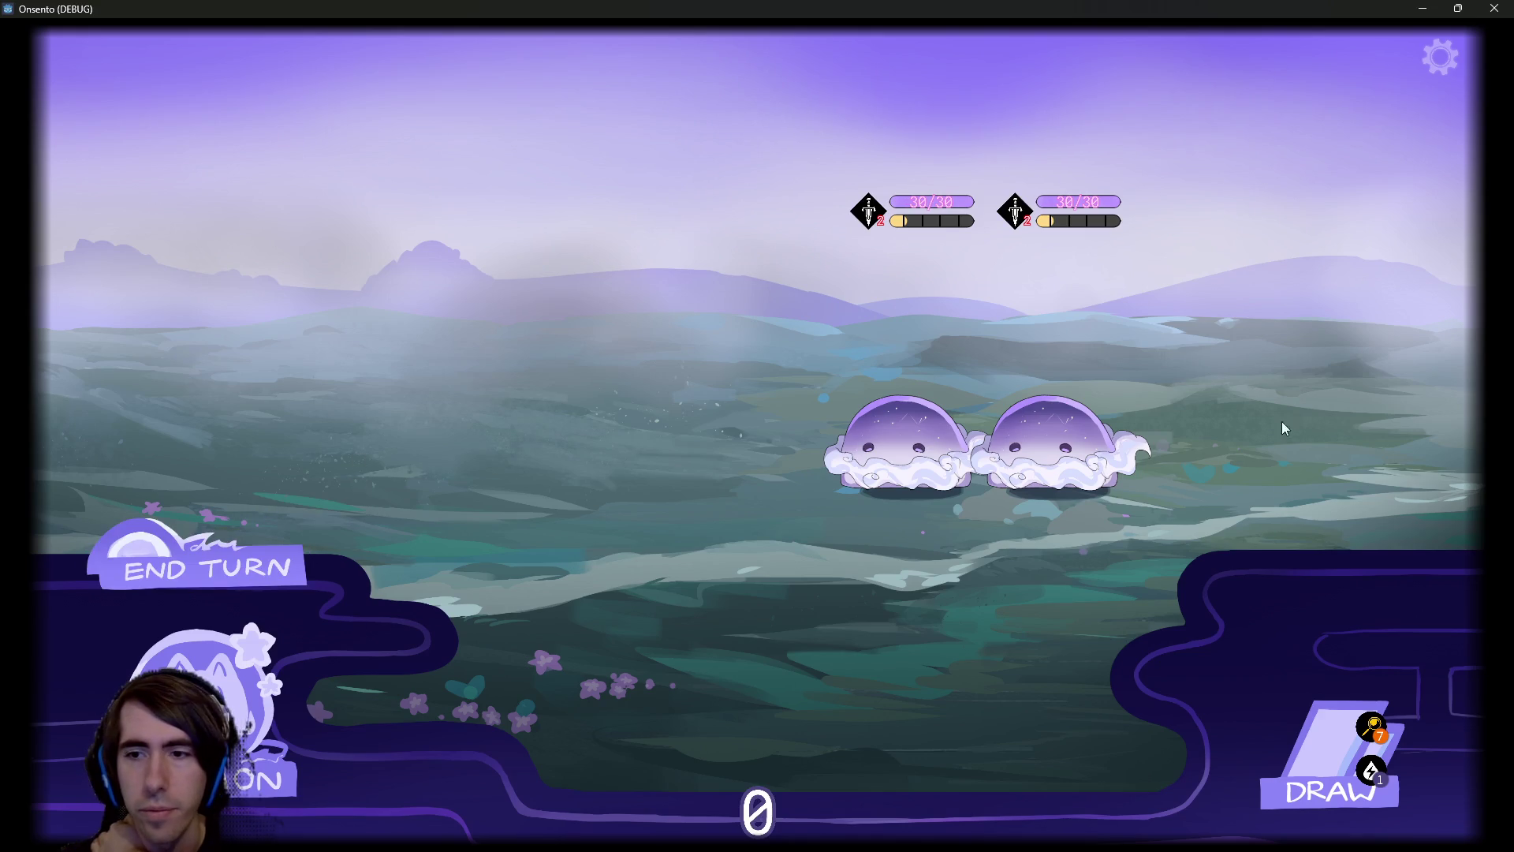
{"action": "left_click", "coordinate": [1494, 8]}
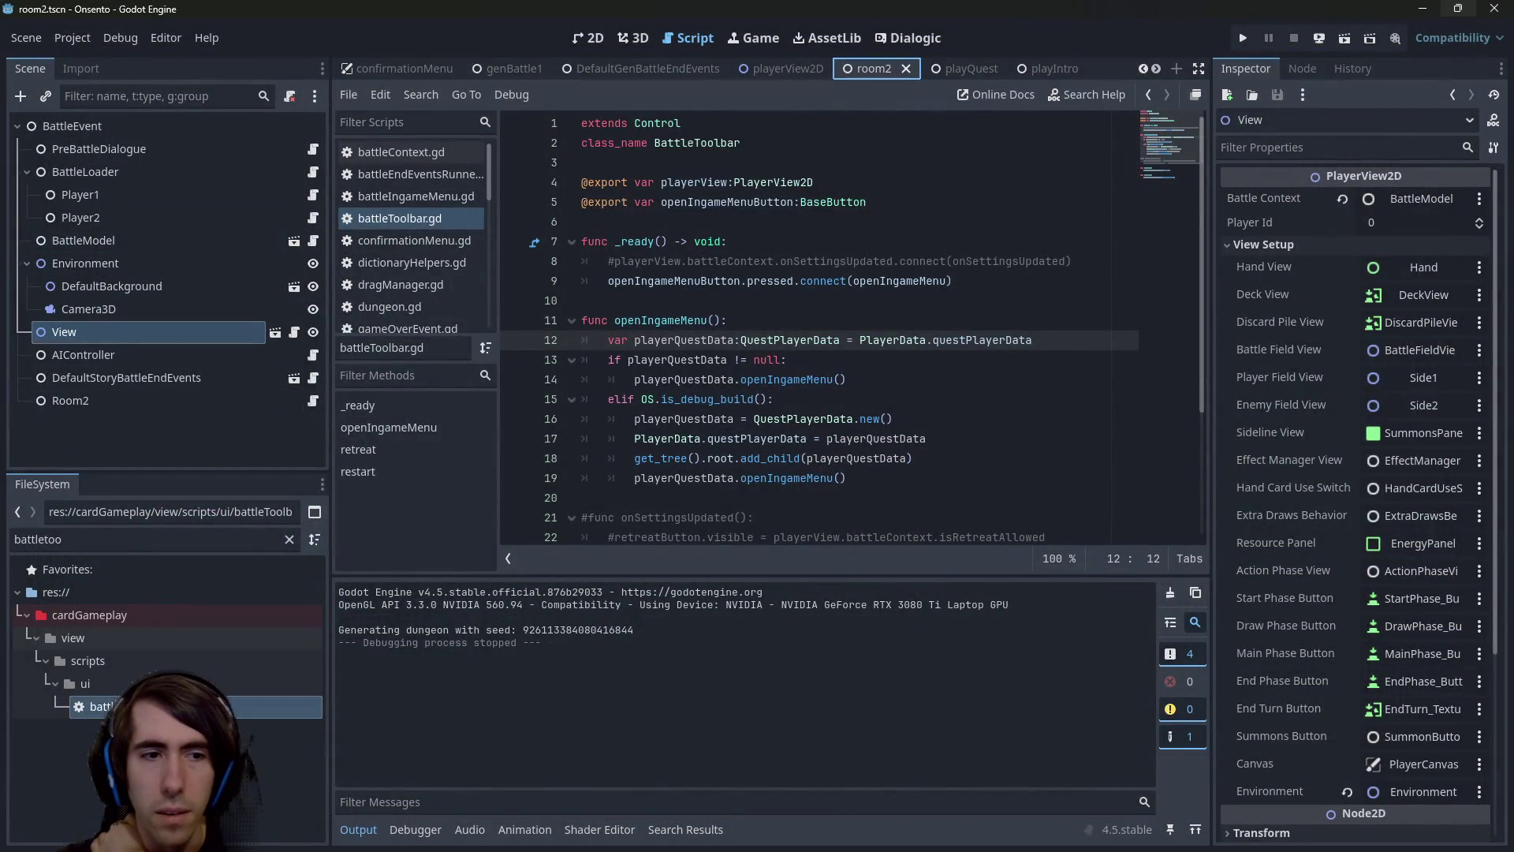
- Quick-open the textureButtonBlink.gd script by searching for 'blink'
{"action": "left_click", "coordinate": [862, 280]}
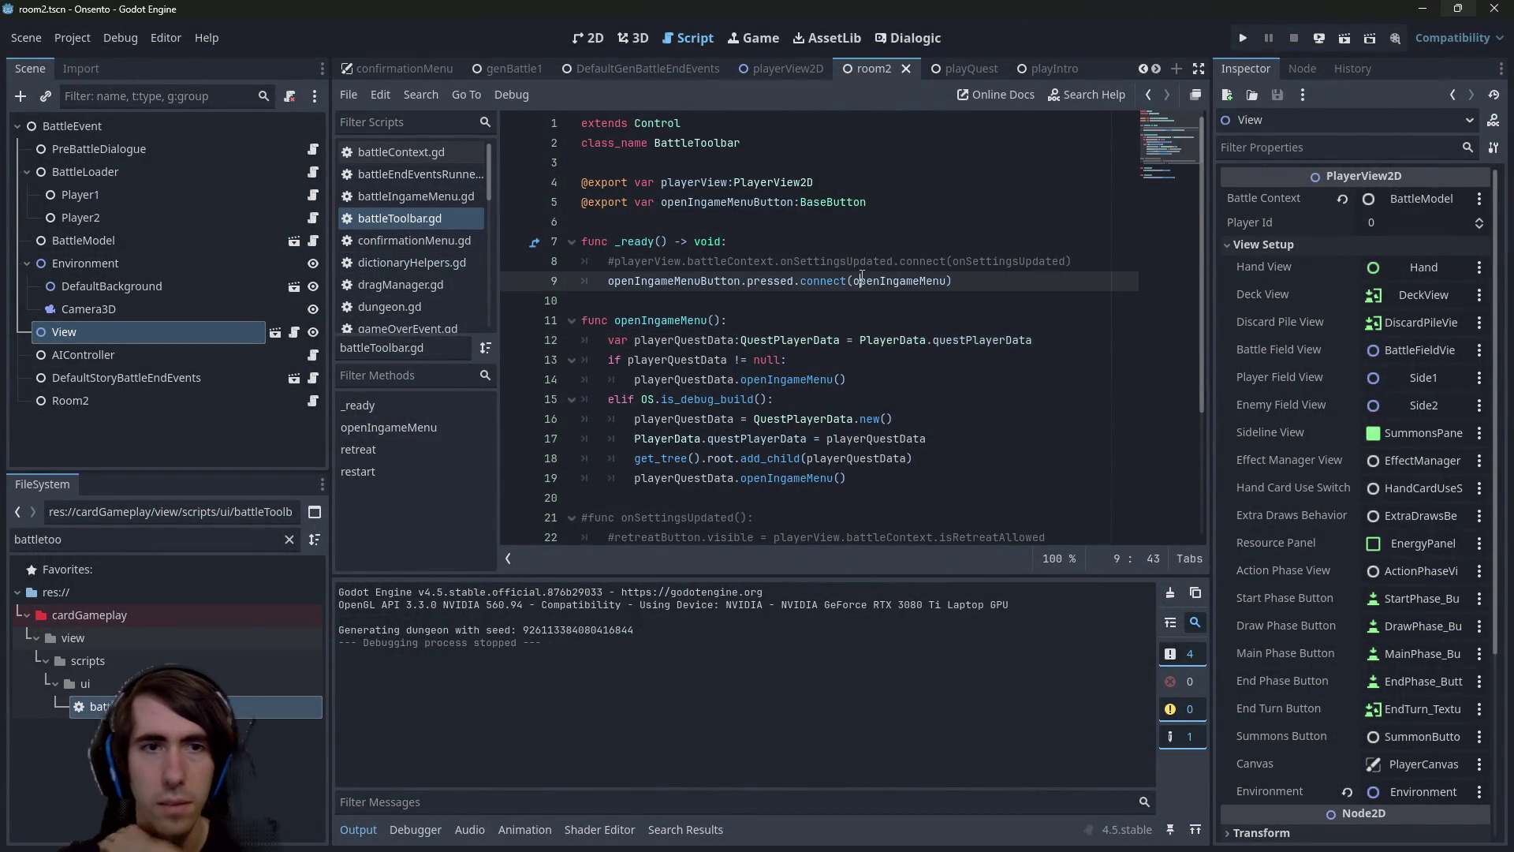
{"action": "key", "text": "shift+alt+o"}
{"action": "type", "text": "blink"}
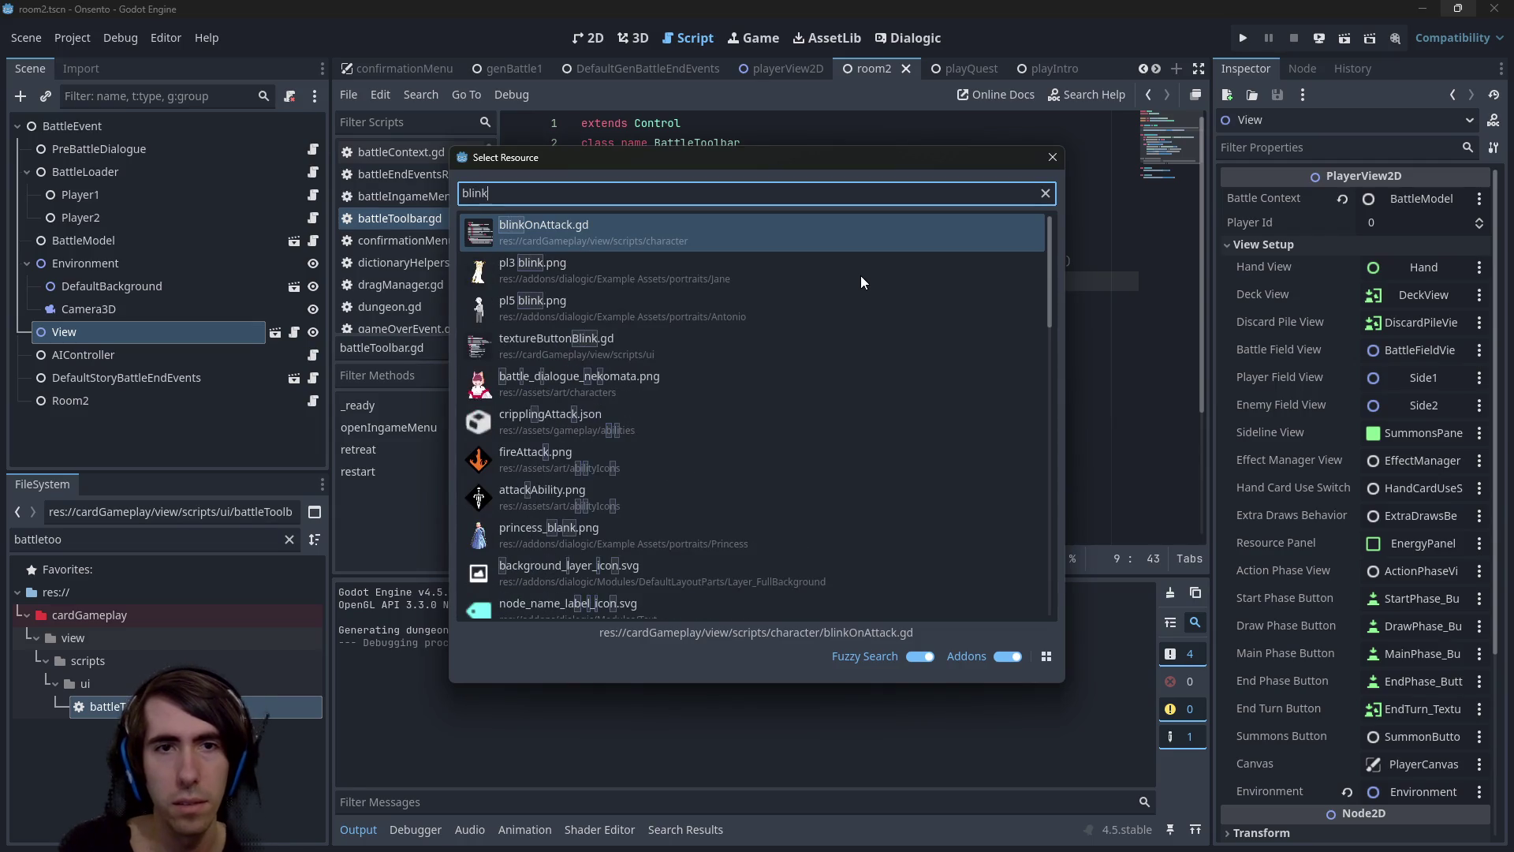
{"action": "key", "text": "Down"}
{"action": "left_click", "coordinate": [773, 342]}
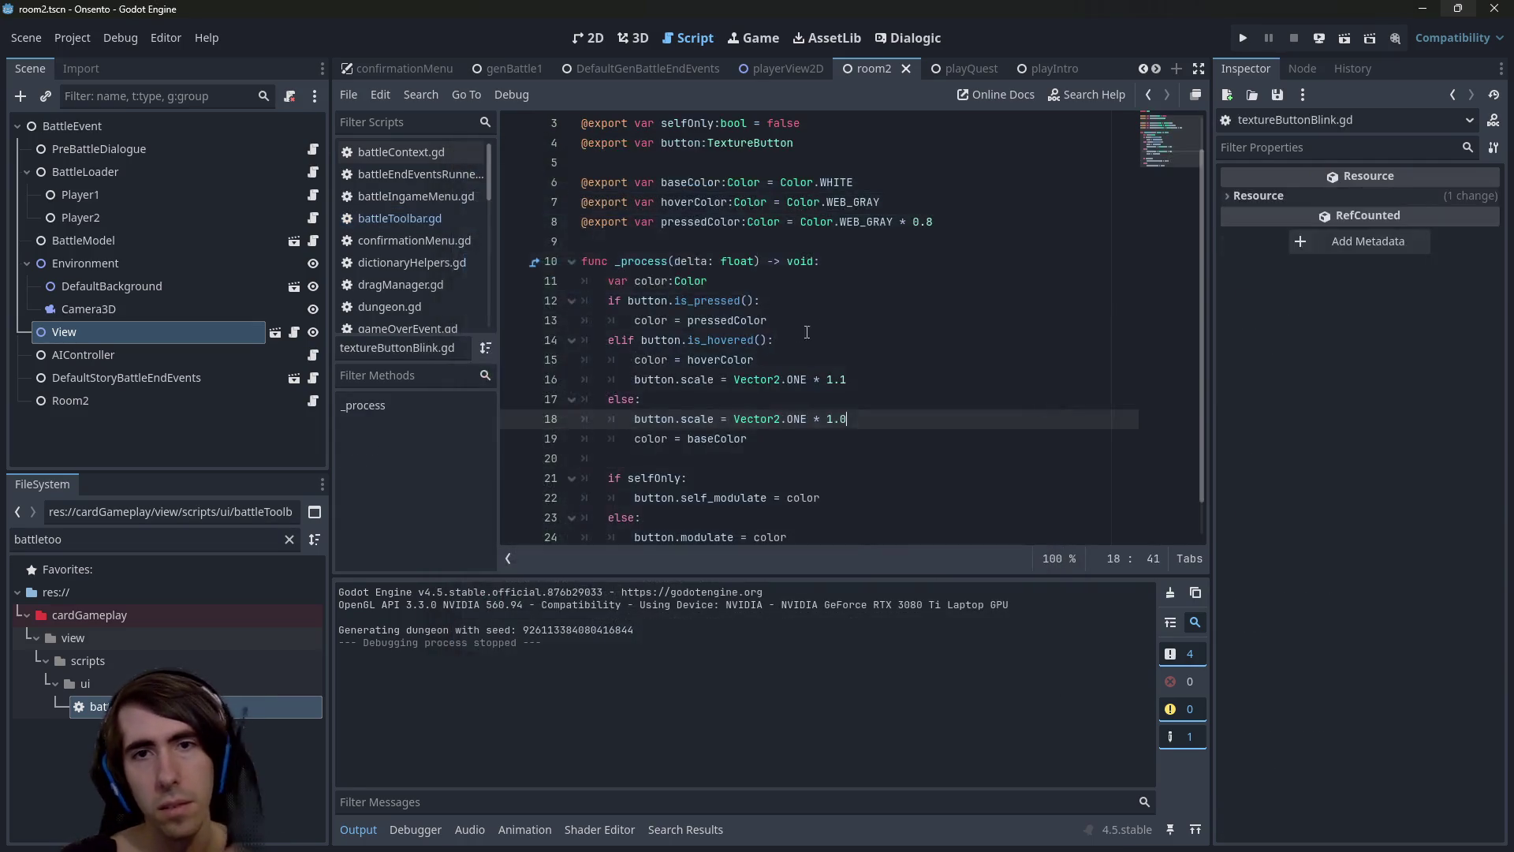
- Add an exported hoverScale float and use it in place of the hard-coded 1.1 hover scale
{"action": "left_click", "coordinate": [972, 222]}
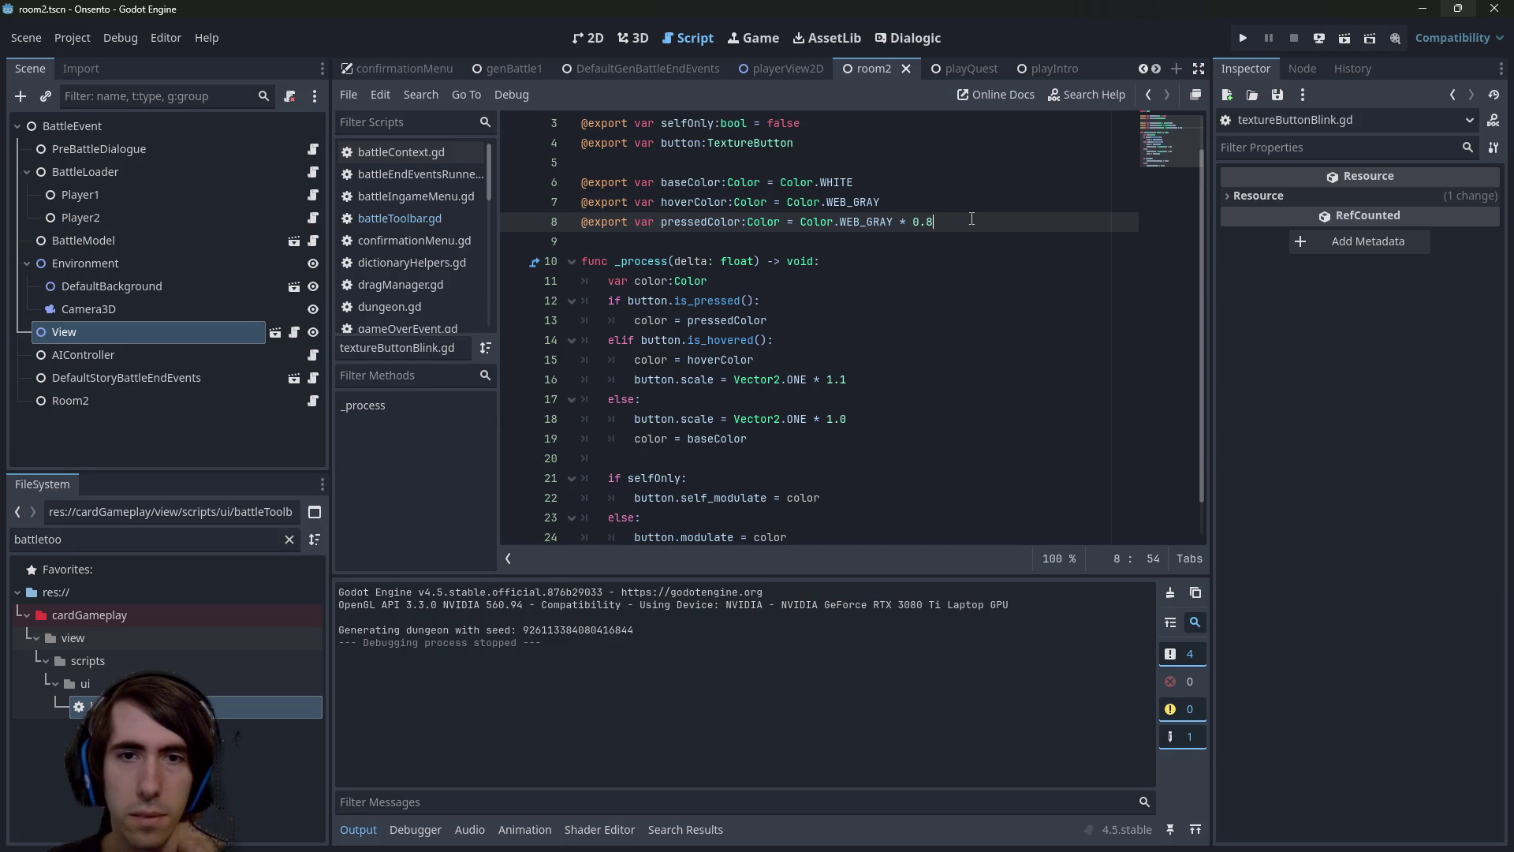
{"action": "scroll", "coordinate": [957, 235], "scroll_direction": "up", "scroll_amount": 1}
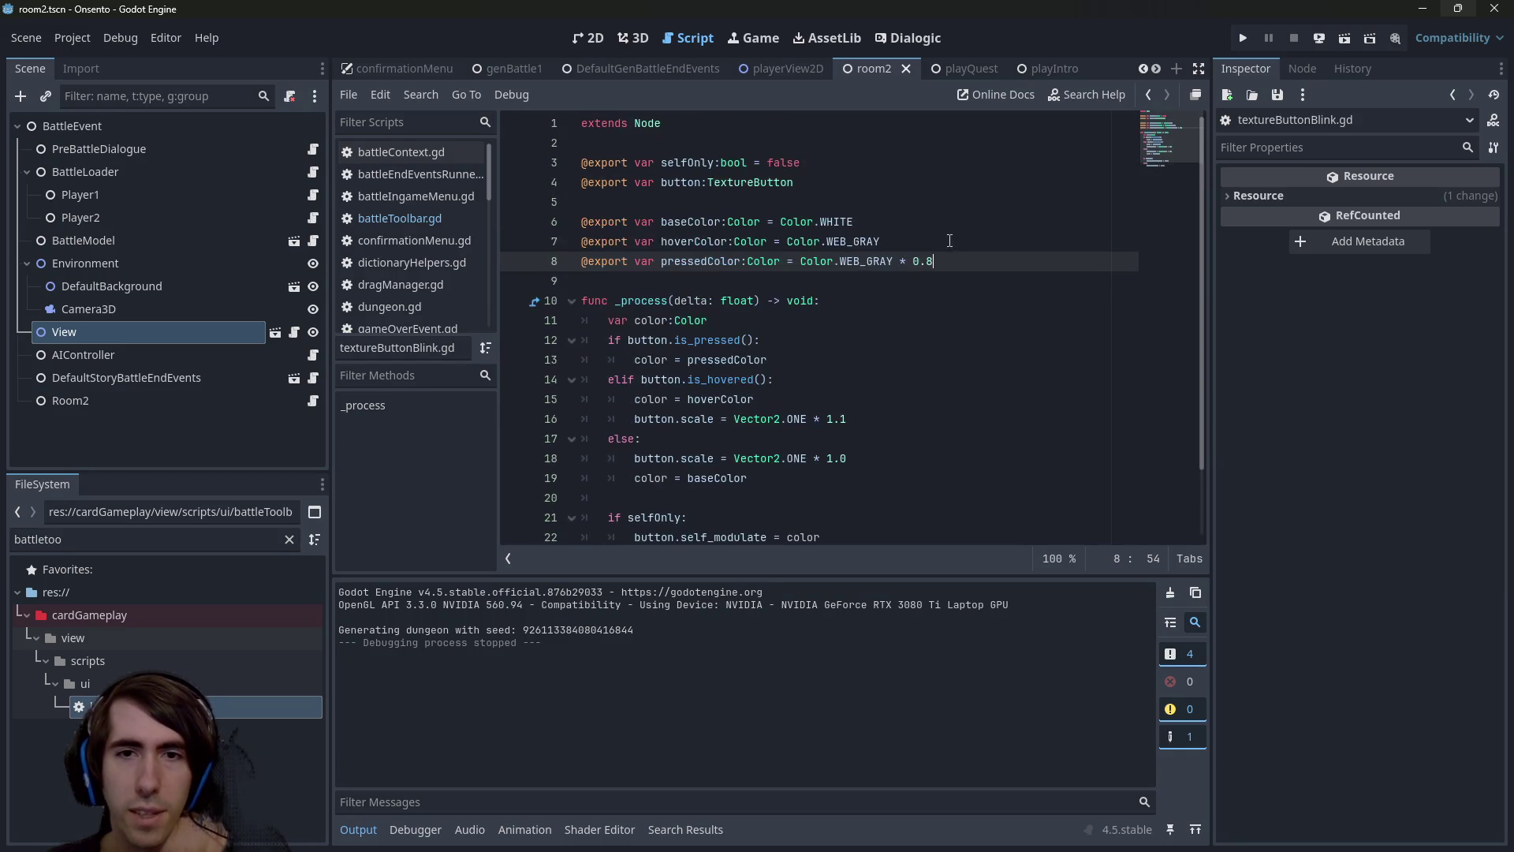
{"action": "key", "text": "Return"}
{"action": "key", "text": "Return"}
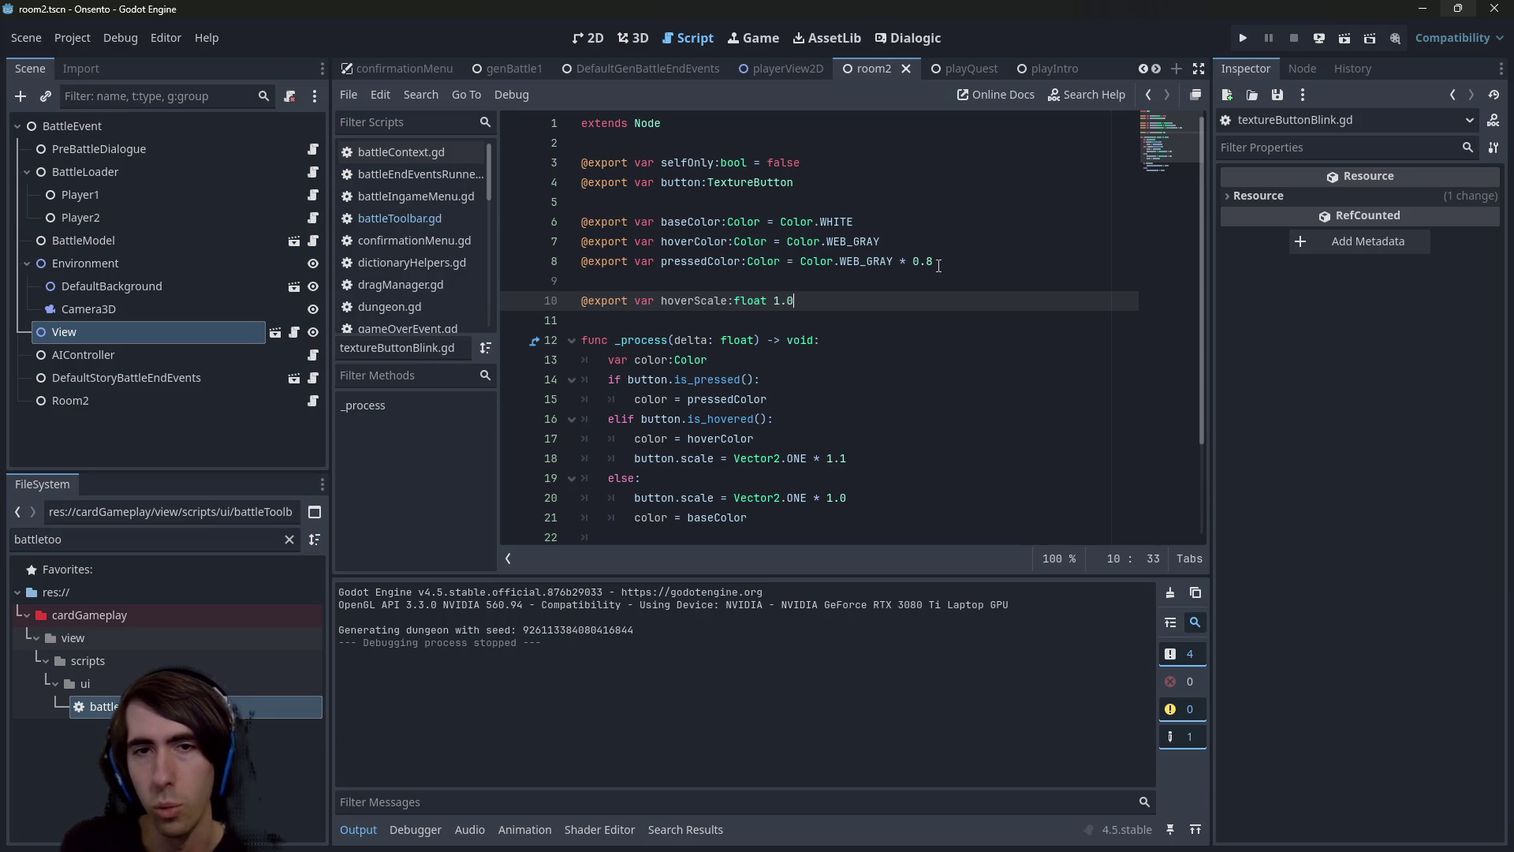
{"action": "left_click", "coordinate": [690, 290]}
{"action": "left_click", "coordinate": [818, 300]}
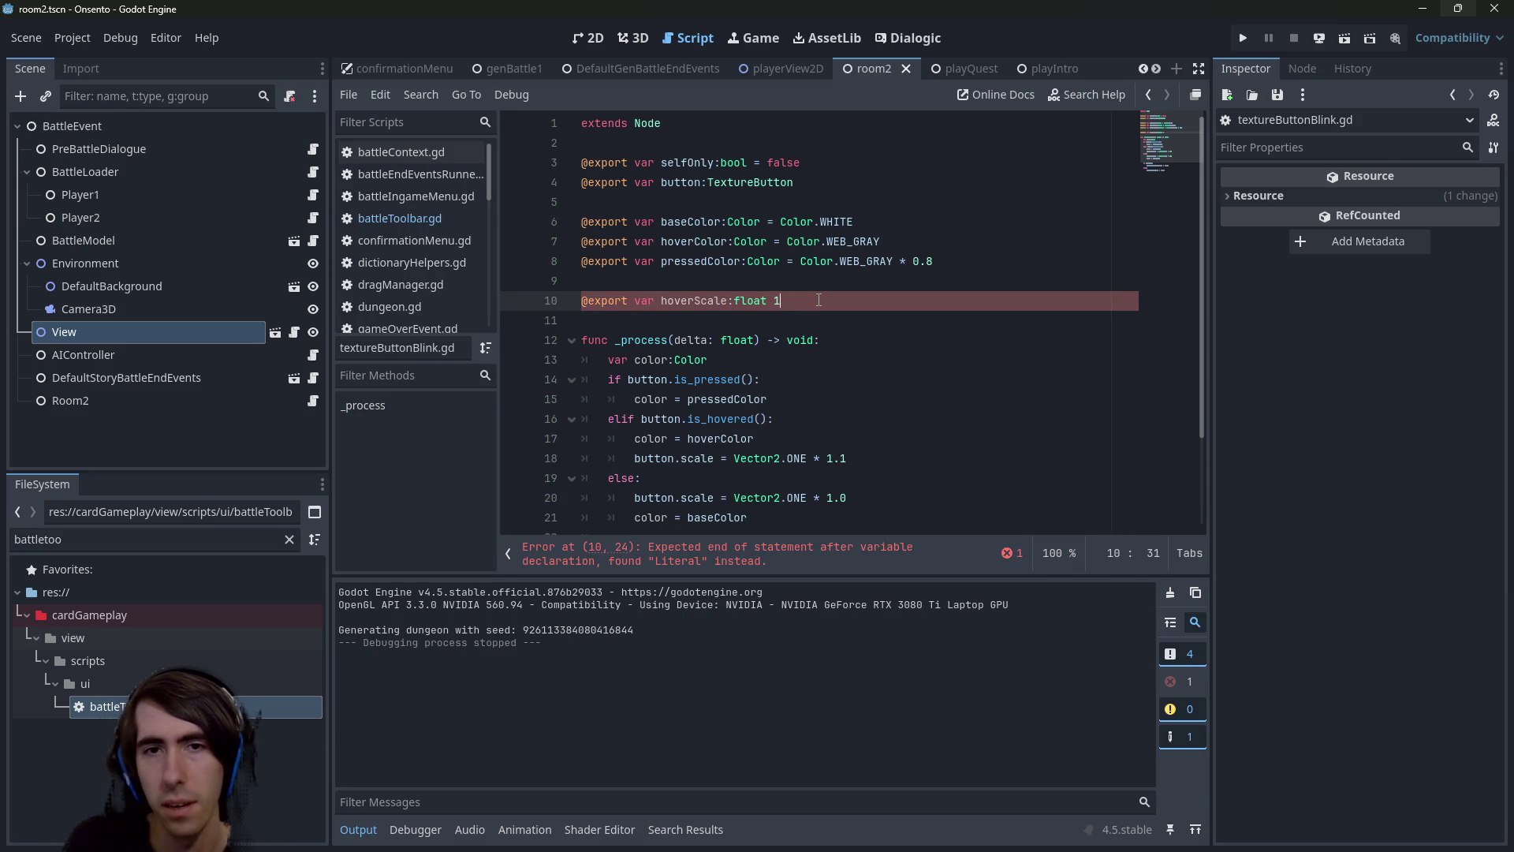
{"action": "double_click", "coordinate": [714, 300]}
{"action": "scroll", "coordinate": [848, 483], "scroll_direction": "down", "scroll_amount": 1}
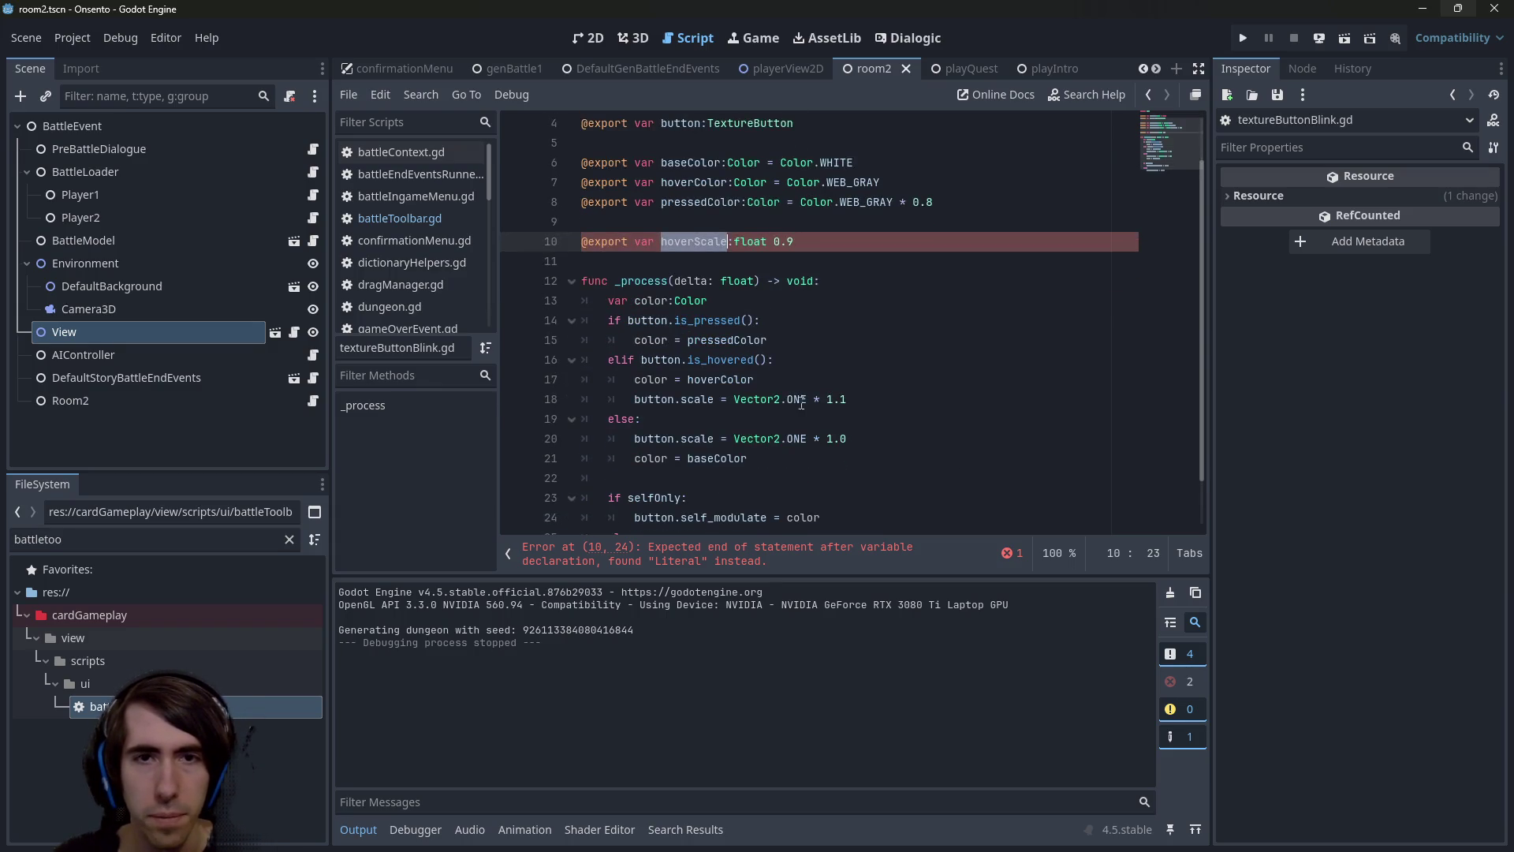
{"action": "left_click", "coordinate": [776, 242]}
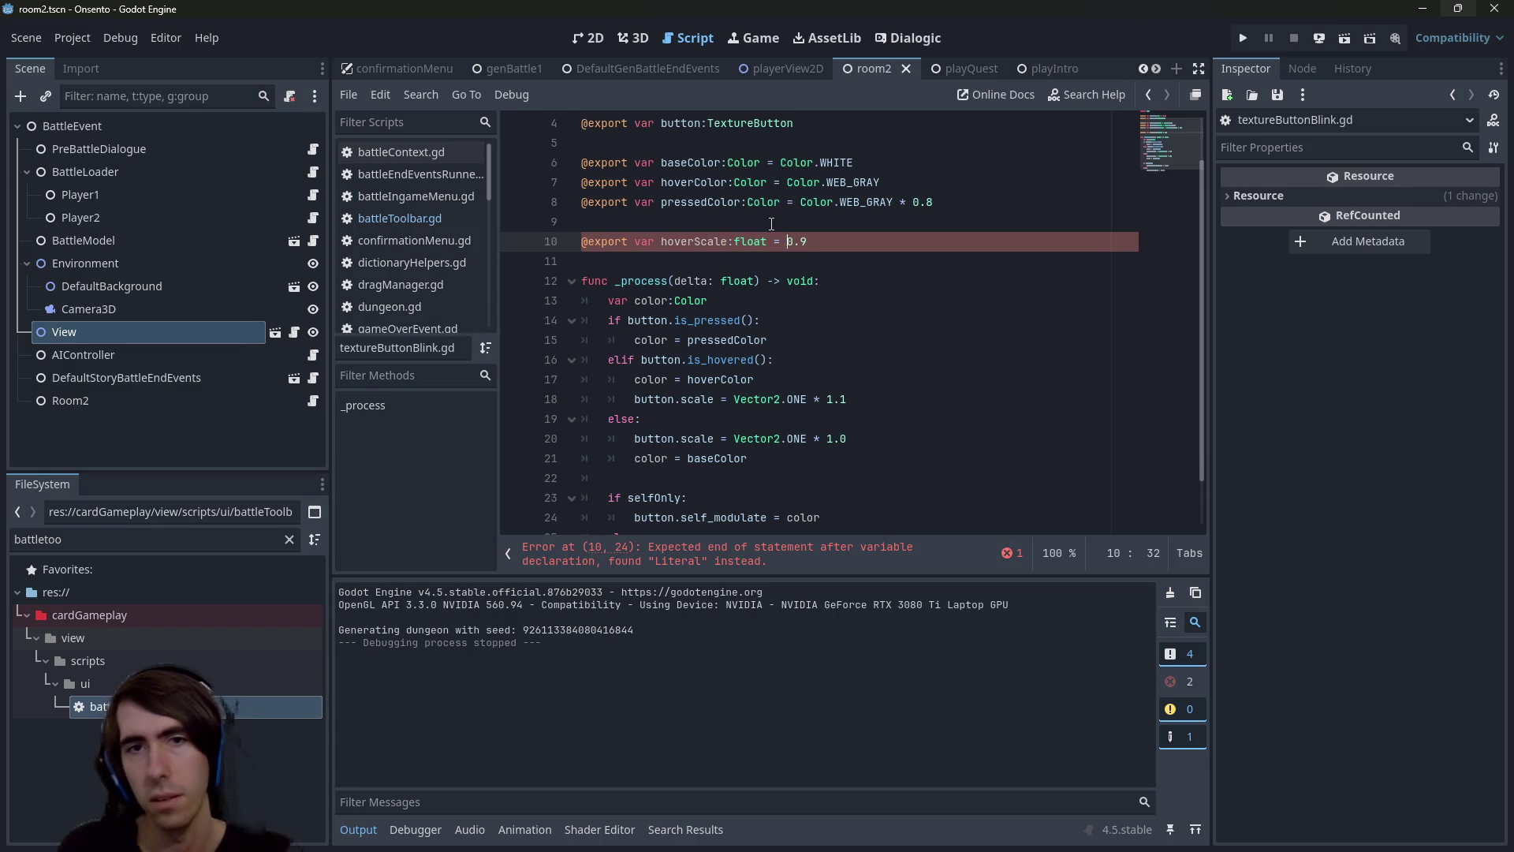
{"action": "key", "text": "ctrl+z"}
{"action": "double_click", "coordinate": [836, 399]}
{"action": "type", "text": "hoverScale"}
- Duplicate the declaration as baseScale, replace the 1.0 scale literal with it, and run the game
{"action": "triple_click", "coordinate": [859, 236]}
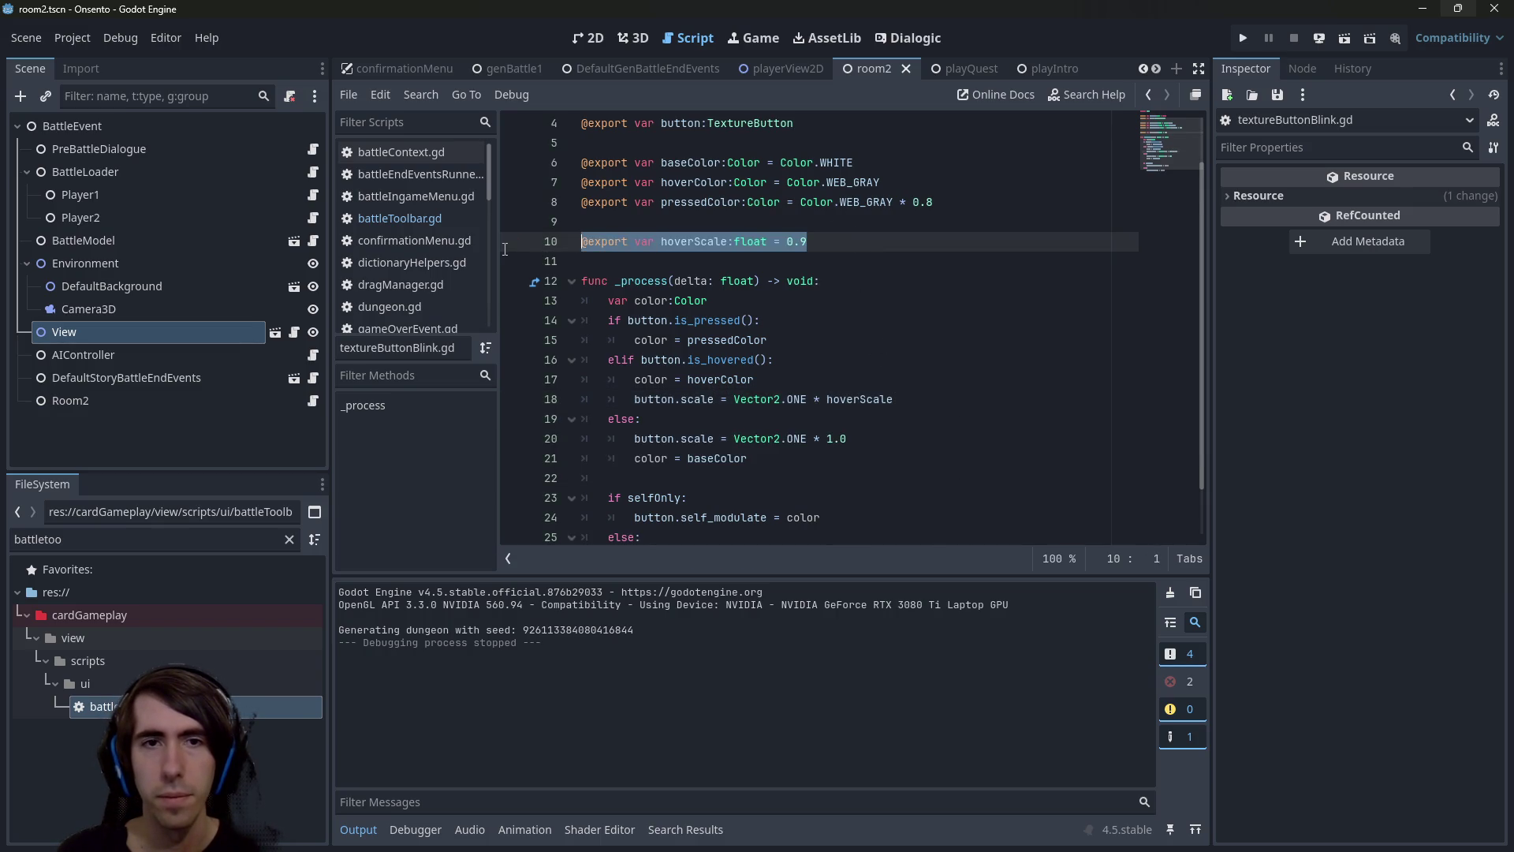
{"action": "key", "text": "End"}
{"action": "key", "text": "ctrl+shift+d"}
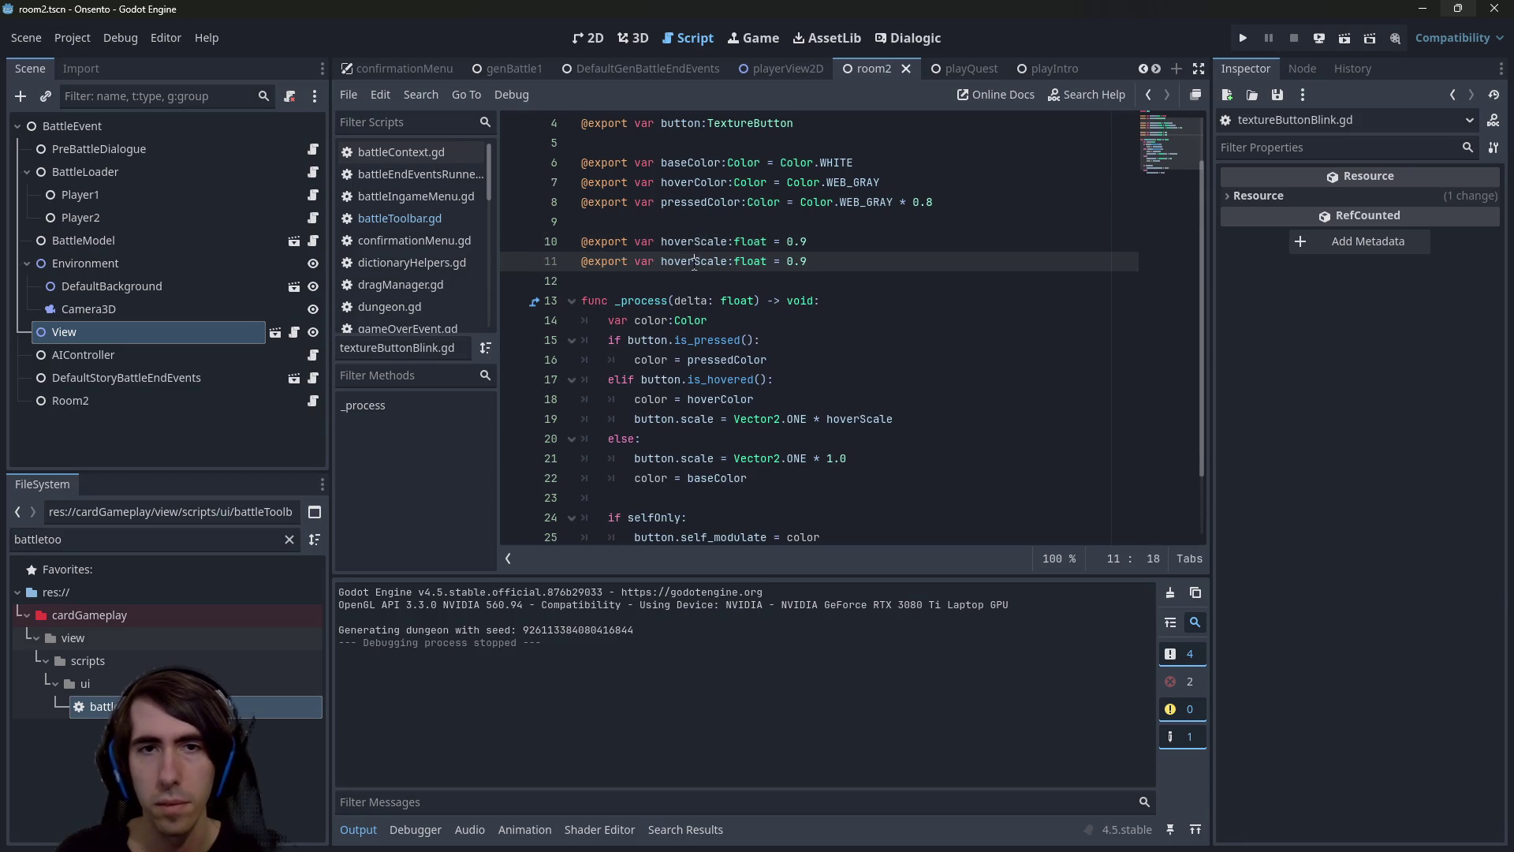
{"action": "double_click", "coordinate": [694, 263]}
{"action": "type", "text": "baseScale"}
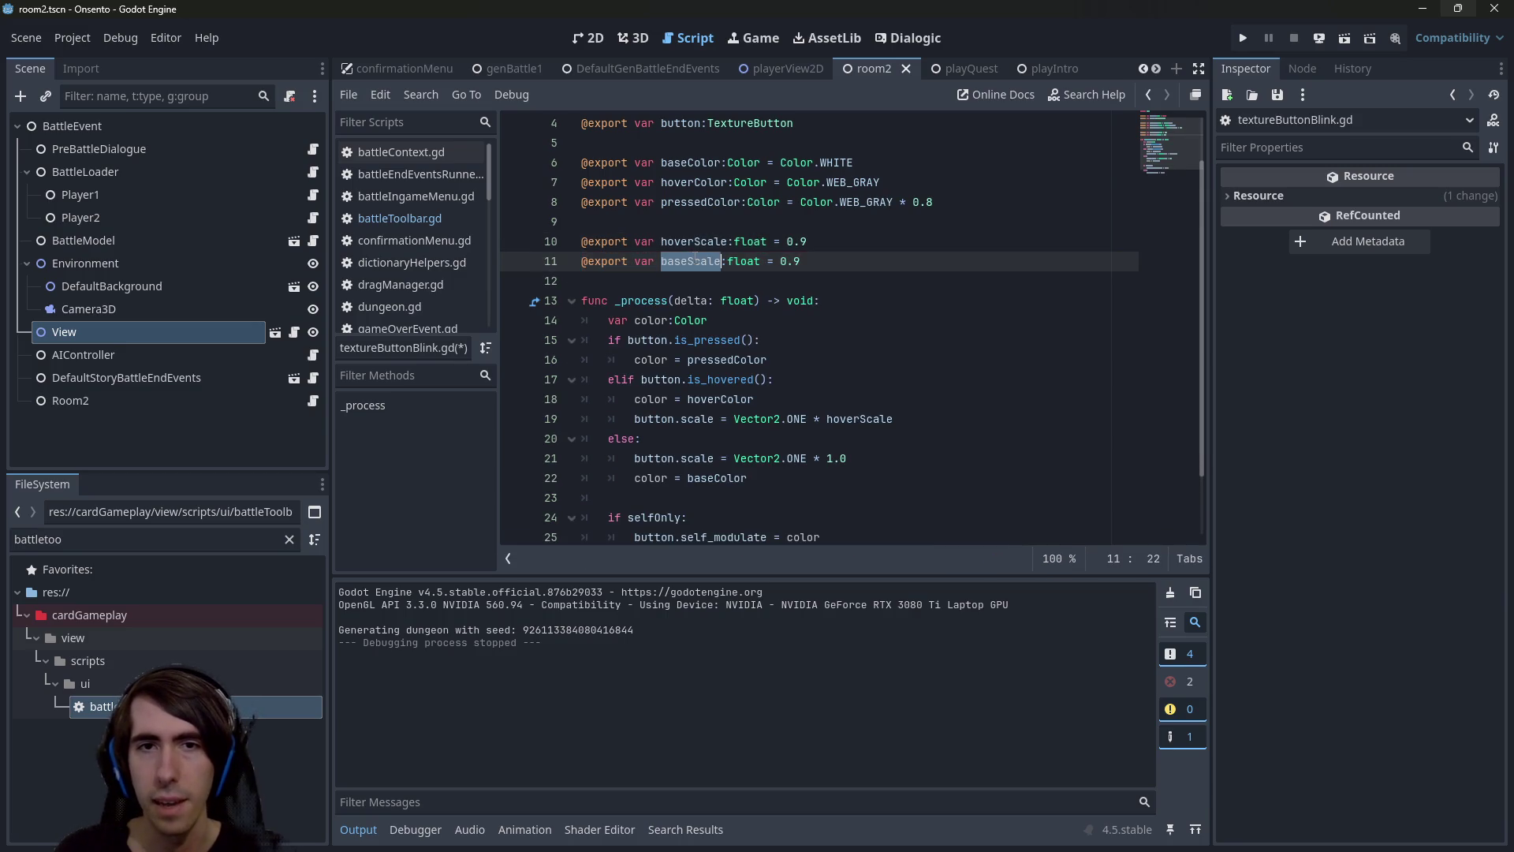
{"action": "double_click", "coordinate": [838, 459]}
{"action": "type", "text": "baseScale"}
{"action": "left_click", "coordinate": [823, 263]}
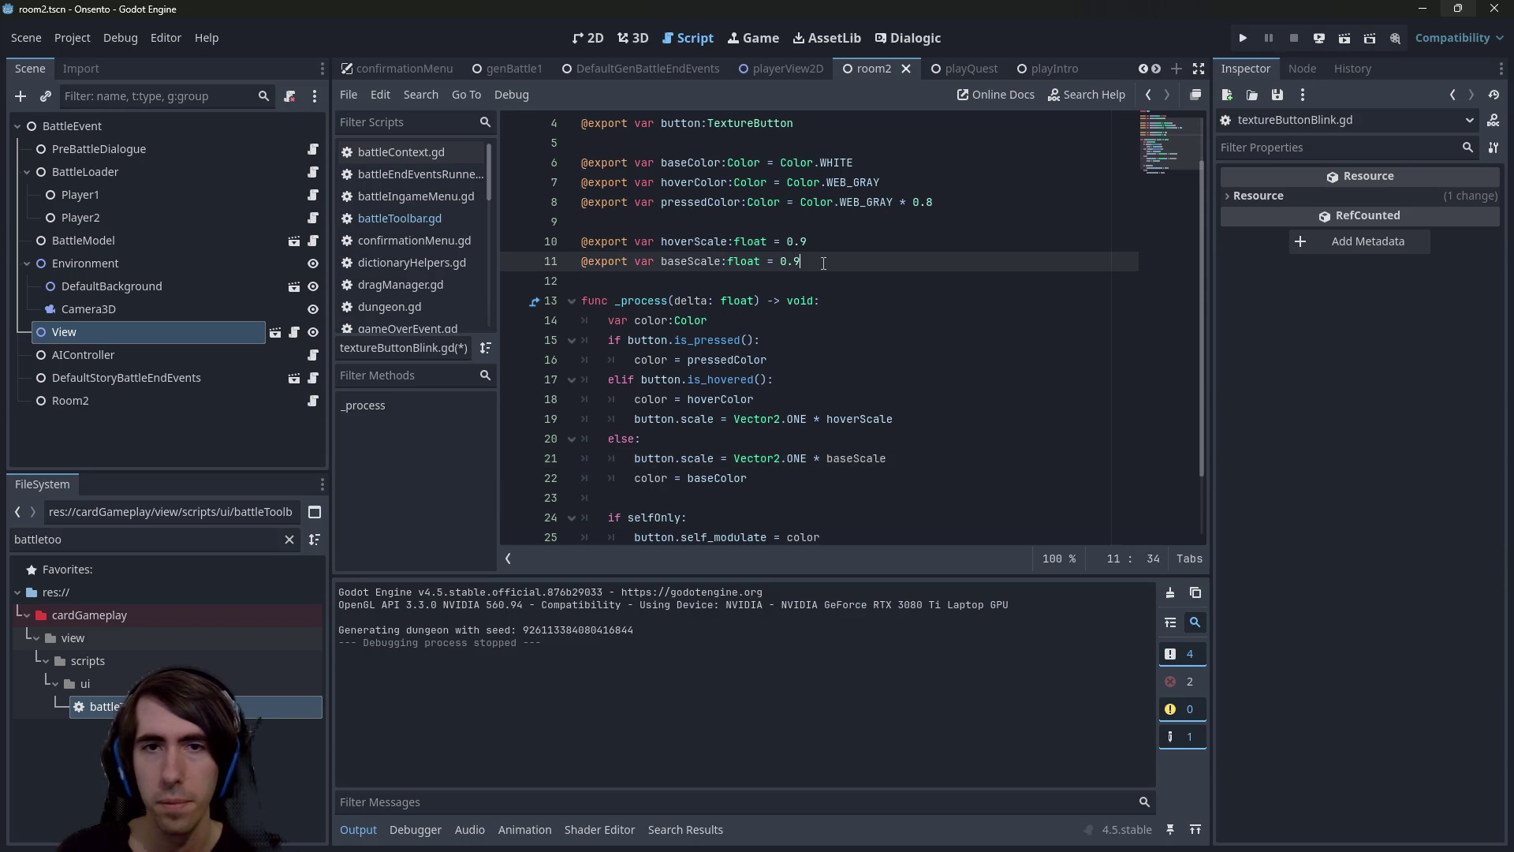
{"action": "type", "text": "0."}
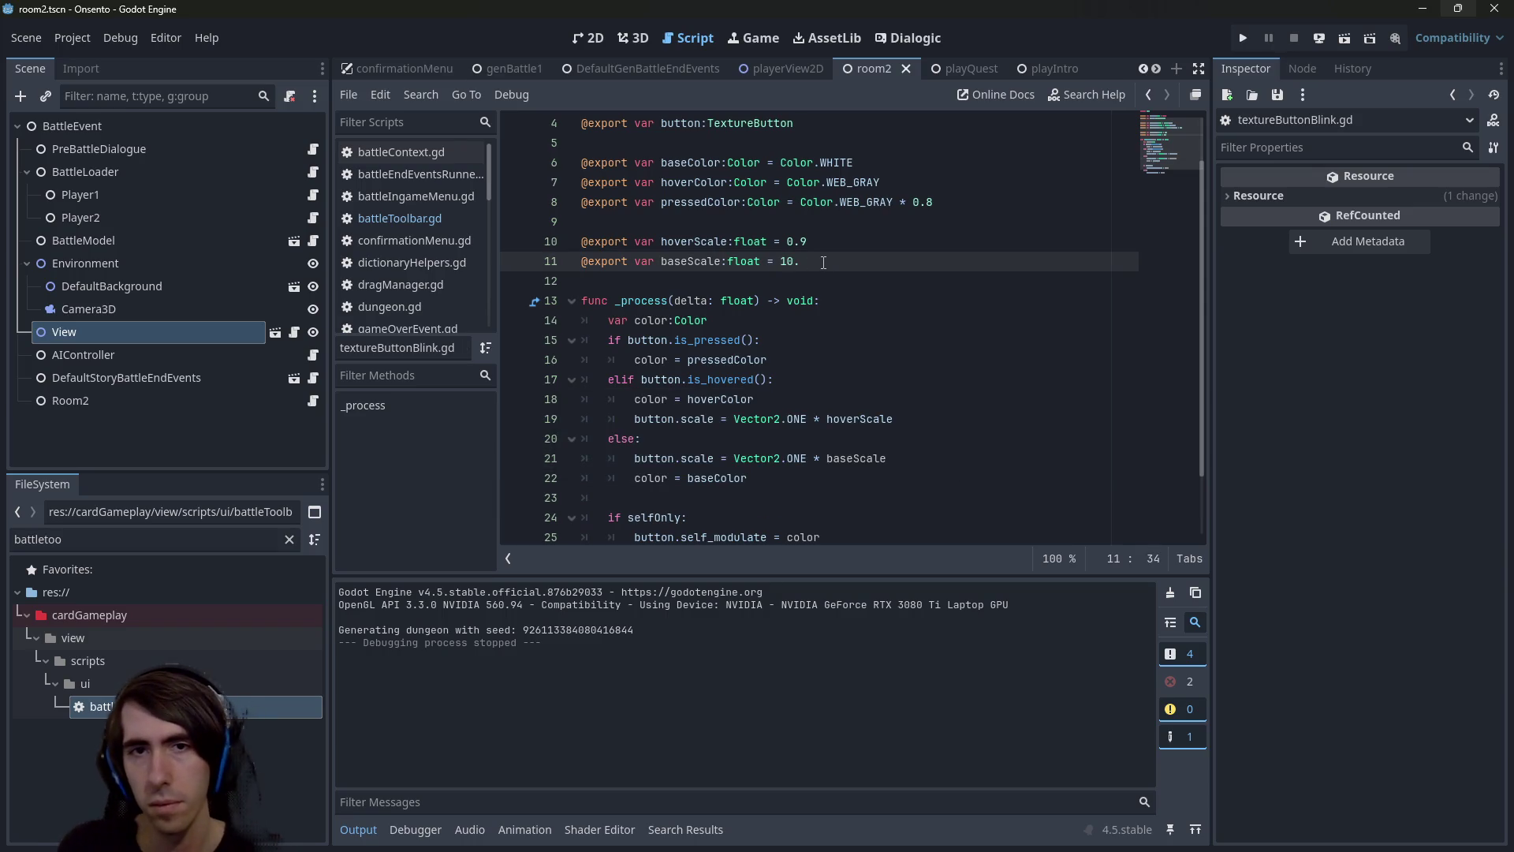
{"action": "type", "text": "0"}
{"action": "key", "text": "F5"}
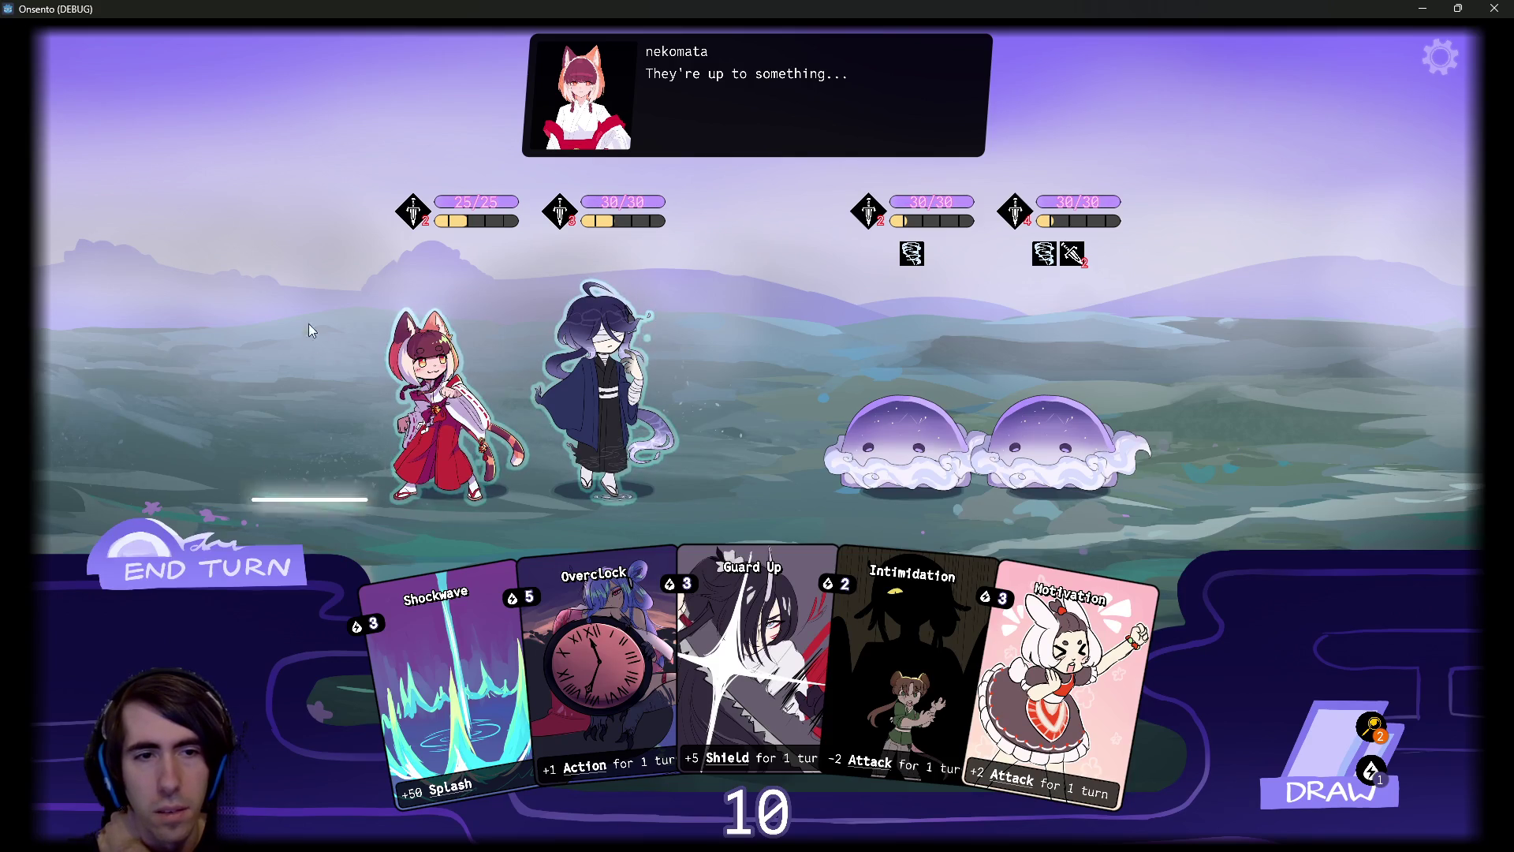
- Close the Onsento debug window after testing the button hover scaling
{"action": "left_click", "coordinate": [1494, 9]}
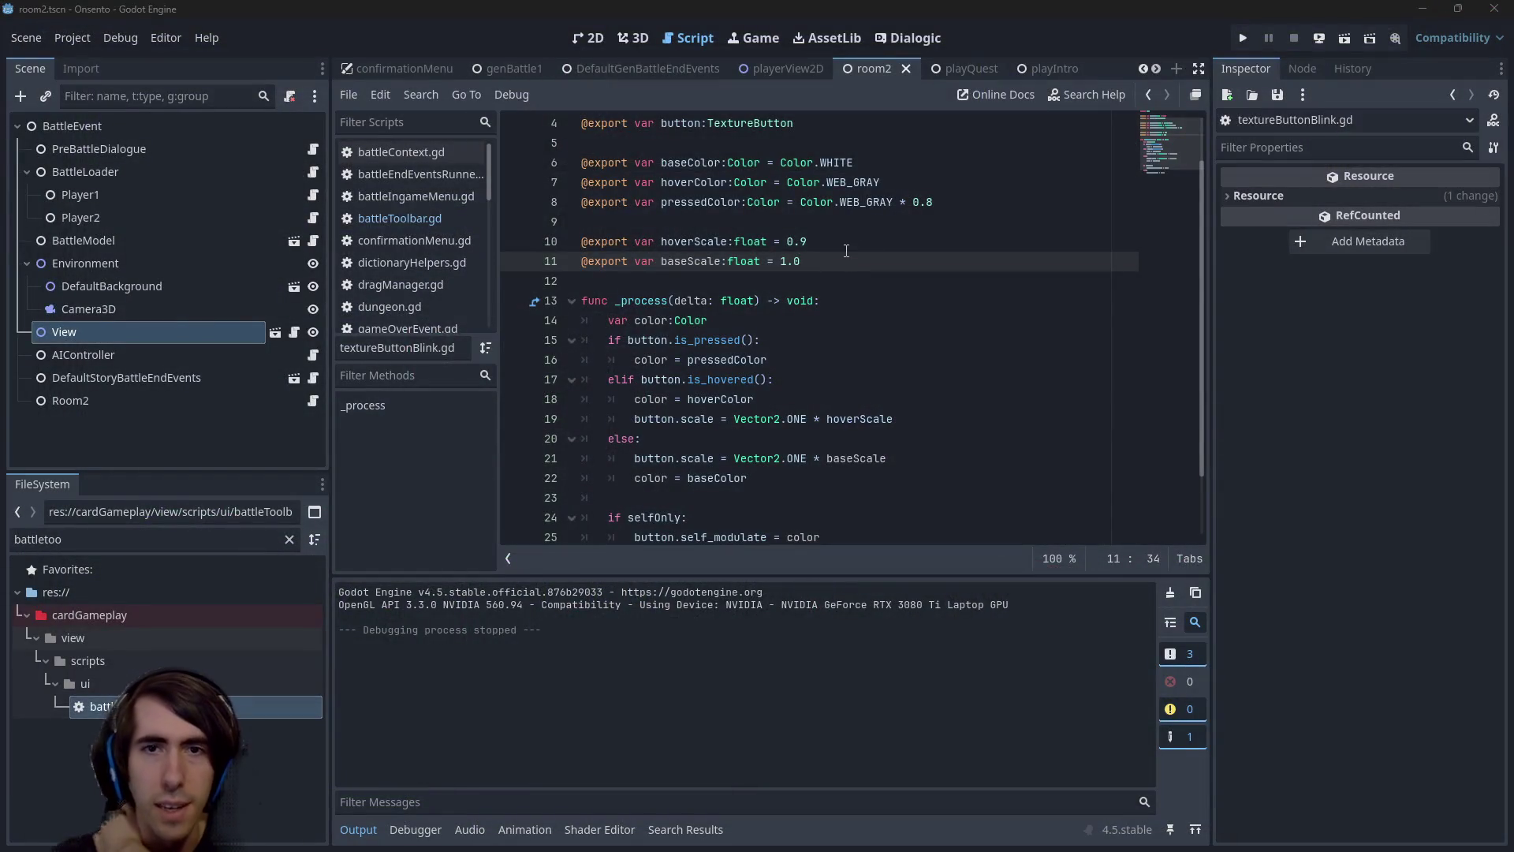
- Set the script's hoverScale default to 1.1 and open the playerView2D scene in 2D
{"action": "left_click", "coordinate": [848, 235]}
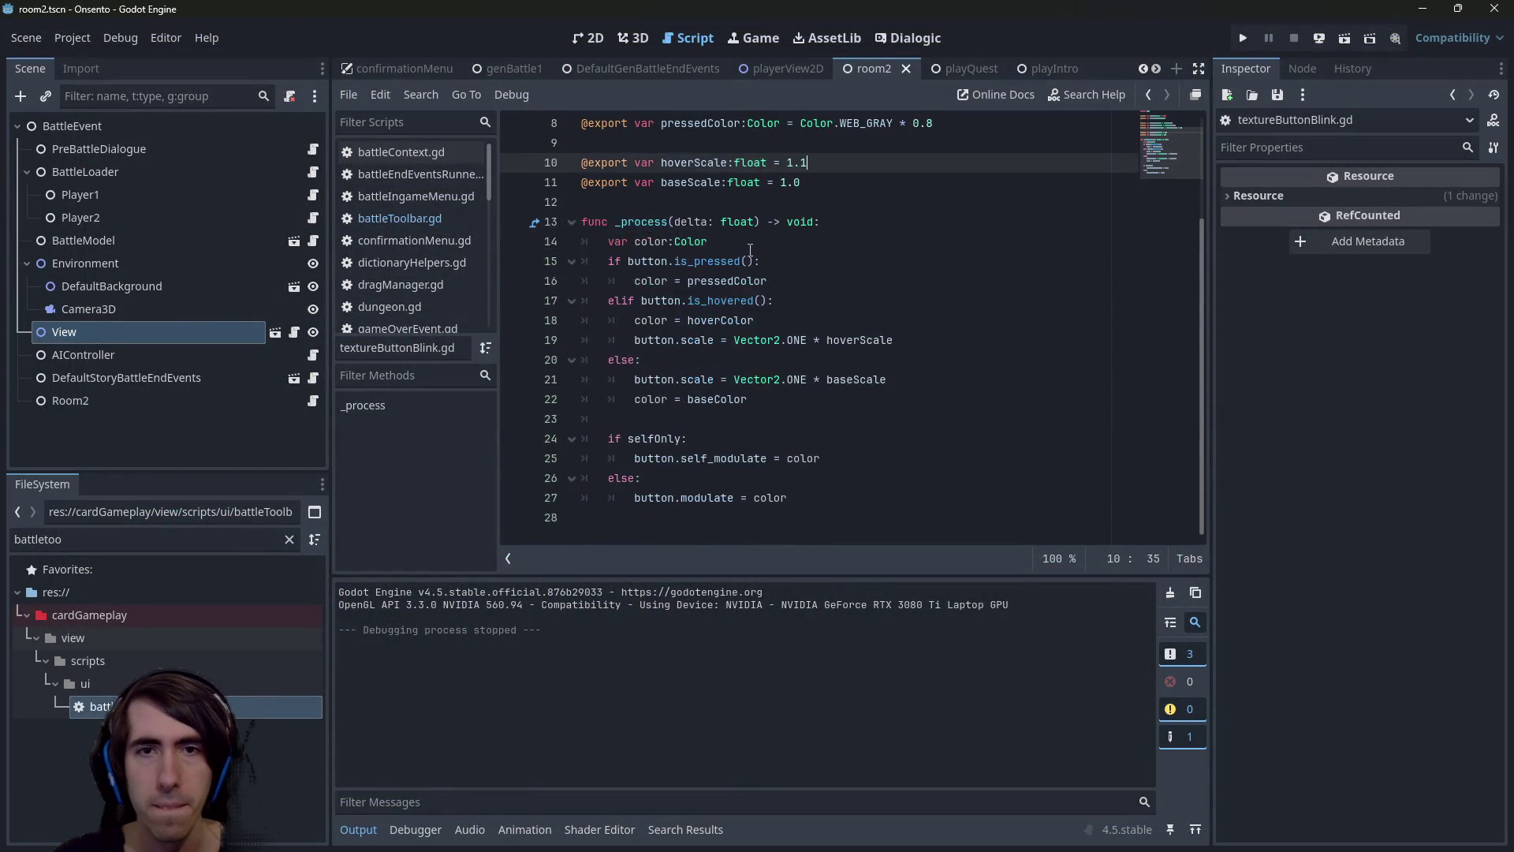
{"action": "left_click", "coordinate": [579, 38]}
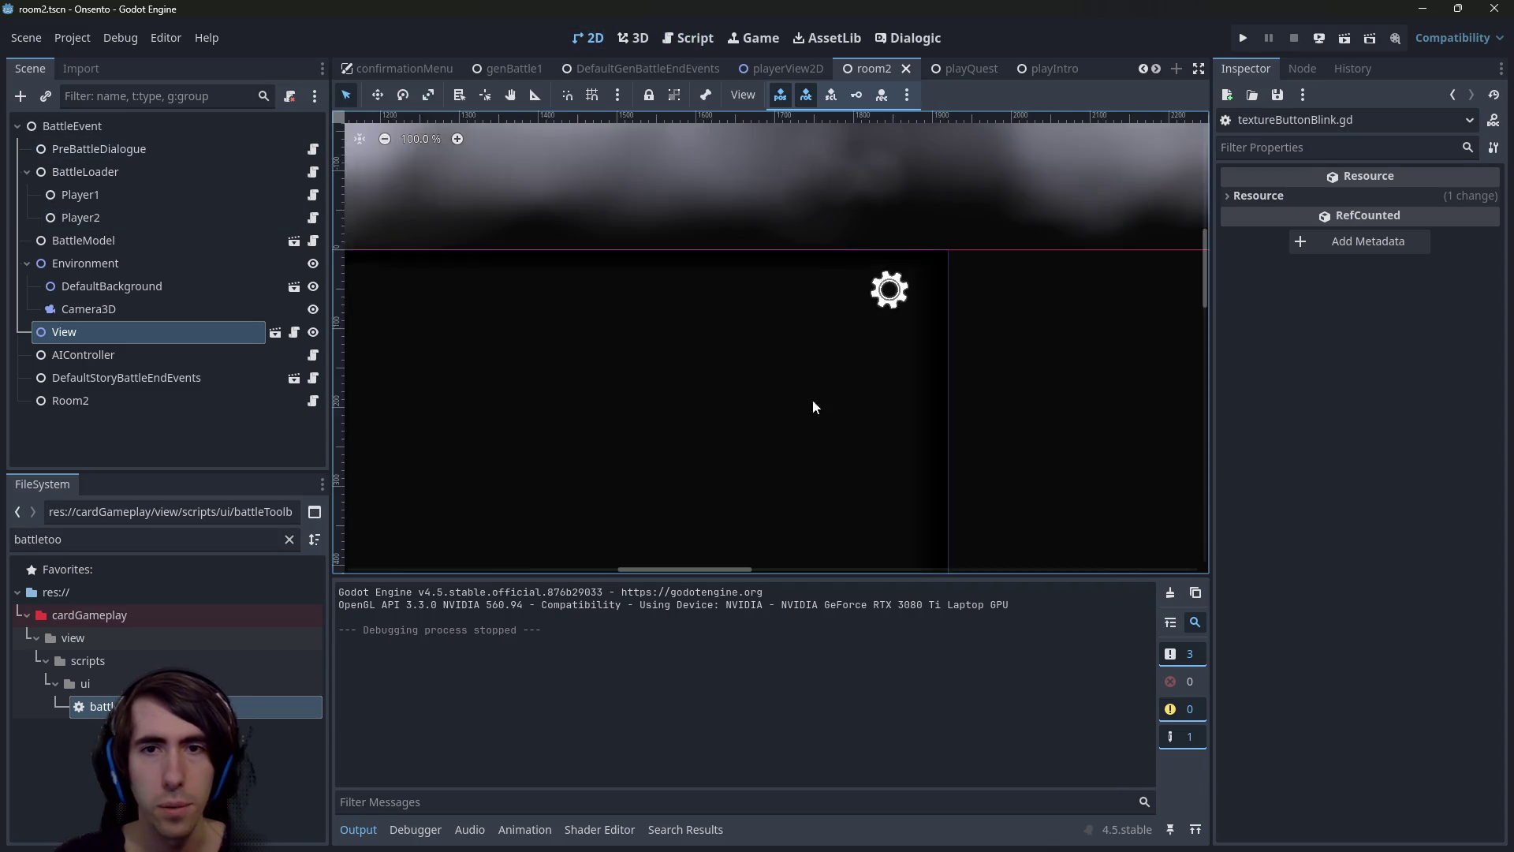
{"action": "scroll", "coordinate": [812, 405], "scroll_direction": "down", "scroll_amount": 5}
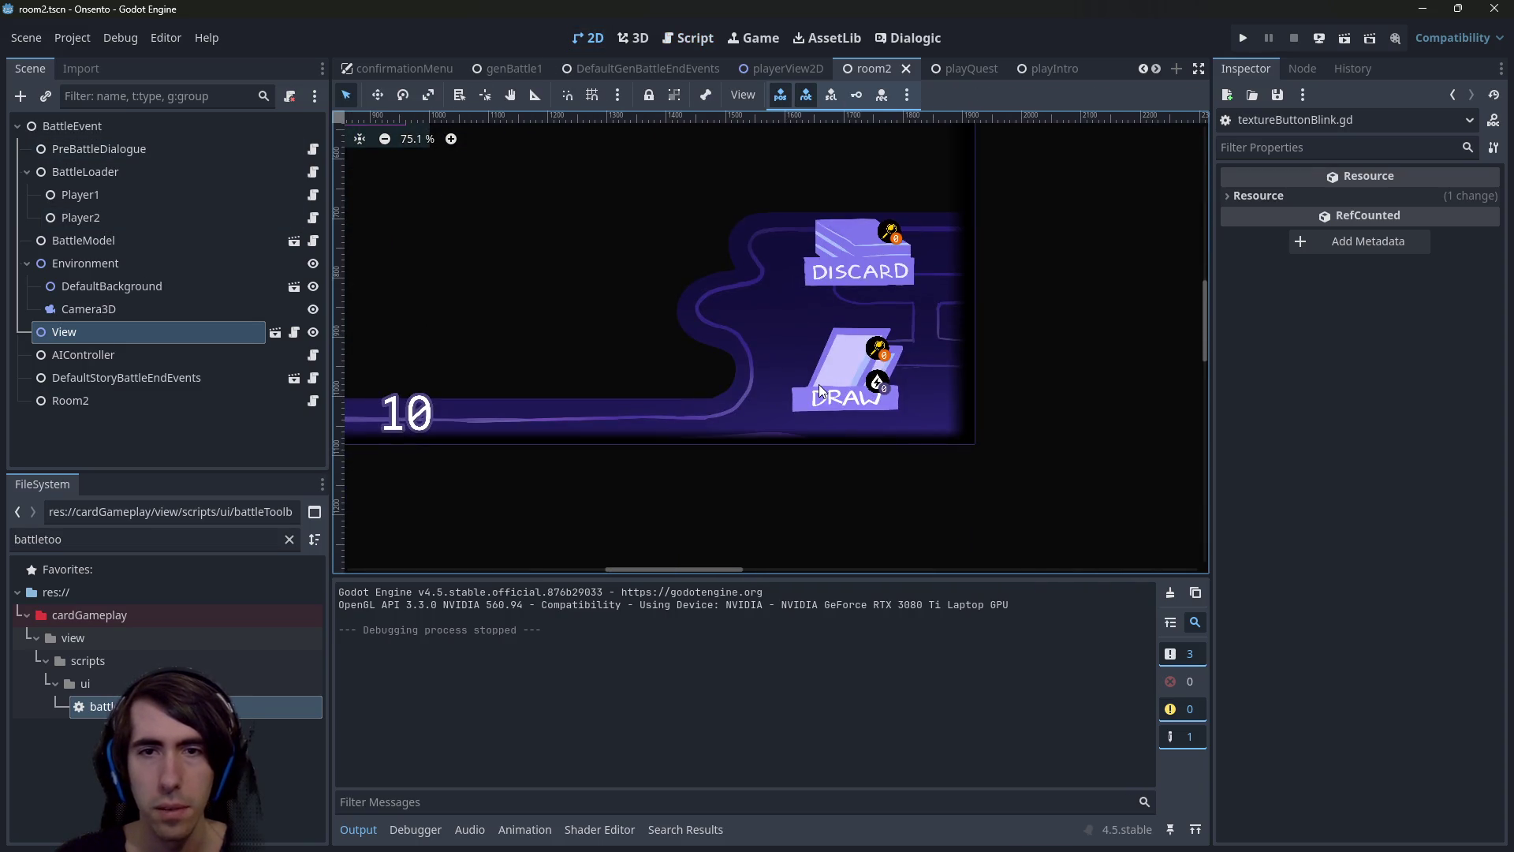
{"action": "scroll", "coordinate": [818, 385], "scroll_direction": "up", "scroll_amount": 5}
{"action": "double_click", "coordinate": [827, 359]}
{"action": "scroll", "coordinate": [858, 423], "scroll_direction": "down", "scroll_amount": 5}
{"action": "scroll", "coordinate": [855, 339], "scroll_direction": "up", "scroll_amount": 3}
- Give DeckView's TextureButtonBlink a Hover Scale of 1.0, save, and open deckView.tscn
{"action": "left_click", "coordinate": [937, 375]}
{"action": "scroll", "coordinate": [907, 429], "scroll_direction": "up", "scroll_amount": 4}
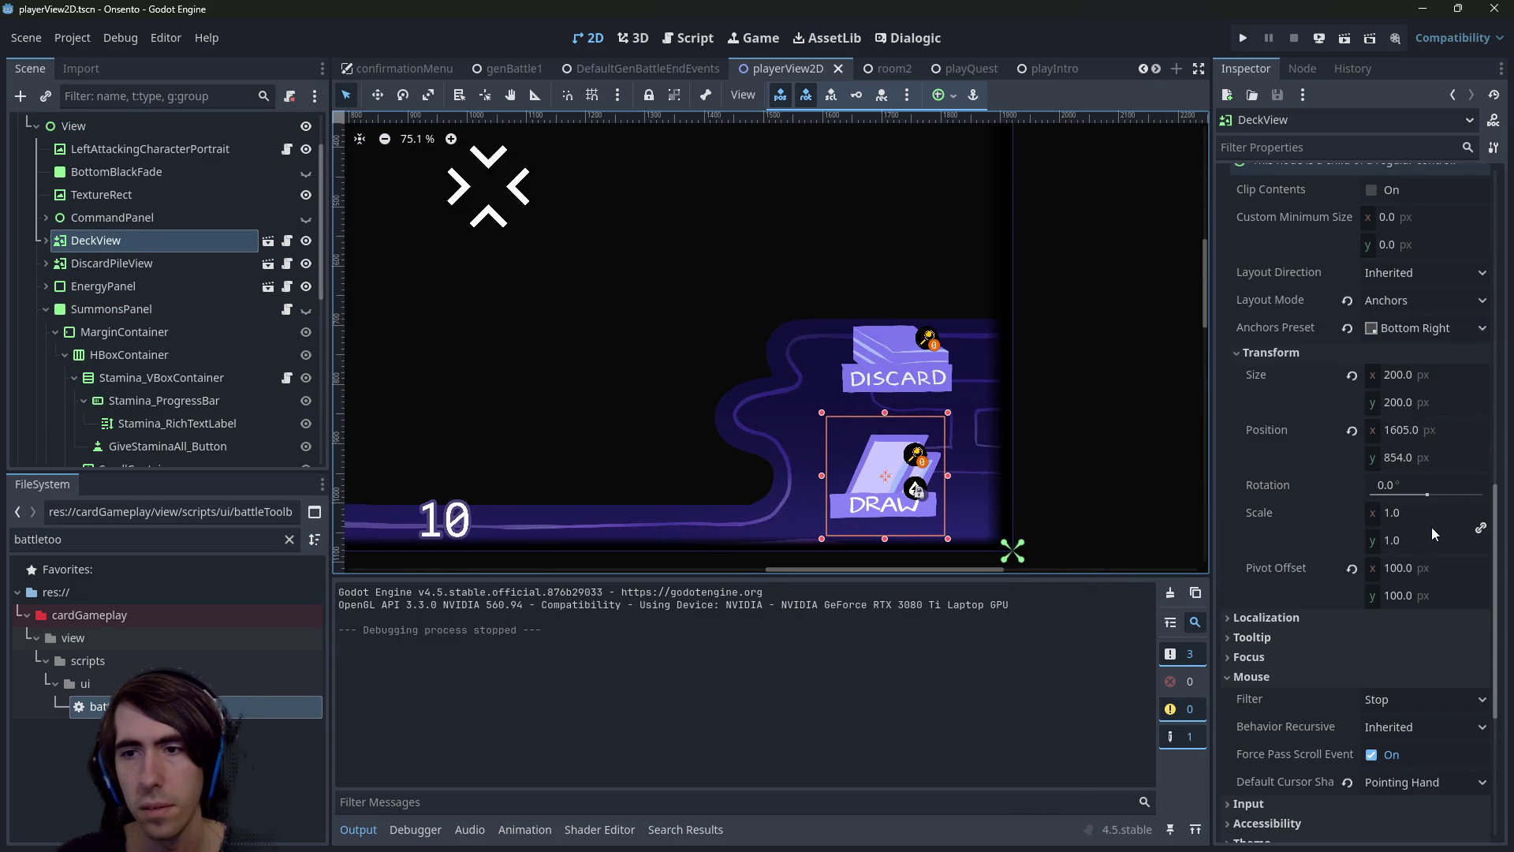
{"action": "left_click", "coordinate": [49, 244]}
{"action": "left_click", "coordinate": [177, 285]}
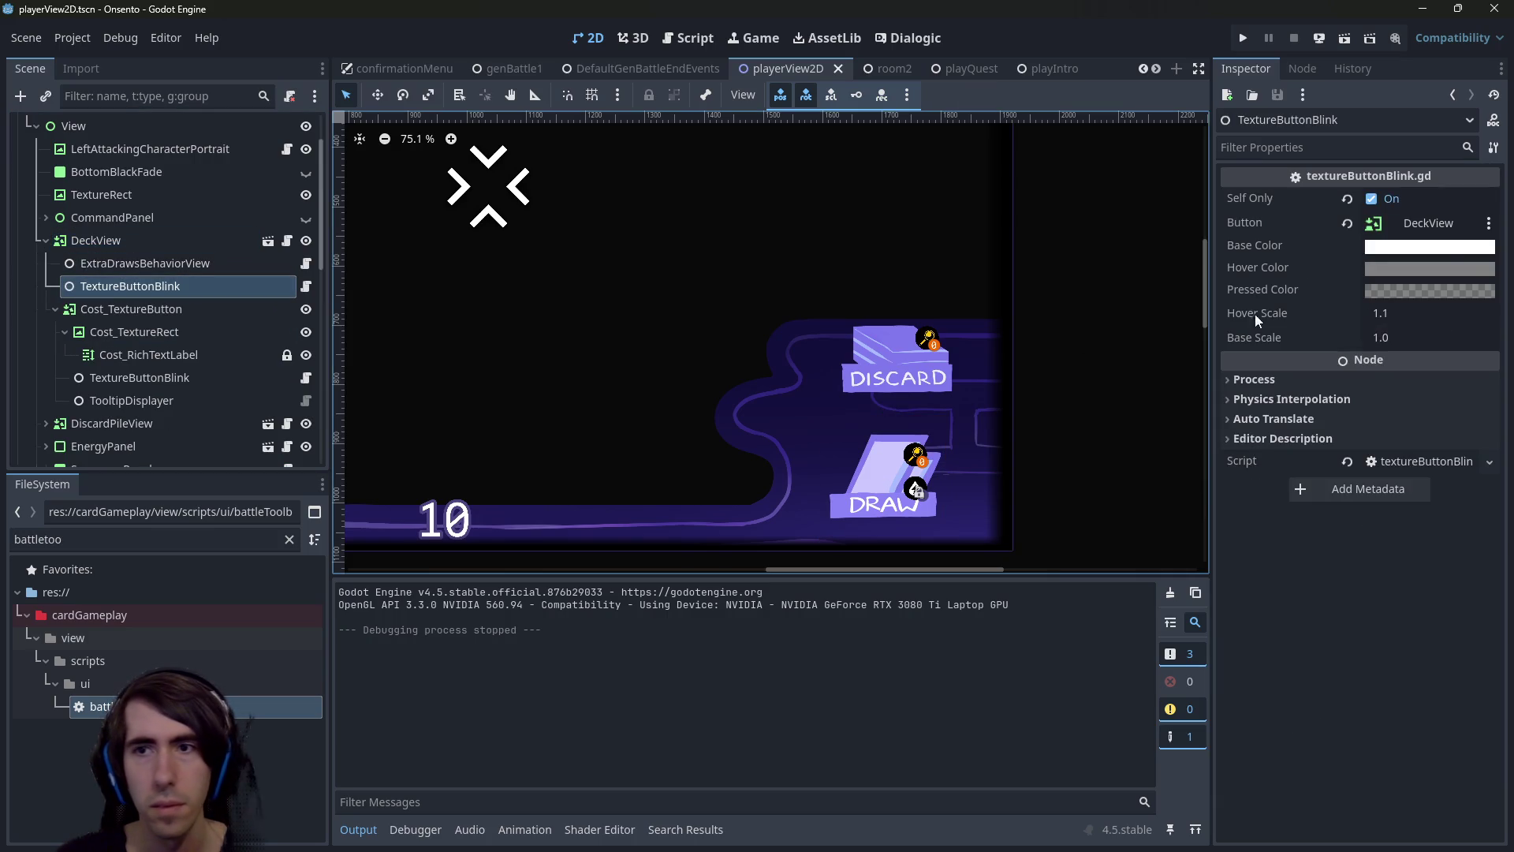
{"action": "left_click", "coordinate": [1449, 313]}
{"action": "type", "text": "1"}
{"action": "key", "text": "Return"}
{"action": "key", "text": "ctrl+s"}
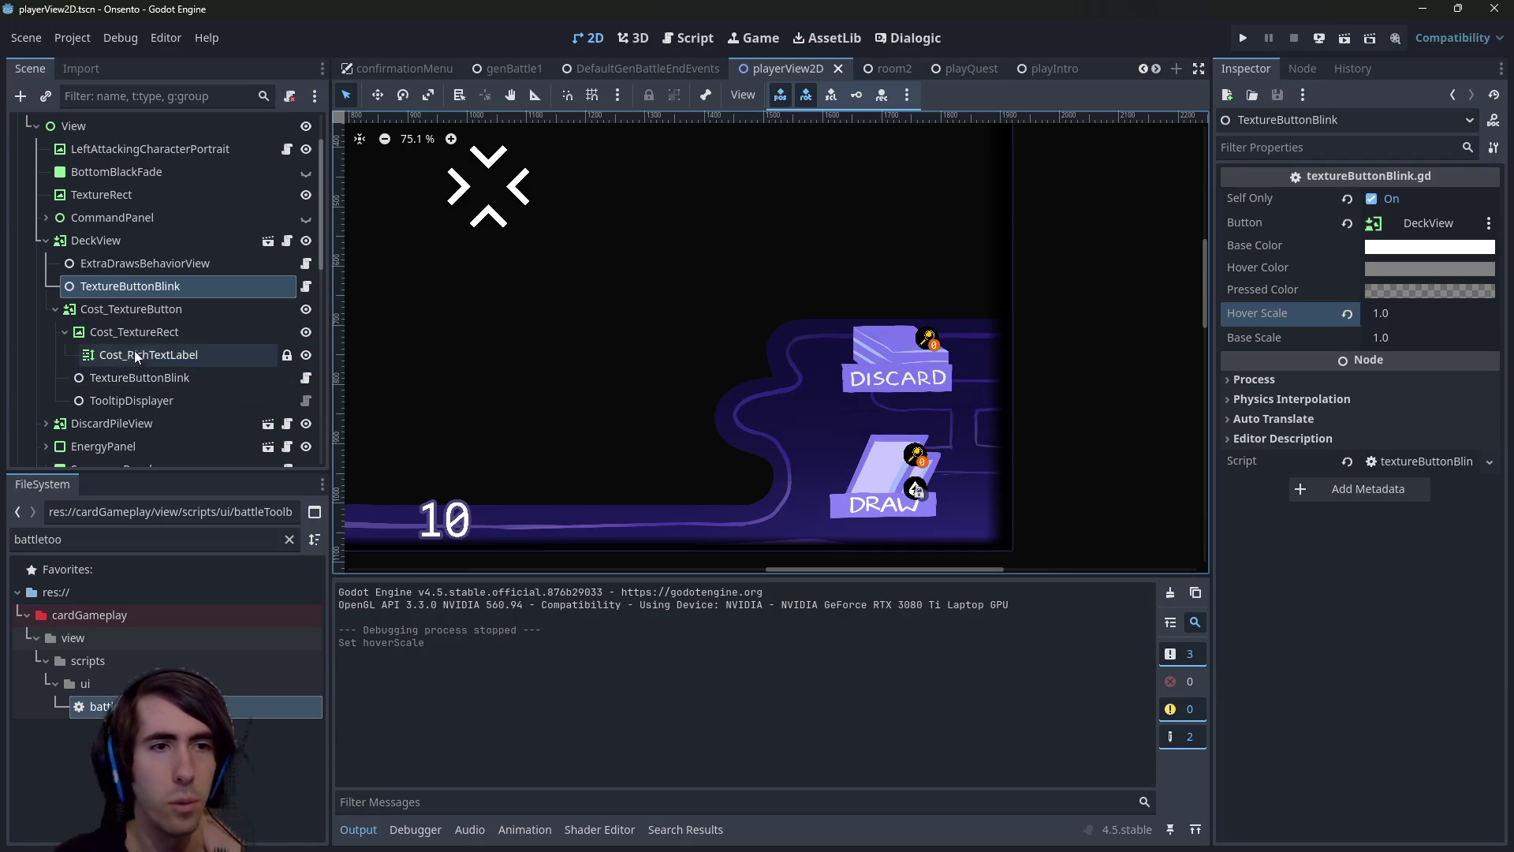
{"action": "left_click", "coordinate": [924, 471]}
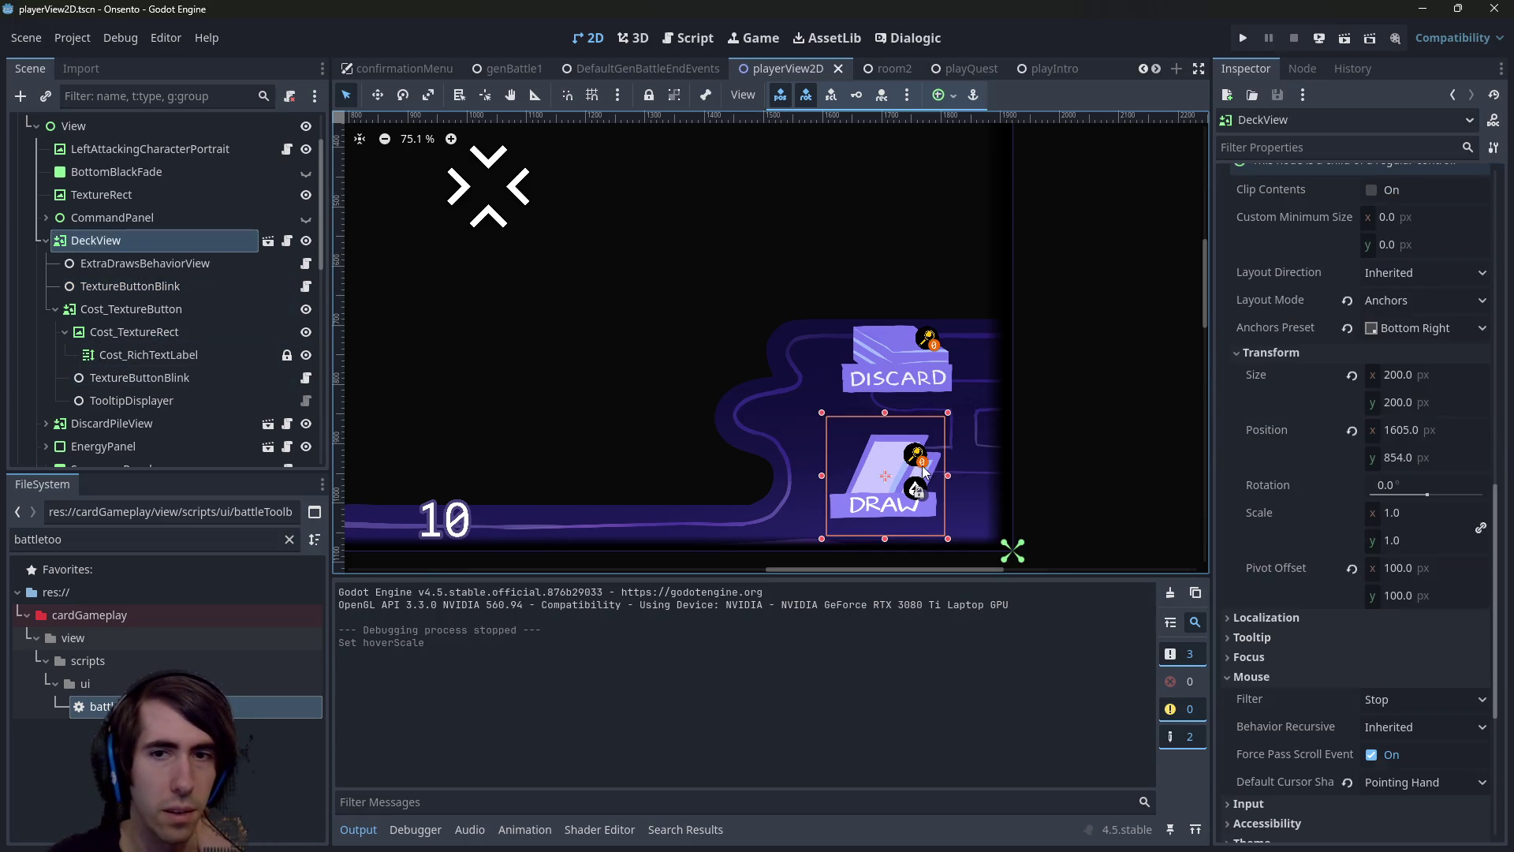
{"action": "double_click", "coordinate": [924, 461]}
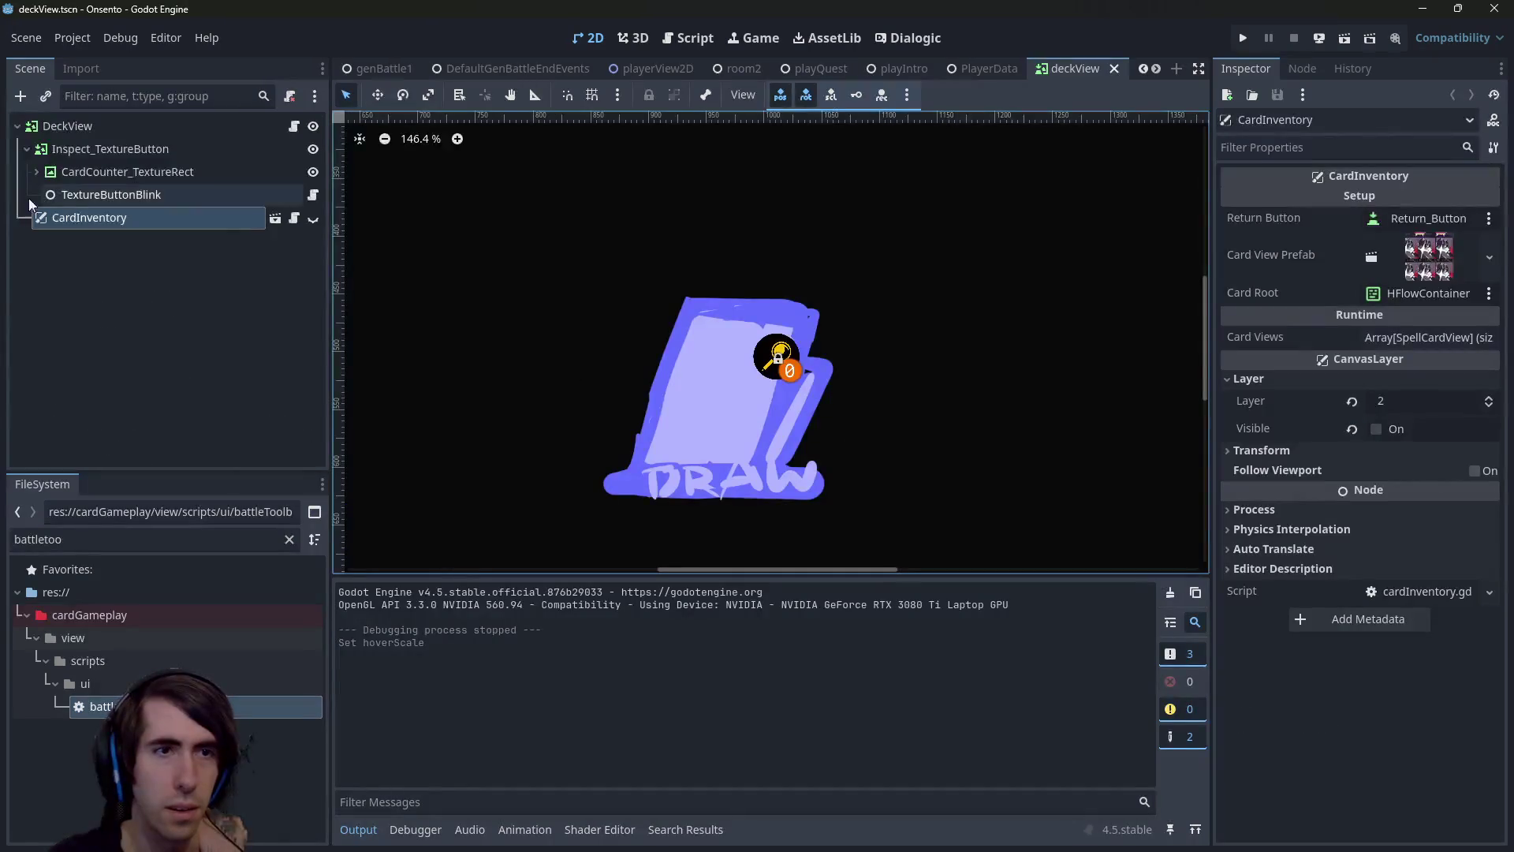
- Inspect deckView's TextureButtonBlink, CardCounter_TextureRect and Inspect_TextureButton nodes
{"action": "left_click", "coordinate": [130, 195]}
{"action": "left_click", "coordinate": [136, 172]}
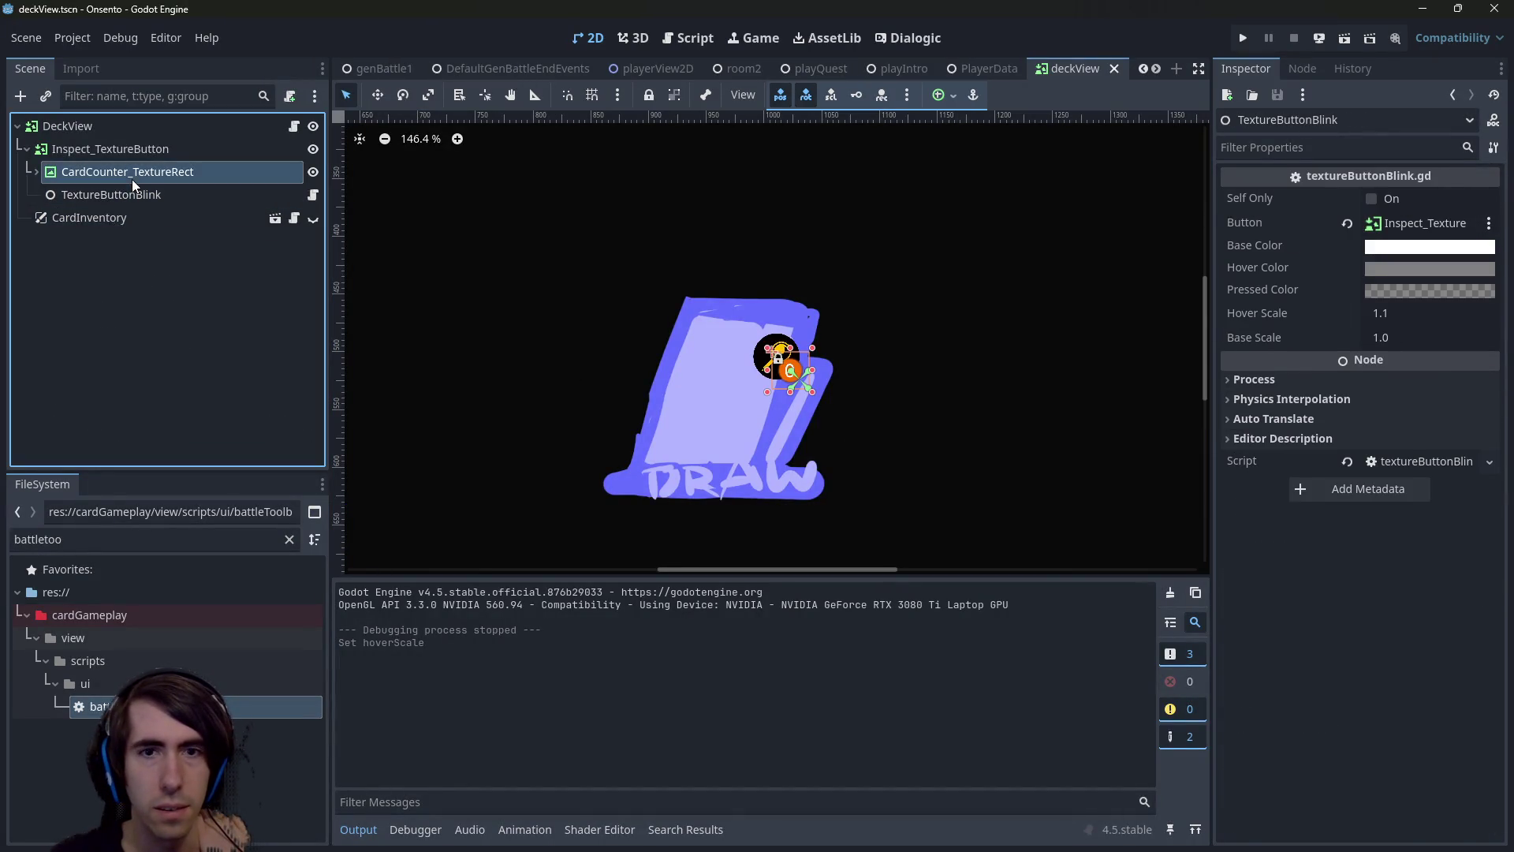
{"action": "left_click", "coordinate": [36, 171]}
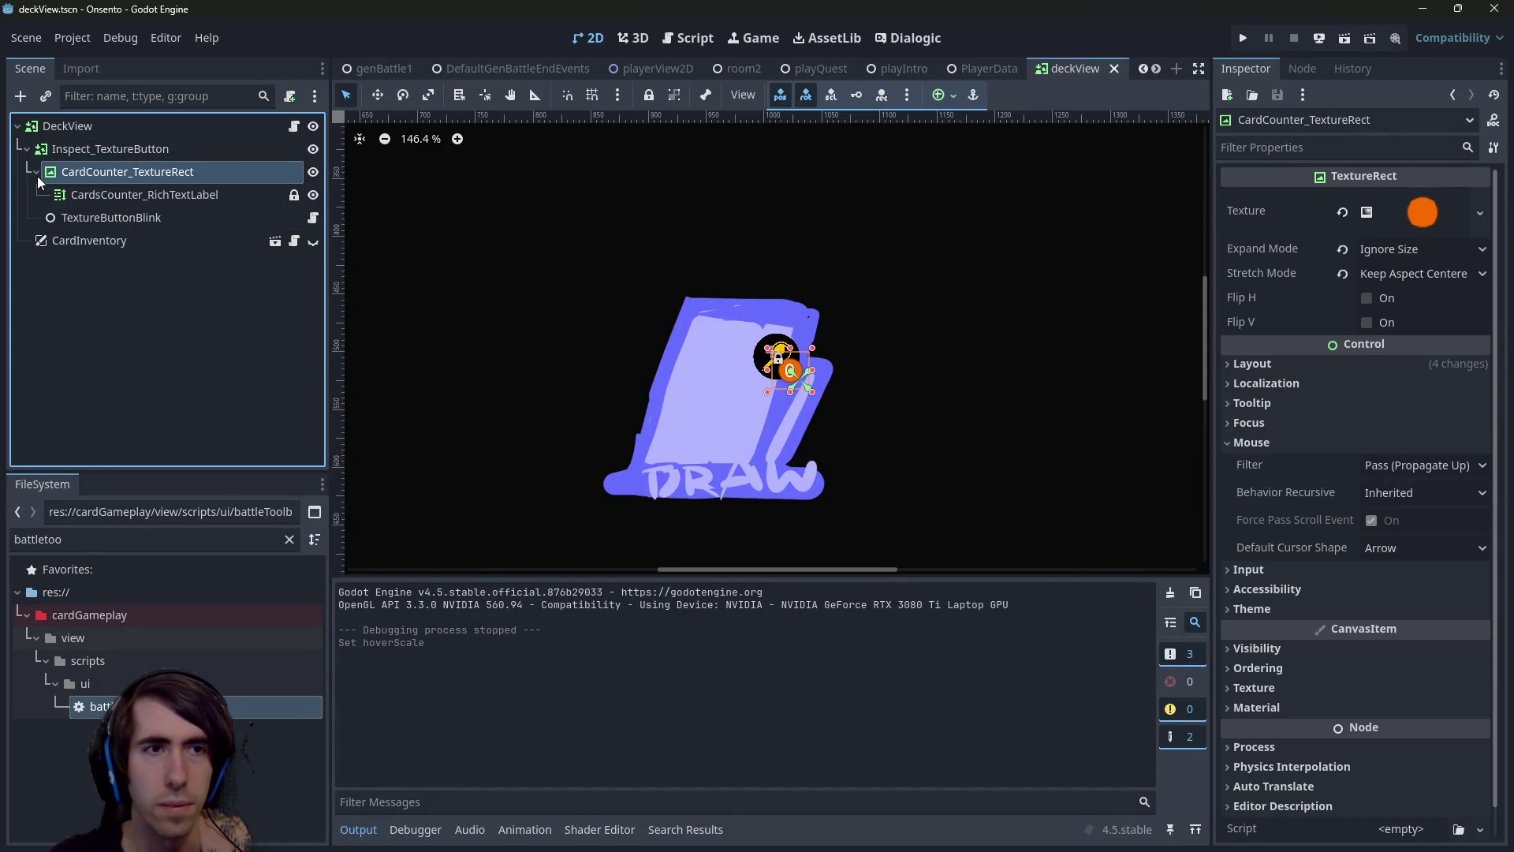
{"action": "left_click", "coordinate": [116, 217]}
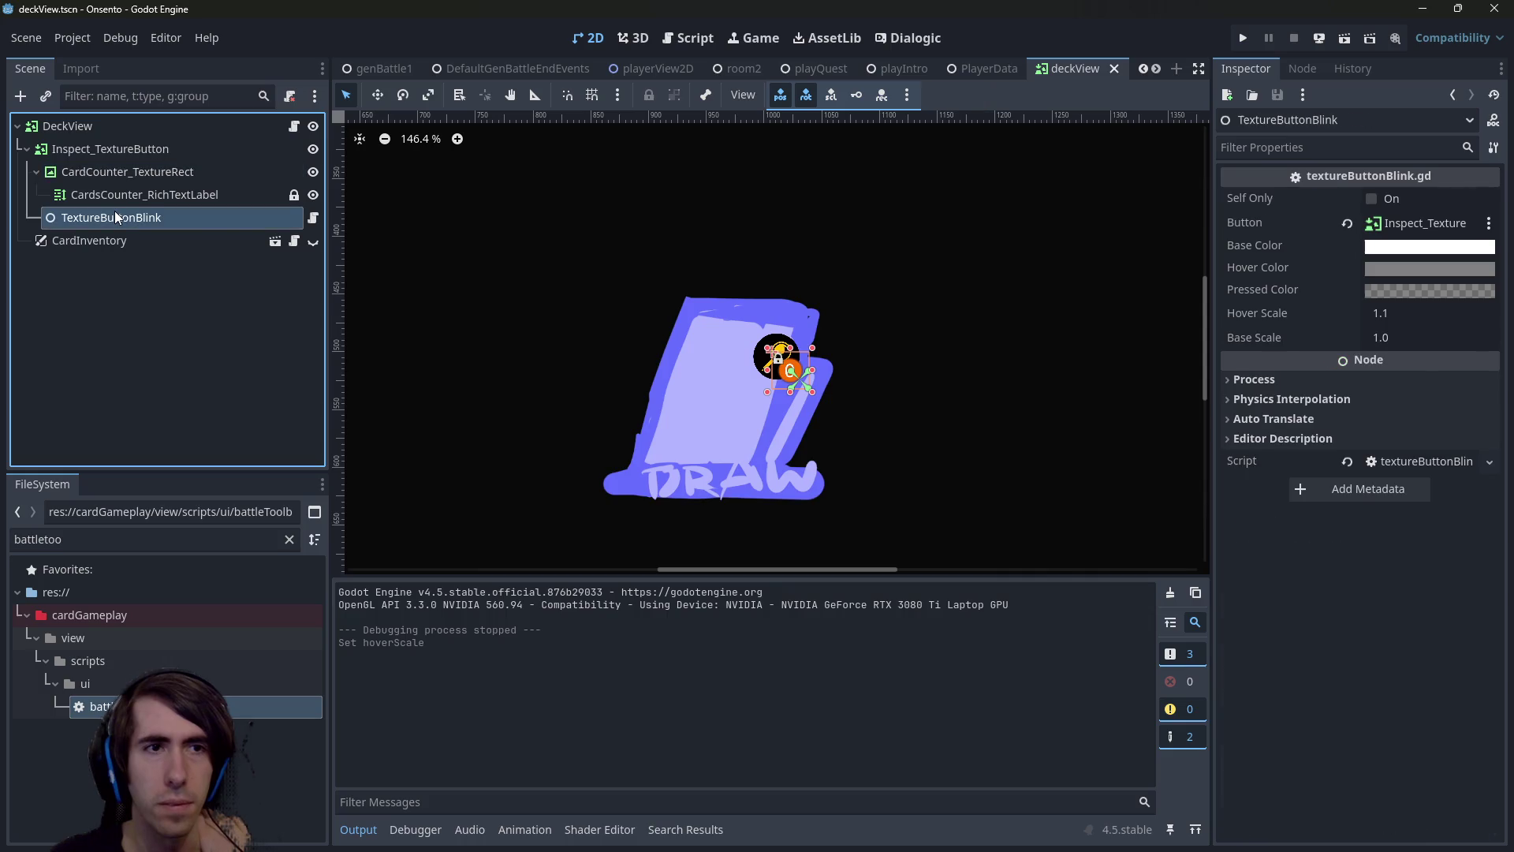
{"action": "left_click", "coordinate": [154, 151]}
{"action": "left_click", "coordinate": [37, 172]}
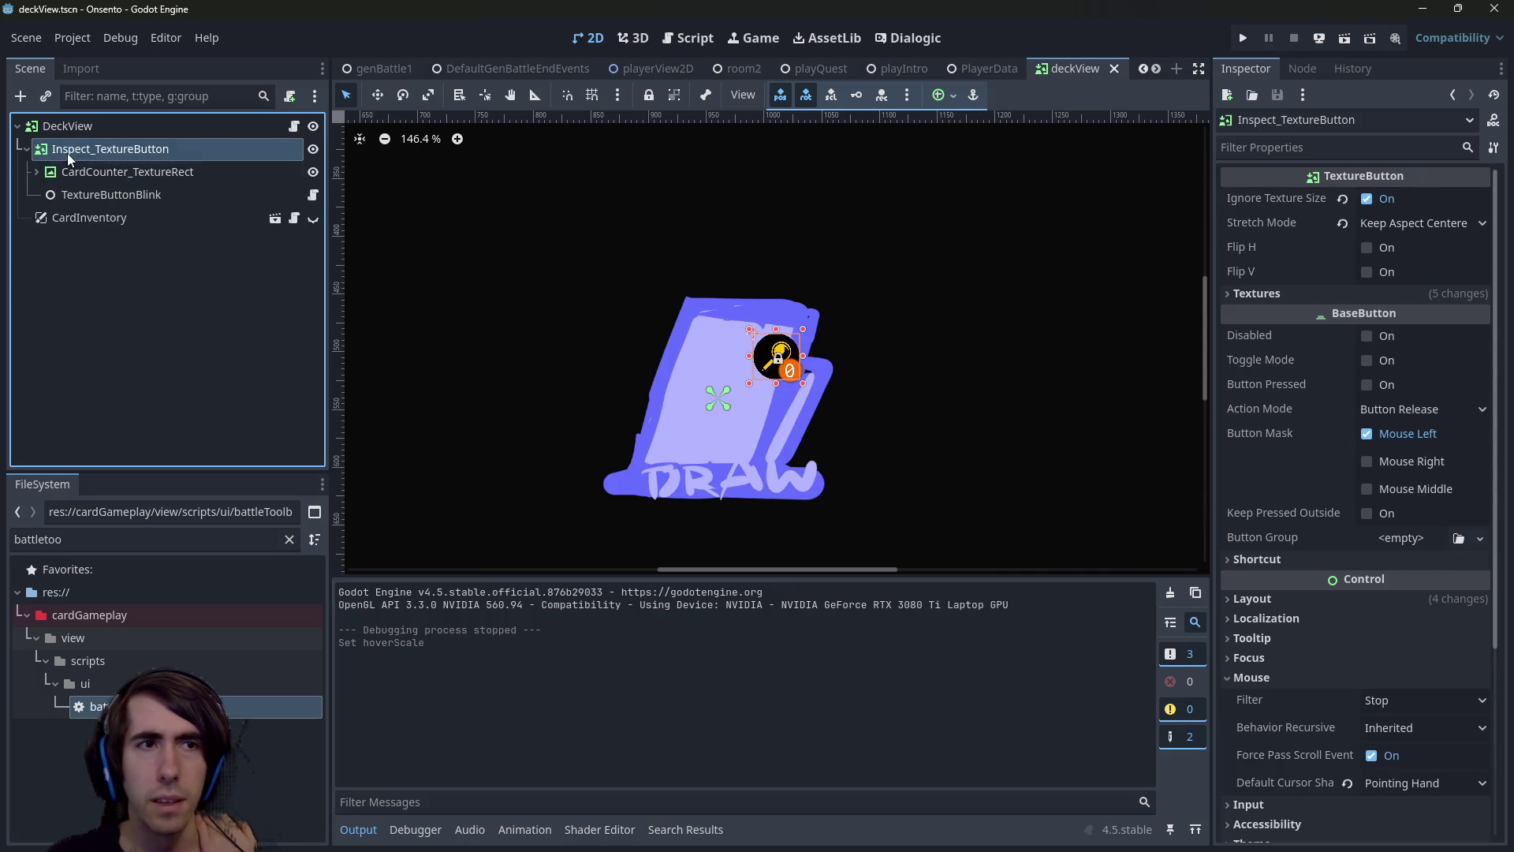
{"action": "scroll", "coordinate": [1309, 533], "scroll_direction": "down", "scroll_amount": 3}
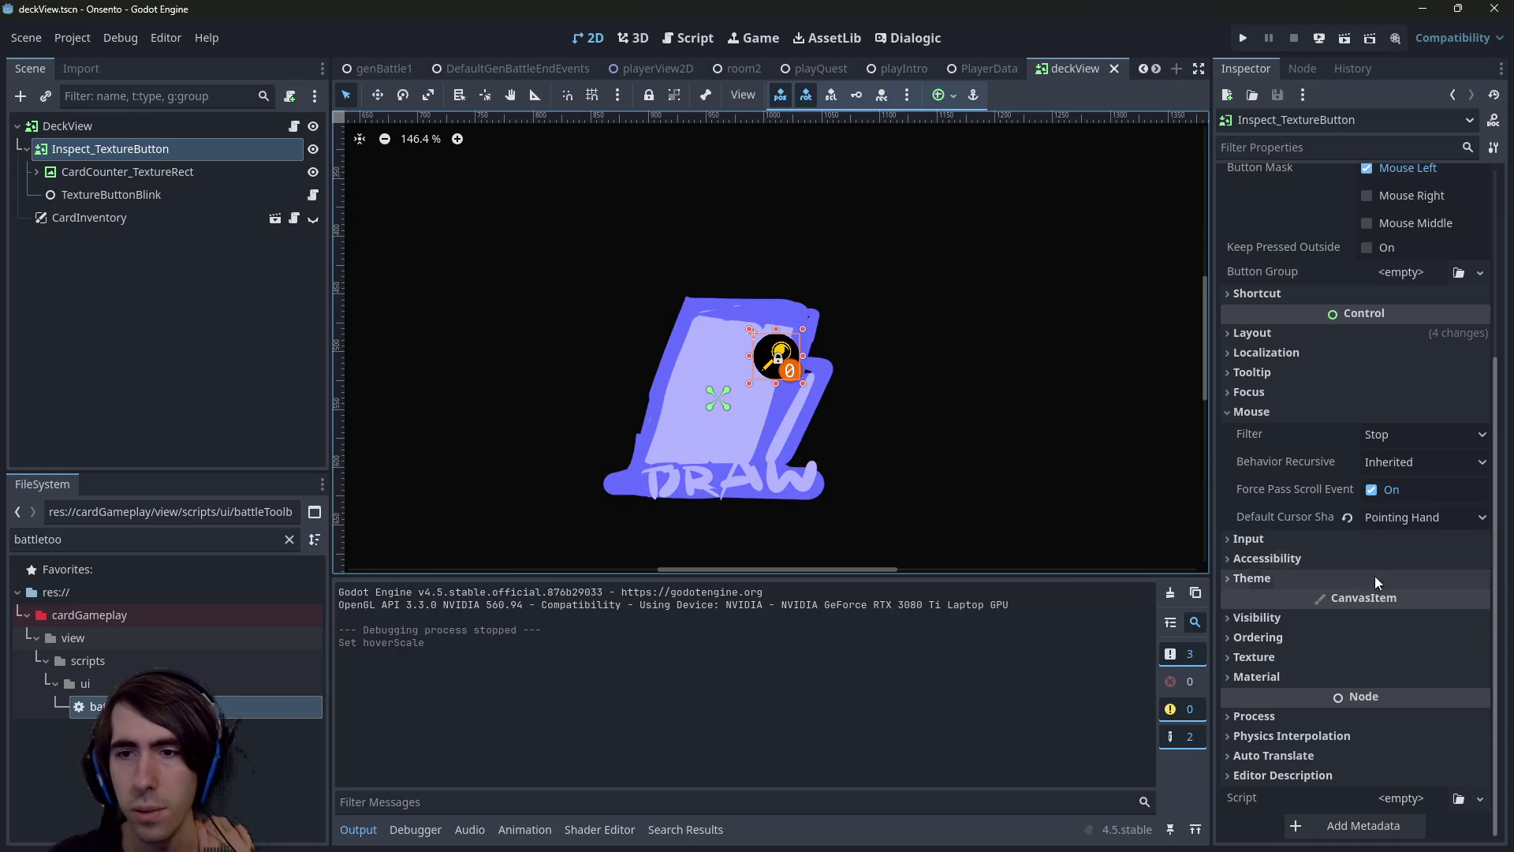
{"action": "scroll", "coordinate": [1316, 536], "scroll_direction": "up", "scroll_amount": 3}
- Set Inspect_TextureButton's Pivot Offset to 20, 20 and save the deckView scene
{"action": "left_click", "coordinate": [1313, 599]}
{"action": "scroll", "coordinate": [1356, 631], "scroll_direction": "down", "scroll_amount": 5}
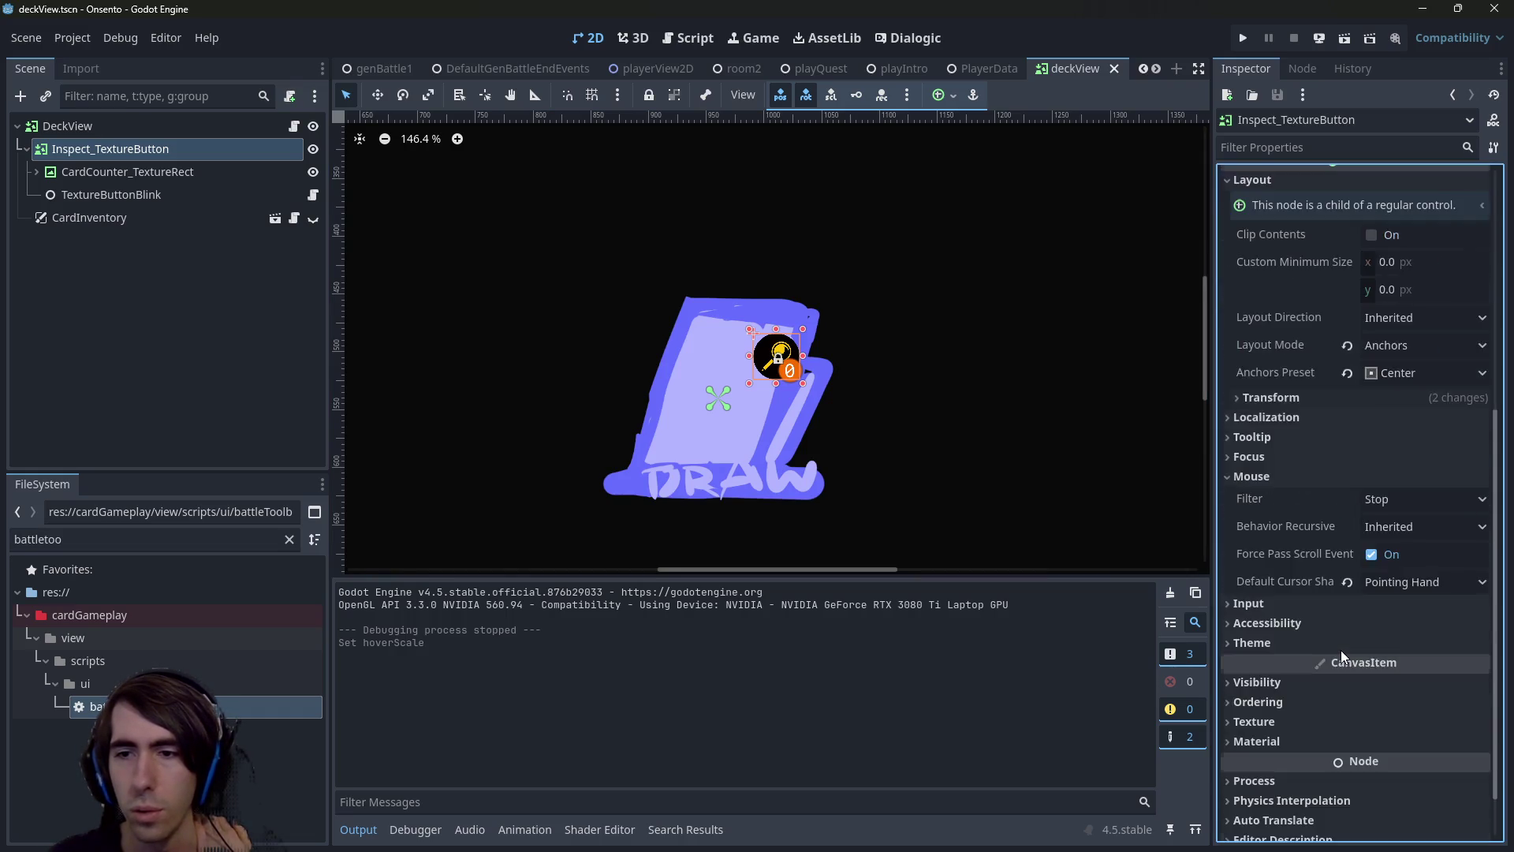
{"action": "scroll", "coordinate": [1367, 645], "scroll_direction": "up", "scroll_amount": 3}
{"action": "left_click", "coordinate": [1341, 653]}
{"action": "scroll", "coordinate": [1372, 662], "scroll_direction": "down", "scroll_amount": 5}
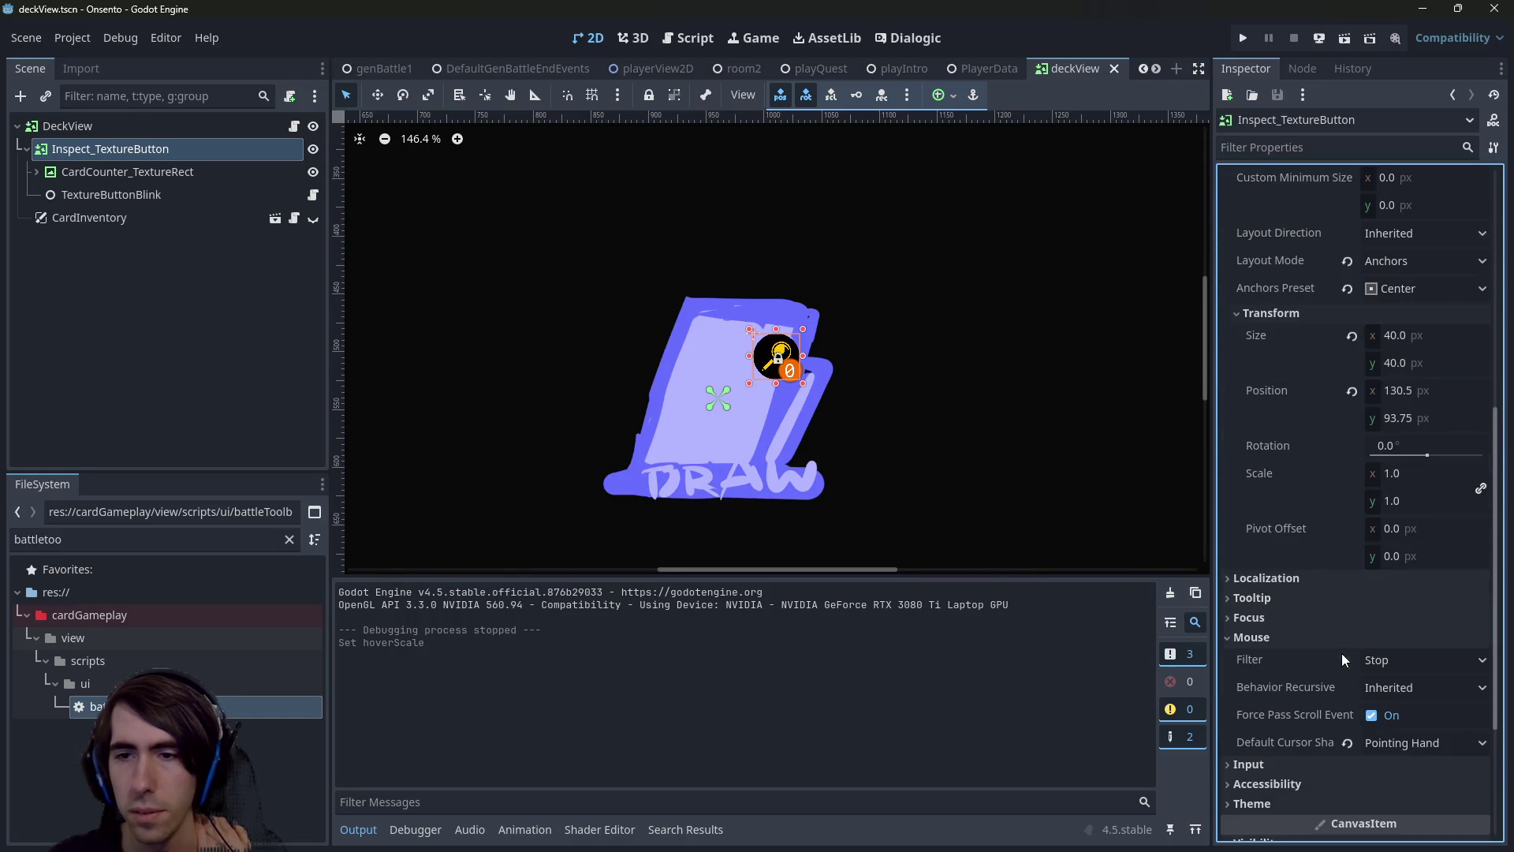
{"action": "left_click", "coordinate": [1401, 531]}
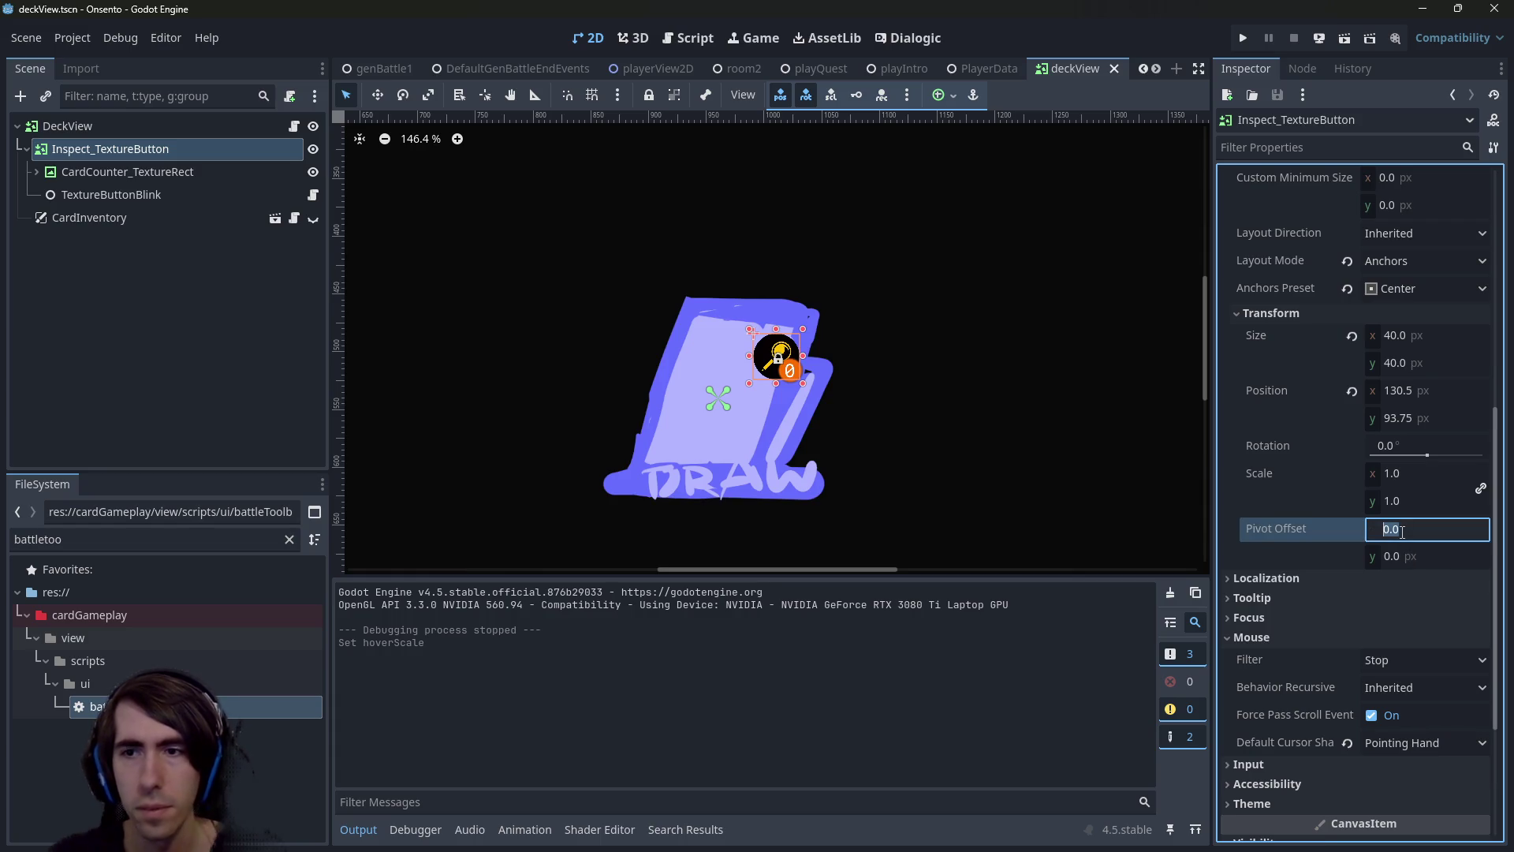
{"action": "type", "text": "20"}
{"action": "key", "text": "Tab"}
{"action": "type", "text": "20"}
{"action": "key", "text": "Return"}
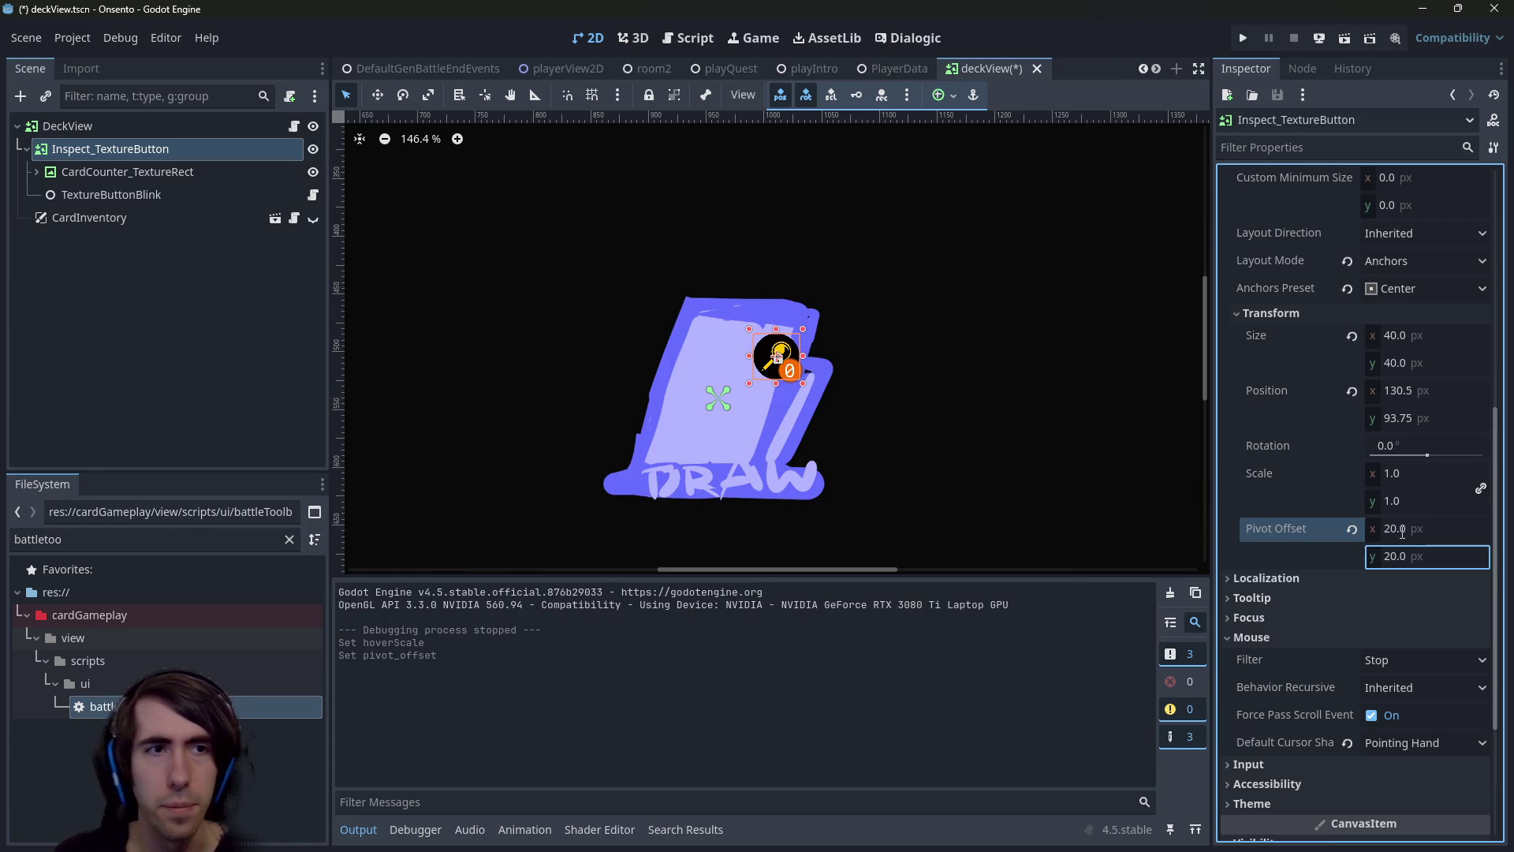
{"action": "key", "text": "ctrl+s"}
- In playerView2D, set Cost_TextureButton's Pivot Offset to 20, 20, save, and open DiscardPileView
{"action": "left_click", "coordinate": [37, 171]}
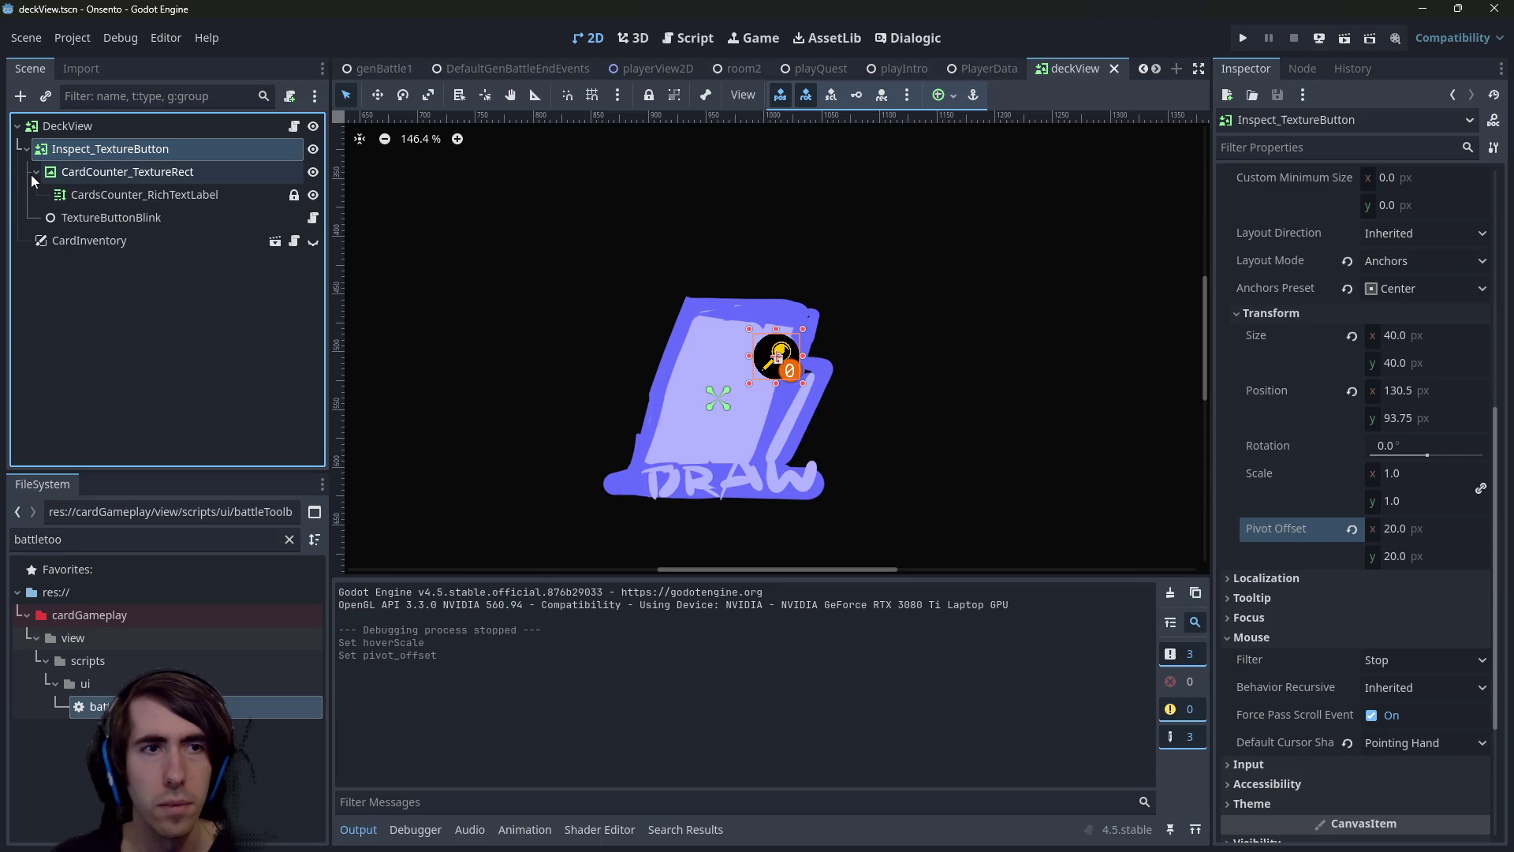
{"action": "left_click", "coordinate": [658, 70]}
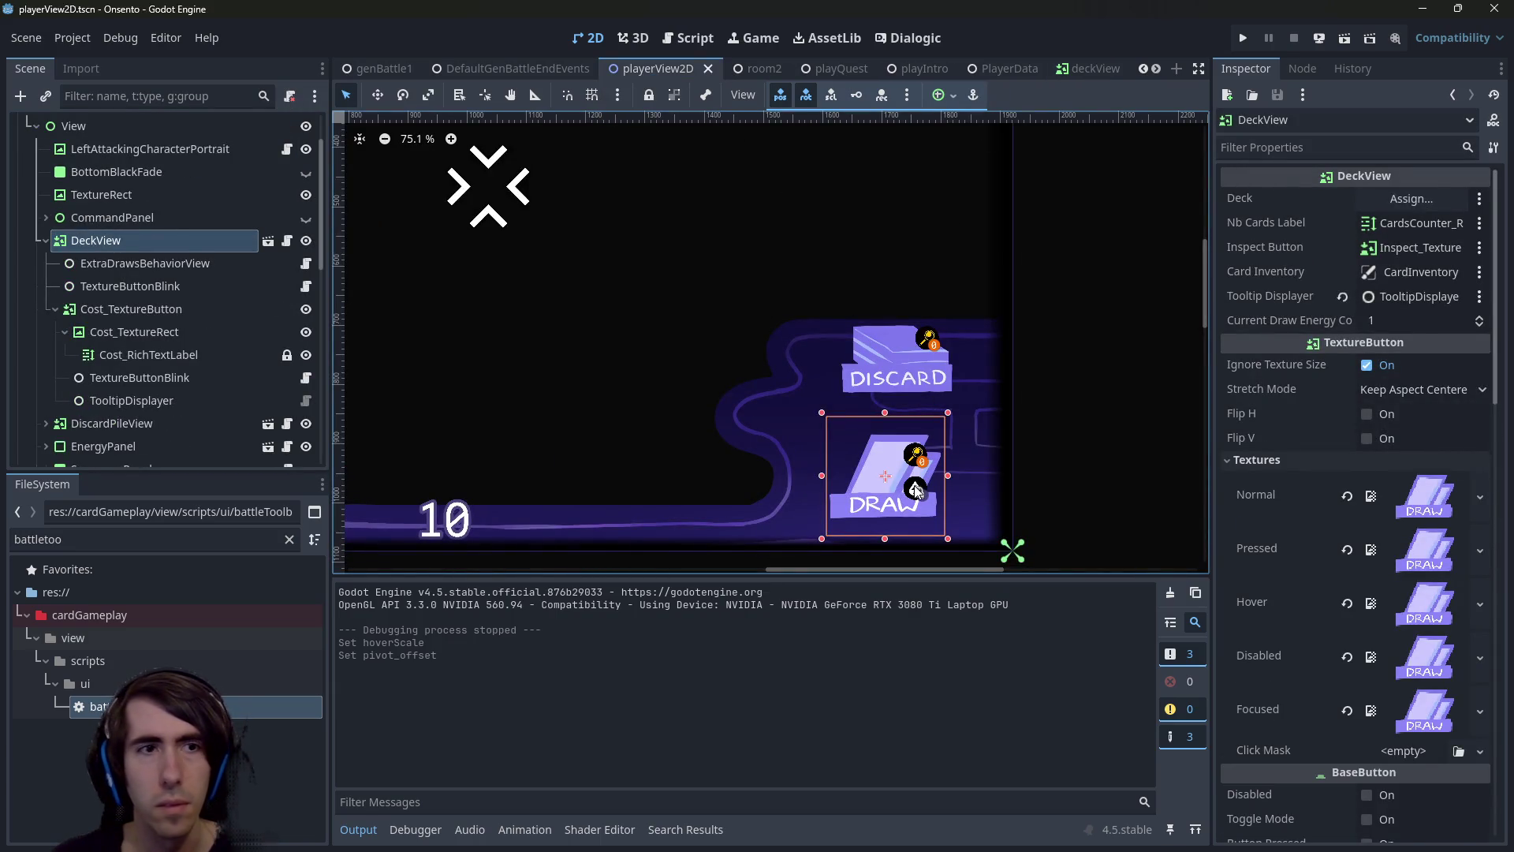
{"action": "left_click", "coordinate": [915, 489]}
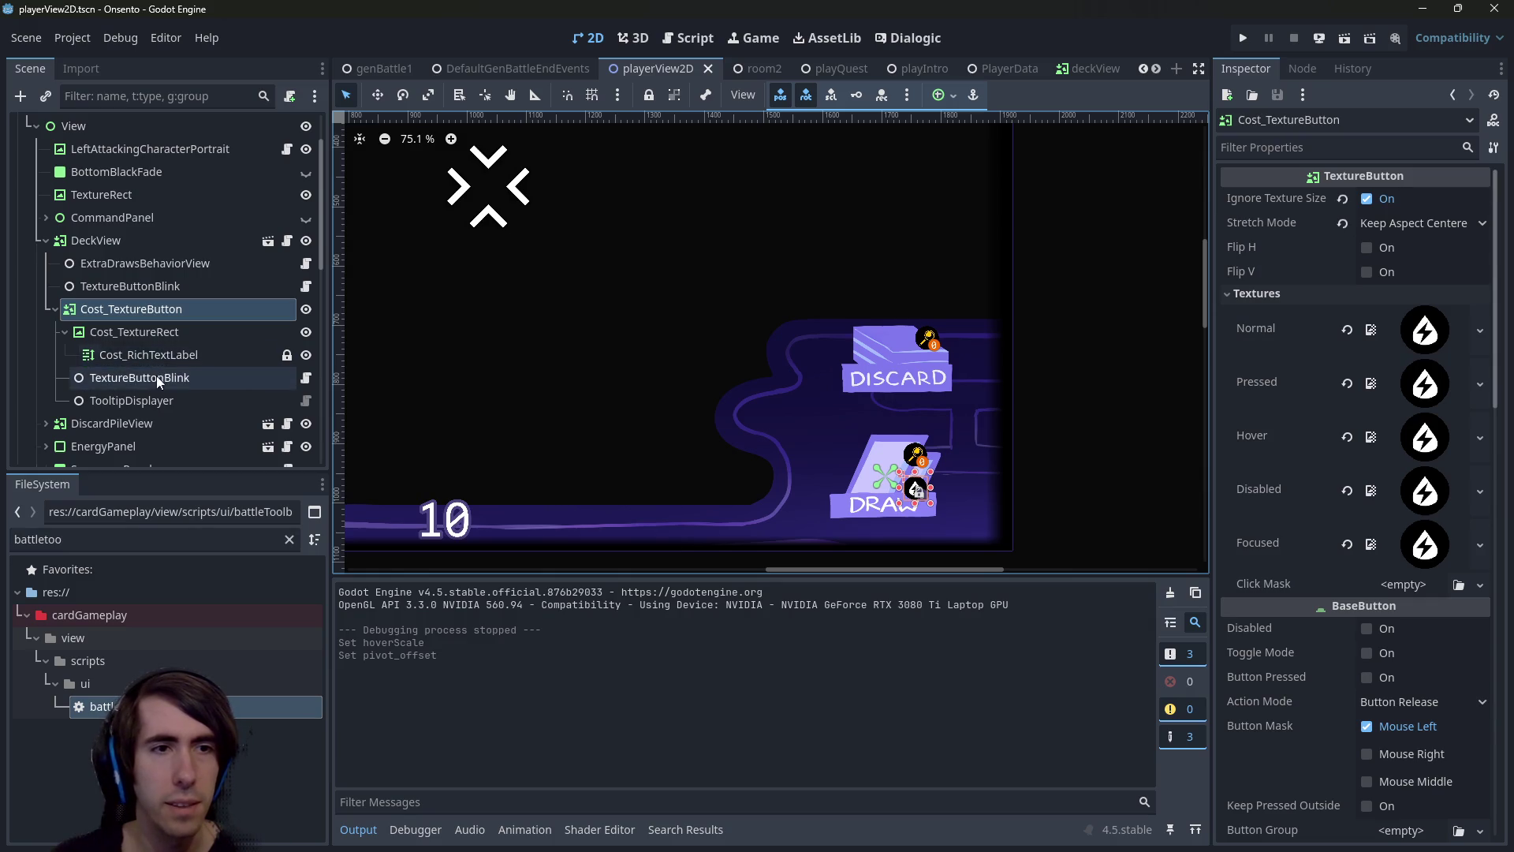
{"action": "left_click", "coordinate": [156, 335]}
{"action": "left_click", "coordinate": [159, 309]}
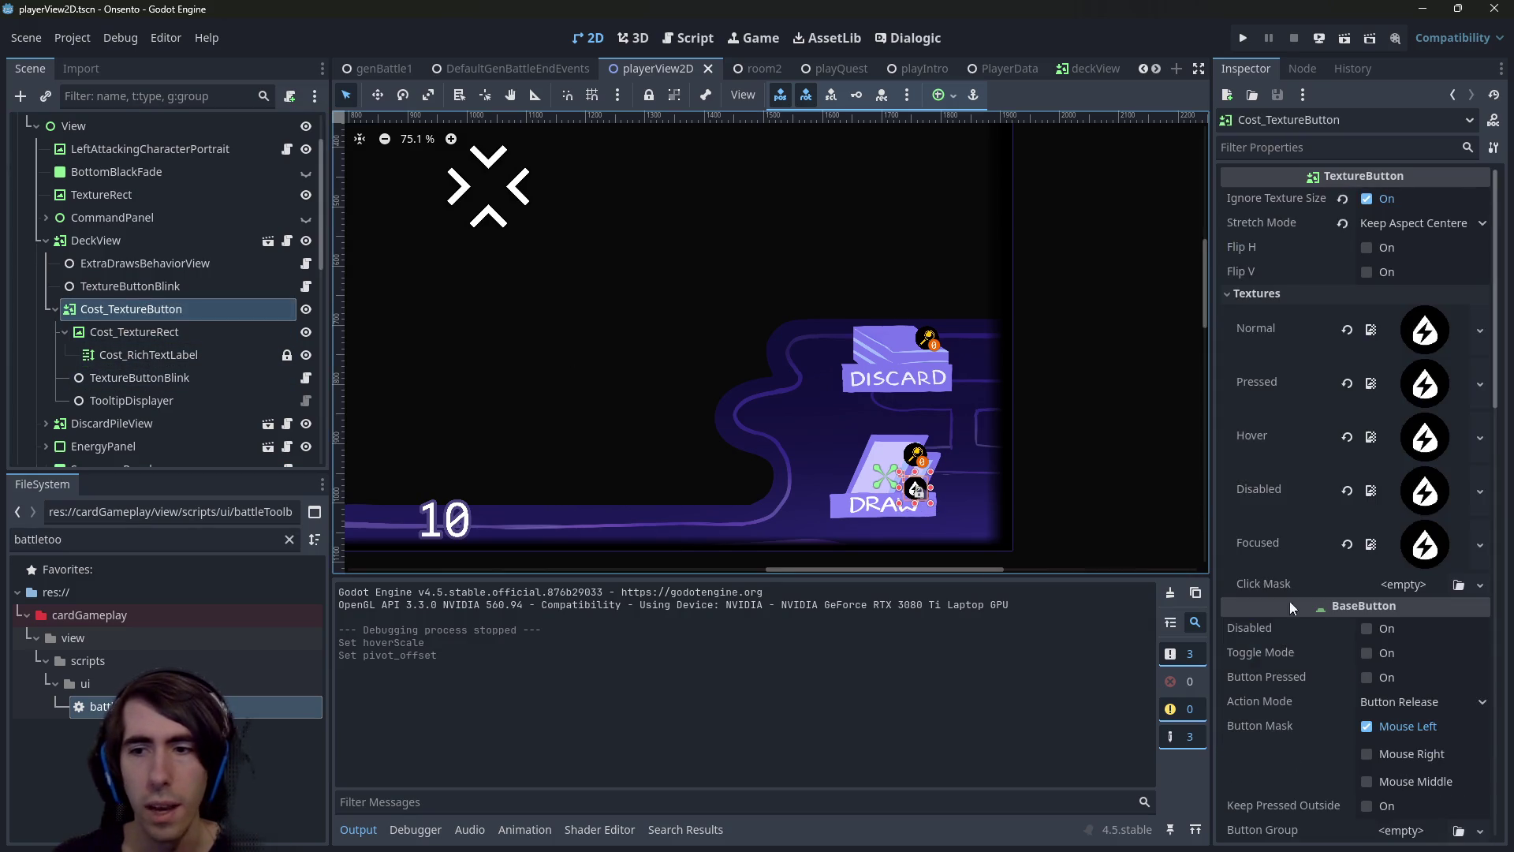
{"action": "scroll", "coordinate": [1403, 662], "scroll_direction": "down", "scroll_amount": 10}
{"action": "left_click", "coordinate": [1412, 741]}
{"action": "type", "text": "20"}
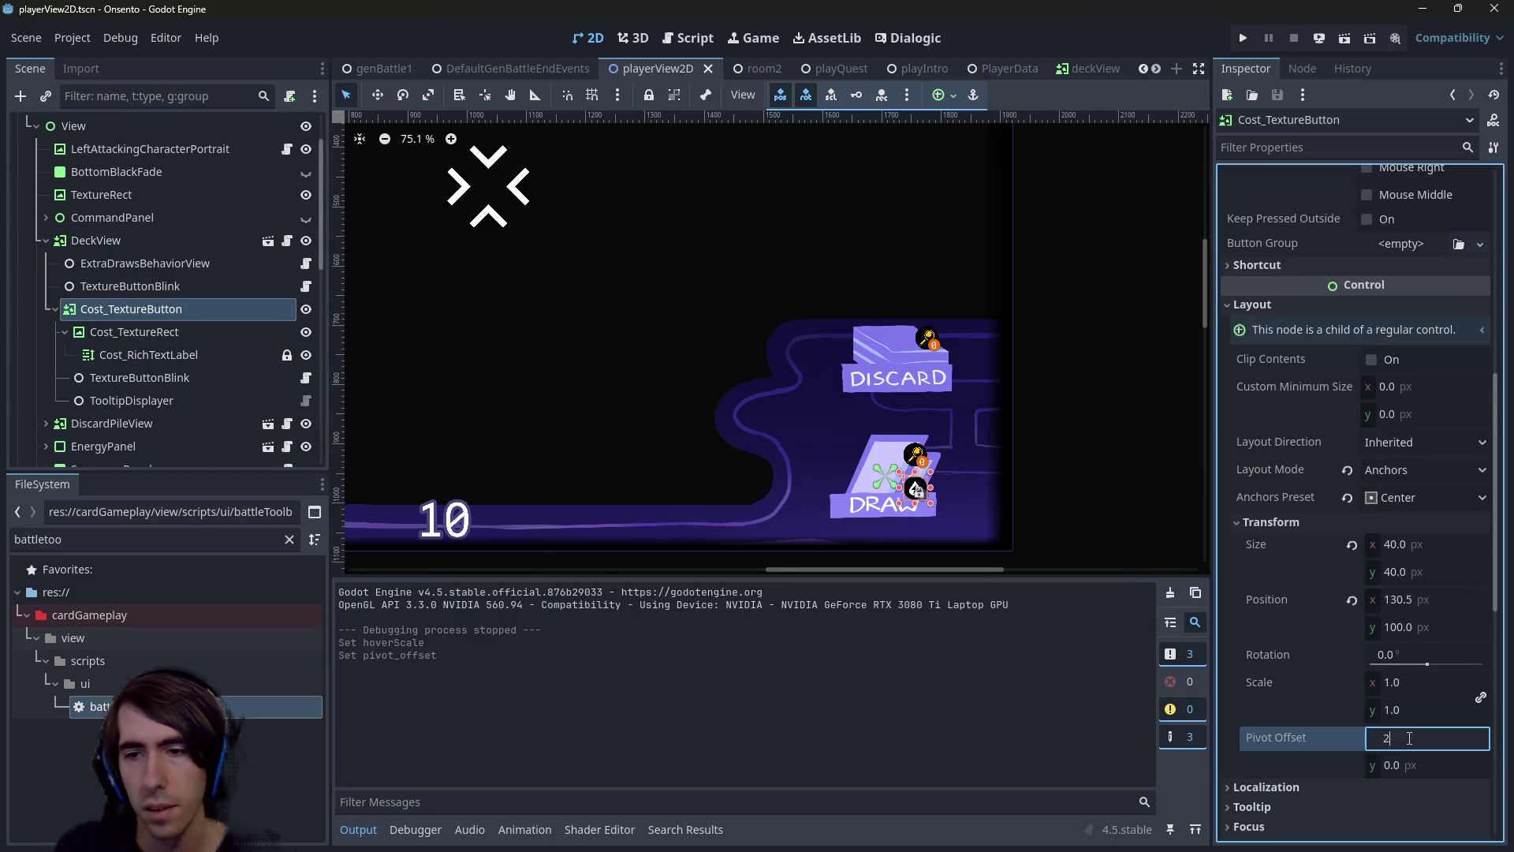
{"action": "key", "text": "Tab"}
{"action": "type", "text": "20"}
{"action": "key", "text": "ctrl+s"}
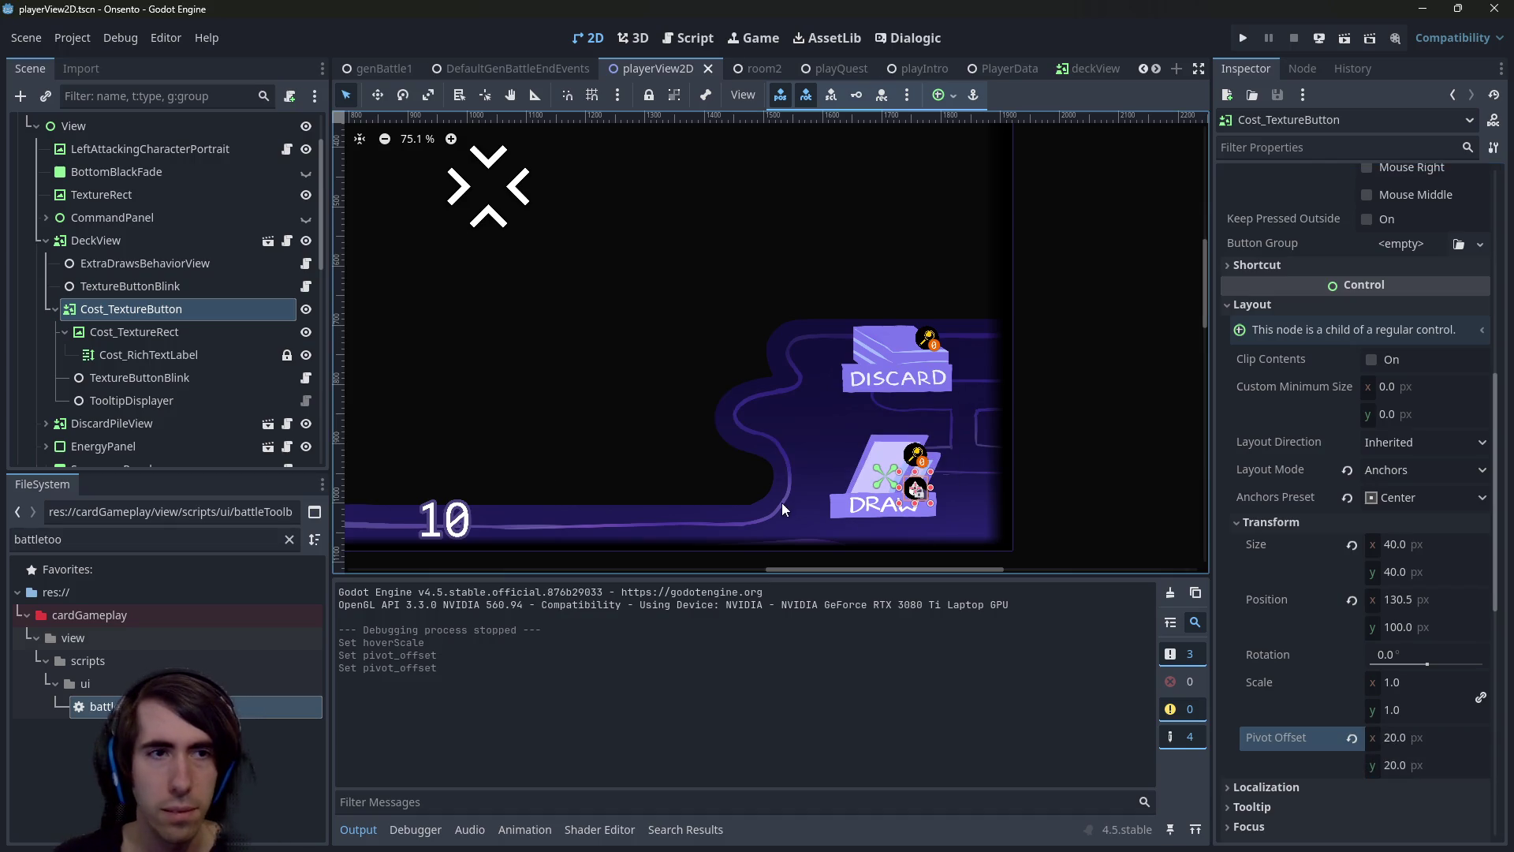
{"action": "left_click", "coordinate": [917, 460]}
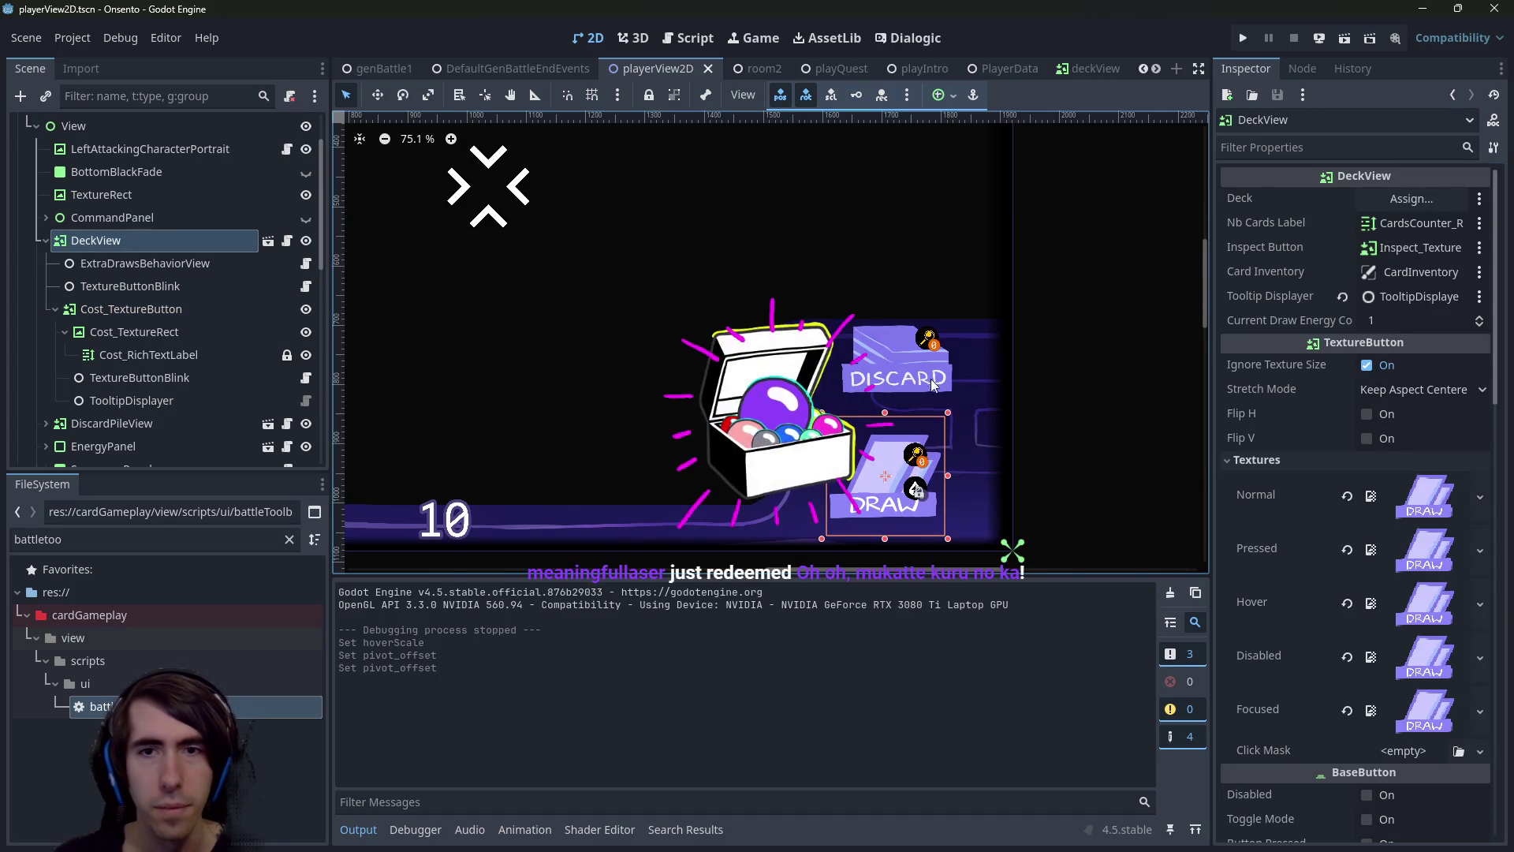
{"action": "left_click", "coordinate": [268, 423]}
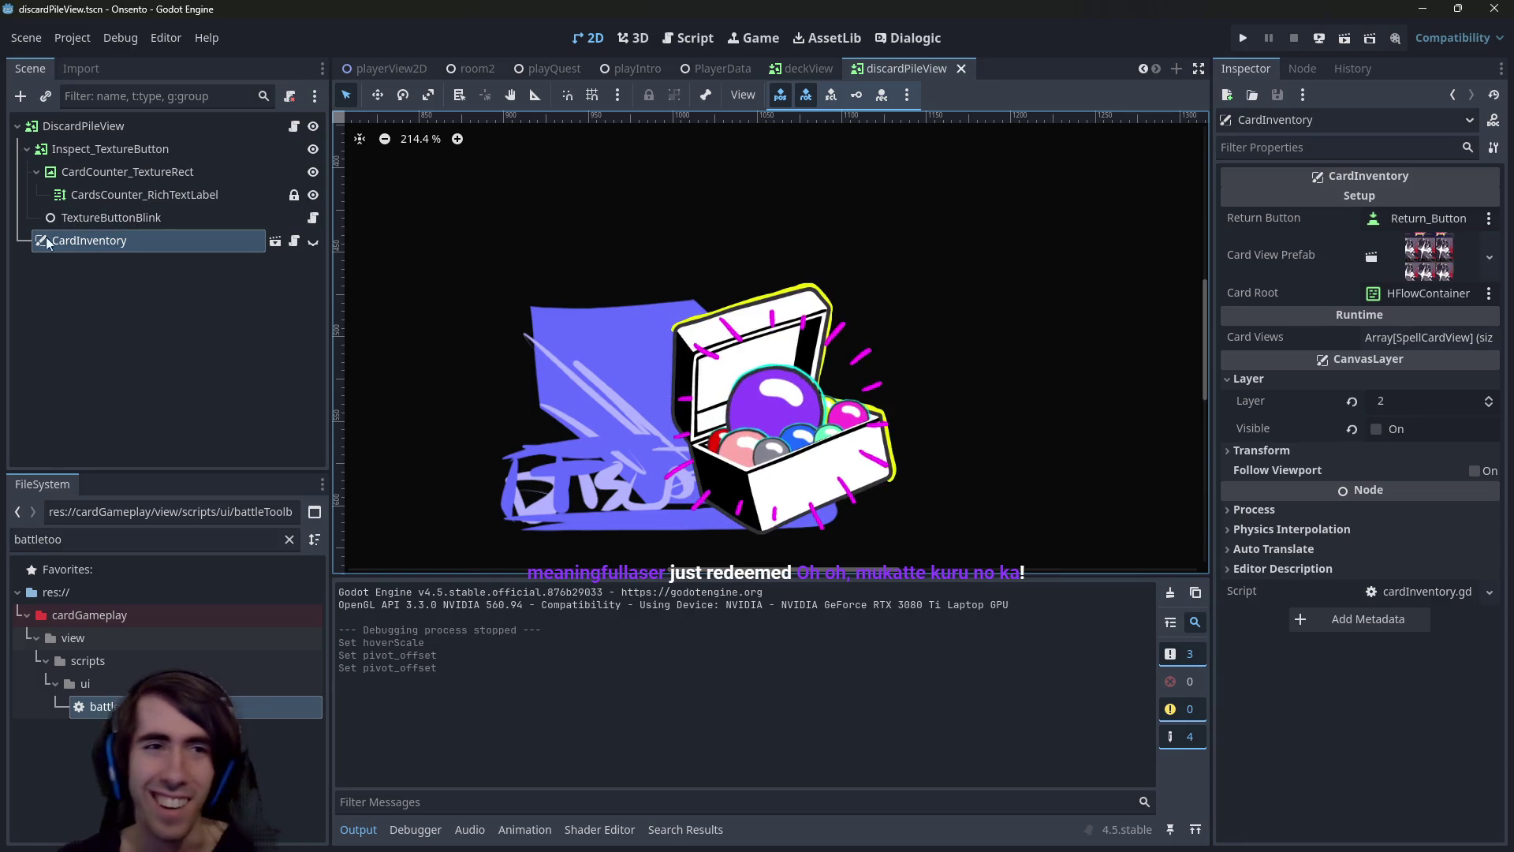
- Browse discardPileView's counter nodes and select its Inspect_TextureButton
{"action": "left_click", "coordinate": [117, 197]}
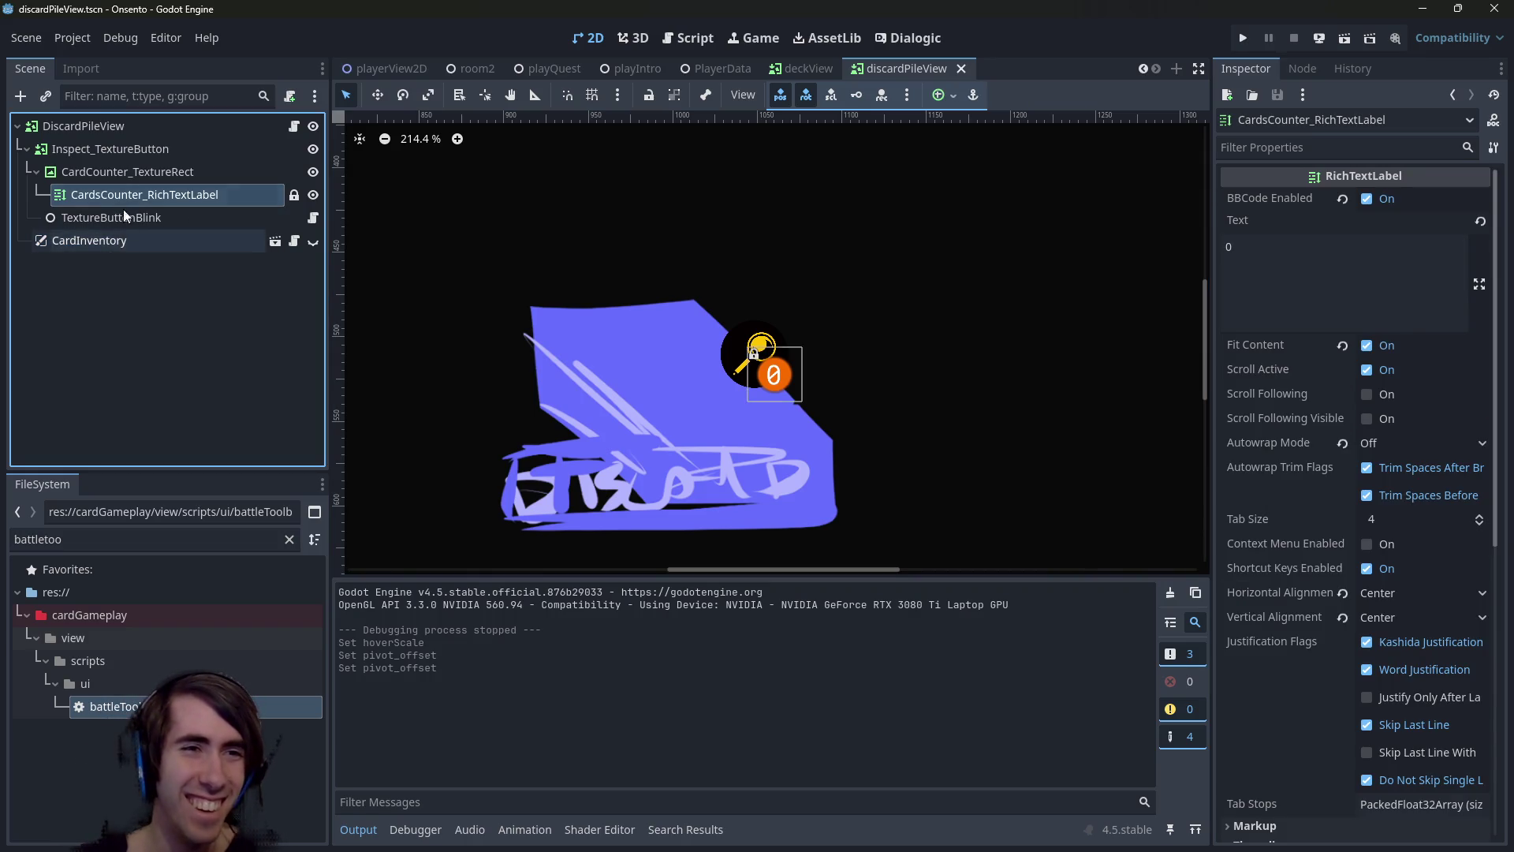
{"action": "left_click", "coordinate": [114, 153]}
{"action": "left_click", "coordinate": [122, 171]}
{"action": "left_click", "coordinate": [131, 194]}
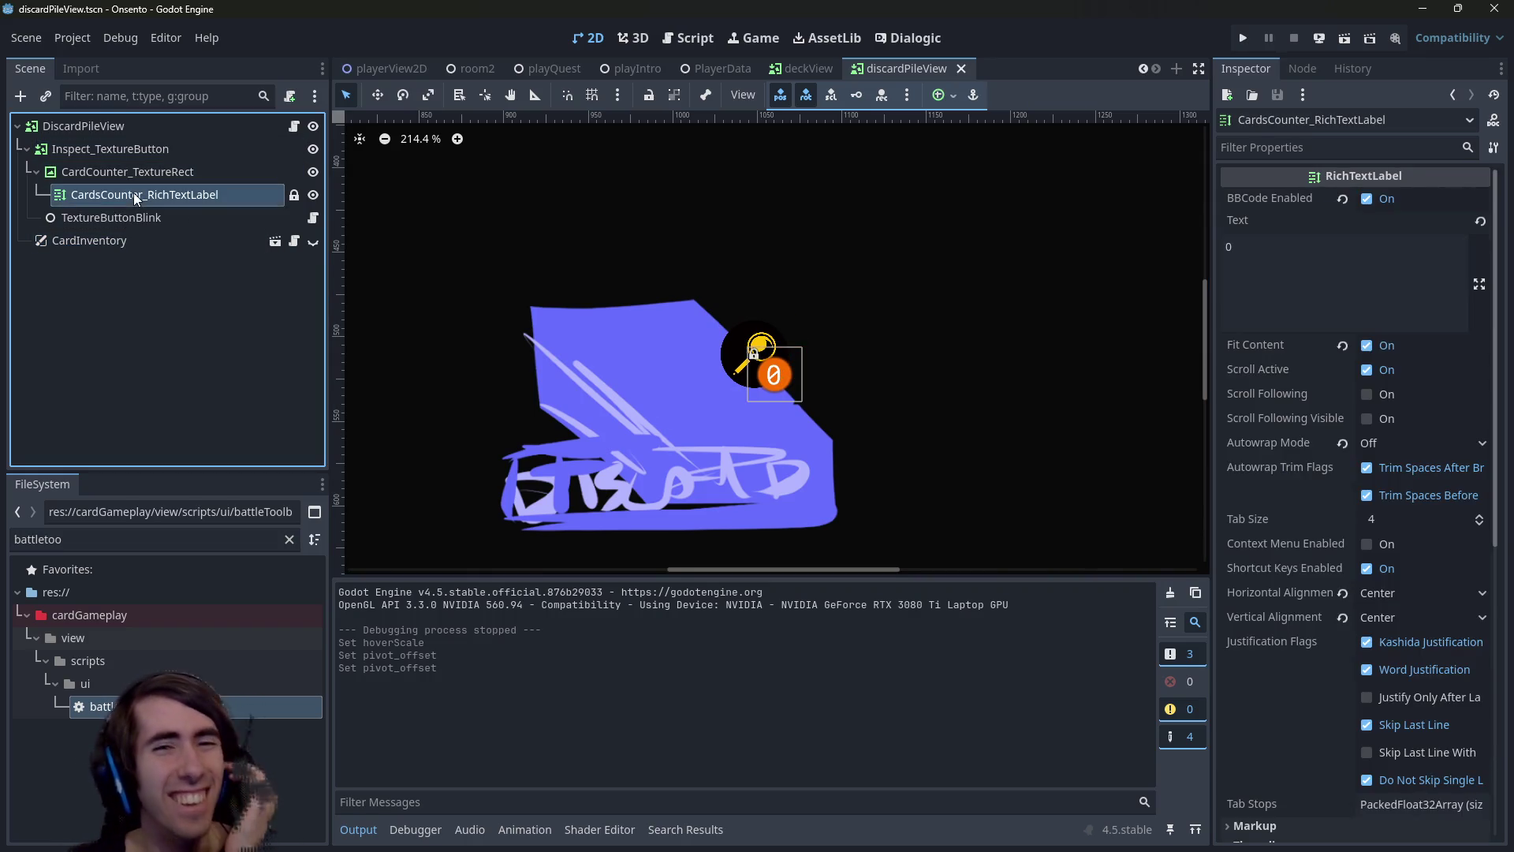
{"action": "left_click", "coordinate": [126, 141]}
{"action": "left_click", "coordinate": [118, 132]}
{"action": "left_click", "coordinate": [121, 144]}
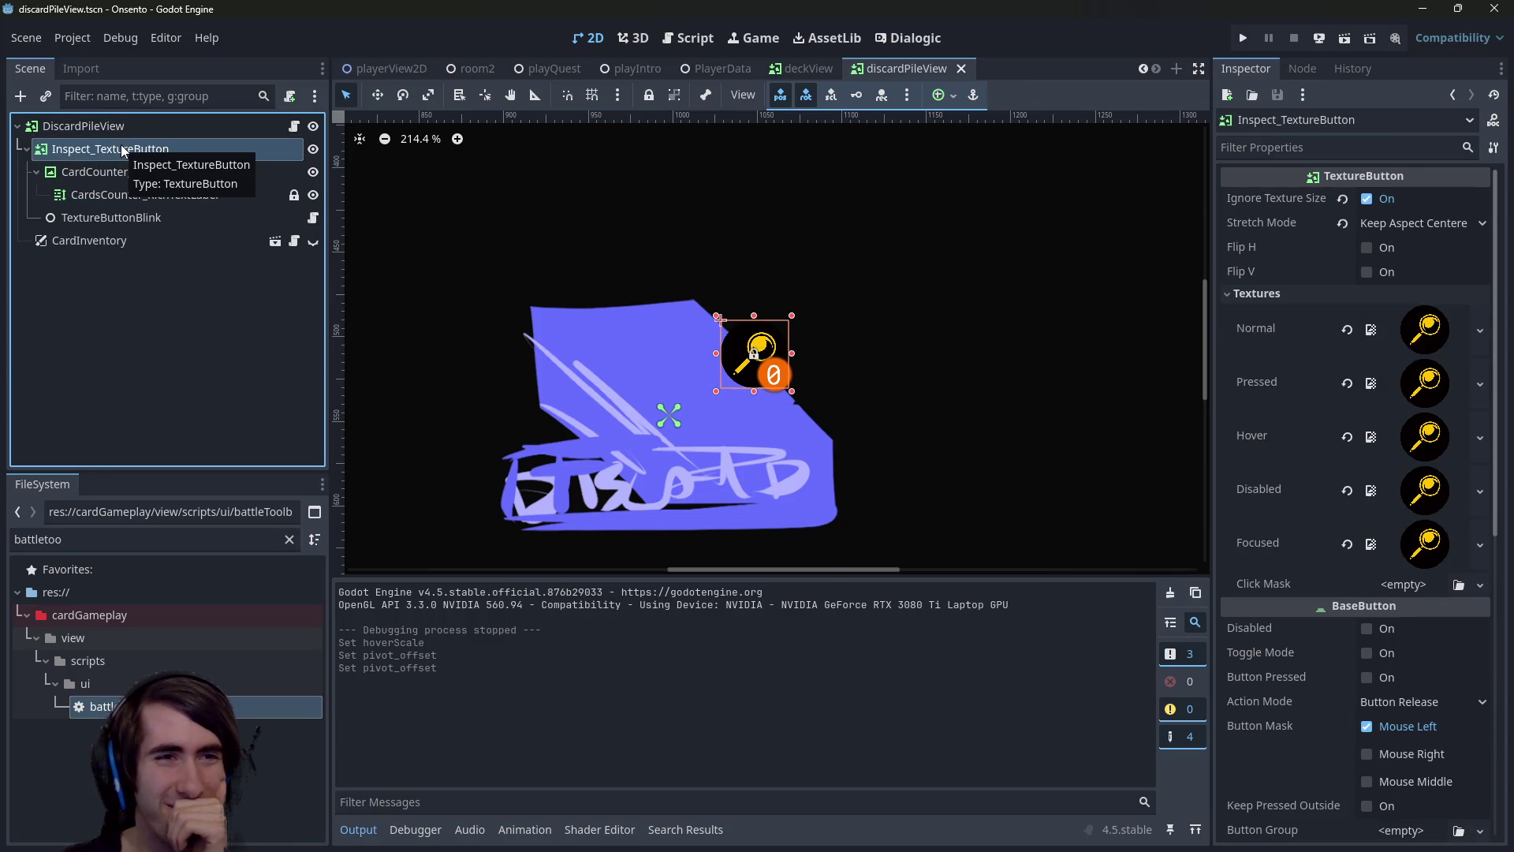
- Set Inspect_TextureButton's Pivot Offset to 20, 20, save discardPileView, and show room2
{"action": "scroll", "coordinate": [1378, 552], "scroll_direction": "down", "scroll_amount": 5}
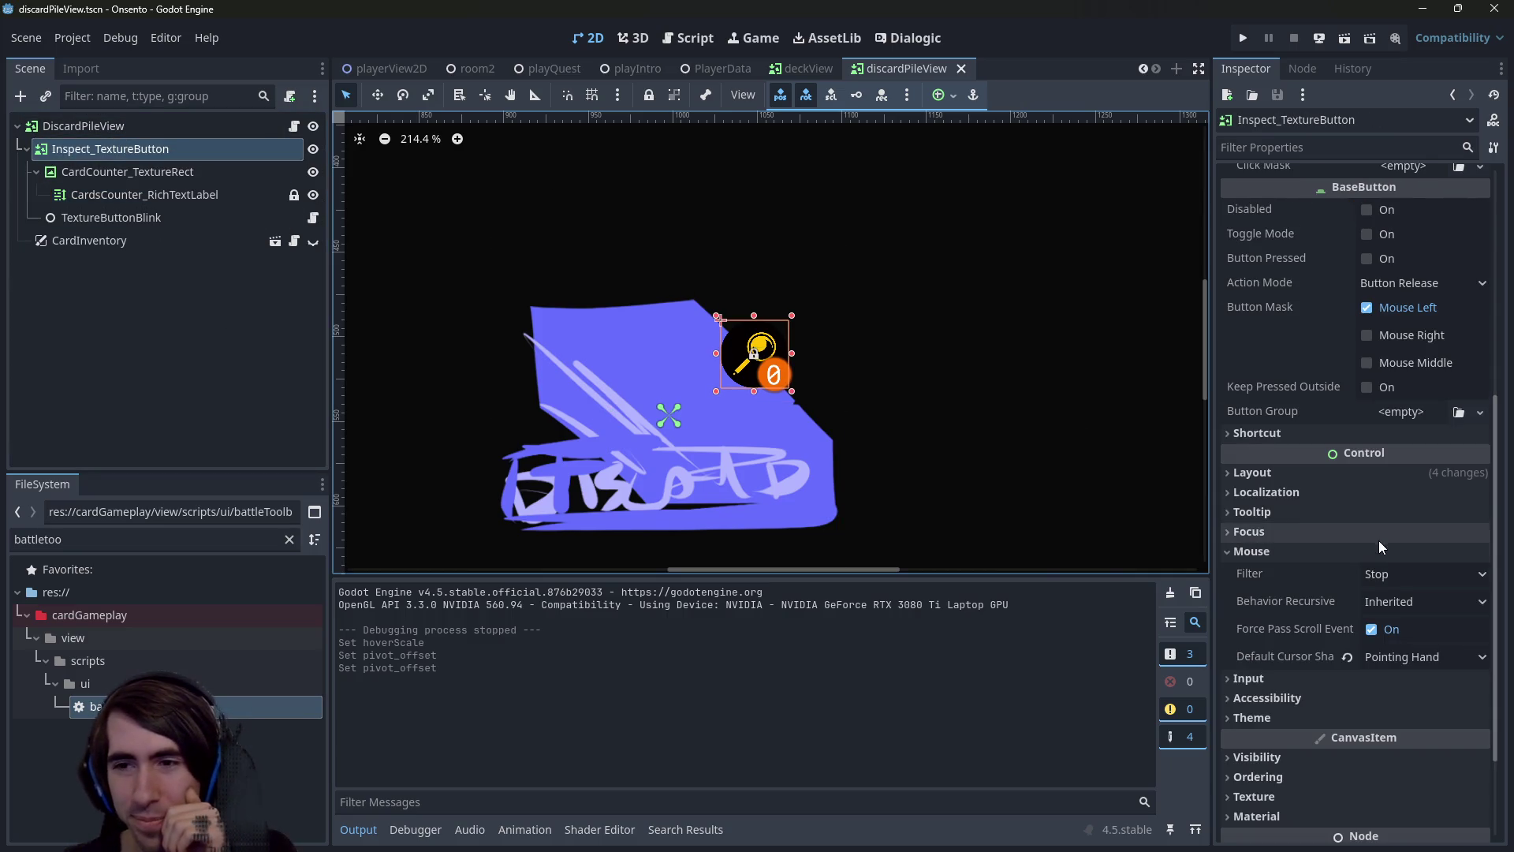
{"action": "left_click", "coordinate": [1353, 481]}
{"action": "left_click", "coordinate": [1375, 691]}
{"action": "scroll", "coordinate": [1405, 615], "scroll_direction": "down", "scroll_amount": 3}
{"action": "left_click", "coordinate": [1399, 654]}
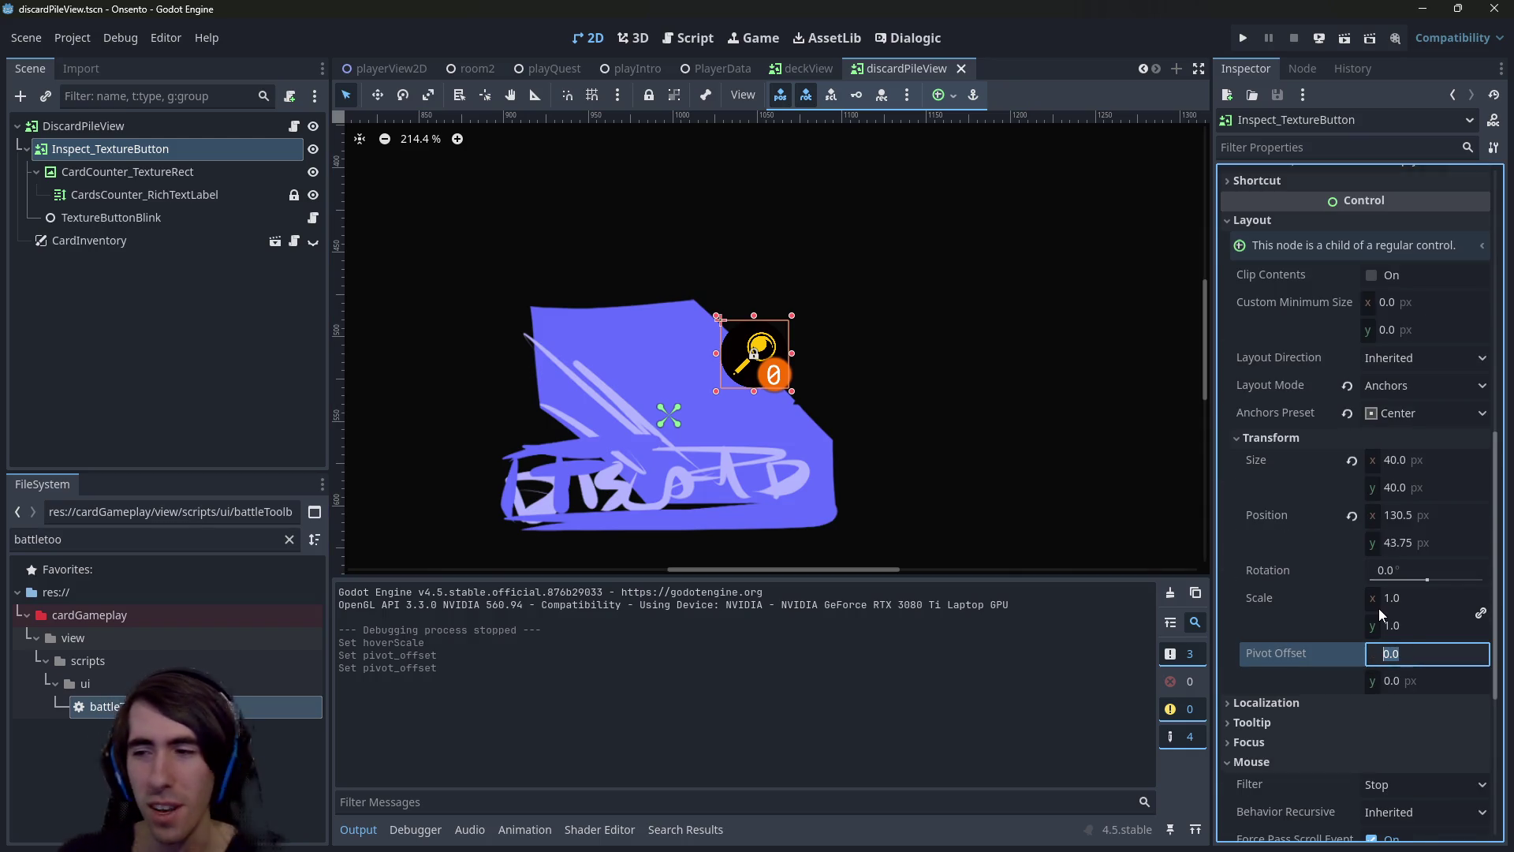
{"action": "type", "text": "20"}
{"action": "key", "text": "Tab"}
{"action": "type", "text": "20"}
{"action": "key", "text": "Return"}
{"action": "key", "text": "ctrl+s"}
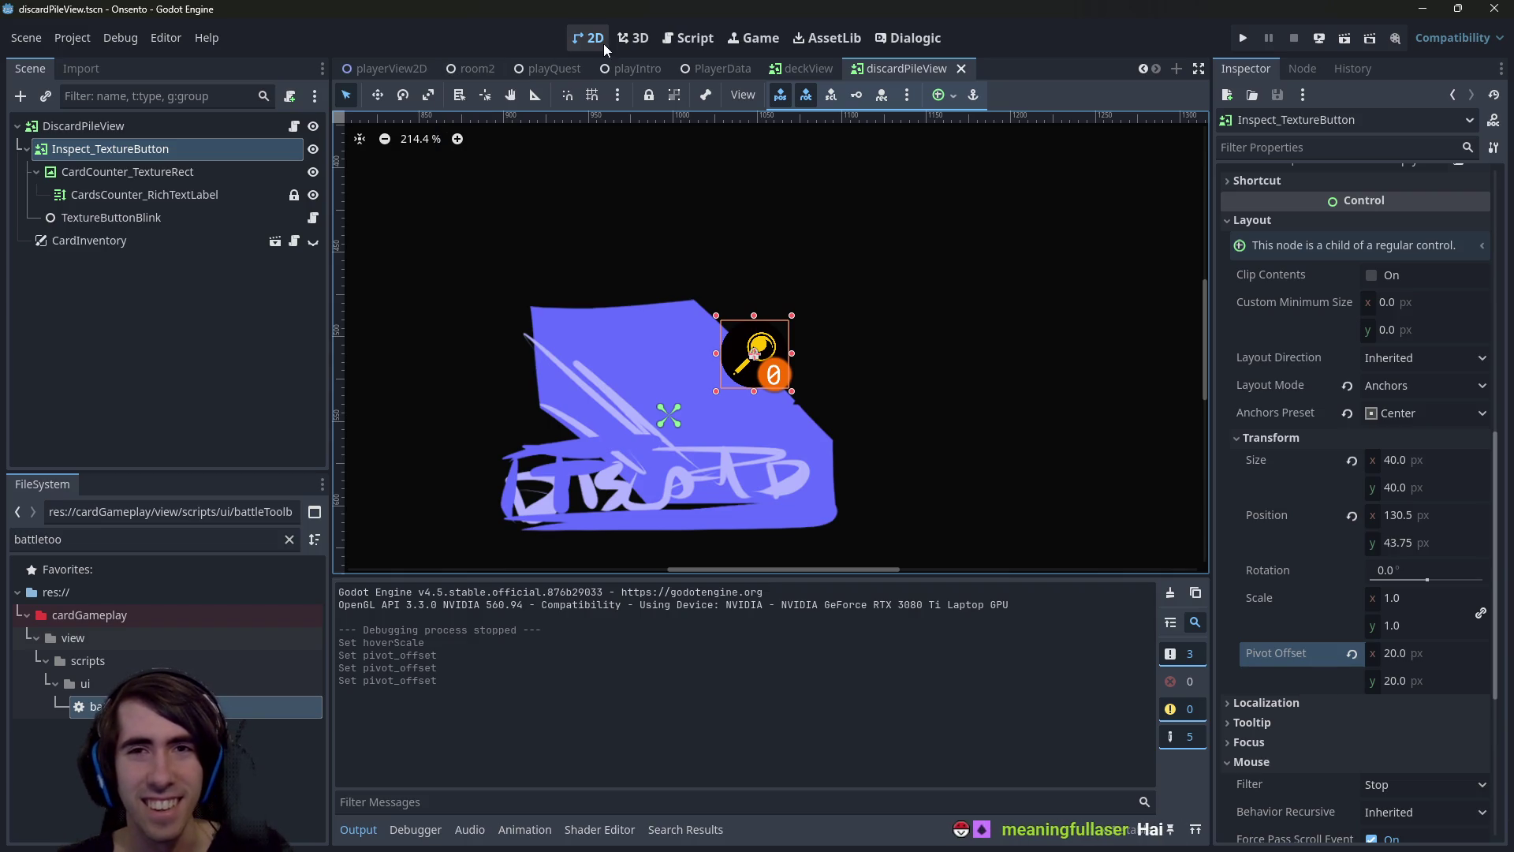
{"action": "left_click", "coordinate": [478, 63]}
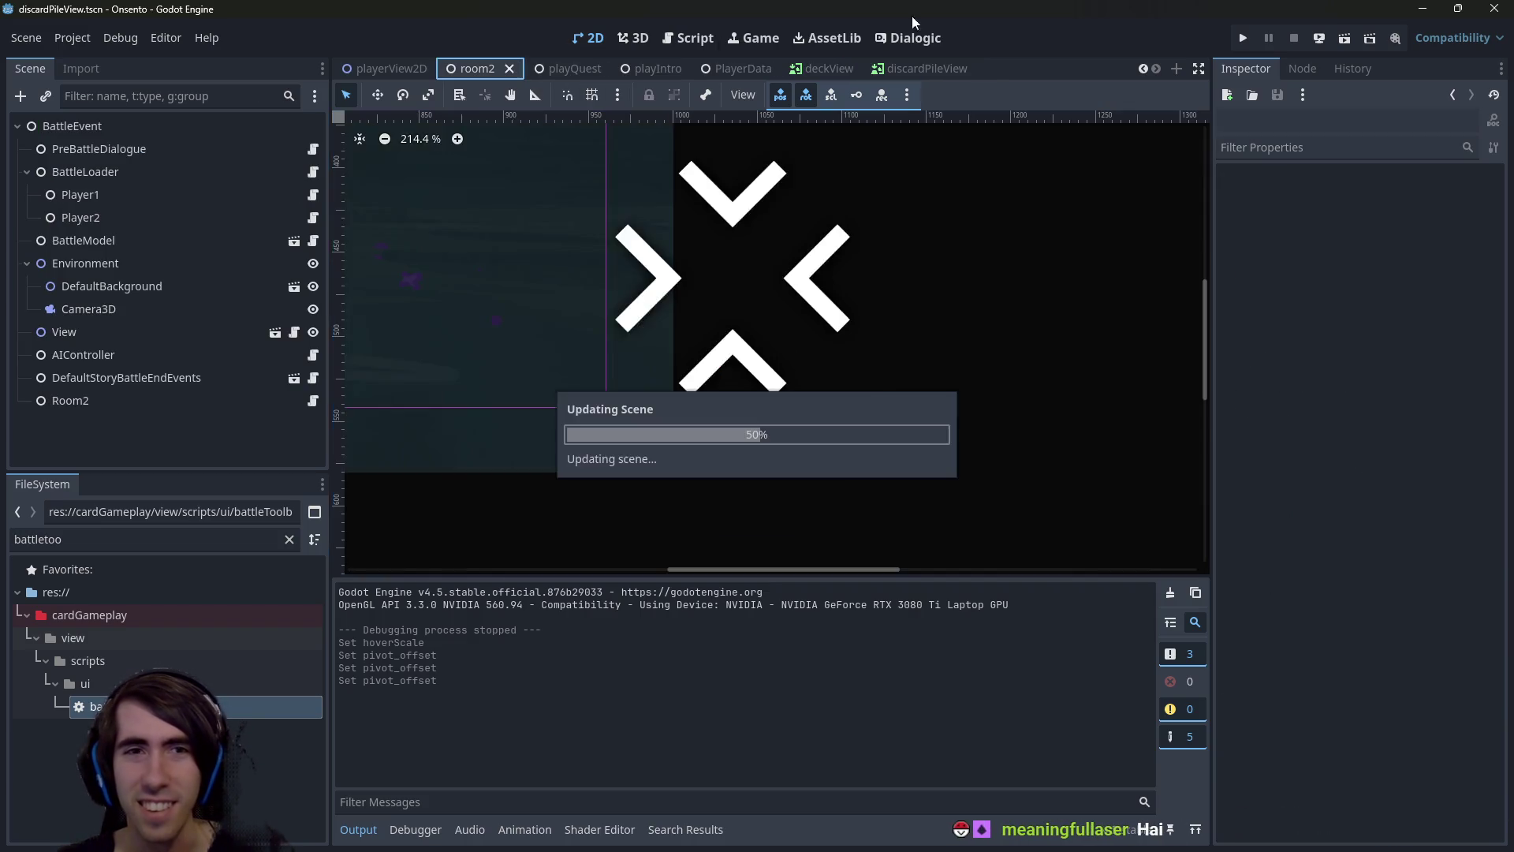
- Run the battle scene and press the deck counter button to test its feedback
{"action": "left_click", "coordinate": [1345, 38]}
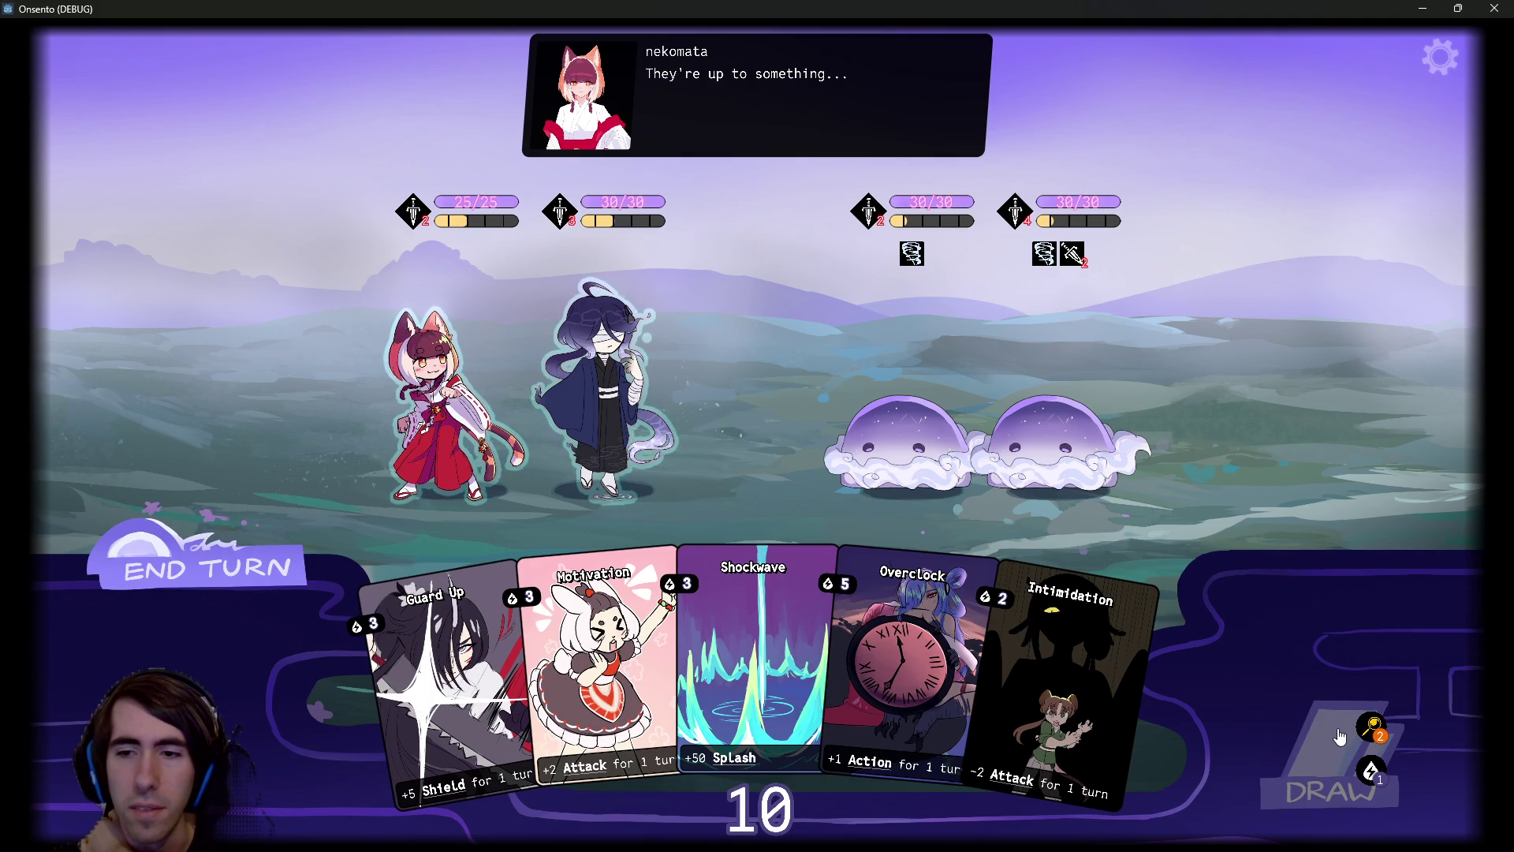
{"action": "left_click", "coordinate": [1376, 732]}
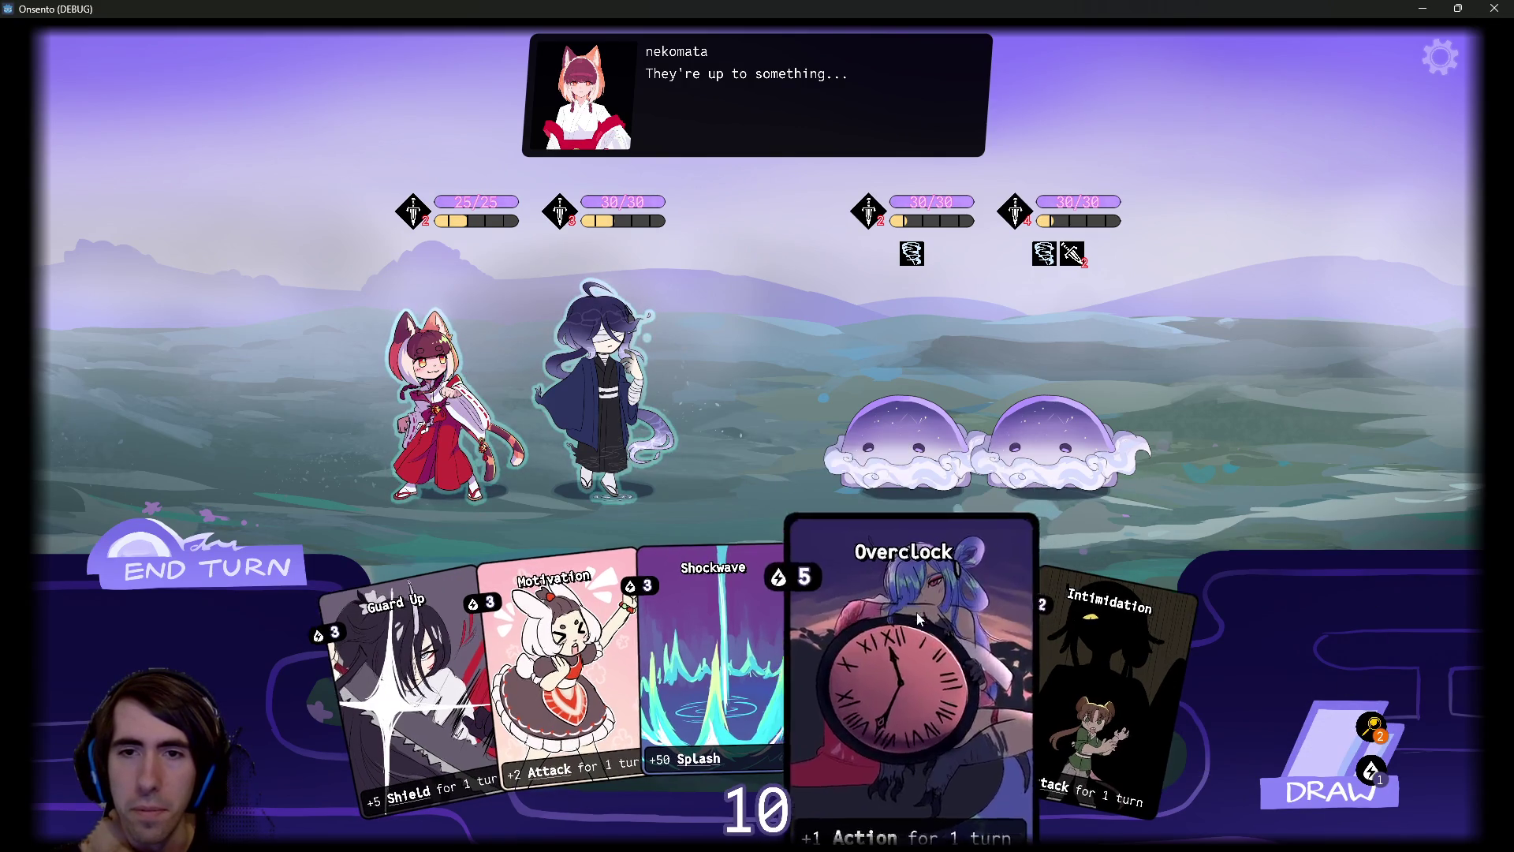
{"action": "mouse_move", "coordinate": [885, 226]}
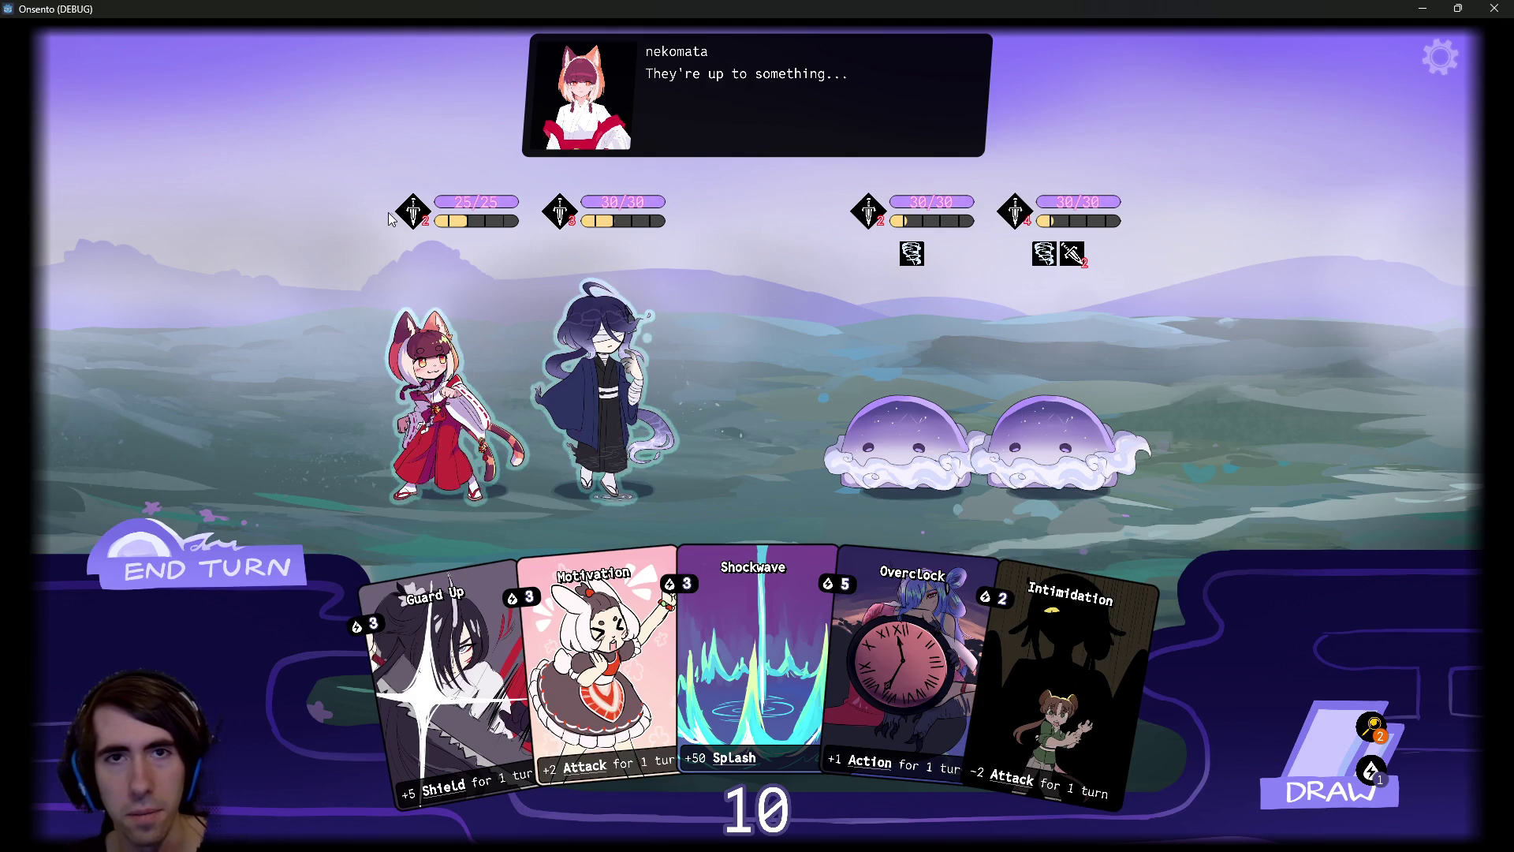
- Toggle the pause menu, restart the battle, and reopen the in-game menu
{"action": "left_click", "coordinate": [1440, 71]}
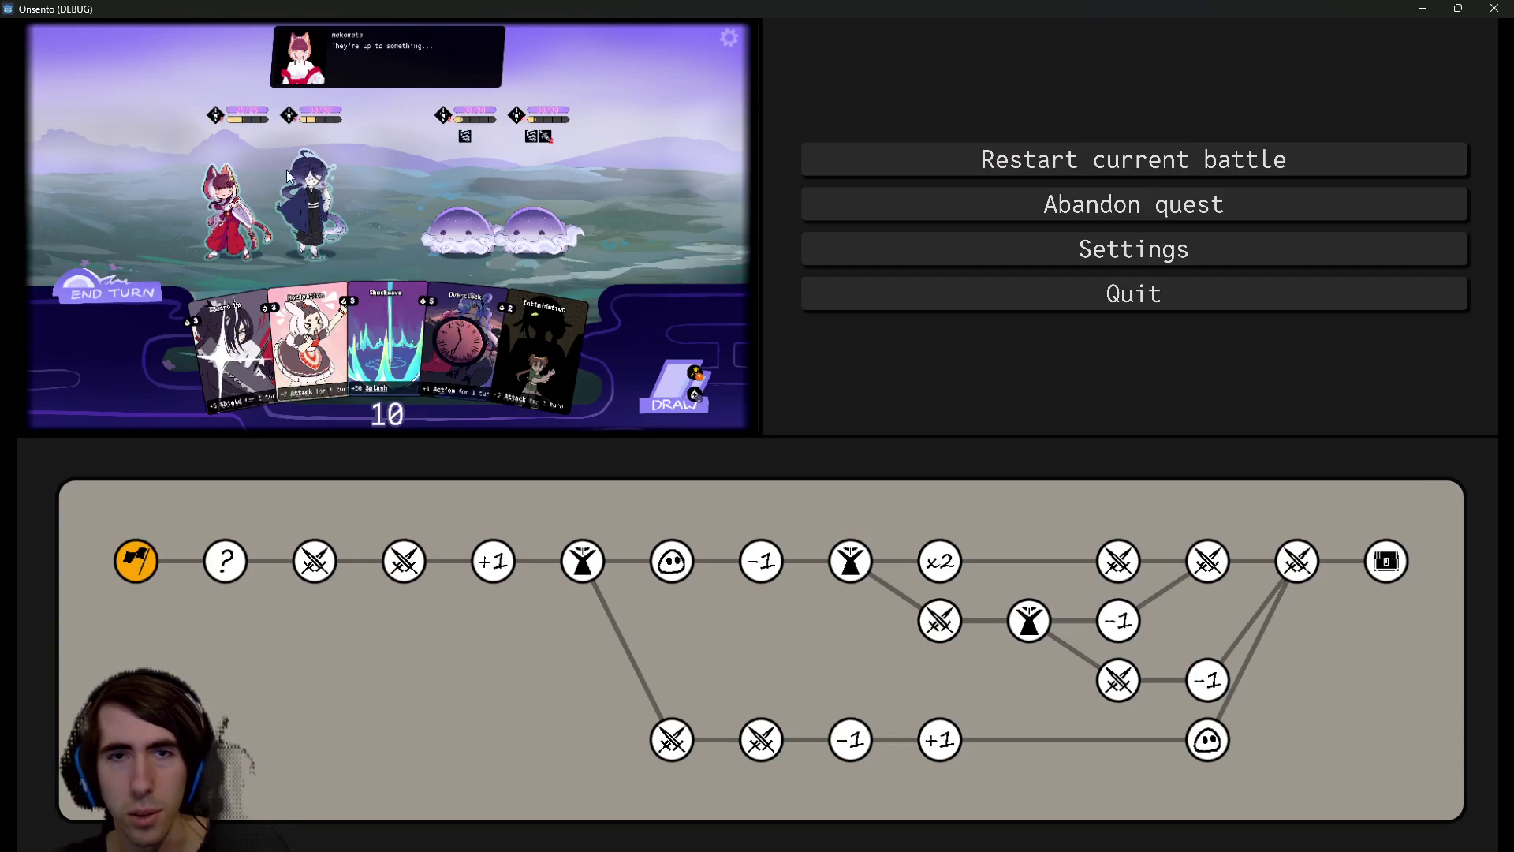
{"action": "left_click", "coordinate": [432, 220]}
{"action": "key", "text": "Escape"}
{"action": "left_click", "coordinate": [1033, 152]}
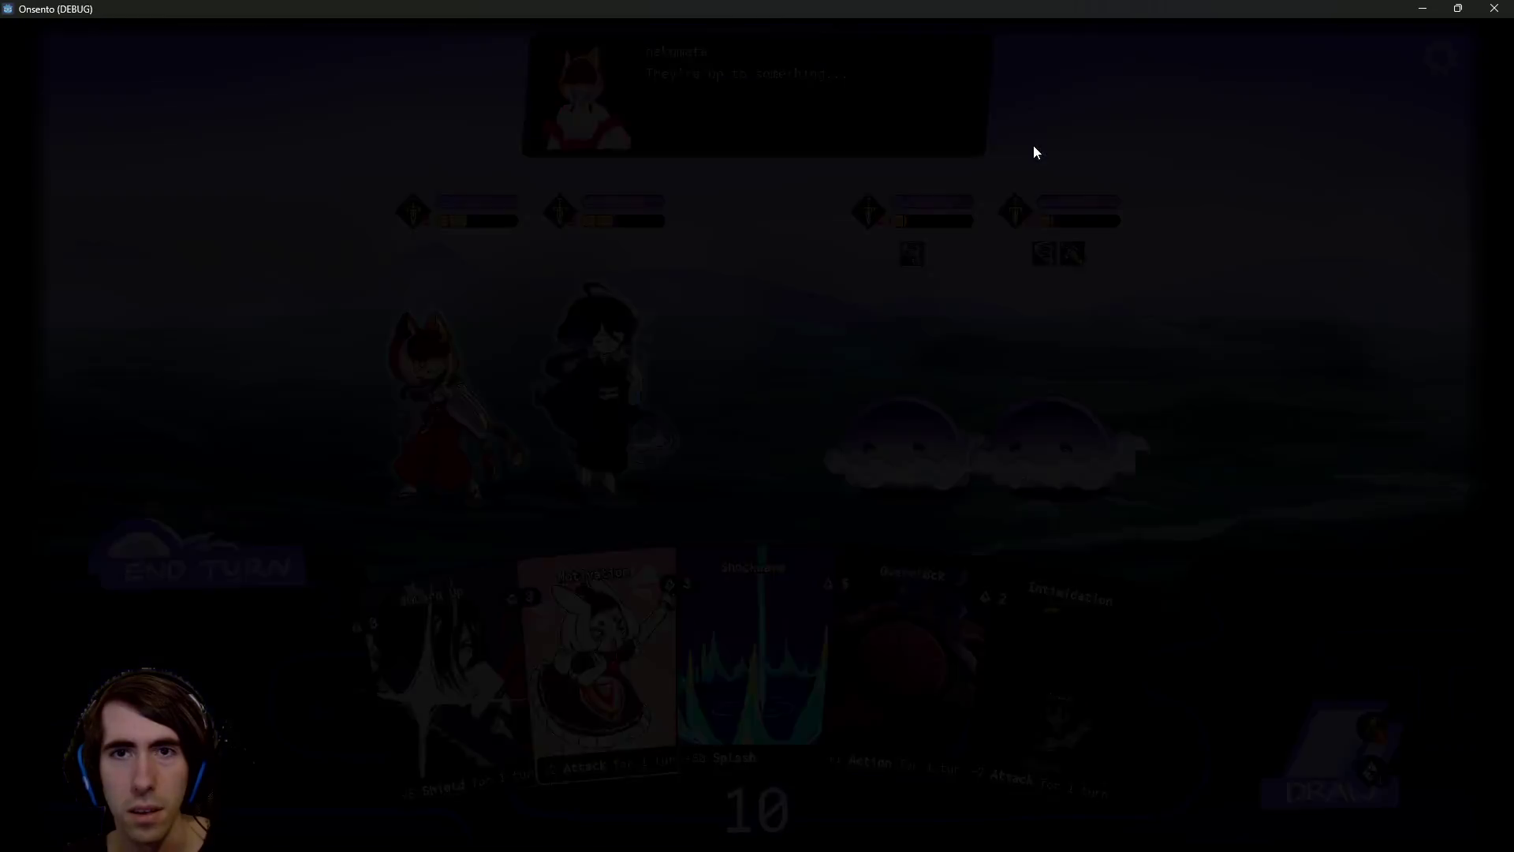
{"action": "key", "text": "Escape"}
{"action": "key", "text": "Escape"}
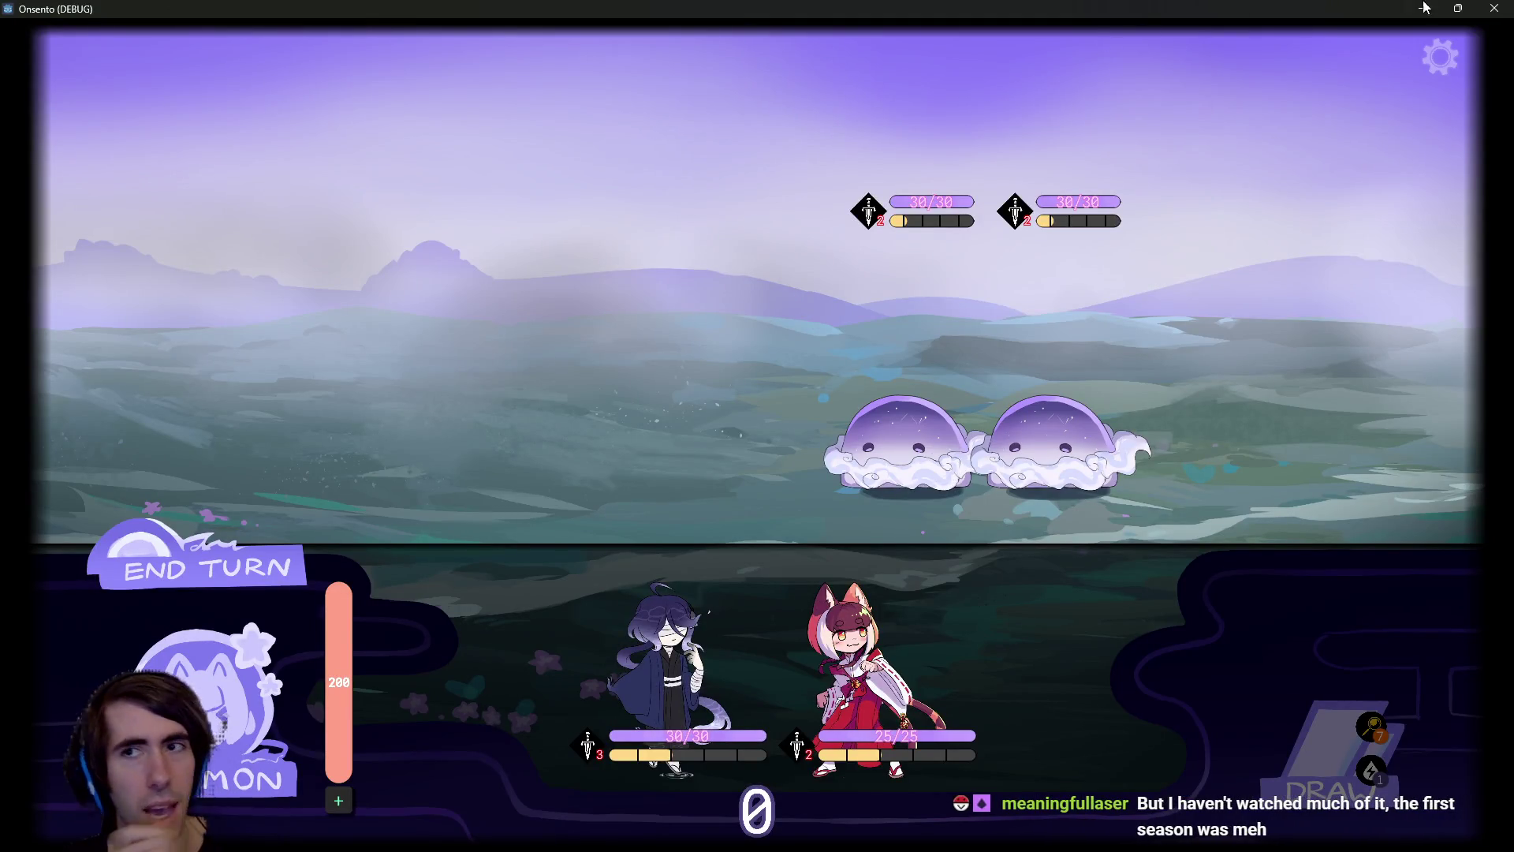
{"action": "left_click", "coordinate": [1437, 68]}
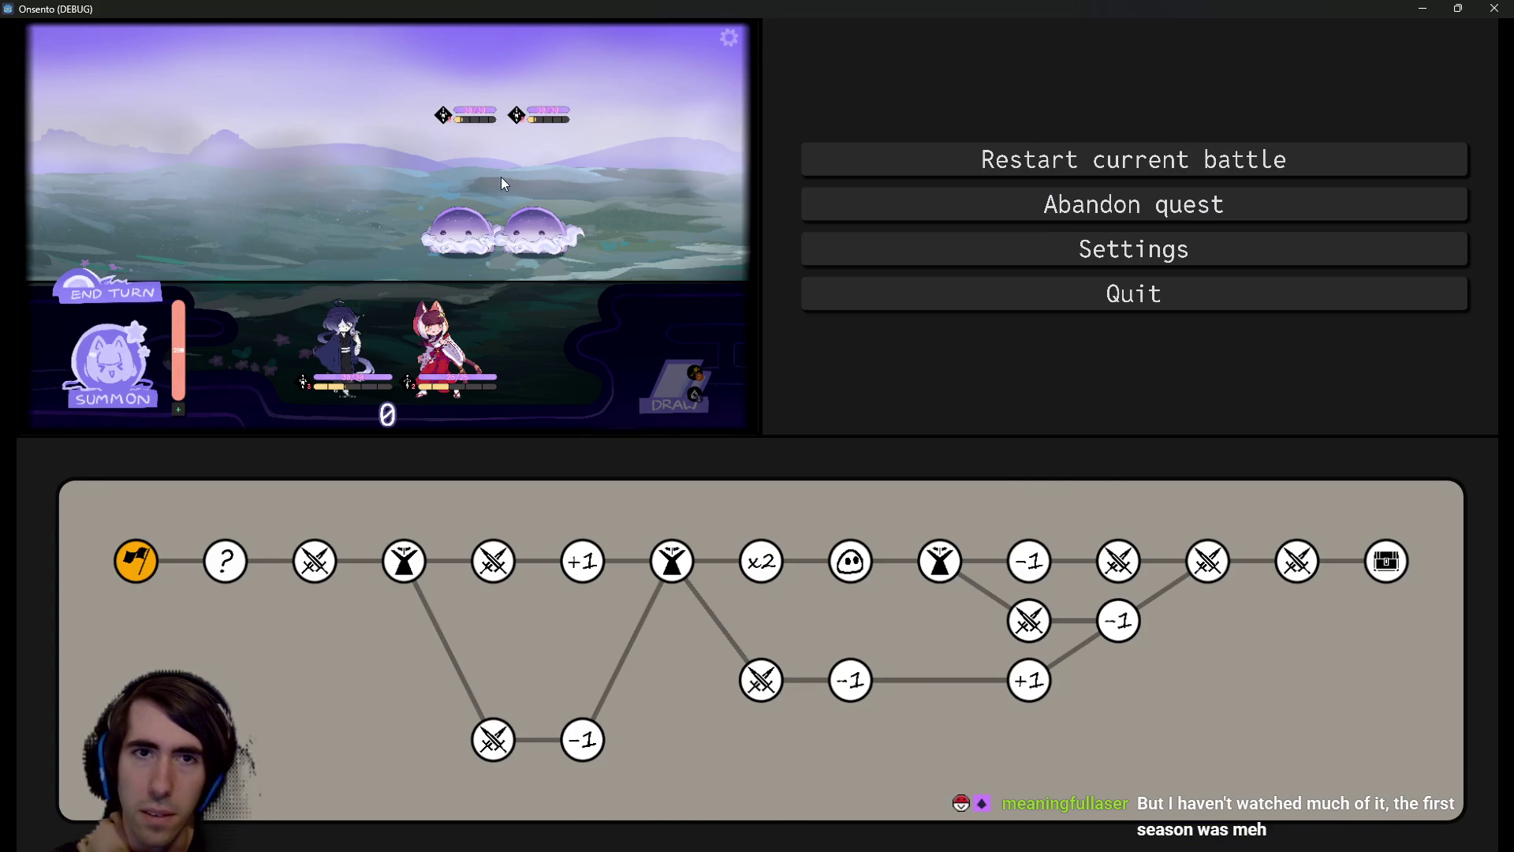
{"action": "left_click", "coordinate": [505, 184]}
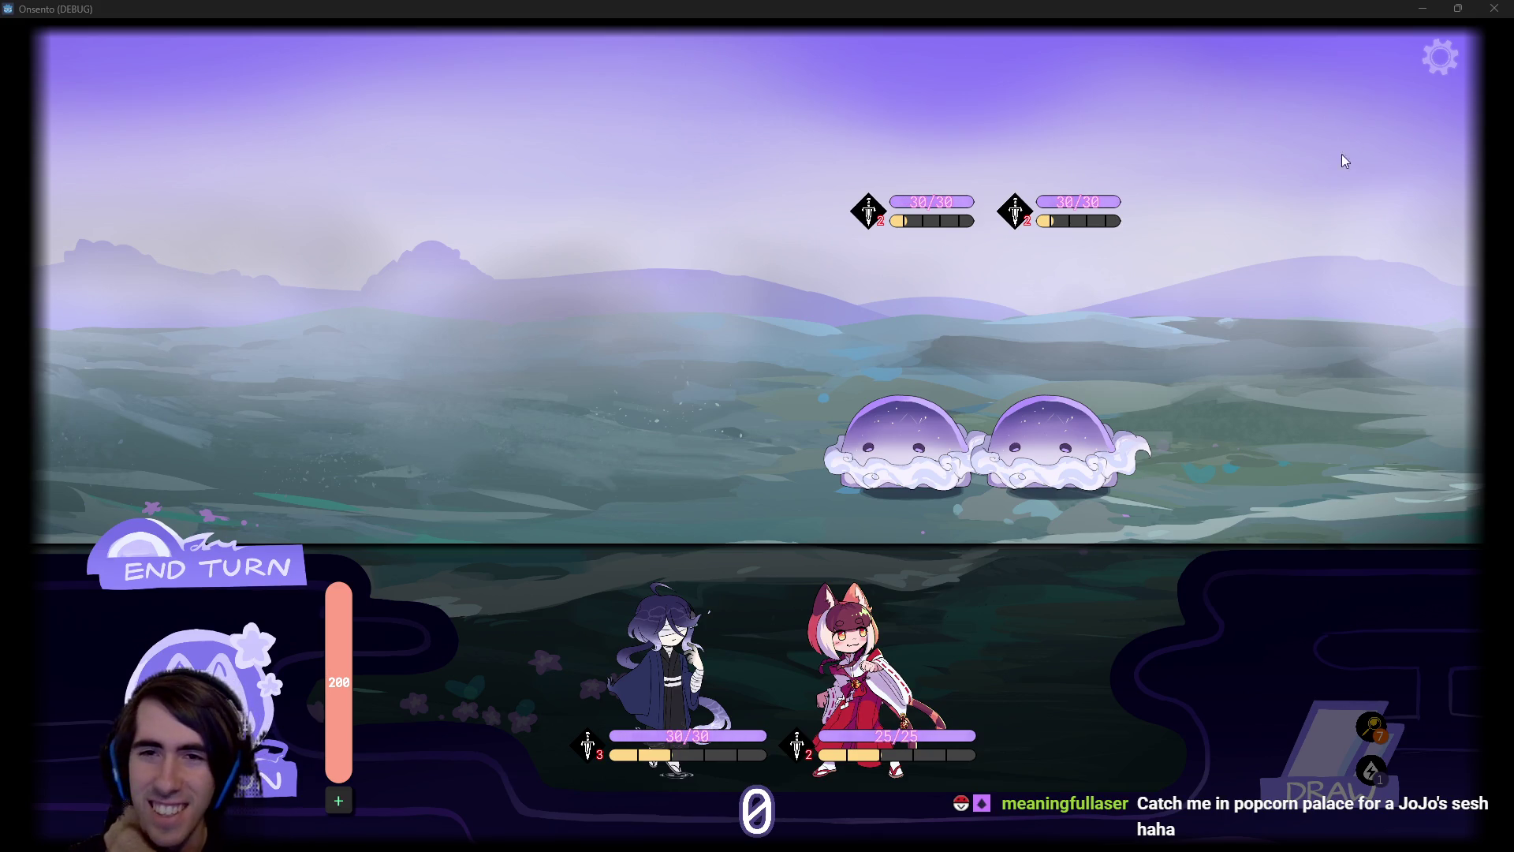
- Drag the dark-haired character onto the battlefield during the test run
{"action": "mouse_move", "coordinate": [670, 662]}
{"action": "left_mouse_down"}
{"action": "mouse_move", "coordinate": [642, 521]}
{"action": "mouse_move", "coordinate": [650, 405]}
{"action": "left_mouse_up"}
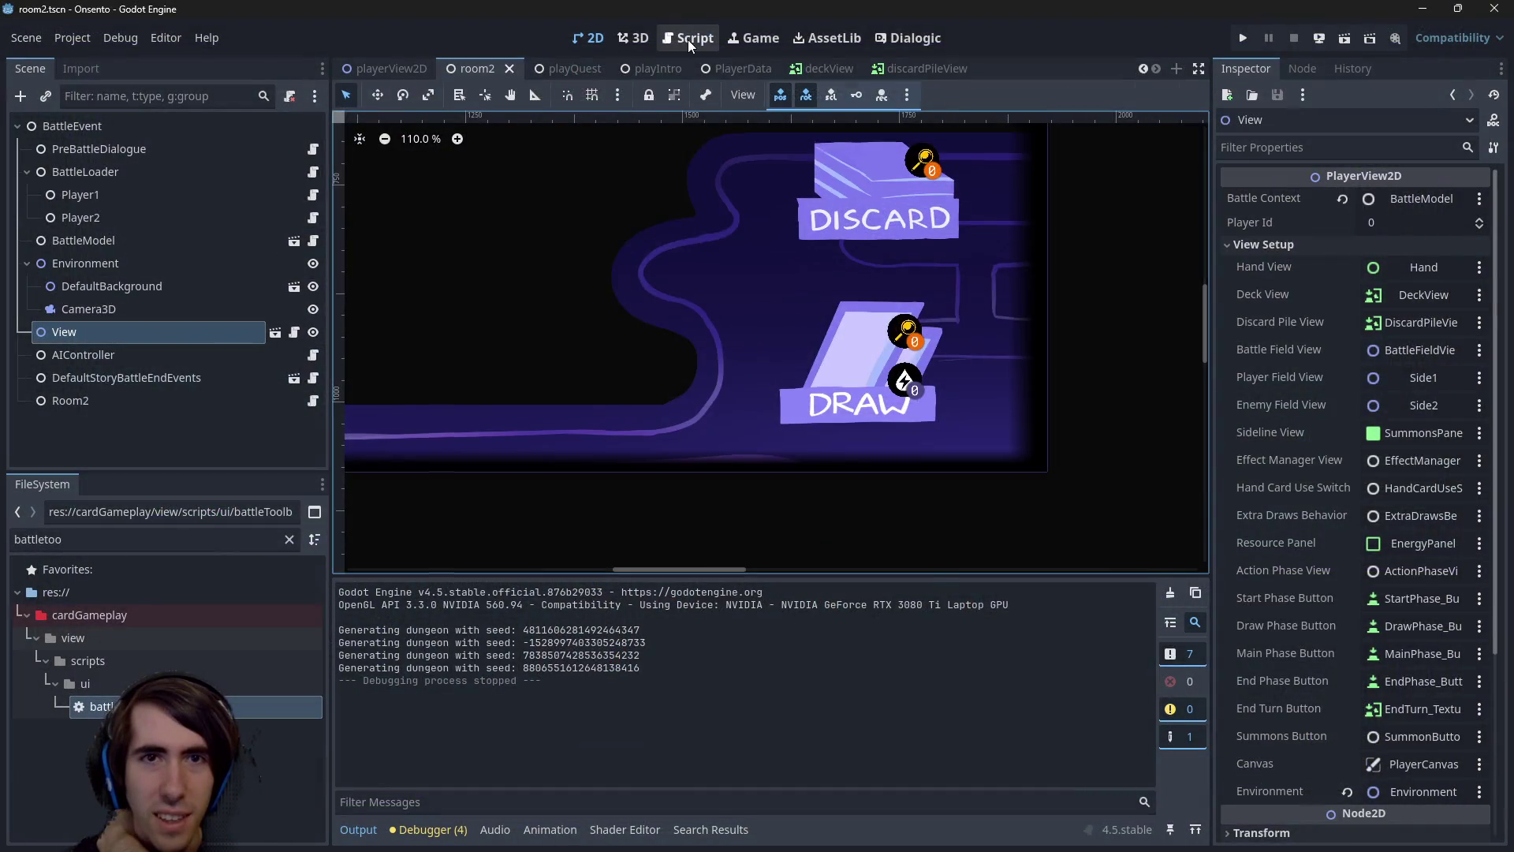
- Move baseScale above hoverScale and add an exported pressedScale float of 0.9
{"action": "left_click", "coordinate": [687, 38]}
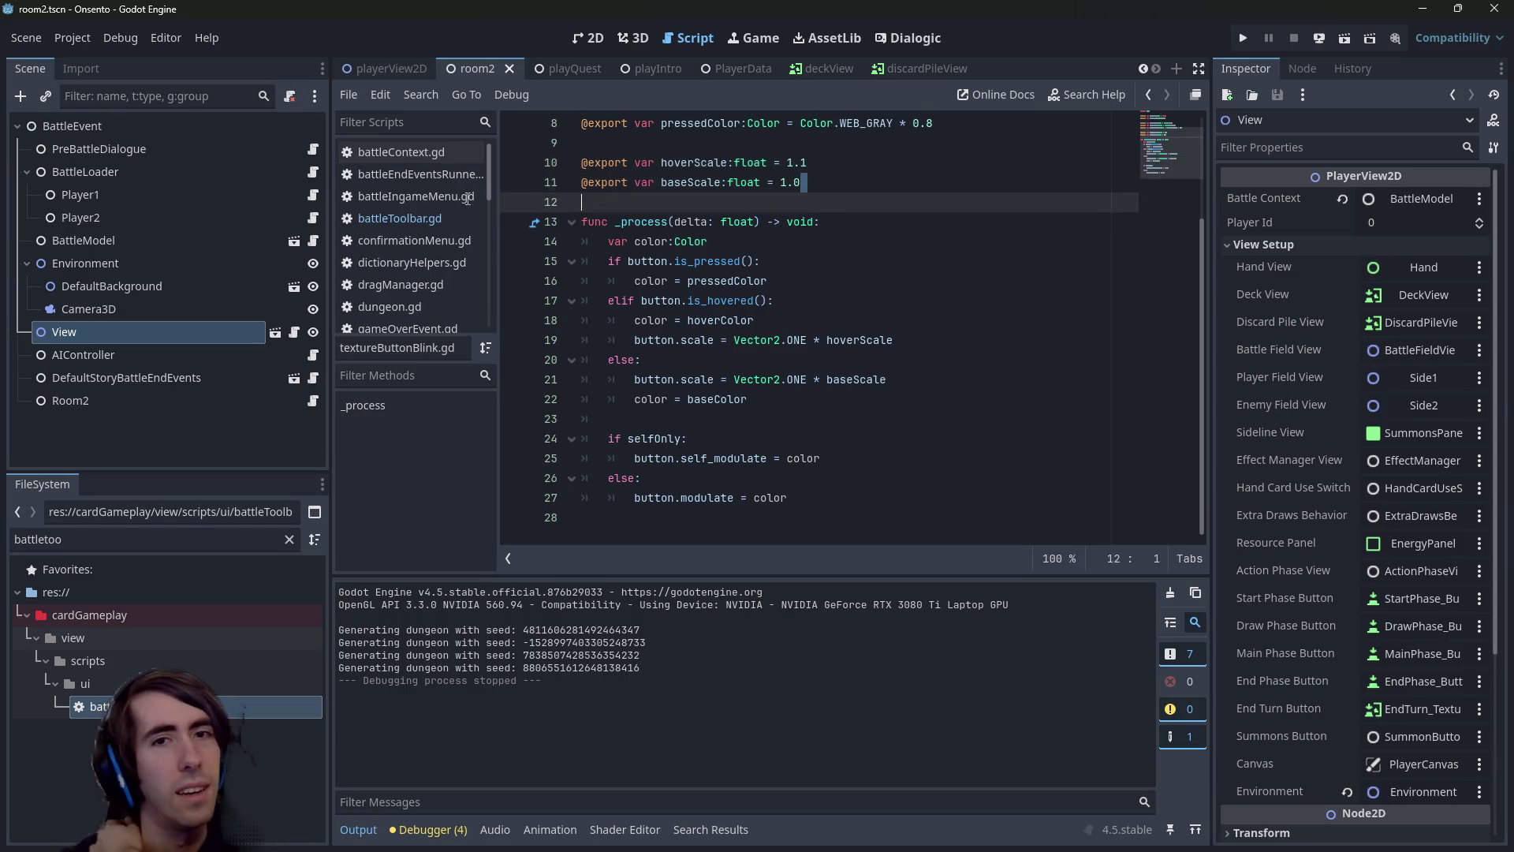
{"action": "left_click_drag", "start_coordinate": [812, 162], "coordinate": [539, 160]}
{"action": "key", "text": "ctrl+c"}
{"action": "left_click", "coordinate": [887, 194]}
{"action": "key", "text": "Up"}
{"action": "key", "text": "alt+Up"}
{"action": "key", "text": "Down"}
{"action": "key", "text": "ctrl+shift+Right"}
{"action": "key", "text": "ctrl+shift+Right"}
{"action": "key", "text": "ctrl+shift+Right"}
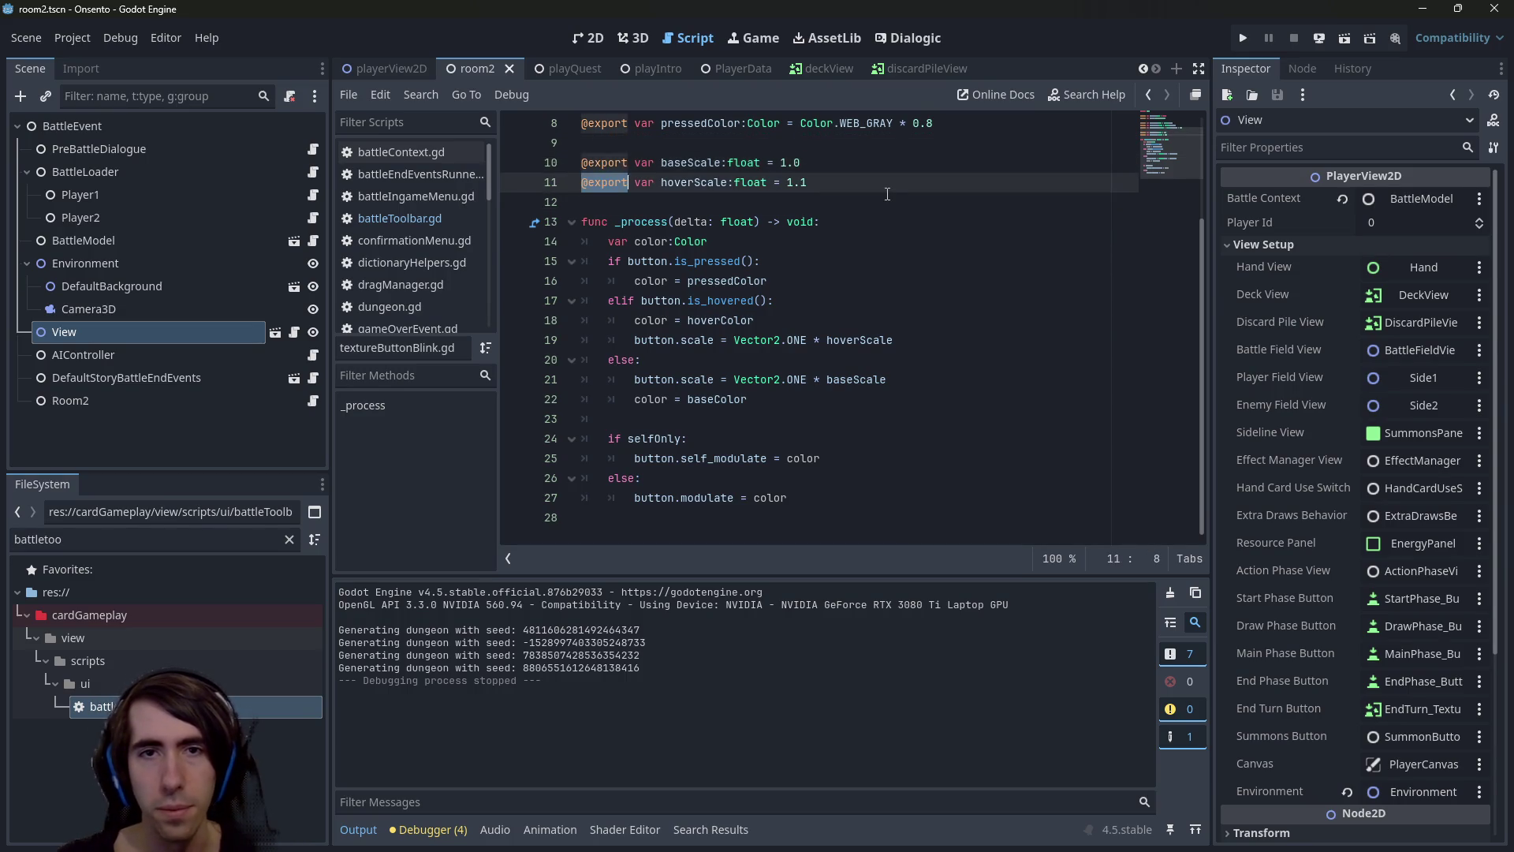
{"action": "key", "text": "End"}
{"action": "key", "text": "Return"}
{"action": "key", "text": "ctrl+v"}
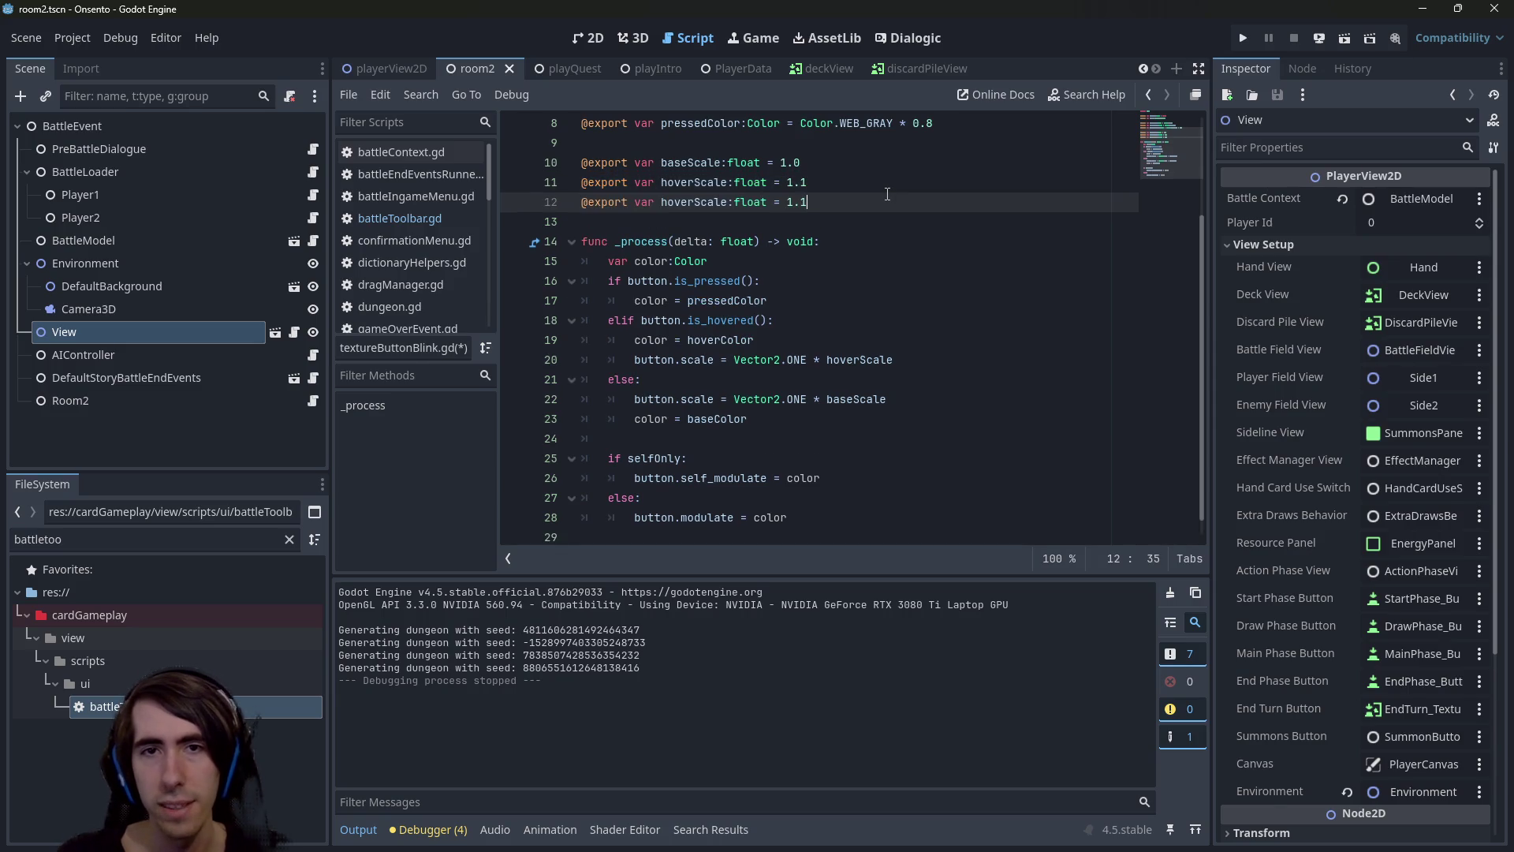
{"action": "type", "text": "9"}
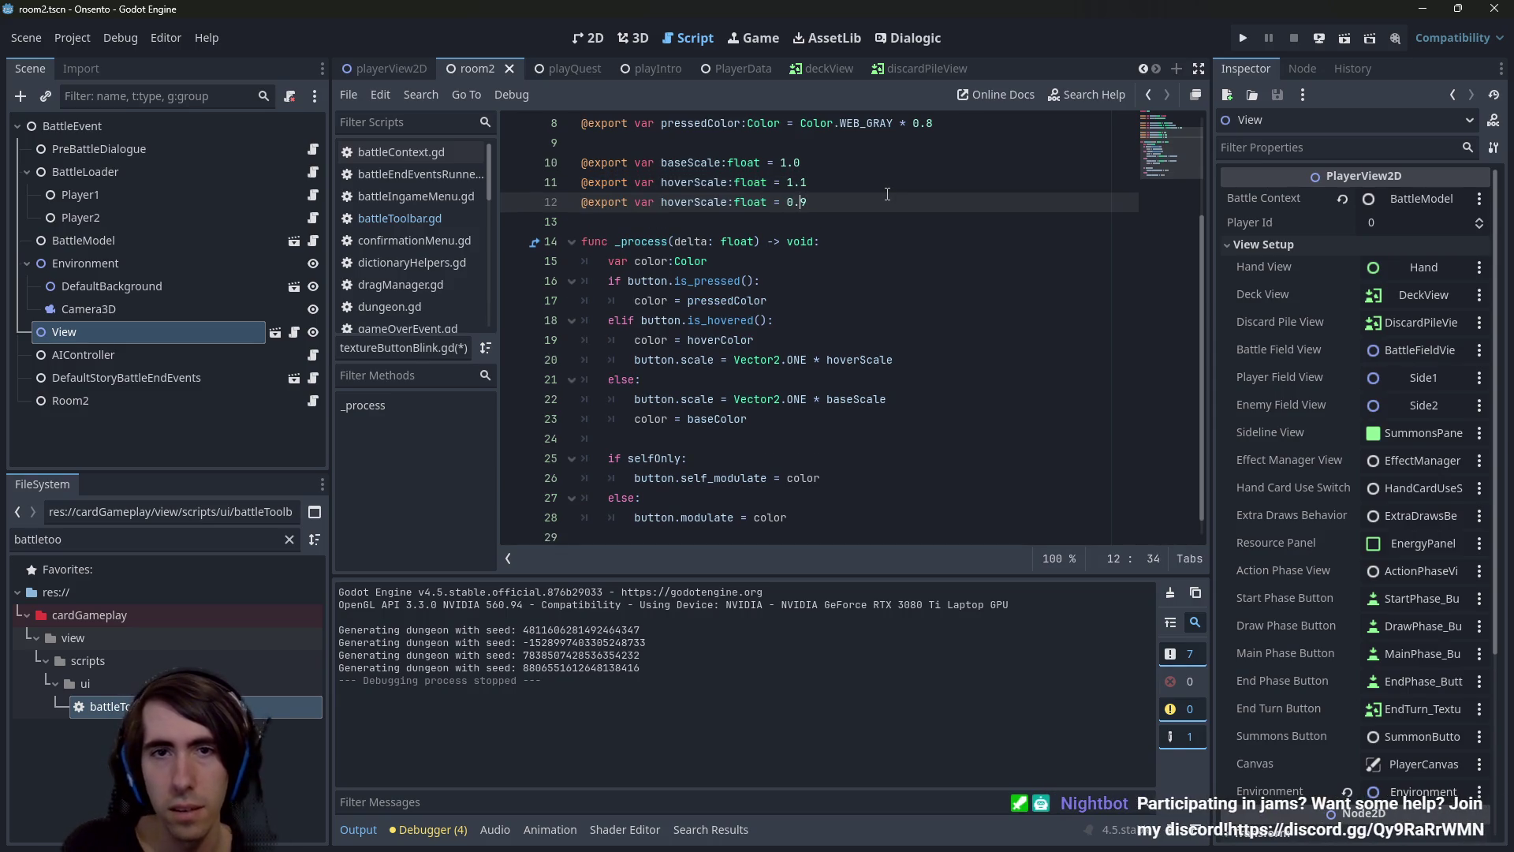
{"action": "key", "text": "ctrl+shift+Left"}
{"action": "type", "text": "pressedScal"}
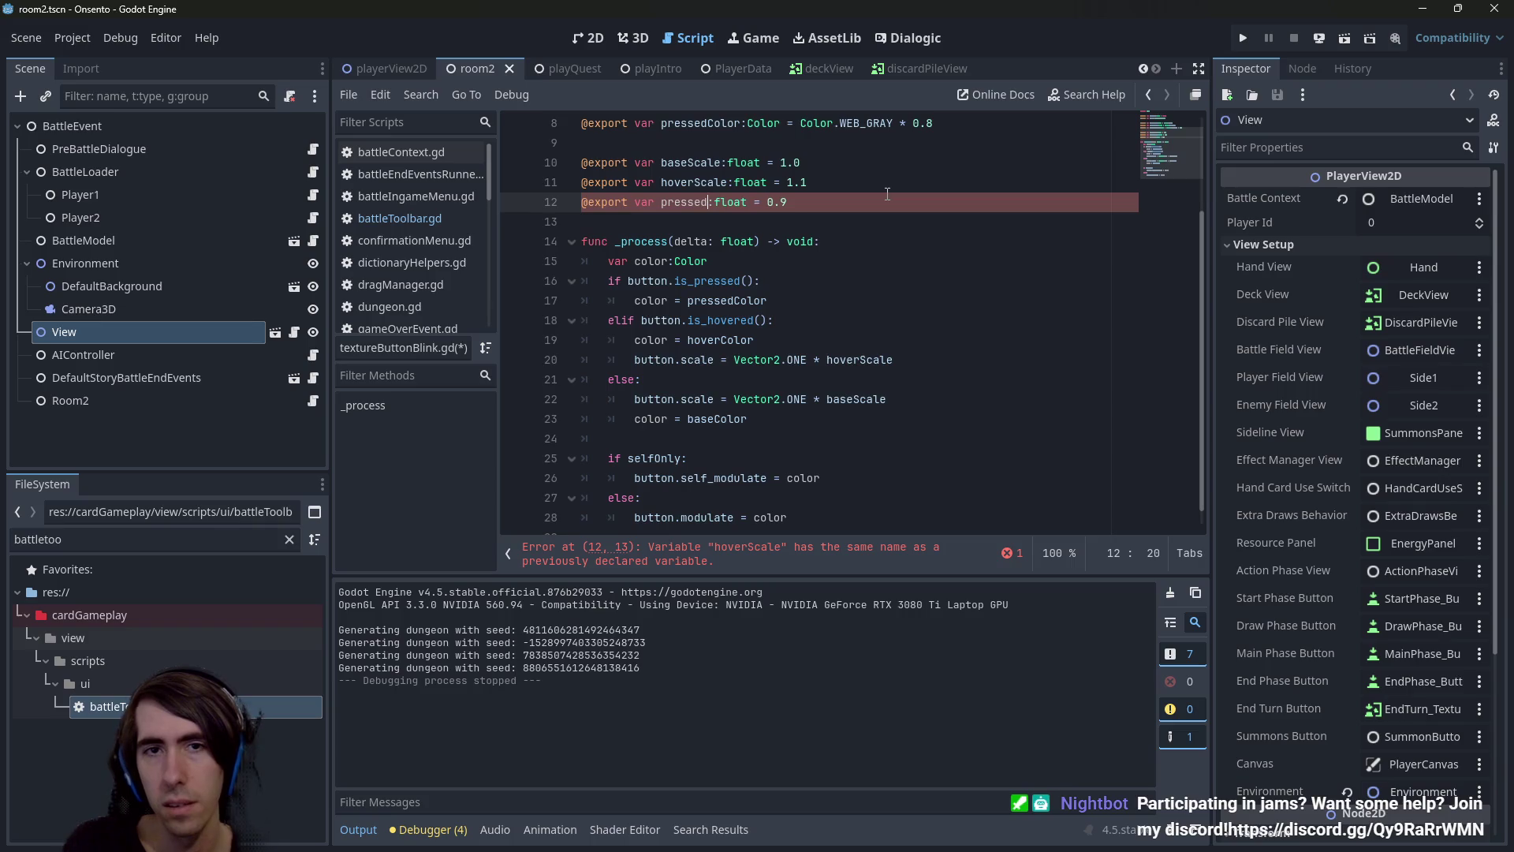
{"action": "type", "text": "e"}
{"action": "double_click", "coordinate": [693, 203]}
{"action": "key", "text": "ctrl+c"}
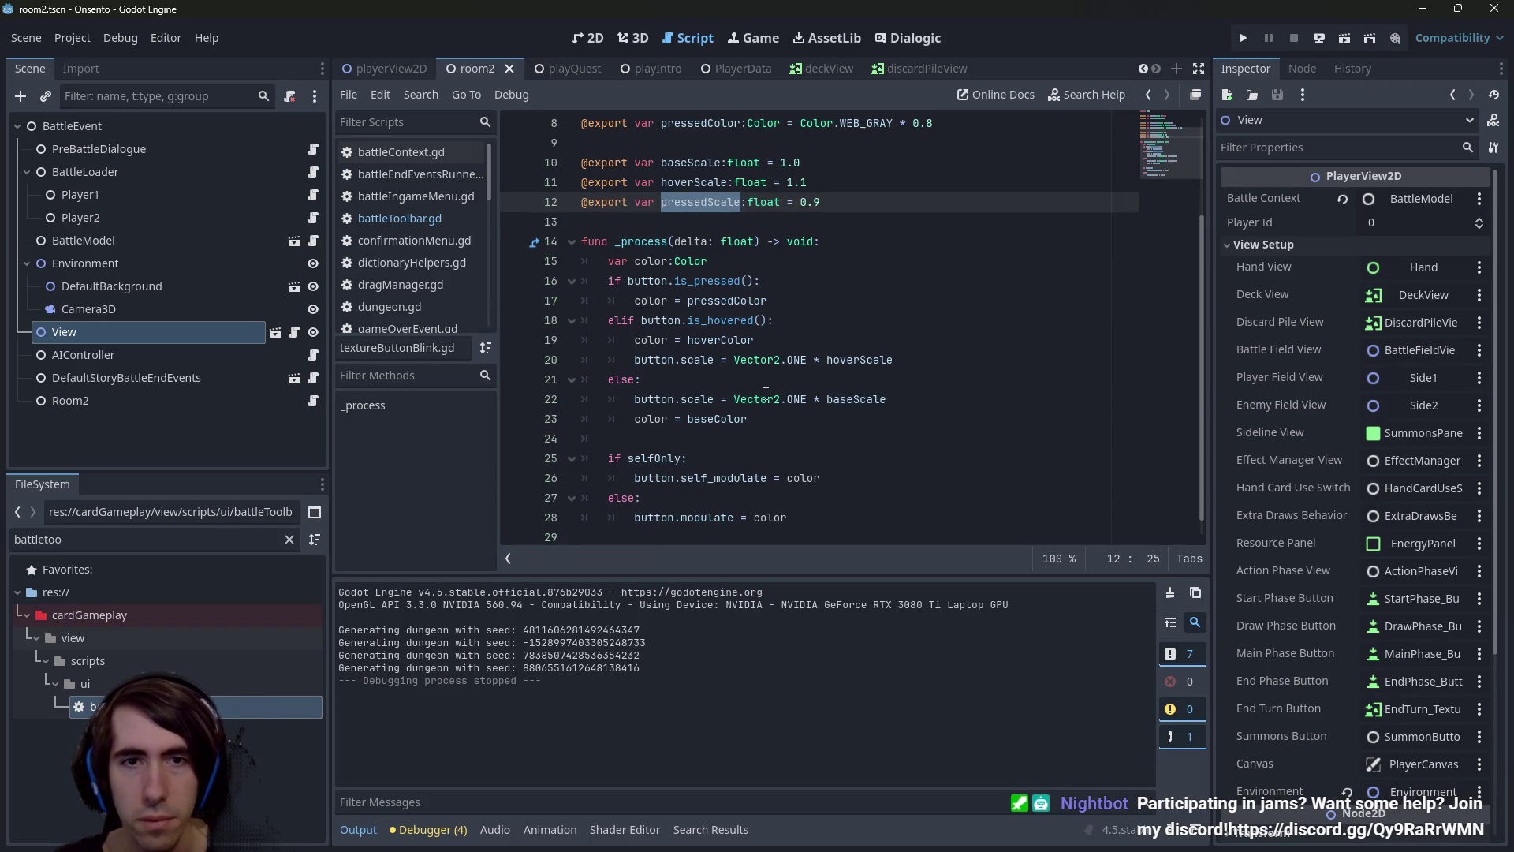
- Set button.scale to Vector2.ONE * pressedScale in the pressed branch and save the script
{"action": "left_click", "coordinate": [805, 301]}
{"action": "key", "text": "Return"}
{"action": "key", "text": "ctrl+v"}
{"action": "key", "text": "Down"}
{"action": "key", "text": "Down"}
{"action": "key", "text": "Down"}
{"action": "key", "text": "Right"}
{"action": "key", "text": "Right"}
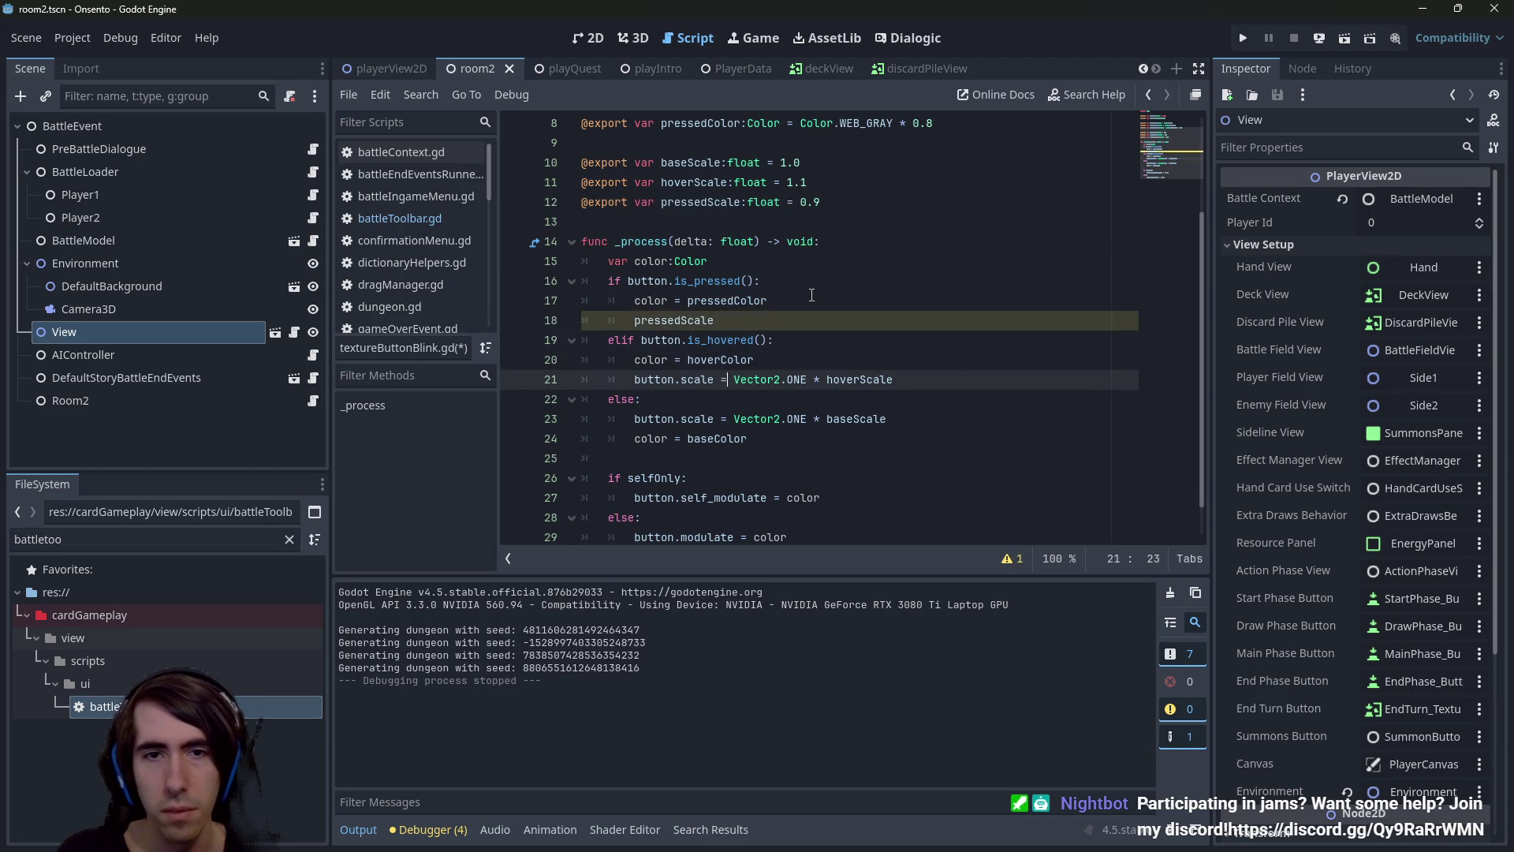
{"action": "key", "text": "ctrl+shift+Left"}
{"action": "key", "text": "ctrl+shift+Left"}
{"action": "key", "text": "ctrl+shift+Left"}
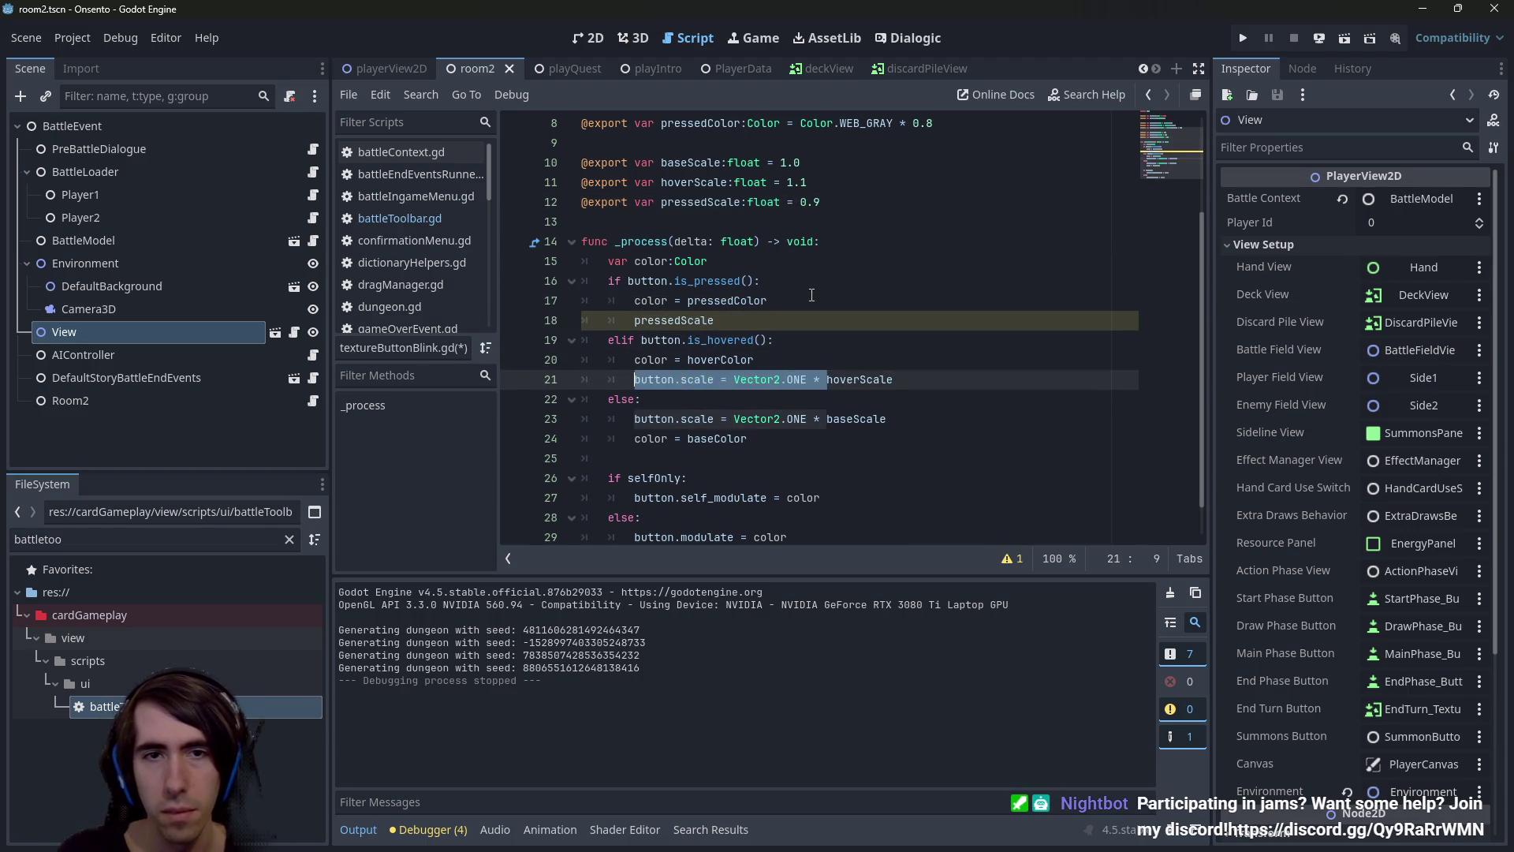
{"action": "key", "text": "ctrl+c"}
{"action": "key", "text": "Up"}
{"action": "key", "text": "Up"}
{"action": "key", "text": "Up"}
{"action": "key", "text": "ctrl+v"}
{"action": "key", "text": "ctrl+s"}
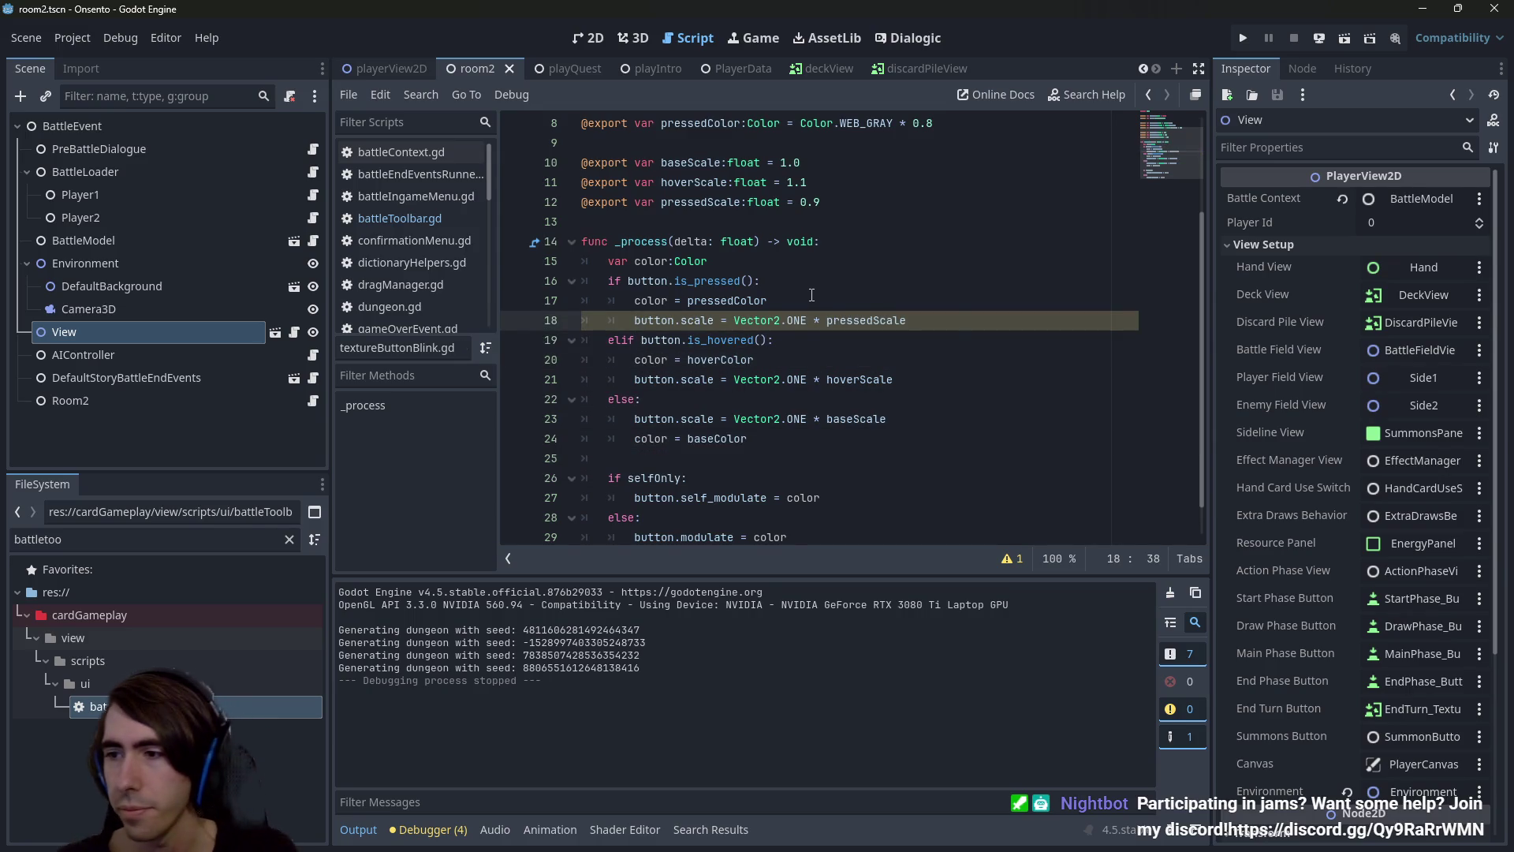
- Open playerView2D and select the DRAW button's TextureButtonBlink node under DeckView
{"action": "left_click", "coordinate": [593, 41]}
{"action": "scroll", "coordinate": [531, 158], "scroll_direction": "up", "scroll_amount": 2}
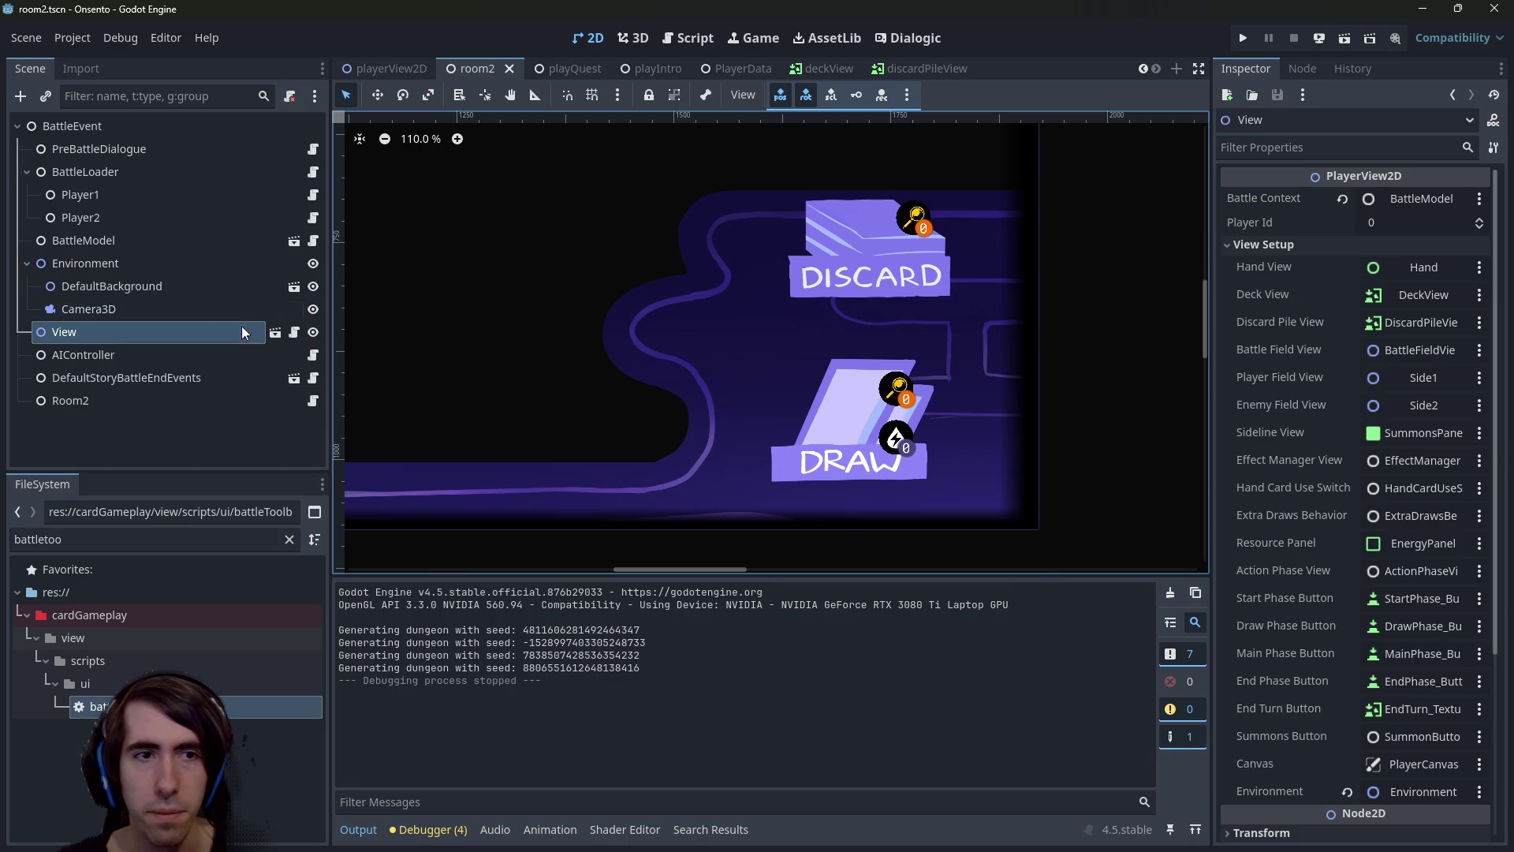
{"action": "left_click", "coordinate": [271, 331]}
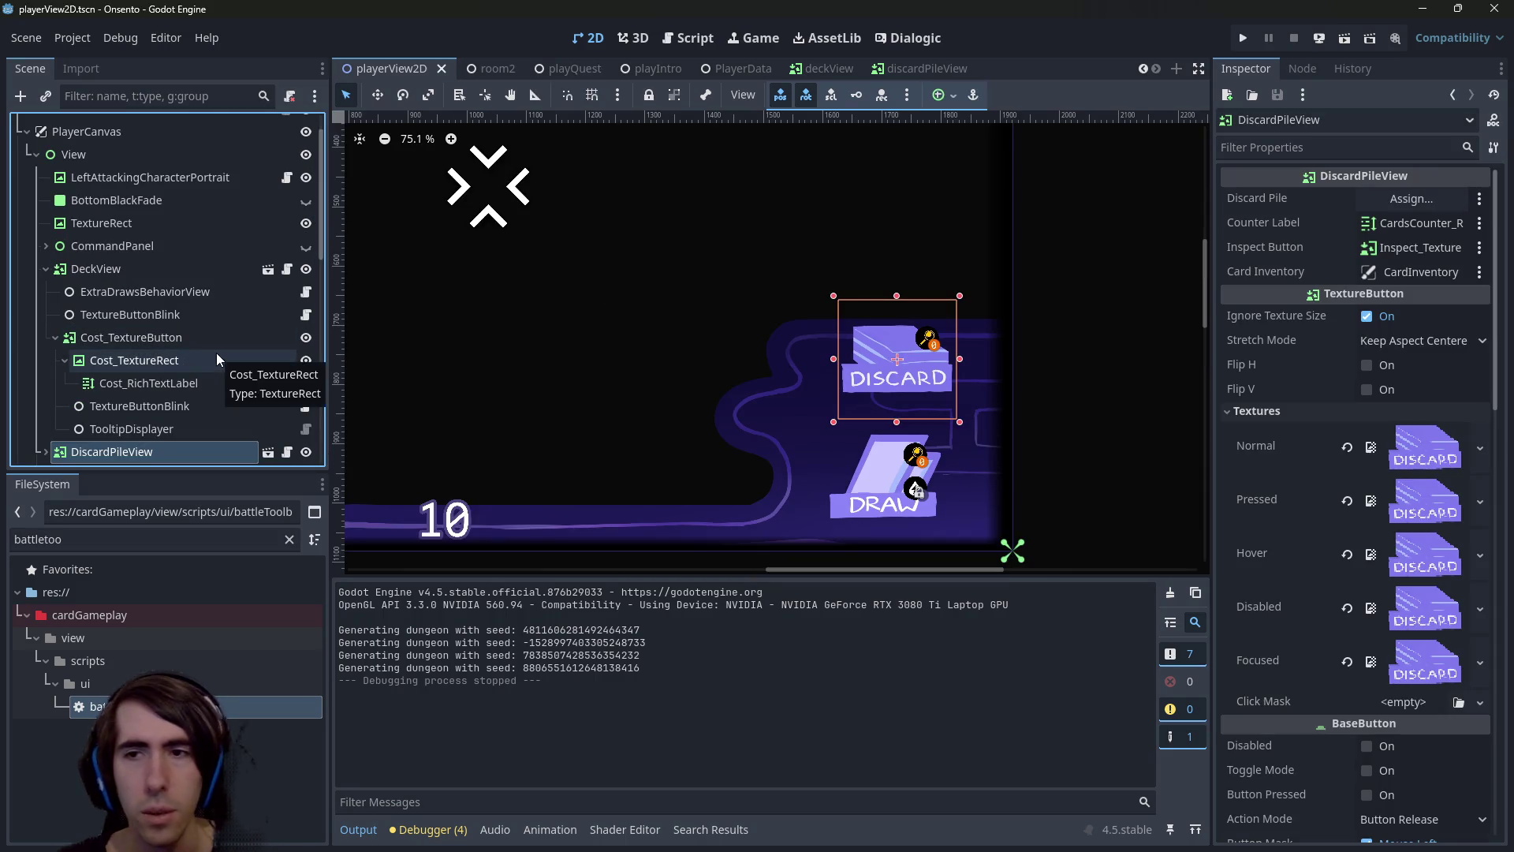
{"action": "left_click", "coordinate": [45, 271]}
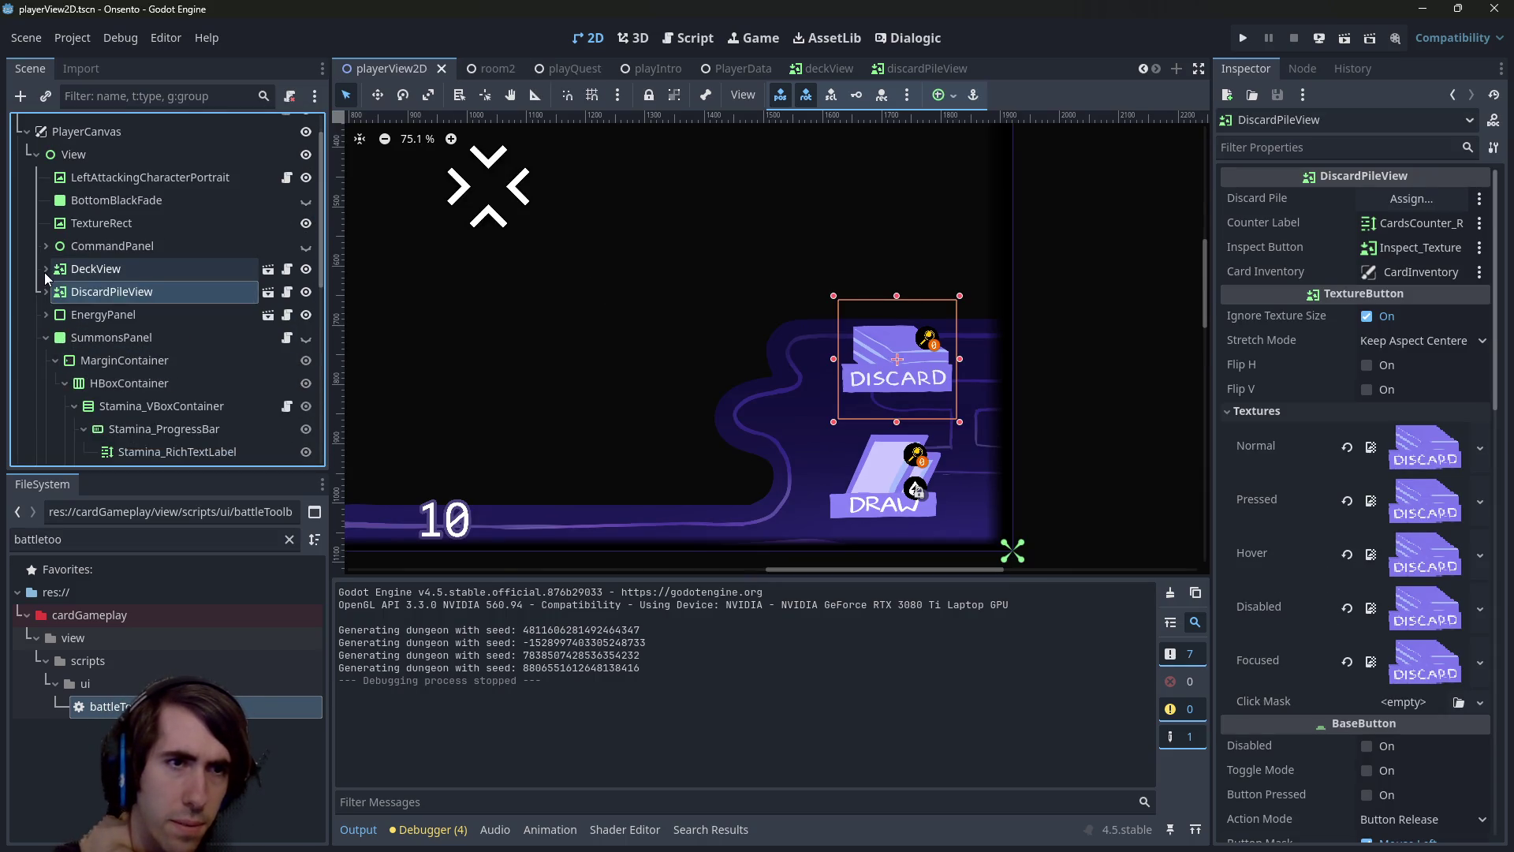
{"action": "left_click", "coordinate": [45, 337]}
{"action": "scroll", "coordinate": [49, 320], "scroll_direction": "down", "scroll_amount": 2}
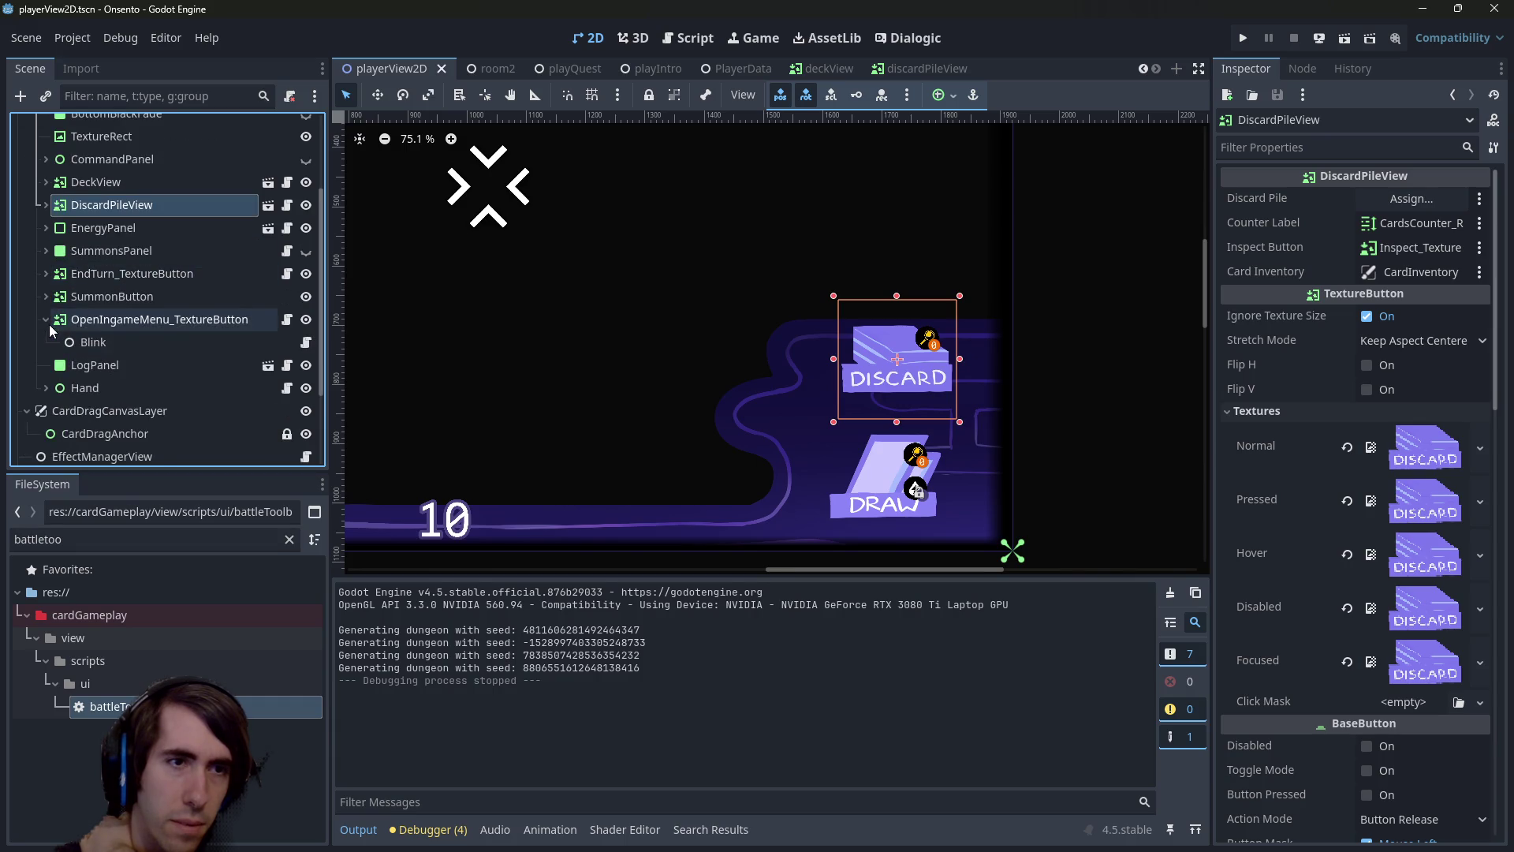
{"action": "left_click", "coordinate": [46, 319]}
{"action": "scroll", "coordinate": [49, 362], "scroll_direction": "up", "scroll_amount": 3}
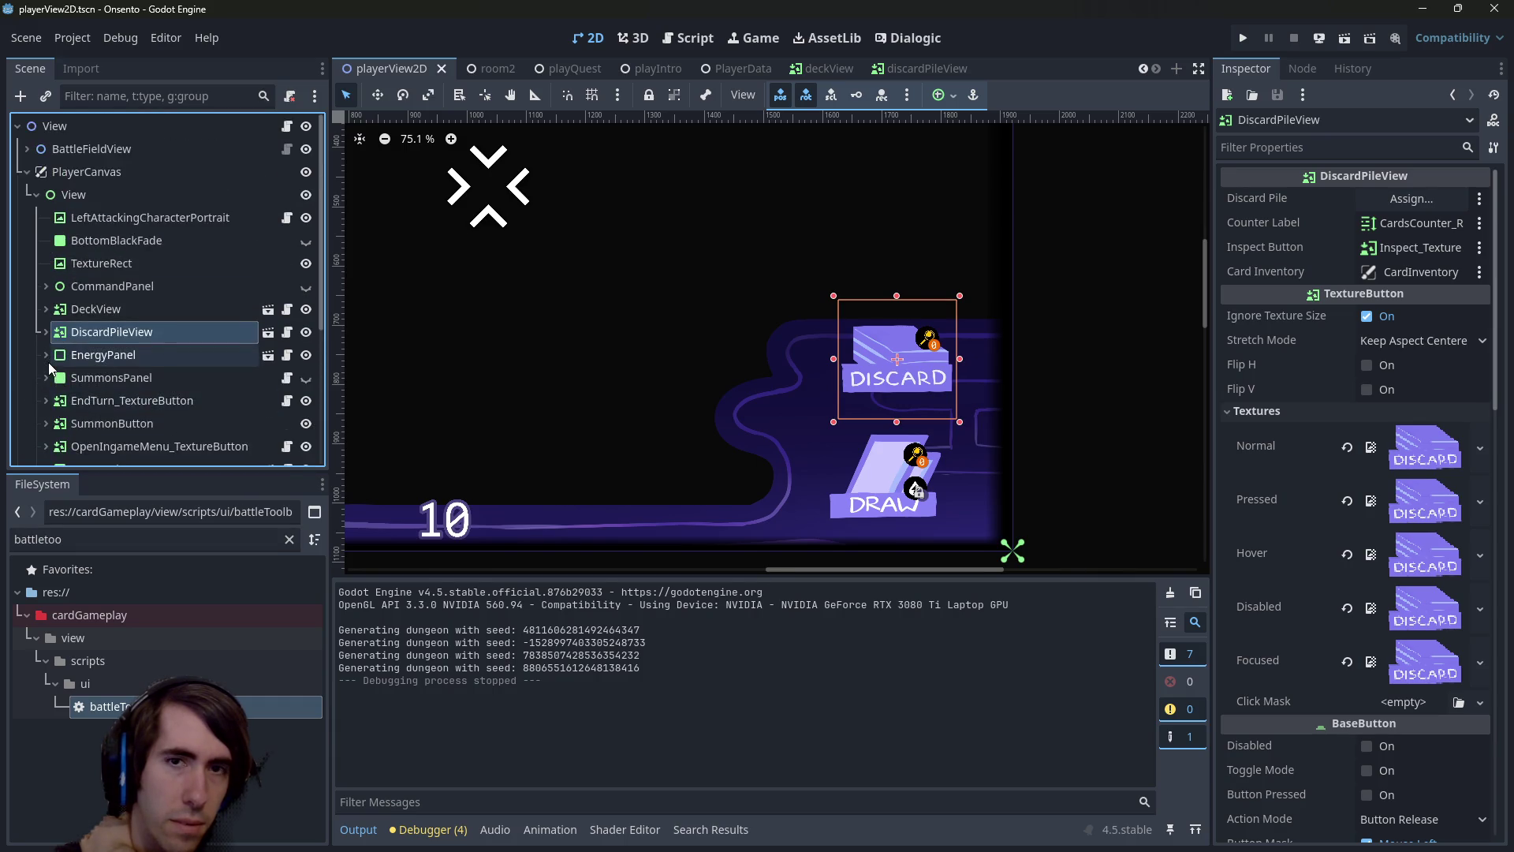
{"action": "left_click", "coordinate": [911, 465]}
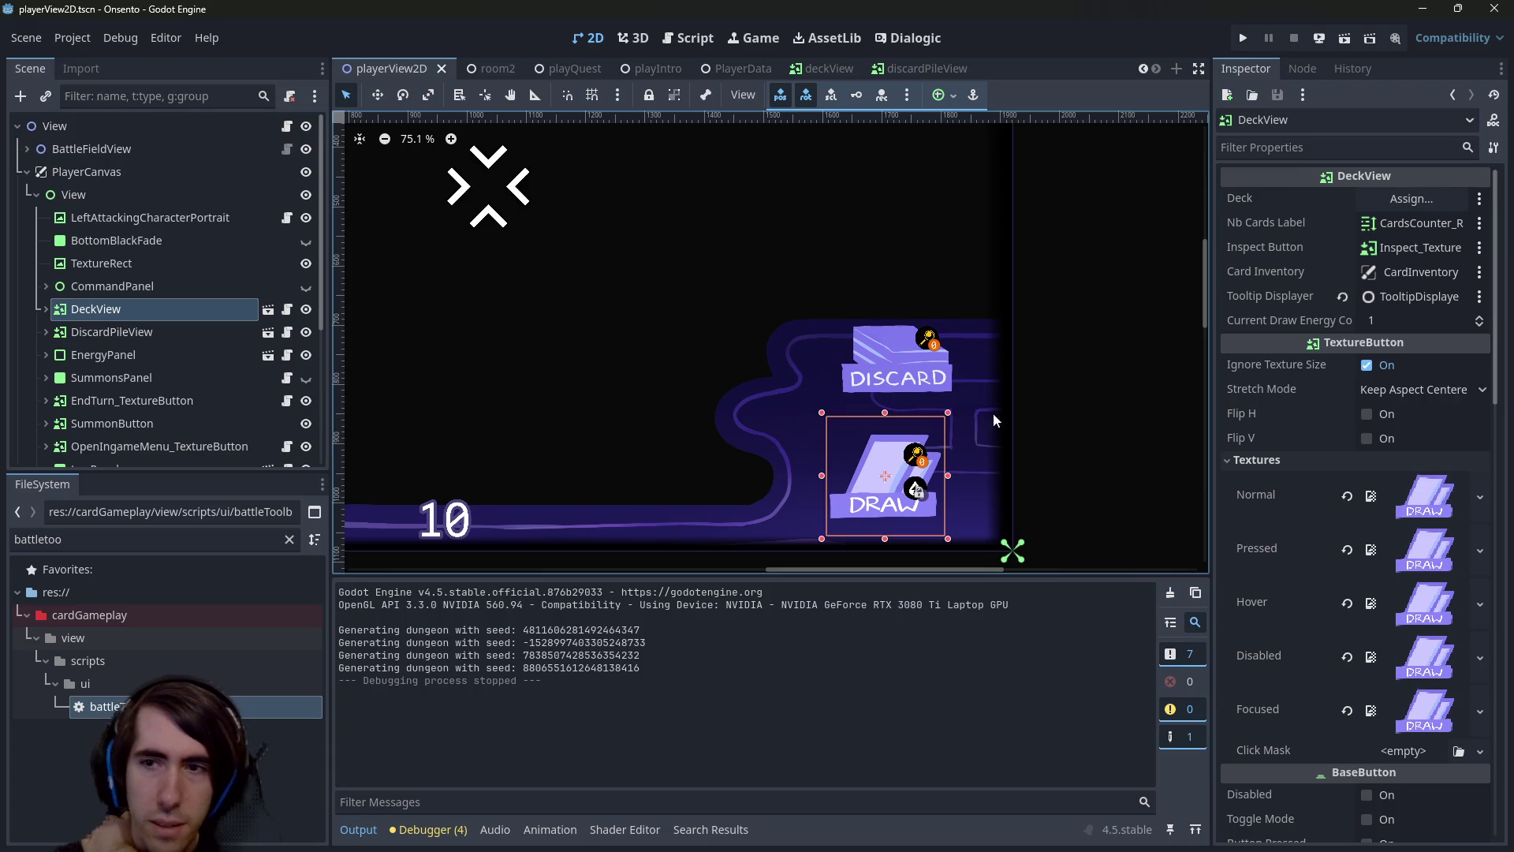
{"action": "left_click", "coordinate": [44, 309]}
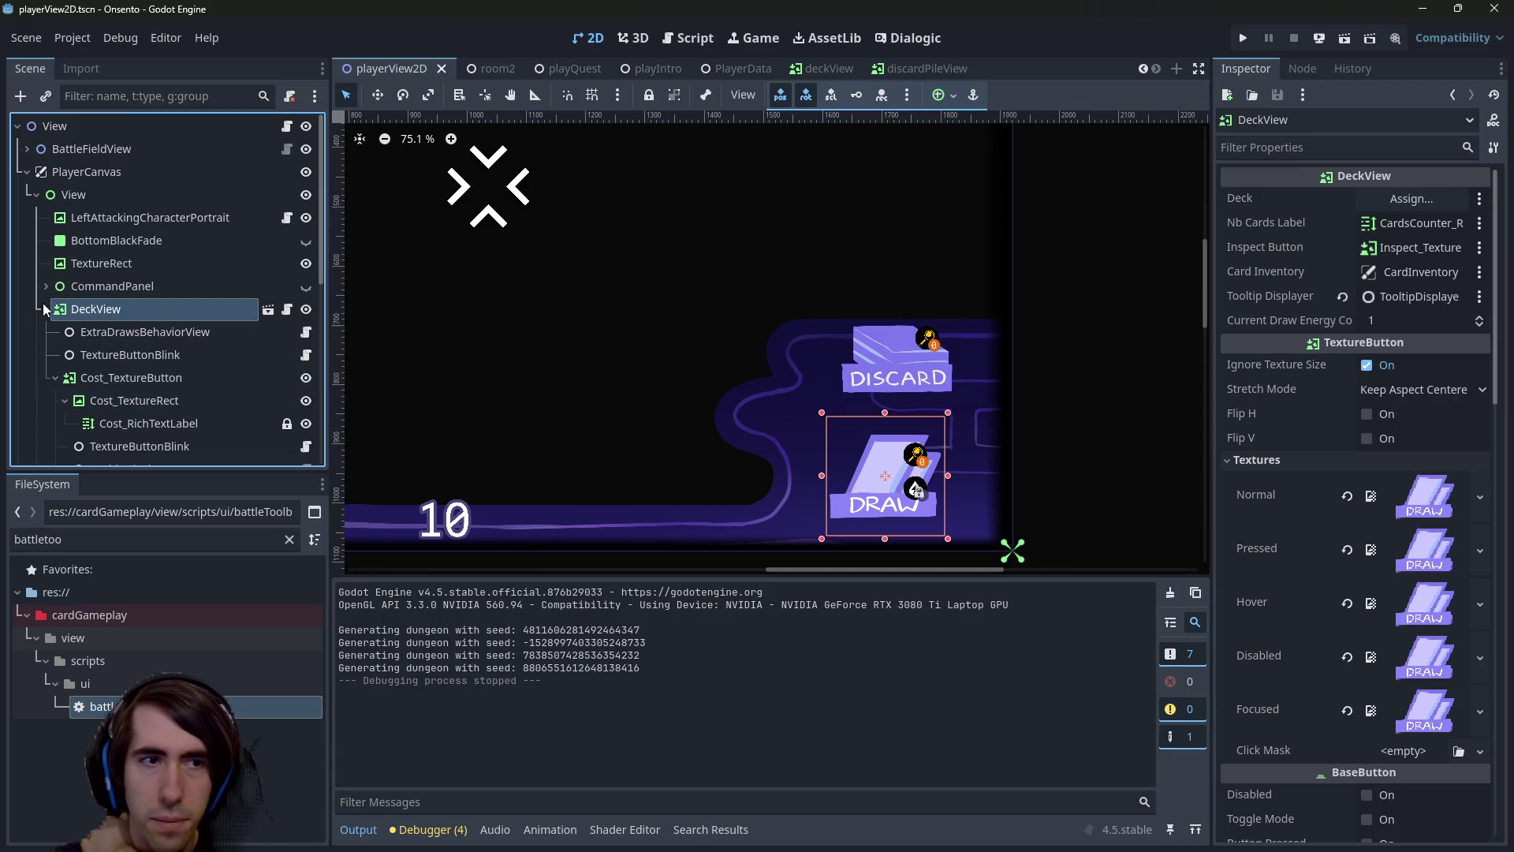
{"action": "left_click", "coordinate": [142, 356]}
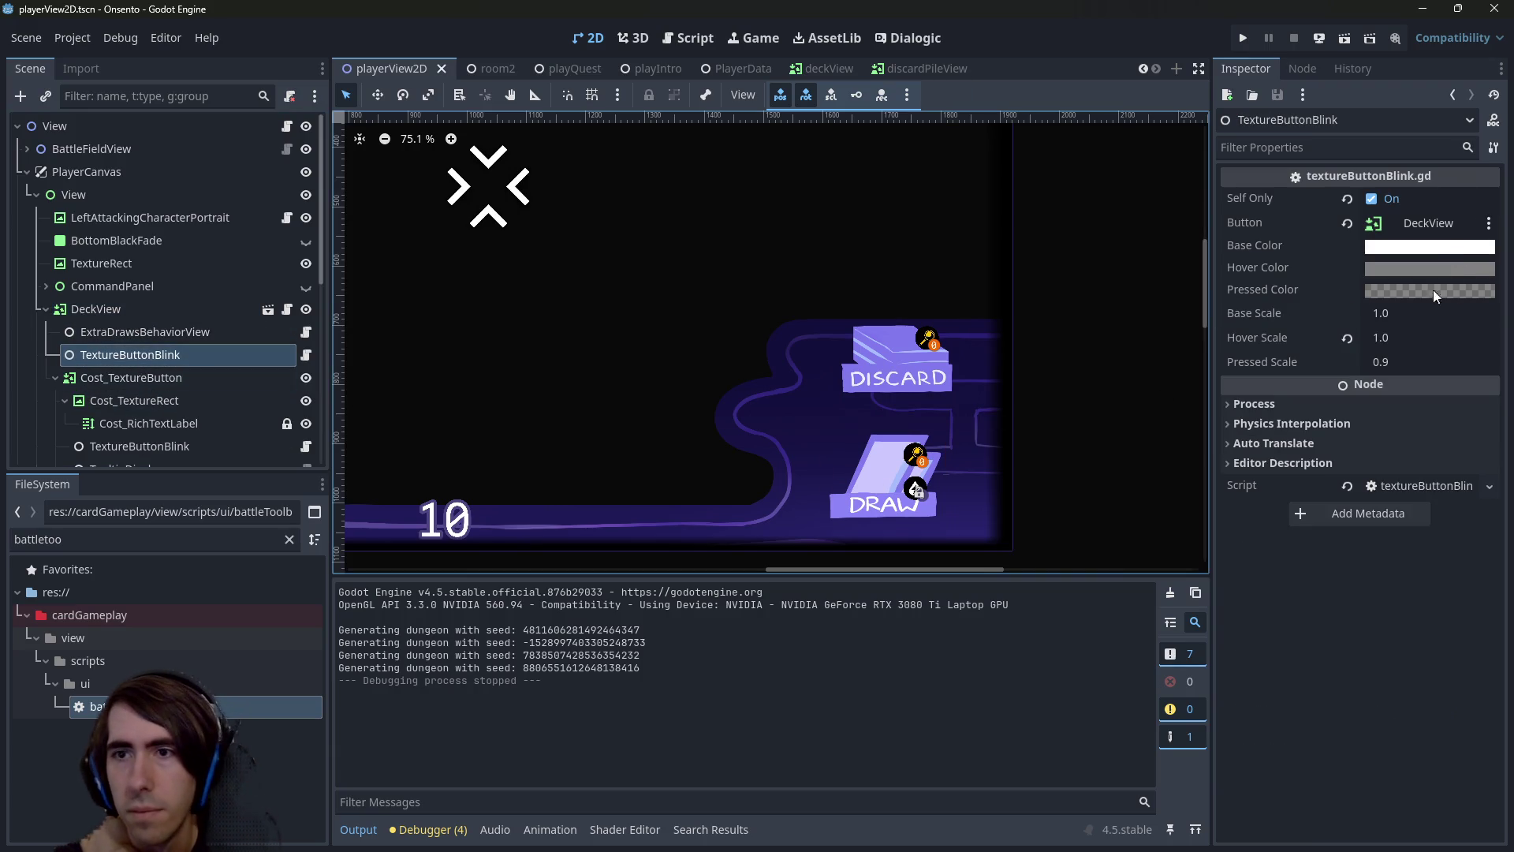
- Set the blink node's Pressed Scale to 1.0, save, and test-run the room2 battle scene
{"action": "left_click", "coordinate": [1403, 362]}
{"action": "type", "text": "1"}
{"action": "key", "text": "Return"}
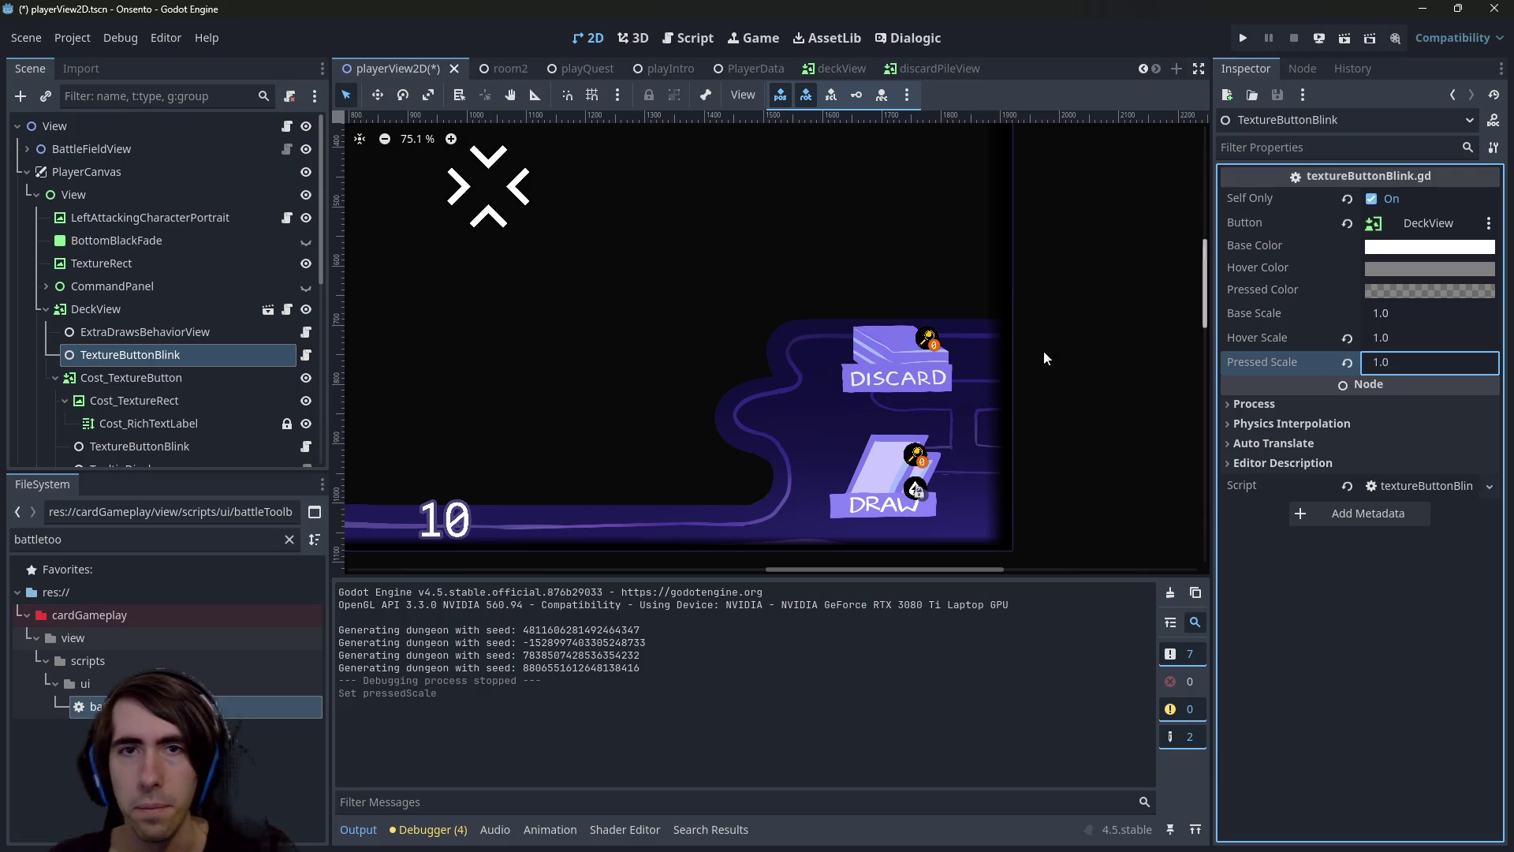
{"action": "key", "text": "ctrl+s"}
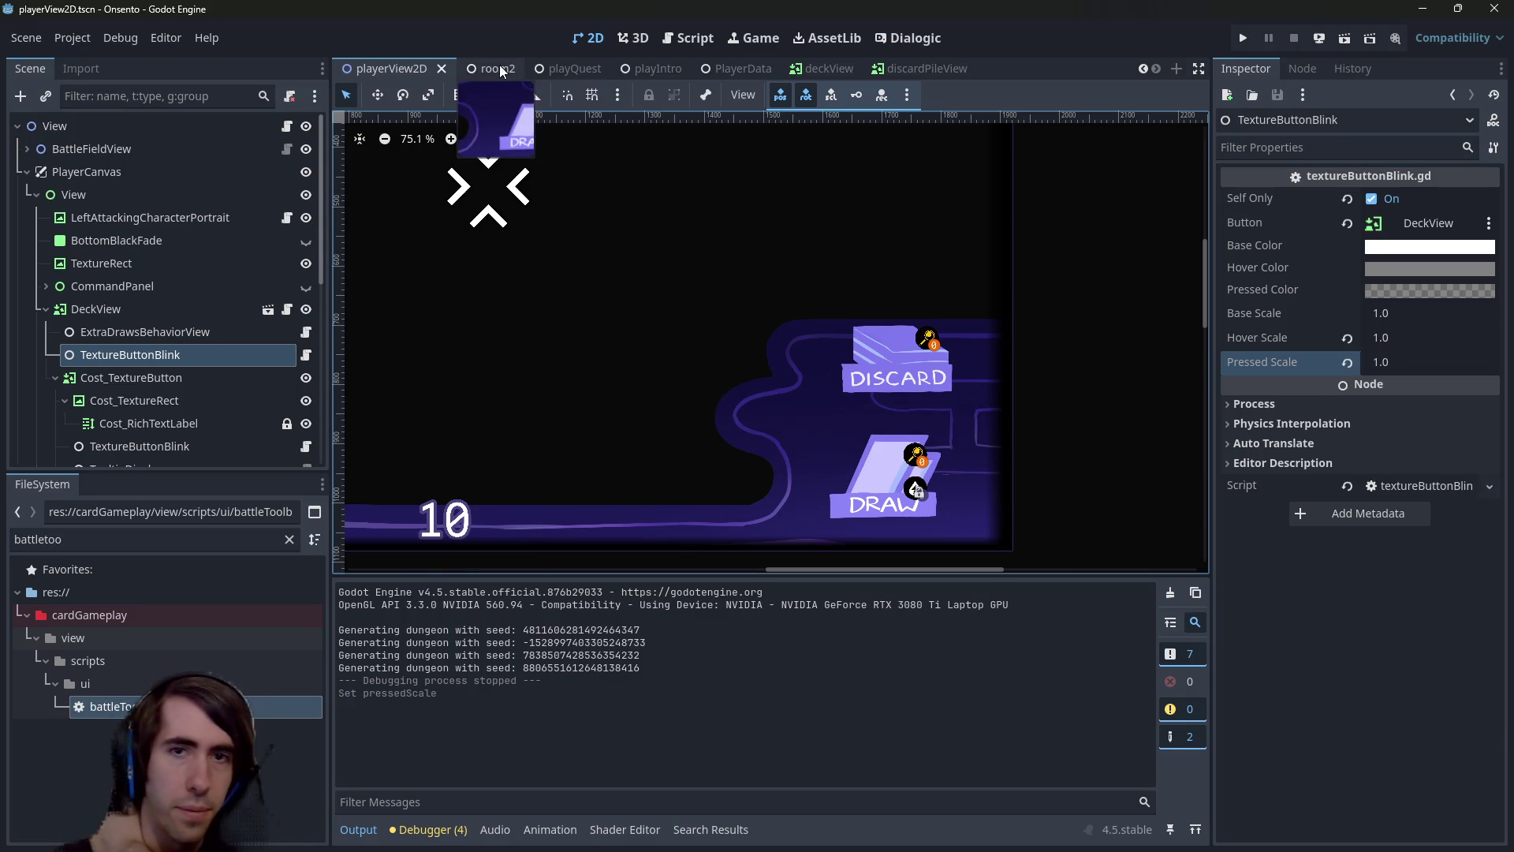
{"action": "left_click", "coordinate": [477, 69]}
{"action": "left_click", "coordinate": [1345, 37]}
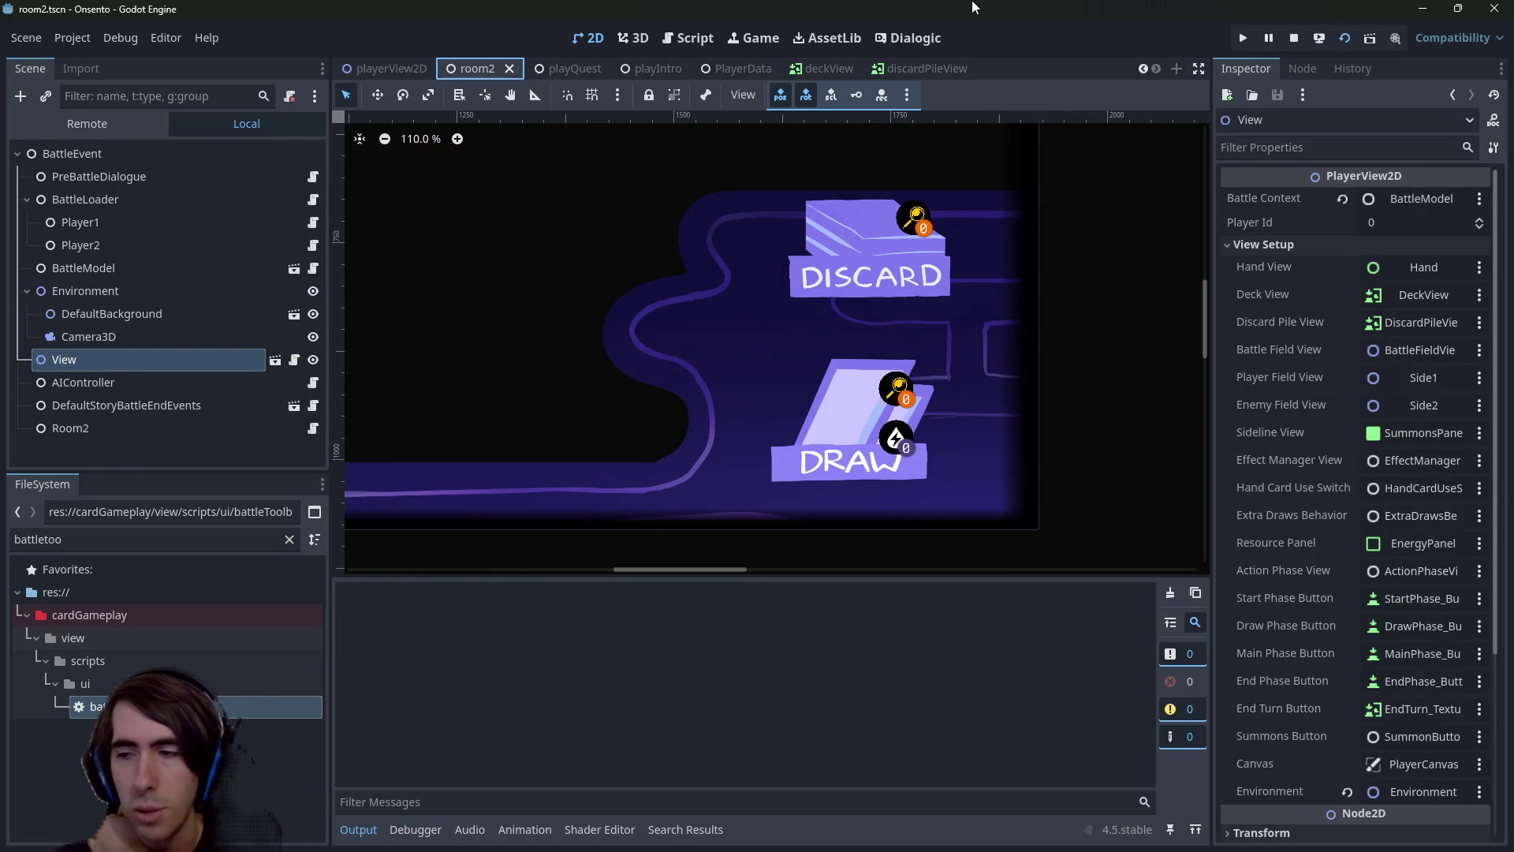
{"action": "left_click", "coordinate": [1293, 39]}
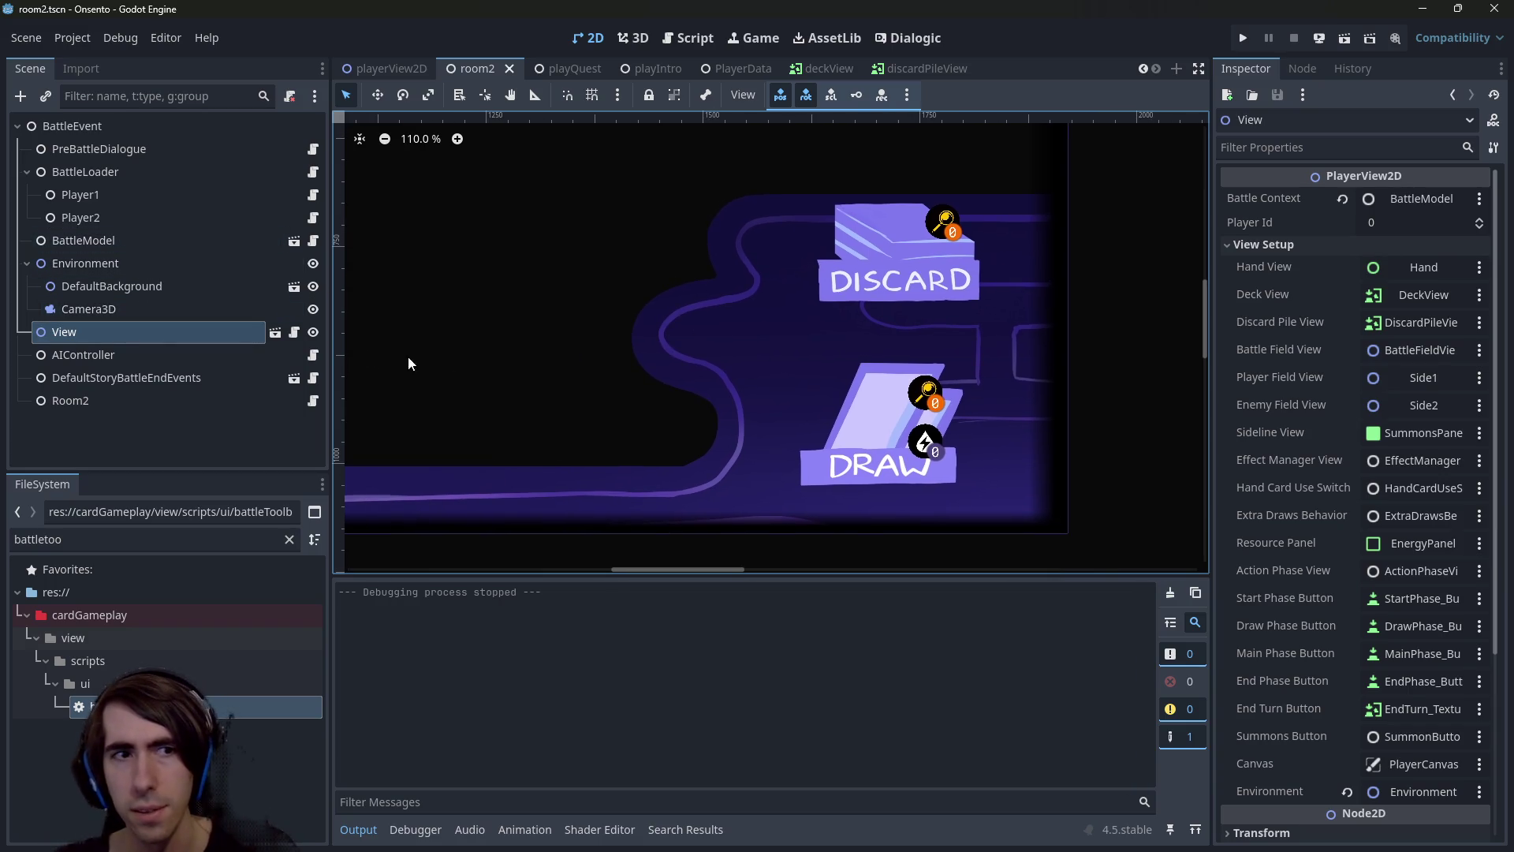
- Revert the DRAW blink node's Pressed Scale to 0.9, save, and return to room2
{"action": "left_click", "coordinate": [276, 334]}
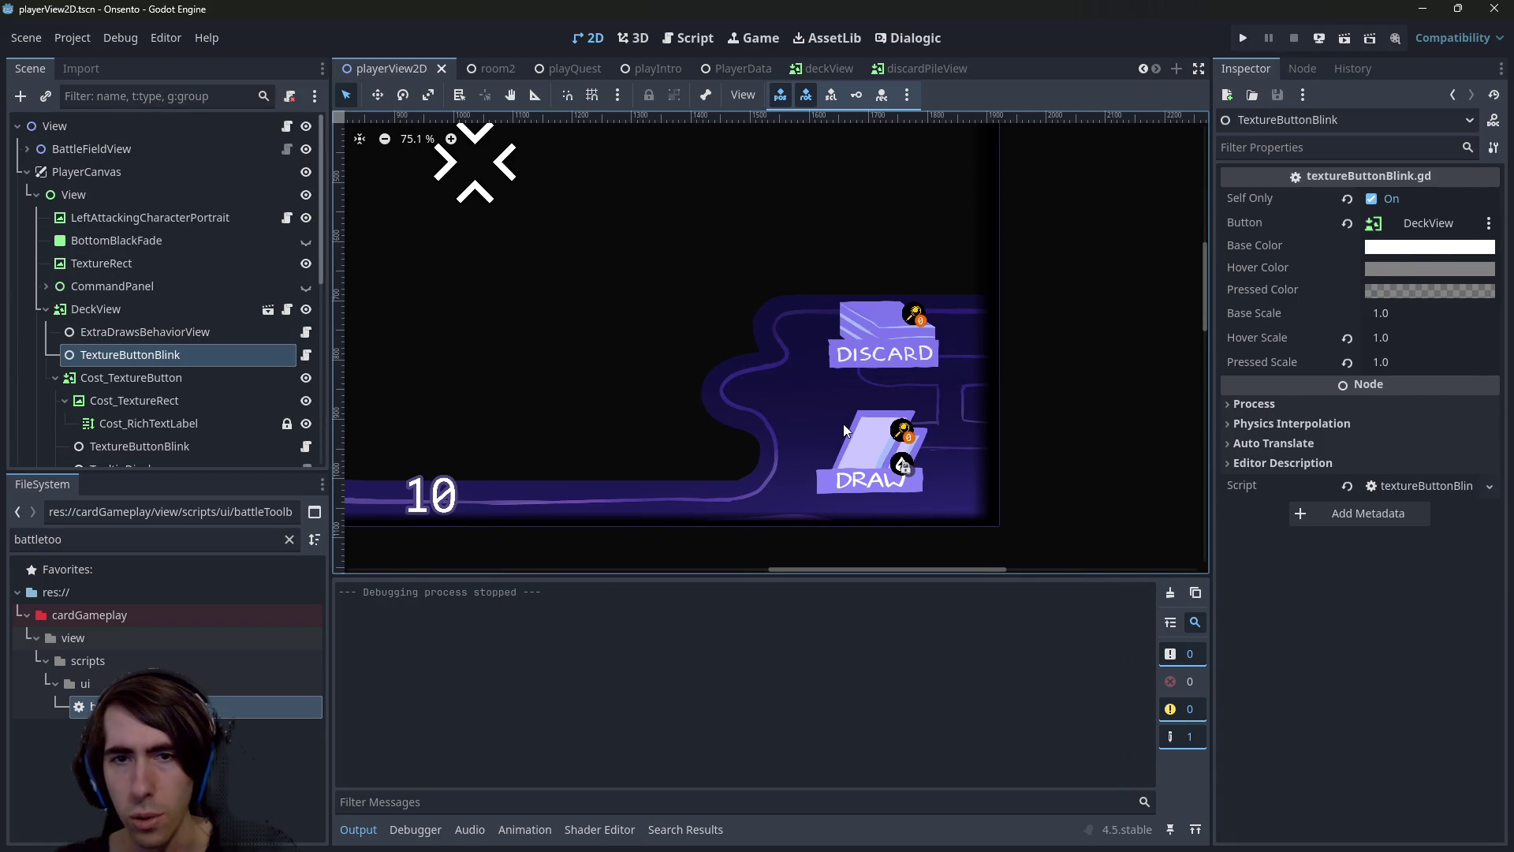
{"action": "left_click", "coordinate": [844, 430]}
{"action": "scroll", "coordinate": [1448, 614], "scroll_direction": "down", "scroll_amount": 5}
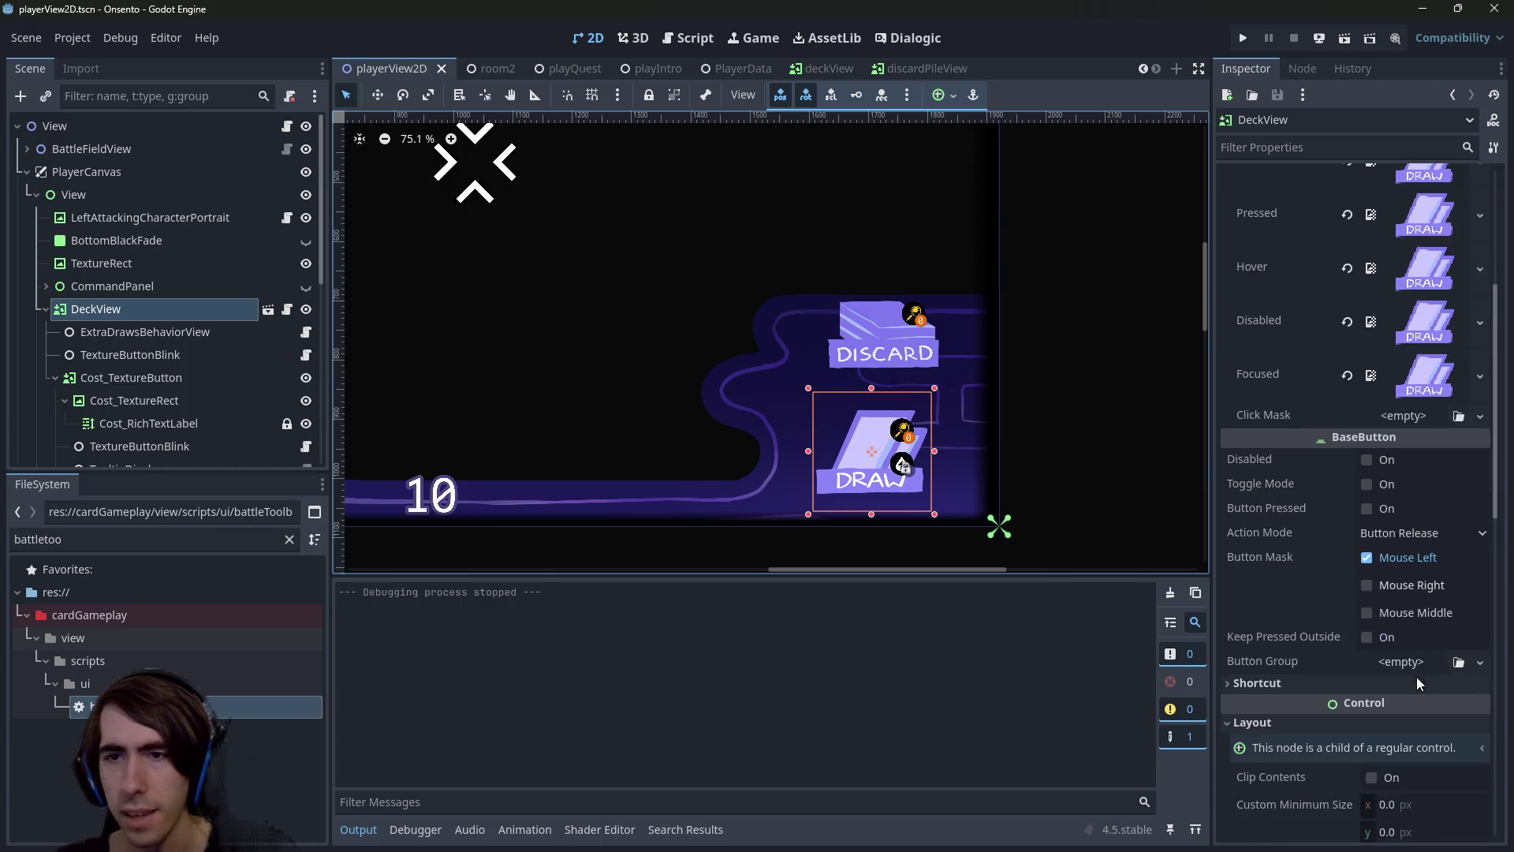
{"action": "left_click", "coordinate": [182, 354]}
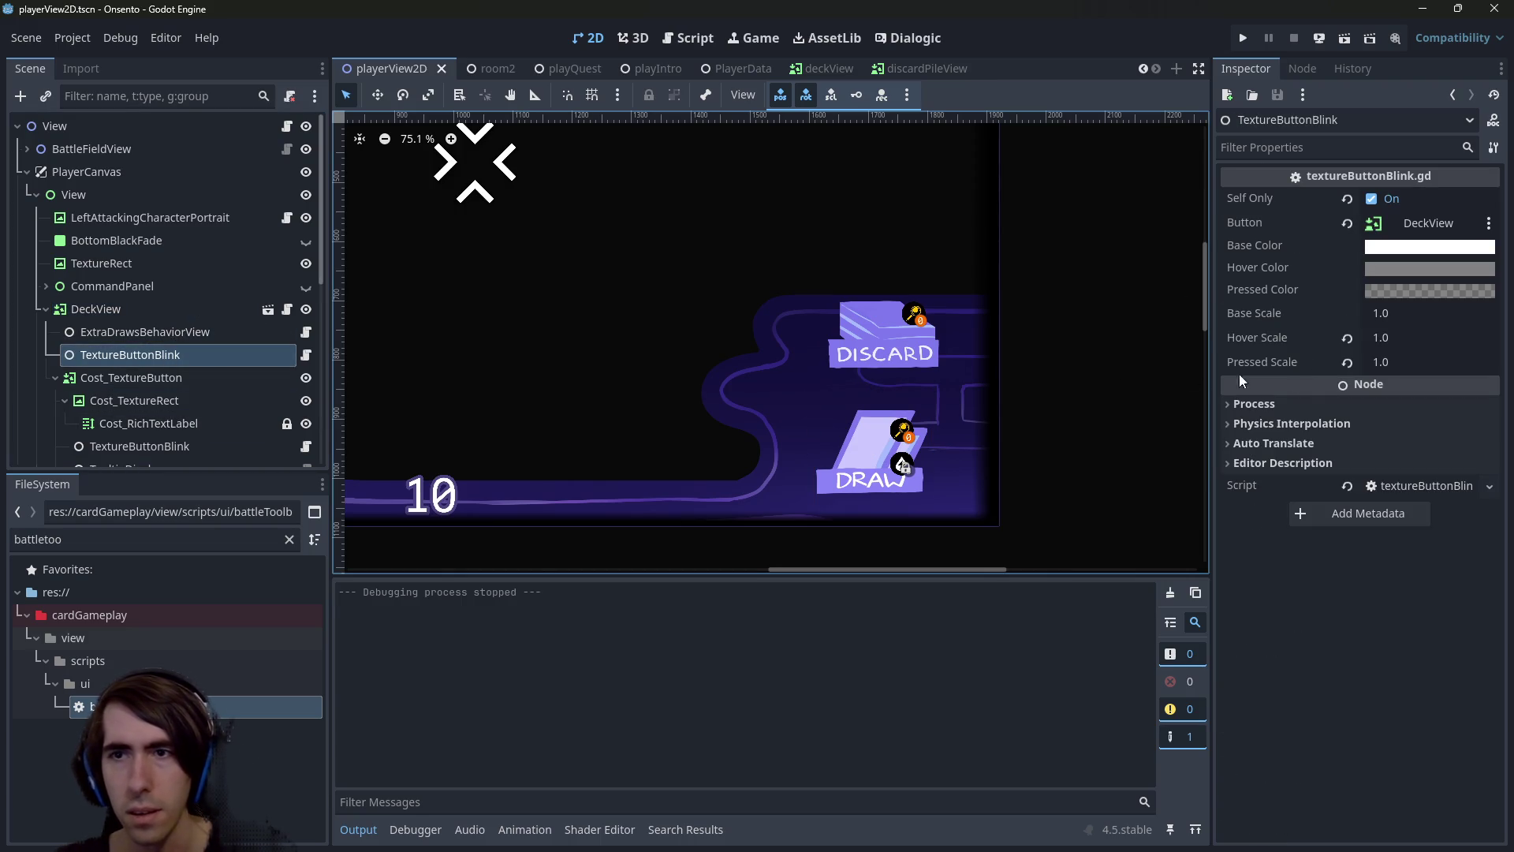
{"action": "left_click", "coordinate": [1348, 364]}
{"action": "key", "text": "ctrl+s"}
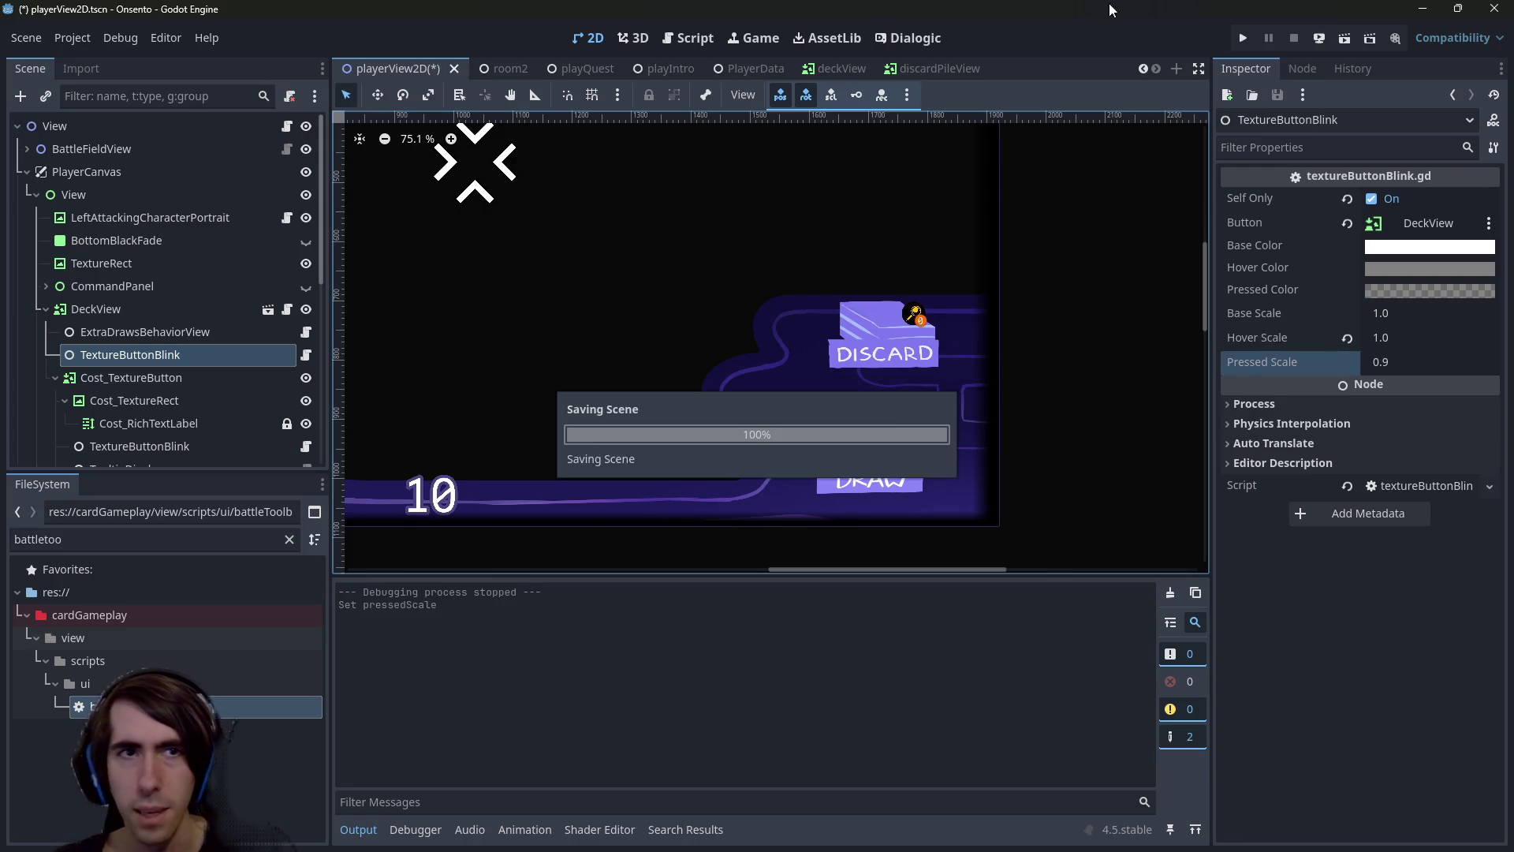
{"action": "left_click", "coordinate": [485, 69]}
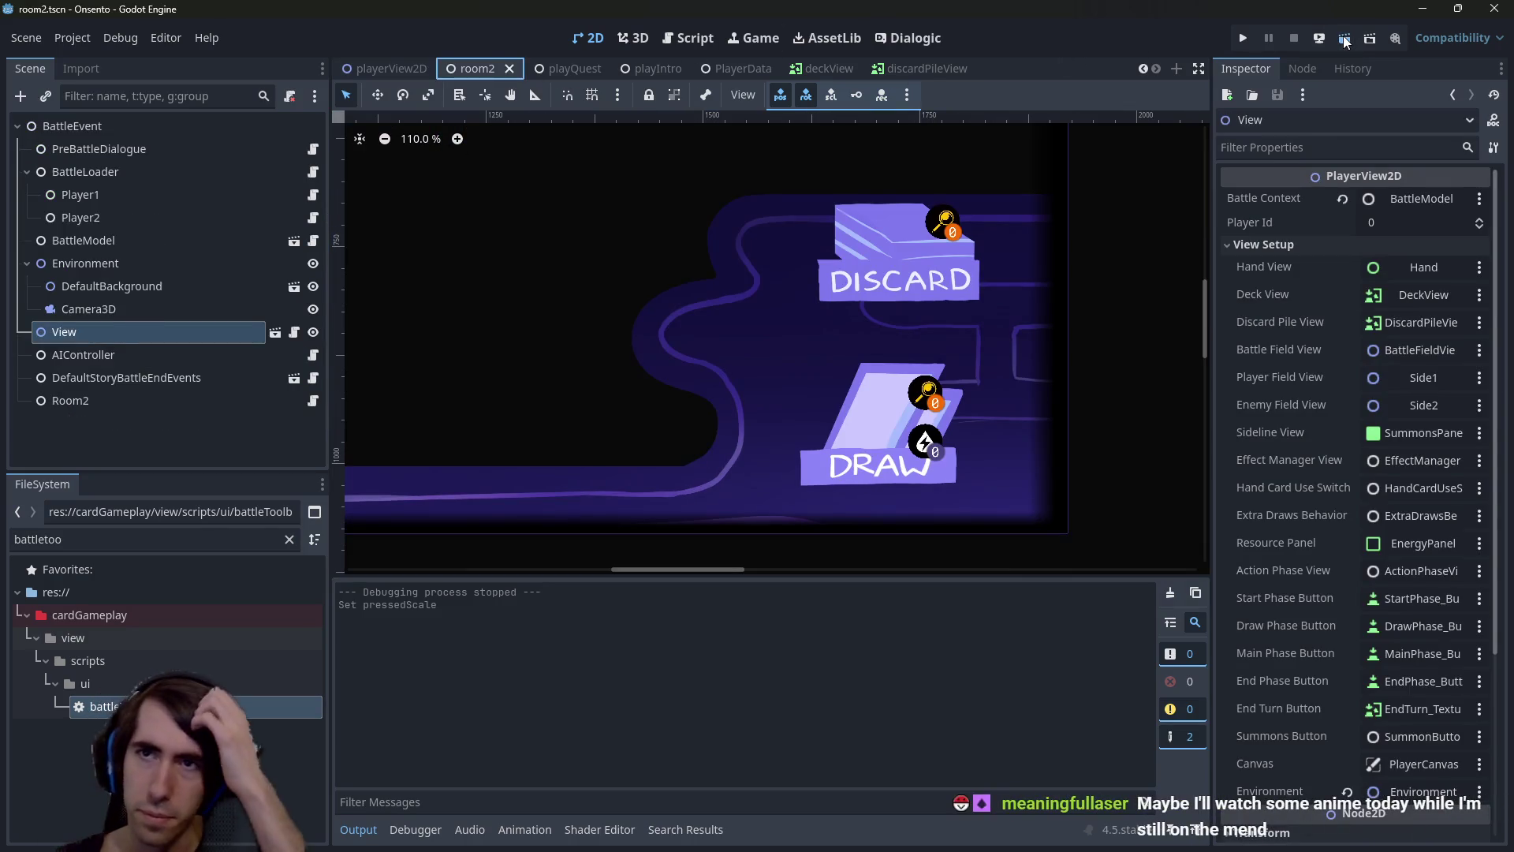
- Run room2, then open and close the pause menu with the gear icon and Escape
{"action": "left_click", "coordinate": [1344, 38]}
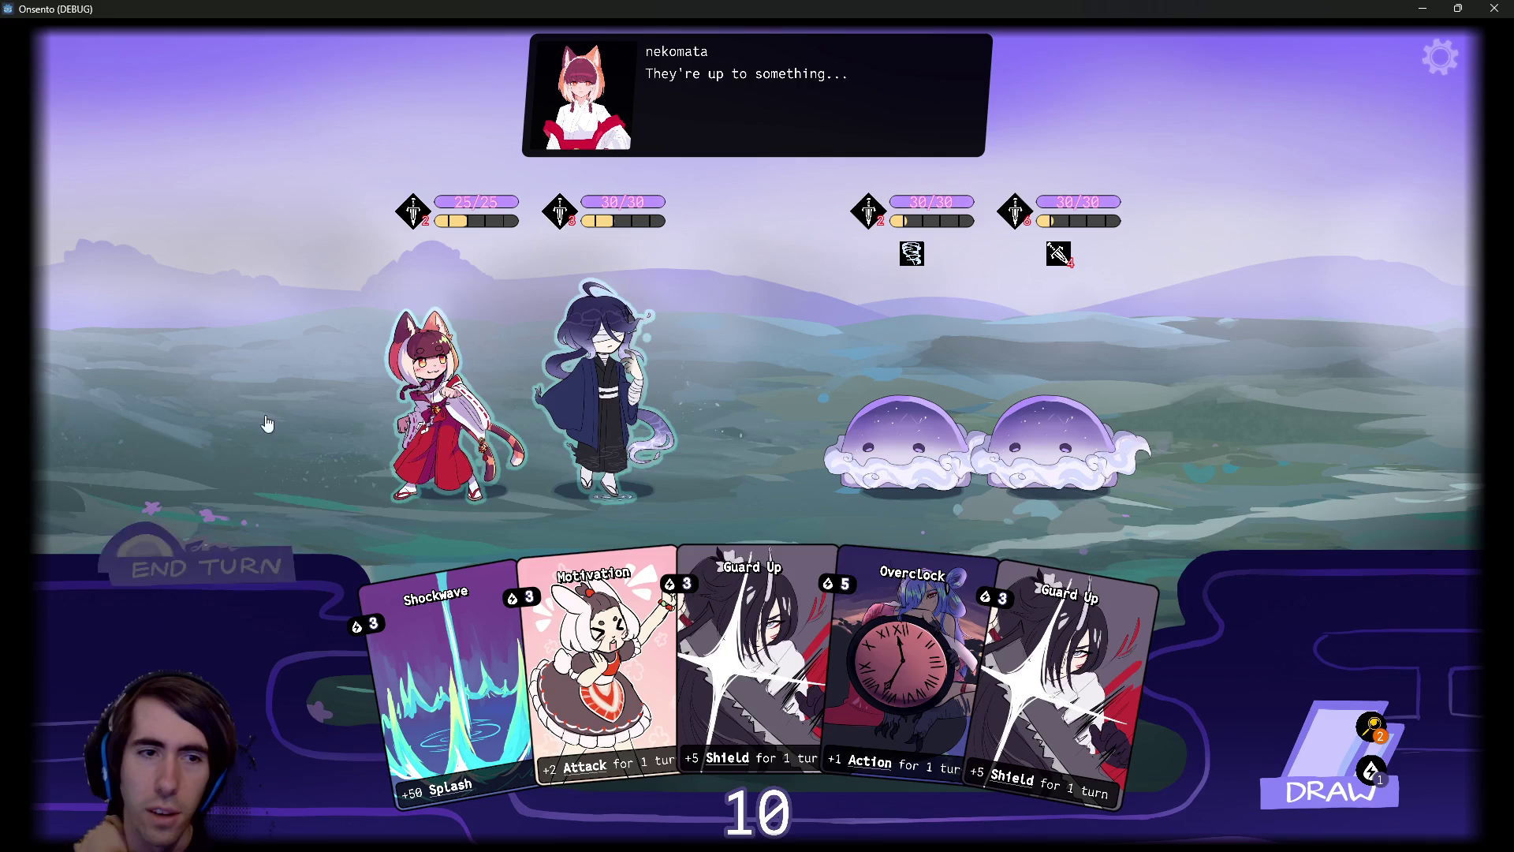
{"action": "left_click", "coordinate": [227, 580]}
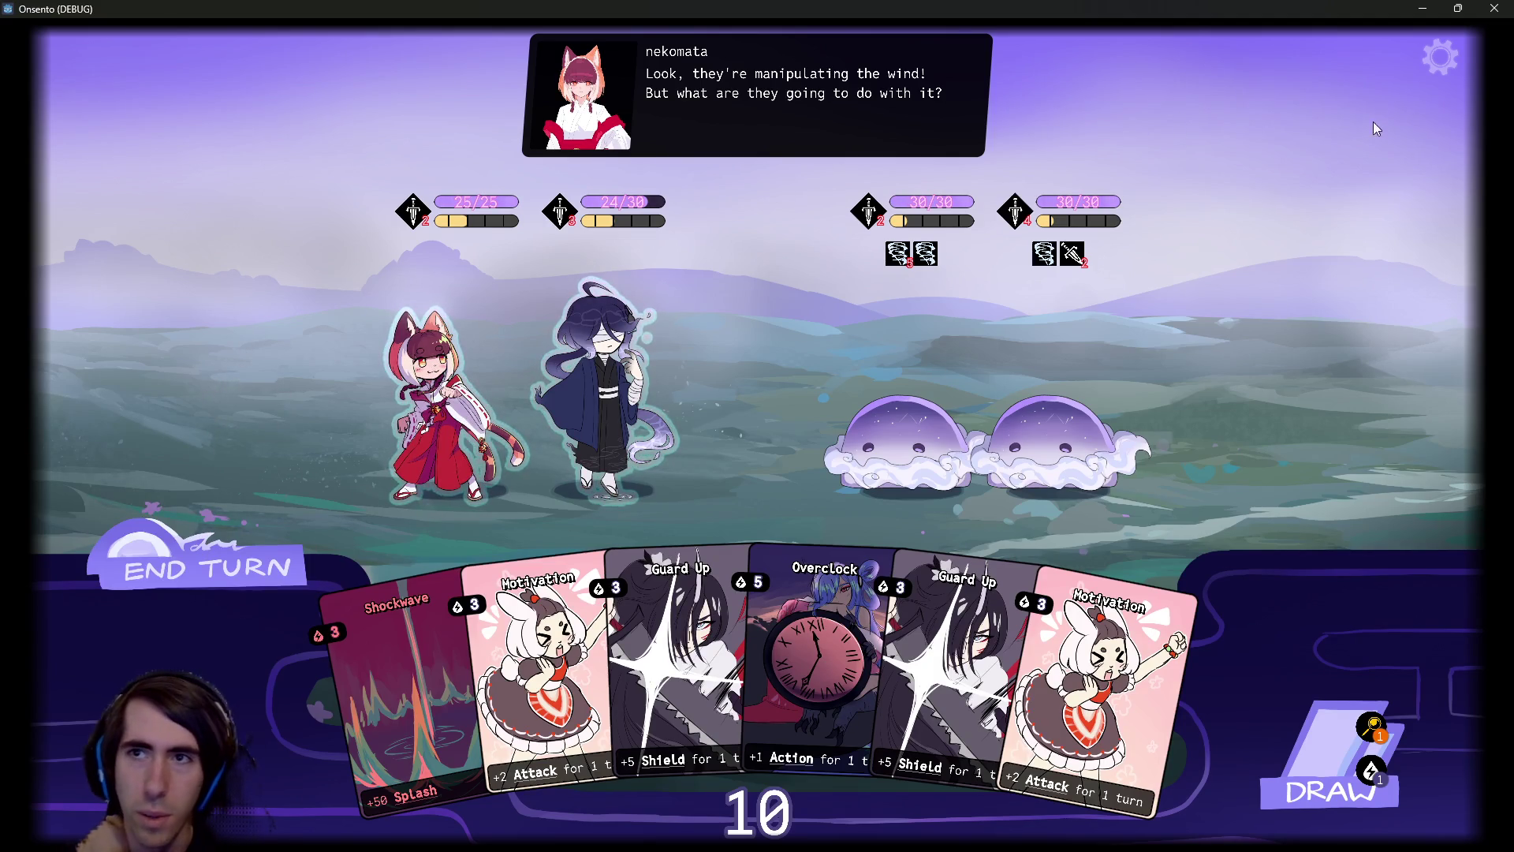
{"action": "left_click", "coordinate": [1440, 61]}
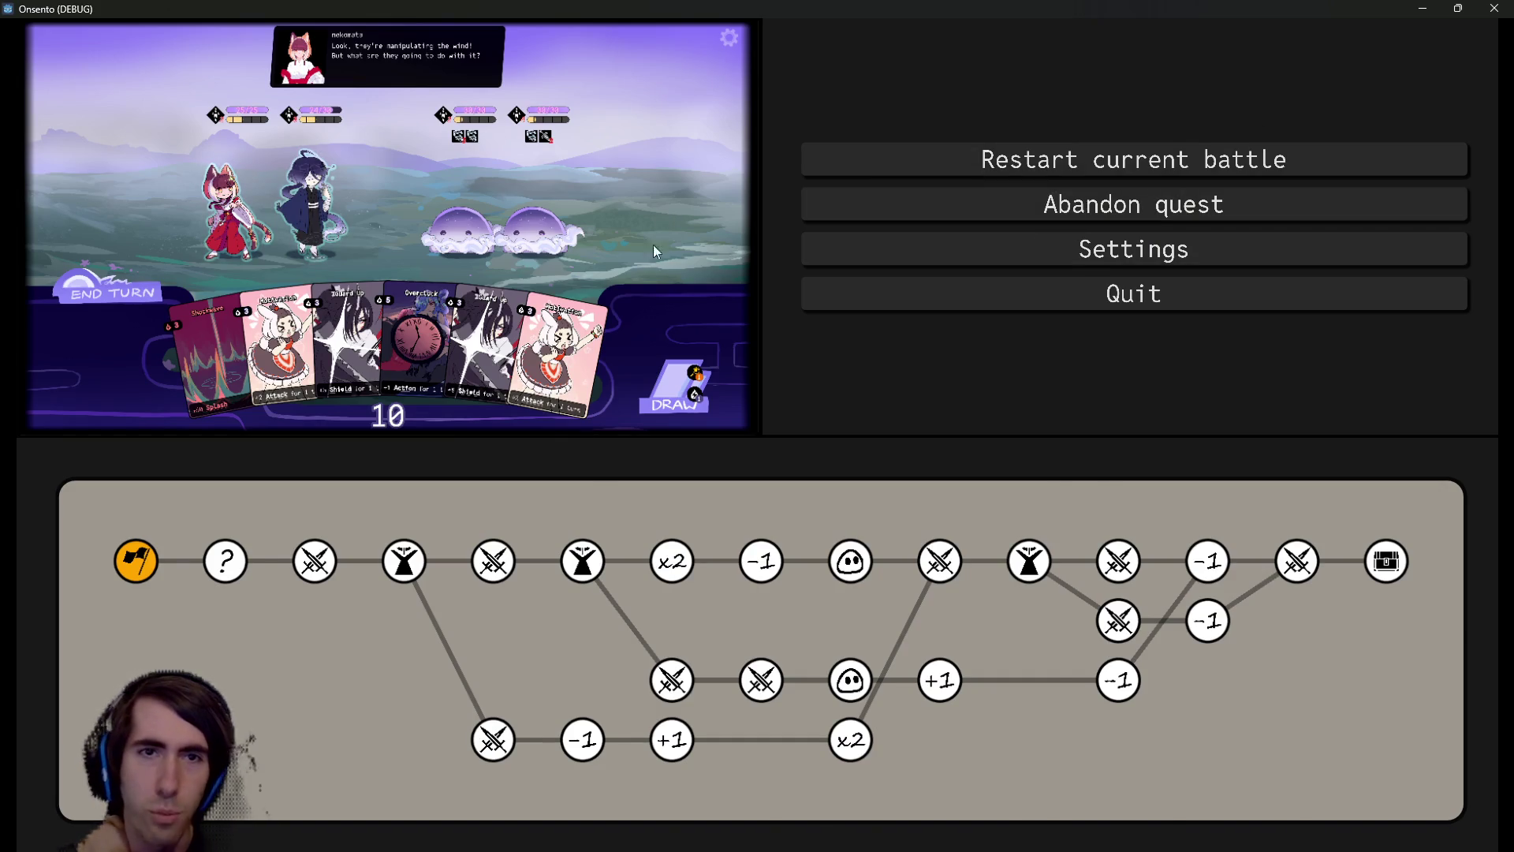
{"action": "left_click", "coordinate": [653, 245]}
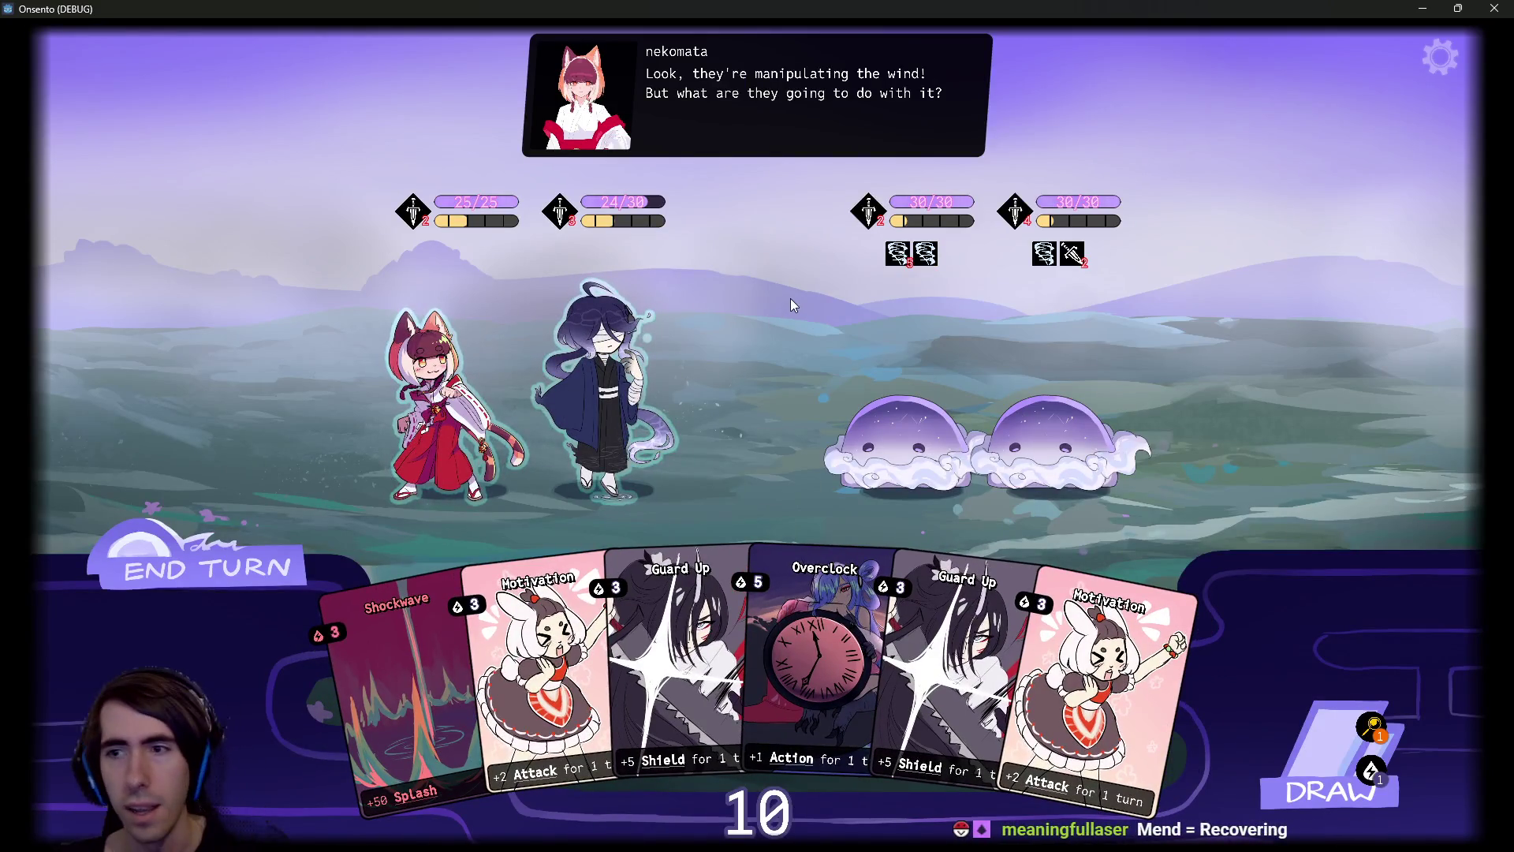
{"action": "key", "text": "Escape"}
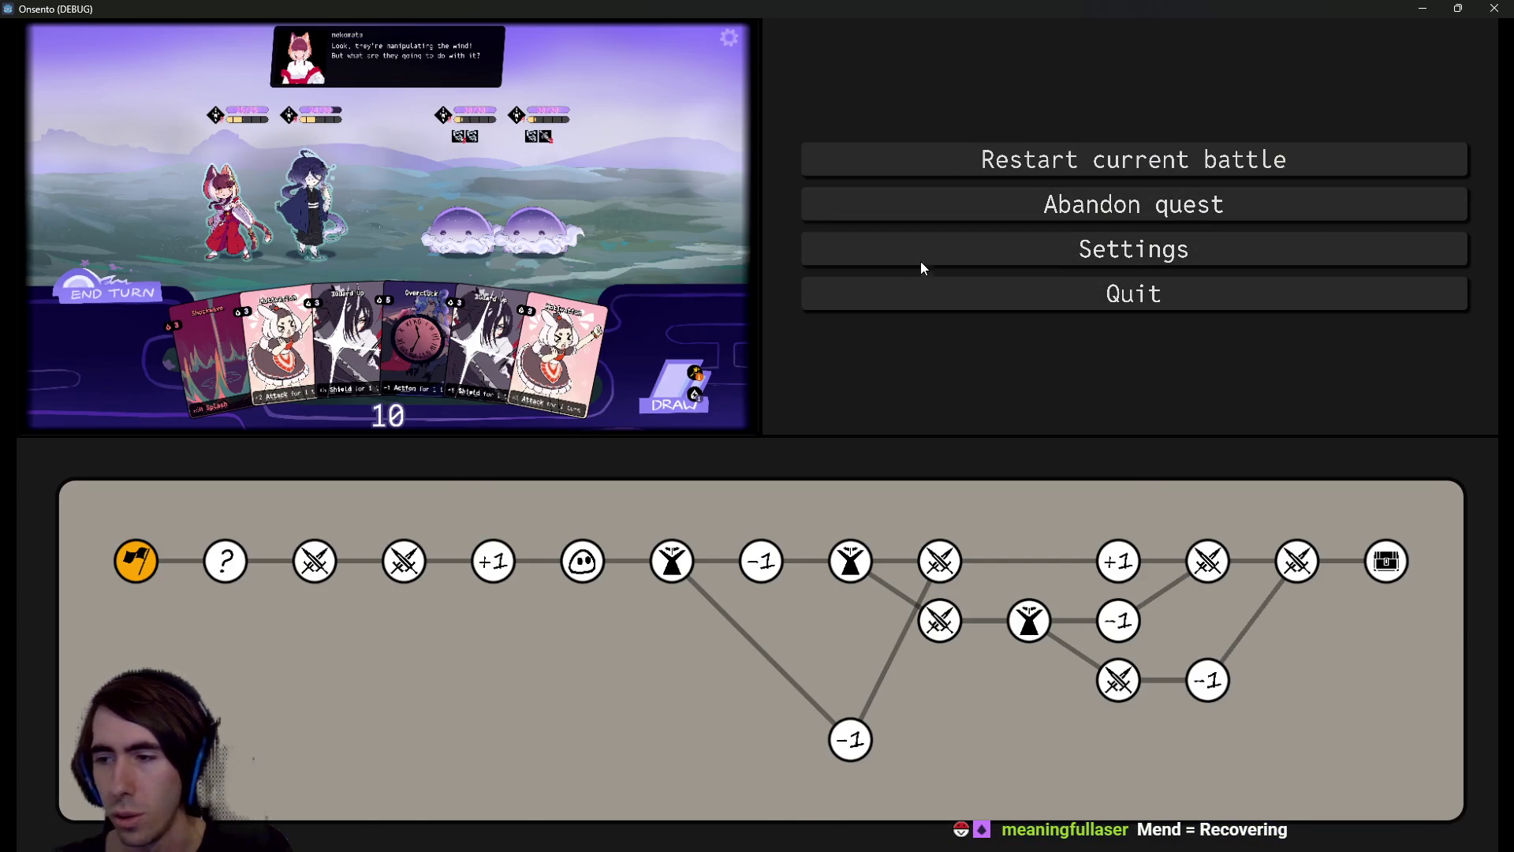
{"action": "key", "text": "Escape"}
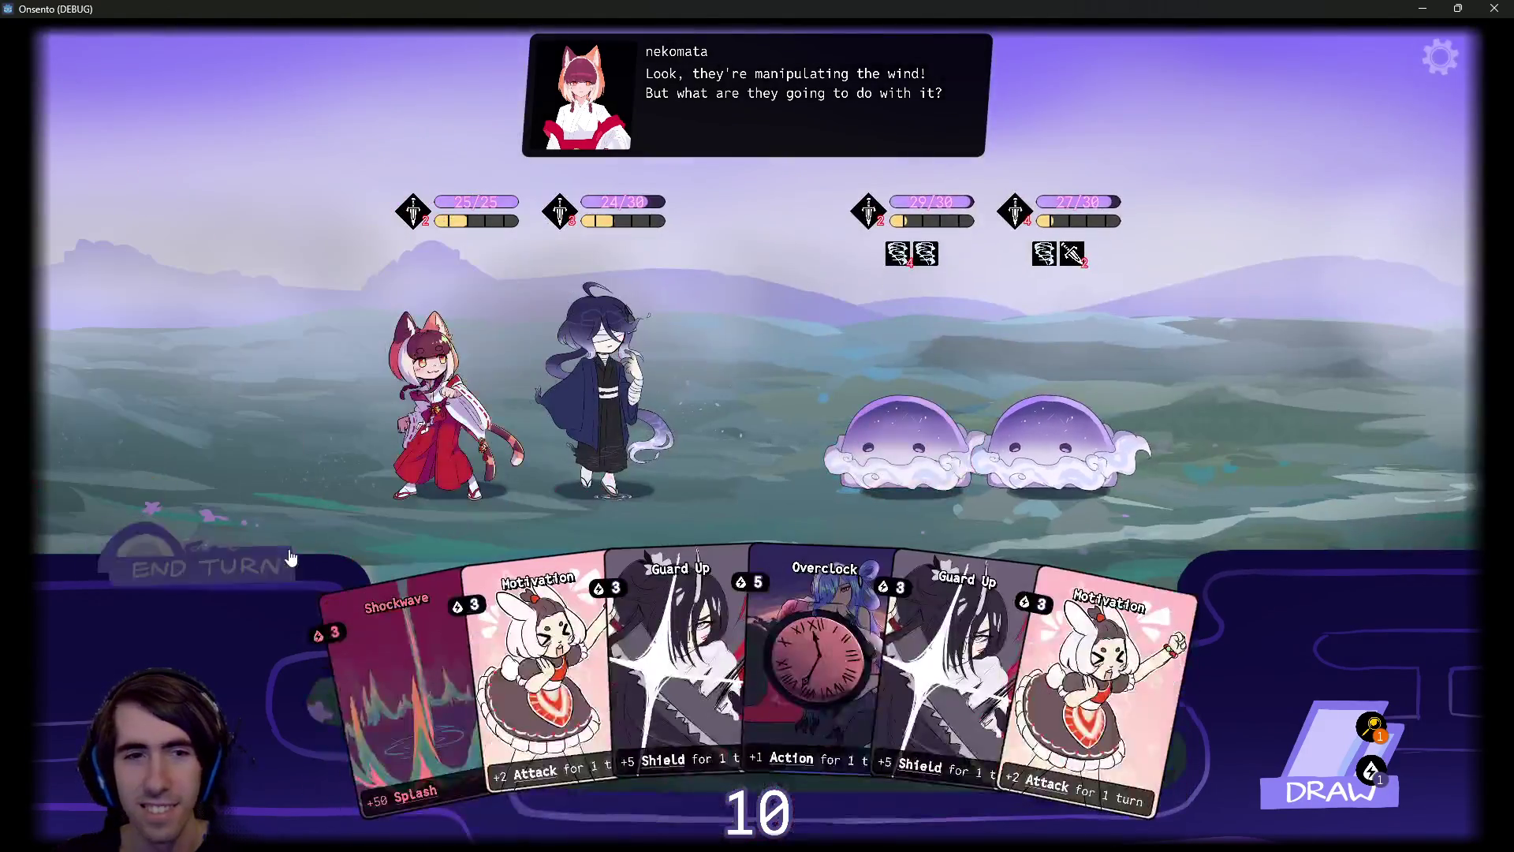
- End the turn, play Guard Up on the ally, and close the debug game window
{"action": "left_click", "coordinate": [277, 528]}
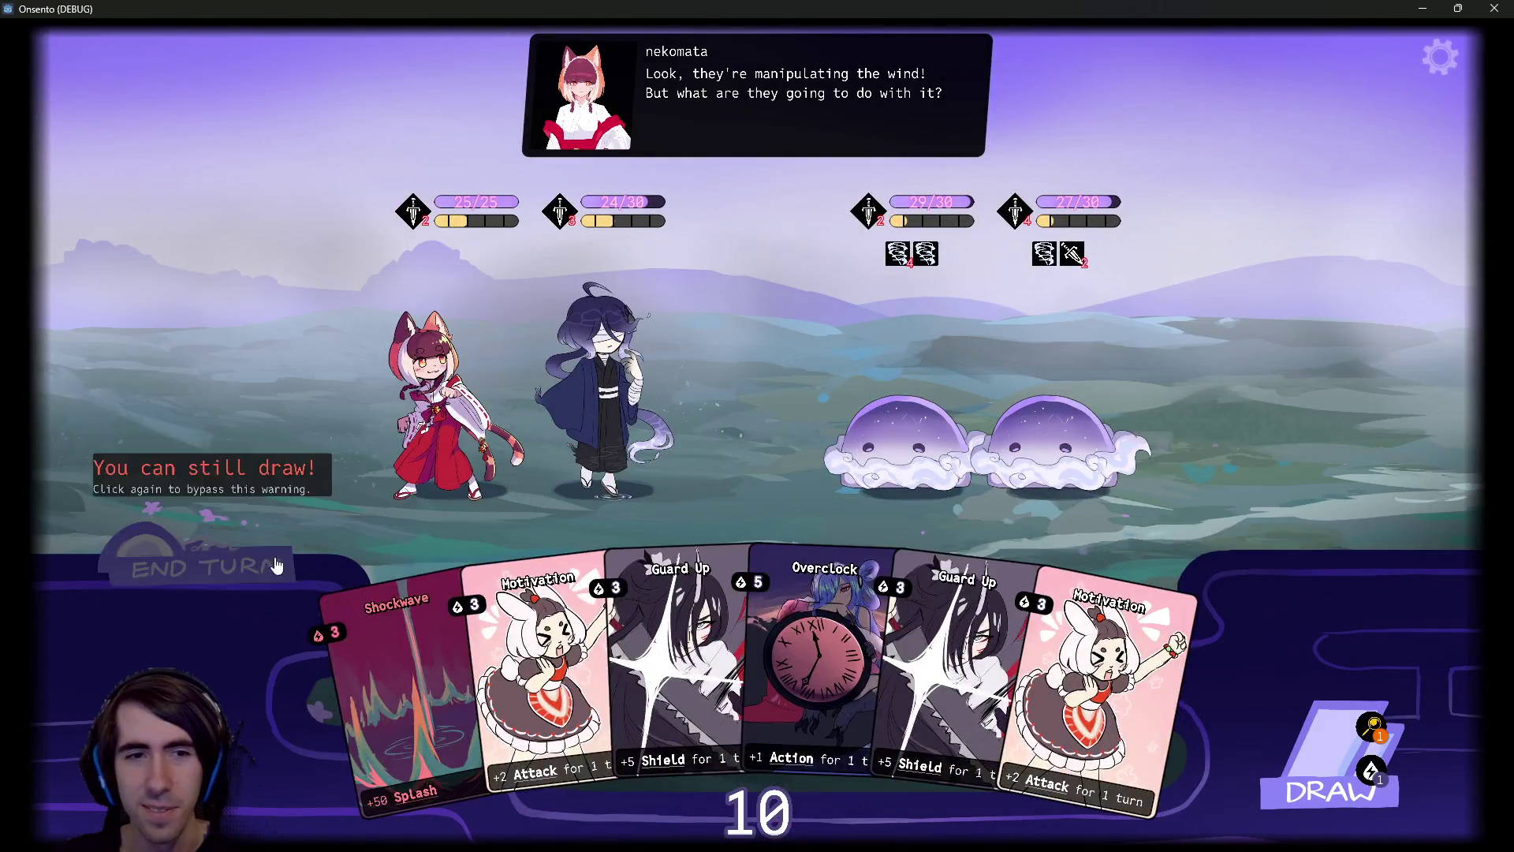
{"action": "left_click", "coordinate": [277, 529]}
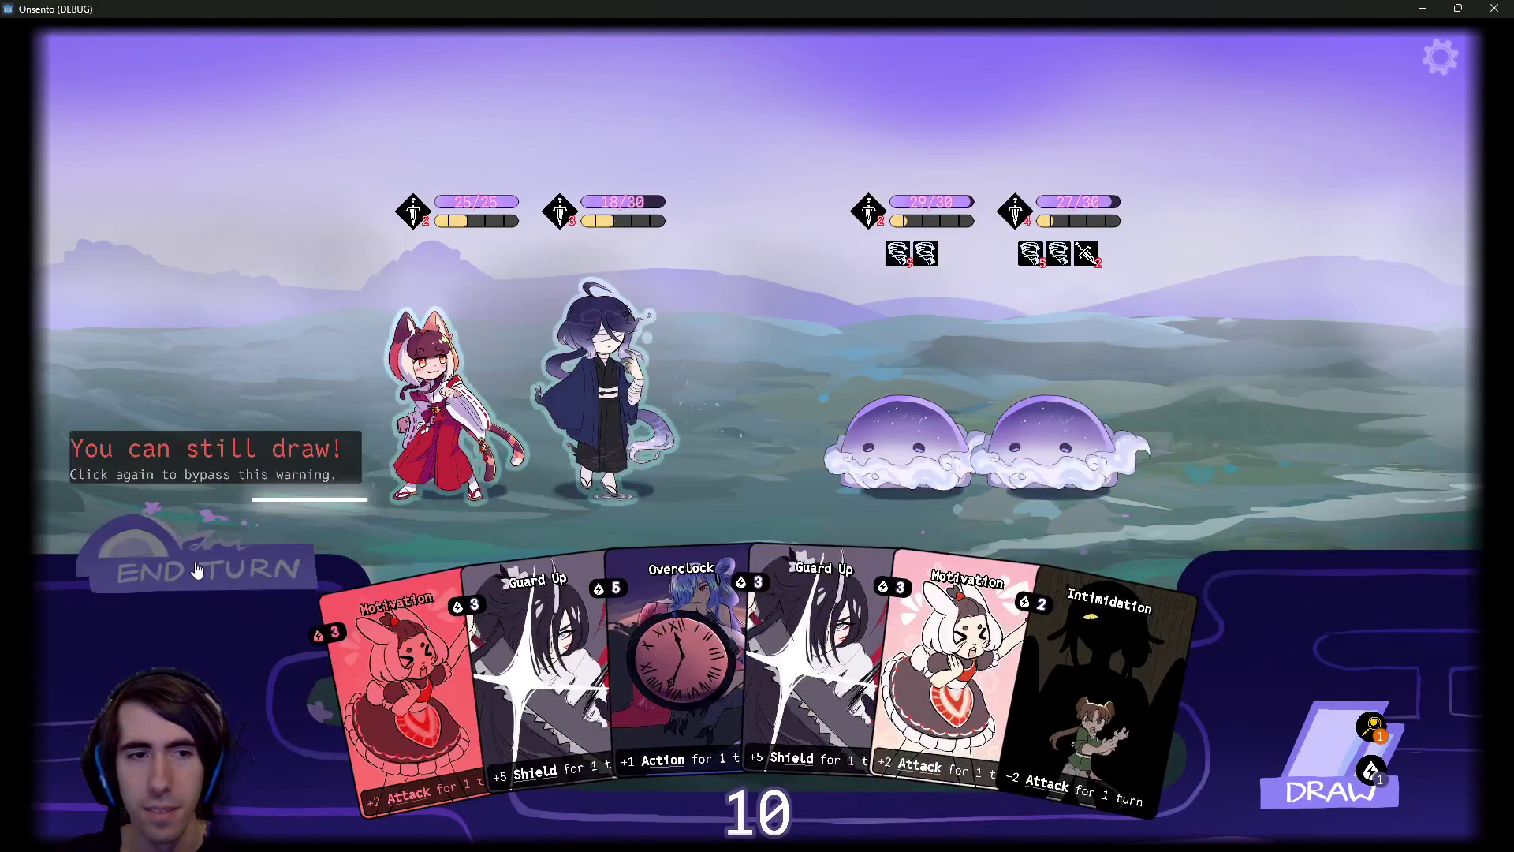
{"action": "left_click", "coordinate": [194, 604]}
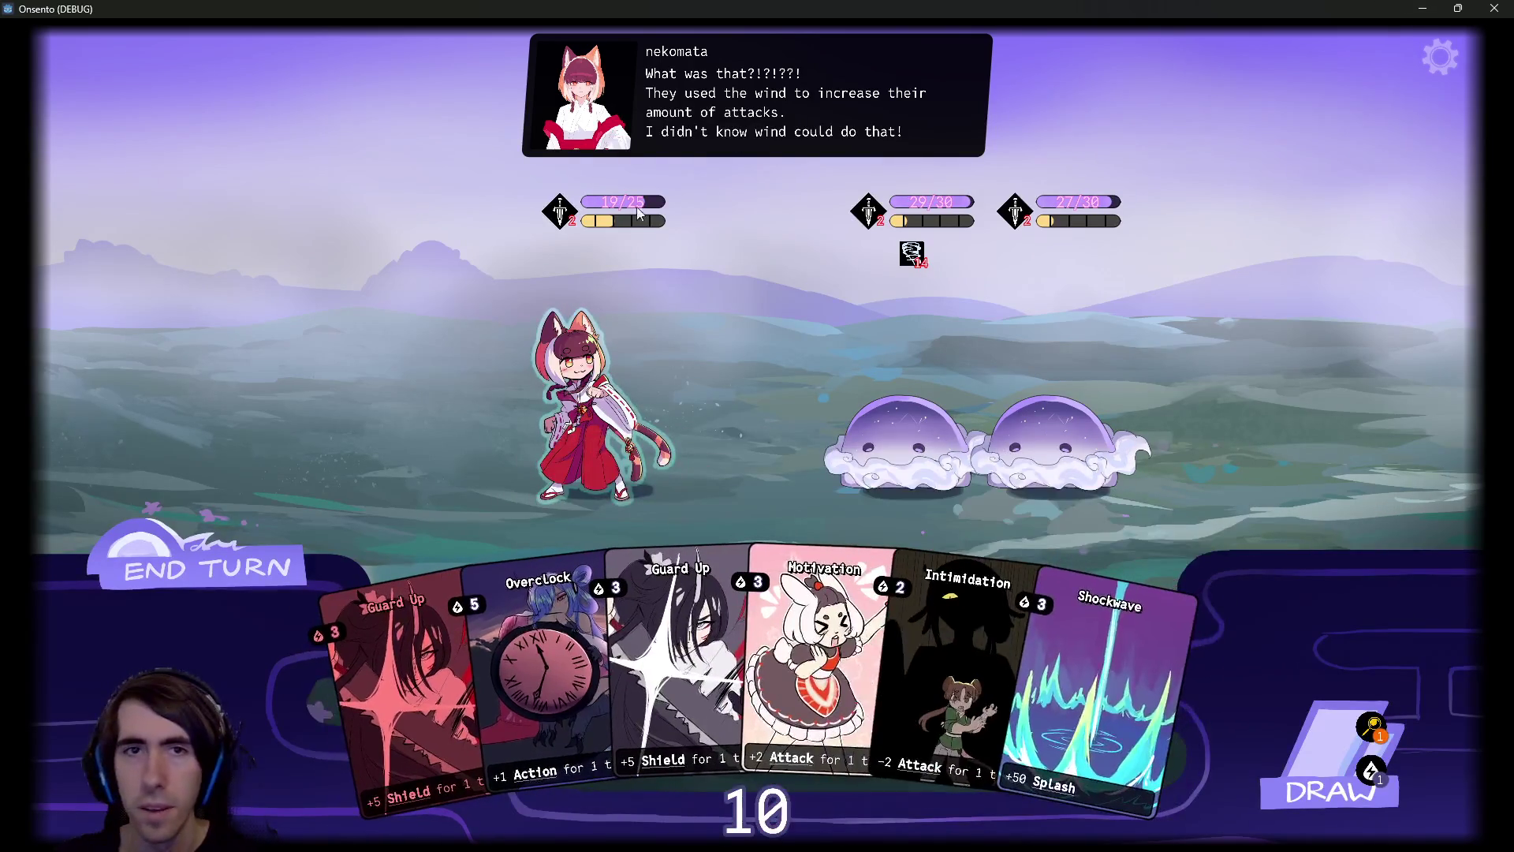
{"action": "left_click_drag", "start_coordinate": [678, 671], "coordinate": [595, 387]}
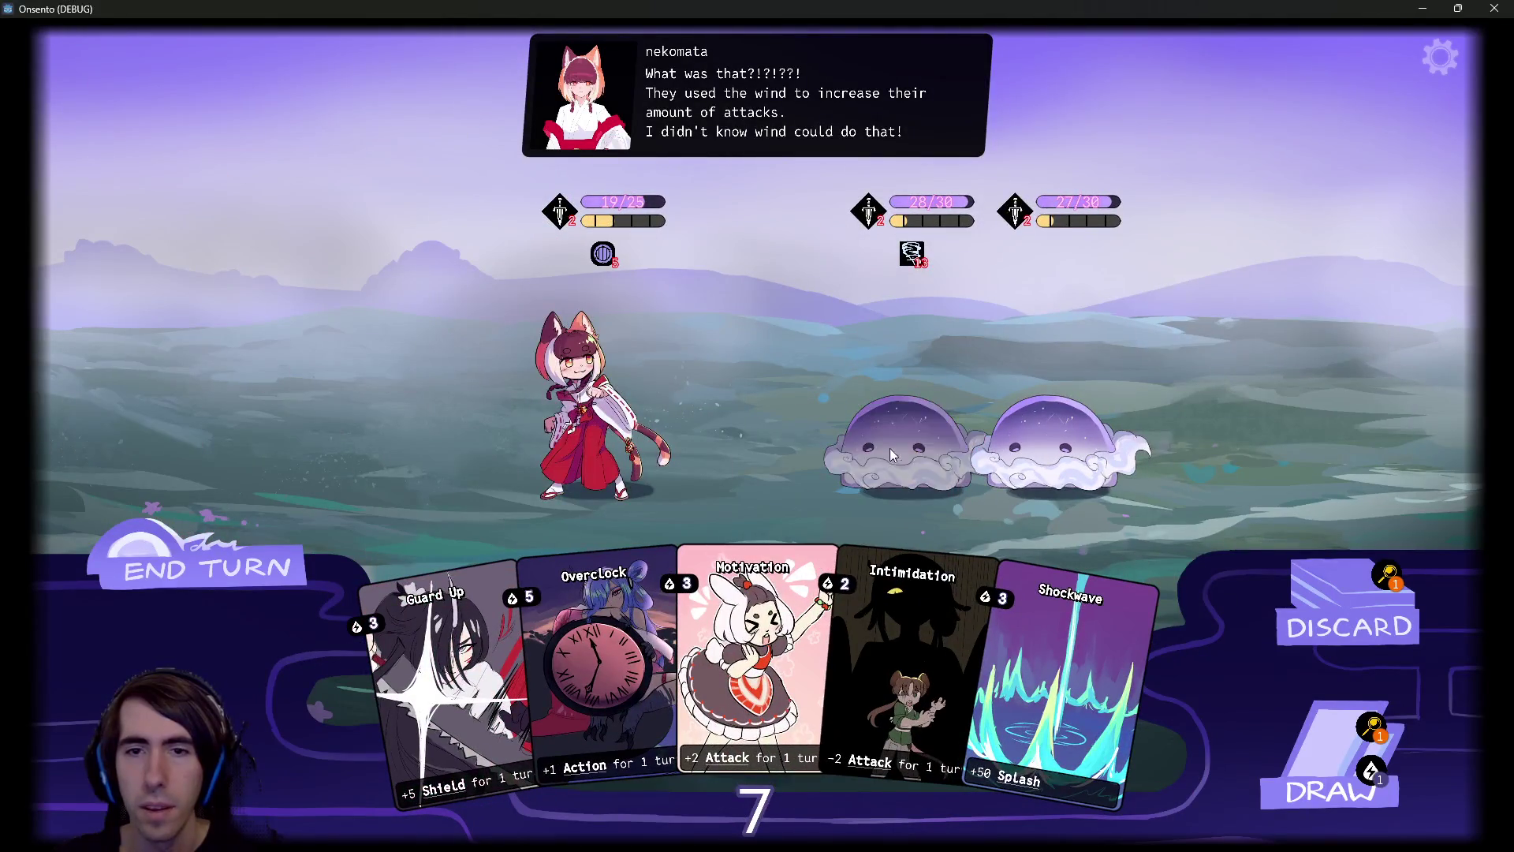
{"action": "left_click", "coordinate": [1494, 8]}
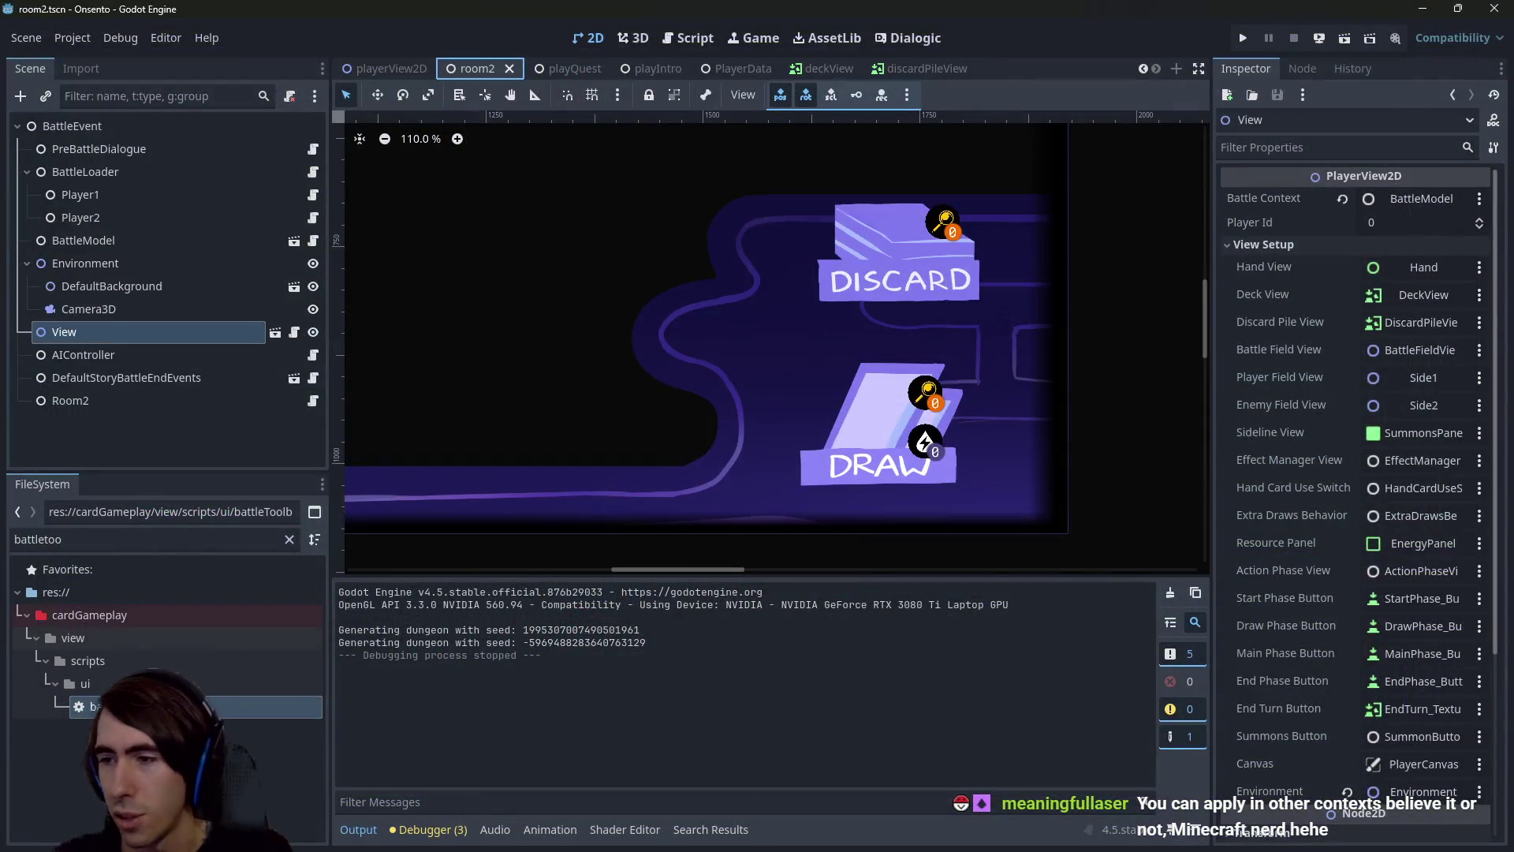
- In the terminal, check git status and stage all changed .tscn scene files
{"action": "key", "text": "alt+Tab"}
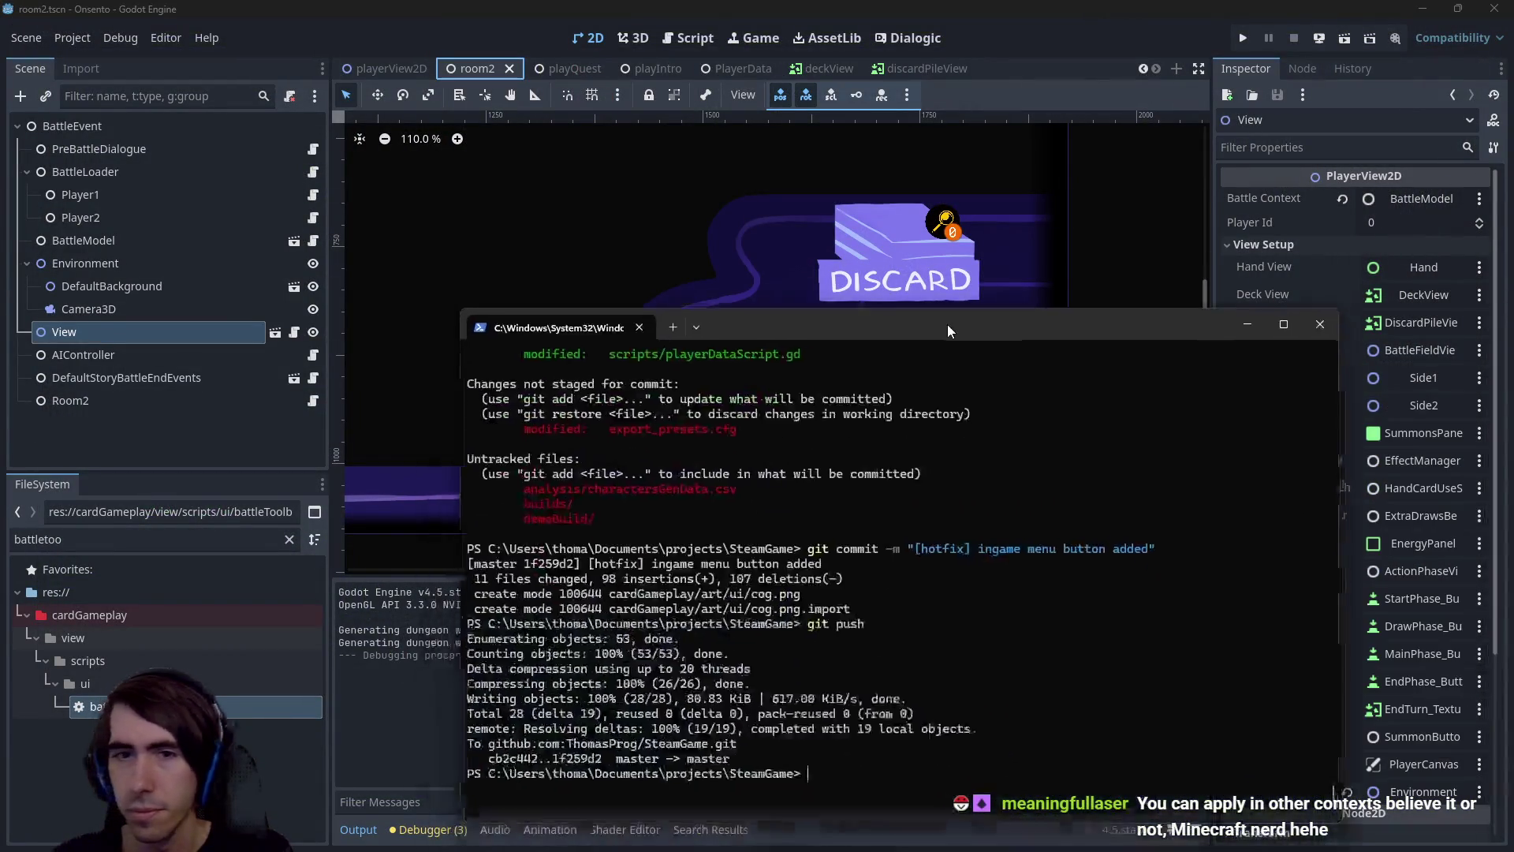
{"action": "type", "text": "tus"}
{"action": "key", "text": "Return"}
{"action": "type", "text": "git add *"}
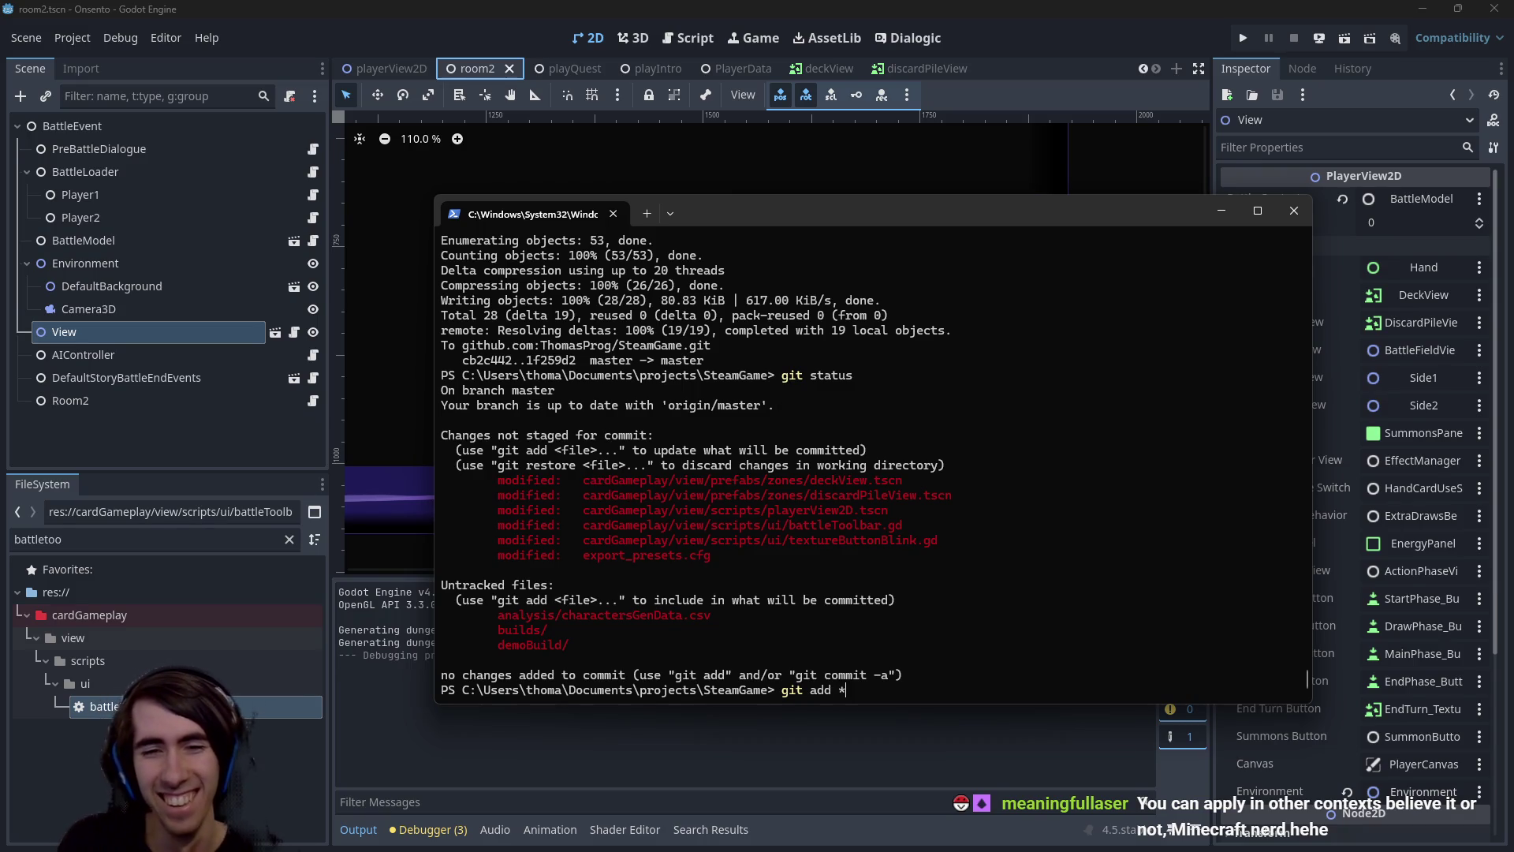
{"action": "type", "text": "cn"}
{"action": "key", "text": "Return"}
{"action": "type", "text": "git status"}
{"action": "key", "text": "Return"}
- Stage battleToolbar.gd and textureButtonBlink.gd by pasting their paths into git add
{"action": "type", "text": "git"}
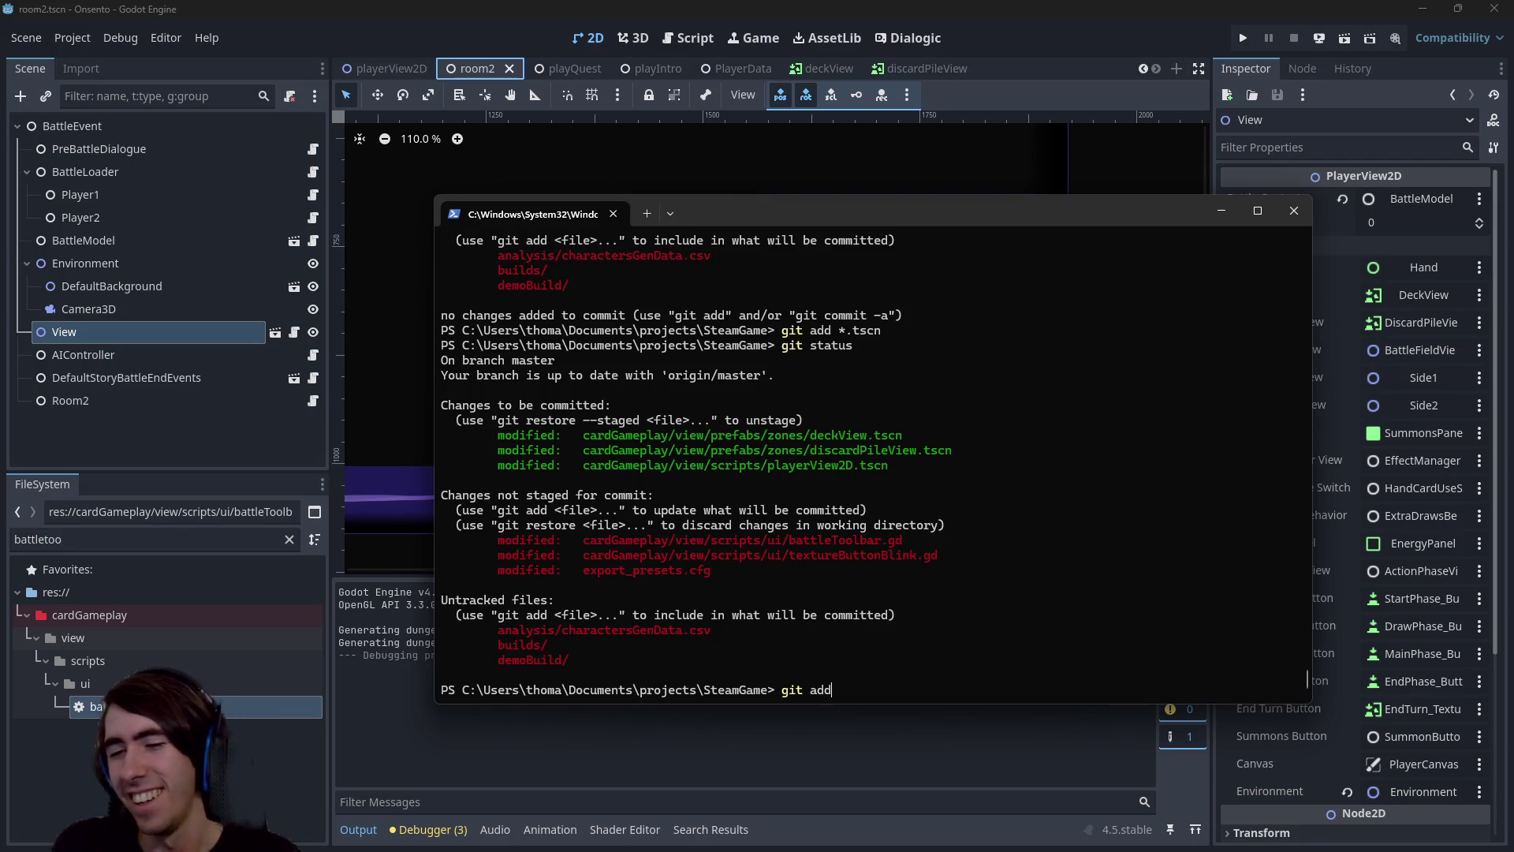
{"action": "mouse_move", "coordinate": [582, 537]}
{"action": "left_mouse_down"}
{"action": "mouse_move", "coordinate": [938, 524]}
{"action": "mouse_move", "coordinate": [917, 533]}
{"action": "left_mouse_up"}
{"action": "right_click", "coordinate": [917, 533]}
{"action": "right_click", "coordinate": [943, 499]}
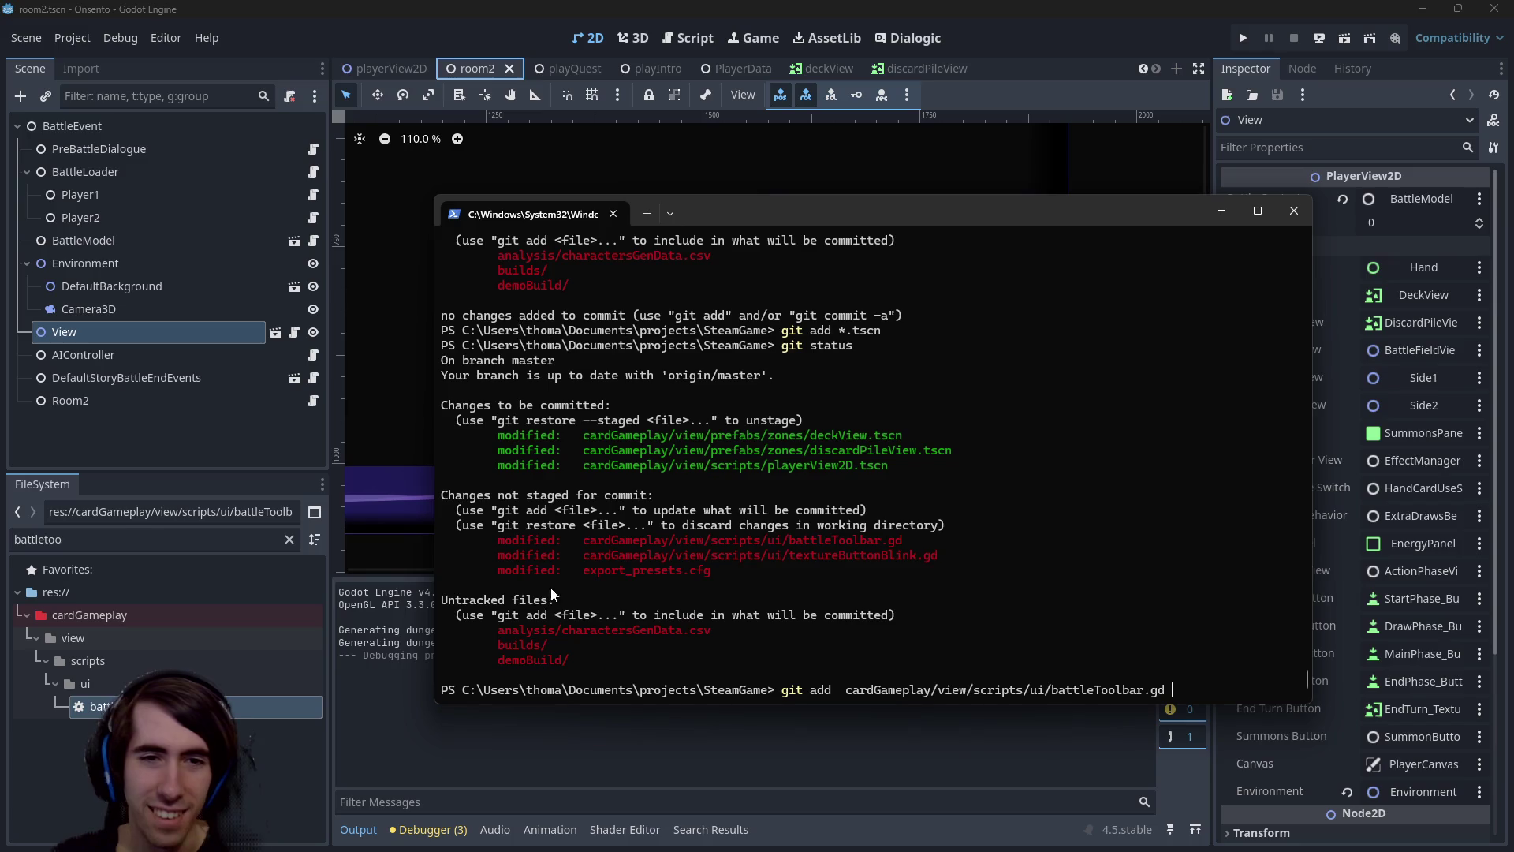
{"action": "left_click_drag", "start_coordinate": [581, 555], "coordinate": [959, 553]}
{"action": "right_click", "coordinate": [959, 553]}
{"action": "right_click", "coordinate": [1071, 514]}
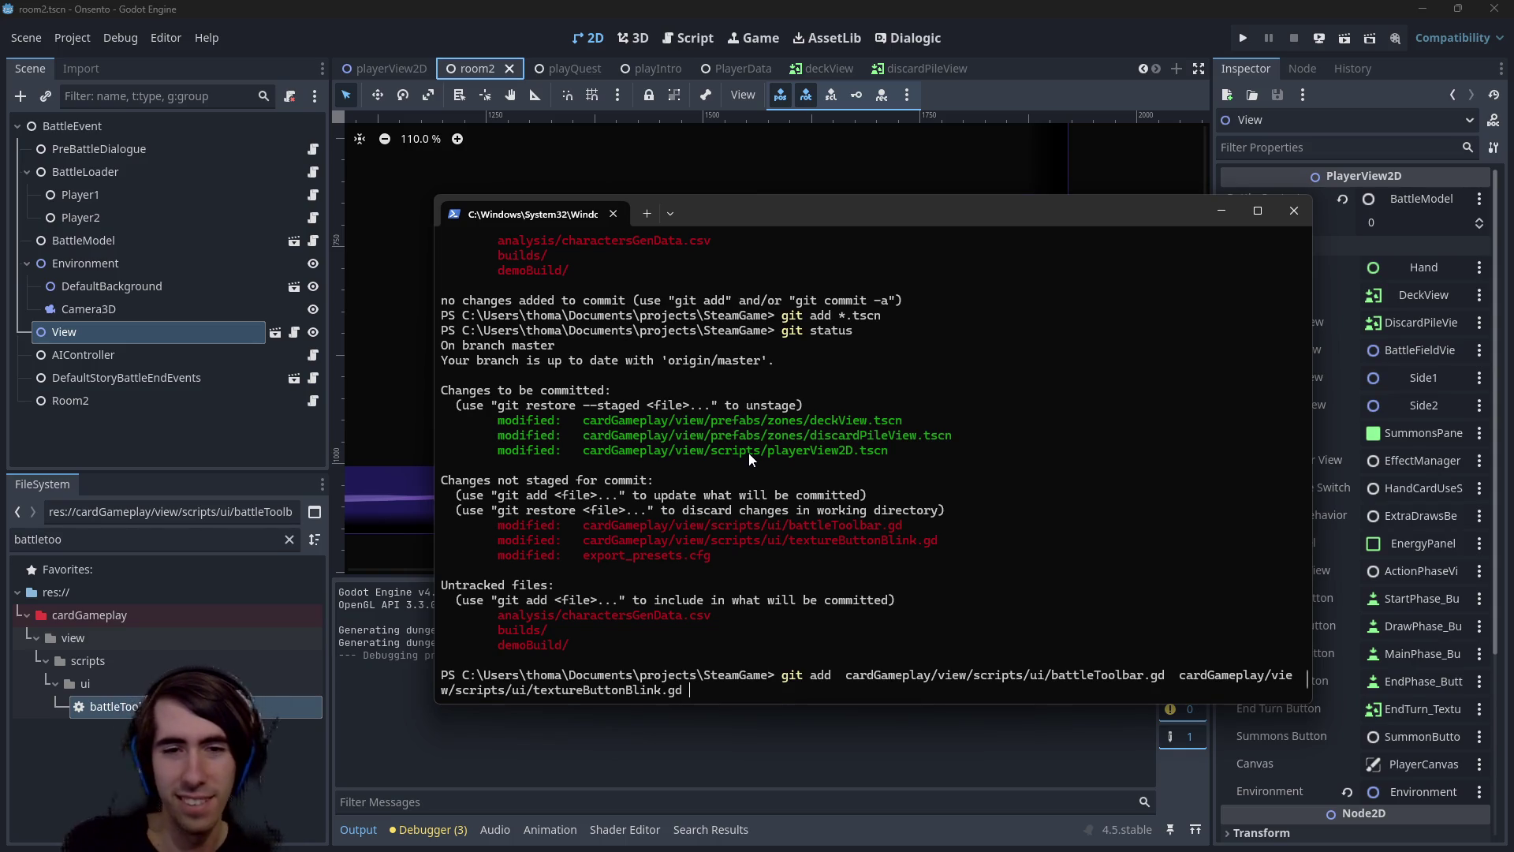
{"action": "key", "text": "Return"}
- Check git status again and start a git commit -m "[]" message
{"action": "type", "text": "git co"}
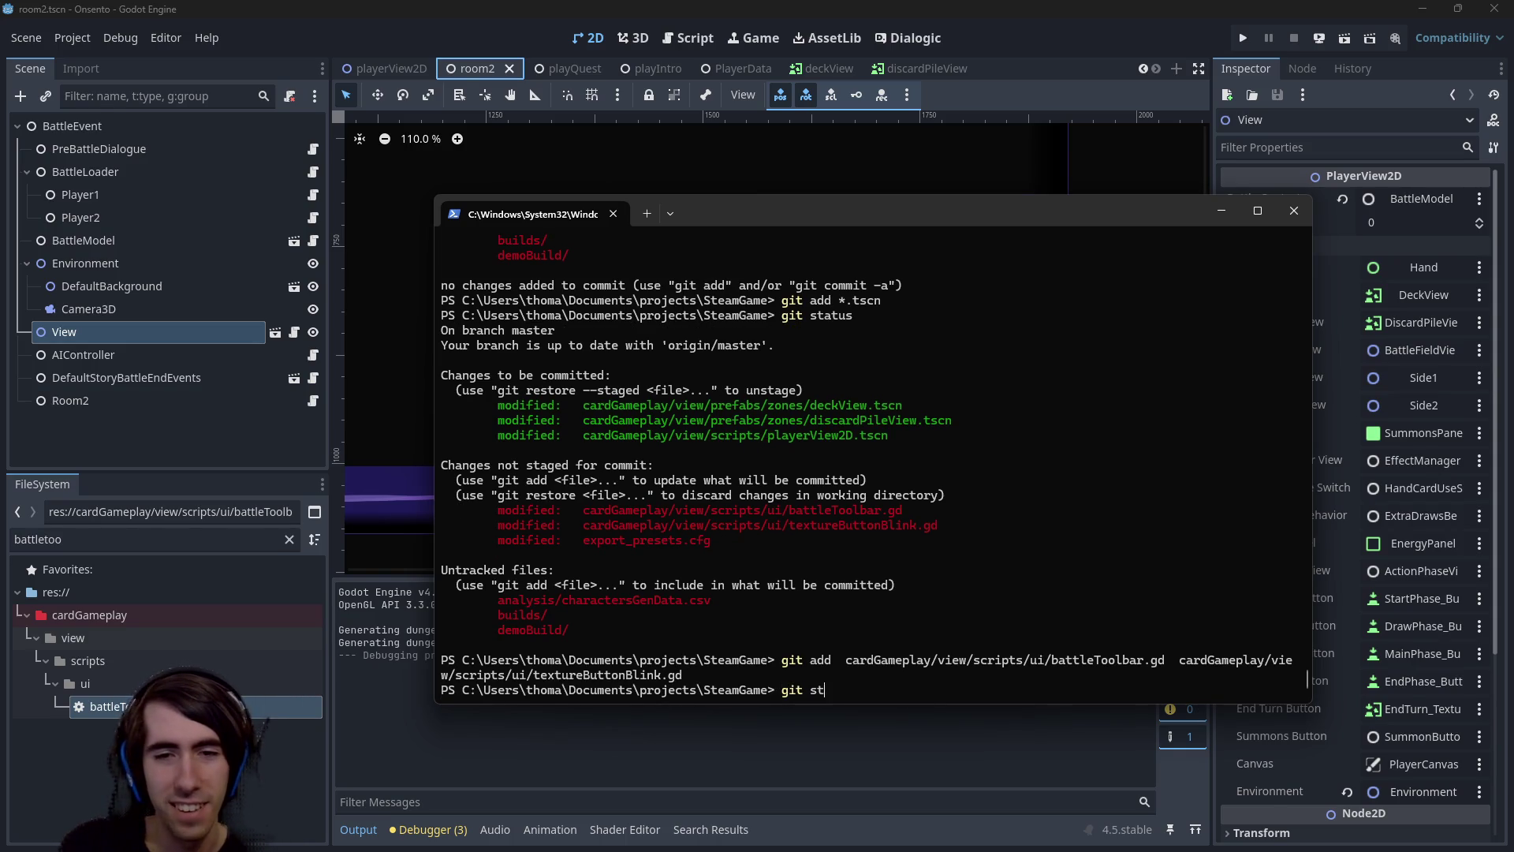
{"action": "type", "text": "atus"}
{"action": "key", "text": "Return"}
{"action": "type", "text": "g"}
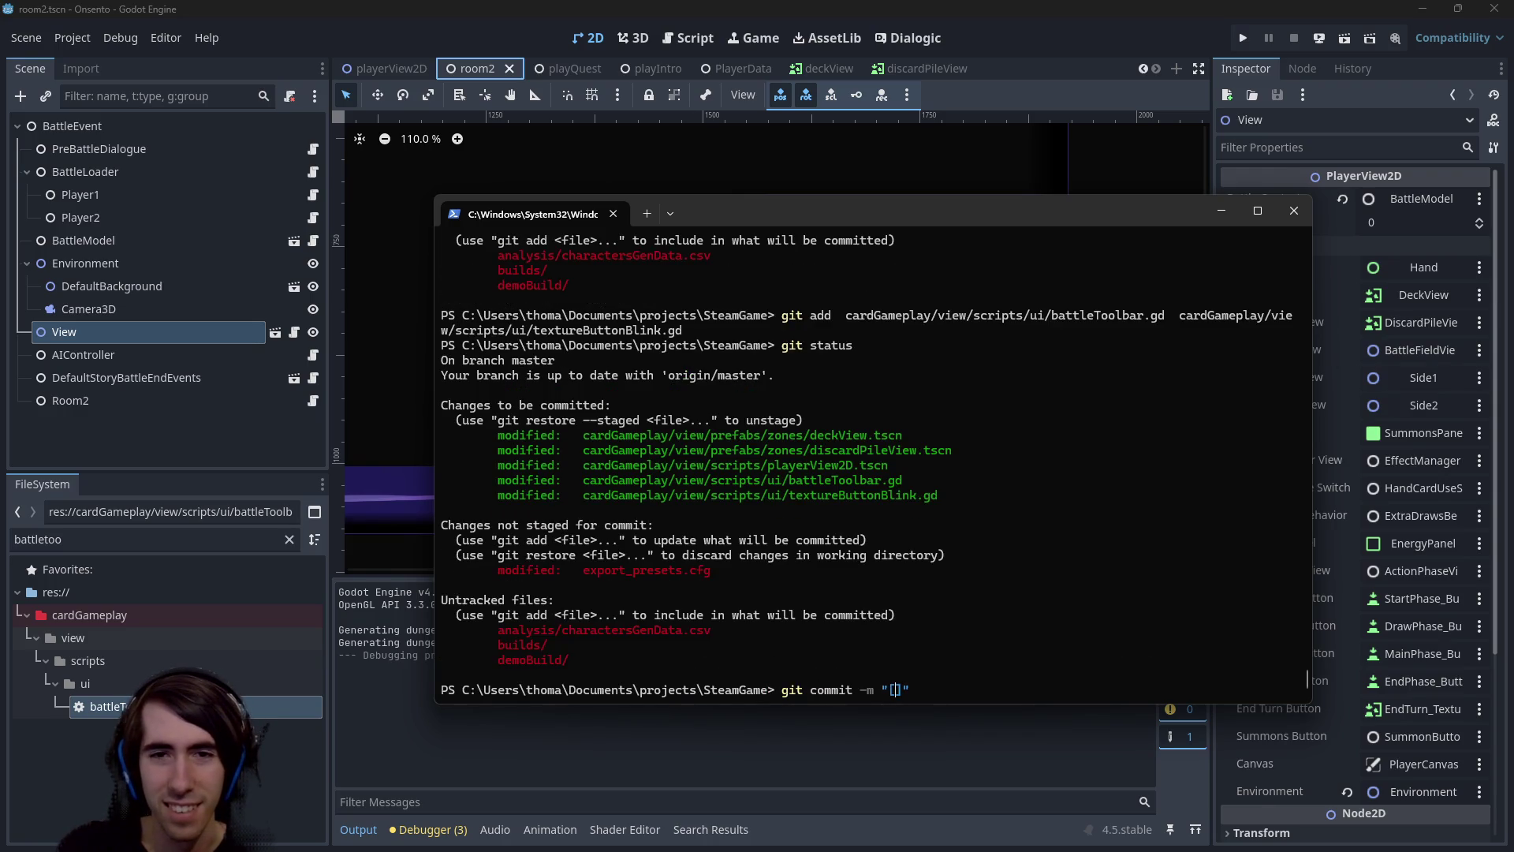
{"action": "key", "text": "Left"}
{"action": "key", "text": "Left"}
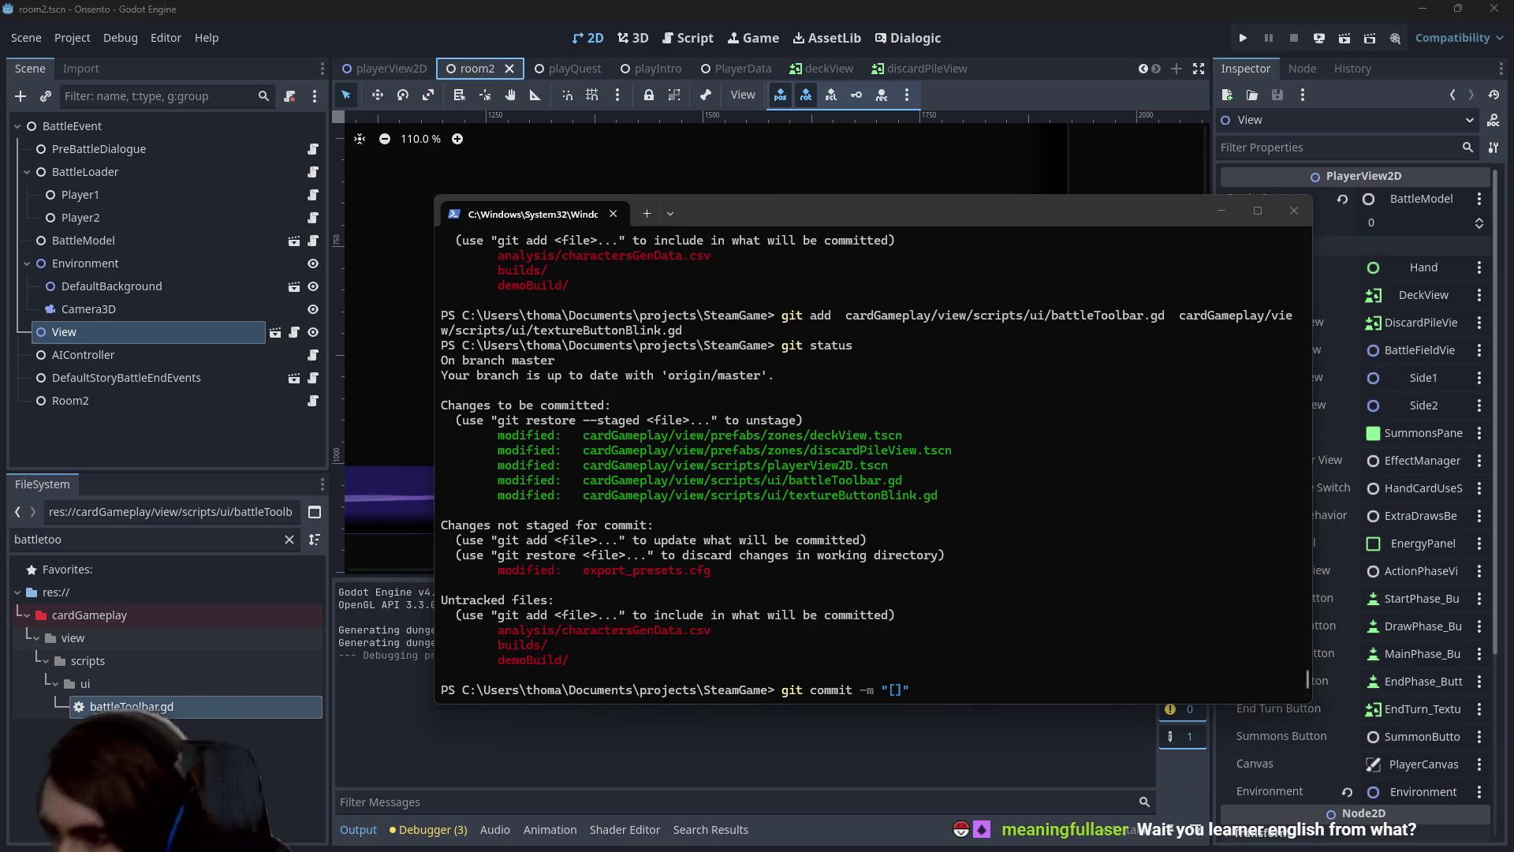
- Commit with message '[MAD-232] Battle buttons: color changed on click, scale changed on hover and click'
{"action": "type", "text": "MAD-232"}
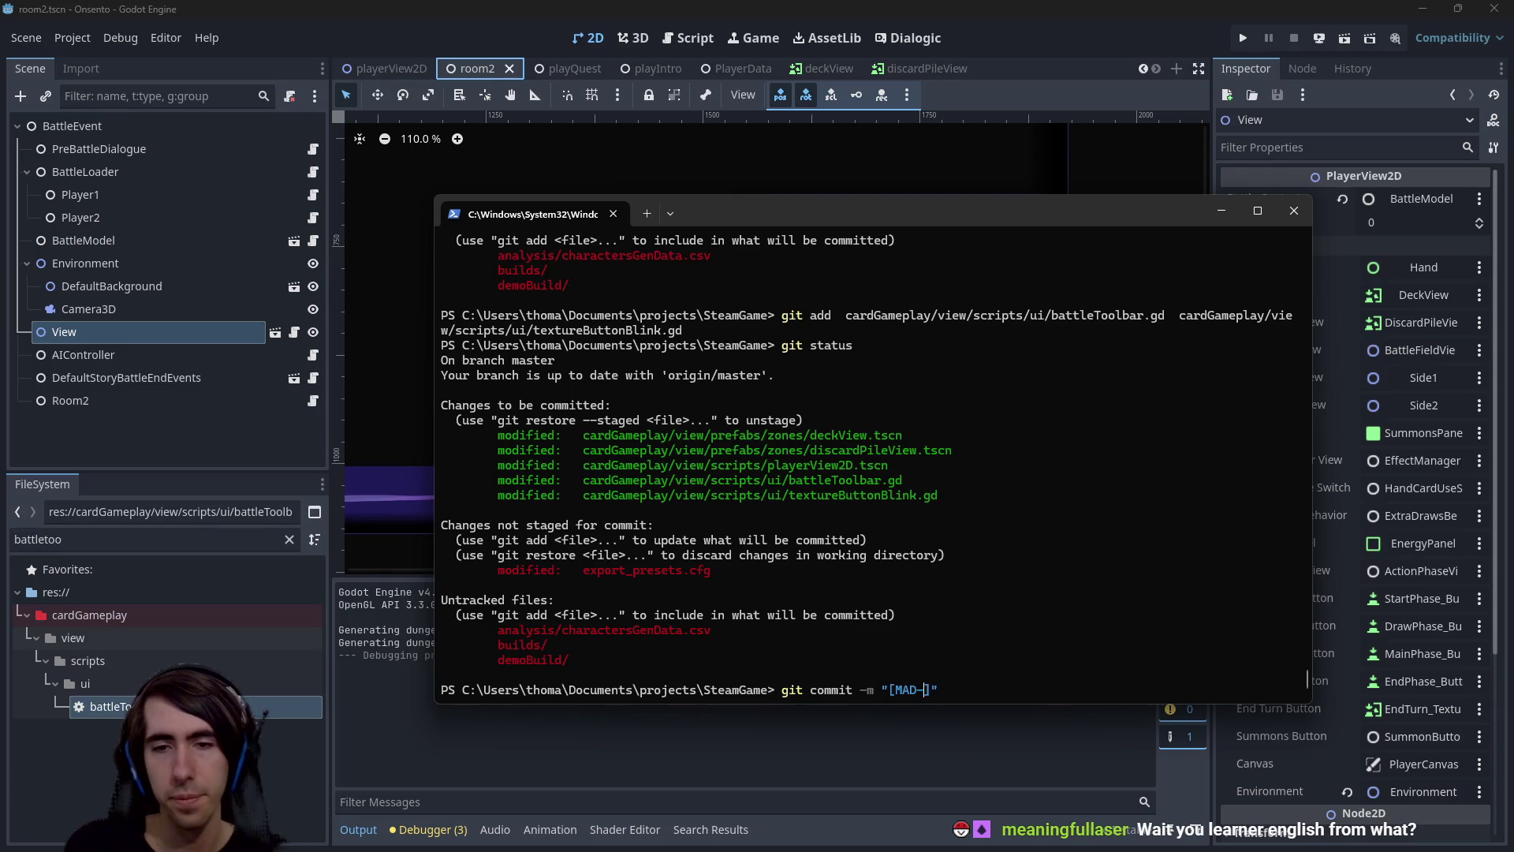
{"action": "key", "text": "Right"}
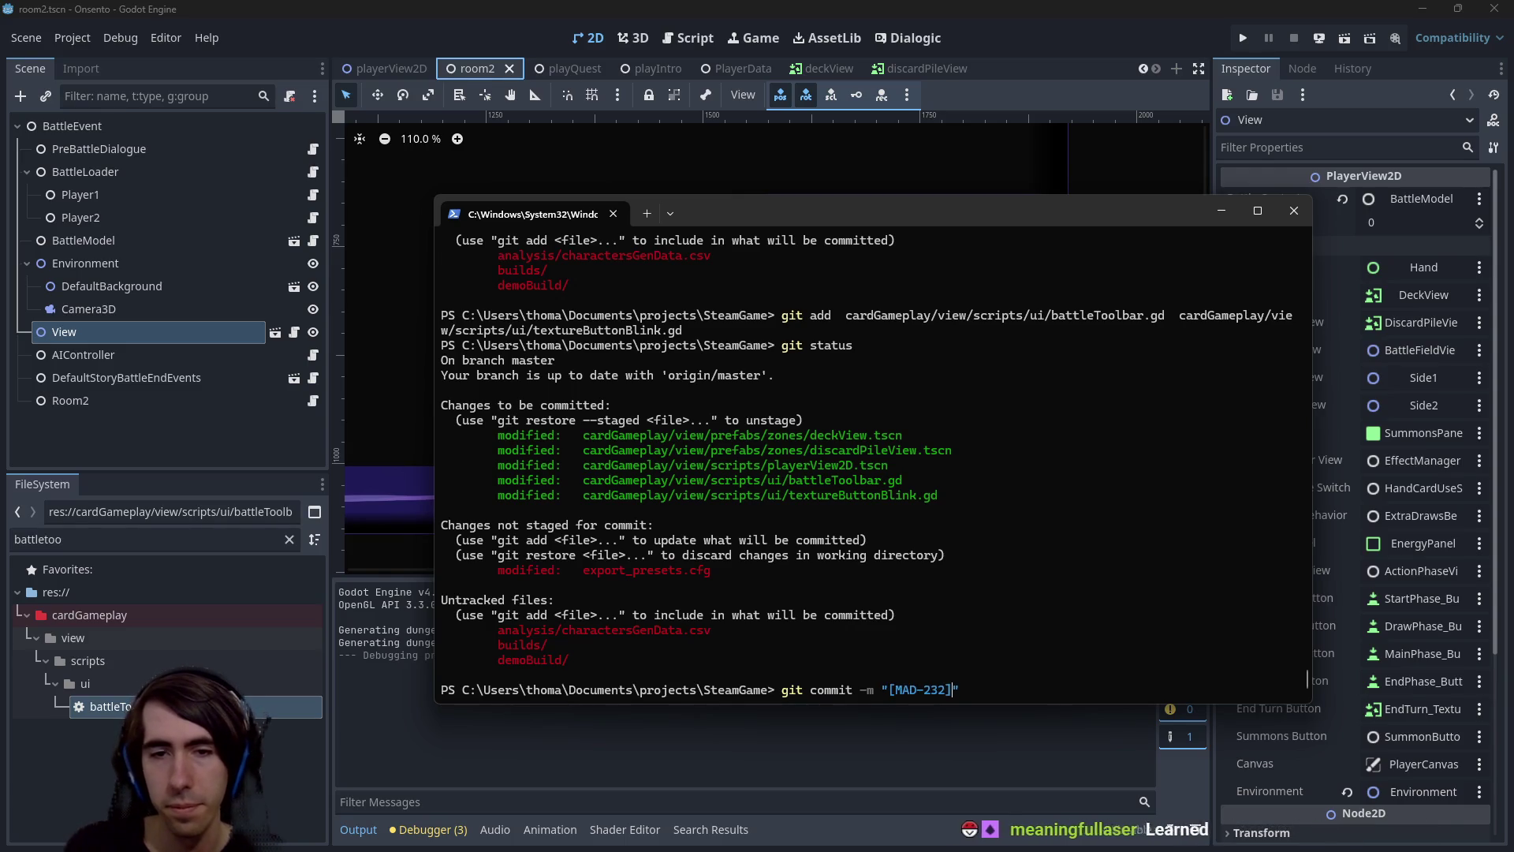
{"action": "type", "text": "S"}
{"action": "key", "text": "BackSpace"}
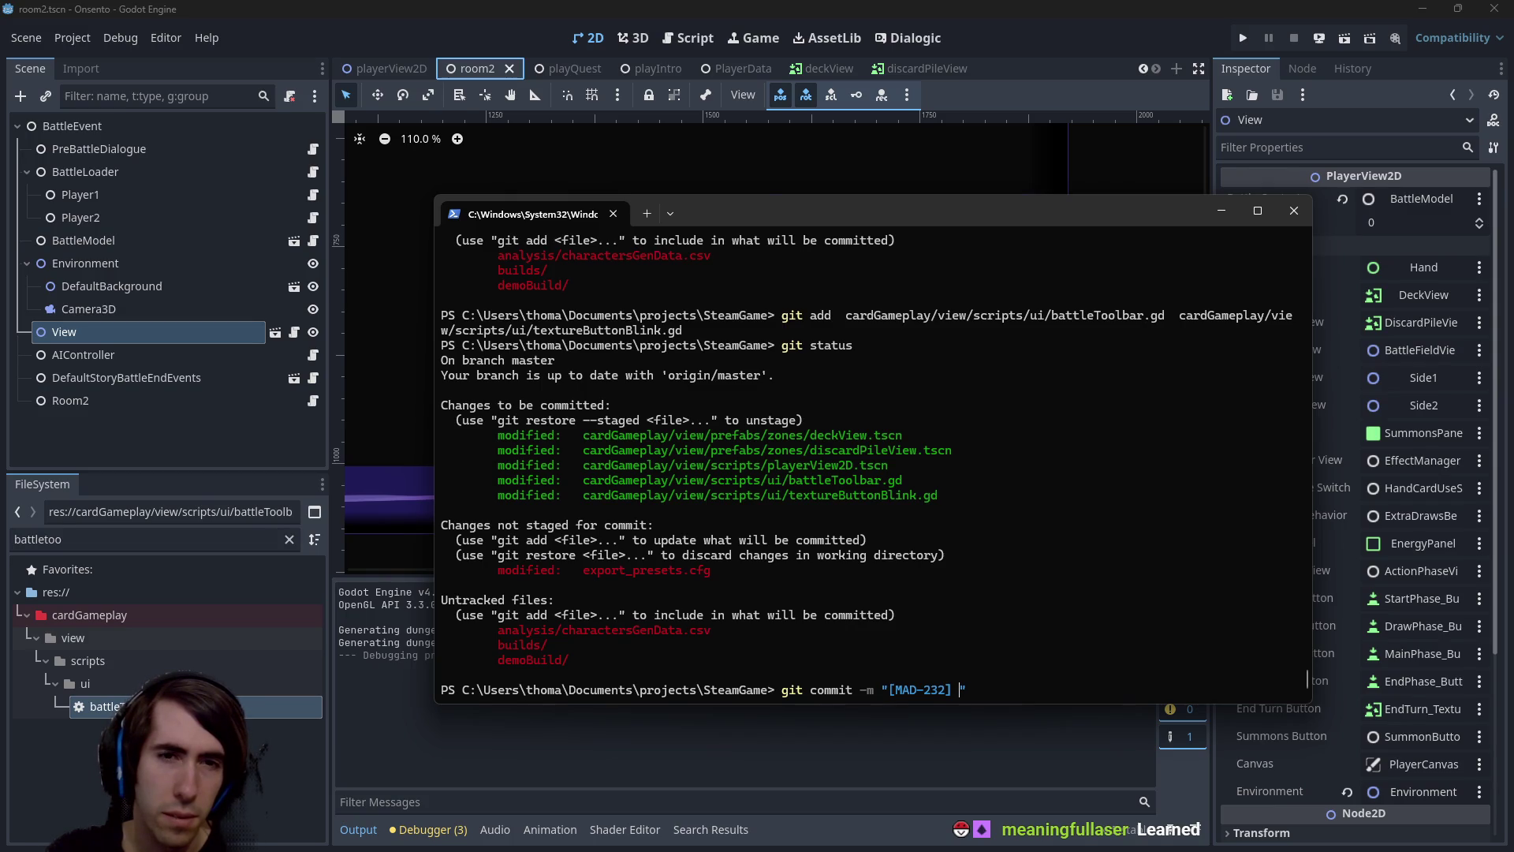
{"action": "type", "text": "S"}
{"action": "key", "text": "BackSpace"}
{"action": "type", "text": "Color and"}
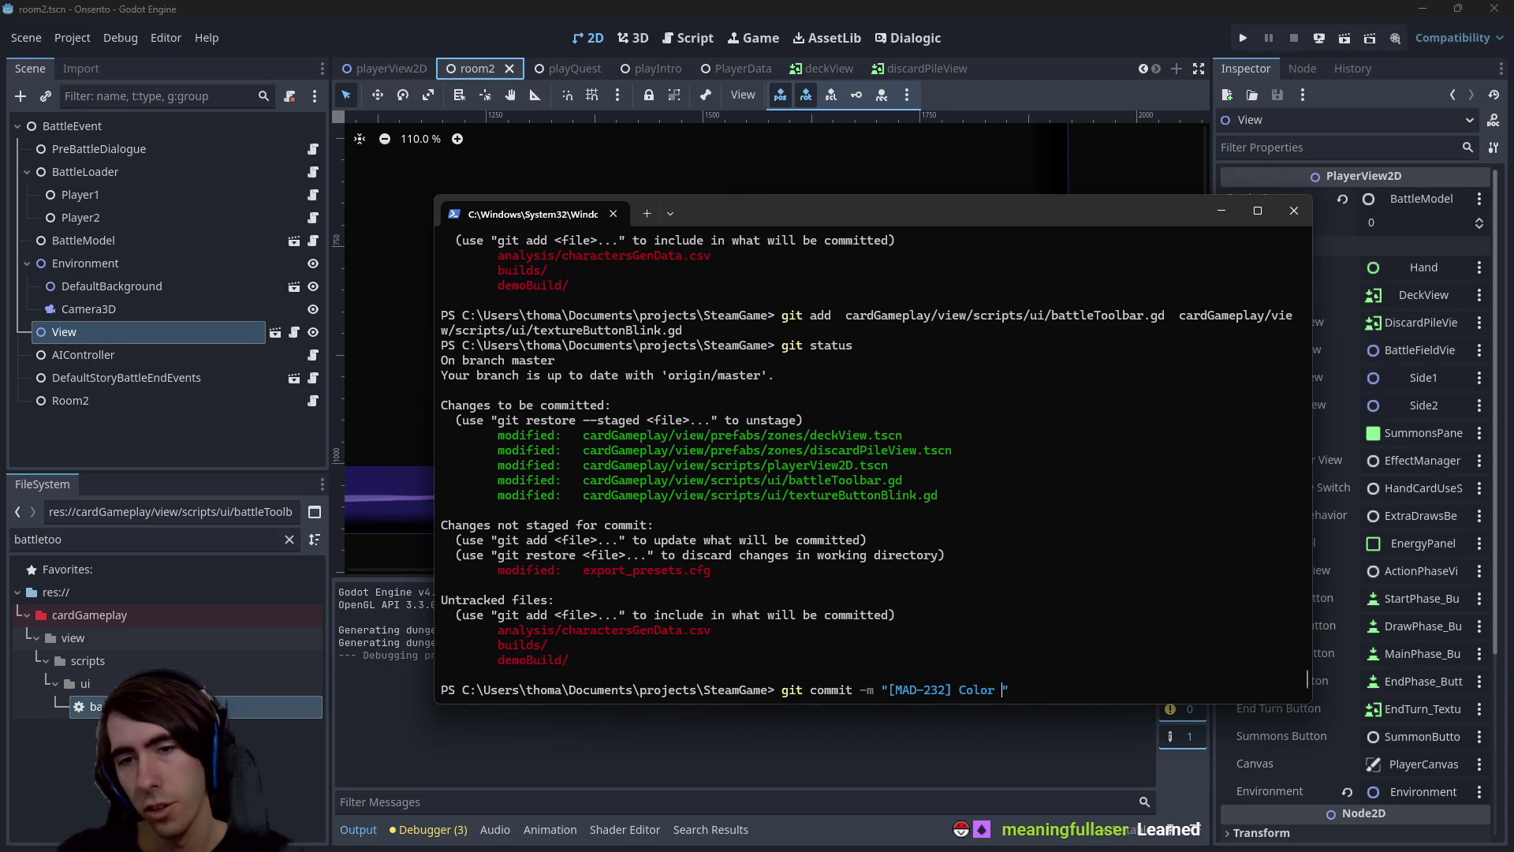
{"action": "key", "text": "BackSpace"}
{"action": "key", "text": "BackSpace"}
{"action": "key", "text": "BackSpace"}
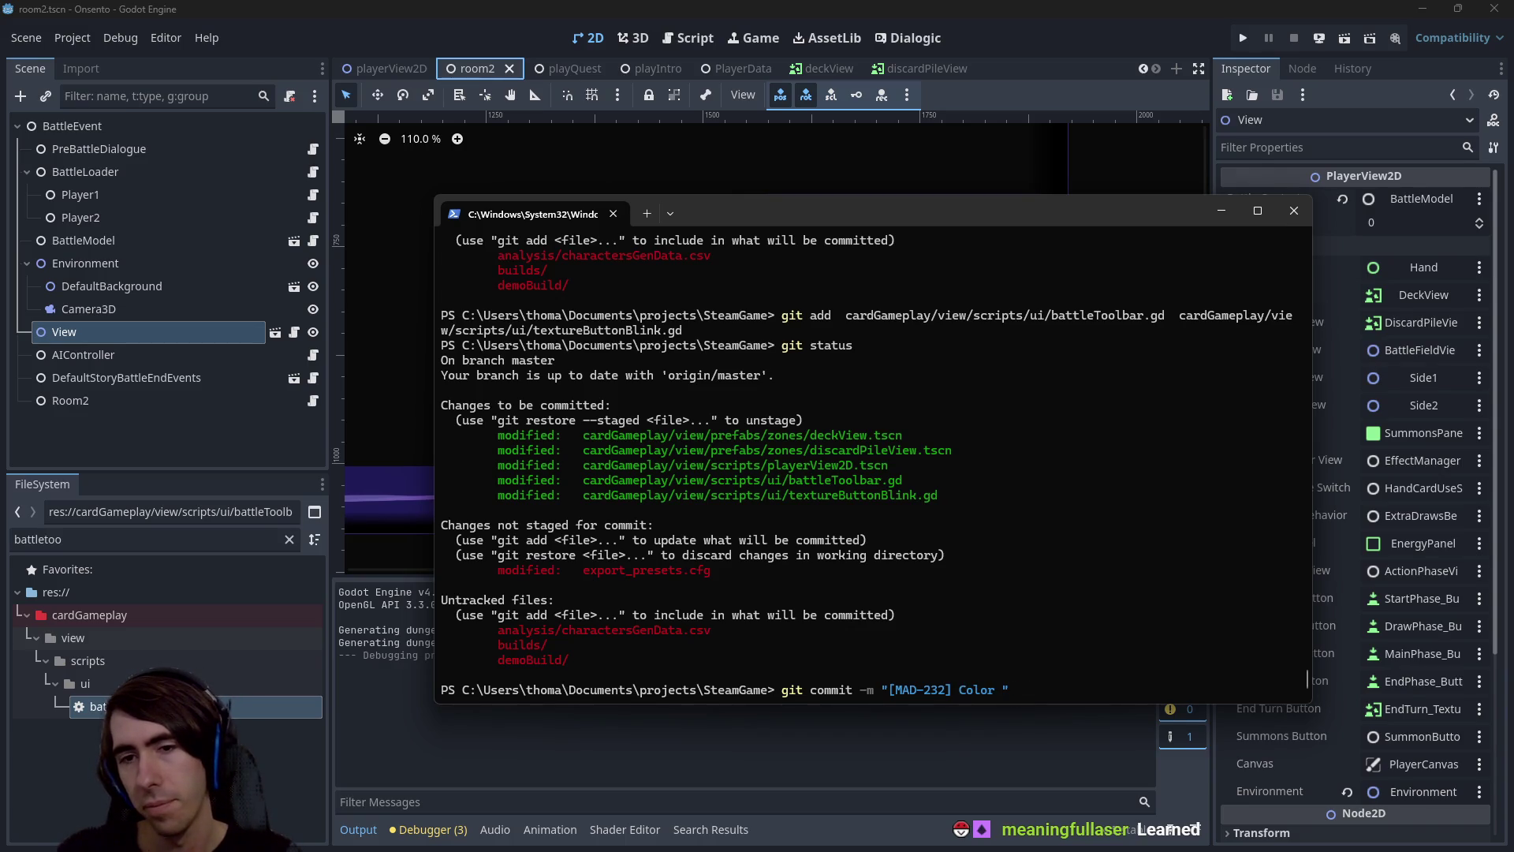
{"action": "key", "text": "ctrl+BackSpace"}
{"action": "type", "text": "T"}
{"action": "key", "text": "BackSpace"}
{"action": "type", "text": "Battle t"}
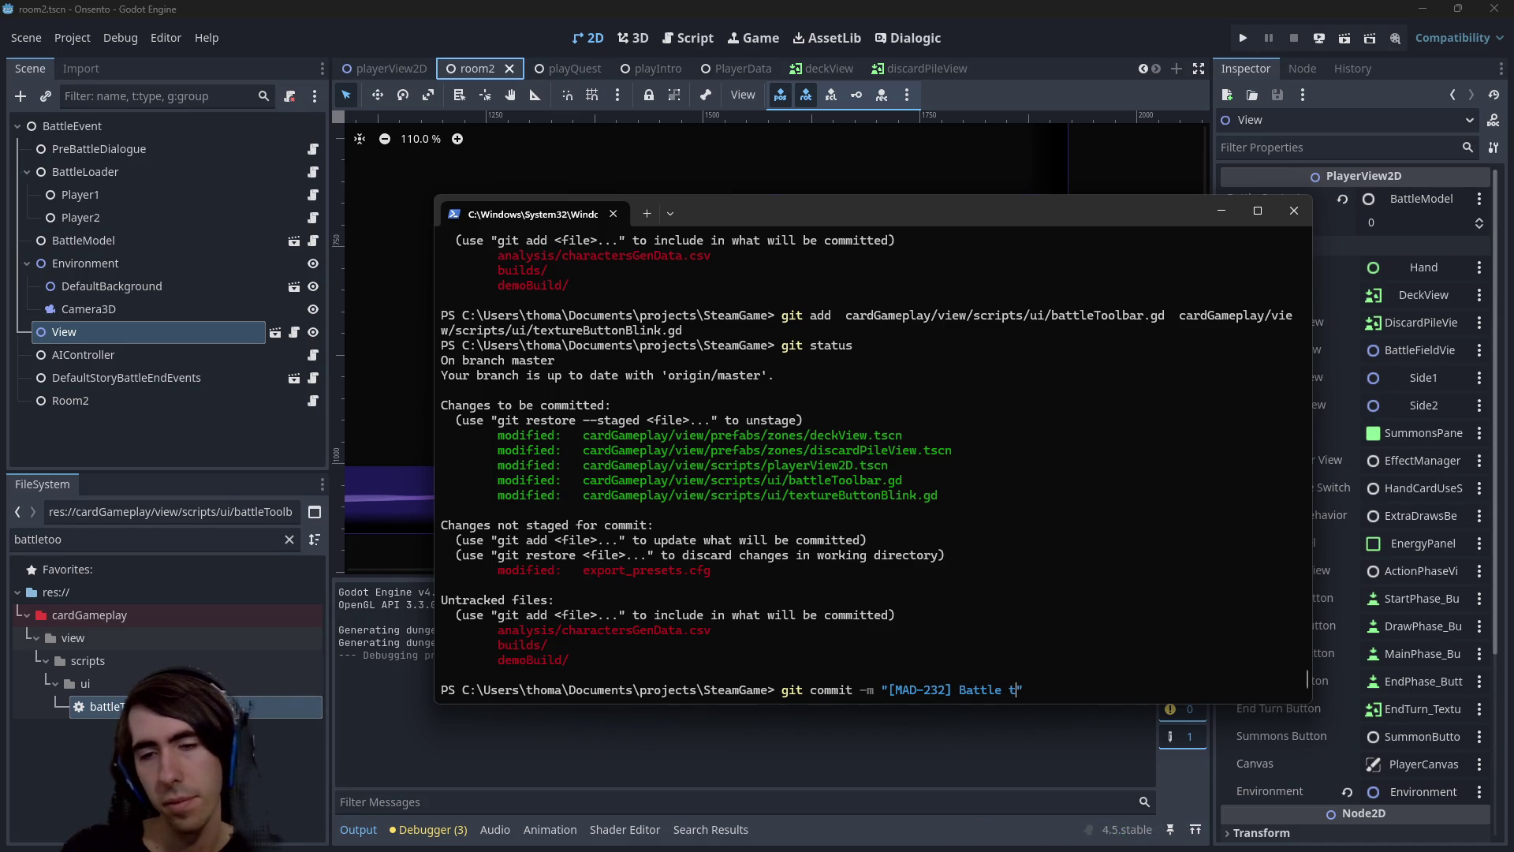
{"action": "key", "text": "BackSpace"}
{"action": "type", "text": "buttons: "}
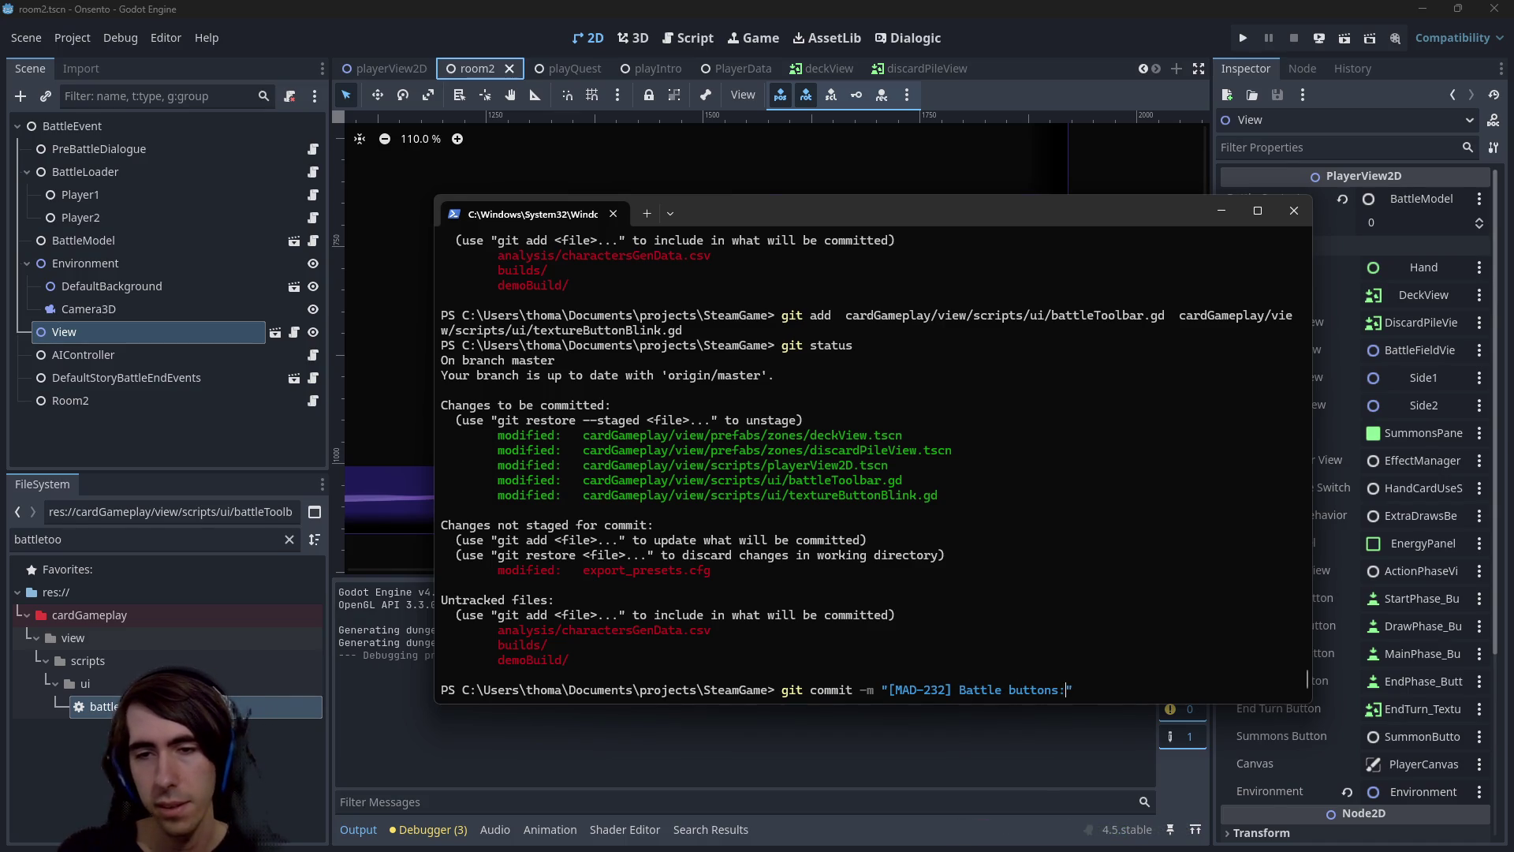
{"action": "type", "text": "color a"}
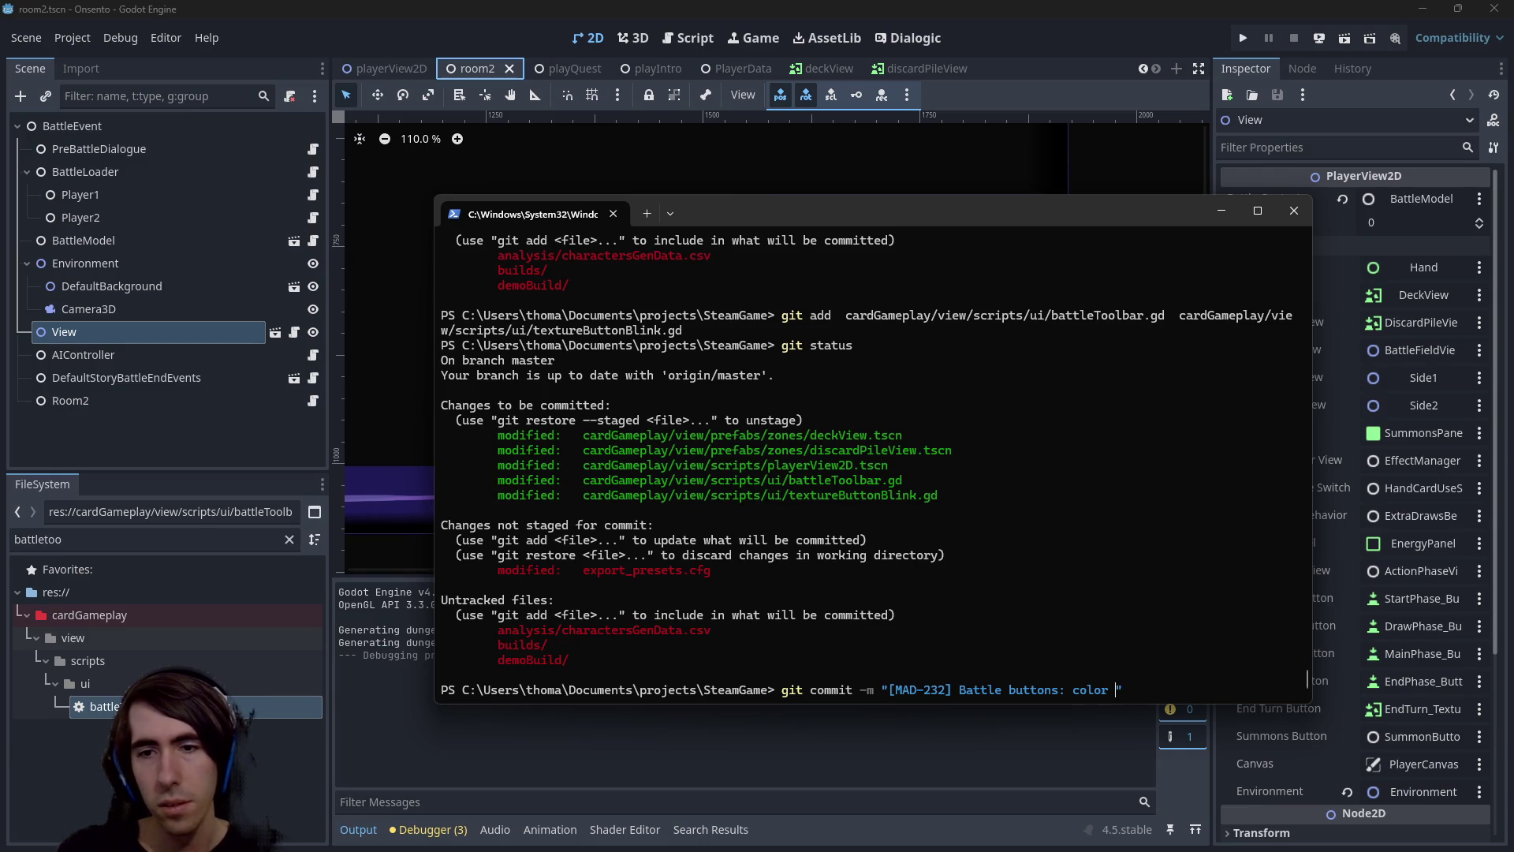
{"action": "key", "text": "BackSpace"}
{"action": "type", "text": "changed o"}
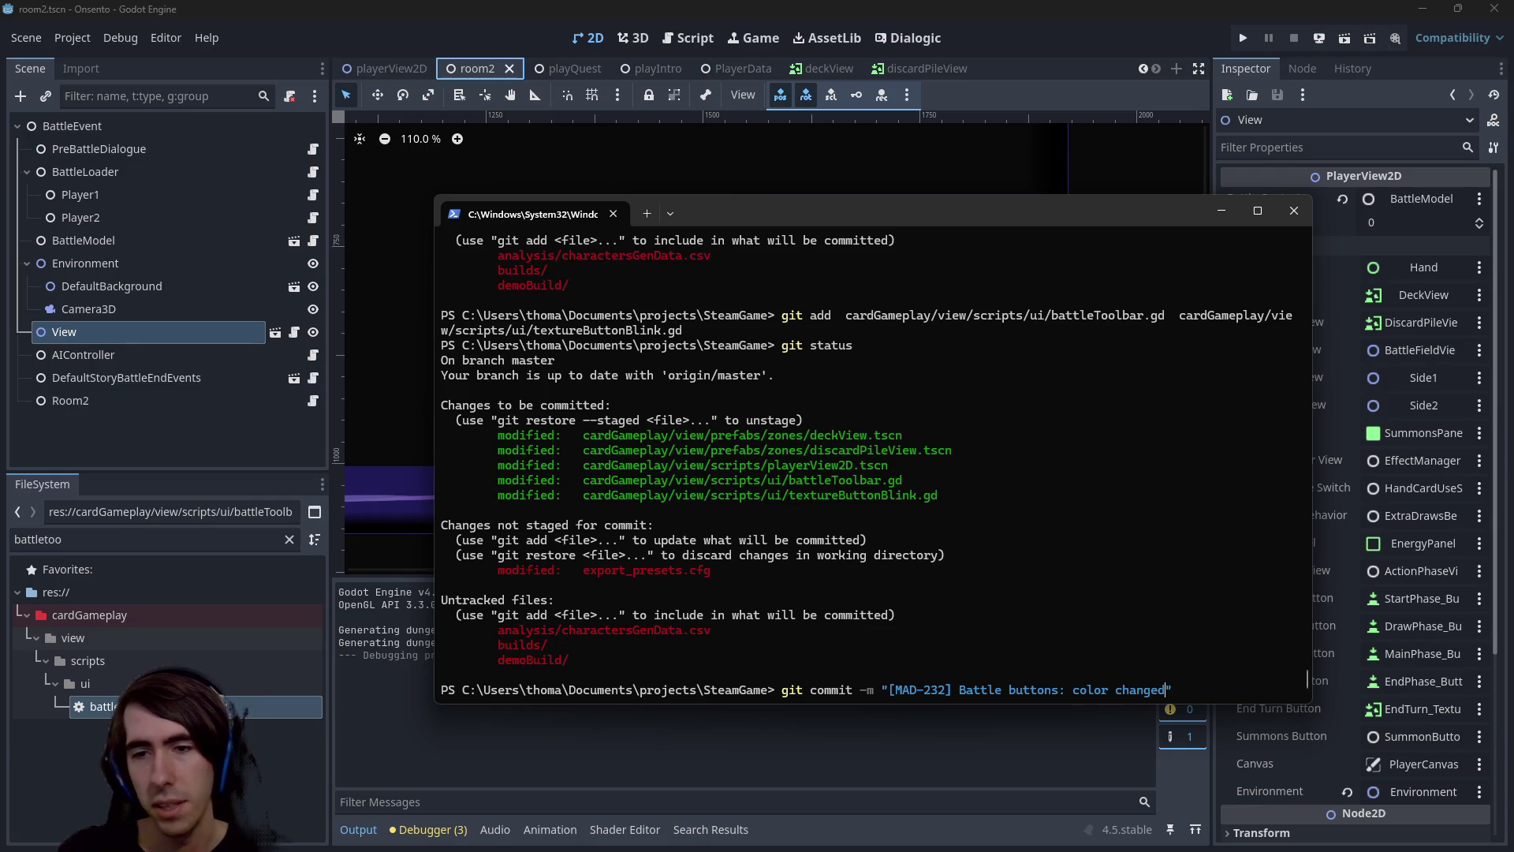
{"action": "type", "text": "n click, "}
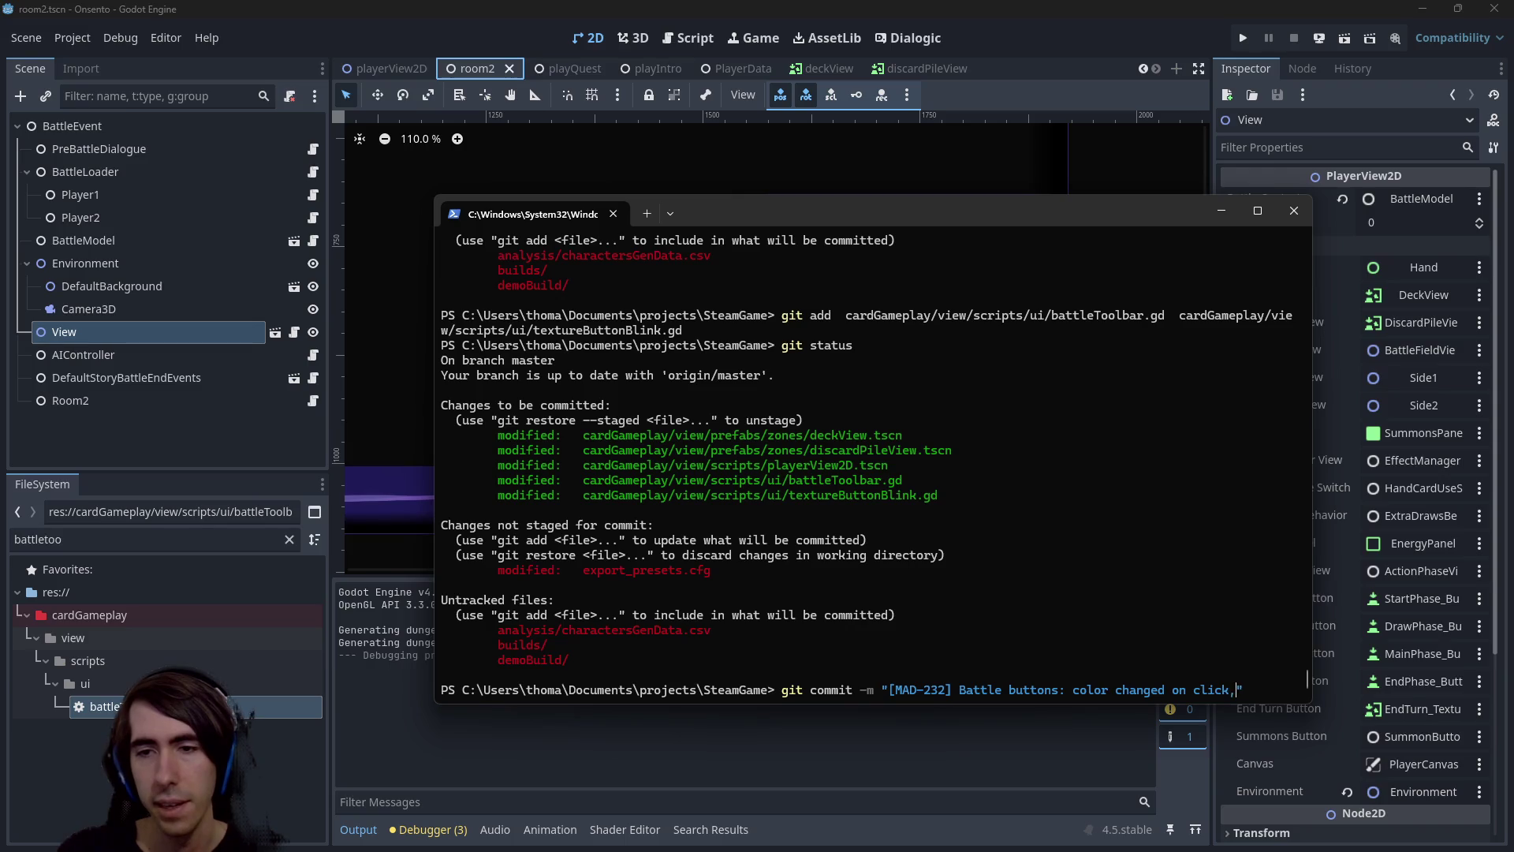
{"action": "type", "text": "scale changed on "}
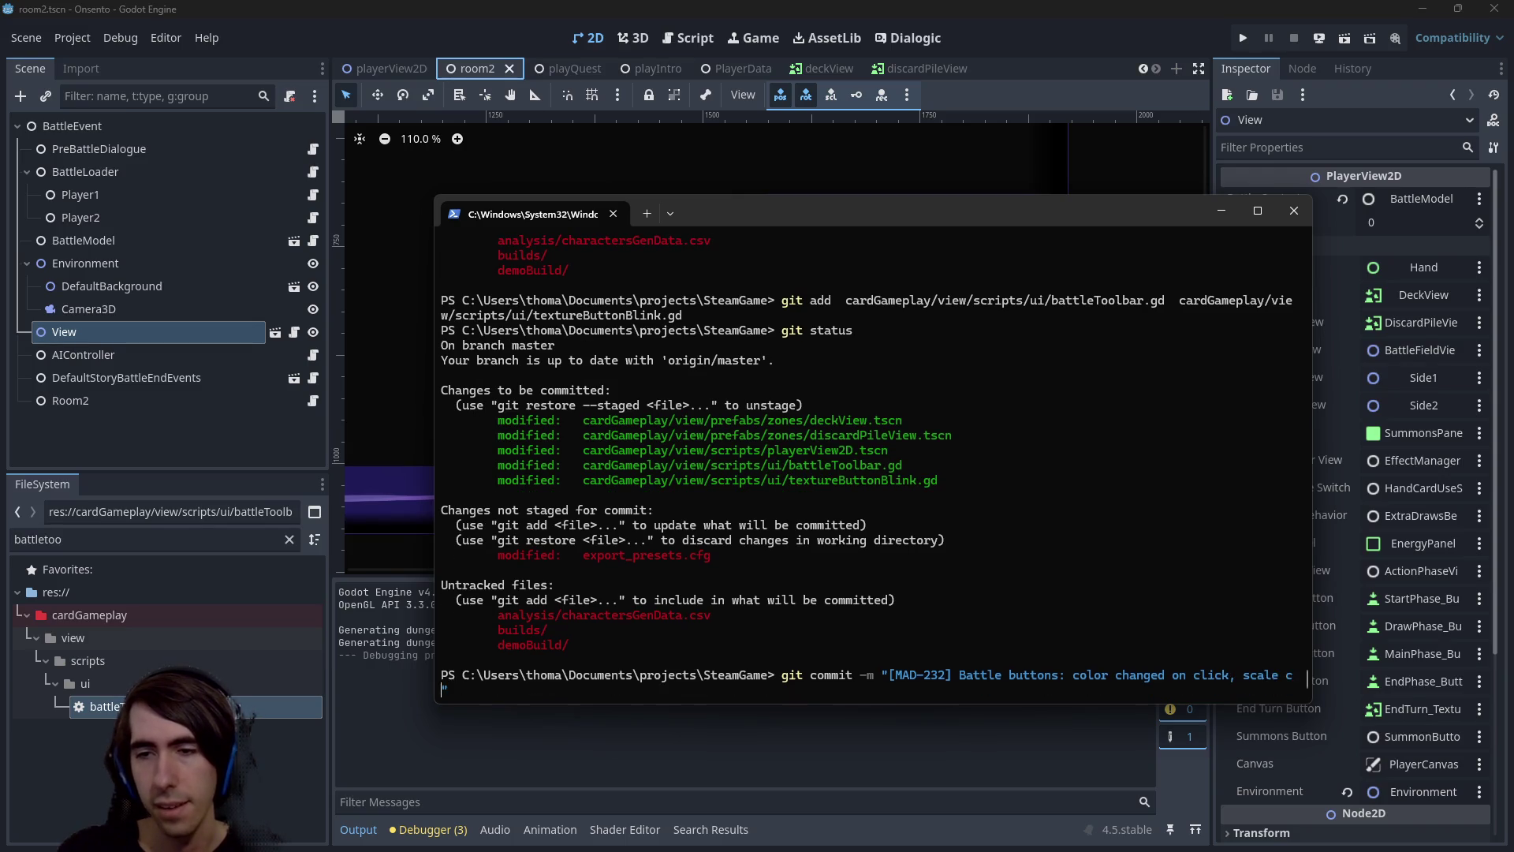
{"action": "type", "text": "hover and click"}
{"action": "key", "text": "Return"}
- Push the commit to the remote and return to the Godot editor
{"action": "type", "text": "git push"}
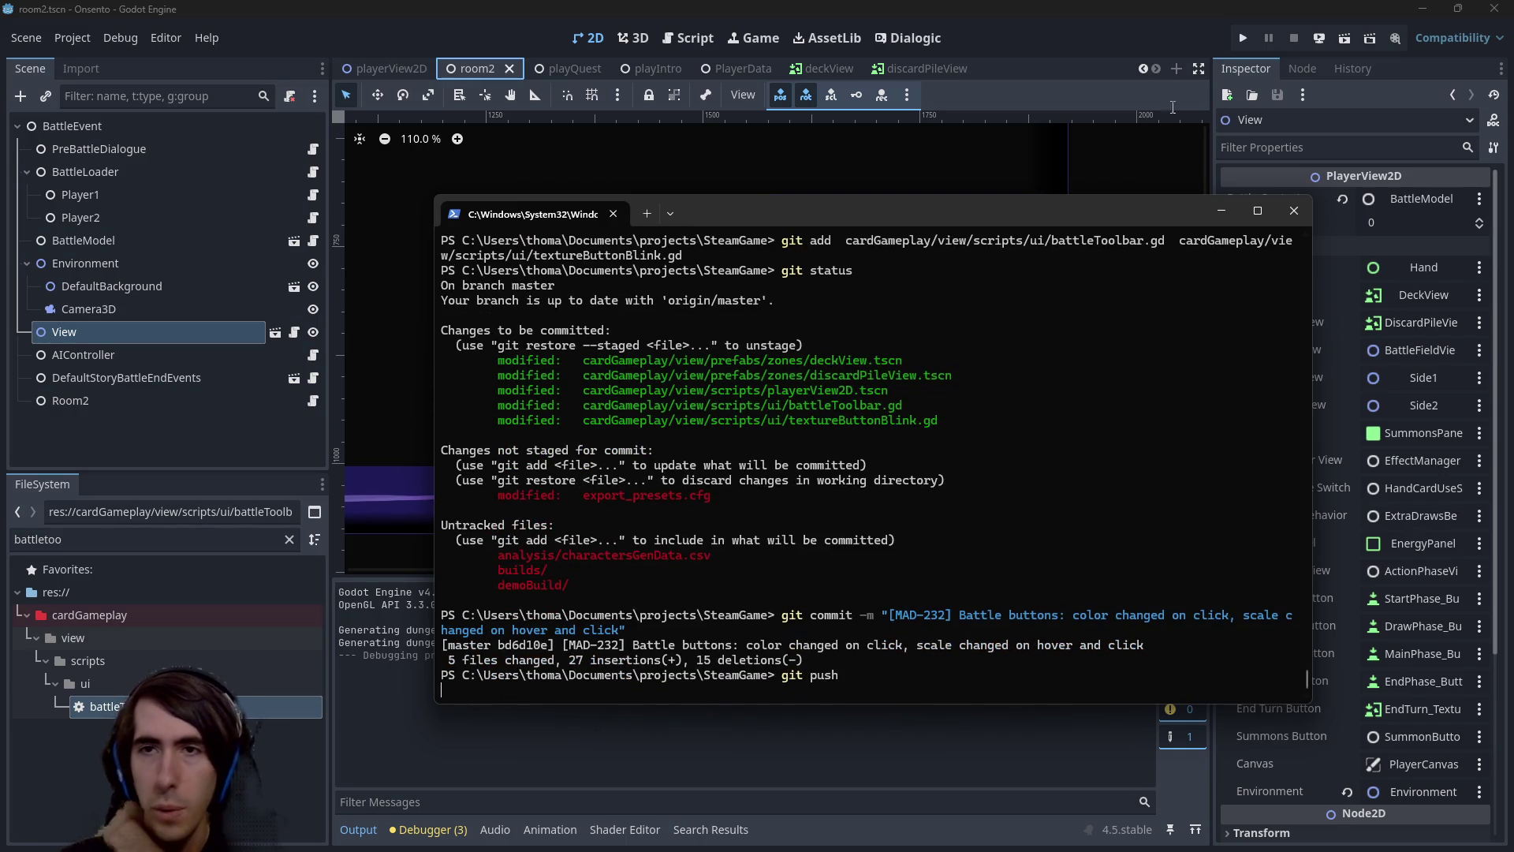
{"action": "key", "text": "Return"}
{"action": "key", "text": "super+Down"}
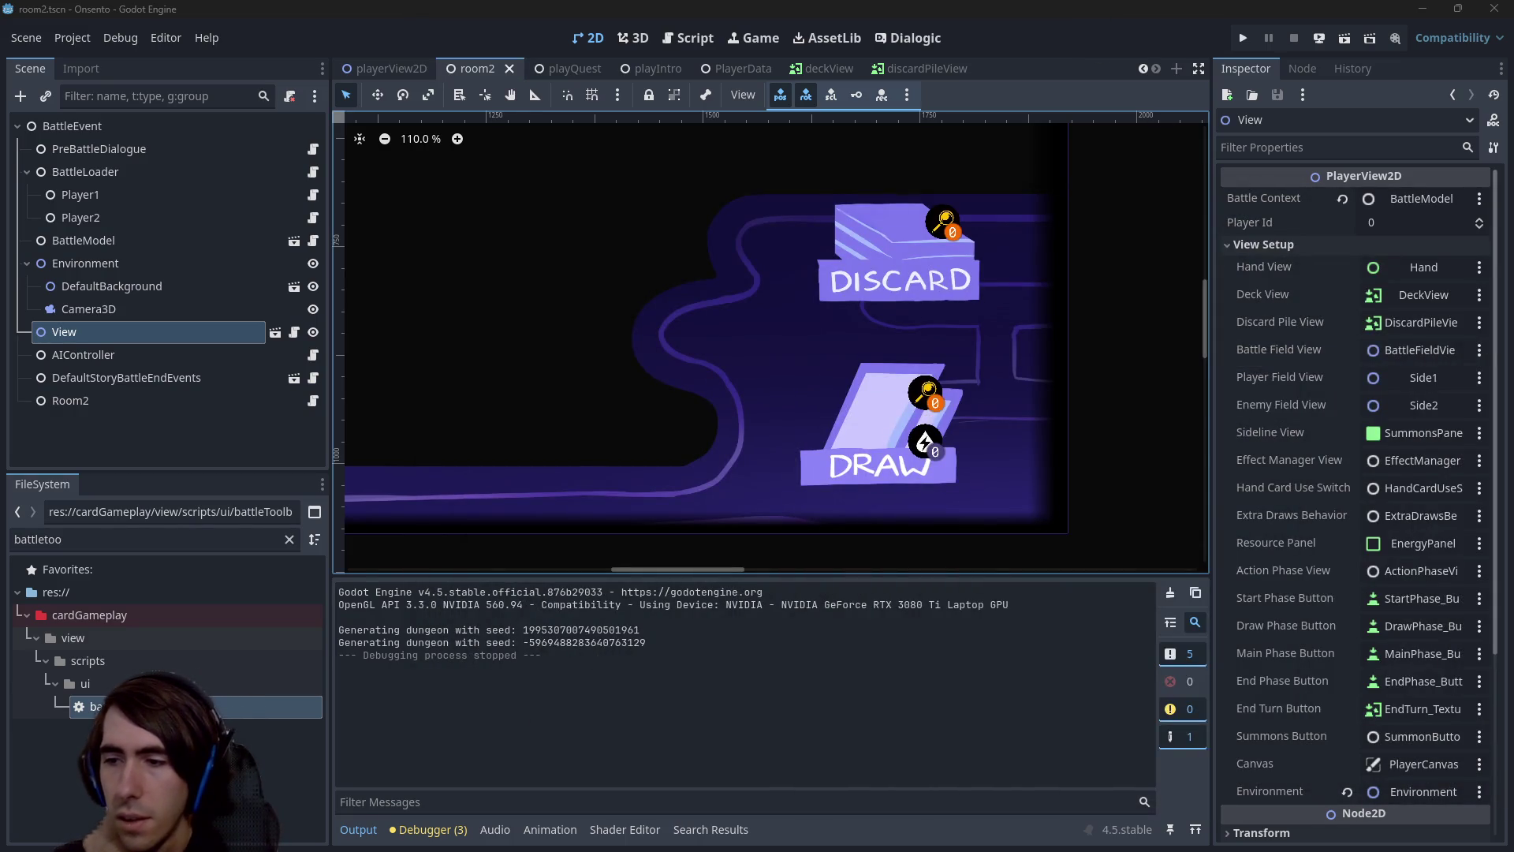
- Switch from Godot to onsento todo.md in Visual Studio Code
{"action": "key", "text": "alt+Tab"}
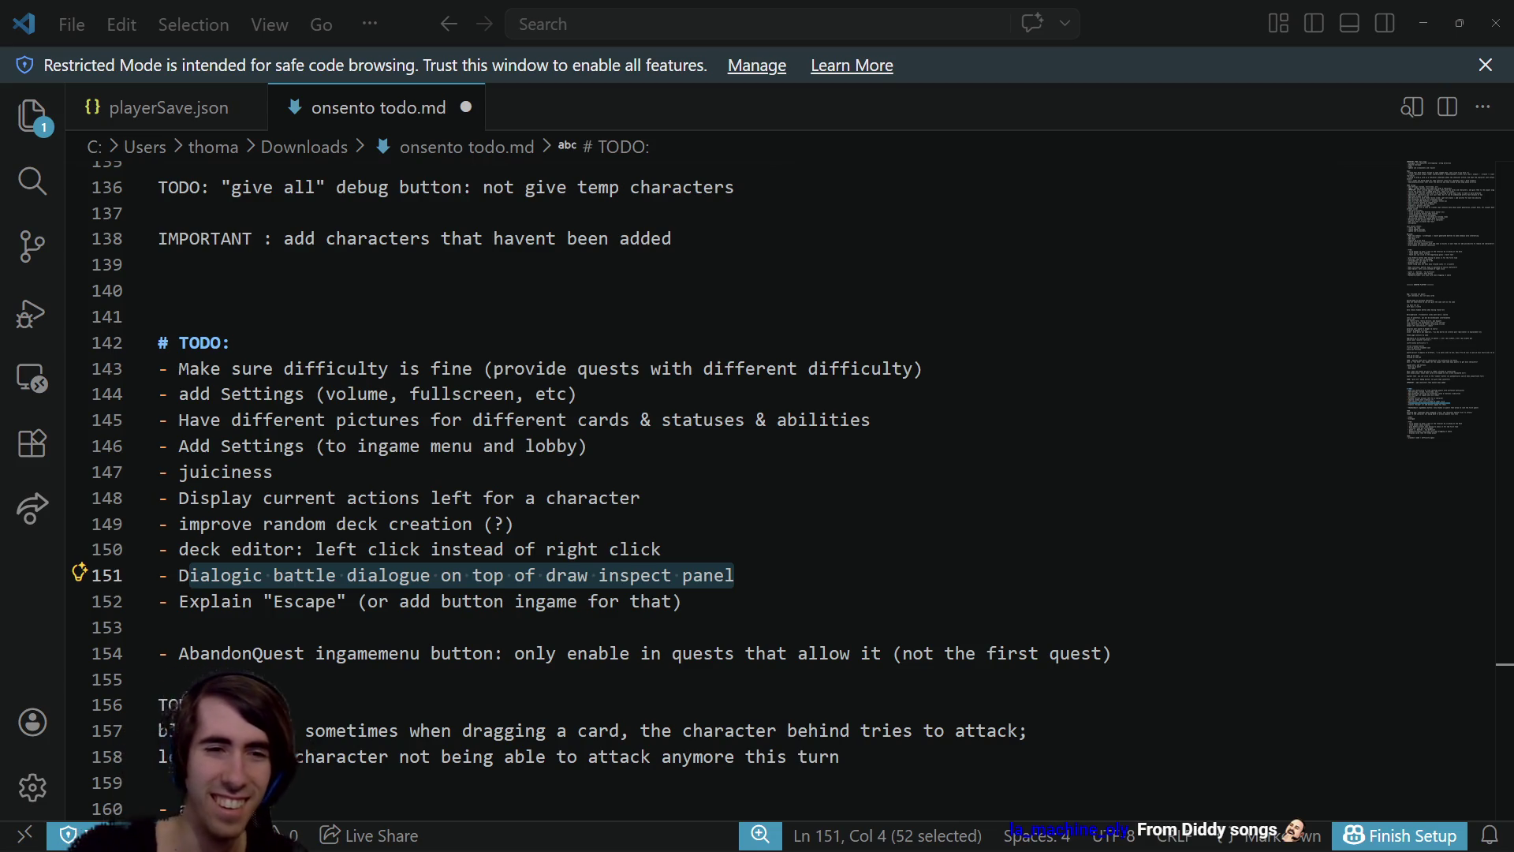
- Delete the '- AbandonQuest ingamemenu button' item and its blank line from the TODO list
{"action": "left_click_drag", "start_coordinate": [683, 601], "coordinate": [158, 601]}
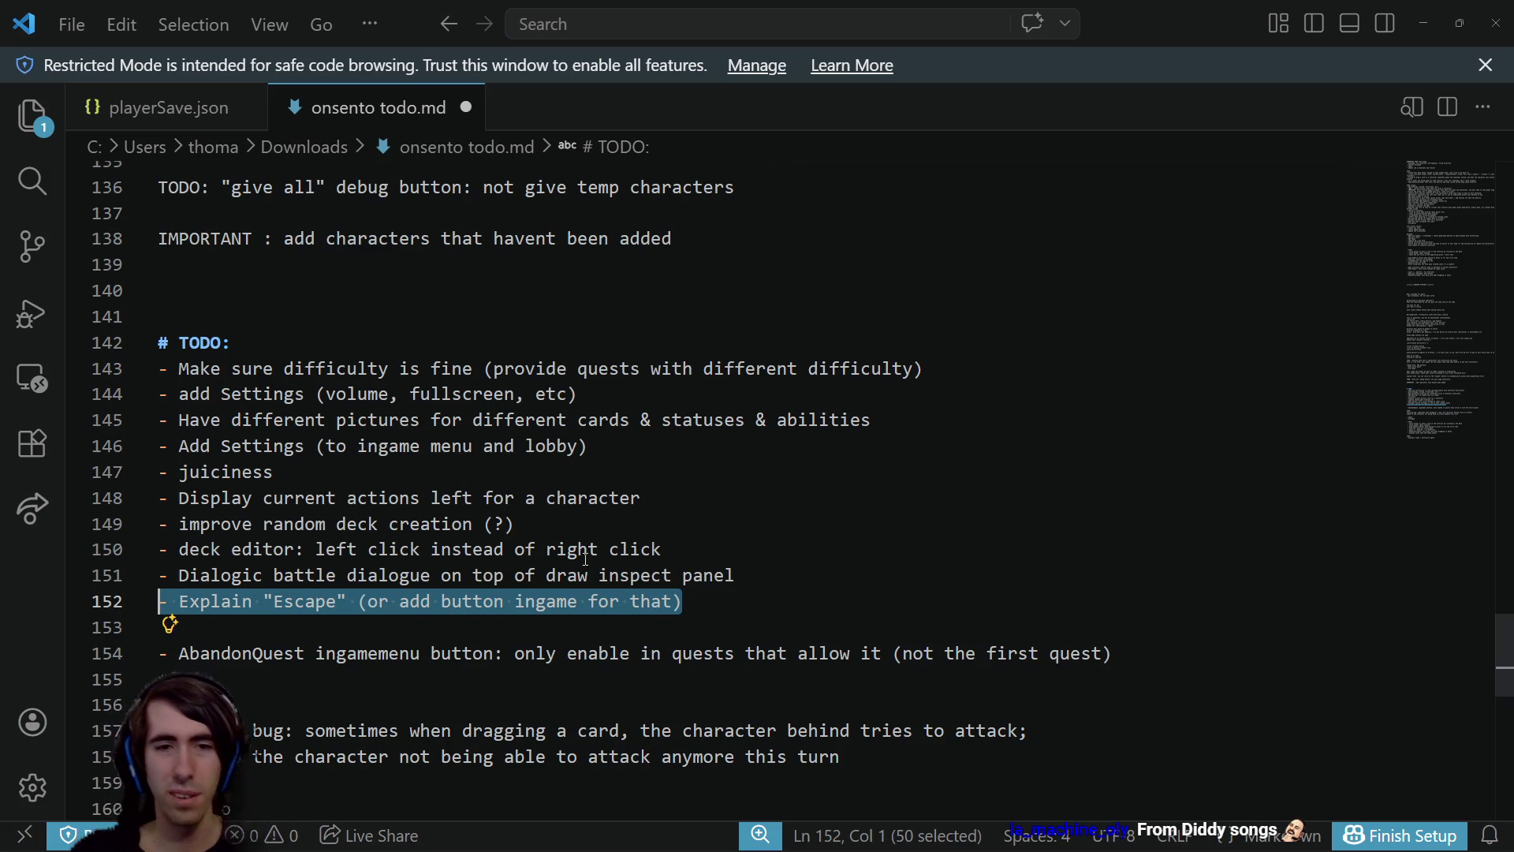
{"action": "scroll", "coordinate": [739, 569], "scroll_direction": "down", "scroll_amount": 1}
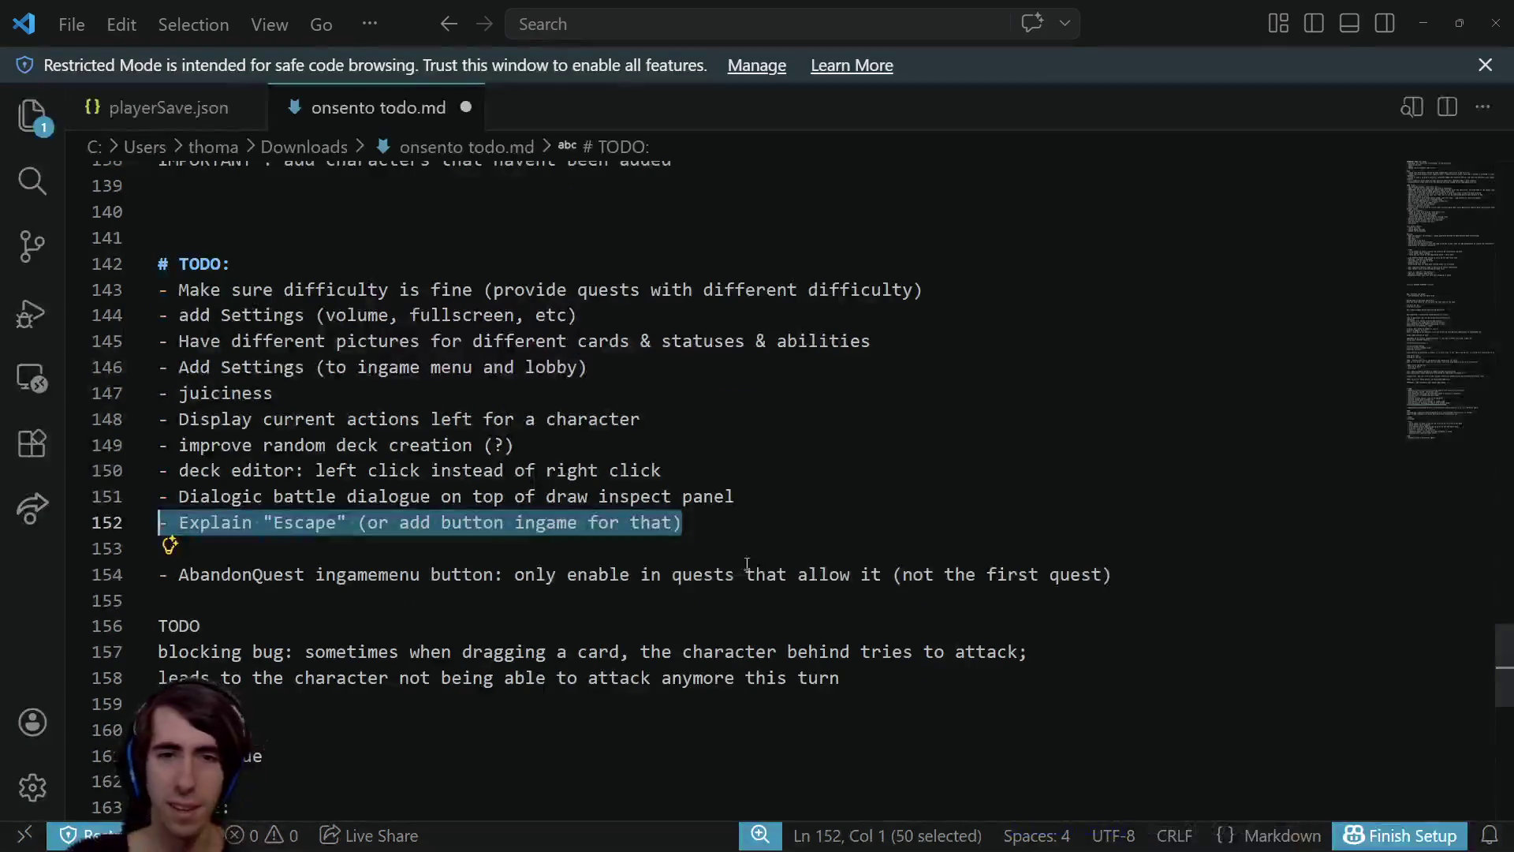
{"action": "scroll", "coordinate": [745, 561], "scroll_direction": "down", "scroll_amount": 2}
{"action": "key", "text": "End"}
{"action": "key", "text": "shift+Home"}
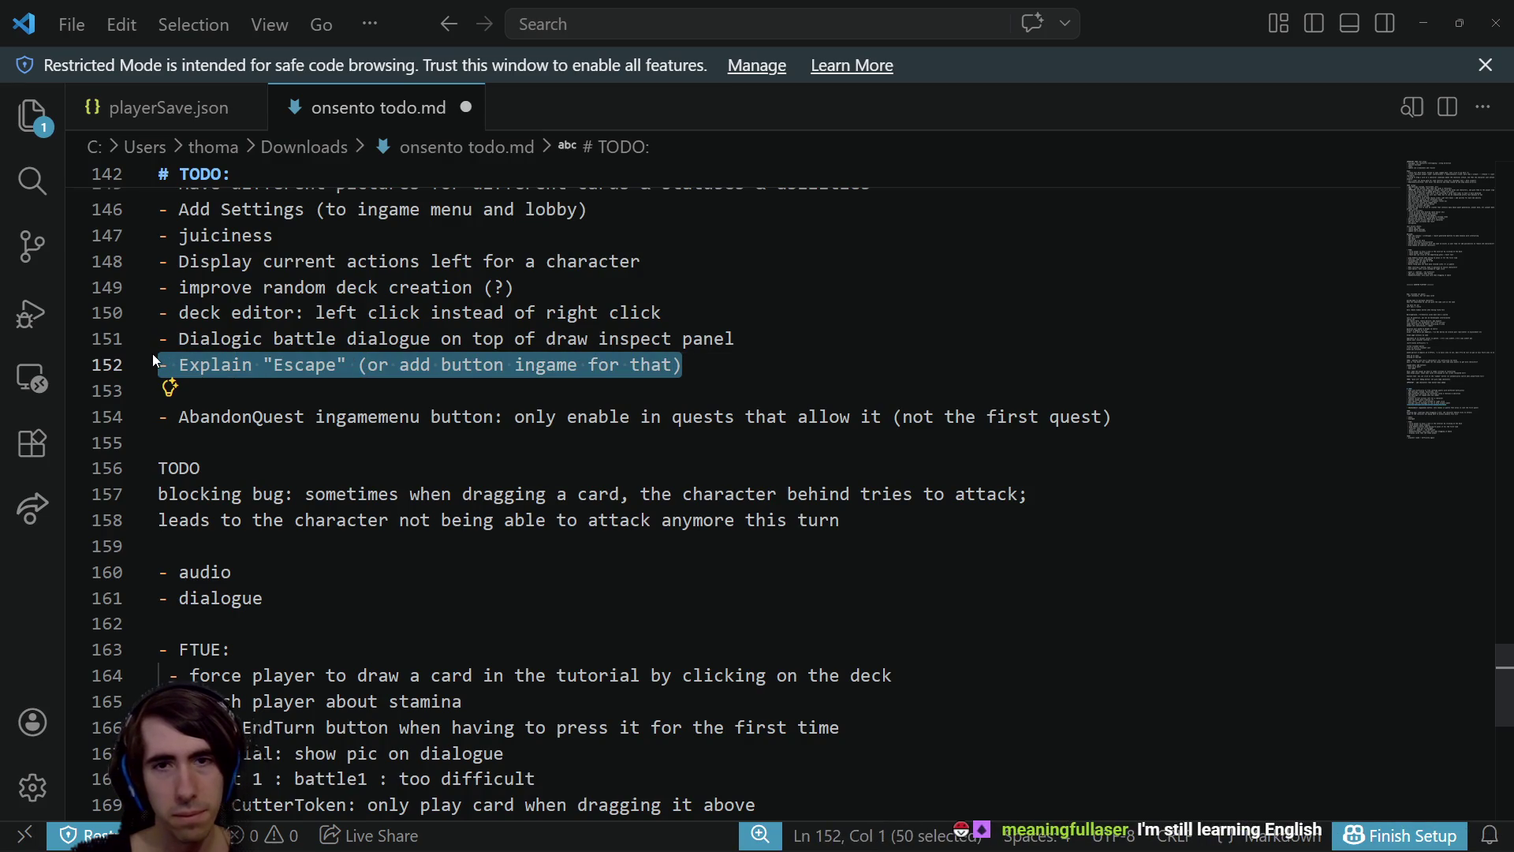
{"action": "scroll", "coordinate": [153, 353], "scroll_direction": "up", "scroll_amount": 1}
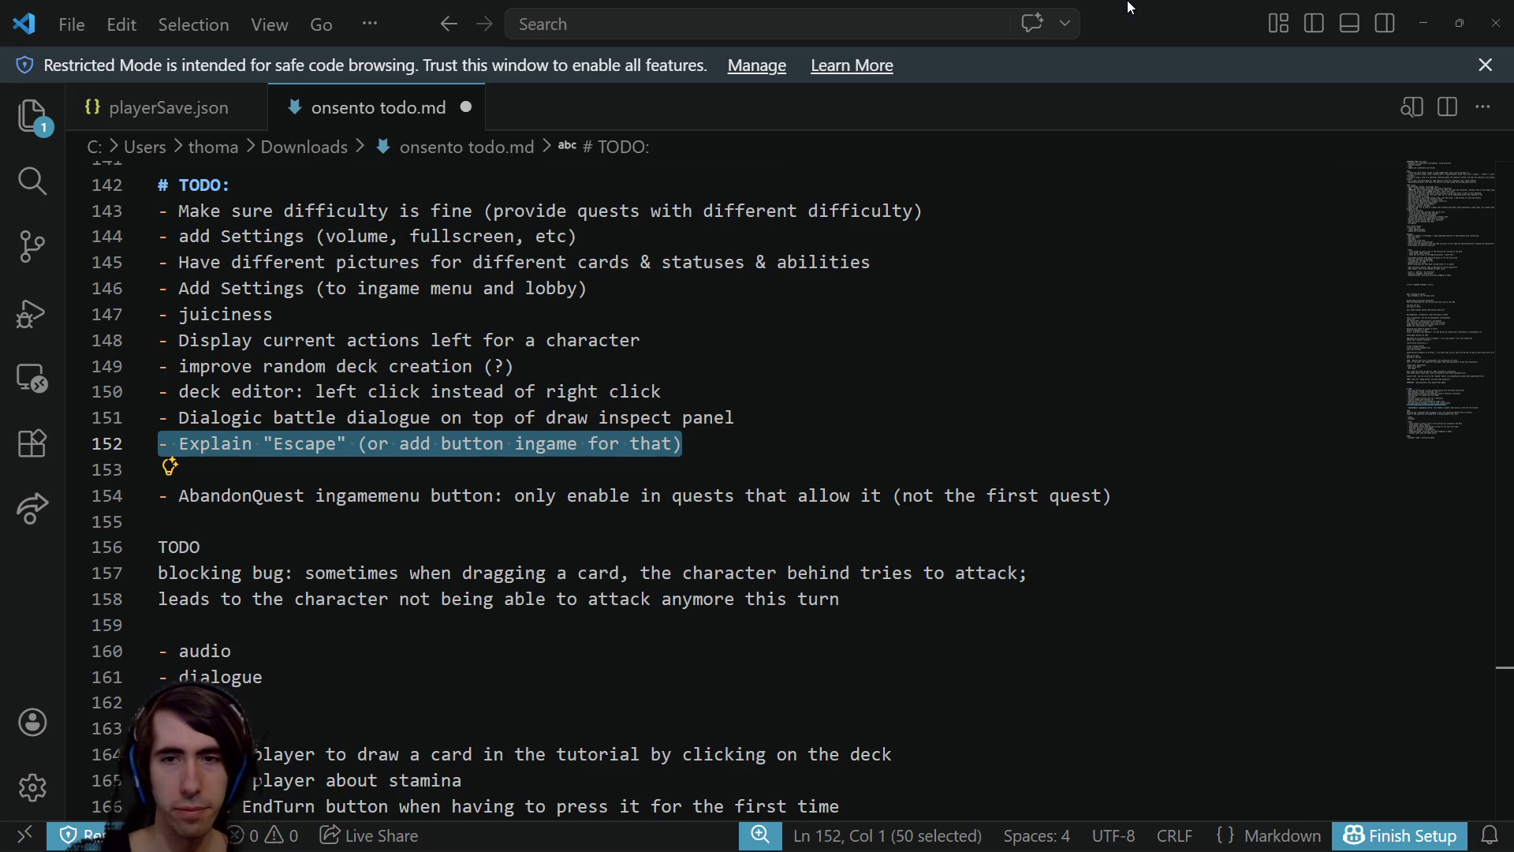
{"action": "mouse_move", "coordinate": [1127, 490]}
{"action": "left_mouse_down"}
{"action": "mouse_move", "coordinate": [208, 496]}
{"action": "mouse_move", "coordinate": [153, 456]}
{"action": "left_mouse_up"}
{"action": "key", "text": "BackSpace"}
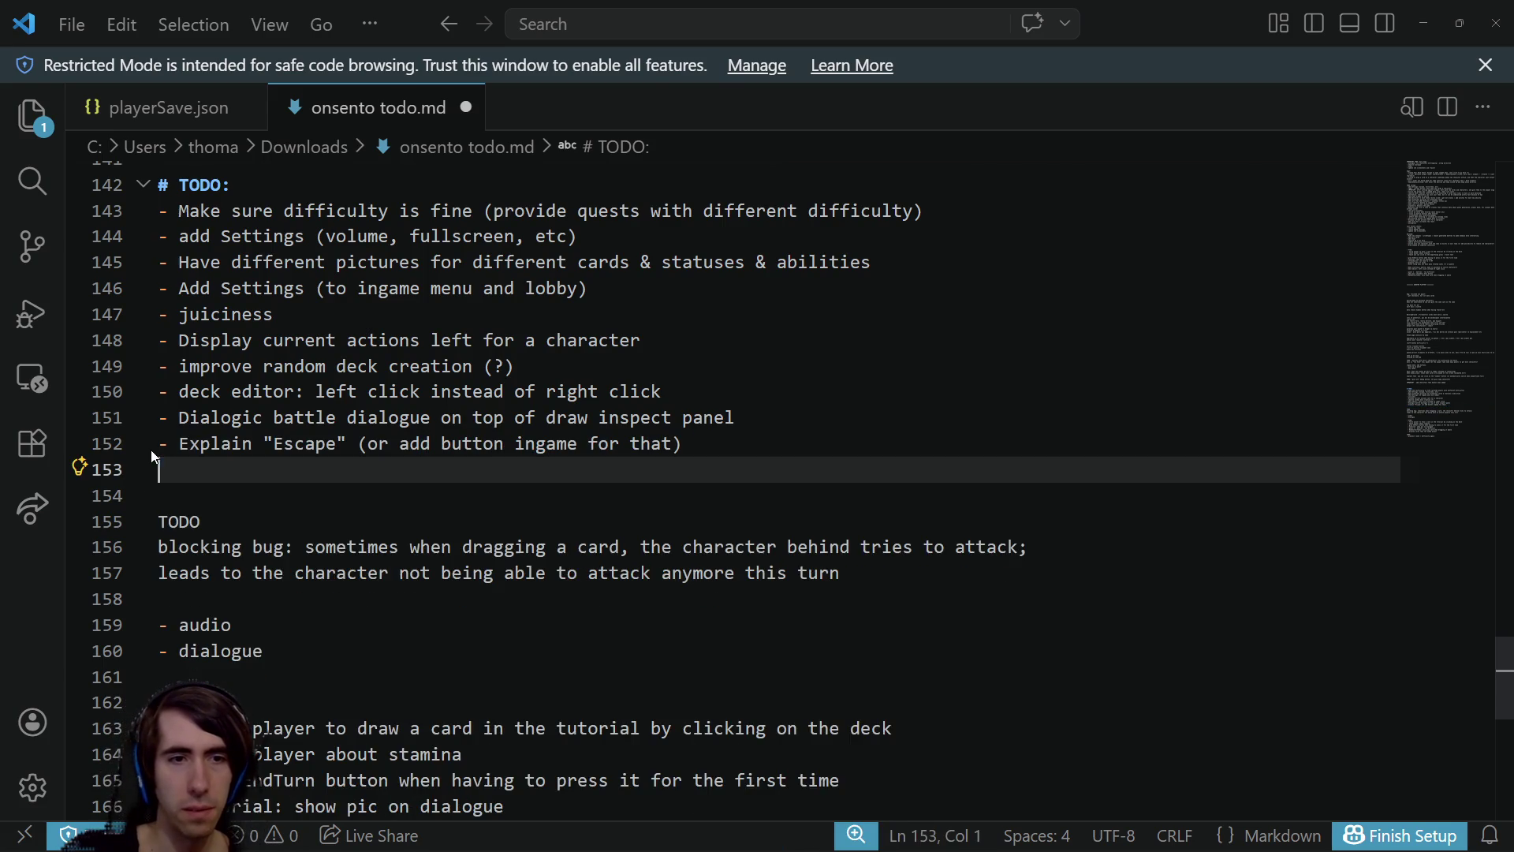
{"action": "key", "text": "BackSpace"}
- Review the remaining TODO items: Settings, juiciness, actions left, deck editor, Dialogic dialogue
{"action": "left_click_drag", "start_coordinate": [1033, 521], "coordinate": [201, 522]}
{"action": "mouse_move", "coordinate": [904, 557]}
{"action": "left_mouse_down"}
{"action": "mouse_move", "coordinate": [213, 546]}
{"action": "mouse_move", "coordinate": [31, 511]}
{"action": "left_mouse_up"}
{"action": "scroll", "coordinate": [358, 313], "scroll_direction": "up", "scroll_amount": 1}
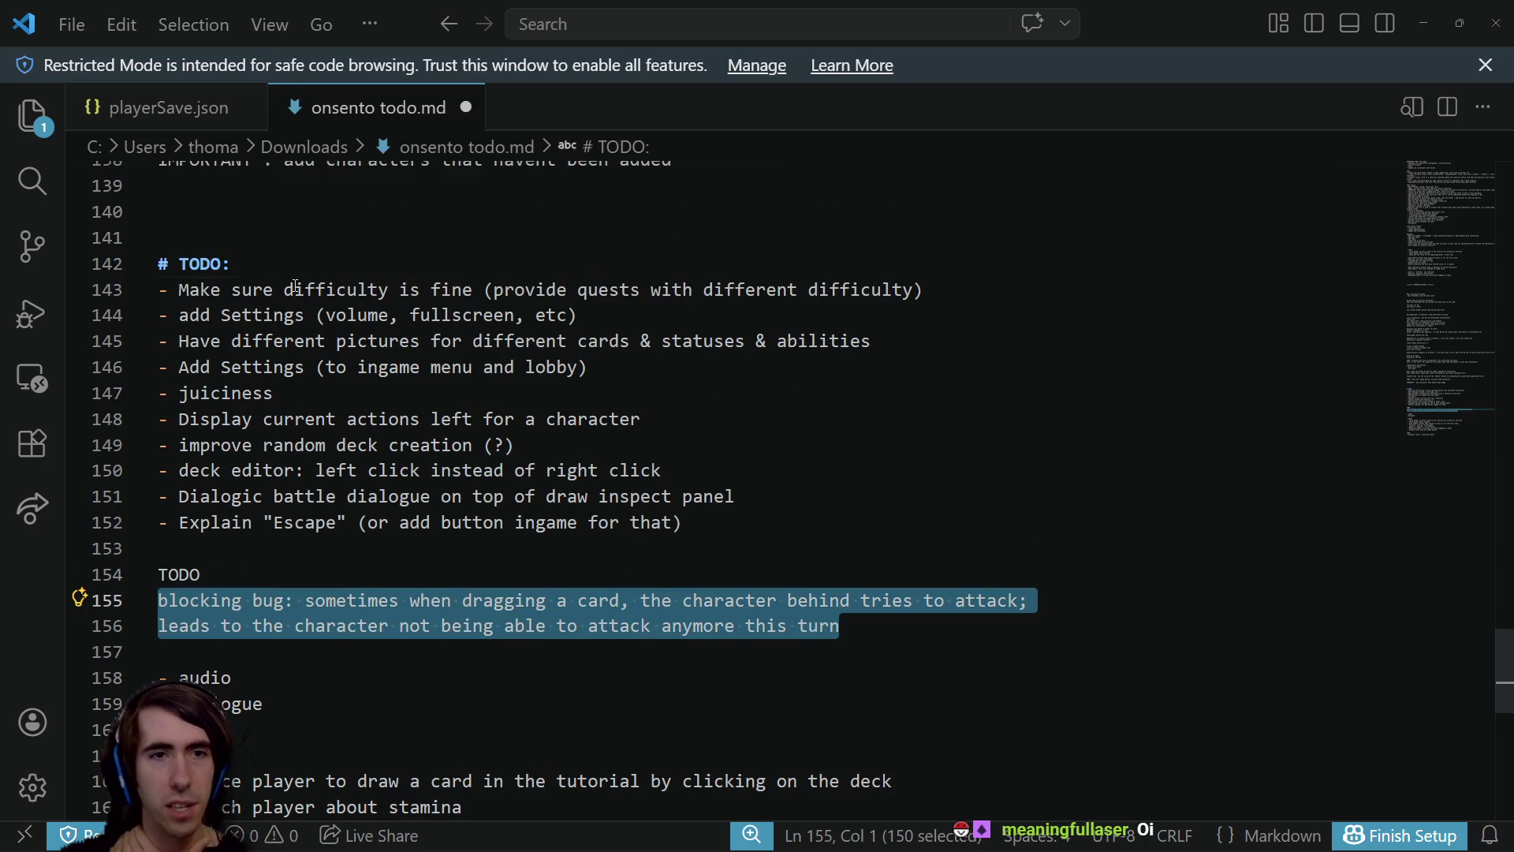
{"action": "left_click_drag", "start_coordinate": [294, 290], "coordinate": [724, 290]}
{"action": "left_click", "coordinate": [661, 341]}
{"action": "left_click_drag", "start_coordinate": [577, 314], "coordinate": [116, 327]}
{"action": "left_click_drag", "start_coordinate": [588, 367], "coordinate": [167, 363]}
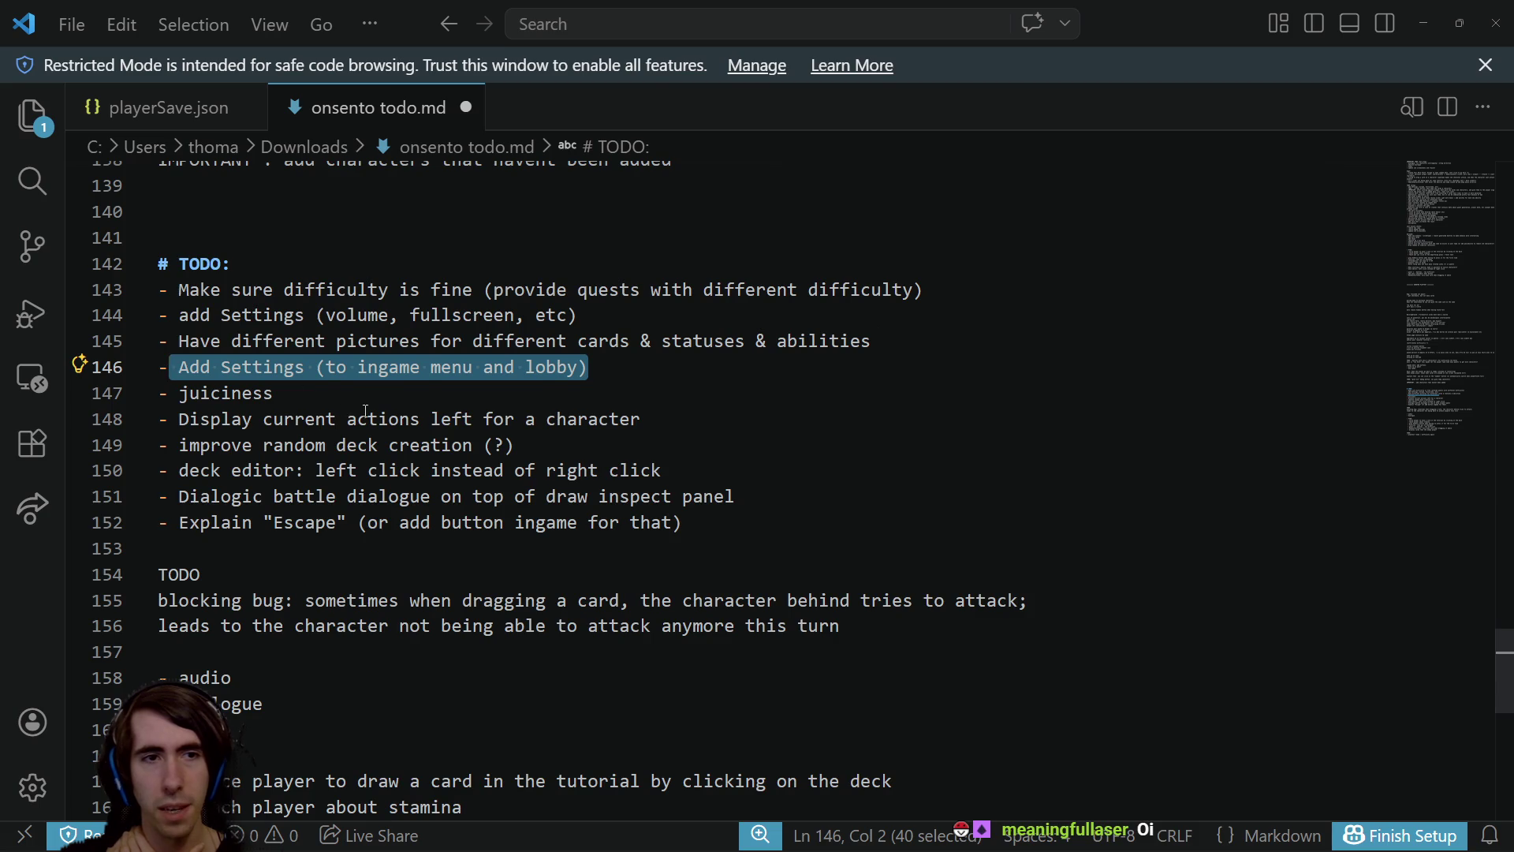
{"action": "left_click_drag", "start_coordinate": [421, 419], "coordinate": [107, 401]}
{"action": "left_click_drag", "start_coordinate": [273, 393], "coordinate": [115, 384]}
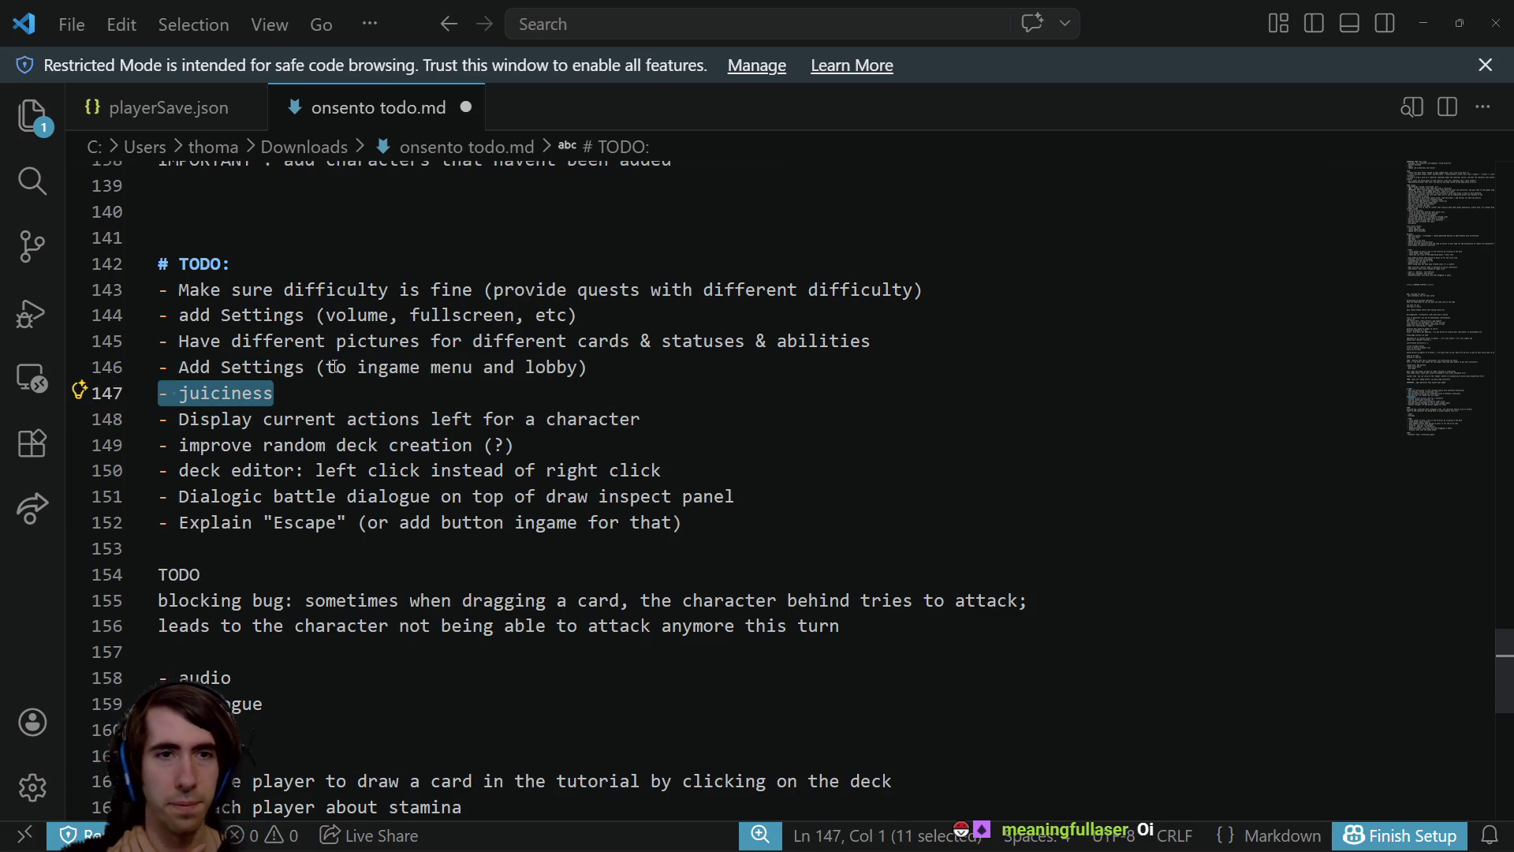
{"action": "left_click_drag", "start_coordinate": [641, 418], "coordinate": [160, 419]}
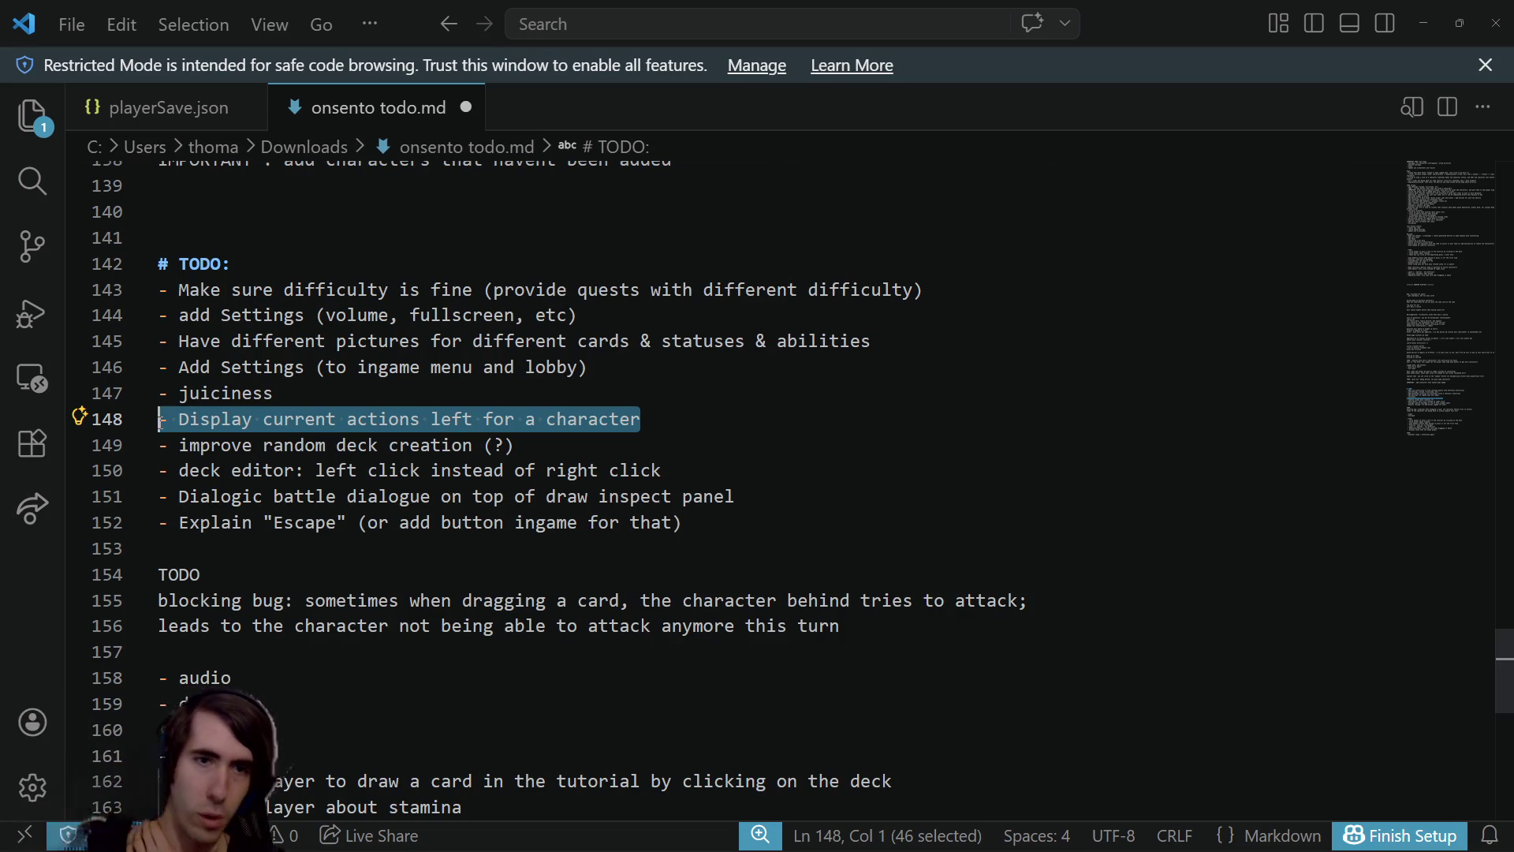
{"action": "left_click_drag", "start_coordinate": [666, 470], "coordinate": [39, 473]}
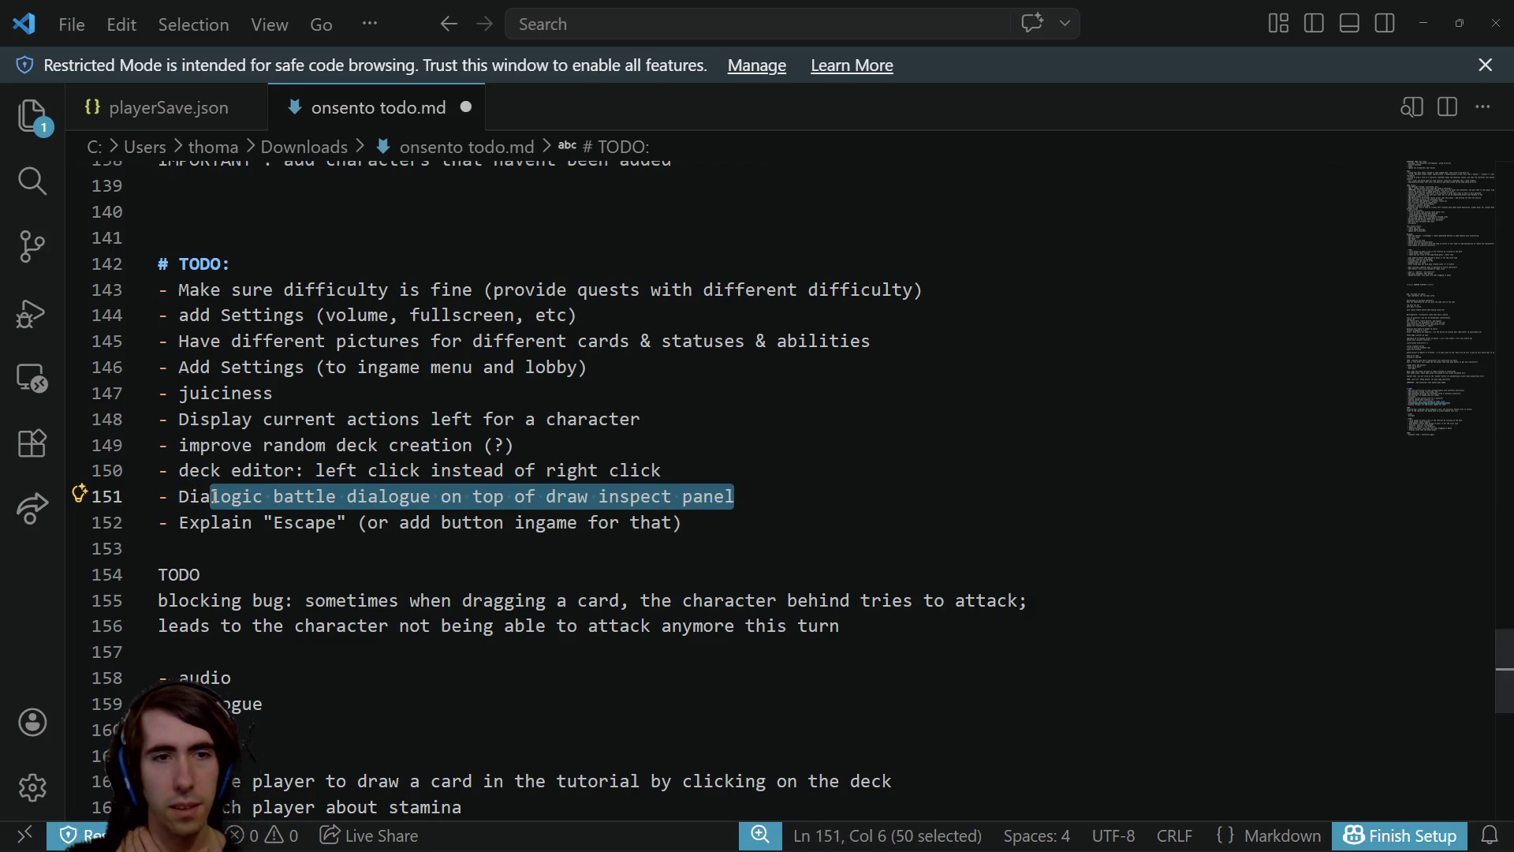
{"action": "left_click_drag", "start_coordinate": [213, 496], "coordinate": [157, 496]}
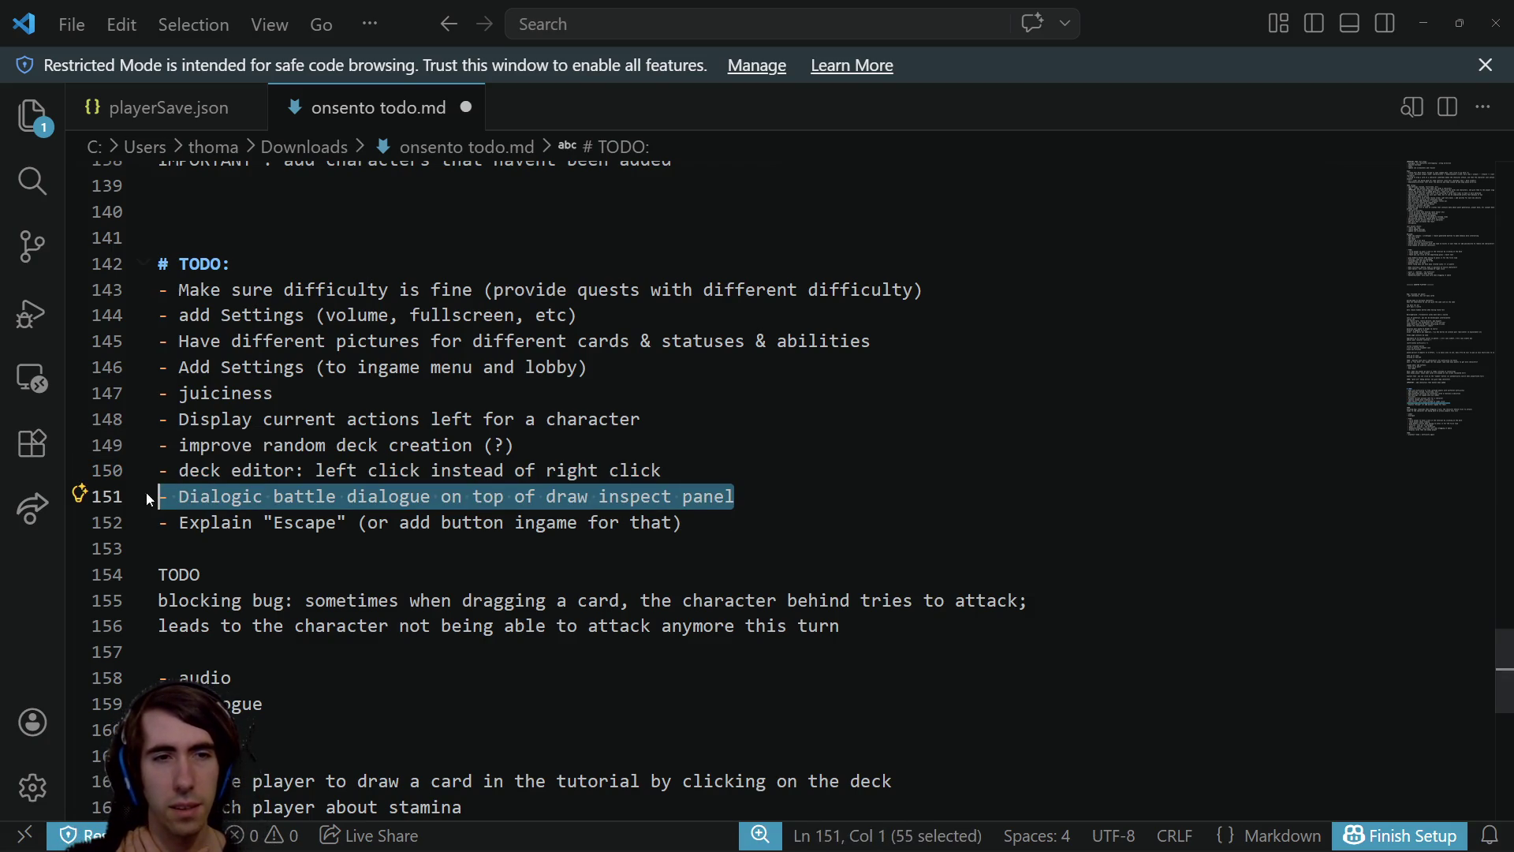
{"action": "left_click", "coordinate": [765, 490]}
{"action": "left_click", "coordinate": [1423, 22]}
- Run the battle scene with F6, then view and close the DRAW pile twice
{"action": "key", "text": "F6"}
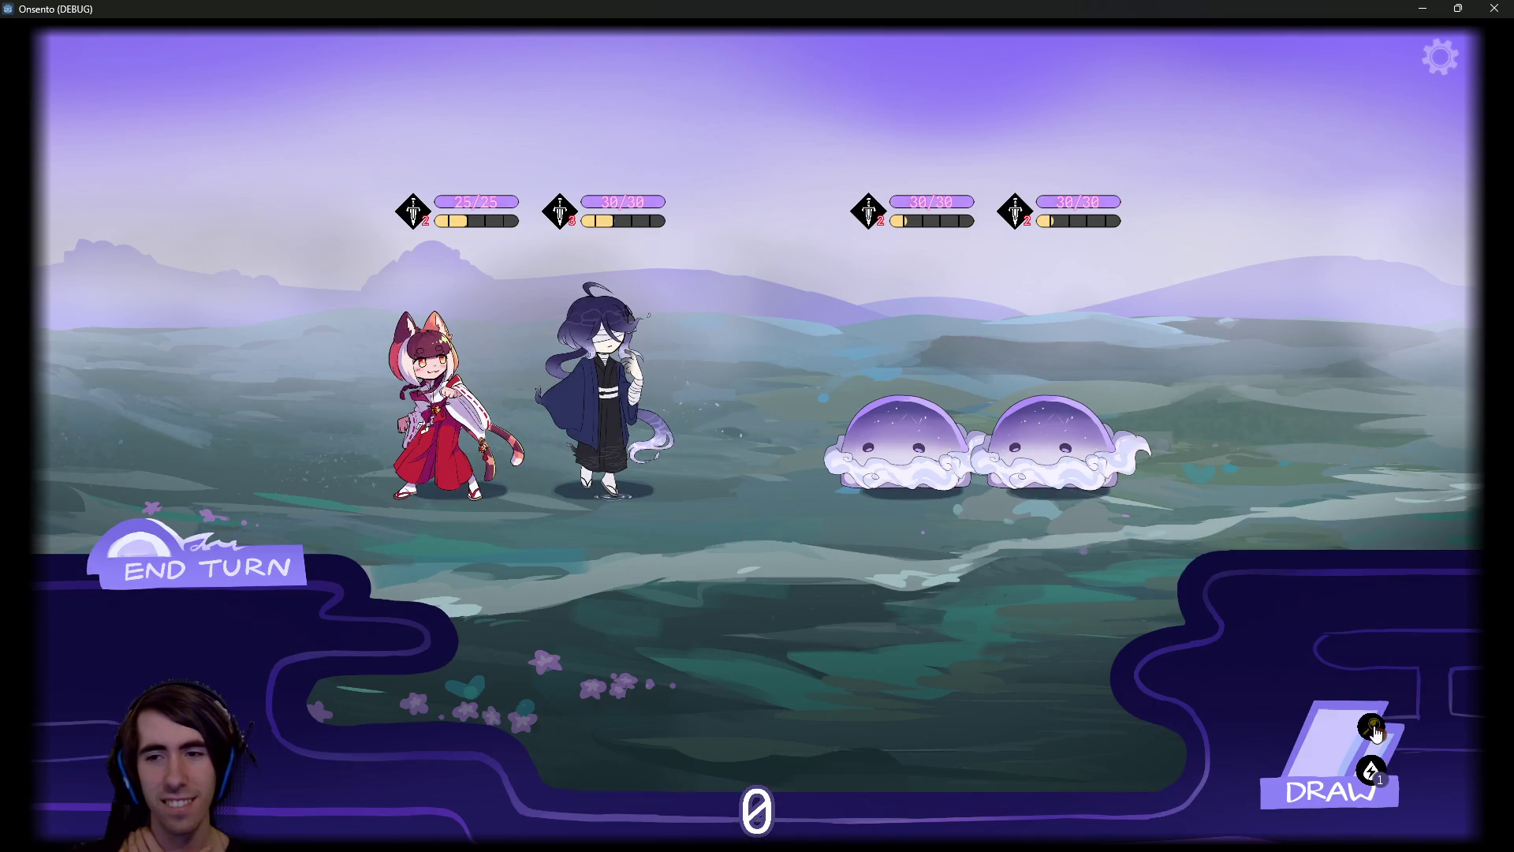
{"action": "left_click", "coordinate": [1372, 726]}
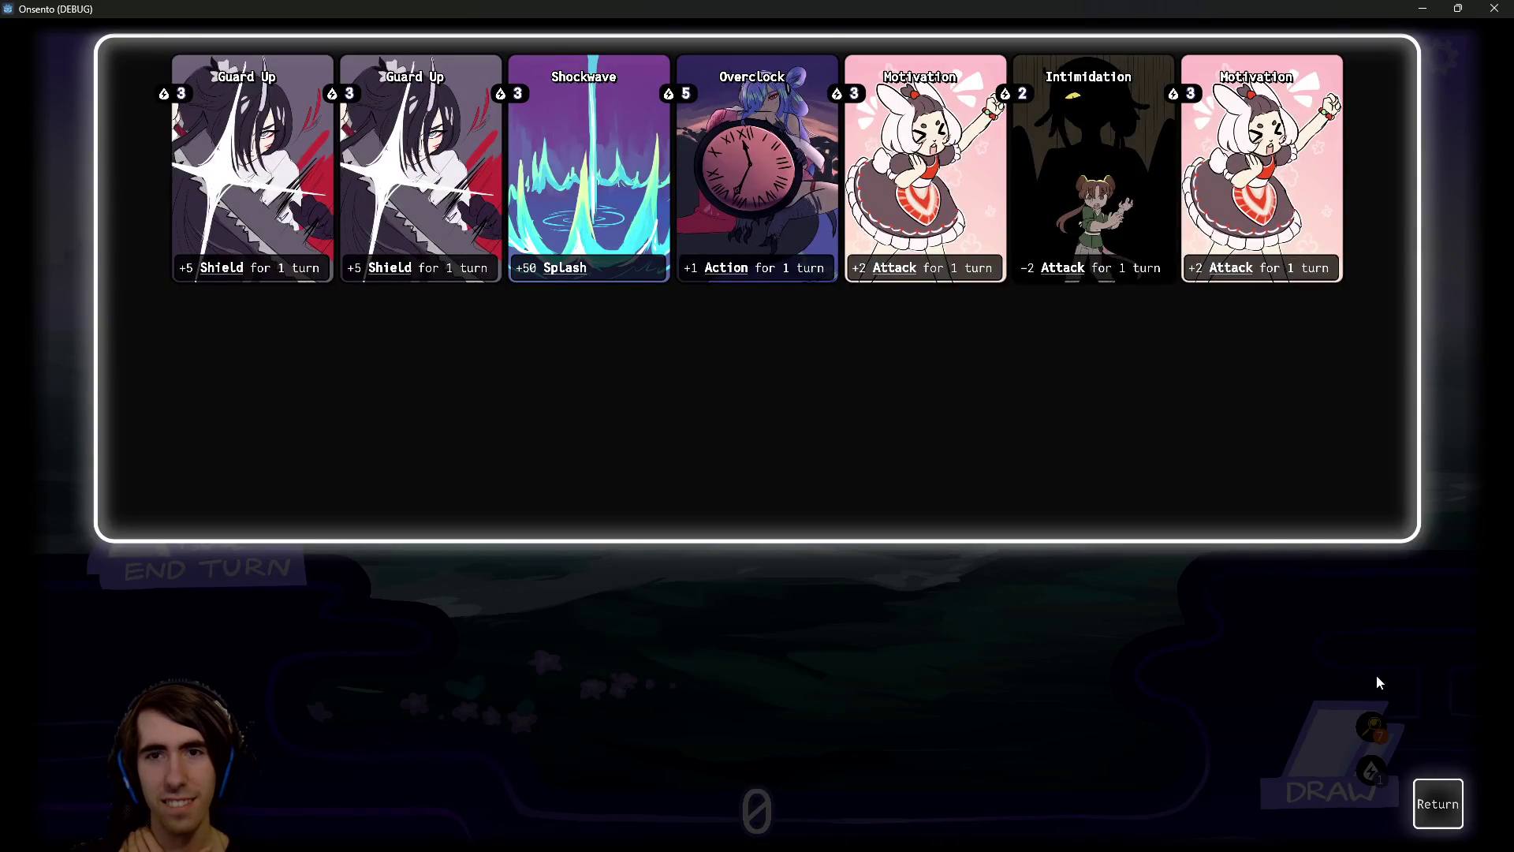
{"action": "left_click", "coordinate": [1439, 804]}
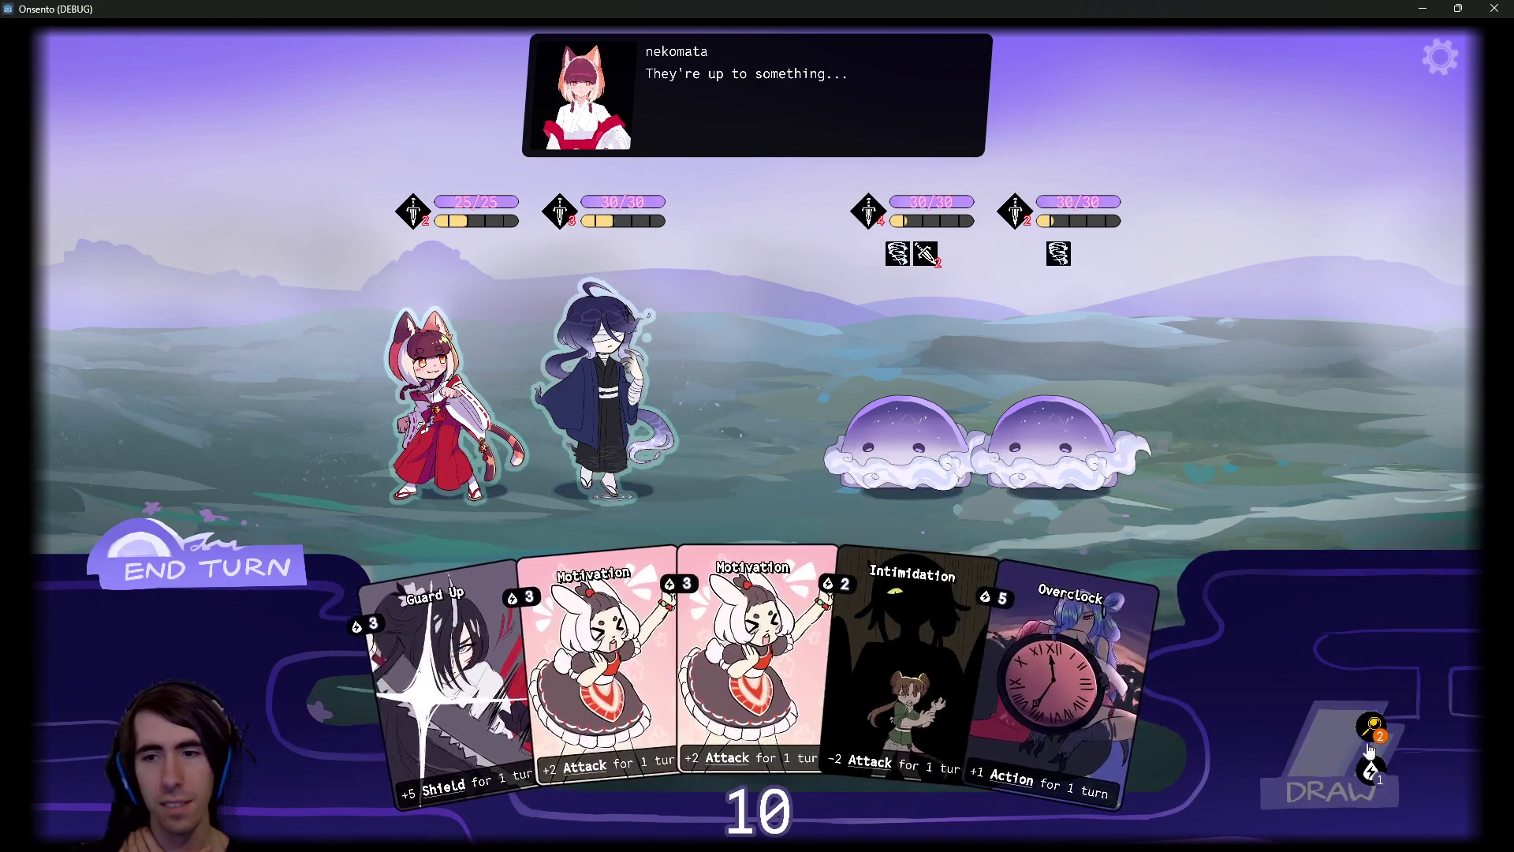
{"action": "left_click", "coordinate": [1372, 726]}
{"action": "left_click", "coordinate": [1417, 792]}
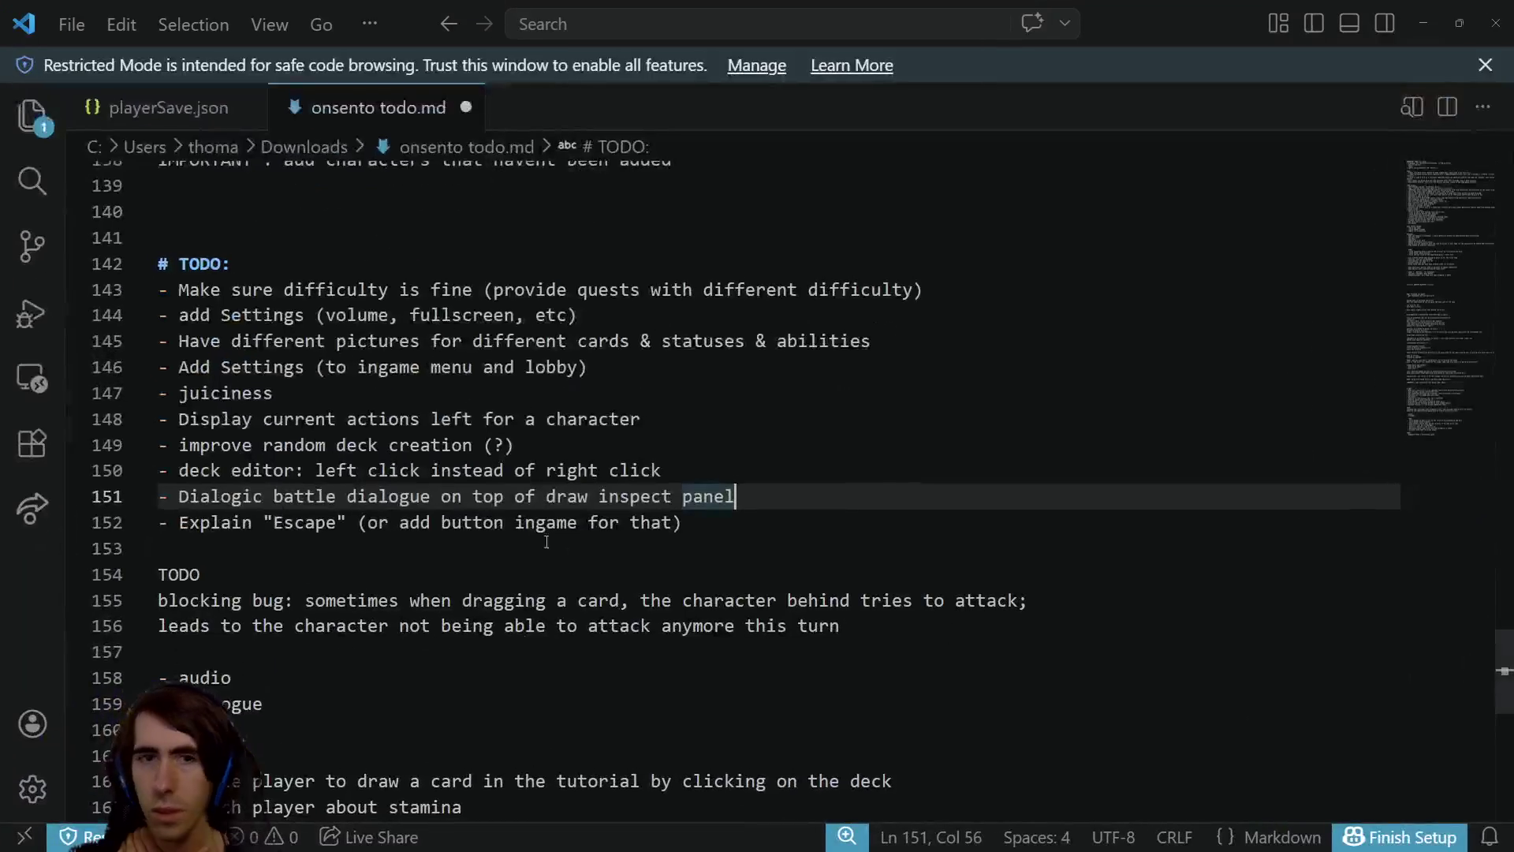
- Delete the 'Dialogic battle dialogue on top of draw inspect panel' line from the TODO list
{"action": "left_click_drag", "start_coordinate": [734, 505], "coordinate": [110, 481]}
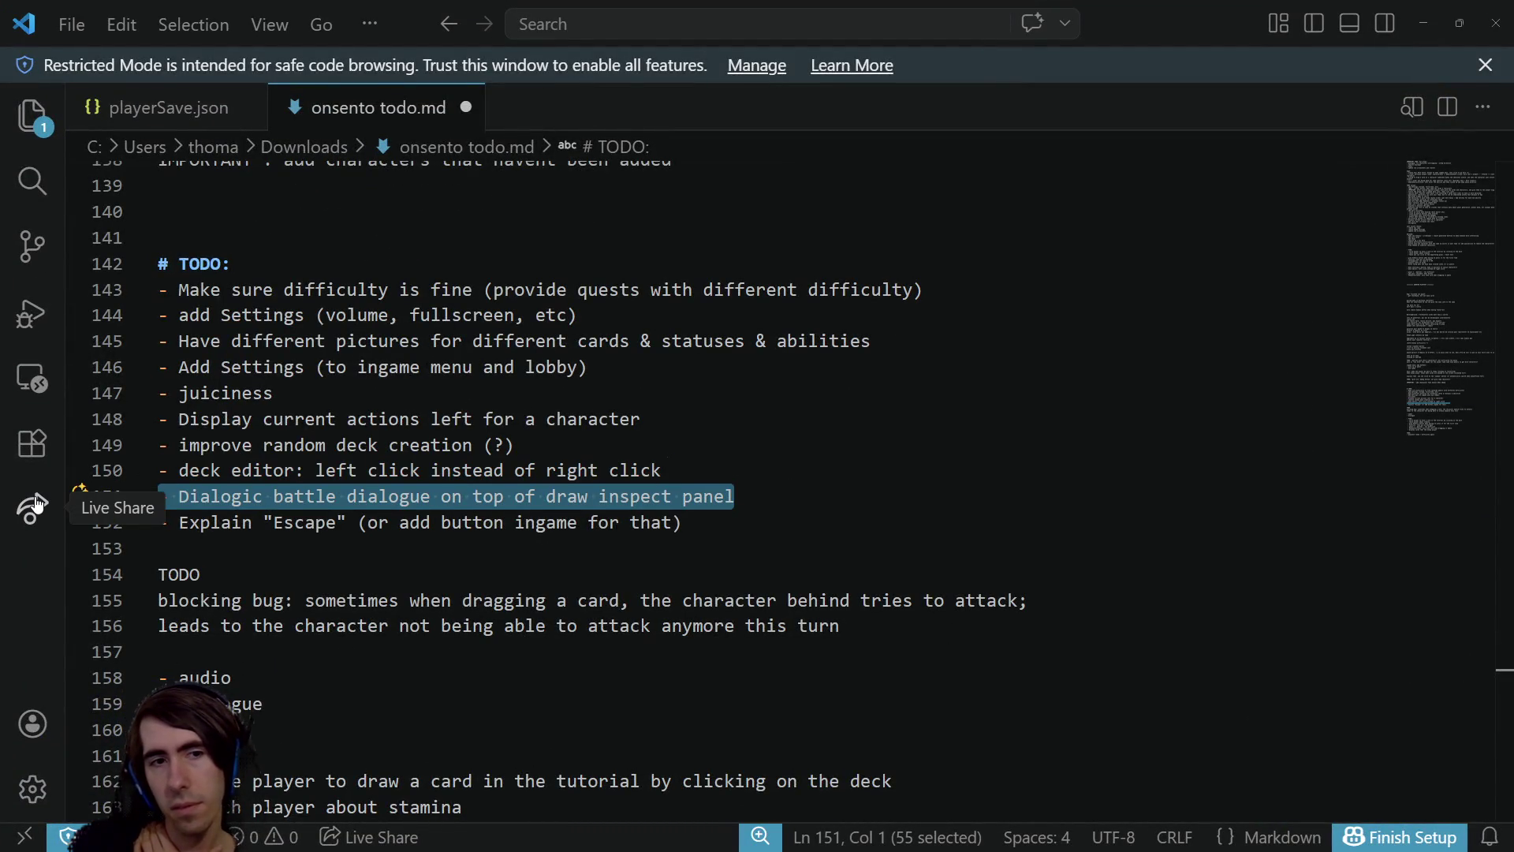
{"action": "key", "text": "BackSpace"}
{"action": "key", "text": "BackSpace"}
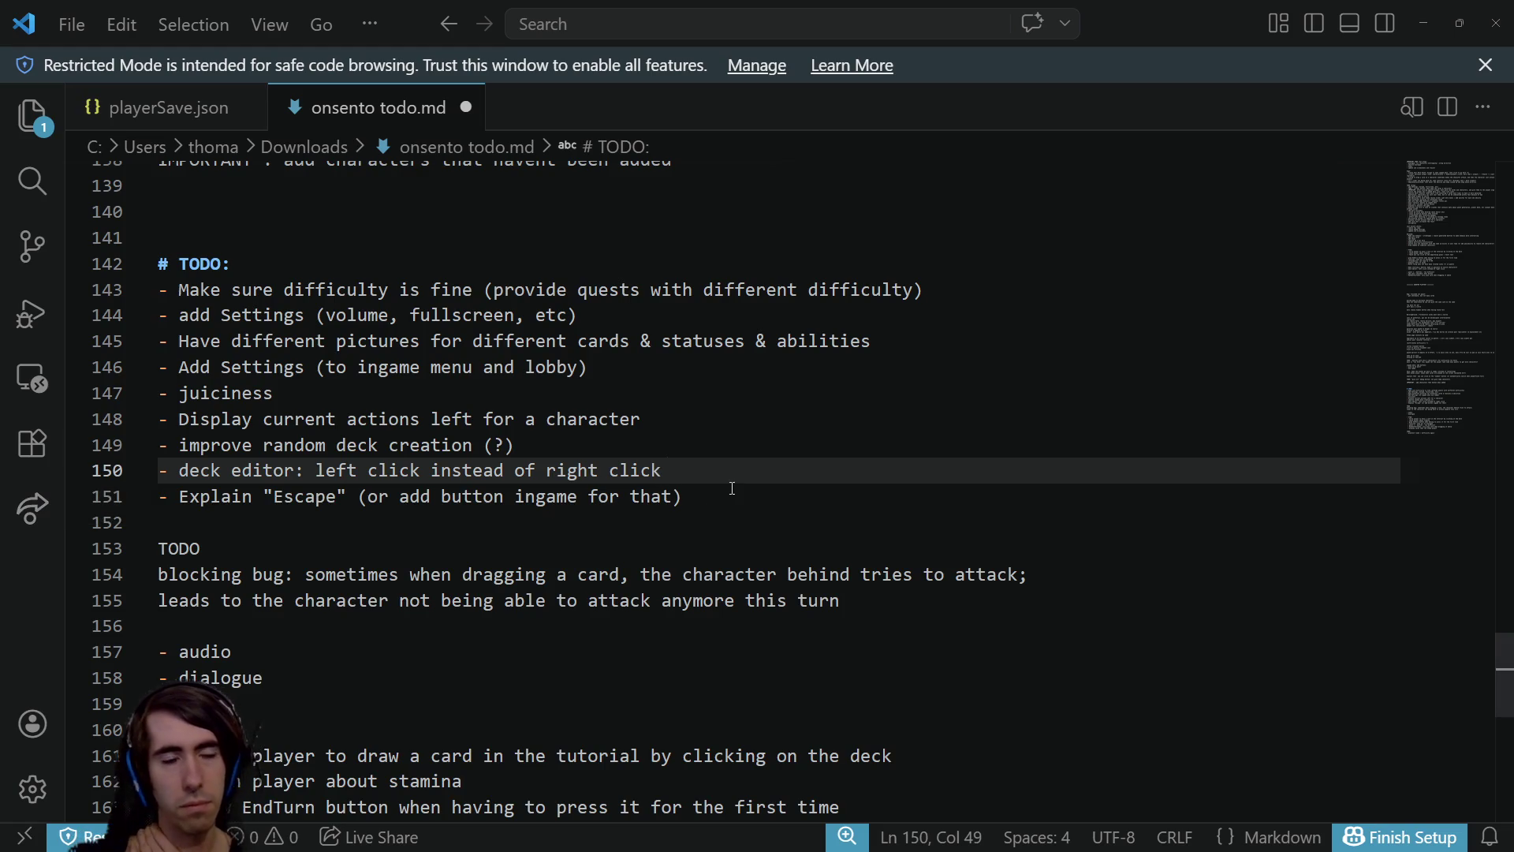
{"action": "left_click", "coordinate": [749, 495]}
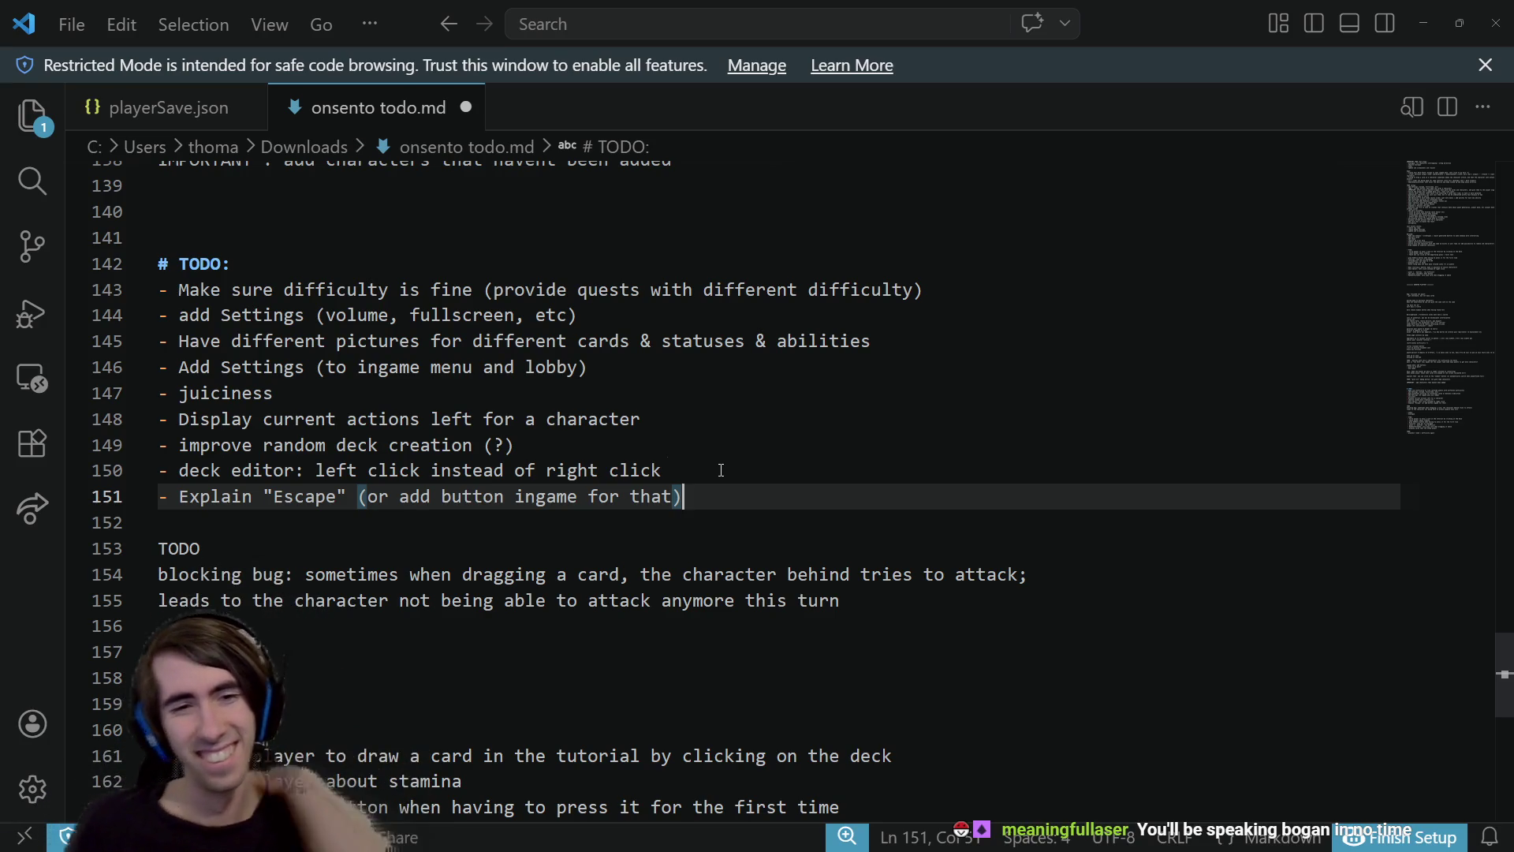
- Scroll through and highlight the FTUE sub-items and the TODO list to review them
{"action": "scroll", "coordinate": [721, 470], "scroll_direction": "down", "scroll_amount": 3}
{"action": "left_click_drag", "start_coordinate": [649, 717], "coordinate": [168, 532]}
{"action": "left_click", "coordinate": [442, 610]}
{"action": "scroll", "coordinate": [464, 608], "scroll_direction": "down", "scroll_amount": 1}
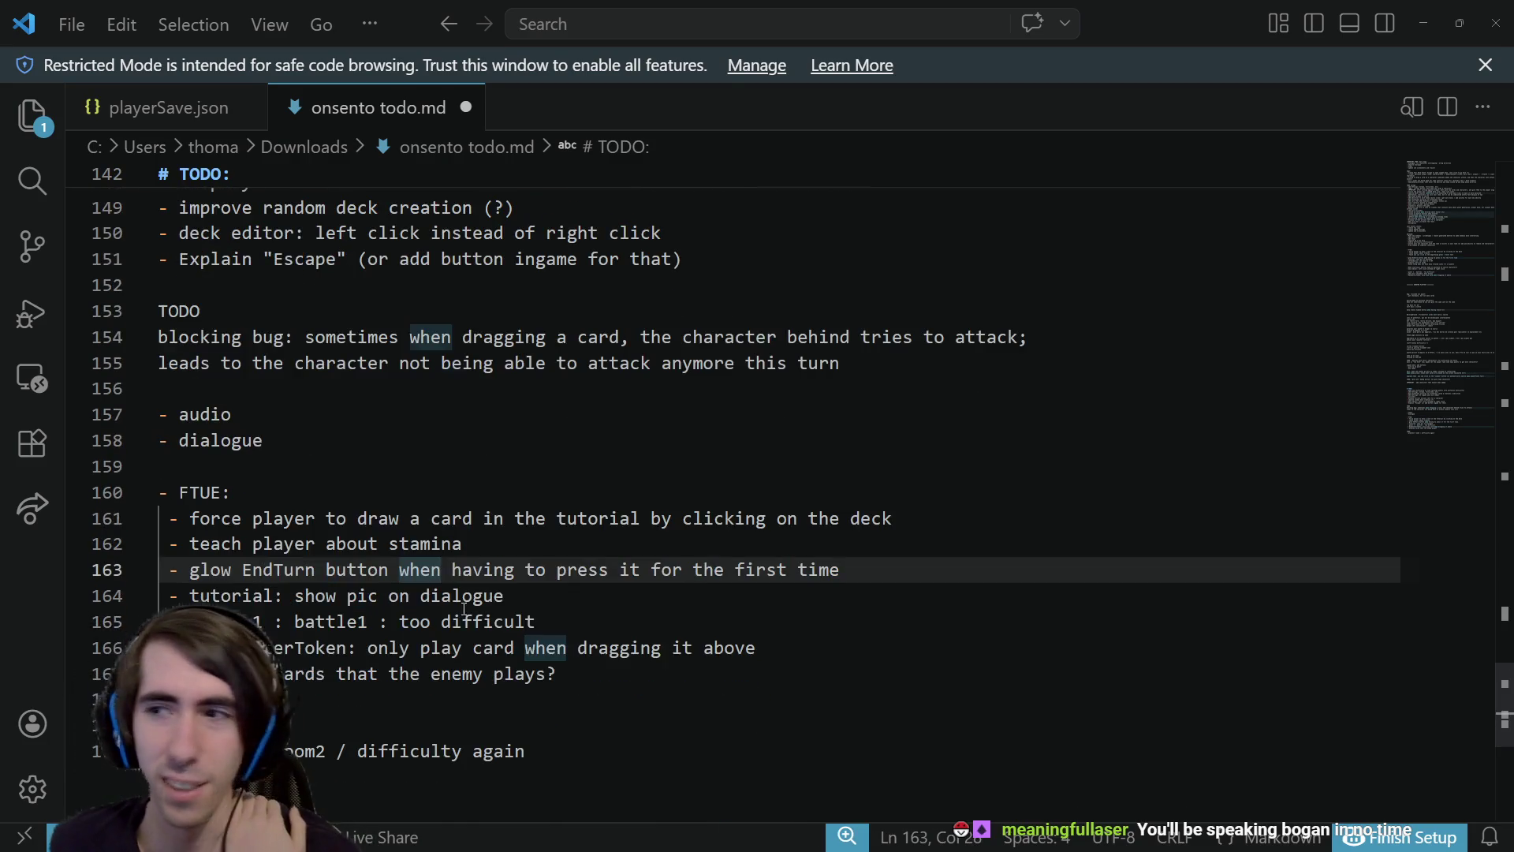
{"action": "scroll", "coordinate": [556, 556], "scroll_direction": "down", "scroll_amount": 1}
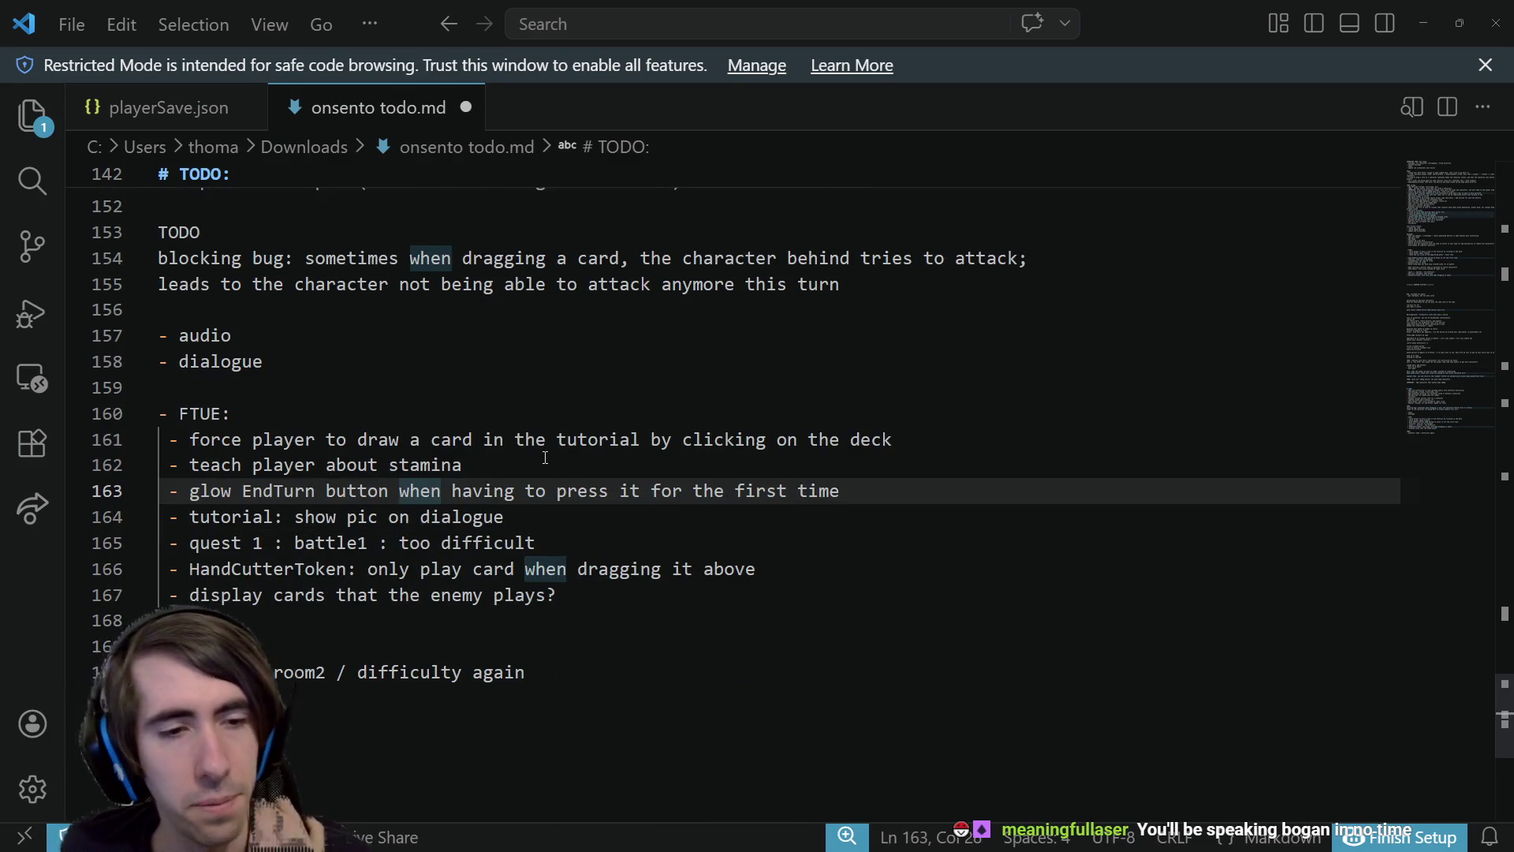
{"action": "scroll", "coordinate": [546, 456], "scroll_direction": "up", "scroll_amount": 2}
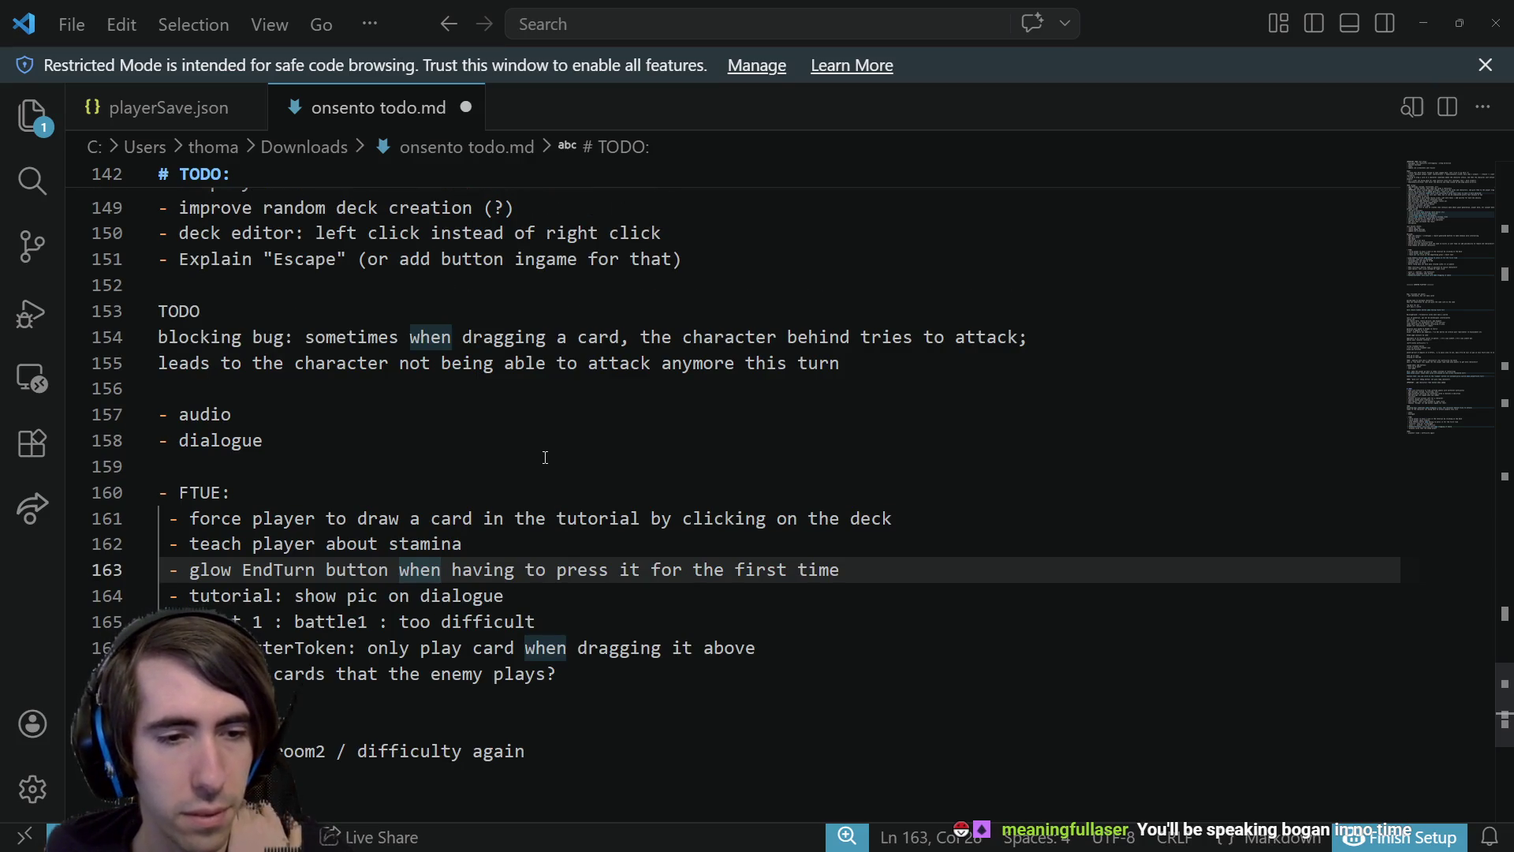
{"action": "mouse_move", "coordinate": [564, 745]}
{"action": "left_mouse_down"}
{"action": "mouse_move", "coordinate": [476, 653]}
{"action": "mouse_move", "coordinate": [338, 568]}
{"action": "left_mouse_up"}
{"action": "left_click", "coordinate": [649, 647]}
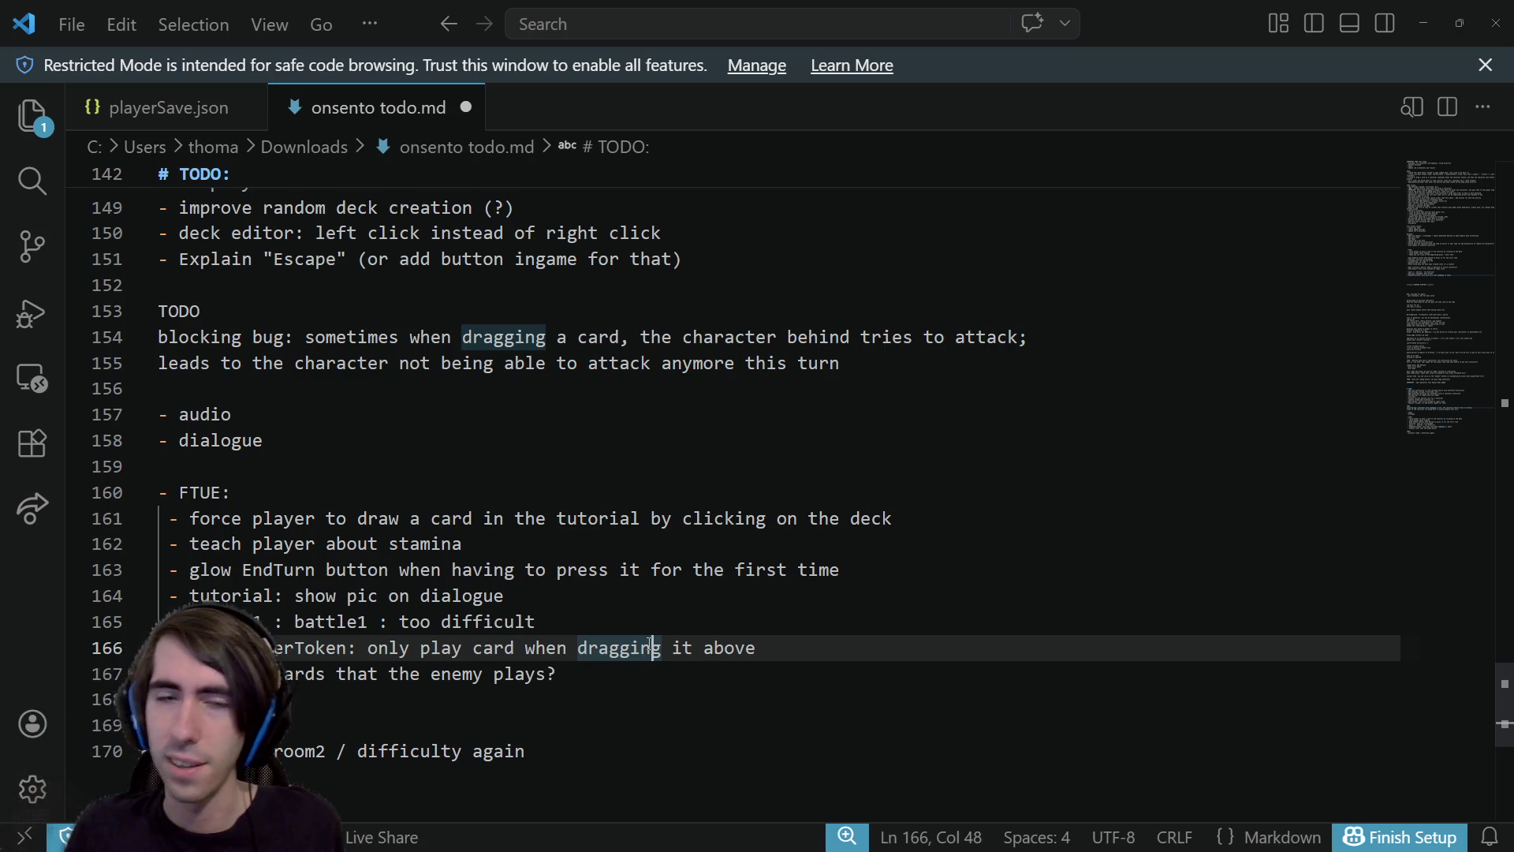
{"action": "scroll", "coordinate": [649, 642], "scroll_direction": "up", "scroll_amount": 3}
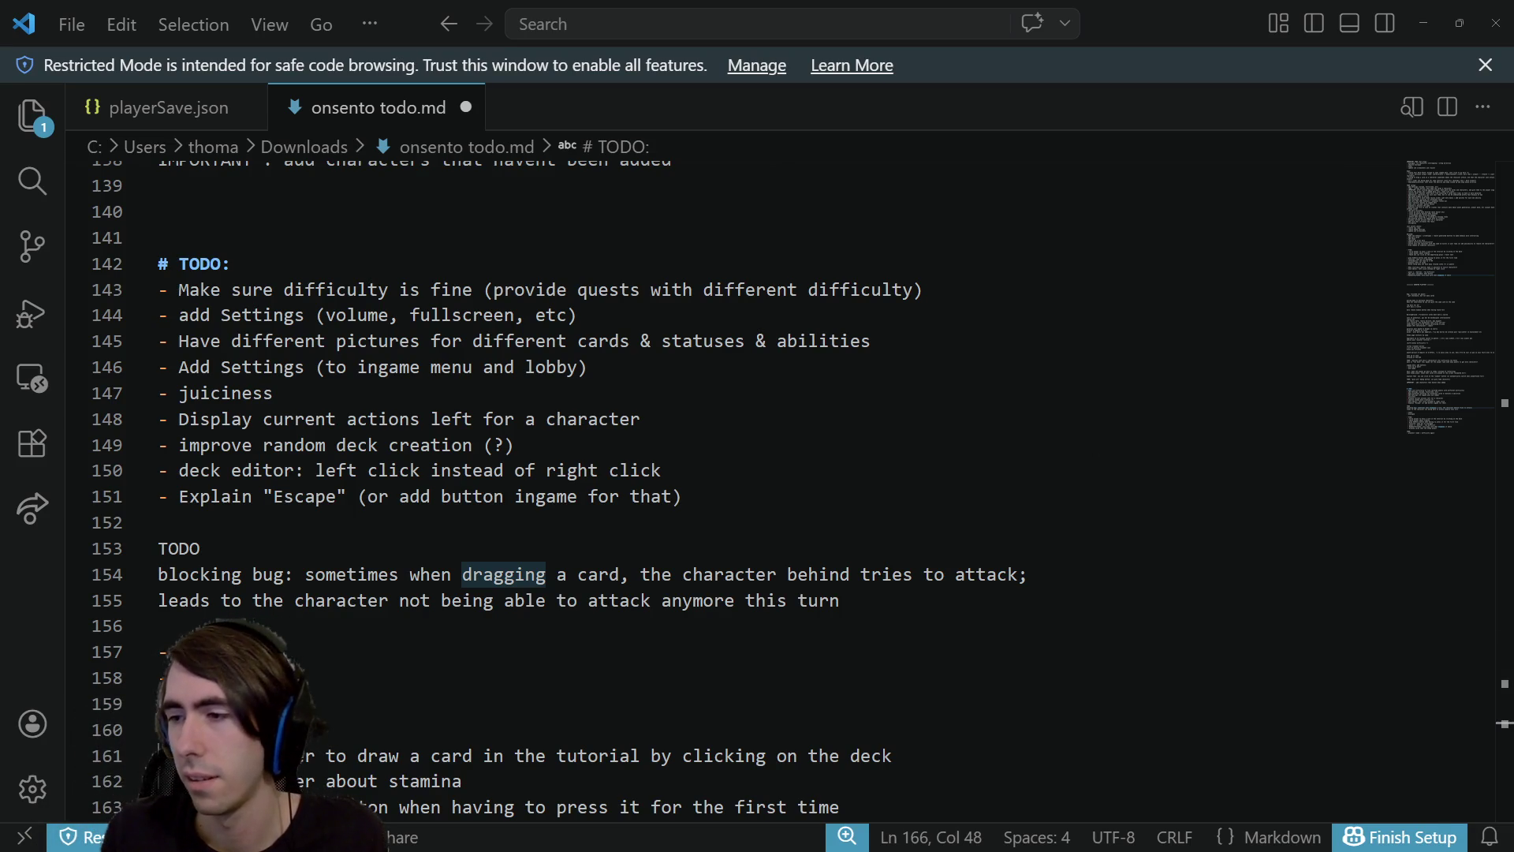
{"action": "left_click", "coordinate": [840, 494]}
{"action": "mouse_move", "coordinate": [839, 495]}
{"action": "left_mouse_down"}
{"action": "mouse_move", "coordinate": [189, 315]}
{"action": "mouse_move", "coordinate": [161, 291]}
{"action": "left_mouse_up"}
{"action": "left_click", "coordinate": [488, 292]}
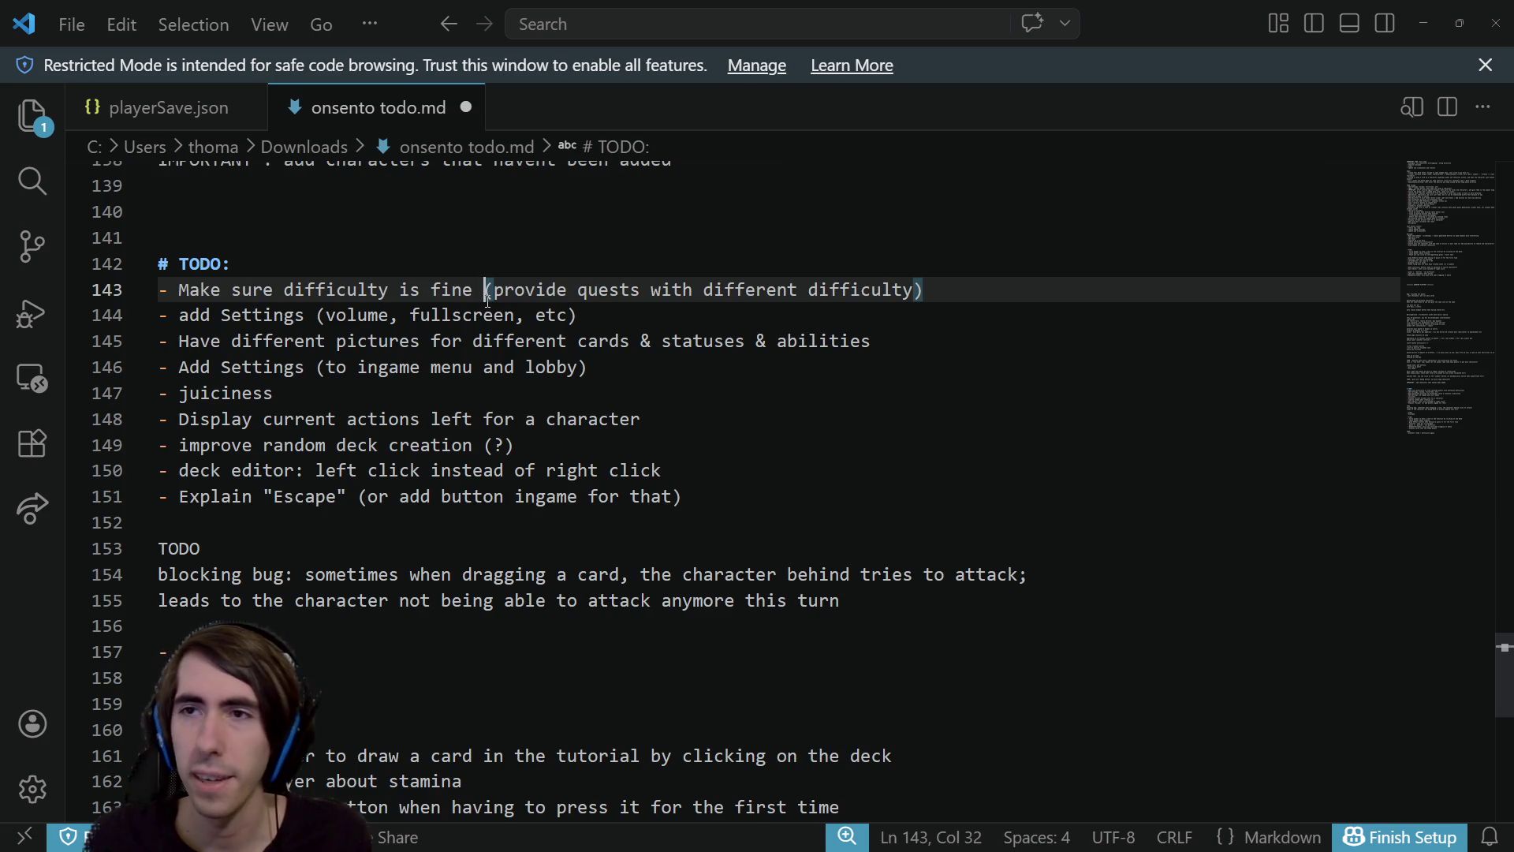
- Return to the game, open the in-game menu from the gear, and restart the battle
{"action": "left_click", "coordinate": [1423, 24]}
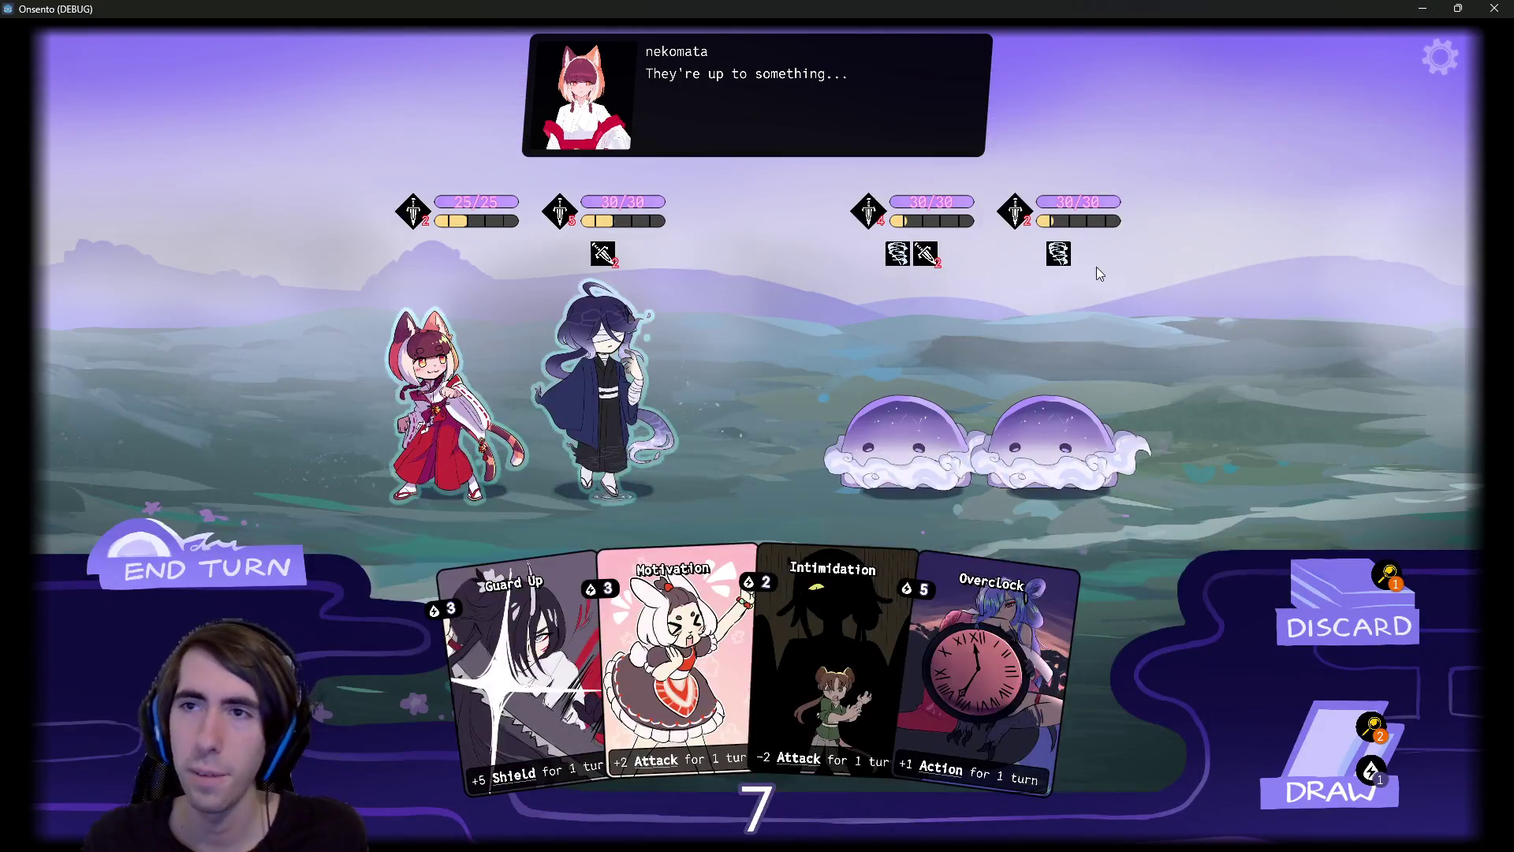
{"action": "left_click", "coordinate": [1441, 57]}
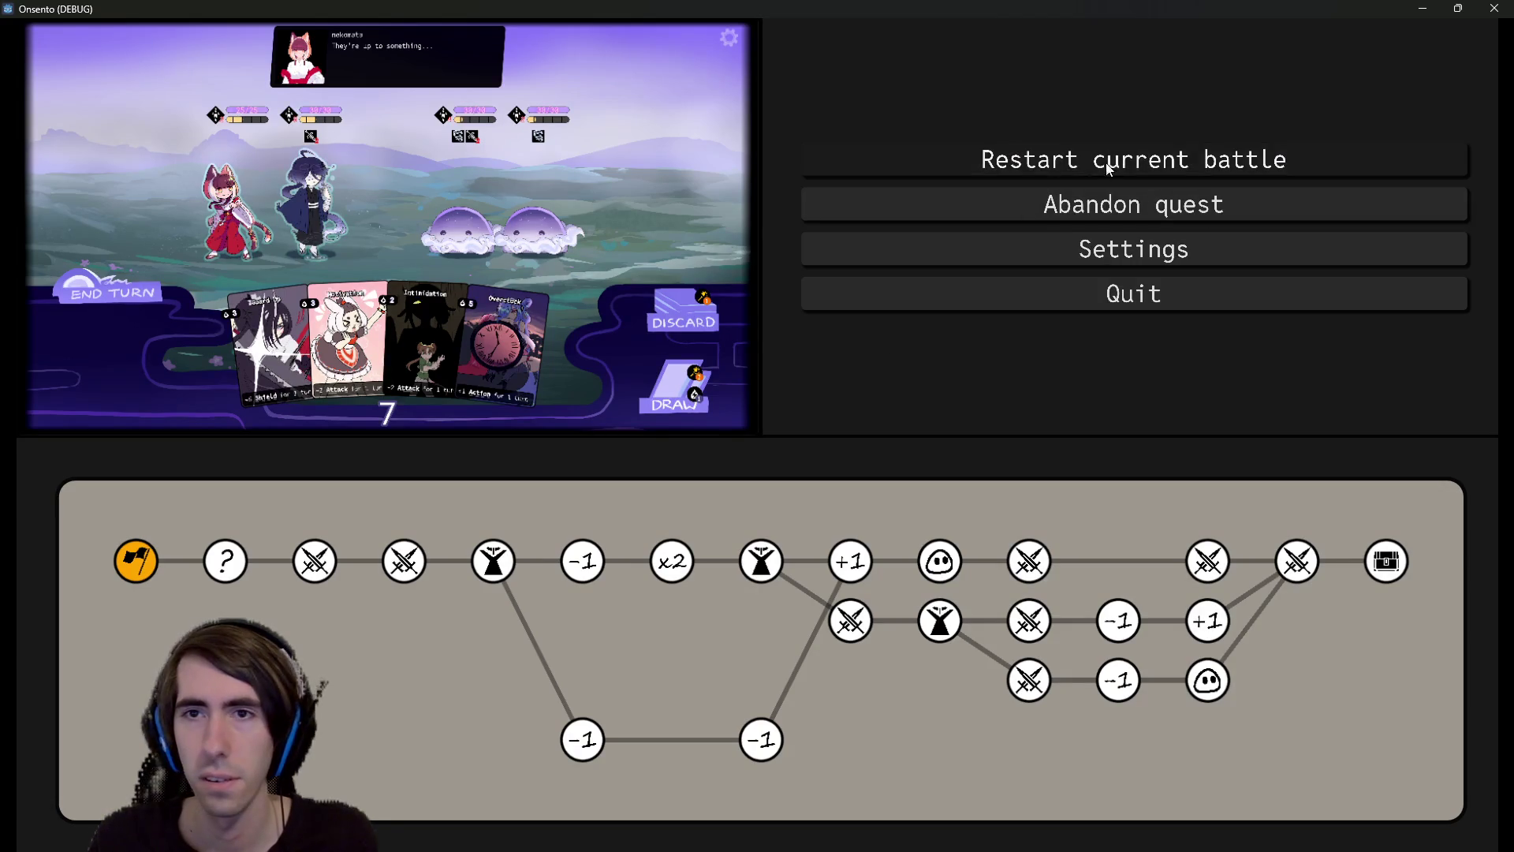
{"action": "left_click", "coordinate": [1033, 168]}
- Toggle the in-game menu repeatedly with the gear and Escape, ending with the pause screen open
{"action": "left_click", "coordinate": [1425, 52]}
{"action": "key", "text": "Escape"}
{"action": "key", "text": "Escape"}
{"action": "key", "text": "Escape"}
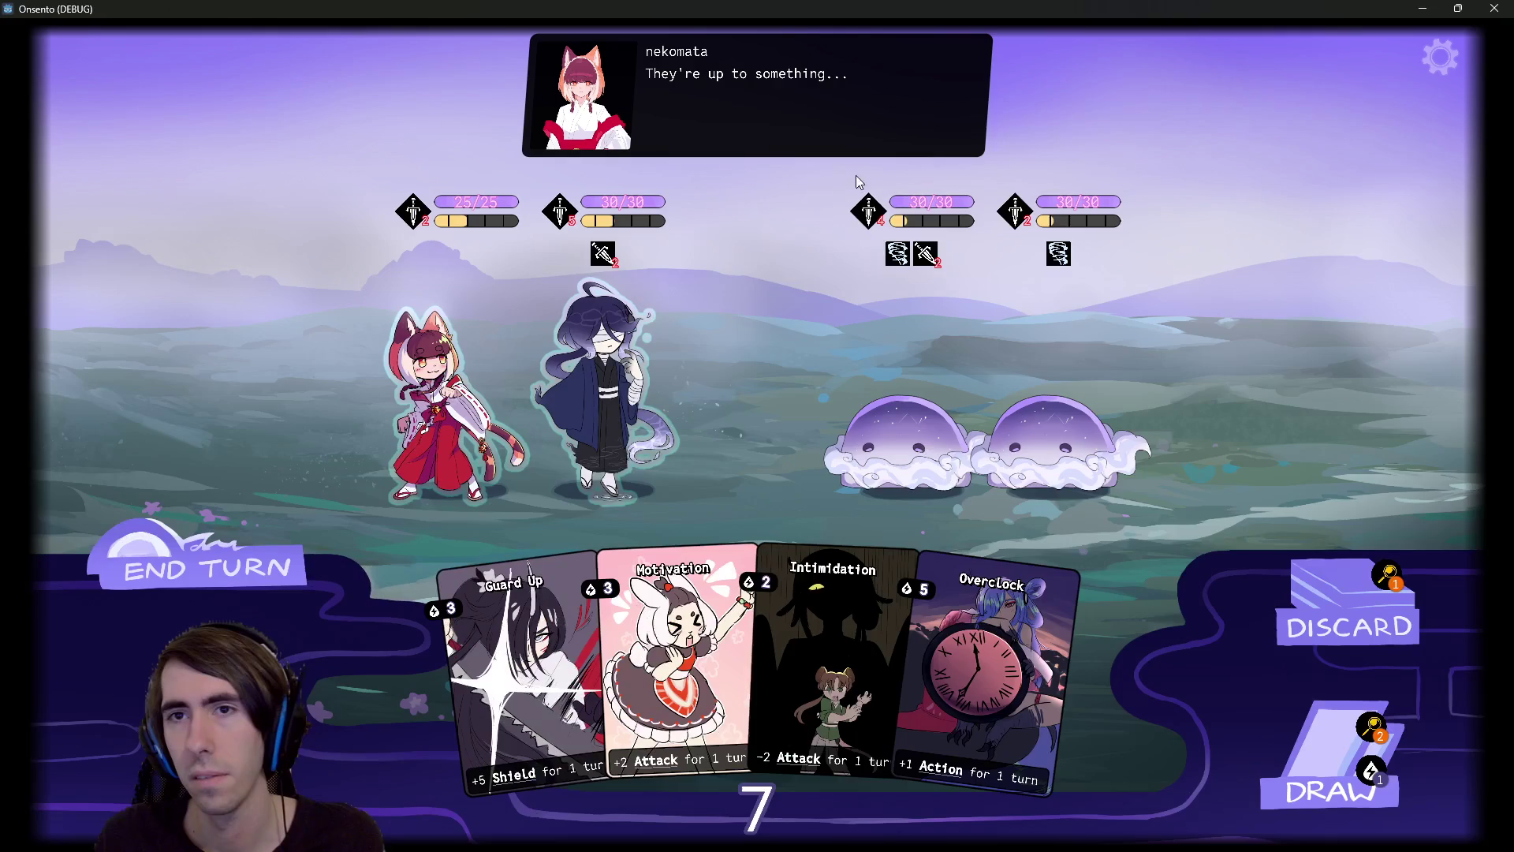
{"action": "left_click", "coordinate": [1441, 57]}
{"action": "key", "text": "Escape"}
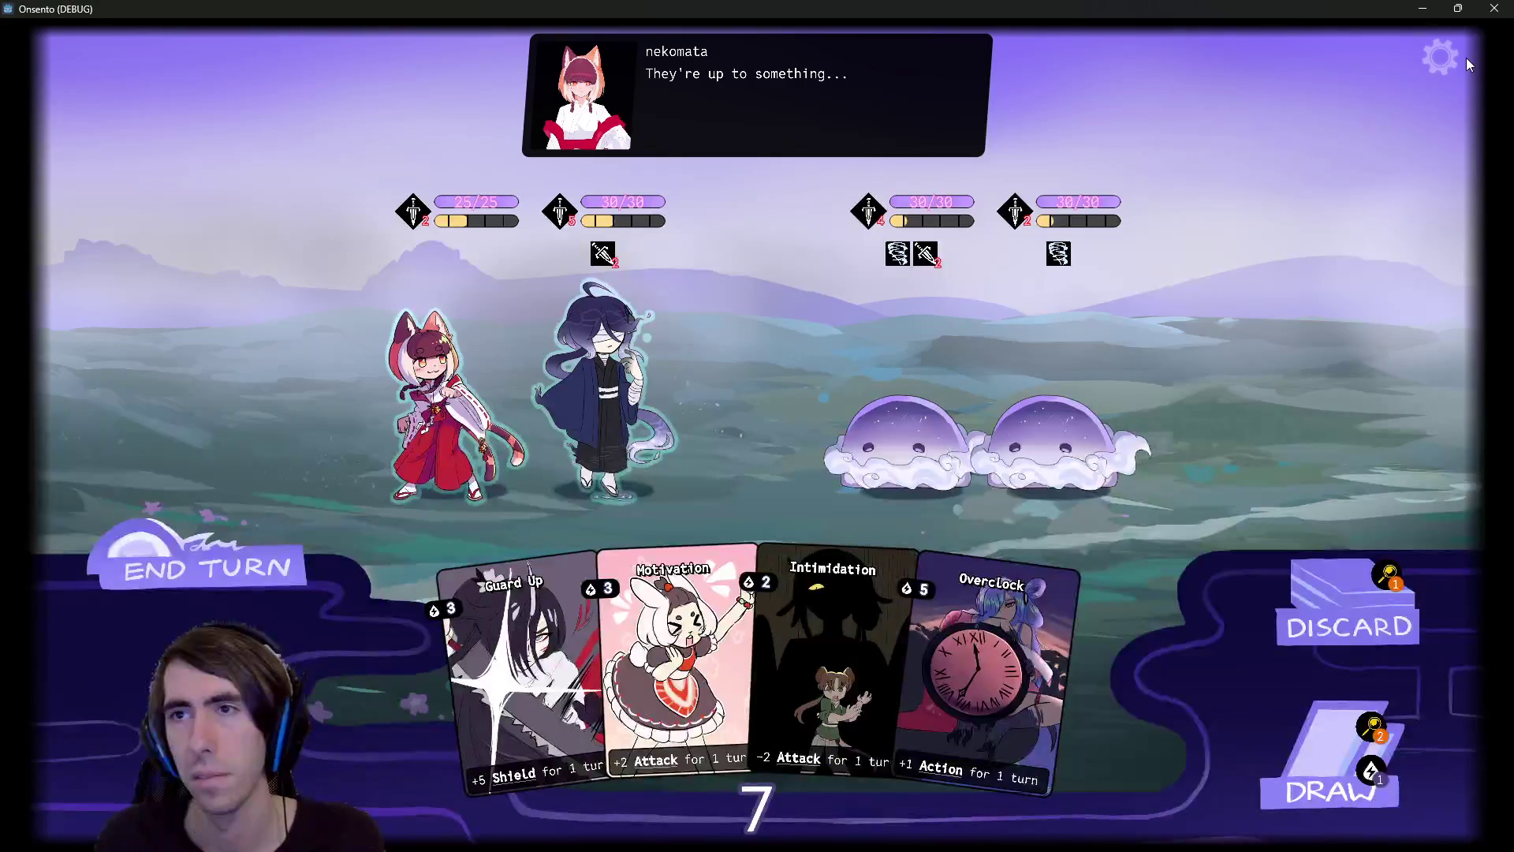
{"action": "left_click", "coordinate": [1456, 56]}
{"action": "key", "text": "Escape"}
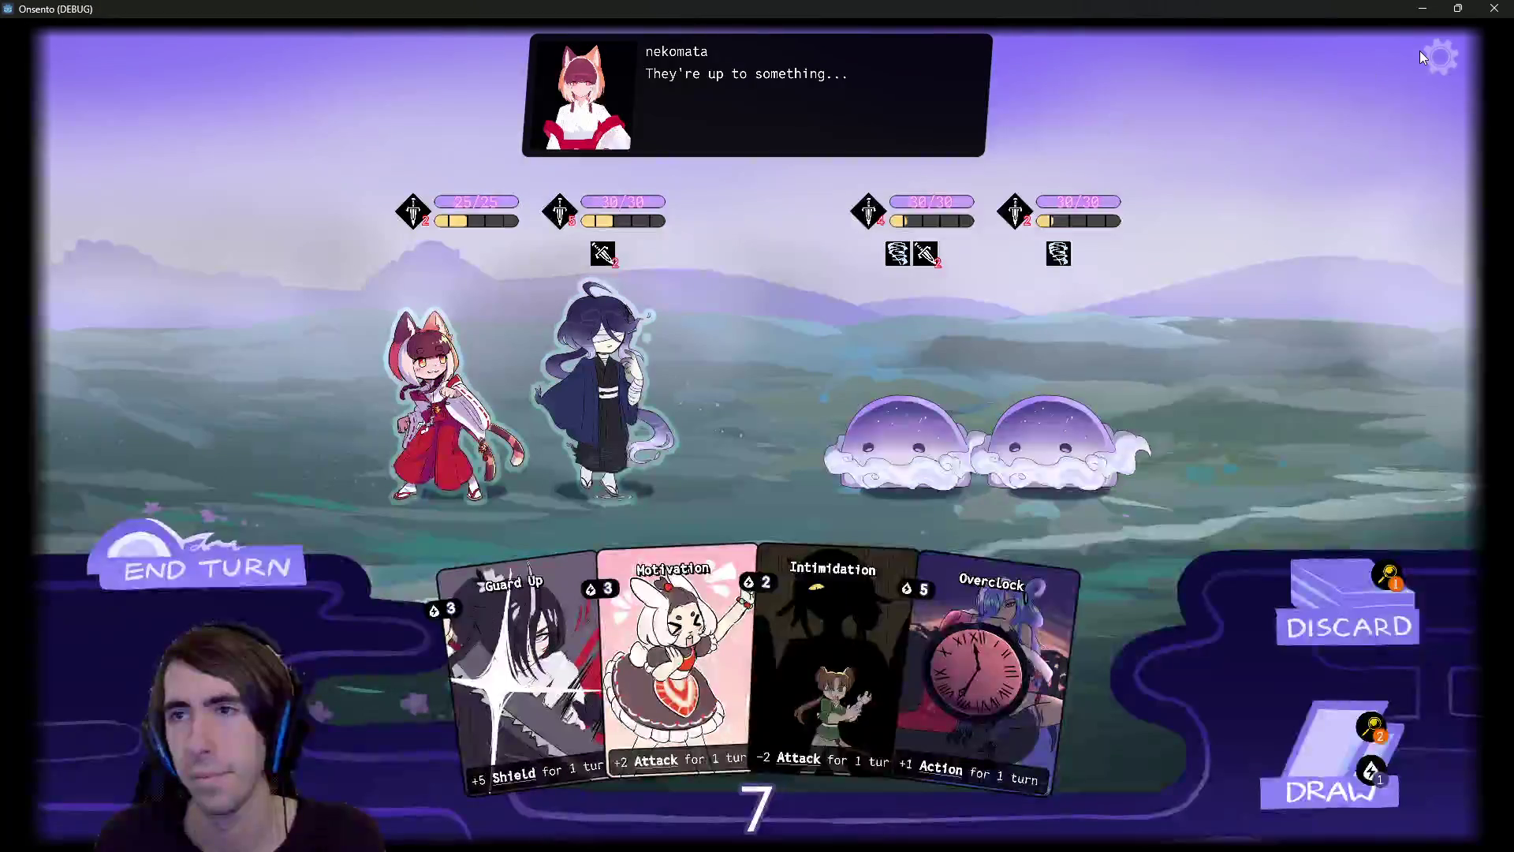
{"action": "left_click", "coordinate": [1429, 56]}
{"action": "key", "text": "Escape"}
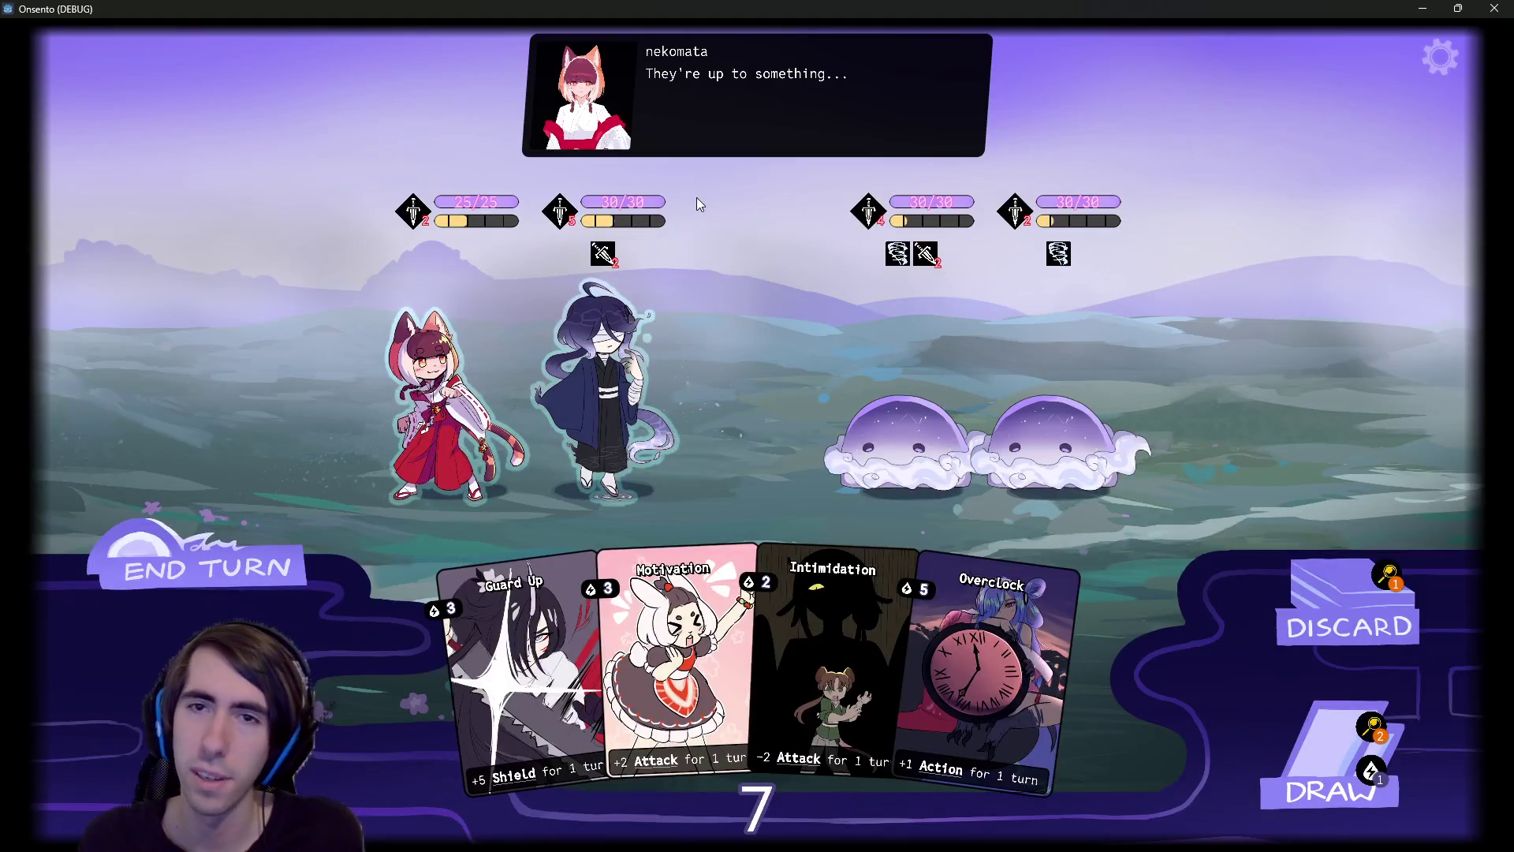
{"action": "mouse_move", "coordinate": [1473, 4]}
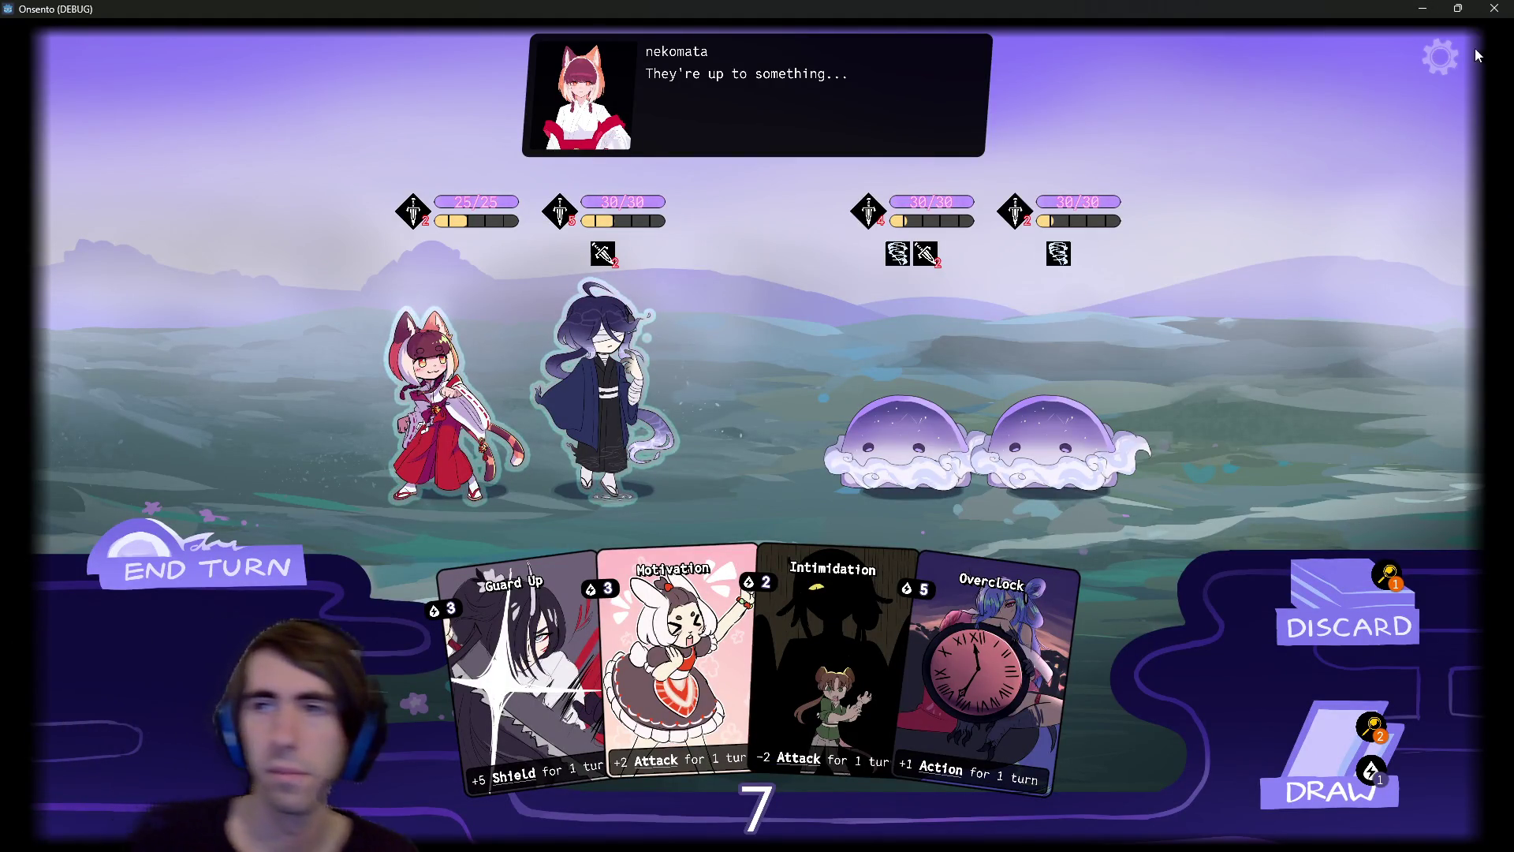
{"action": "left_click", "coordinate": [1432, 58]}
{"action": "key", "text": "Escape"}
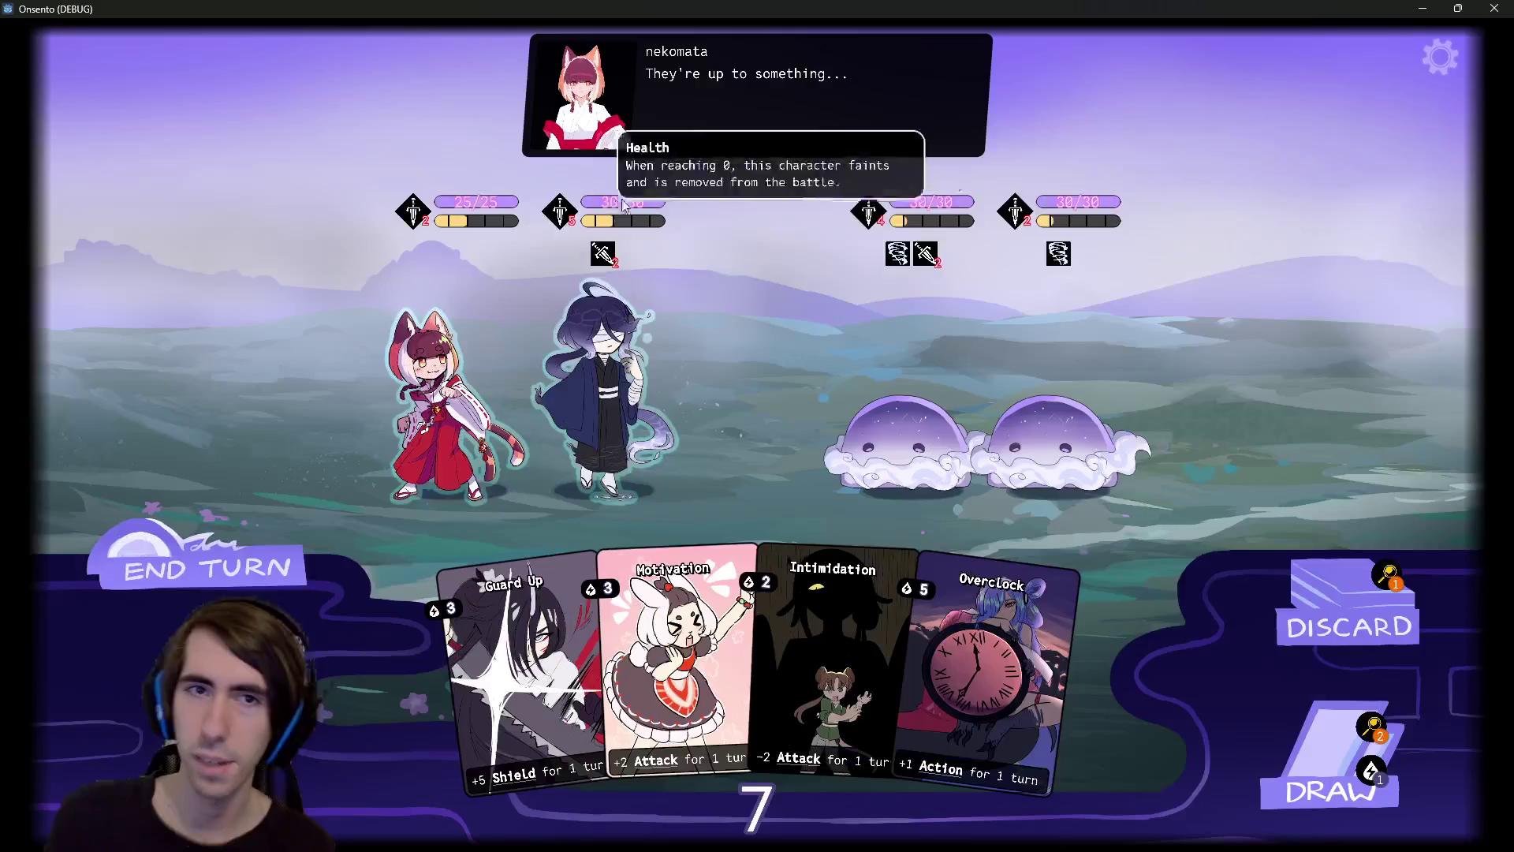
{"action": "left_click", "coordinate": [1440, 57]}
{"action": "key", "text": "Escape"}
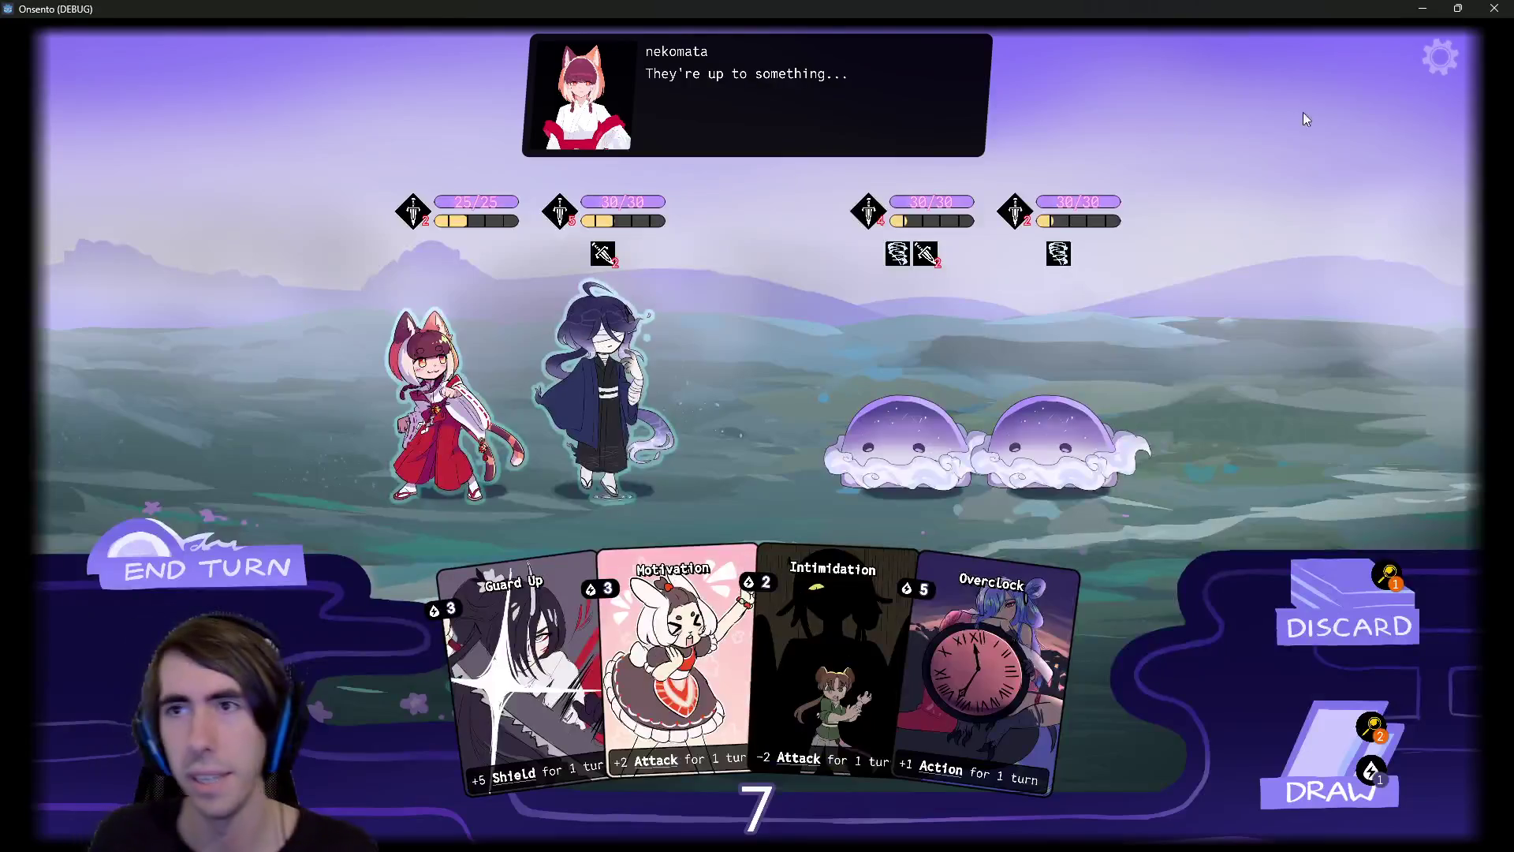
{"action": "key", "text": "Escape"}
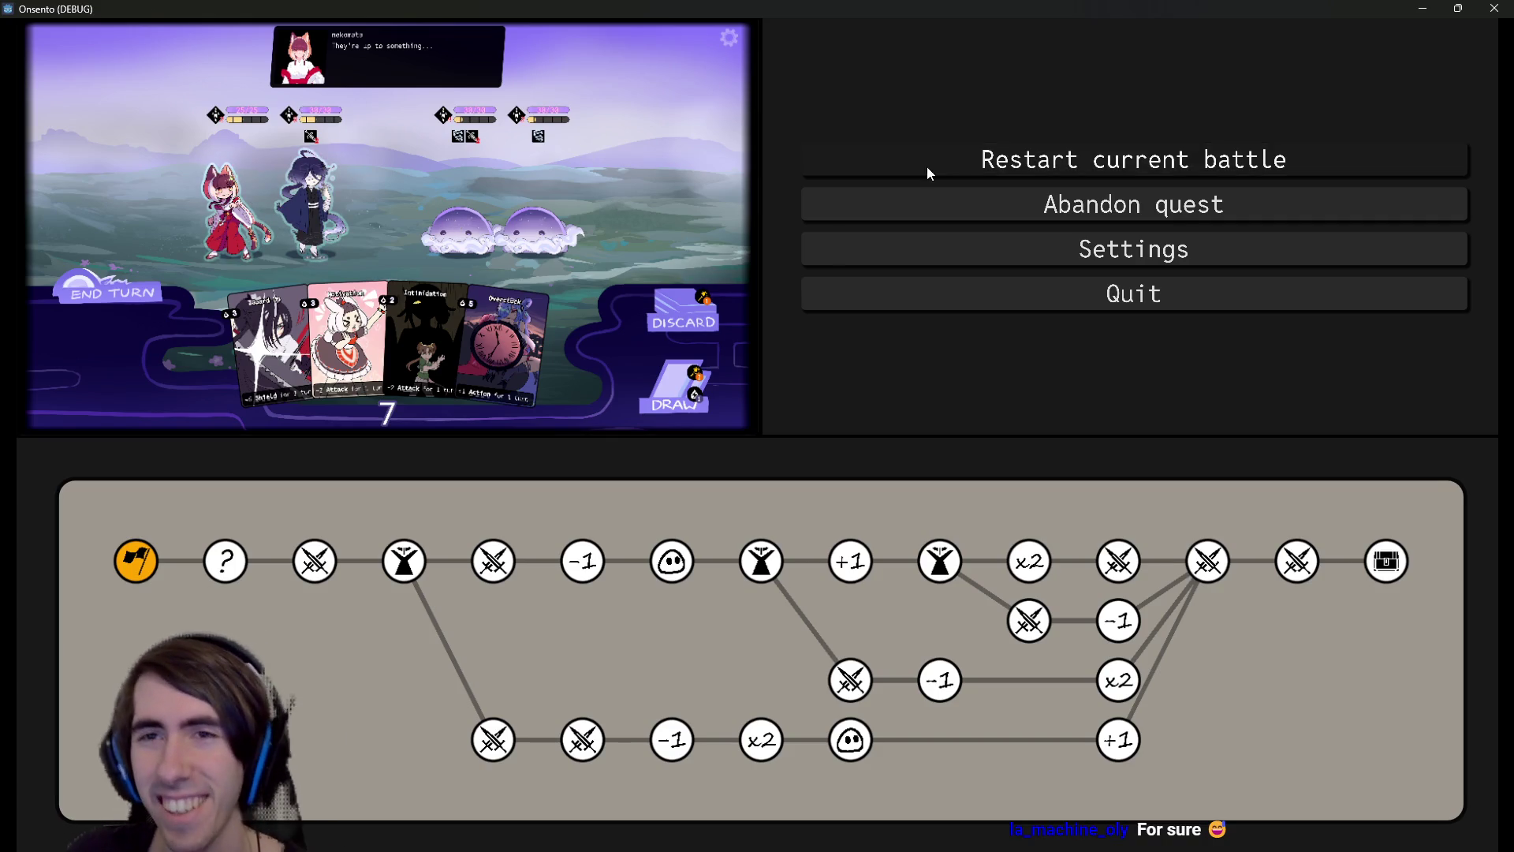
- Regenerate the quest map several times through the pause menu, then close the Onsento debug window
{"action": "key", "text": "Escape"}
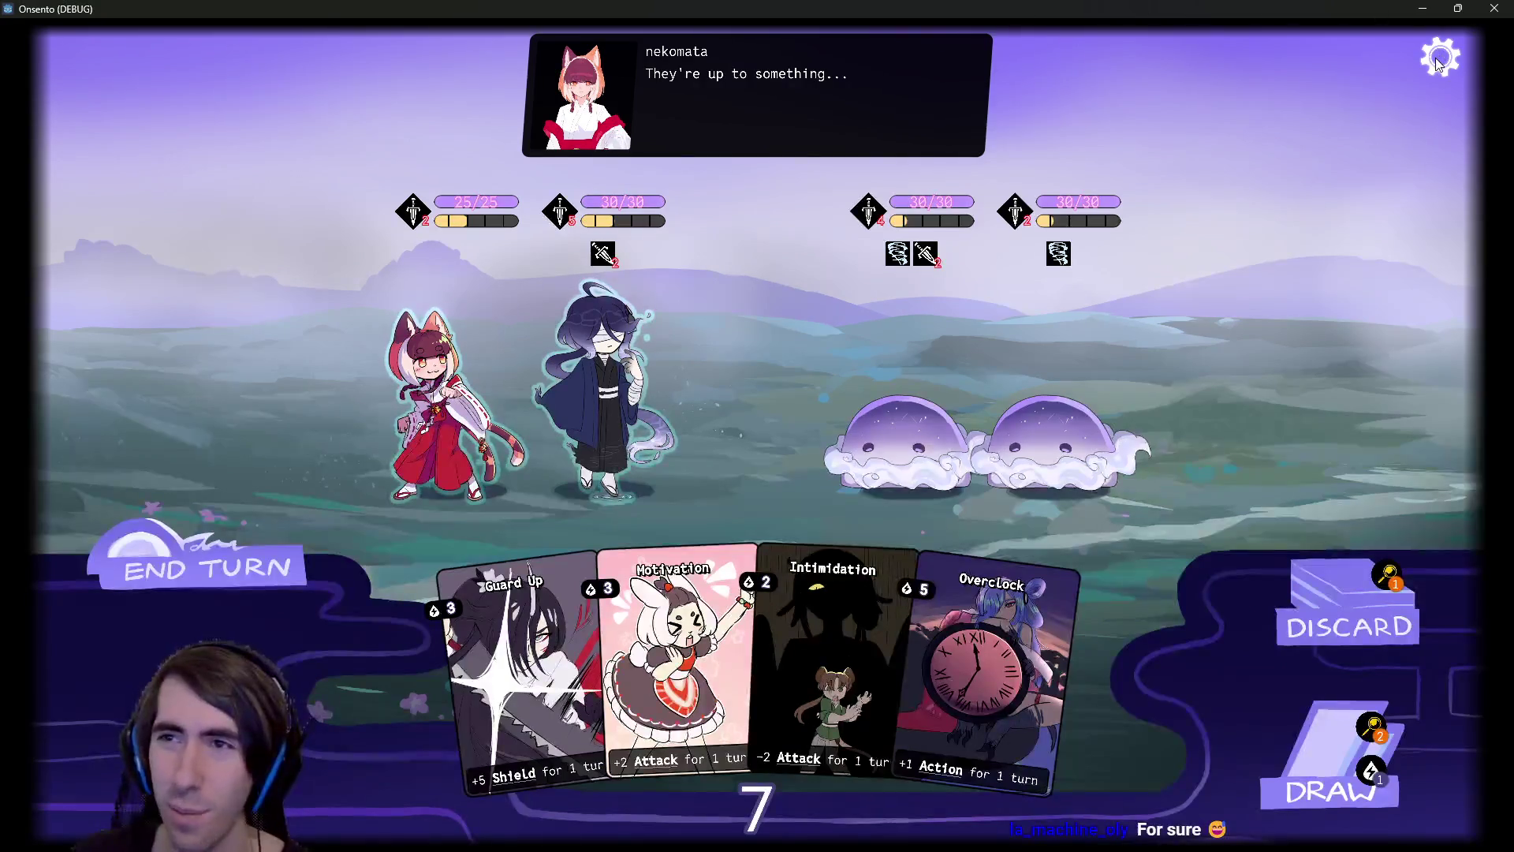
{"action": "key", "text": "Escape"}
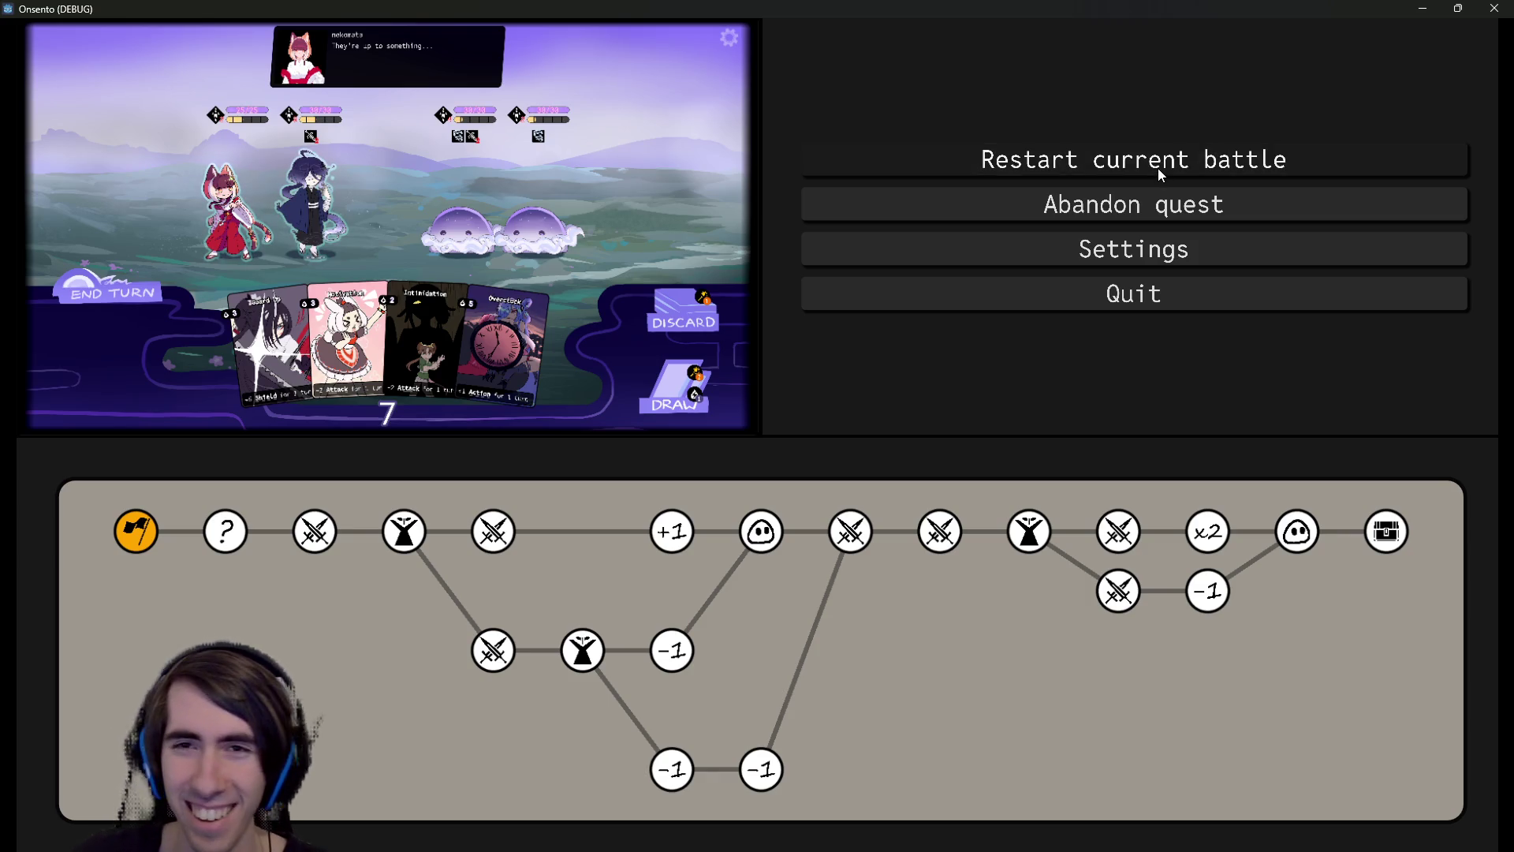
{"action": "left_click", "coordinate": [1047, 213]}
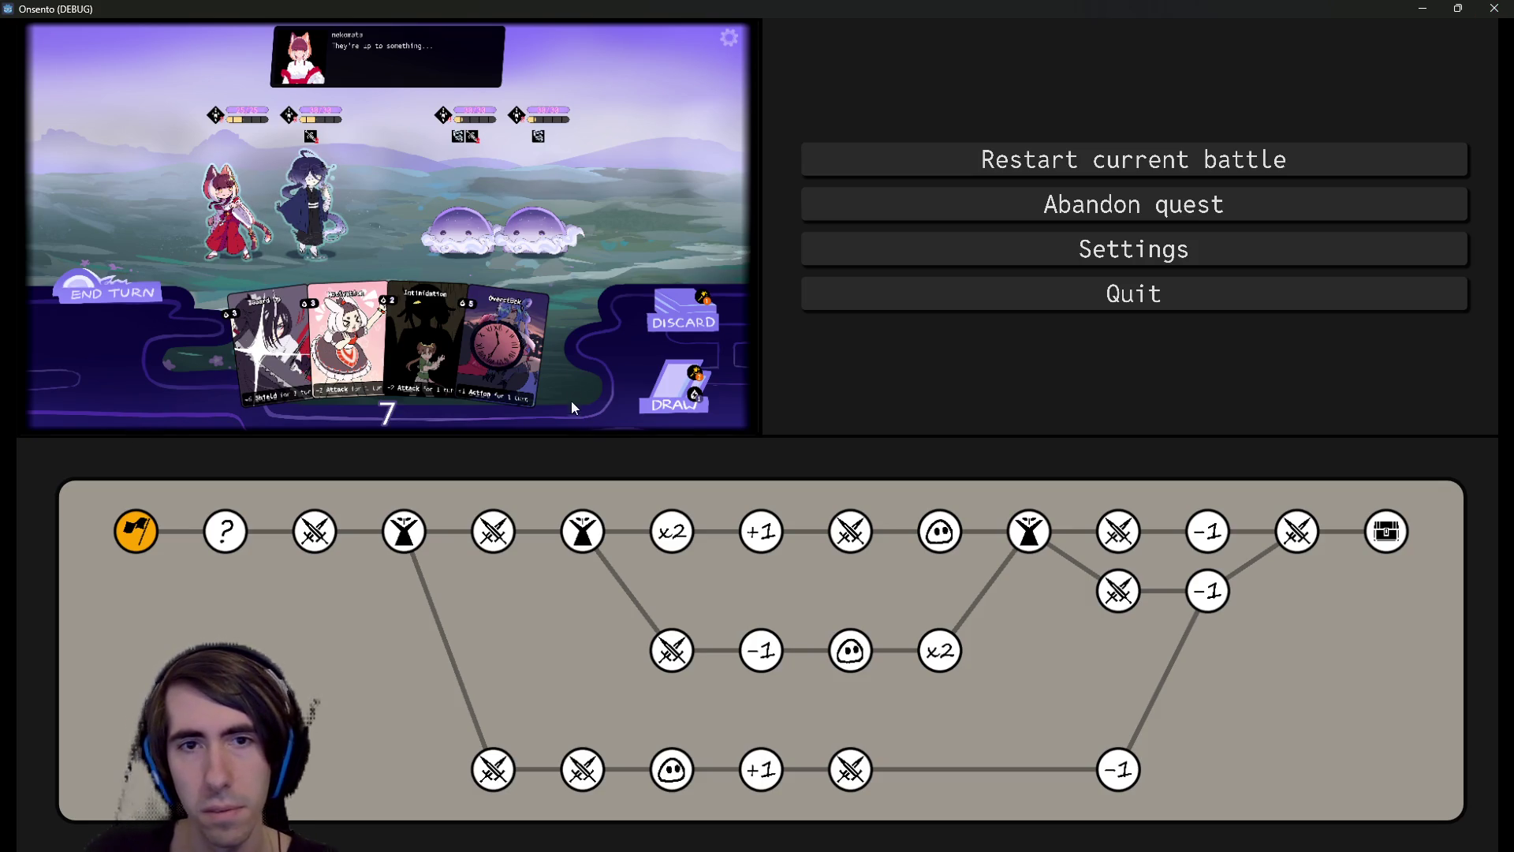
{"action": "key", "text": "Escape"}
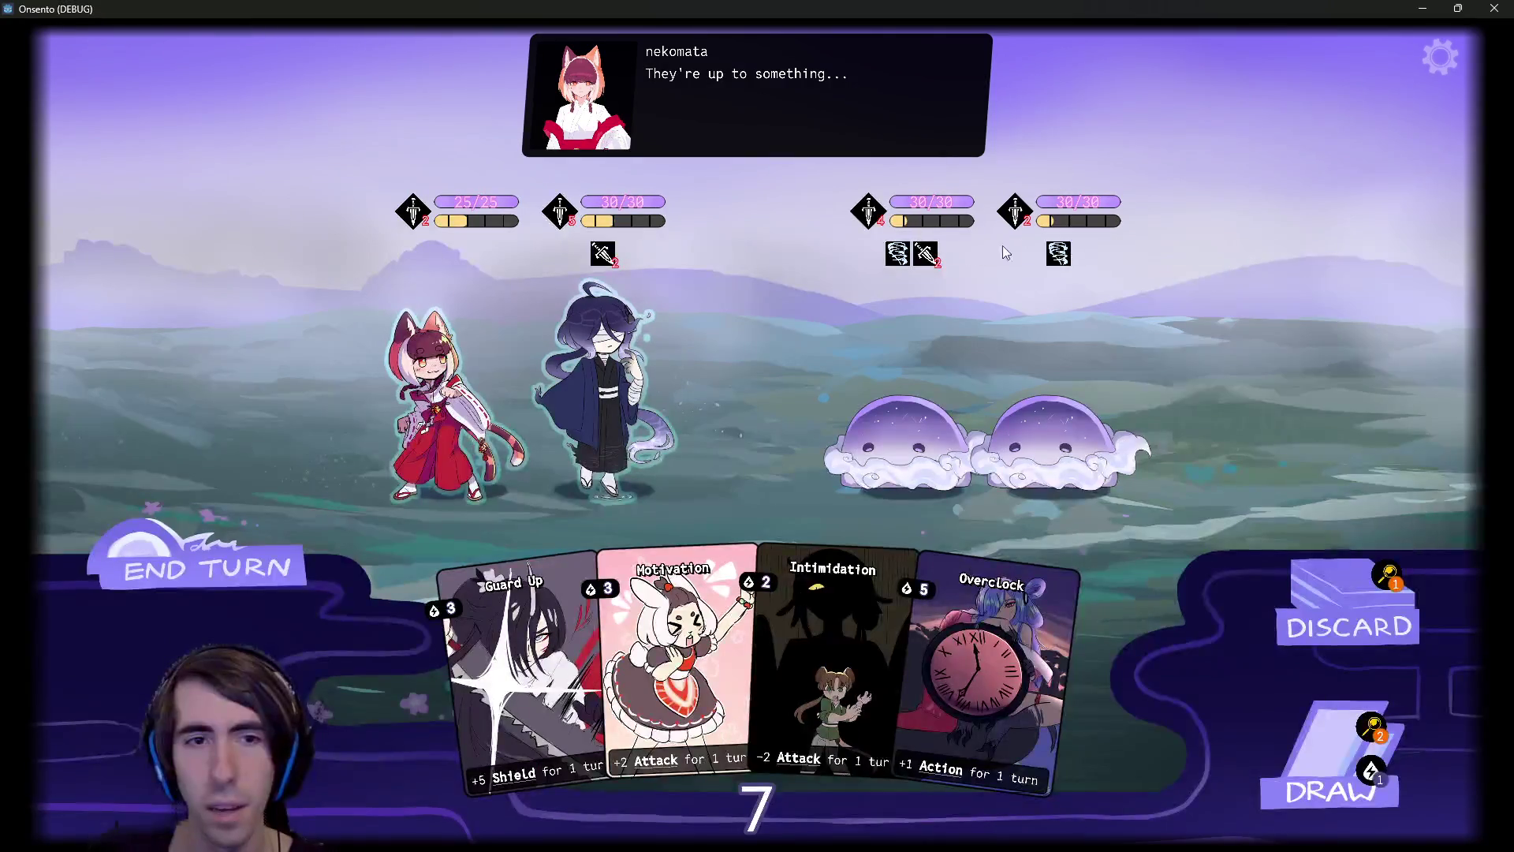
{"action": "left_click", "coordinate": [1448, 52]}
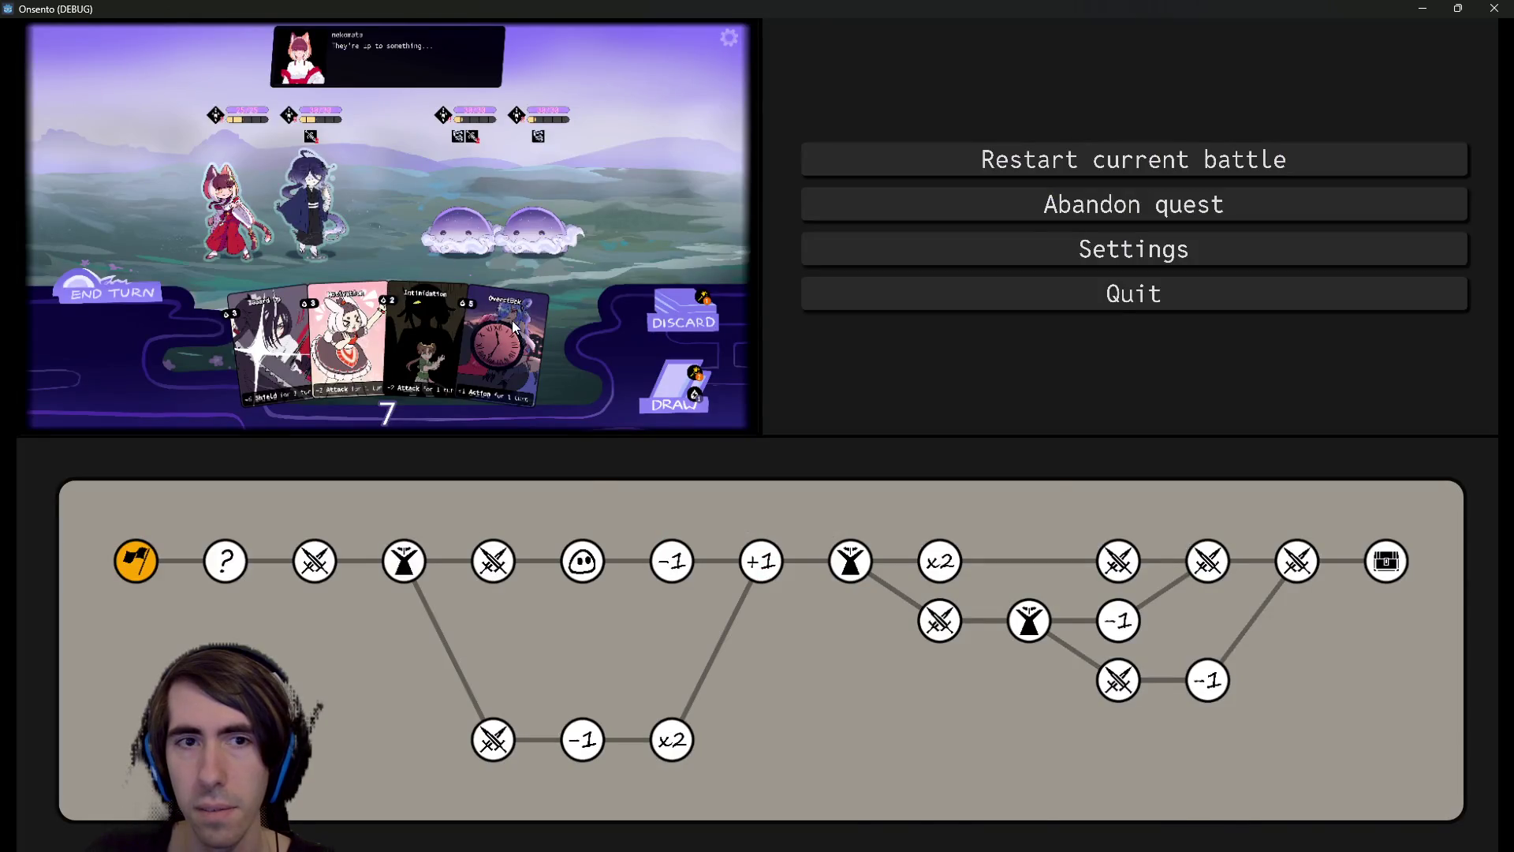
{"action": "key", "text": "Escape"}
{"action": "left_click", "coordinate": [1443, 54]}
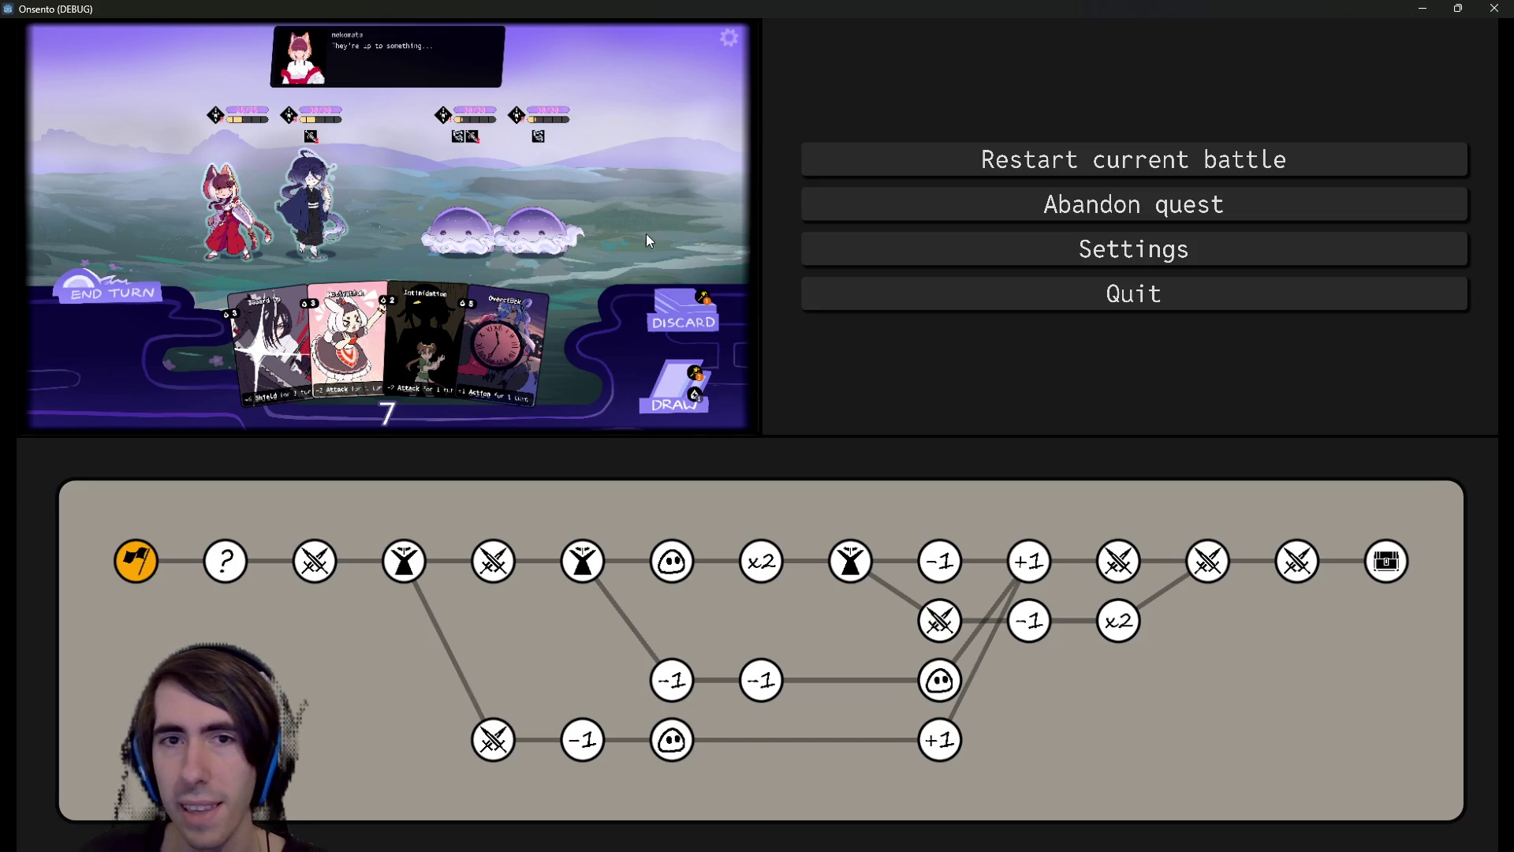
{"action": "left_click", "coordinate": [1491, 8]}
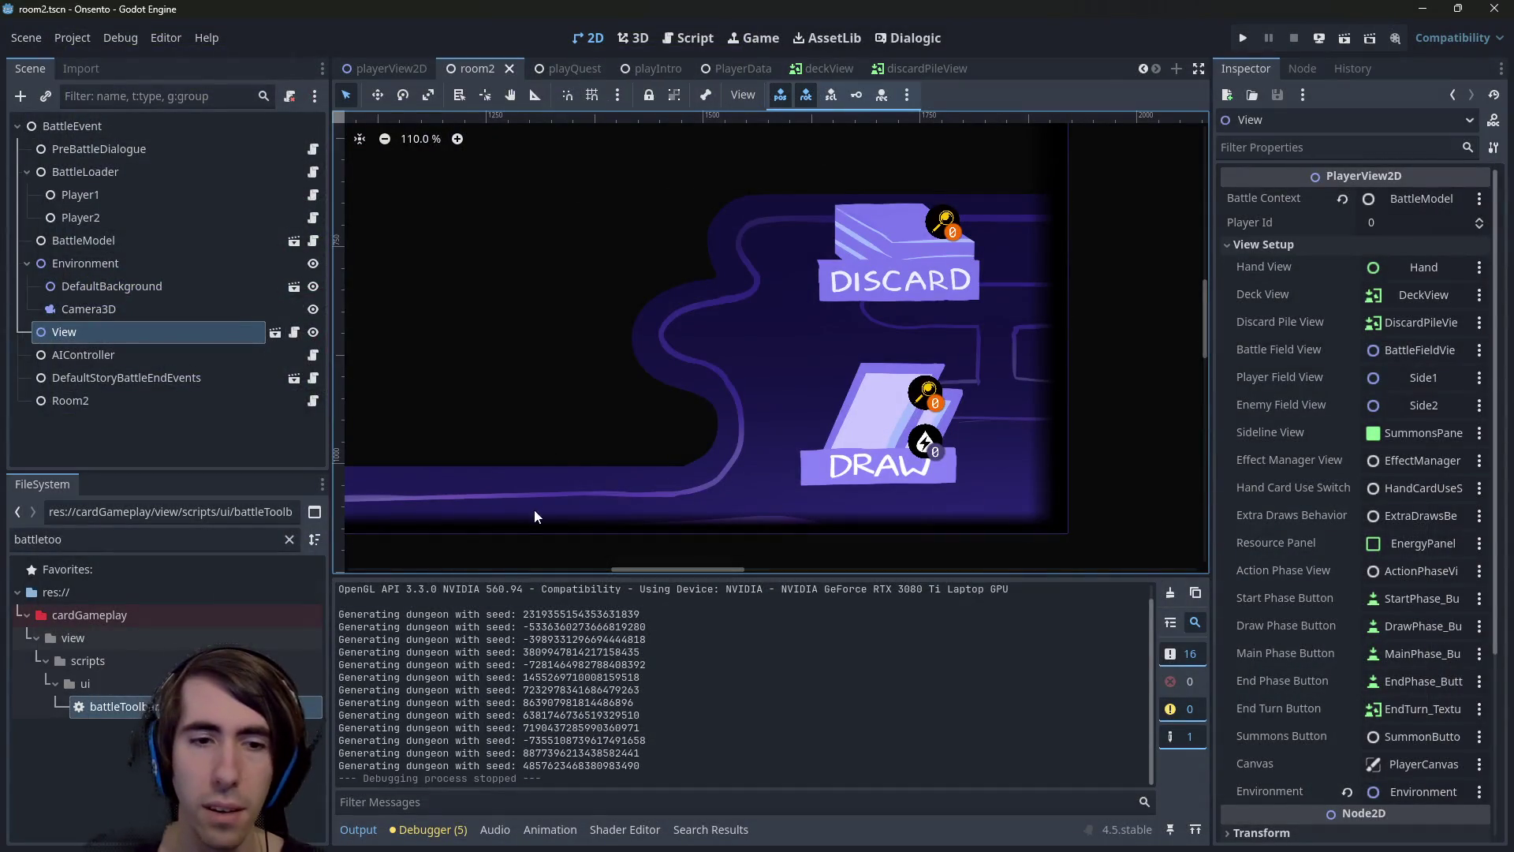
- Find and open textureButtonBlink.gd in the script editor through quick-open search for 'blink'
{"action": "left_click", "coordinate": [702, 41]}
{"action": "left_click", "coordinate": [812, 241]}
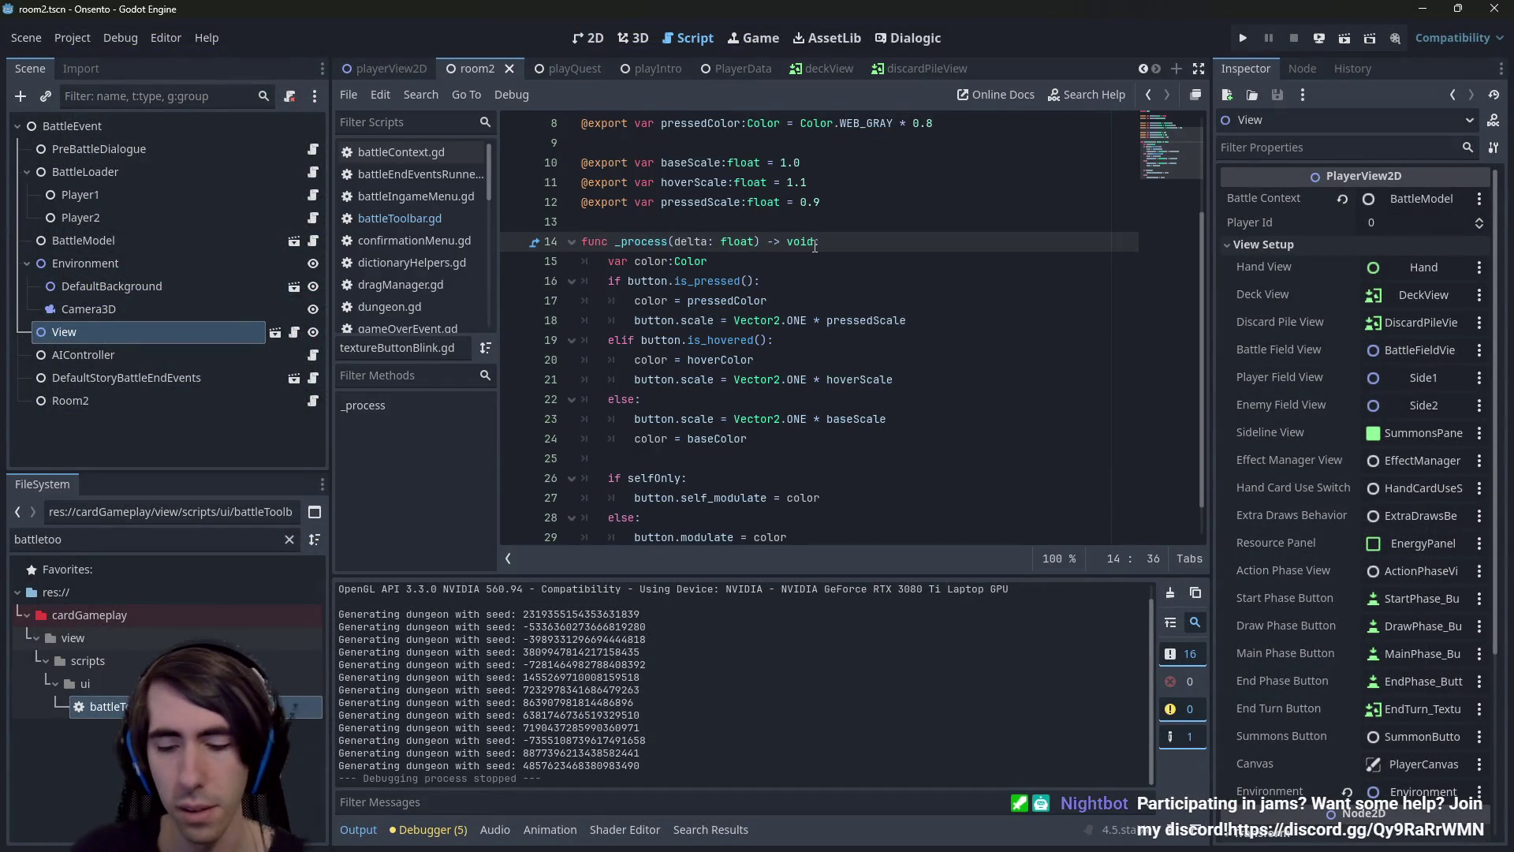
{"action": "key", "text": "alt+shift+o"}
{"action": "type", "text": "v"}
{"action": "key", "text": "BackSpace"}
{"action": "type", "text": "blink"}
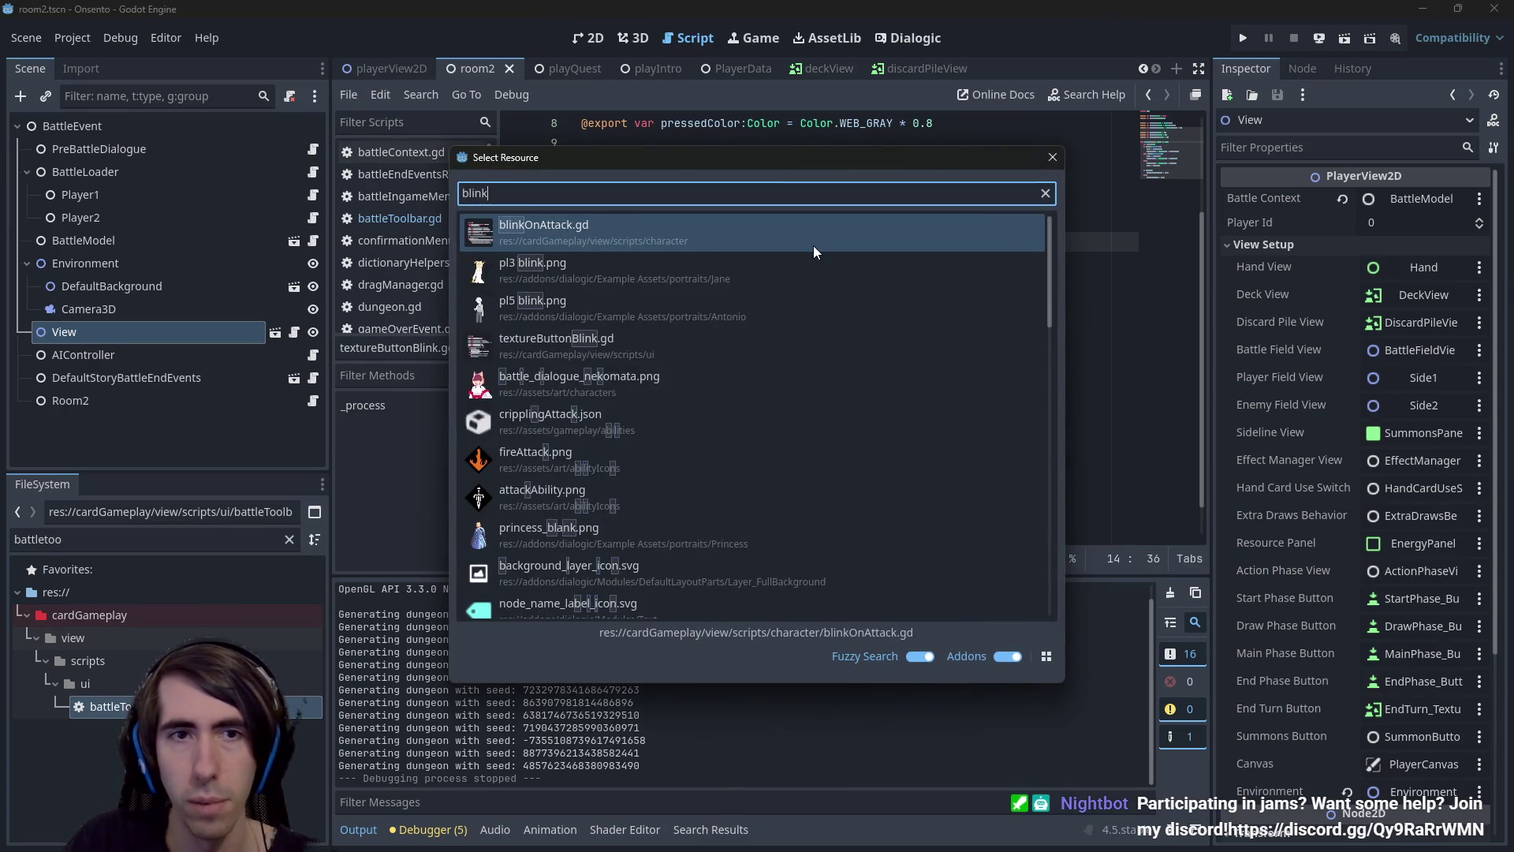
{"action": "key", "text": "Return"}
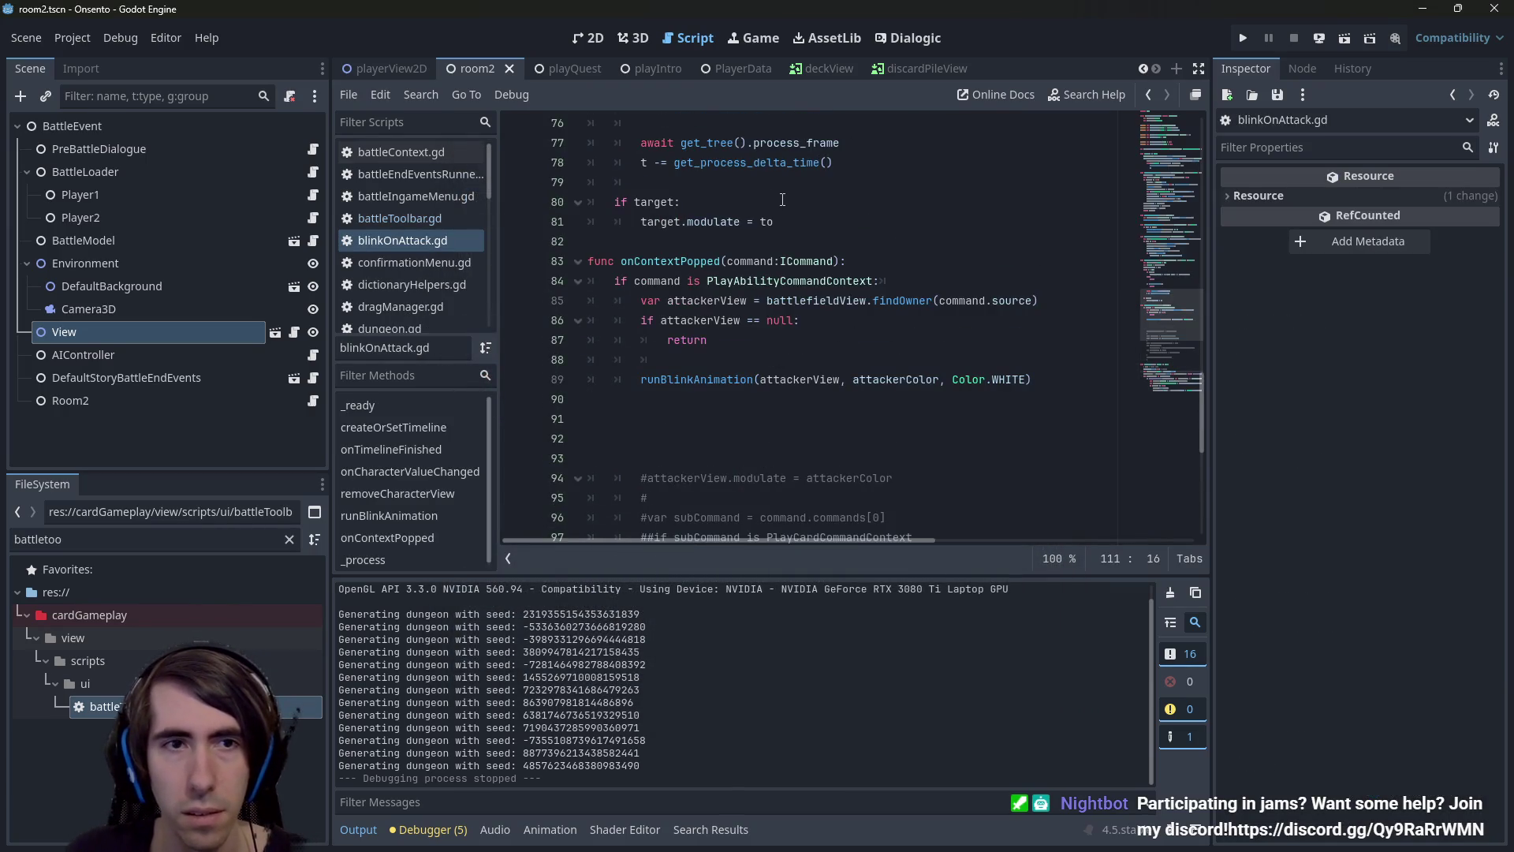
{"action": "key", "text": "alt+shift+o"}
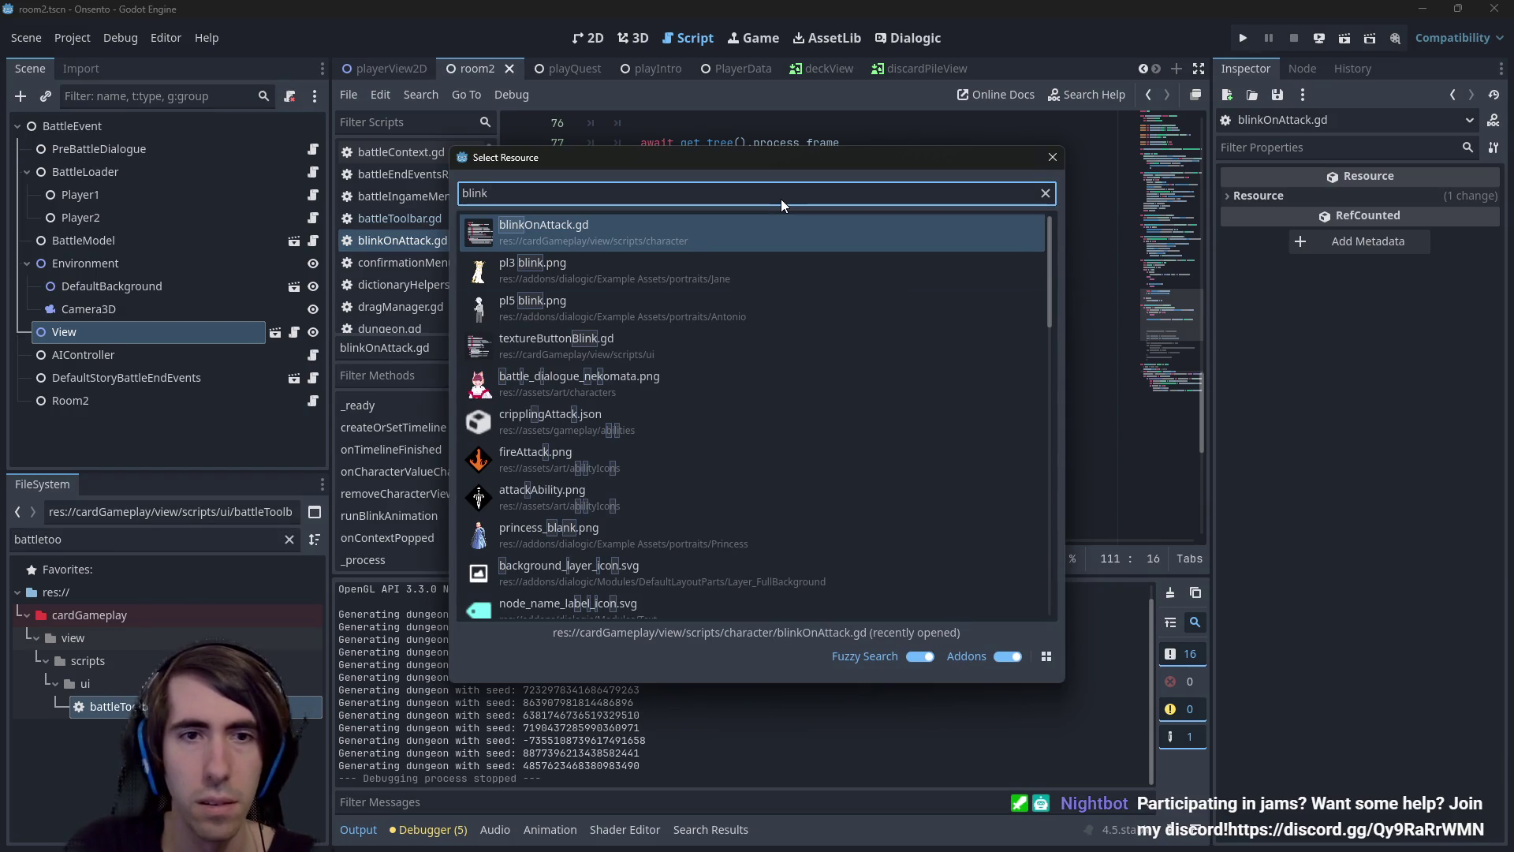
{"action": "key", "text": "Down"}
{"action": "key", "text": "Down"}
{"action": "key", "text": "Down"}
{"action": "key", "text": "Return"}
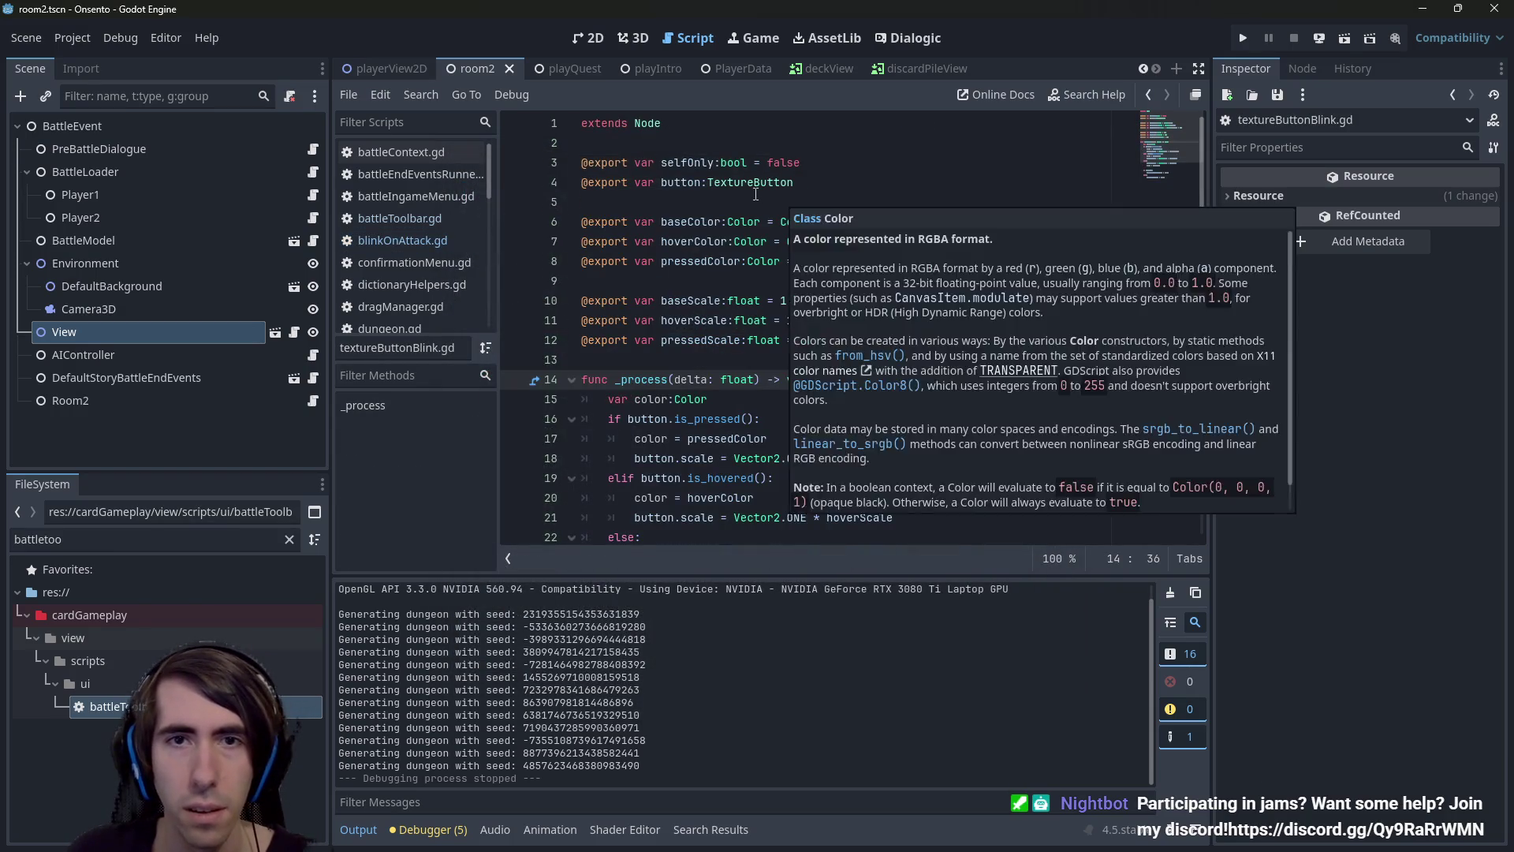
- Change the button export's type from TextureButton to BaseButton on line 4 and save
{"action": "double_click", "coordinate": [756, 186]}
{"action": "scroll", "coordinate": [761, 205], "scroll_direction": "down", "scroll_amount": 3}
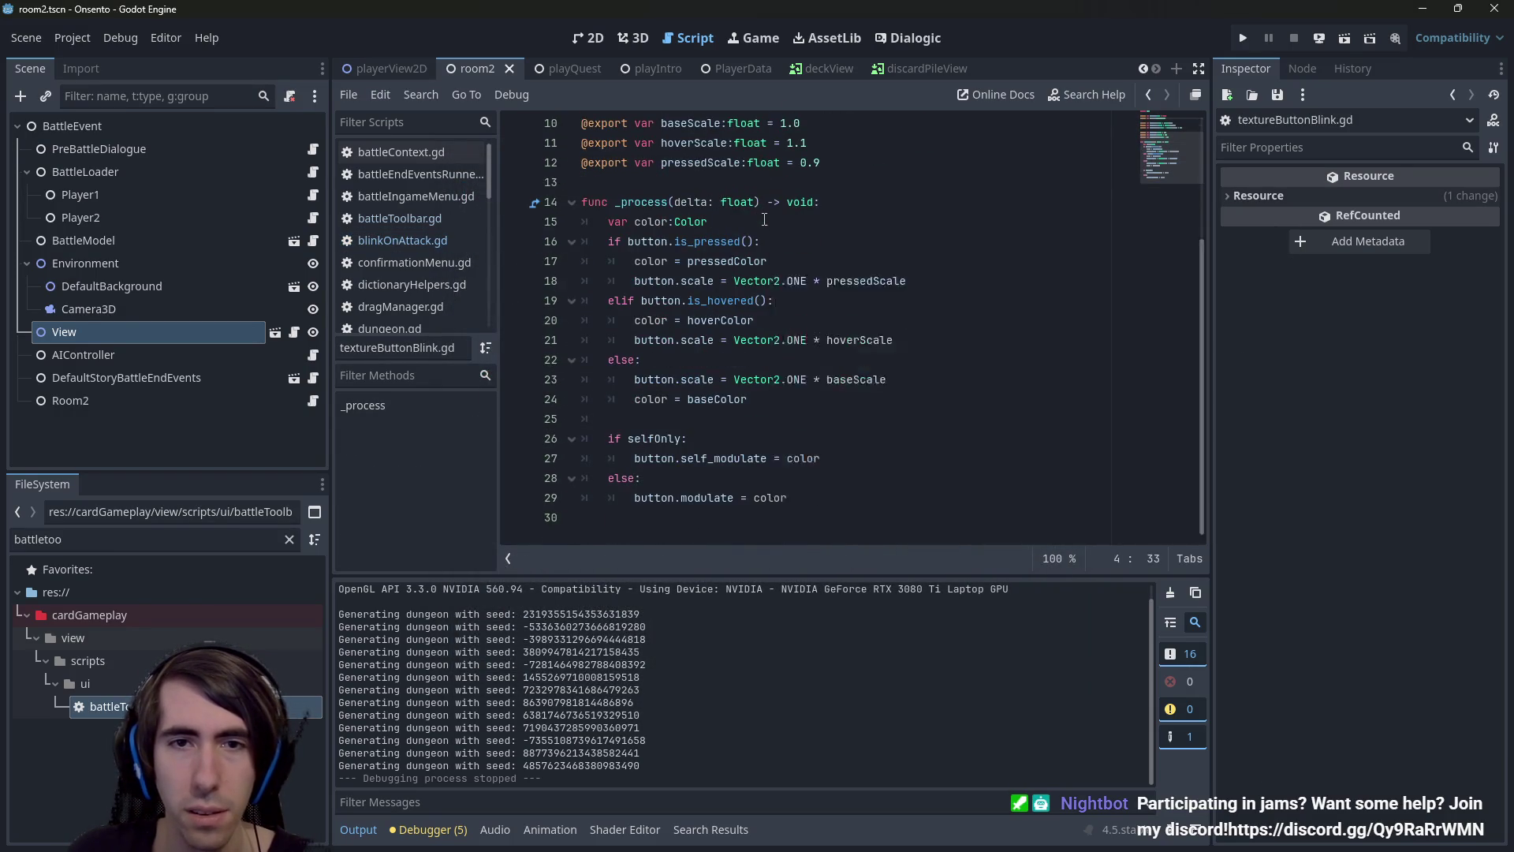
{"action": "scroll", "coordinate": [761, 213], "scroll_direction": "up", "scroll_amount": 3}
{"action": "type", "text": "Basebut"}
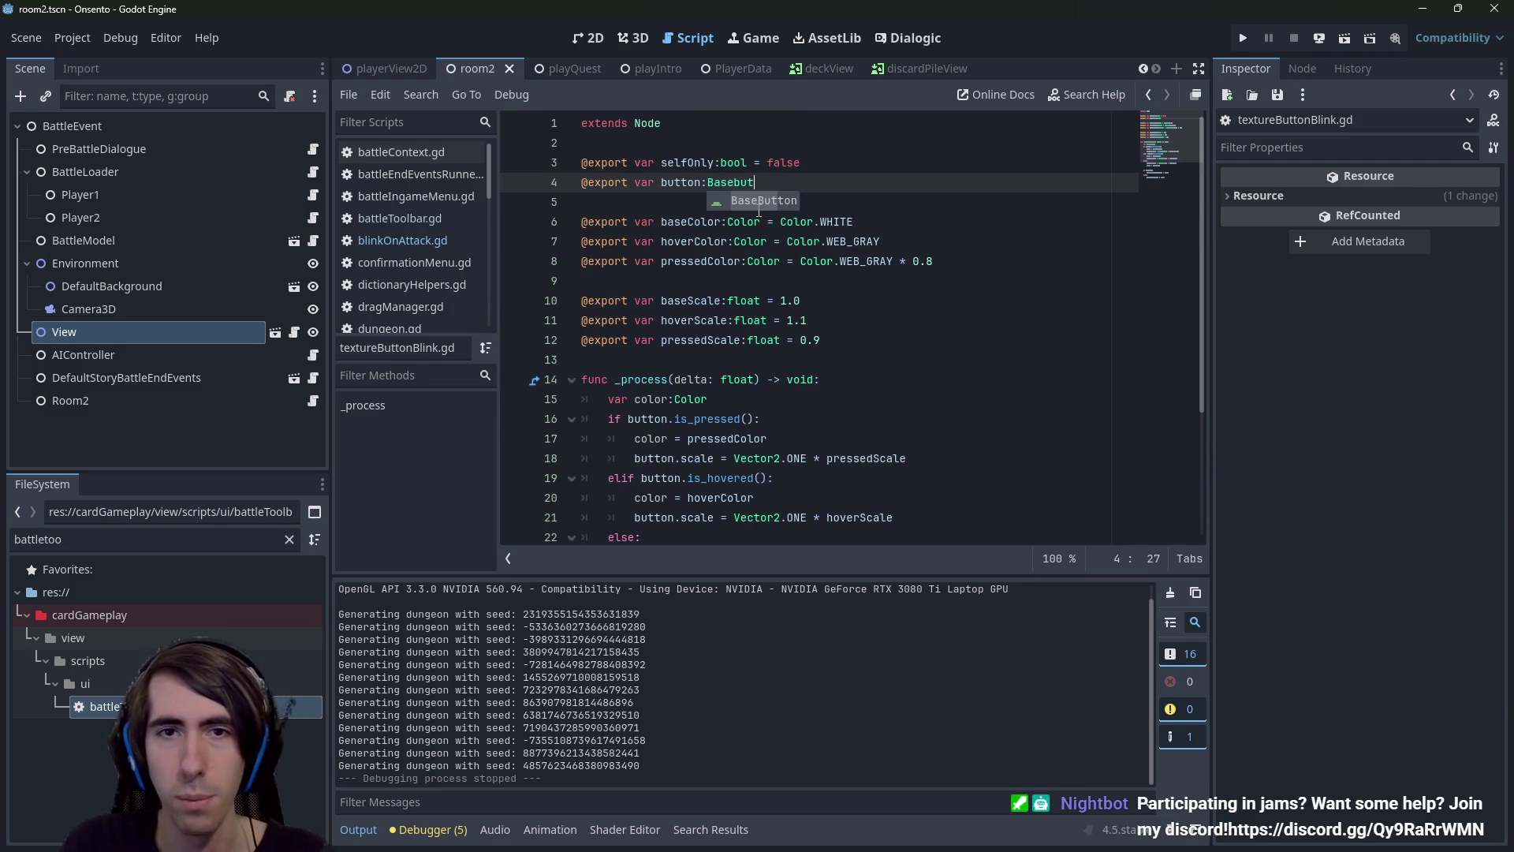
{"action": "key", "text": "Return"}
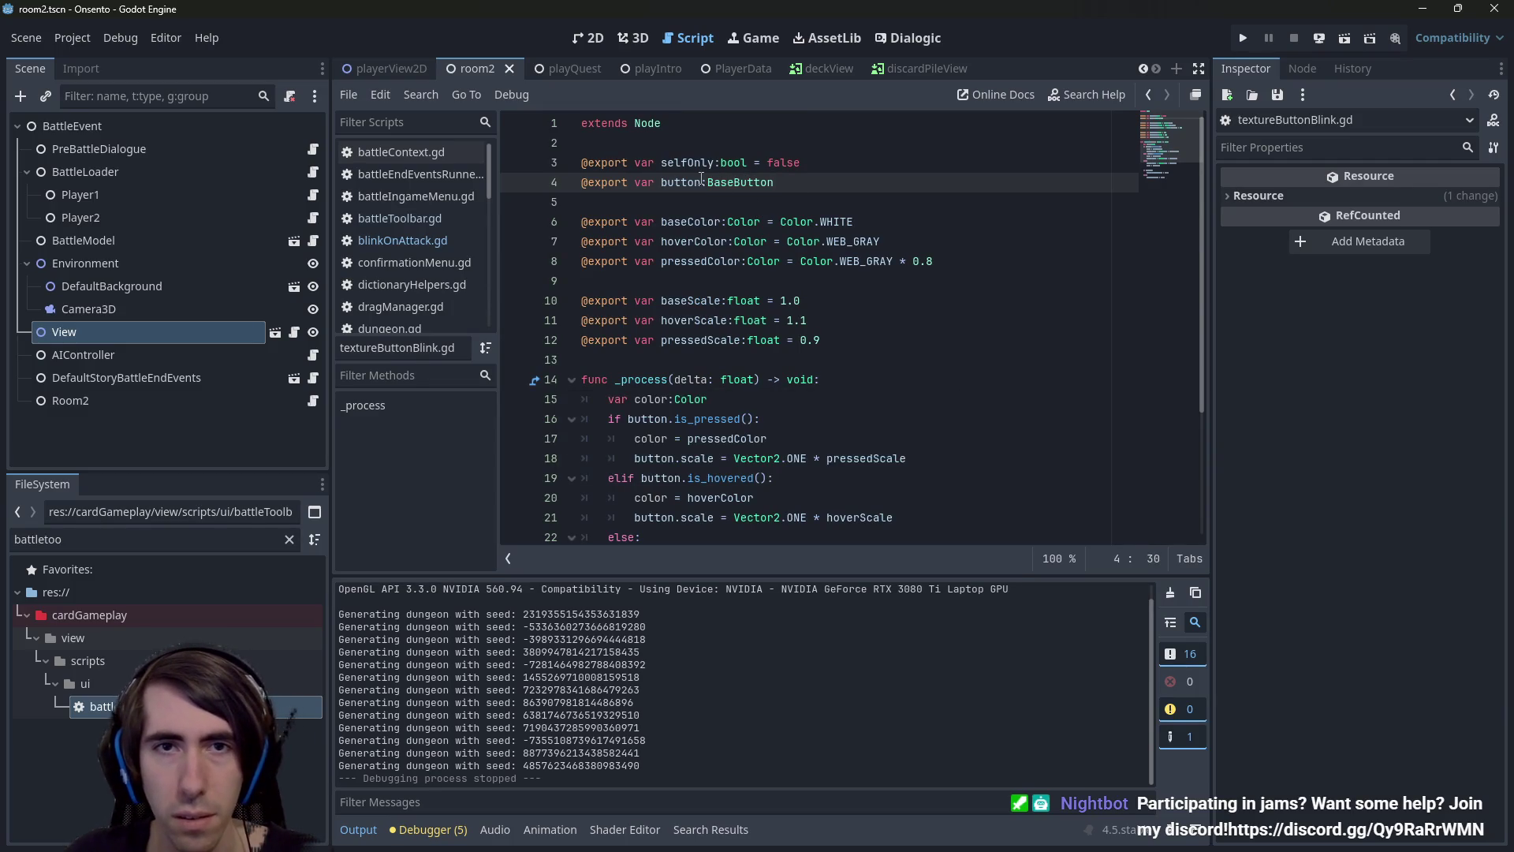
{"action": "scroll", "coordinate": [710, 236], "scroll_direction": "down", "scroll_amount": 3}
{"action": "left_click", "coordinate": [753, 242]}
{"action": "key", "text": "ctrl+s"}
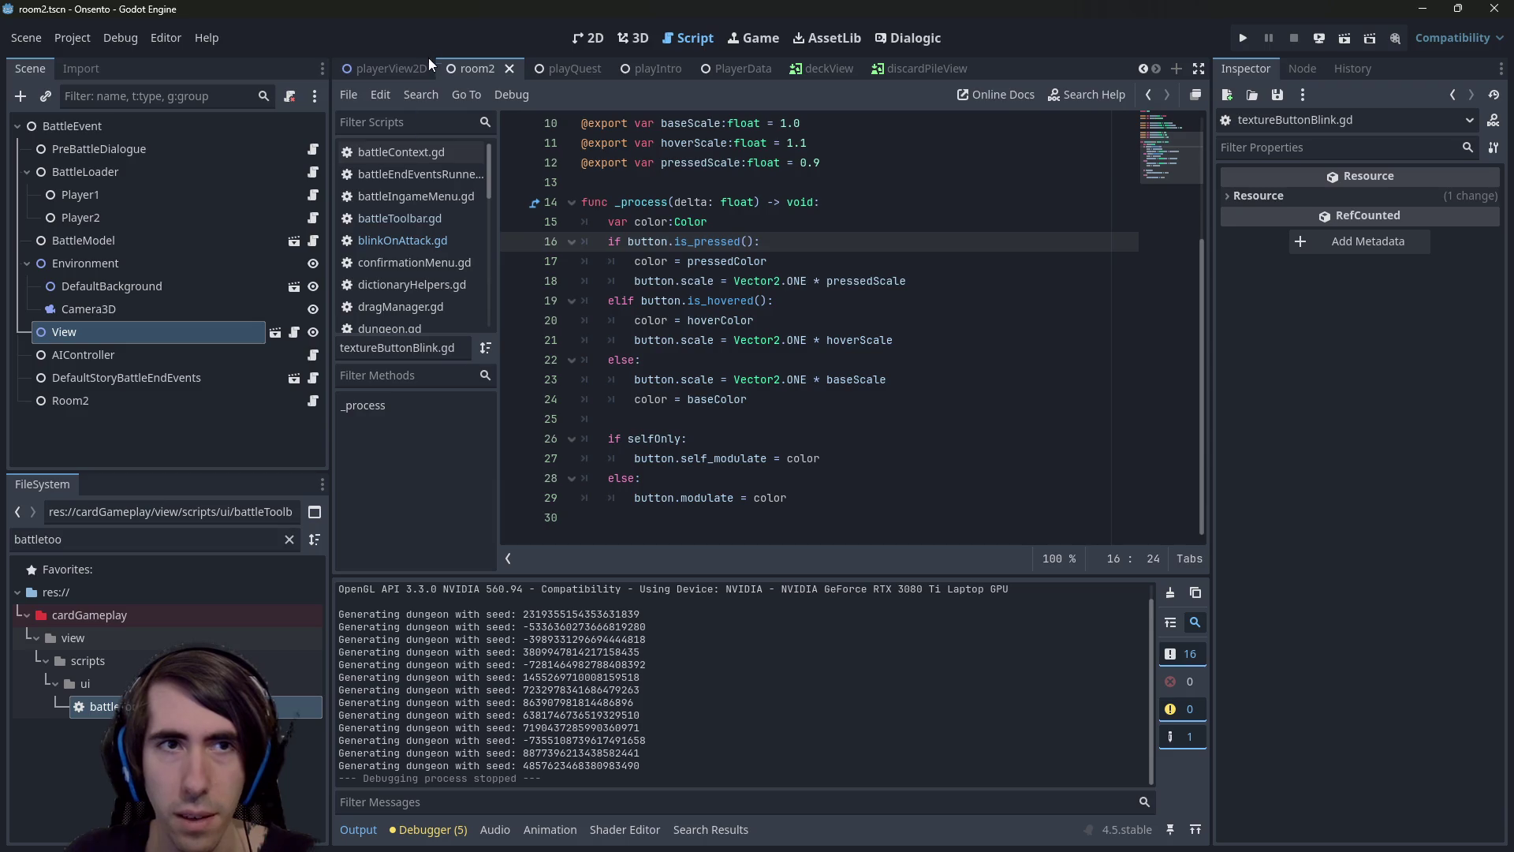
{"action": "left_click", "coordinate": [588, 37]}
- In playerView2D, inspect the TextureButtonBlink settings of DeckView and the Draw pile's cost button
{"action": "left_click", "coordinate": [283, 327]}
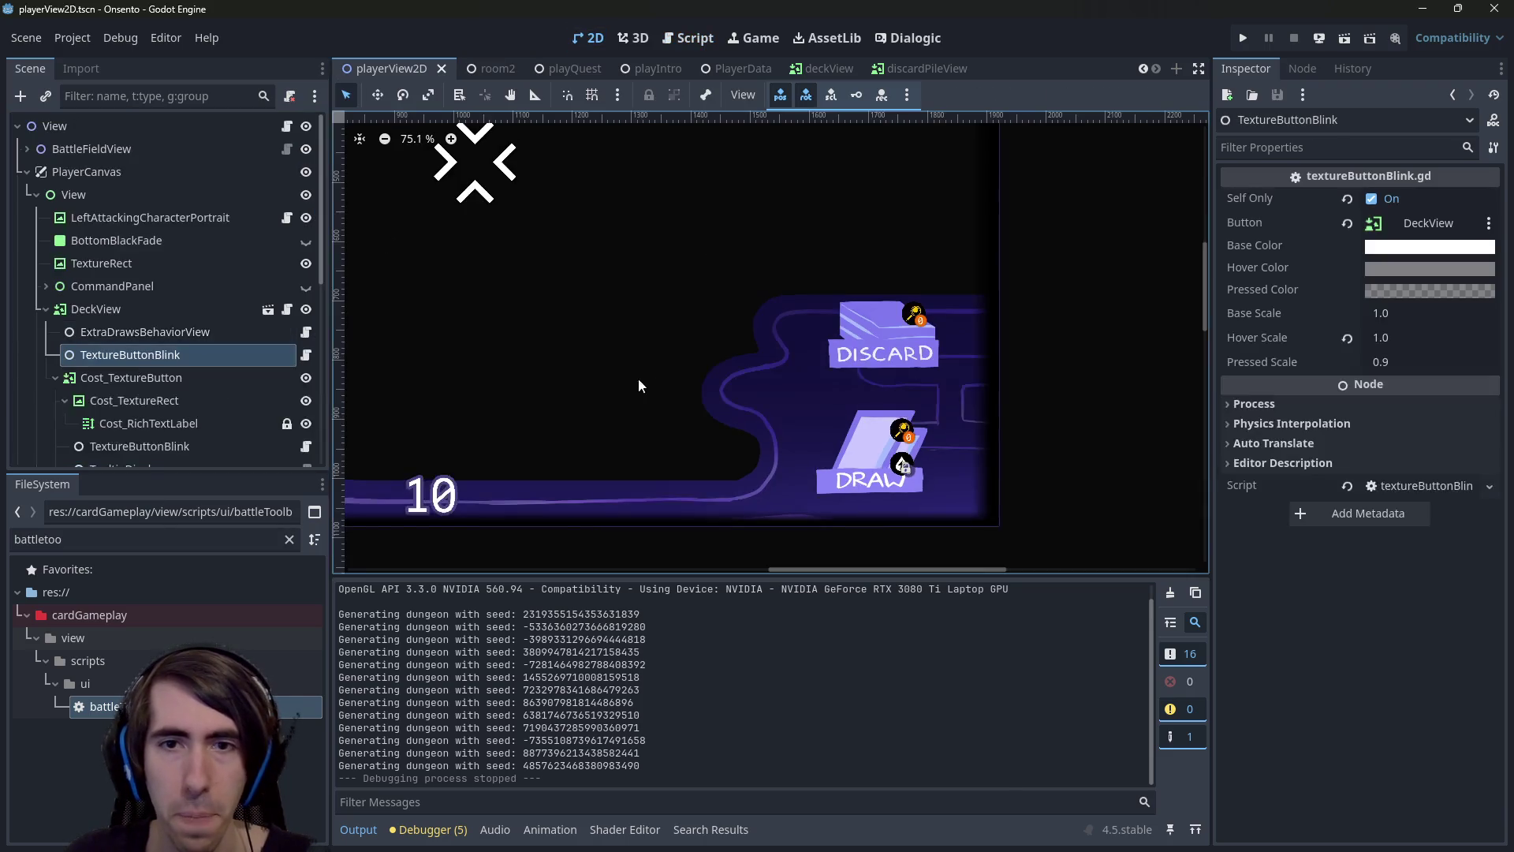
{"action": "left_click", "coordinate": [899, 461]}
{"action": "left_click", "coordinate": [860, 429]}
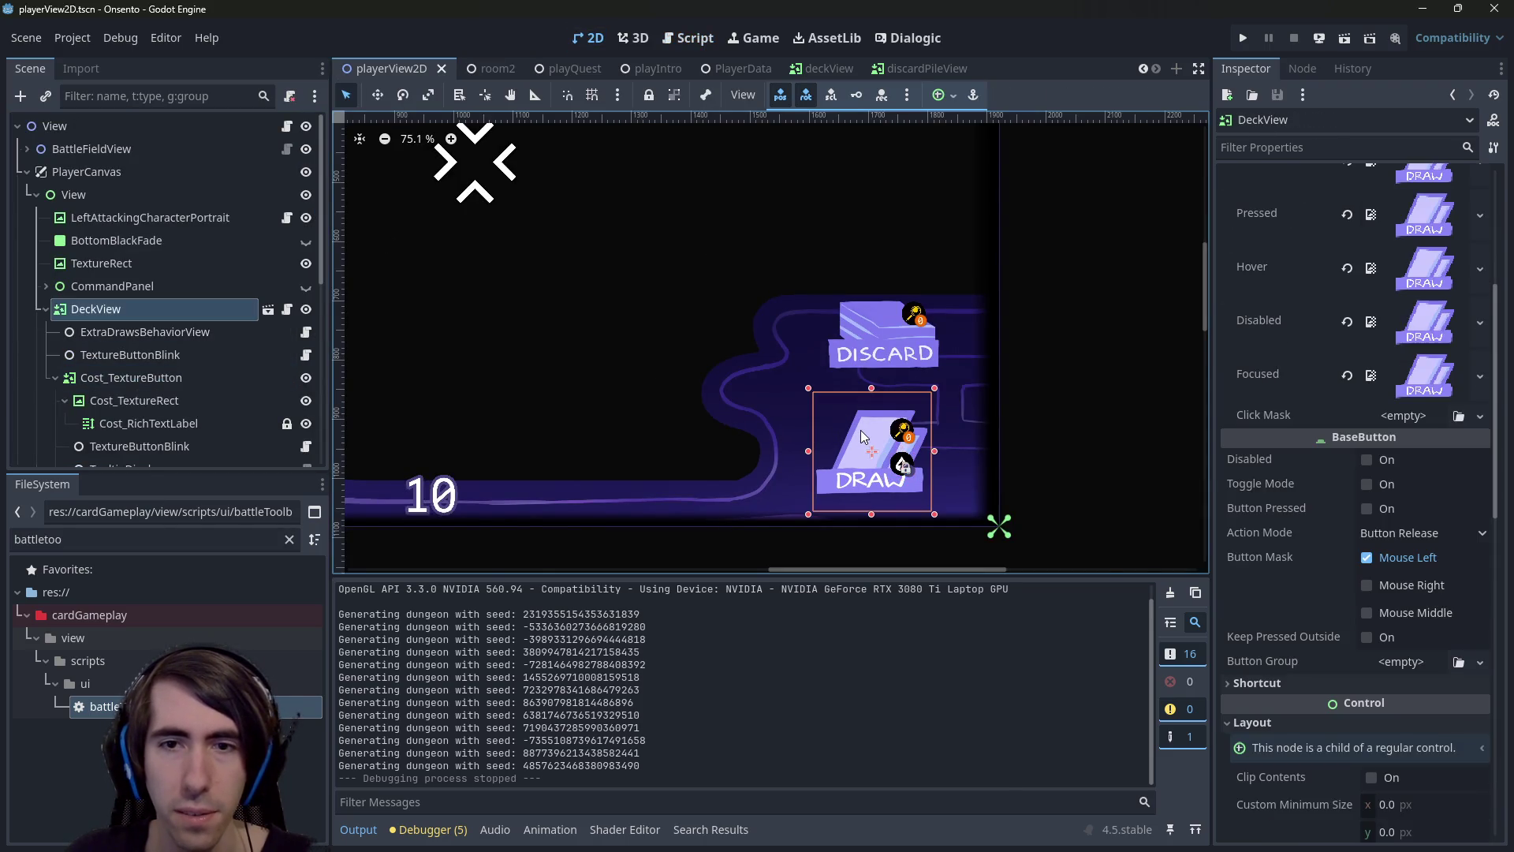
{"action": "scroll", "coordinate": [1344, 499], "scroll_direction": "up", "scroll_amount": 5}
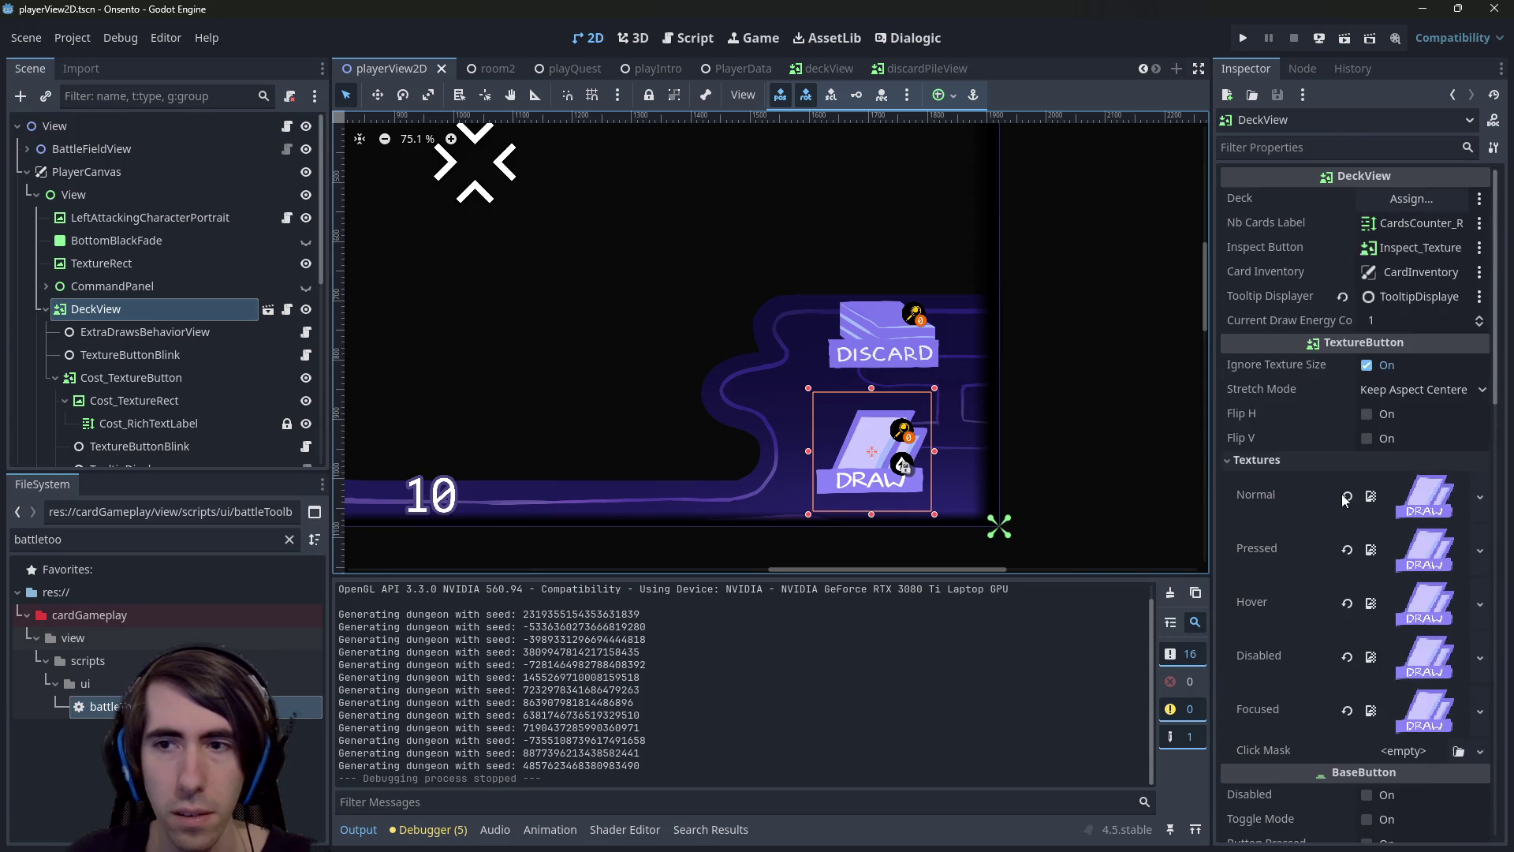
{"action": "left_click", "coordinate": [155, 347]}
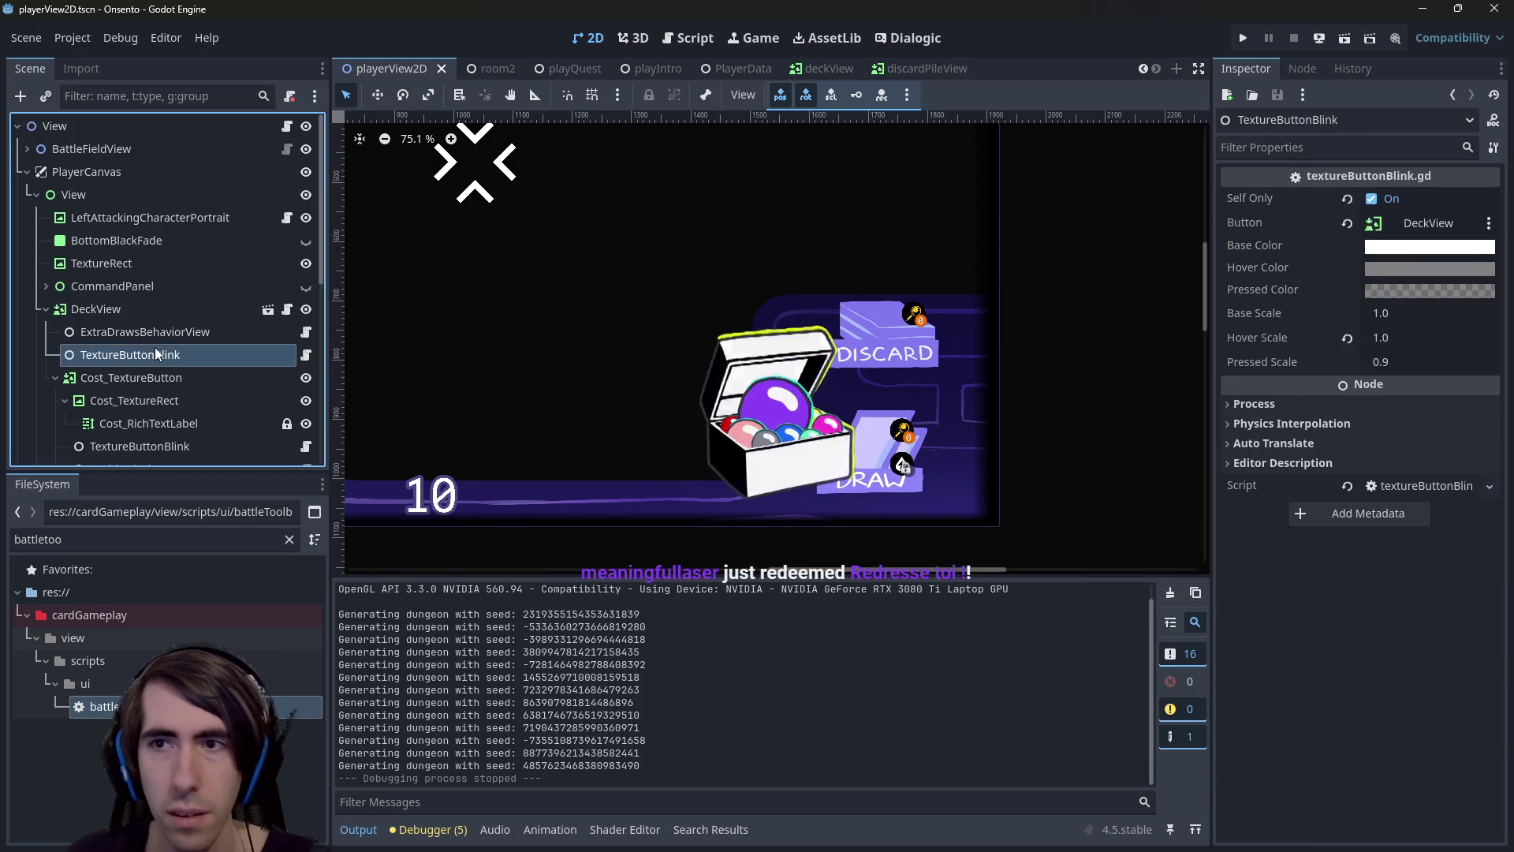
{"action": "left_click", "coordinate": [164, 446]}
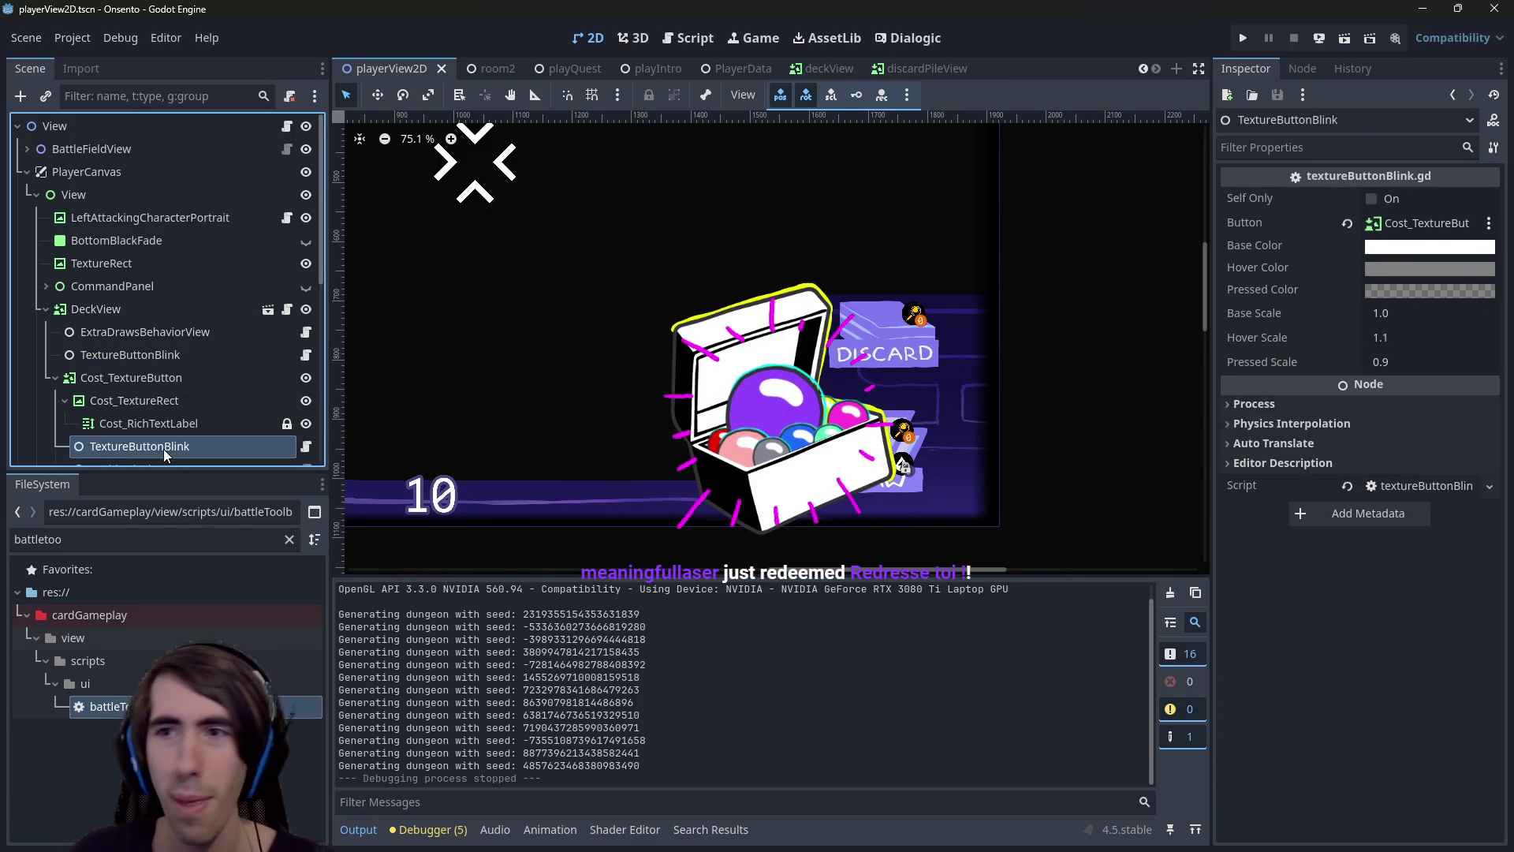
{"action": "scroll", "coordinate": [234, 352], "scroll_direction": "down", "scroll_amount": 1}
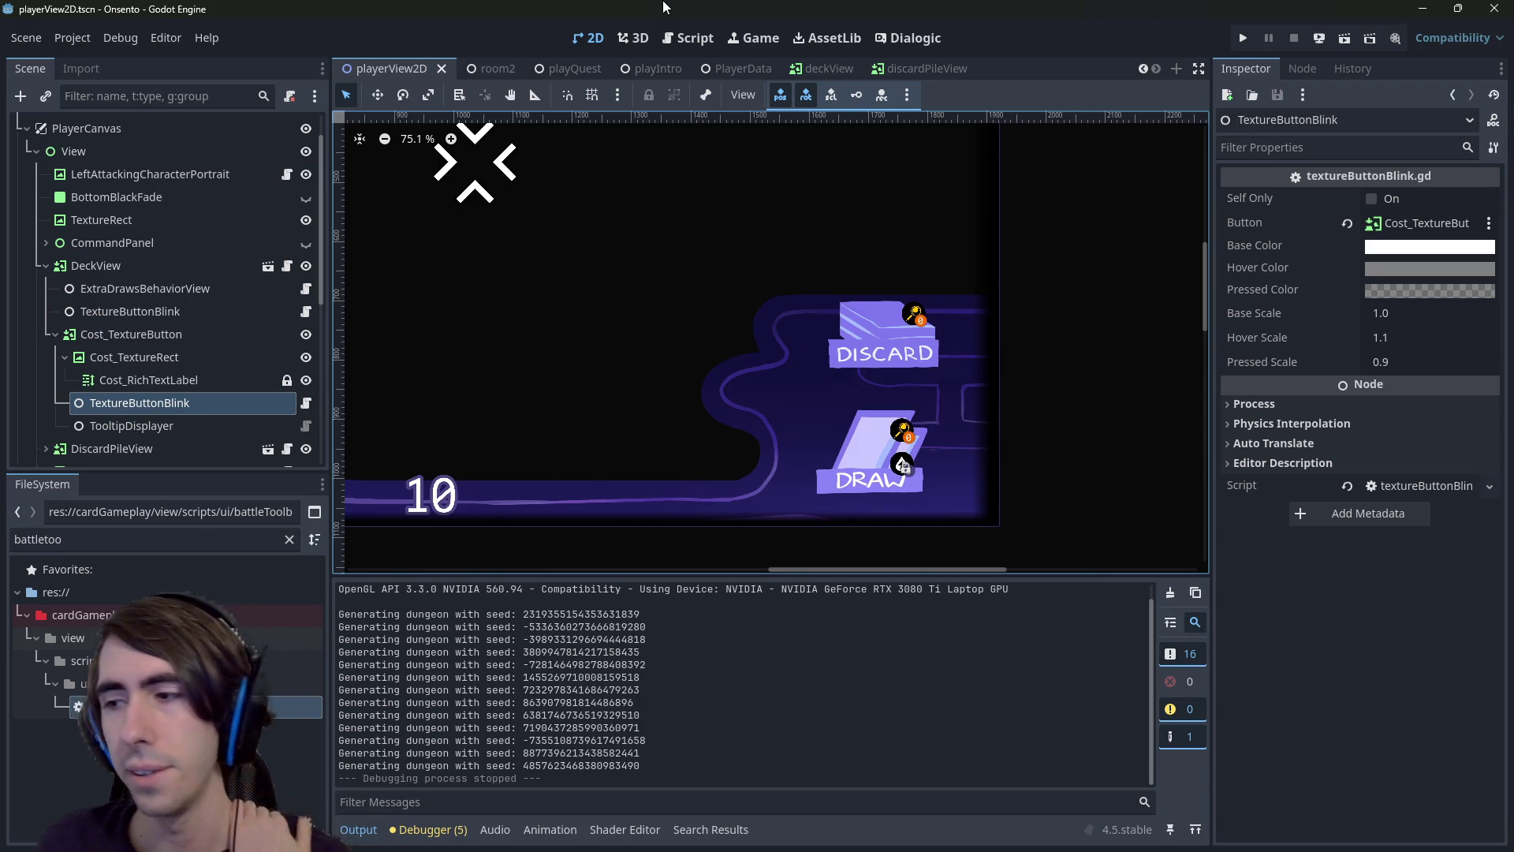
- Review the textureButtonBlink.gd code, then begin a resource search for the in-game menu
{"action": "left_click", "coordinate": [694, 37]}
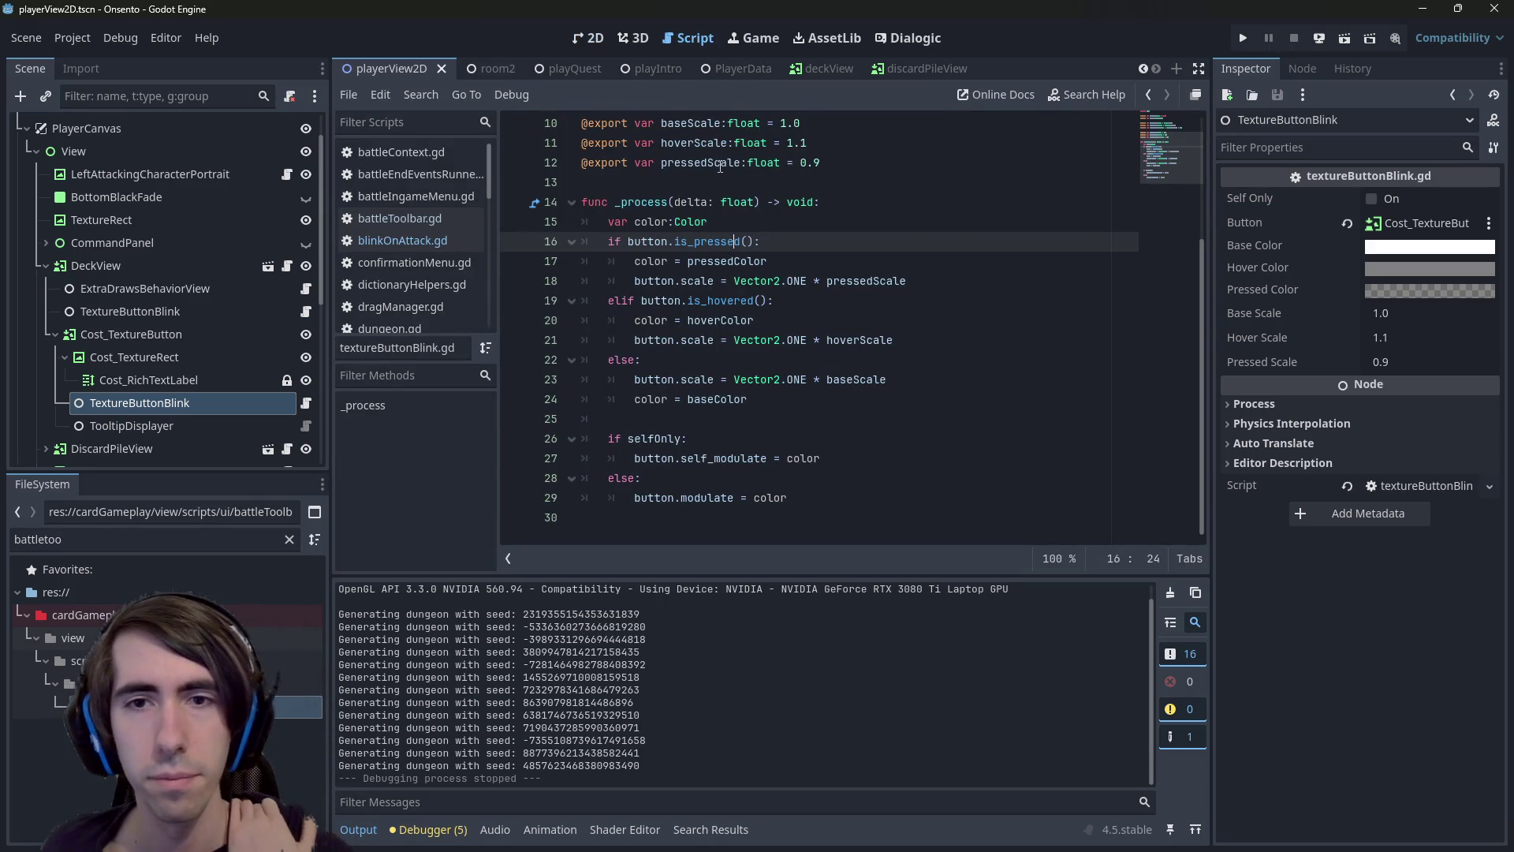
{"action": "left_click", "coordinate": [597, 35]}
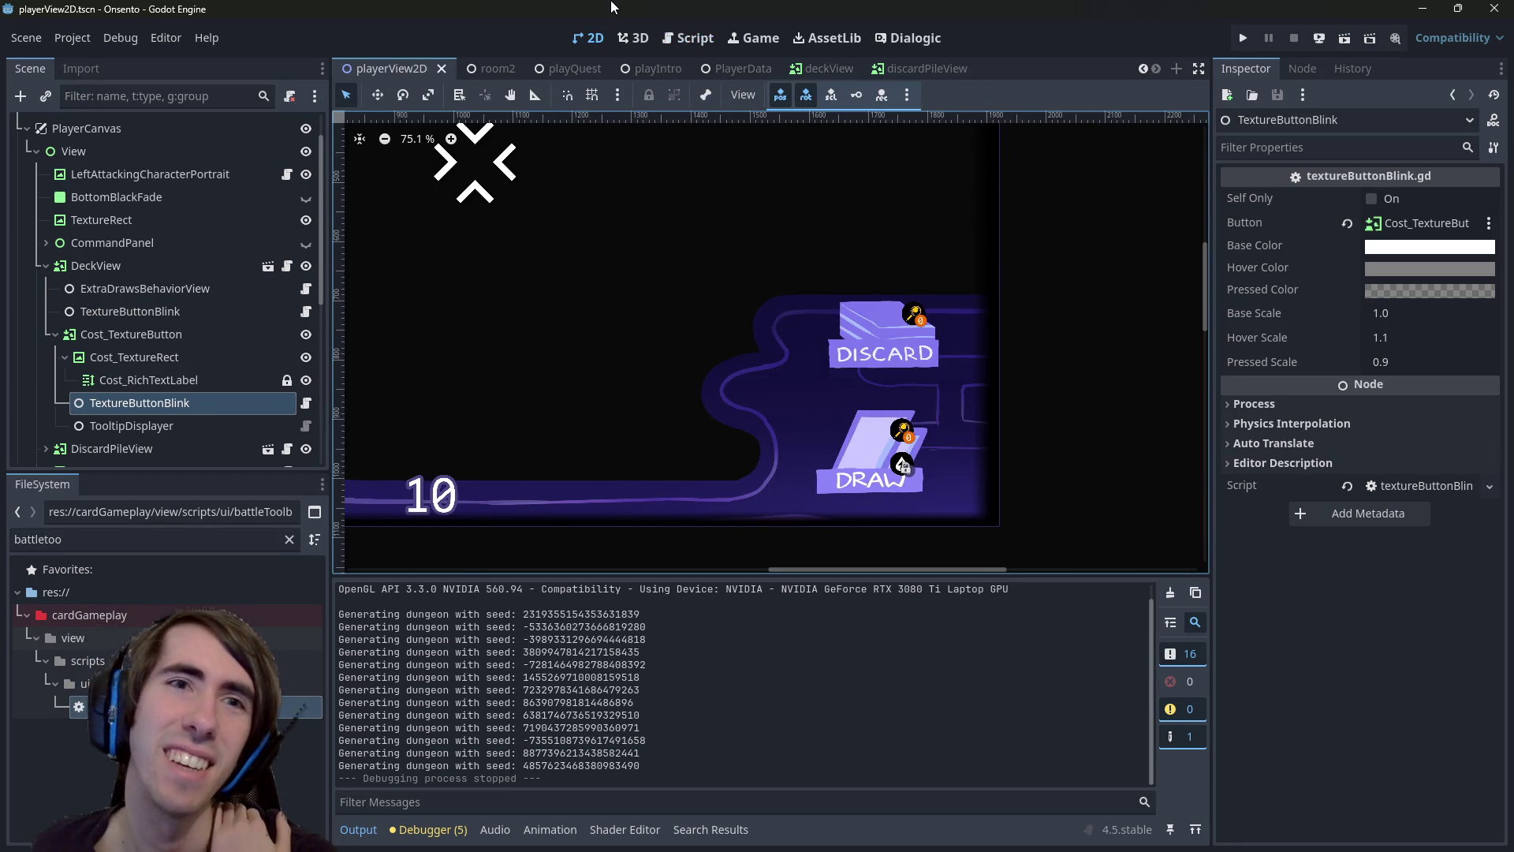
{"action": "key", "text": "shift+alt+o"}
- Open BattleIngameMenu.tscn via 'ingamemenu' search and select the GameView_Button node
{"action": "type", "text": "ingamemenu"}
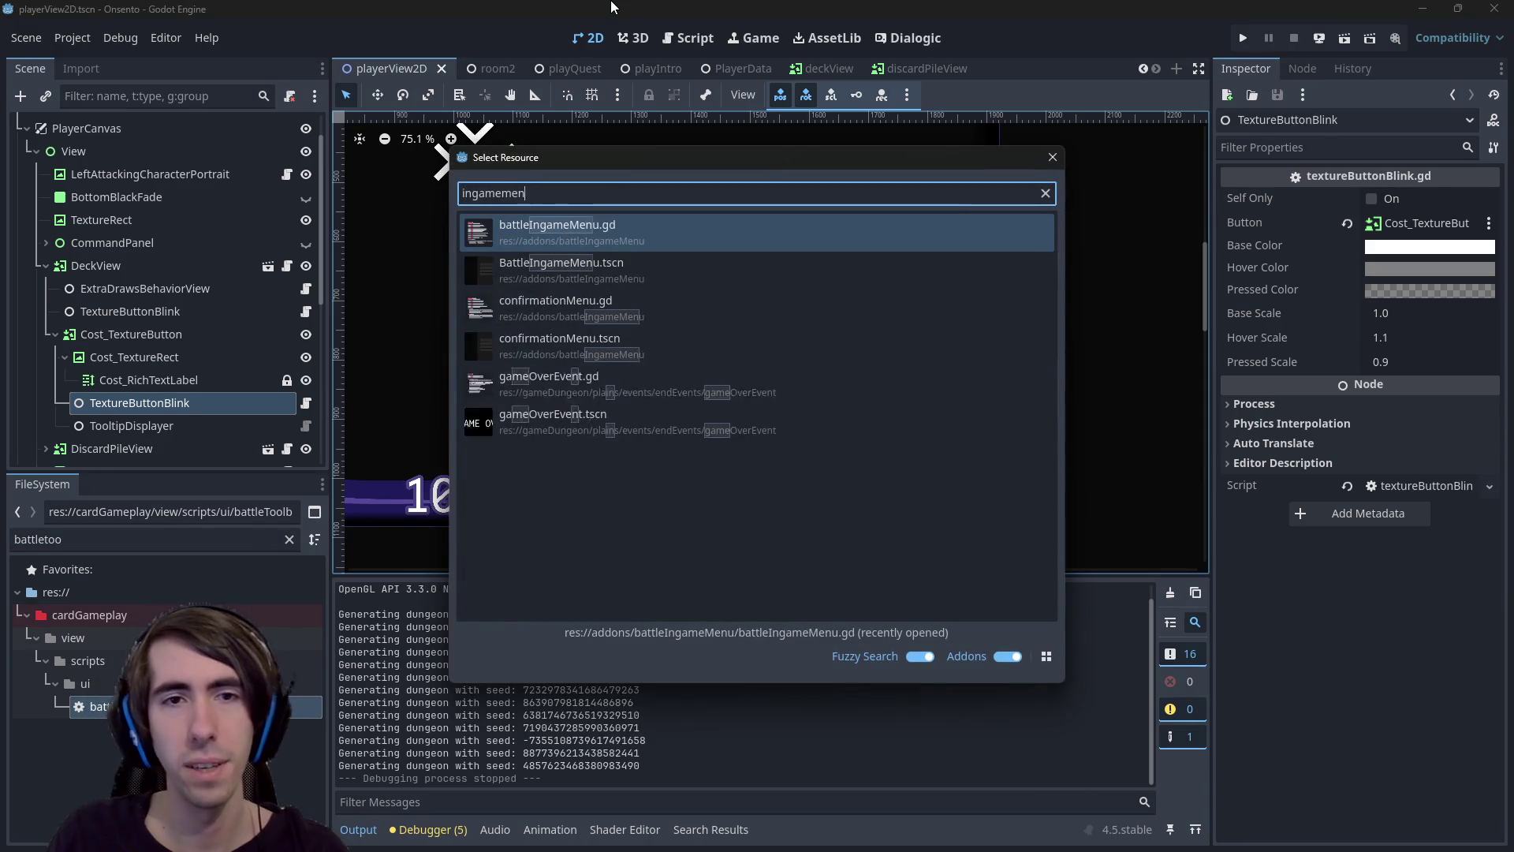
{"action": "key", "text": "Return"}
{"action": "left_click", "coordinate": [572, 314]}
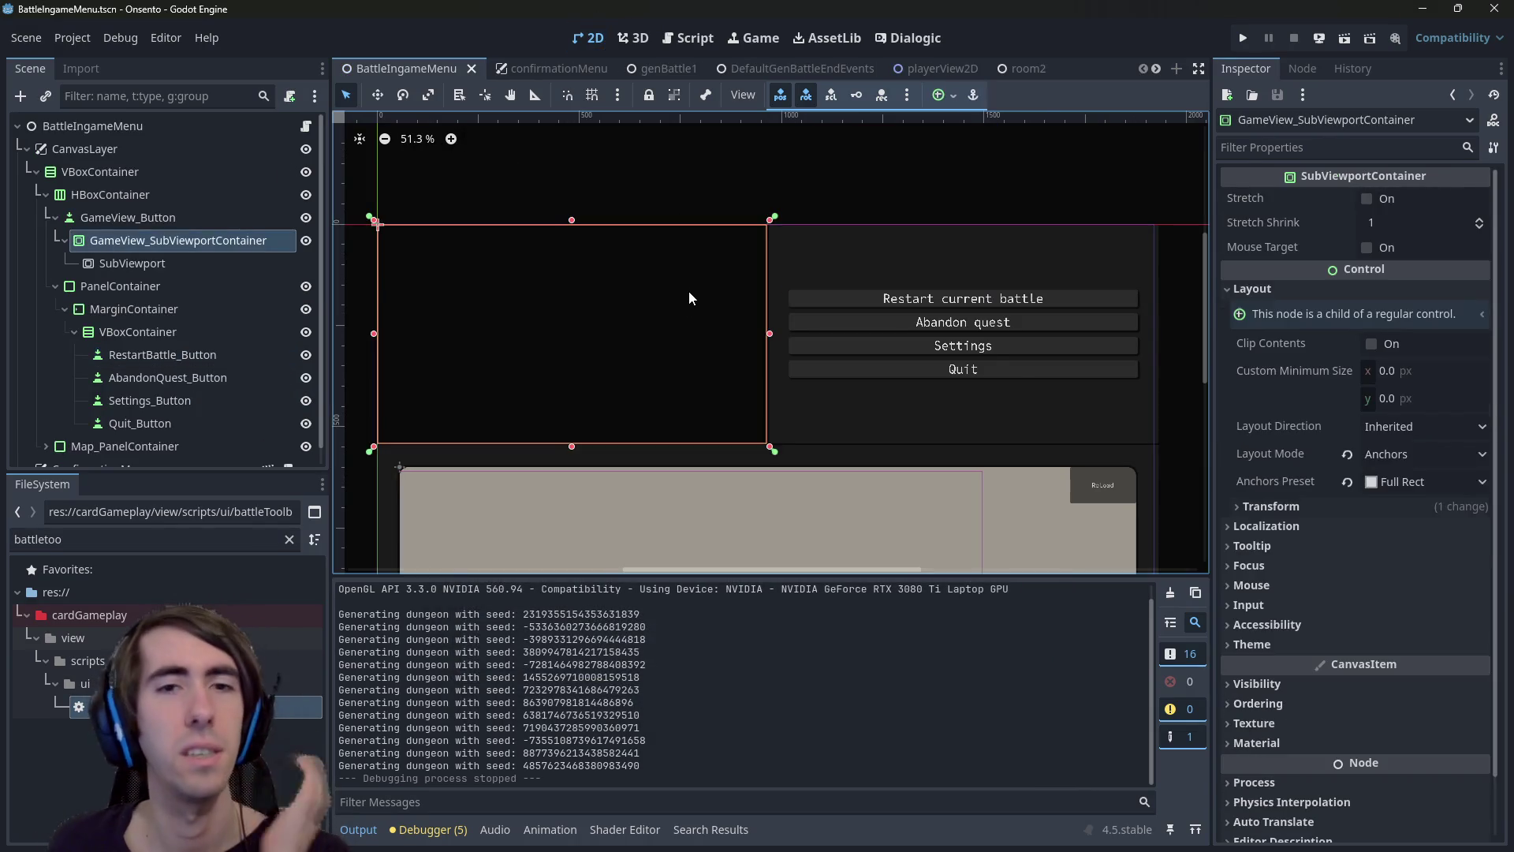
{"action": "left_click", "coordinate": [142, 218]}
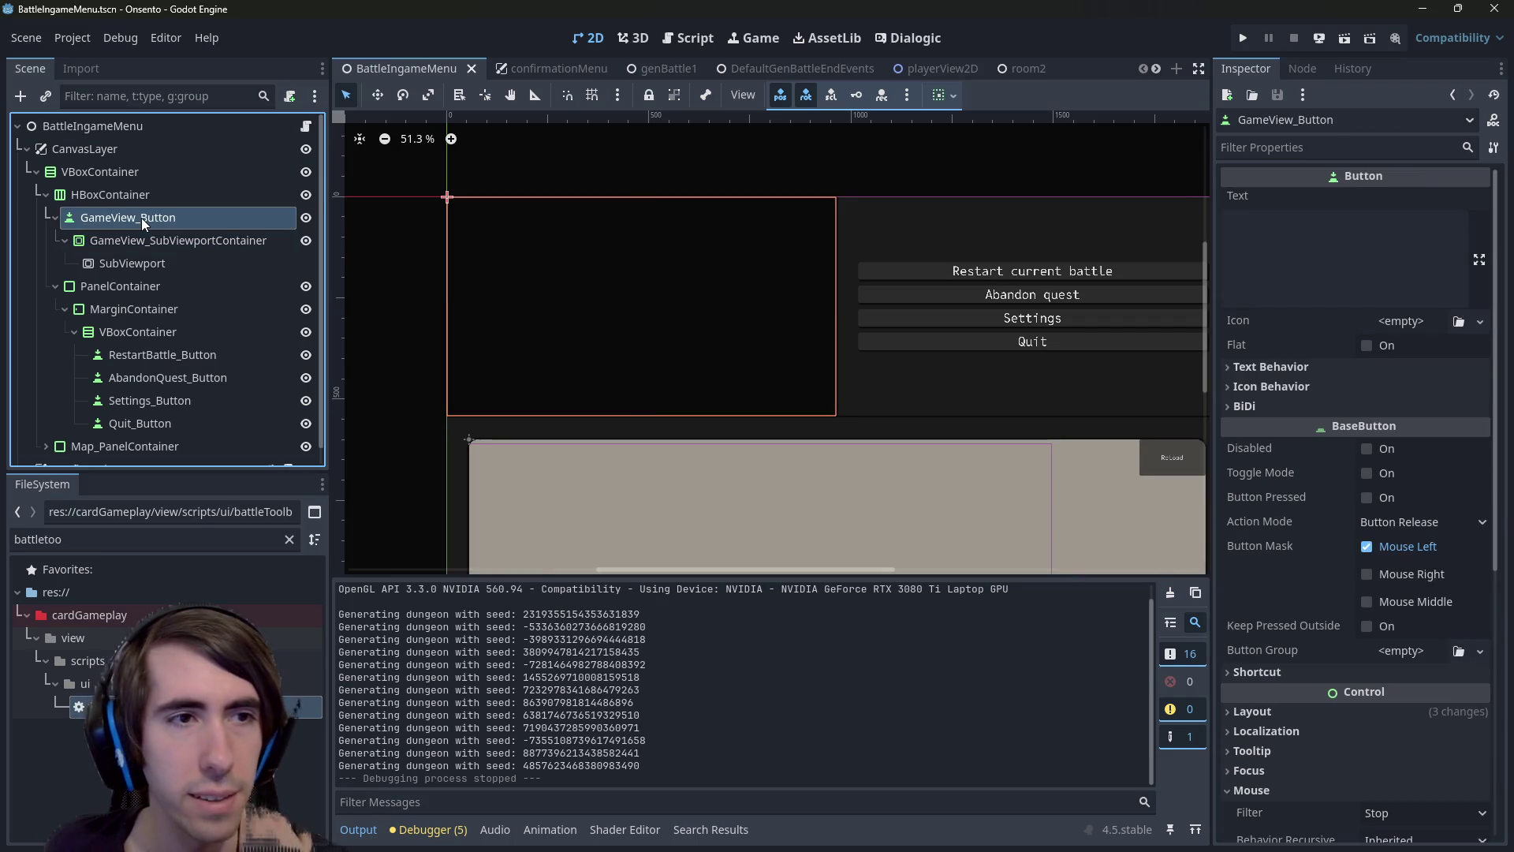
{"action": "left_click", "coordinate": [55, 217]}
- Look through GameView_Button's add-child and script options without making changes
{"action": "right_click", "coordinate": [96, 216]}
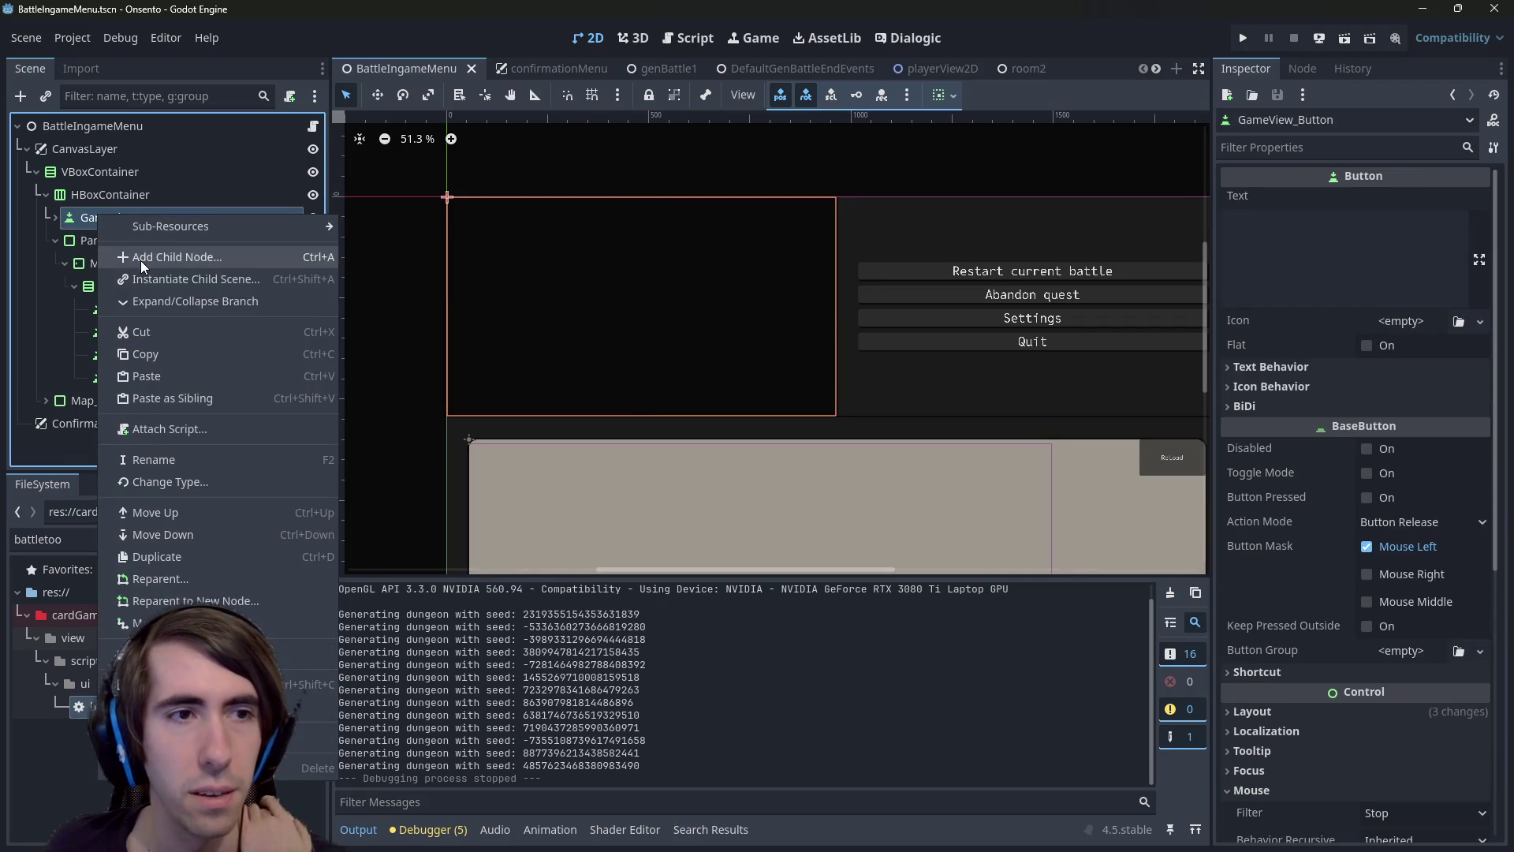
{"action": "left_click", "coordinate": [138, 251]}
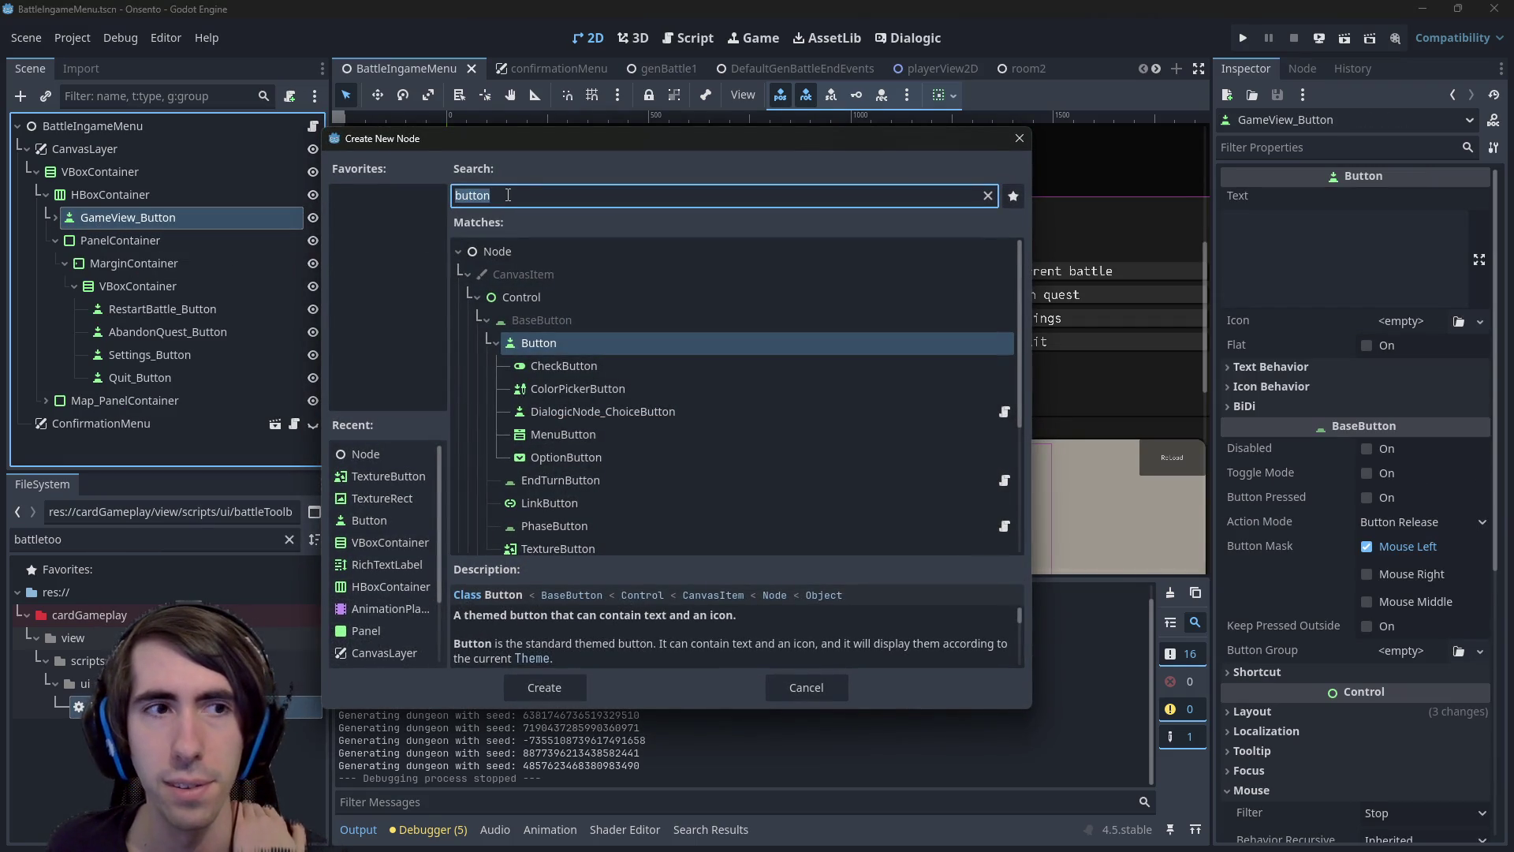
{"action": "left_click", "coordinate": [1019, 140]}
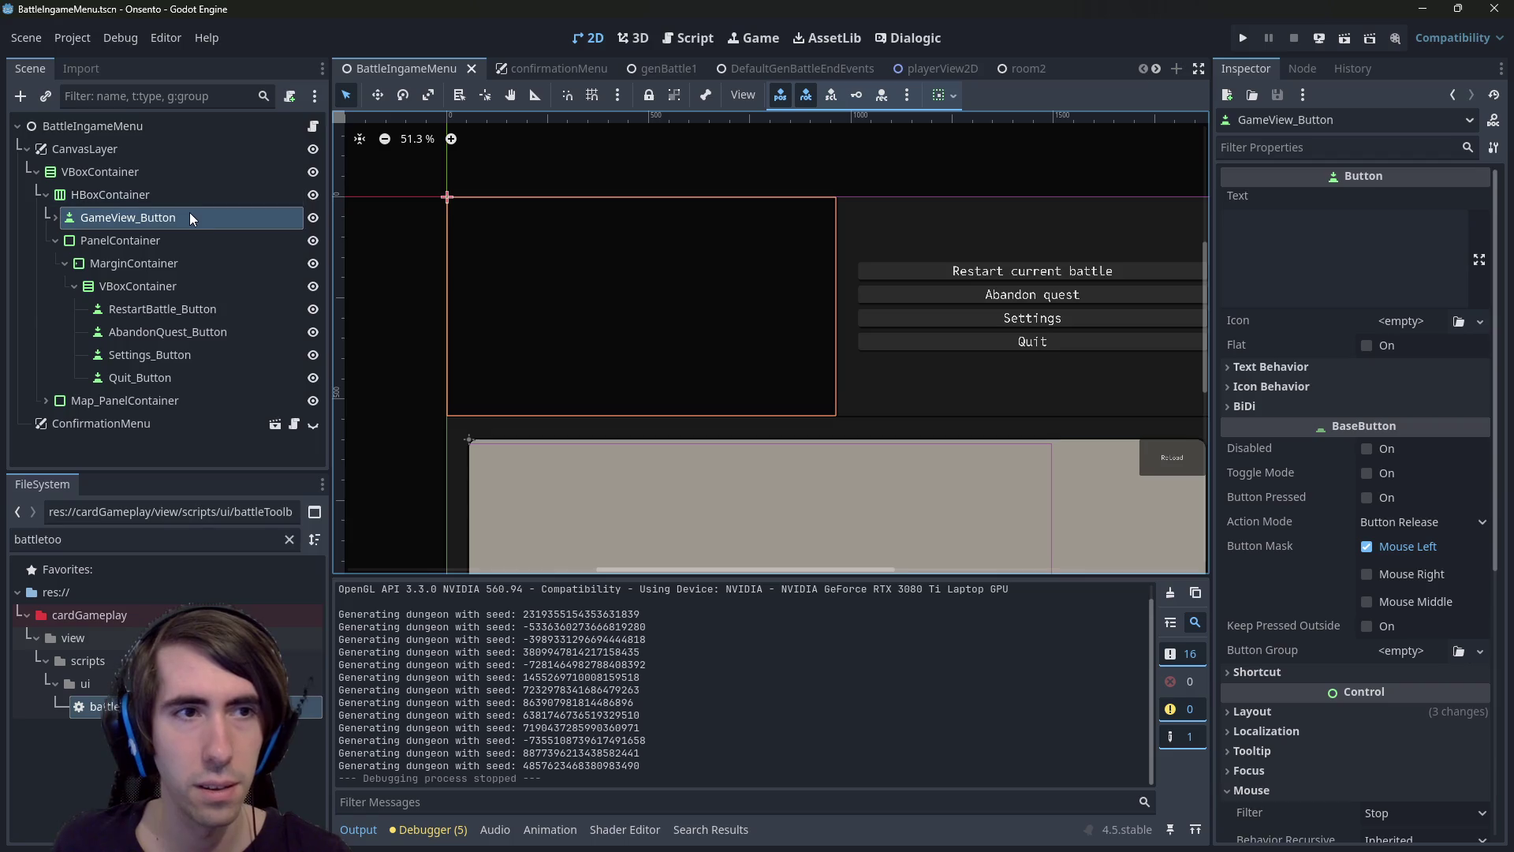
{"action": "right_click", "coordinate": [189, 217]}
{"action": "left_click", "coordinate": [537, 273]}
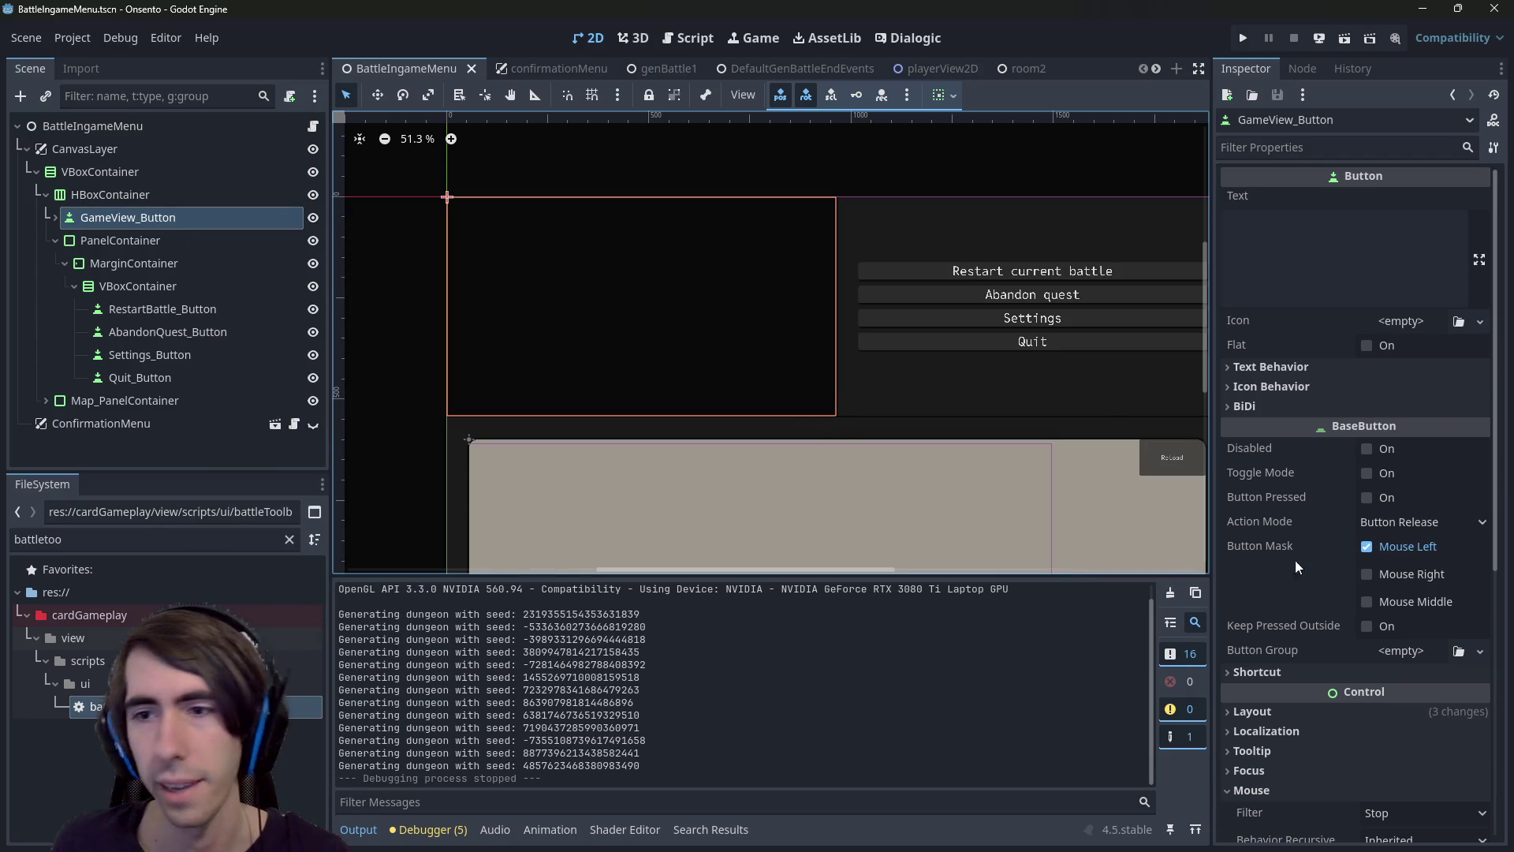
{"action": "scroll", "coordinate": [1295, 566], "scroll_direction": "down", "scroll_amount": 5}
{"action": "left_click", "coordinate": [1417, 799]}
{"action": "left_click", "coordinate": [389, 304]}
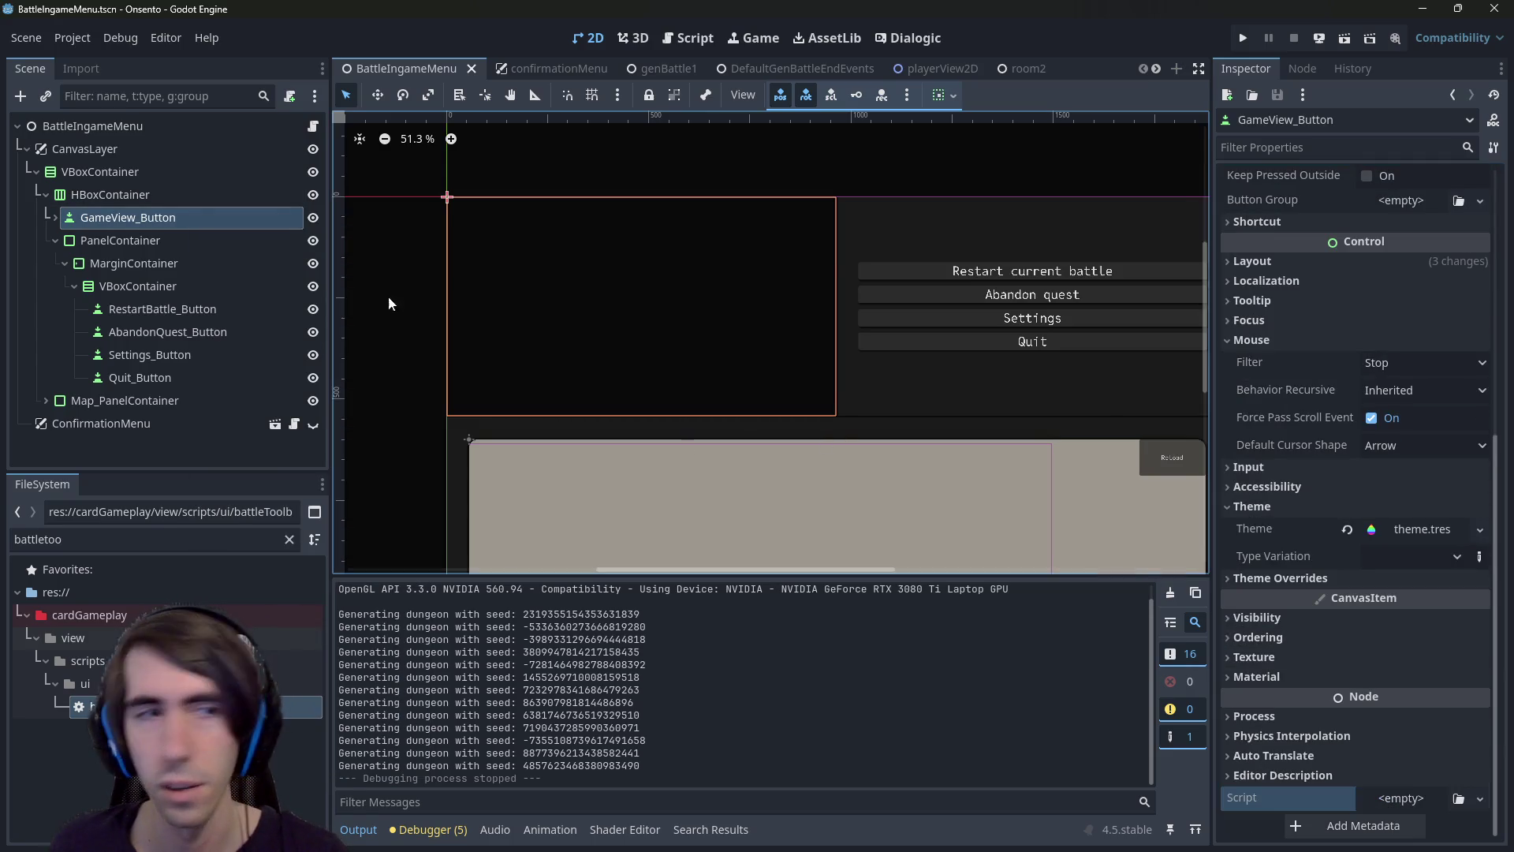
{"action": "left_click", "coordinate": [1396, 800]}
{"action": "key", "text": "Escape"}
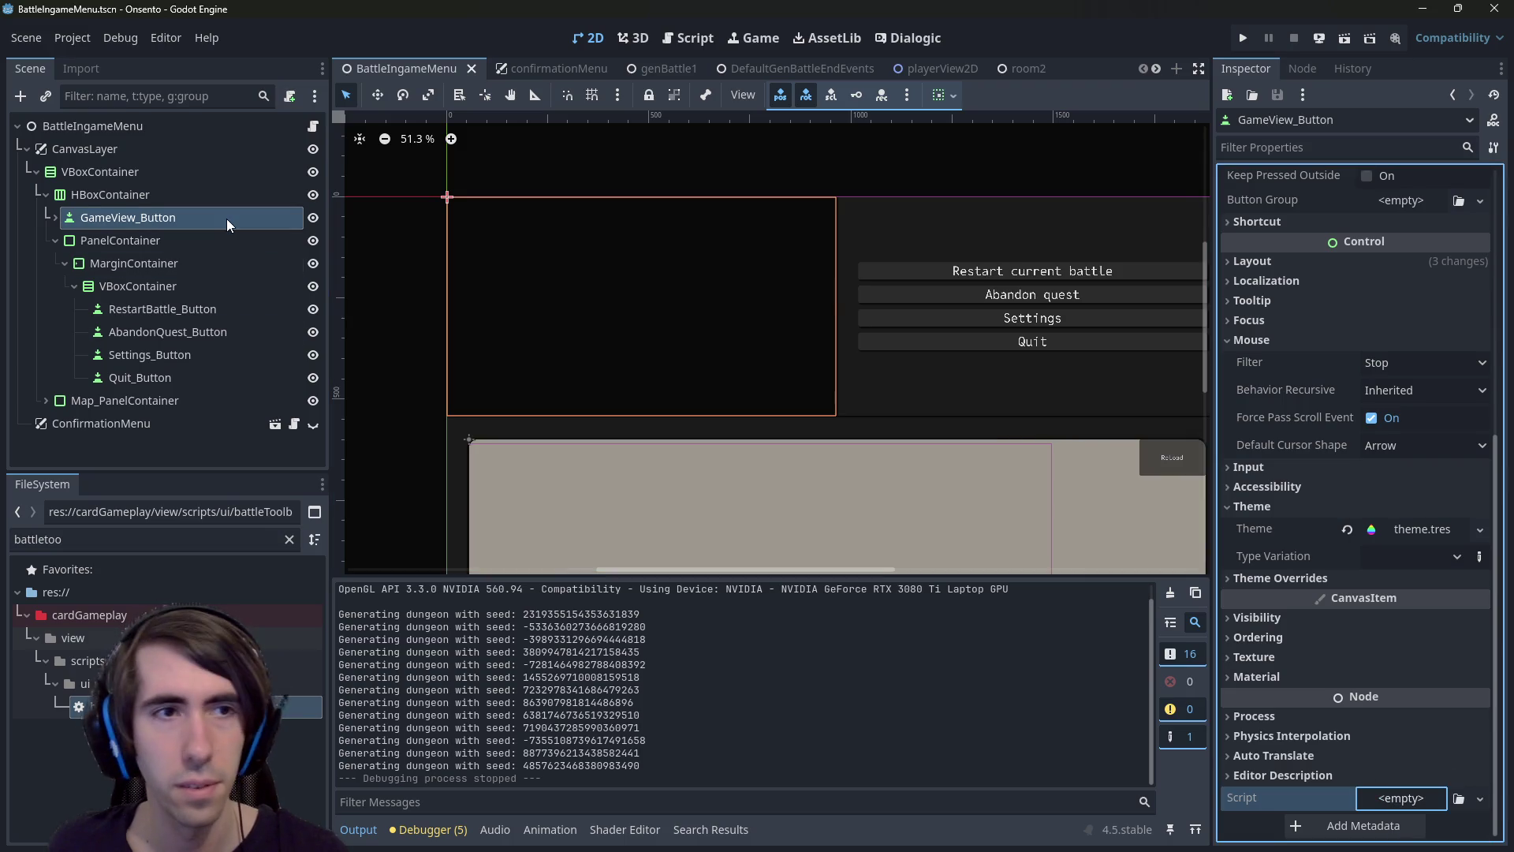
- Add a plain Node named Blink under GameView_Button and save the scene
{"action": "right_click", "coordinate": [228, 224]}
{"action": "left_click", "coordinate": [264, 236]}
{"action": "double_click", "coordinate": [505, 255]}
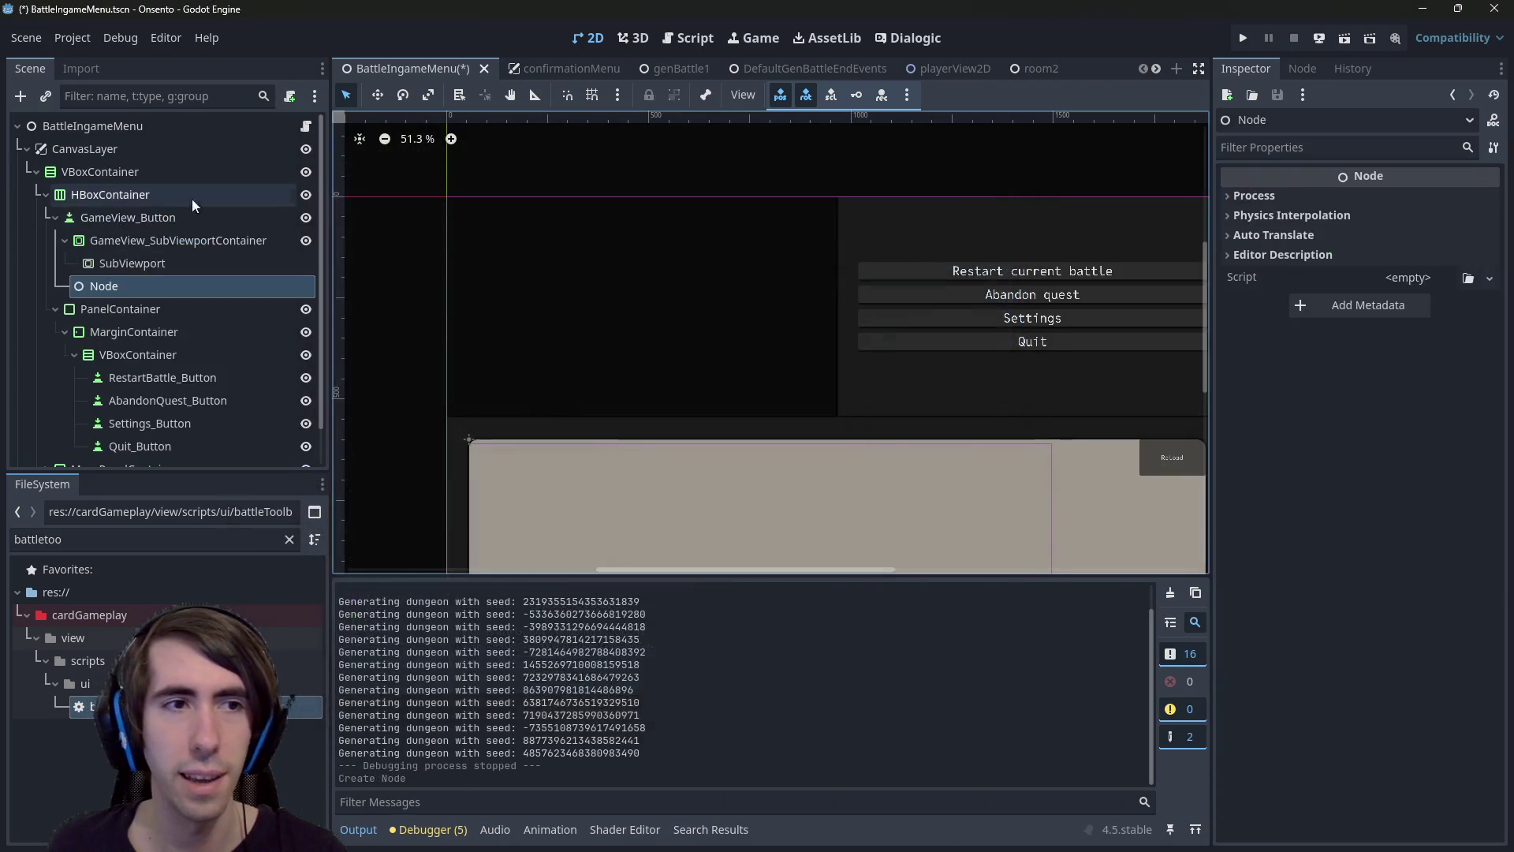
{"action": "left_click", "coordinate": [294, 286]}
{"action": "type", "text": "Blink"}
{"action": "key", "text": "Return"}
{"action": "key", "text": "ctrl+s"}
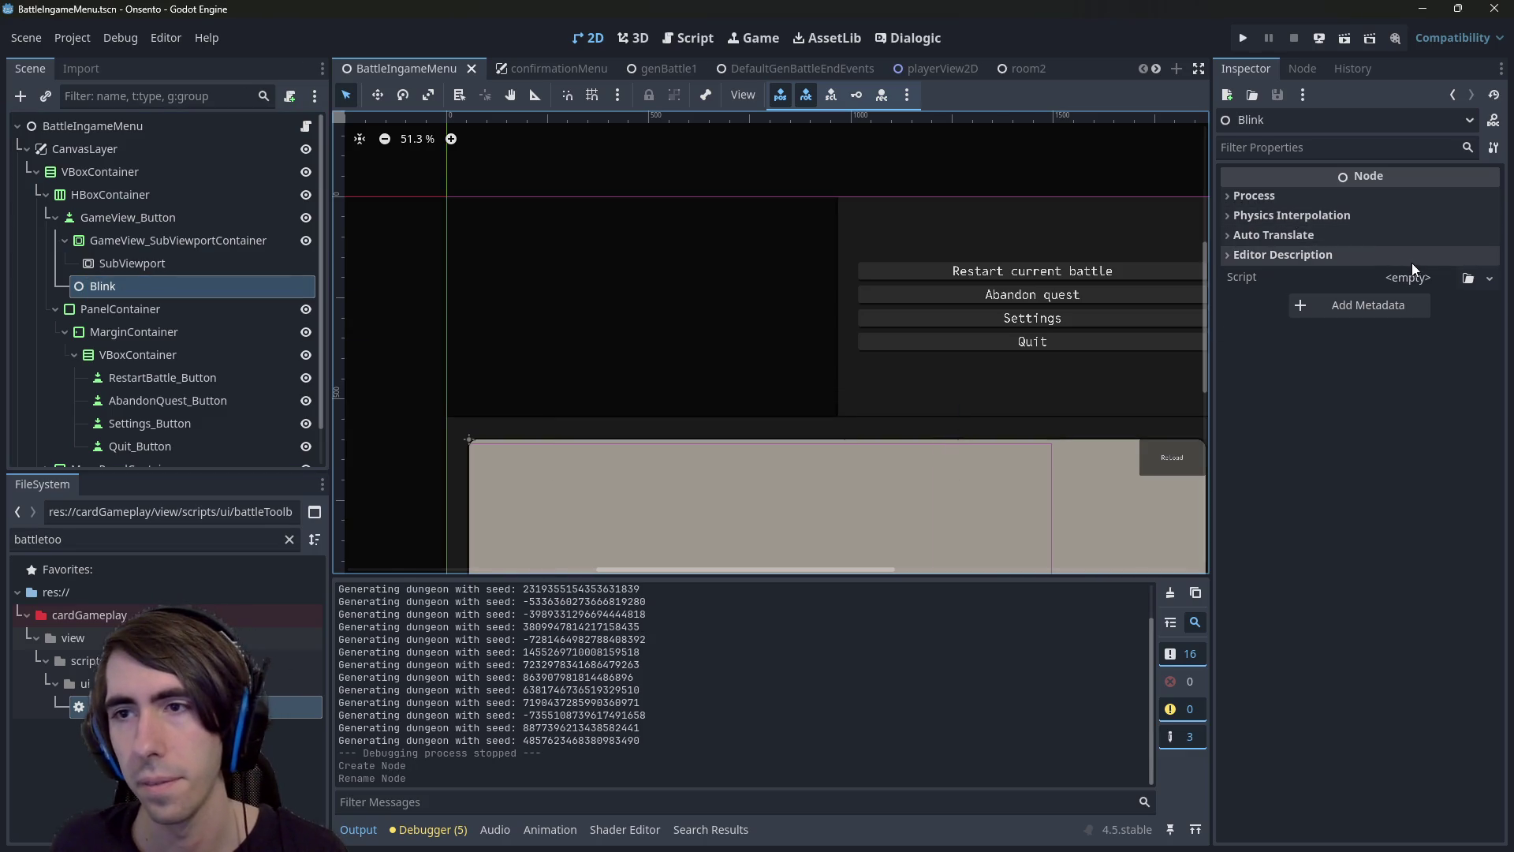
- Attach the existing textureButtonBlink.gd script to Blink and save
{"action": "left_click", "coordinate": [1410, 276]}
{"action": "left_click", "coordinate": [1455, 335]}
{"action": "type", "text": "blink"}
{"action": "key", "text": "Down"}
{"action": "key", "text": "Return"}
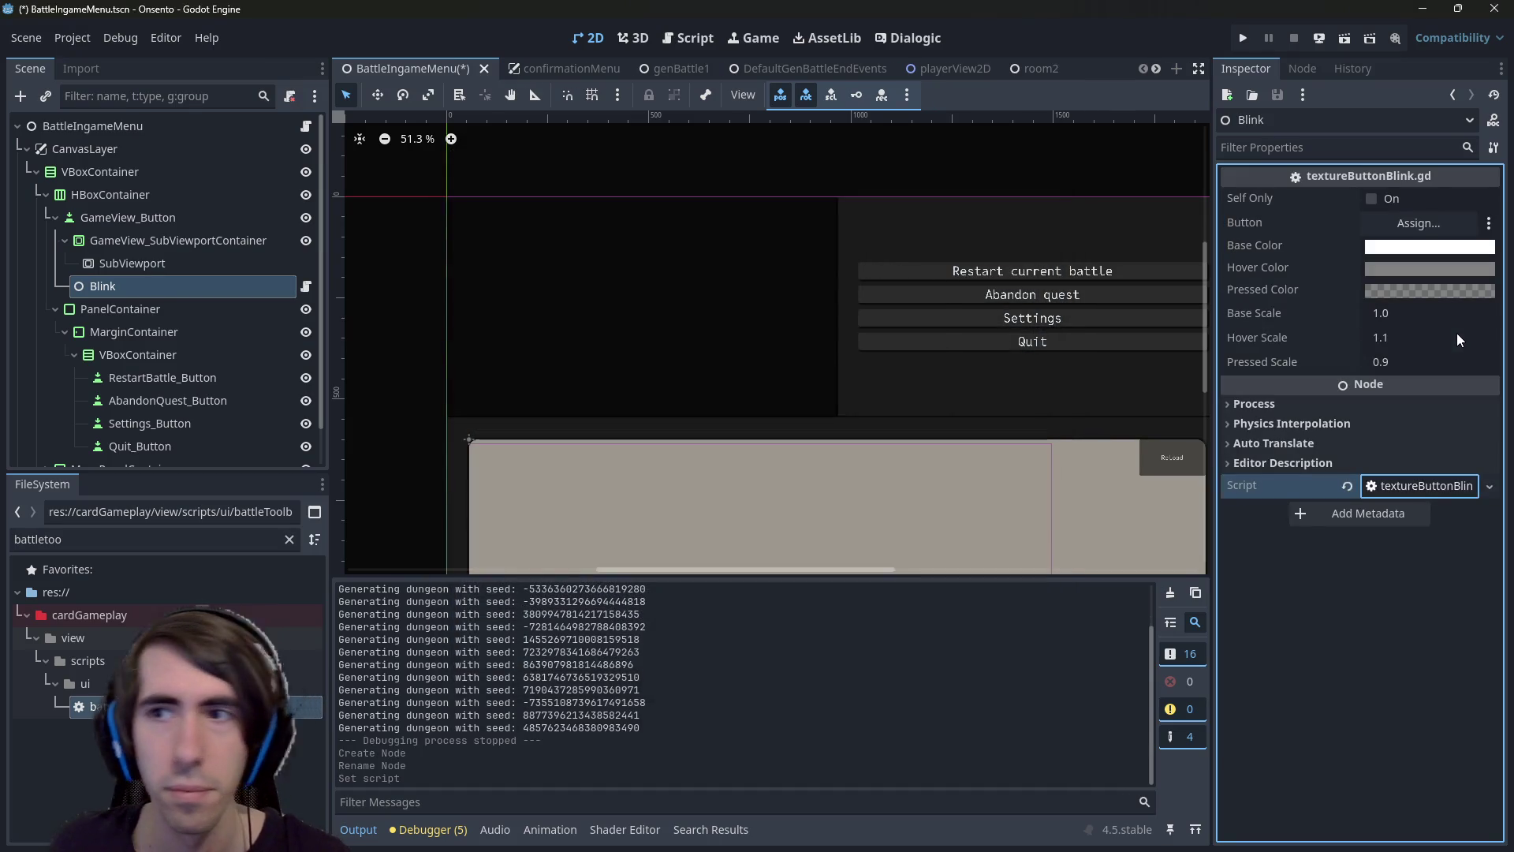
{"action": "key", "text": "ctrl+s"}
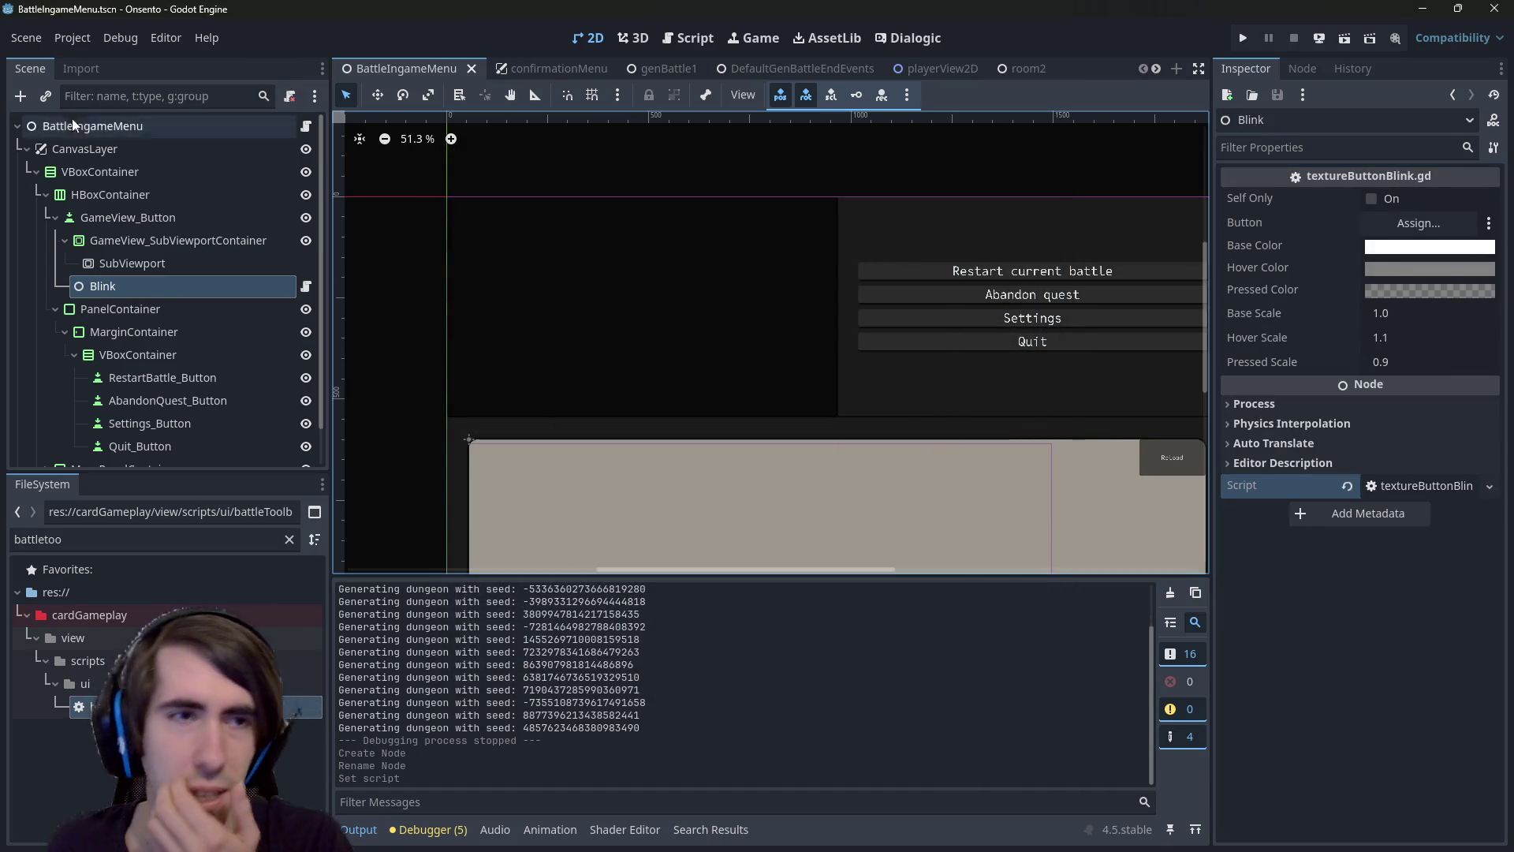
- Set Blink's Button property to GameView_Button, save, and check its pressed colour
{"action": "left_click", "coordinate": [137, 218]}
{"action": "left_click_drag", "start_coordinate": [136, 221], "coordinate": [1408, 225]}
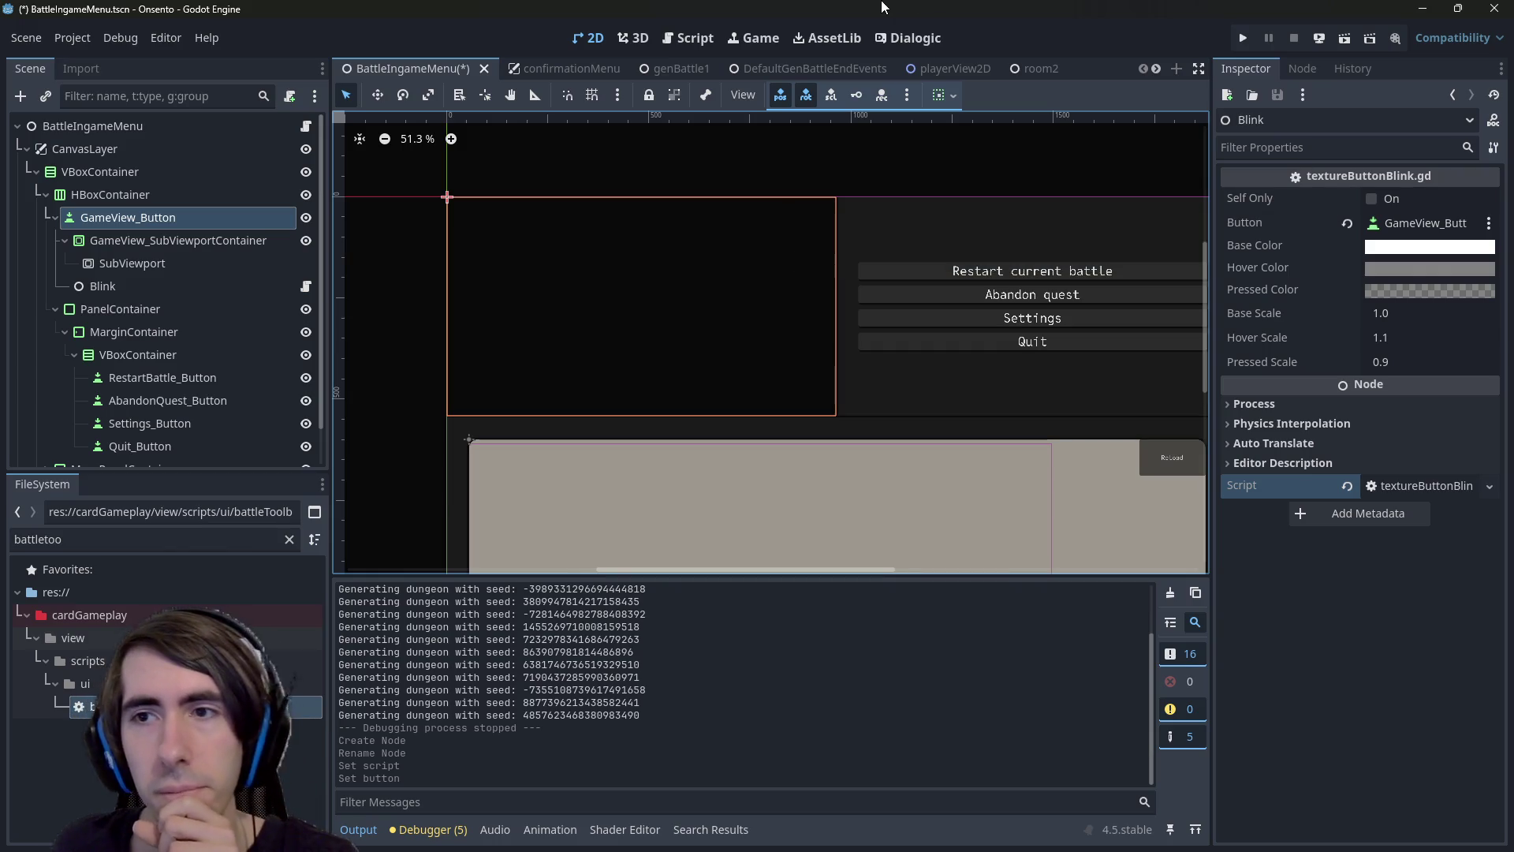
{"action": "key", "text": "ctrl+s"}
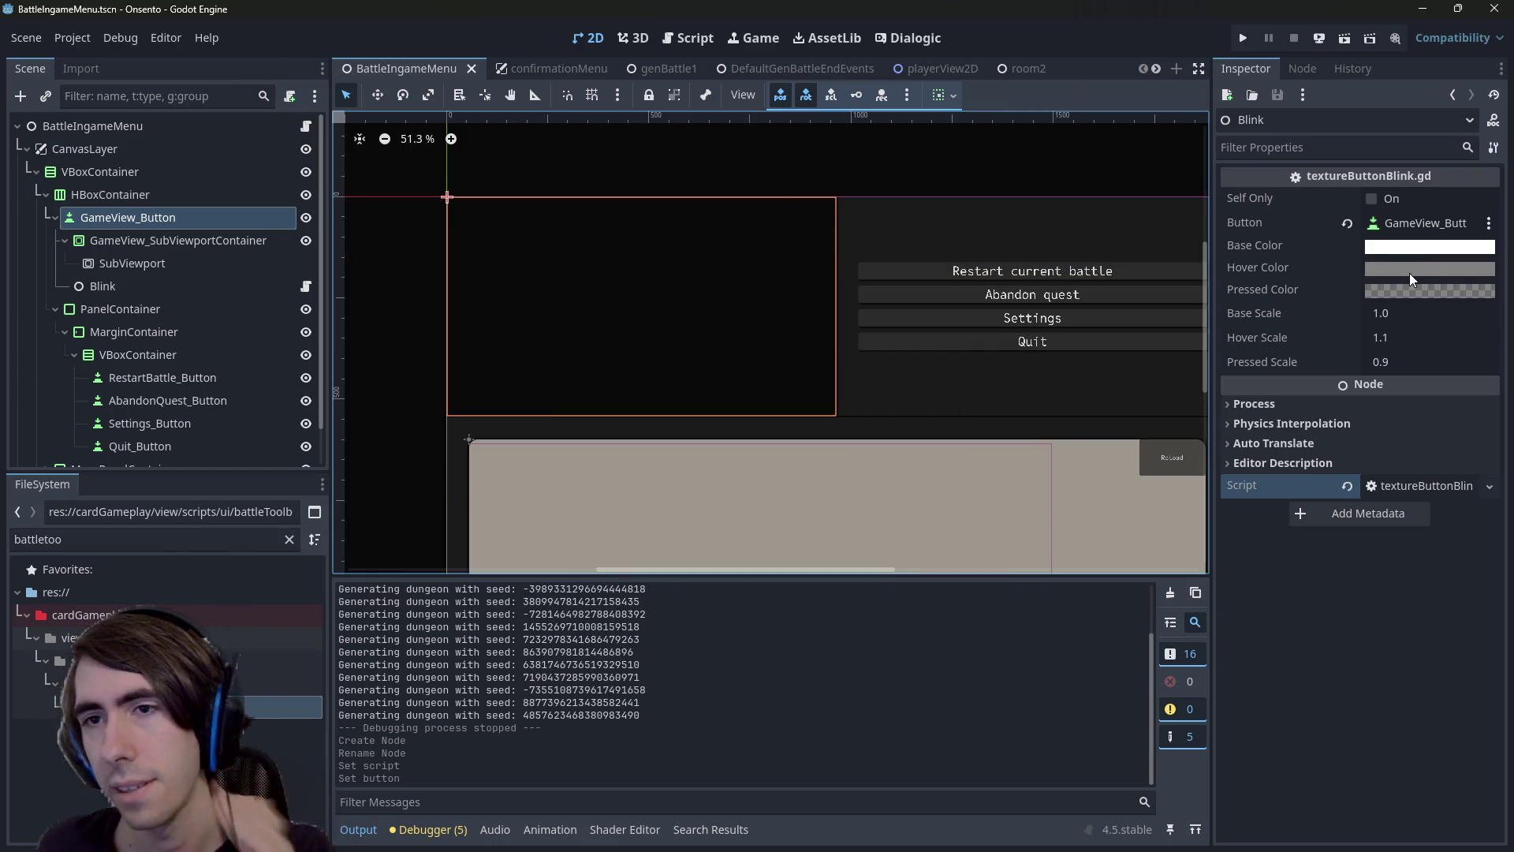
{"action": "left_click", "coordinate": [1407, 291]}
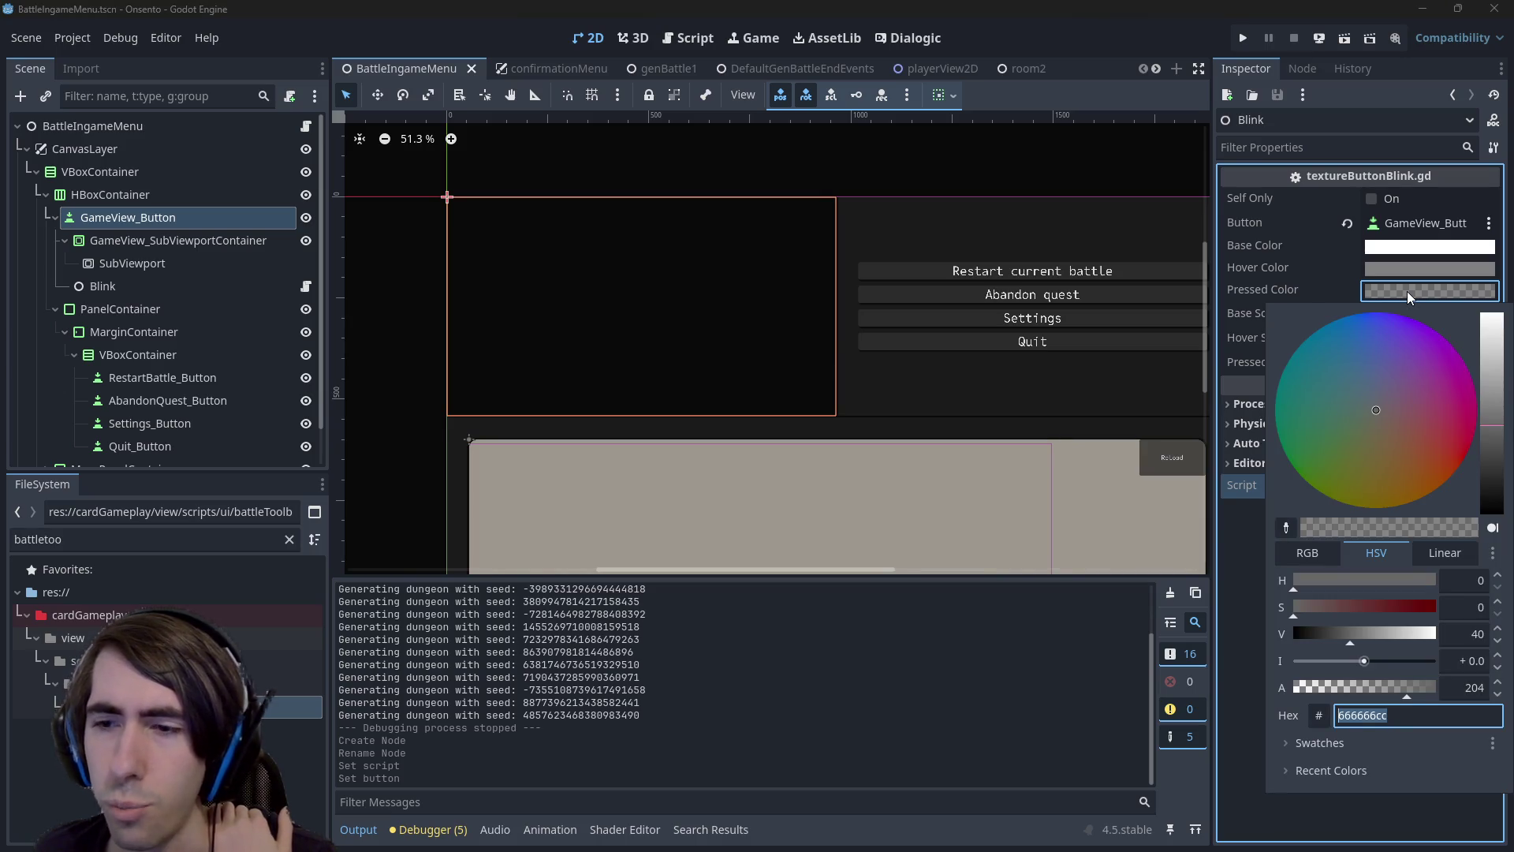
{"action": "key", "text": "Escape"}
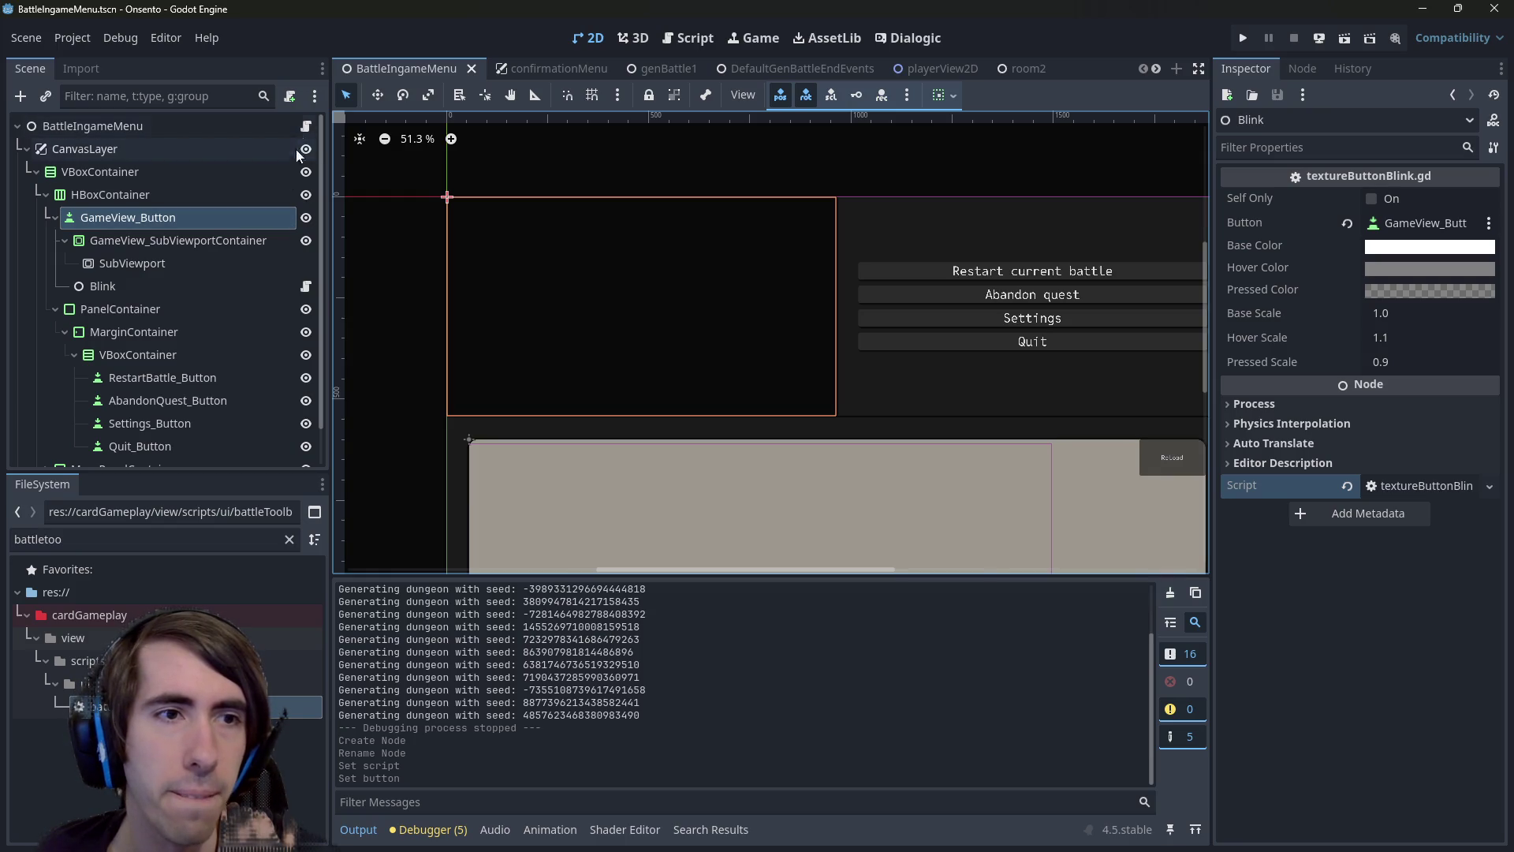
{"action": "left_click", "coordinate": [306, 287]}
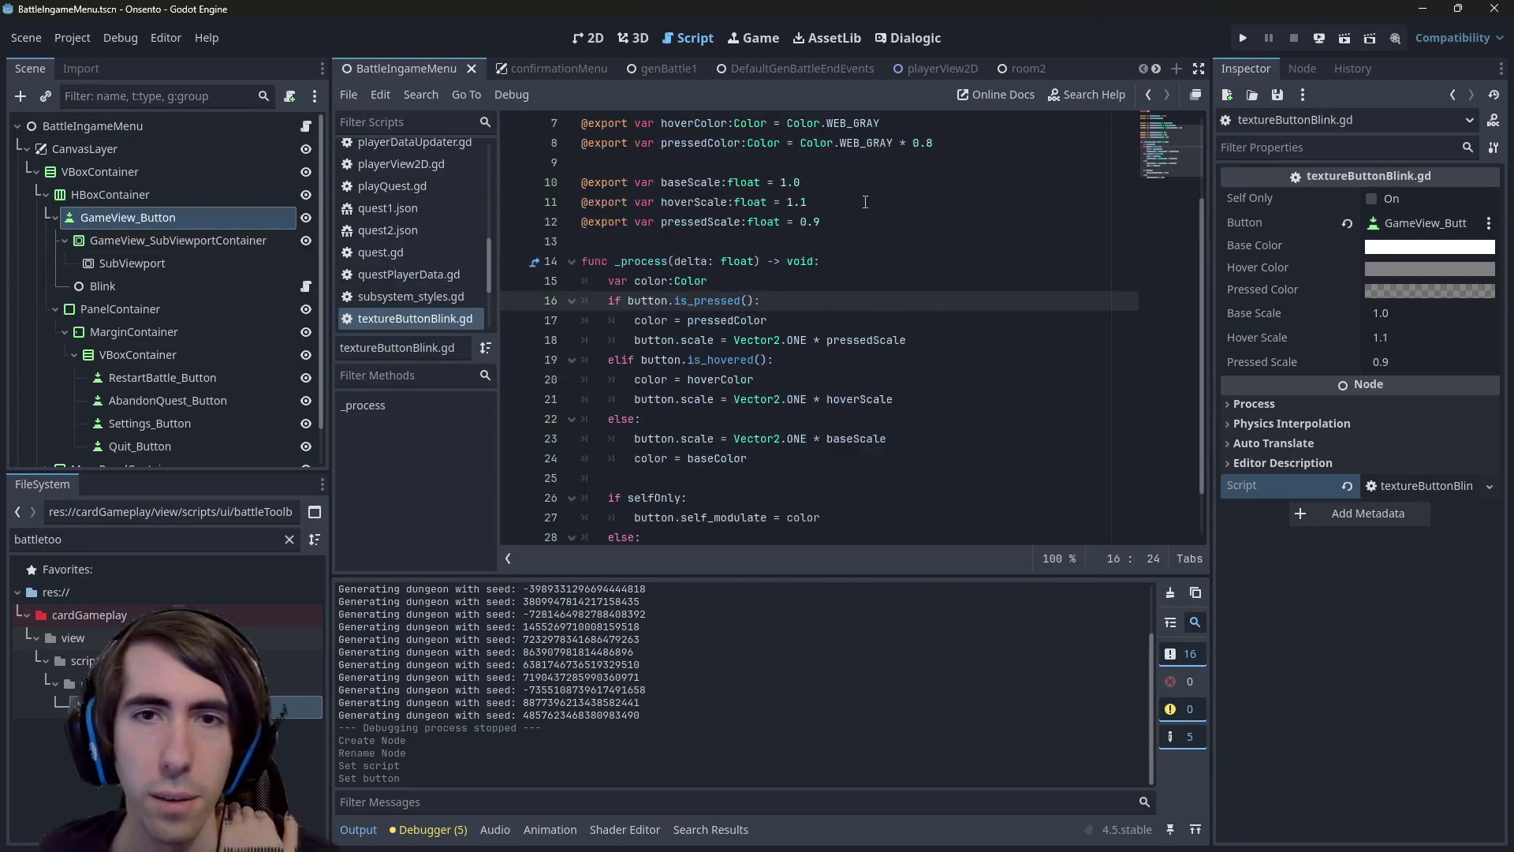
- Look up the Color constants documentation for the pressedColor value on line 8
{"action": "scroll", "coordinate": [865, 202], "scroll_direction": "up", "scroll_amount": 2}
{"action": "left_click", "coordinate": [801, 261]}
{"action": "key", "text": "Left"}
{"action": "type", "text": "Color."}
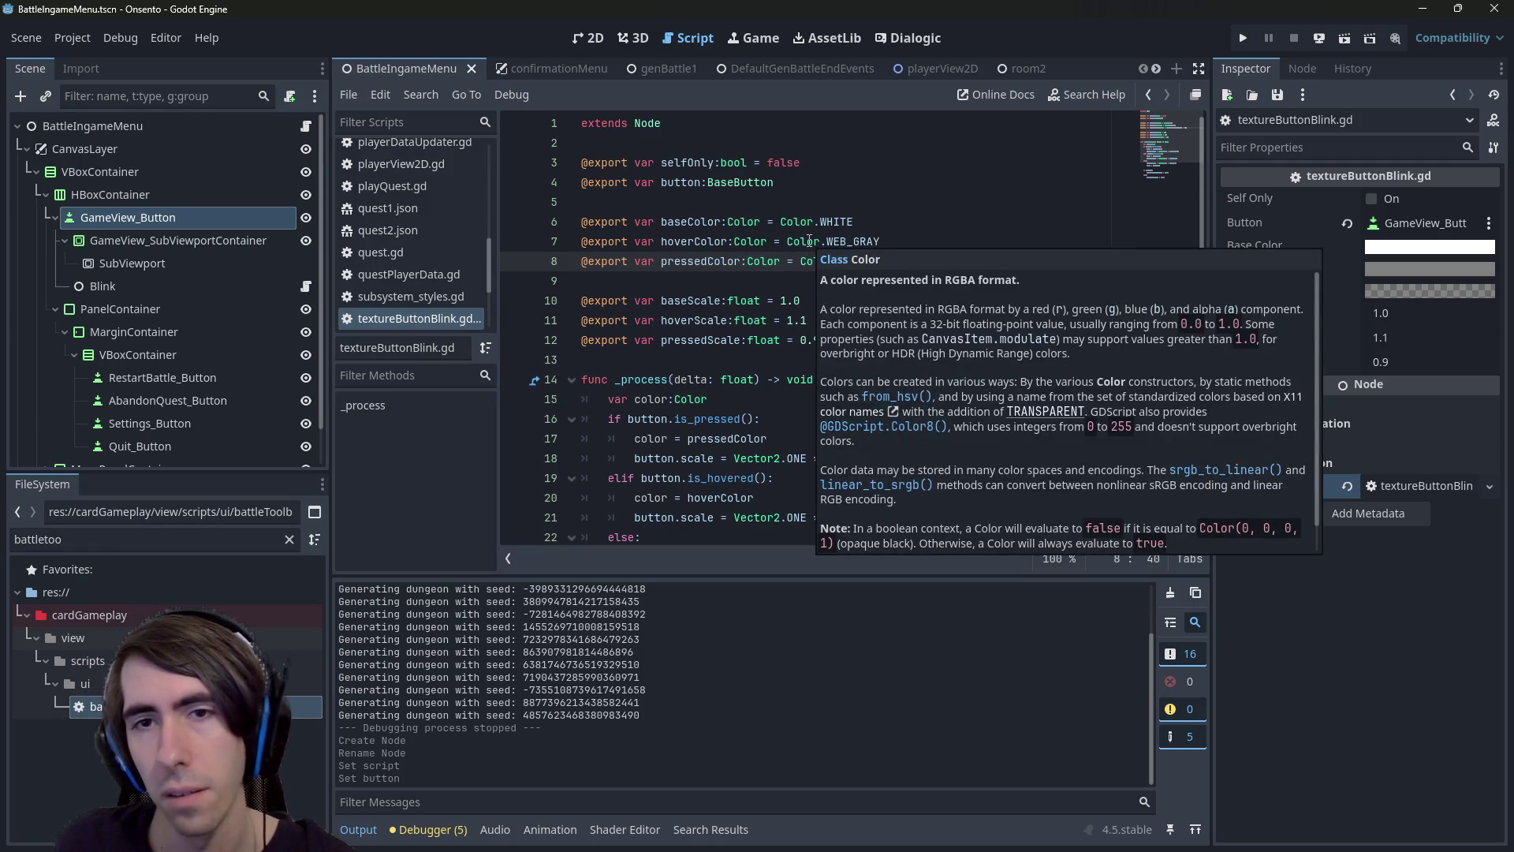
{"action": "key", "text": "ctrl+z"}
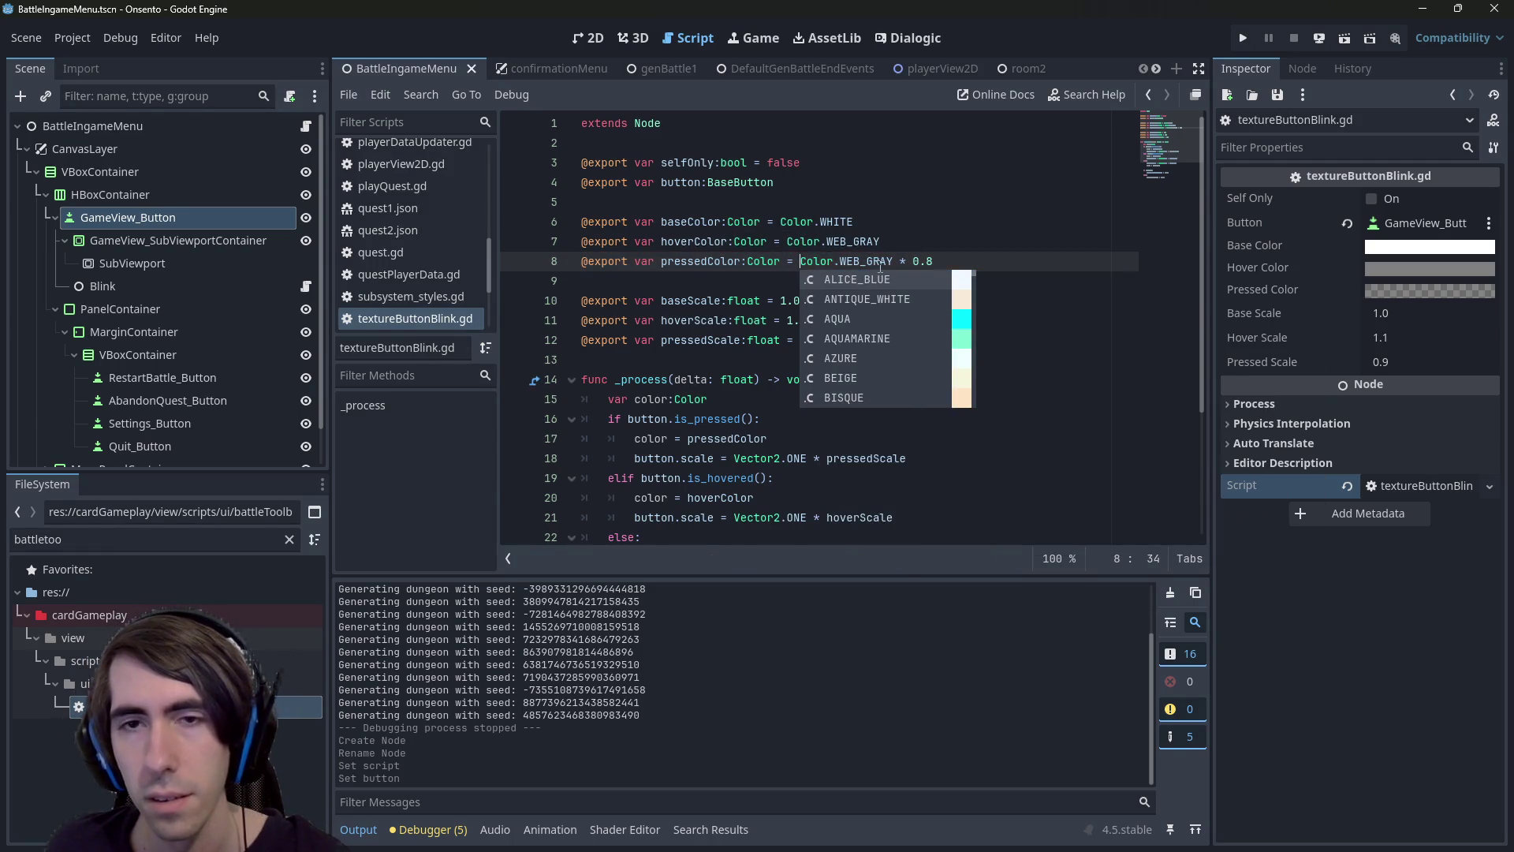
{"action": "left_click", "coordinate": [880, 264], "text": "ctrl"}
{"action": "scroll", "coordinate": [721, 229], "scroll_direction": "up", "scroll_amount": 4}
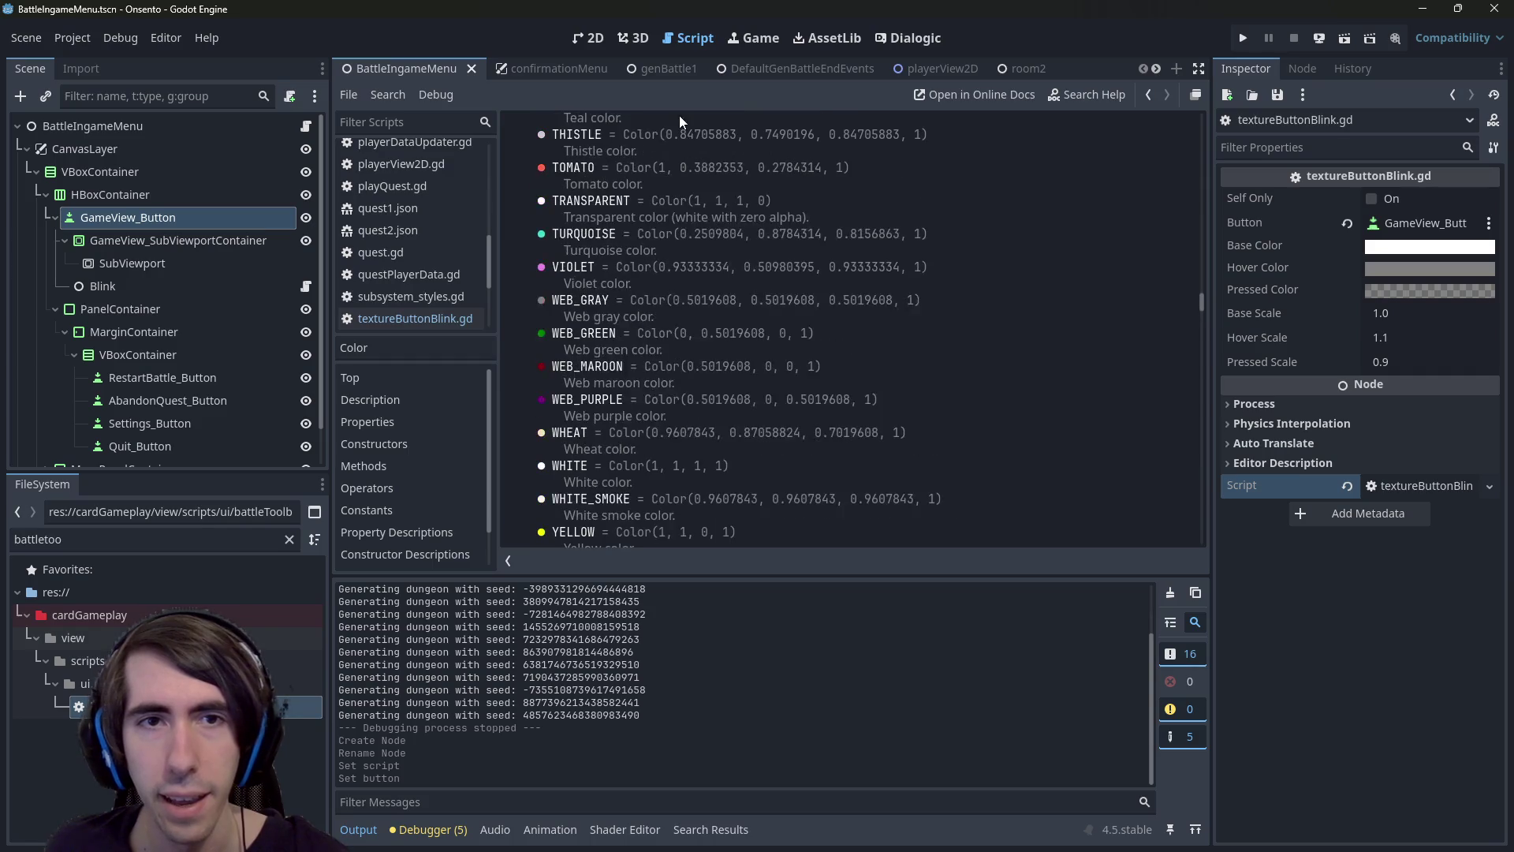
{"action": "scroll", "coordinate": [686, 339], "scroll_direction": "down", "scroll_amount": 2}
{"action": "key", "text": "alt+Left"}
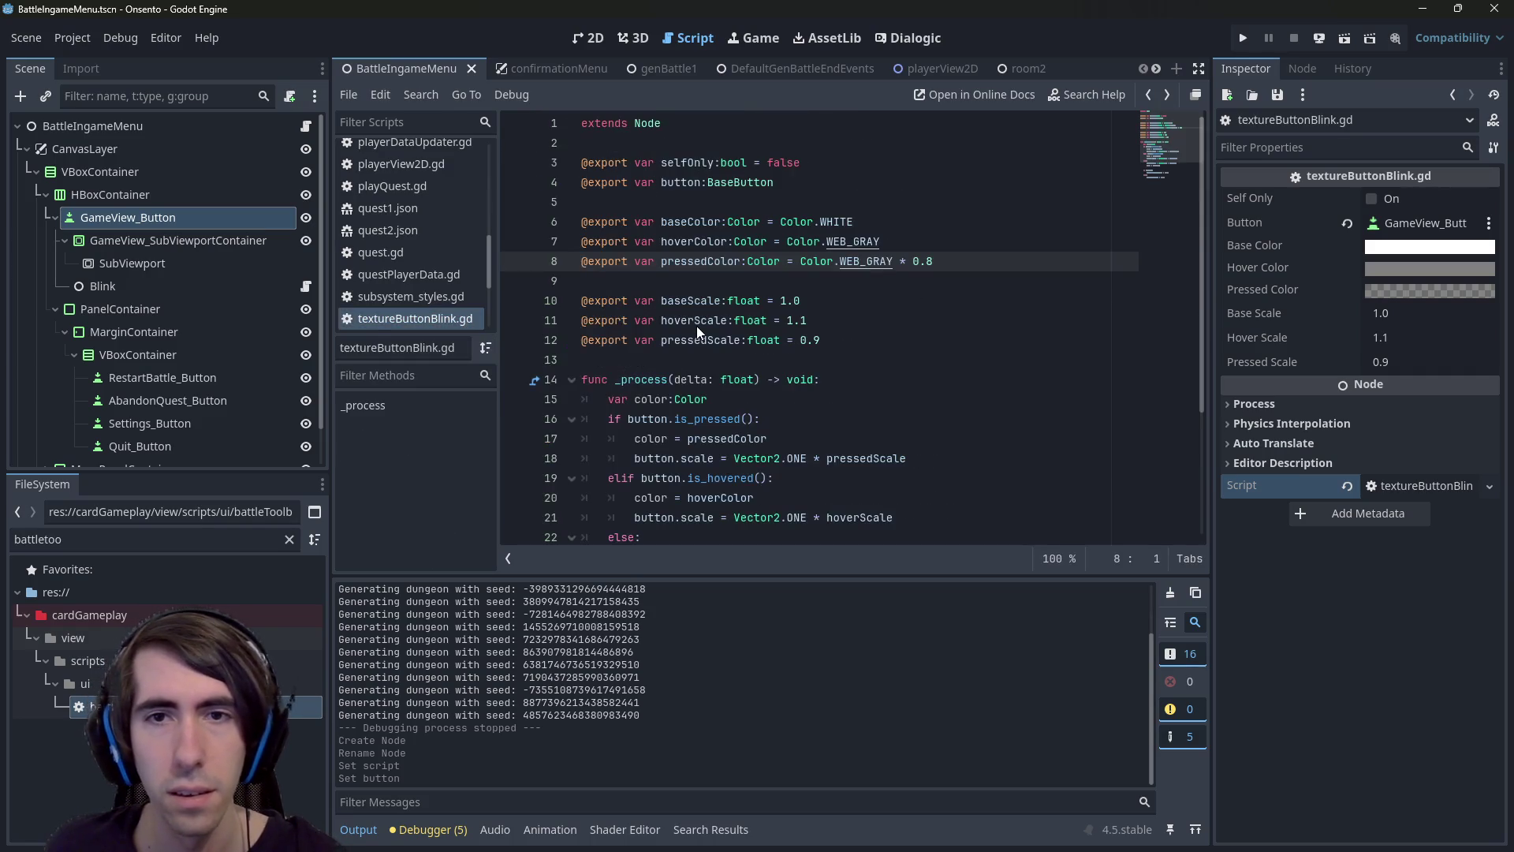
- Replace Color.WEB_GRAY * 0.8 with WEB_GRAY's numeric Color value copied from its definition
{"action": "left_click", "coordinate": [870, 263], "text": "ctrl"}
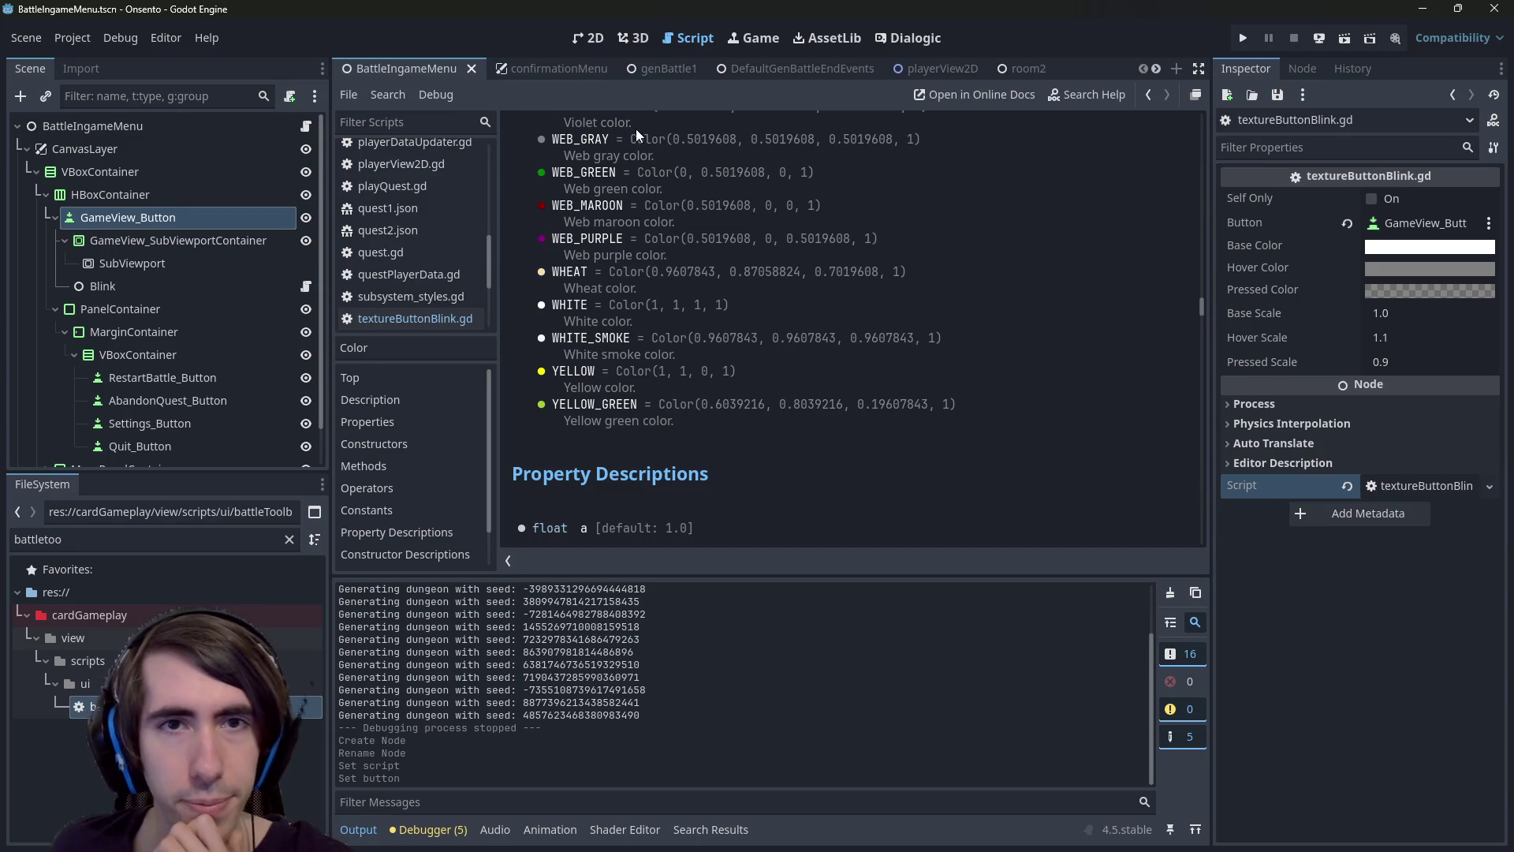
{"action": "left_click_drag", "start_coordinate": [630, 139], "coordinate": [930, 138]}
{"action": "key", "text": "ctrl+c"}
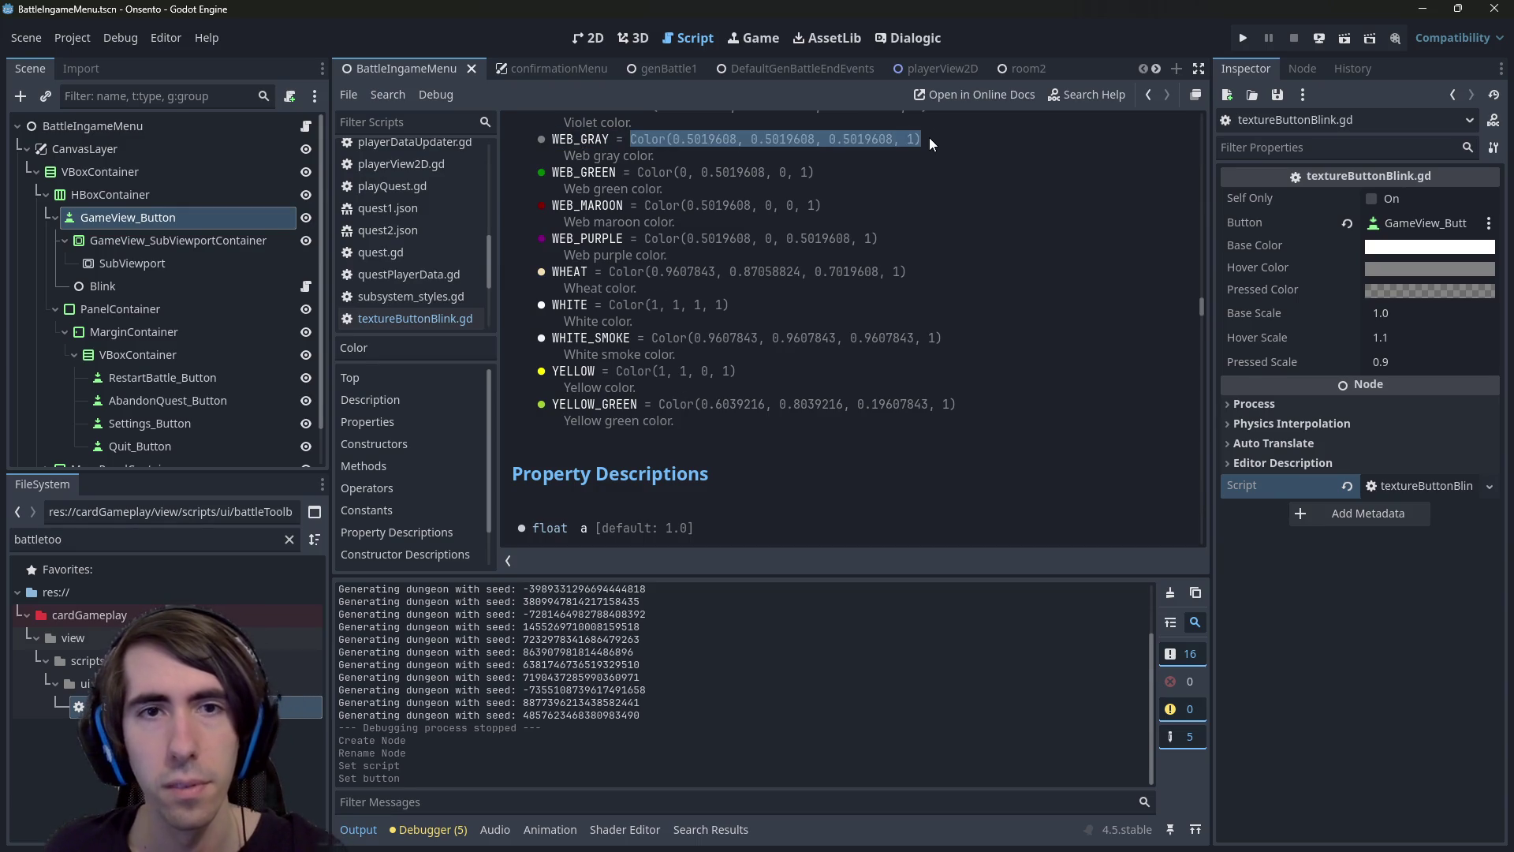
{"action": "key", "text": "alt+Left"}
{"action": "left_click_drag", "start_coordinate": [976, 265], "coordinate": [806, 263]}
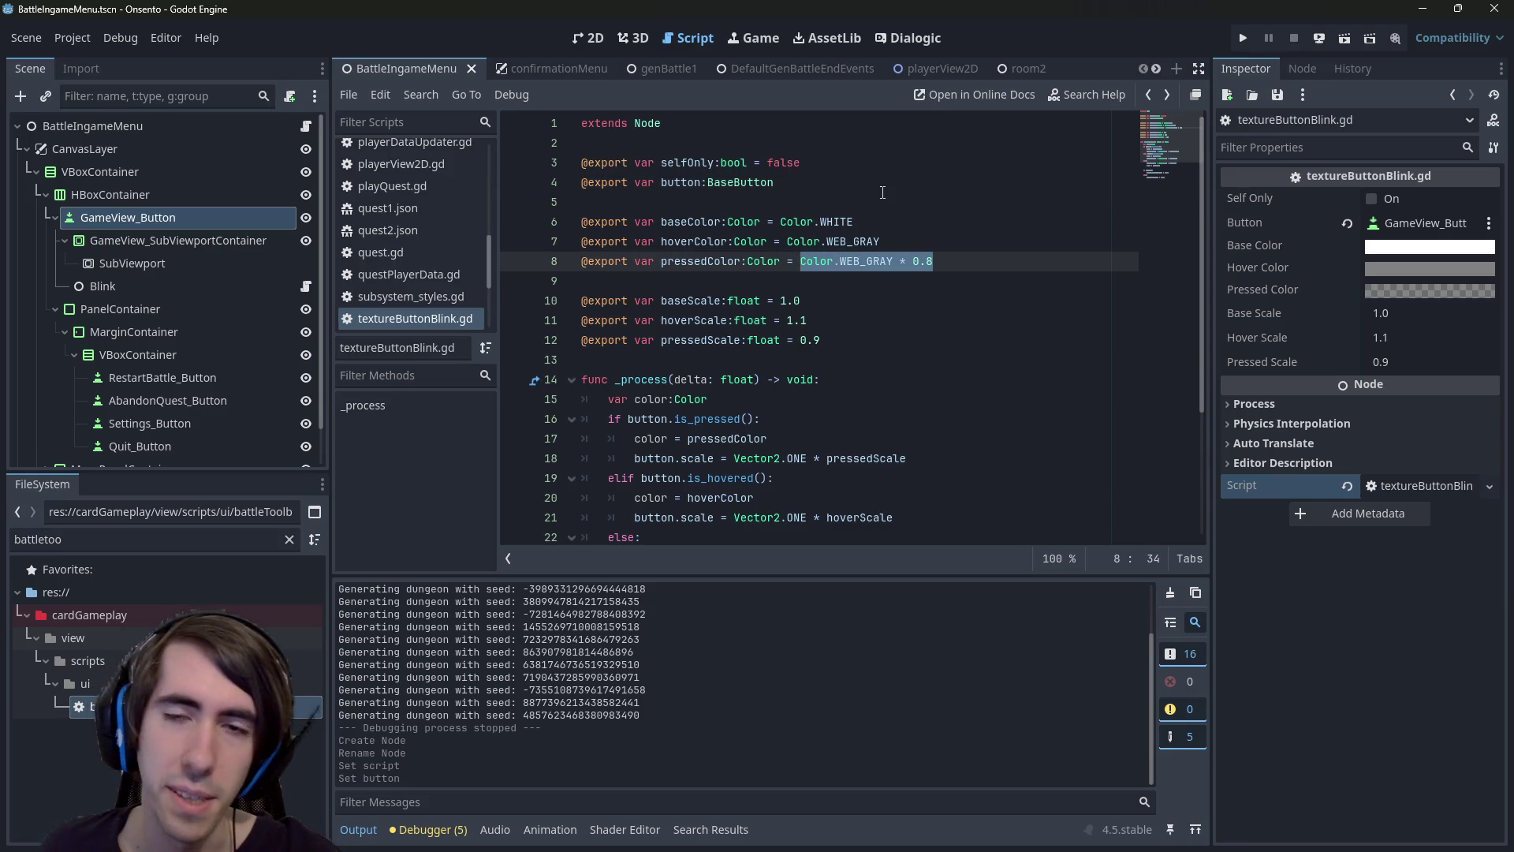
{"action": "key", "text": "ctrl+v"}
{"action": "key", "text": "Return"}
{"action": "key", "text": "BackSpace"}
{"action": "key", "text": "BackSpace"}
{"action": "type", "text": "*"}
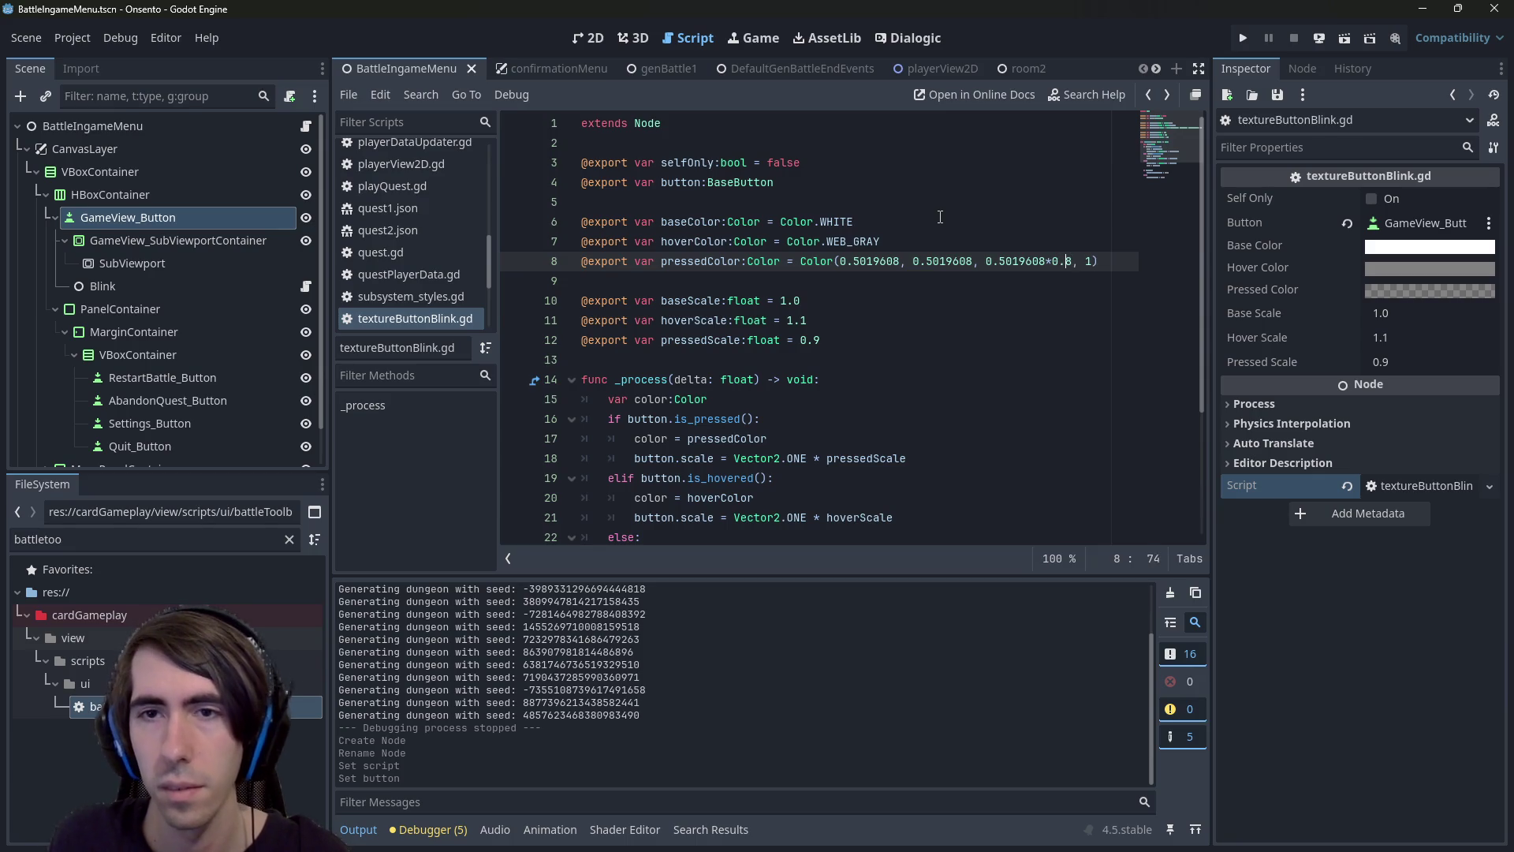
{"action": "key", "text": "ctrl+z"}
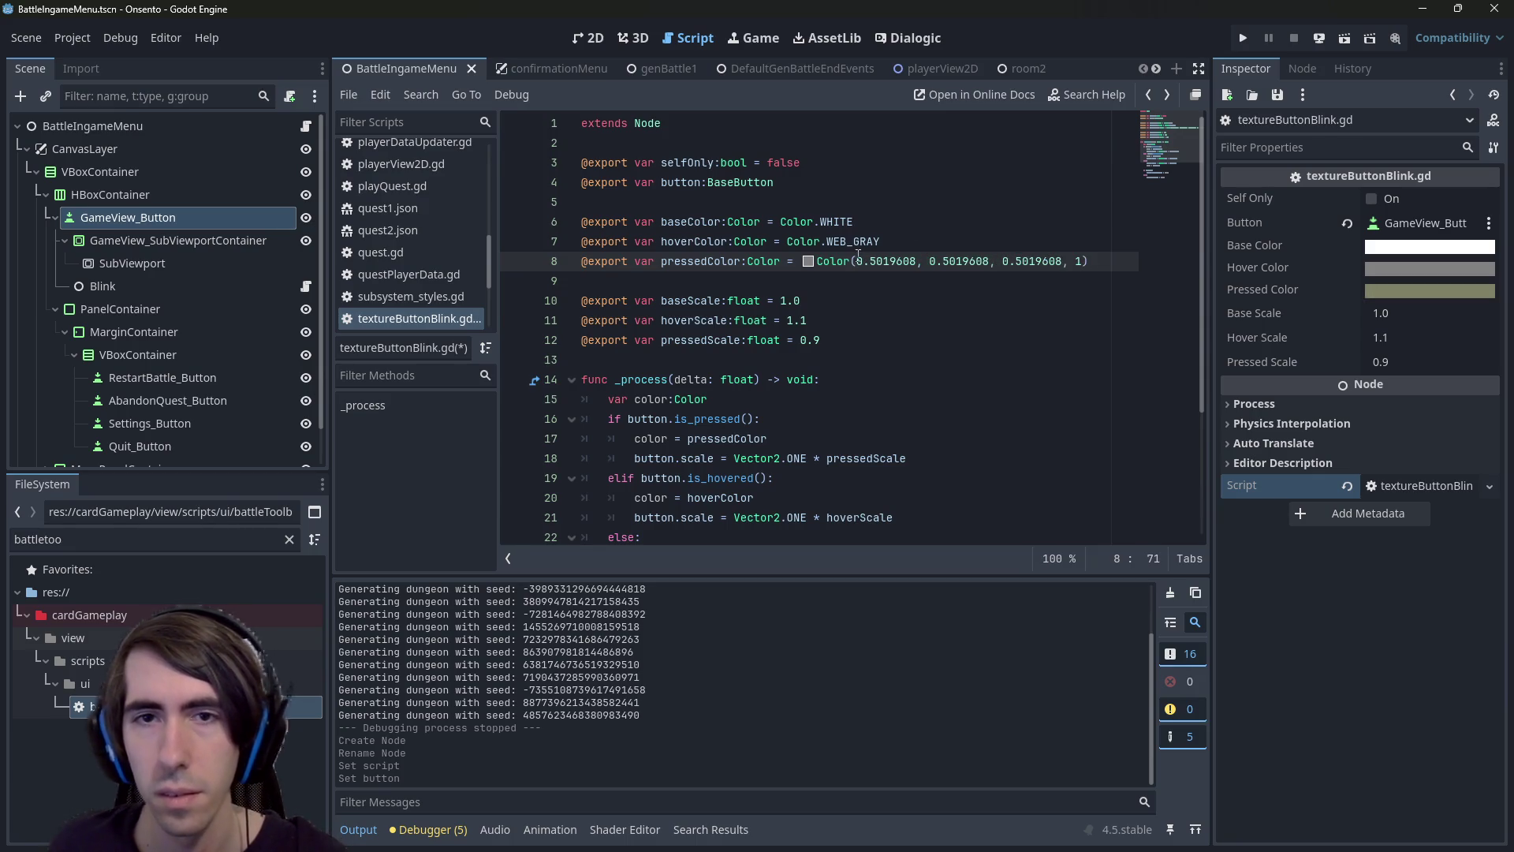
- Darken the pressed colour to Color(0.416, 0.416, 0.416, 1.0) in the colour picker and save
{"action": "left_click", "coordinate": [808, 261]}
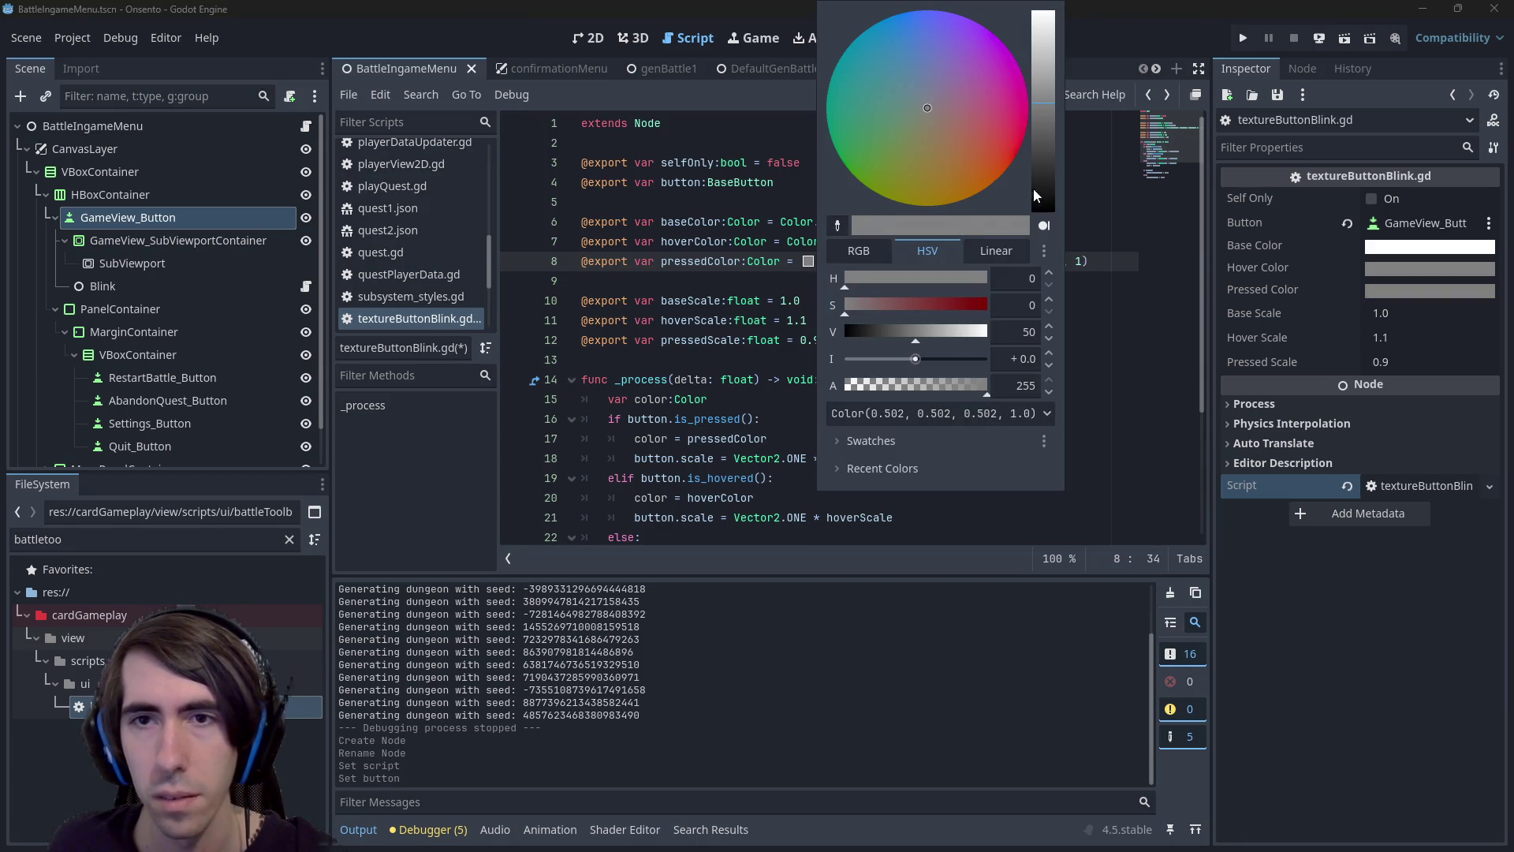
{"action": "left_click", "coordinate": [1036, 121]}
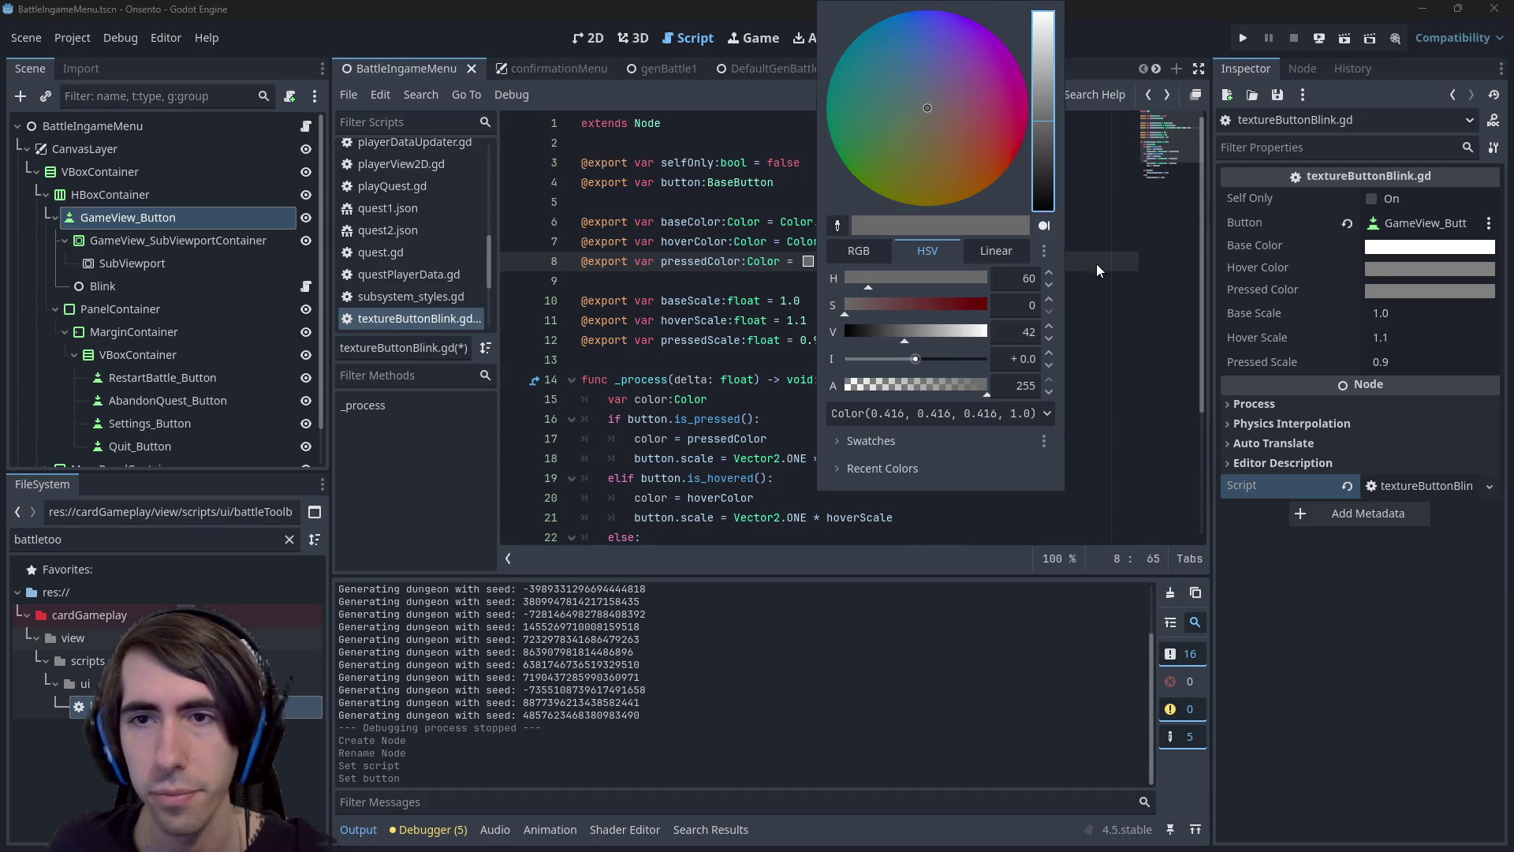
{"action": "left_click", "coordinate": [1096, 264]}
{"action": "left_click", "coordinate": [1031, 284]}
{"action": "key", "text": "ctrl+s"}
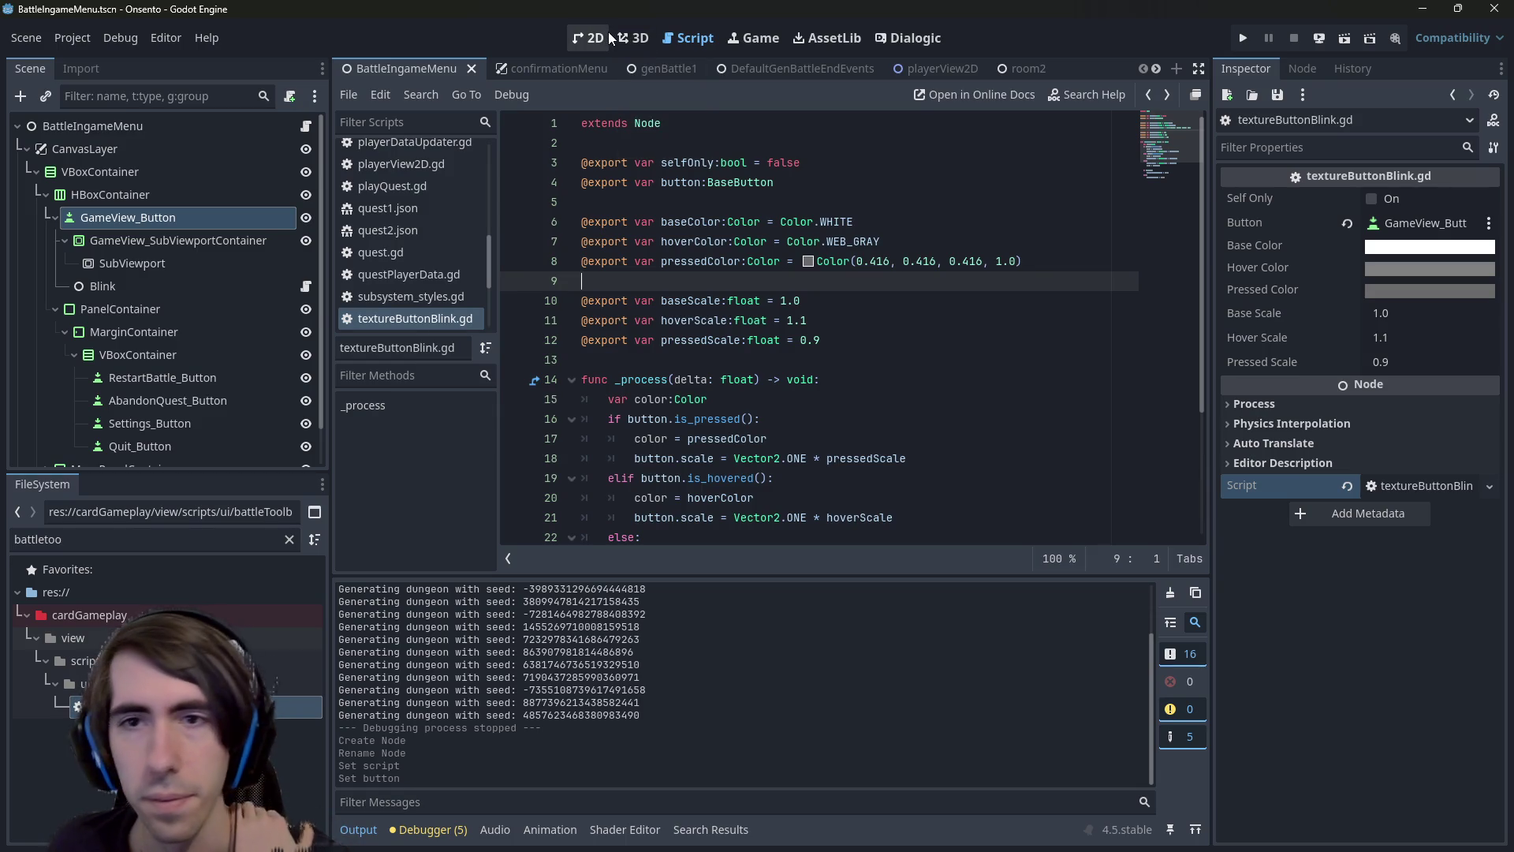
{"action": "left_click", "coordinate": [587, 35]}
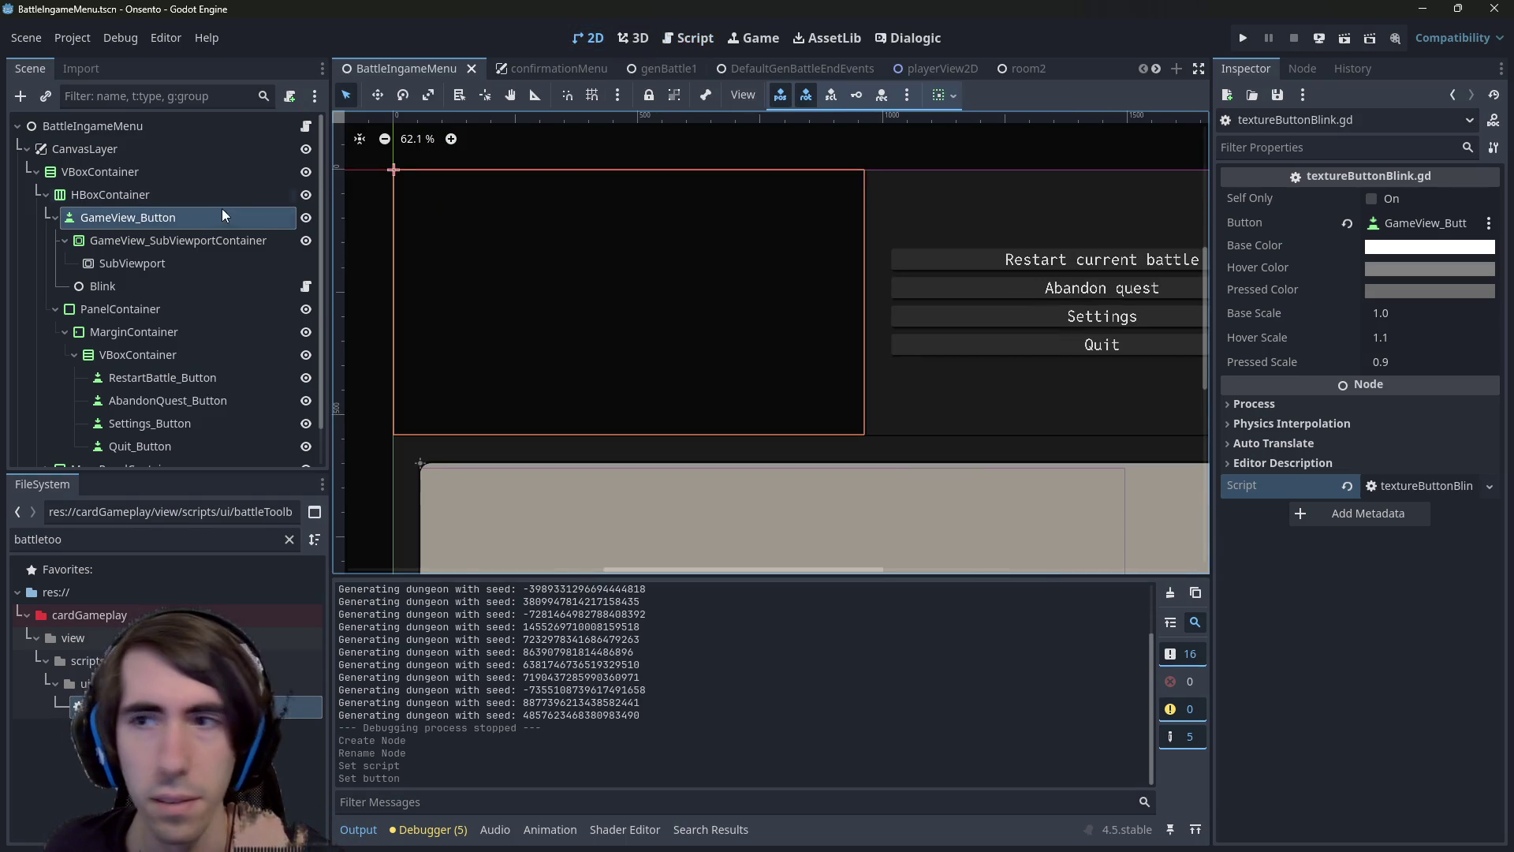
- Compare against the playerView2D settings gear button's Blink node and its pressed colour
{"action": "left_click", "coordinate": [194, 281]}
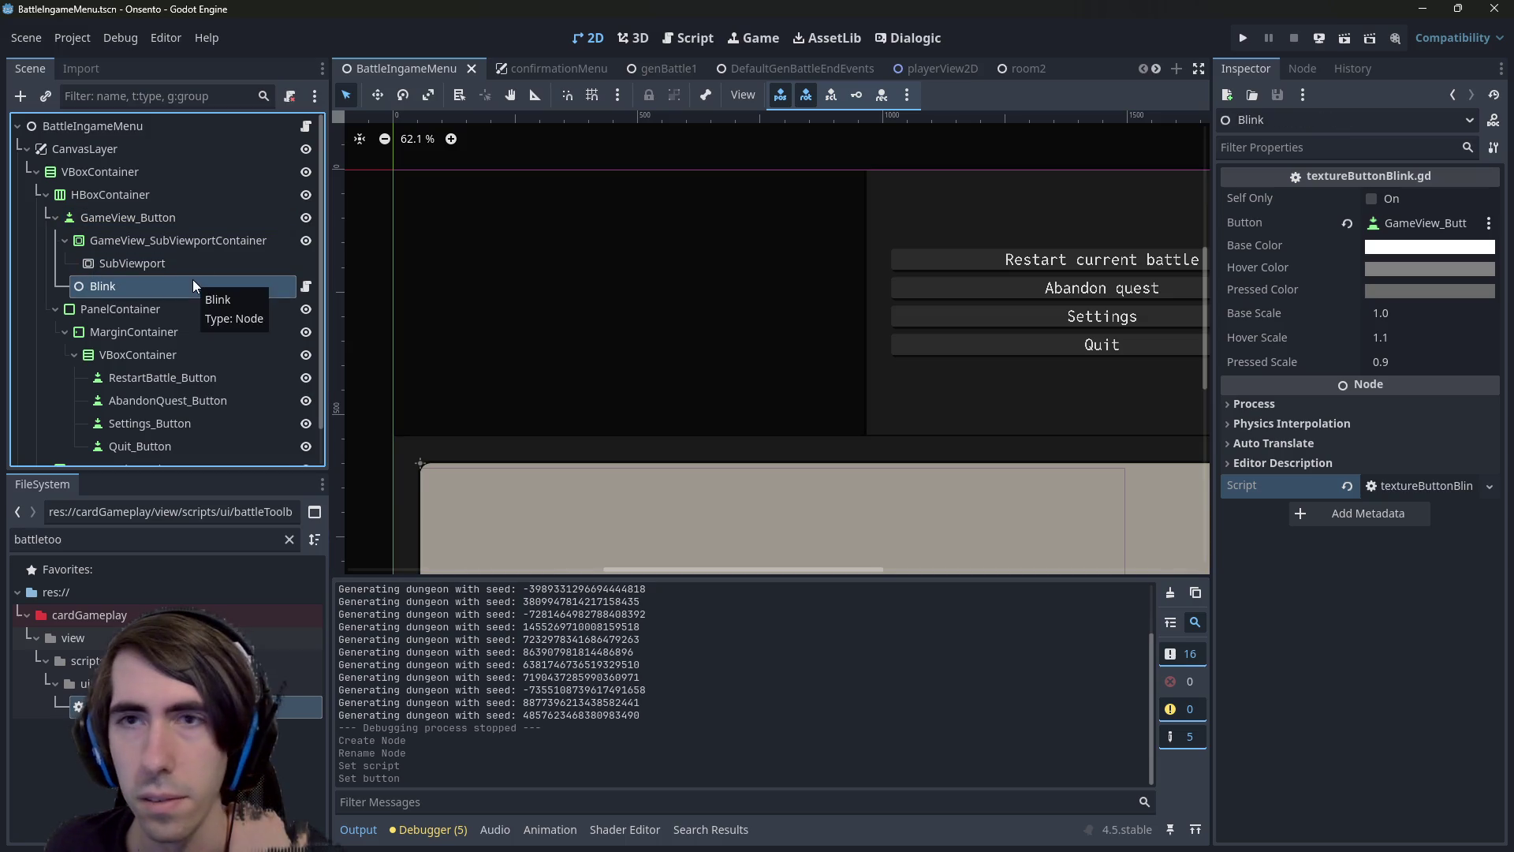
{"action": "left_click", "coordinate": [915, 69]}
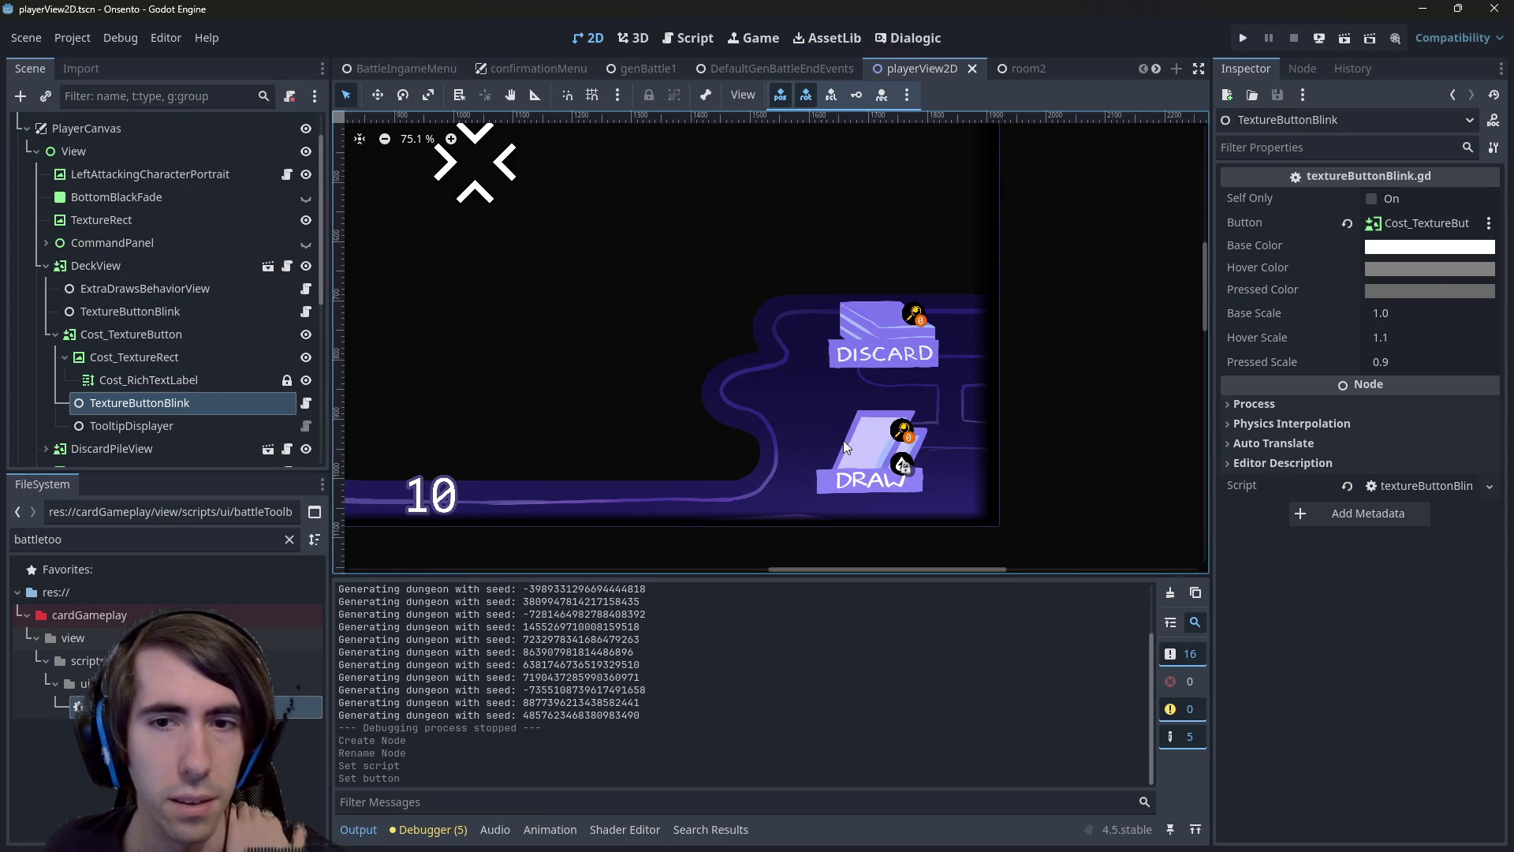
{"action": "left_click", "coordinate": [884, 448]}
{"action": "scroll", "coordinate": [849, 319], "scroll_direction": "up", "scroll_amount": 10}
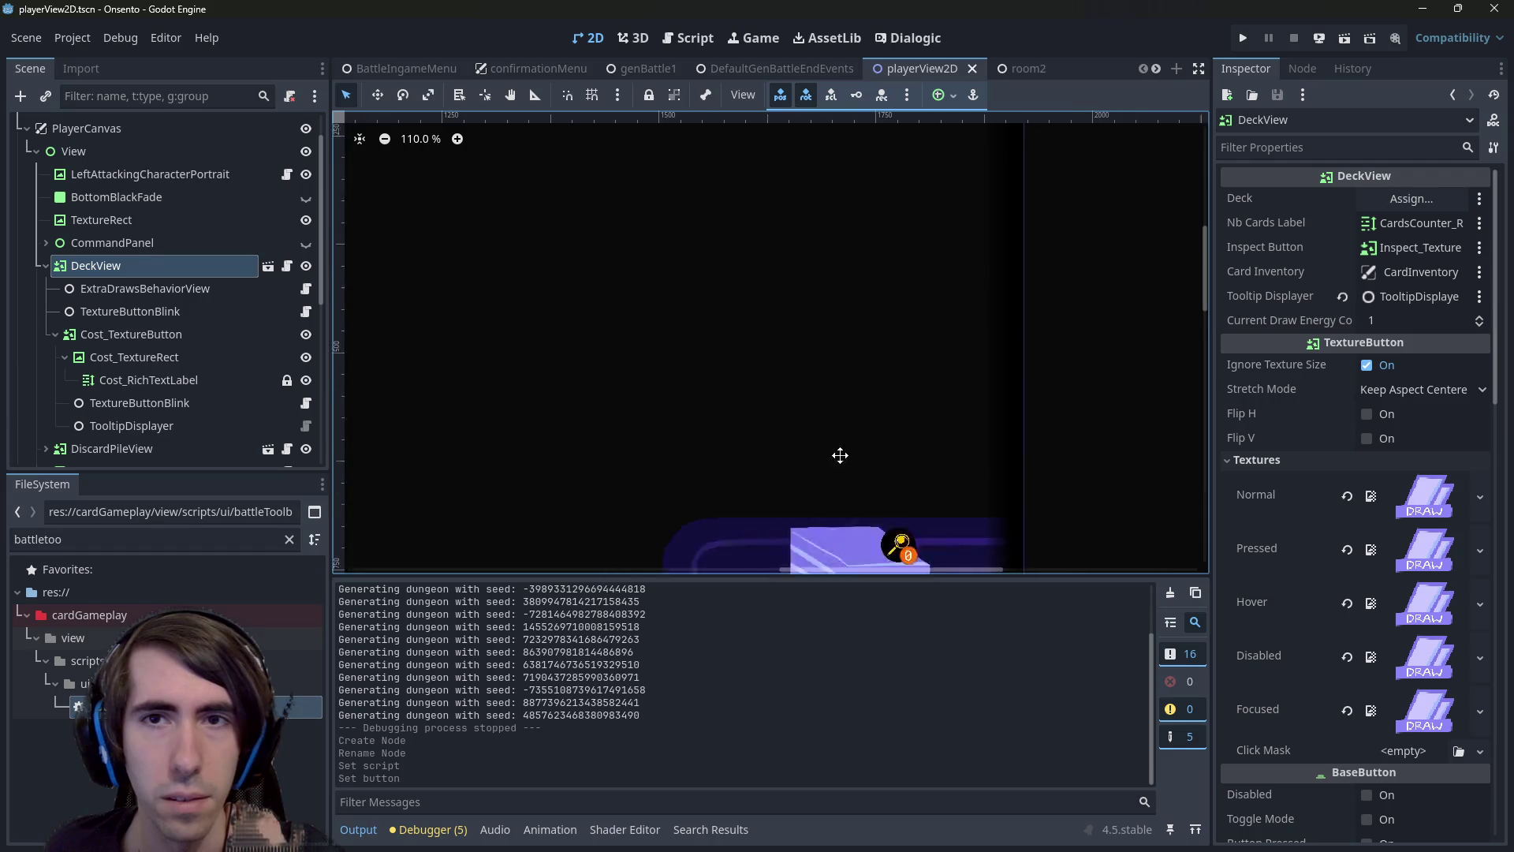
{"action": "left_click", "coordinate": [911, 322]}
{"action": "left_click", "coordinate": [900, 335]}
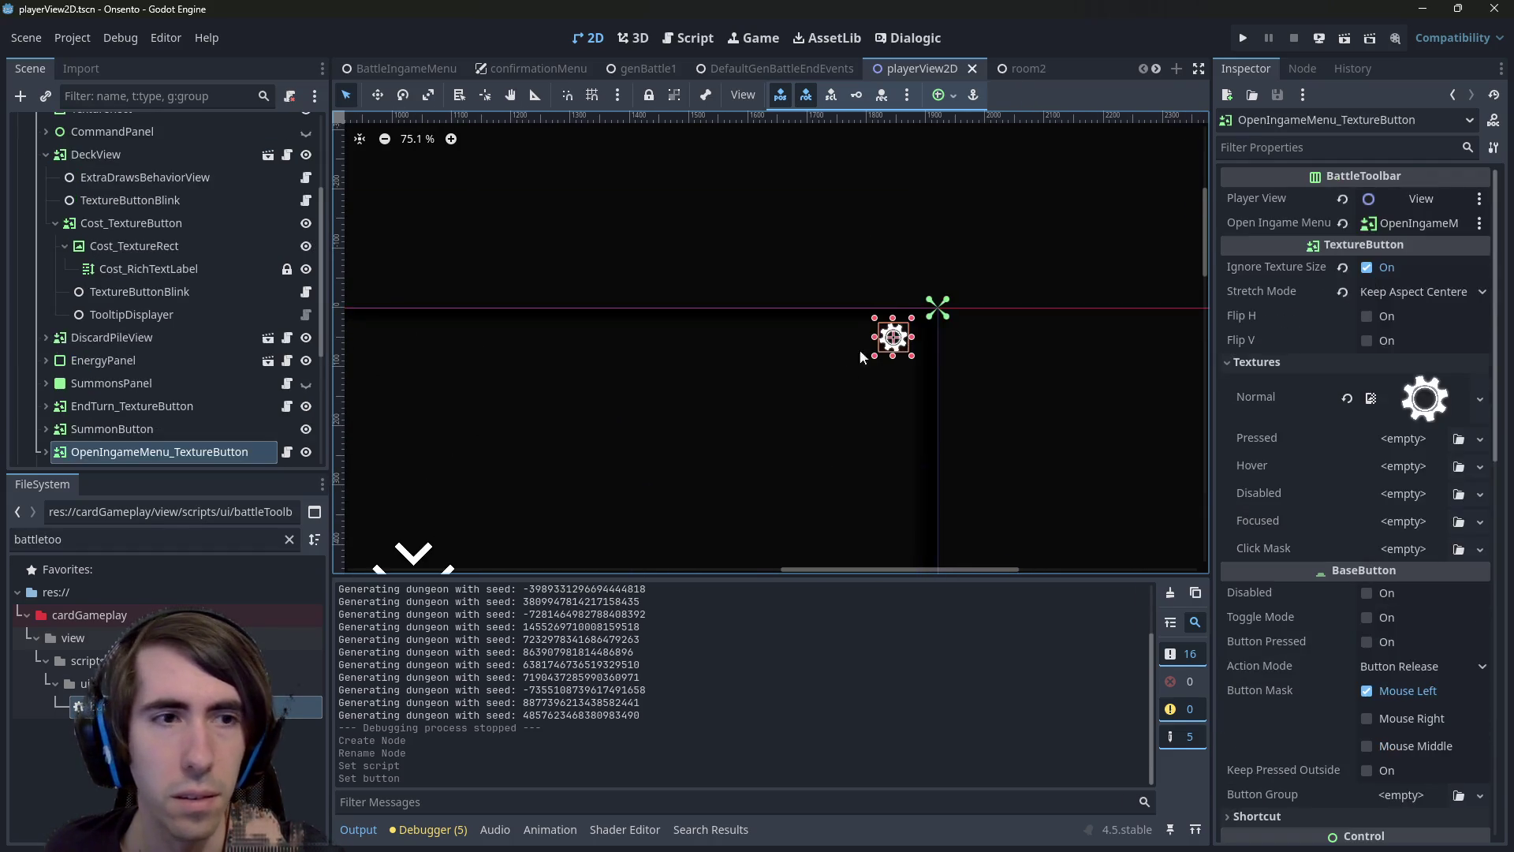
{"action": "scroll", "coordinate": [224, 395], "scroll_direction": "down", "scroll_amount": 2}
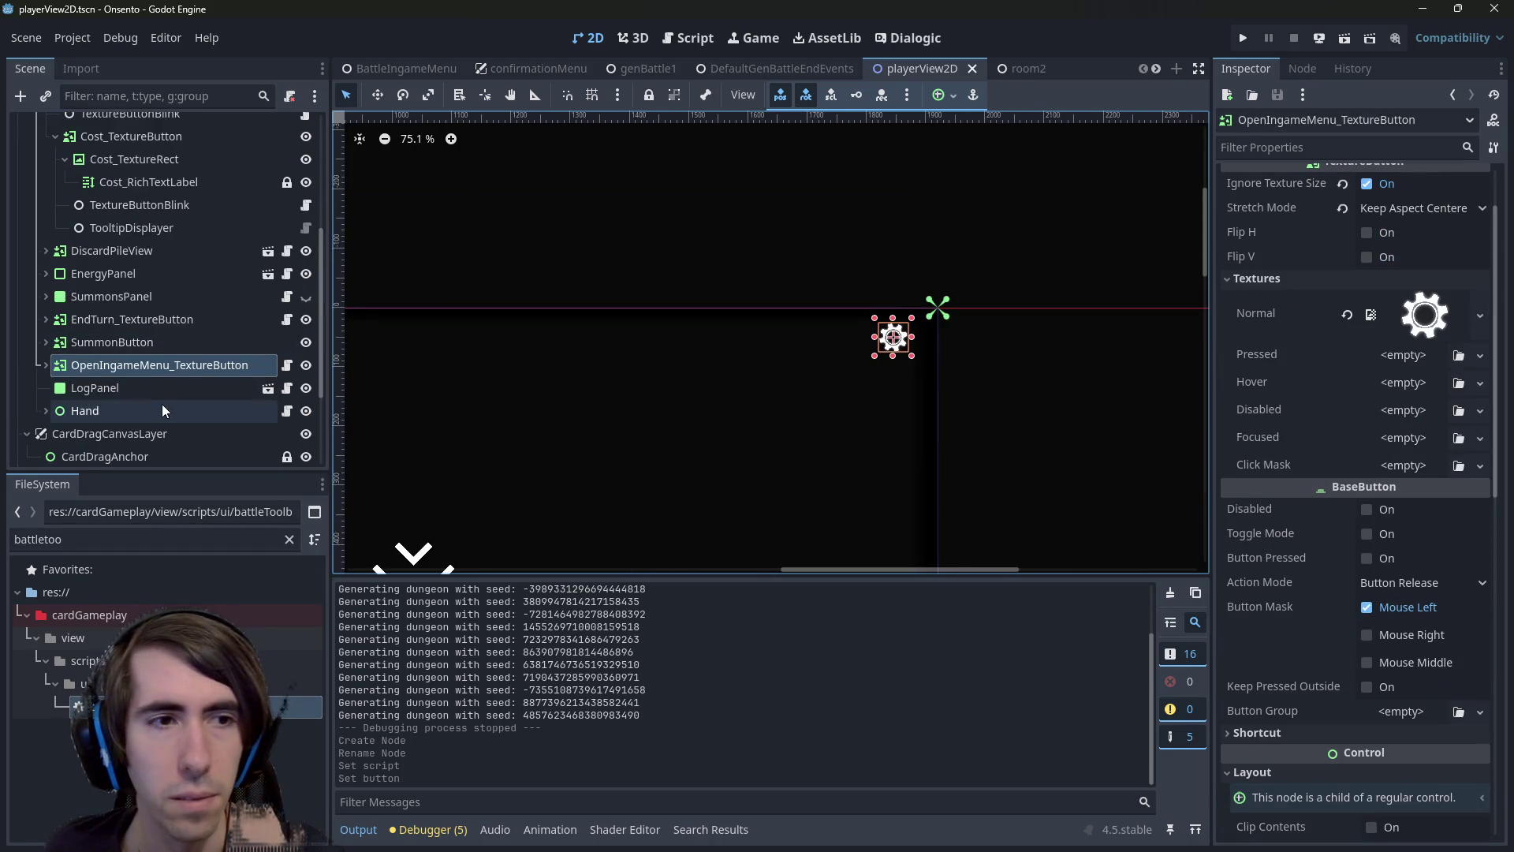
{"action": "left_click", "coordinate": [46, 364]}
{"action": "left_click", "coordinate": [85, 387]}
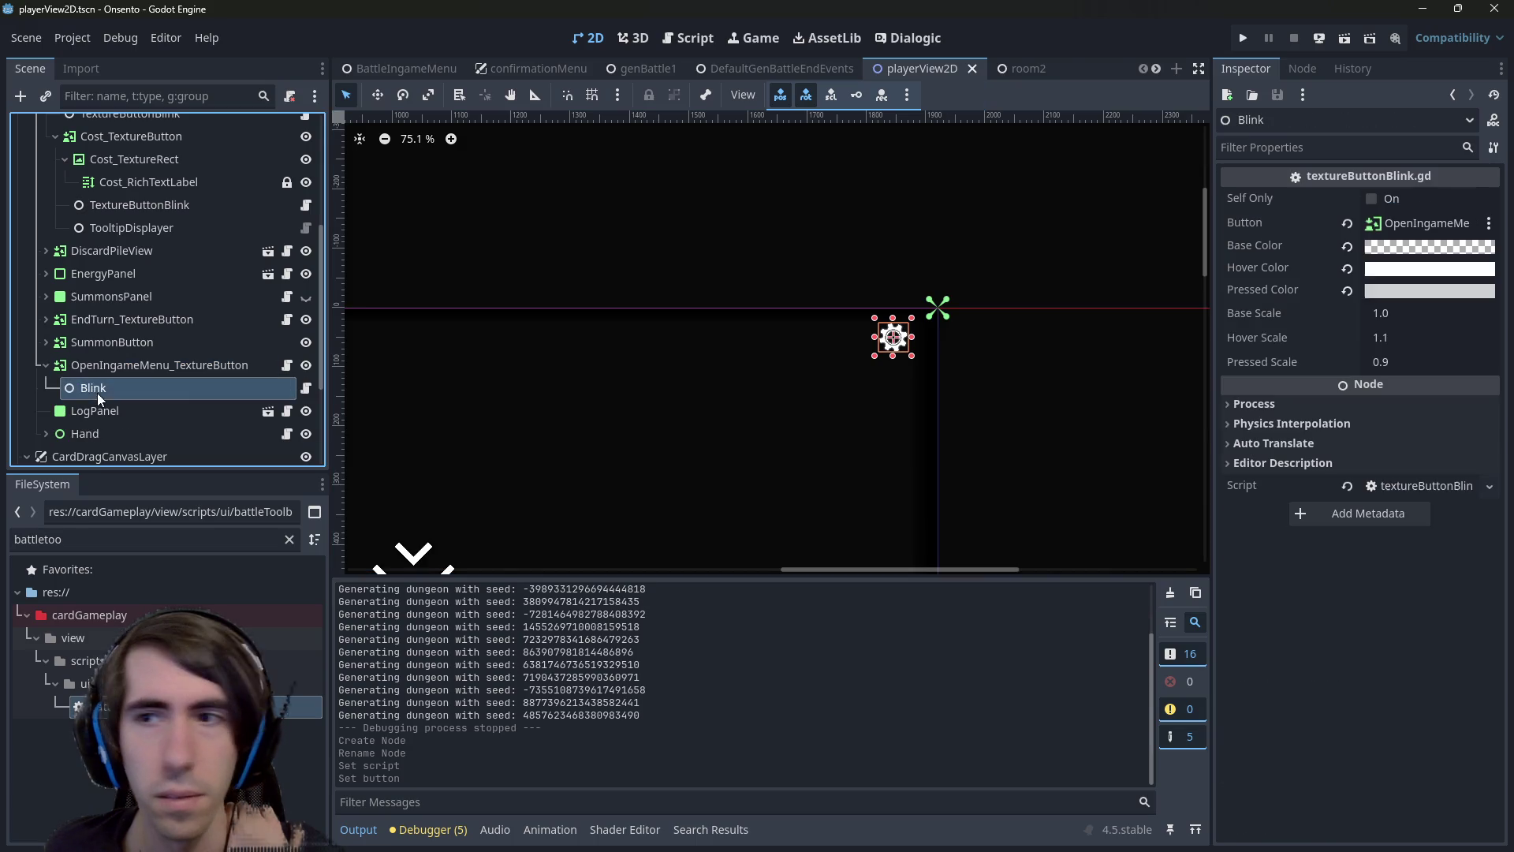
{"action": "left_click", "coordinate": [1388, 292]}
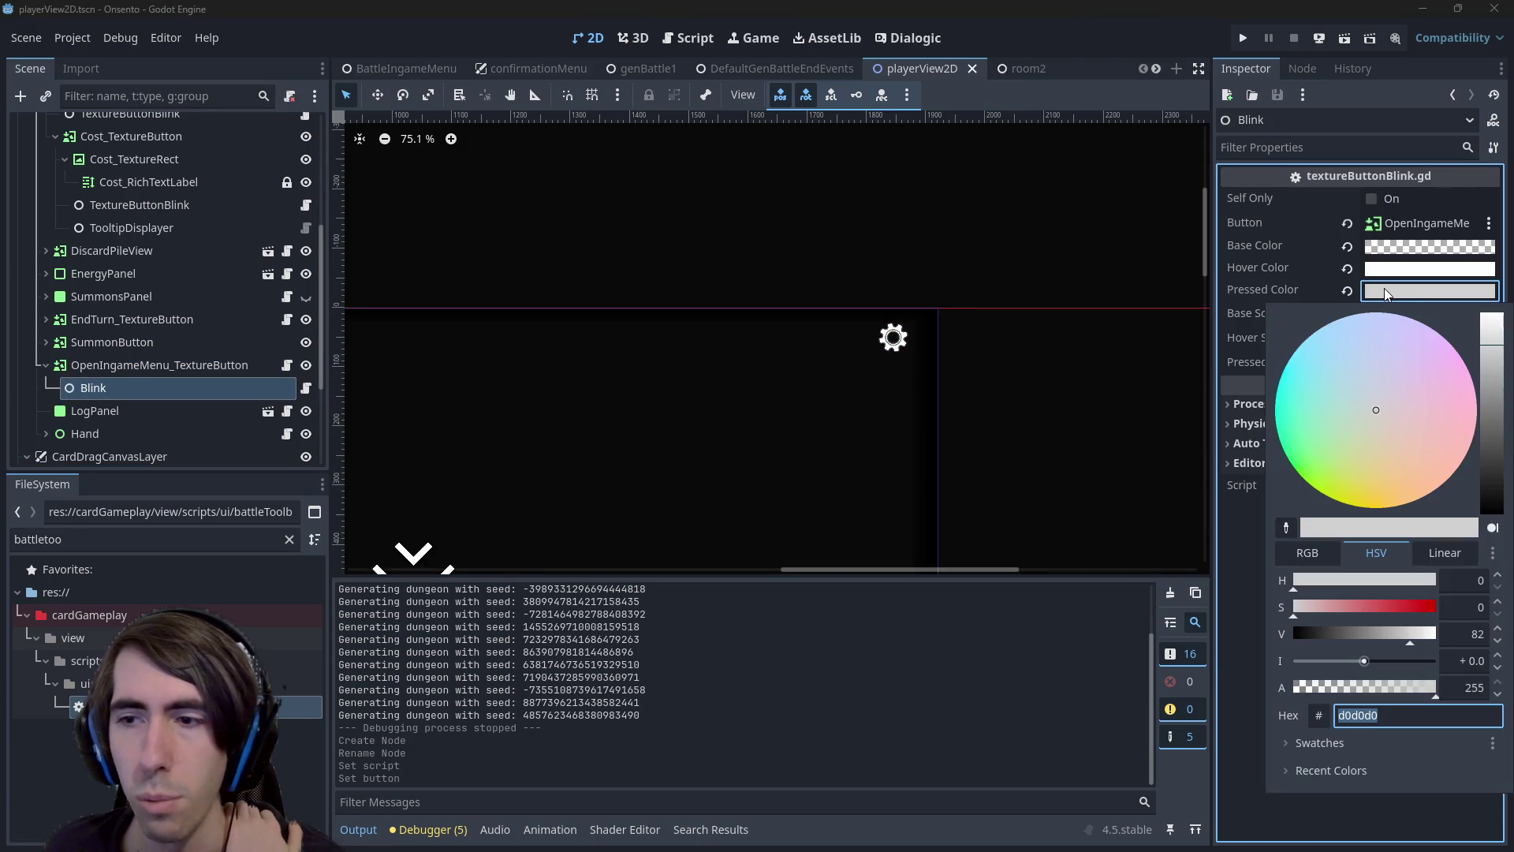
{"action": "key", "text": "Escape"}
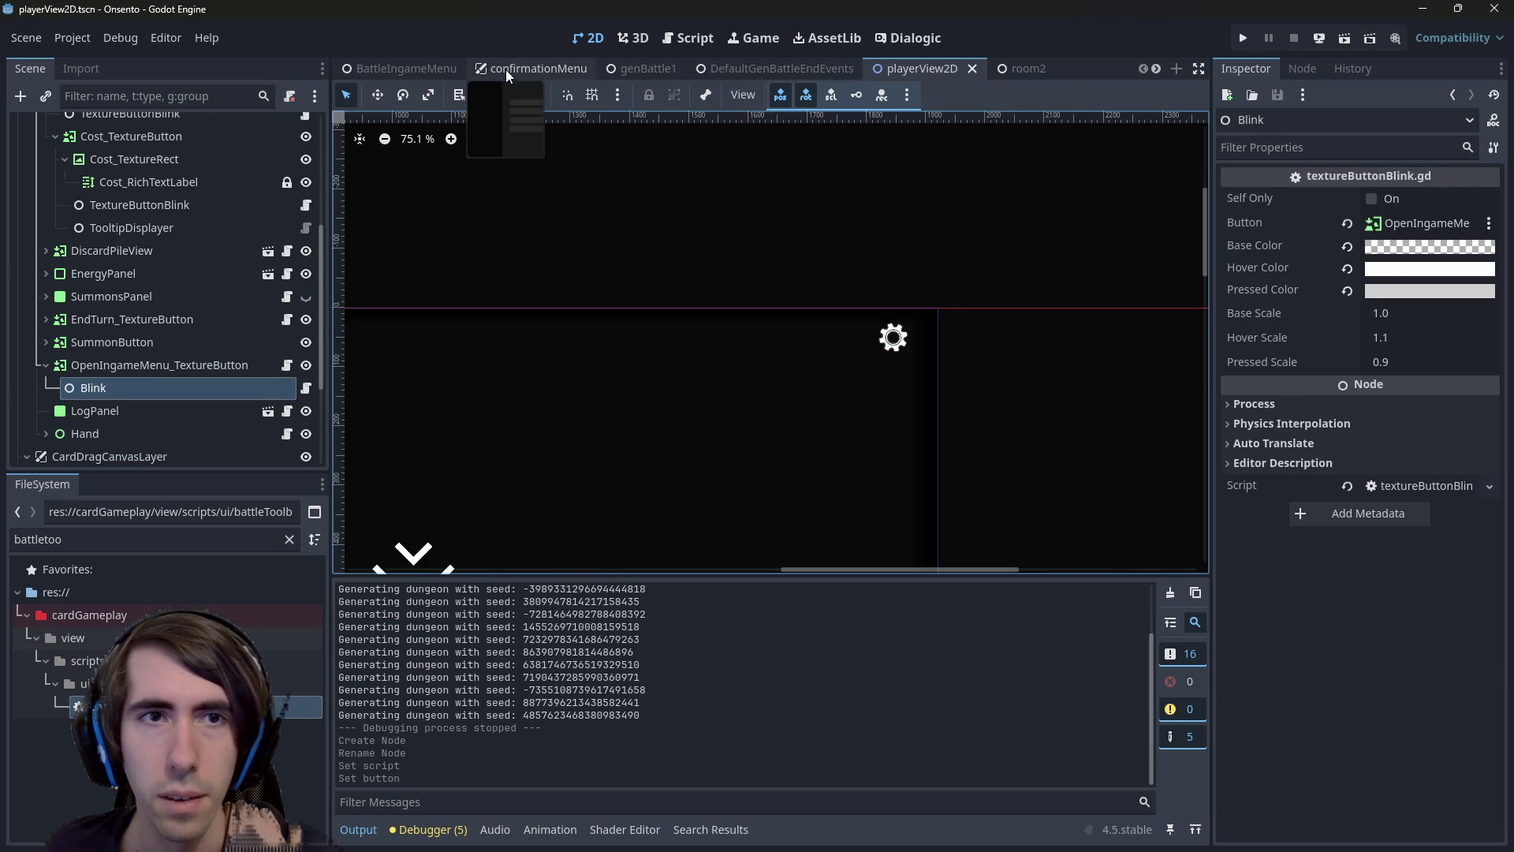
- In BattleIngameMenu, assign GameView_Button to Blink's Button, save, and run room2 to test
{"action": "left_click", "coordinate": [407, 68]}
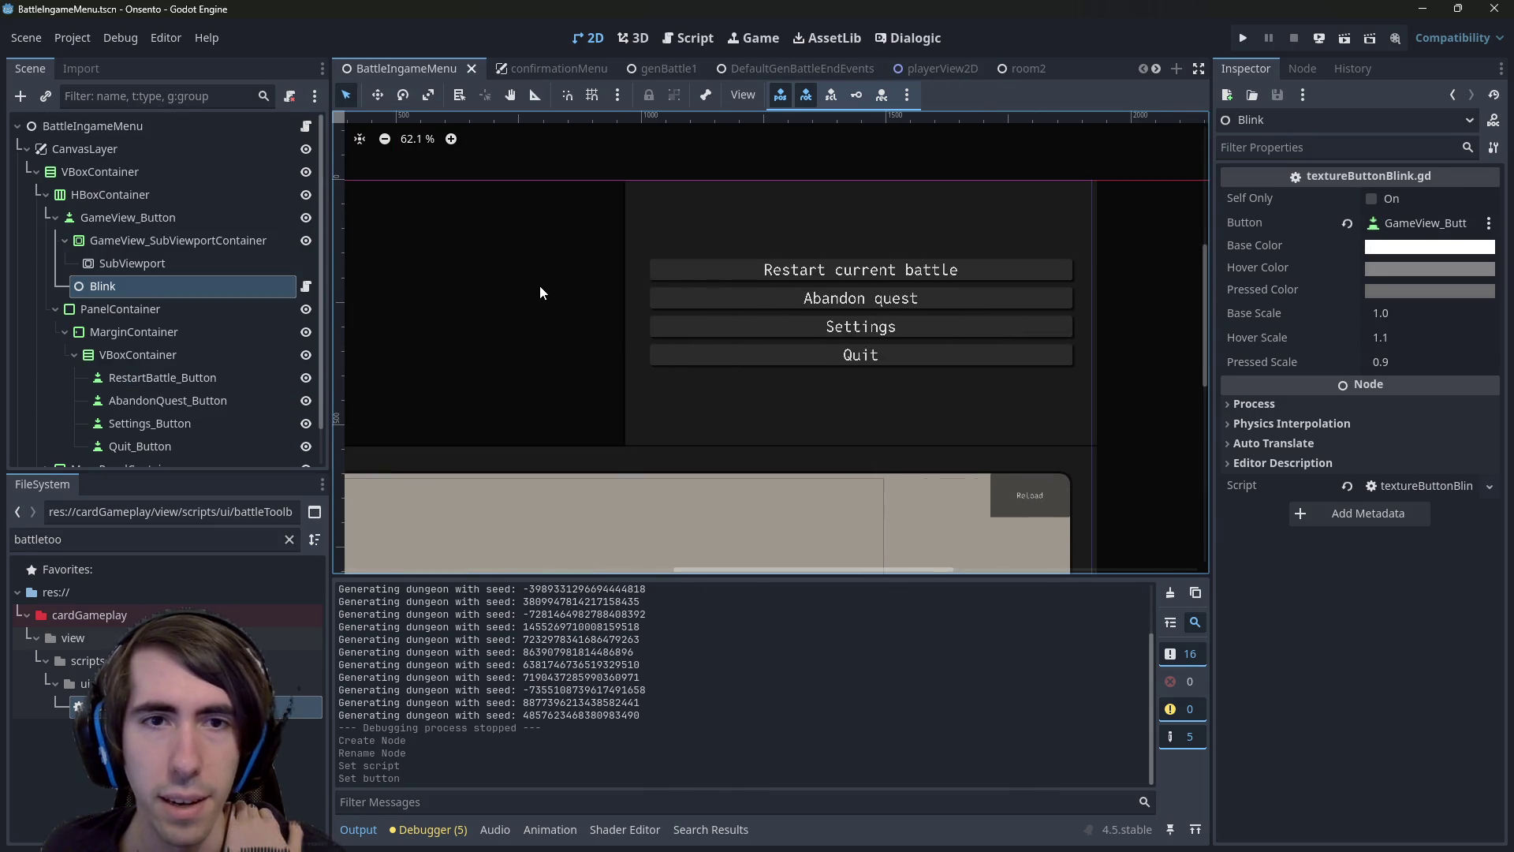
{"action": "left_click", "coordinate": [539, 286]}
{"action": "left_click", "coordinate": [102, 286]}
{"action": "left_click_drag", "start_coordinate": [111, 219], "coordinate": [1407, 224]}
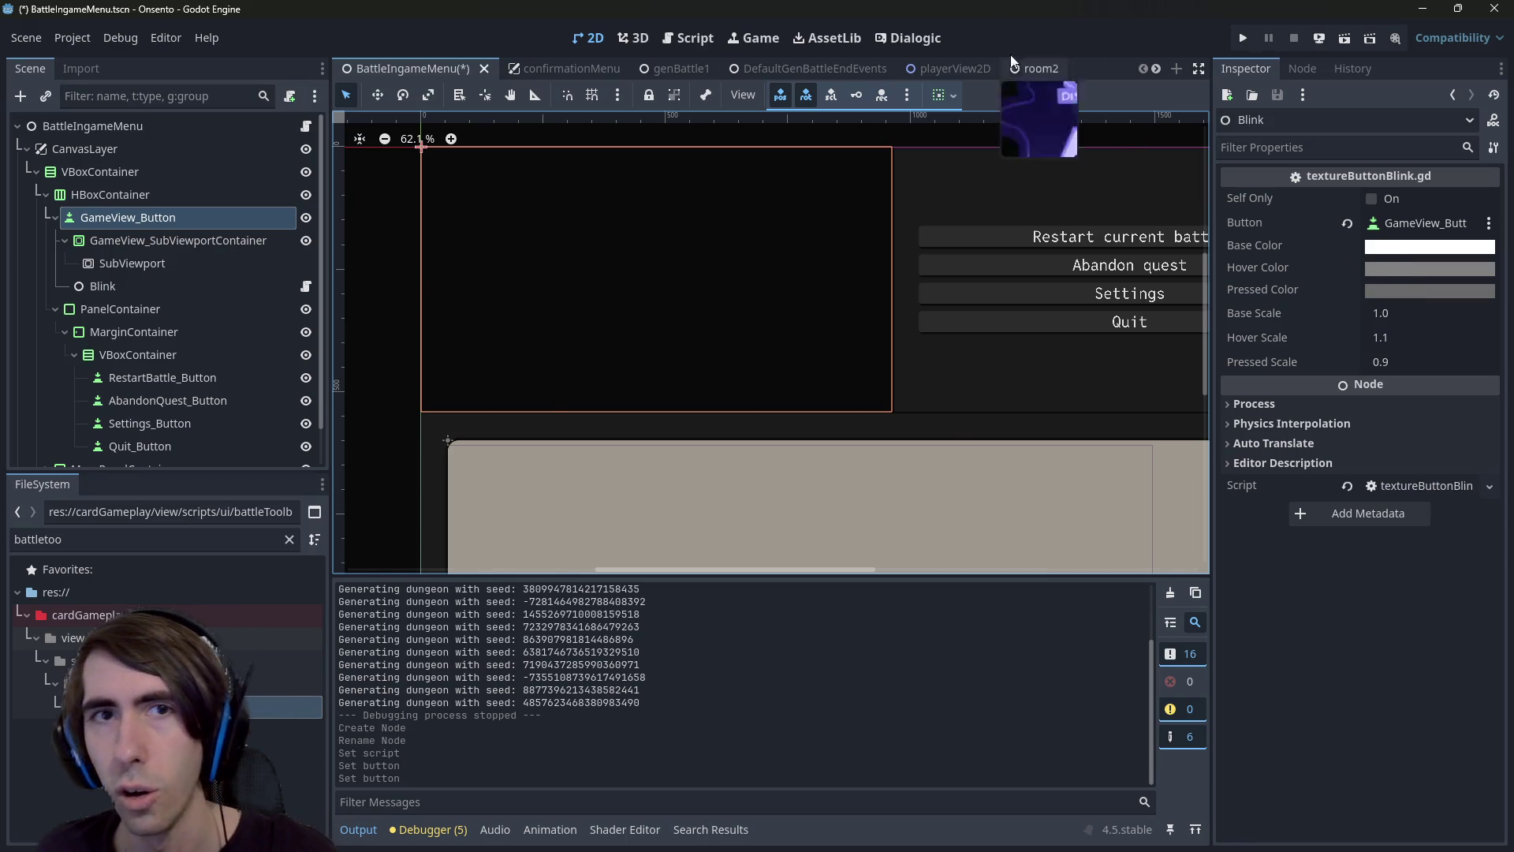
{"action": "key", "text": "ctrl+s"}
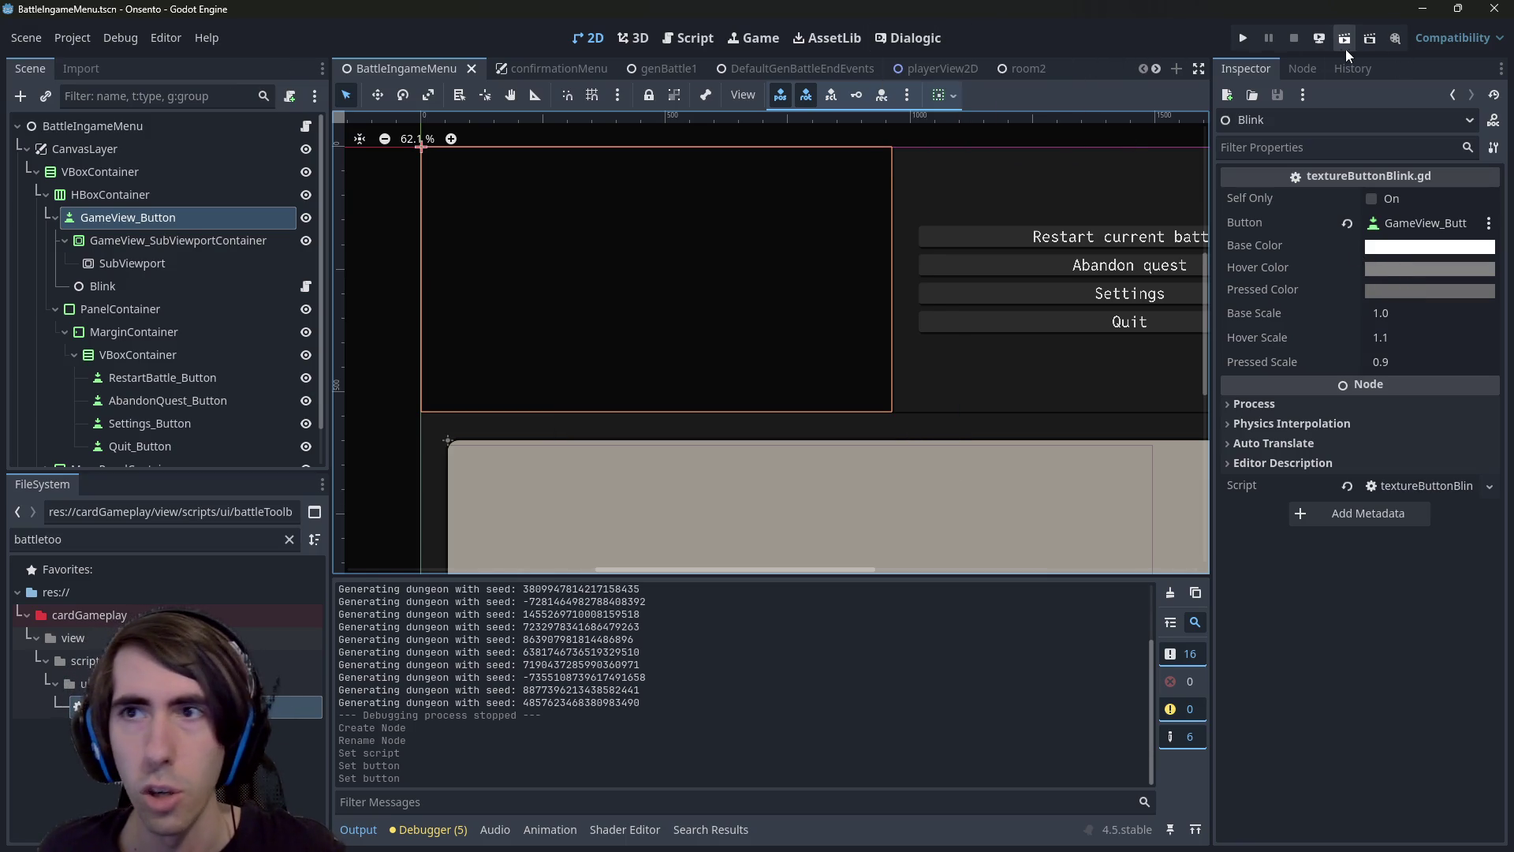
{"action": "left_click", "coordinate": [1029, 66]}
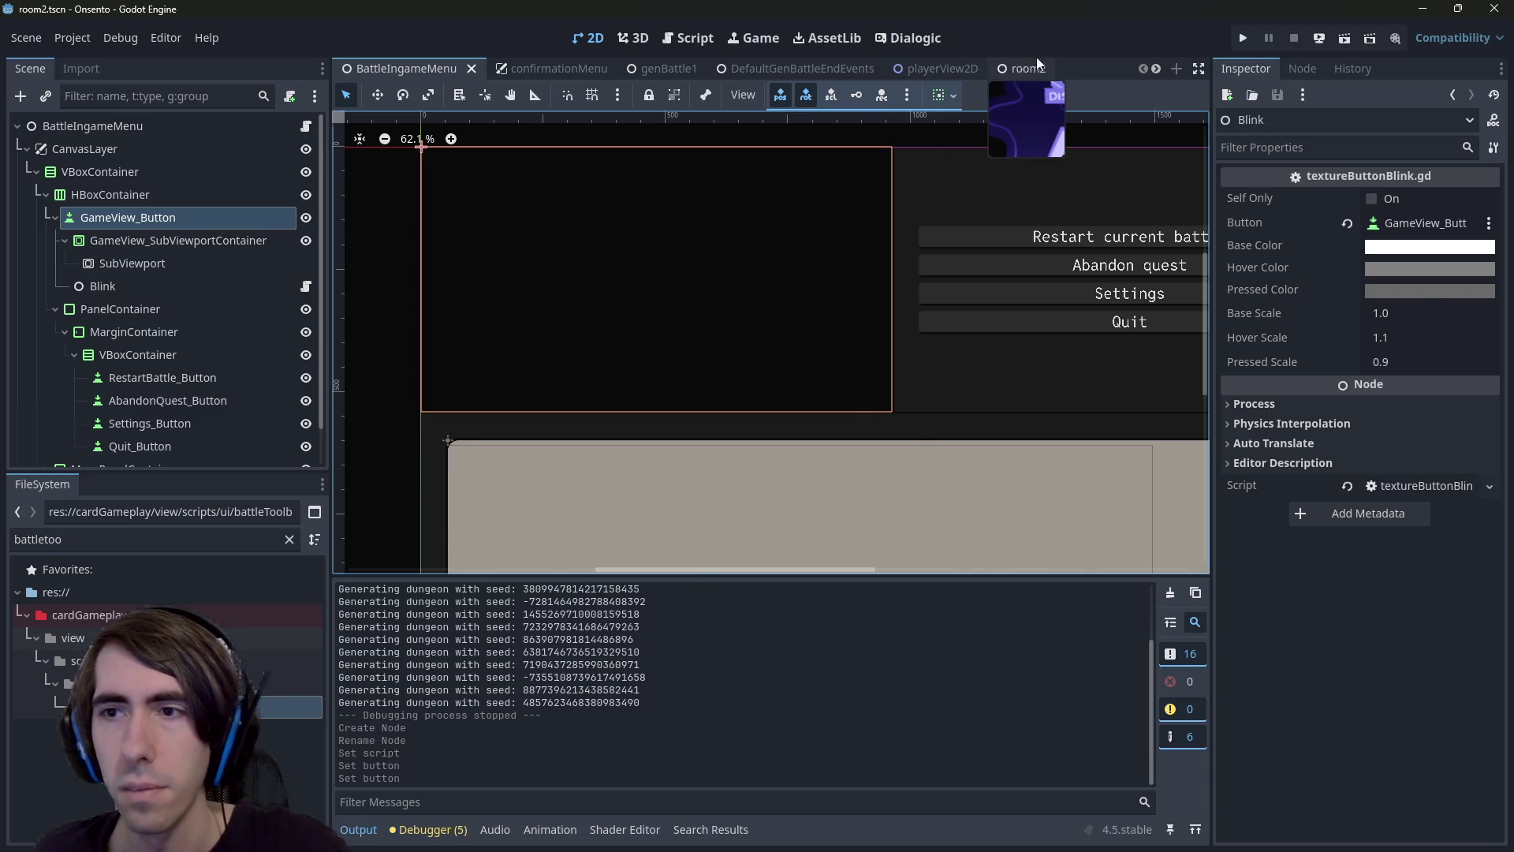
{"action": "left_click", "coordinate": [1352, 49]}
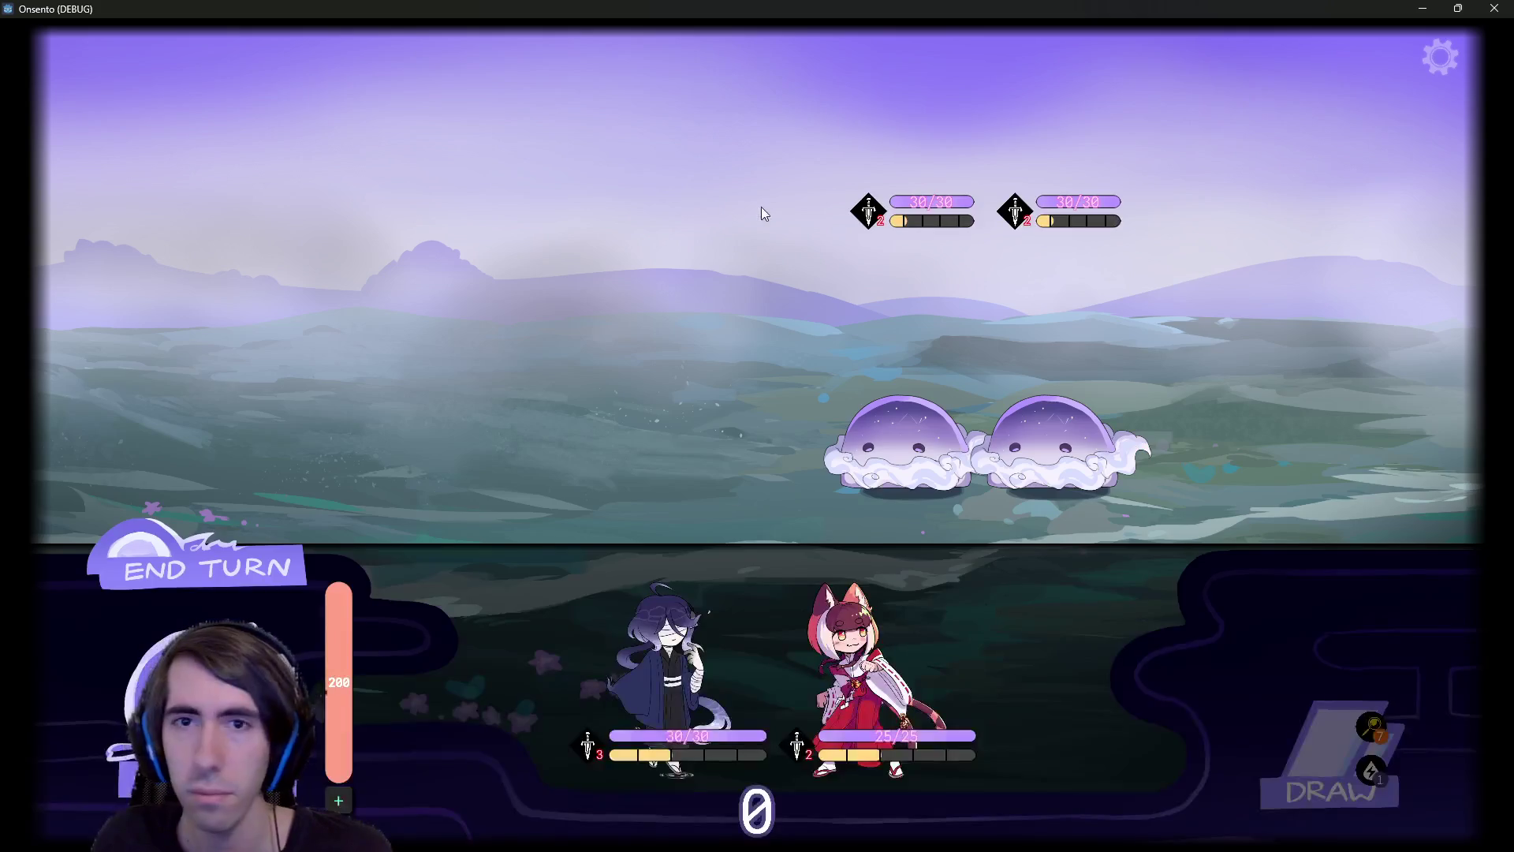
- Bring up the in-game menu in the running battle, then close the game window
{"action": "key", "text": "Escape"}
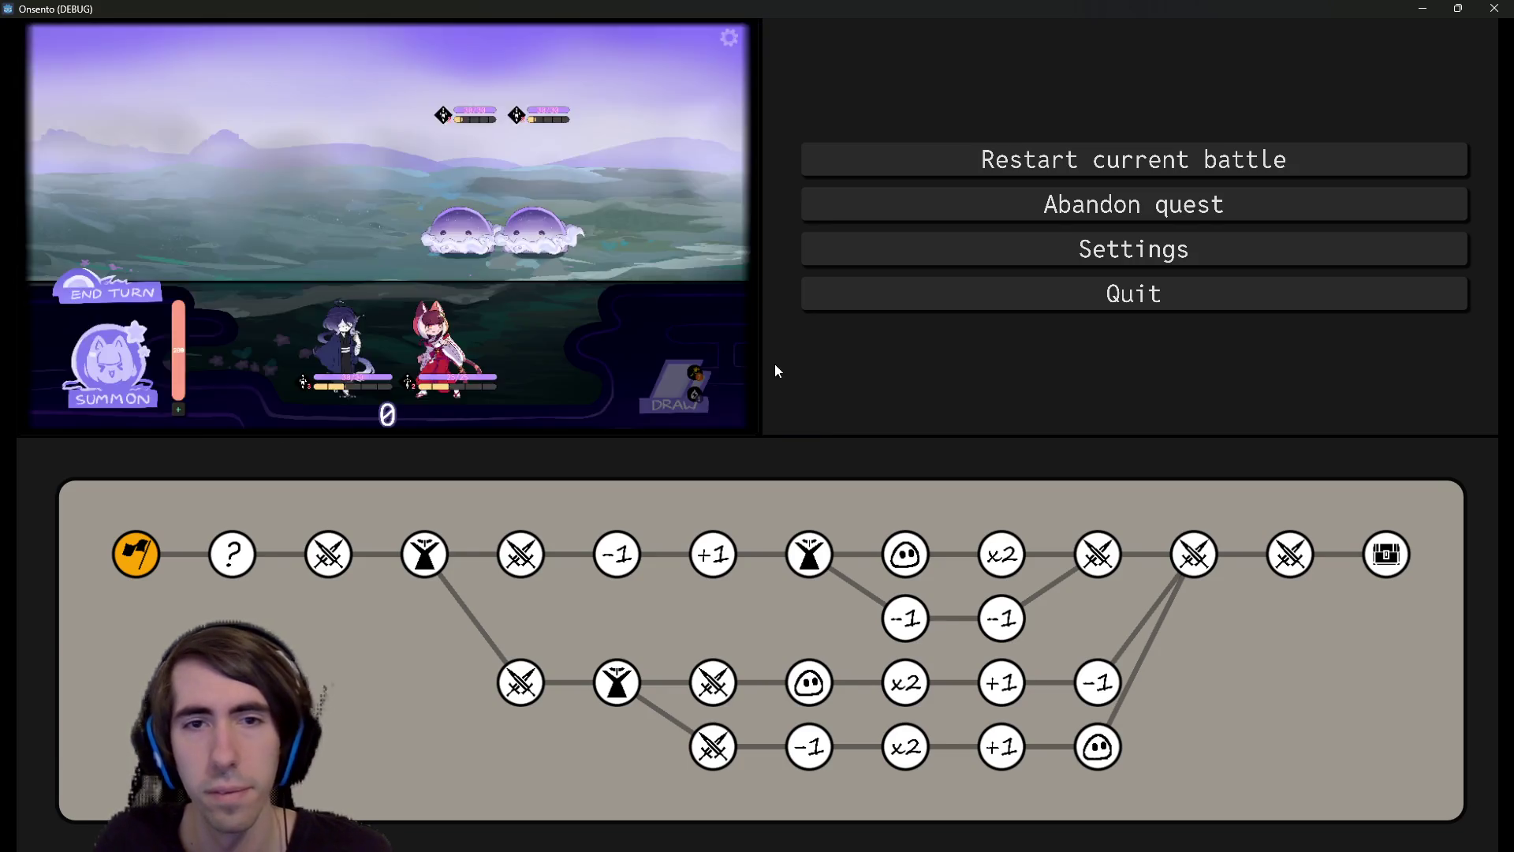
{"action": "left_click", "coordinate": [1493, 8]}
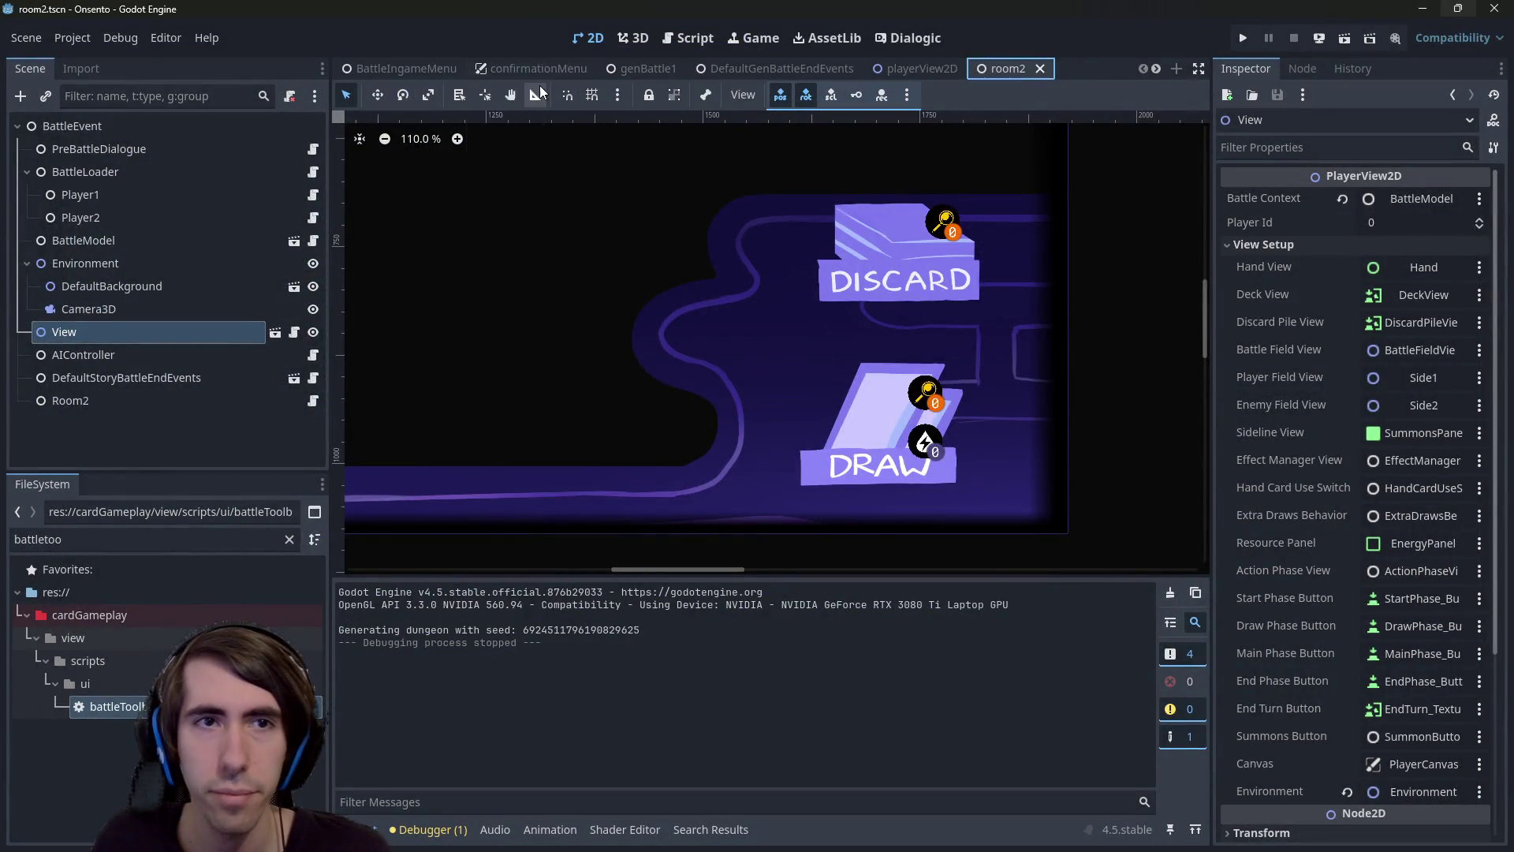
- In BattleIngameMenu, inspect GameView_Button's Layout properties and custom minimum size
{"action": "left_click", "coordinate": [374, 71]}
{"action": "left_click", "coordinate": [501, 251]}
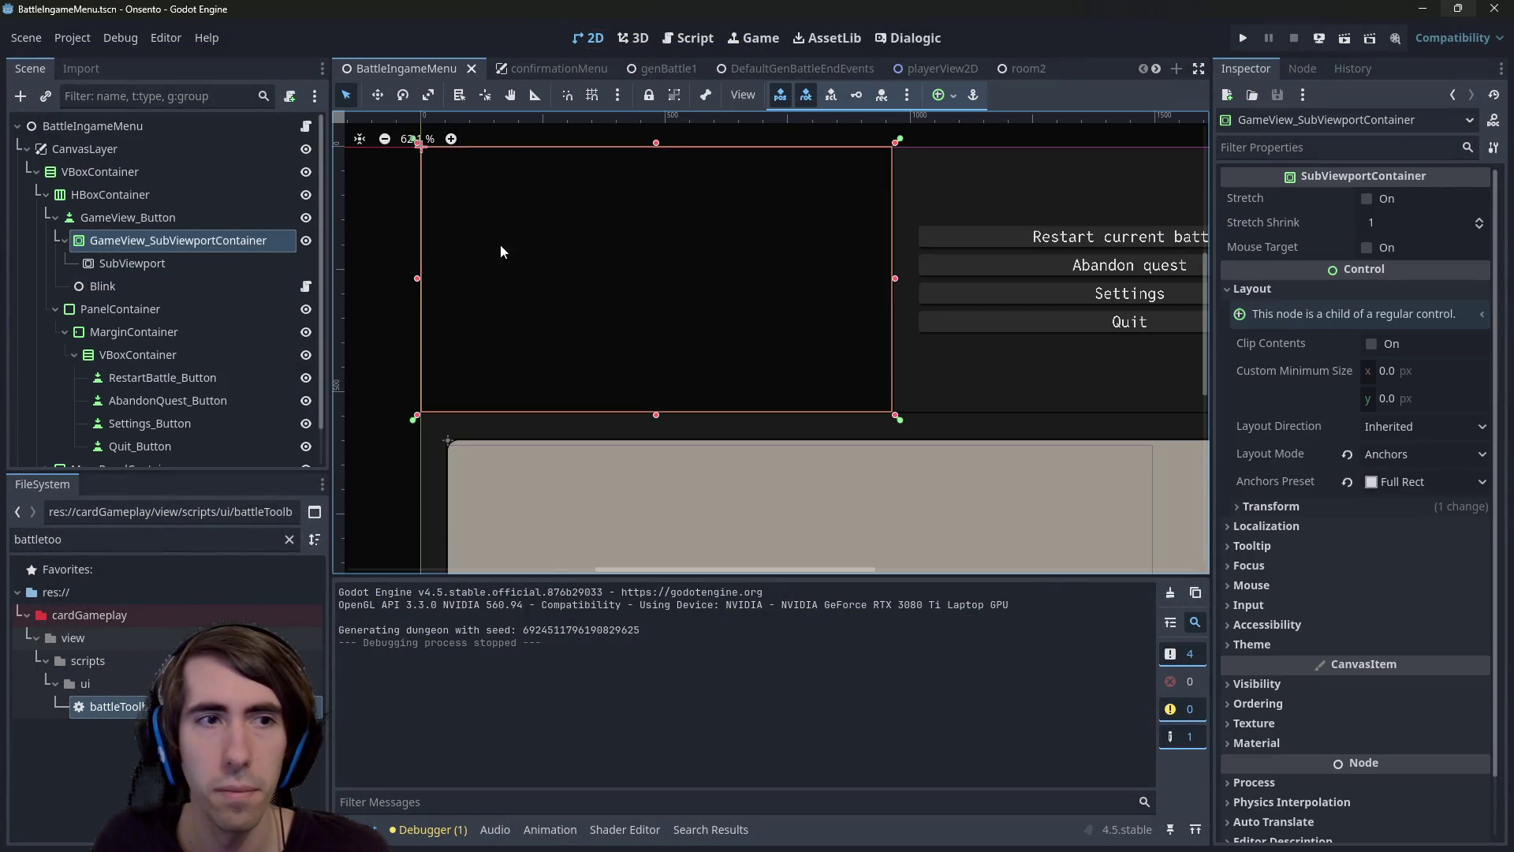
{"action": "left_click", "coordinate": [95, 217]}
{"action": "left_click", "coordinate": [56, 218]}
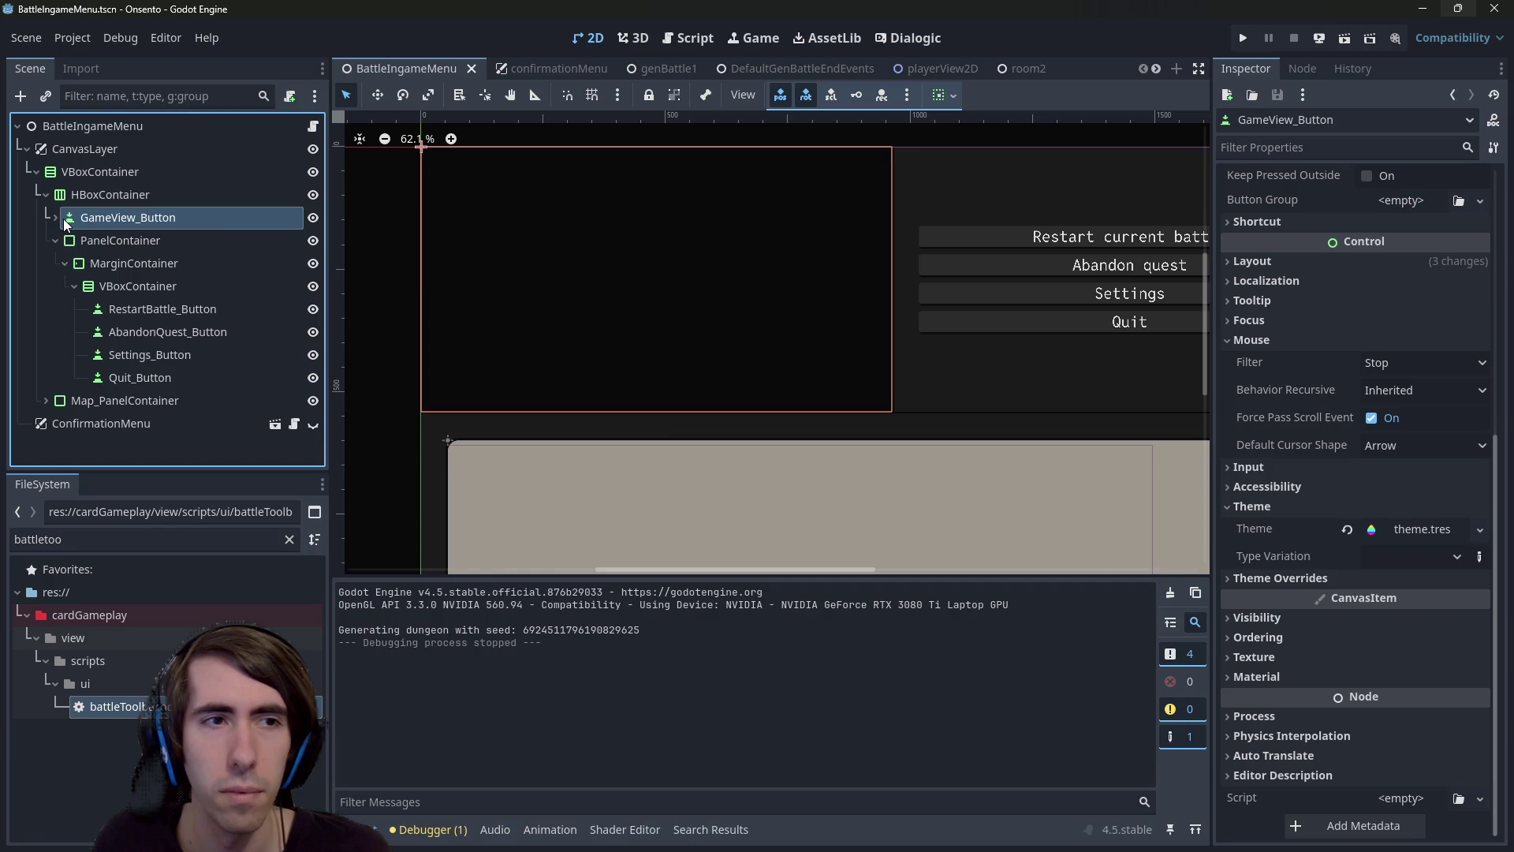
{"action": "scroll", "coordinate": [688, 383], "scroll_direction": "up", "scroll_amount": 3}
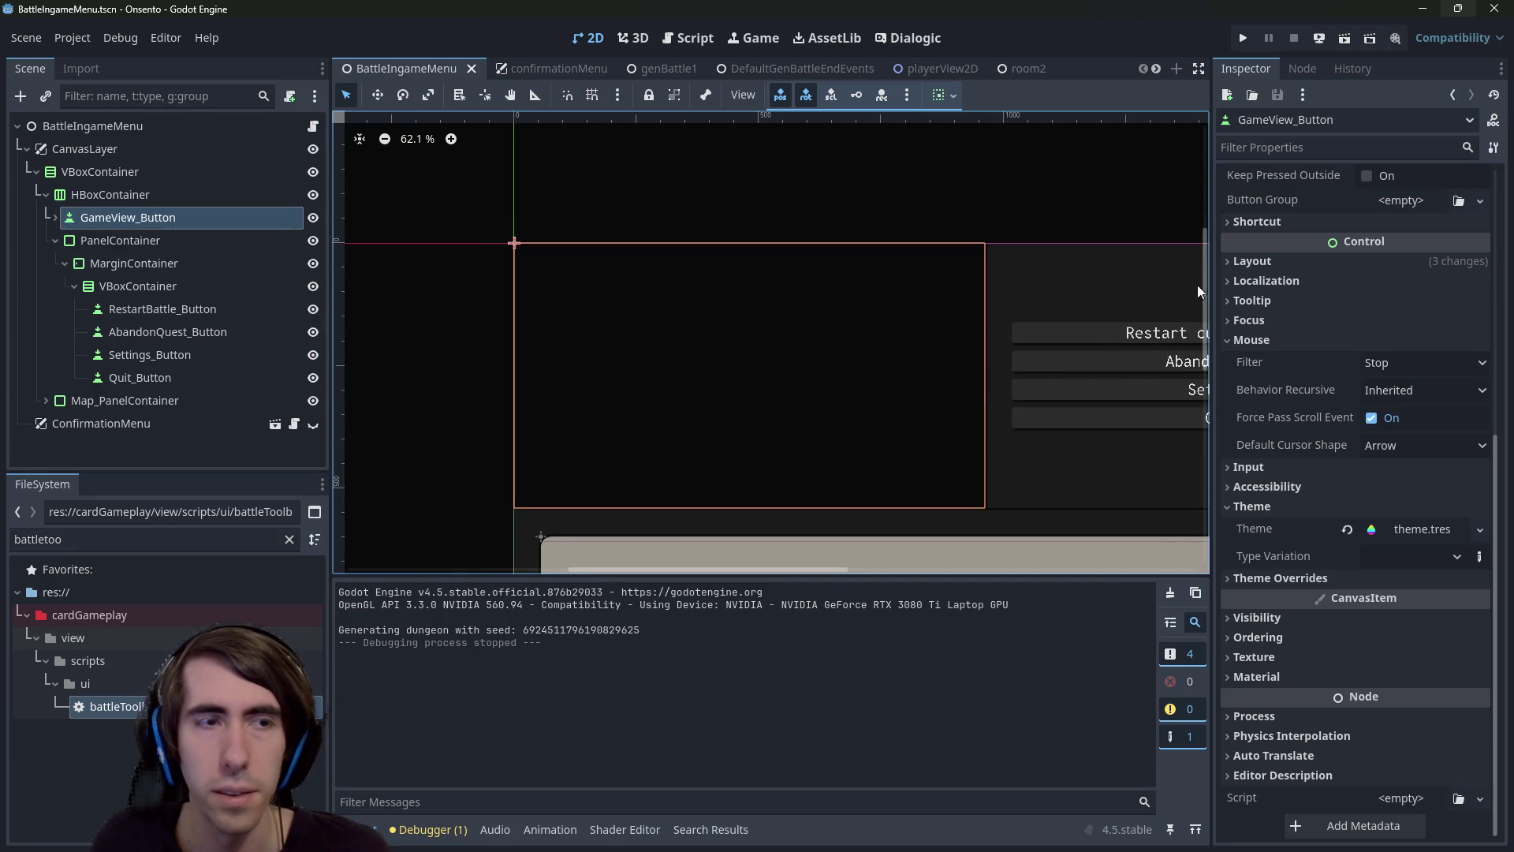
{"action": "scroll", "coordinate": [1320, 456], "scroll_direction": "up", "scroll_amount": 5}
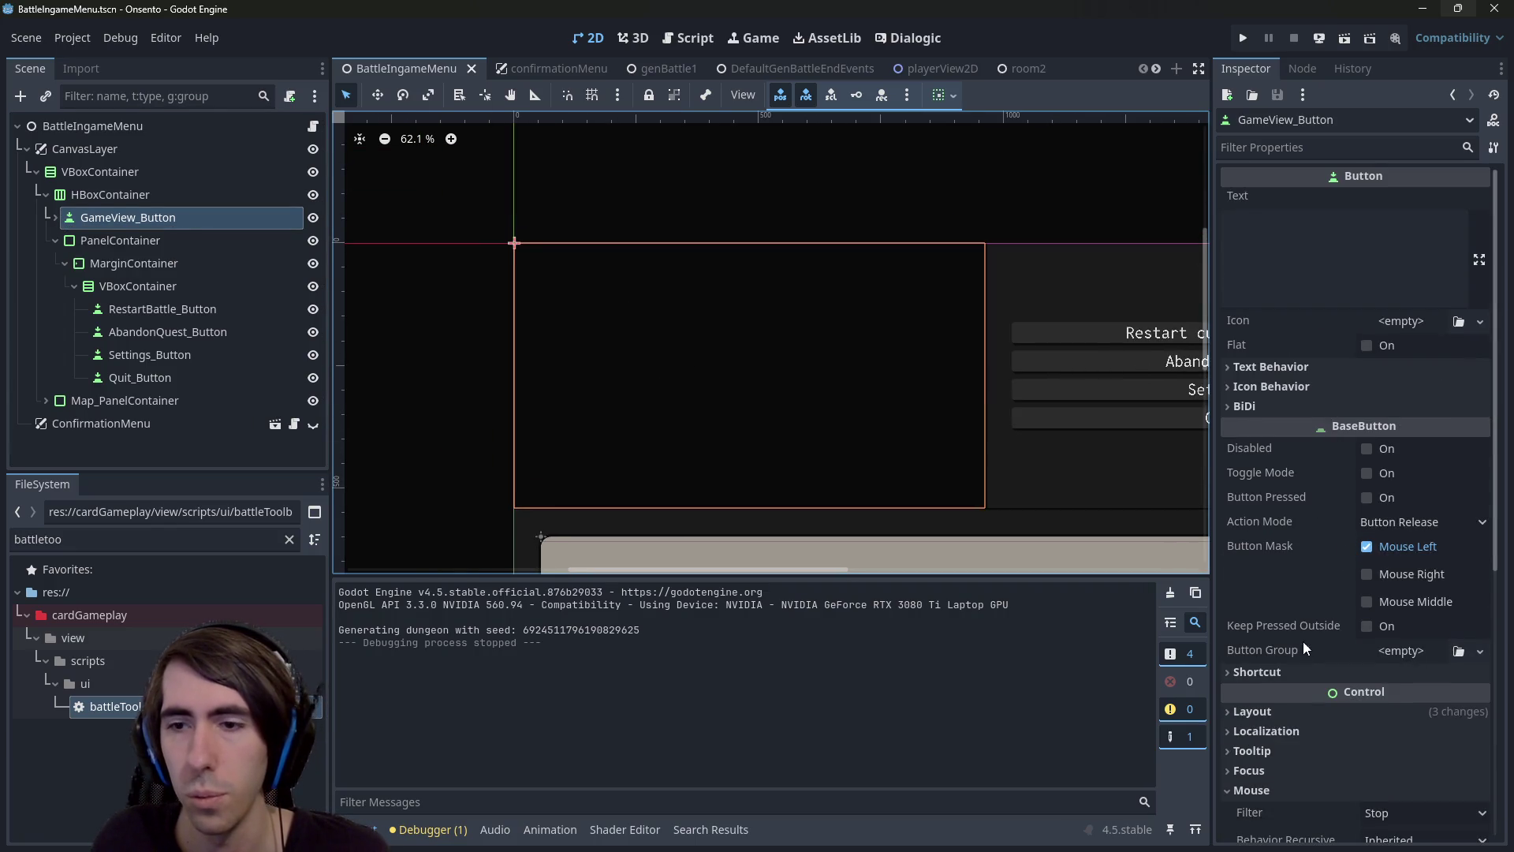
{"action": "left_click", "coordinate": [1293, 711]}
{"action": "scroll", "coordinate": [1346, 647], "scroll_direction": "down", "scroll_amount": 5}
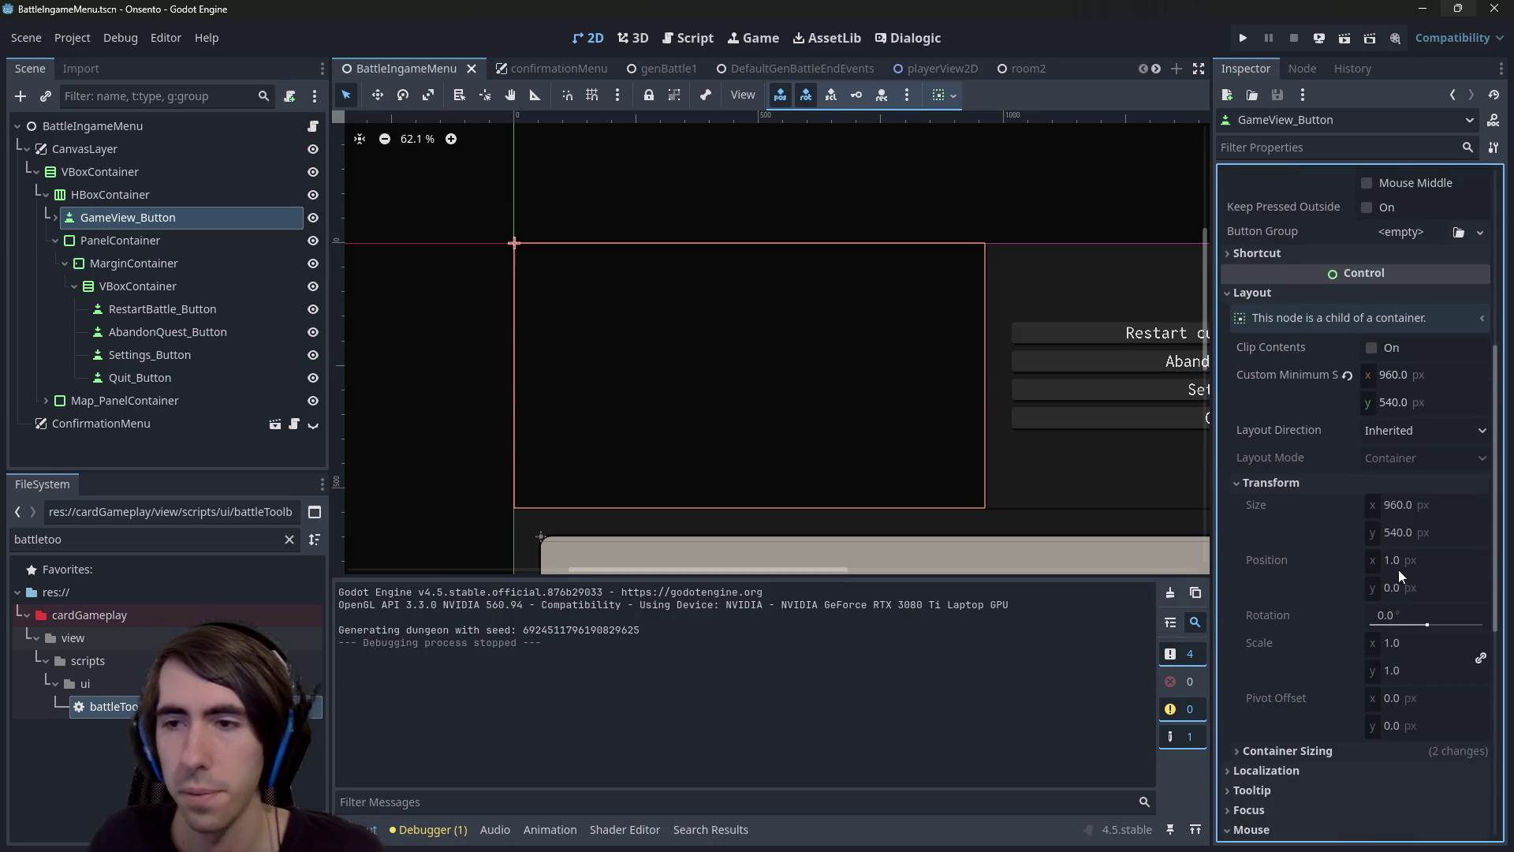
{"action": "left_click", "coordinate": [1401, 381]}
{"action": "left_click", "coordinate": [1396, 707]}
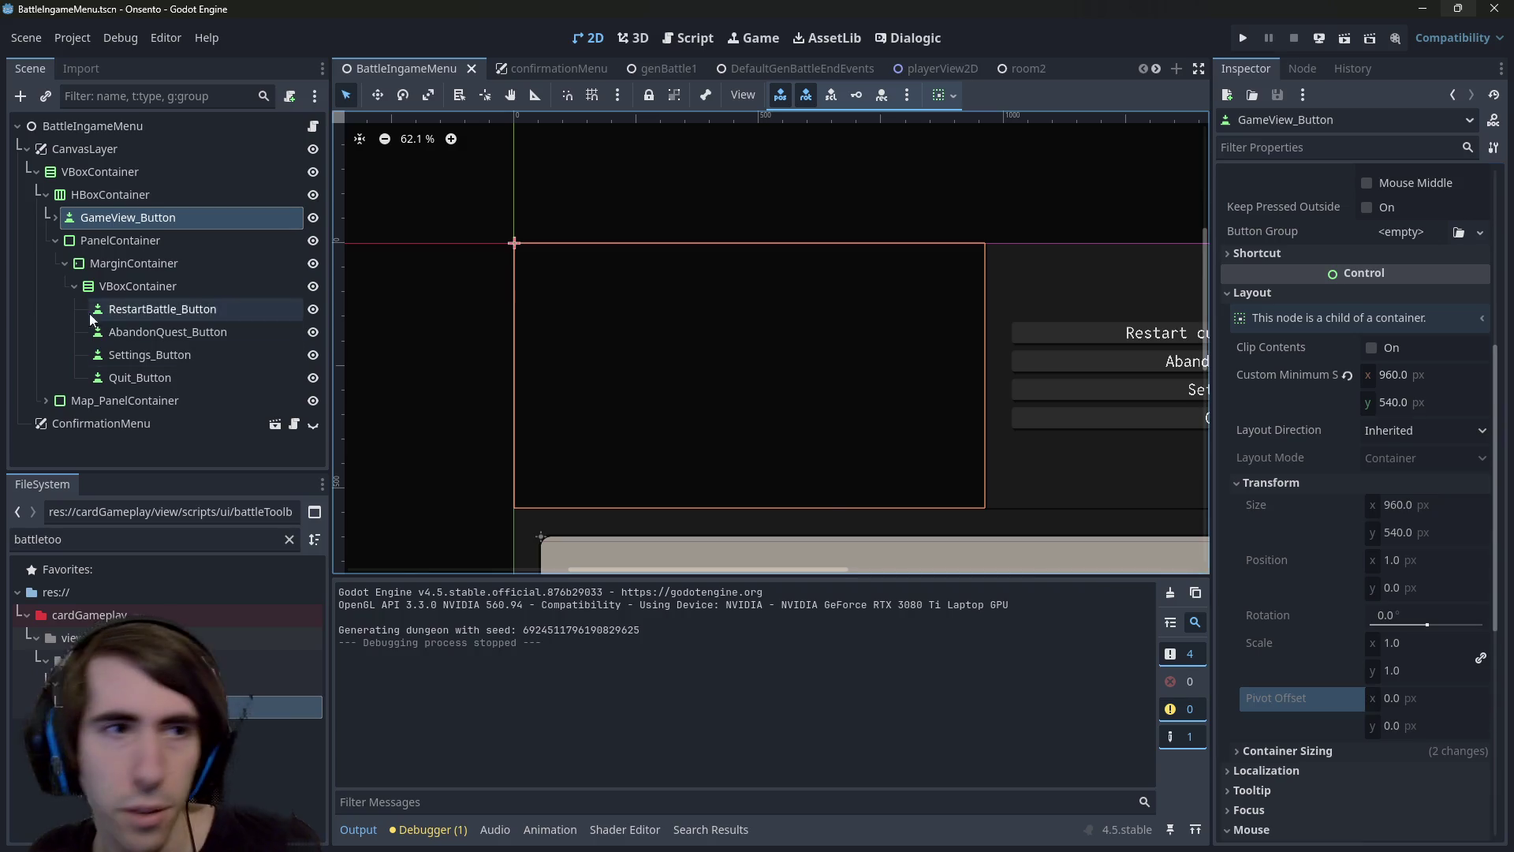
- Select GameView_SubViewportContainer and expand its Transform, showing a 960 × 540 size
{"action": "right_click", "coordinate": [125, 204]}
{"action": "left_click", "coordinate": [79, 219]}
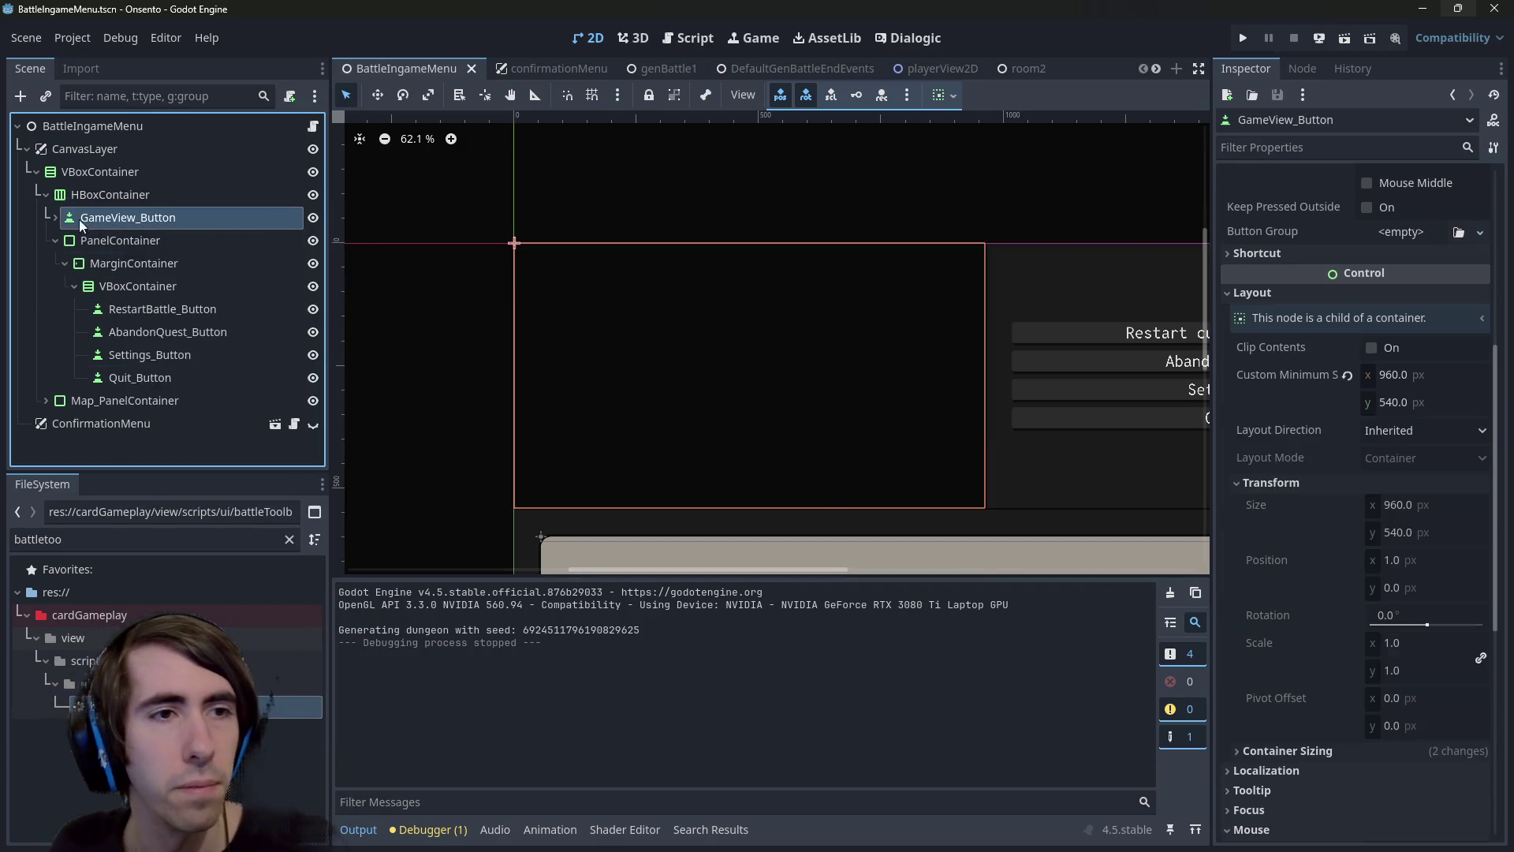
{"action": "left_click", "coordinate": [56, 217]}
{"action": "left_click", "coordinate": [120, 238]}
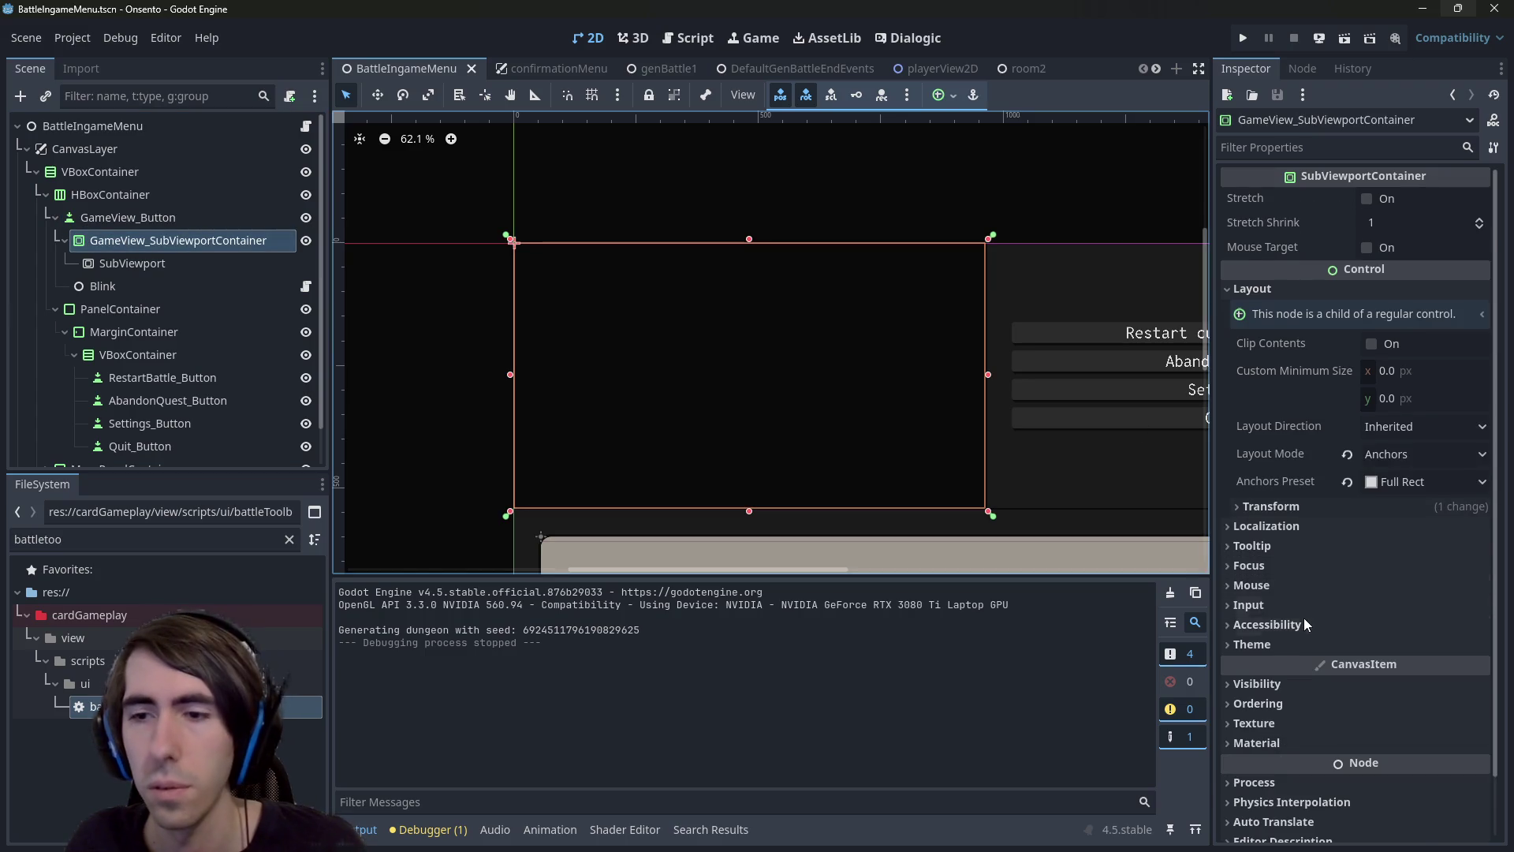
{"action": "scroll", "coordinate": [1304, 618], "scroll_direction": "down", "scroll_amount": 2}
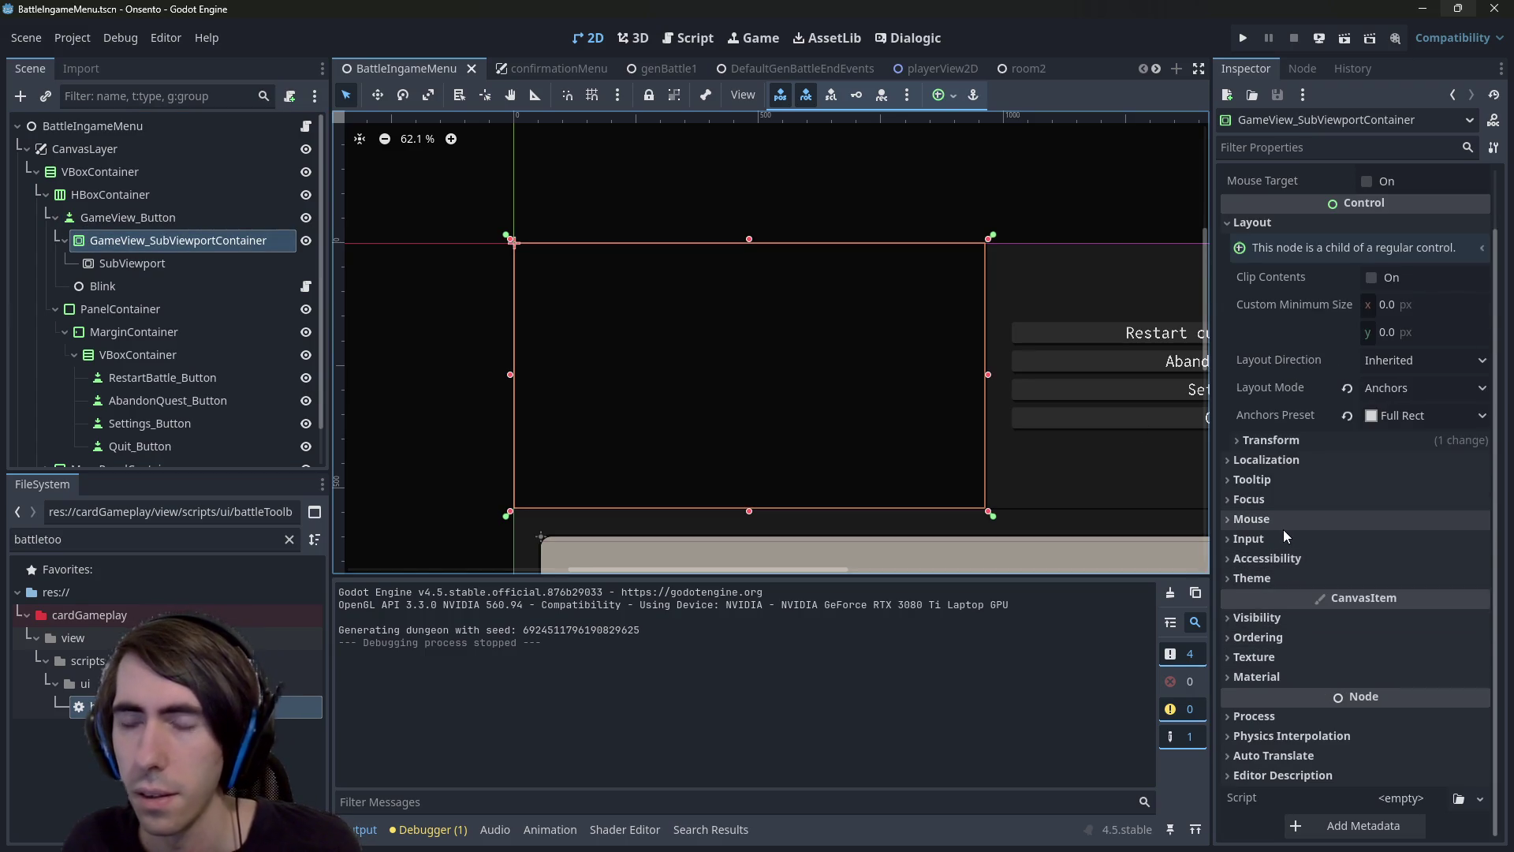
{"action": "left_click", "coordinate": [1311, 445]}
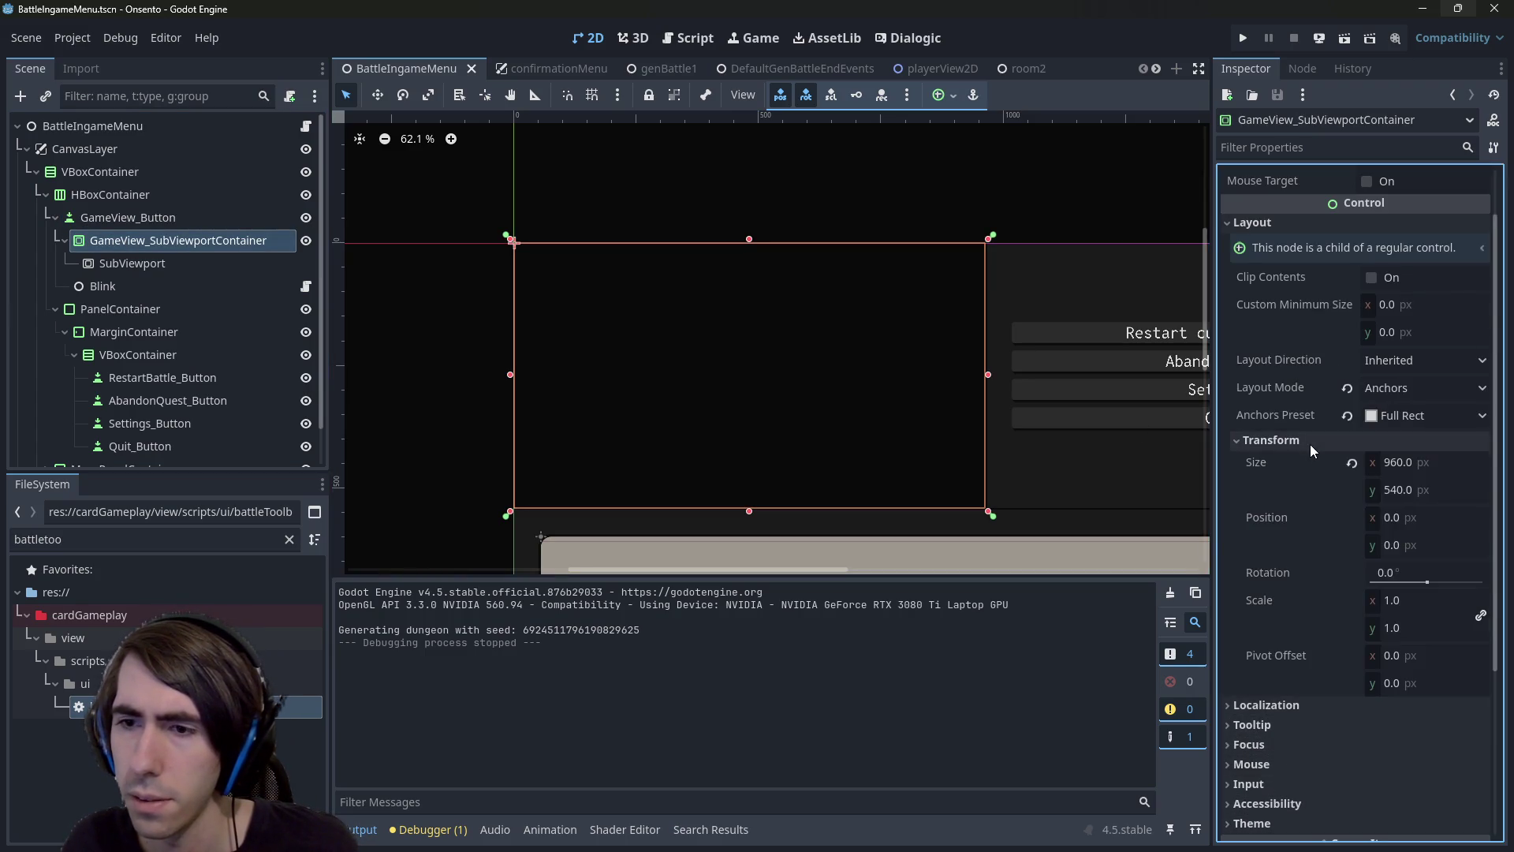
- Add a Control node to the HBoxContainer, placed above GameView_Button
{"action": "right_click", "coordinate": [102, 194]}
{"action": "left_click", "coordinate": [175, 210]}
{"action": "right_click", "coordinate": [150, 203]}
{"action": "left_click", "coordinate": [180, 214]}
{"action": "type", "text": "control"}
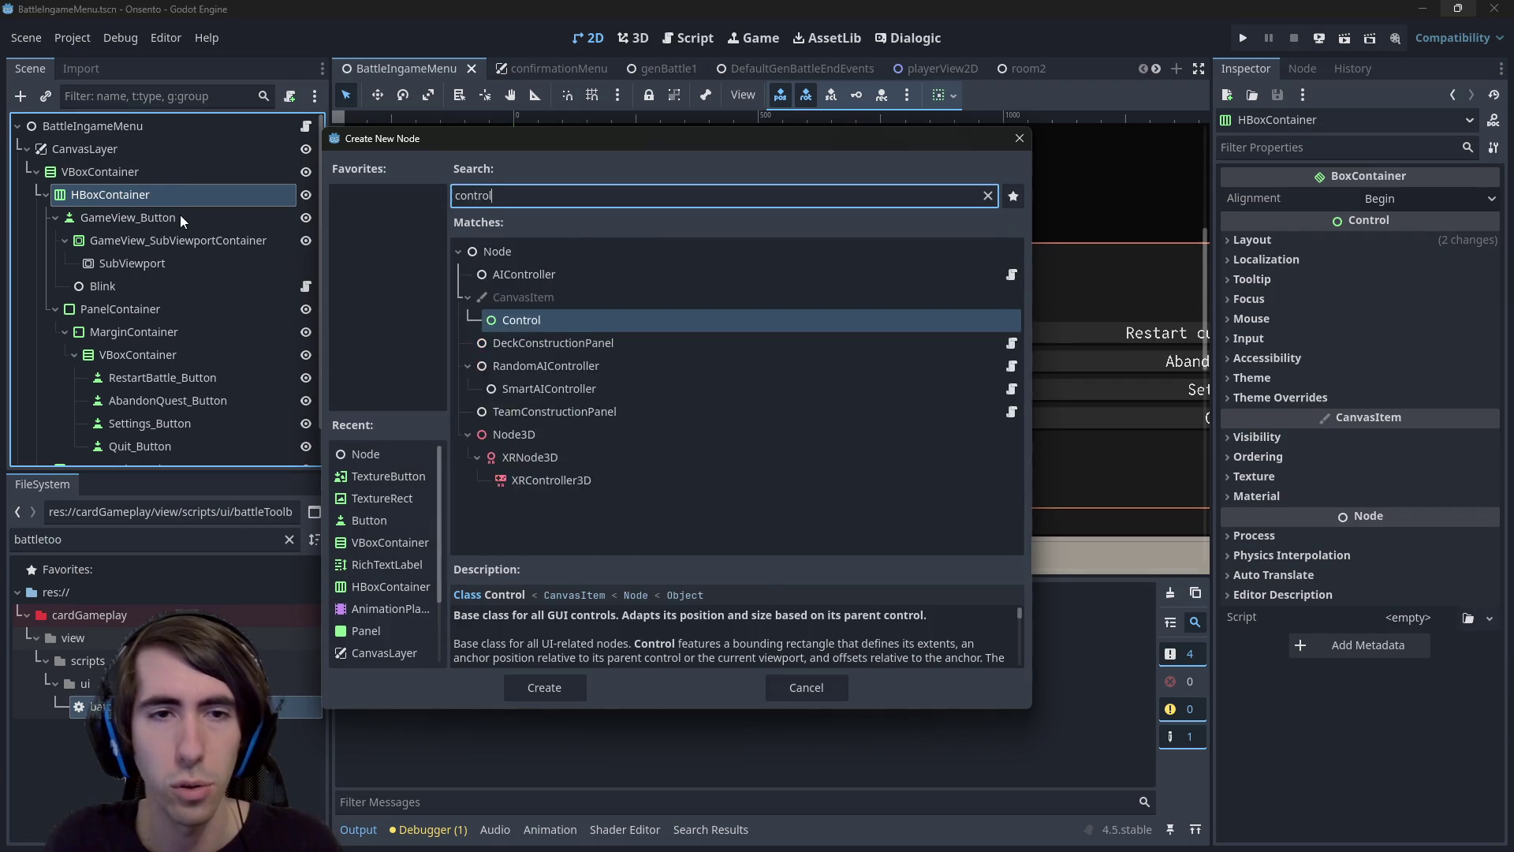
{"action": "key", "text": "Return"}
{"action": "left_click_drag", "start_coordinate": [103, 451], "coordinate": [123, 192]}
- Make the Control expand and fill horizontally, and nest GameView_Button inside it
{"action": "left_click", "coordinate": [946, 94]}
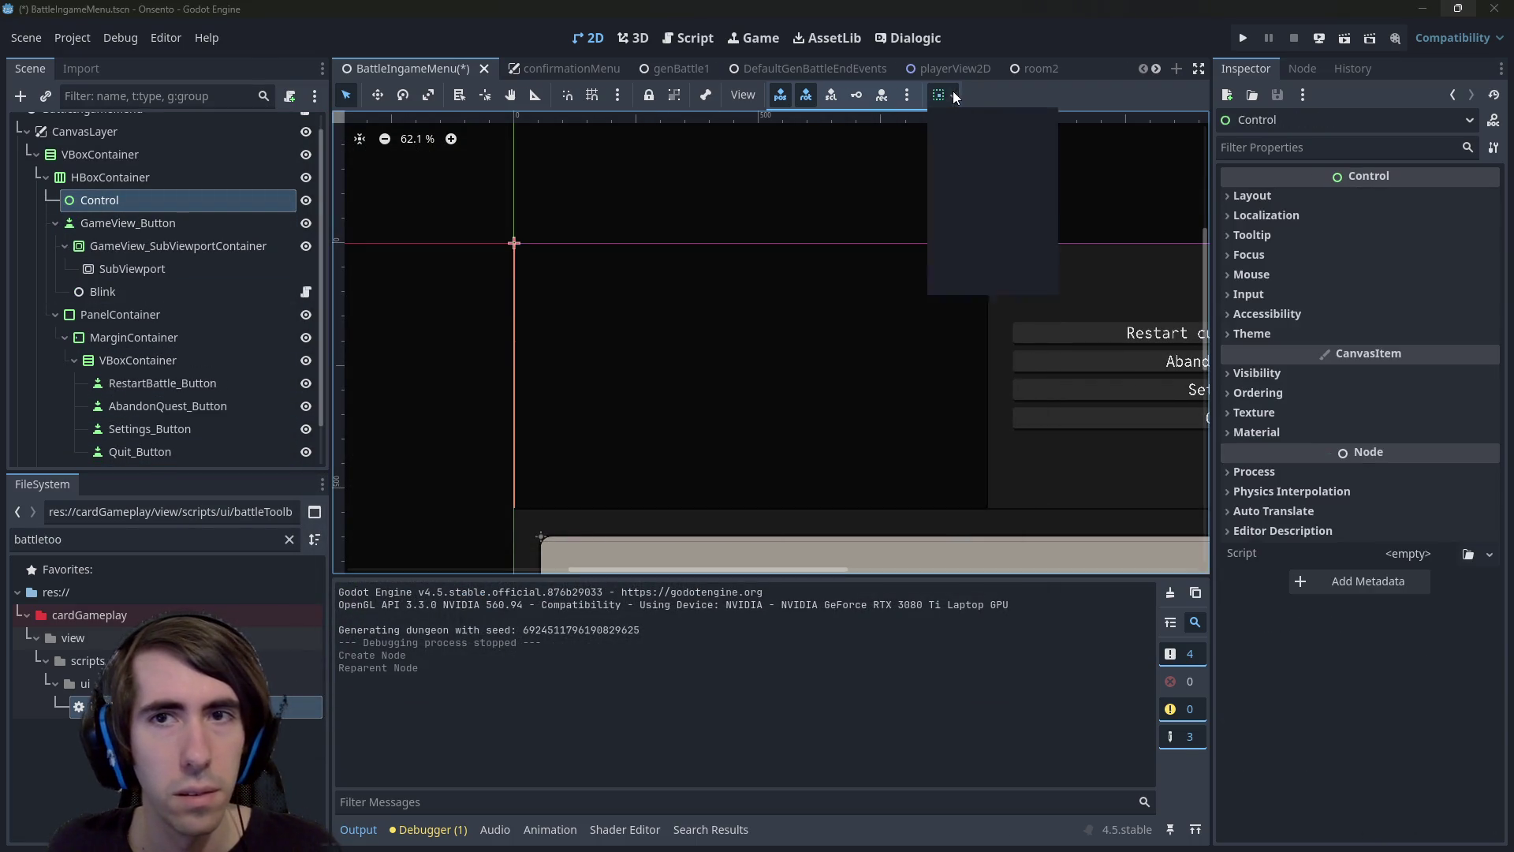
{"action": "left_click", "coordinate": [1034, 183]}
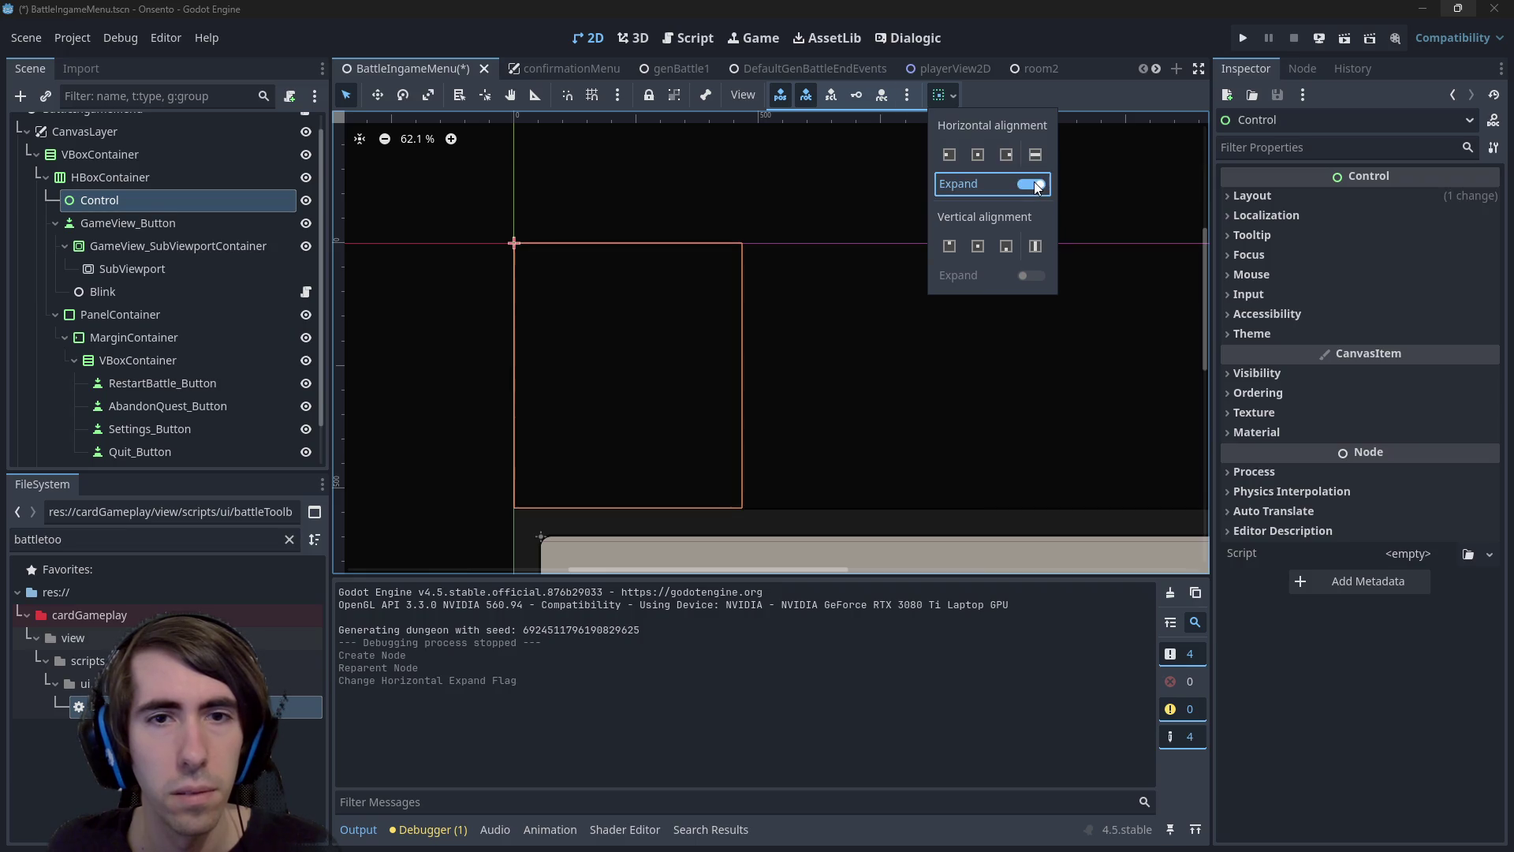
{"action": "left_click", "coordinate": [1043, 150]}
{"action": "left_click_drag", "start_coordinate": [131, 221], "coordinate": [125, 201]}
{"action": "left_click", "coordinate": [125, 202]}
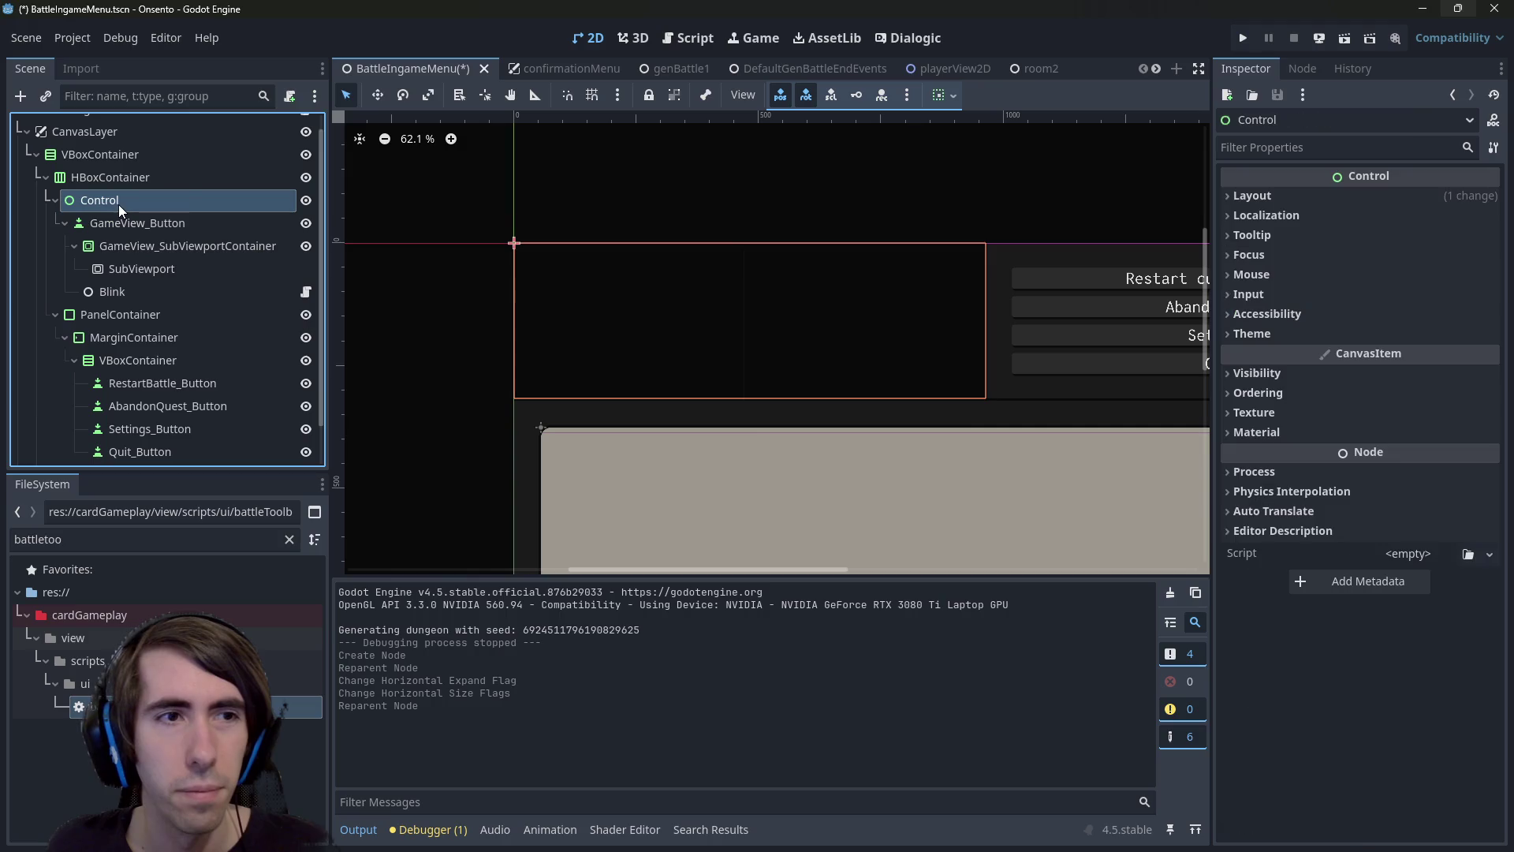
- Give the Control a custom minimum width of 960, matching the button's width
{"action": "scroll", "coordinate": [552, 339], "scroll_direction": "down", "scroll_amount": 3}
{"action": "left_click", "coordinate": [150, 224]}
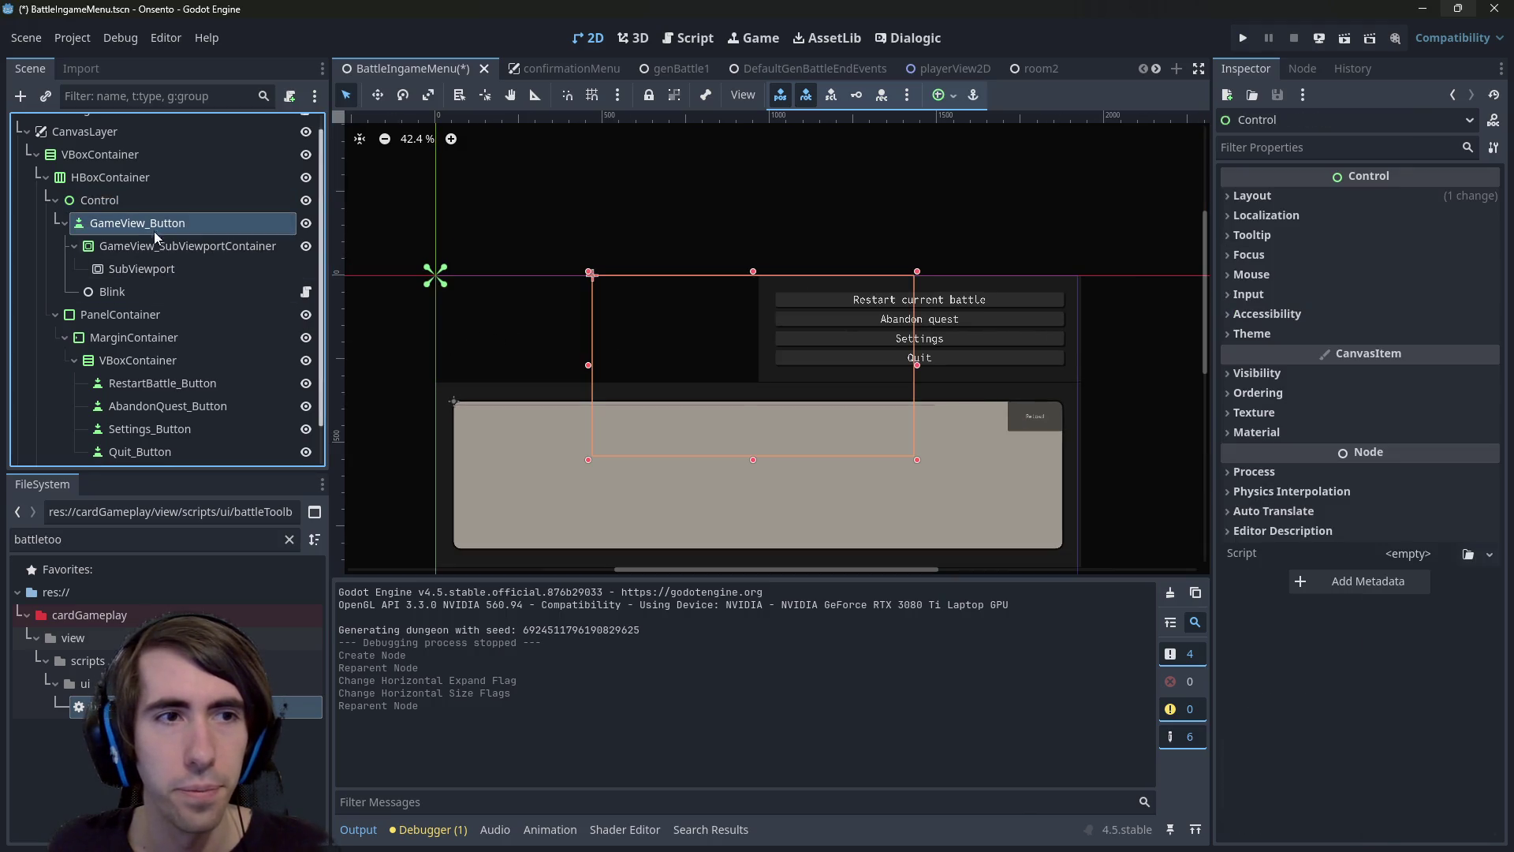
{"action": "left_click", "coordinate": [1392, 375]}
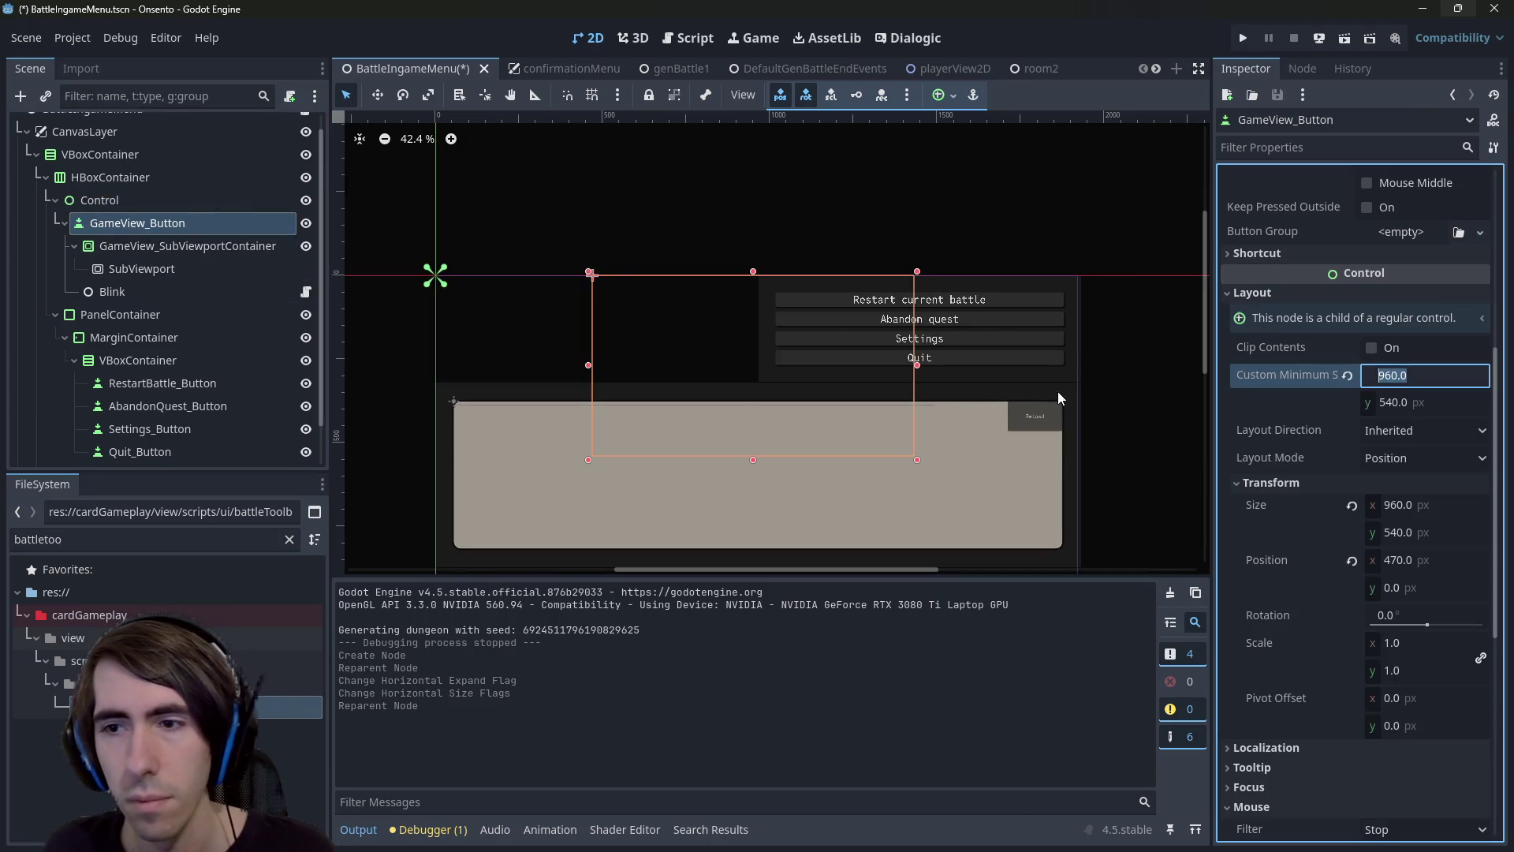
{"action": "left_click", "coordinate": [201, 201]}
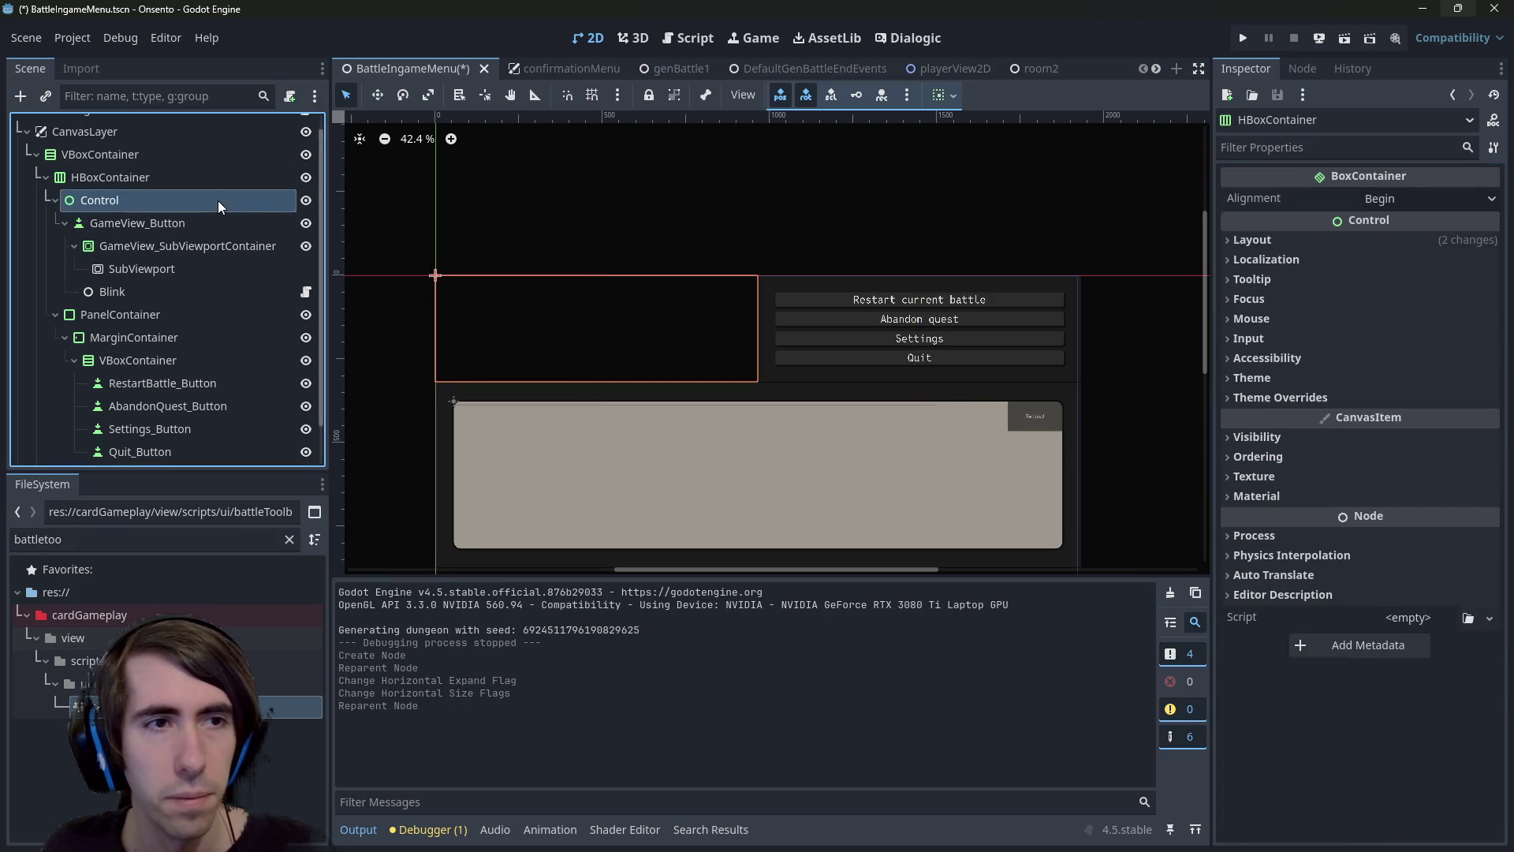
{"action": "left_click", "coordinate": [1291, 202]}
{"action": "left_click", "coordinate": [1336, 147]}
{"action": "type", "text": "min"}
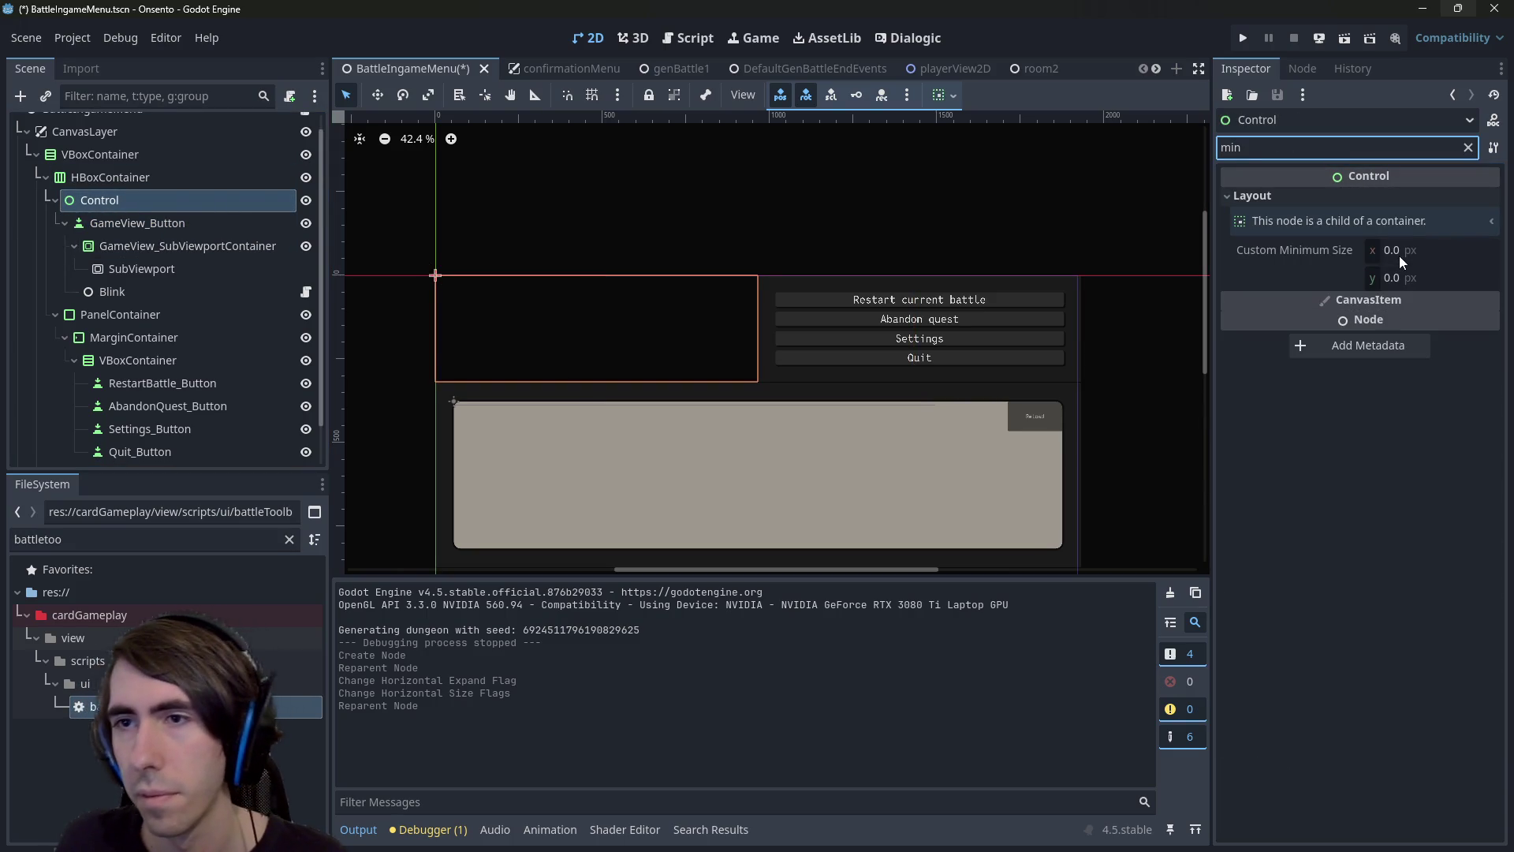
{"action": "left_click", "coordinate": [1392, 250]}
{"action": "type", "text": "96"}
{"action": "key", "text": "Return"}
- Set the Control's custom minimum height to 540, then return to the room2 scene
{"action": "left_click", "coordinate": [157, 223]}
{"action": "left_click", "coordinate": [1397, 317]}
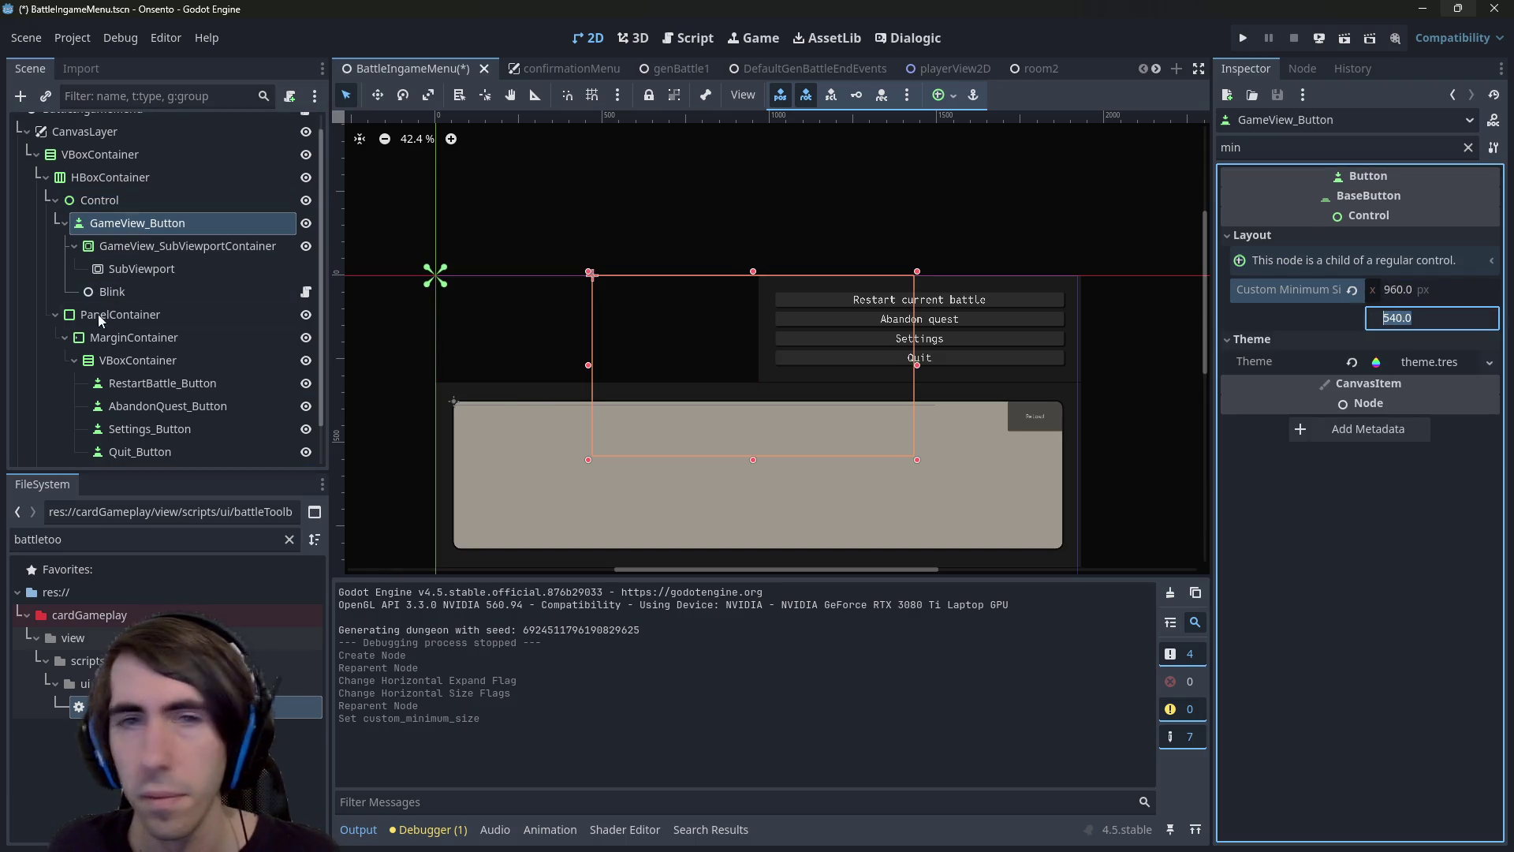
{"action": "left_click", "coordinate": [100, 201]}
{"action": "left_click", "coordinate": [1397, 278]}
{"action": "key", "text": "Return"}
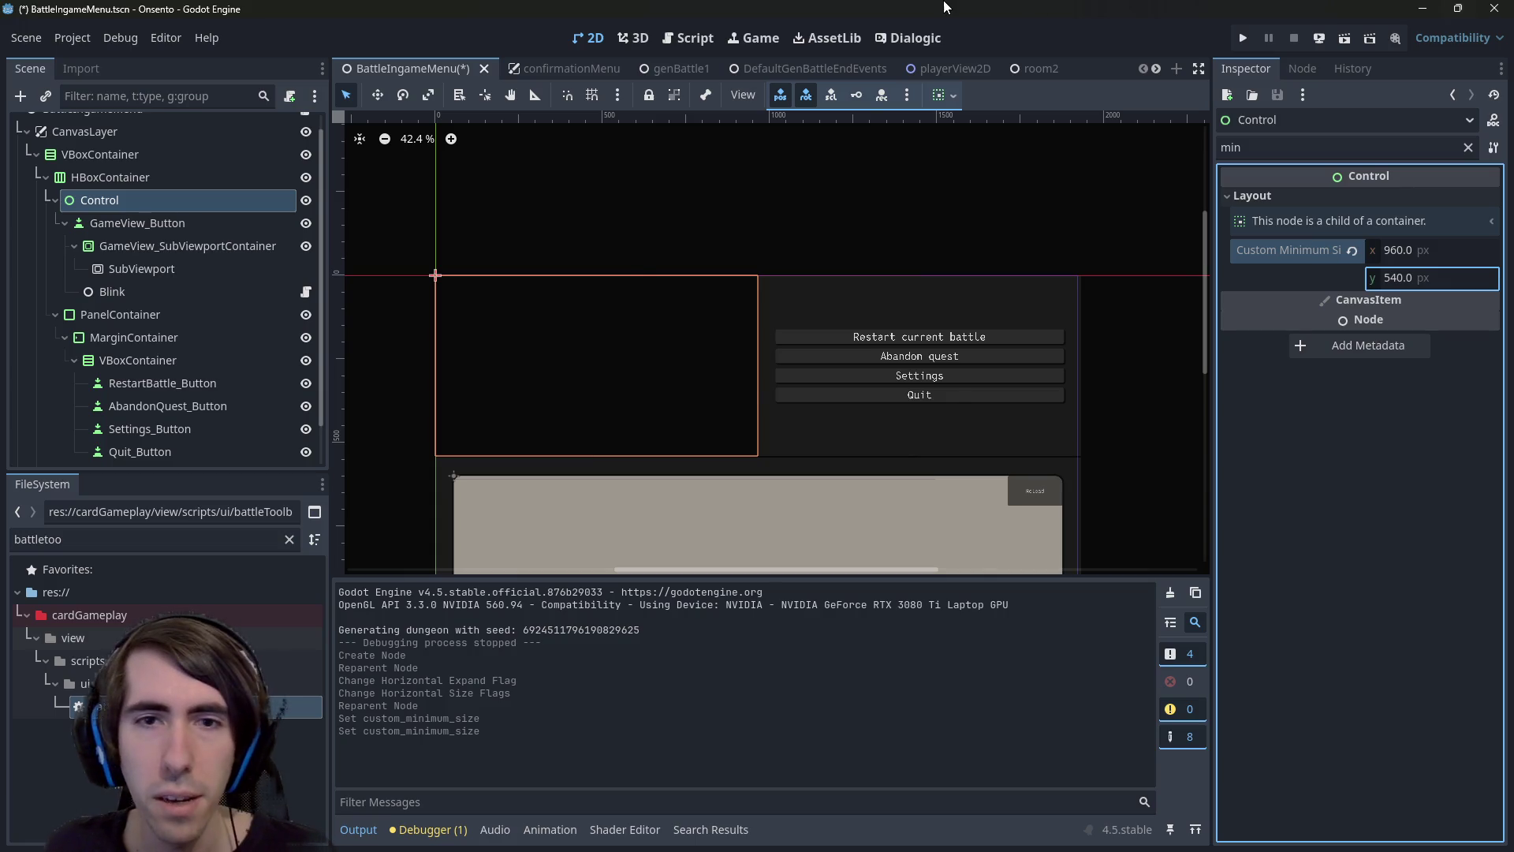
{"action": "left_click", "coordinate": [1033, 69]}
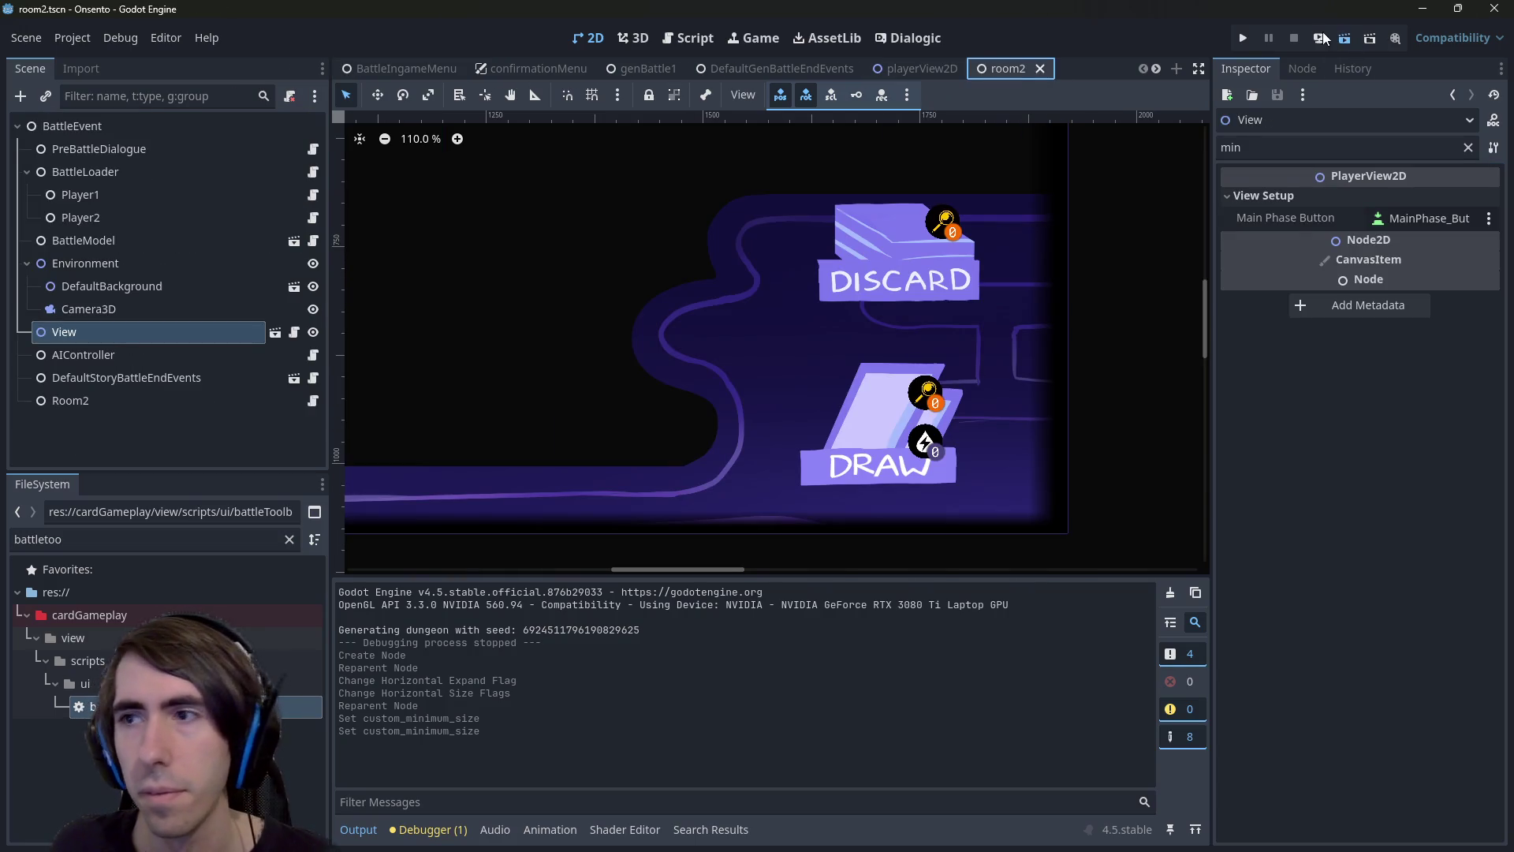
{"action": "left_click", "coordinate": [1322, 38]}
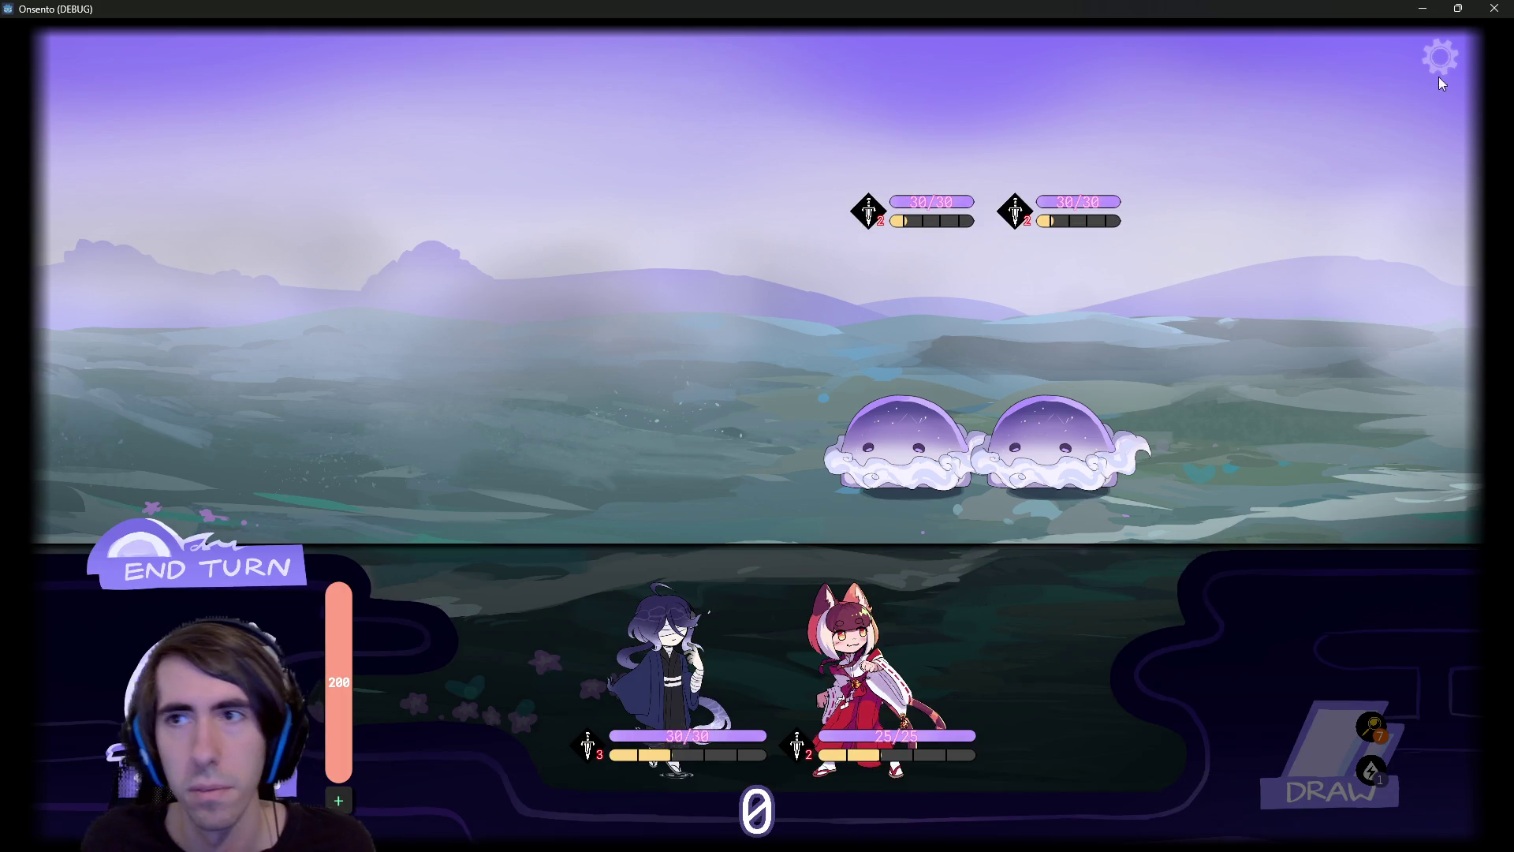
{"action": "left_click", "coordinate": [1440, 60]}
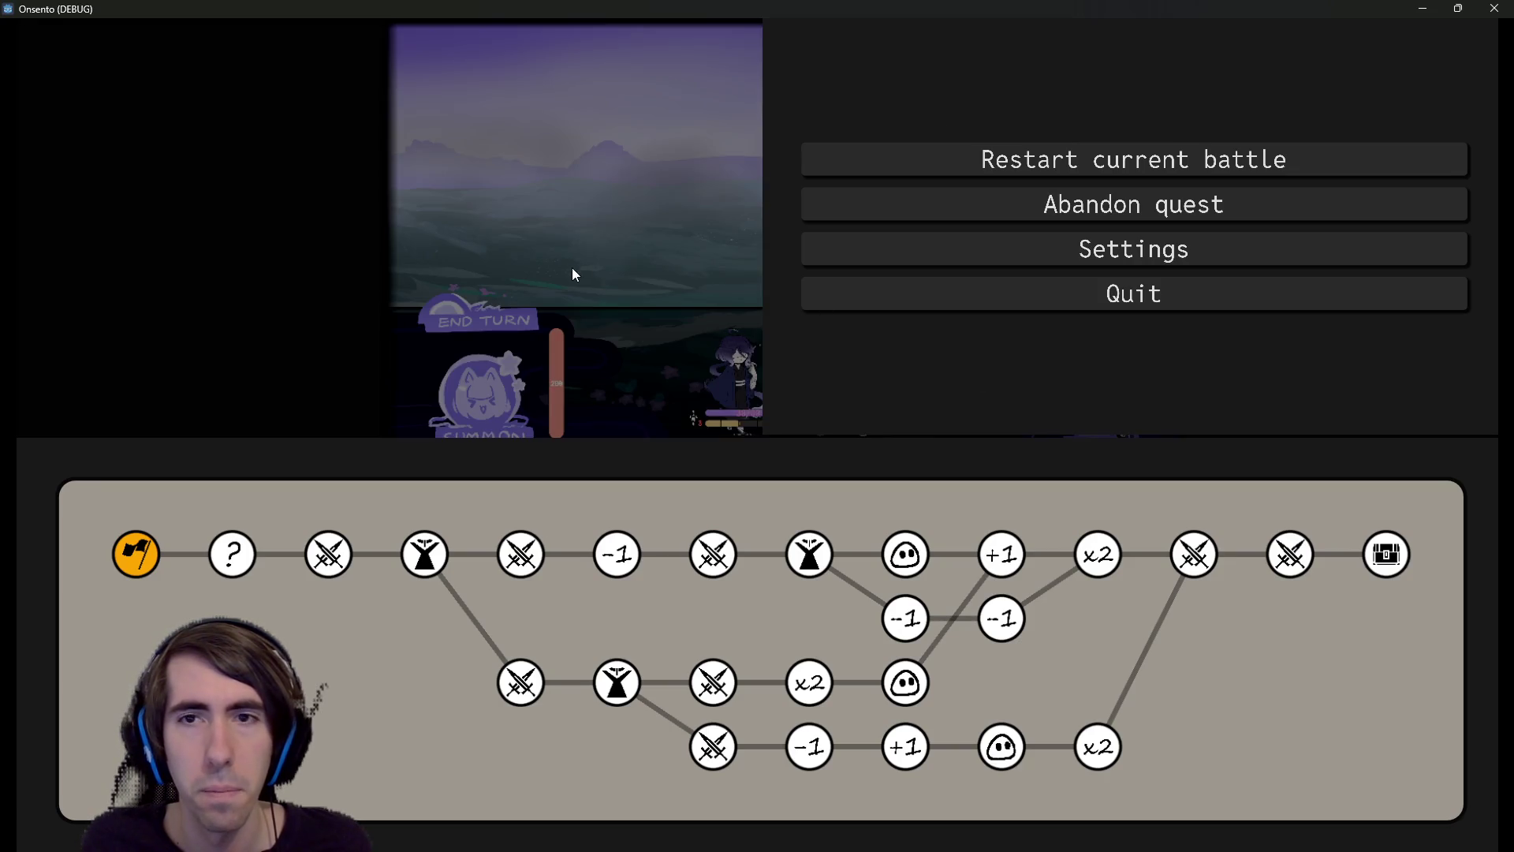
{"action": "left_click", "coordinate": [1498, 7]}
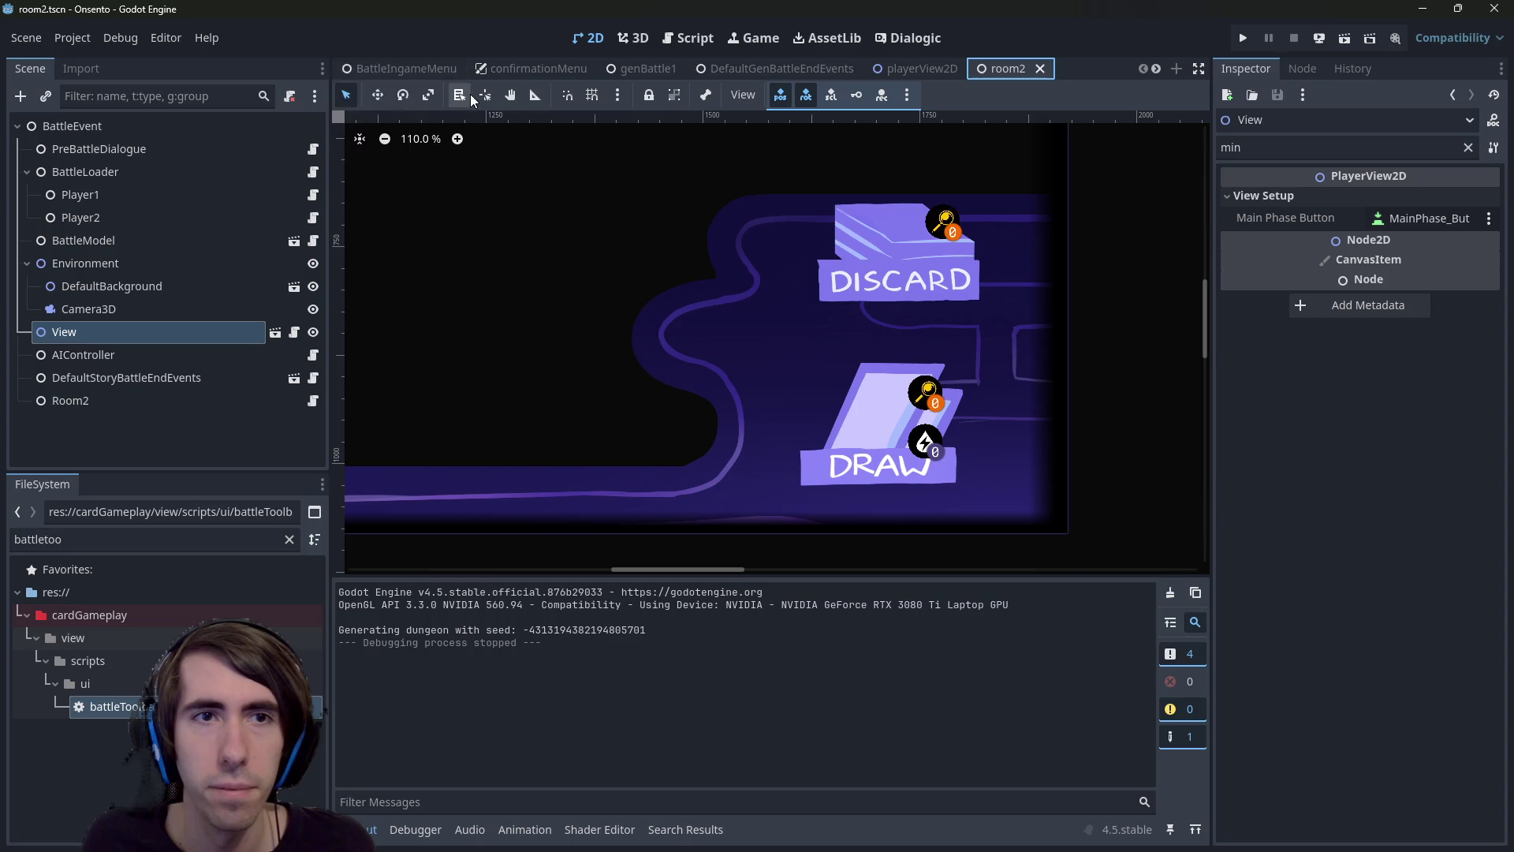
- In BattleIngameMenu, anchor GameView_Button to Full Rect so it fills its parent
{"action": "left_click", "coordinate": [406, 65]}
{"action": "left_click", "coordinate": [183, 220]}
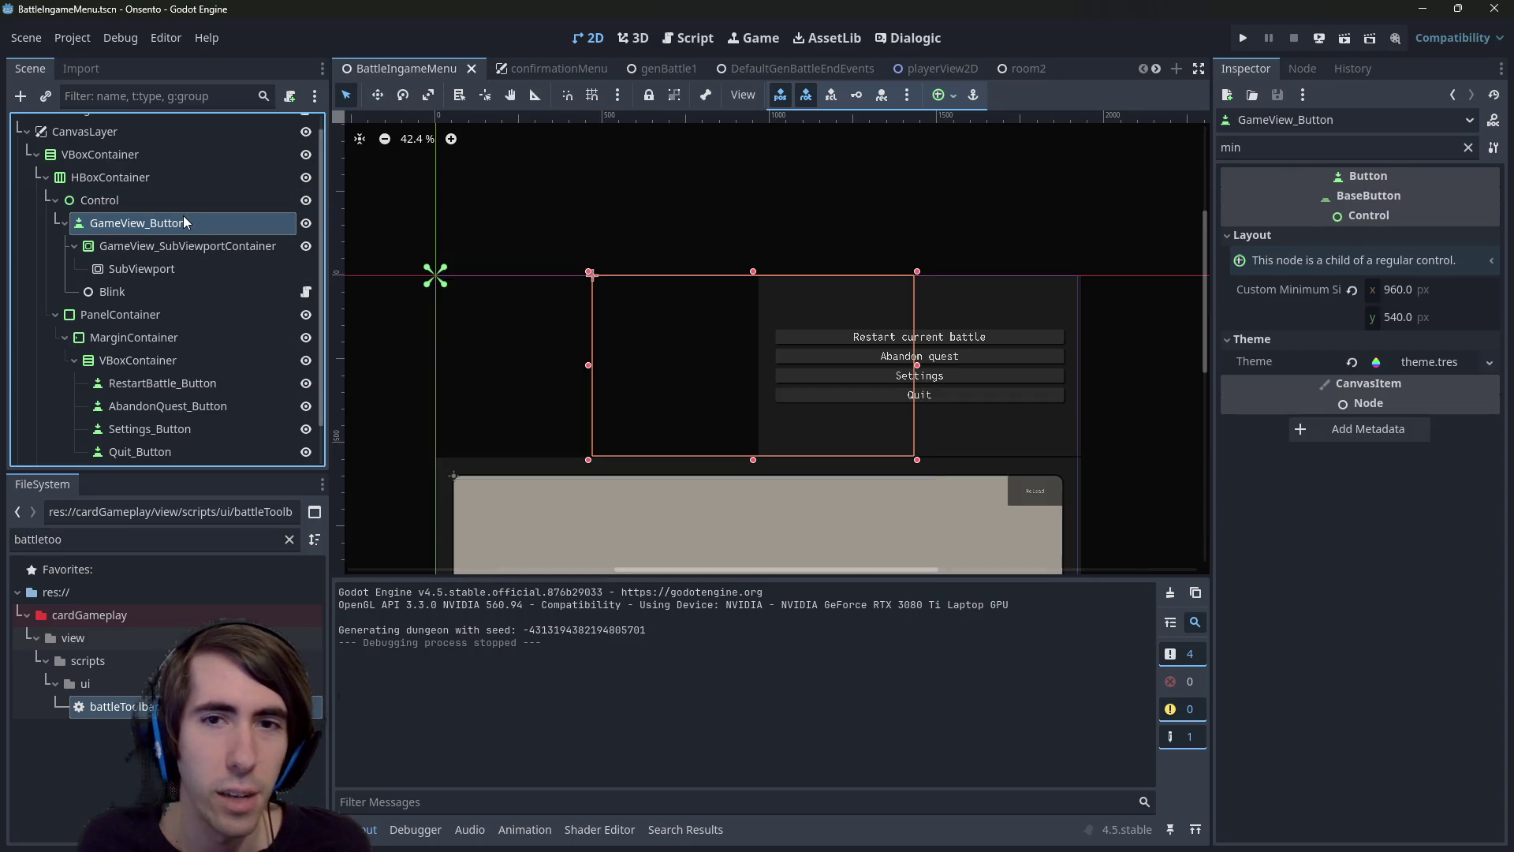
{"action": "left_click", "coordinate": [953, 96]}
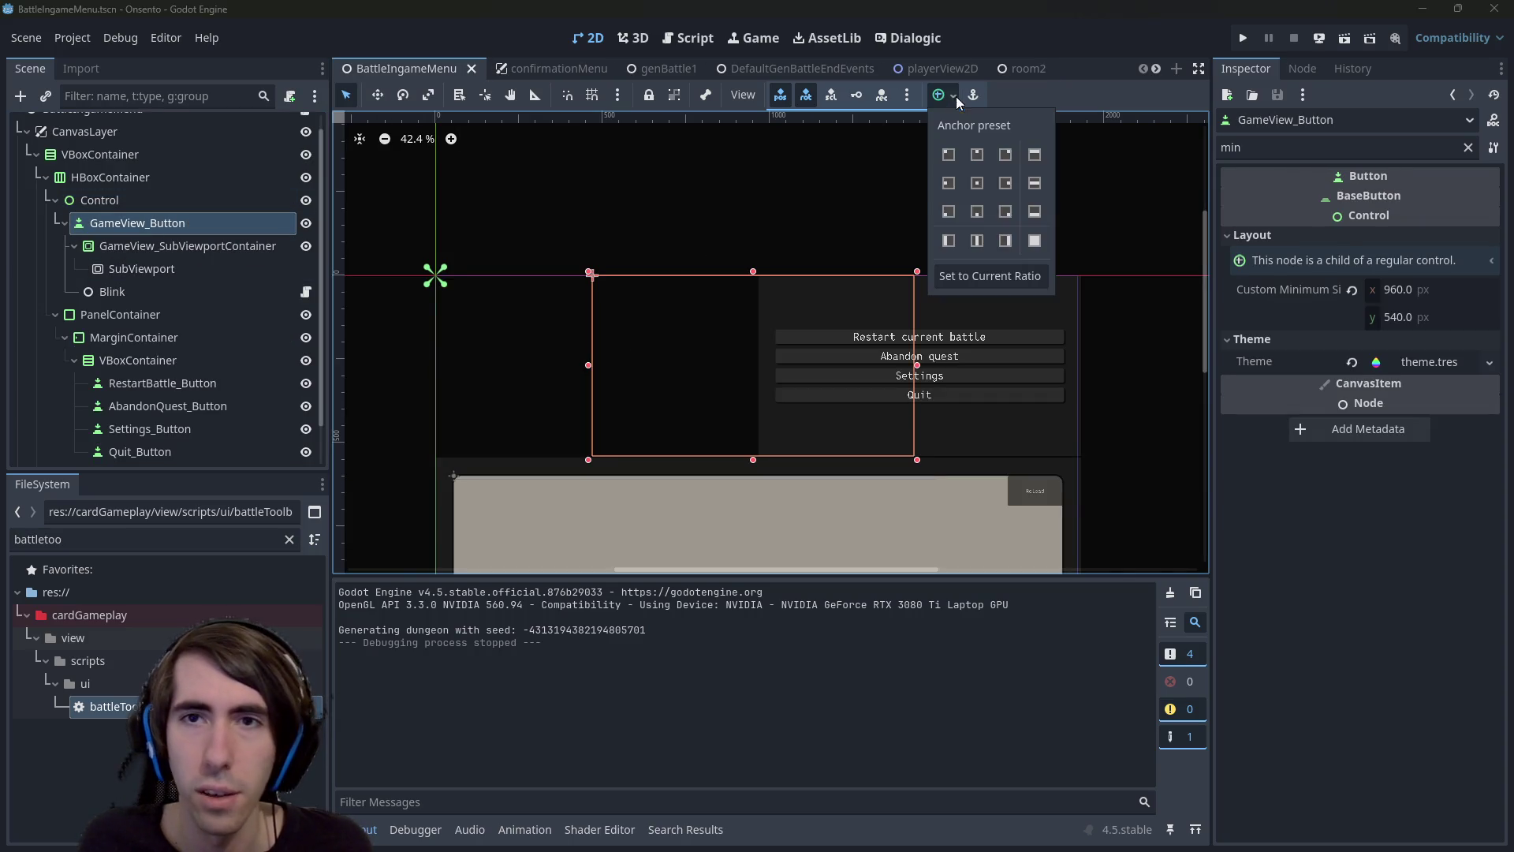
{"action": "left_click", "coordinate": [1032, 239]}
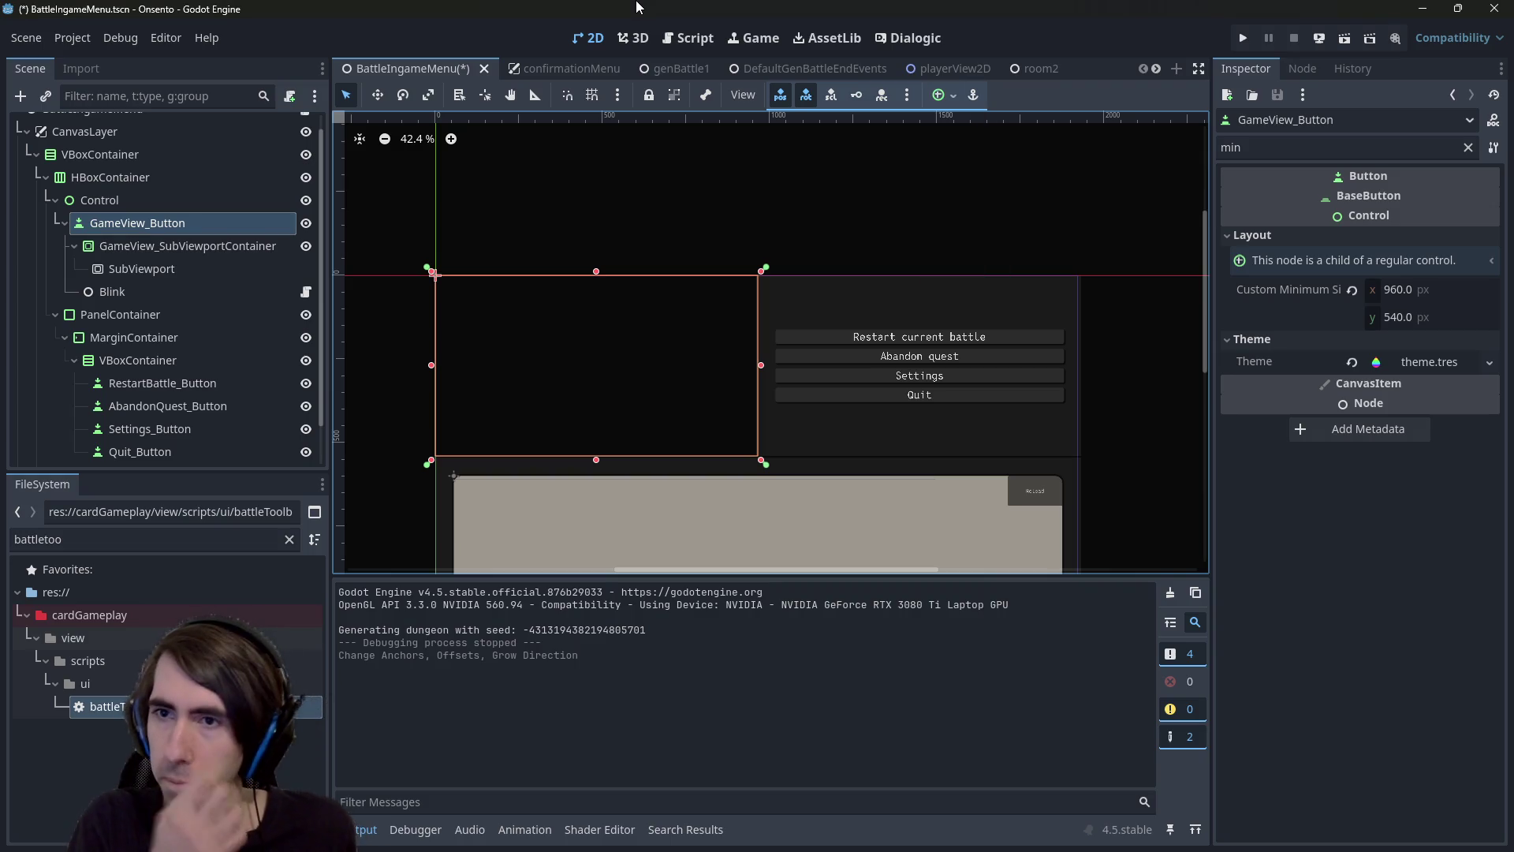
- Set GameView_Button's pivot offset to 480 × 270, half its size, and save
{"action": "left_click", "coordinate": [1468, 150]}
{"action": "scroll", "coordinate": [1323, 635], "scroll_direction": "down", "scroll_amount": 5}
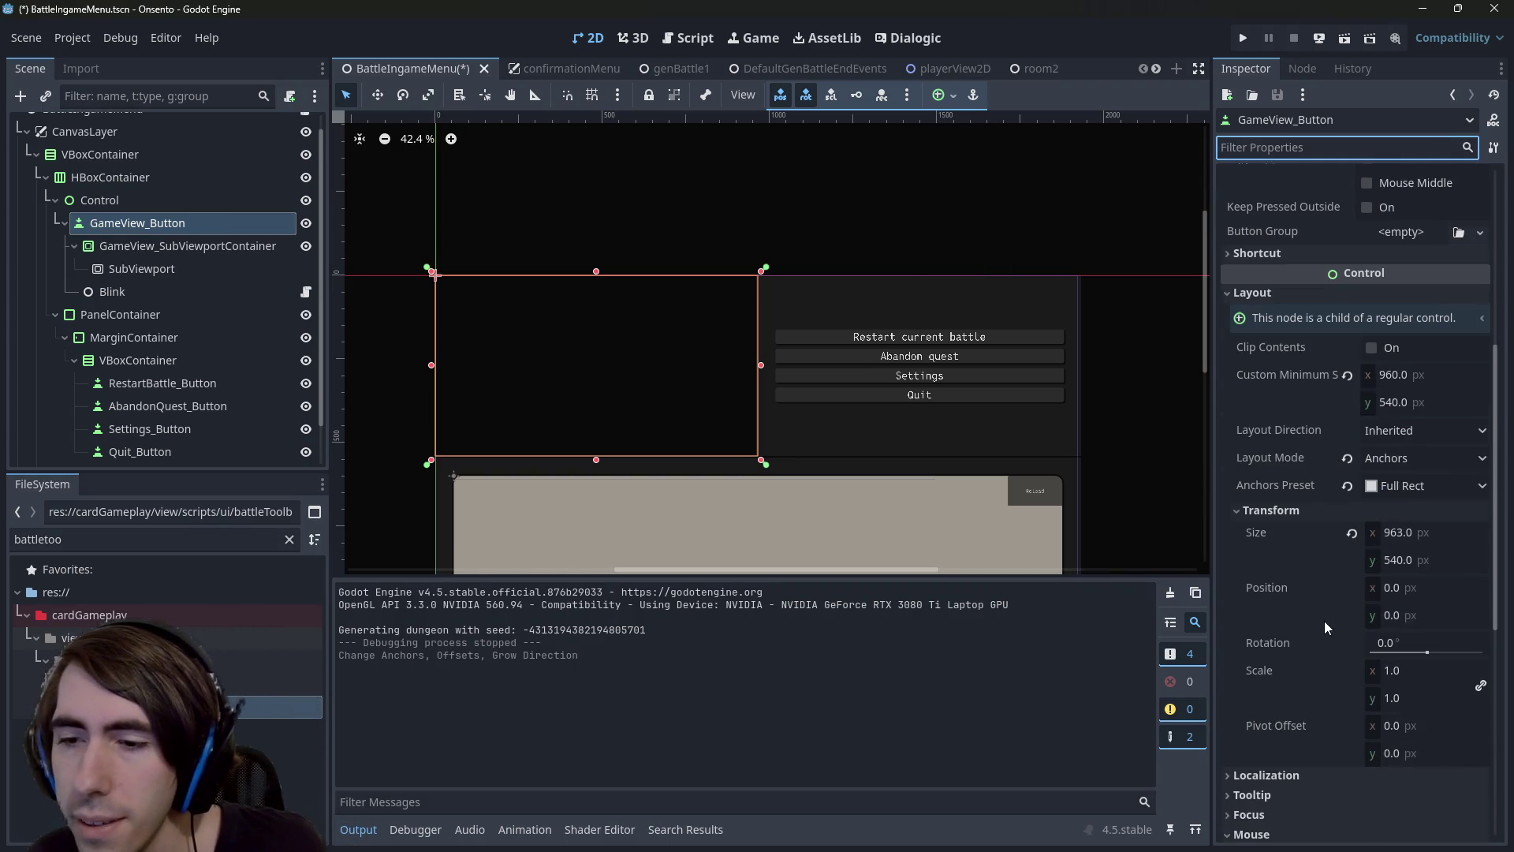
{"action": "left_click", "coordinate": [1381, 375]}
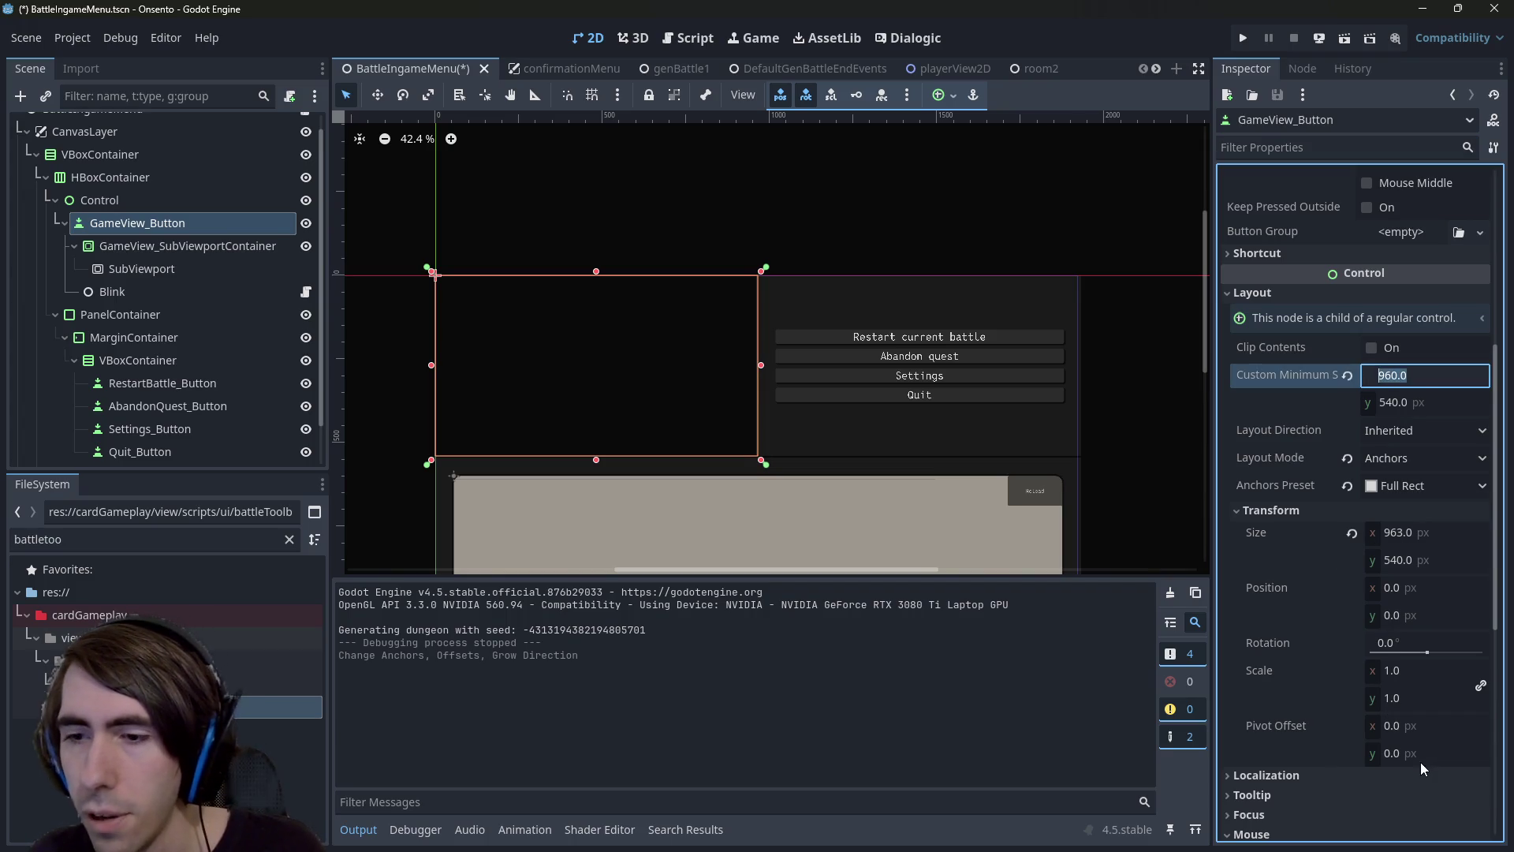
{"action": "left_click", "coordinate": [1423, 725]}
{"action": "type", "text": "2"}
{"action": "key", "text": "Return"}
{"action": "left_click", "coordinate": [1382, 404]}
{"action": "left_click", "coordinate": [1384, 751]}
{"action": "type", "text": "2"}
{"action": "key", "text": "Return"}
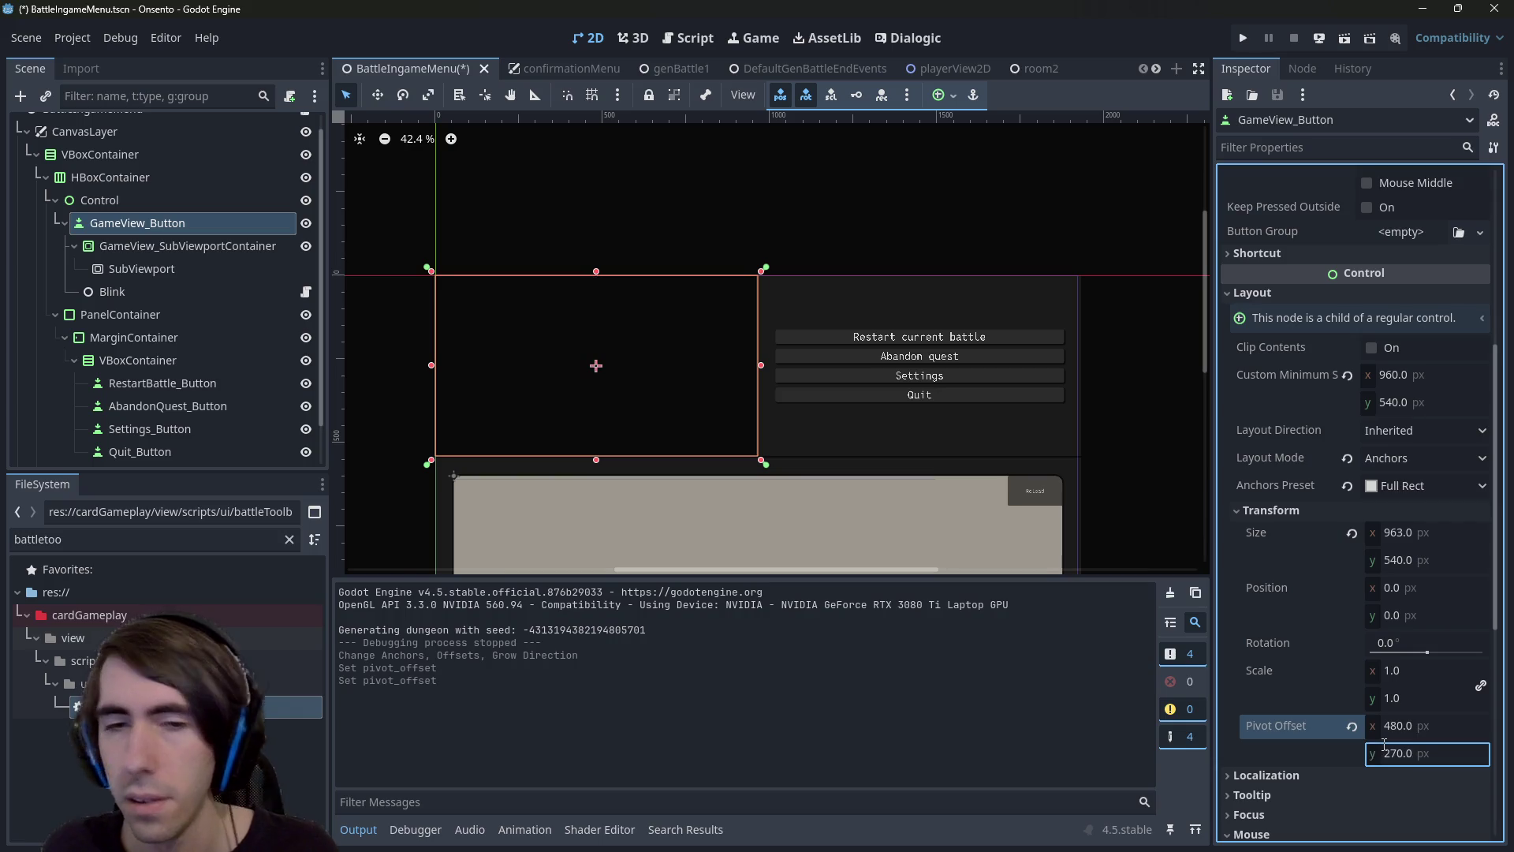
{"action": "key", "text": "ctrl+s"}
- Set Blink's Hover Scale to 1.02 and Pressed Scale to 0.98, save, and return to room2
{"action": "left_click", "coordinate": [112, 292]}
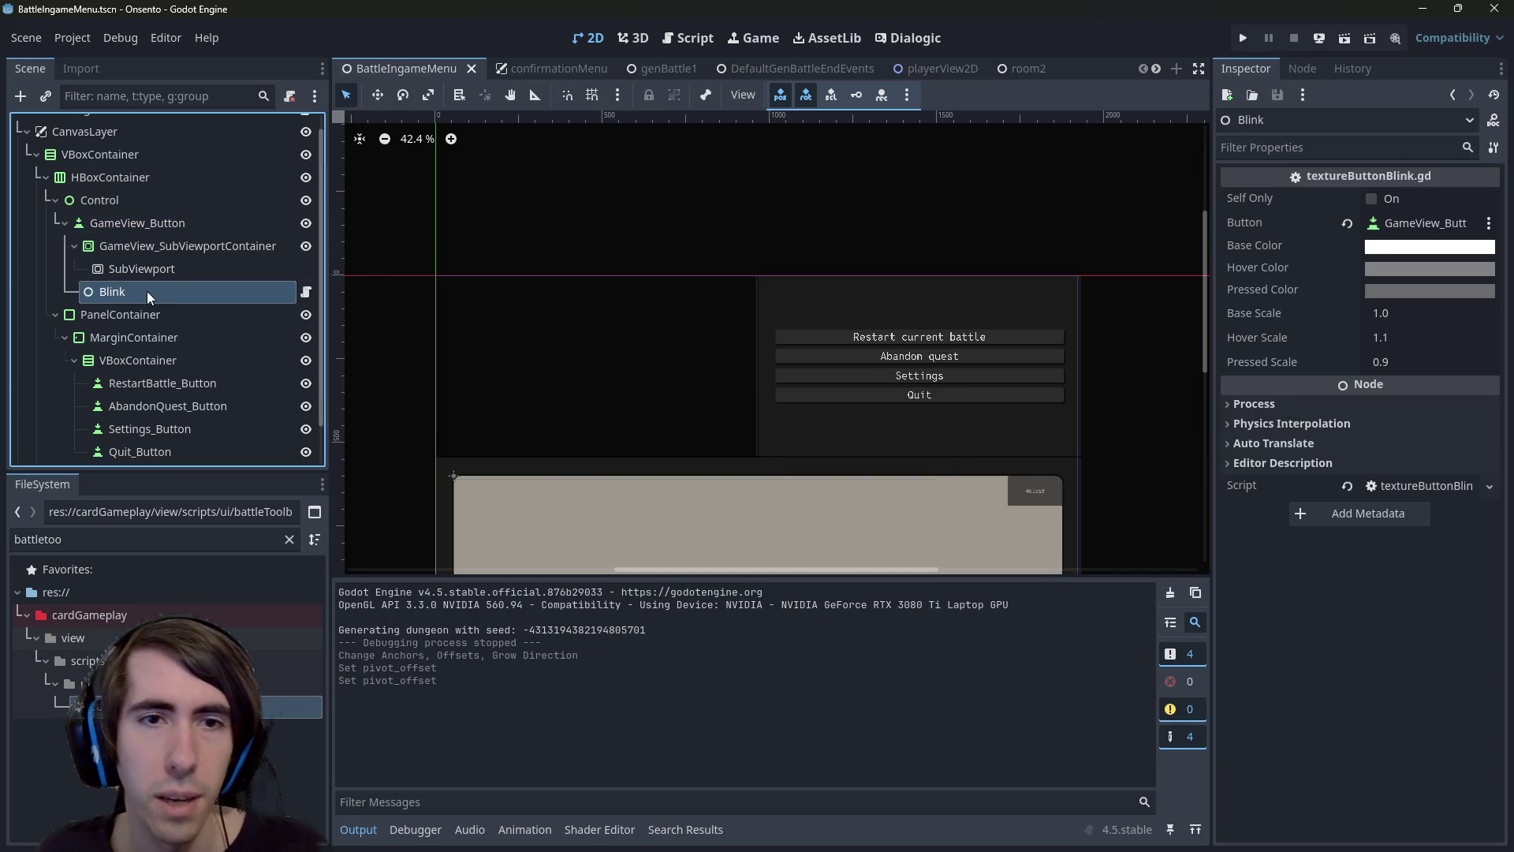
{"action": "left_click_drag", "start_coordinate": [715, 393], "coordinate": [703, 371]}
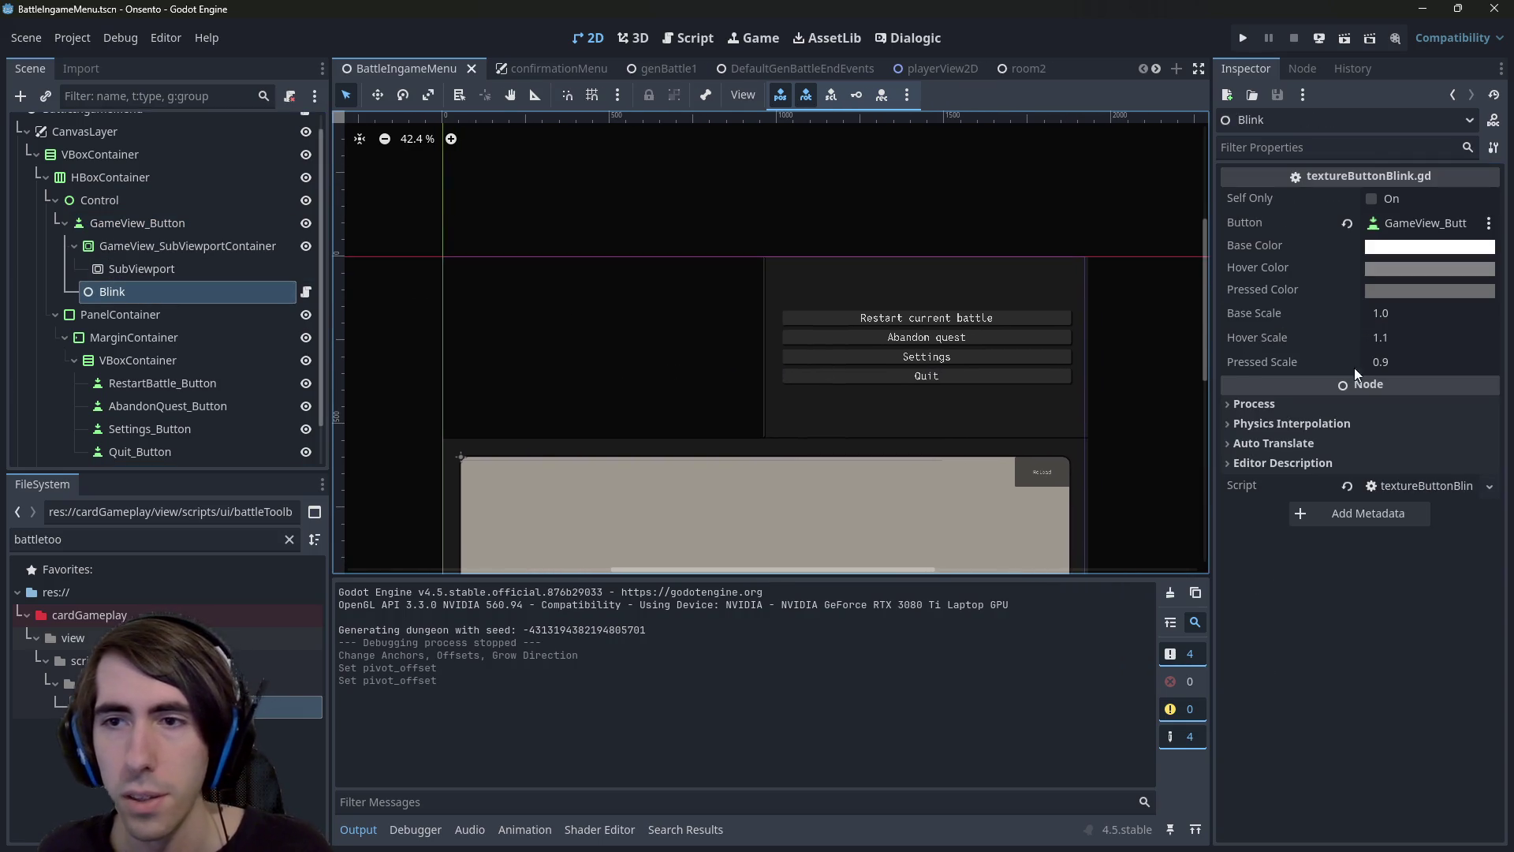
{"action": "left_click", "coordinate": [1421, 337]}
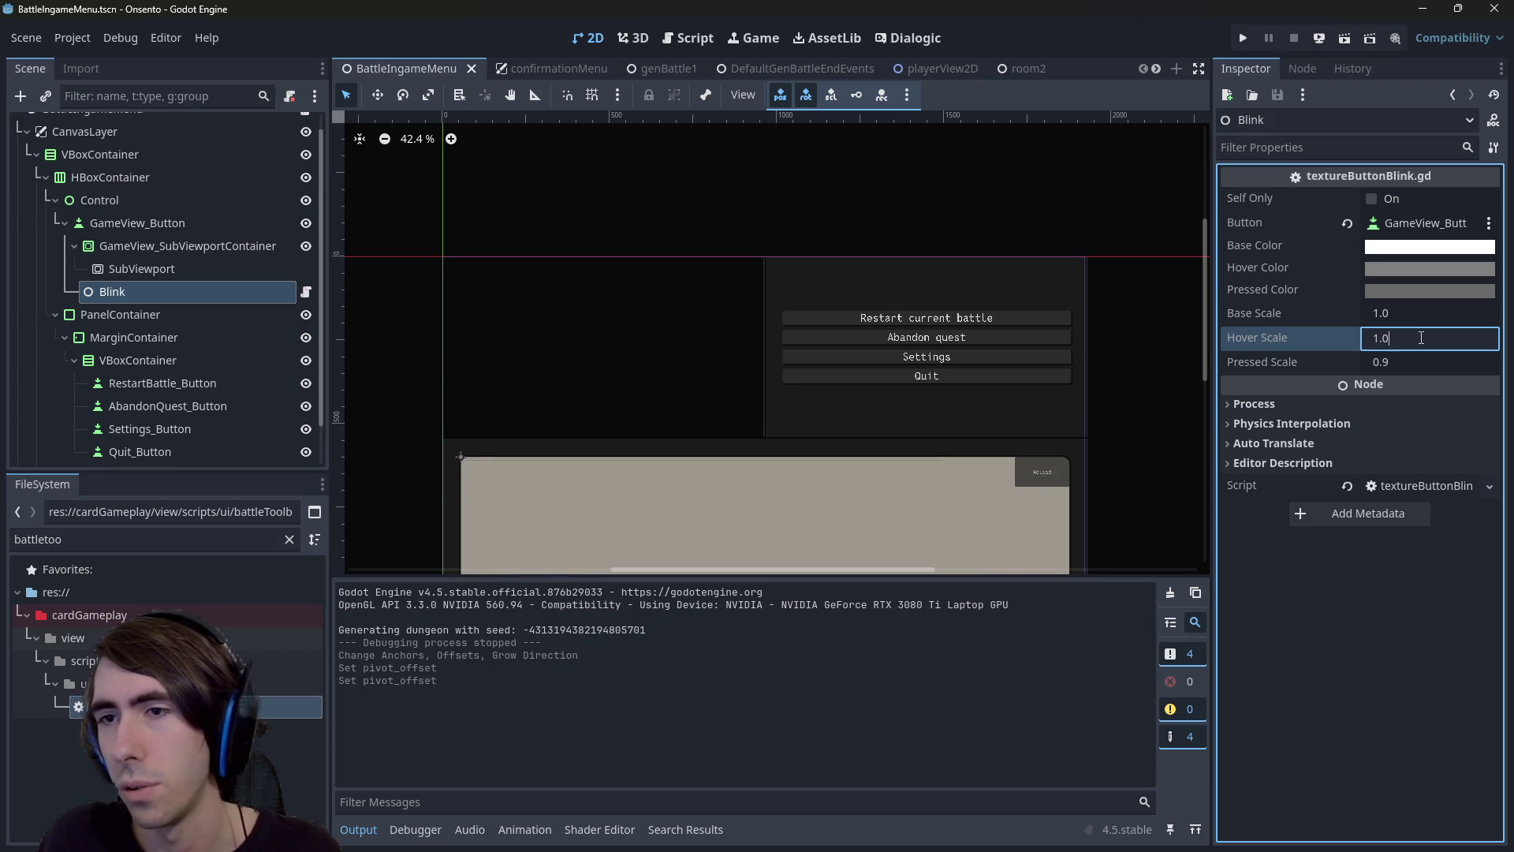
{"action": "key", "text": "Return"}
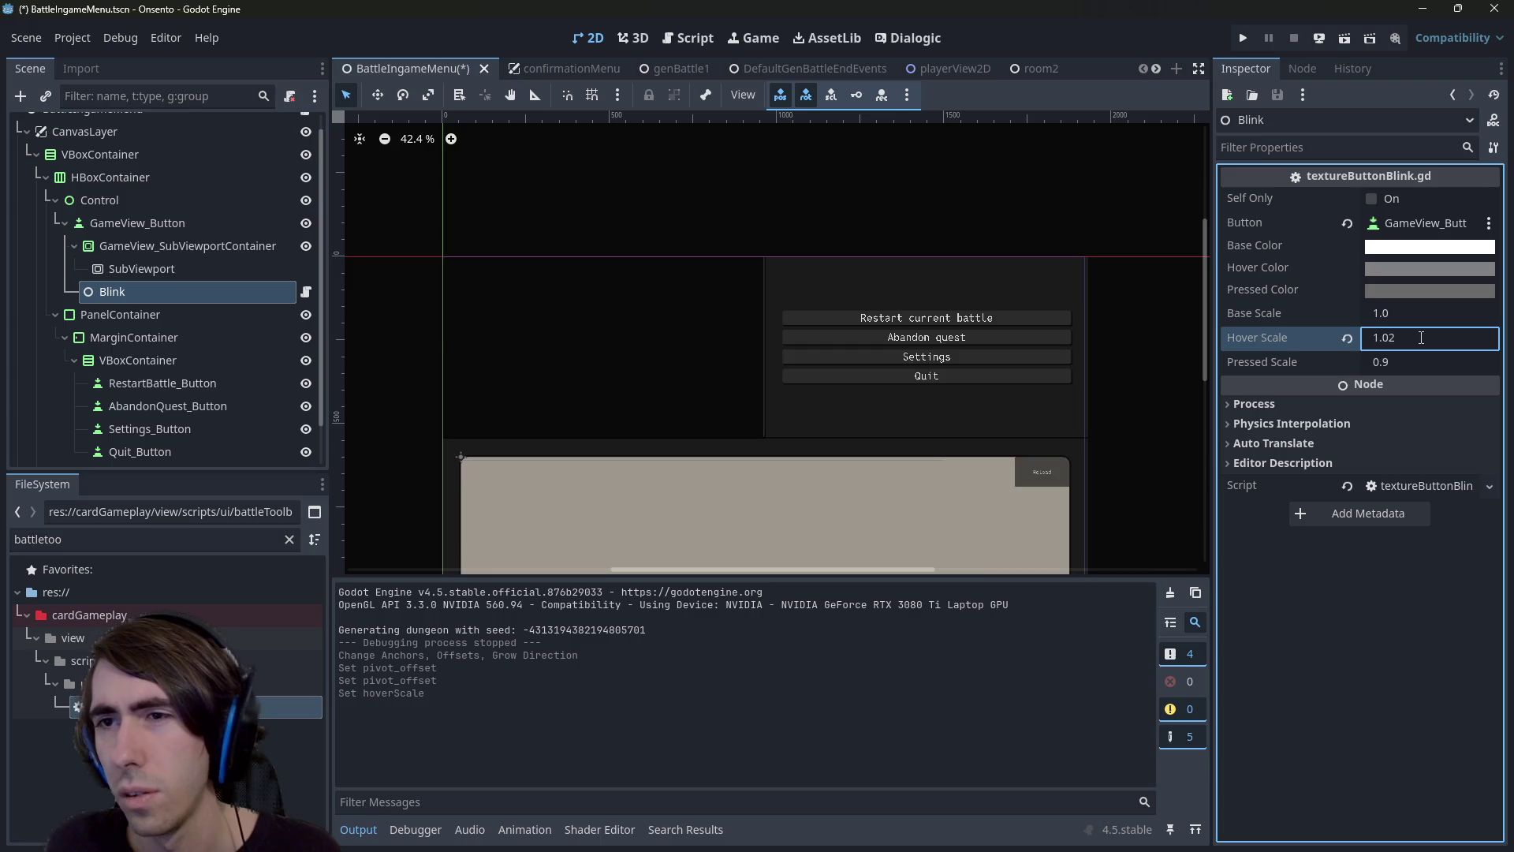
{"action": "key", "text": "Tab"}
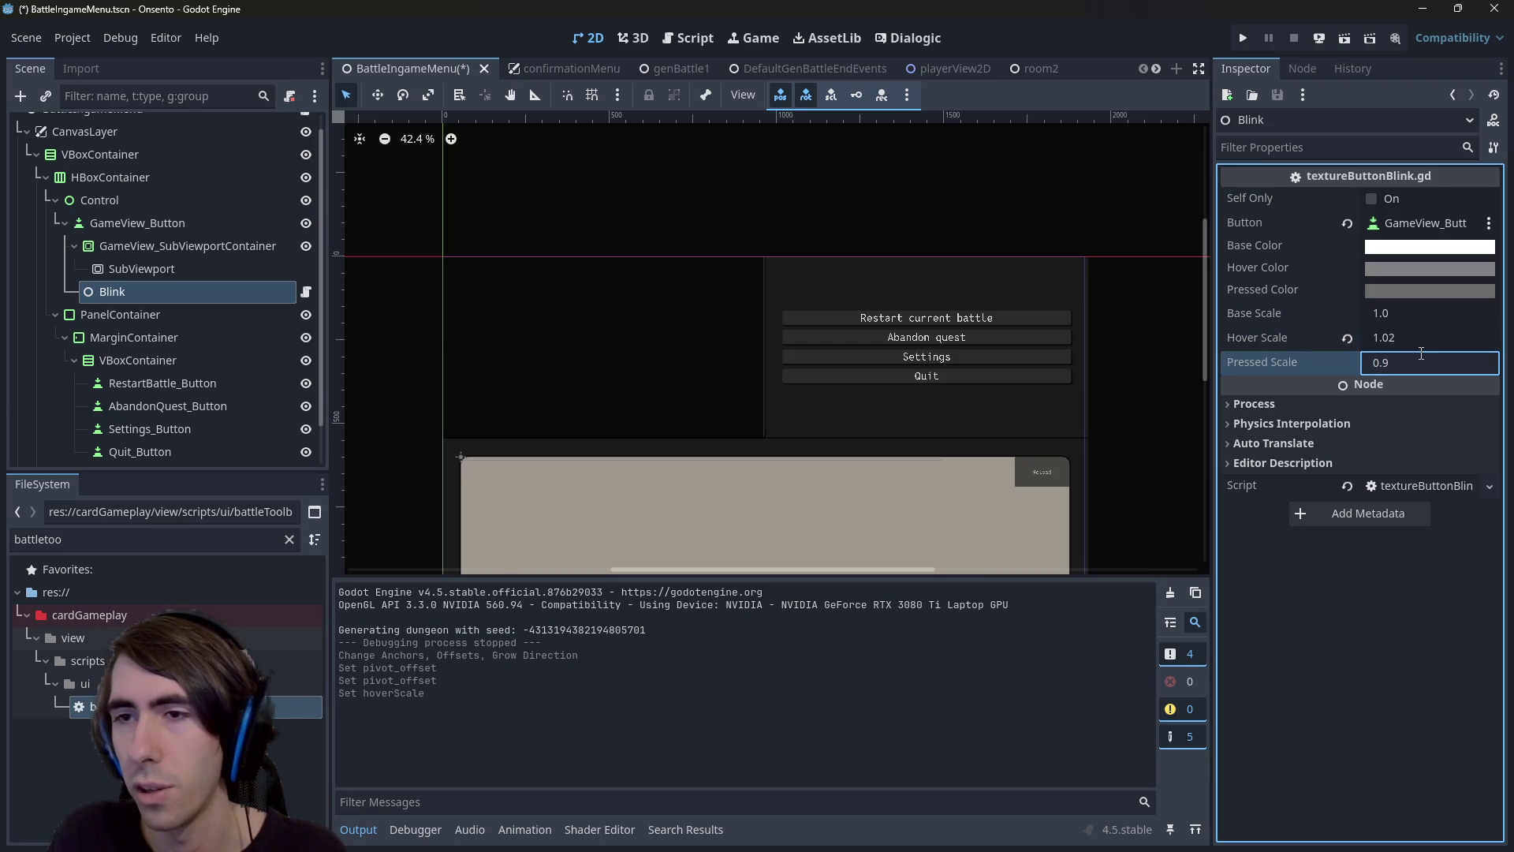
{"action": "key", "text": "Return"}
{"action": "key", "text": "ctrl+s"}
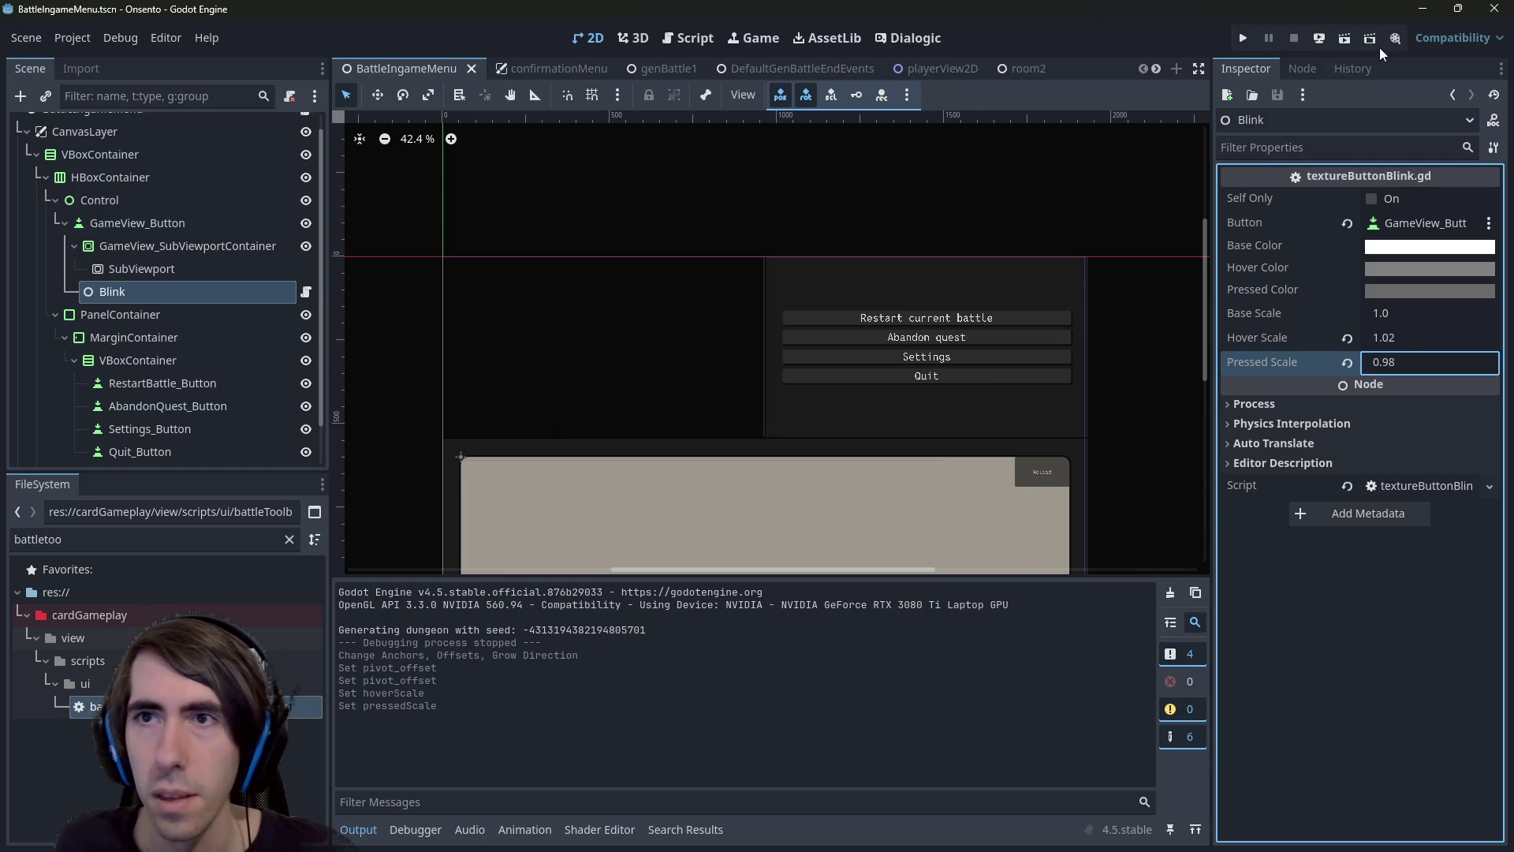
{"action": "left_click", "coordinate": [1026, 71]}
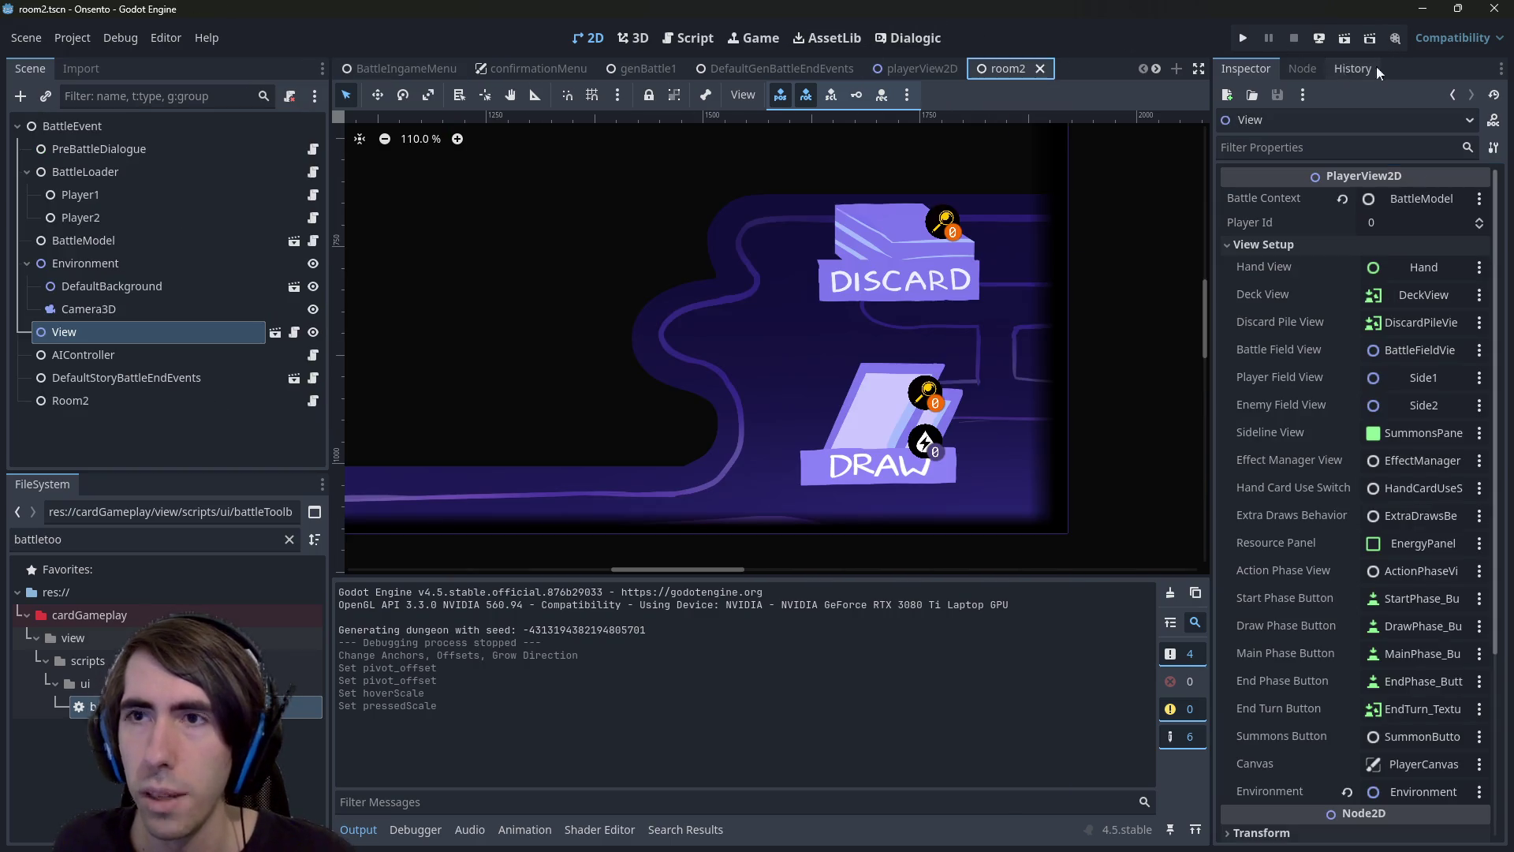
- Run the room2 battle scene and open the in-game pause menu with the gear icon
{"action": "left_click", "coordinate": [1338, 44]}
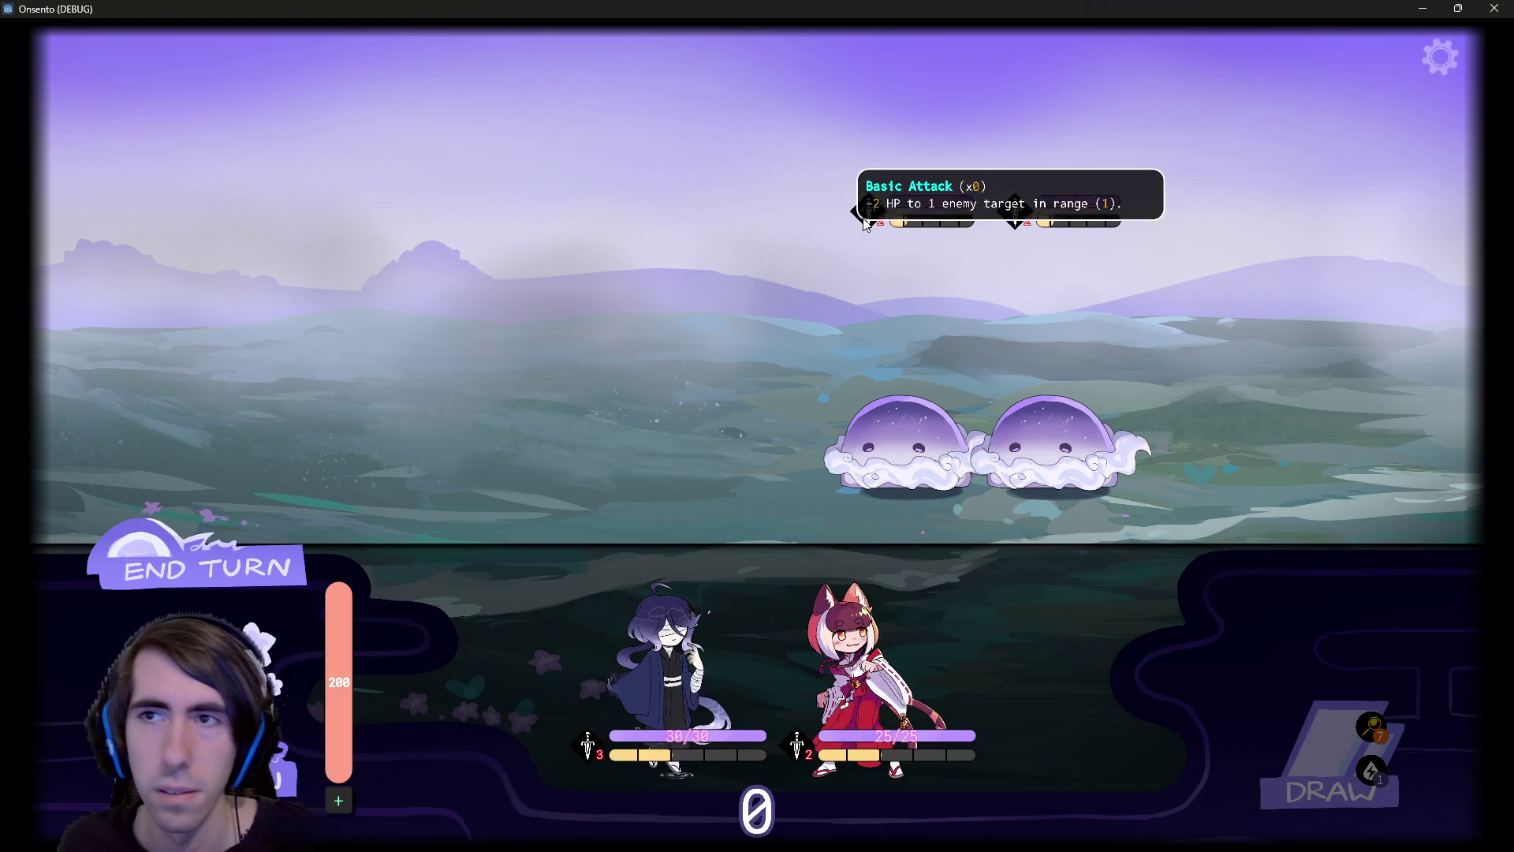
{"action": "left_click", "coordinate": [1449, 71]}
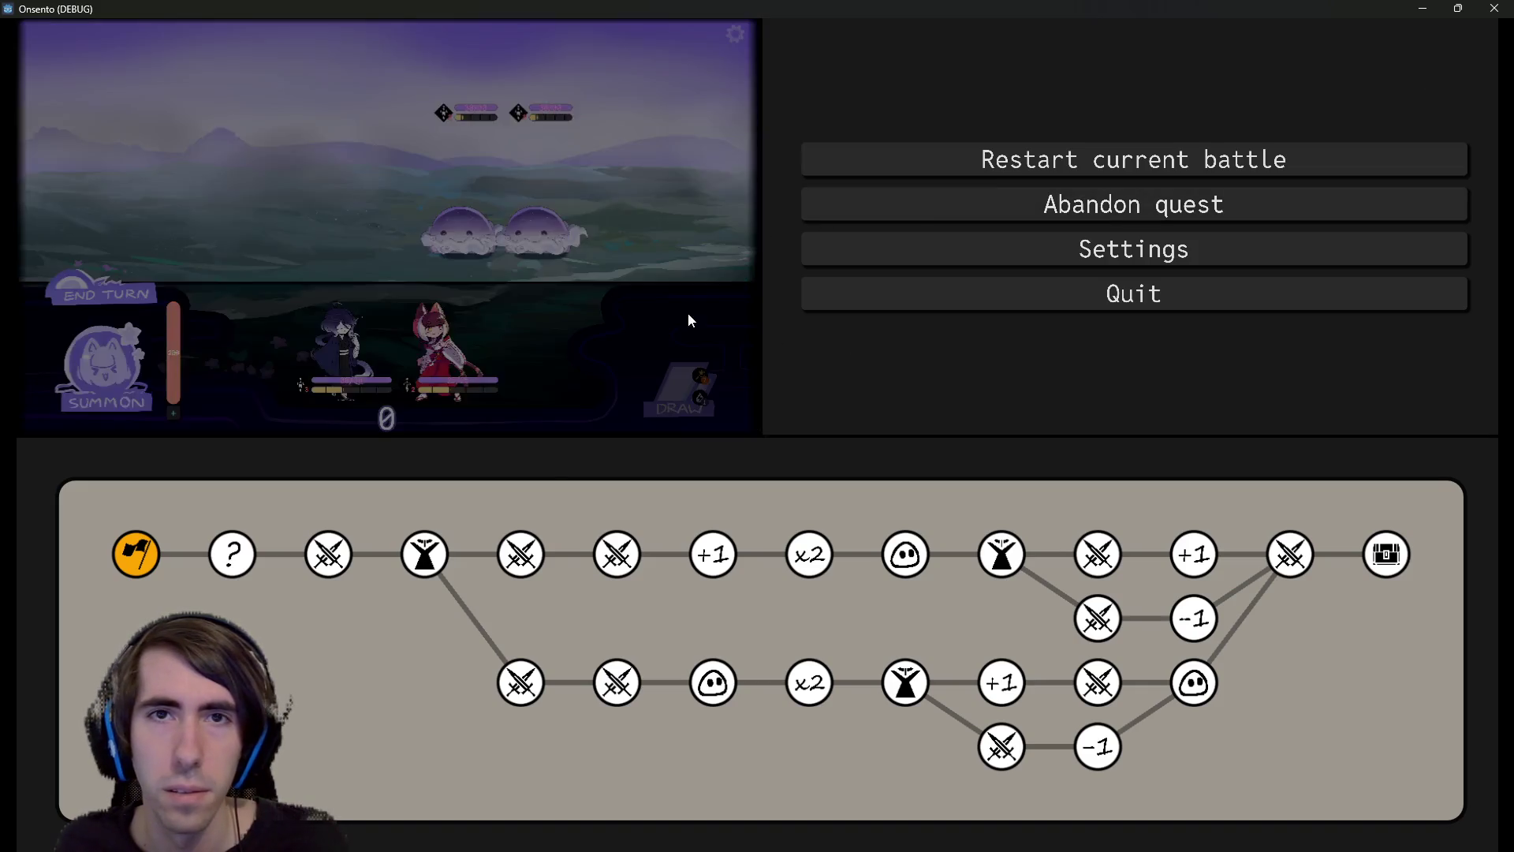
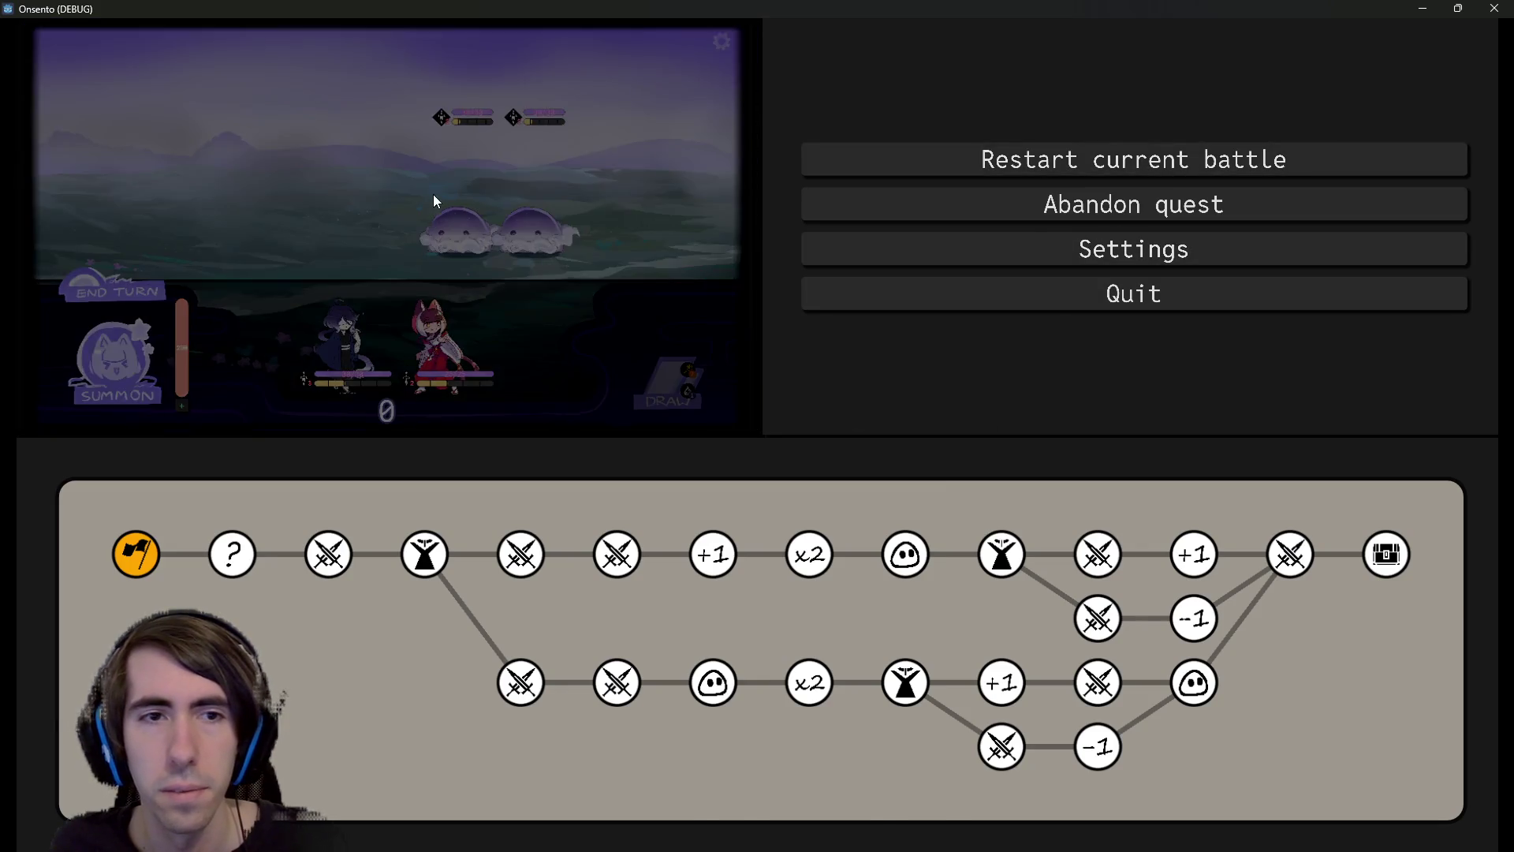
- Toggle the Onsento pause menu with the gear icon a few times, then close the game window
{"action": "left_click", "coordinate": [433, 194]}
{"action": "left_click", "coordinate": [1440, 57]}
{"action": "left_click", "coordinate": [428, 247]}
{"action": "left_click", "coordinate": [1440, 57]}
{"action": "left_click", "coordinate": [395, 247]}
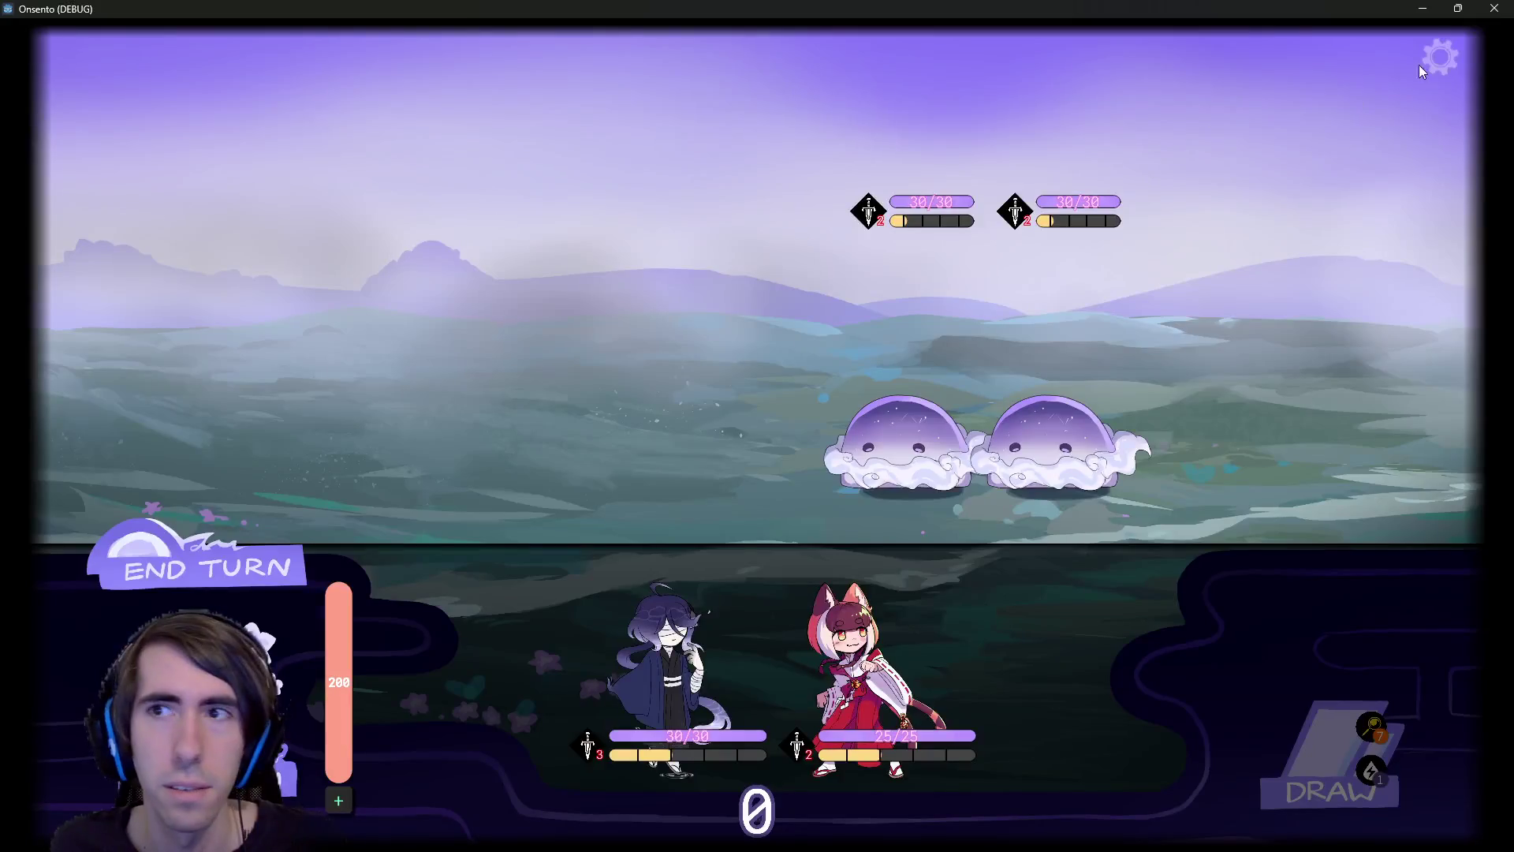
{"action": "left_click", "coordinate": [1440, 57]}
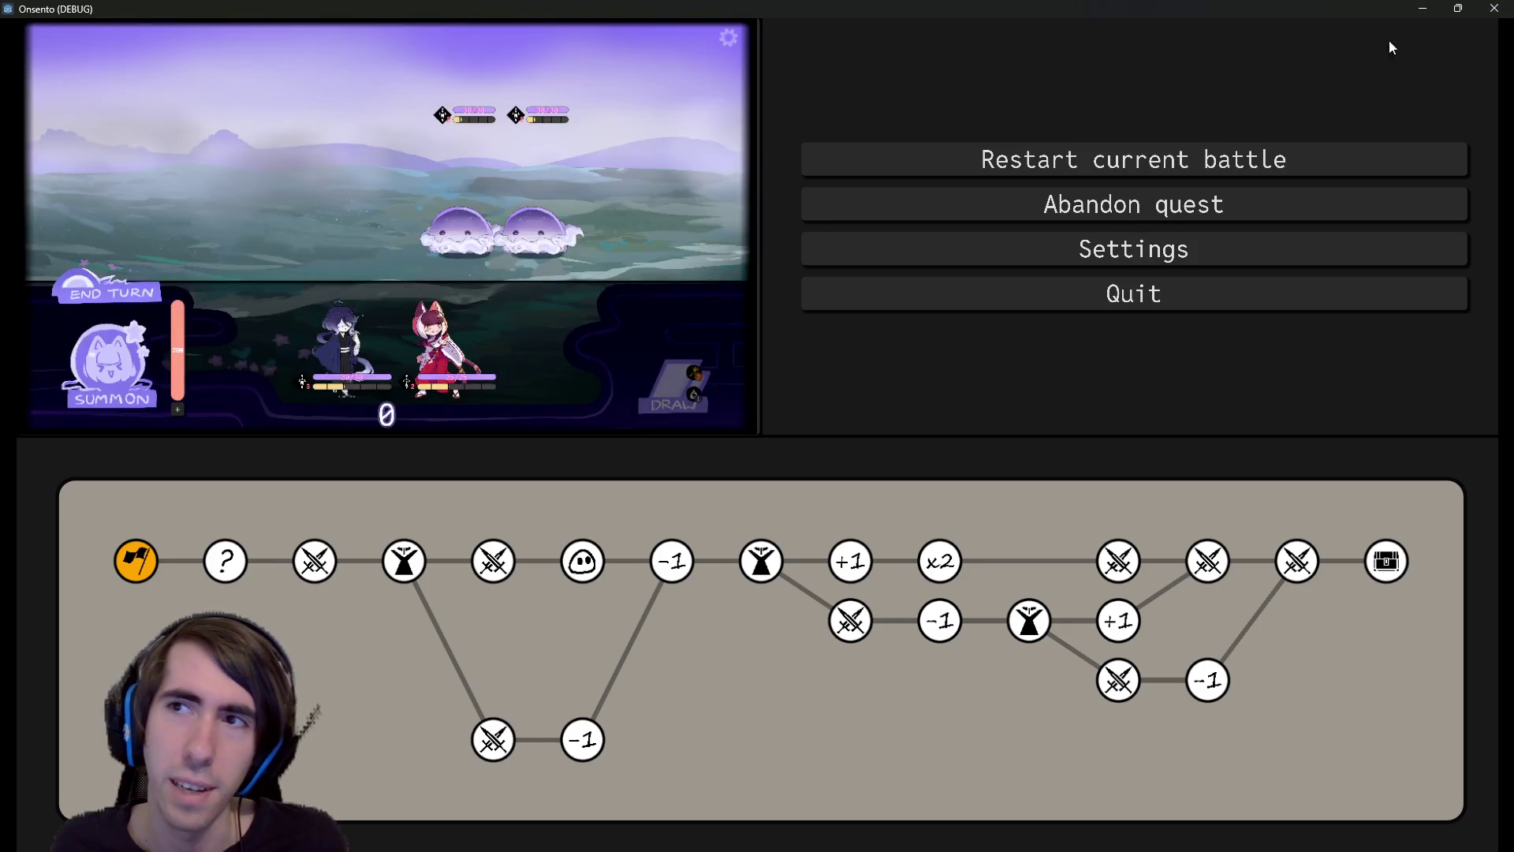
{"action": "left_click", "coordinate": [1491, 11]}
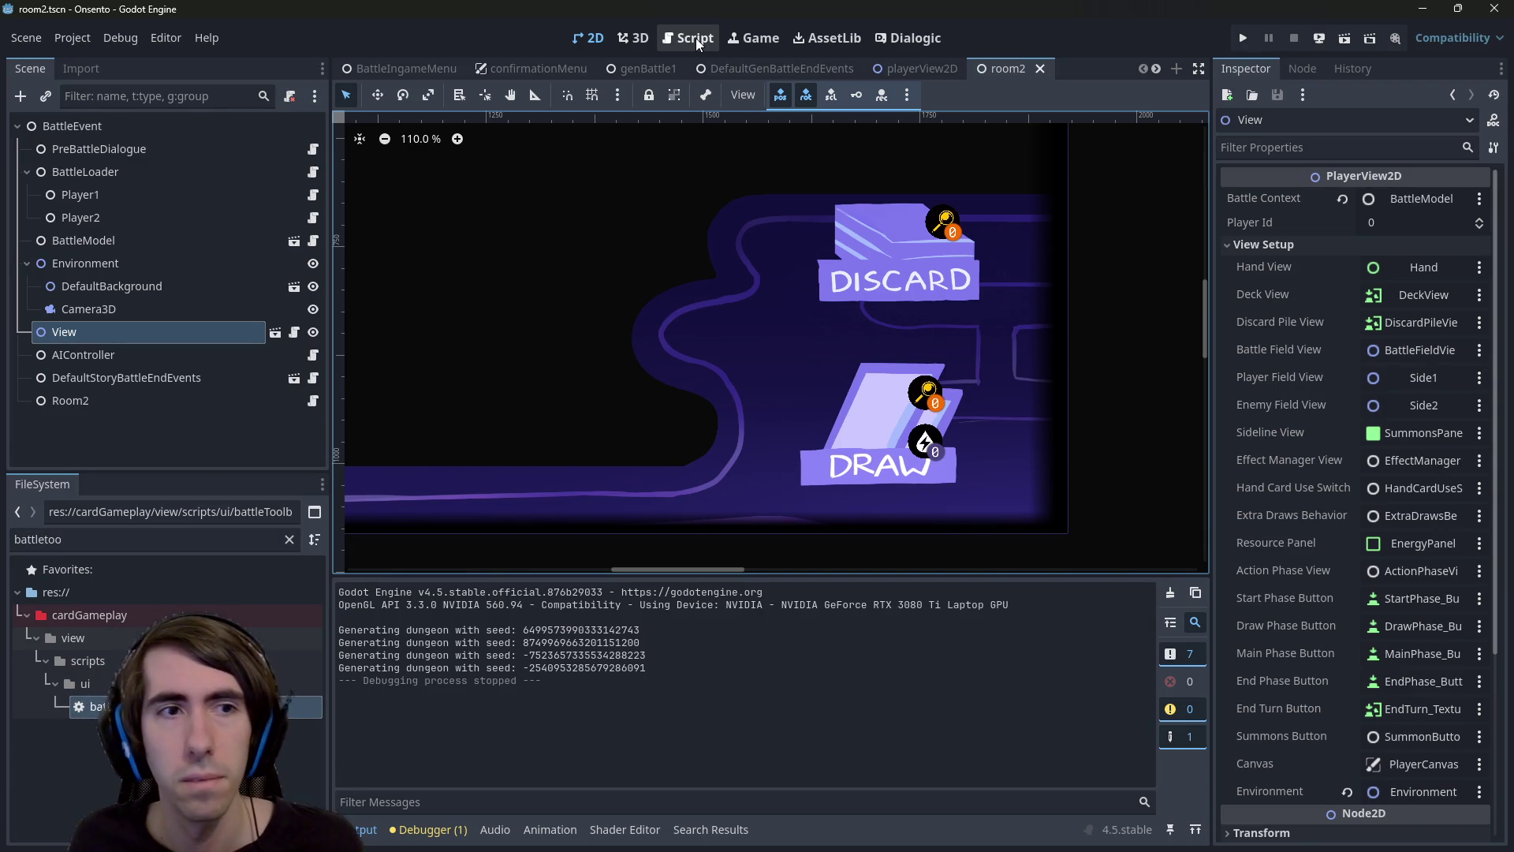
- In the BattleIngameMenu scene, select GameView_Button and revert its Theme to empty
{"action": "scroll", "coordinate": [702, 238], "scroll_direction": "down", "scroll_amount": 4}
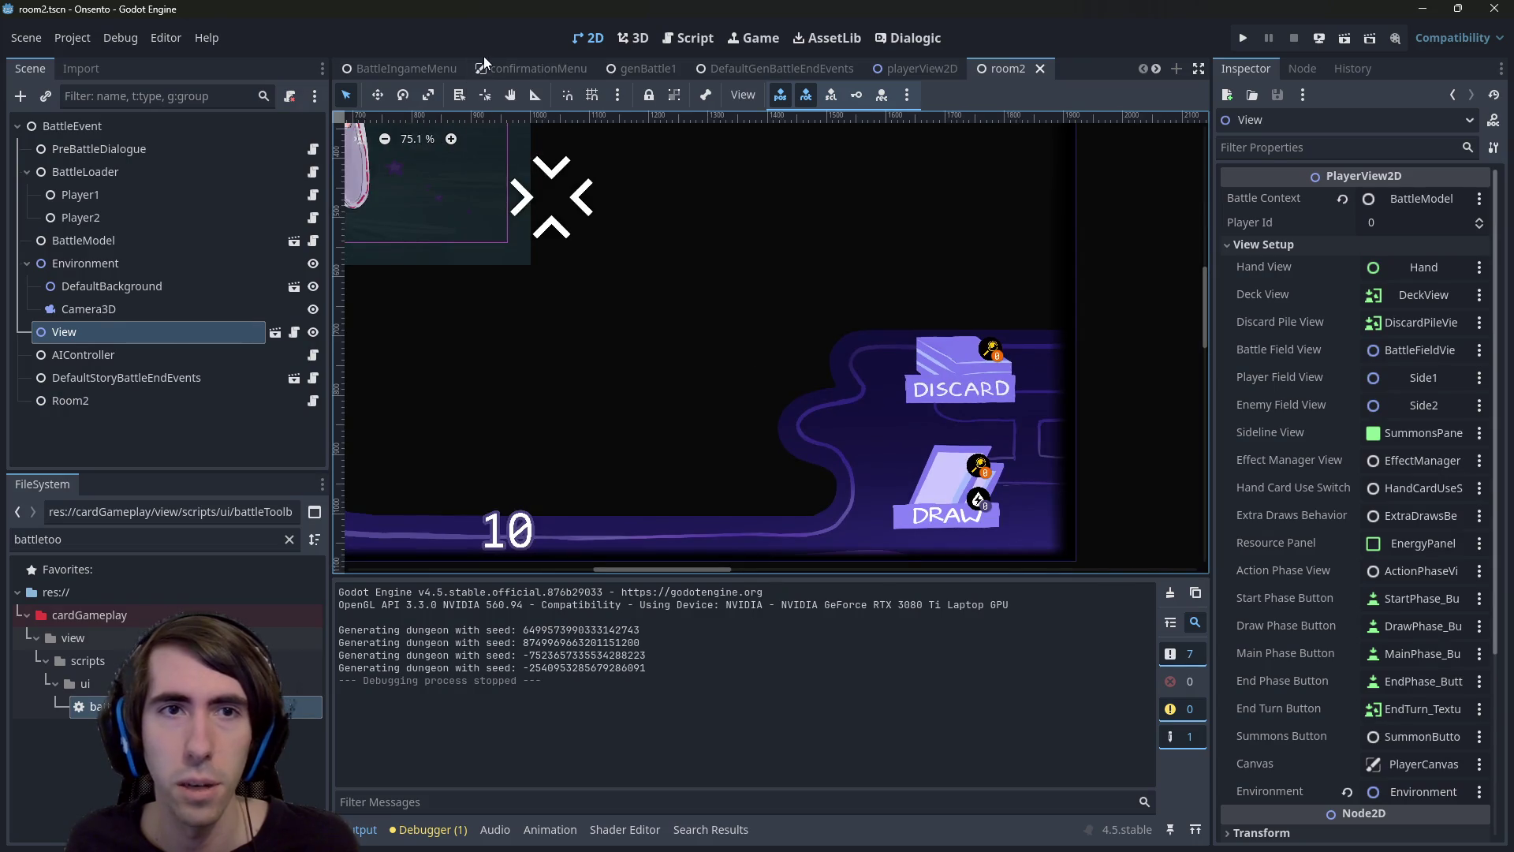
{"action": "left_click", "coordinate": [435, 68]}
{"action": "left_click", "coordinate": [623, 315]}
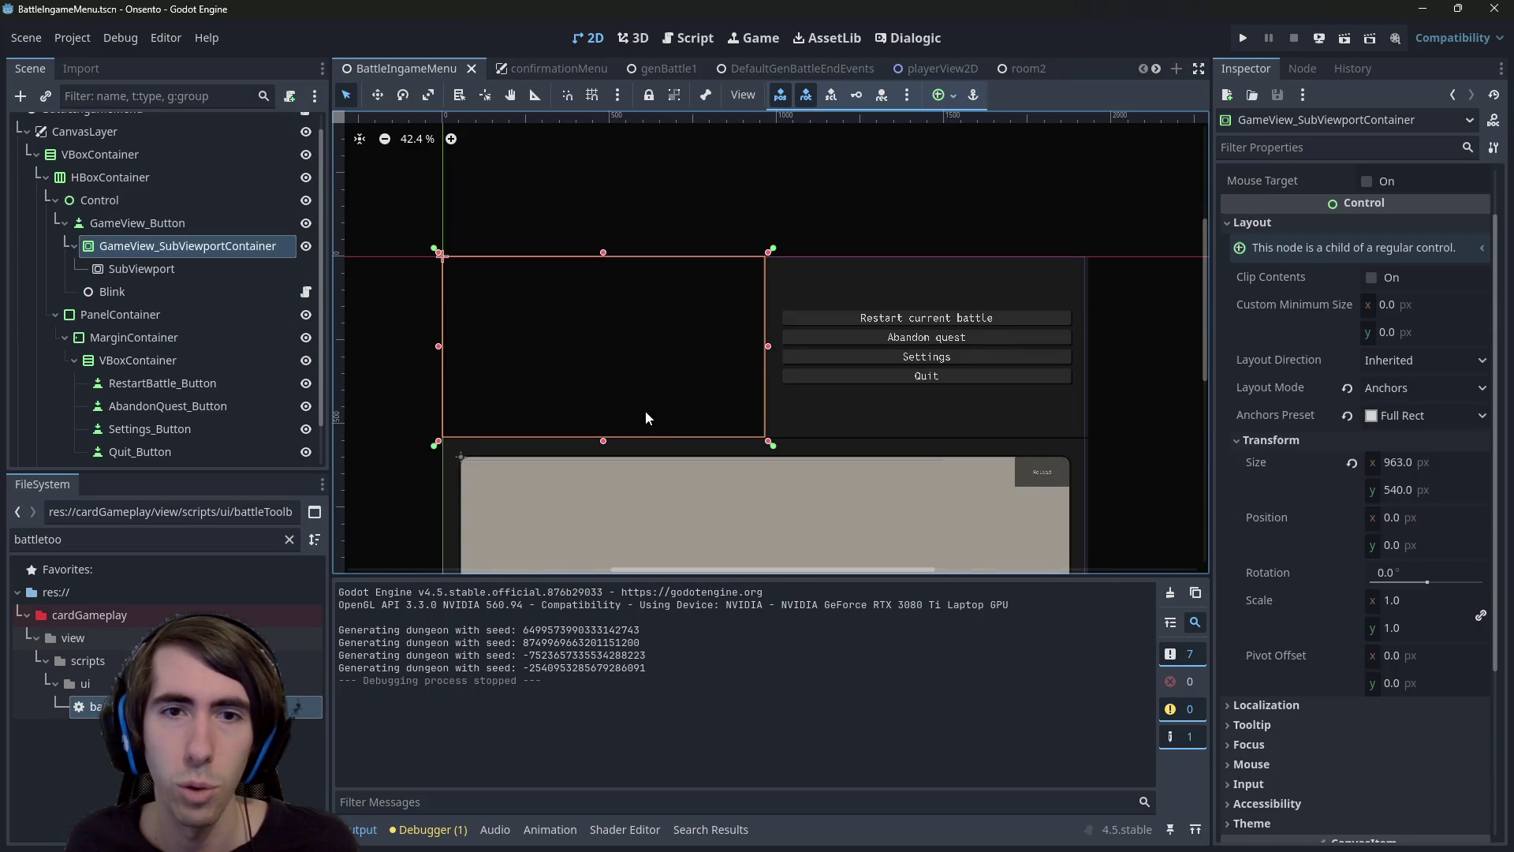
{"action": "scroll", "coordinate": [645, 418], "scroll_direction": "up", "scroll_amount": 2}
{"action": "left_click", "coordinate": [137, 222]}
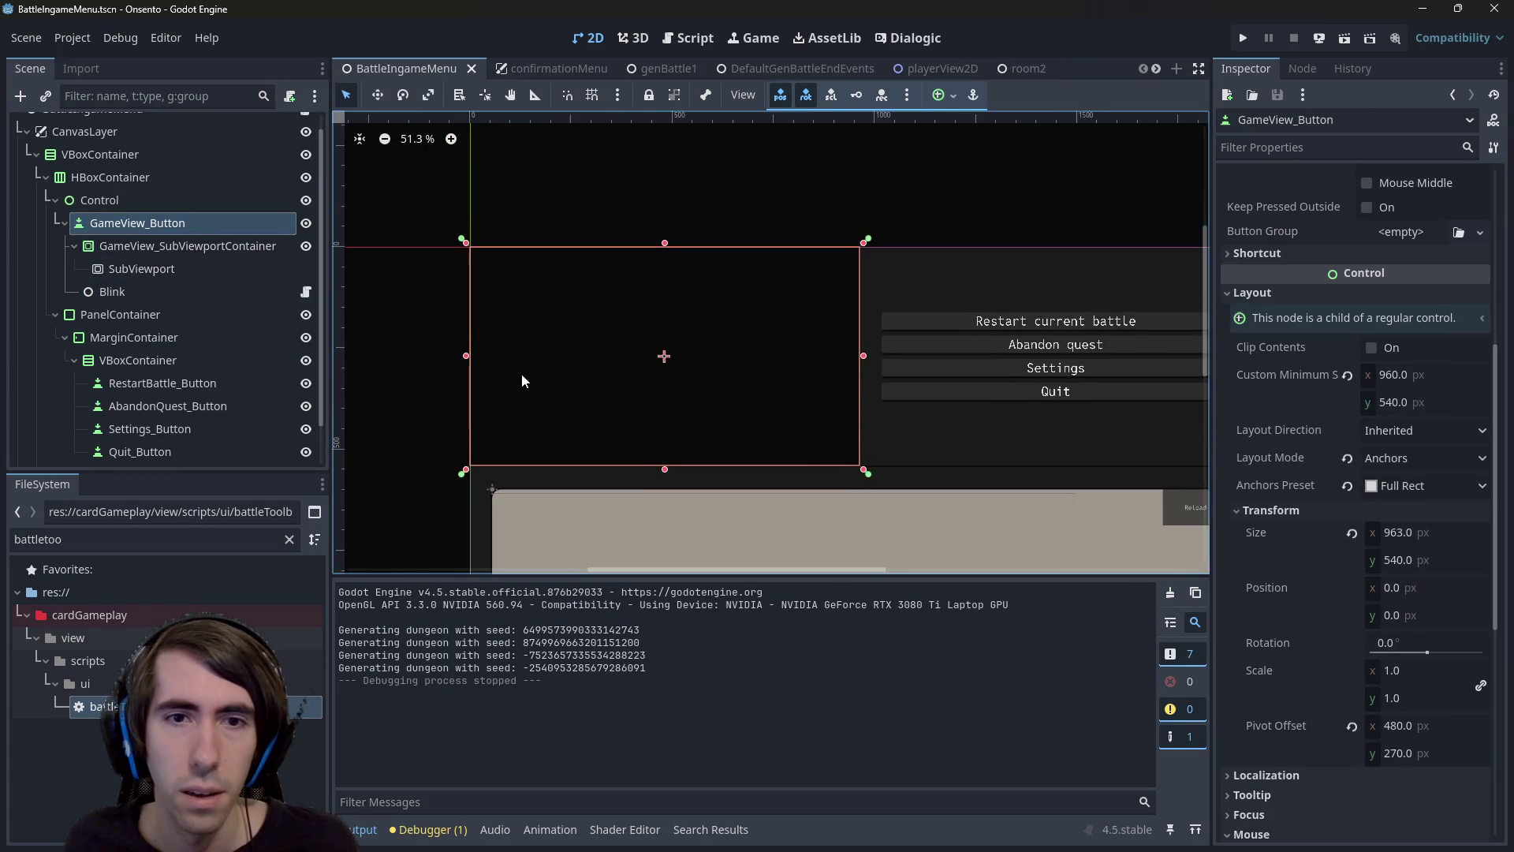
{"action": "scroll", "coordinate": [672, 426], "scroll_direction": "up", "scroll_amount": 3}
{"action": "scroll", "coordinate": [1322, 488], "scroll_direction": "down", "scroll_amount": 6}
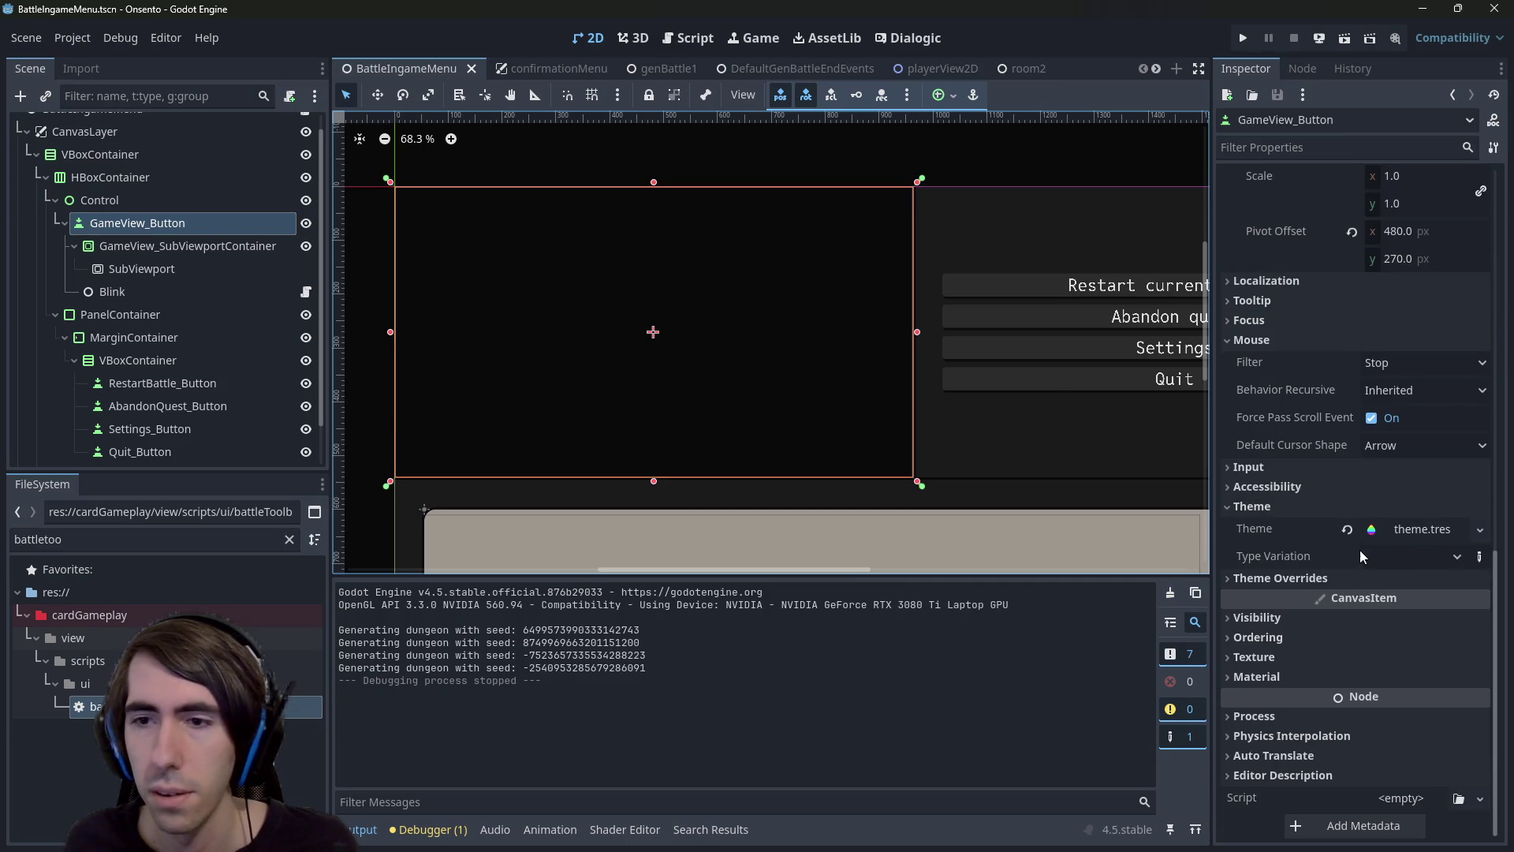
{"action": "left_click", "coordinate": [1347, 532]}
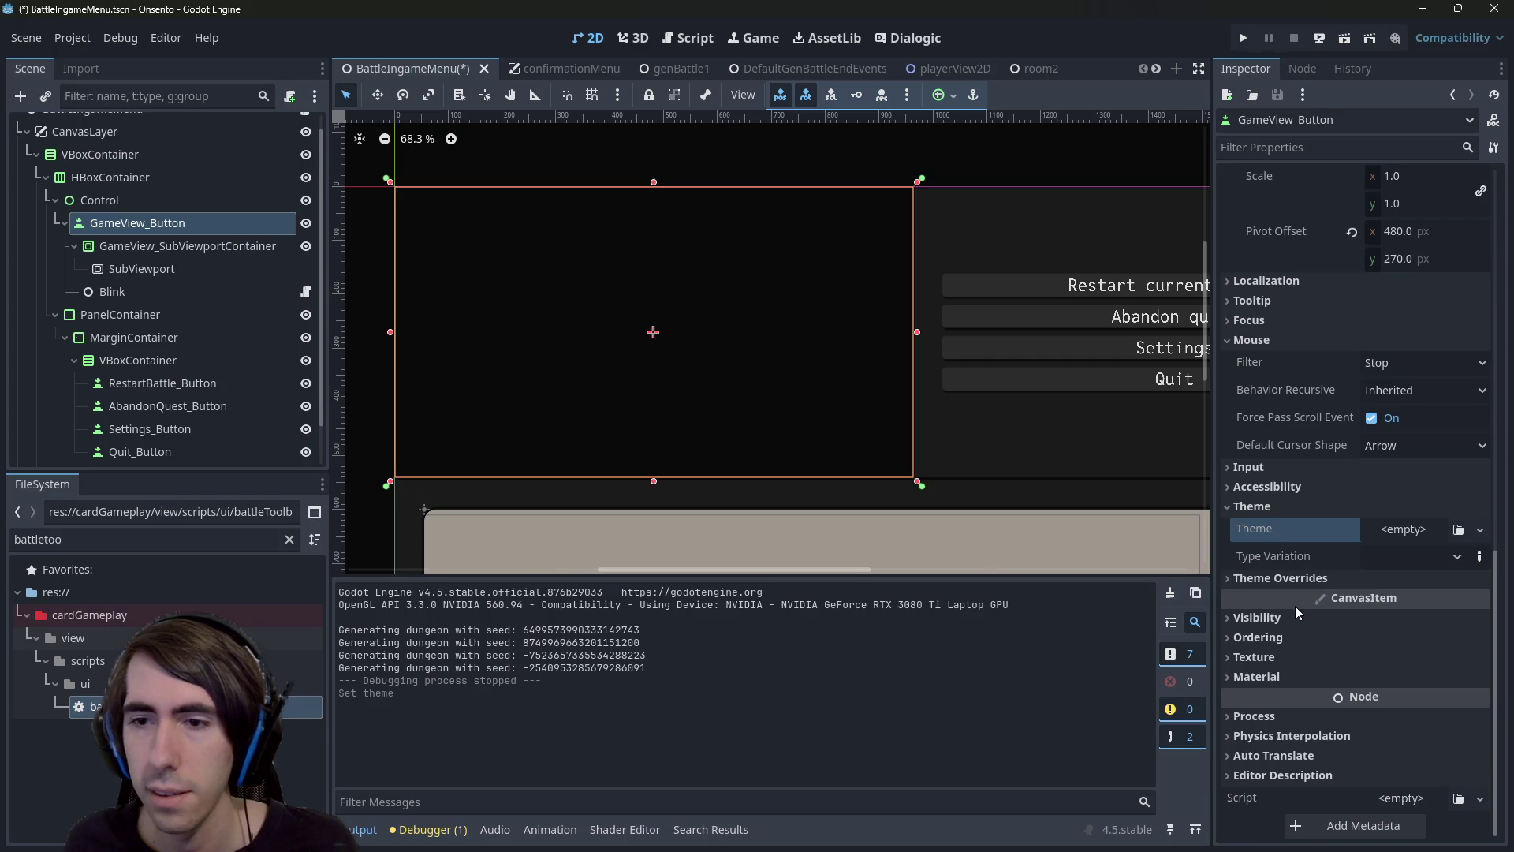
- Expand GameView_Button's Theme Overrides to reach the Styles section
{"action": "left_click", "coordinate": [1295, 580]}
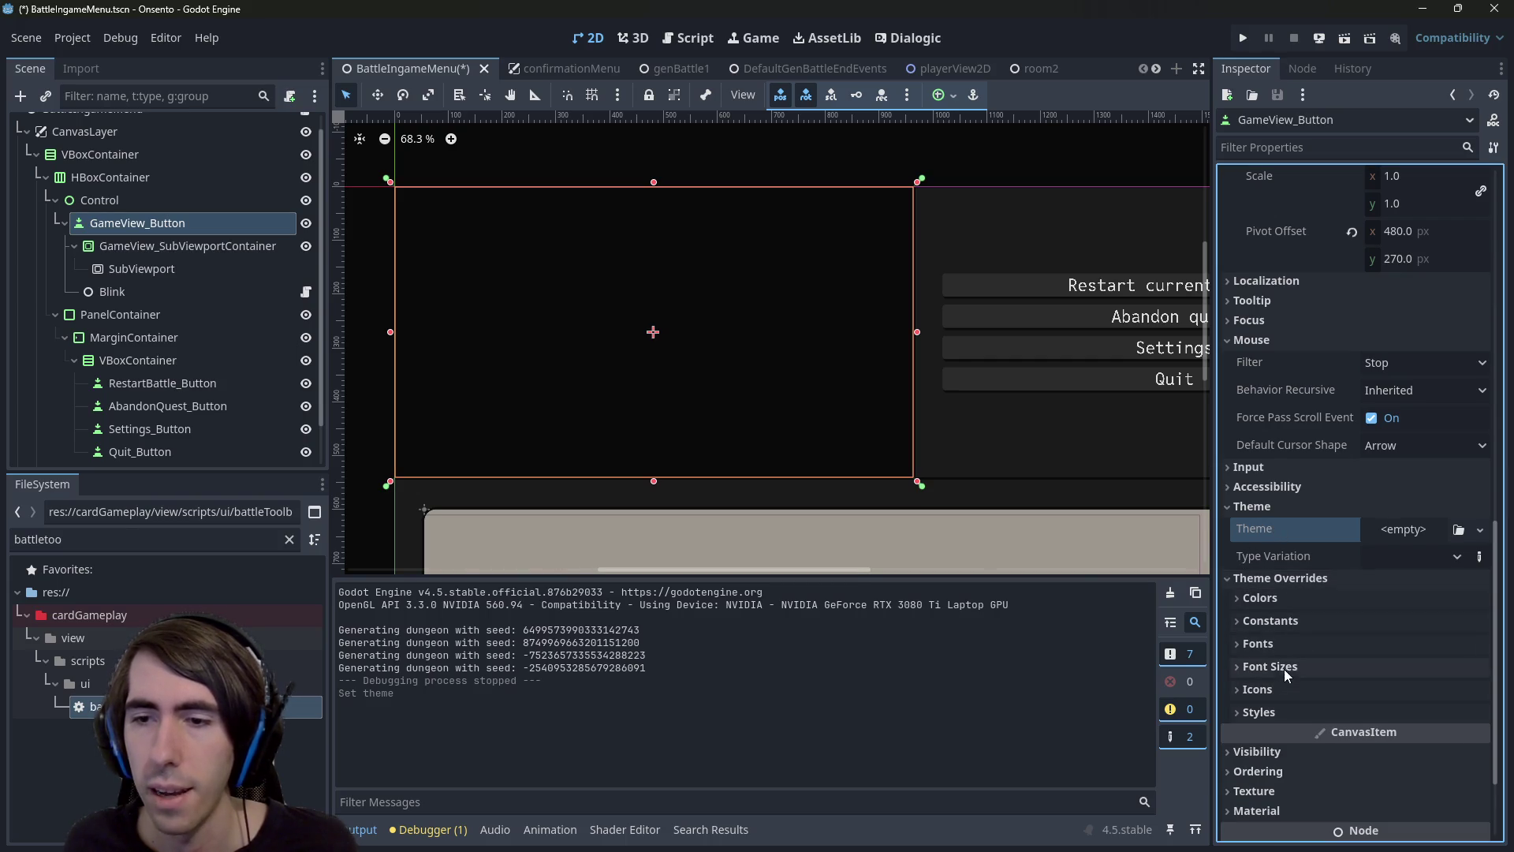
{"action": "left_click", "coordinate": [1290, 601]}
{"action": "scroll", "coordinate": [1293, 611], "scroll_direction": "down", "scroll_amount": 5}
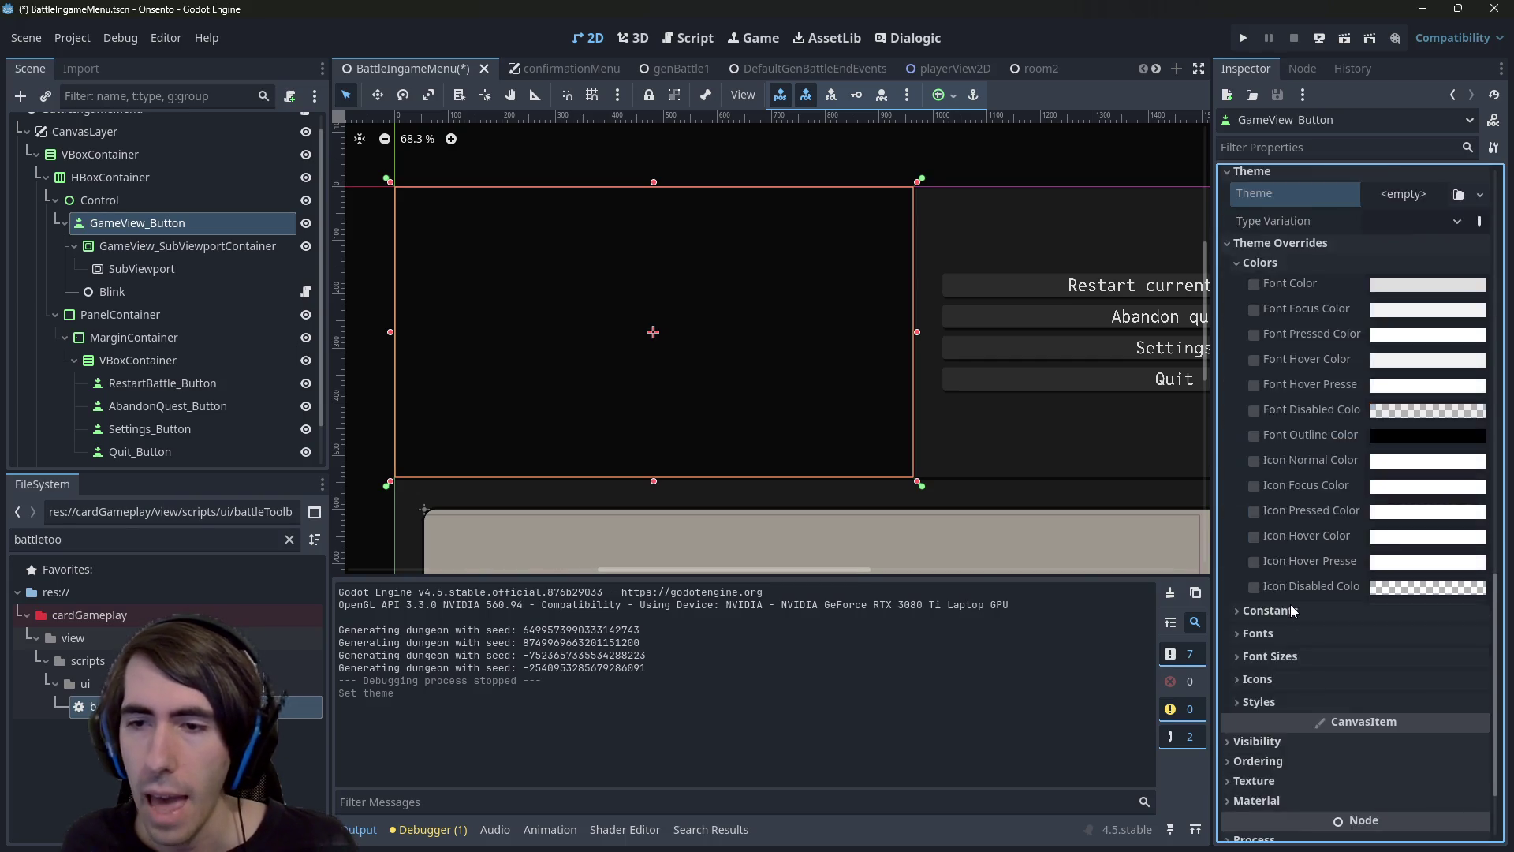
{"action": "scroll", "coordinate": [1291, 610], "scroll_direction": "up", "scroll_amount": 10}
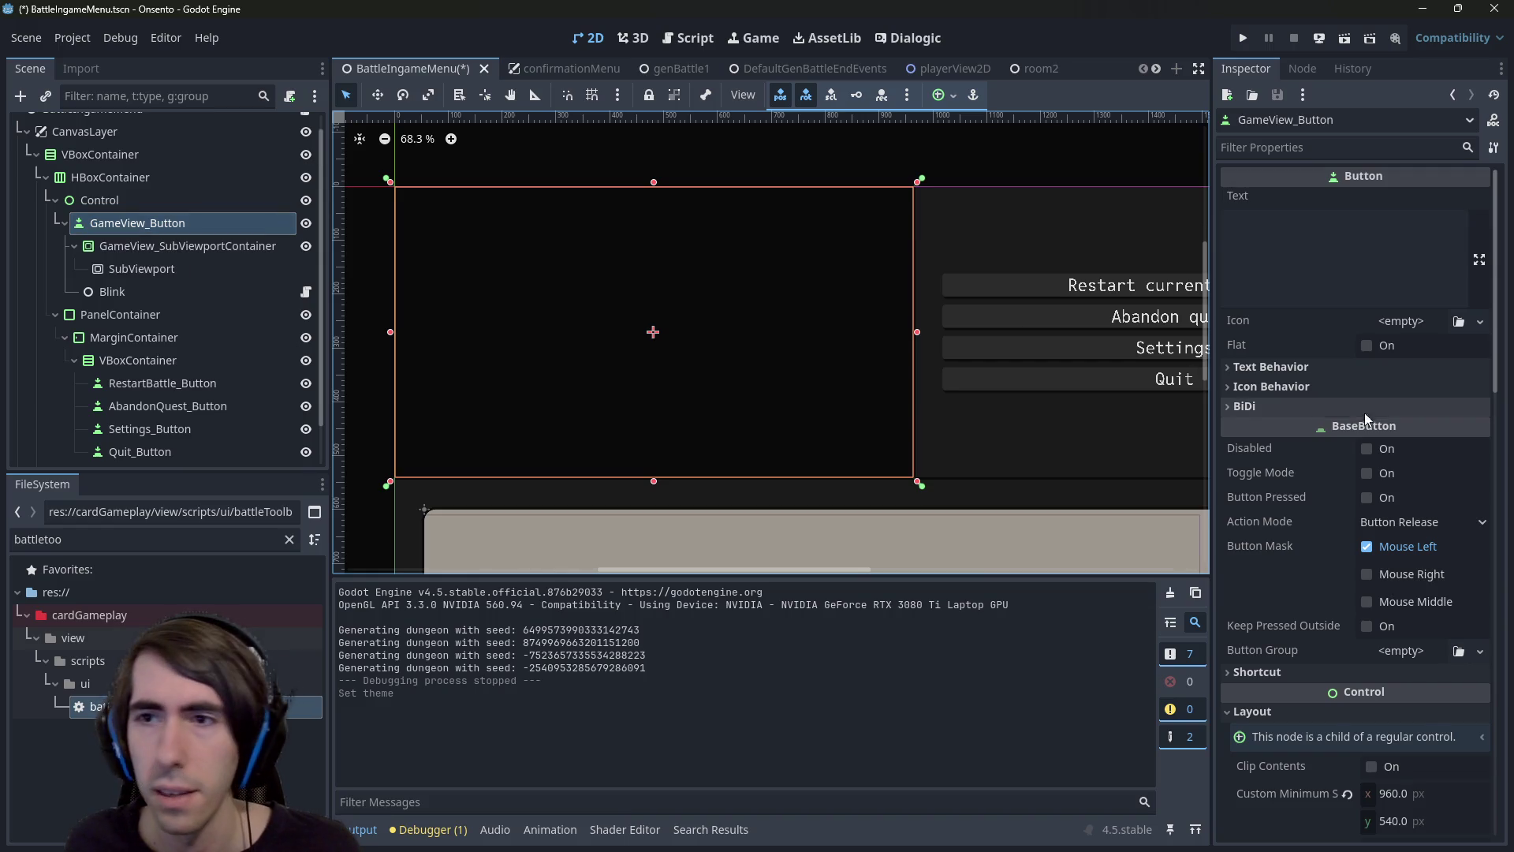
{"action": "scroll", "coordinate": [1339, 431], "scroll_direction": "down", "scroll_amount": 2}
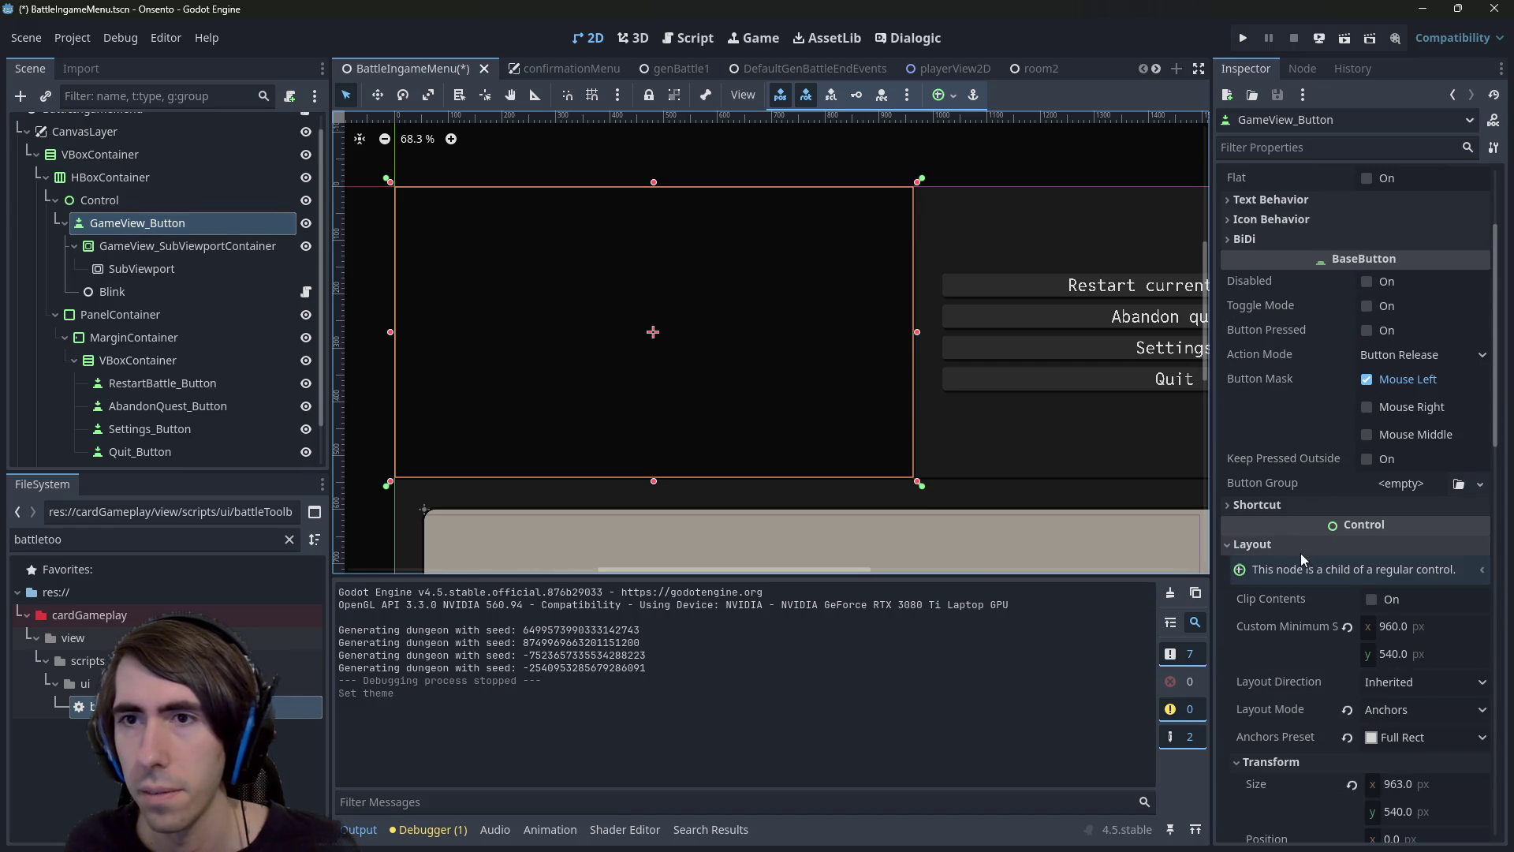
{"action": "scroll", "coordinate": [1300, 551], "scroll_direction": "down", "scroll_amount": 8}
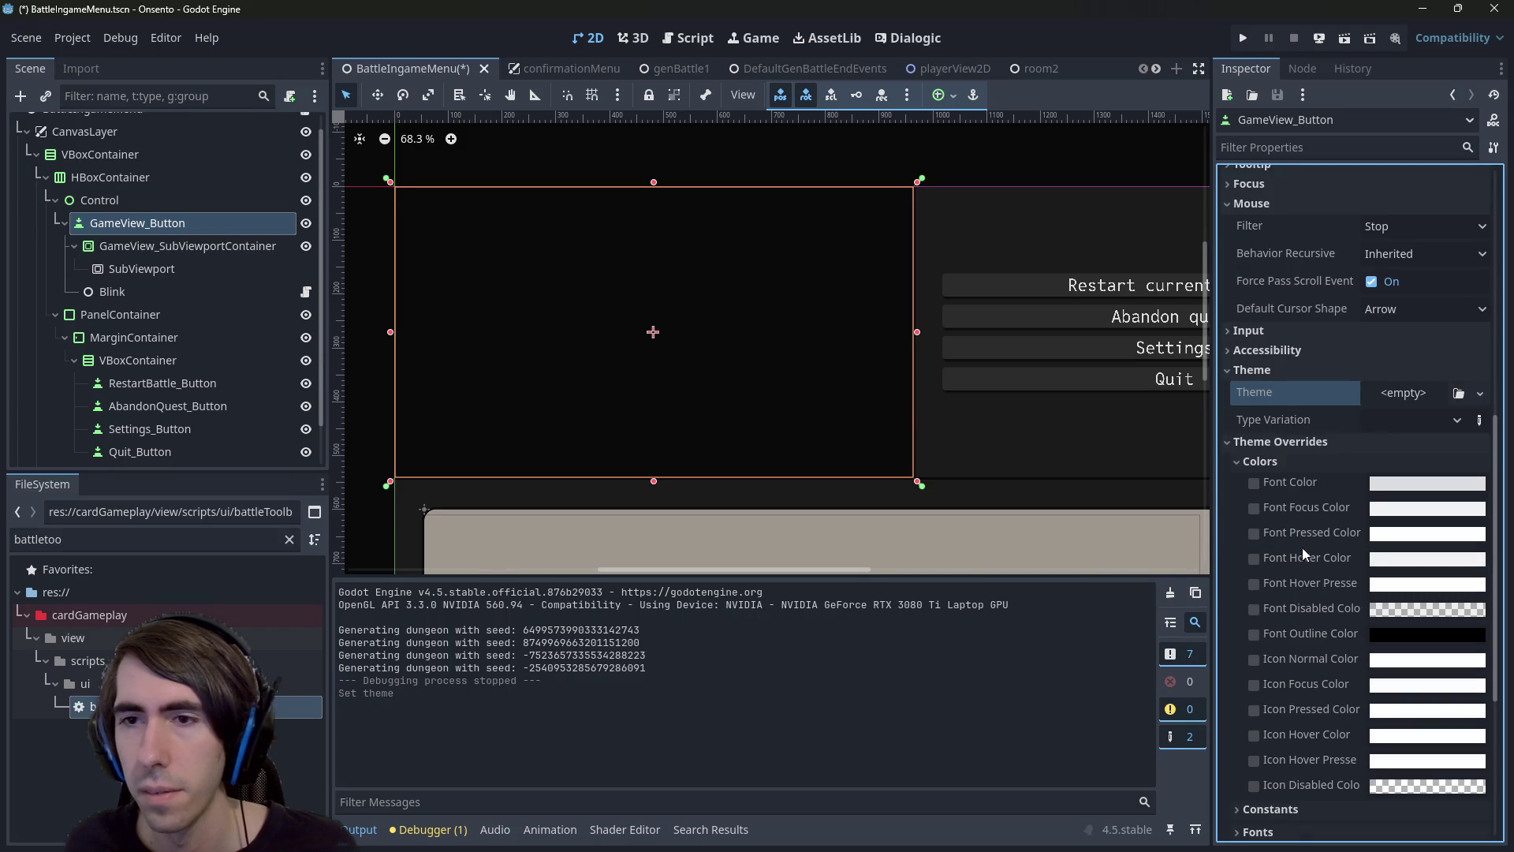
{"action": "scroll", "coordinate": [1307, 382], "scroll_direction": "down", "scroll_amount": 4}
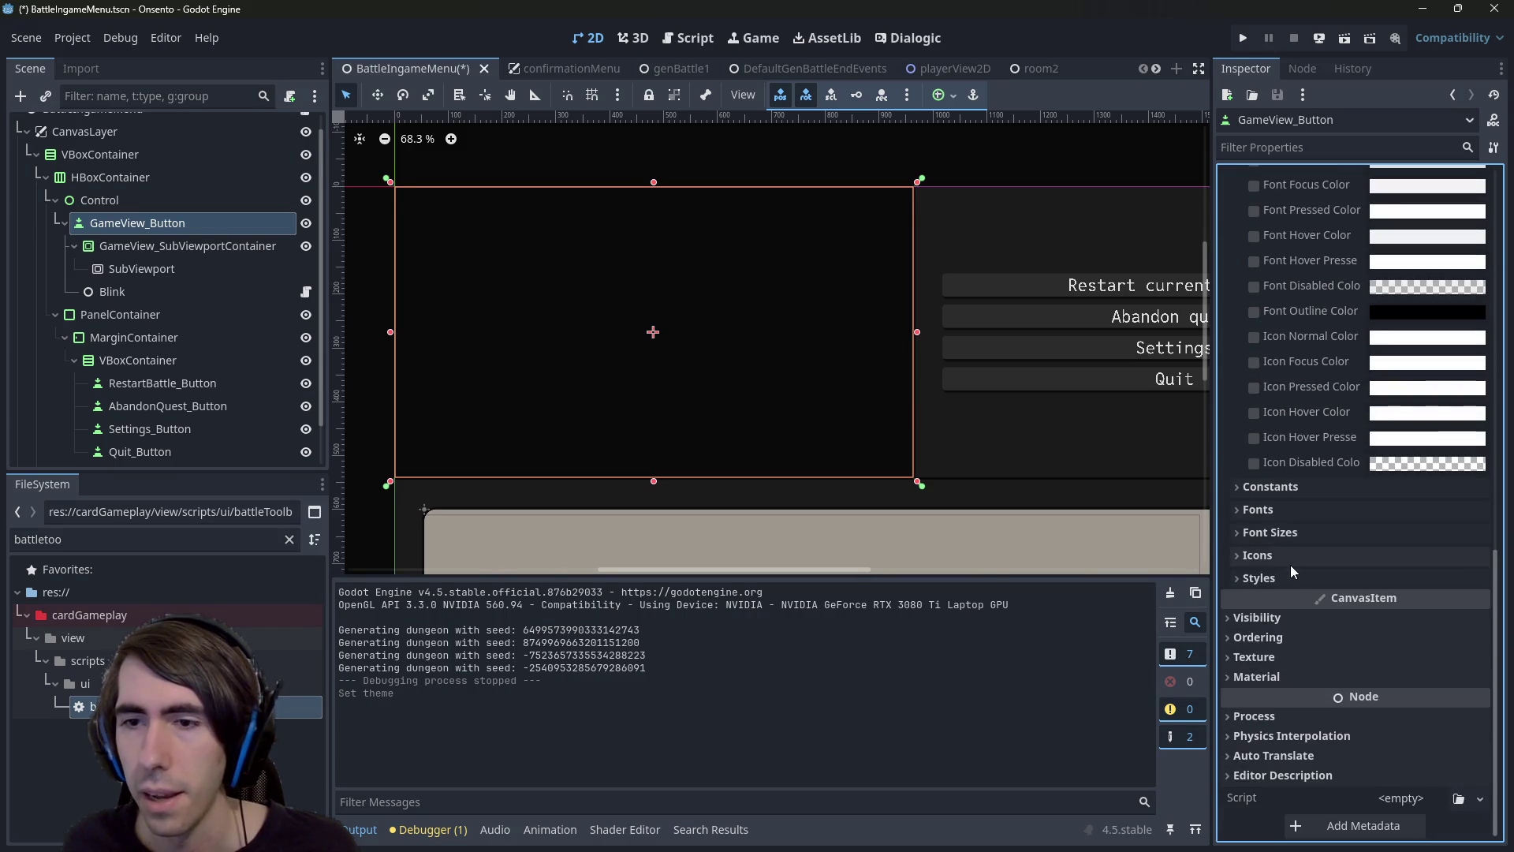
{"action": "left_click", "coordinate": [1341, 580]}
{"action": "scroll", "coordinate": [1350, 595], "scroll_direction": "down", "scroll_amount": 2}
- Set the Normal, Pressed and Hover style overrides to New StyleBoxEmpty
{"action": "left_click", "coordinate": [1480, 433]}
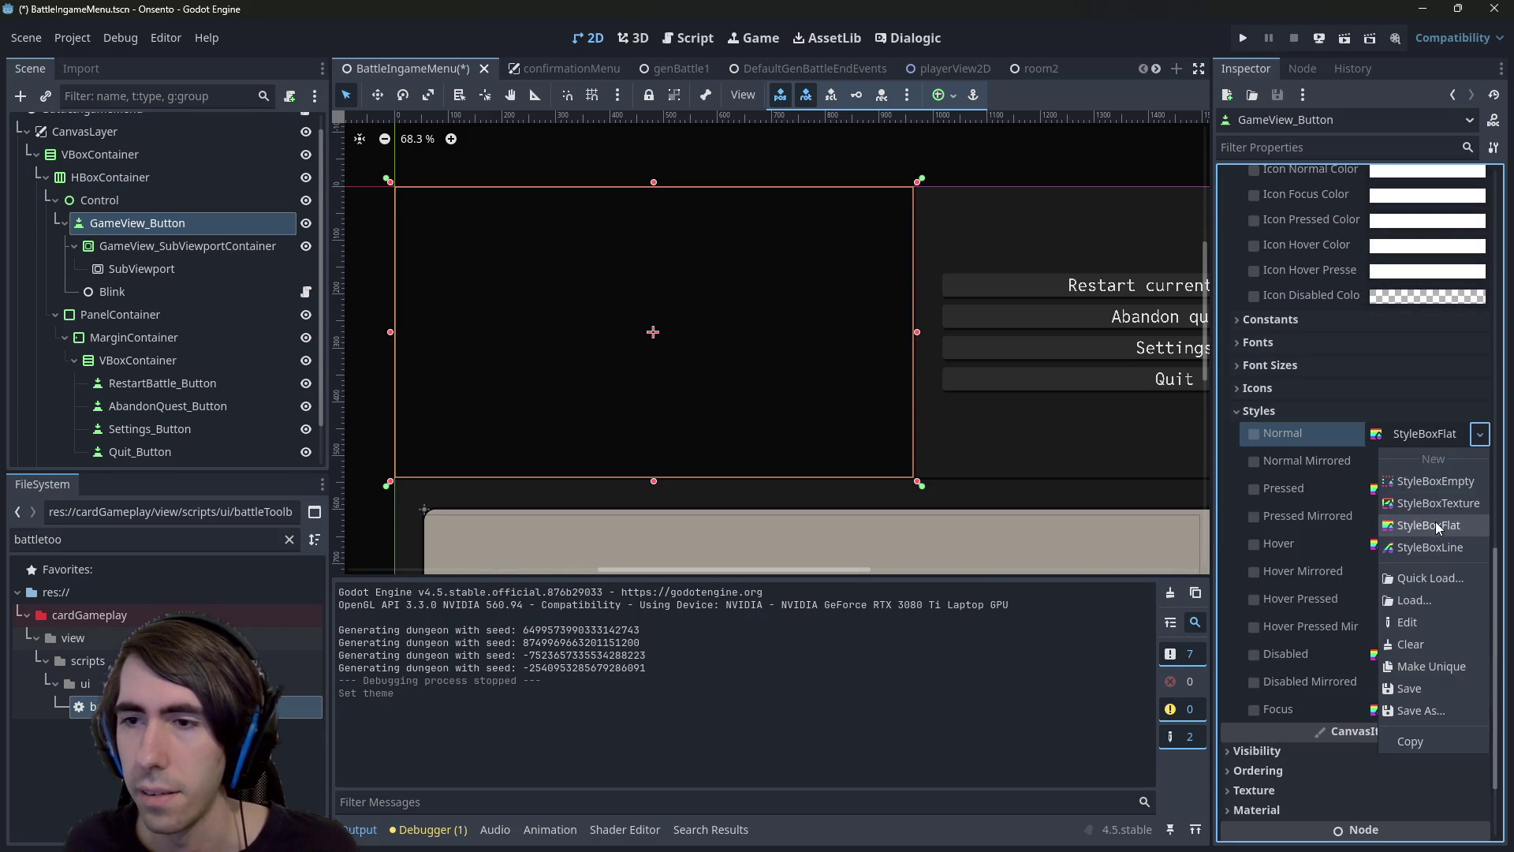
{"action": "left_click", "coordinate": [1449, 482]}
{"action": "left_click", "coordinate": [1480, 489]}
{"action": "left_click", "coordinate": [1459, 536]}
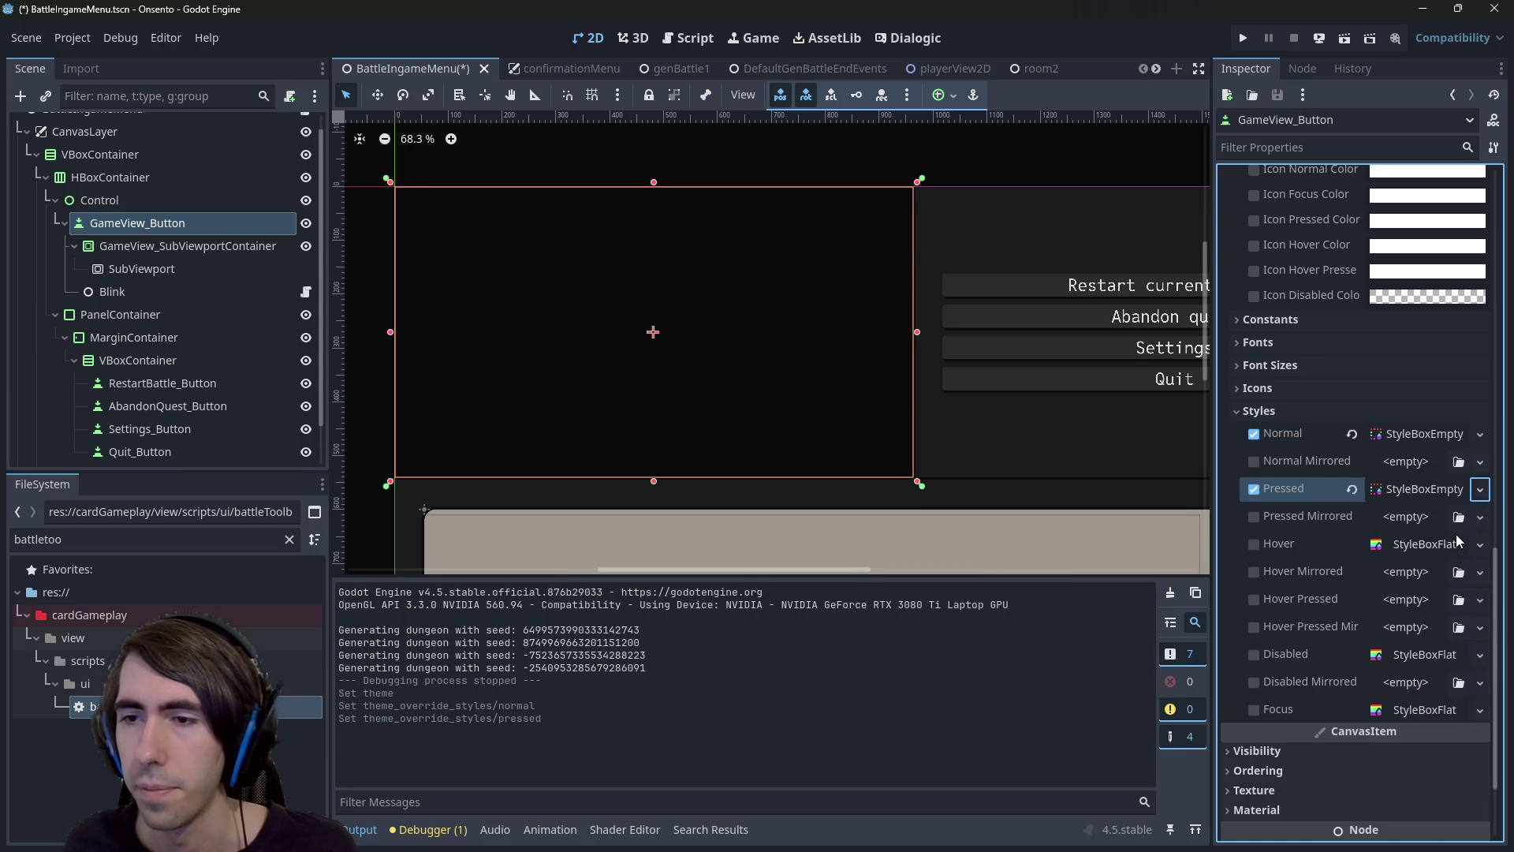
{"action": "left_click", "coordinate": [1459, 544]}
{"action": "left_click", "coordinate": [1481, 489]}
{"action": "left_click", "coordinate": [1455, 525]}
{"action": "left_click", "coordinate": [1480, 544]}
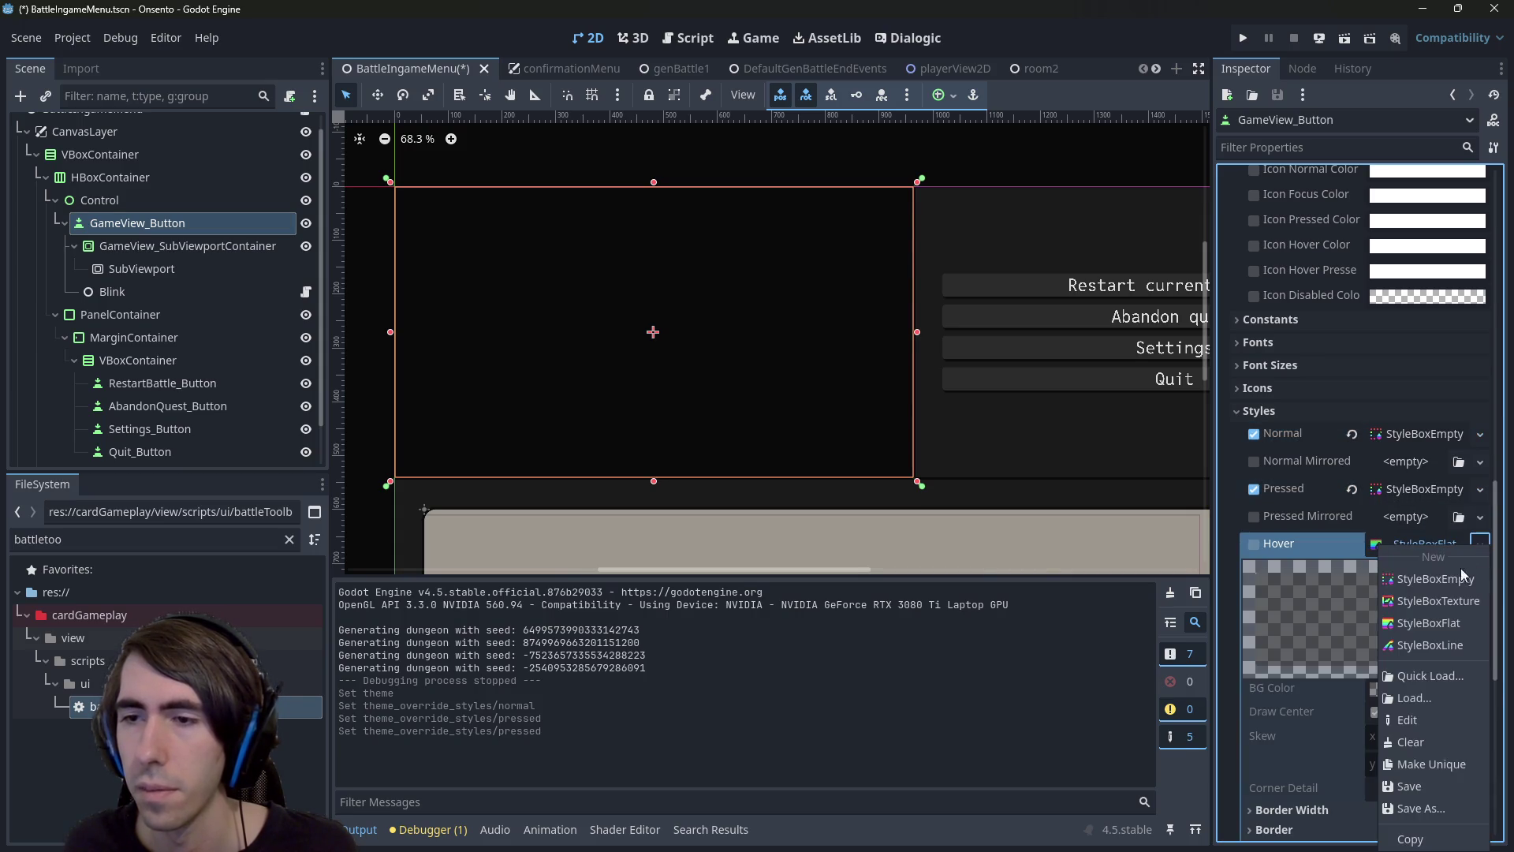
- Set the Disabled and Focus styles to StyleBoxEmpty, save the scene with Ctrl+S, and run it
{"action": "left_click", "coordinate": [1455, 580]}
{"action": "scroll", "coordinate": [1455, 580], "scroll_direction": "down", "scroll_amount": 2}
{"action": "left_click", "coordinate": [1481, 651]}
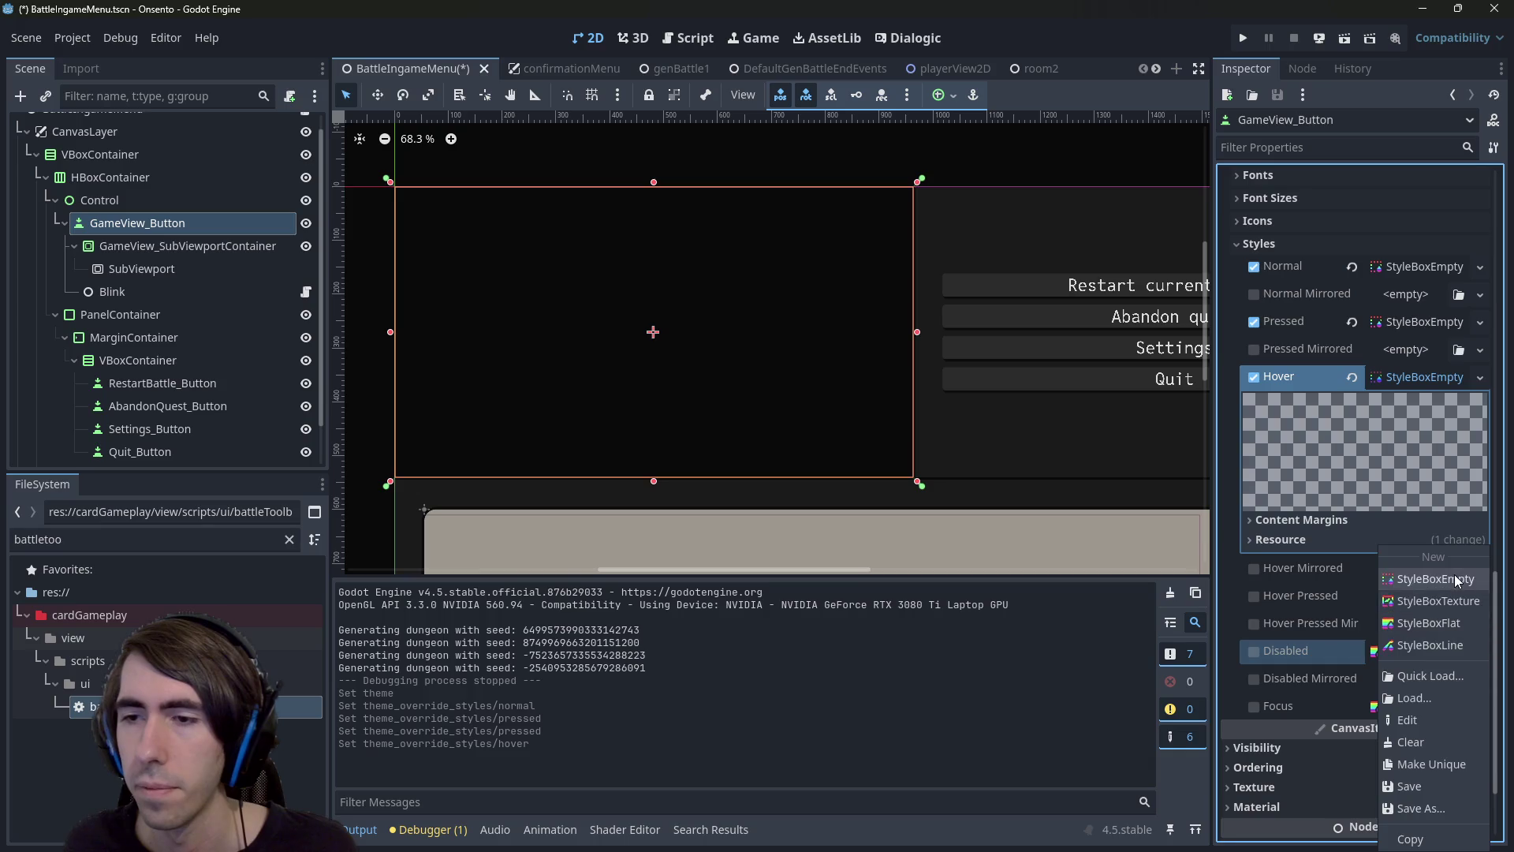
{"action": "left_click", "coordinate": [1436, 579]}
{"action": "left_click", "coordinate": [1480, 651]}
{"action": "left_click", "coordinate": [1435, 579]}
{"action": "scroll", "coordinate": [870, 197], "scroll_direction": "right", "scroll_amount": 2}
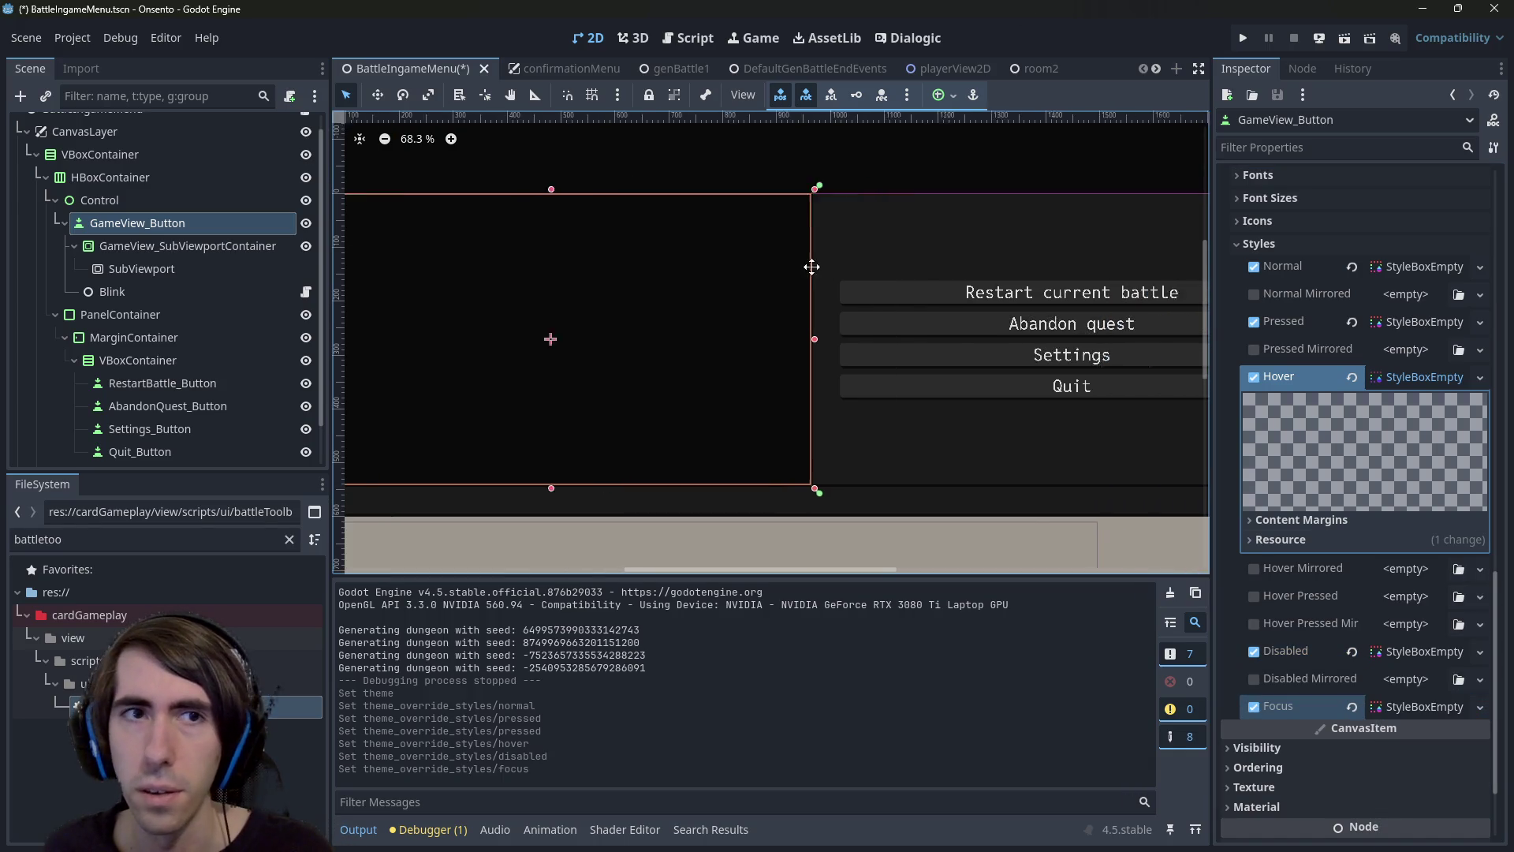
{"action": "key", "text": "ctrl+s"}
{"action": "left_click", "coordinate": [1344, 38]}
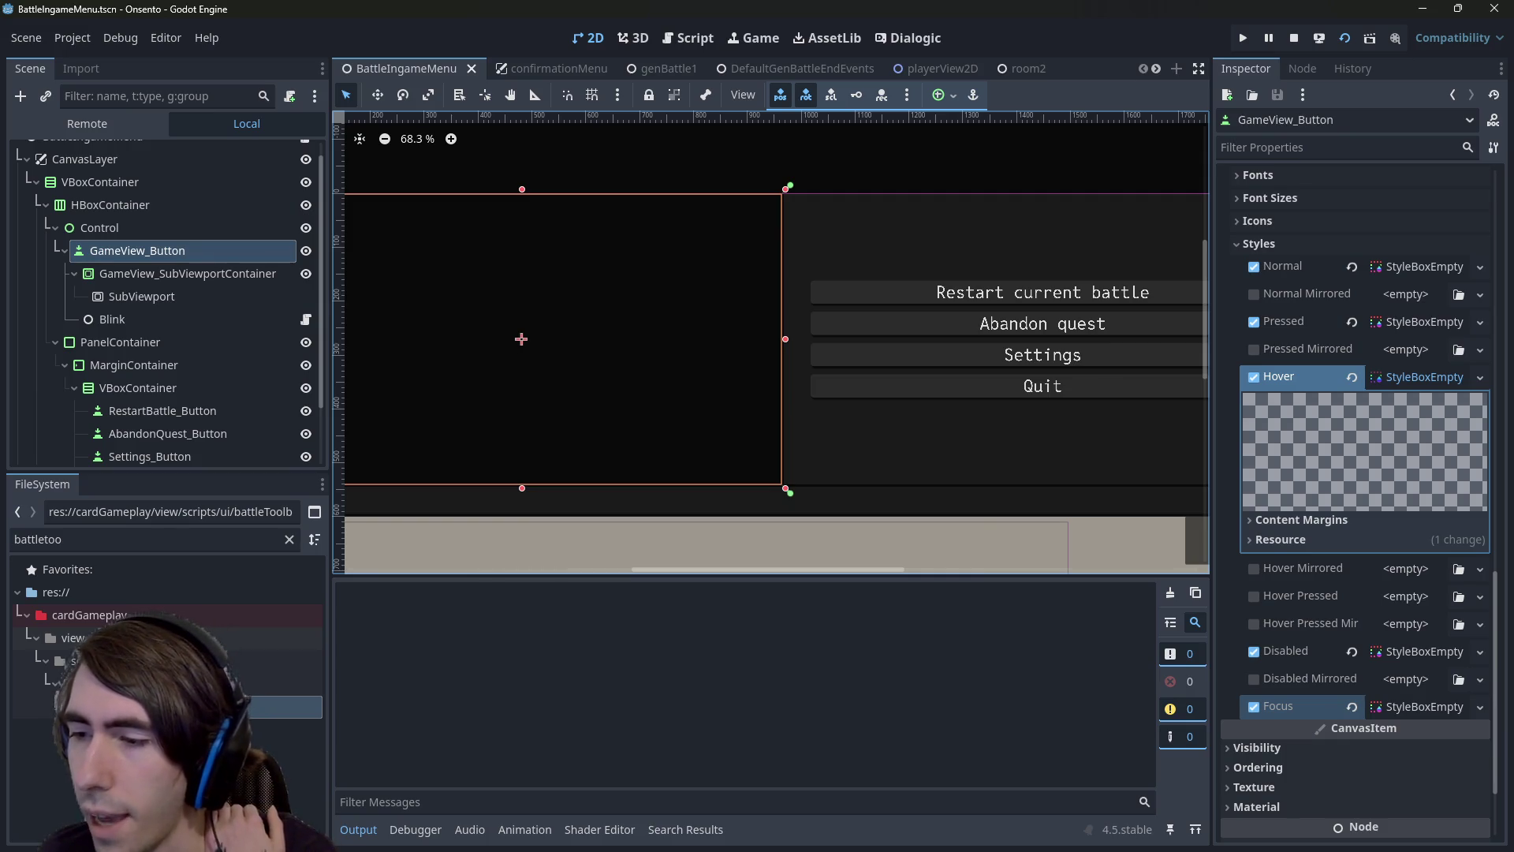
- Minimize the VS Code todo window, close the game, and return to the room2 scene
{"action": "key", "text": "alt+Tab"}
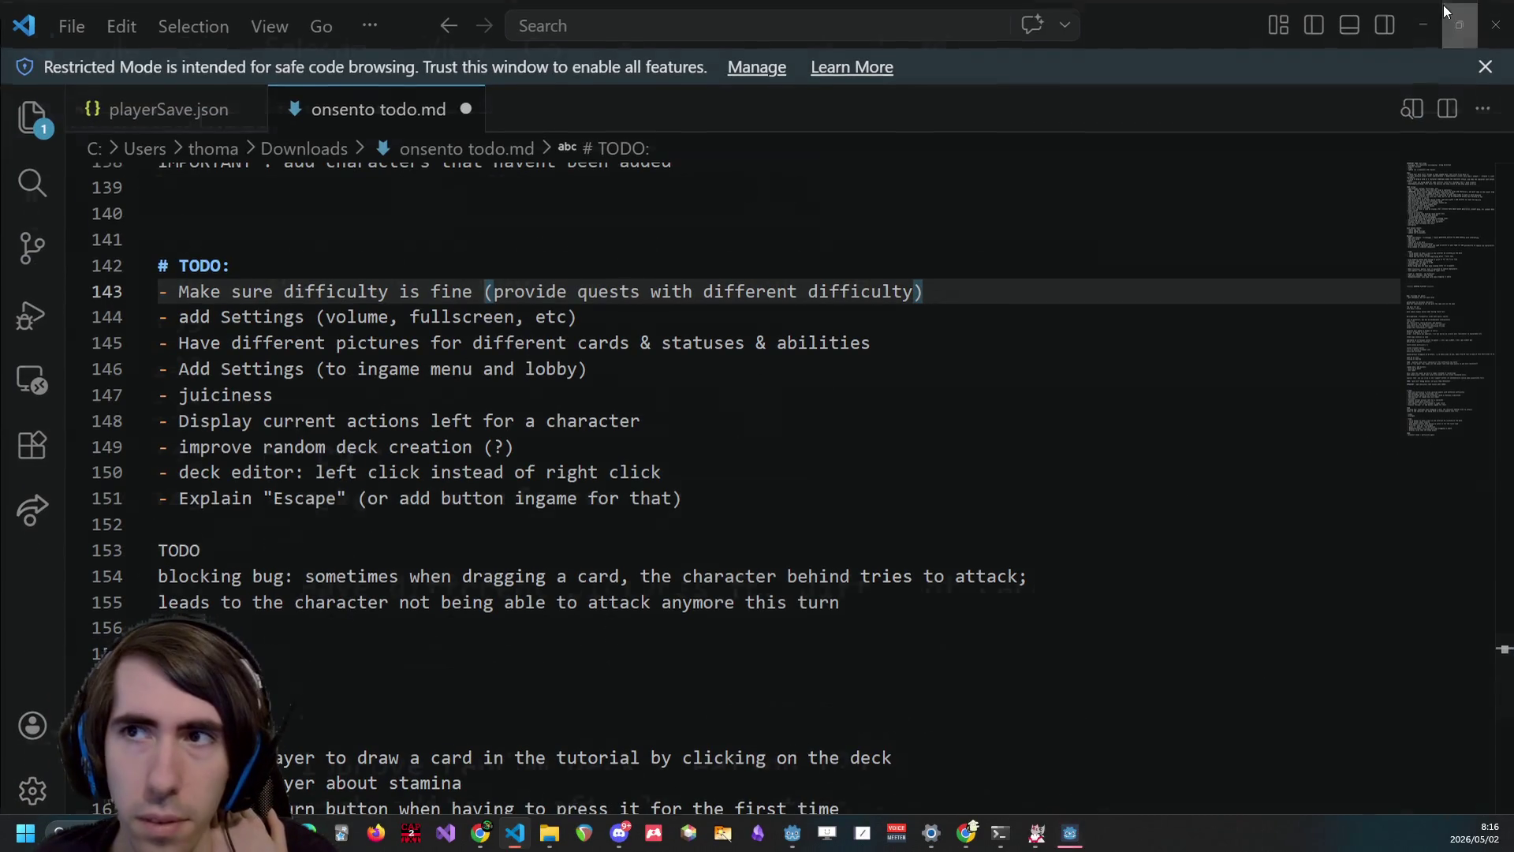
{"action": "left_click", "coordinate": [1459, 22]}
{"action": "double_click", "coordinate": [1235, 351]}
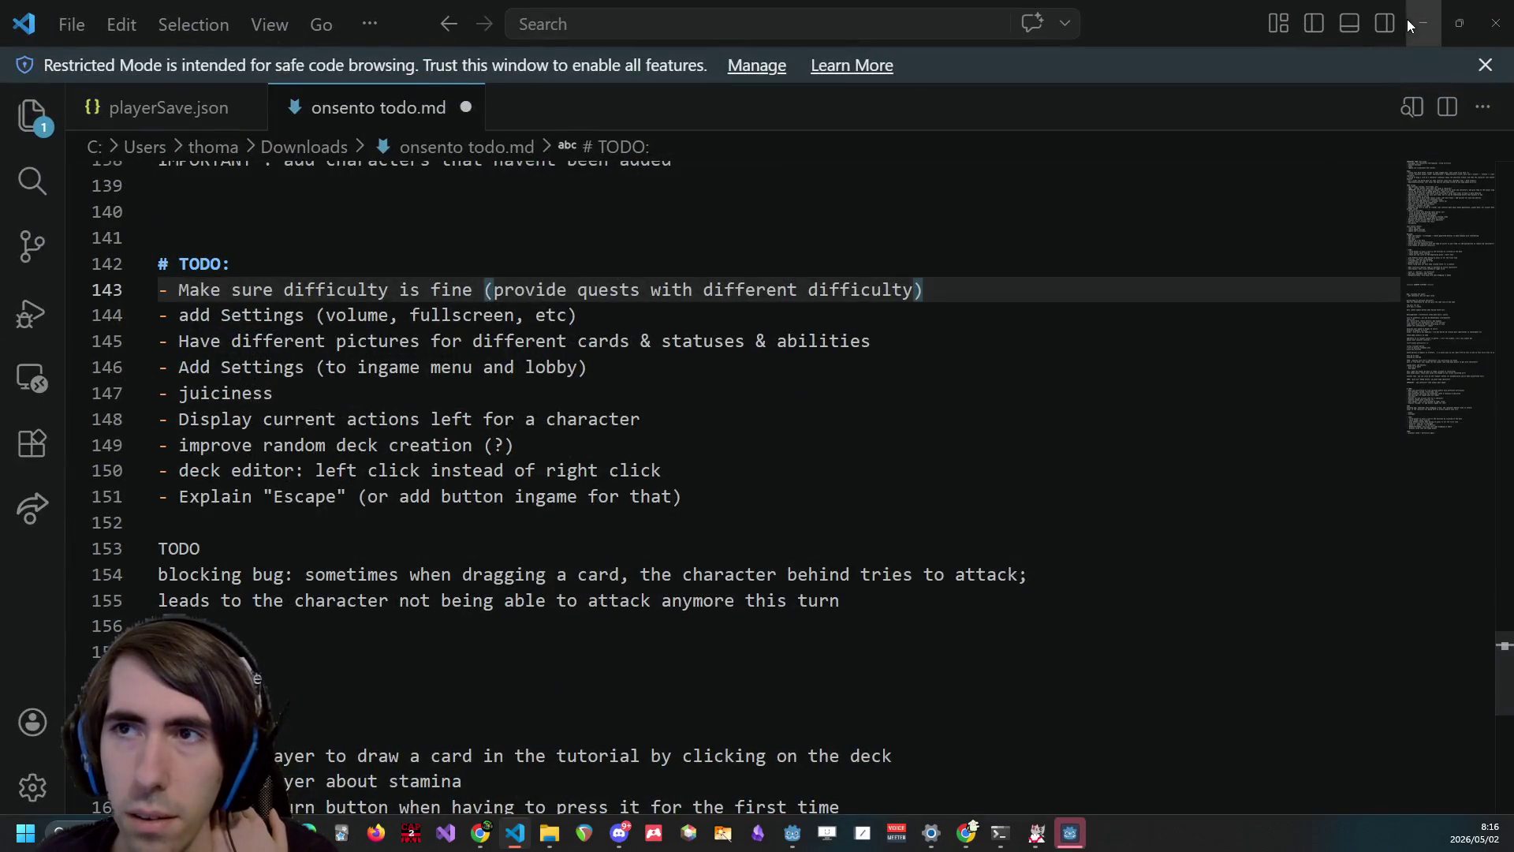
{"action": "left_click", "coordinate": [1410, 19]}
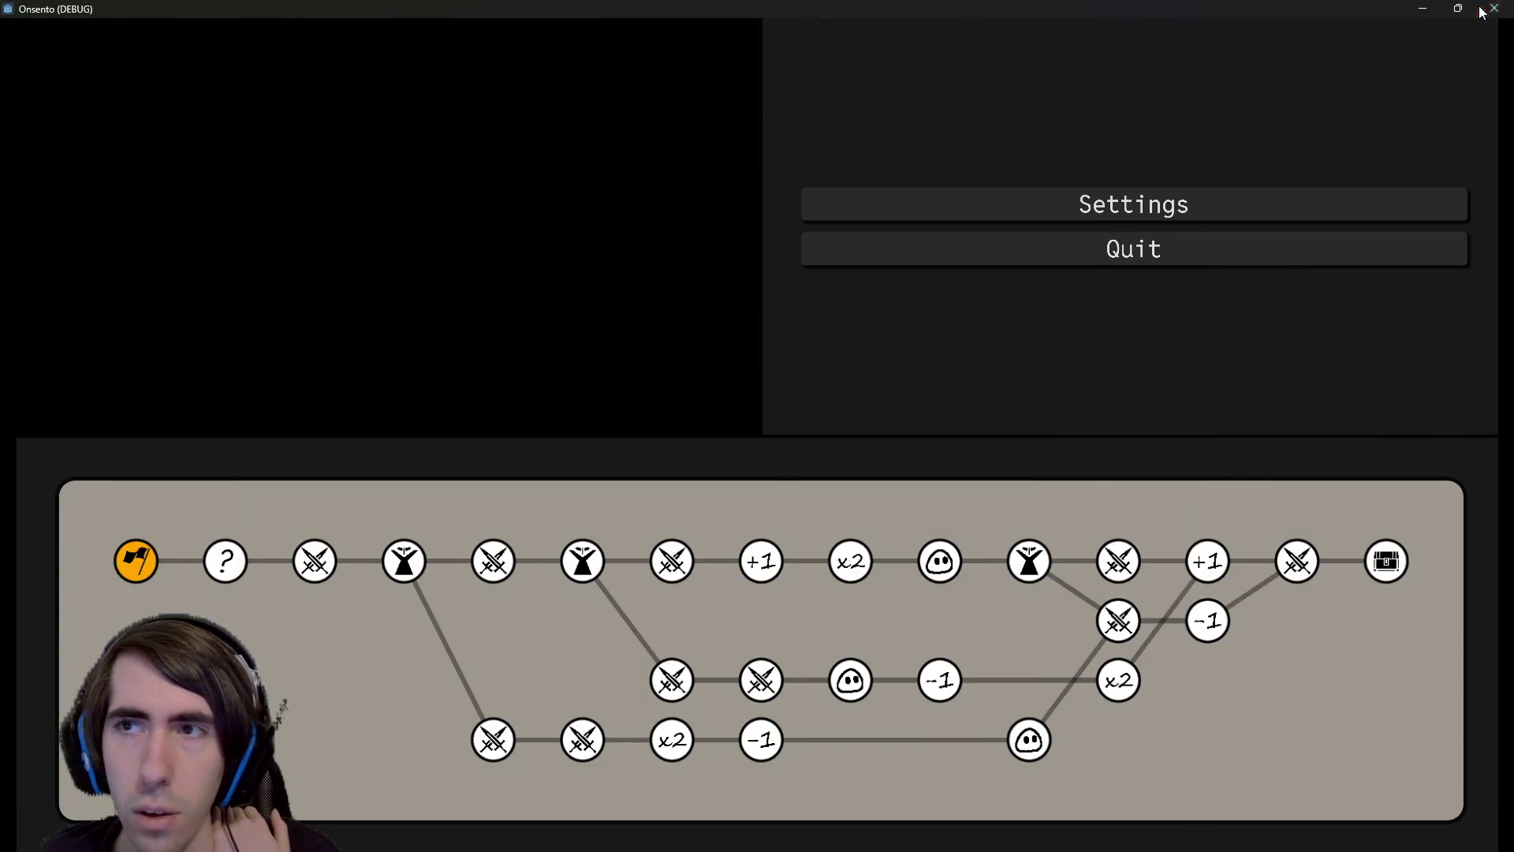
{"action": "left_click", "coordinate": [1482, 11]}
{"action": "left_click", "coordinate": [1001, 68]}
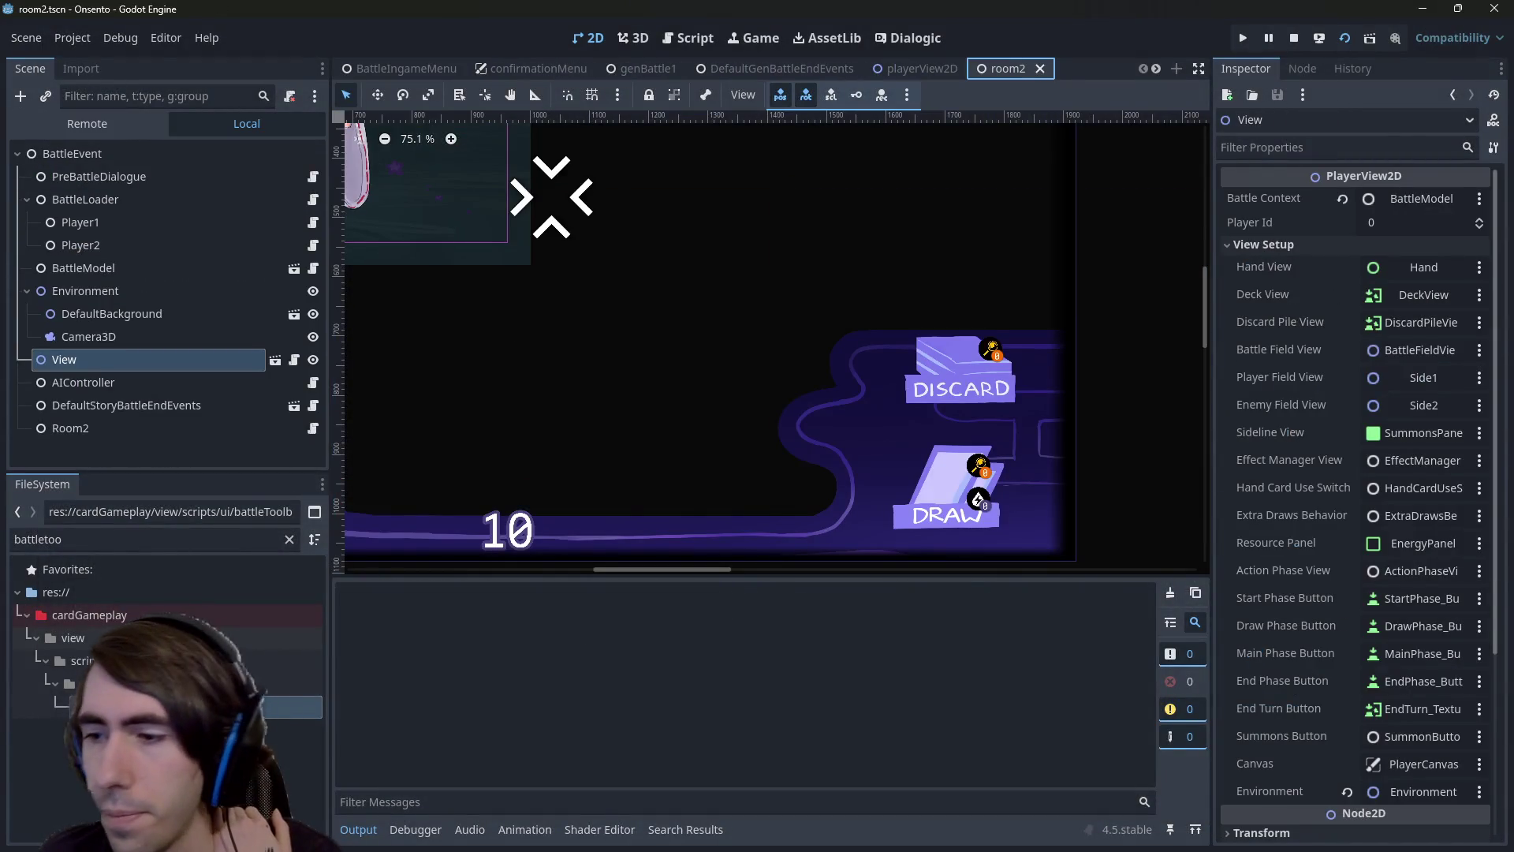
{"action": "key", "text": "alt+Tab"}
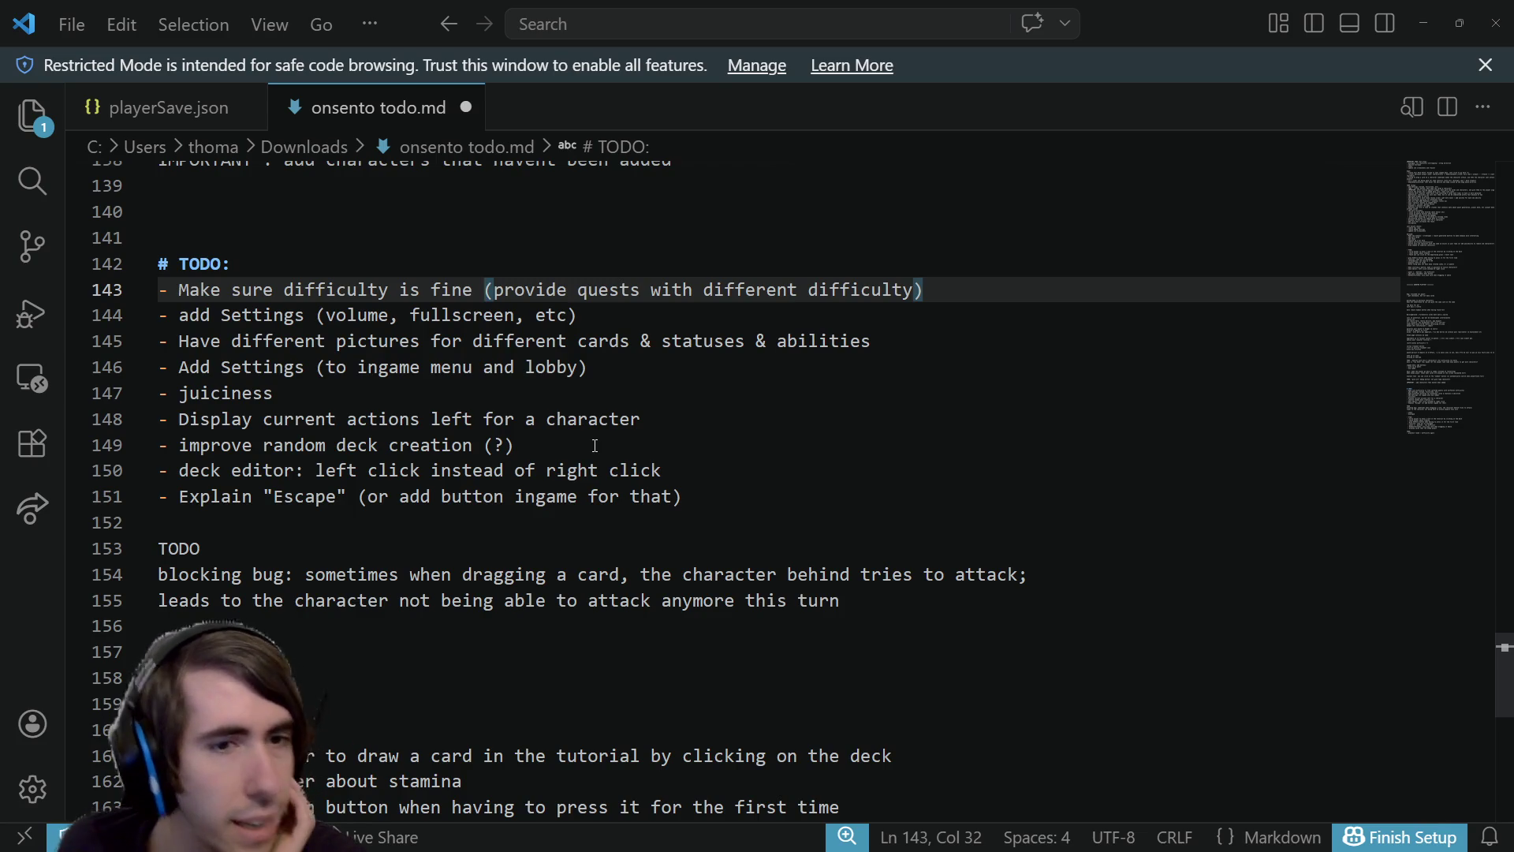
- Review the in-game menu todo lines, then check the pause menu in-game and close the game
{"action": "left_click_drag", "start_coordinate": [679, 470], "coordinate": [159, 419]}
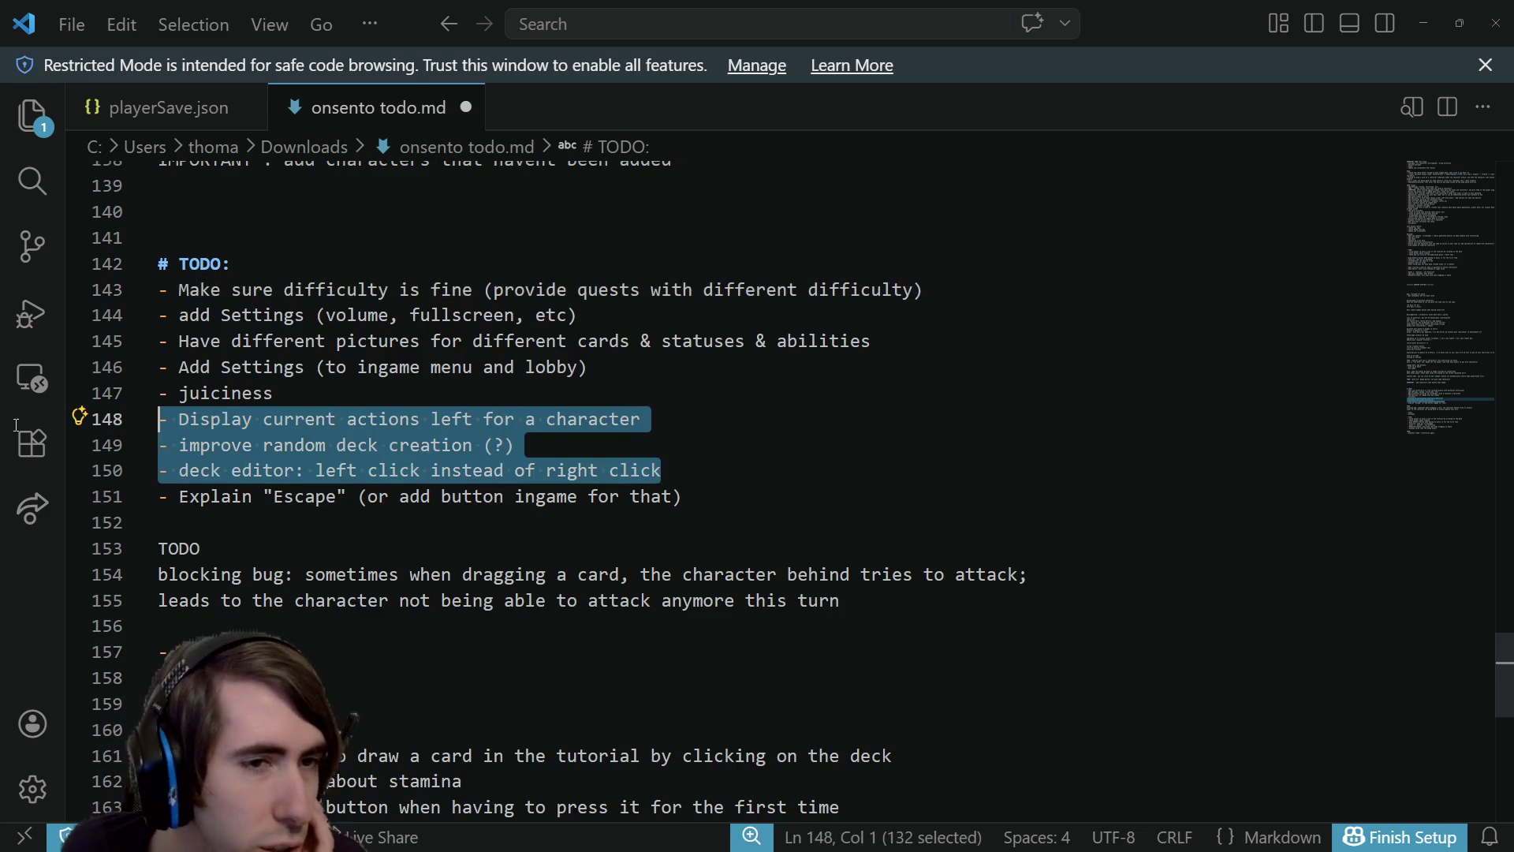
{"action": "left_click", "coordinate": [471, 366]}
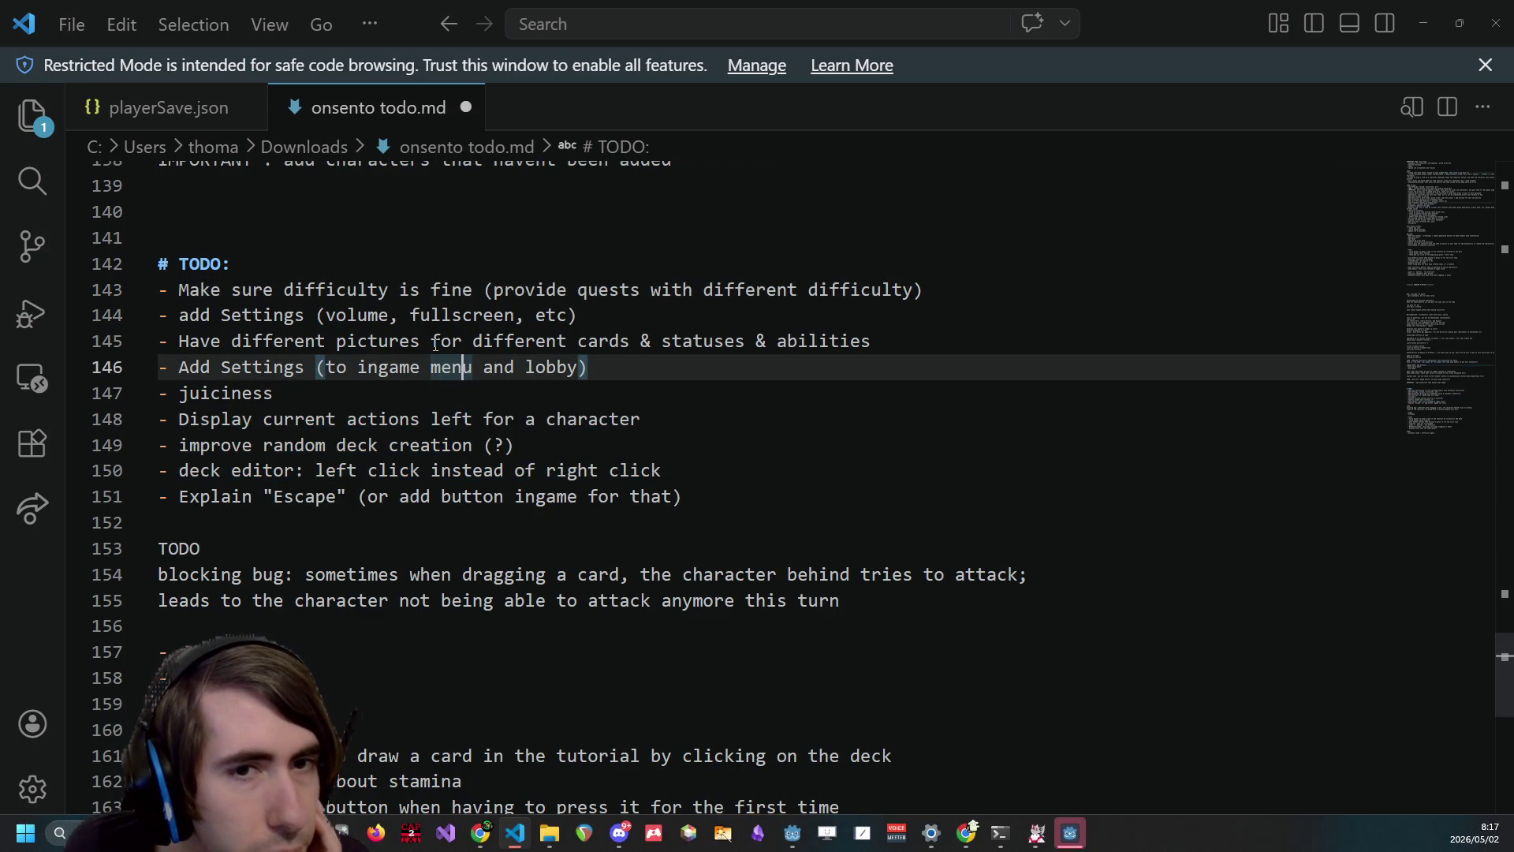
{"action": "left_click_drag", "start_coordinate": [984, 355], "coordinate": [252, 342]}
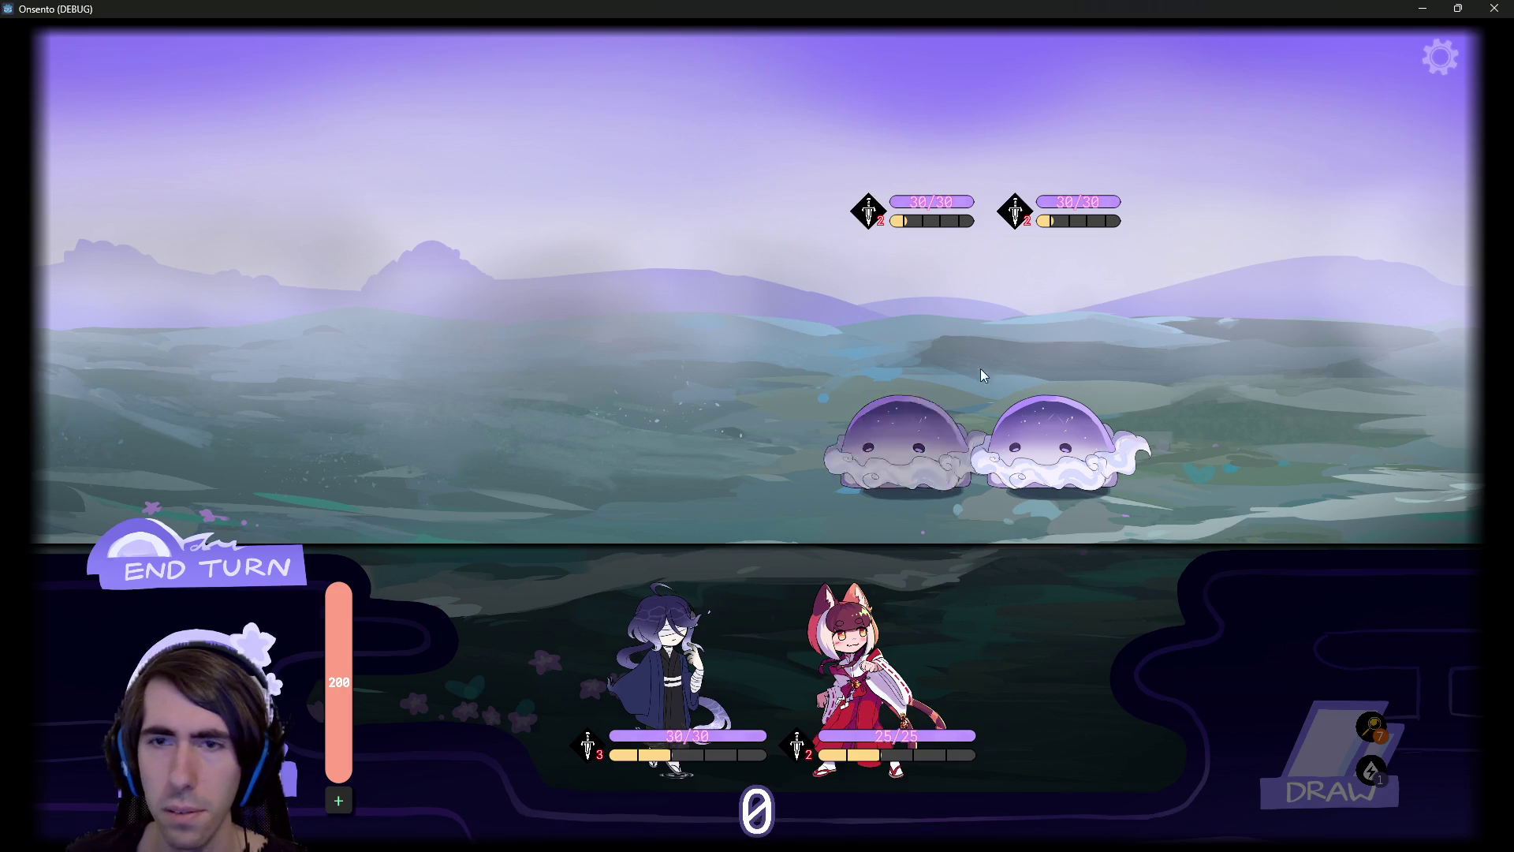
{"action": "left_click", "coordinate": [1442, 57]}
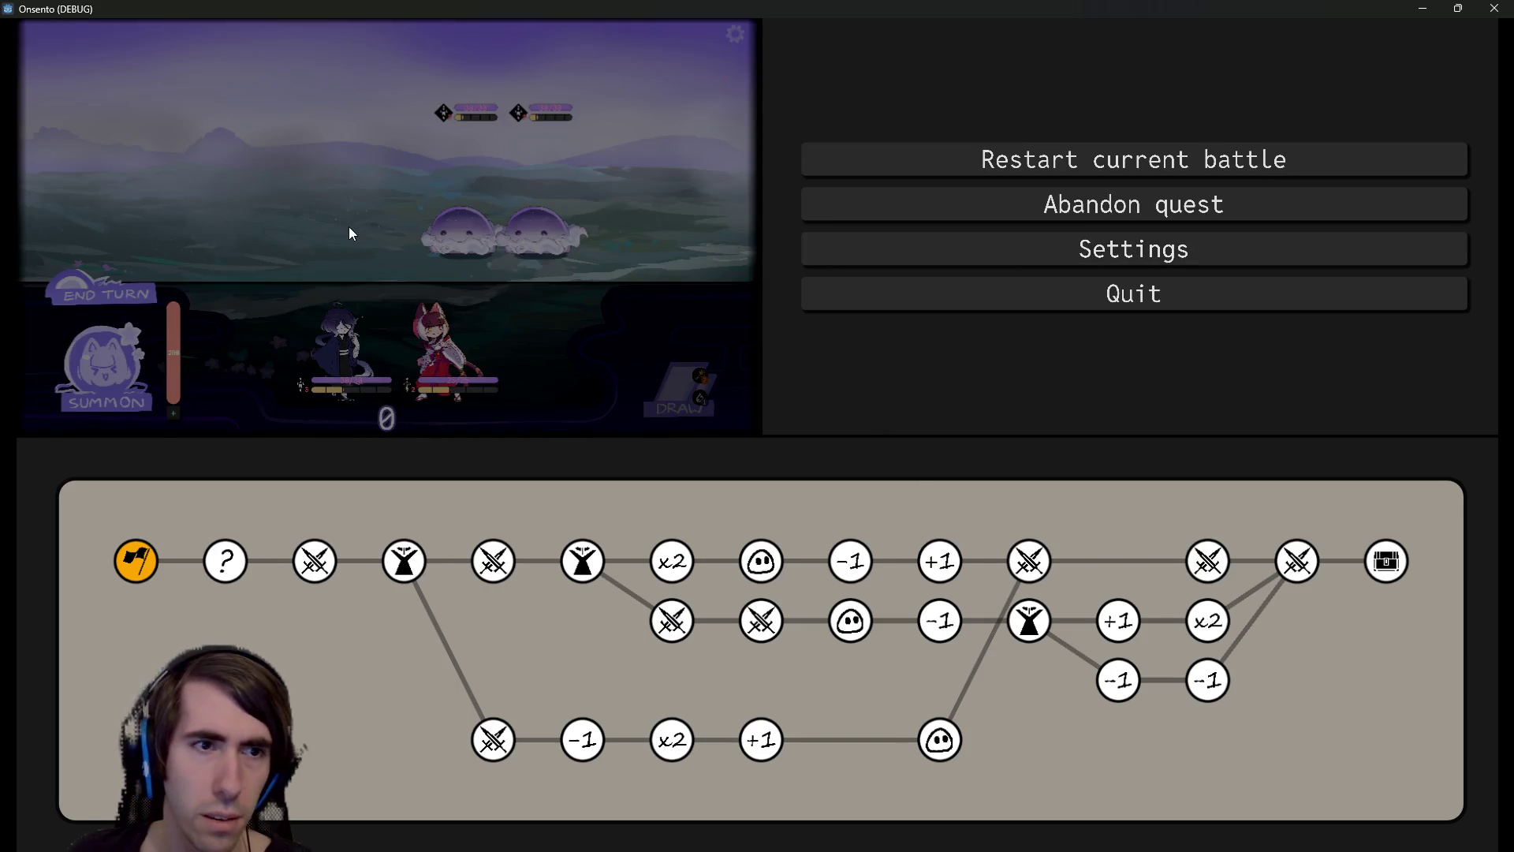
{"action": "left_click", "coordinate": [1494, 8]}
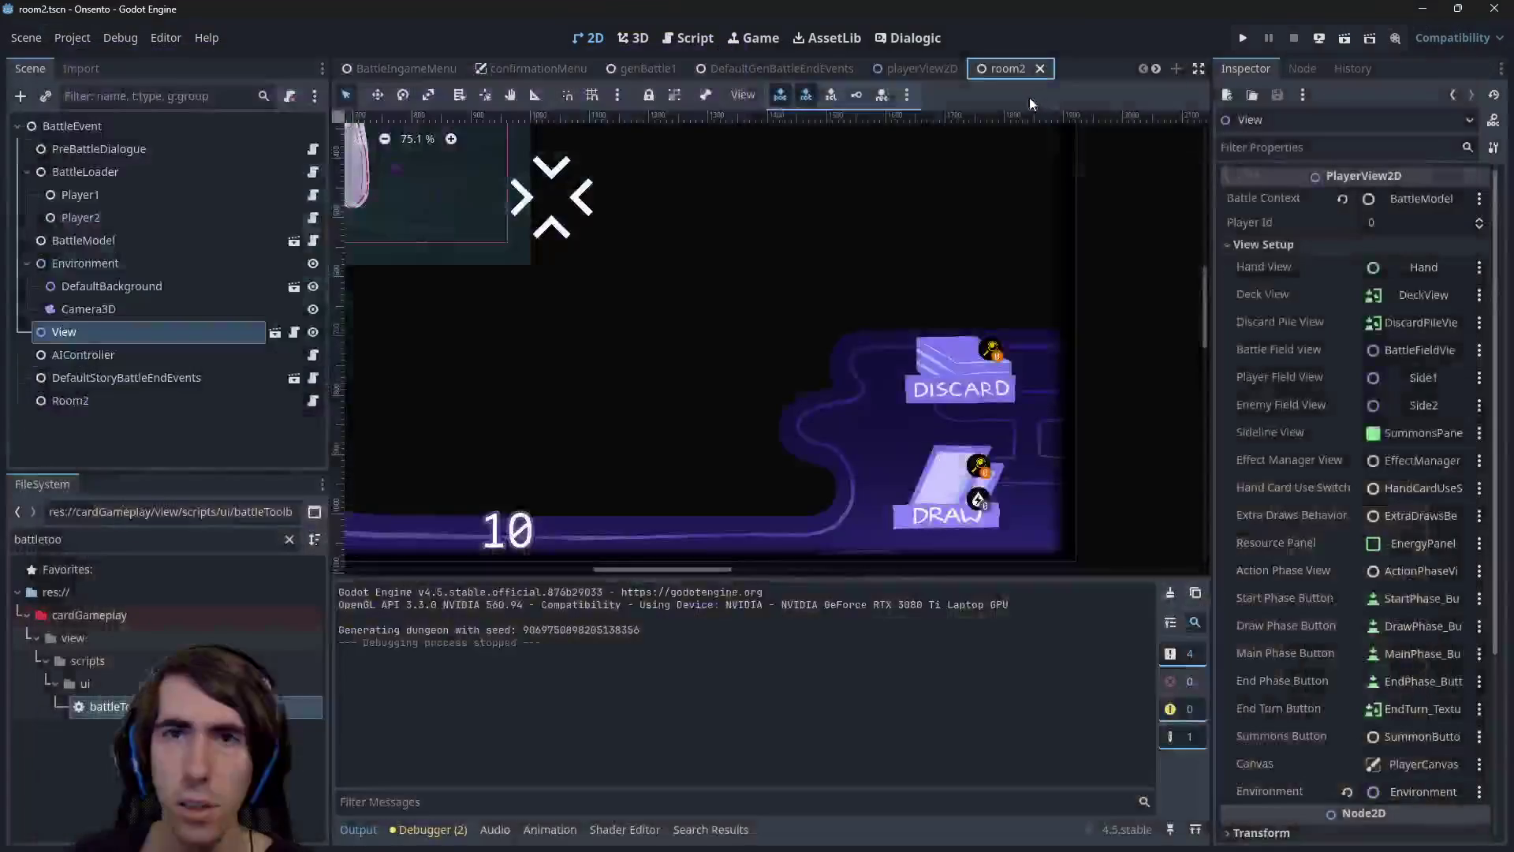
- Lighten the BattleIngameMenu Blink effect's Hover Color to d6d6d6 and Pressed Color to bfbfbf
{"action": "left_click", "coordinate": [406, 66]}
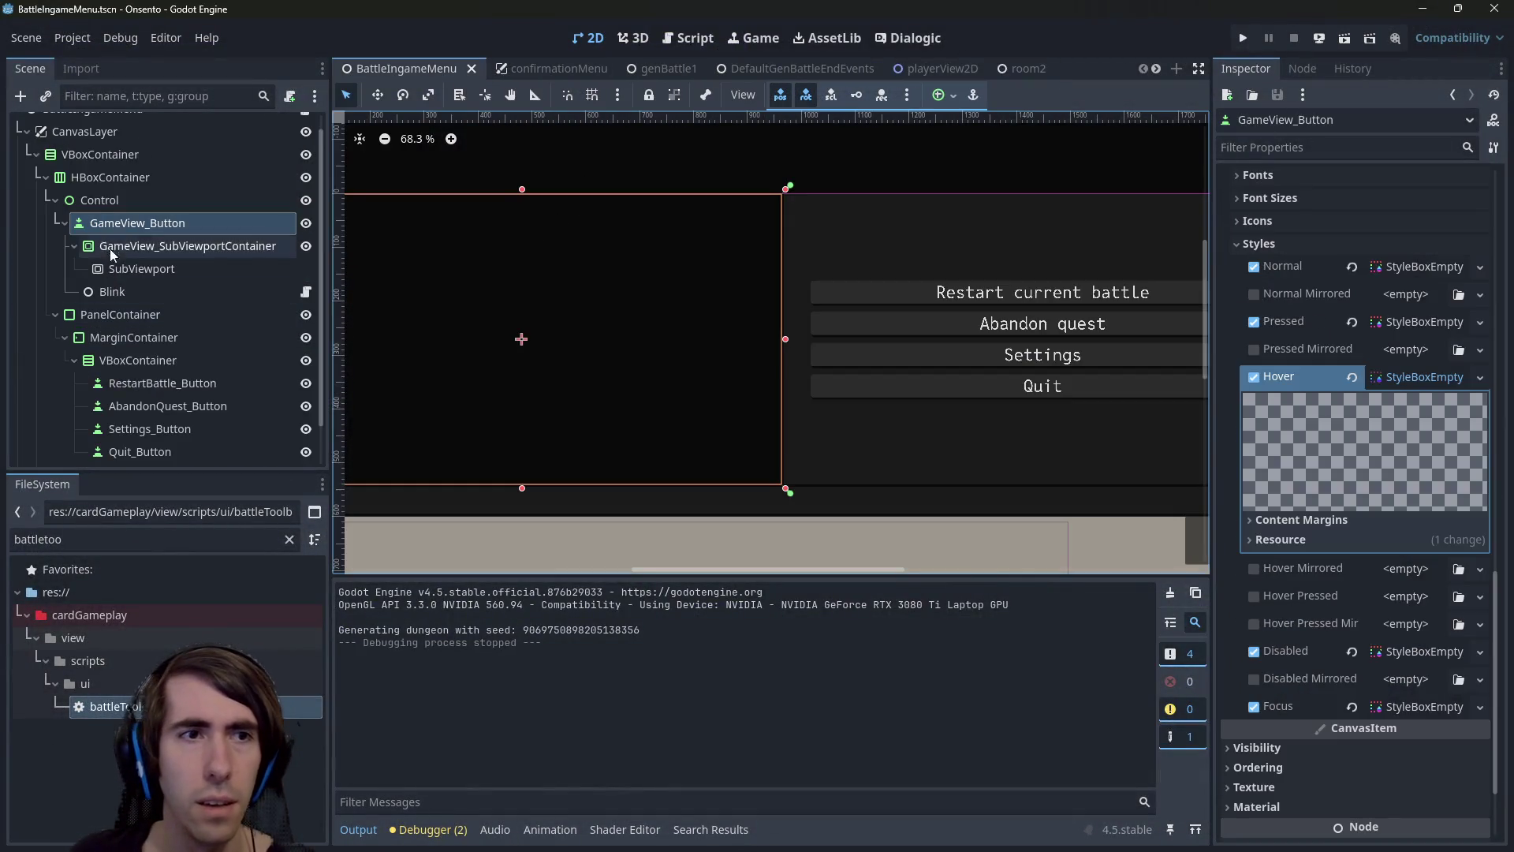
{"action": "left_click", "coordinate": [119, 292]}
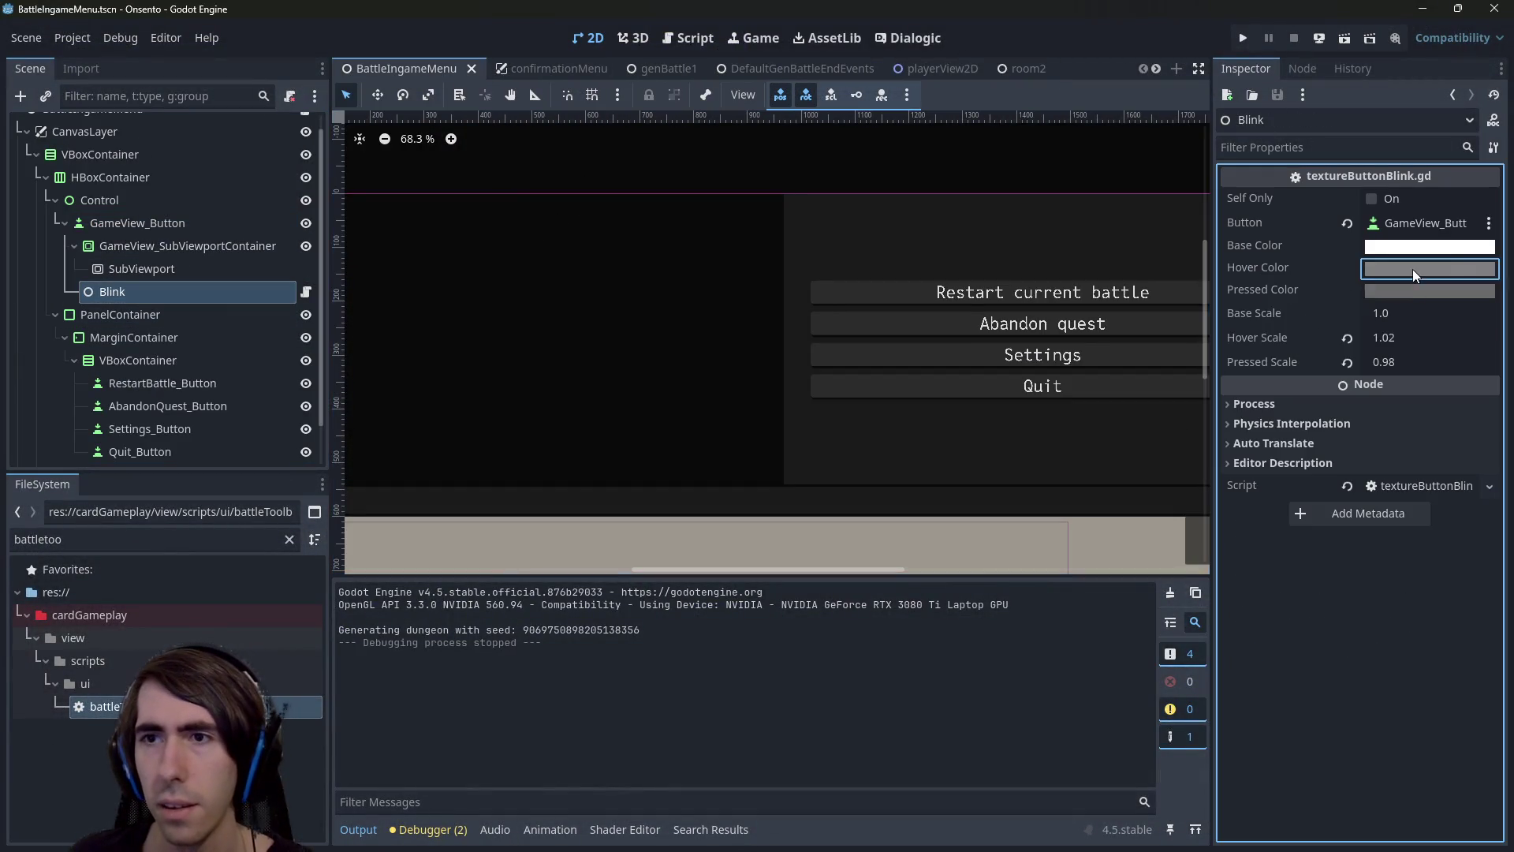
{"action": "left_click", "coordinate": [1412, 268]}
{"action": "left_click_drag", "start_coordinate": [1496, 330], "coordinate": [1496, 326]}
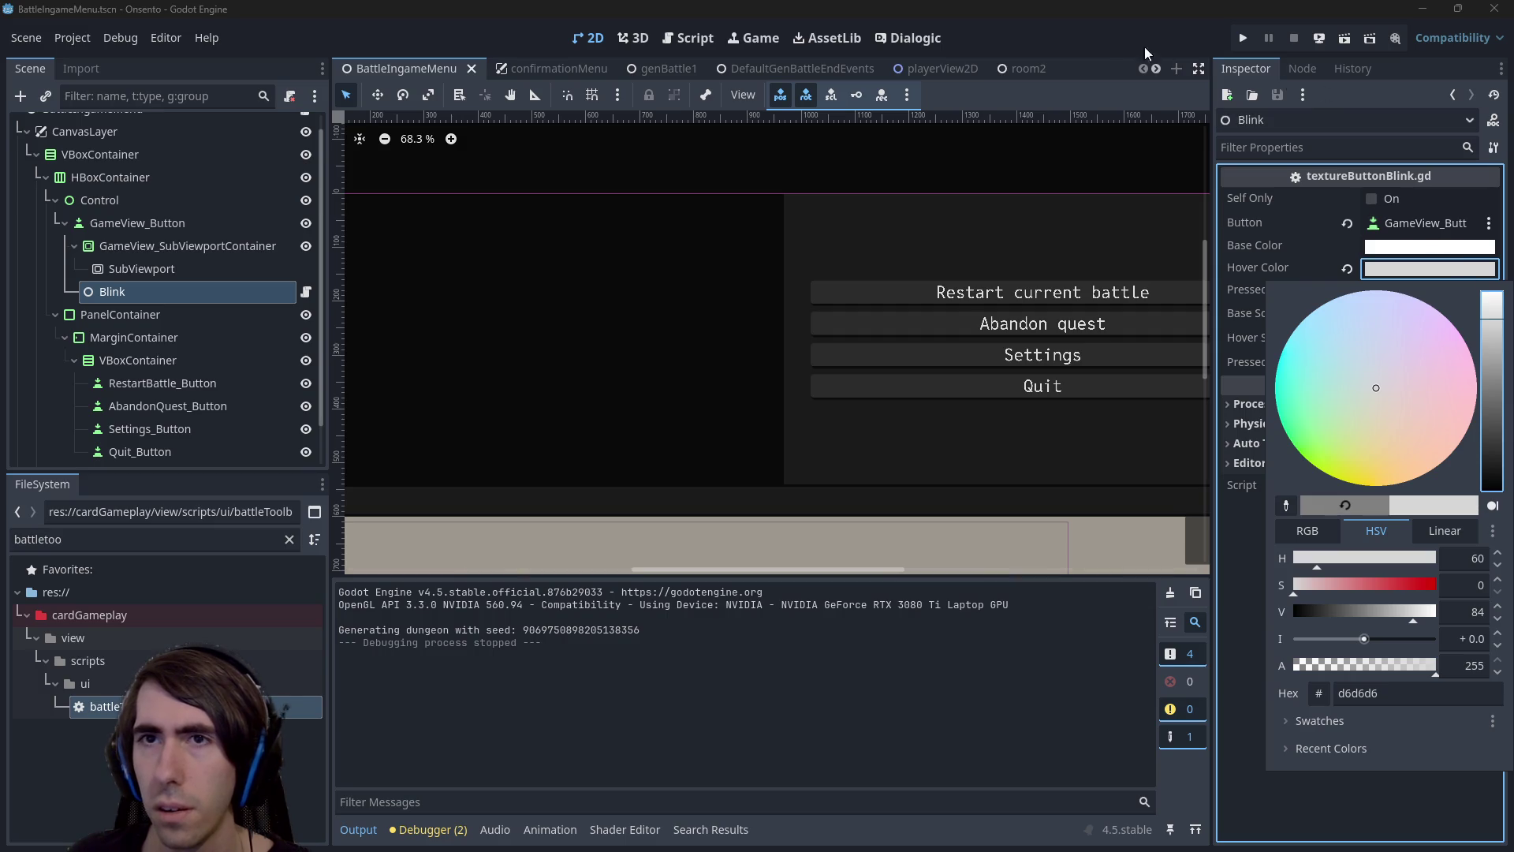
{"action": "left_click", "coordinate": [1394, 288]}
{"action": "left_click", "coordinate": [1410, 292]}
{"action": "left_click", "coordinate": [1496, 342]}
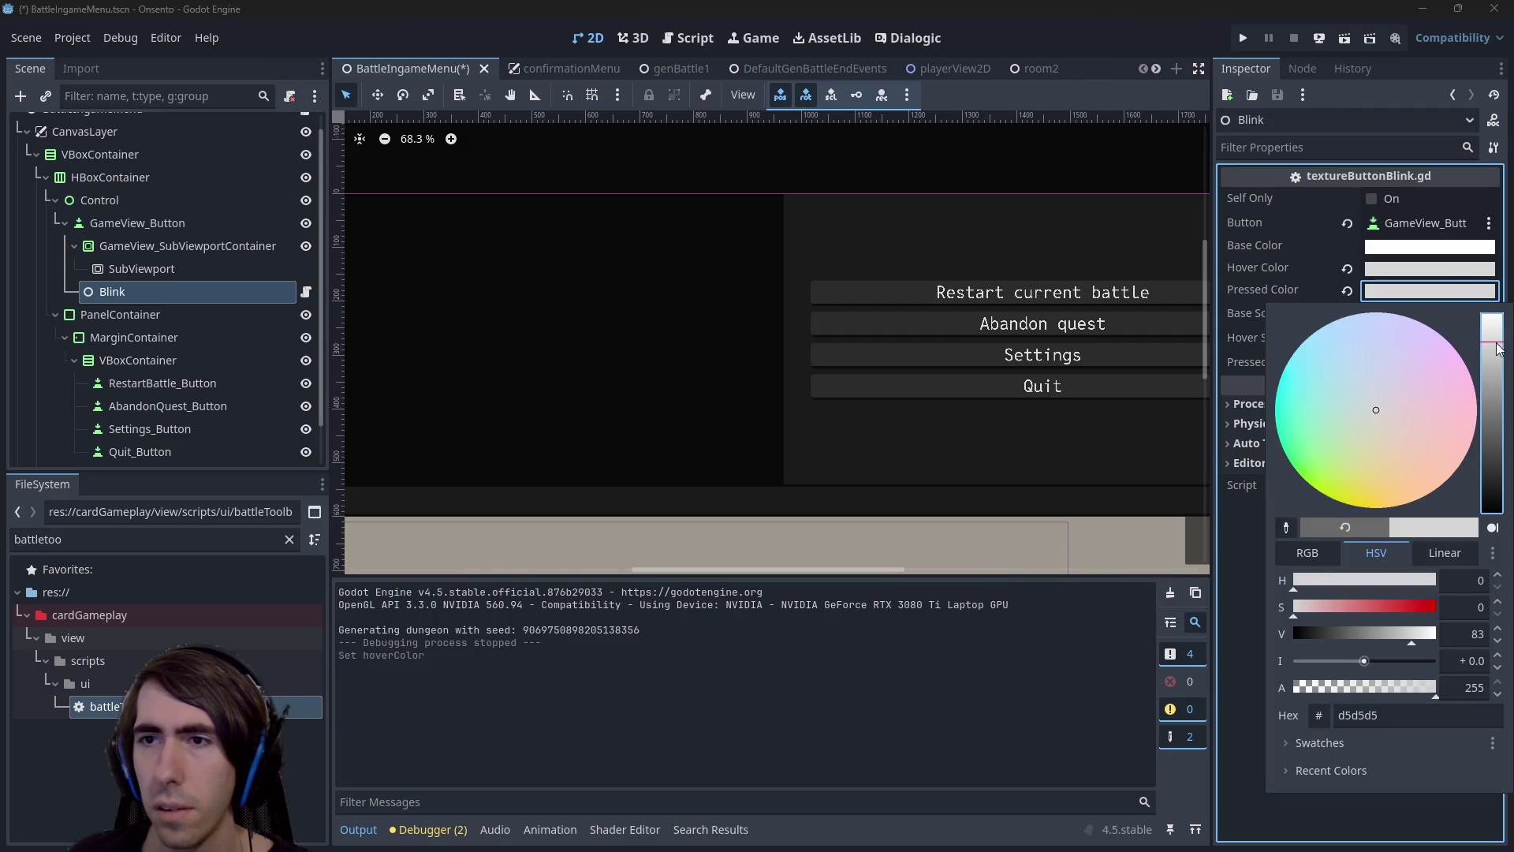
{"action": "left_click_drag", "start_coordinate": [1497, 344], "coordinate": [1494, 358]}
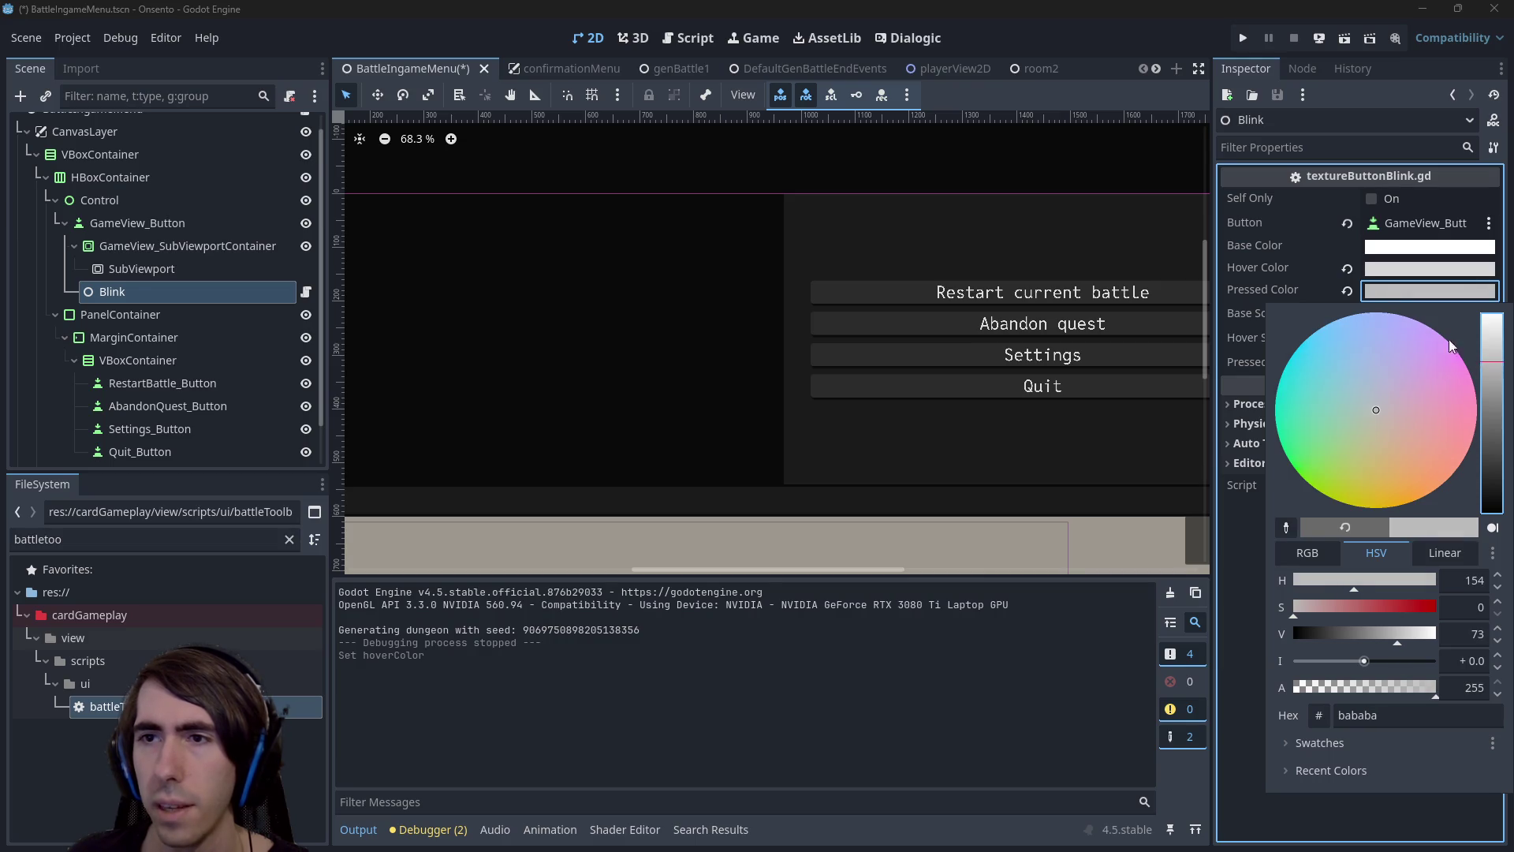
{"action": "left_click", "coordinate": [1029, 68]}
{"action": "left_click", "coordinate": [1025, 69]}
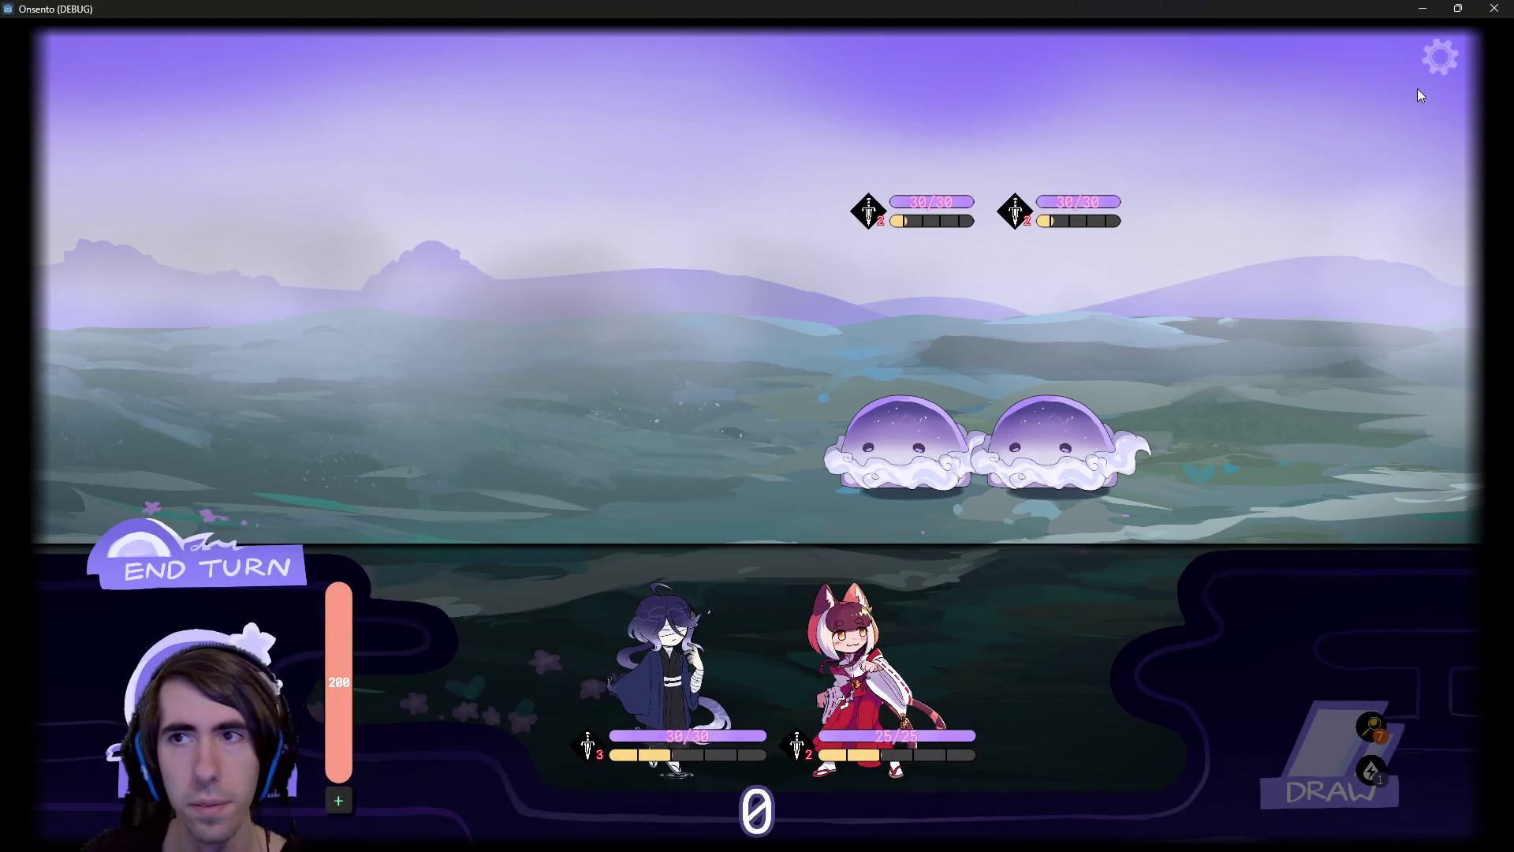
- Open the pause menu to check the new Blink colours, then close the game
{"action": "left_click", "coordinate": [1441, 57]}
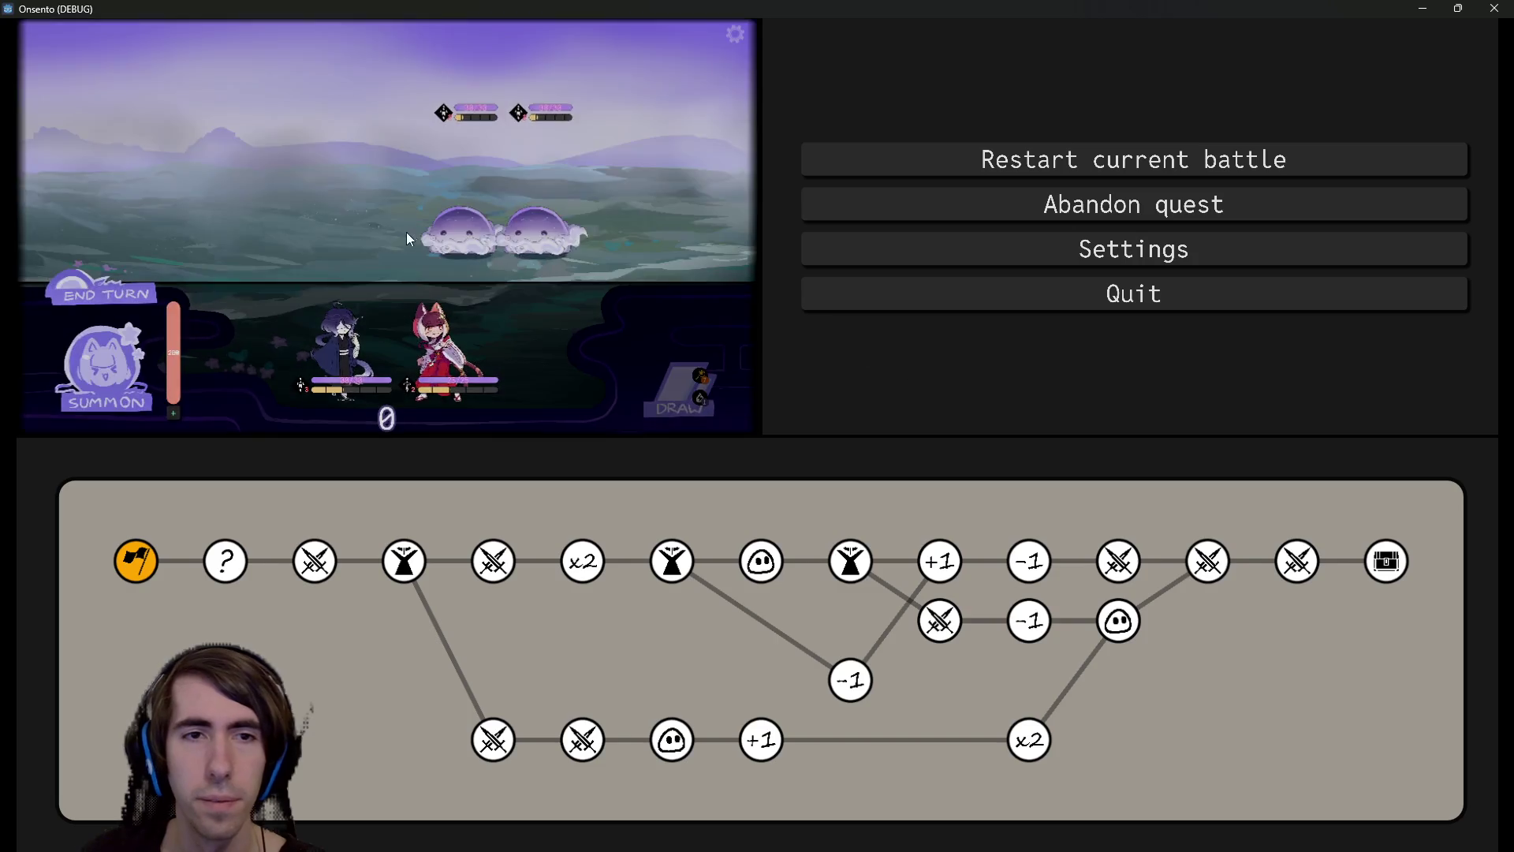
{"action": "left_click", "coordinate": [1494, 8]}
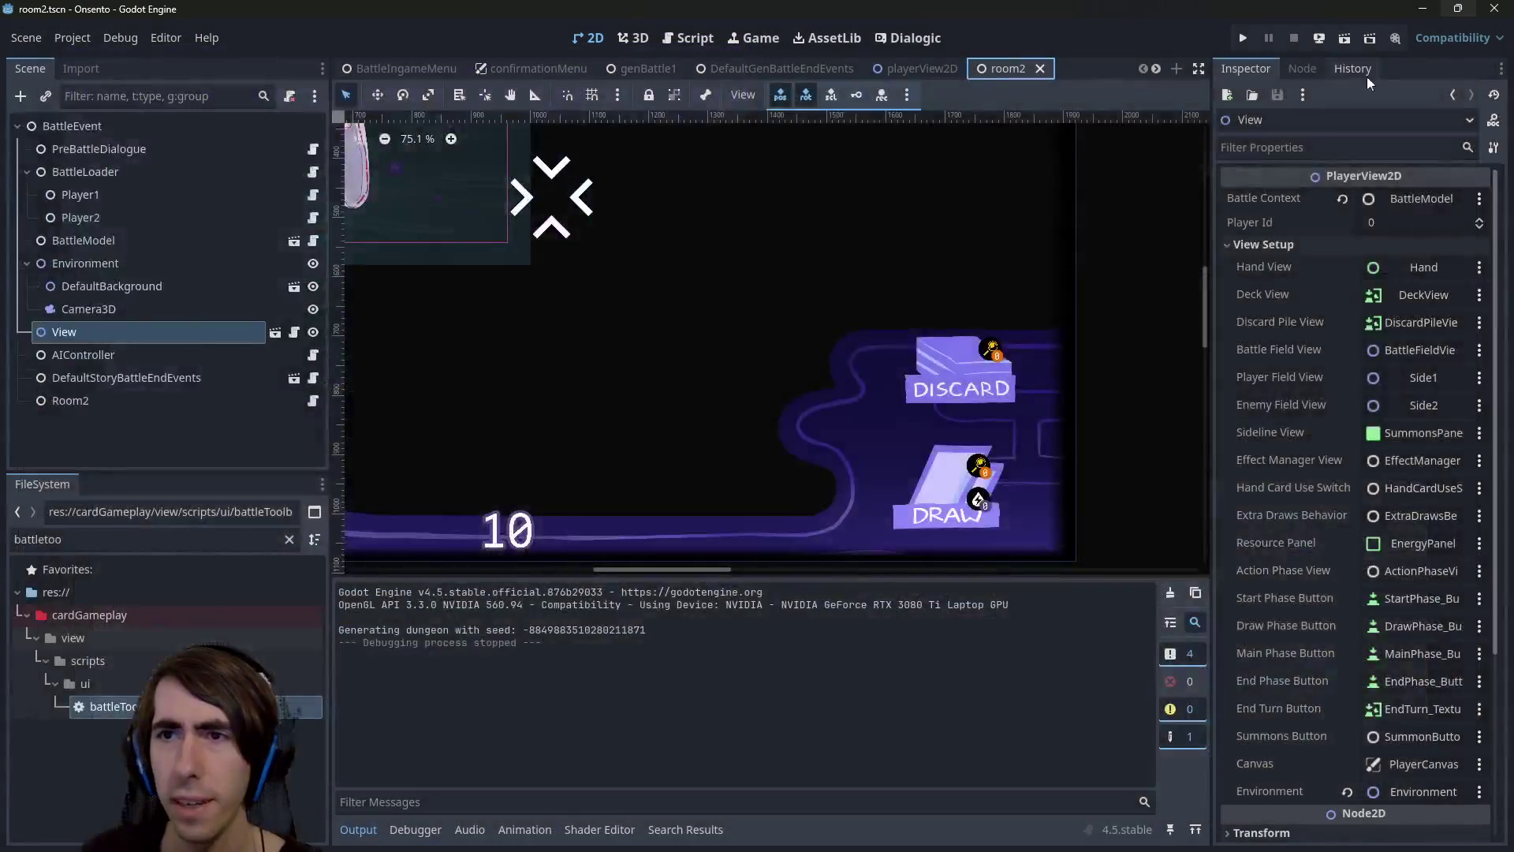
- Set Blink's Hover Color and Pressed Color to white ffffff and save BattleIngameMenu
{"action": "left_click", "coordinate": [418, 75]}
{"action": "left_click", "coordinate": [1479, 269]}
{"action": "left_click", "coordinate": [1491, 370]}
{"action": "left_click", "coordinate": [1080, 42]}
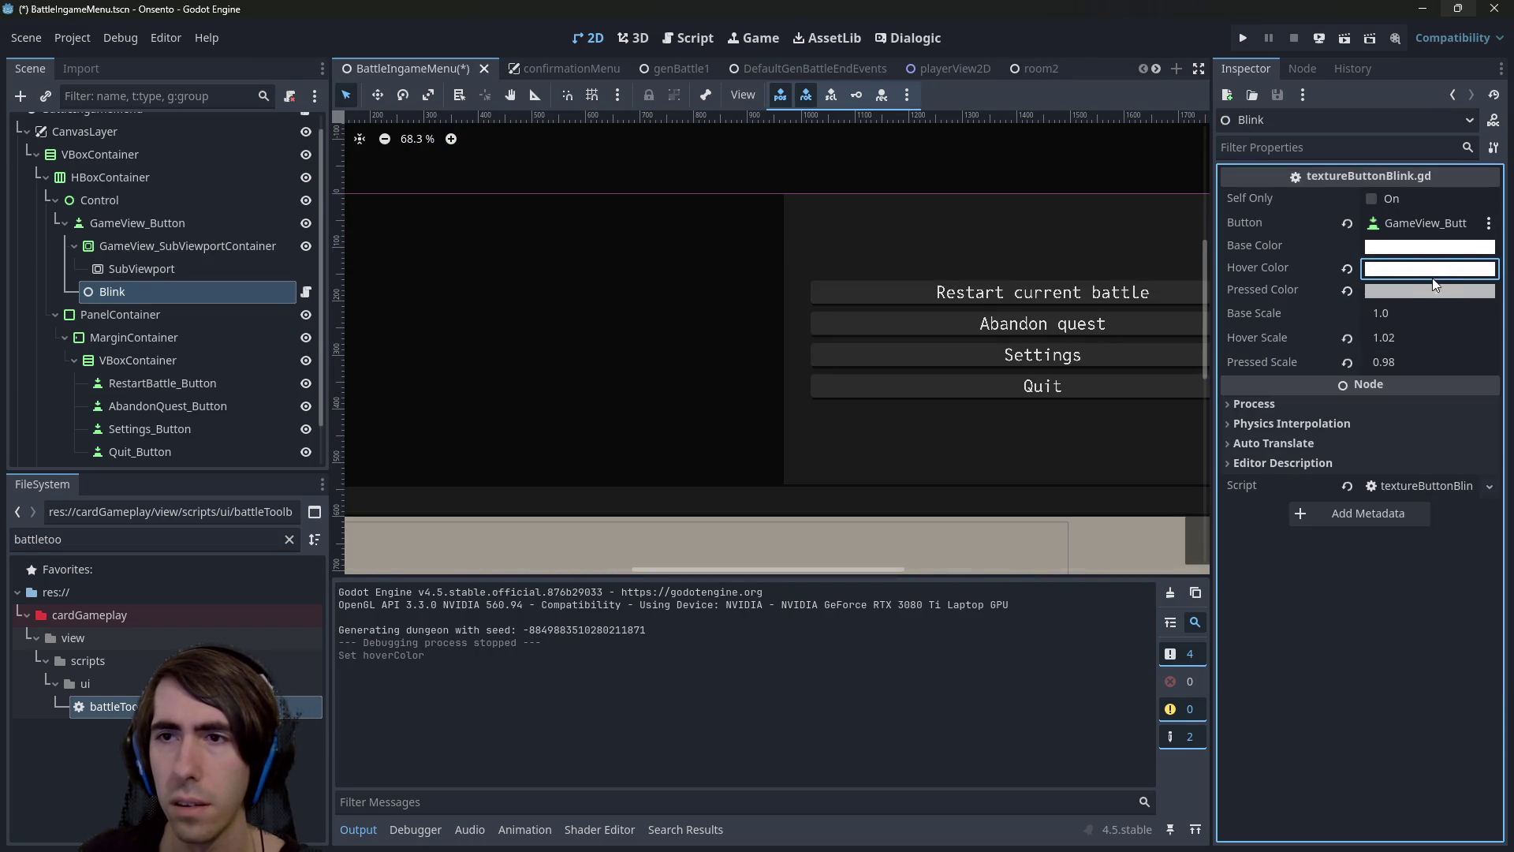
{"action": "left_click", "coordinate": [1471, 284]}
{"action": "left_click_drag", "start_coordinate": [1492, 352], "coordinate": [1493, 314]}
{"action": "left_click", "coordinate": [903, 7]}
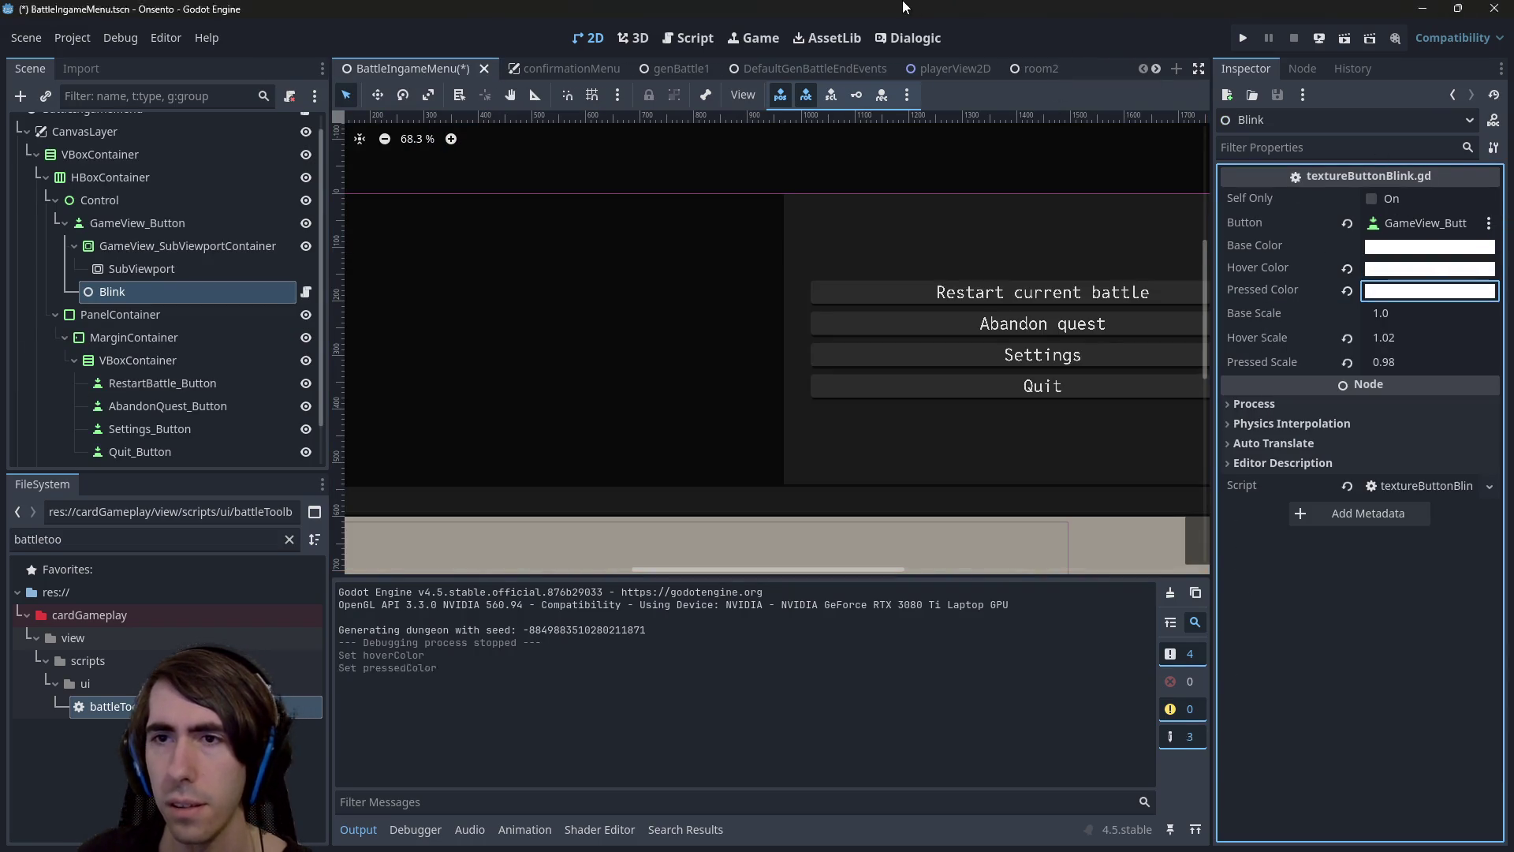
{"action": "key", "text": "ctrl+s"}
- Verify the Pressed Color value, then run the game from the room2 scene
{"action": "left_click", "coordinate": [1424, 292]}
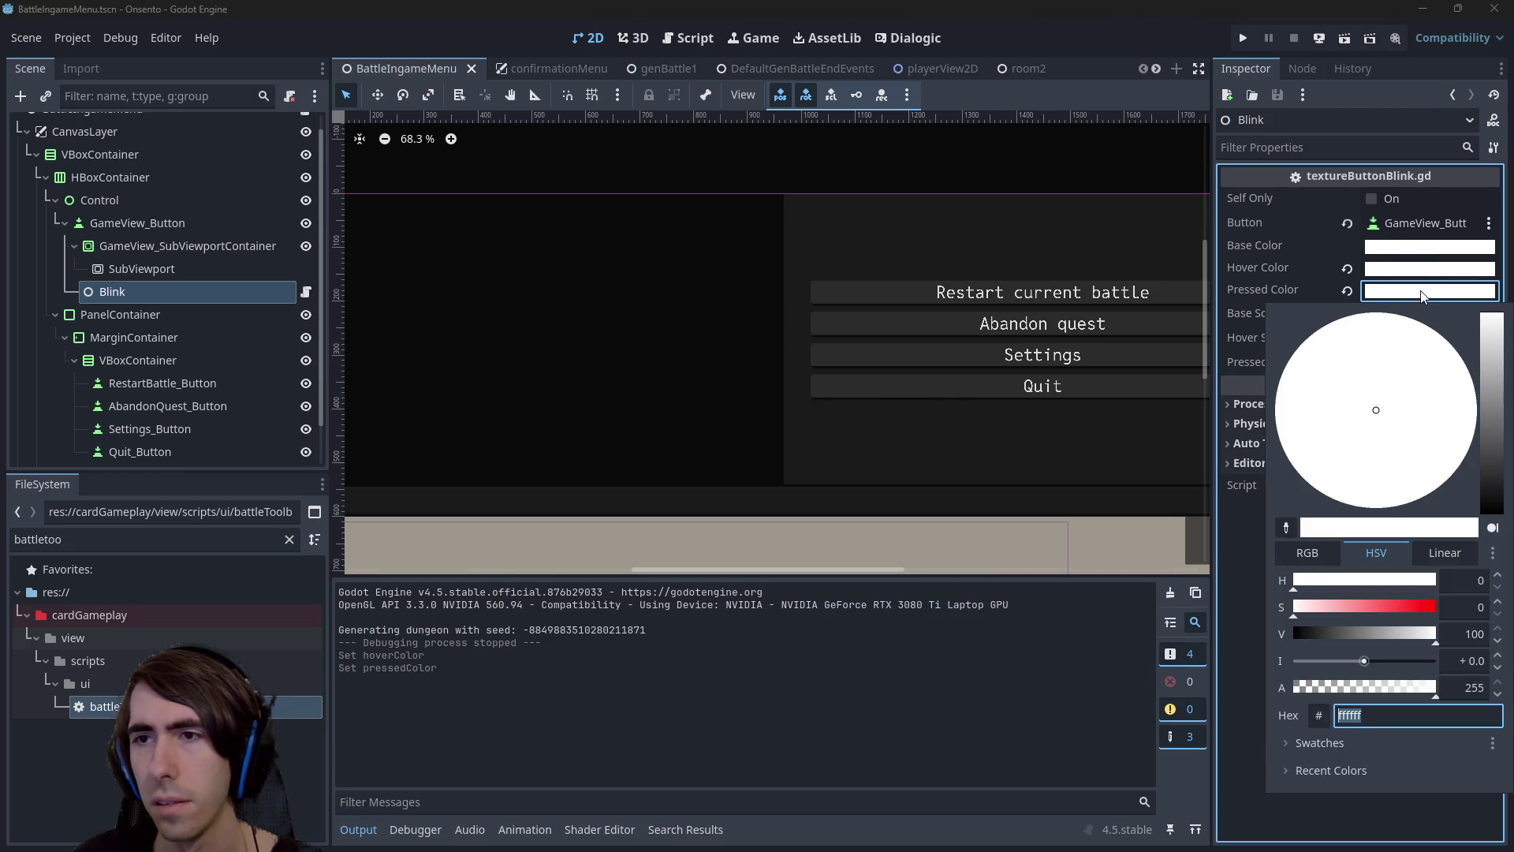
{"action": "left_click", "coordinate": [931, 6]}
{"action": "left_click", "coordinate": [1021, 69]}
{"action": "left_click", "coordinate": [1343, 39]}
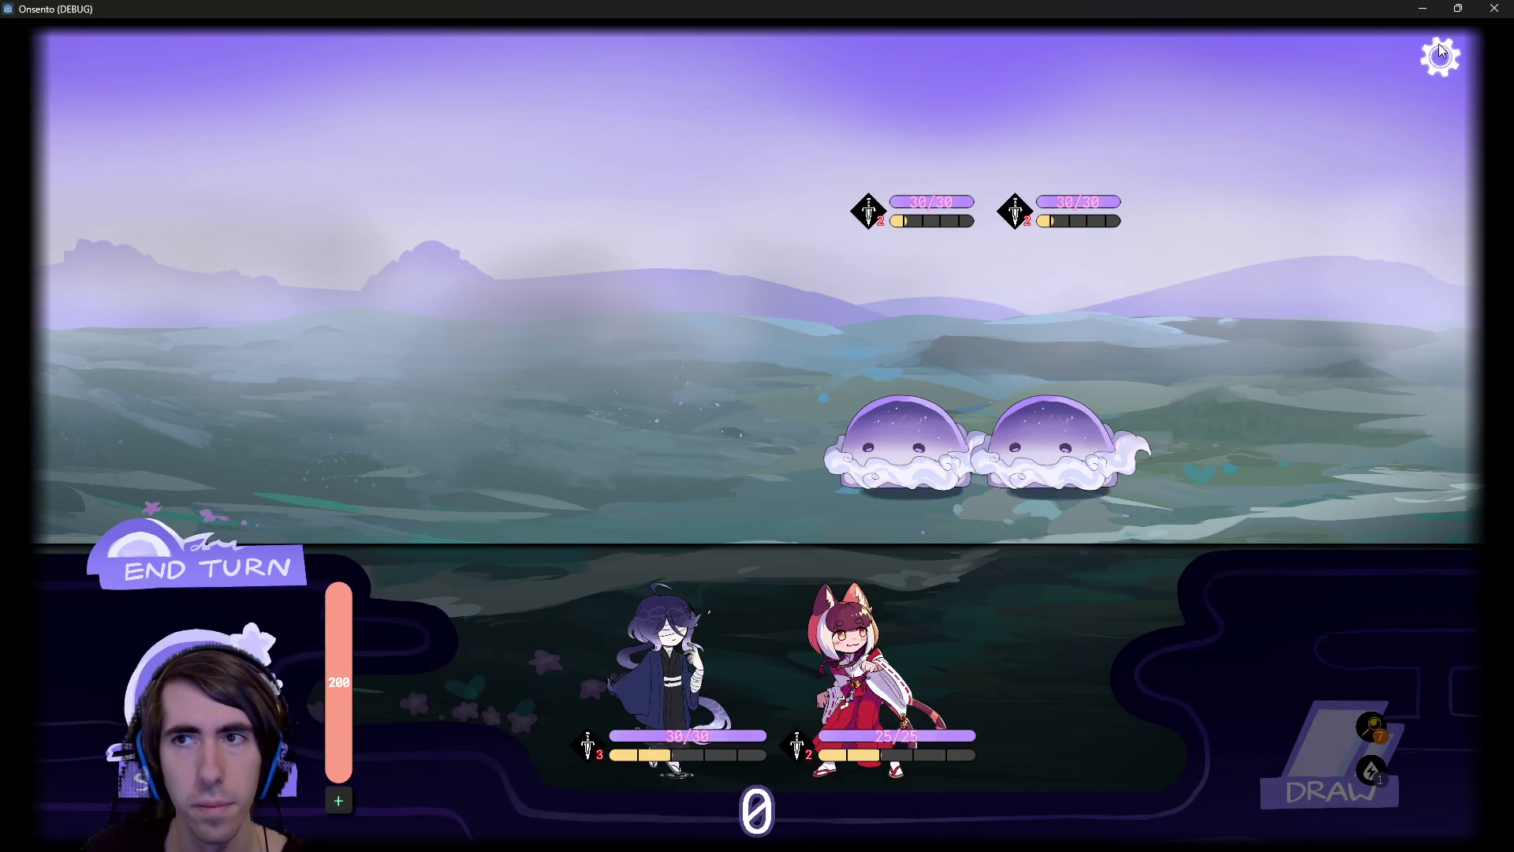
- Repeatedly open the pause menu and close it by clicking outside or pressing Escape
{"action": "left_click", "coordinate": [1440, 57]}
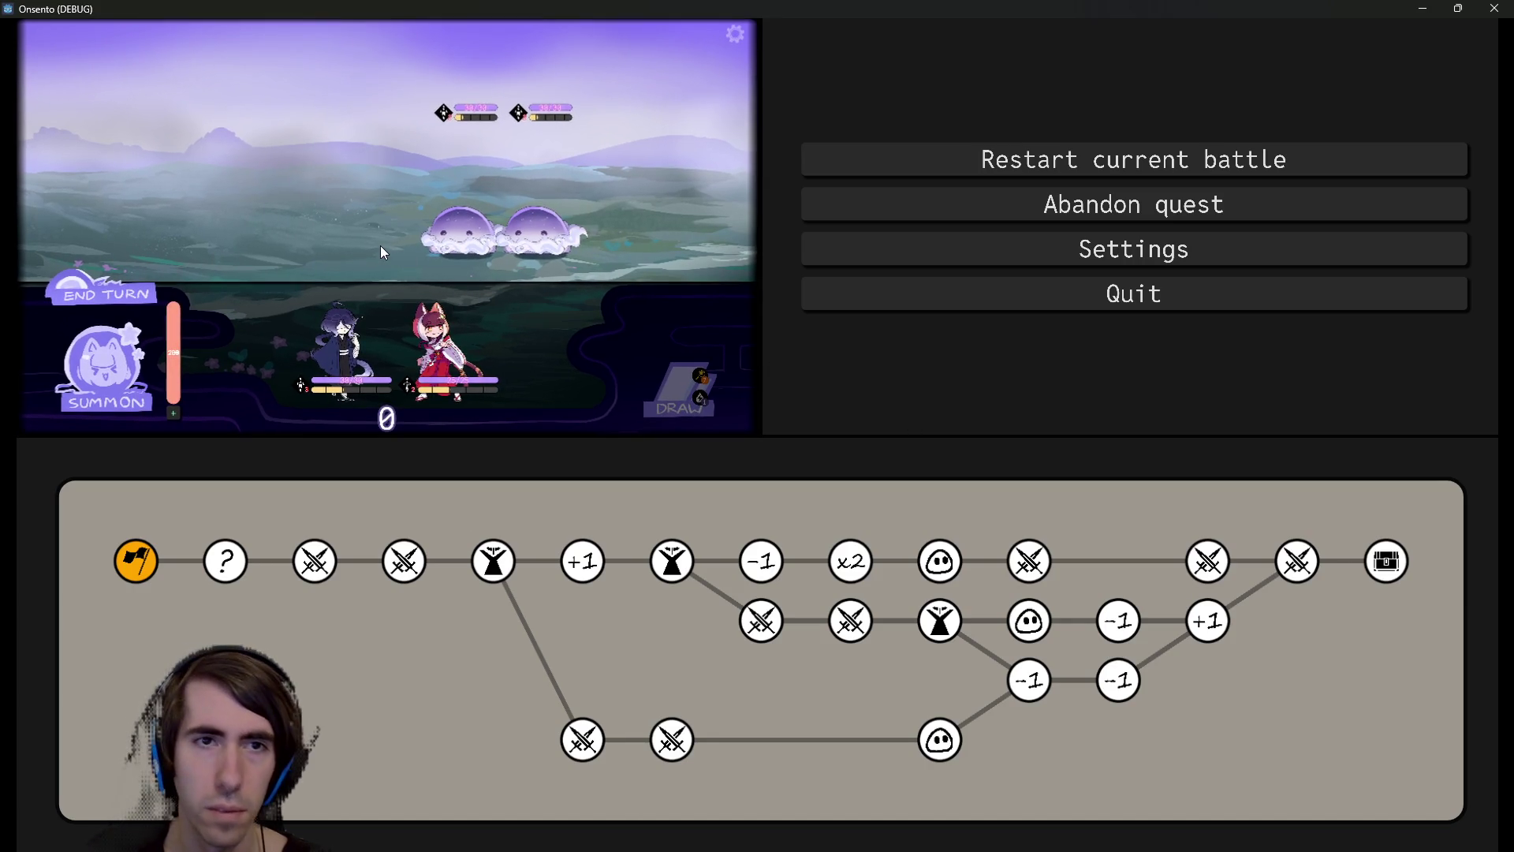
{"action": "left_click", "coordinate": [410, 277]}
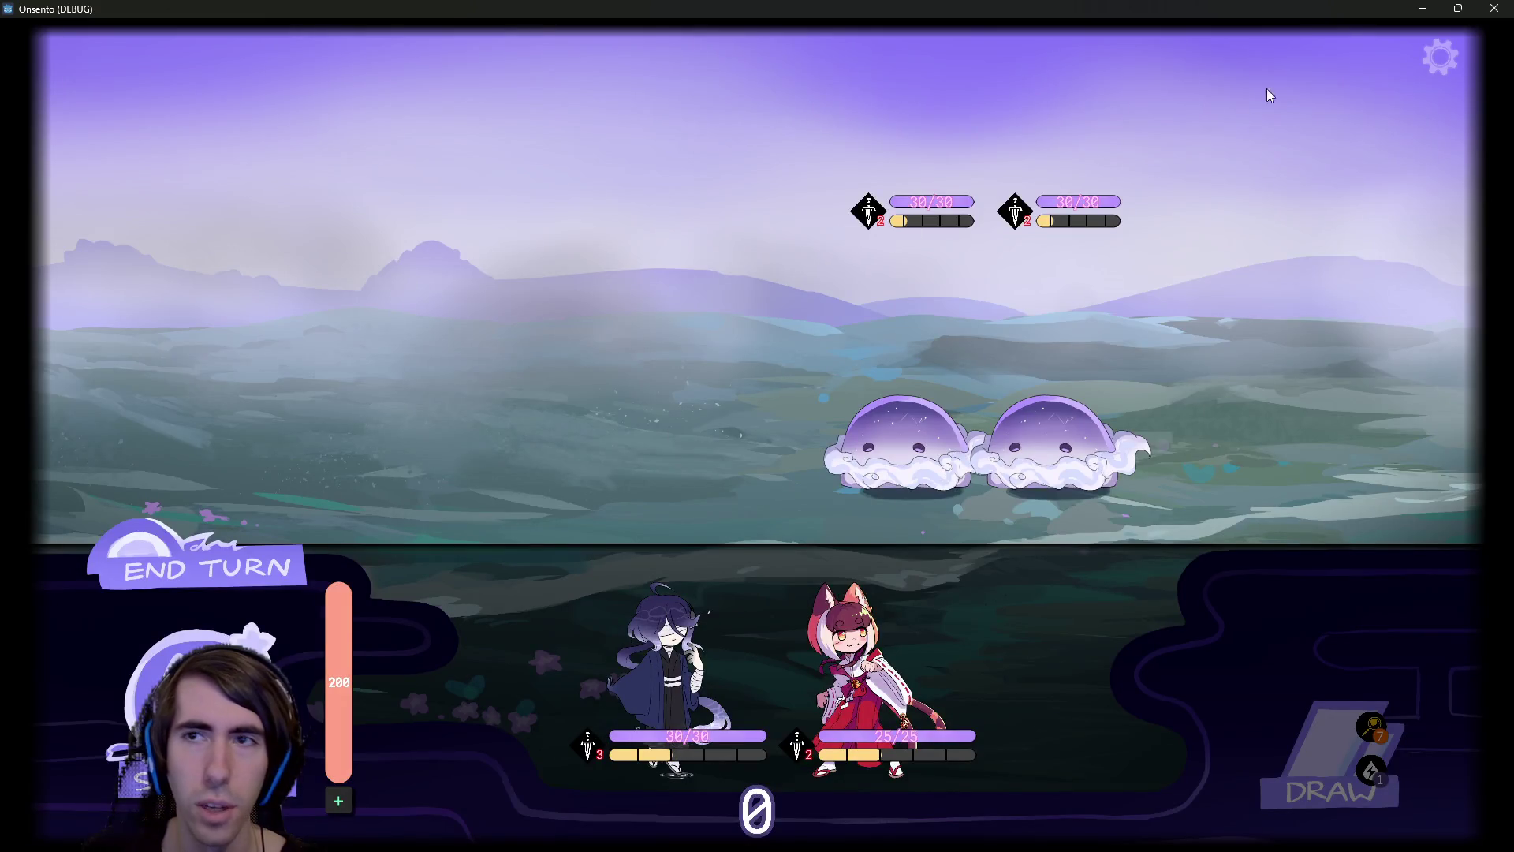
{"action": "left_click", "coordinate": [1441, 57]}
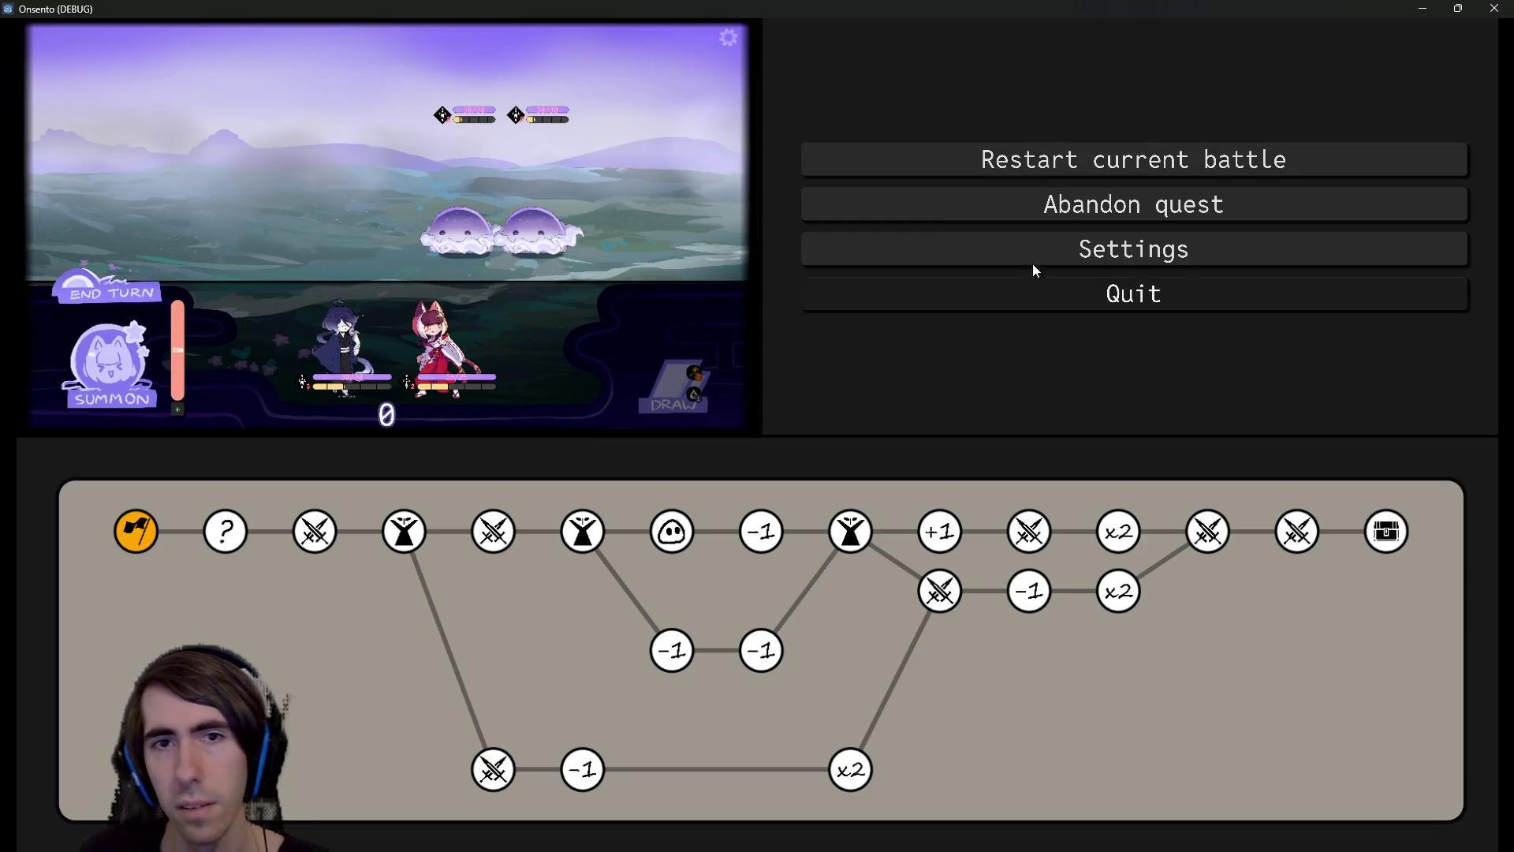
{"action": "left_click", "coordinate": [586, 219]}
{"action": "left_click", "coordinate": [1441, 57]}
{"action": "left_click", "coordinate": [419, 265]}
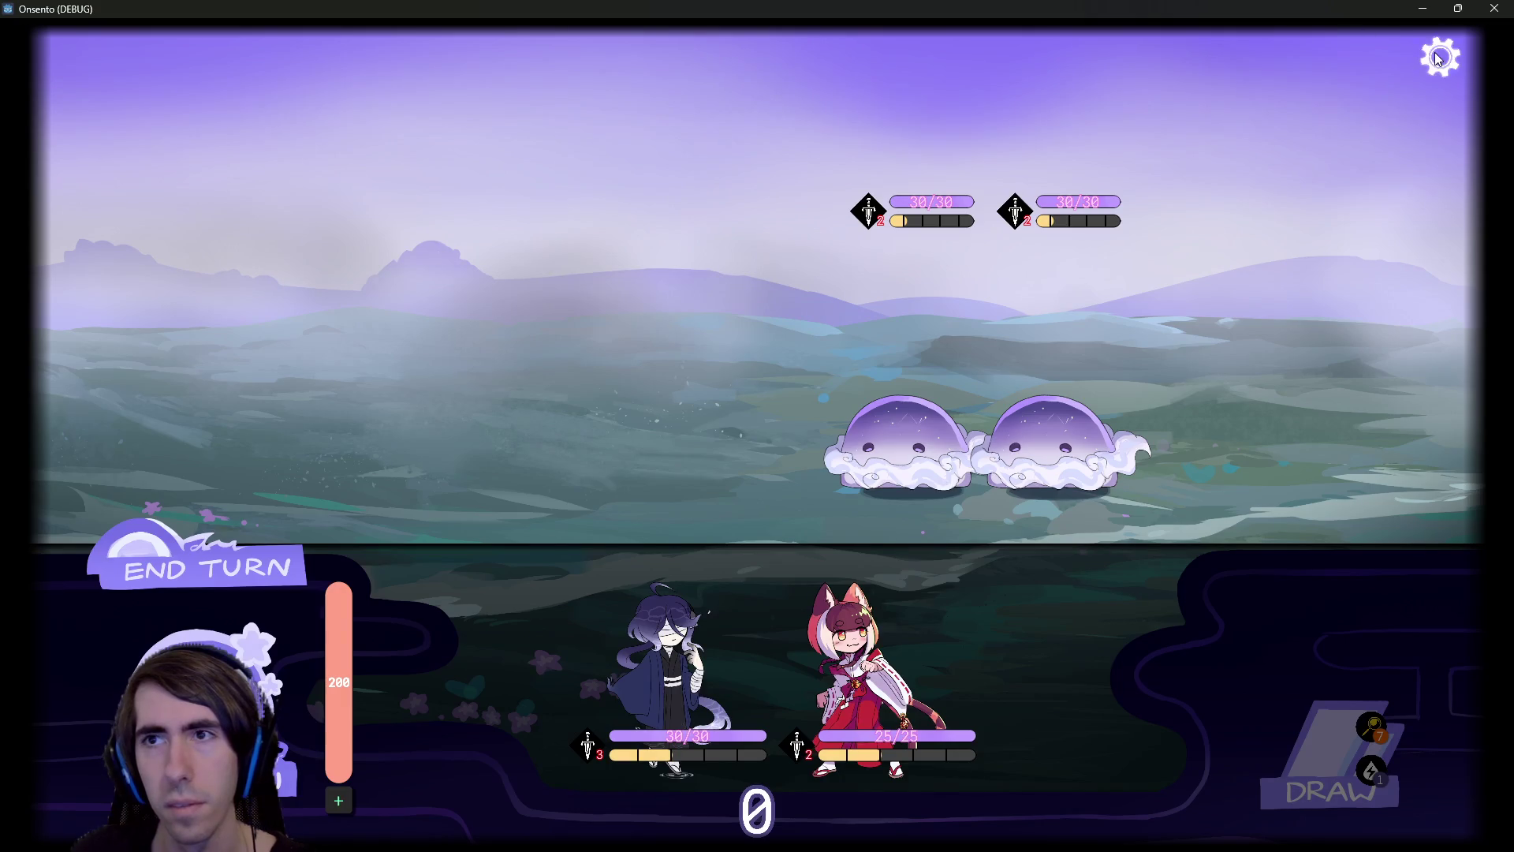
{"action": "left_click", "coordinate": [1441, 57]}
{"action": "left_click", "coordinate": [814, 175]}
{"action": "left_click", "coordinate": [1441, 56]}
{"action": "left_click", "coordinate": [860, 164]}
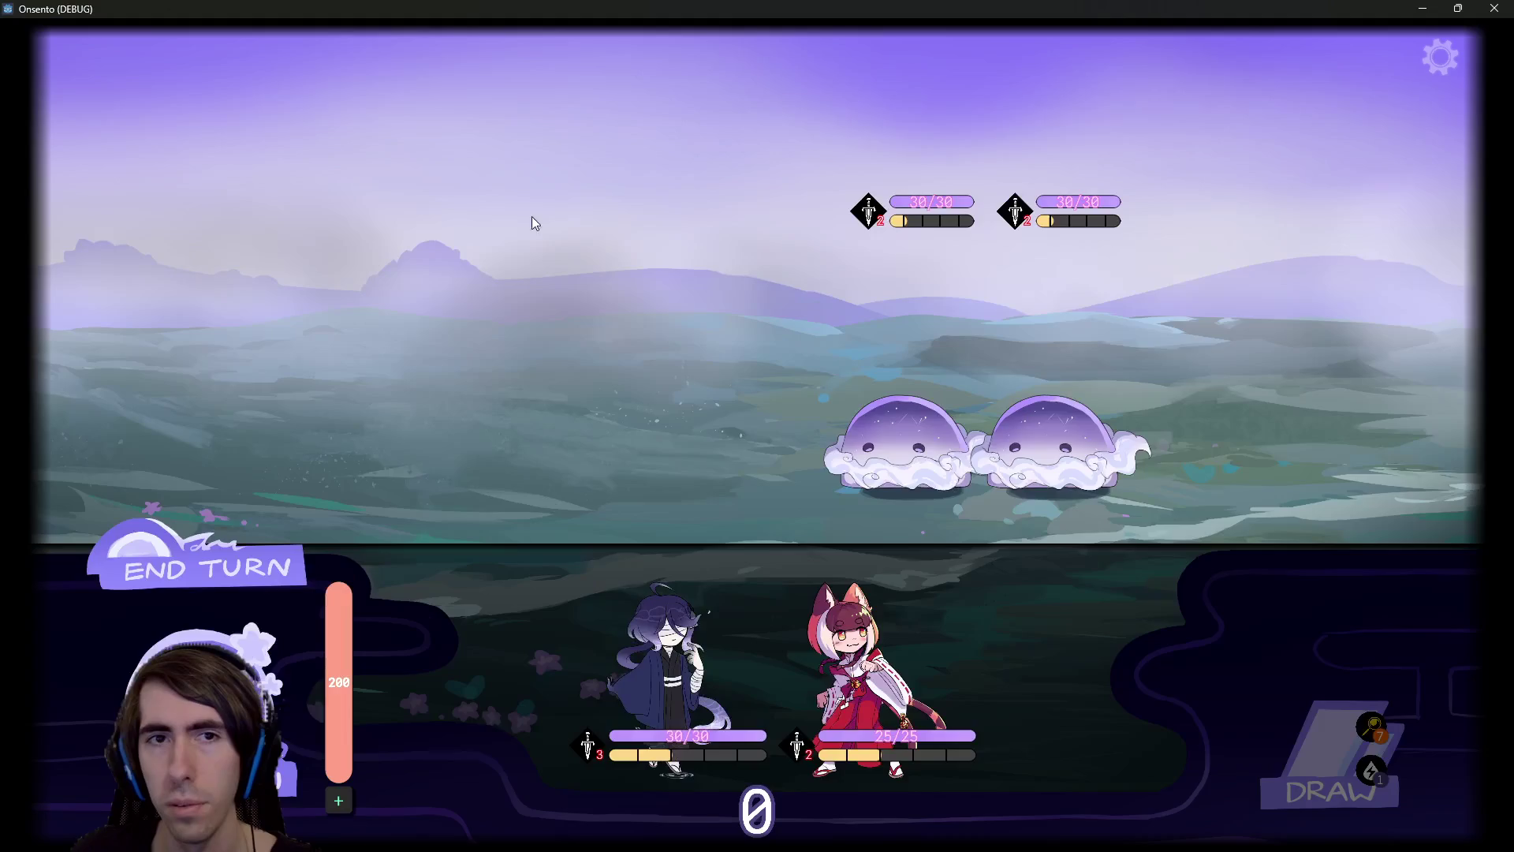
{"action": "left_click", "coordinate": [1441, 57]}
{"action": "left_click", "coordinate": [293, 222]}
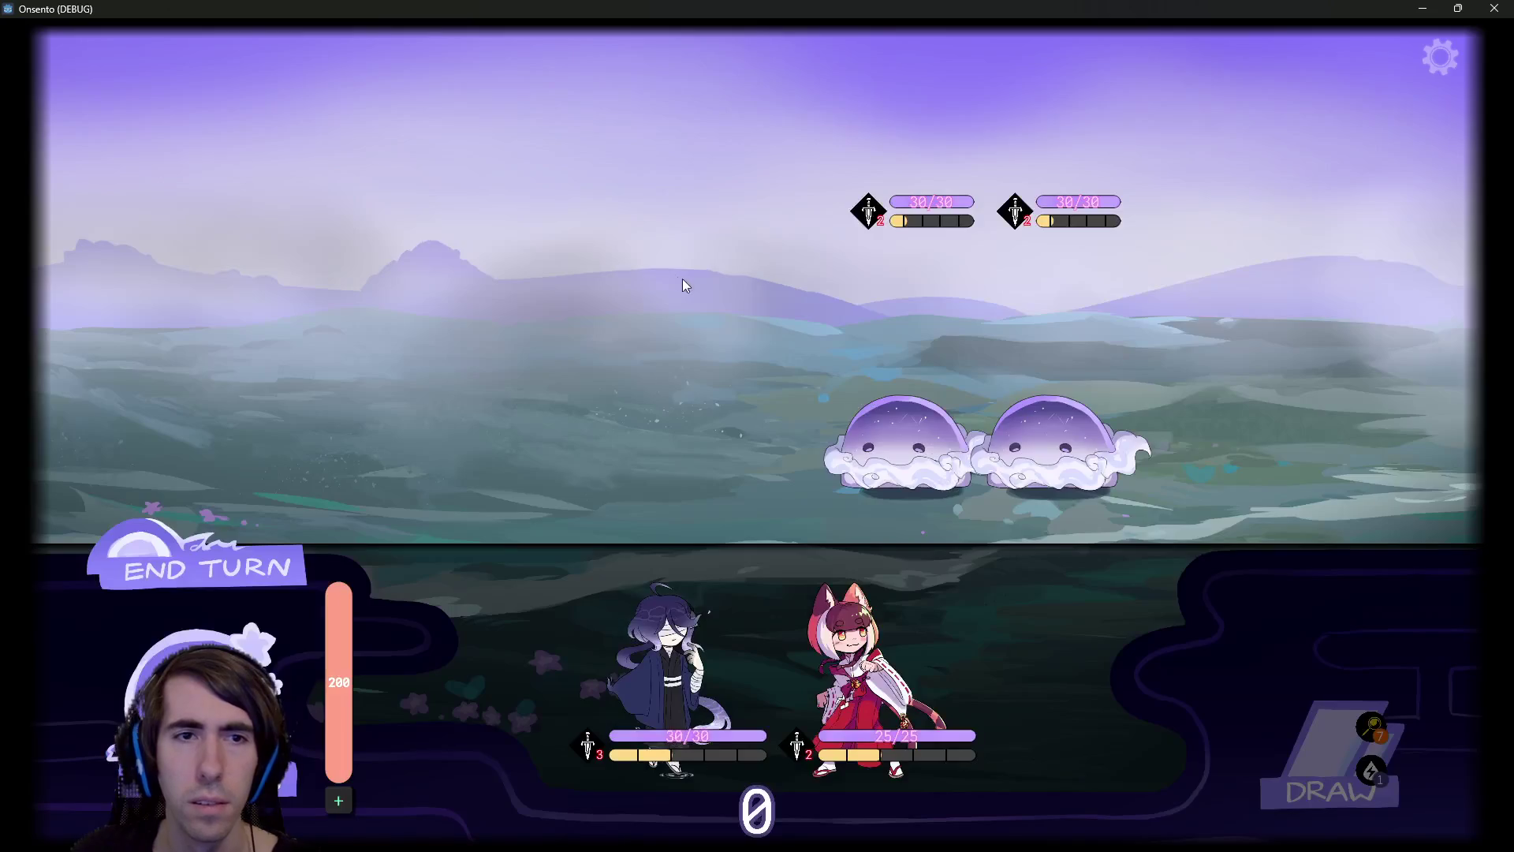
{"action": "left_click", "coordinate": [1441, 53]}
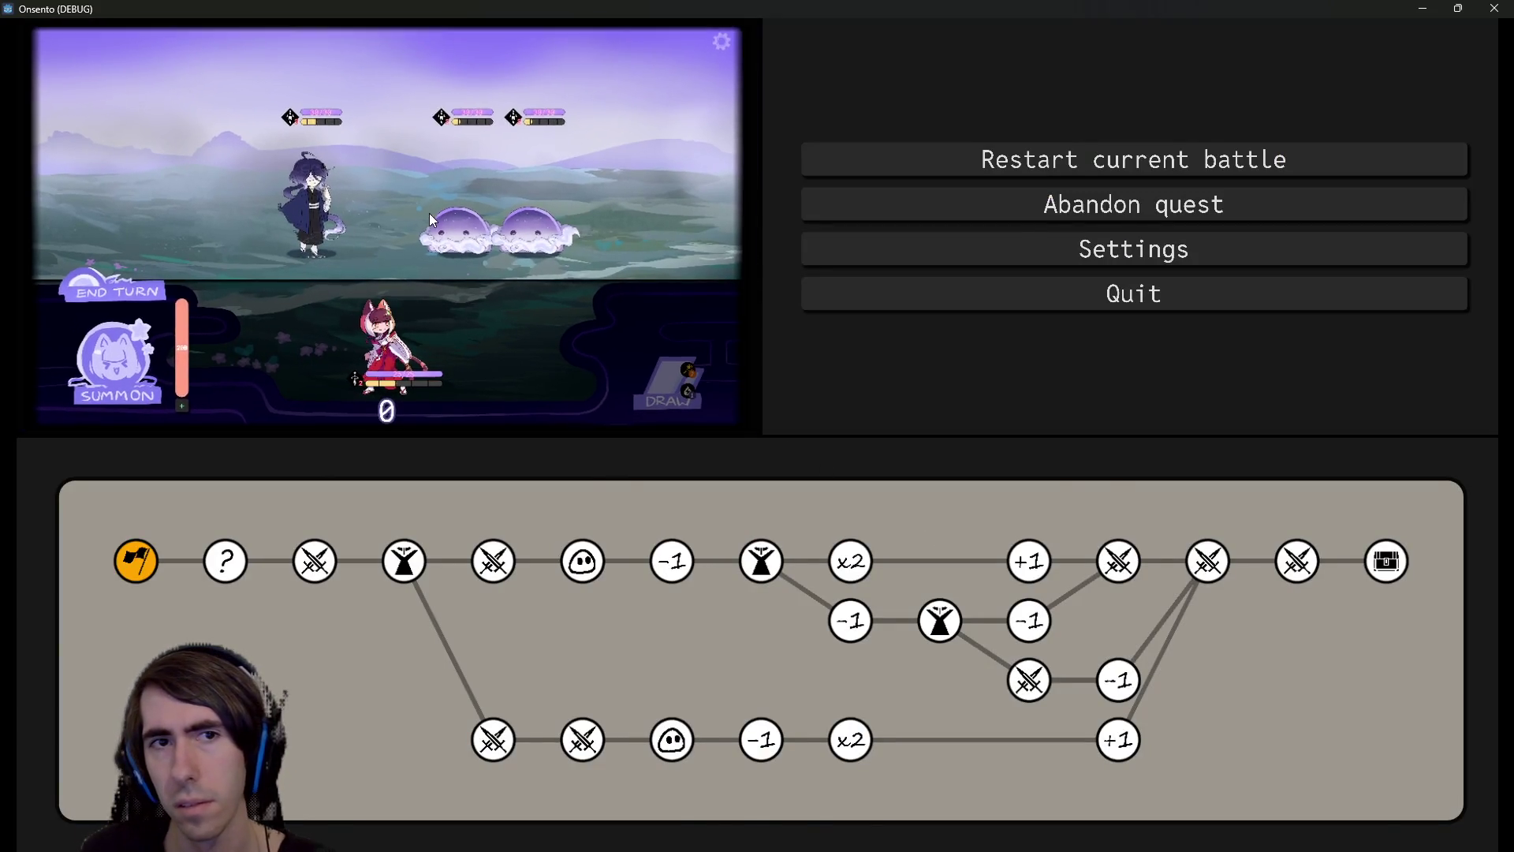
{"action": "key", "text": "Escape"}
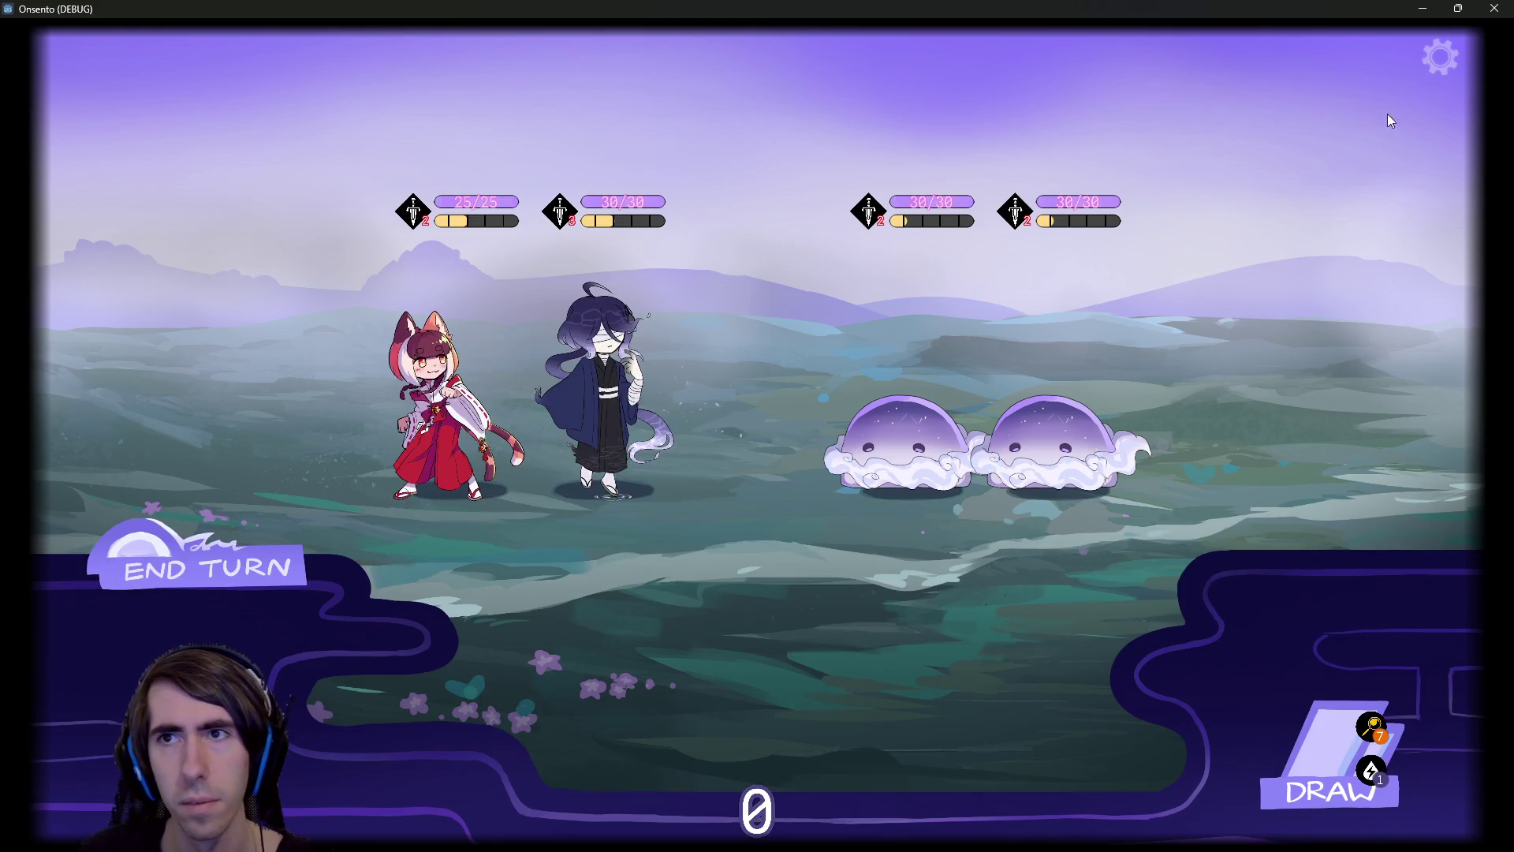
{"action": "left_click", "coordinate": [1440, 55]}
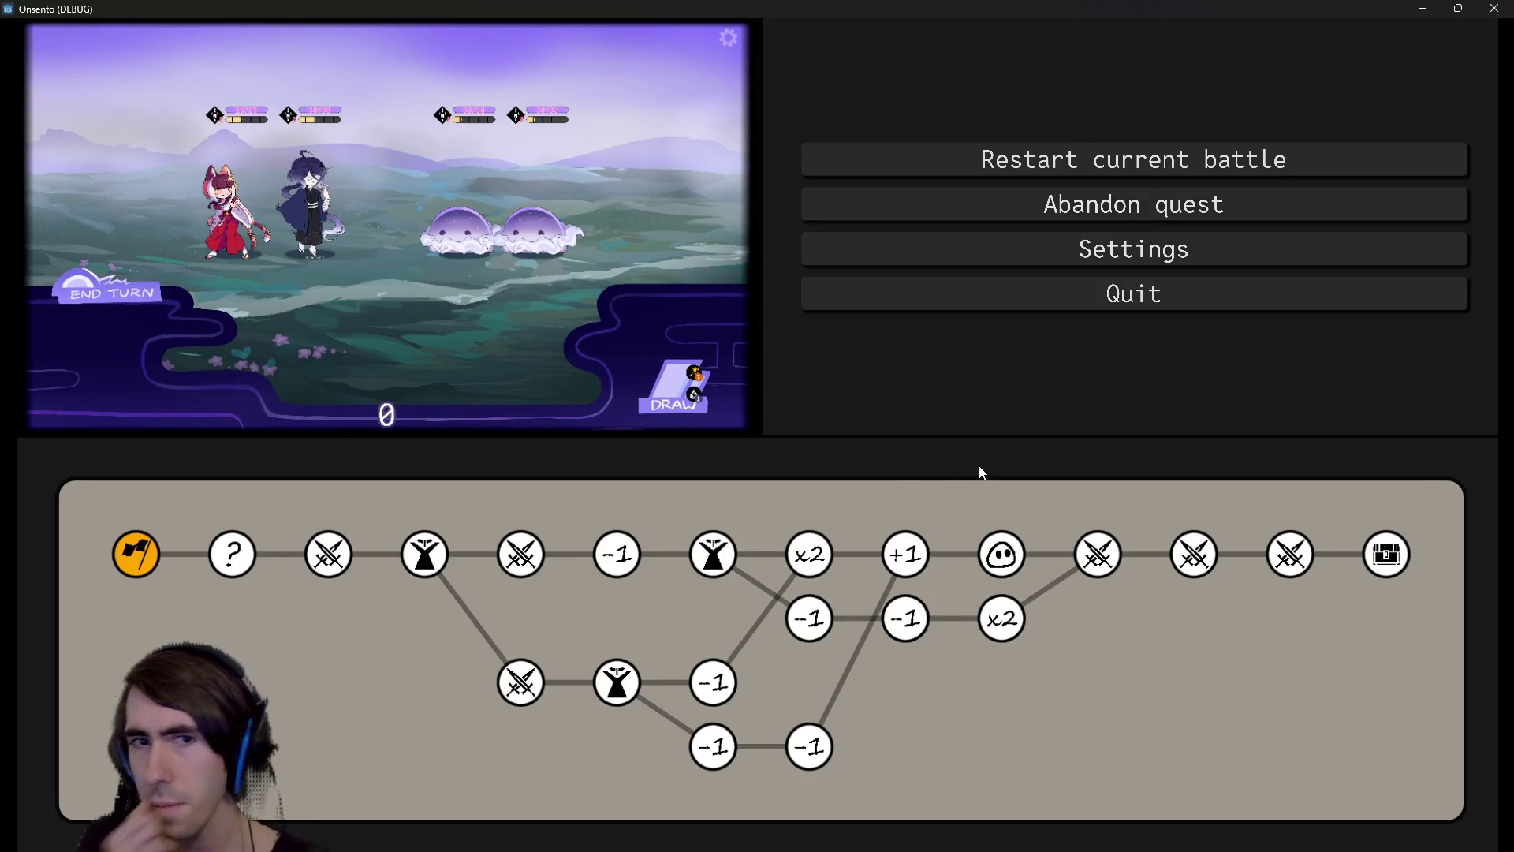
{"action": "key", "text": "Escape"}
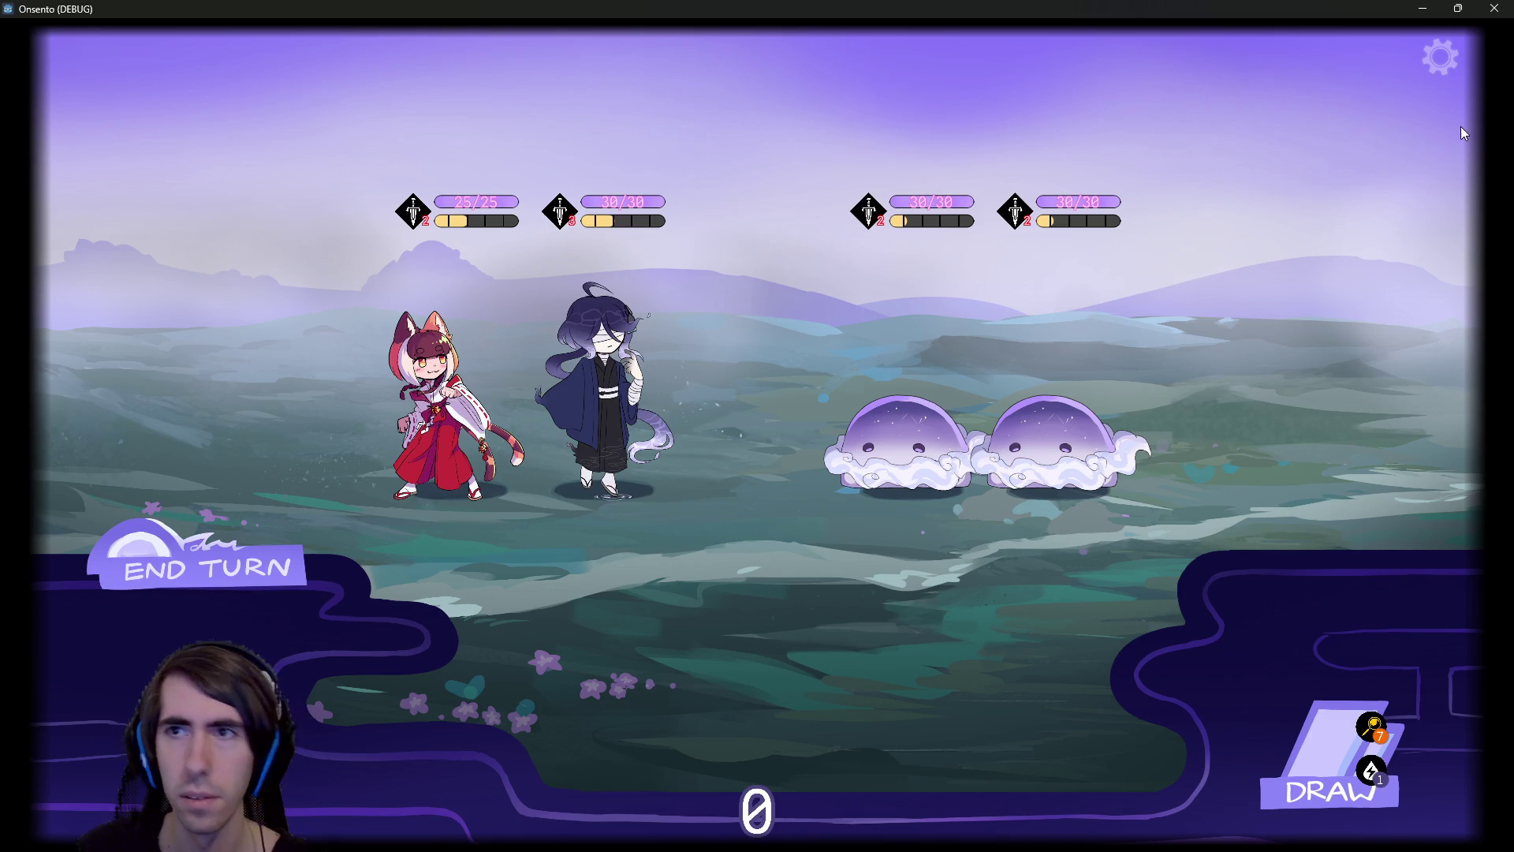
- Use Restart current battle from the pause menu several times
{"action": "left_click", "coordinate": [1441, 56]}
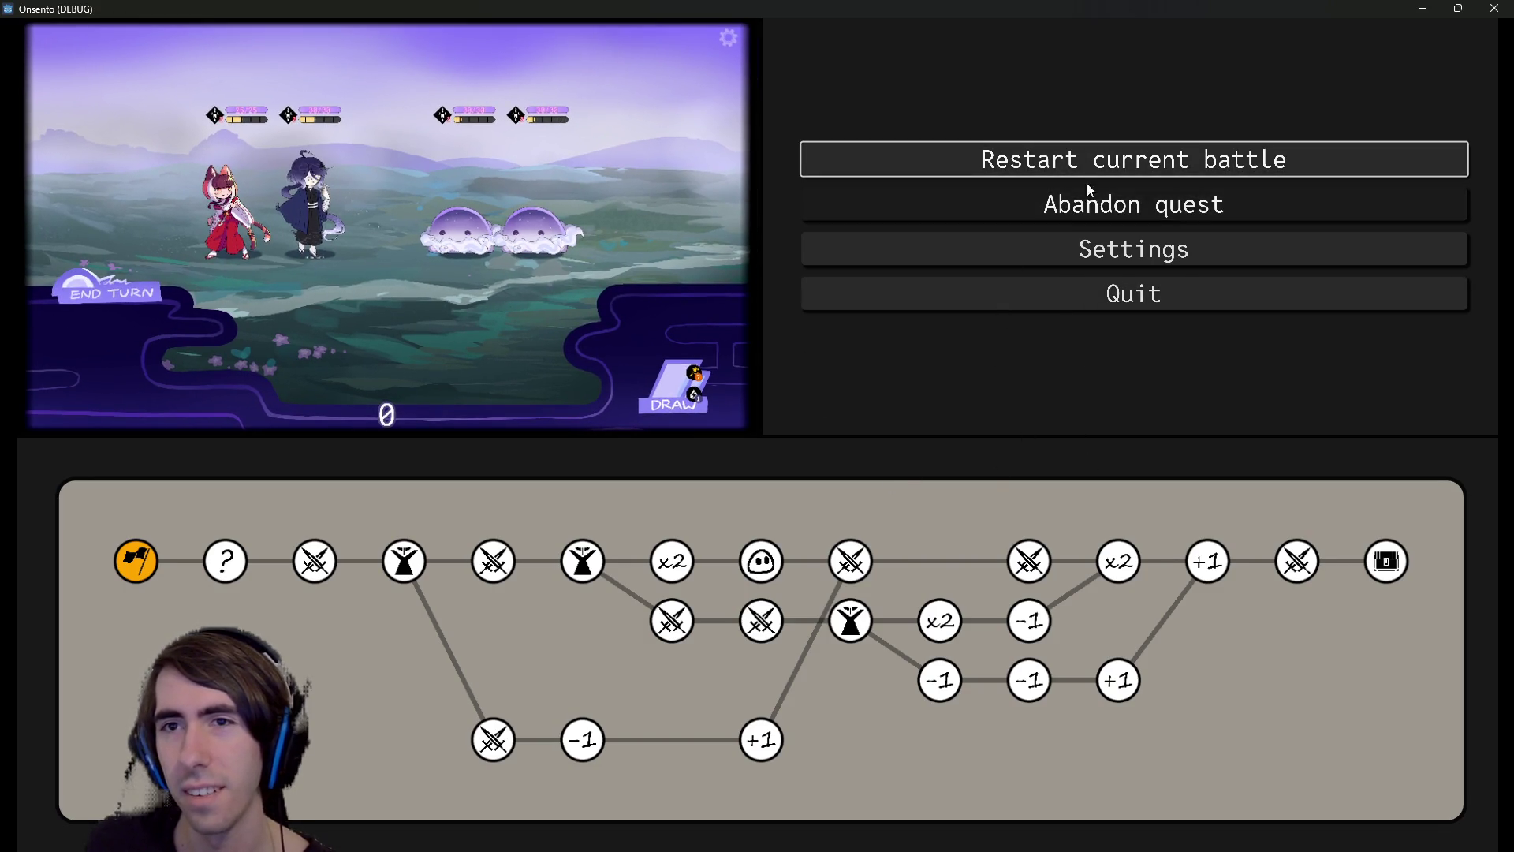
{"action": "left_click", "coordinate": [1084, 160]}
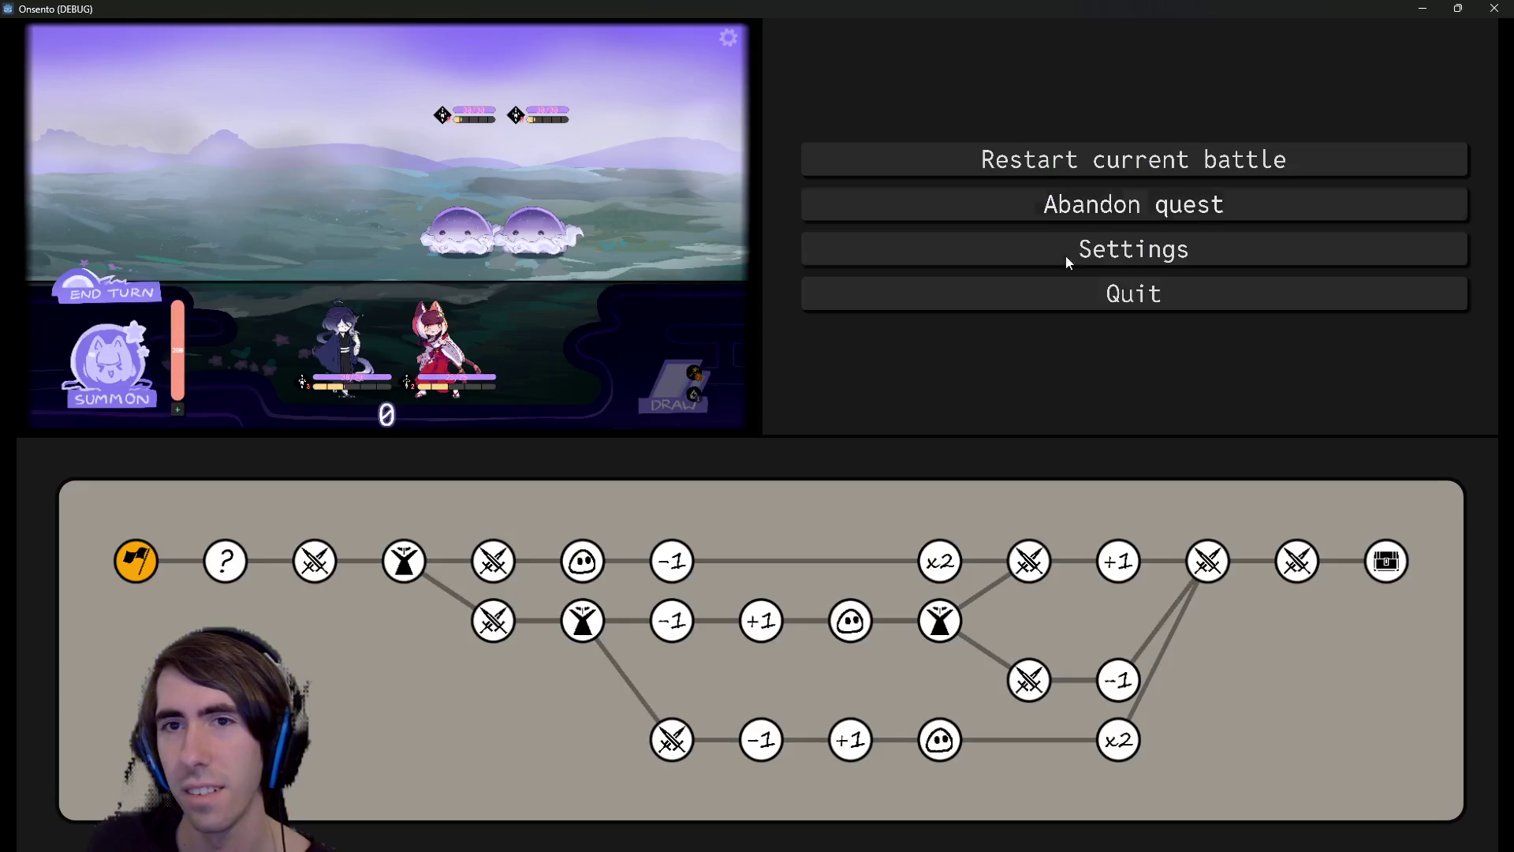
{"action": "left_click", "coordinate": [963, 158]}
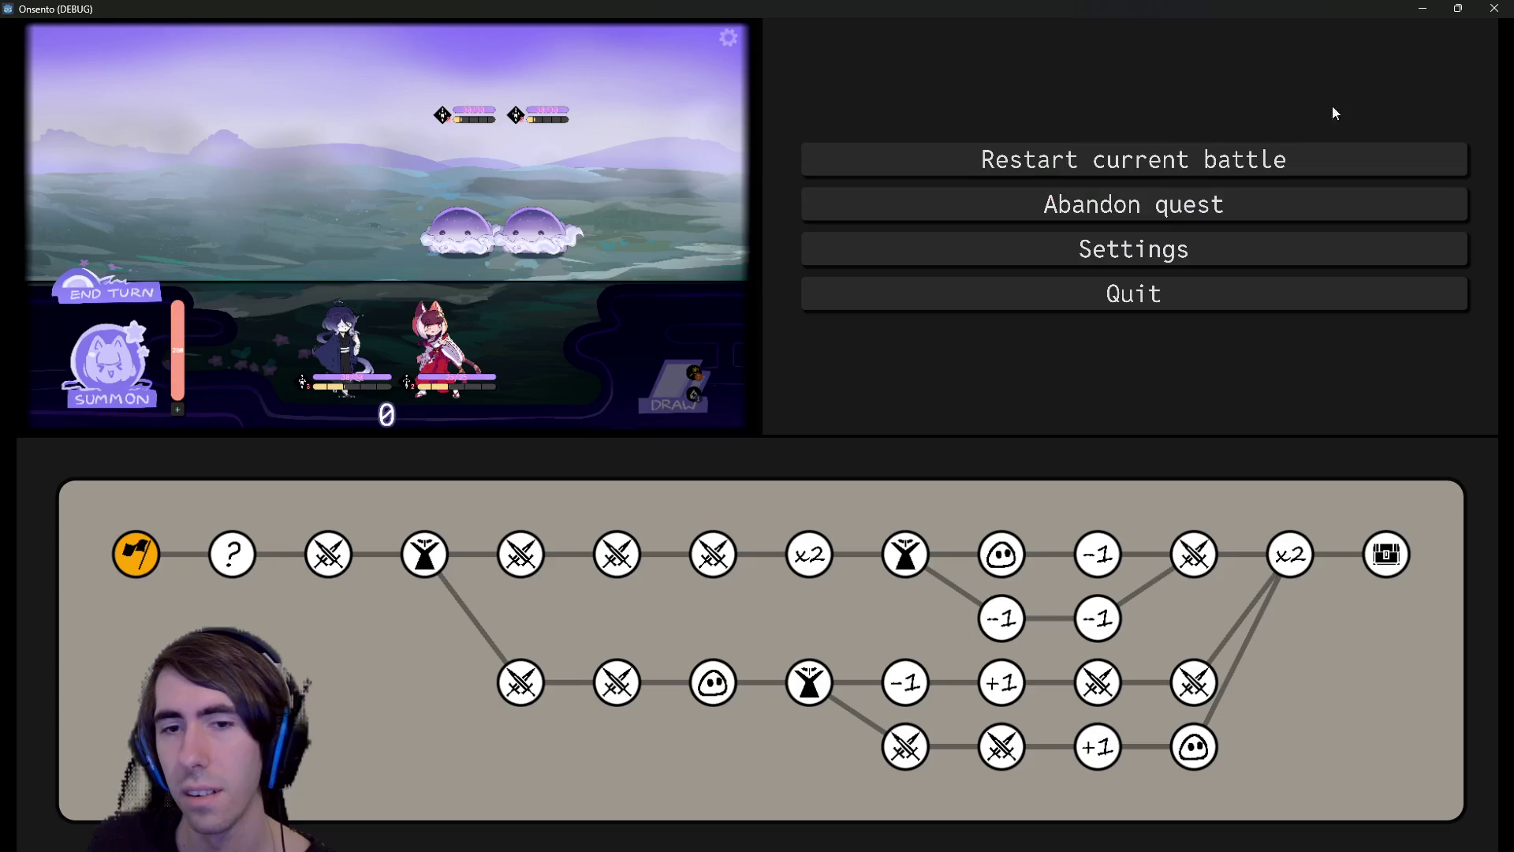
{"action": "left_click", "coordinate": [1149, 154]}
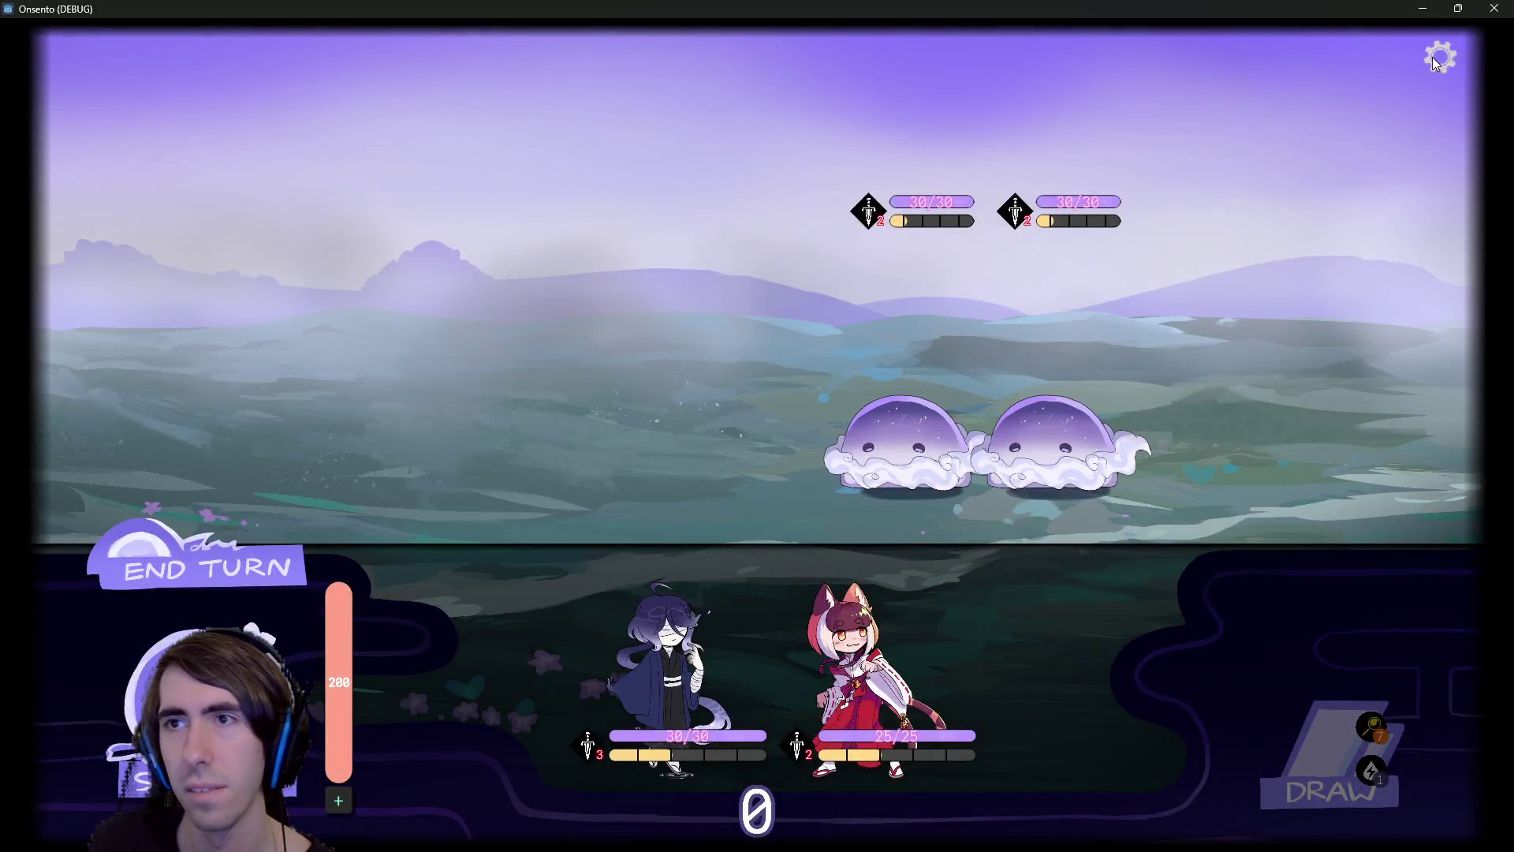
{"action": "left_click", "coordinate": [1435, 63]}
{"action": "left_click", "coordinate": [1072, 164]}
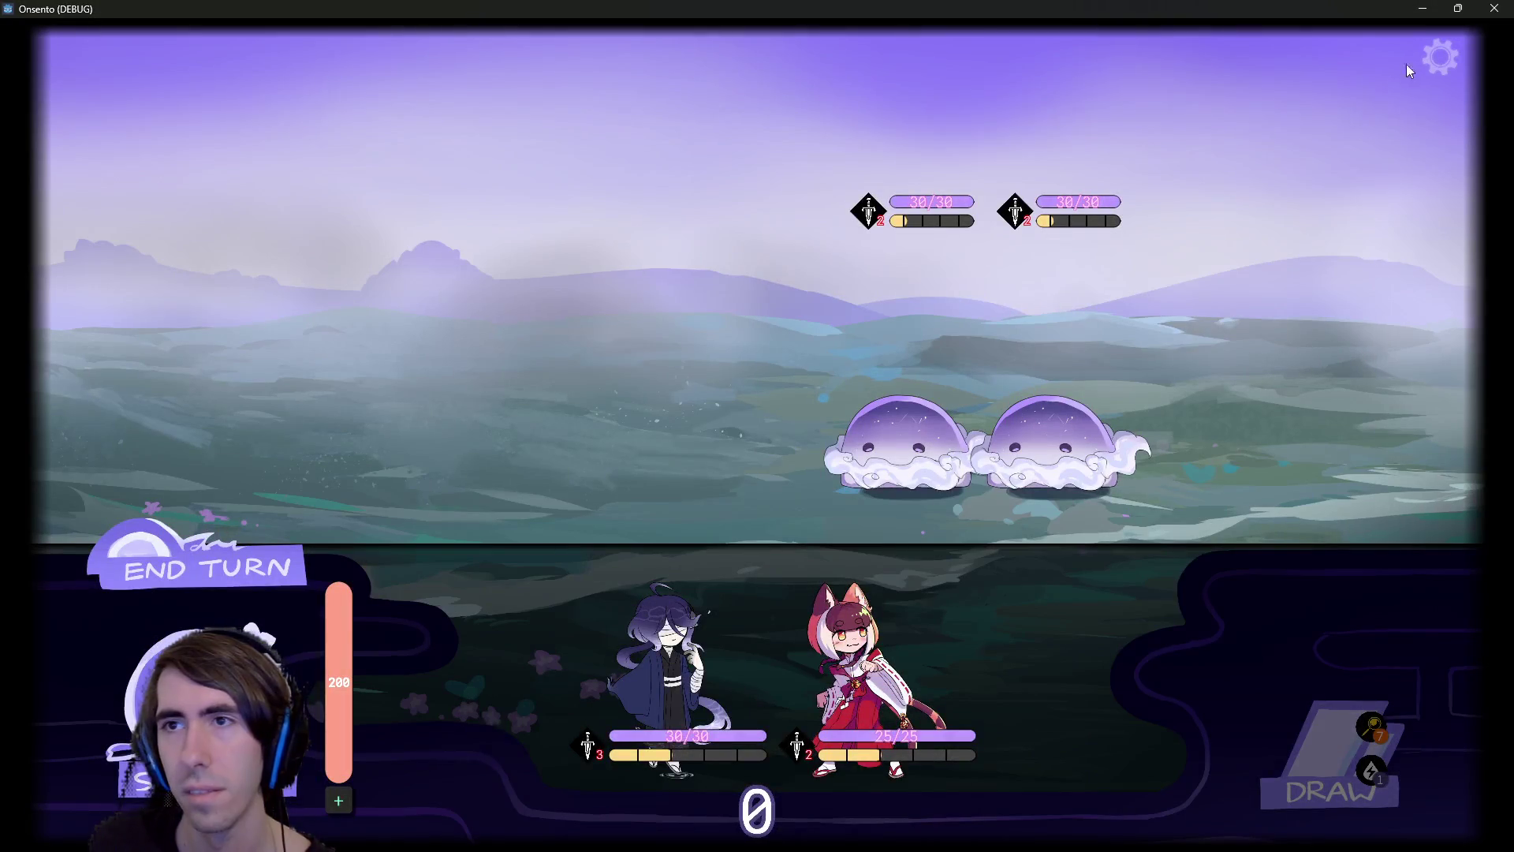
{"action": "left_click", "coordinate": [1412, 70]}
{"action": "left_click", "coordinate": [1030, 160]}
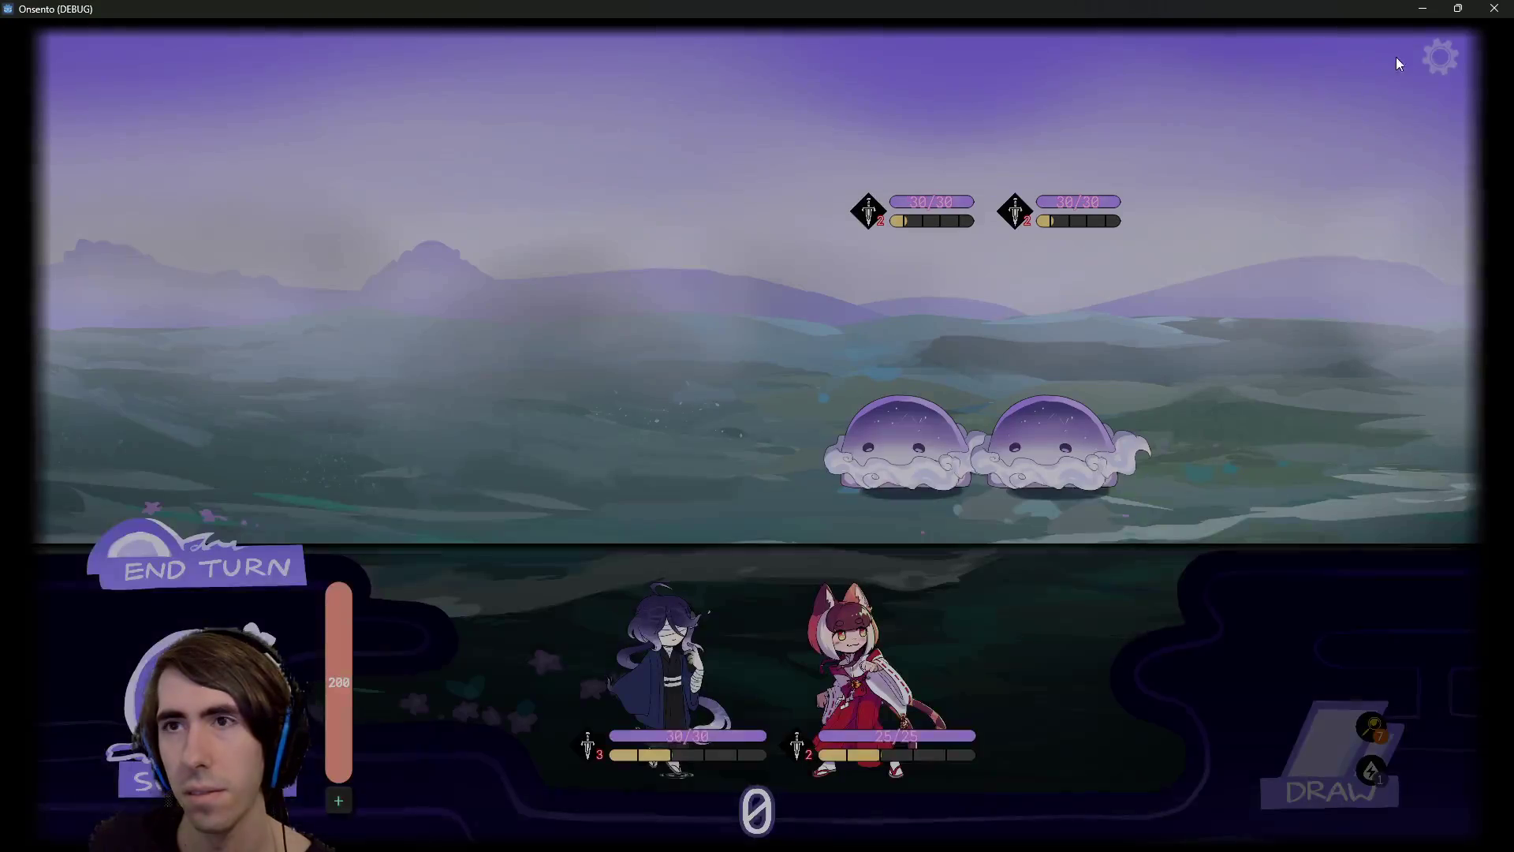
{"action": "left_click", "coordinate": [1437, 59]}
{"action": "left_click", "coordinate": [1138, 159]}
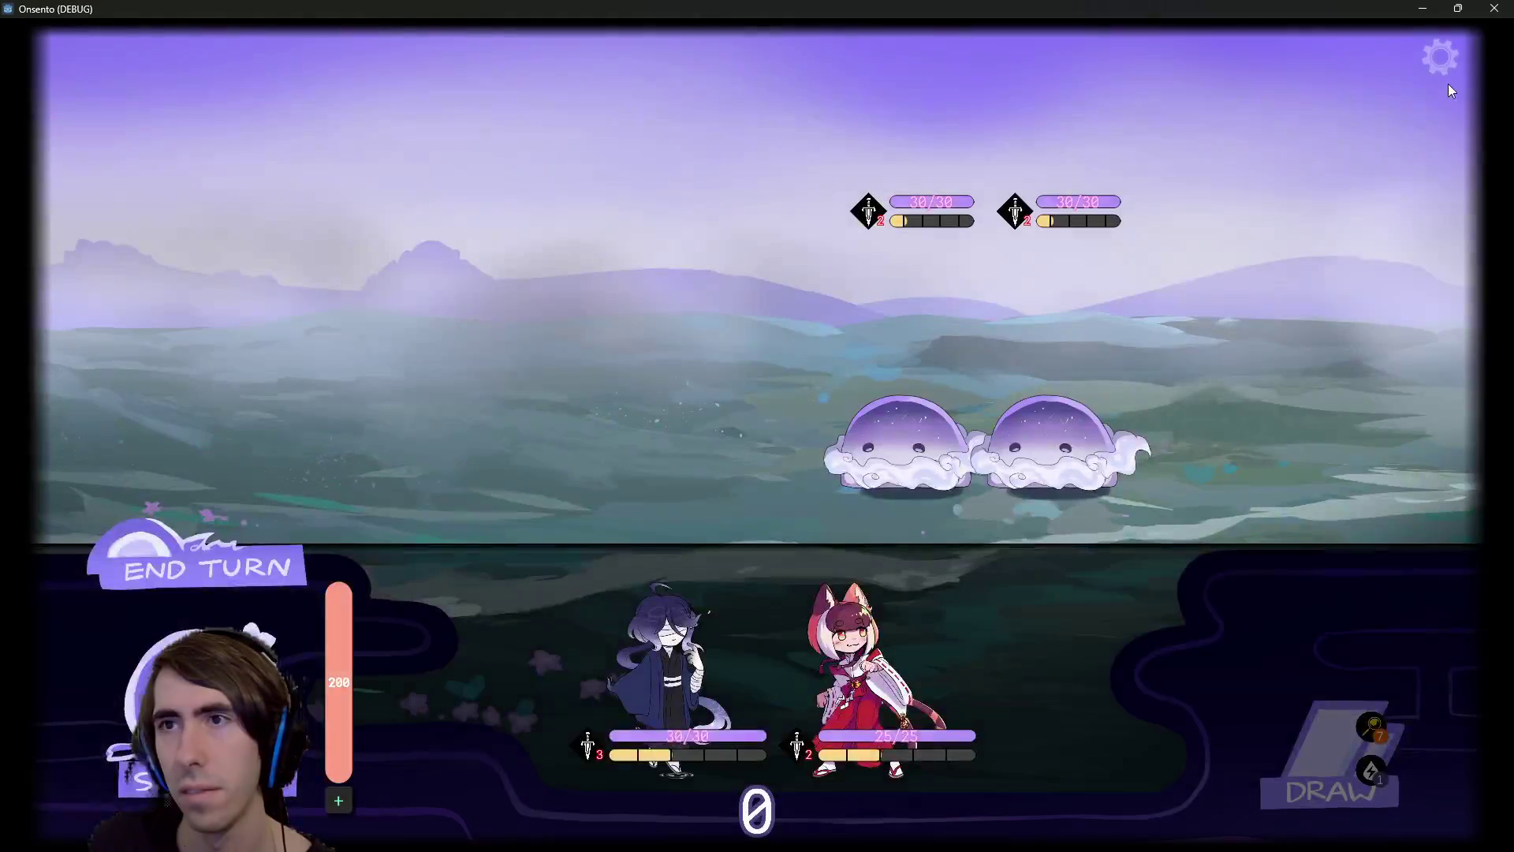
{"action": "left_click", "coordinate": [1442, 61]}
{"action": "left_click", "coordinate": [1160, 161]}
- Abandon the quest, confirm, go back to the lobby from Game Over, and close the game
{"action": "left_click", "coordinate": [1440, 60]}
{"action": "left_click", "coordinate": [1193, 206]}
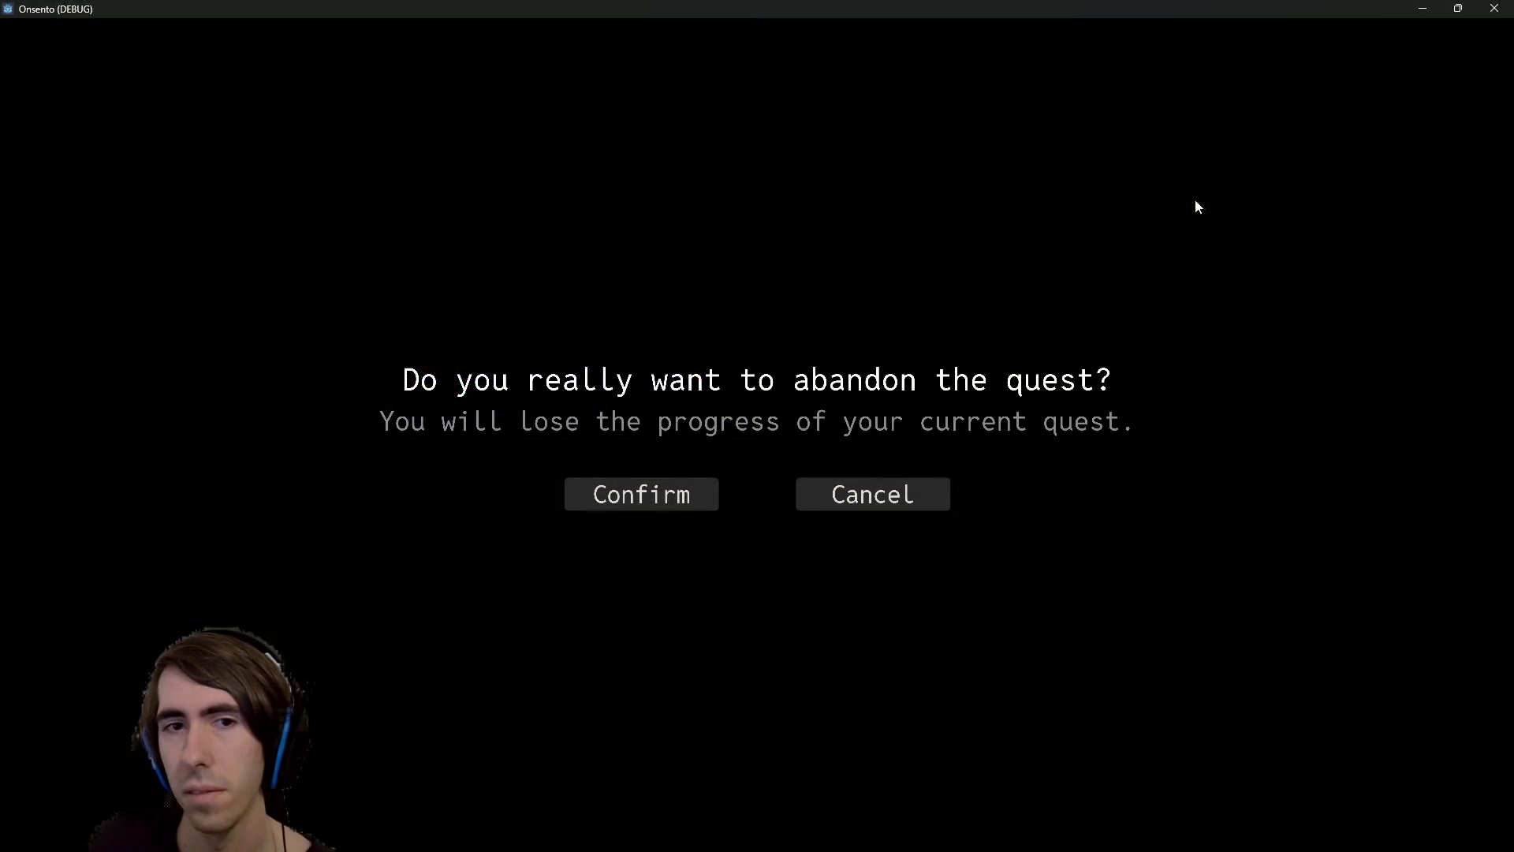
{"action": "left_click", "coordinate": [699, 495]}
{"action": "left_click", "coordinate": [1305, 782]}
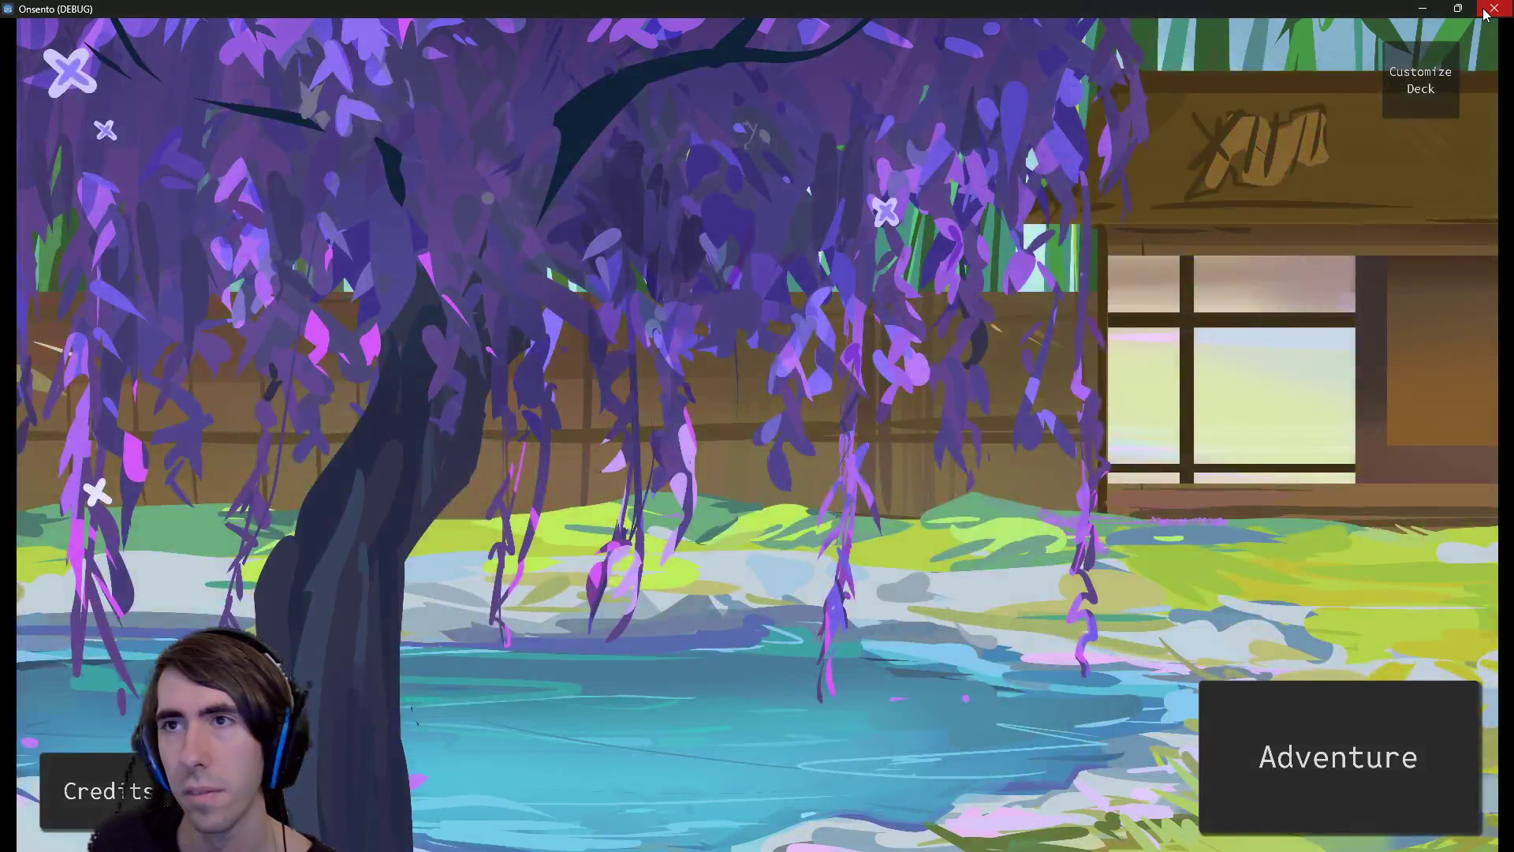
{"action": "left_click", "coordinate": [1485, 16]}
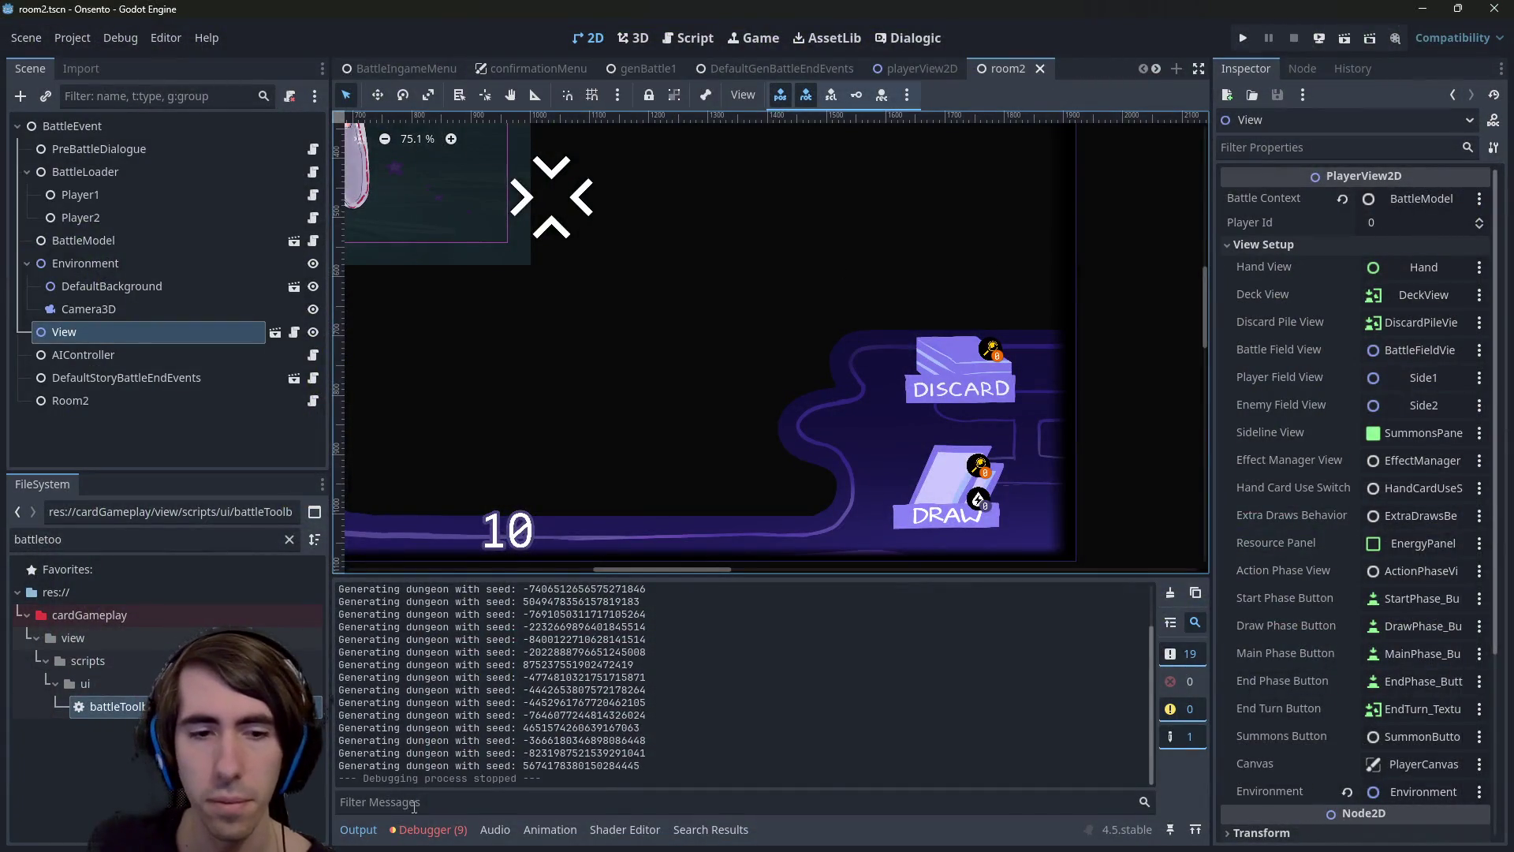
- Jump from the debugger's retreat() error to its script line, then return to the 2D view
{"action": "left_click", "coordinate": [428, 830]}
{"action": "scroll", "coordinate": [626, 699], "scroll_direction": "down", "scroll_amount": 1}
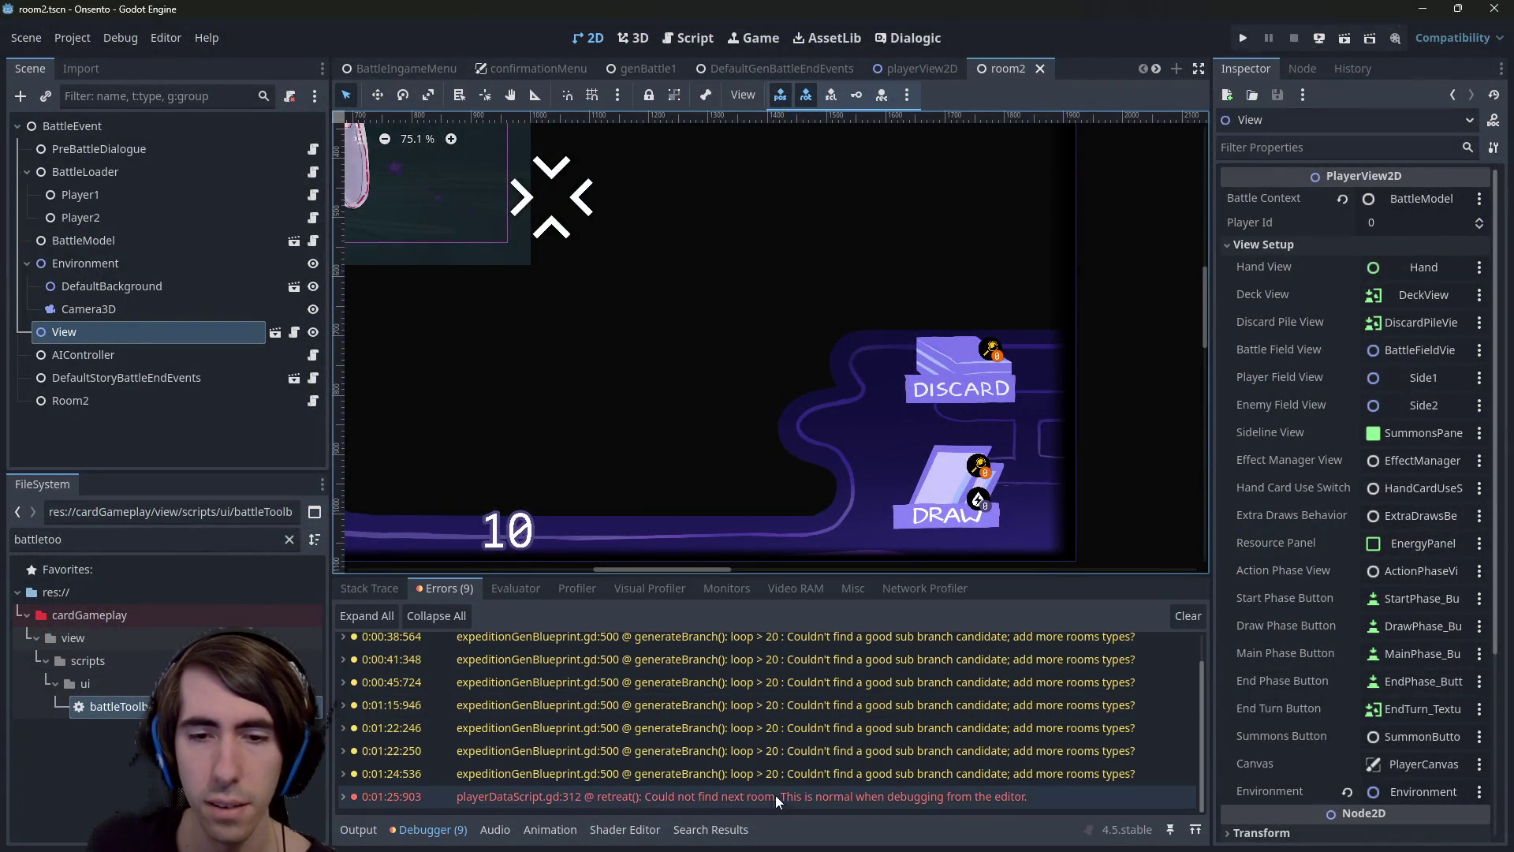
{"action": "double_click", "coordinate": [774, 795]}
{"action": "scroll", "coordinate": [778, 733], "scroll_direction": "up", "scroll_amount": 1}
{"action": "scroll", "coordinate": [778, 737], "scroll_direction": "down", "scroll_amount": 1}
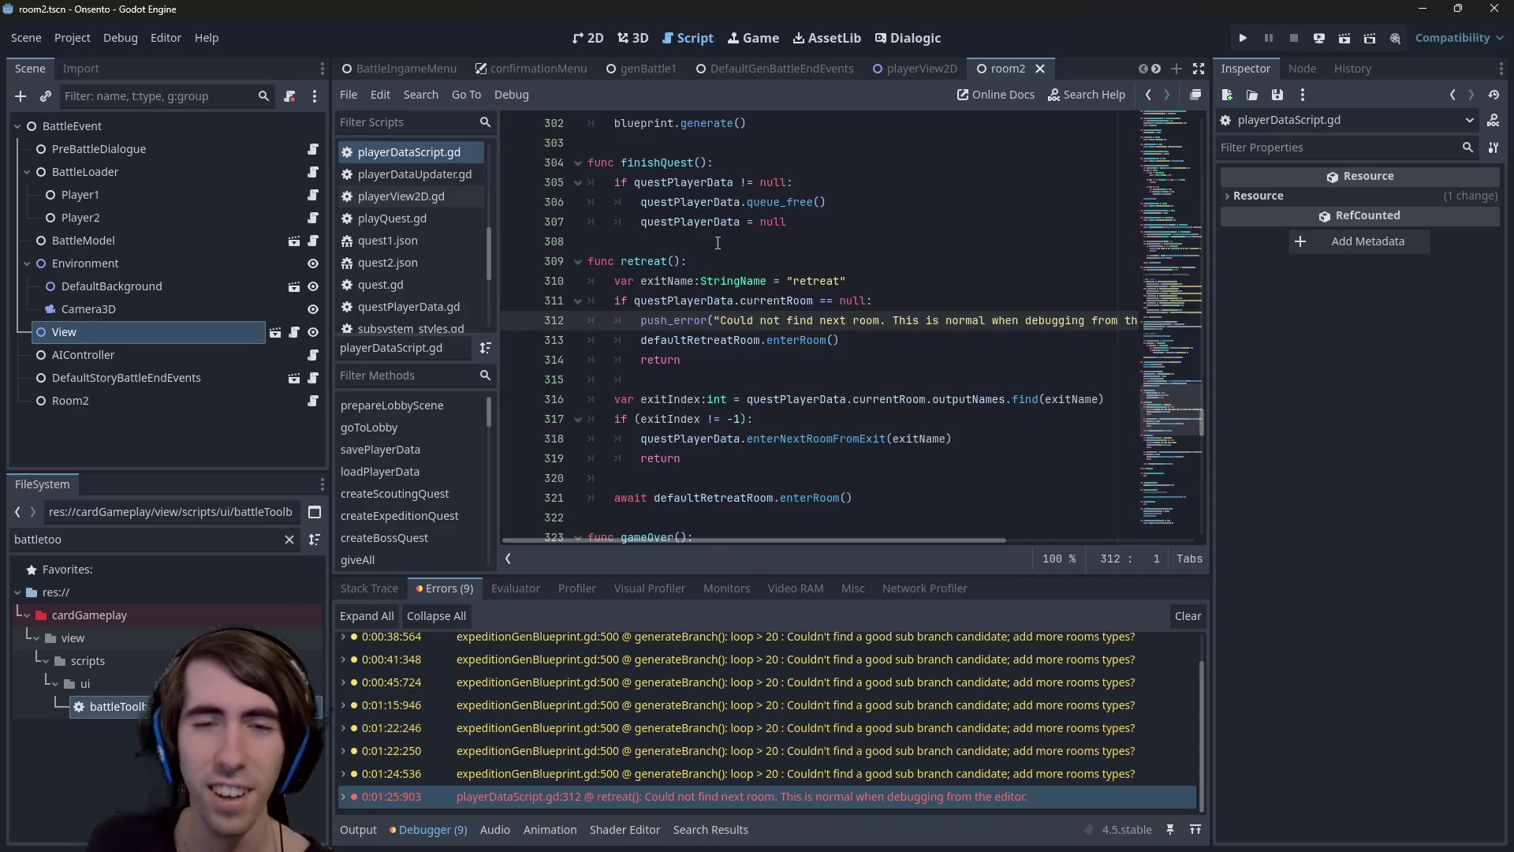
{"action": "left_click", "coordinate": [597, 38]}
{"action": "scroll", "coordinate": [855, 419], "scroll_direction": "up", "scroll_amount": 2}
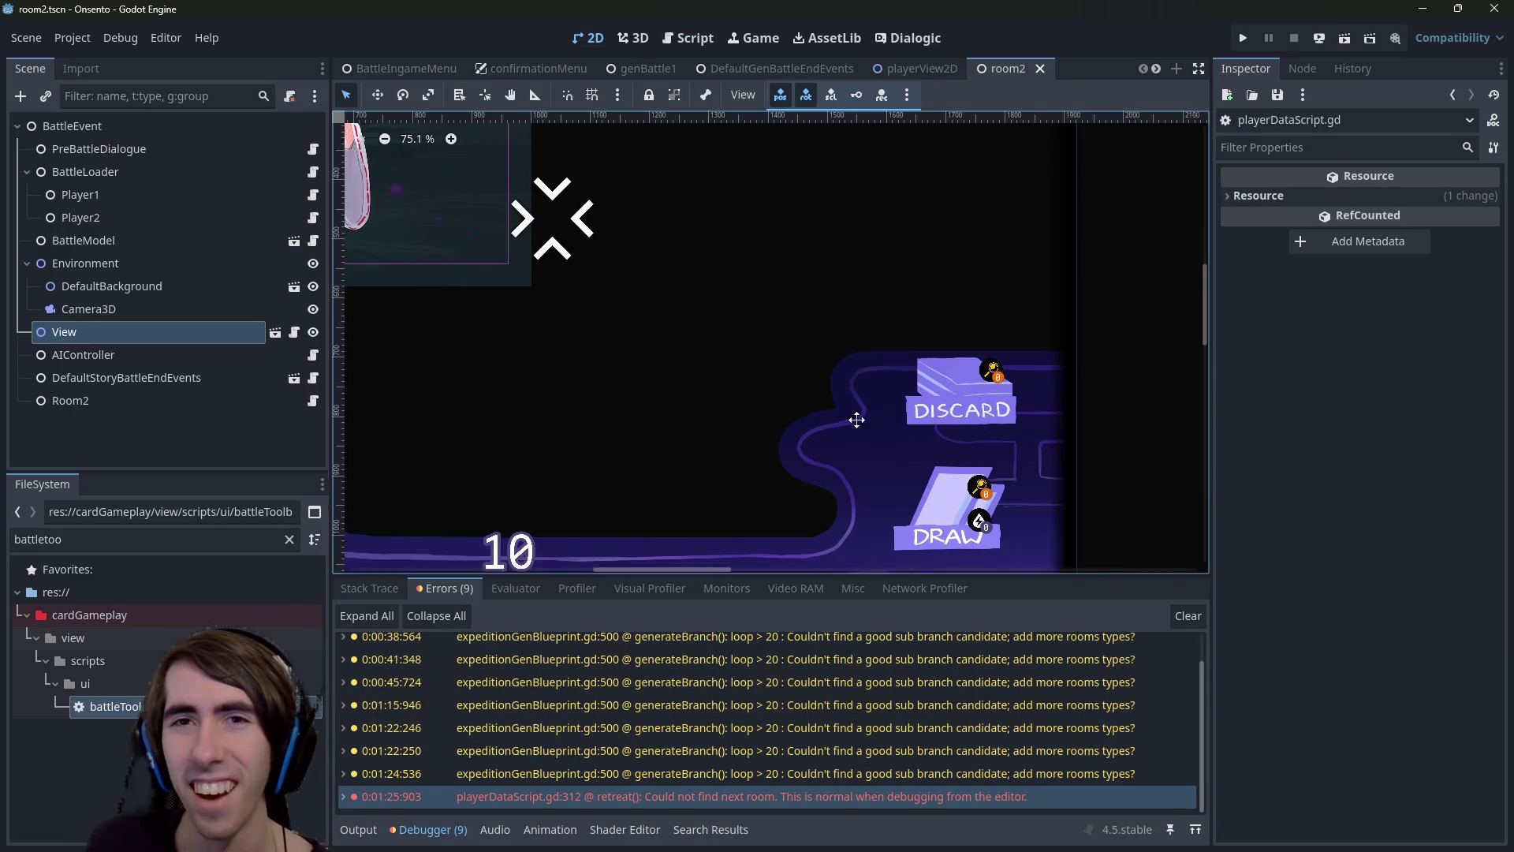
- Open the BattleIngameMenu scene and bring up the context menu for RestartBattle_Button
{"action": "left_click", "coordinate": [513, 71]}
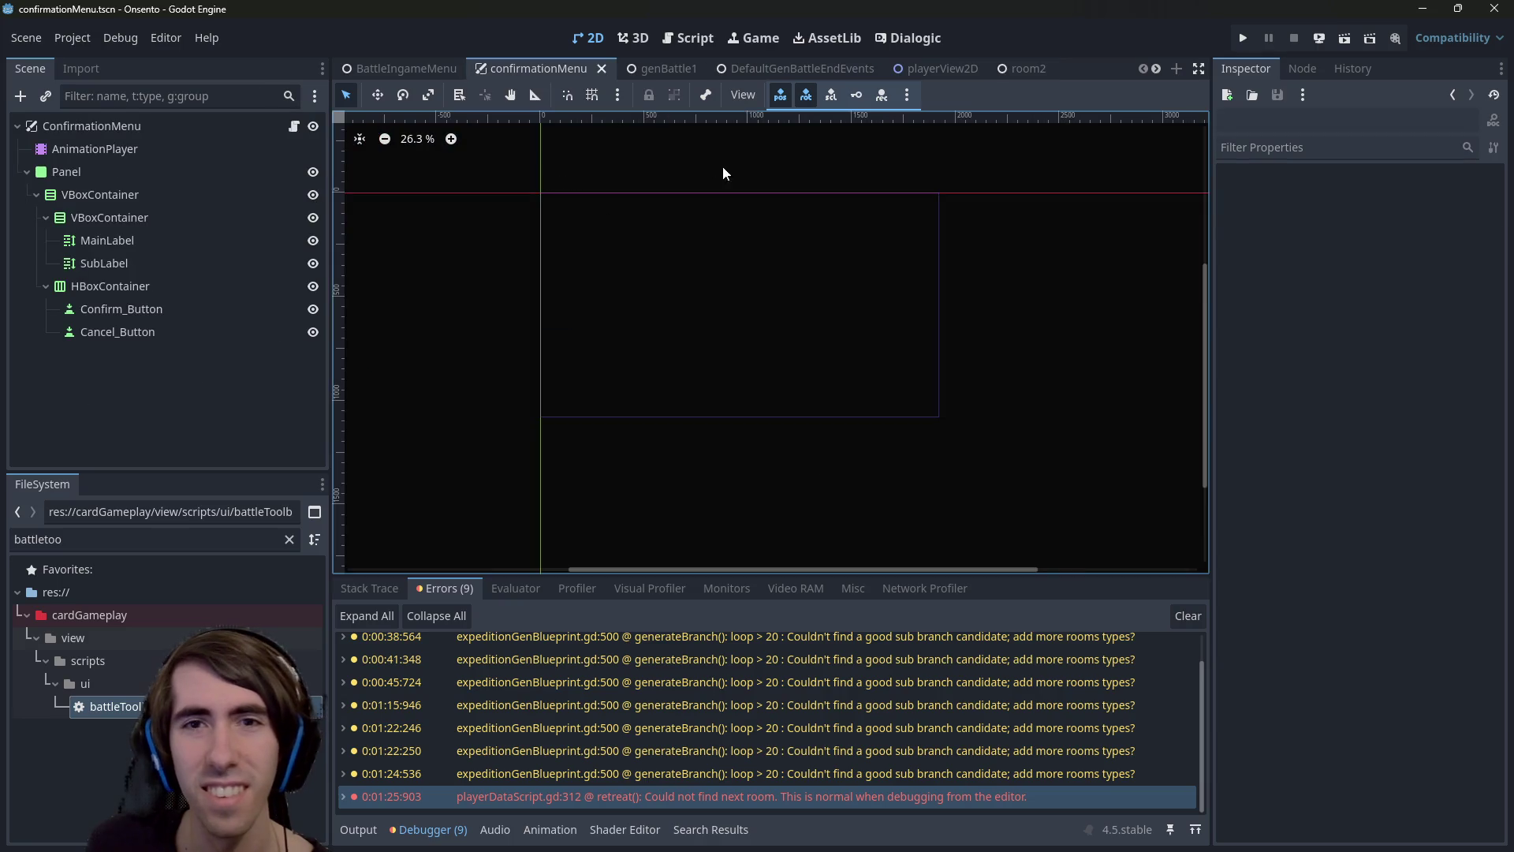
{"action": "left_click", "coordinate": [746, 66]}
{"action": "left_click", "coordinate": [526, 69]}
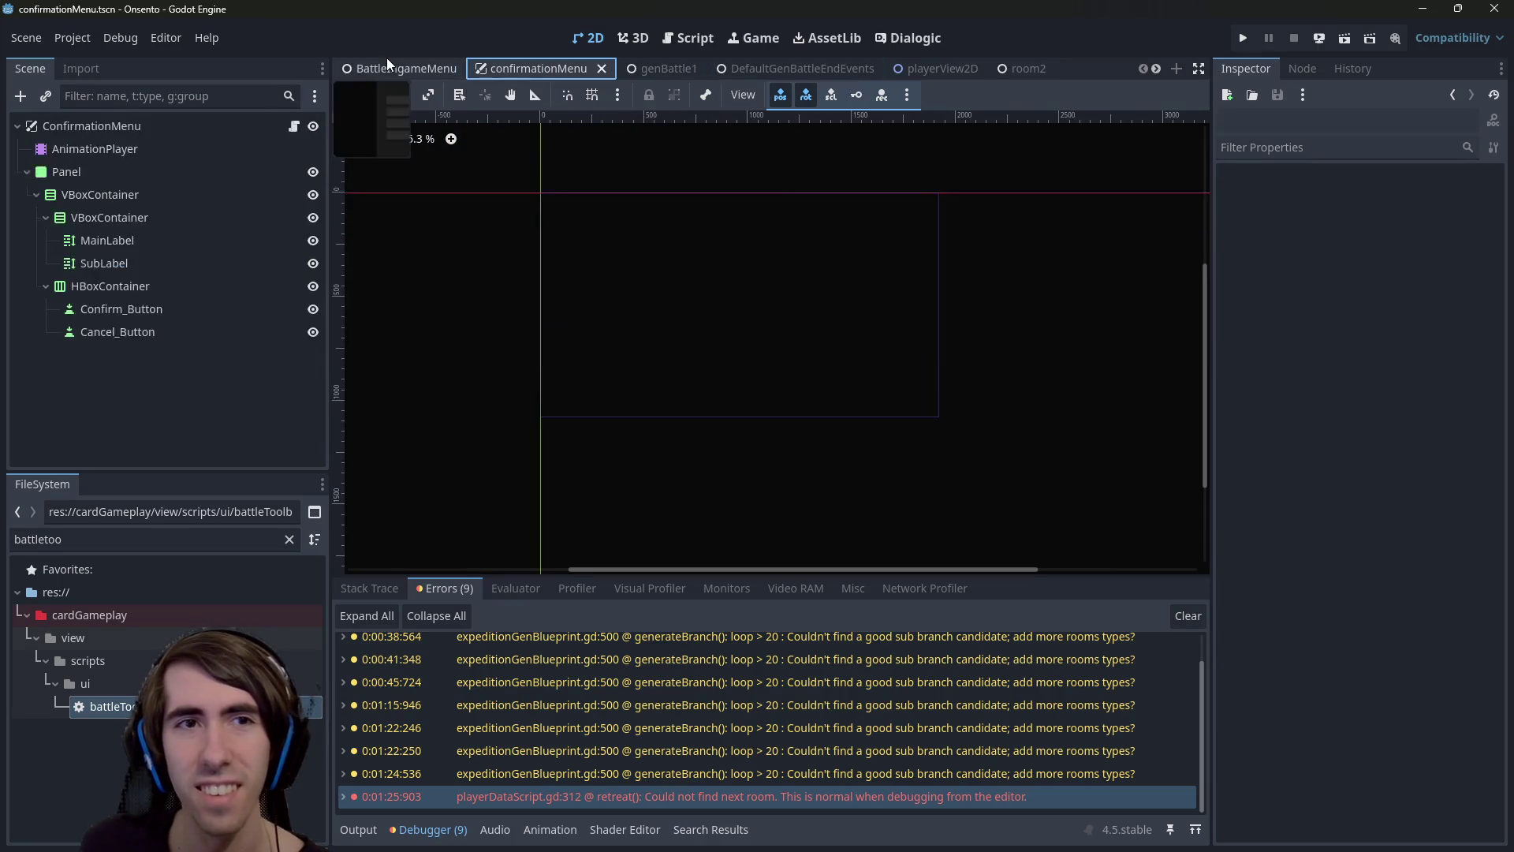
{"action": "left_click", "coordinate": [403, 69]}
{"action": "left_click", "coordinate": [162, 382]}
{"action": "right_click", "coordinate": [158, 380]}
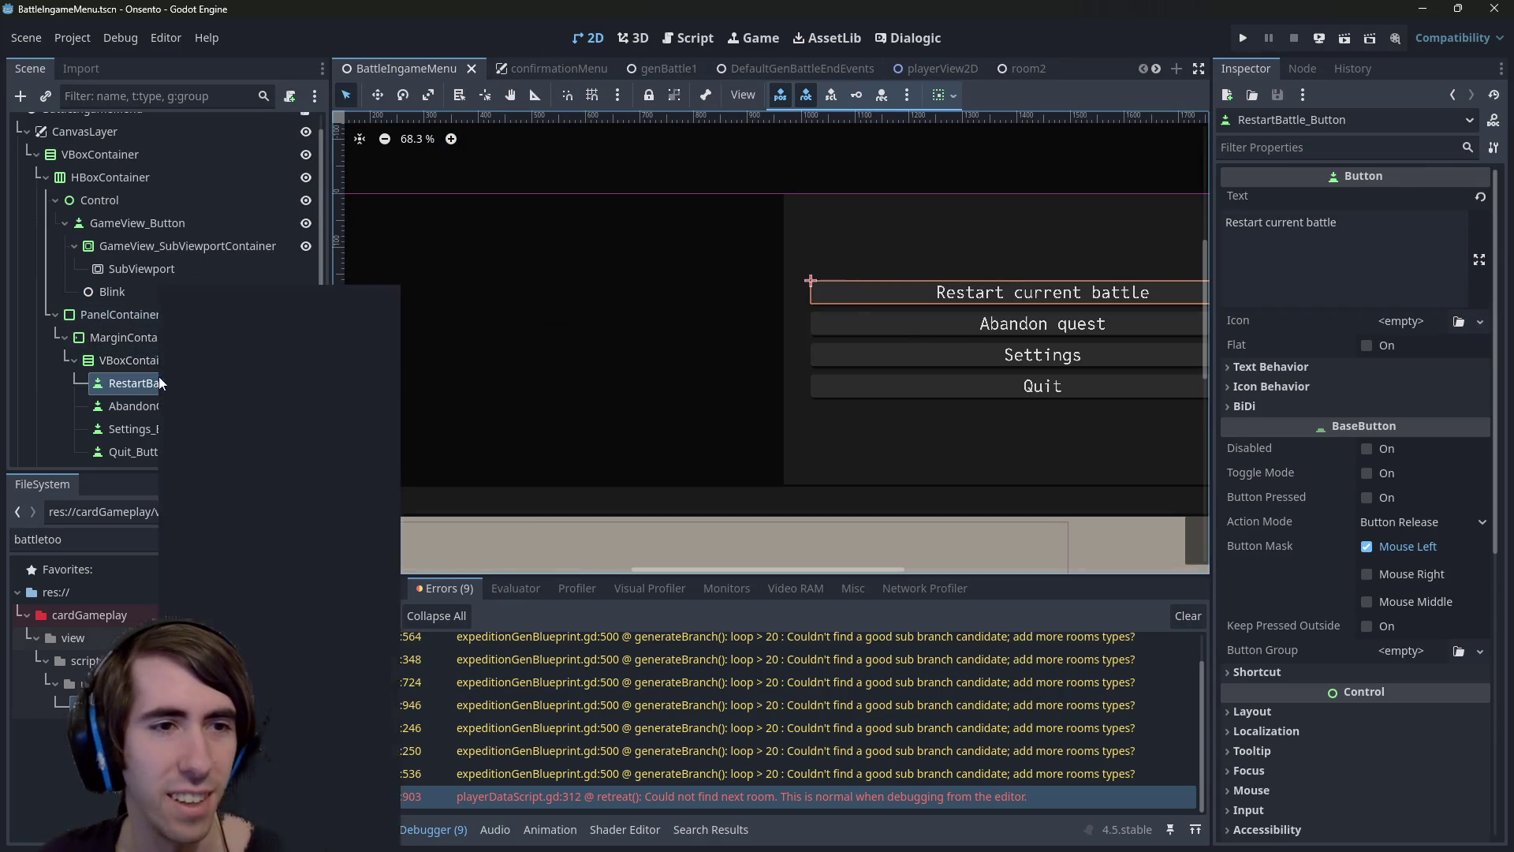
- Duplicate the Blink node and place the copies under the pause-menu buttons, starting with RestartBattle_Button
{"action": "left_click", "coordinate": [222, 320]}
{"action": "type", "text": "blink"}
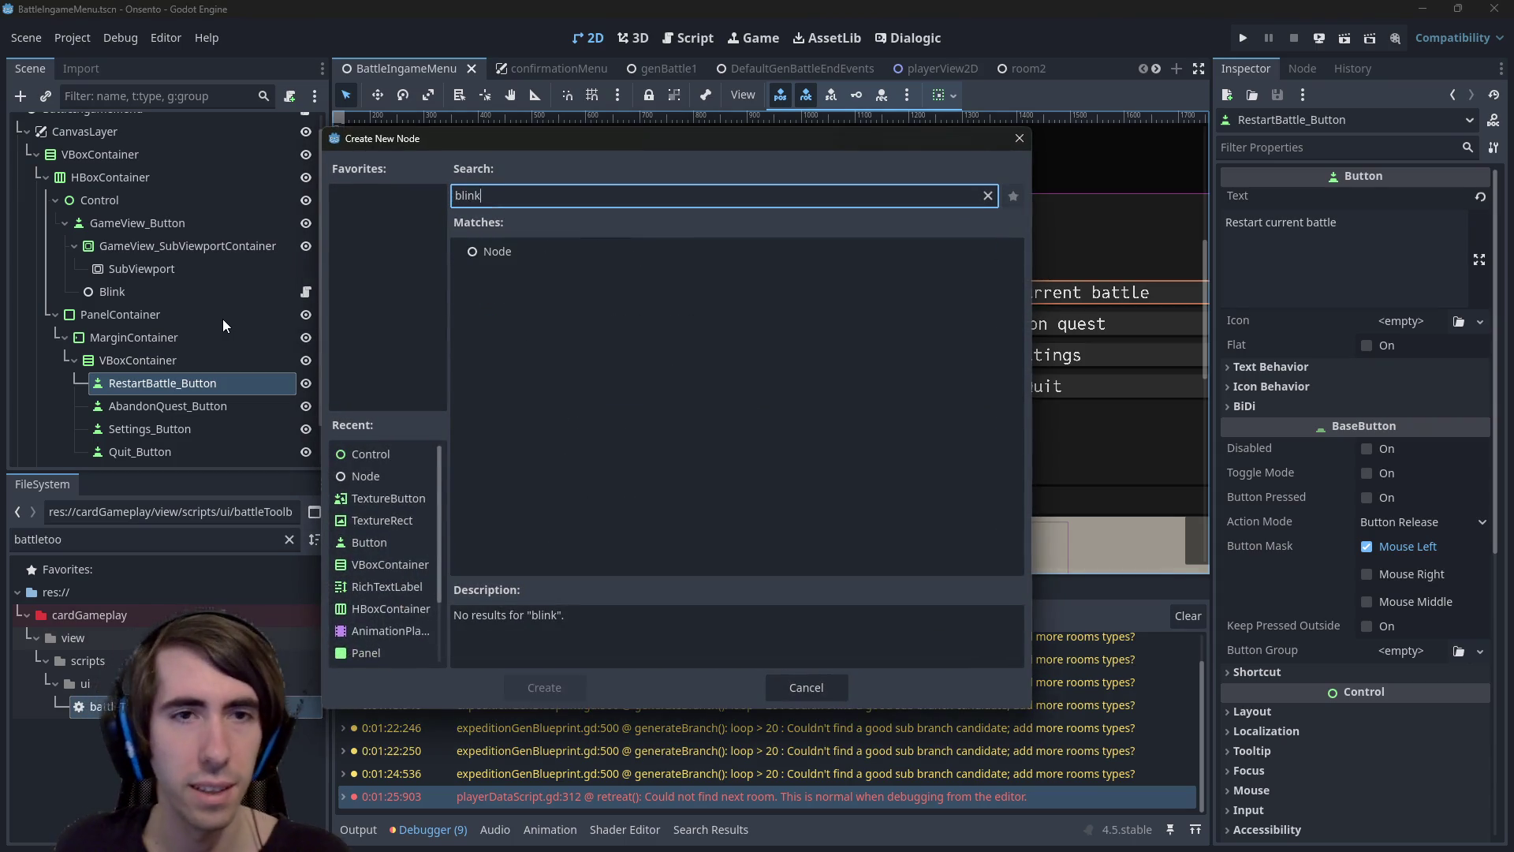
{"action": "key", "text": "Escape"}
{"action": "left_click", "coordinate": [139, 287]}
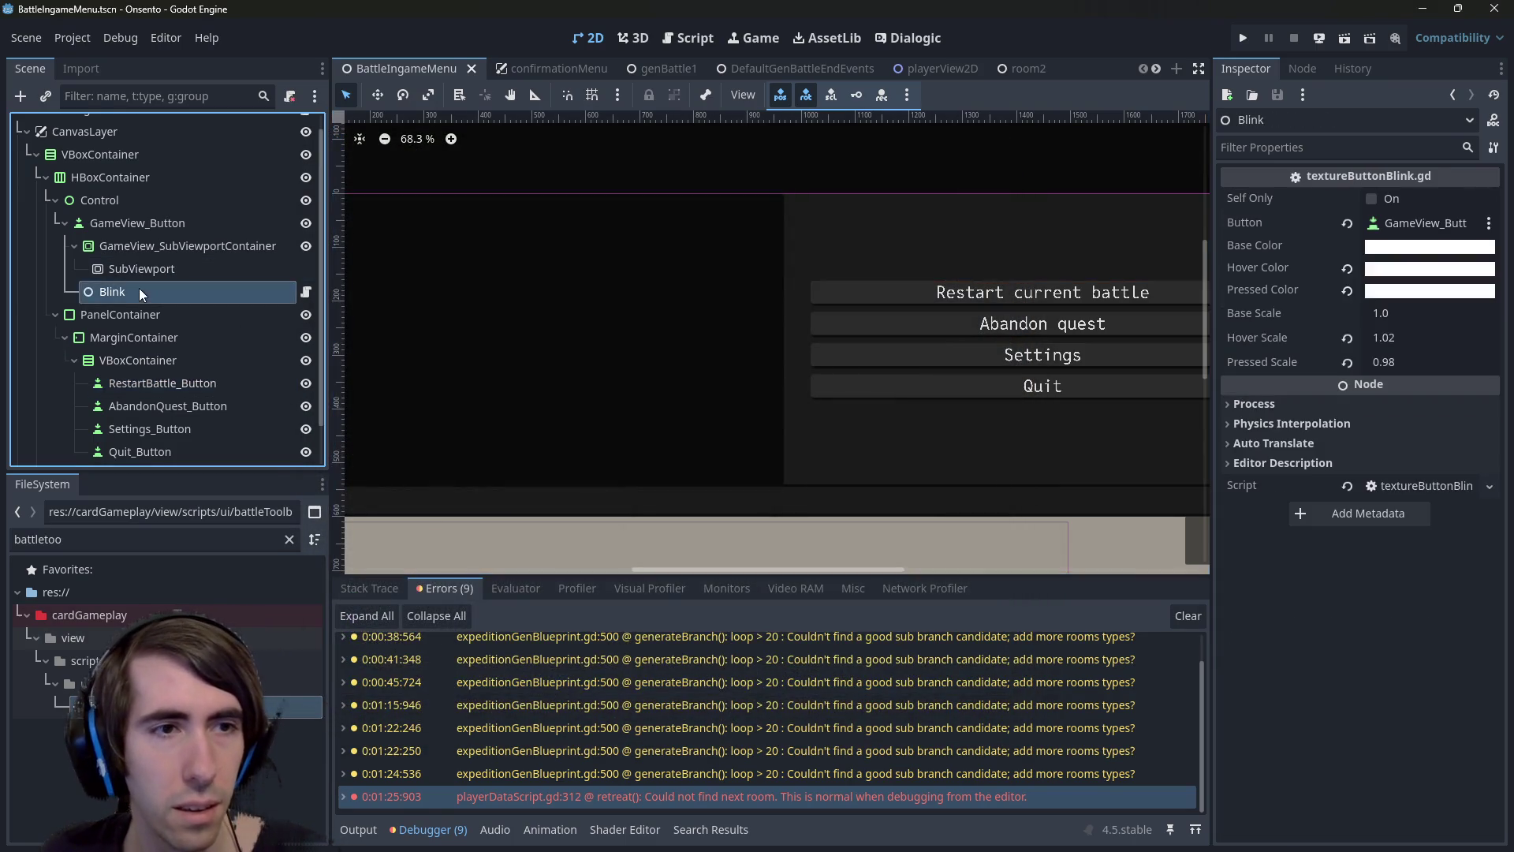
{"action": "key", "text": "ctrl+d"}
{"action": "mouse_move", "coordinate": [149, 309]}
{"action": "left_mouse_down"}
{"action": "mouse_move", "coordinate": [178, 361]}
{"action": "mouse_move", "coordinate": [169, 456]}
{"action": "mouse_move", "coordinate": [169, 383]}
{"action": "left_mouse_up"}
{"action": "double_click", "coordinate": [183, 364]}
{"action": "key", "text": "Return"}
{"action": "key", "text": "ctrl+d"}
{"action": "key", "text": "ctrl+d"}
{"action": "key", "text": "ctrl+d"}
- Target Blink2–Blink5 at Restart, Abandon quest, Settings and Quit buttons, then save and run the scene
{"action": "left_click", "coordinate": [163, 252]}
{"action": "left_click", "coordinate": [142, 268]}
{"action": "mouse_move", "coordinate": [145, 254]}
{"action": "left_mouse_down"}
{"action": "mouse_move", "coordinate": [1330, 210]}
{"action": "mouse_move", "coordinate": [1406, 223]}
{"action": "left_mouse_up"}
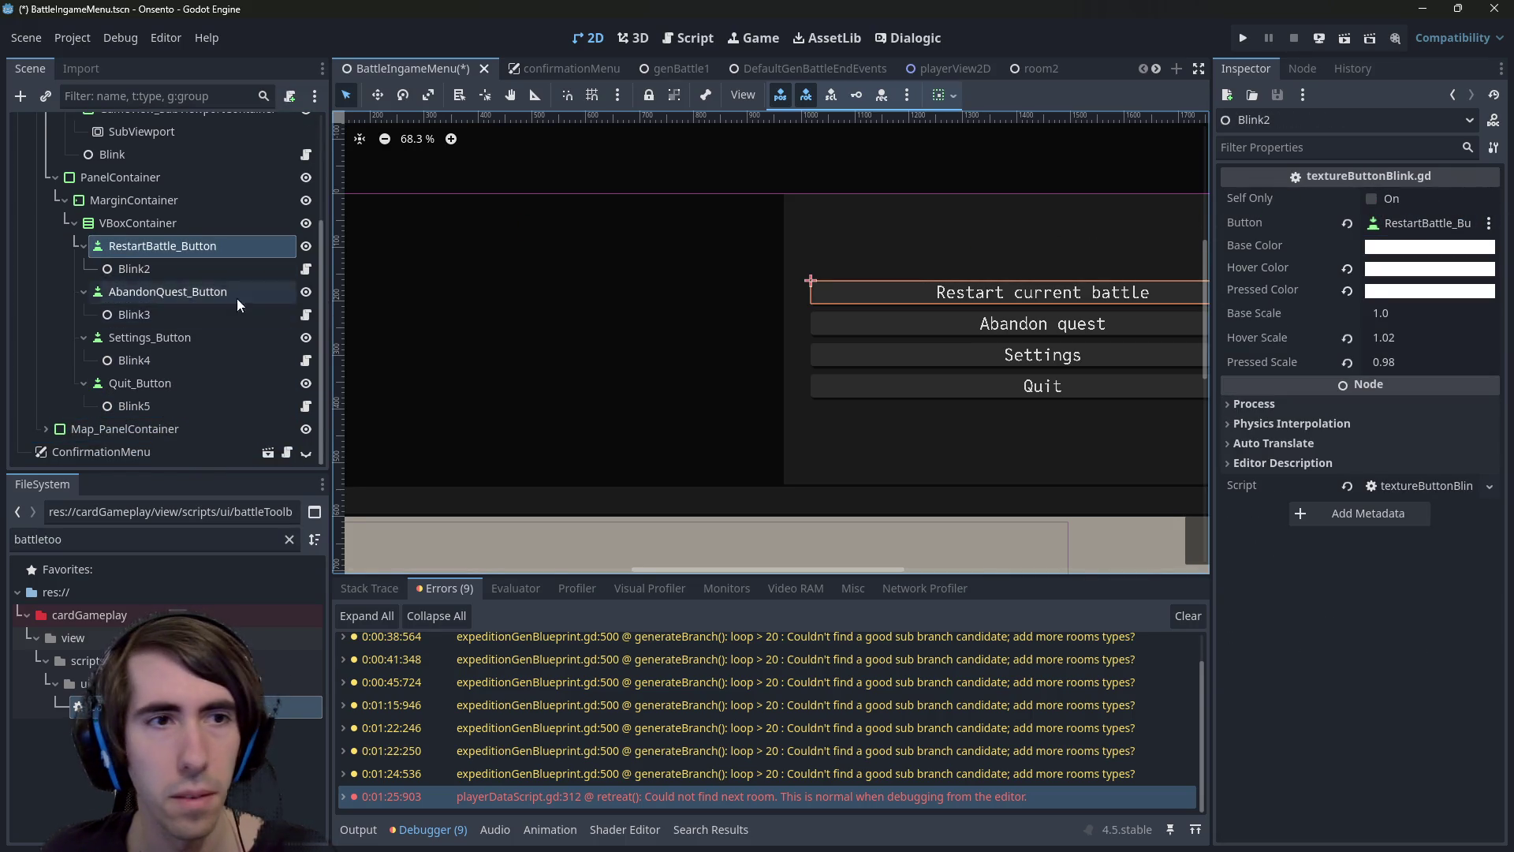
{"action": "left_click", "coordinate": [174, 316]}
{"action": "mouse_move", "coordinate": [174, 295]}
{"action": "left_mouse_down"}
{"action": "mouse_move", "coordinate": [958, 303]}
{"action": "mouse_move", "coordinate": [1404, 223]}
{"action": "left_mouse_up"}
{"action": "left_click", "coordinate": [172, 315]}
{"action": "left_click", "coordinate": [136, 354]}
{"action": "left_click_drag", "start_coordinate": [145, 338], "coordinate": [1431, 237]}
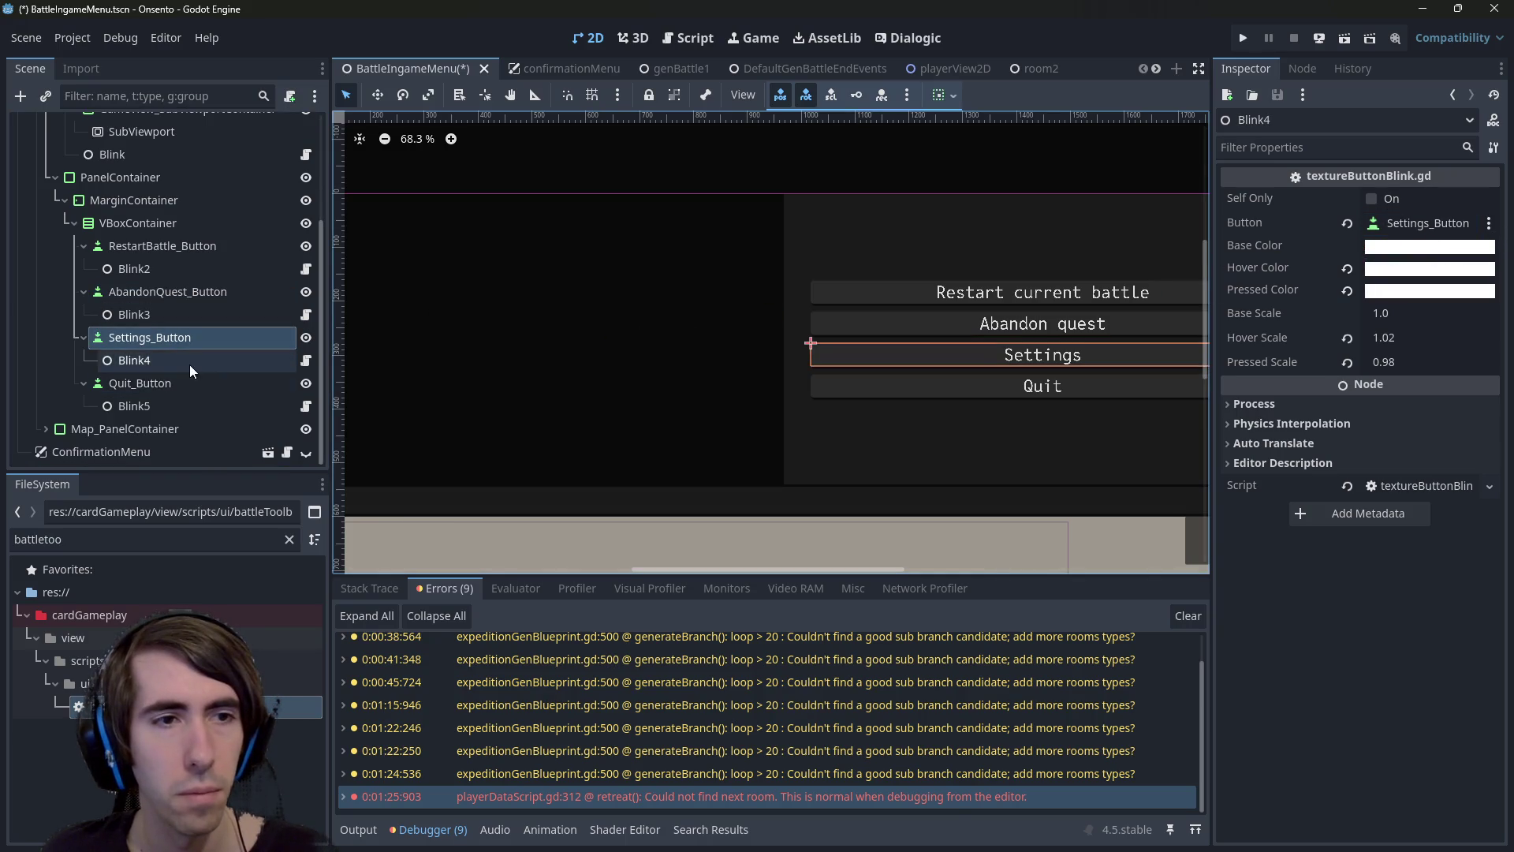
{"action": "left_click", "coordinate": [158, 406]}
{"action": "mouse_move", "coordinate": [175, 385]}
{"action": "left_mouse_down"}
{"action": "mouse_move", "coordinate": [1025, 337]}
{"action": "mouse_move", "coordinate": [1431, 238]}
{"action": "left_mouse_up"}
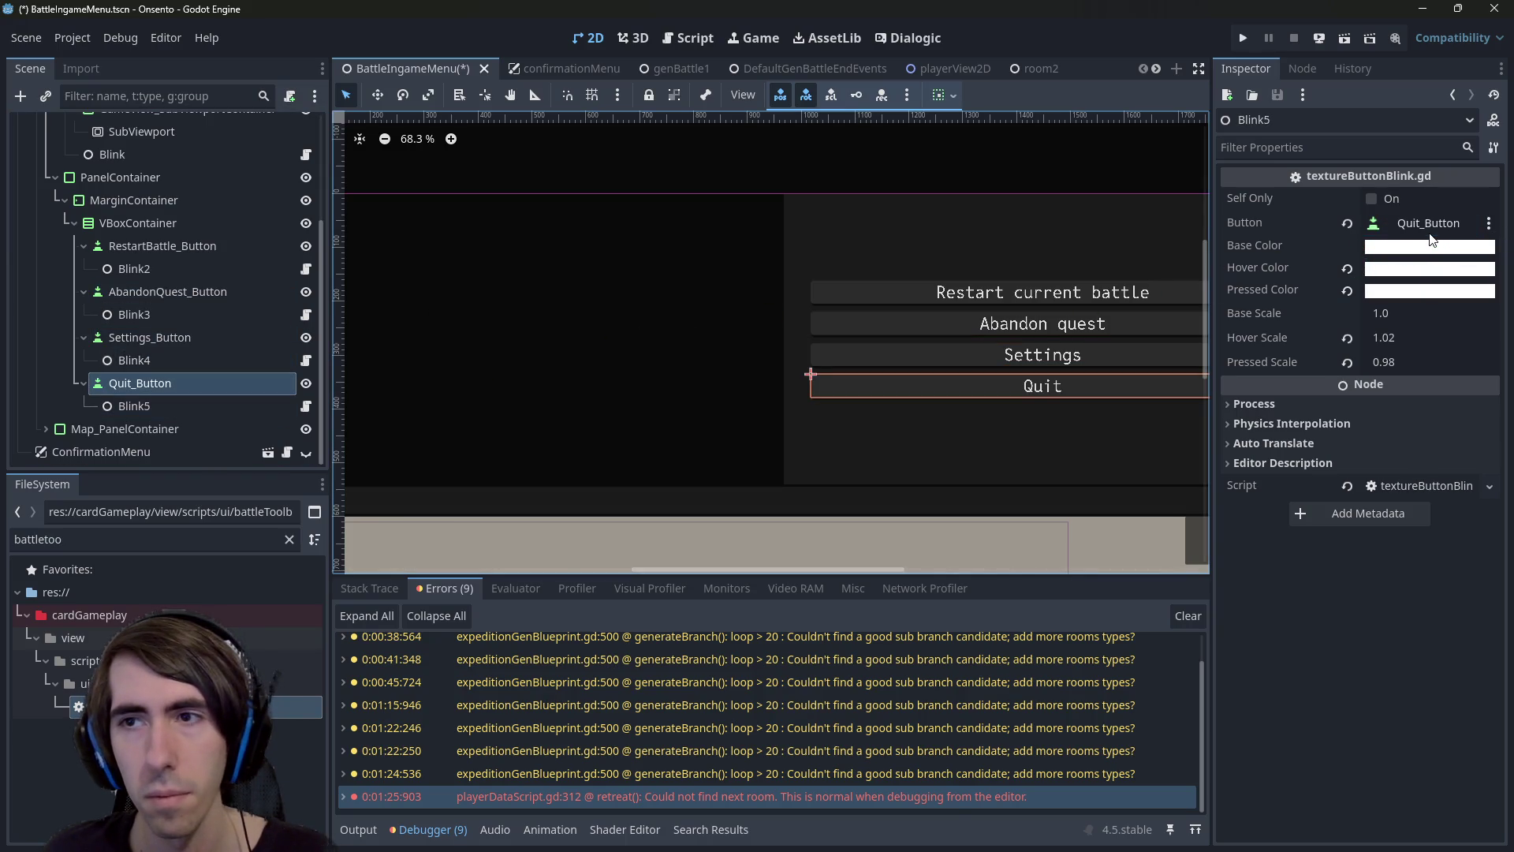
{"action": "key", "text": "ctrl+s"}
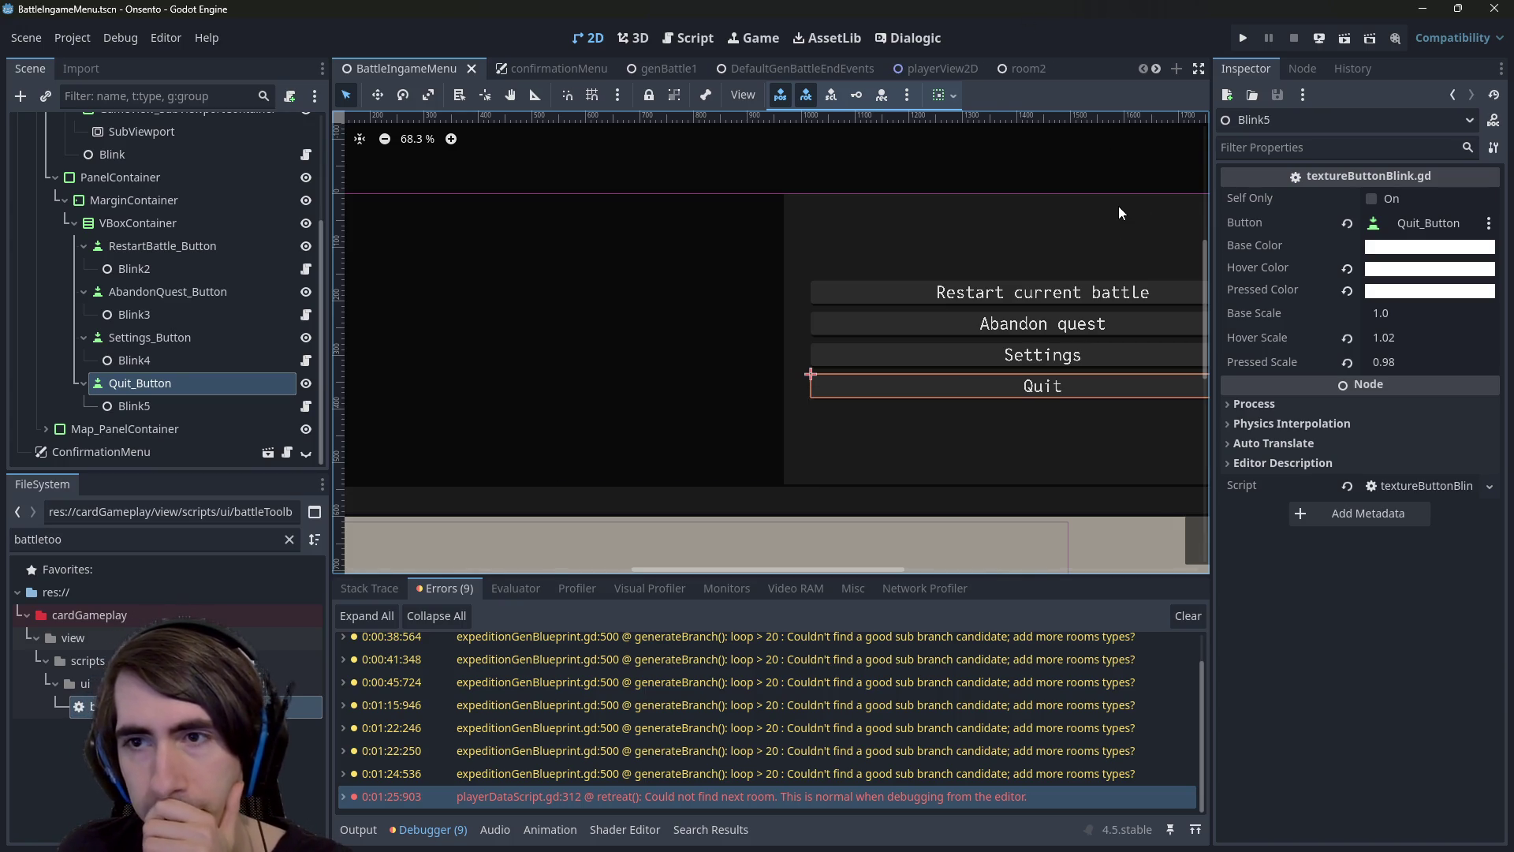
{"action": "left_click", "coordinate": [1345, 36]}
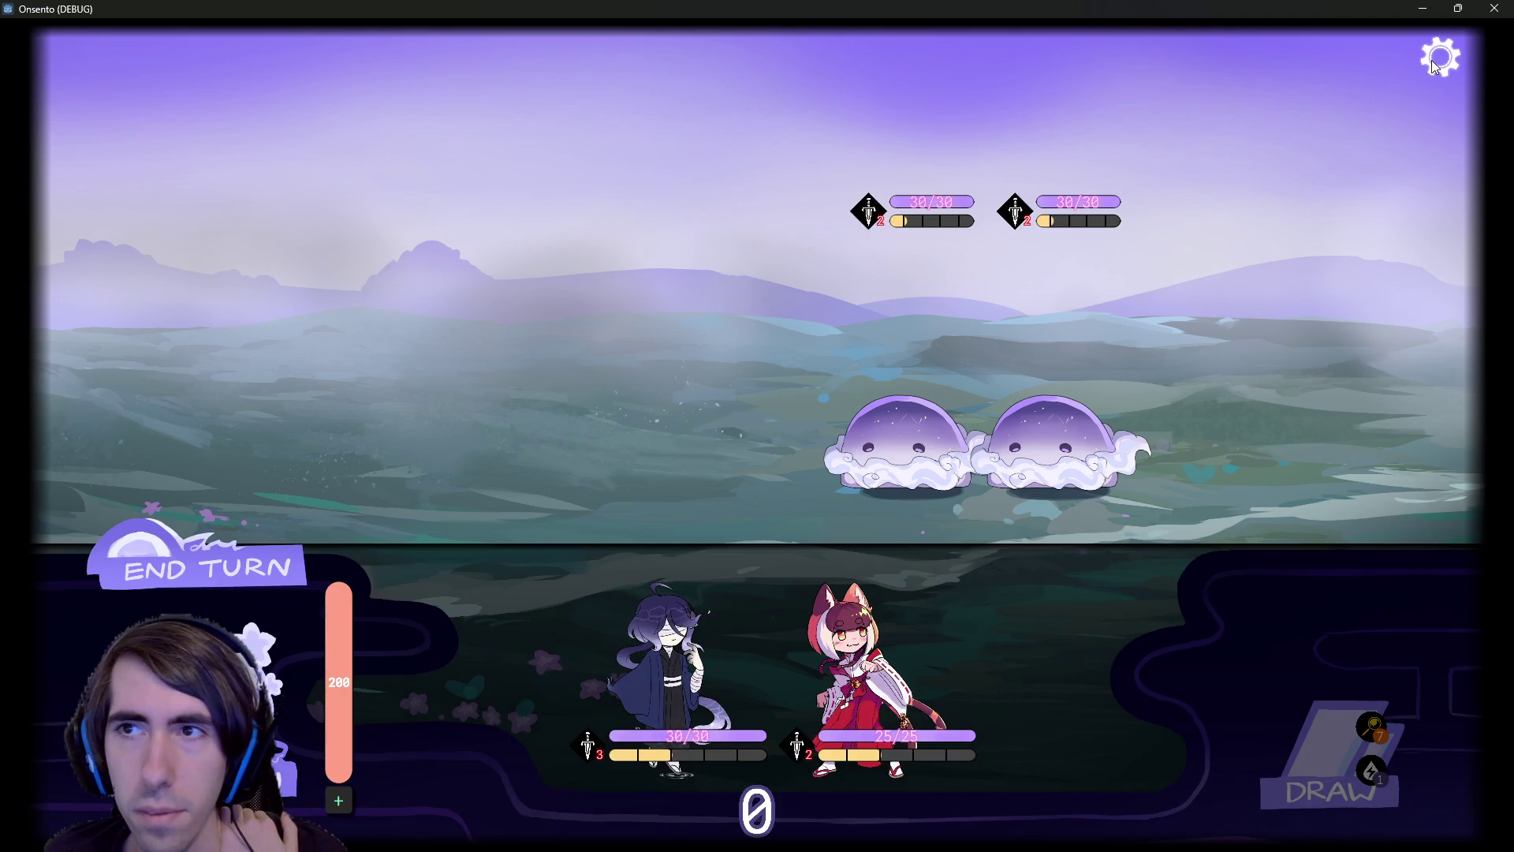
- Open the pause menu in the slime battle, check the restart button's blink, then close the game
{"action": "left_click", "coordinate": [1431, 60]}
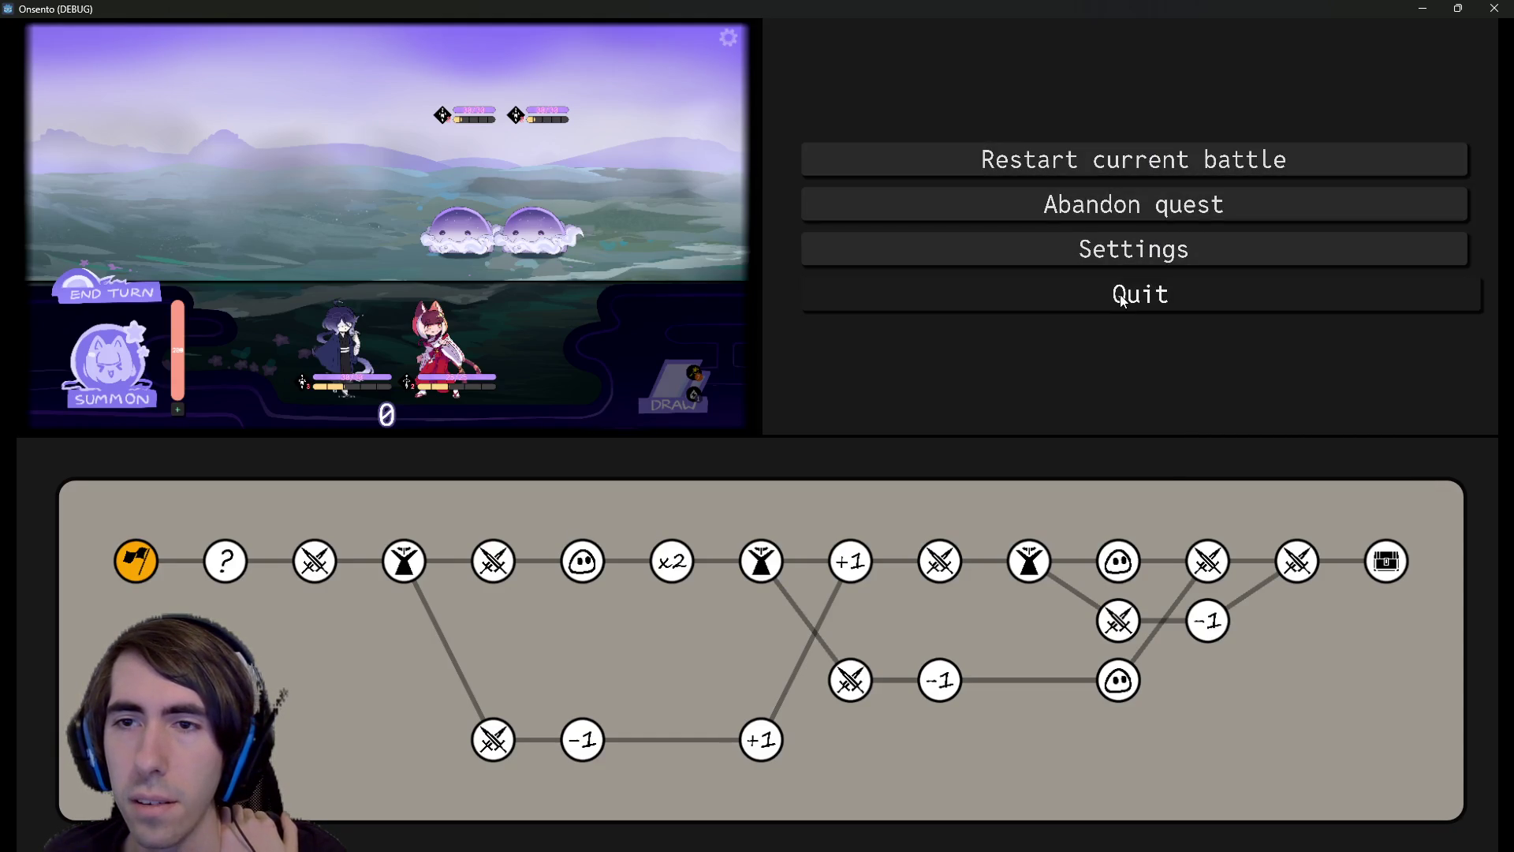
{"action": "left_click", "coordinate": [1149, 153]}
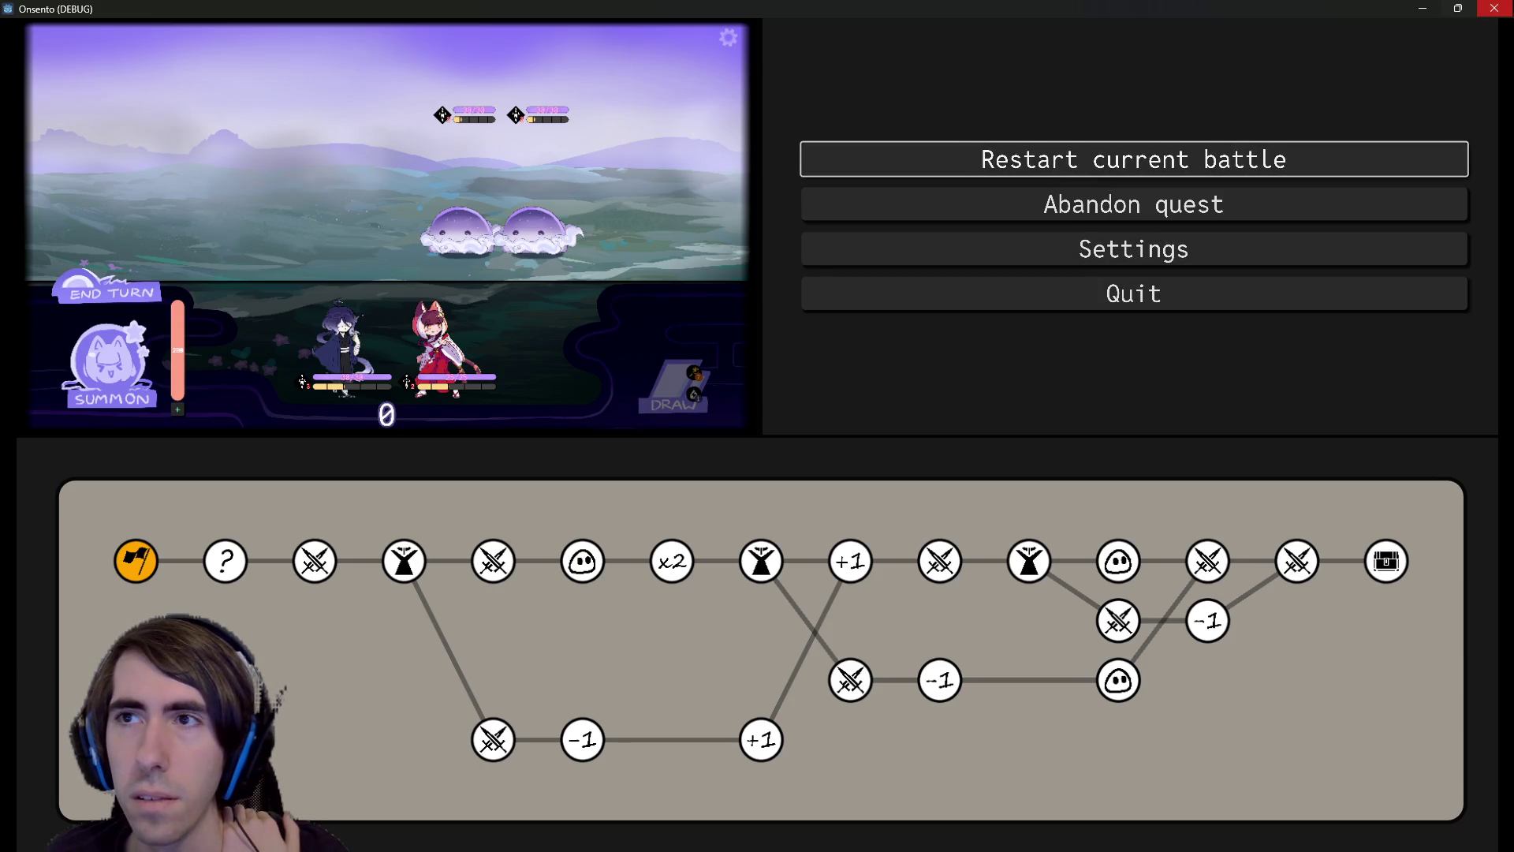
{"action": "left_click", "coordinate": [1496, 7]}
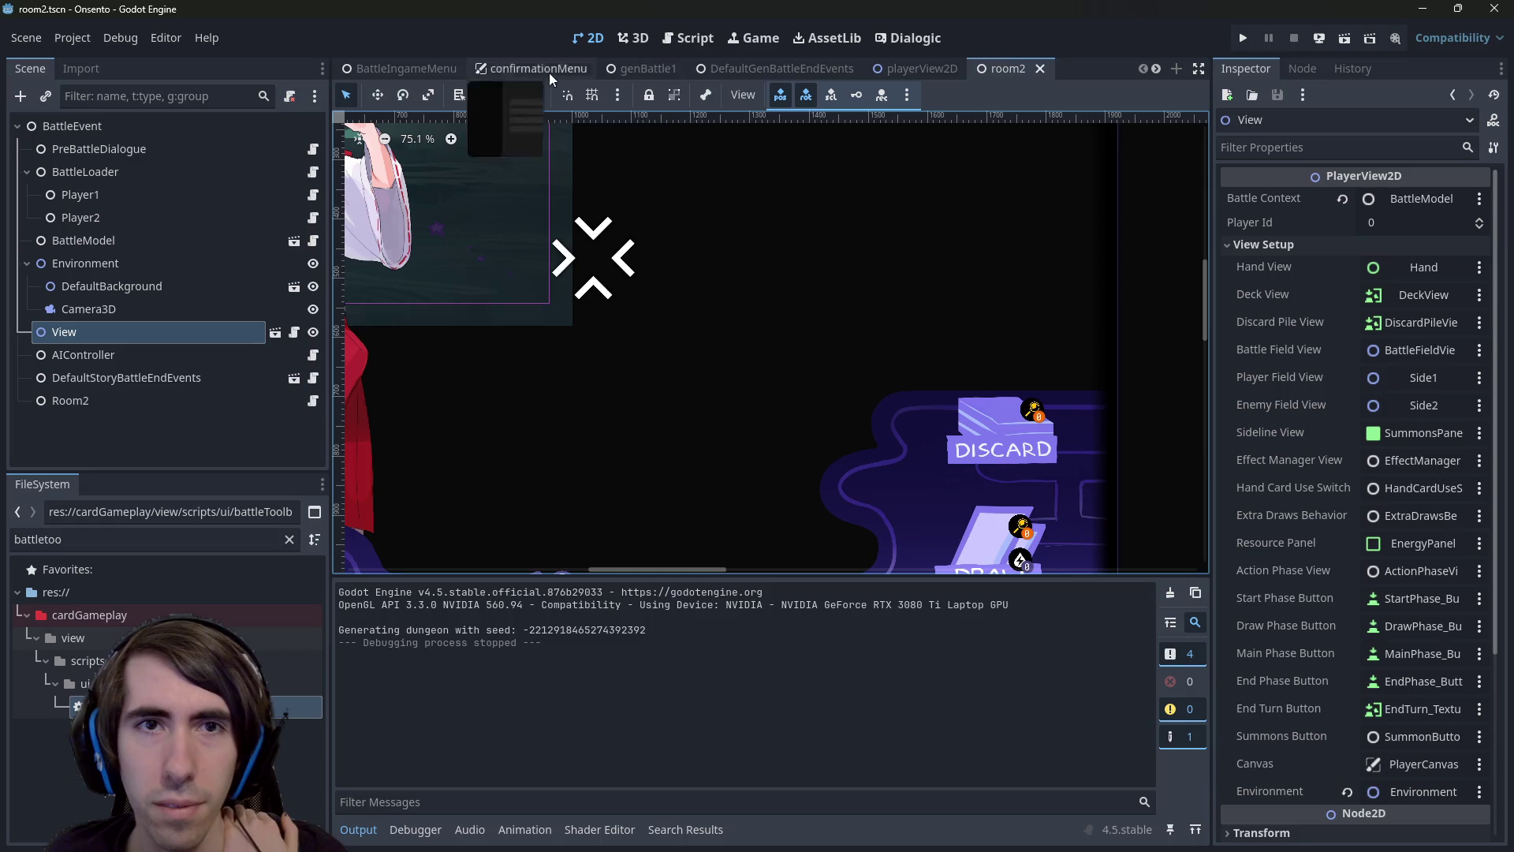
- Back in BattleIngameMenu, review RestartBattle_Button and its Blink2 hover colour without changes
{"action": "left_click", "coordinate": [407, 69]}
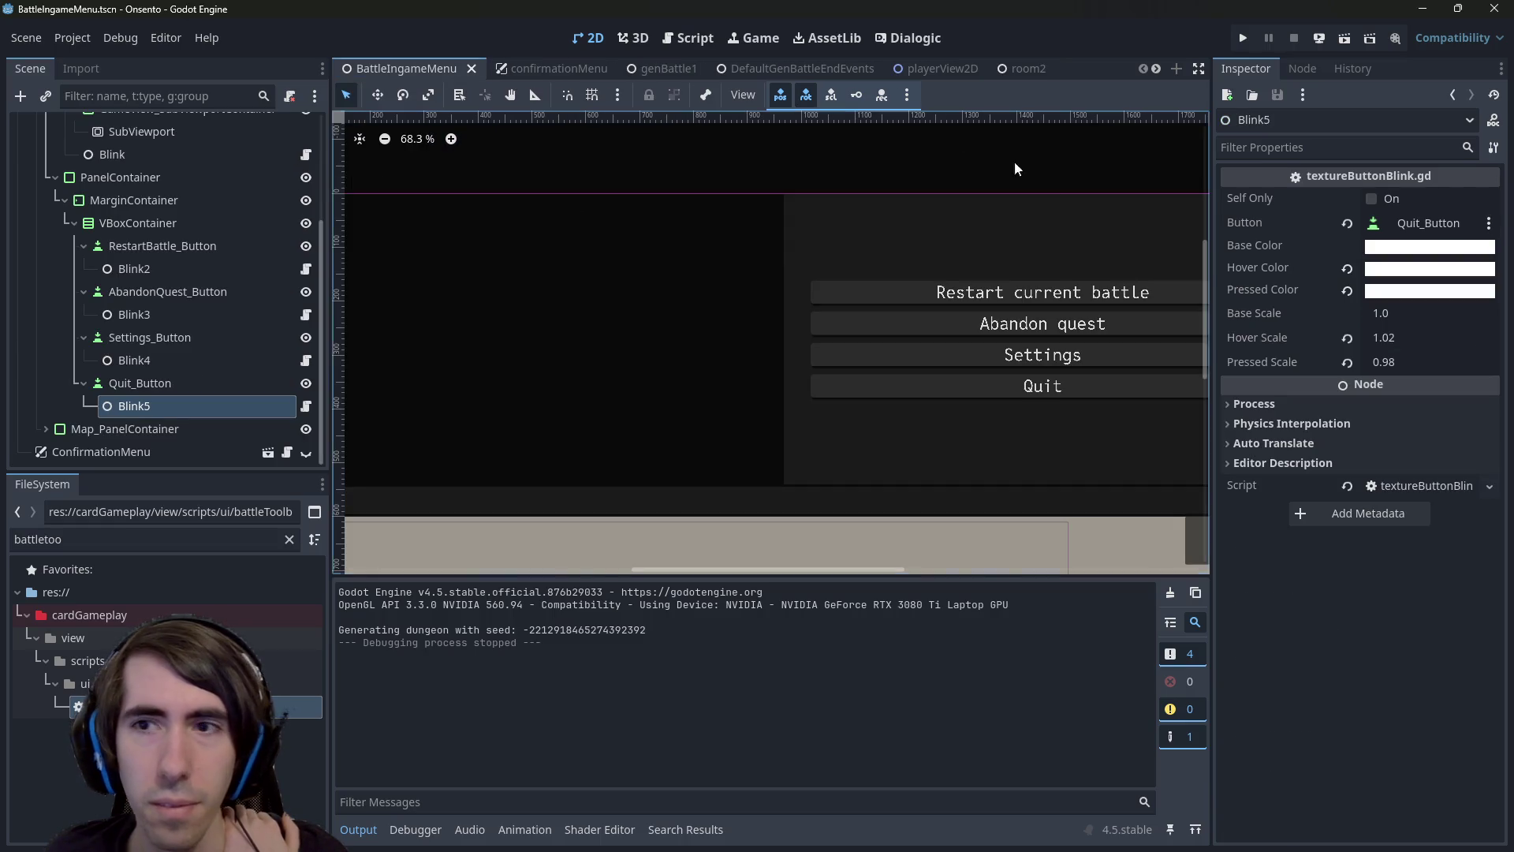
{"action": "left_click", "coordinate": [1073, 292]}
{"action": "scroll", "coordinate": [1434, 569], "scroll_direction": "down", "scroll_amount": 8}
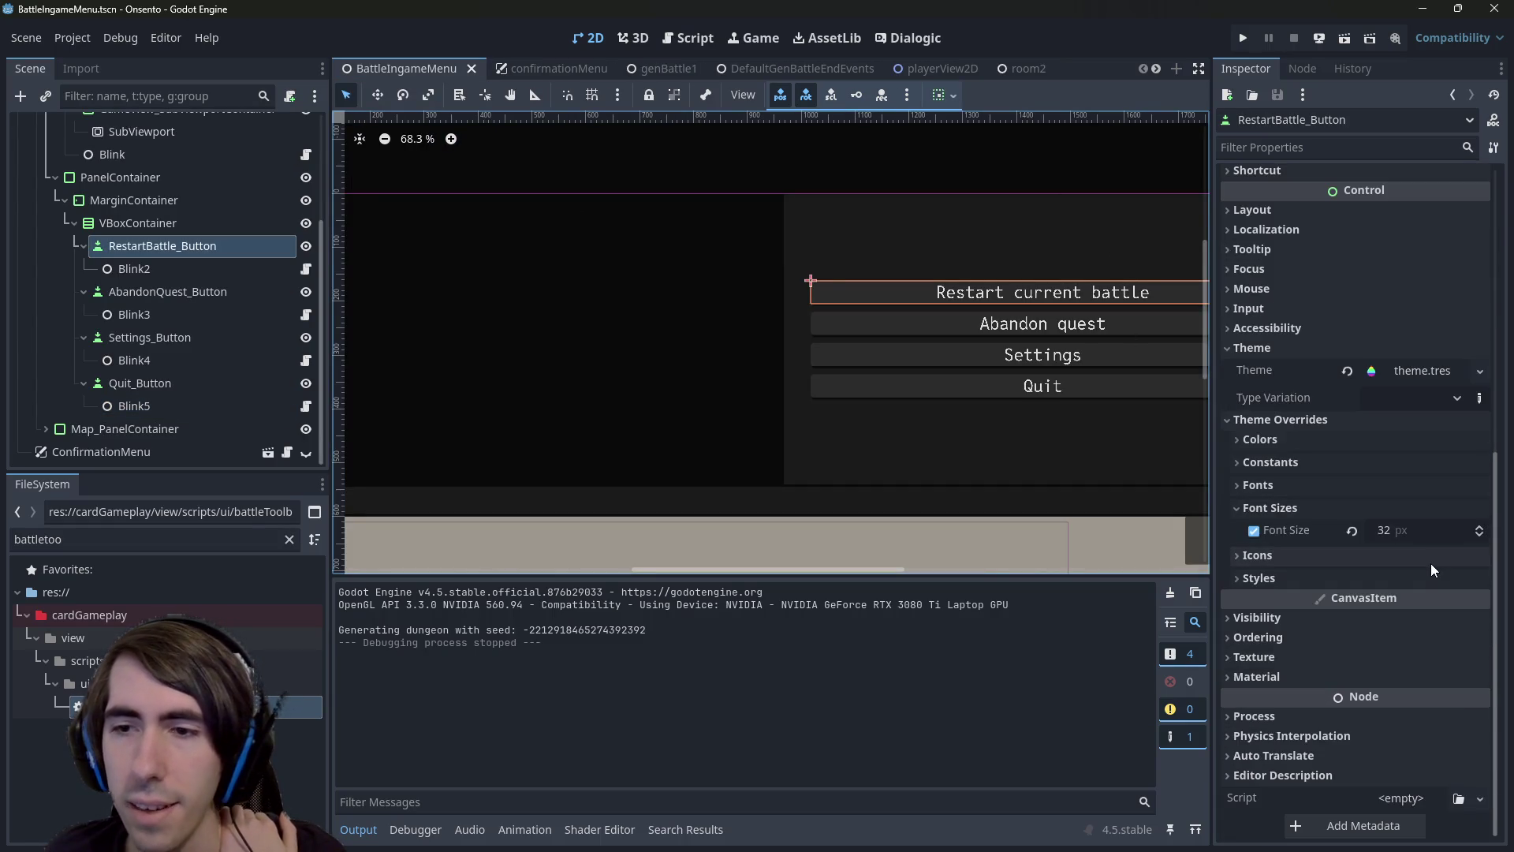
{"action": "scroll", "coordinate": [1278, 349], "scroll_direction": "up", "scroll_amount": 8}
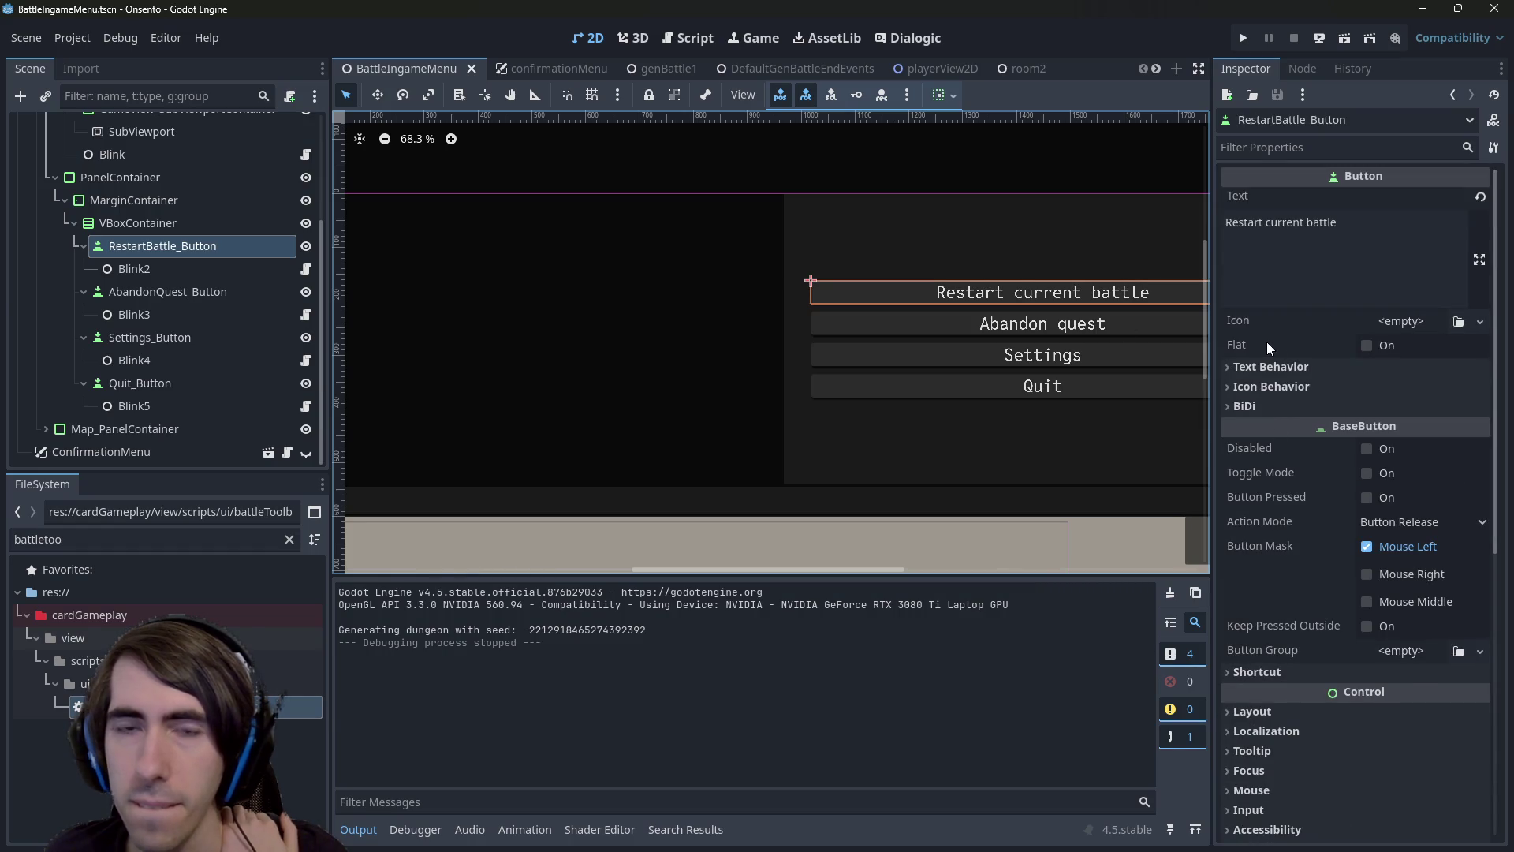
{"action": "left_click", "coordinate": [198, 269]}
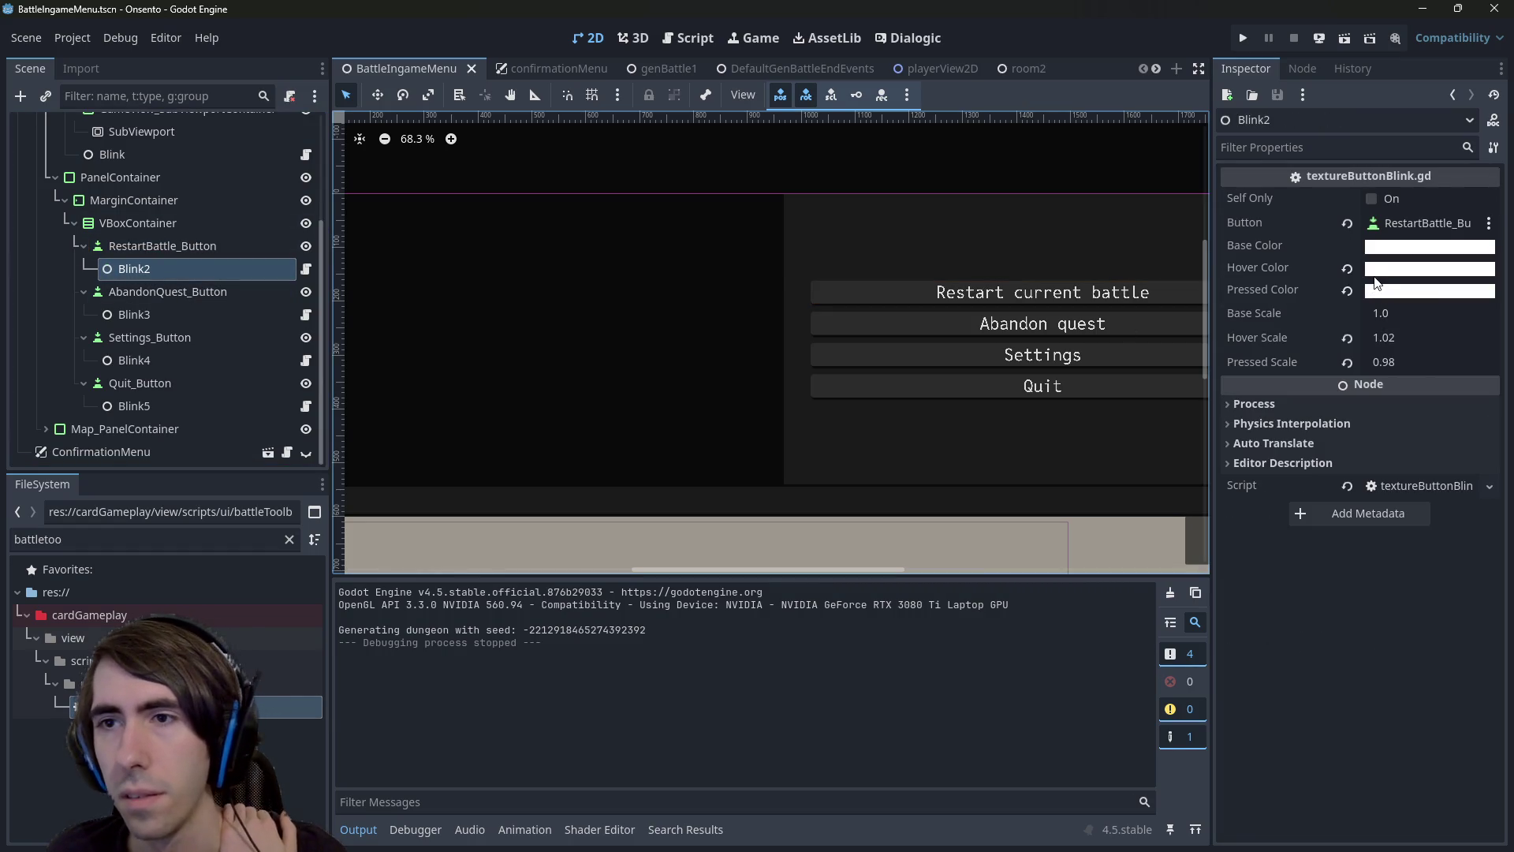
{"action": "left_click", "coordinate": [1376, 274]}
{"action": "key", "text": "Escape"}
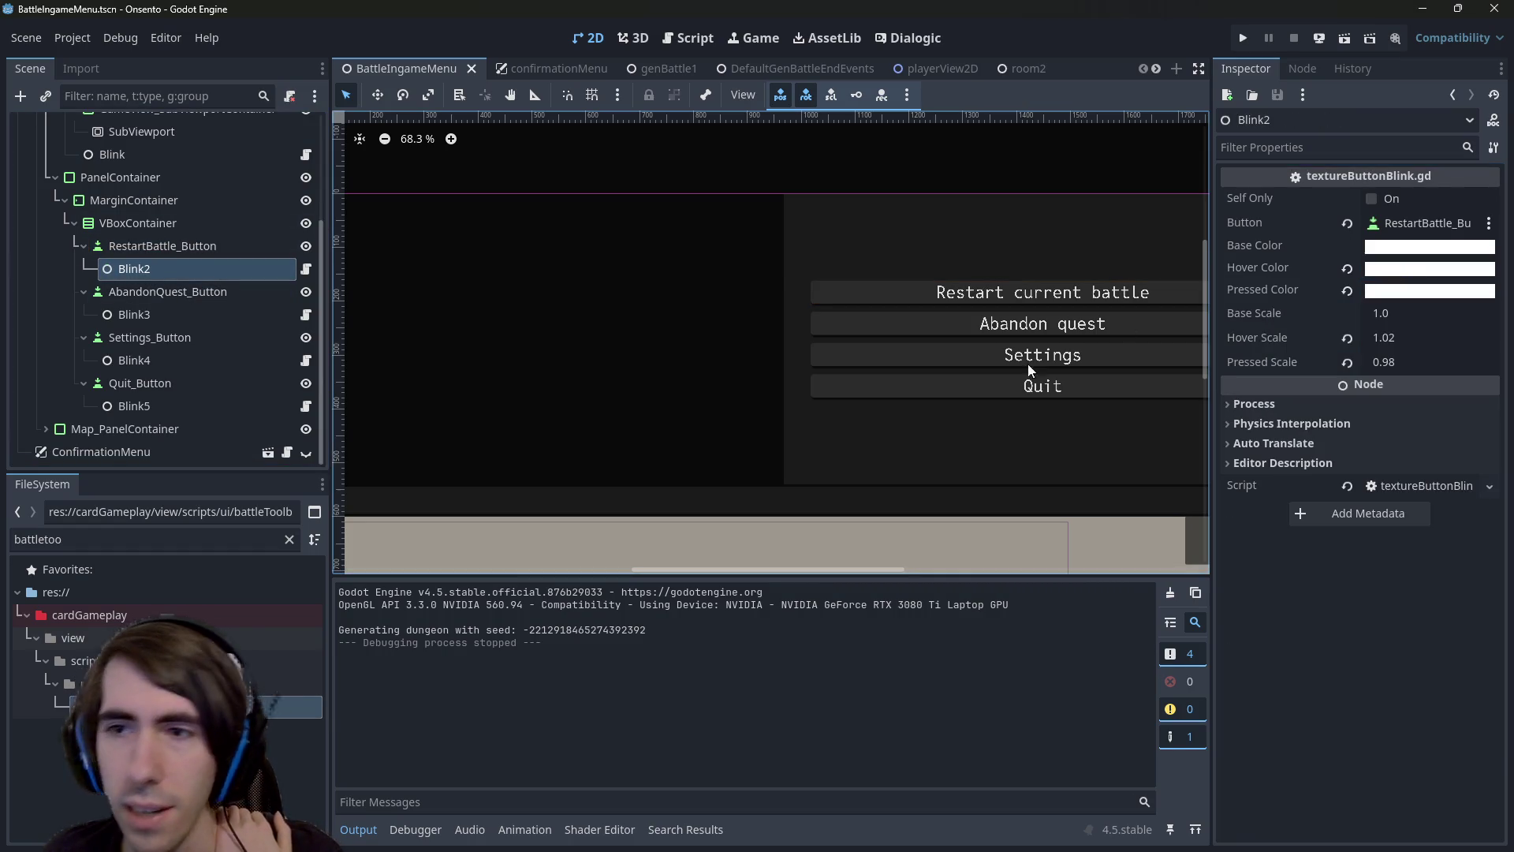
{"action": "left_click", "coordinate": [163, 251]}
{"action": "left_click", "coordinate": [164, 267]}
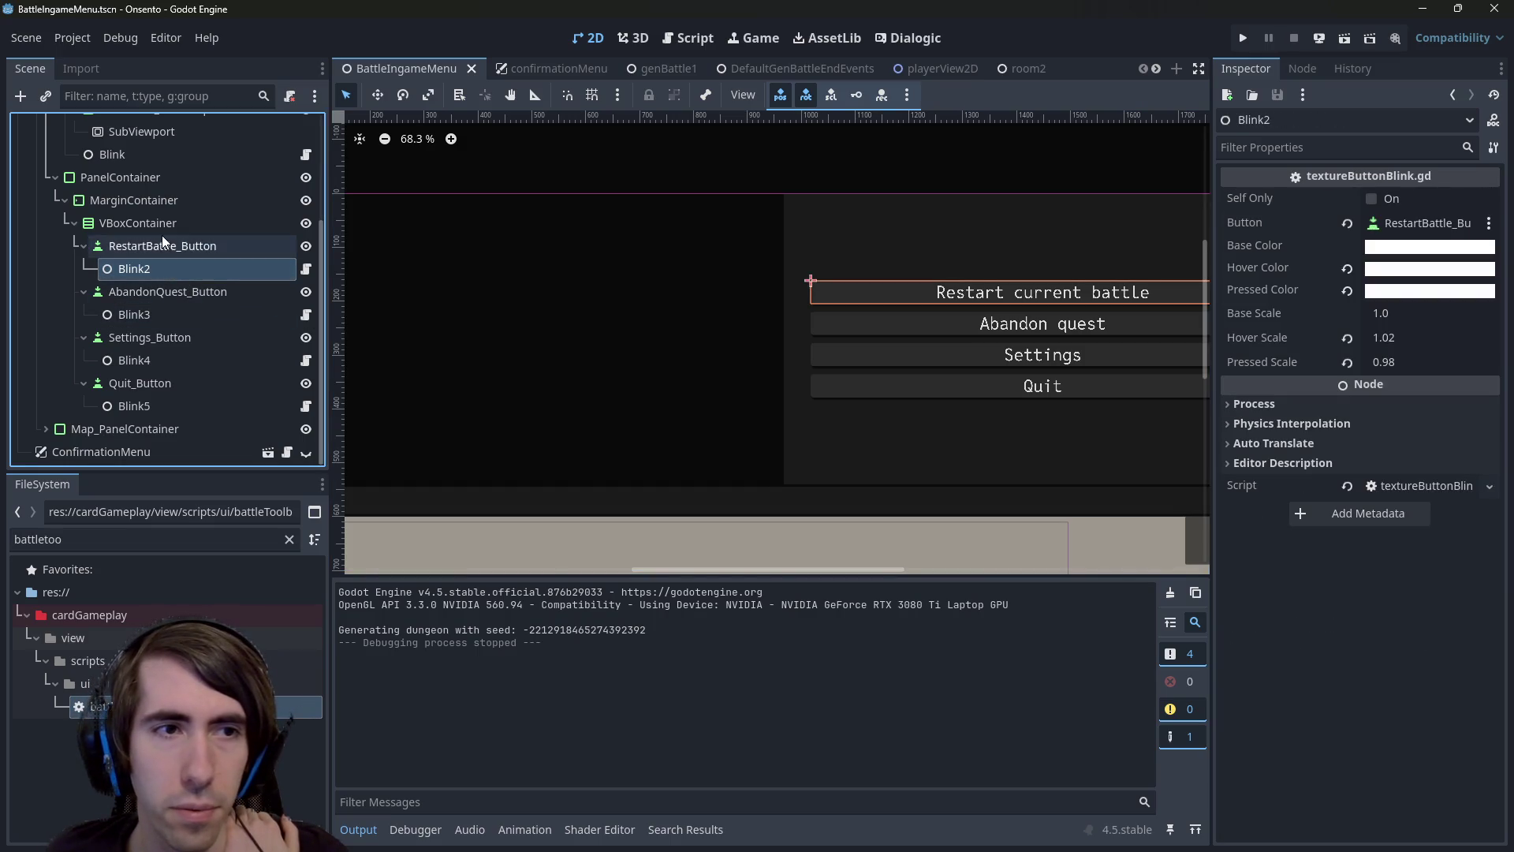
- Expand the restart button's Layout and Transform to show its 863 × 43 px size
{"action": "left_click", "coordinate": [237, 249]}
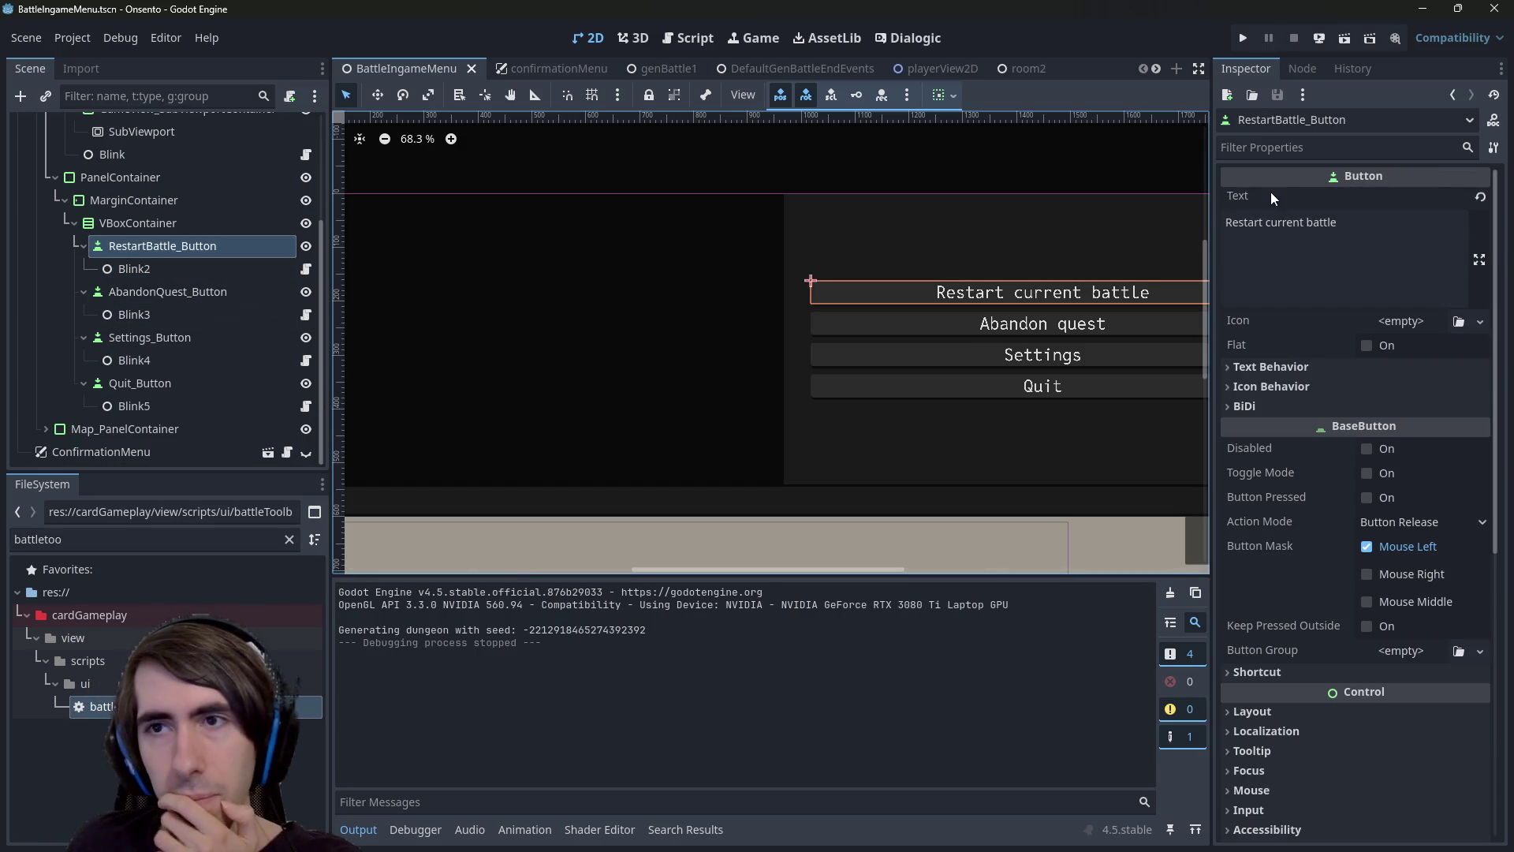
{"action": "scroll", "coordinate": [1328, 551], "scroll_direction": "down", "scroll_amount": 5}
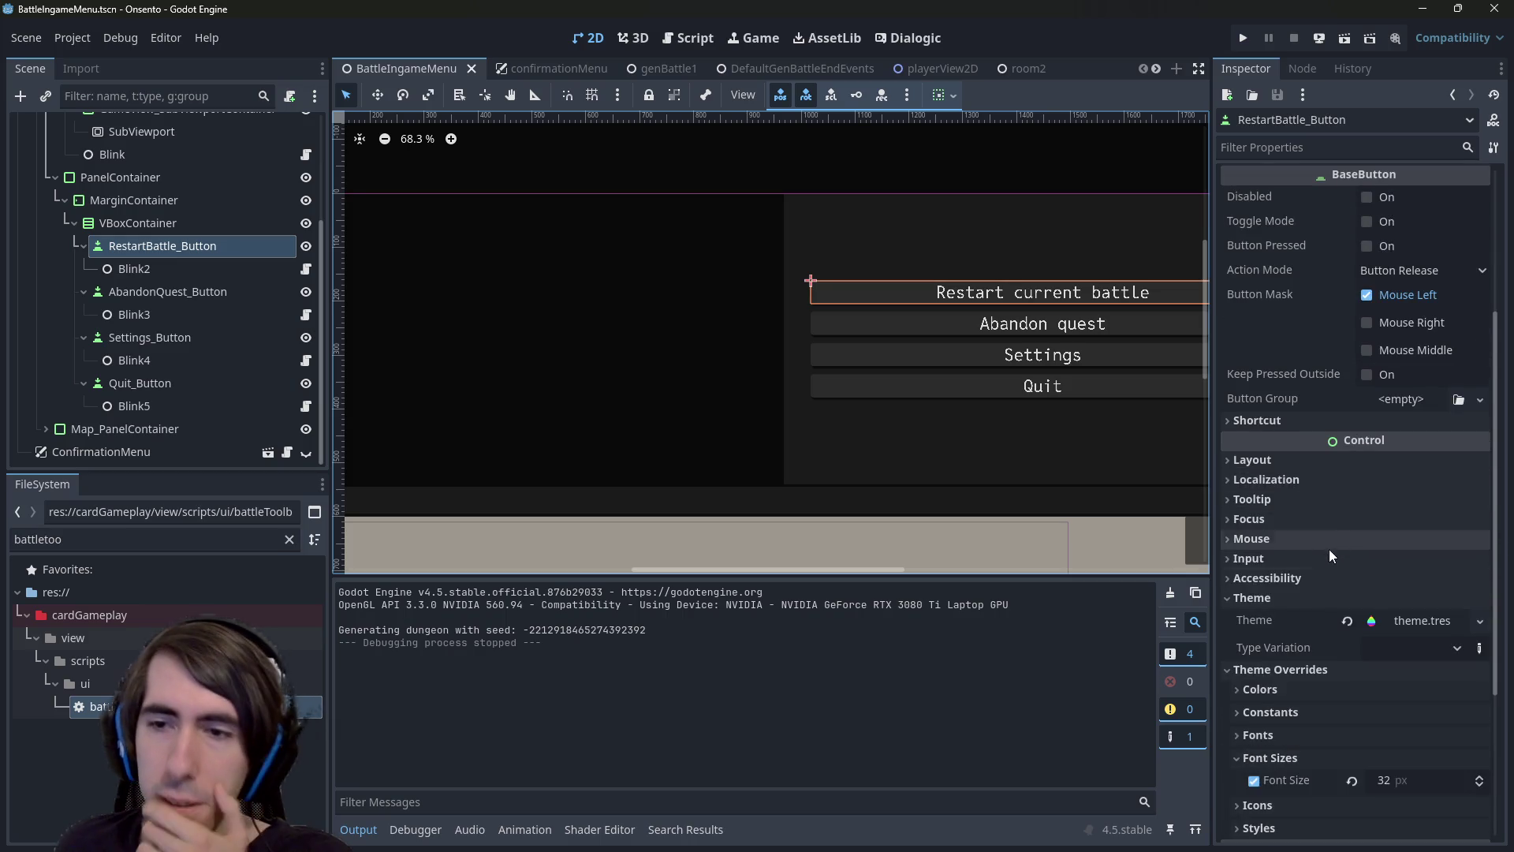
{"action": "left_click", "coordinate": [1264, 311]}
{"action": "left_click", "coordinate": [1262, 295]}
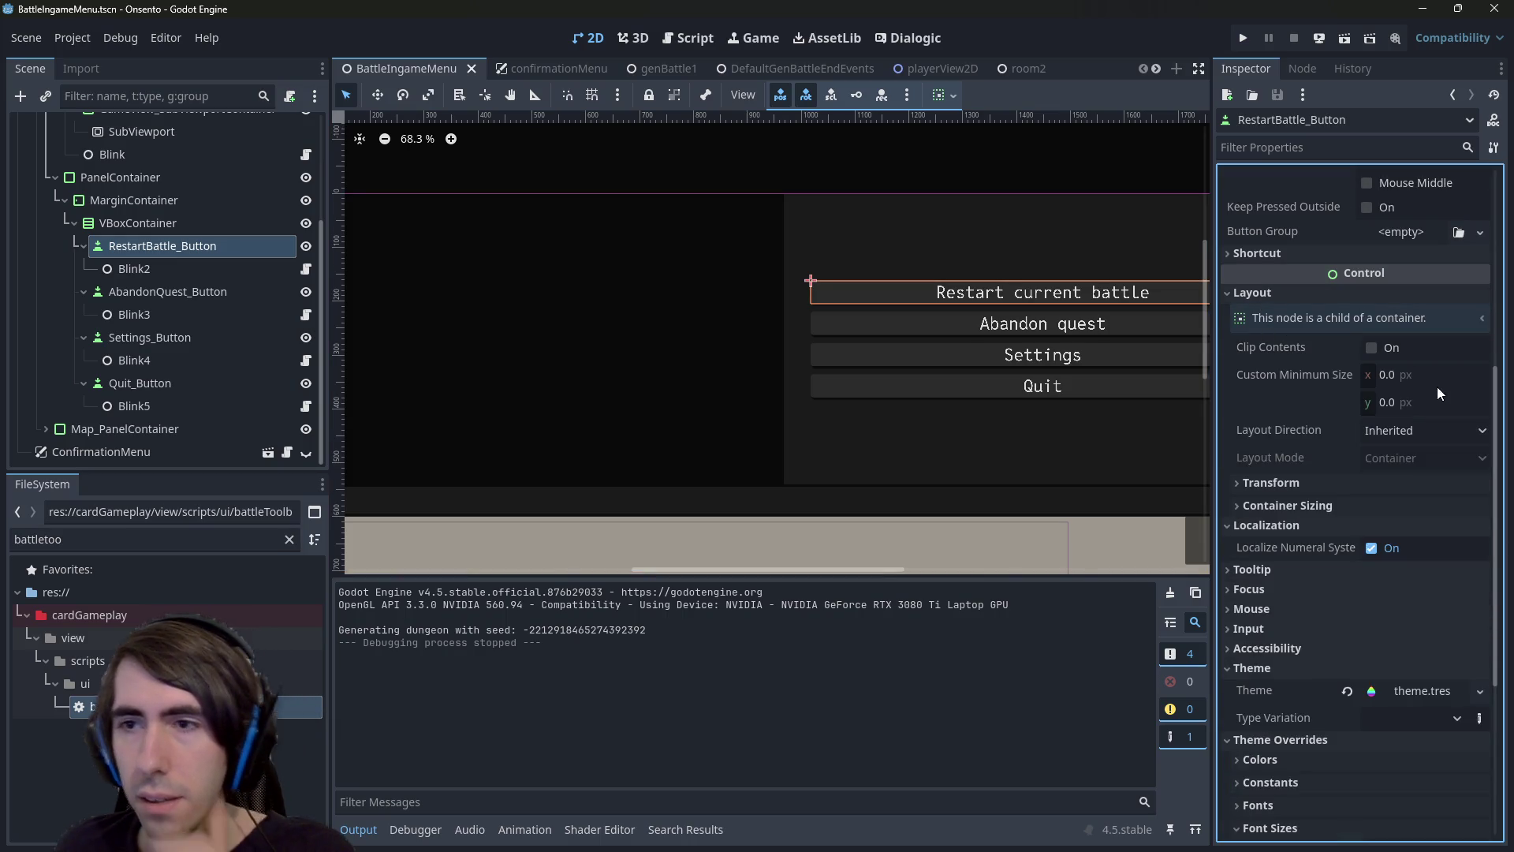
{"action": "left_click", "coordinate": [1412, 377]}
{"action": "left_click", "coordinate": [1326, 489]}
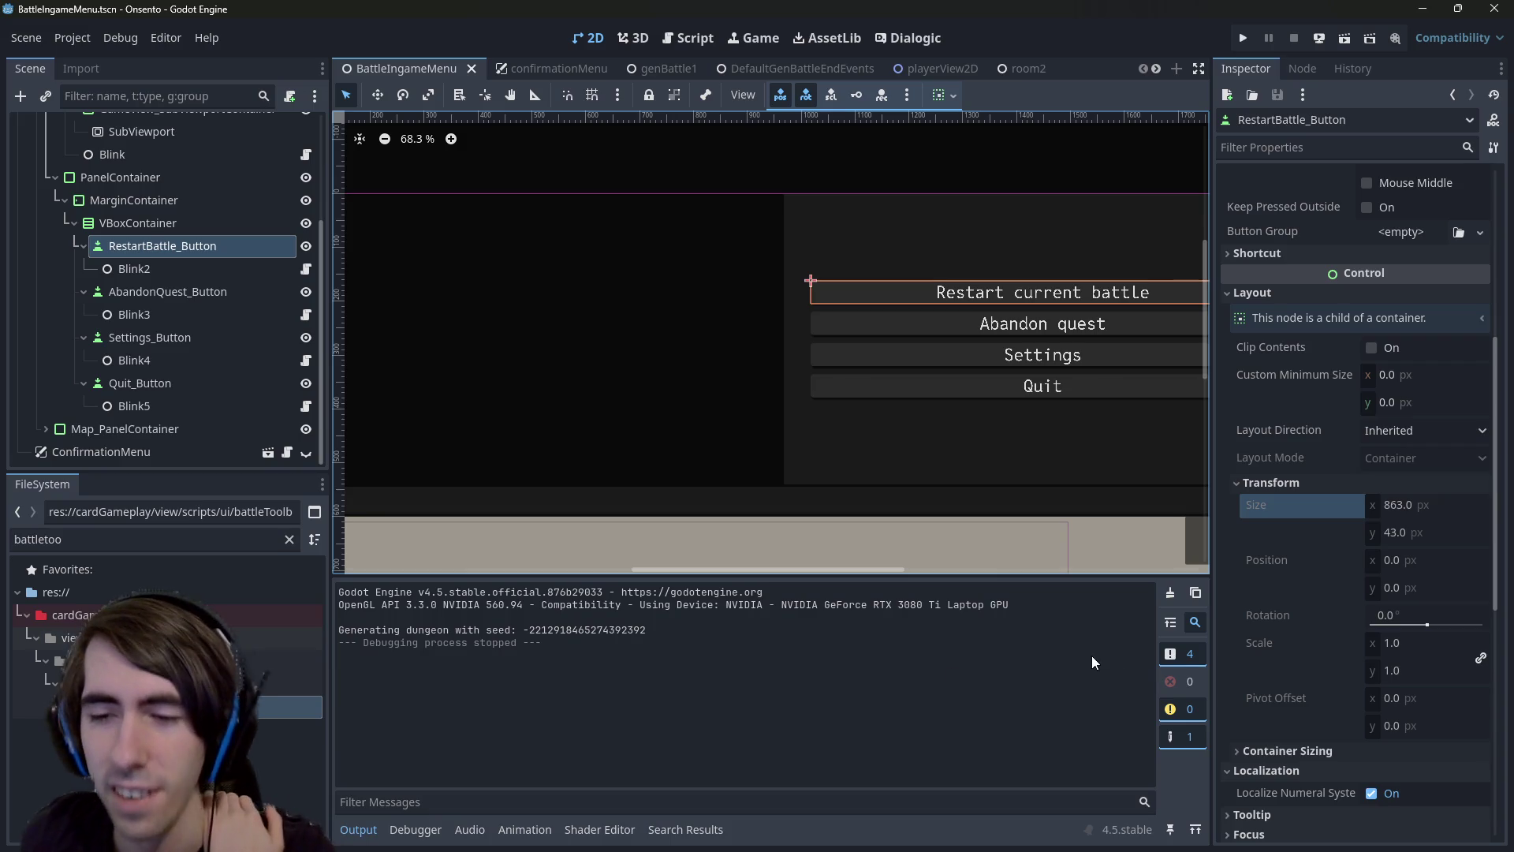
- Enable Vertical Expand in RestartBattle_Button's container sizing flags
{"action": "left_click", "coordinate": [1333, 750]}
{"action": "scroll", "coordinate": [1341, 723], "scroll_direction": "down", "scroll_amount": 3}
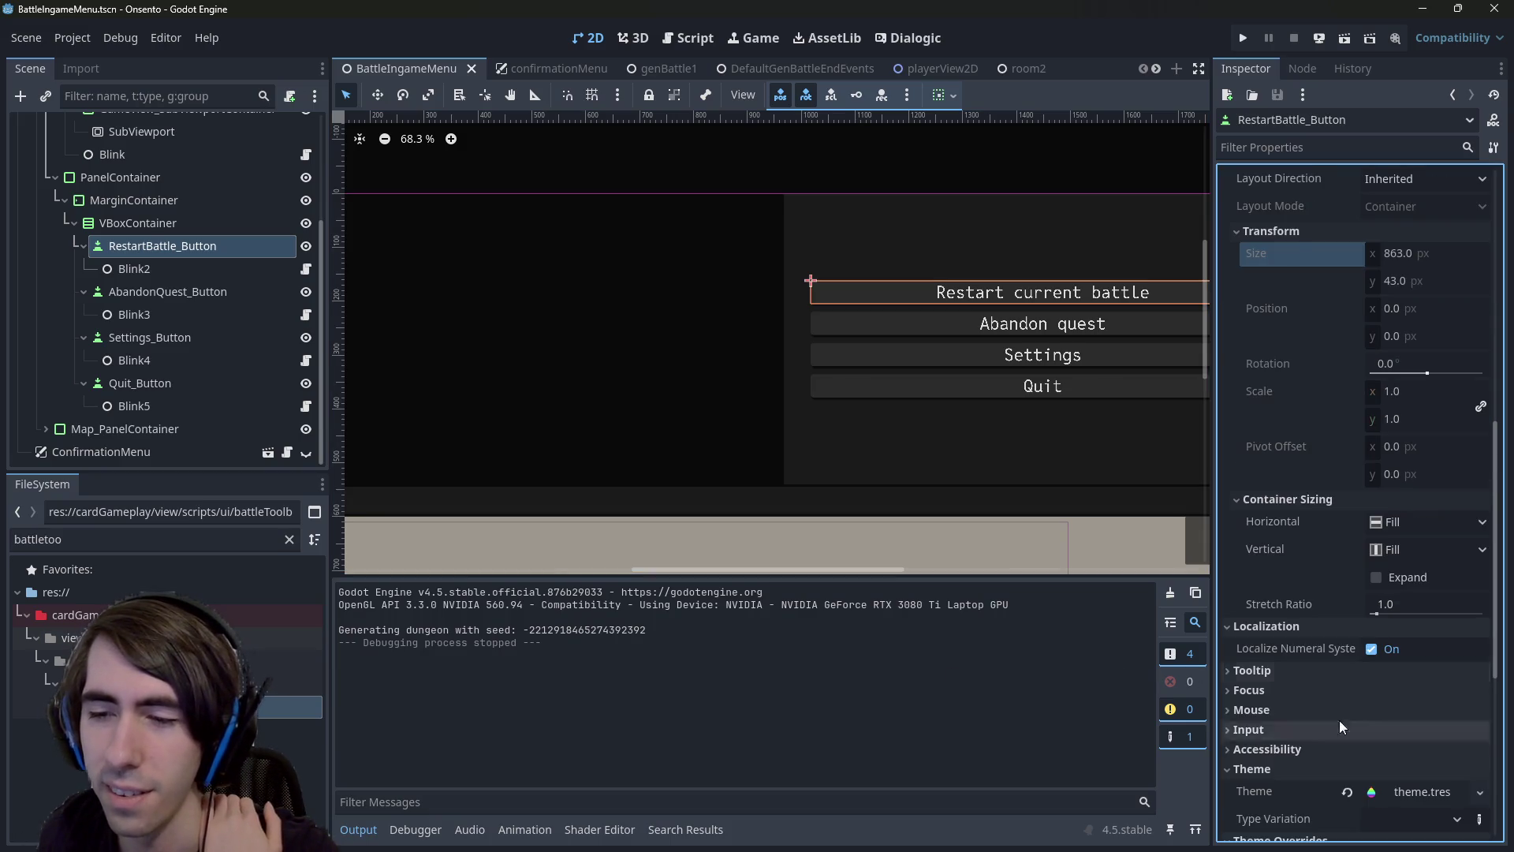
{"action": "left_click", "coordinate": [1422, 579]}
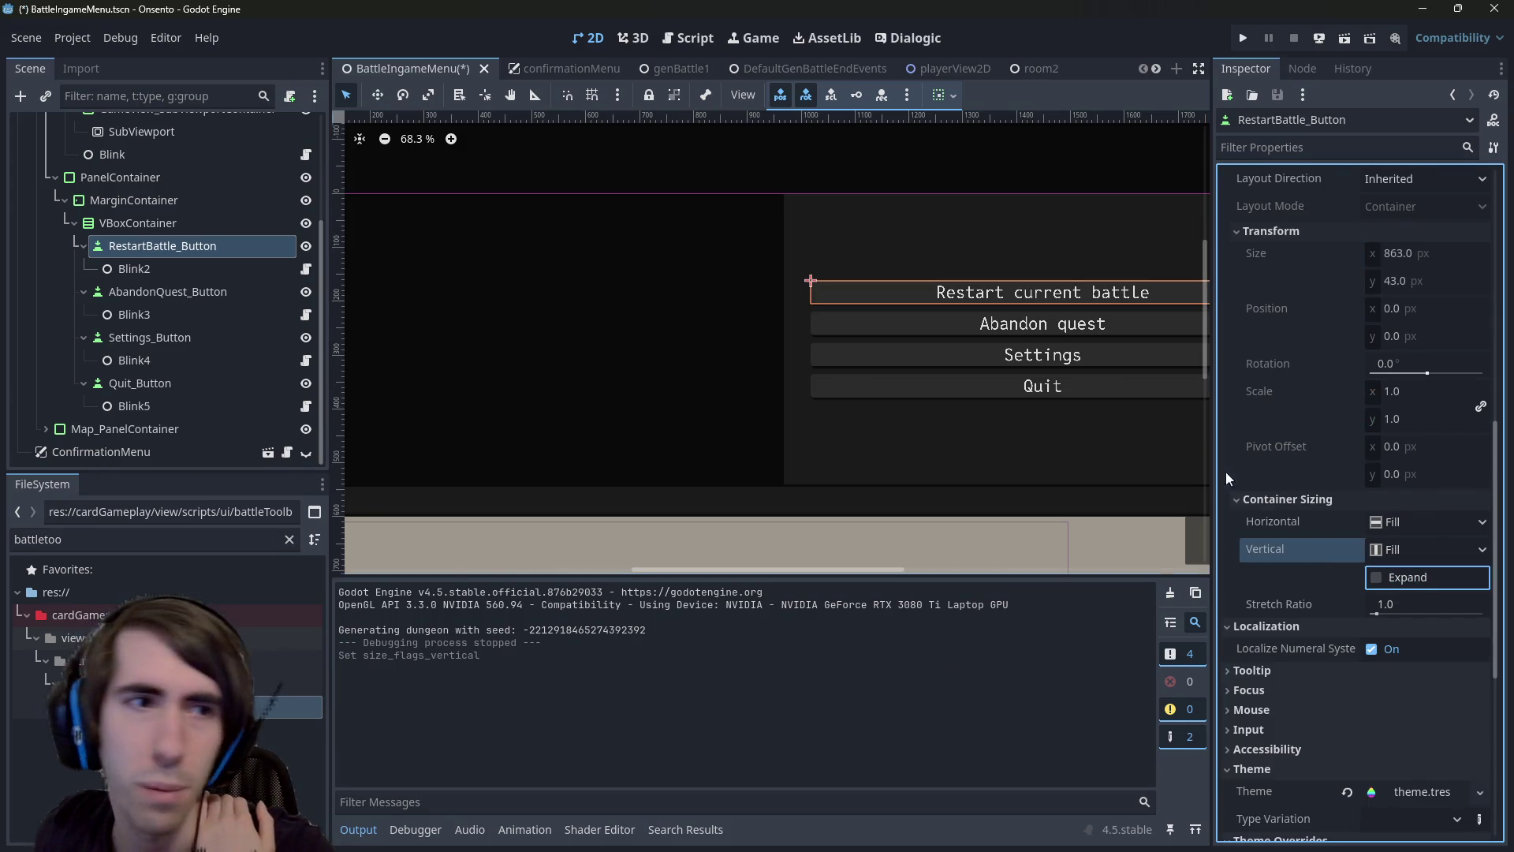
{"action": "left_click", "coordinate": [189, 224]}
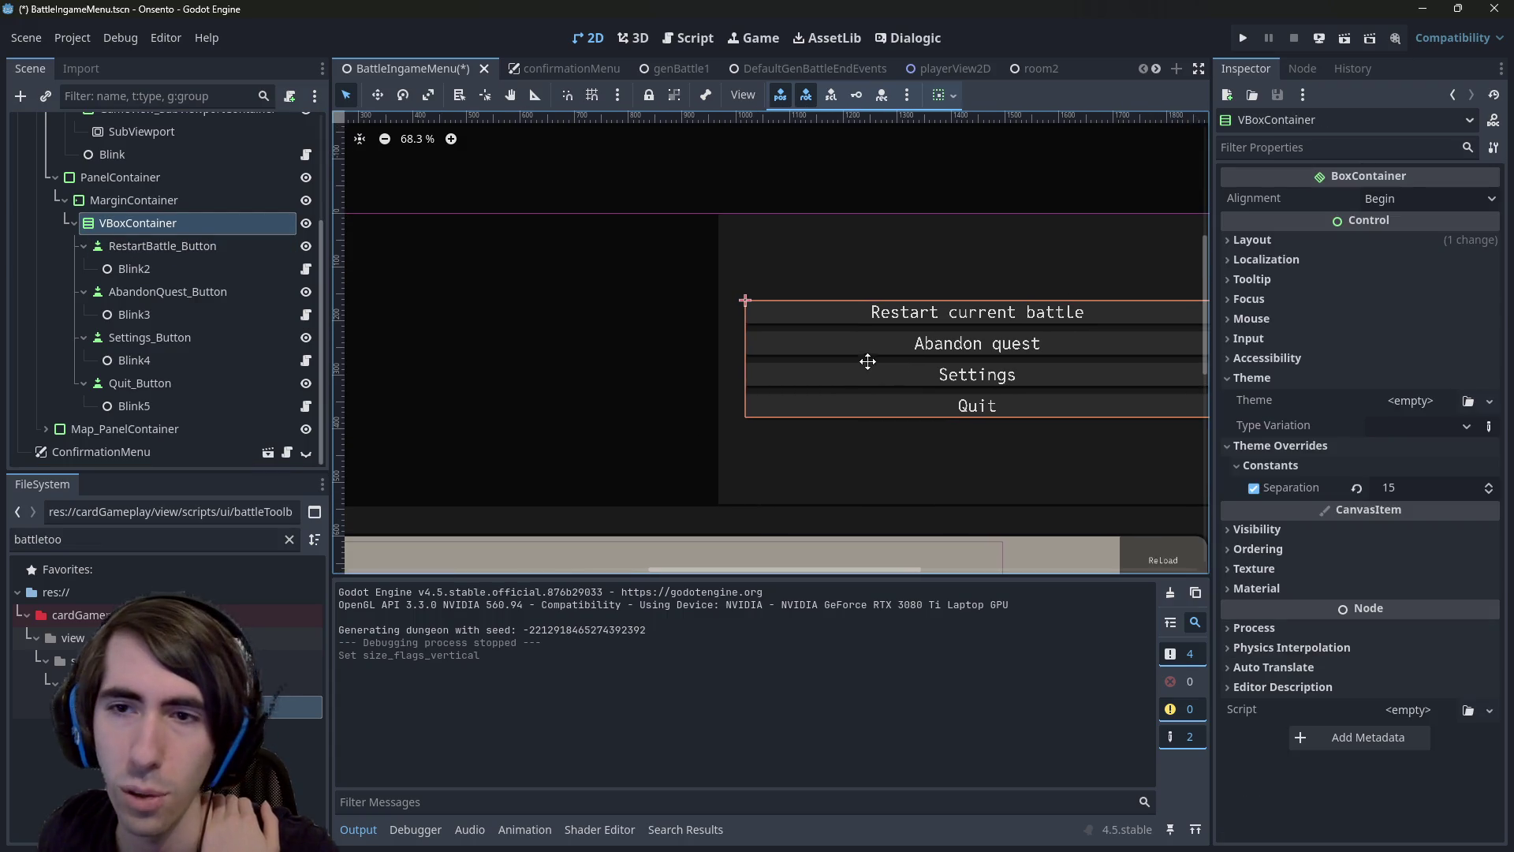
{"action": "left_click", "coordinate": [939, 317]}
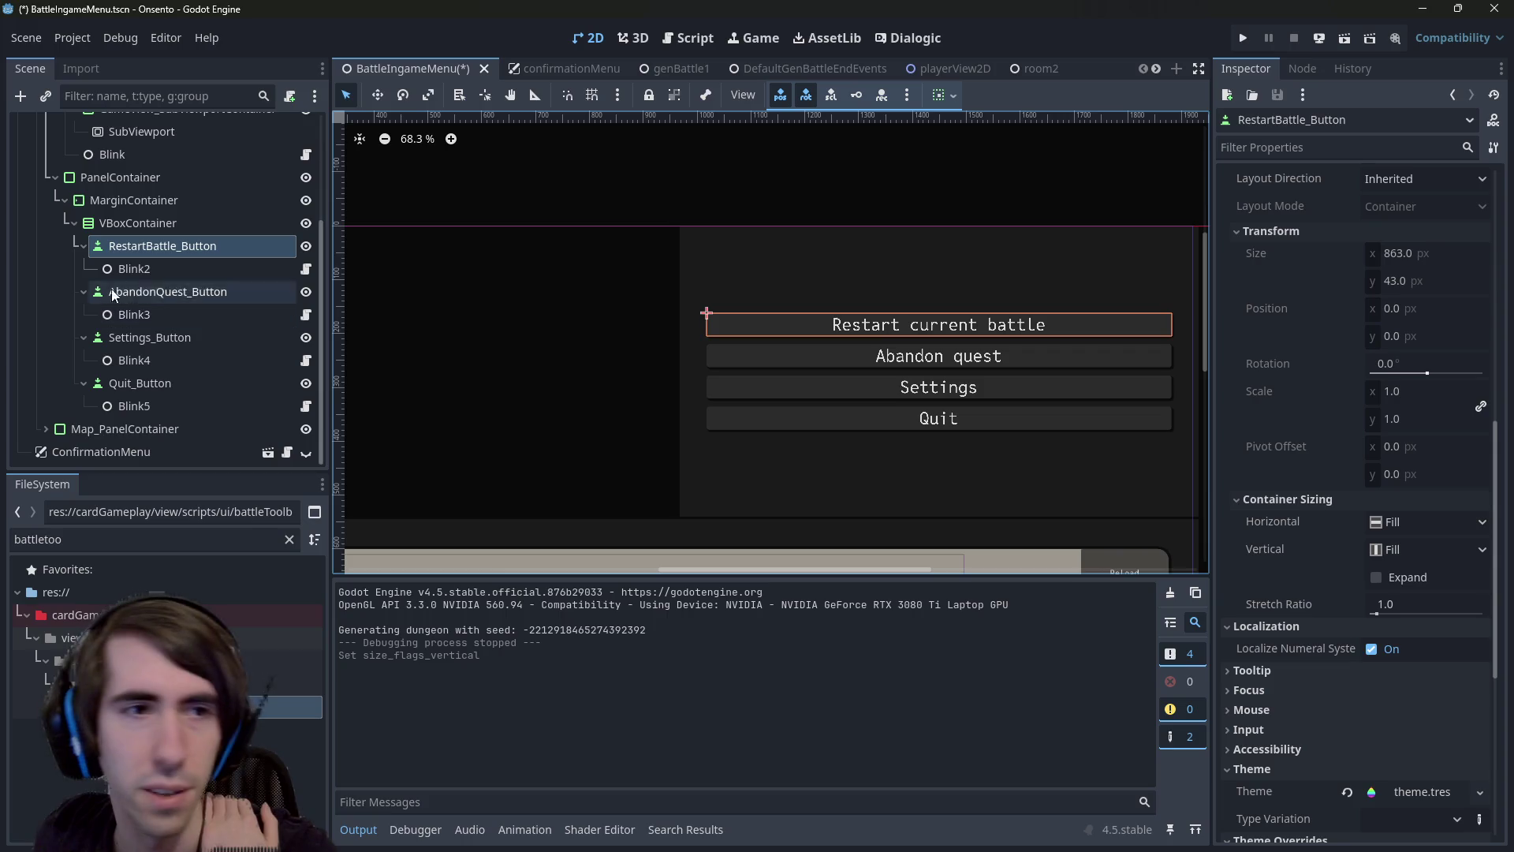
- Inspect the button's minimum width using a 'min' property filter, then add a child to VBoxContainer
{"action": "left_click", "coordinate": [1289, 139]}
{"action": "type", "text": "min"}
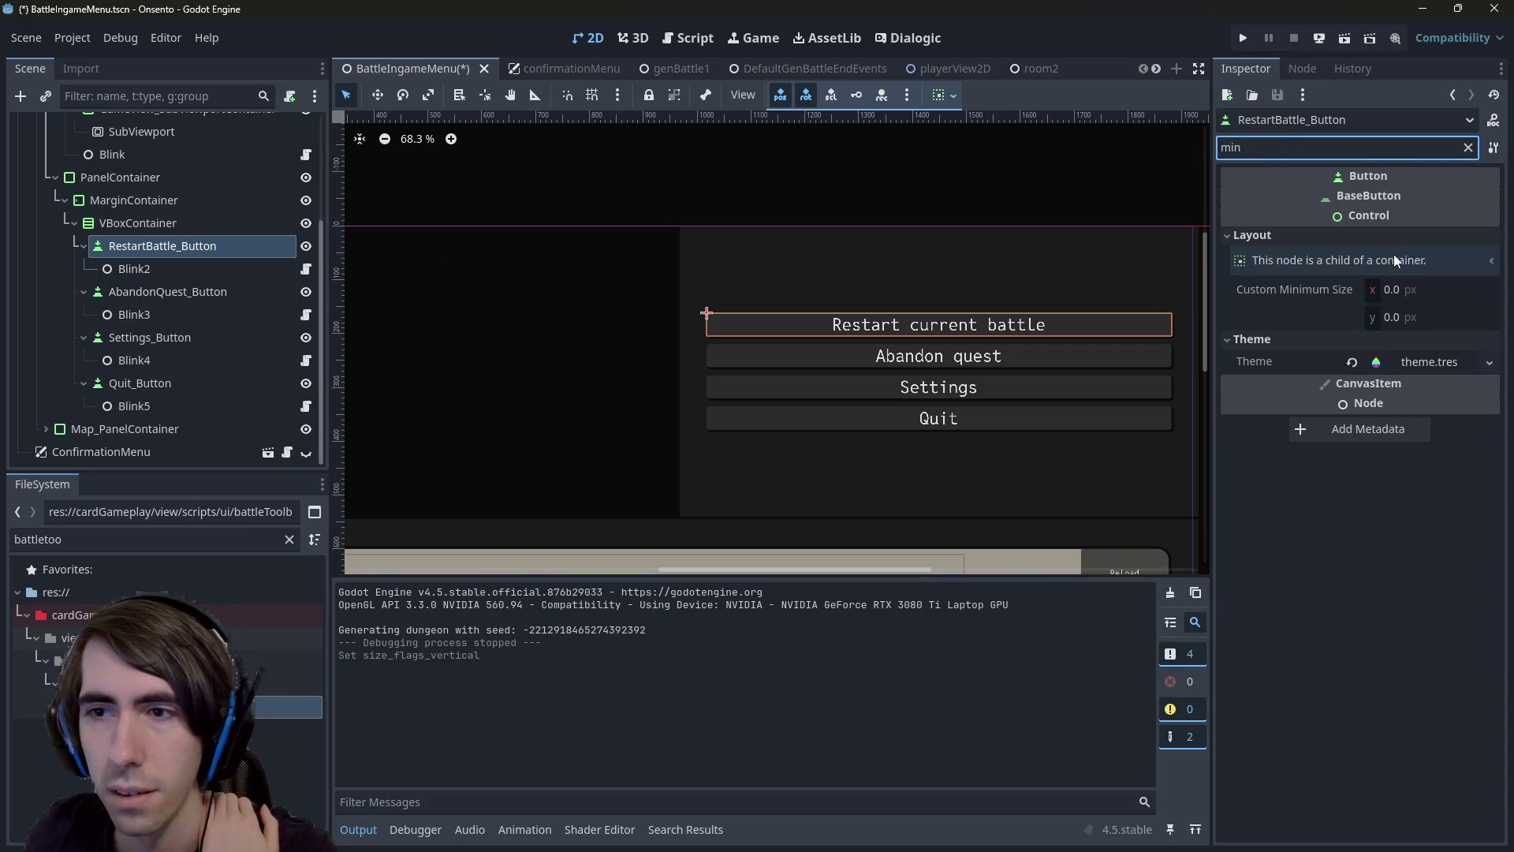
{"action": "left_click", "coordinate": [1408, 288]}
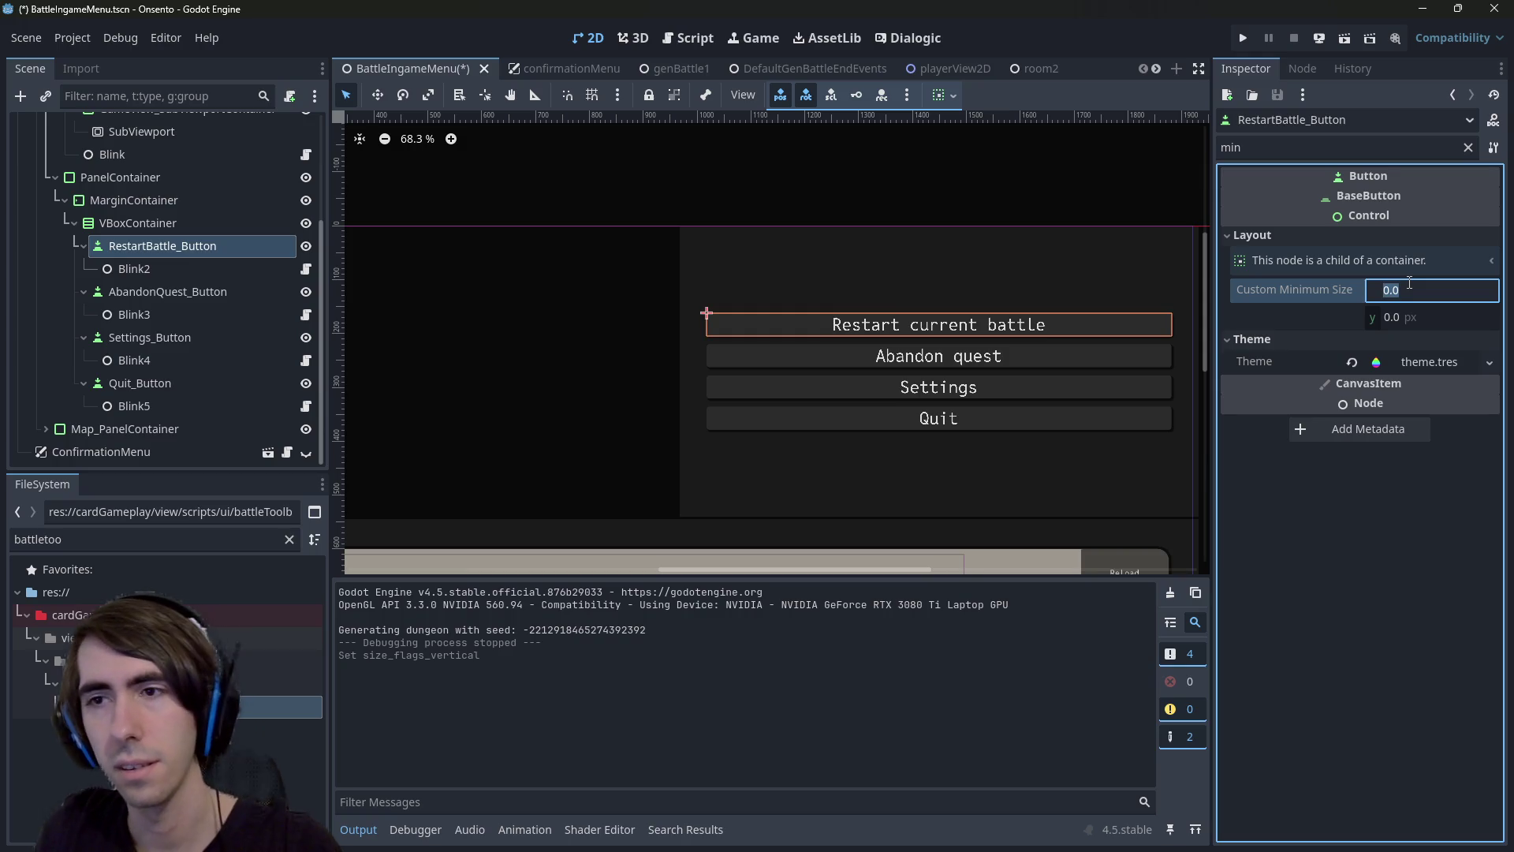
{"action": "left_click", "coordinate": [1466, 146]}
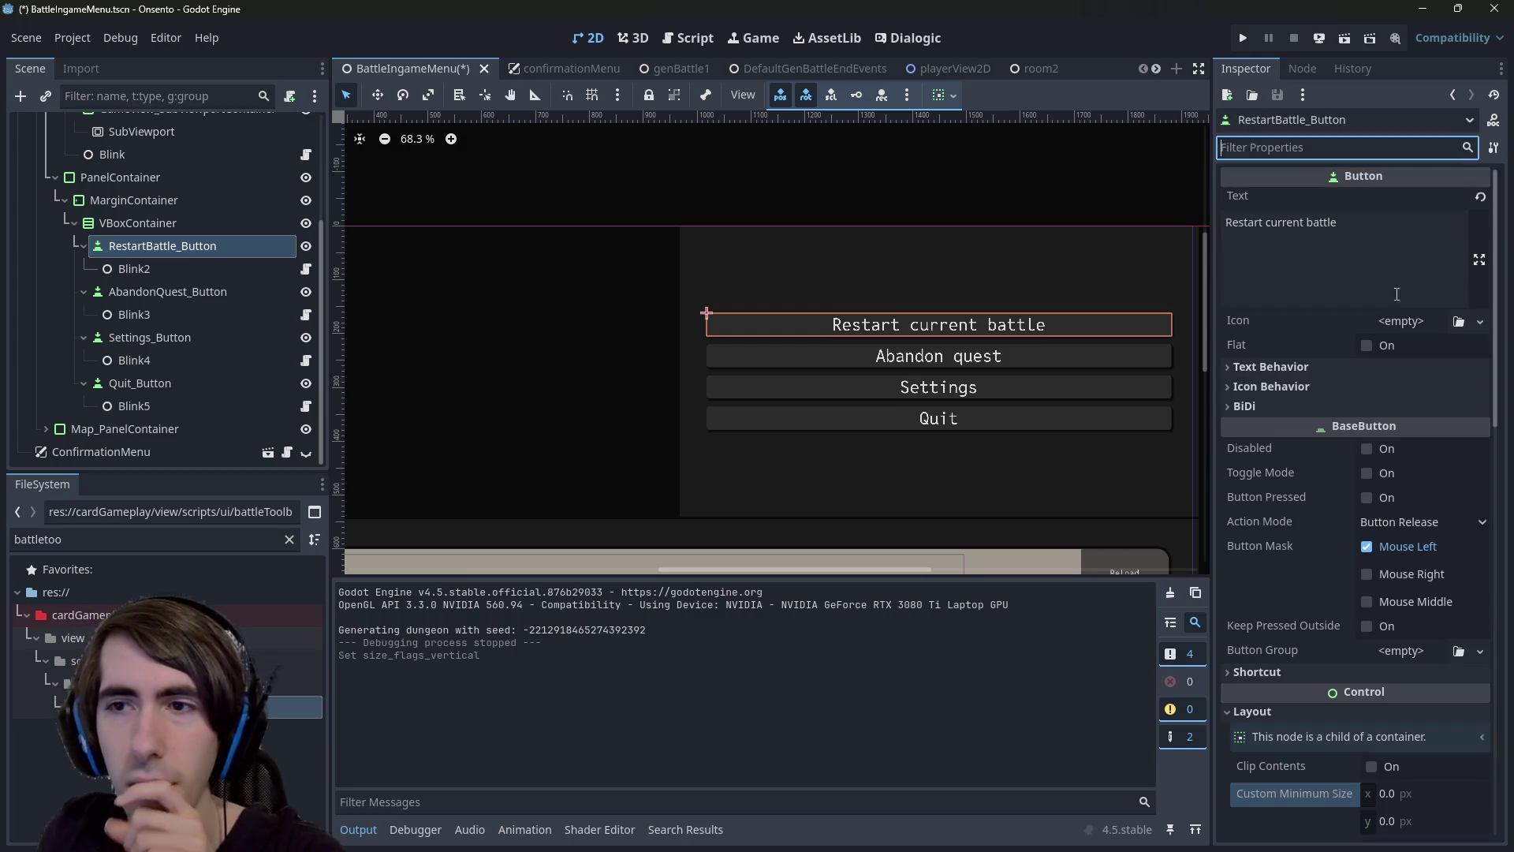
{"action": "left_click", "coordinate": [159, 247]}
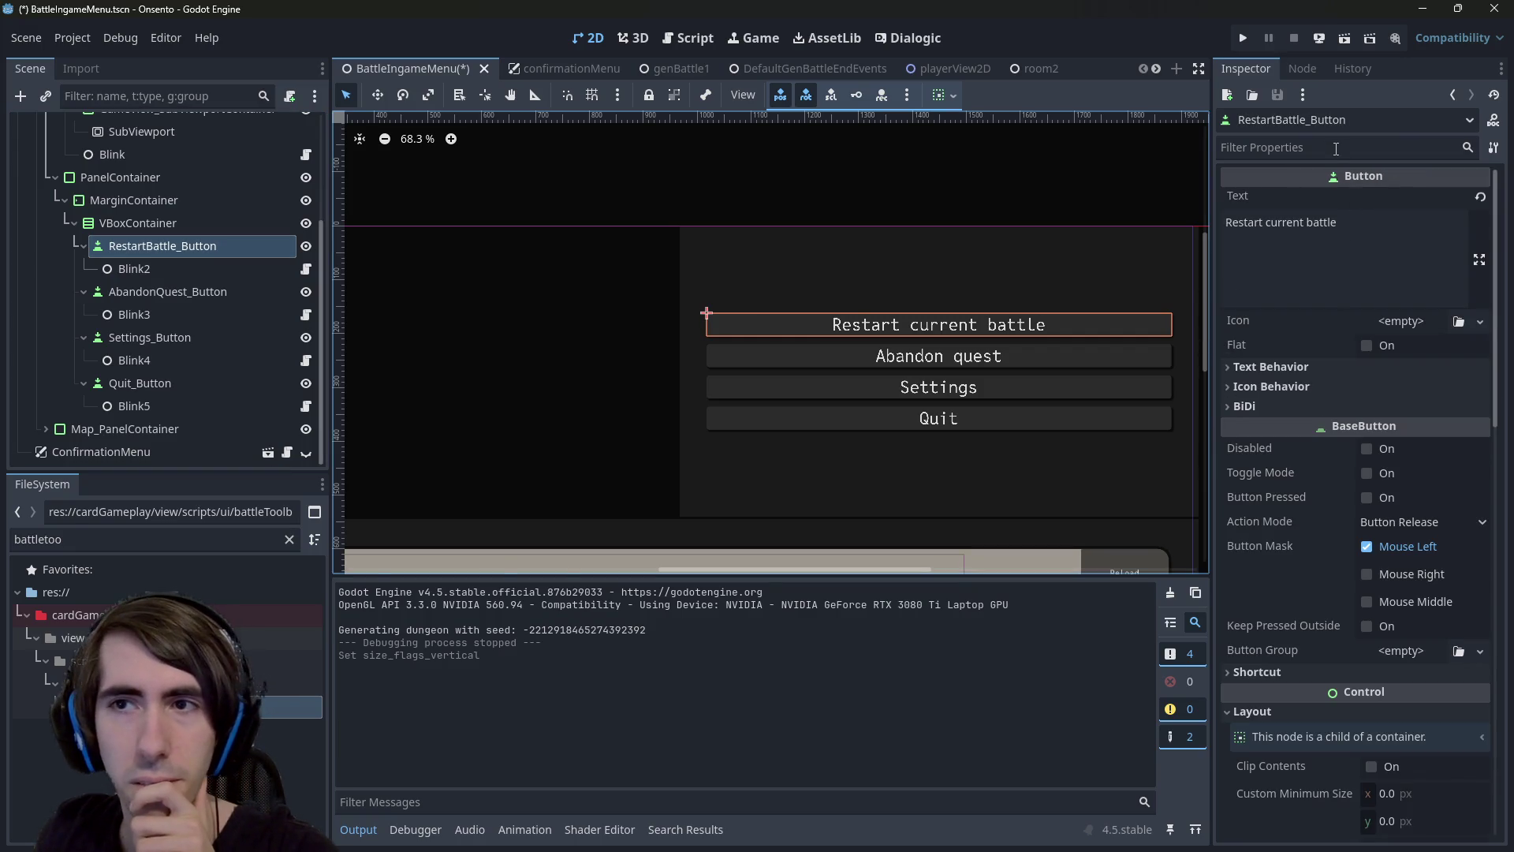
{"action": "right_click", "coordinate": [150, 228]}
{"action": "left_click", "coordinate": [169, 244]}
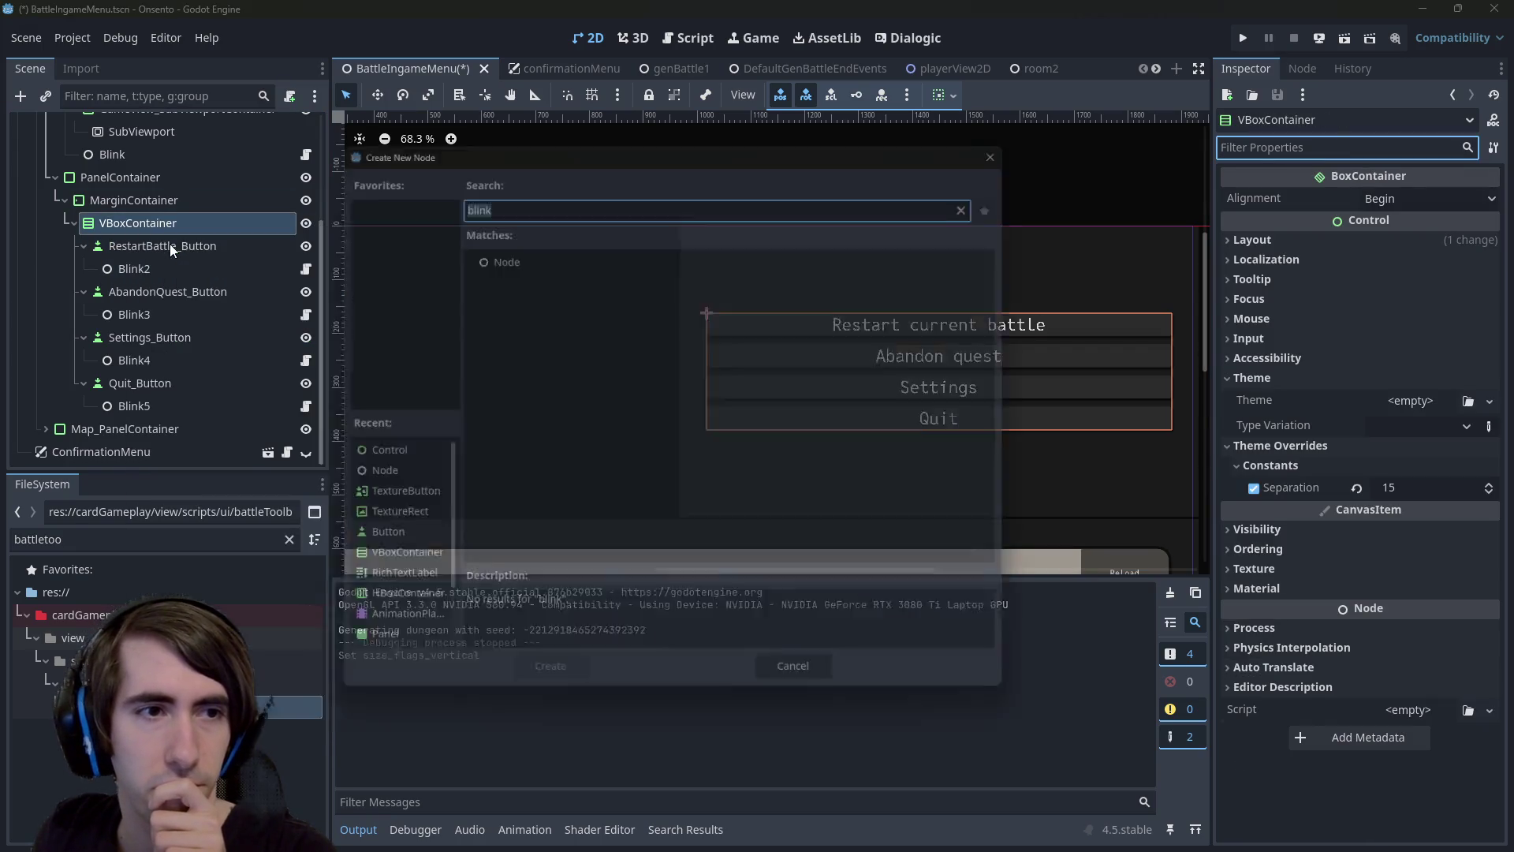
- Create a Control node and move it to the top of VBoxContainer
{"action": "type", "text": "control"}
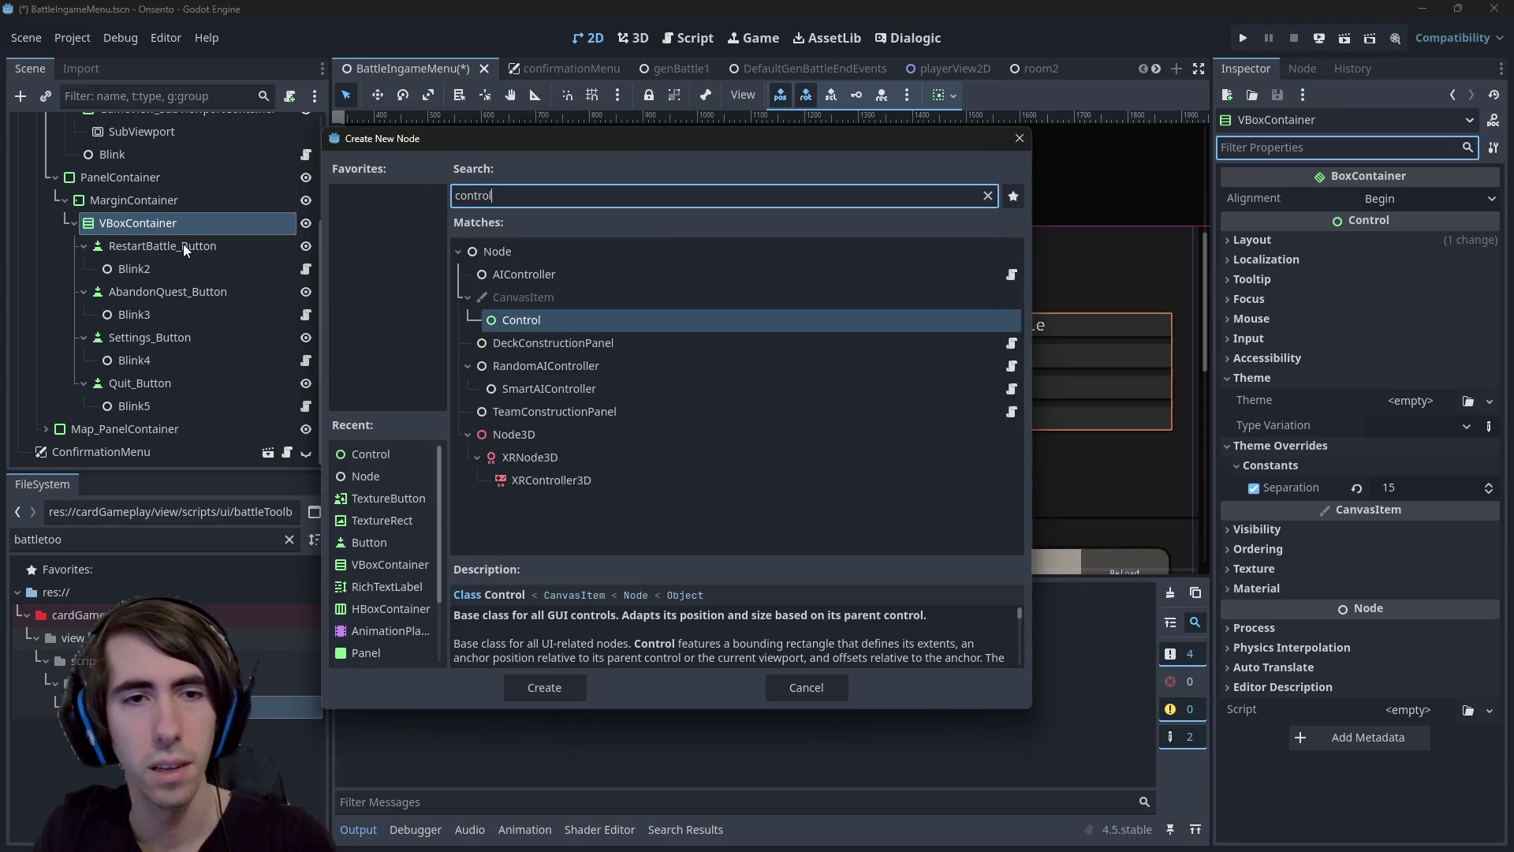
{"action": "key", "text": "Return"}
{"action": "mouse_move", "coordinate": [151, 432]}
{"action": "left_mouse_down"}
{"action": "mouse_move", "coordinate": [150, 244]}
{"action": "mouse_move", "coordinate": [137, 246]}
{"action": "mouse_move", "coordinate": [160, 249]}
{"action": "left_mouse_up"}
{"action": "left_click", "coordinate": [158, 249]}
- Set the Control's custom minimum height to 50 px
{"action": "left_click", "coordinate": [1291, 148]}
{"action": "type", "text": "min"}
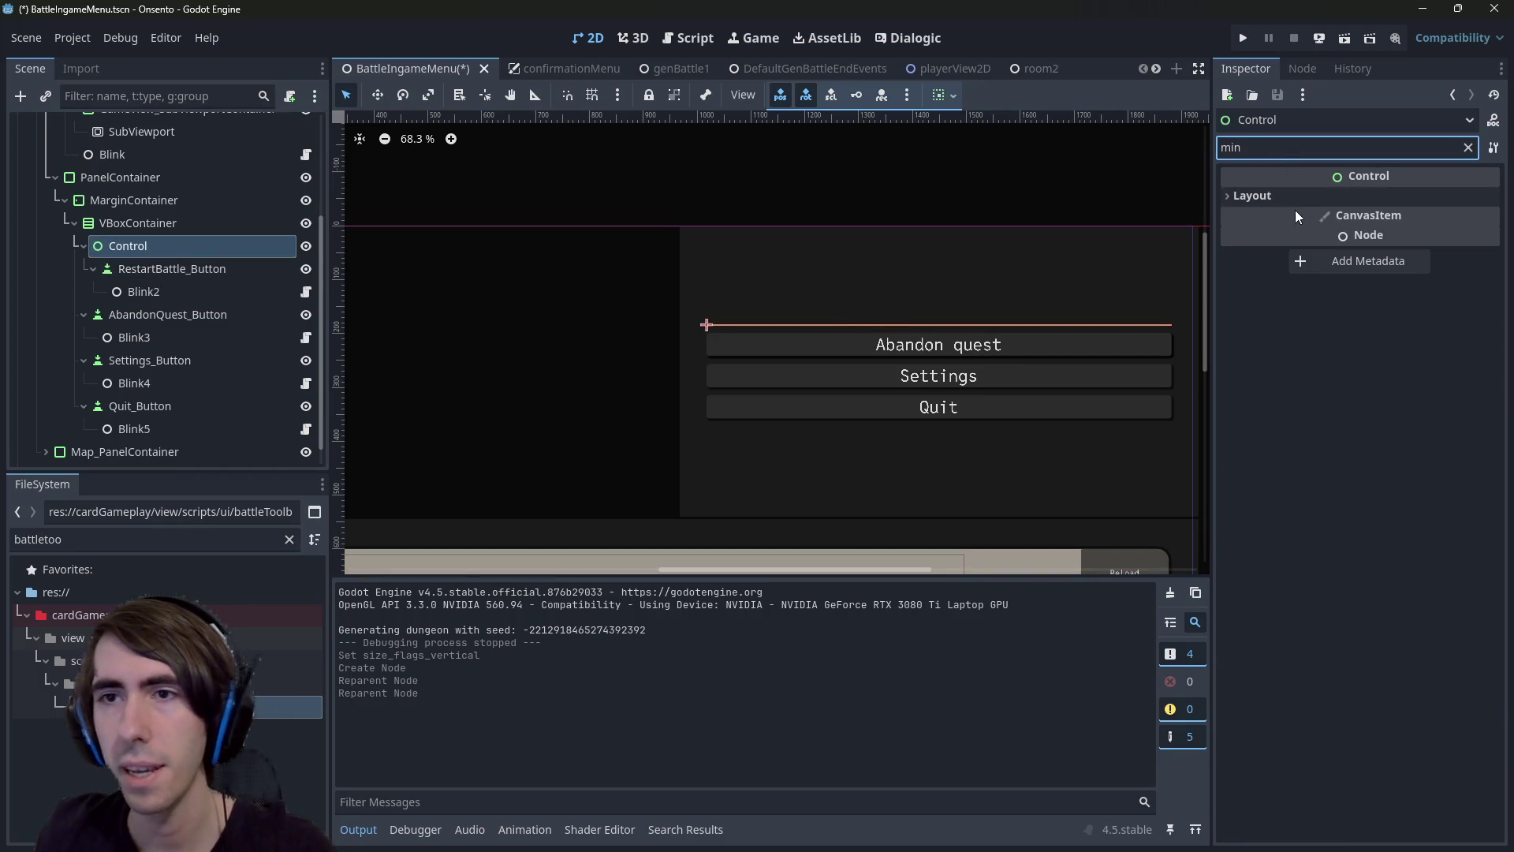
{"action": "left_click", "coordinate": [1290, 204]}
{"action": "left_click", "coordinate": [1406, 244]}
{"action": "left_click", "coordinate": [1430, 280]}
{"action": "type", "text": "1"}
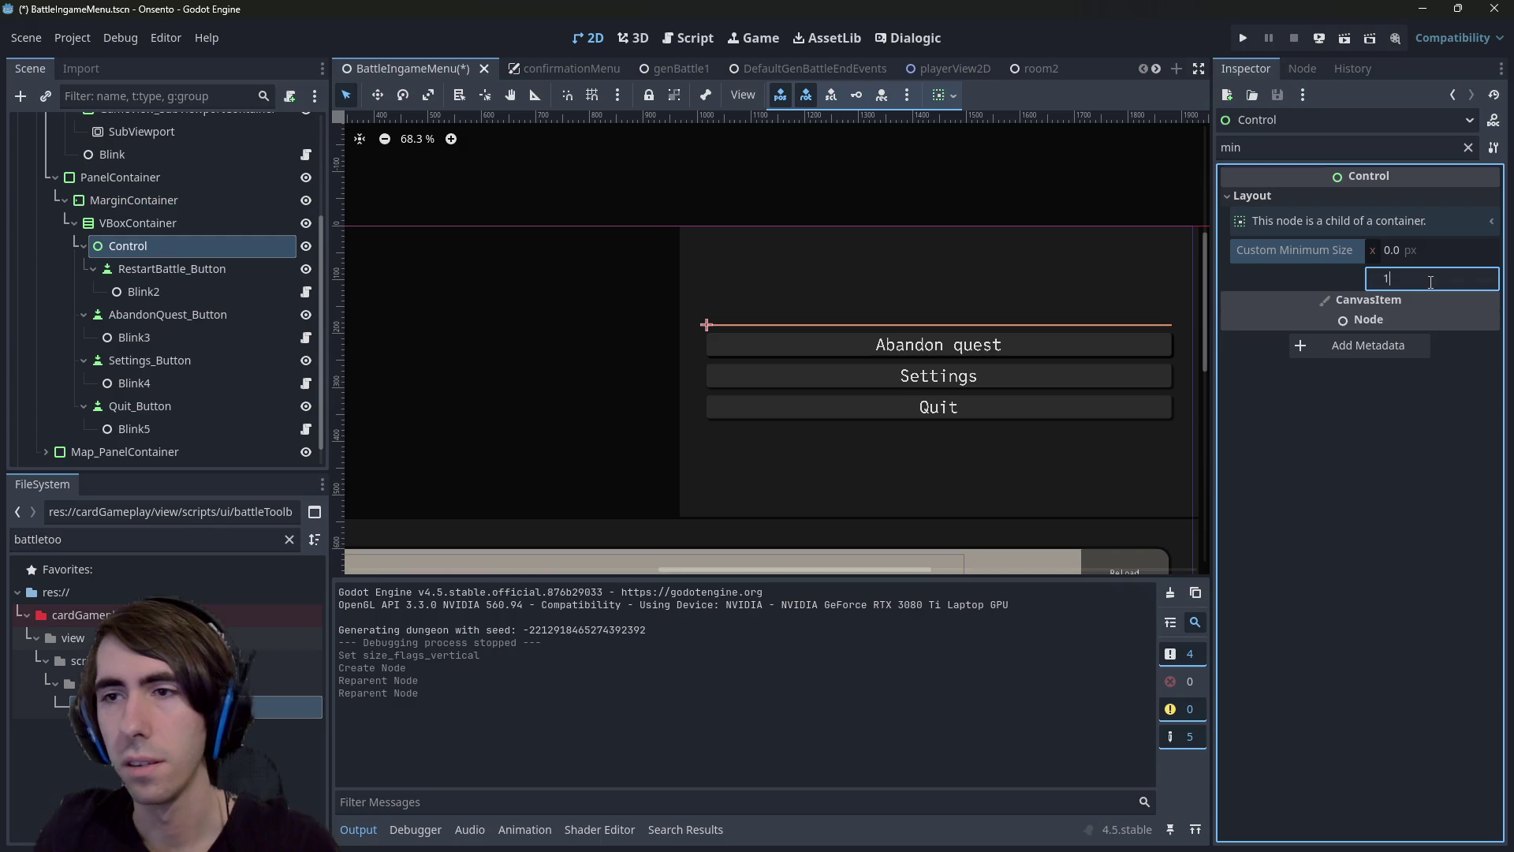
{"action": "key", "text": "Return"}
{"action": "left_click", "coordinate": [1430, 280]}
{"action": "type", "text": "50"}
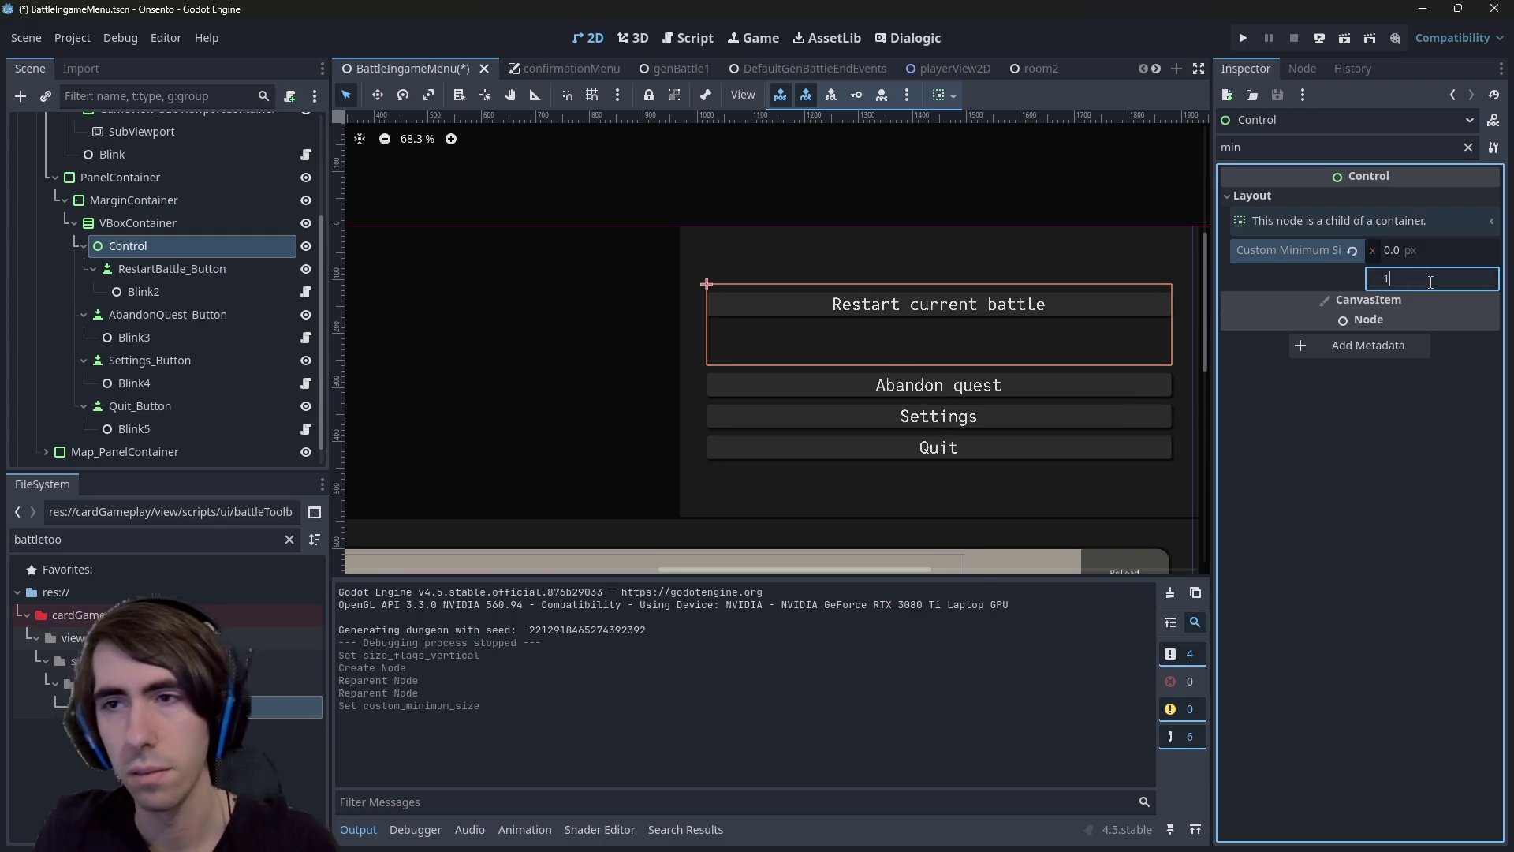
{"action": "key", "text": "Return"}
{"action": "left_click", "coordinate": [1430, 282]}
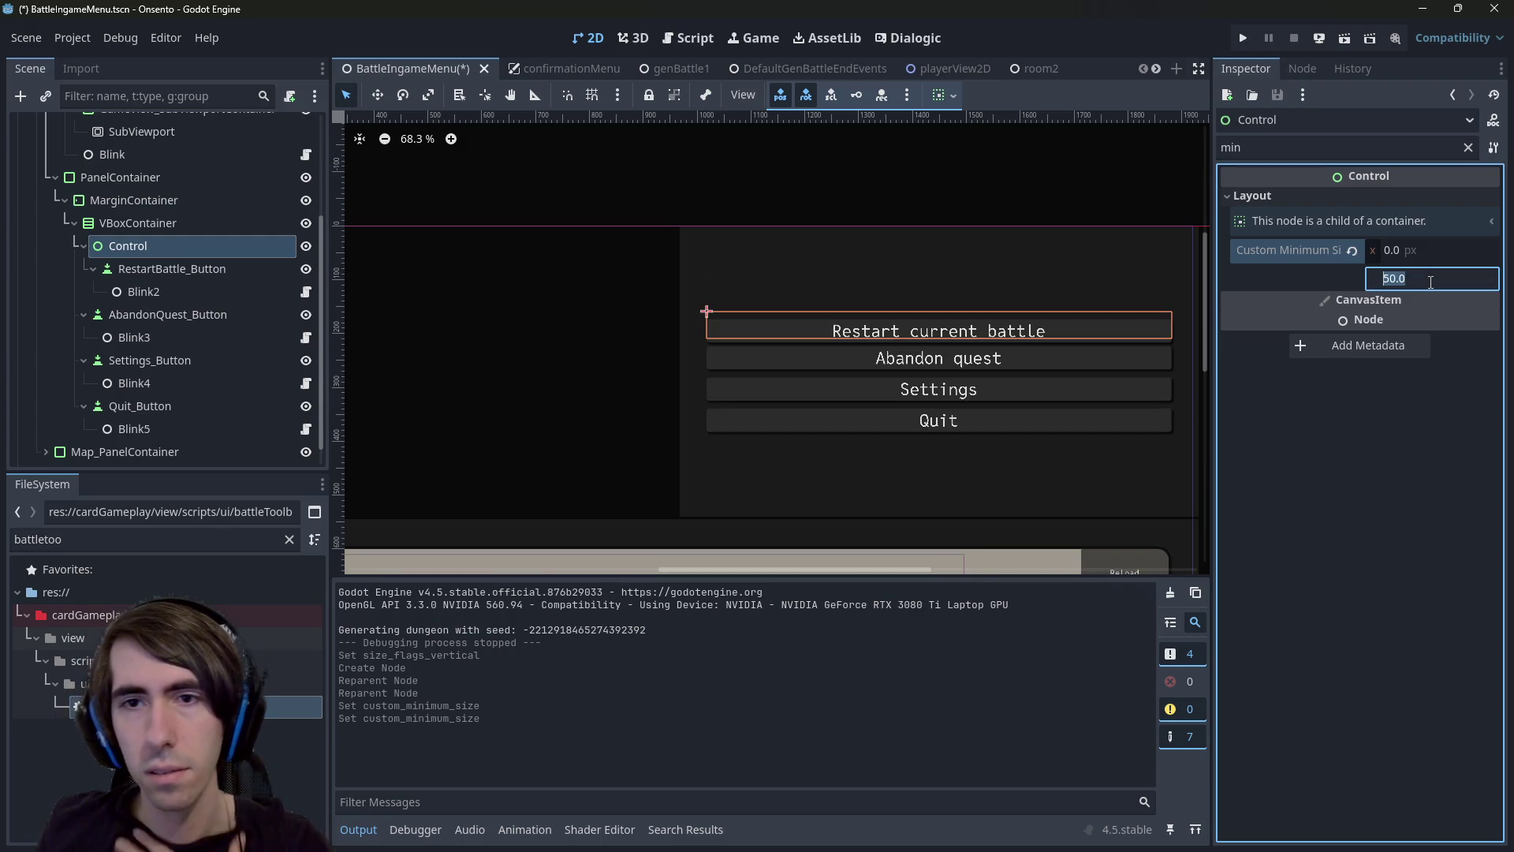
- Anchor RestartBattle_Button to Full Rect inside the Control, then duplicate the Control as Control2
{"action": "left_click", "coordinate": [82, 267]}
{"action": "left_click", "coordinate": [944, 95]}
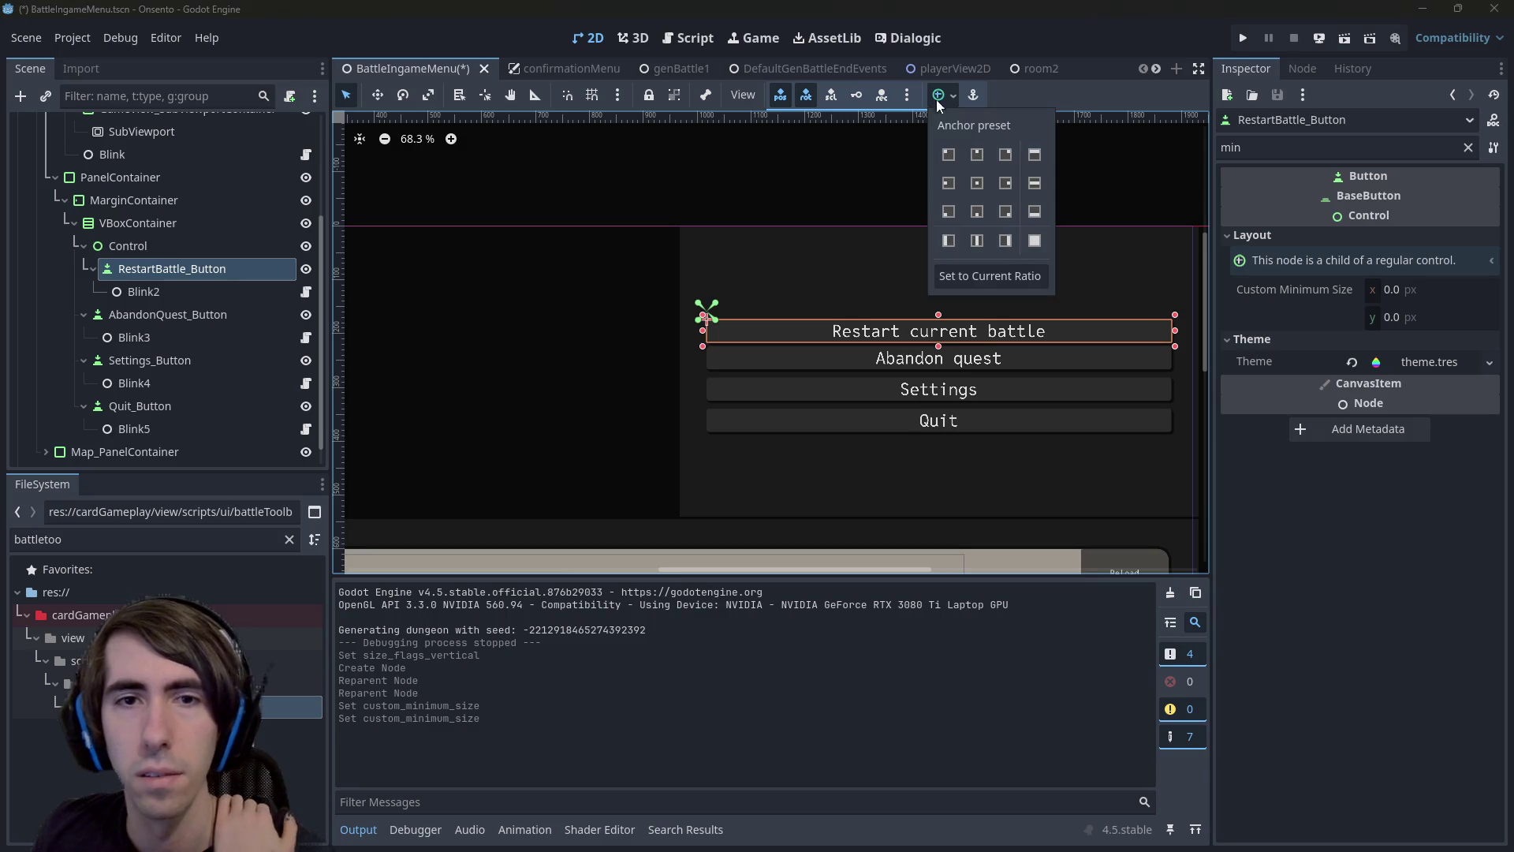
{"action": "left_click", "coordinate": [1035, 241]}
{"action": "left_click", "coordinate": [201, 238]}
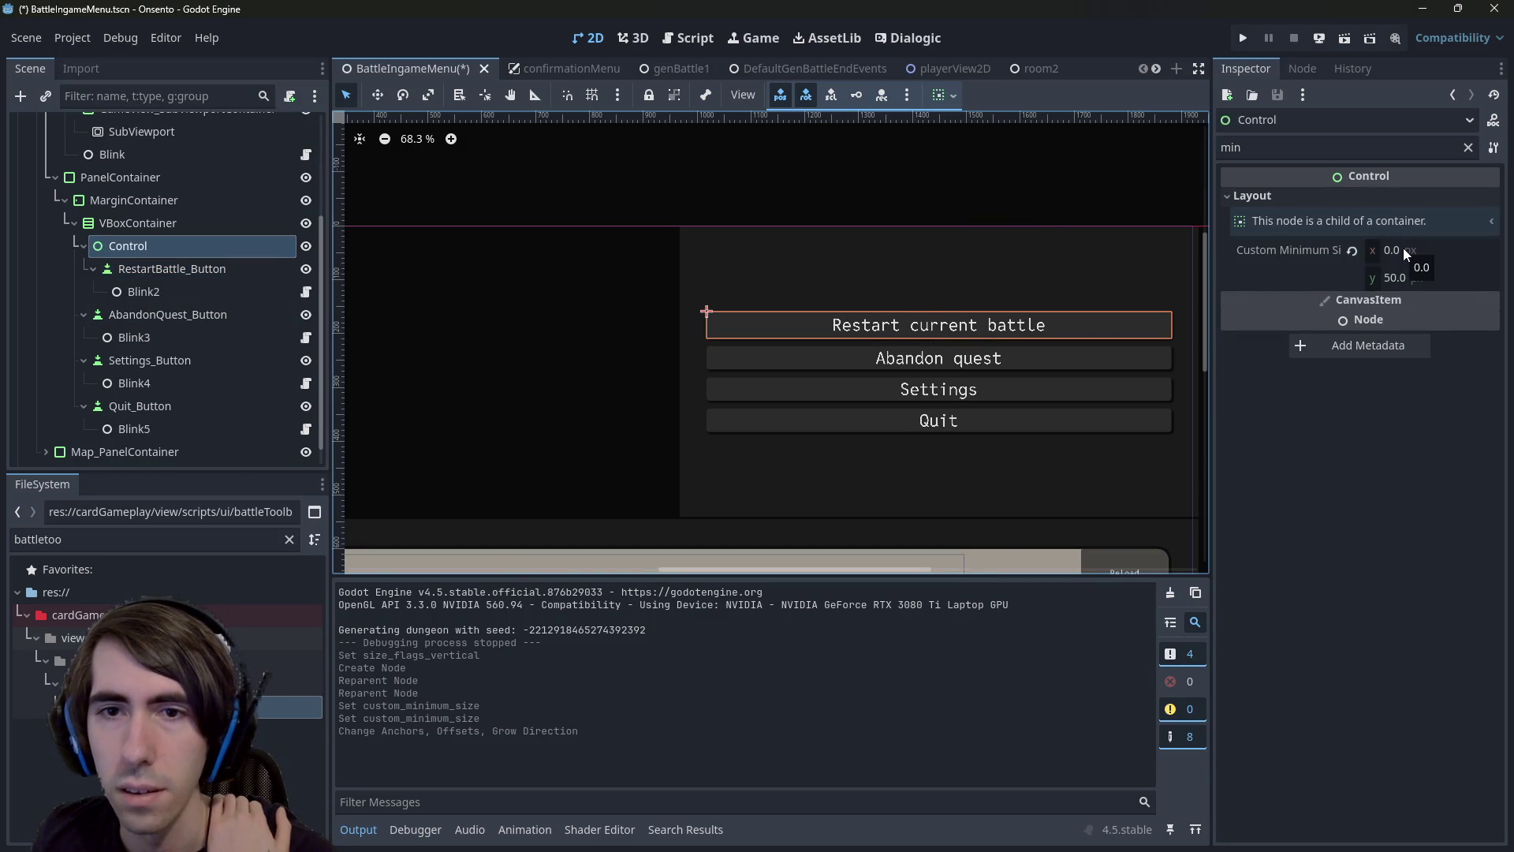
{"action": "left_click", "coordinate": [1001, 196]}
{"action": "left_click", "coordinate": [158, 246]}
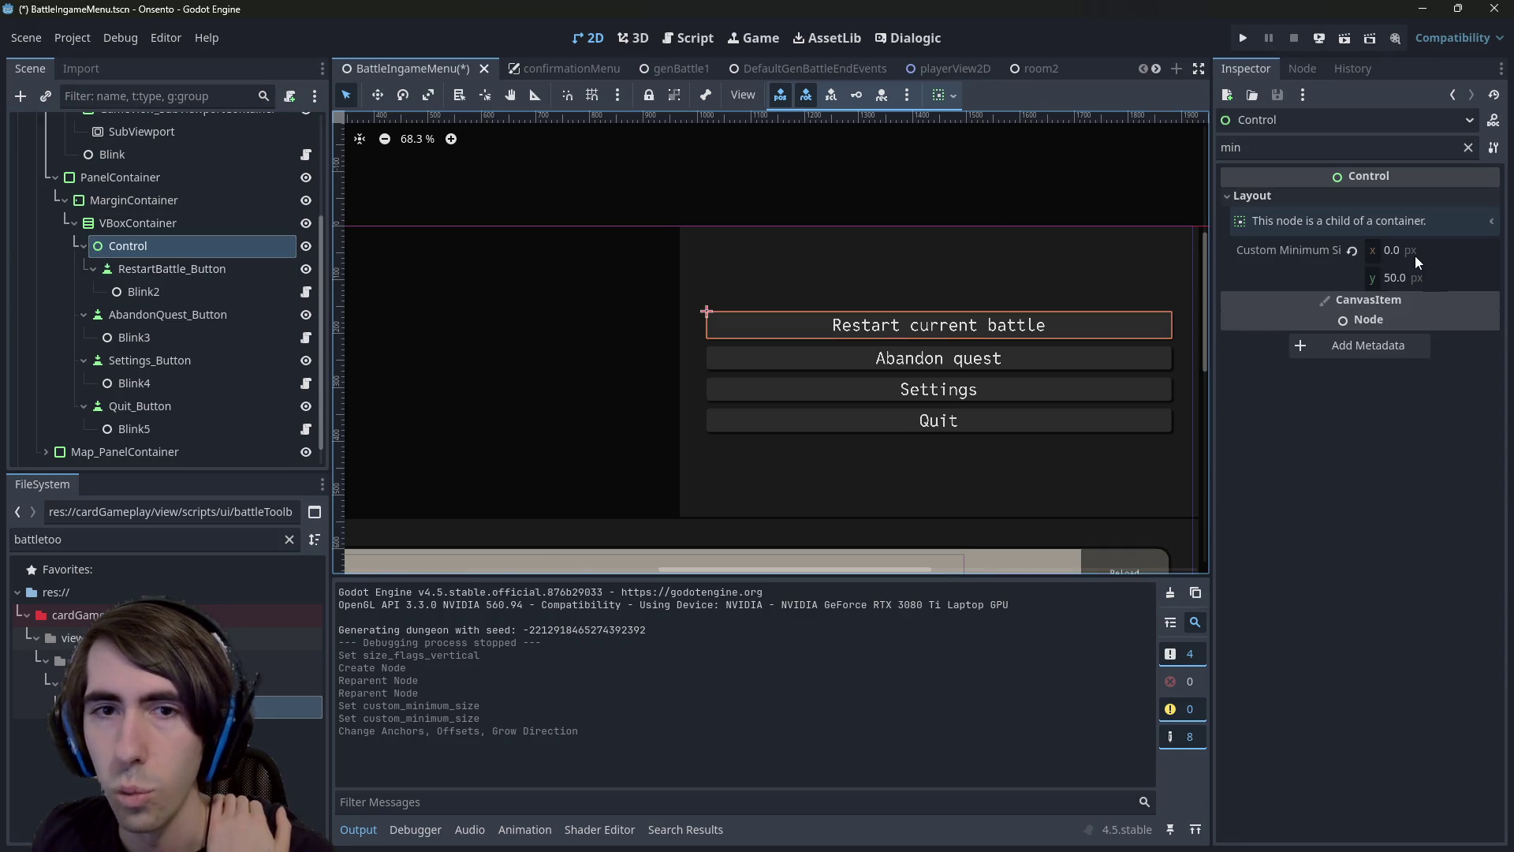
{"action": "left_click", "coordinate": [1408, 279]}
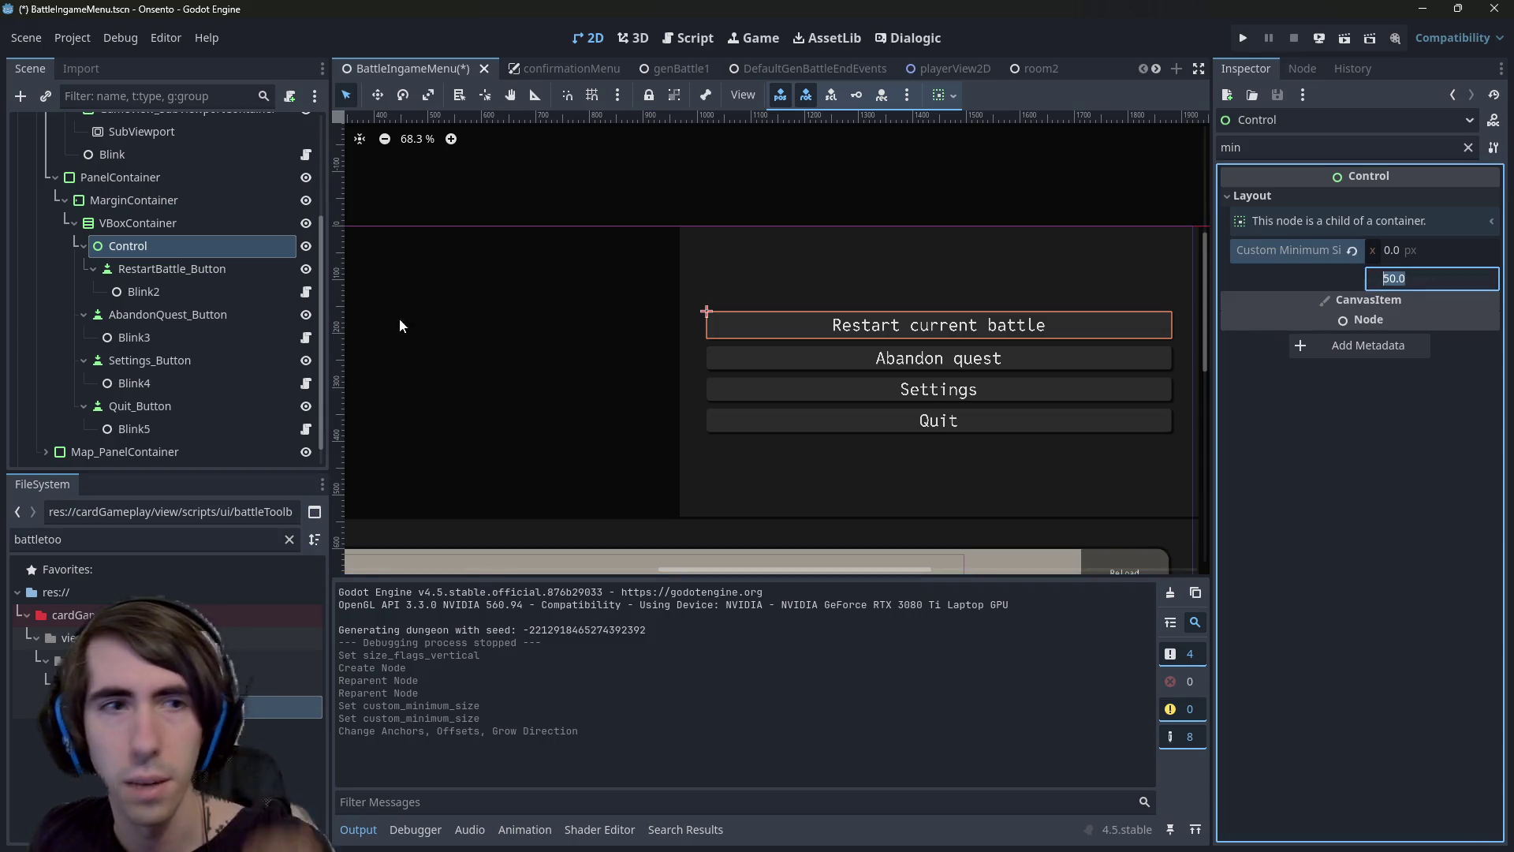
{"action": "left_click", "coordinate": [169, 252]}
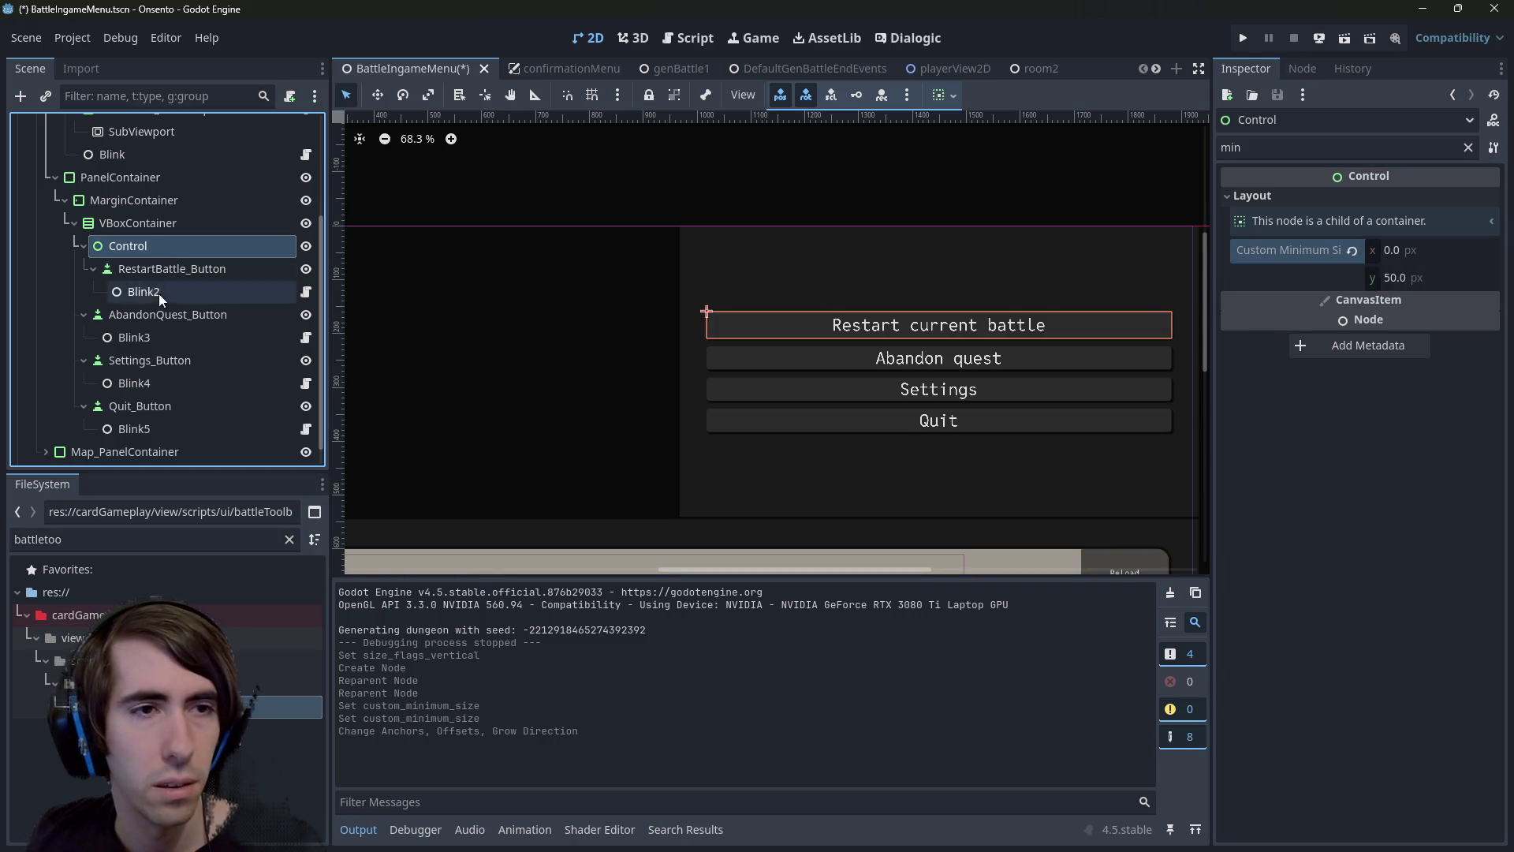
{"action": "key", "text": "ctrl+d"}
{"action": "scroll", "coordinate": [162, 299], "scroll_direction": "down", "scroll_amount": 2}
- Delete the copied restart button, make Control3 and Control4, and move Abandon quest, Settings, Quit into Control2–Control4
{"action": "left_click", "coordinate": [165, 298]}
{"action": "key", "text": "Delete"}
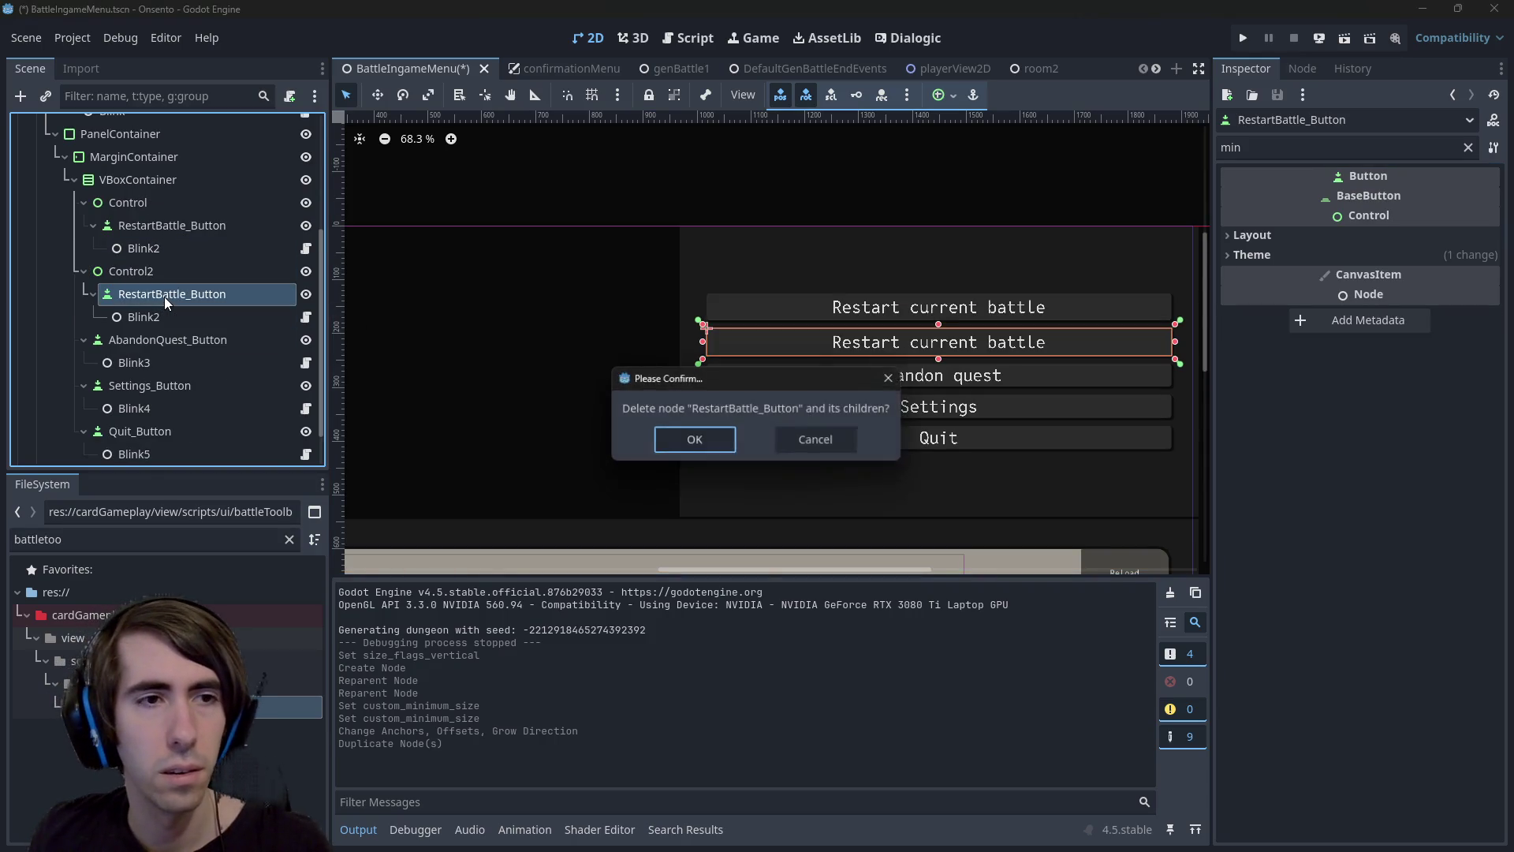
{"action": "key", "text": "Return"}
{"action": "left_click", "coordinate": [135, 271]}
{"action": "key", "text": "ctrl+d"}
{"action": "key", "text": "ctrl+d"}
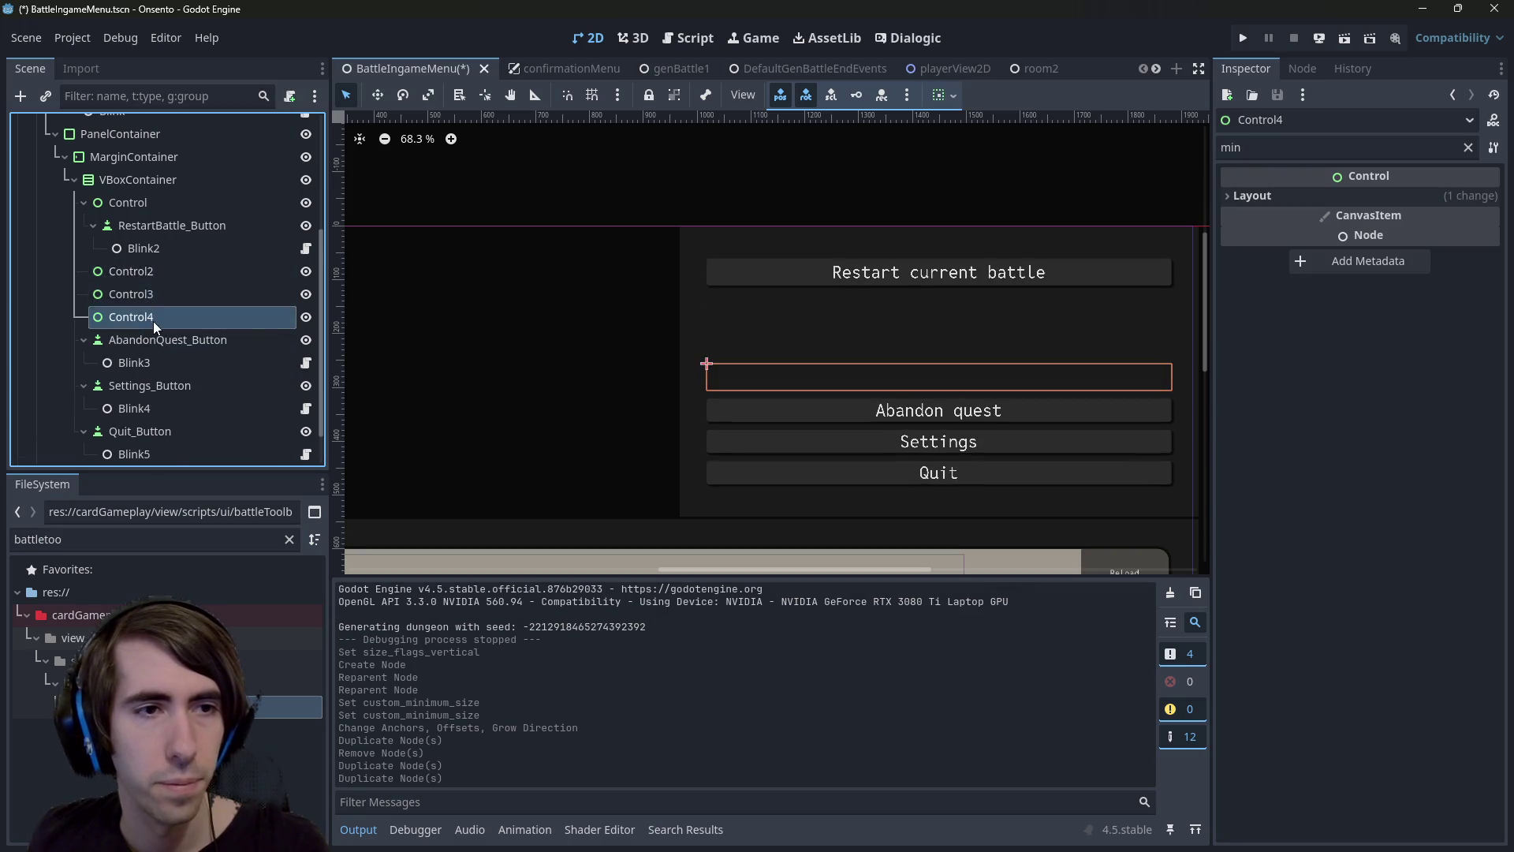
{"action": "left_click_drag", "start_coordinate": [157, 296], "coordinate": [149, 227]}
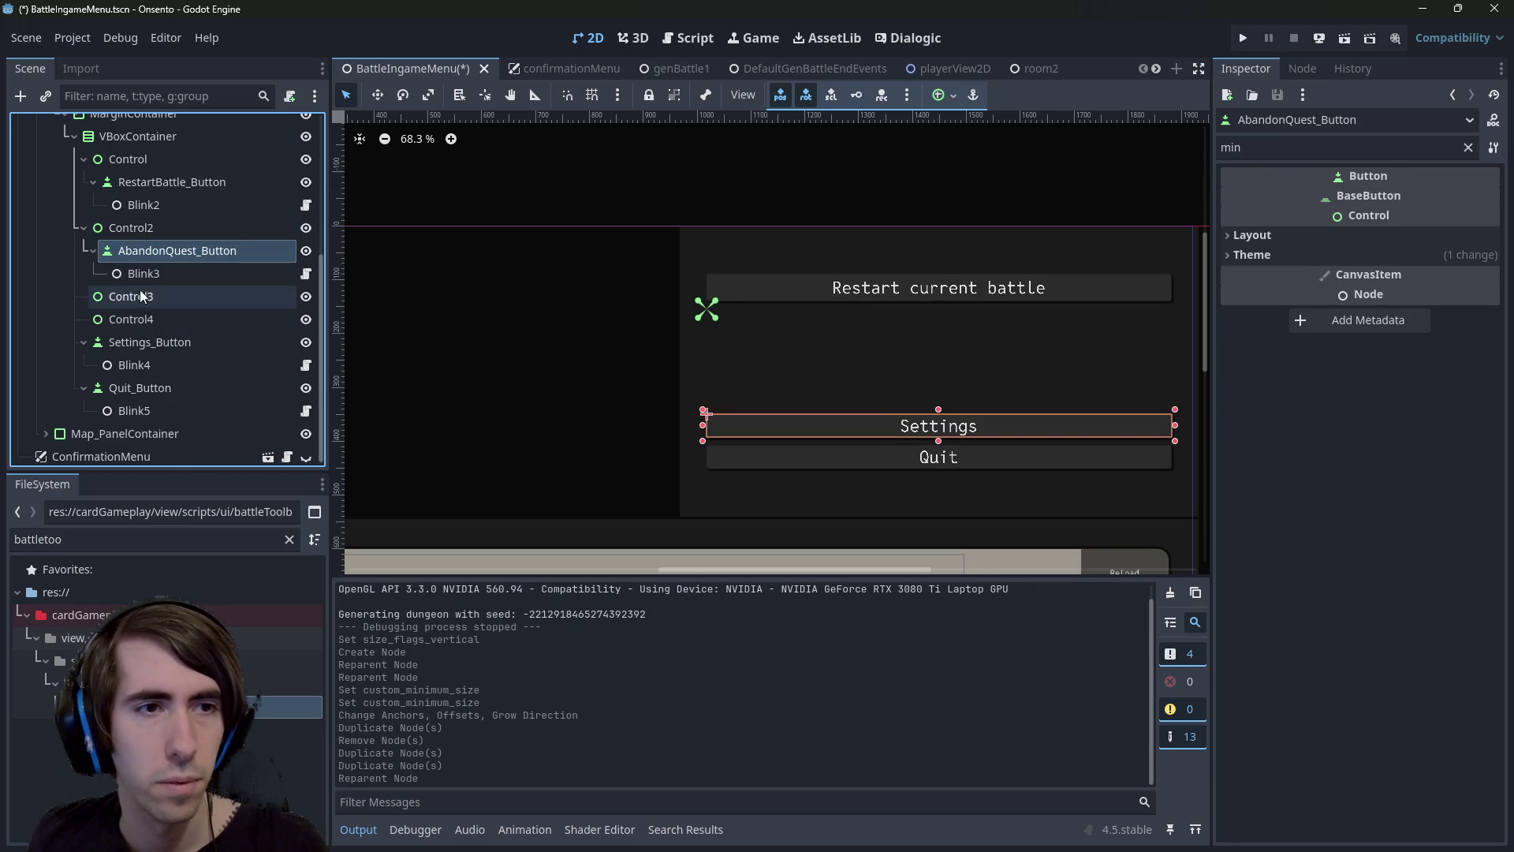
{"action": "left_click_drag", "start_coordinate": [141, 345], "coordinate": [149, 298]}
{"action": "left_click_drag", "start_coordinate": [142, 388], "coordinate": [146, 355]}
{"action": "mouse_move", "coordinate": [142, 410]}
{"action": "left_mouse_down"}
{"action": "mouse_move", "coordinate": [147, 374]}
{"action": "mouse_move", "coordinate": [150, 410]}
{"action": "left_mouse_up"}
- Apply the Full Rect anchor preset to Quit_Button and Settings_Button
{"action": "left_click", "coordinate": [153, 367]}
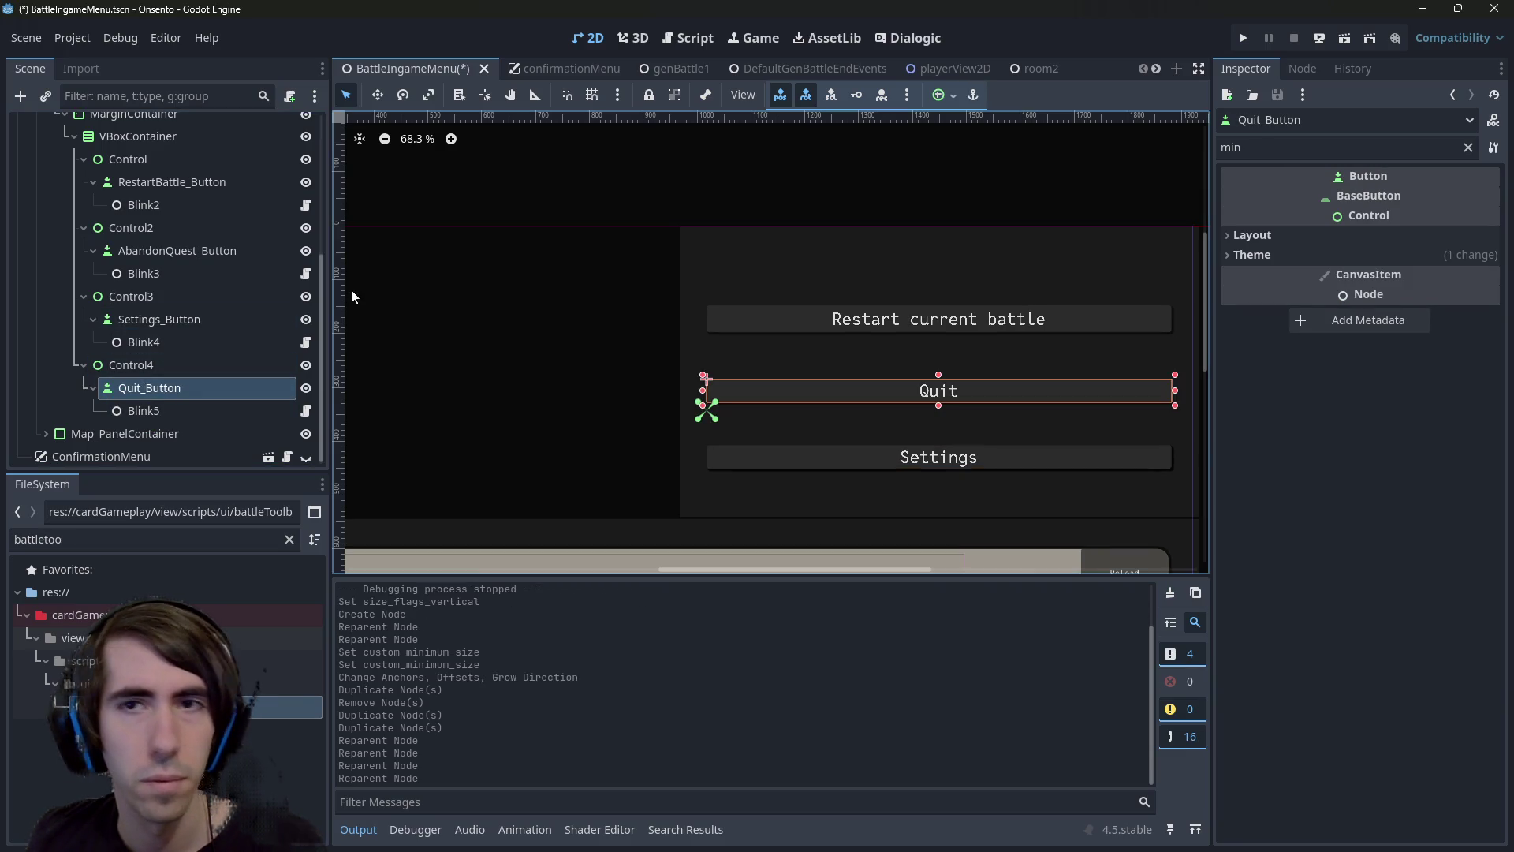
{"action": "left_click", "coordinate": [944, 95]}
{"action": "left_click", "coordinate": [1035, 246]}
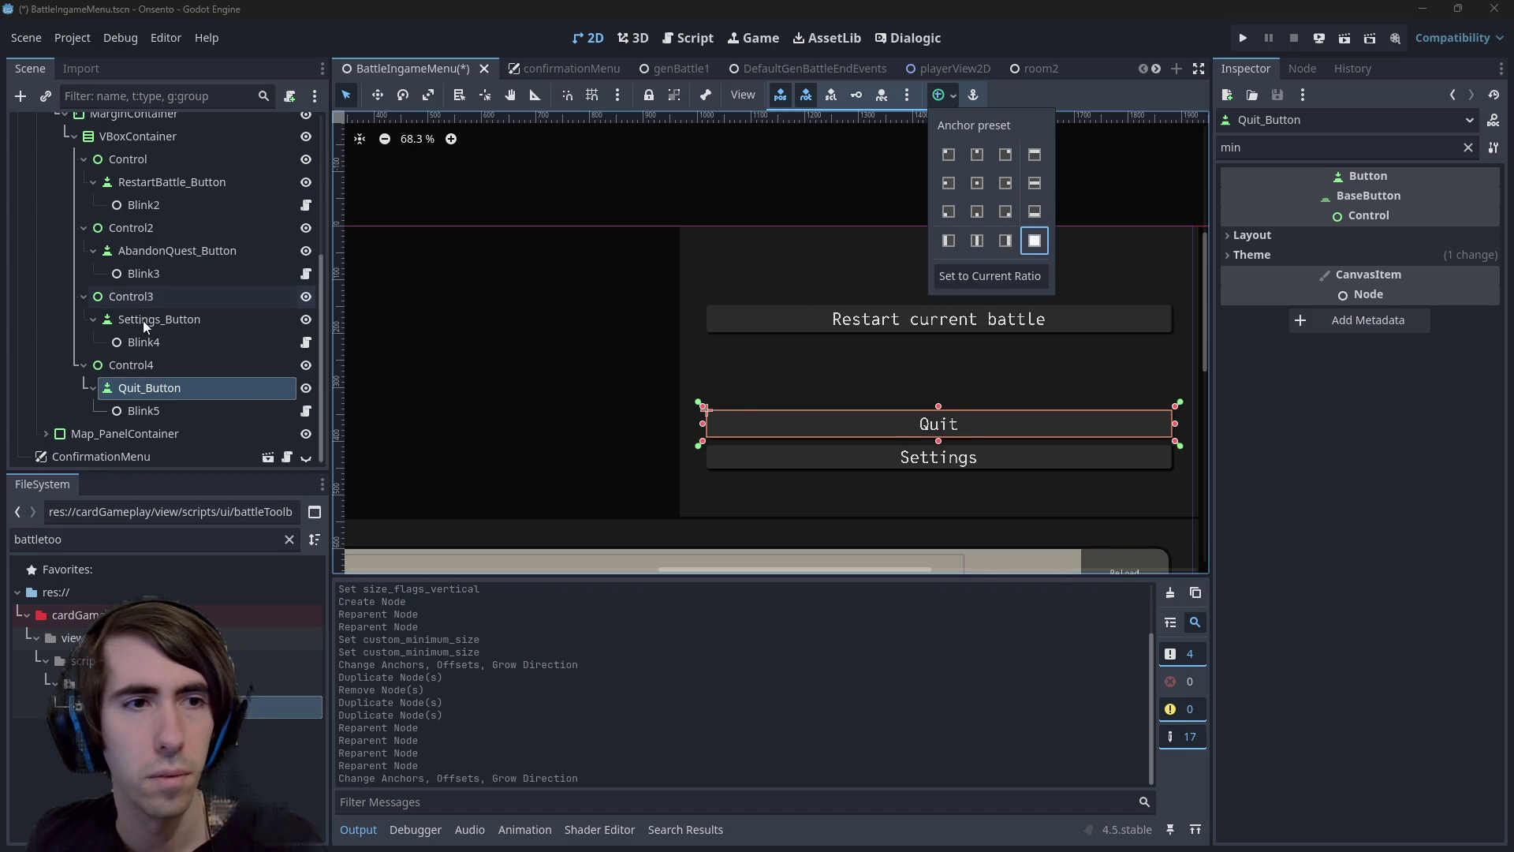
{"action": "left_click", "coordinate": [149, 348]}
{"action": "left_click", "coordinate": [150, 298]}
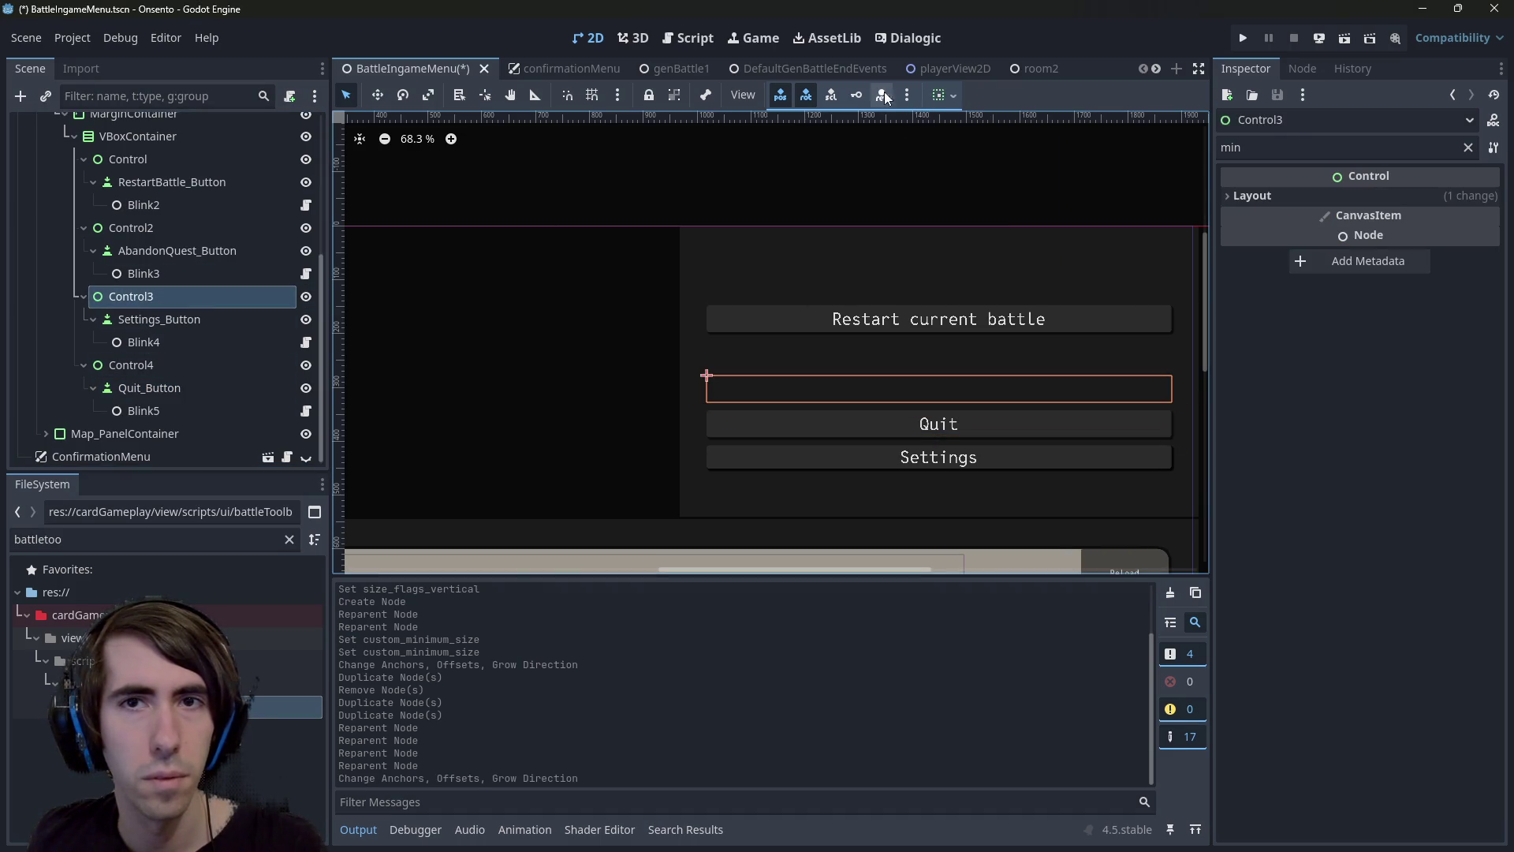
{"action": "left_click", "coordinate": [258, 315]}
{"action": "left_click", "coordinate": [945, 95]}
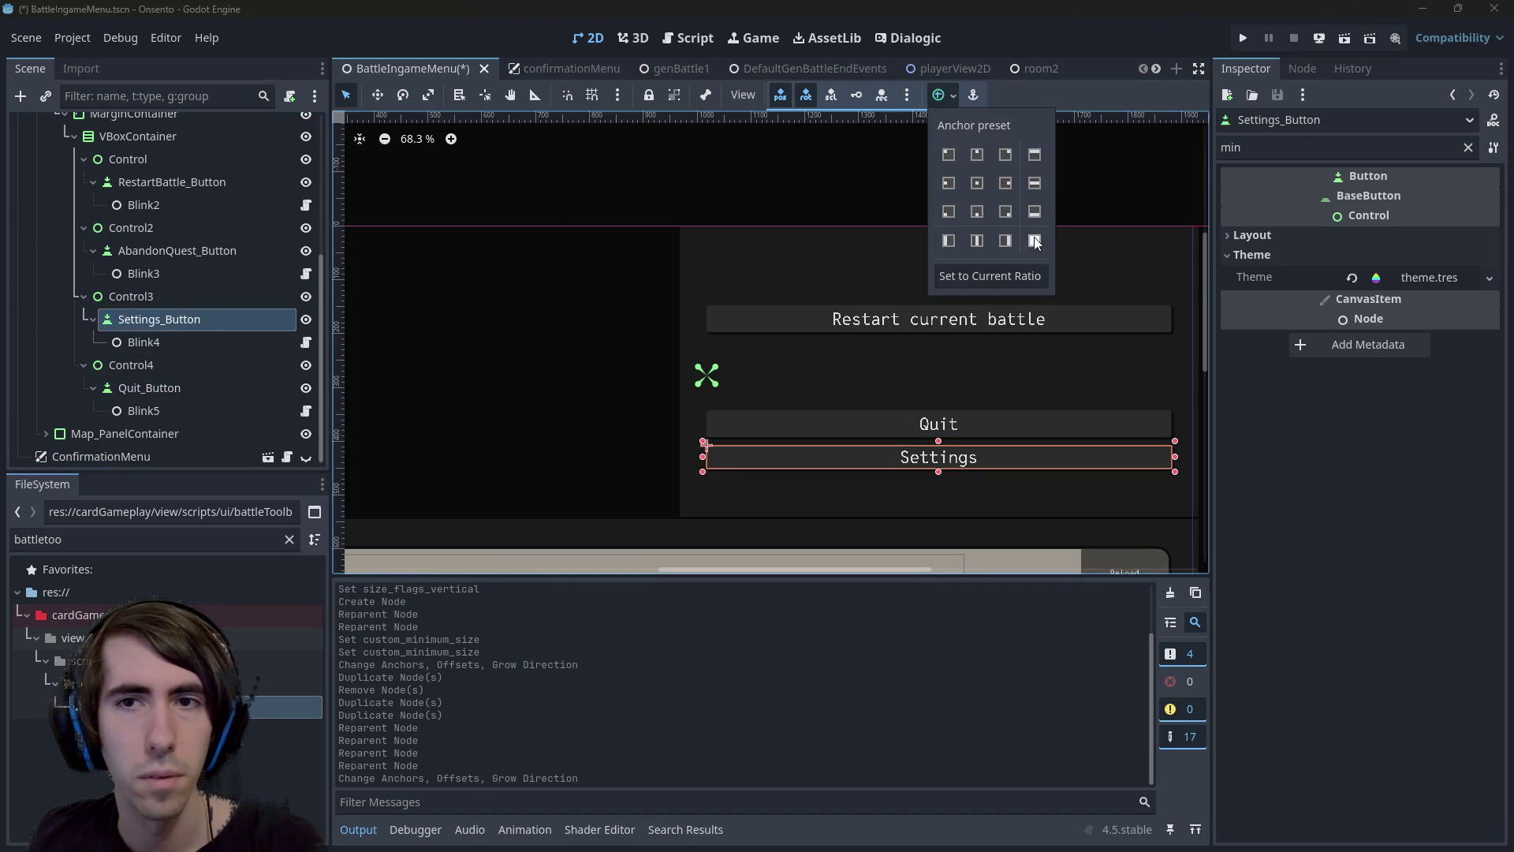
{"action": "left_click", "coordinate": [1036, 240]}
- Apply Full Rect to AbandonQuest_Button and save the BattleIngameMenu scene
{"action": "left_click", "coordinate": [165, 248]}
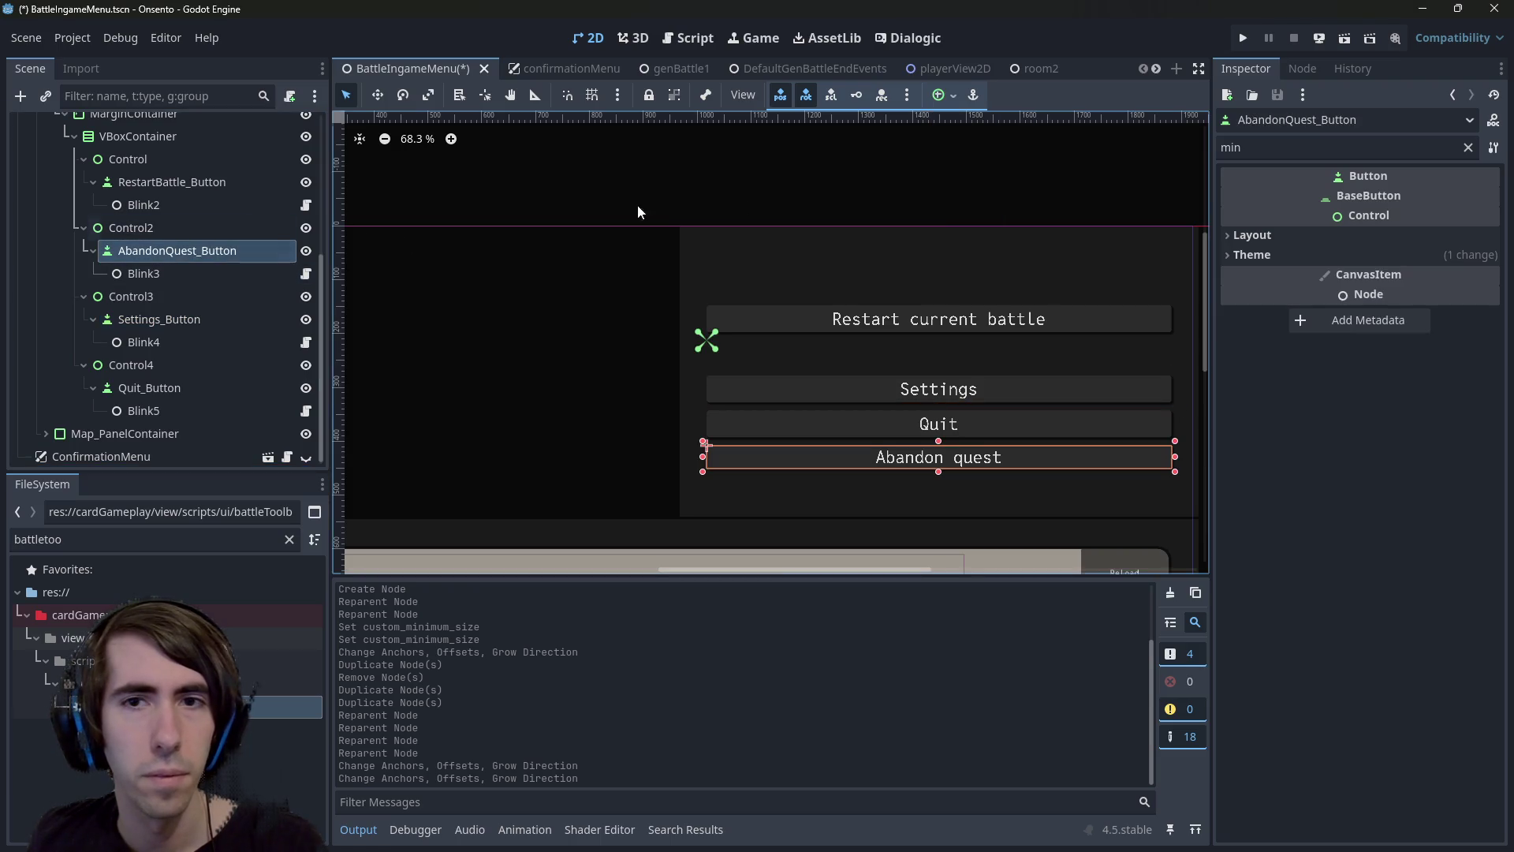
{"action": "left_click", "coordinate": [945, 95]}
{"action": "left_click", "coordinate": [1036, 240]}
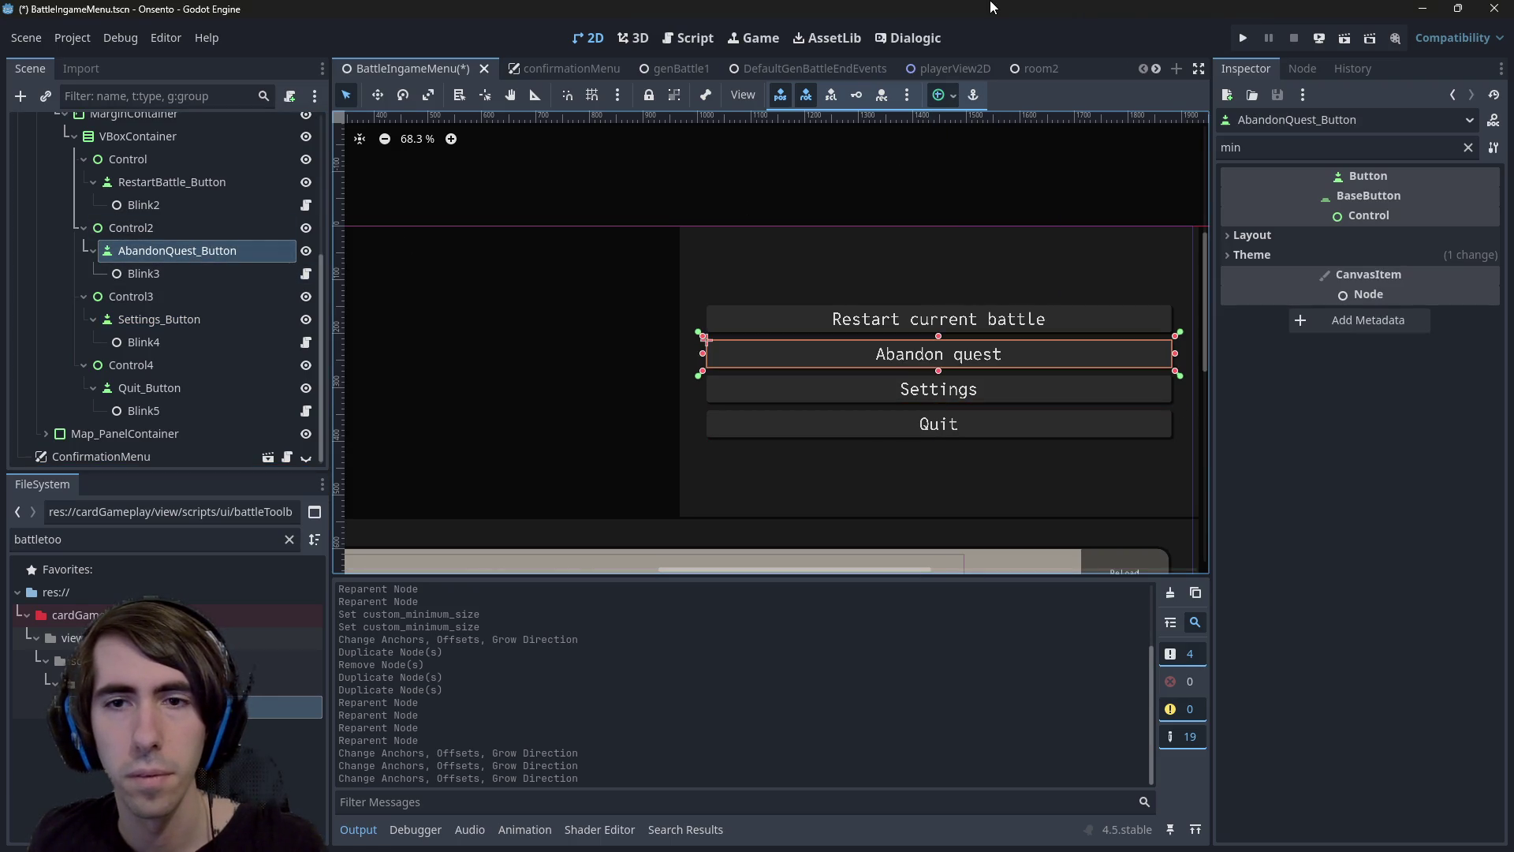
{"action": "key", "text": "ctrl+s"}
{"action": "scroll", "coordinate": [1001, 359], "scroll_direction": "up", "scroll_amount": 3}
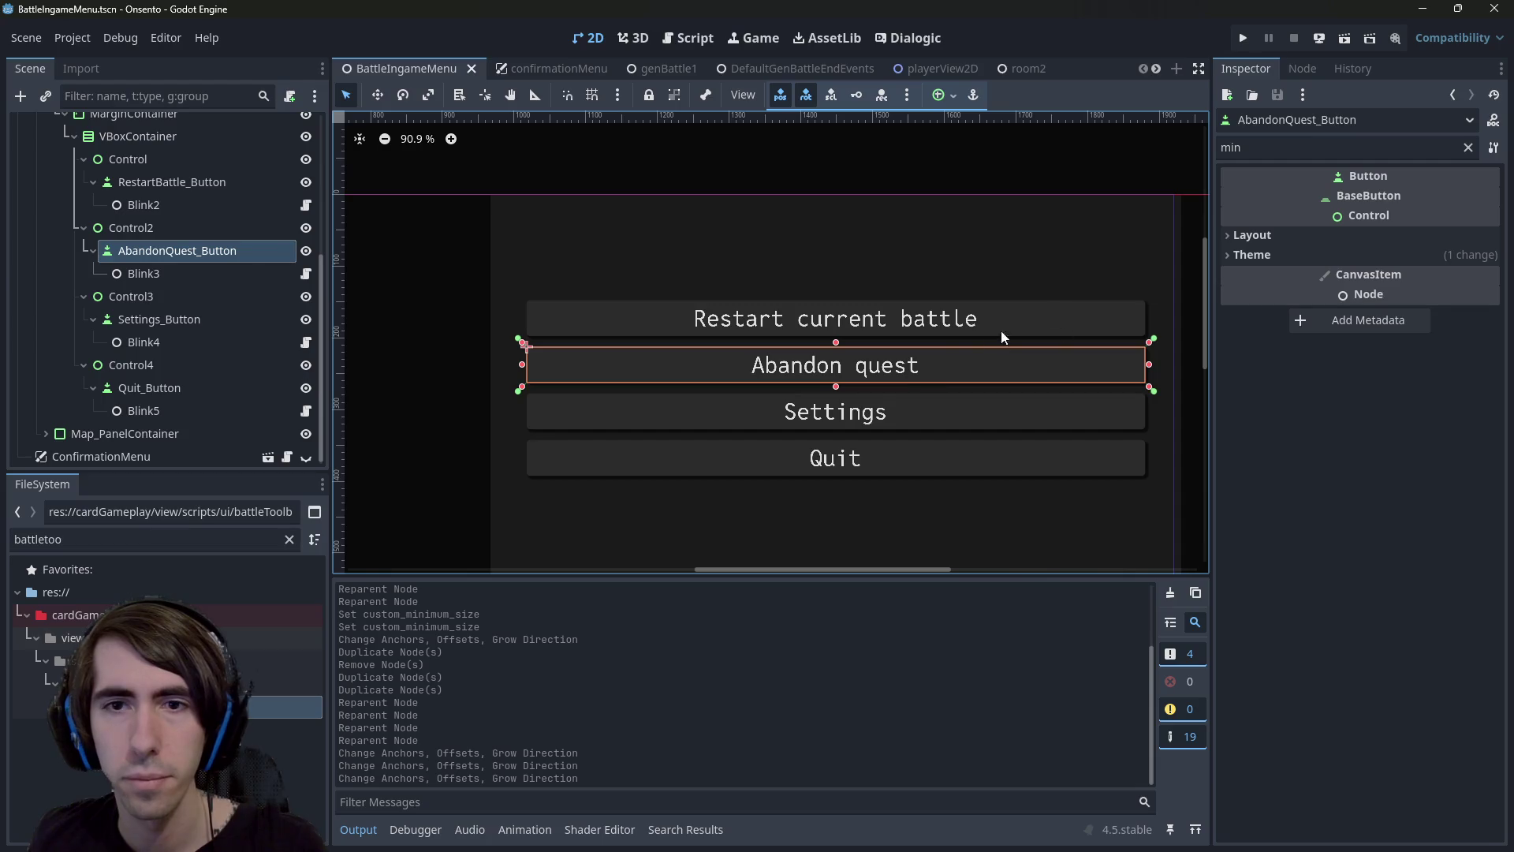
{"action": "left_click", "coordinate": [169, 179]}
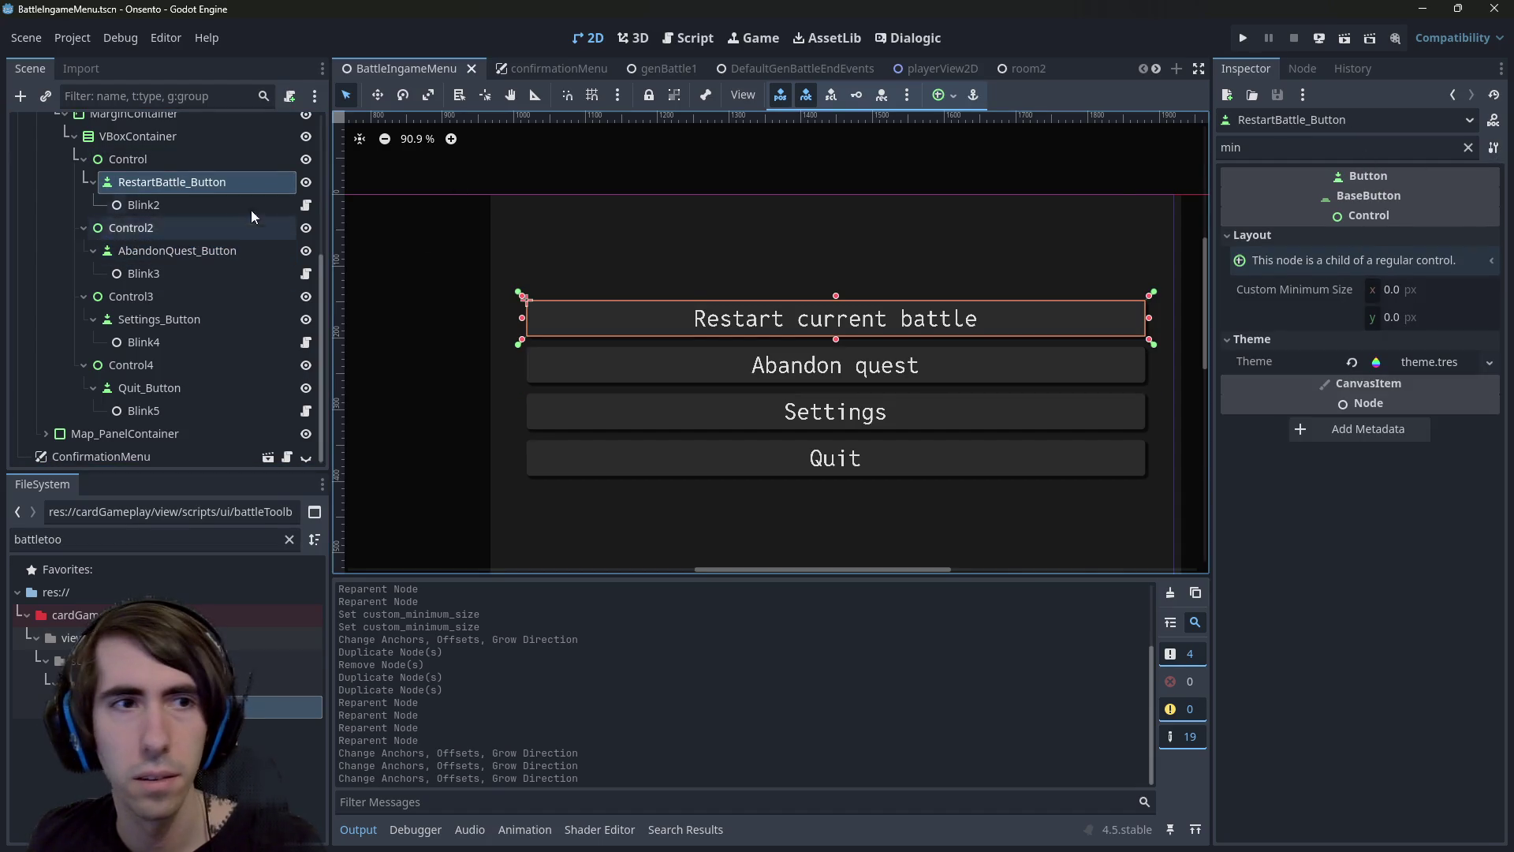
- Try a 500 px minimum width on the restart button's Control wrapper, then undo it
{"action": "left_click", "coordinate": [197, 161]}
{"action": "left_click", "coordinate": [1395, 282]}
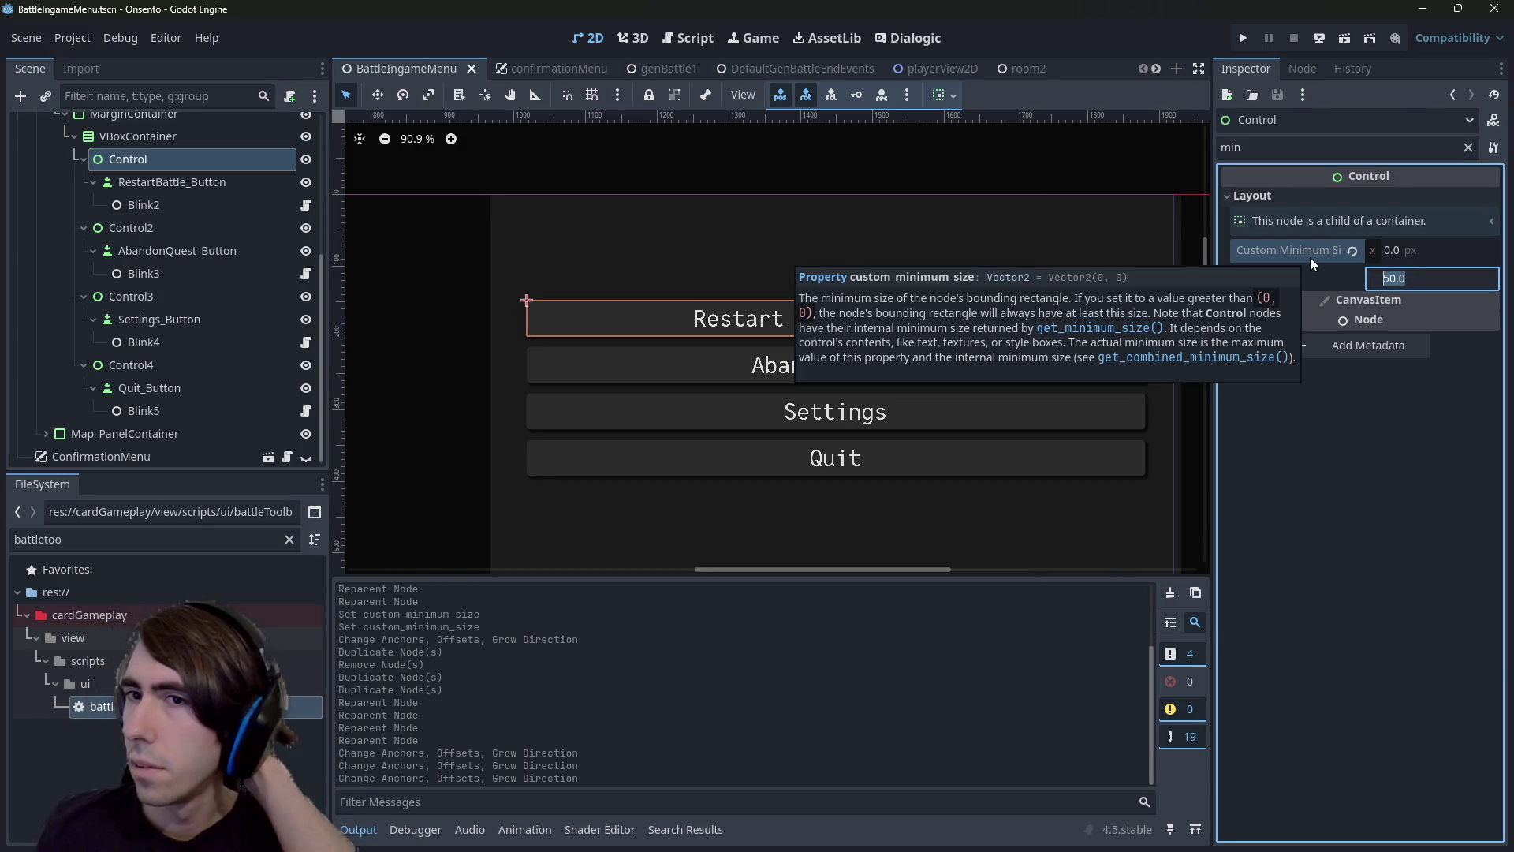
{"action": "left_click", "coordinate": [1406, 252]}
{"action": "type", "text": "500"}
{"action": "key", "text": "Return"}
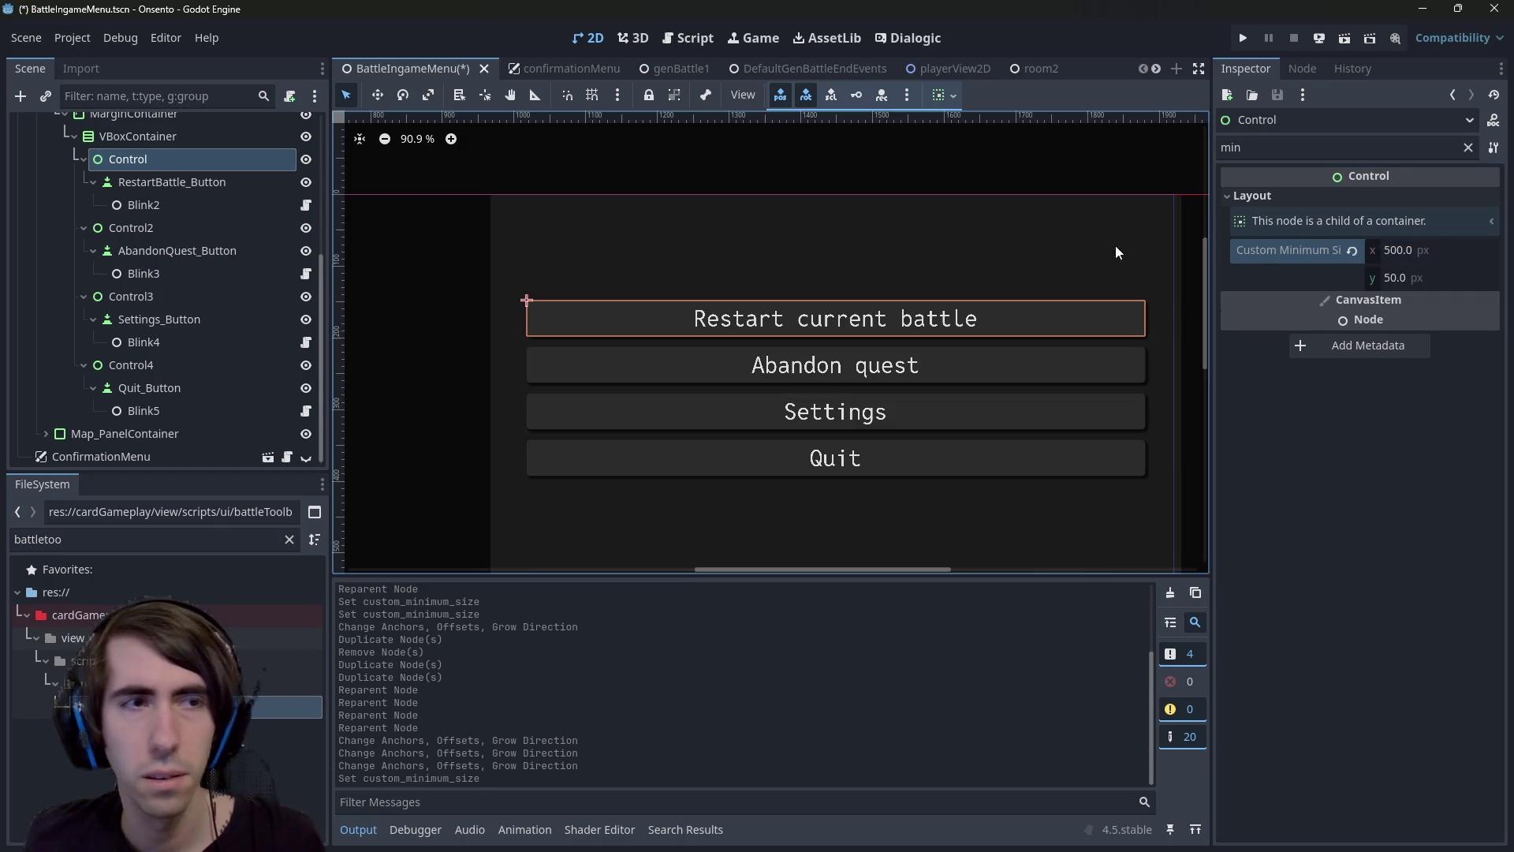
{"action": "left_click", "coordinate": [1447, 253]}
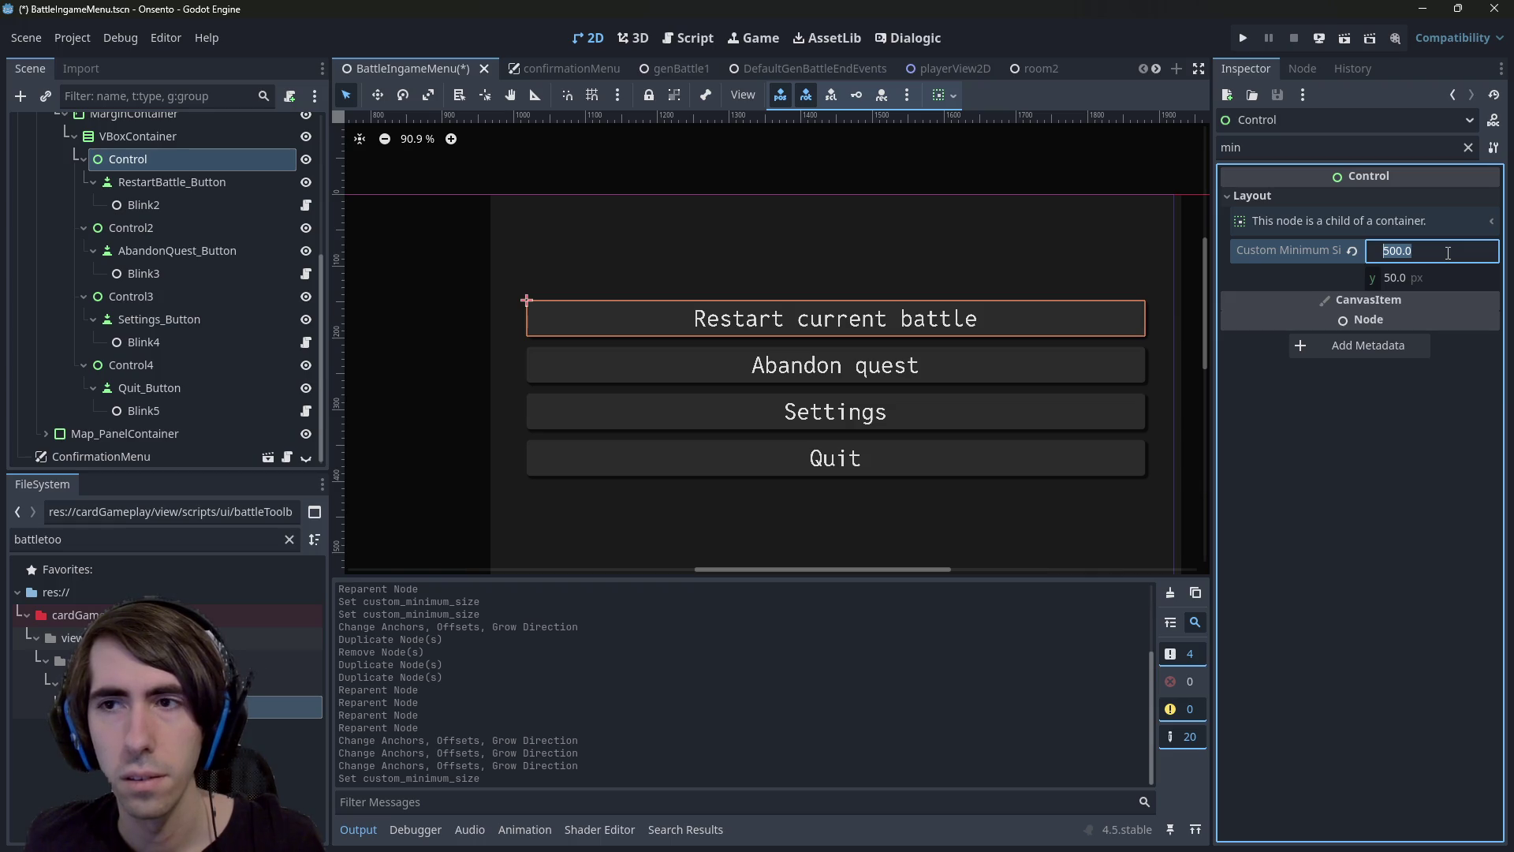
{"action": "key", "text": "Return"}
{"action": "key", "text": "ctrl+z"}
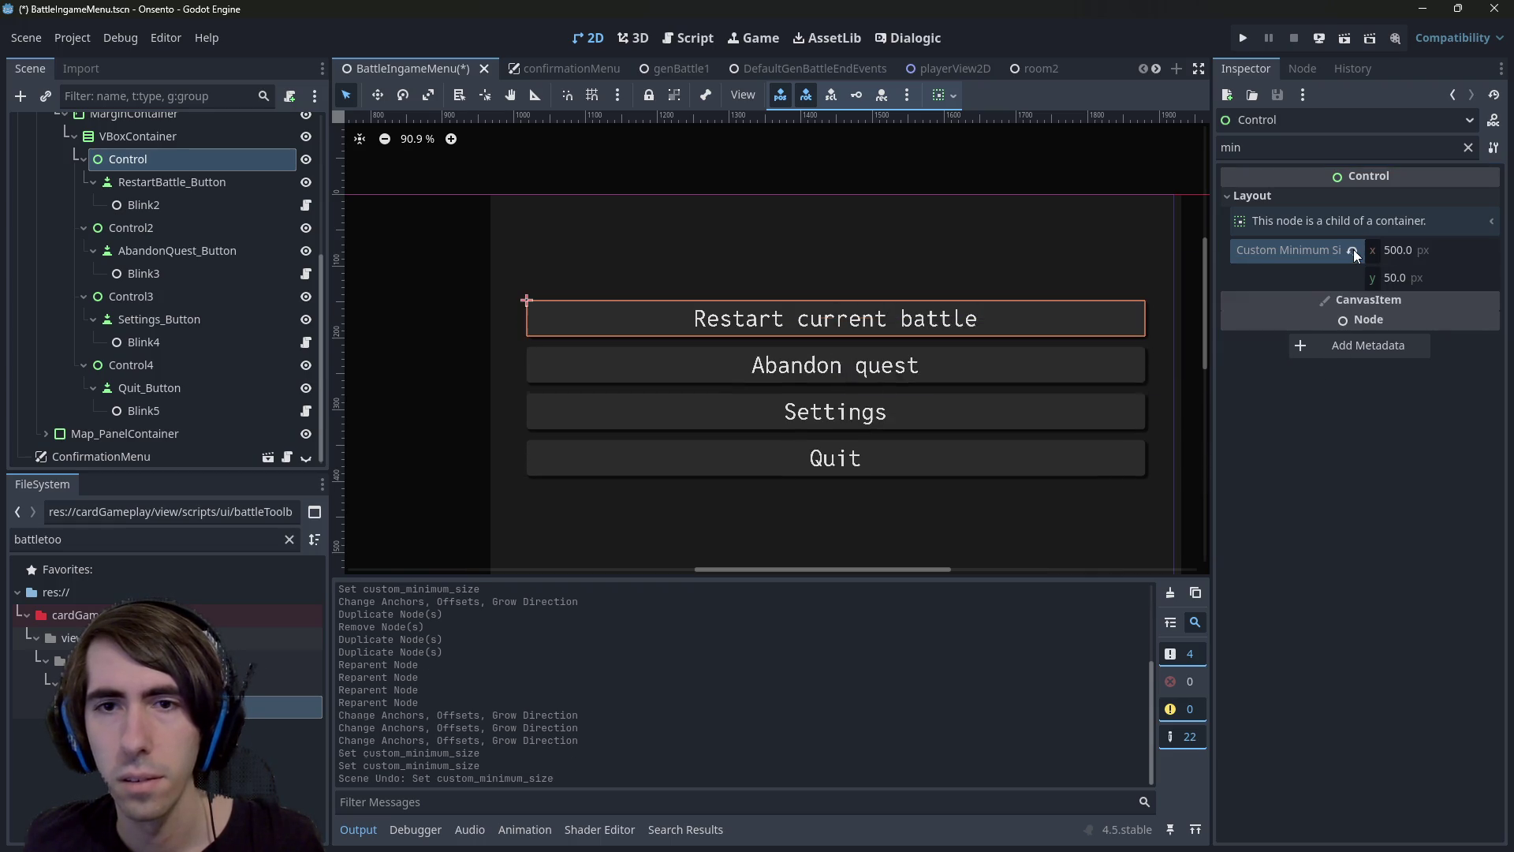
{"action": "key", "text": "ctrl+z"}
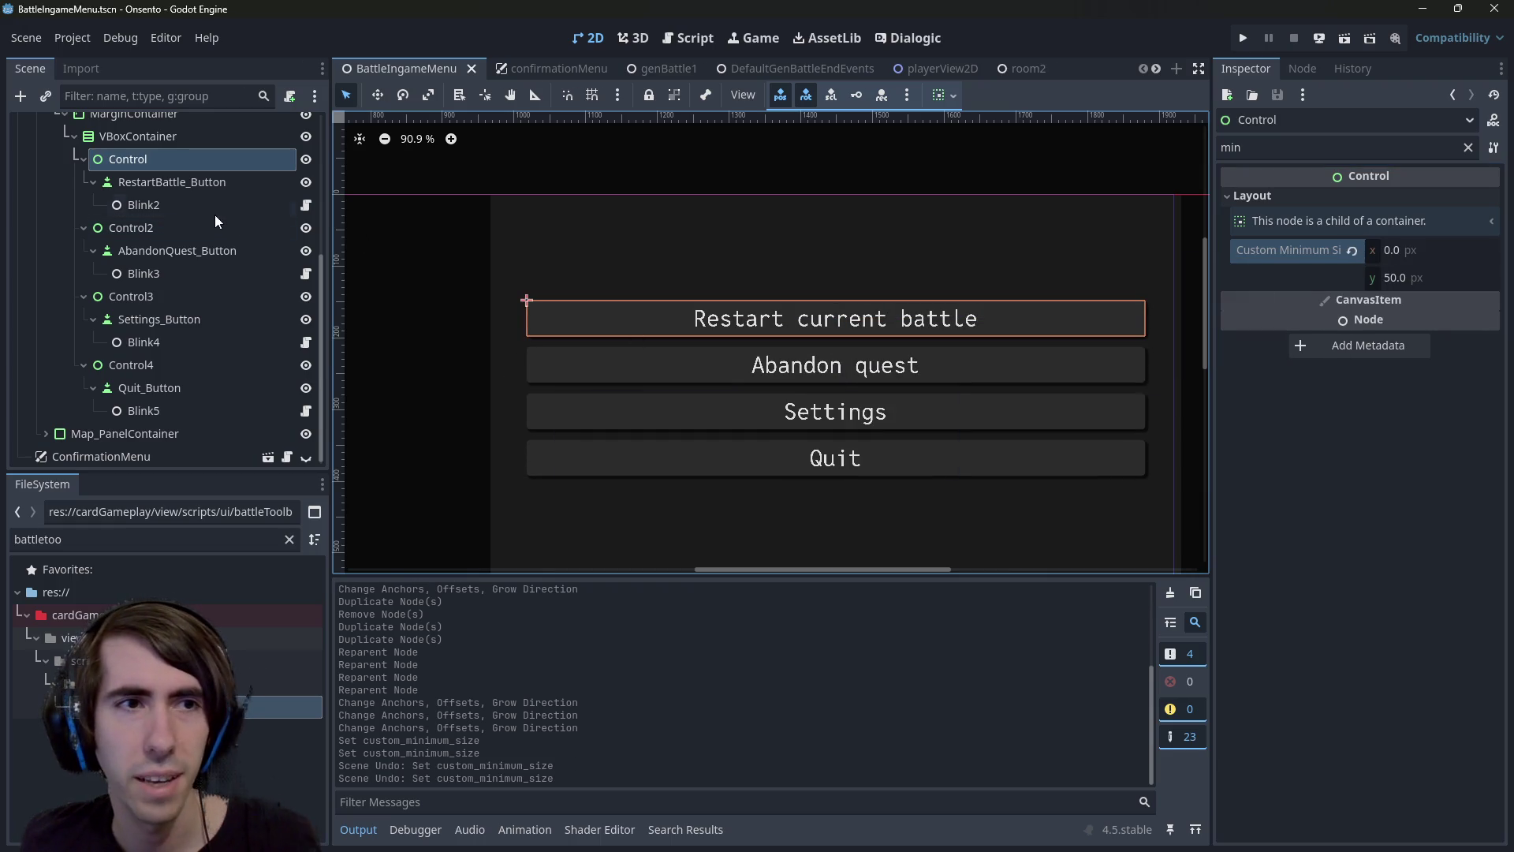
- Set RestartBattle_Button's custom minimum size to 200 × 50 px, then select VBoxContainer
{"action": "left_click", "coordinate": [189, 182]}
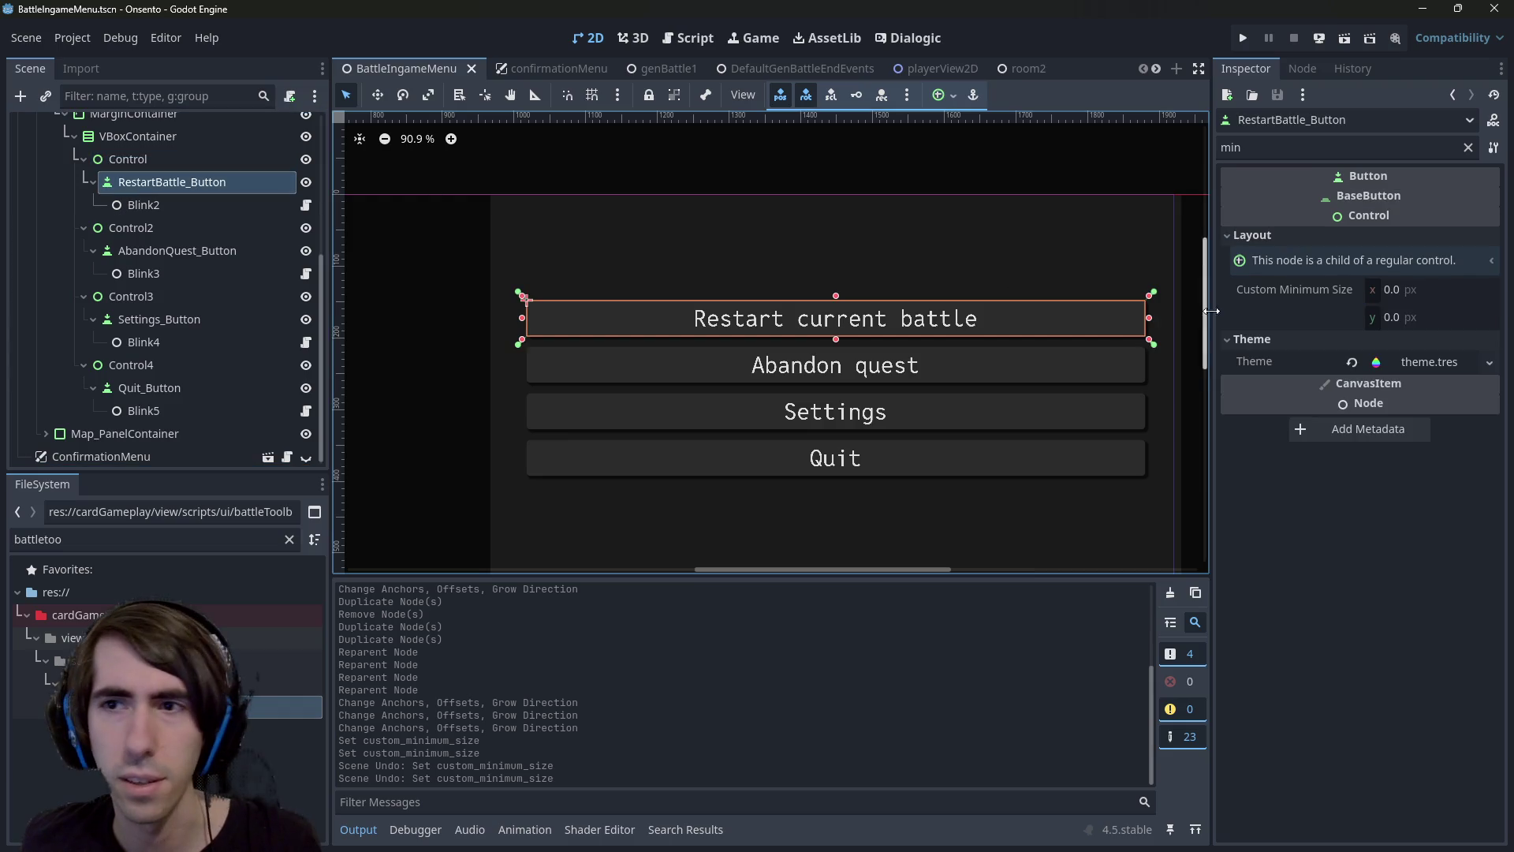
{"action": "left_click", "coordinate": [1403, 316]}
{"action": "type", "text": "50"}
{"action": "key", "text": "Return"}
{"action": "left_click", "coordinate": [1416, 291]}
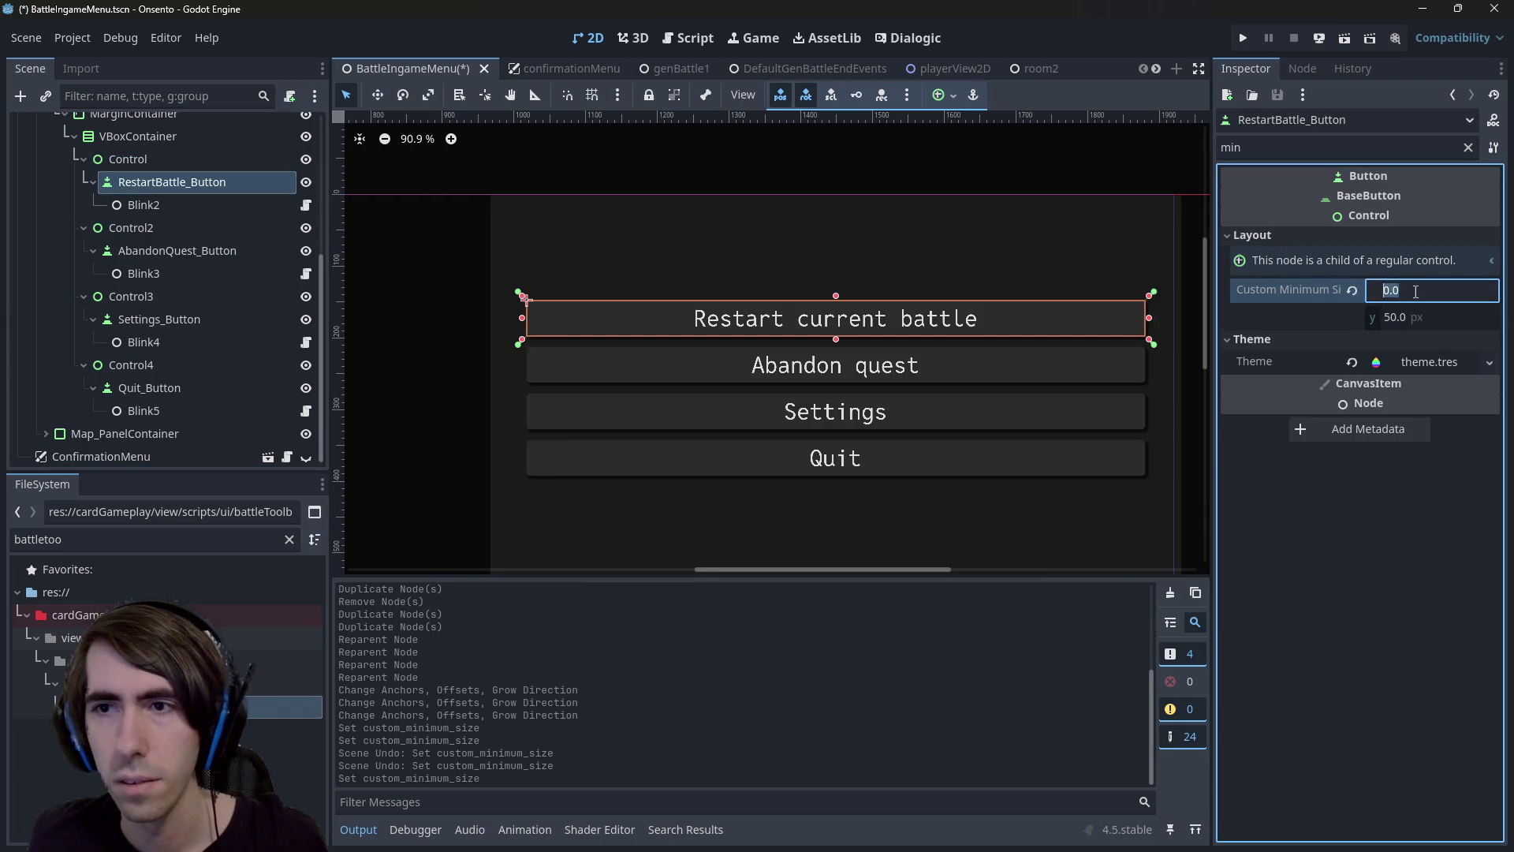
{"action": "type", "text": "00"}
{"action": "key", "text": "Return"}
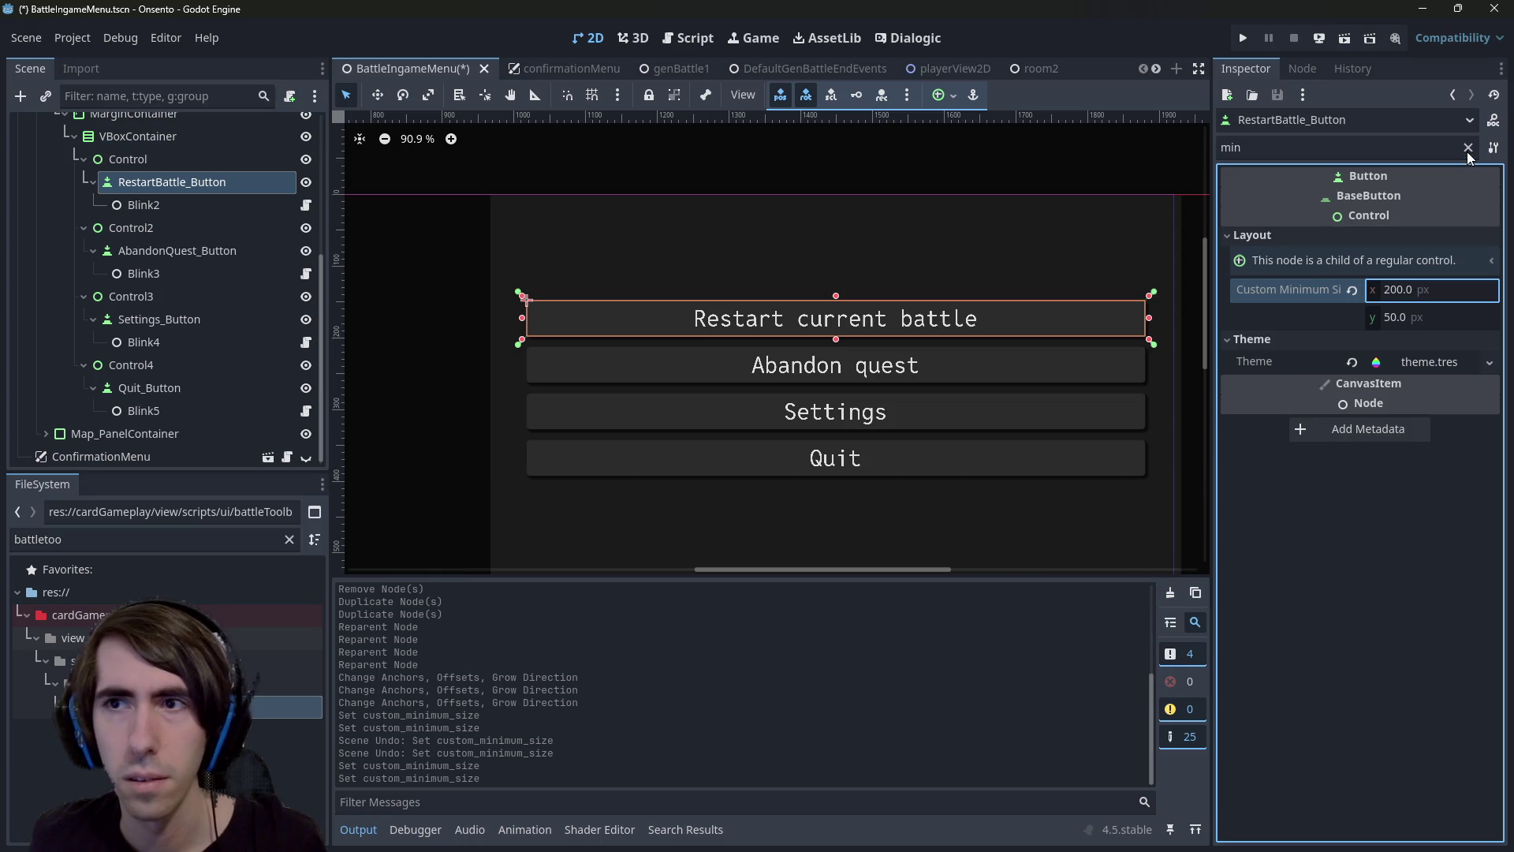
{"action": "left_click", "coordinate": [1467, 148]}
{"action": "left_click", "coordinate": [169, 158]}
{"action": "left_click", "coordinate": [169, 179]}
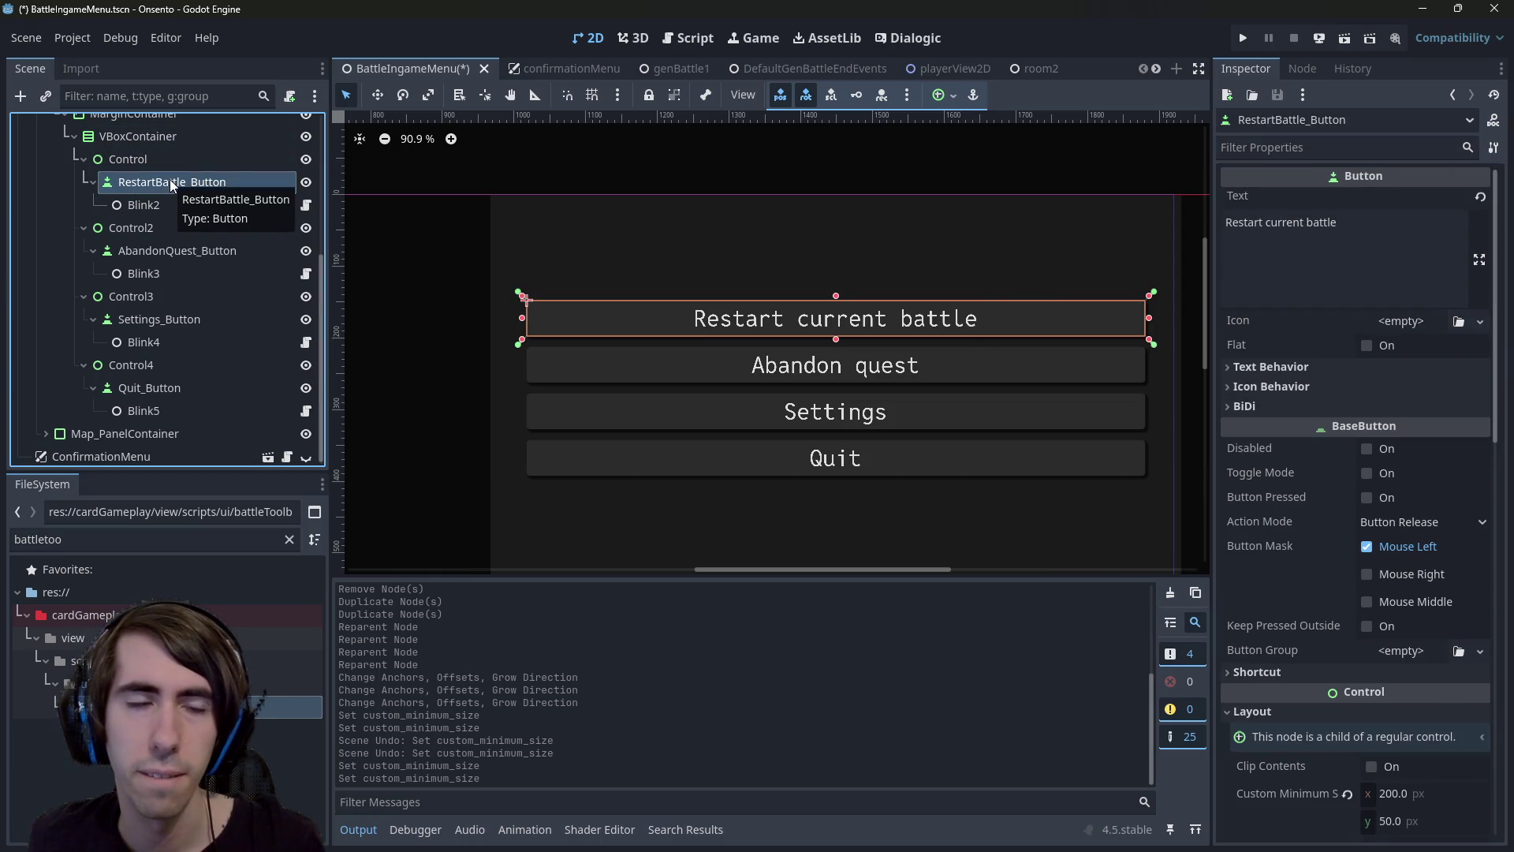
{"action": "left_click", "coordinate": [172, 159]}
{"action": "left_click", "coordinate": [169, 135]}
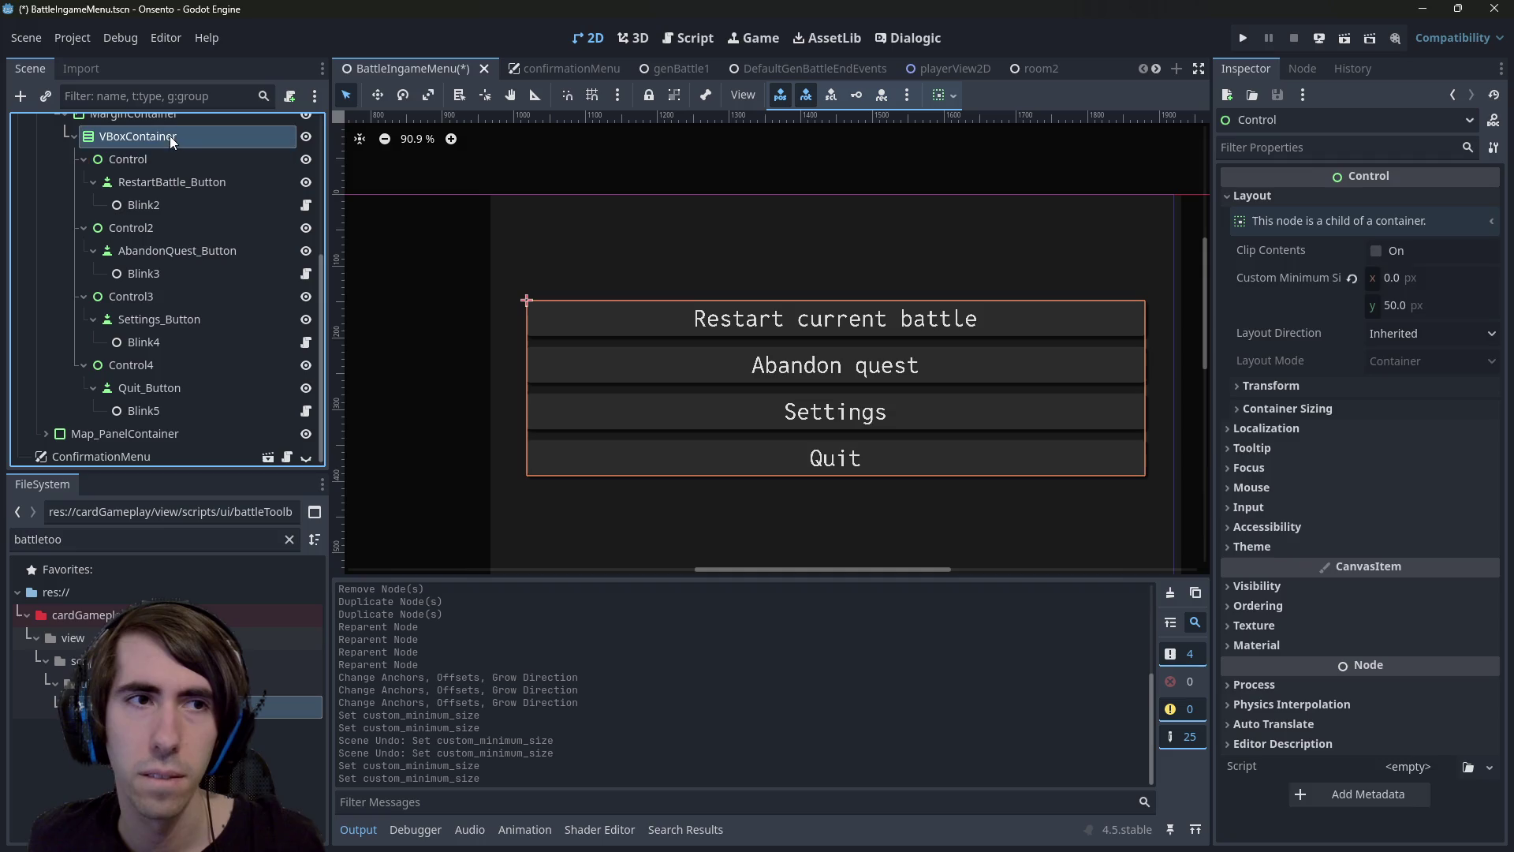
- Centre the VBoxContainer's menu buttons horizontally
{"action": "left_click", "coordinate": [940, 97]}
{"action": "left_click", "coordinate": [976, 156]}
{"action": "left_click", "coordinate": [975, 246]}
{"action": "left_click", "coordinate": [975, 156]}
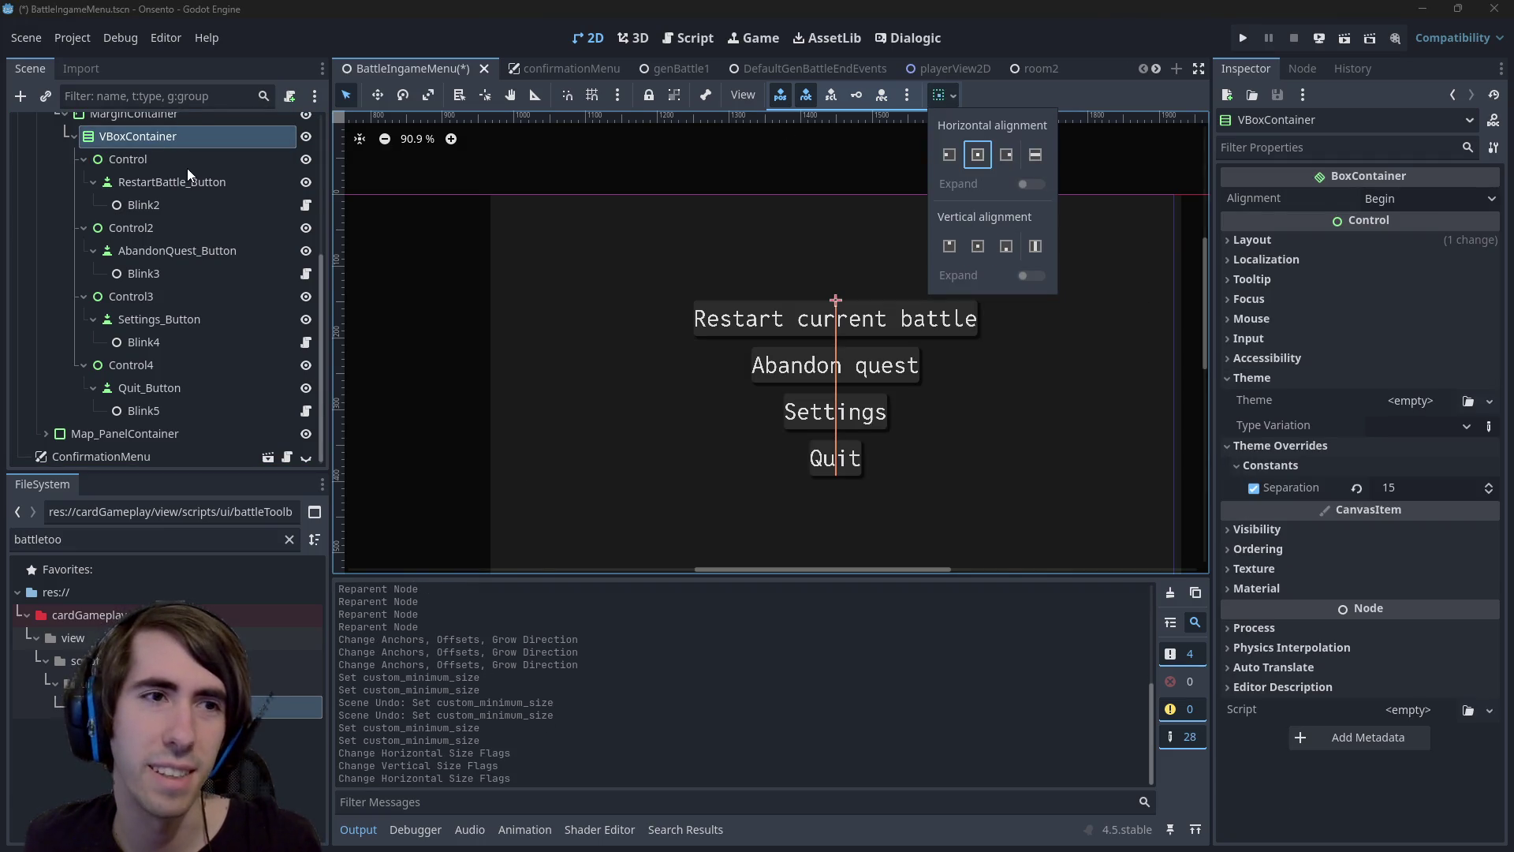
- Give RestartBattle_Button a 700 px custom minimum width
{"action": "left_click", "coordinate": [167, 166]}
{"action": "left_click", "coordinate": [172, 182]}
{"action": "left_click", "coordinate": [1334, 147]}
{"action": "type", "text": "min"}
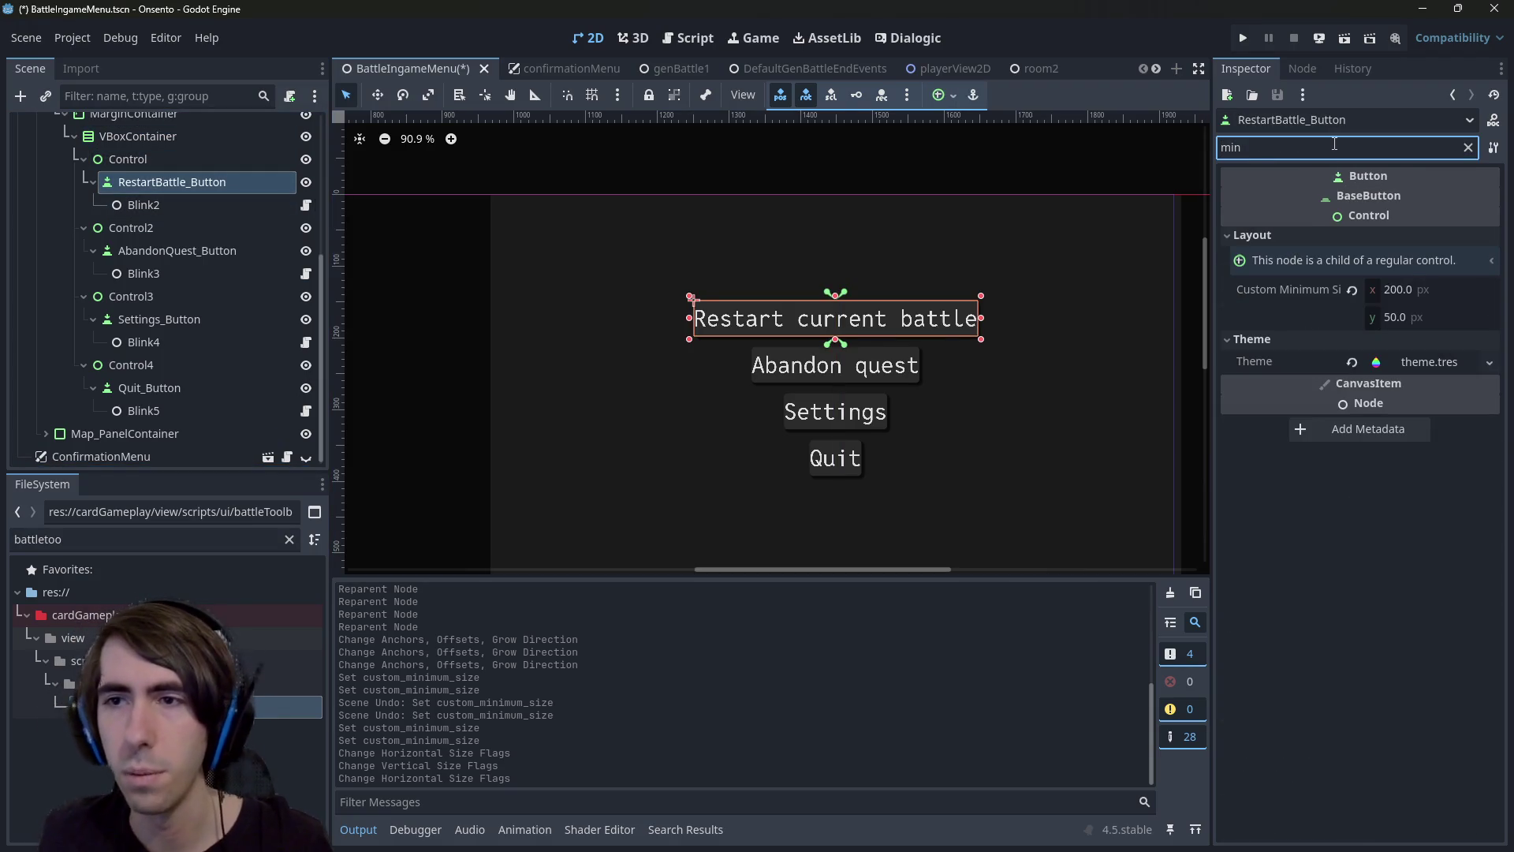
{"action": "left_click", "coordinate": [1436, 291]}
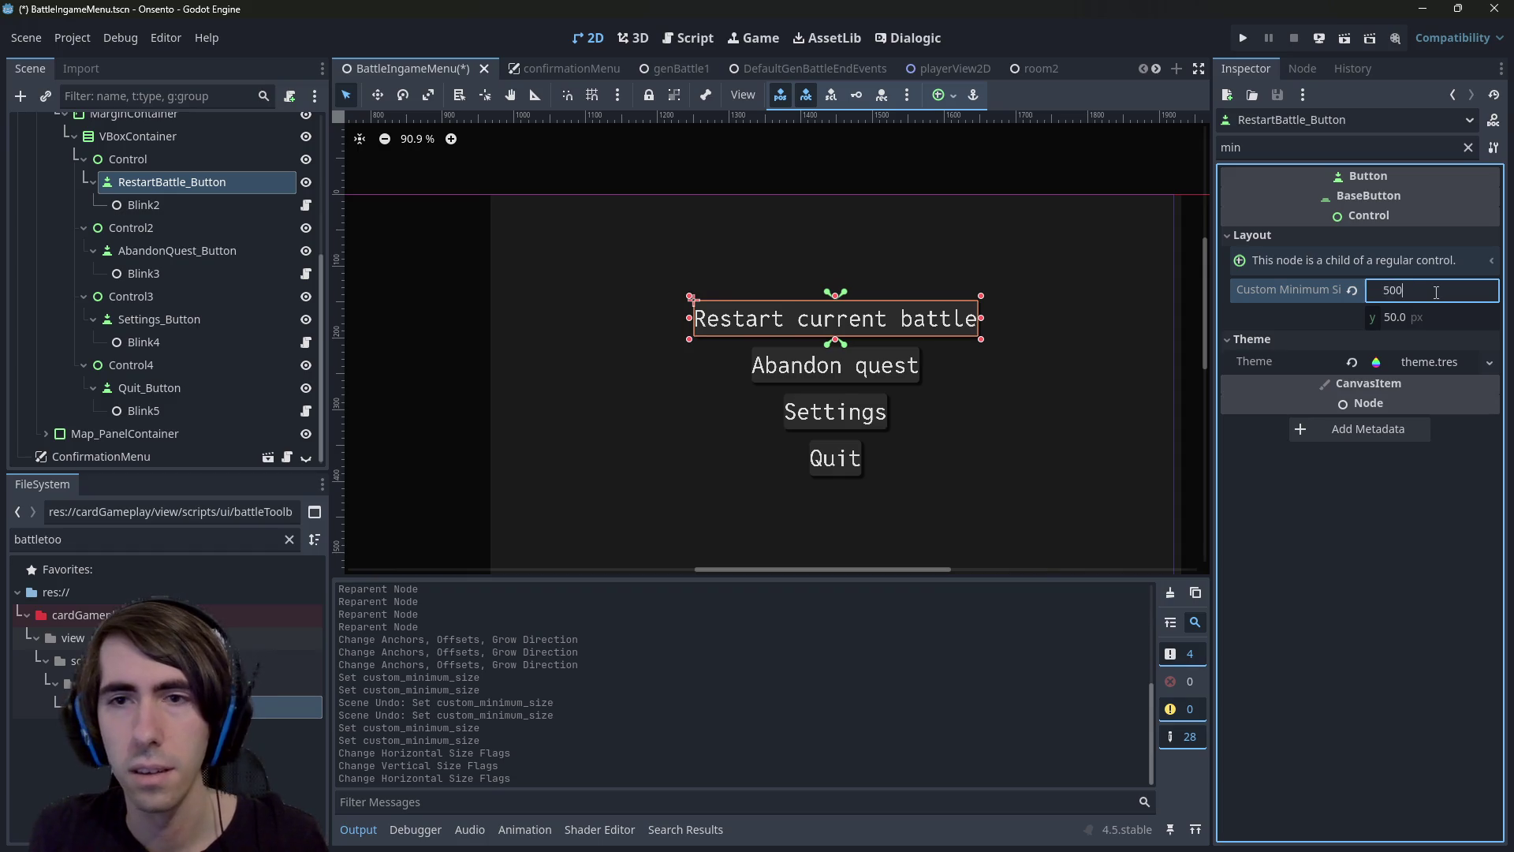
{"action": "key", "text": "Return"}
{"action": "type", "text": "5"}
{"action": "key", "text": "Return"}
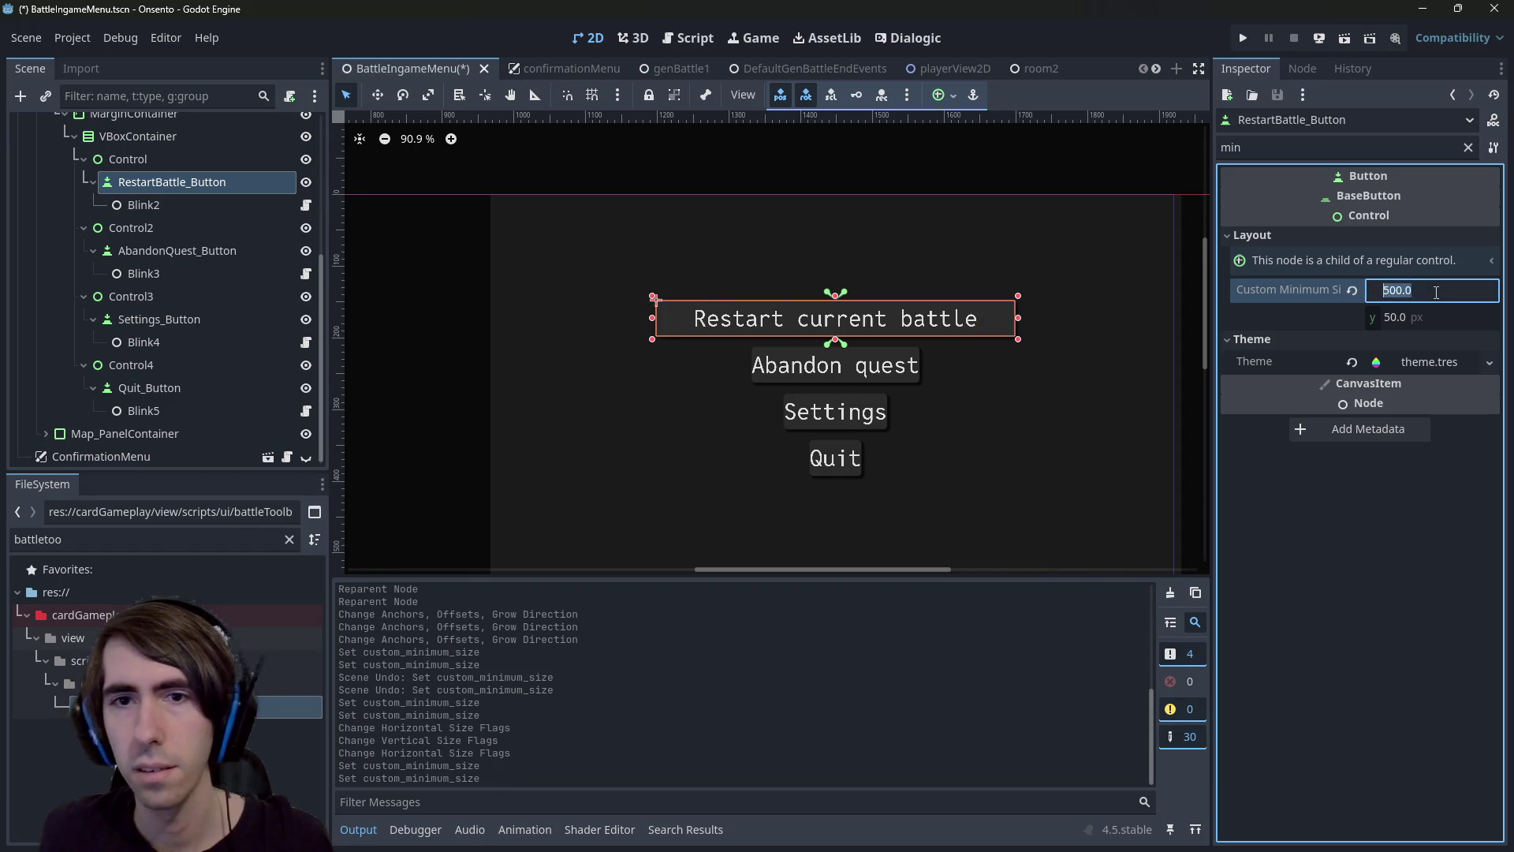
{"action": "type", "text": "0"}
{"action": "key", "text": "Return"}
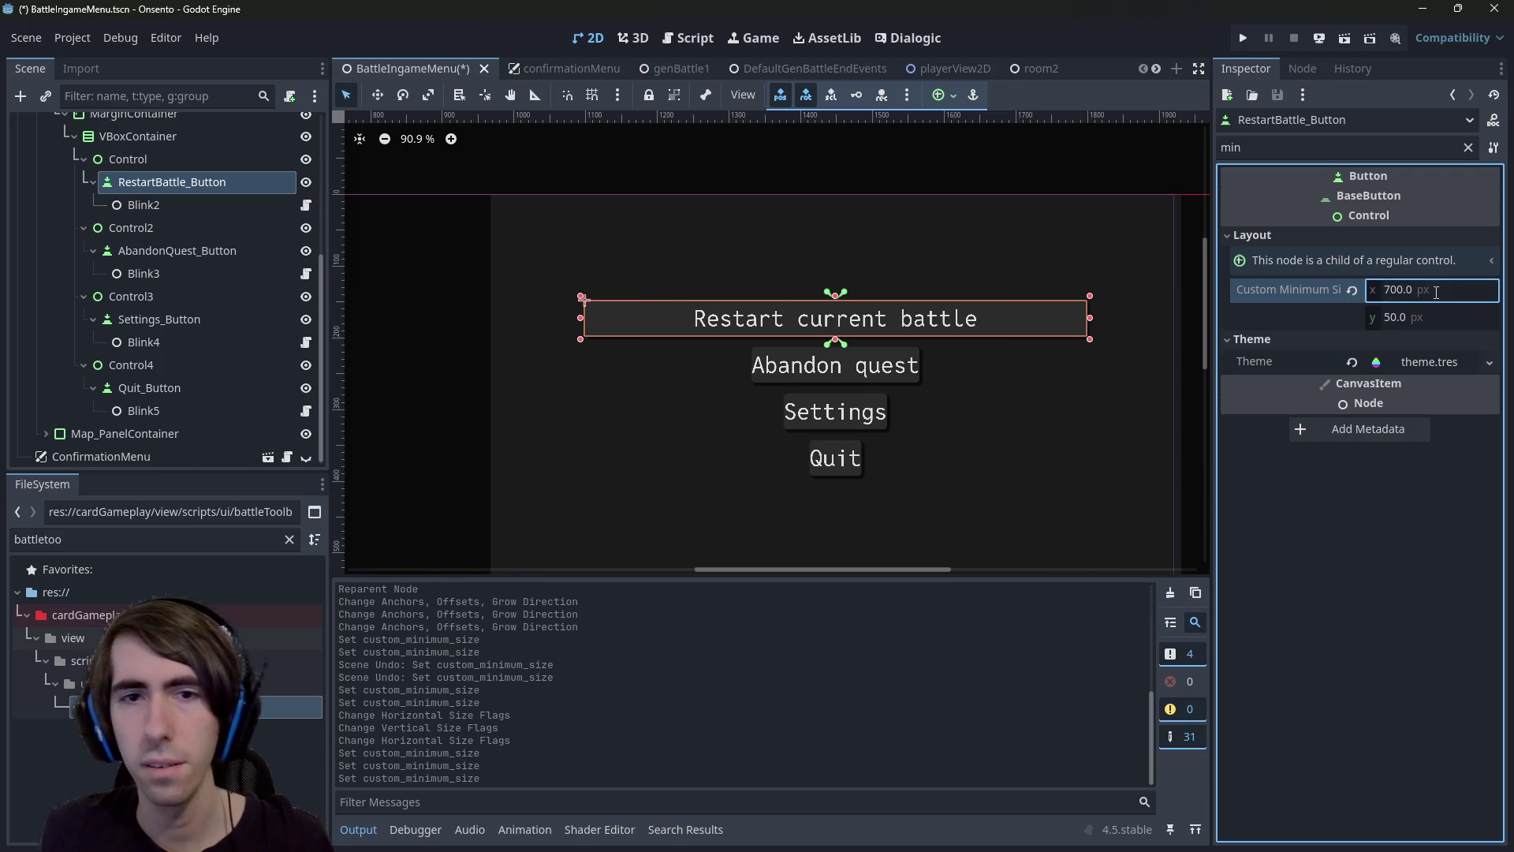
- Set Control2's minimum width to 700 px, comparing the change with undo and redo
{"action": "left_click", "coordinate": [157, 232]}
{"action": "left_click", "coordinate": [1393, 250]}
{"action": "type", "text": "700"}
{"action": "key", "text": "Return"}
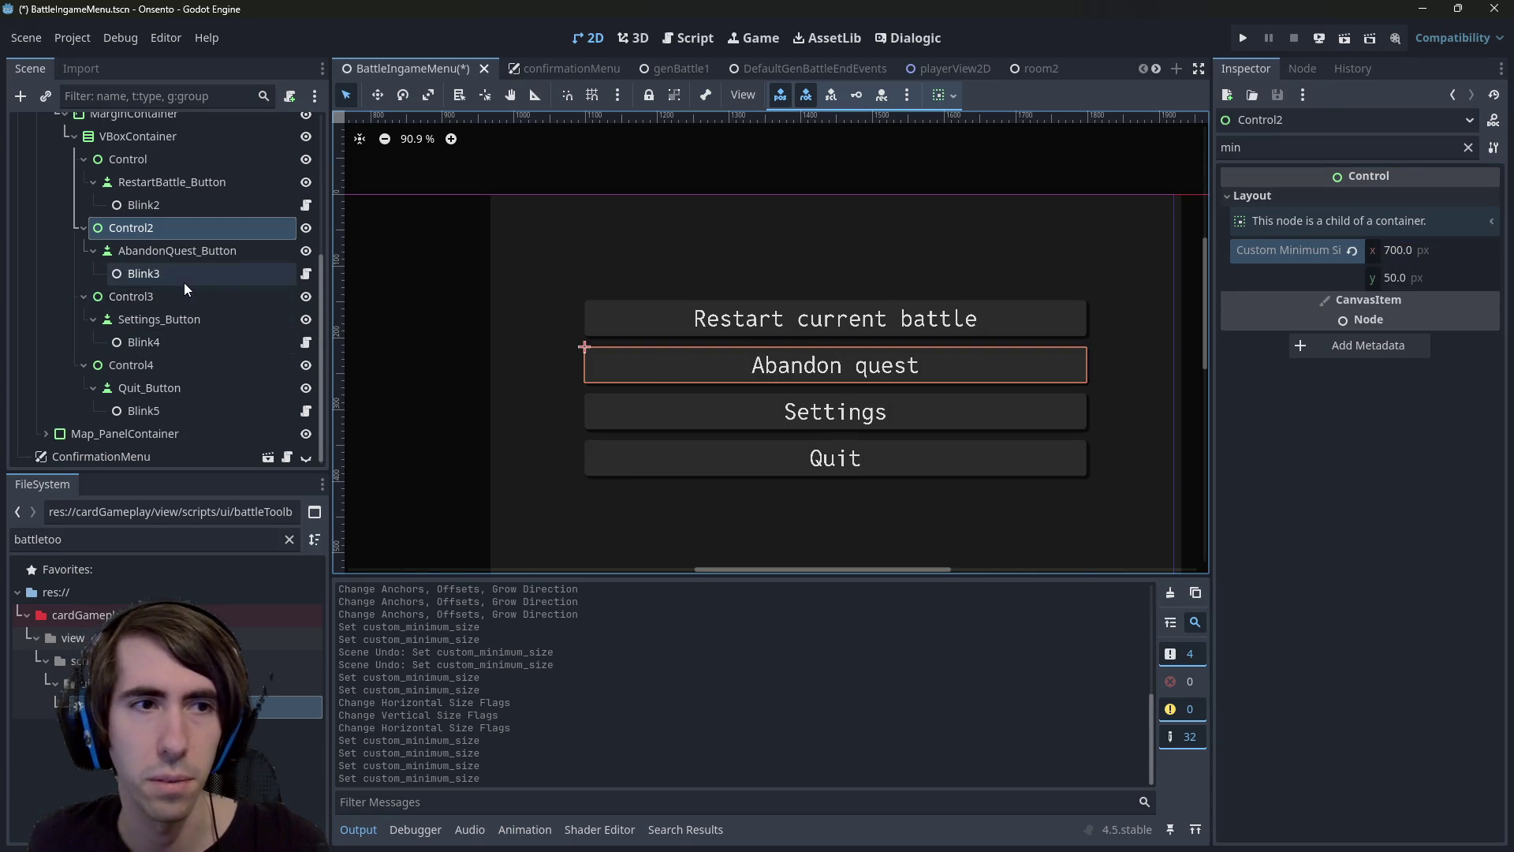
{"action": "key", "text": "ctrl+z"}
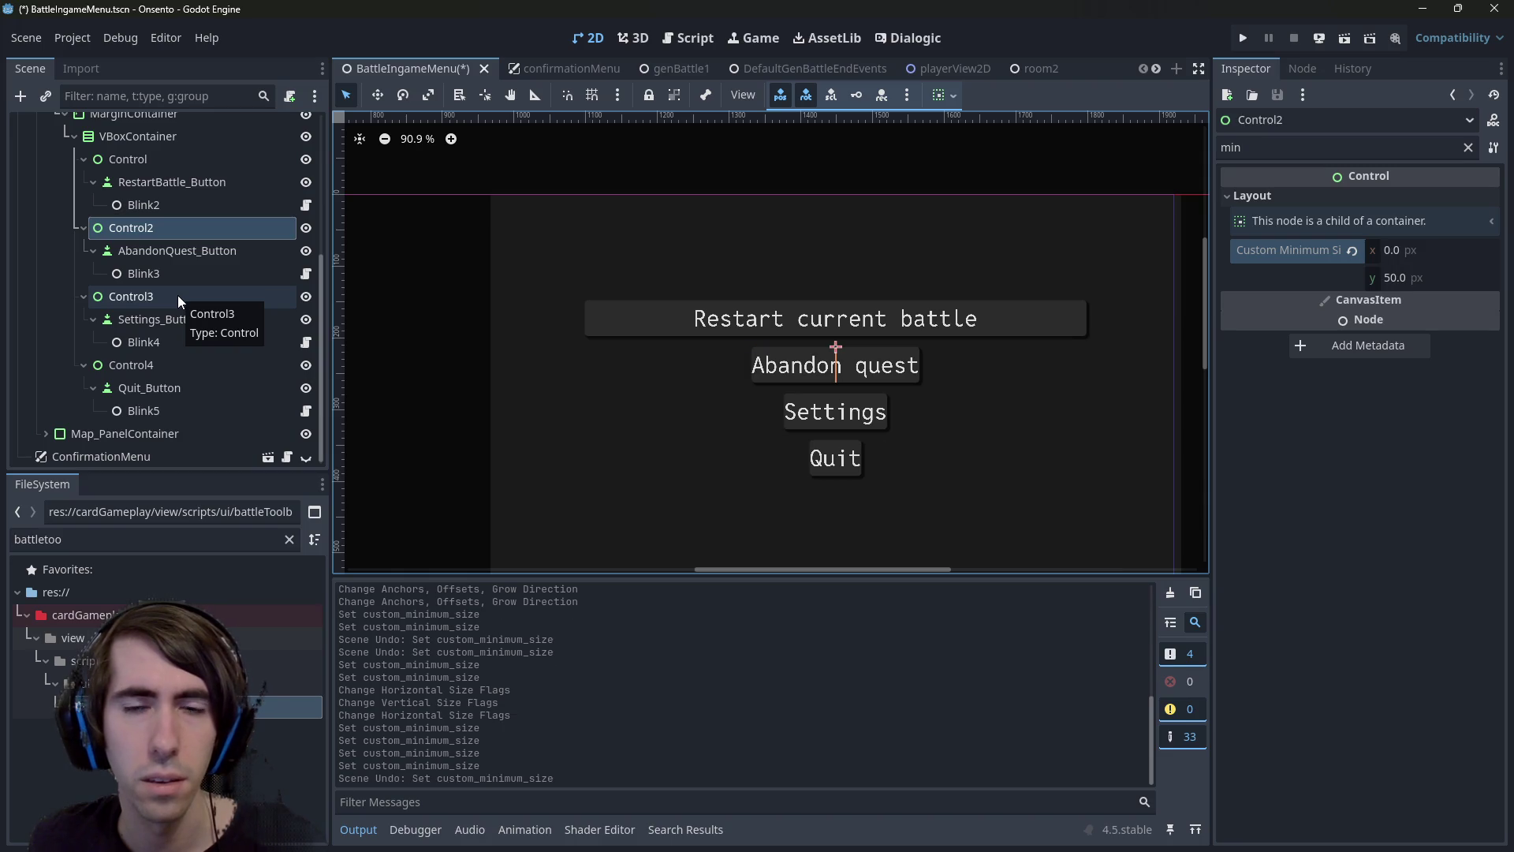
{"action": "key", "text": "ctrl+shift+z"}
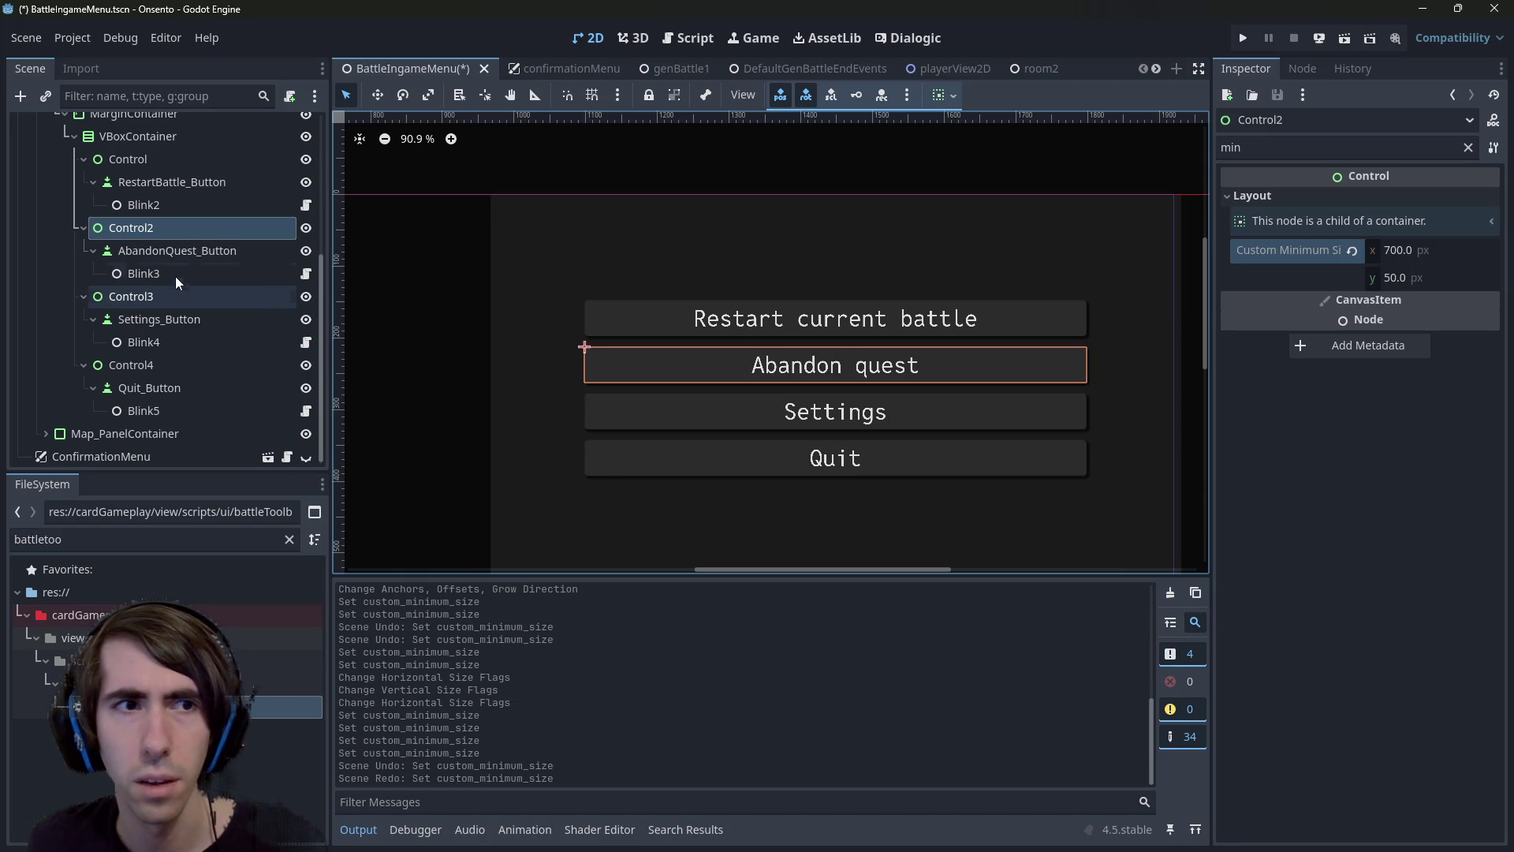
{"action": "key", "text": "ctrl+z"}
{"action": "key", "text": "ctrl+shift+z"}
{"action": "key", "text": "ctrl+z"}
- Set AbandonQuest_Button's custom minimum size to 700 × 50 px
{"action": "left_click", "coordinate": [181, 250]}
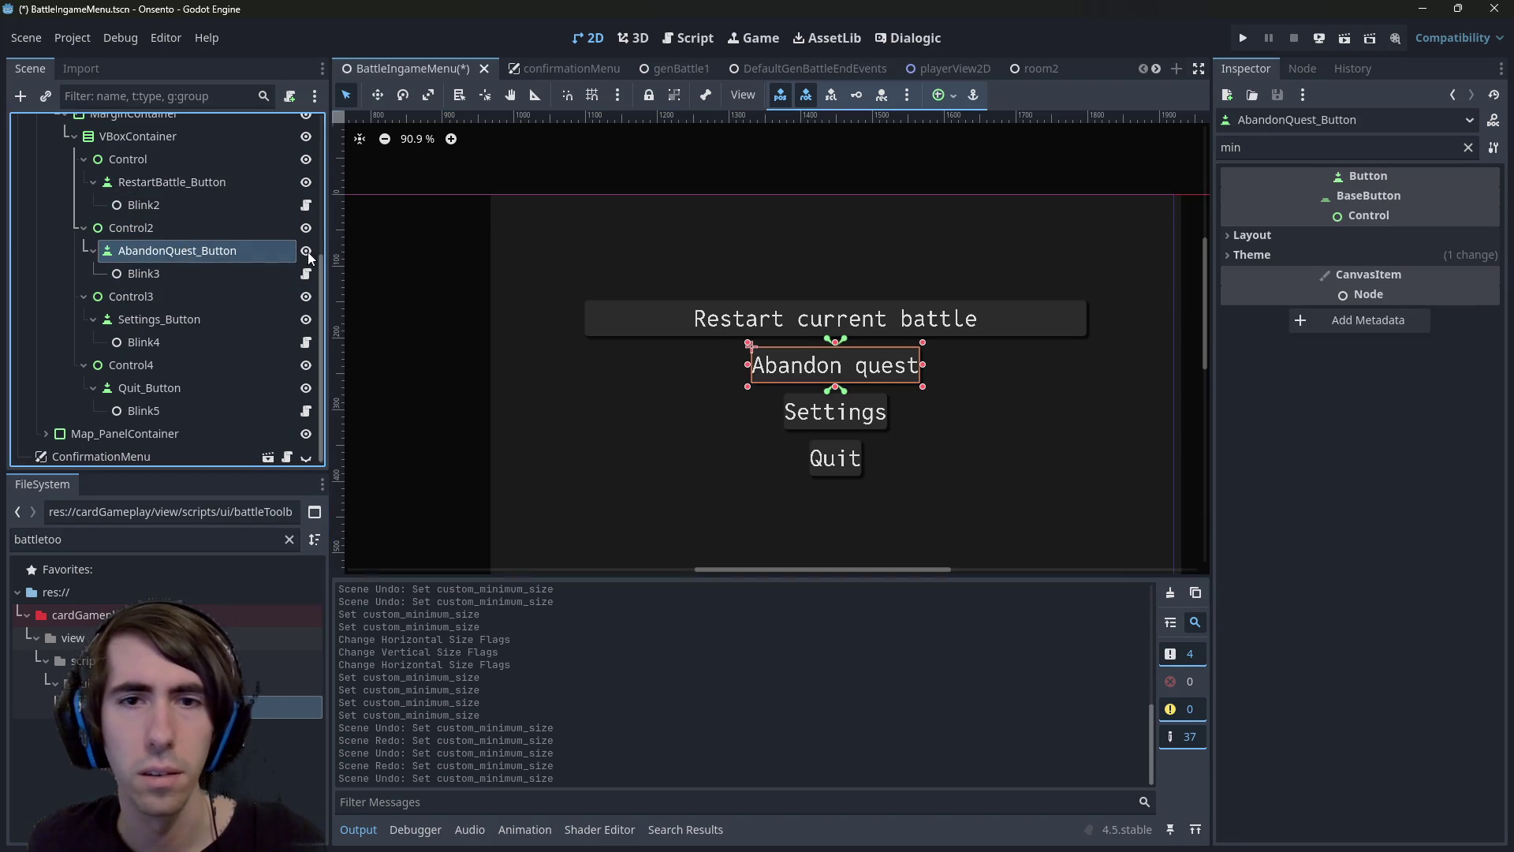
{"action": "left_click", "coordinate": [1290, 246]}
{"action": "left_click", "coordinate": [1290, 253]}
{"action": "left_click", "coordinate": [1290, 232]}
{"action": "left_click", "coordinate": [1448, 289]}
{"action": "type", "text": "700"}
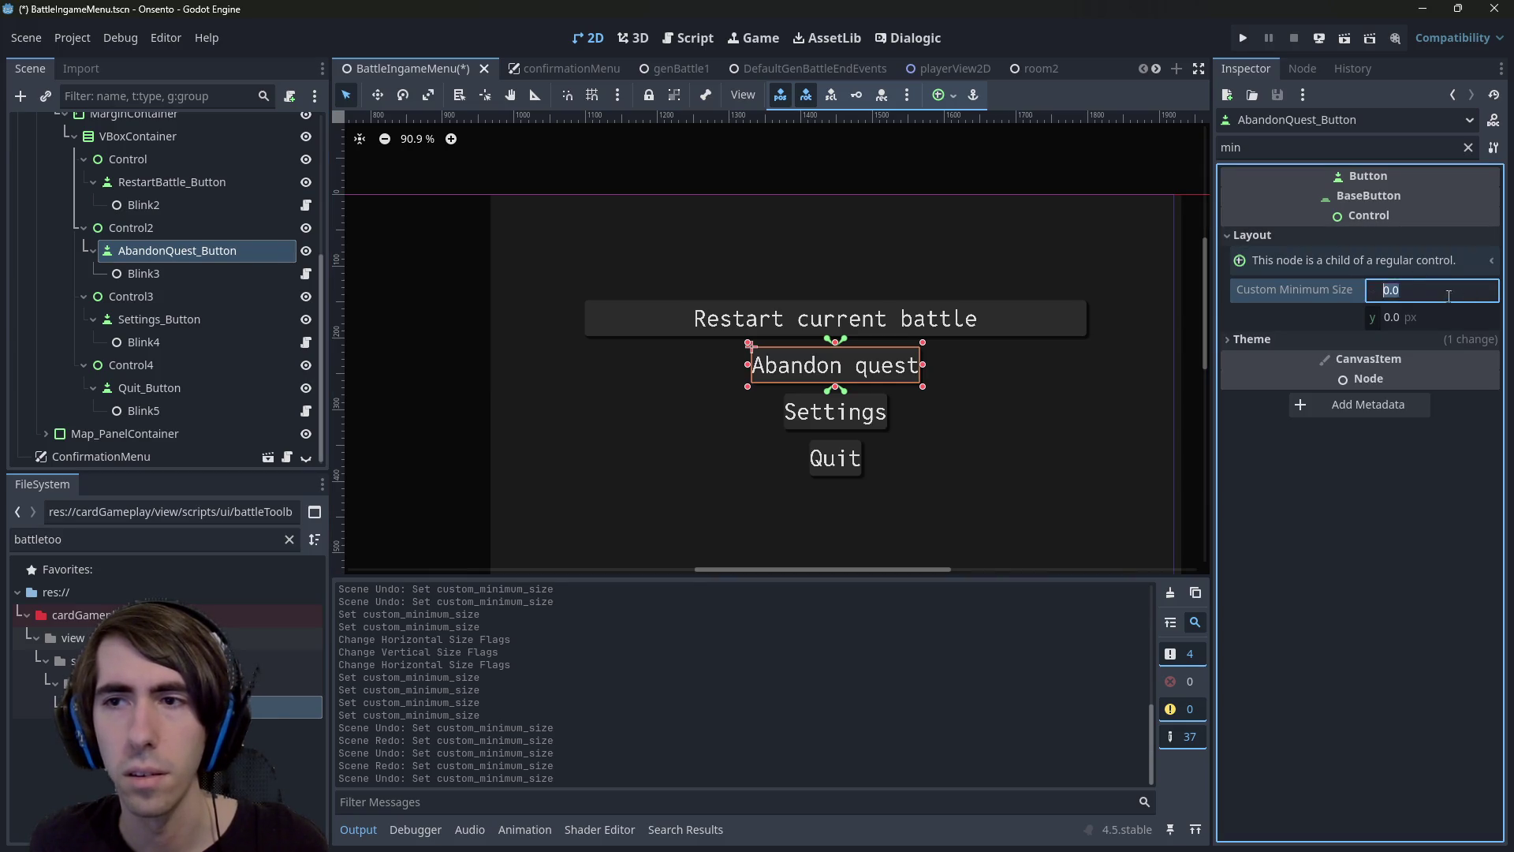
{"action": "key", "text": "Return"}
{"action": "left_click", "coordinate": [1436, 316]}
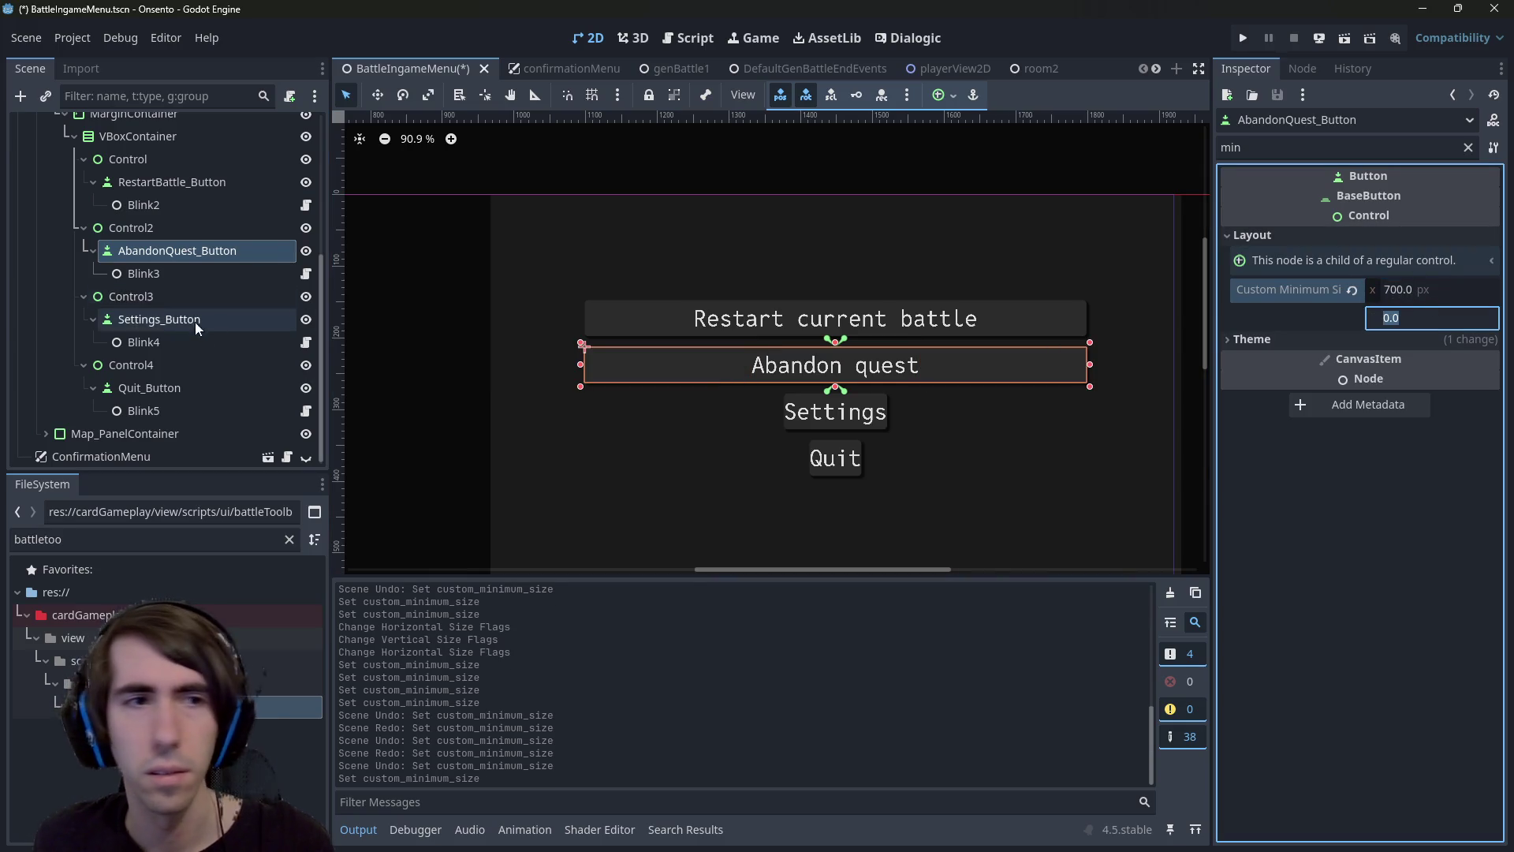
{"action": "type", "text": "50"}
{"action": "key", "text": "Return"}
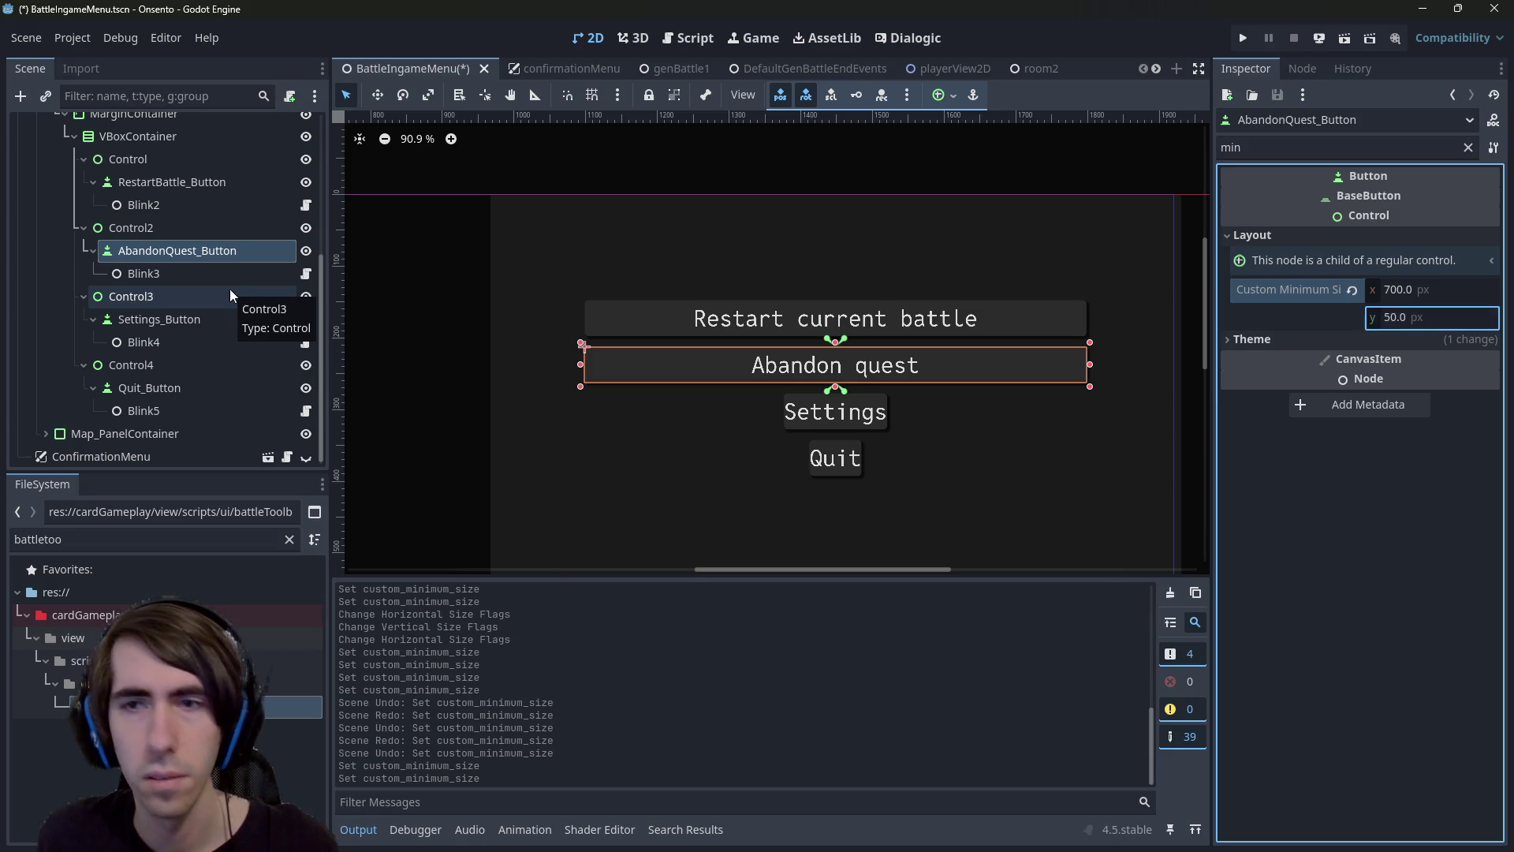
- Copy the 700 × 50 minimum size and select Control3 and Control4 to paste it
{"action": "right_click", "coordinate": [1306, 290]}
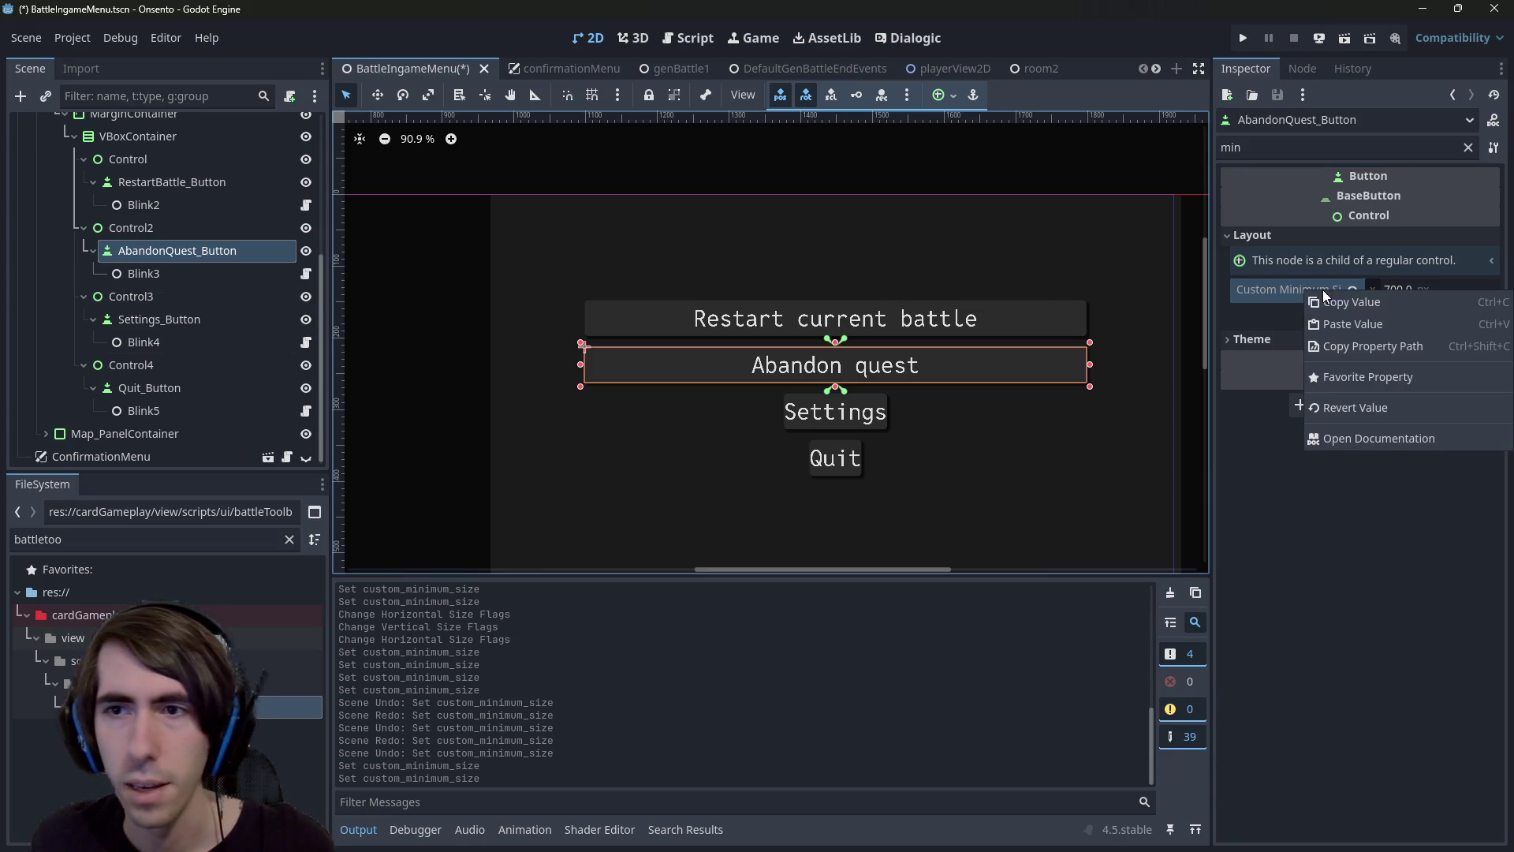
{"action": "left_click", "coordinate": [1383, 301]}
{"action": "left_click", "coordinate": [158, 296]}
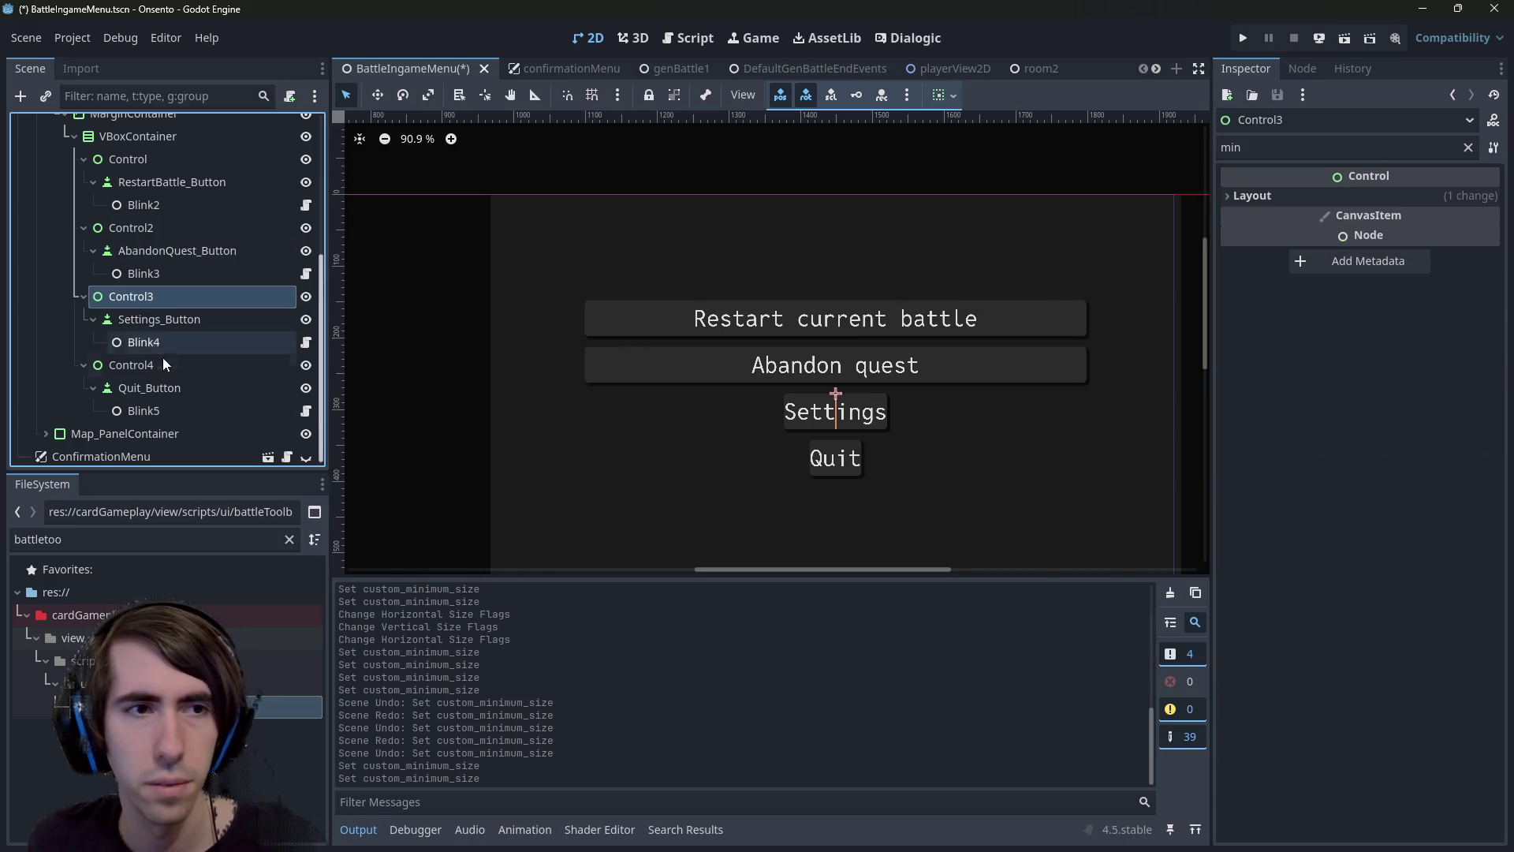
{"action": "left_click", "coordinate": [162, 364], "text": "ctrl"}
{"action": "left_click", "coordinate": [1333, 197]}
{"action": "right_click", "coordinate": [1302, 221]}
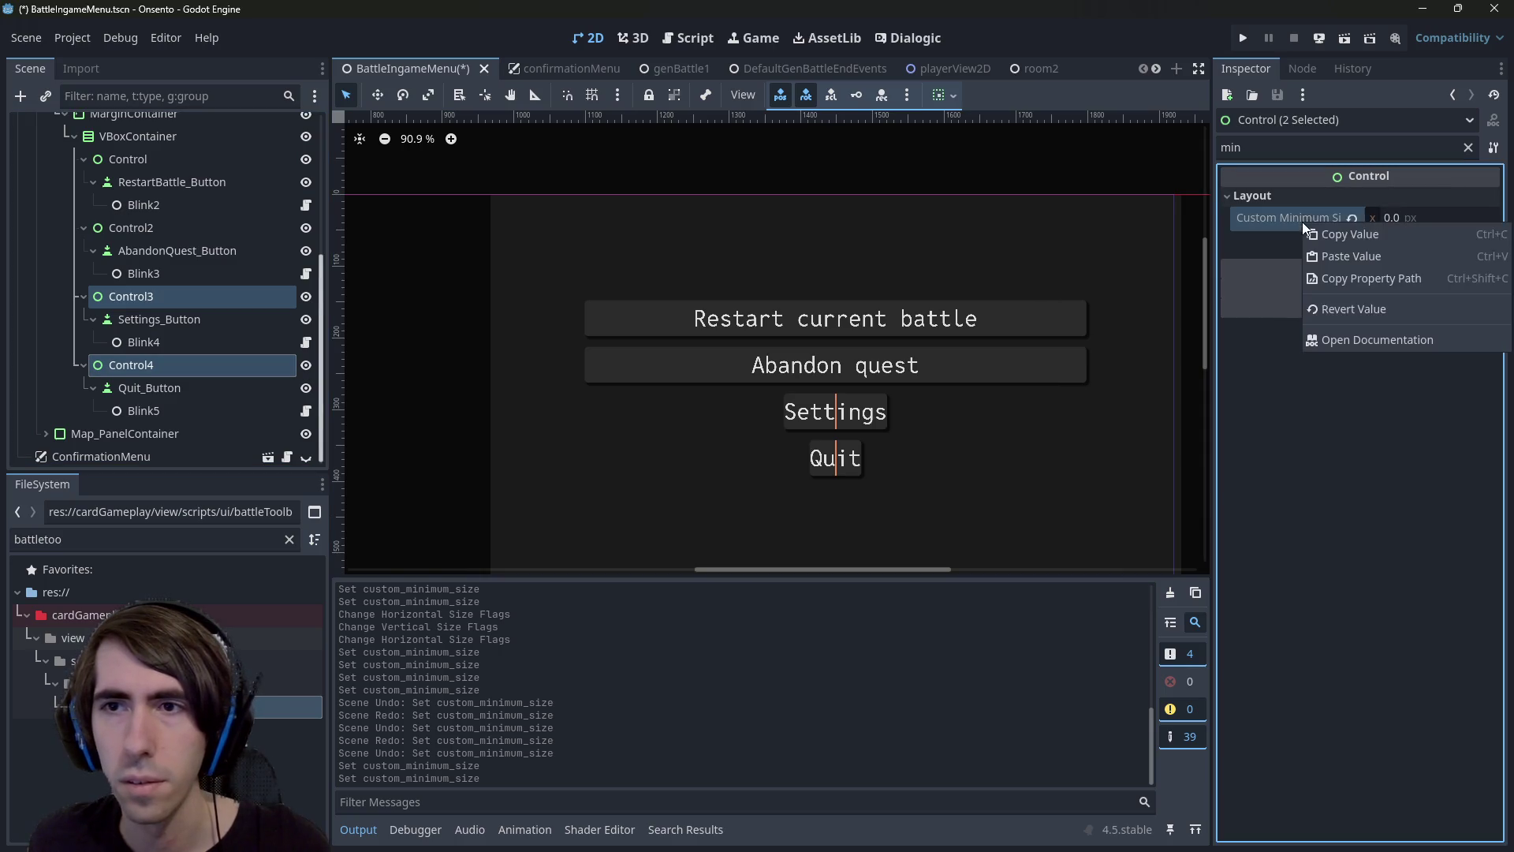